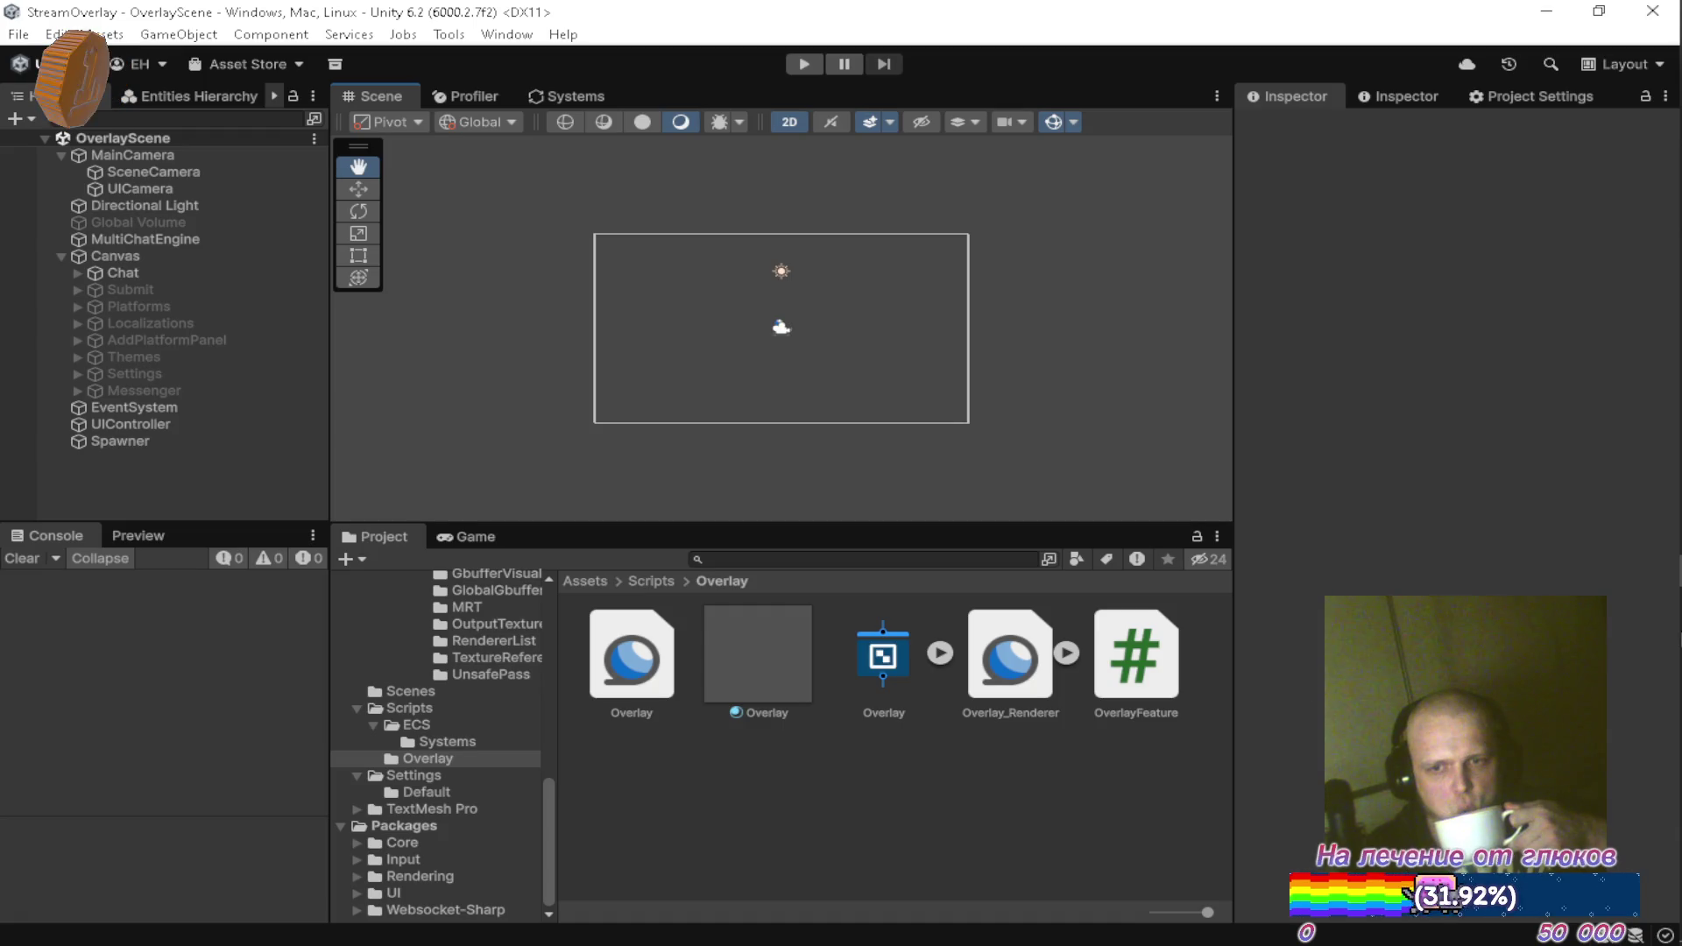
Reveal the StreamOverlay project's Assets/Scripts/Overlay folder in File Explorer with Show in Explorer
click(1005, 795)
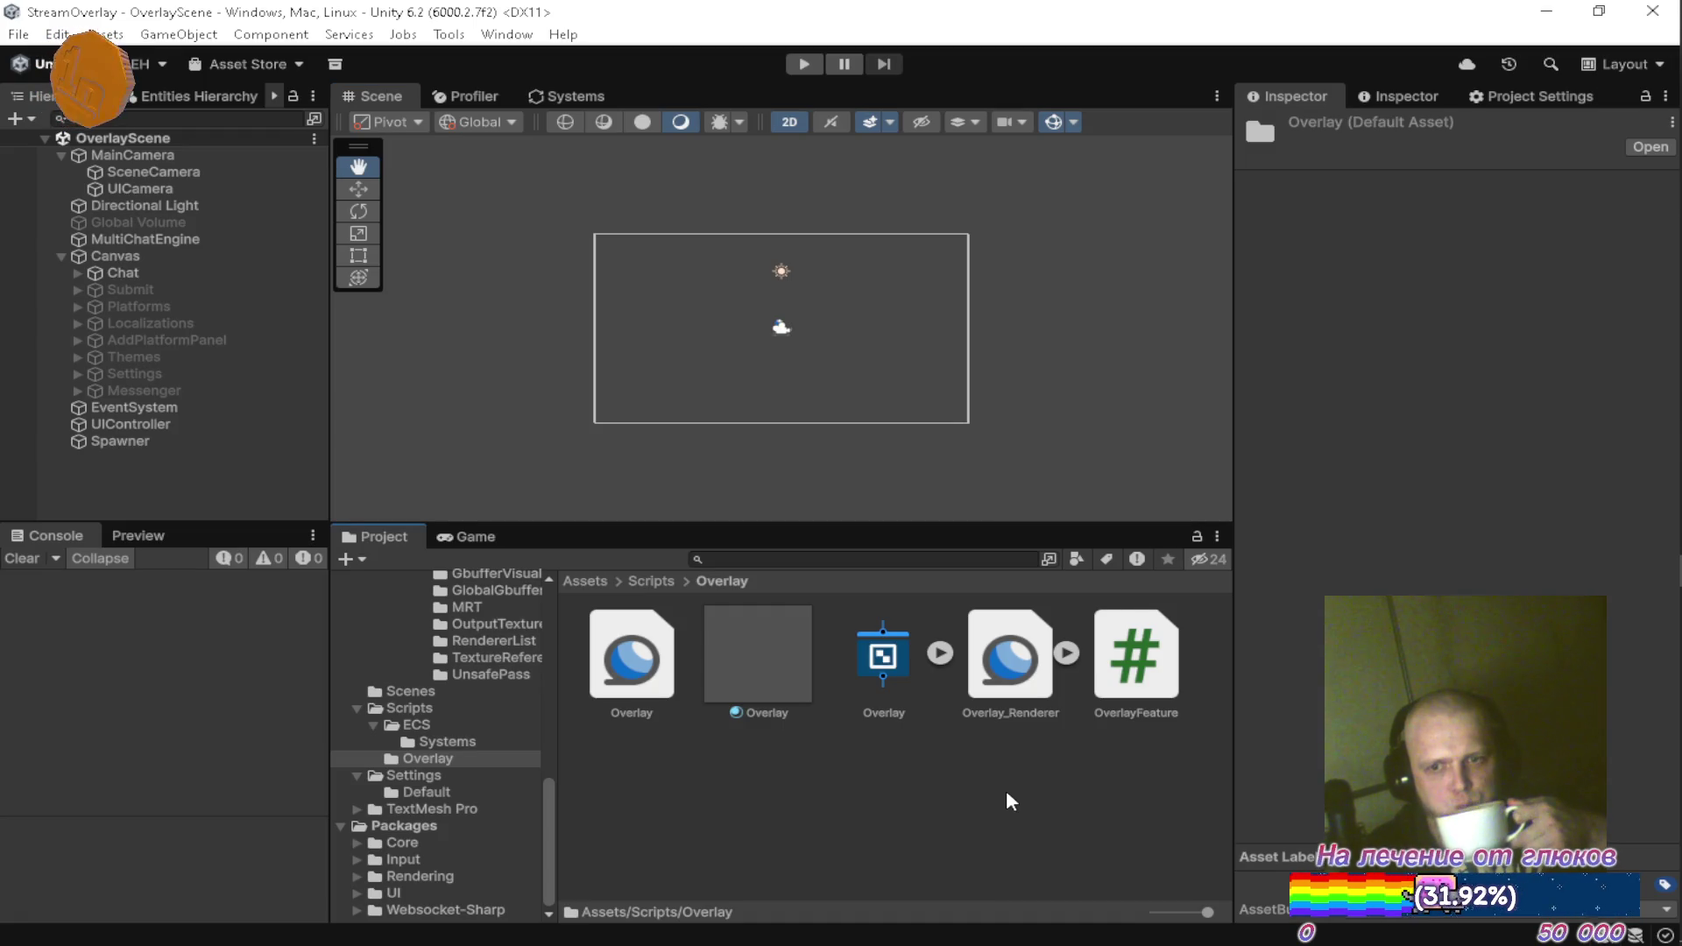
right_click(1006, 794)
click(1174, 255)
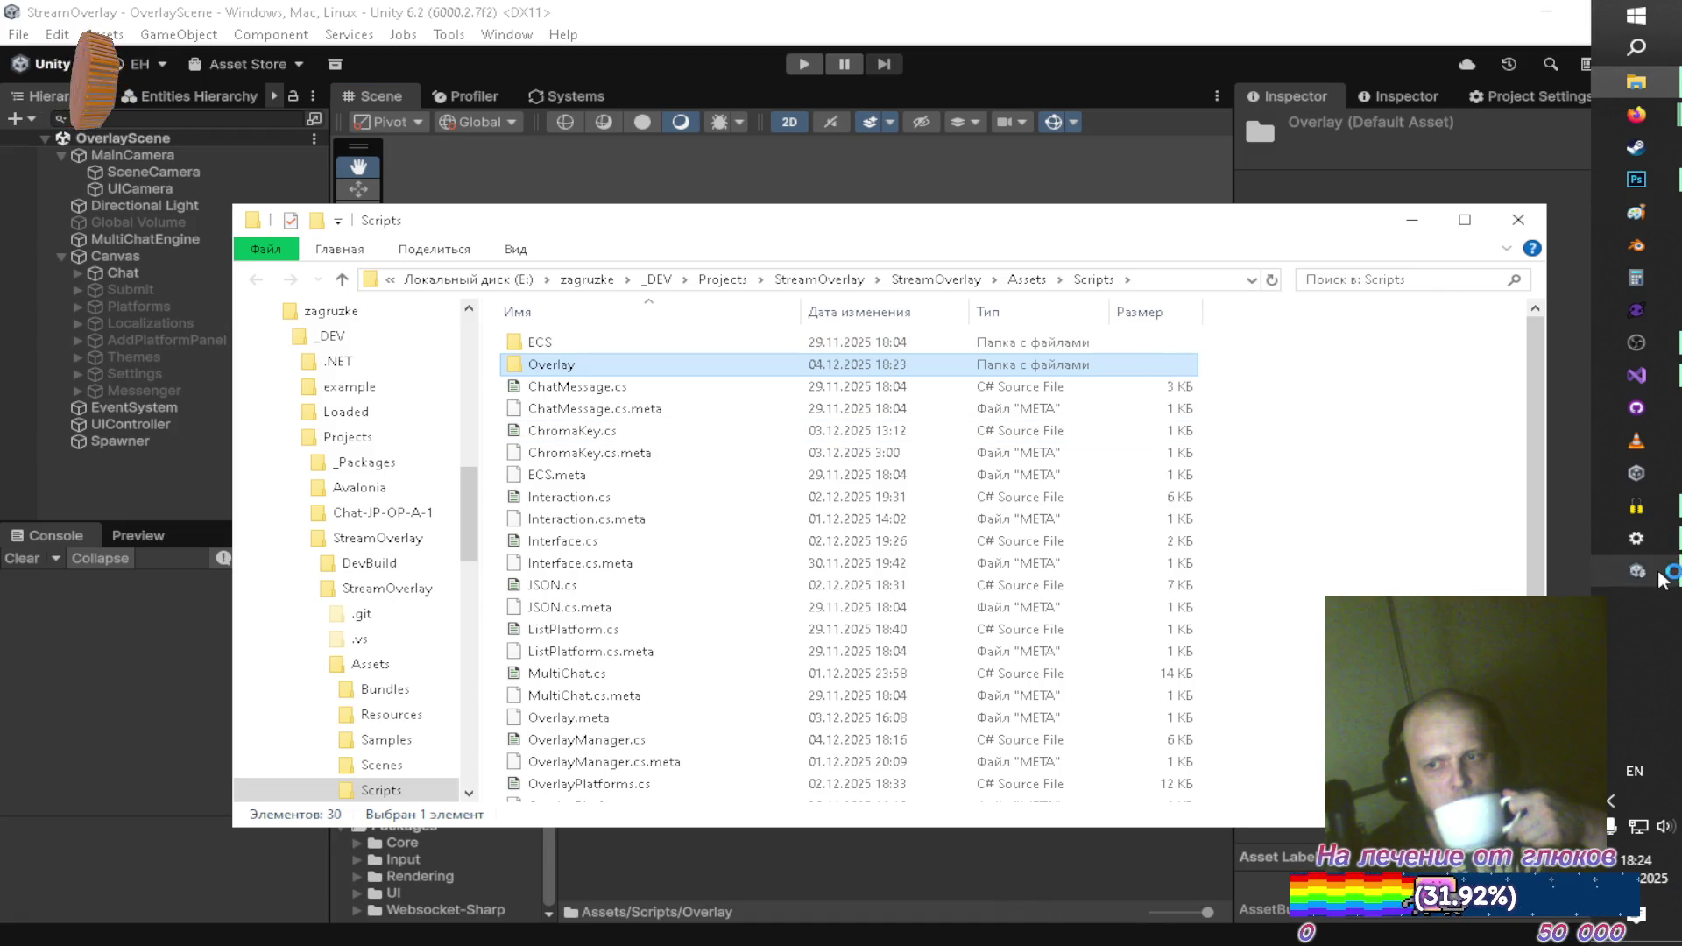
Open a new Explorer window at E:\zagruzke\_DEV\Shared\com.homelessskin.rendering
right_click(1636, 82)
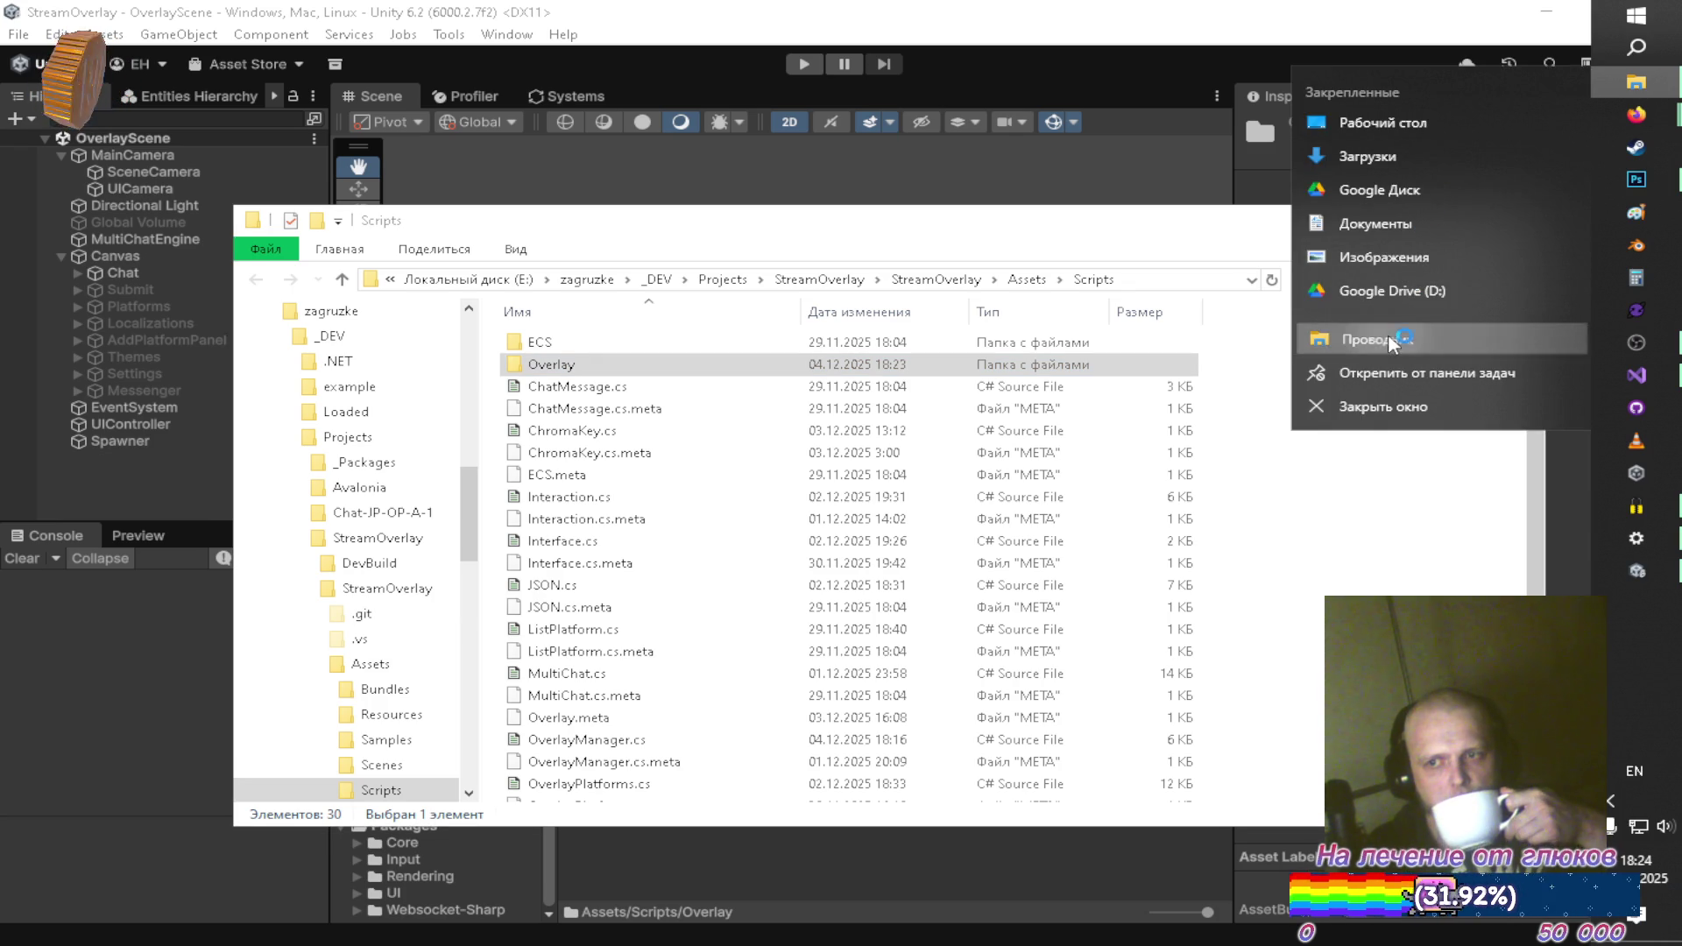
click(1367, 342)
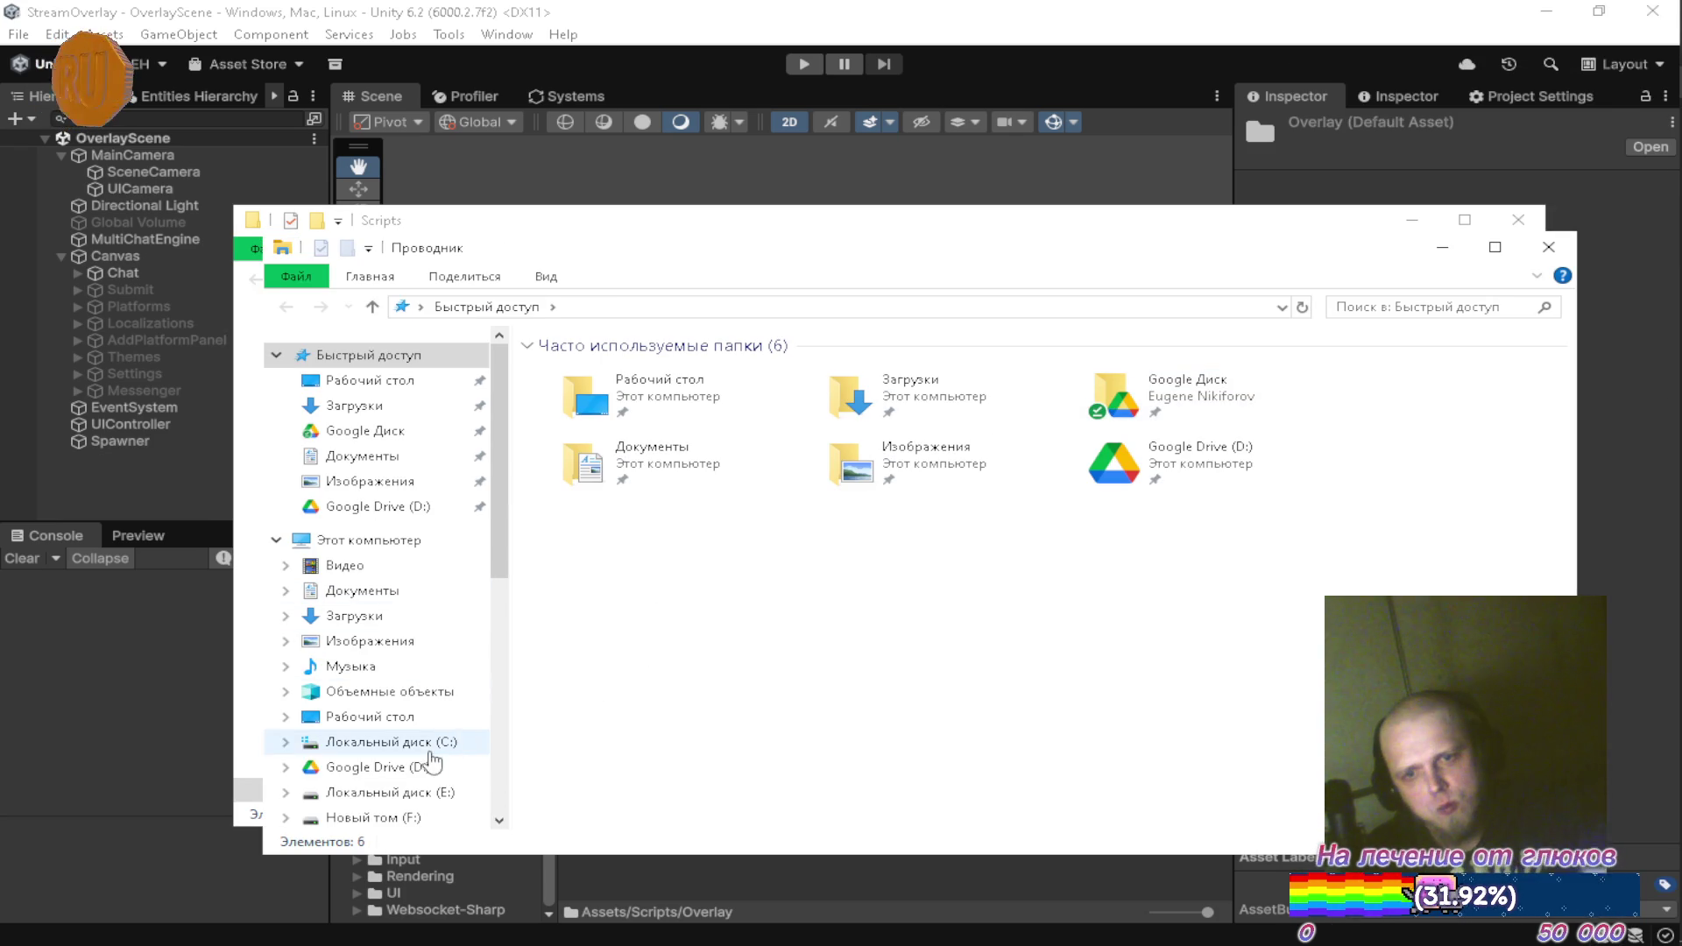
click(430, 792)
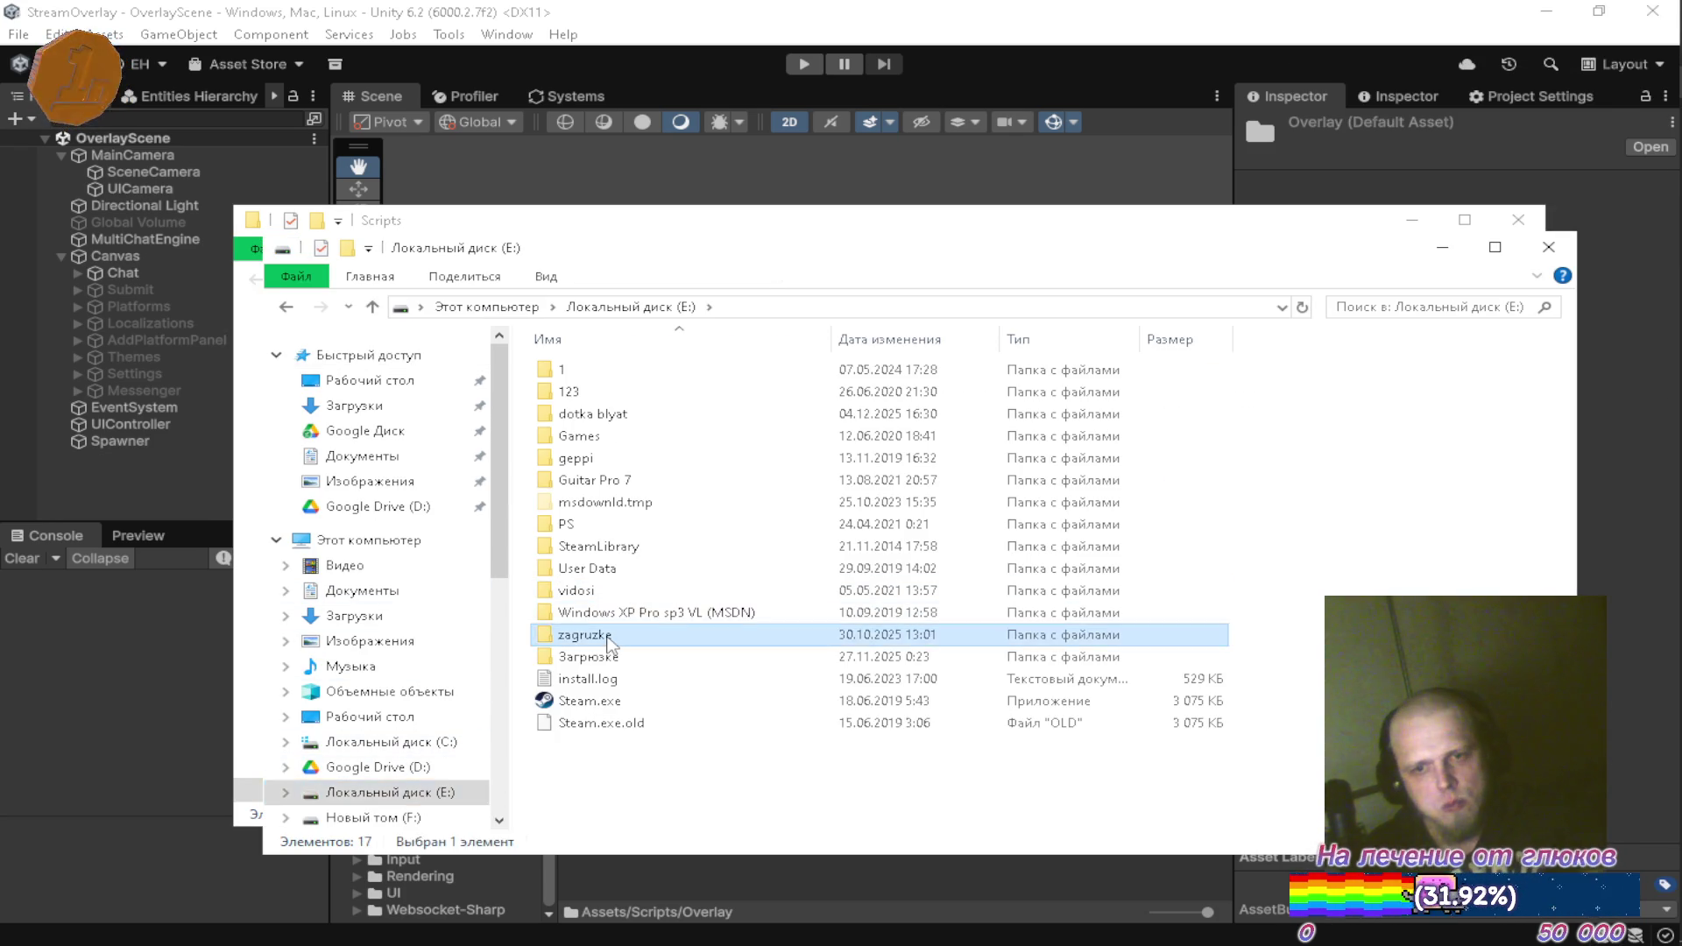
double_click(613, 634)
double_click(613, 370)
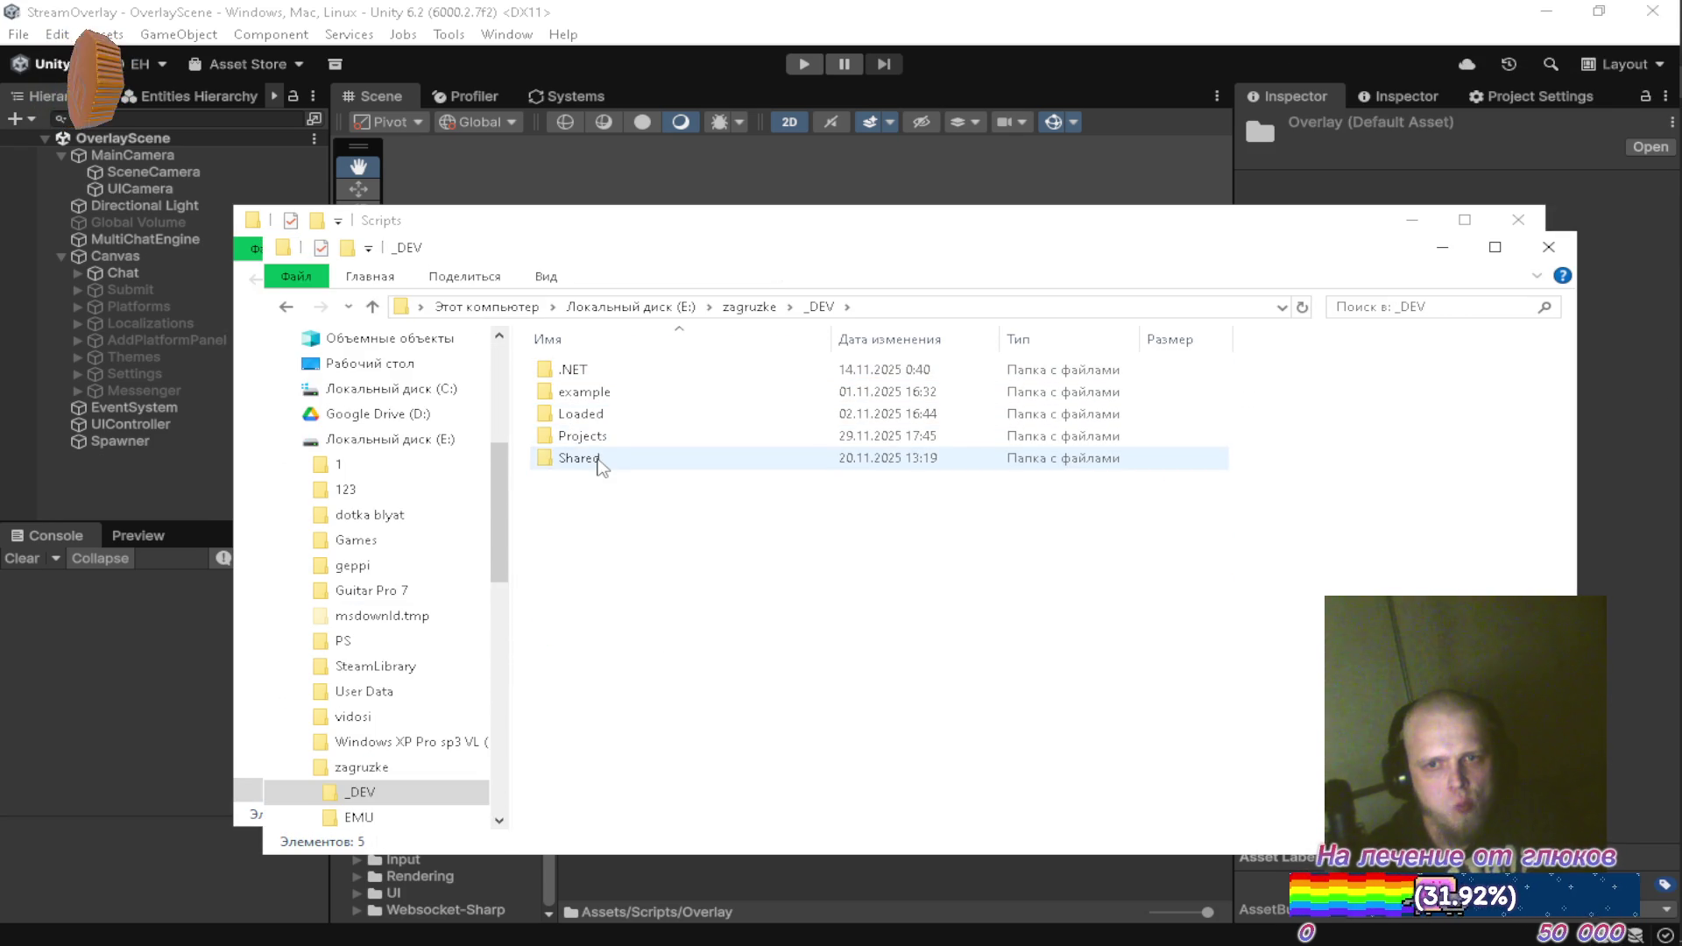
double_click(580, 457)
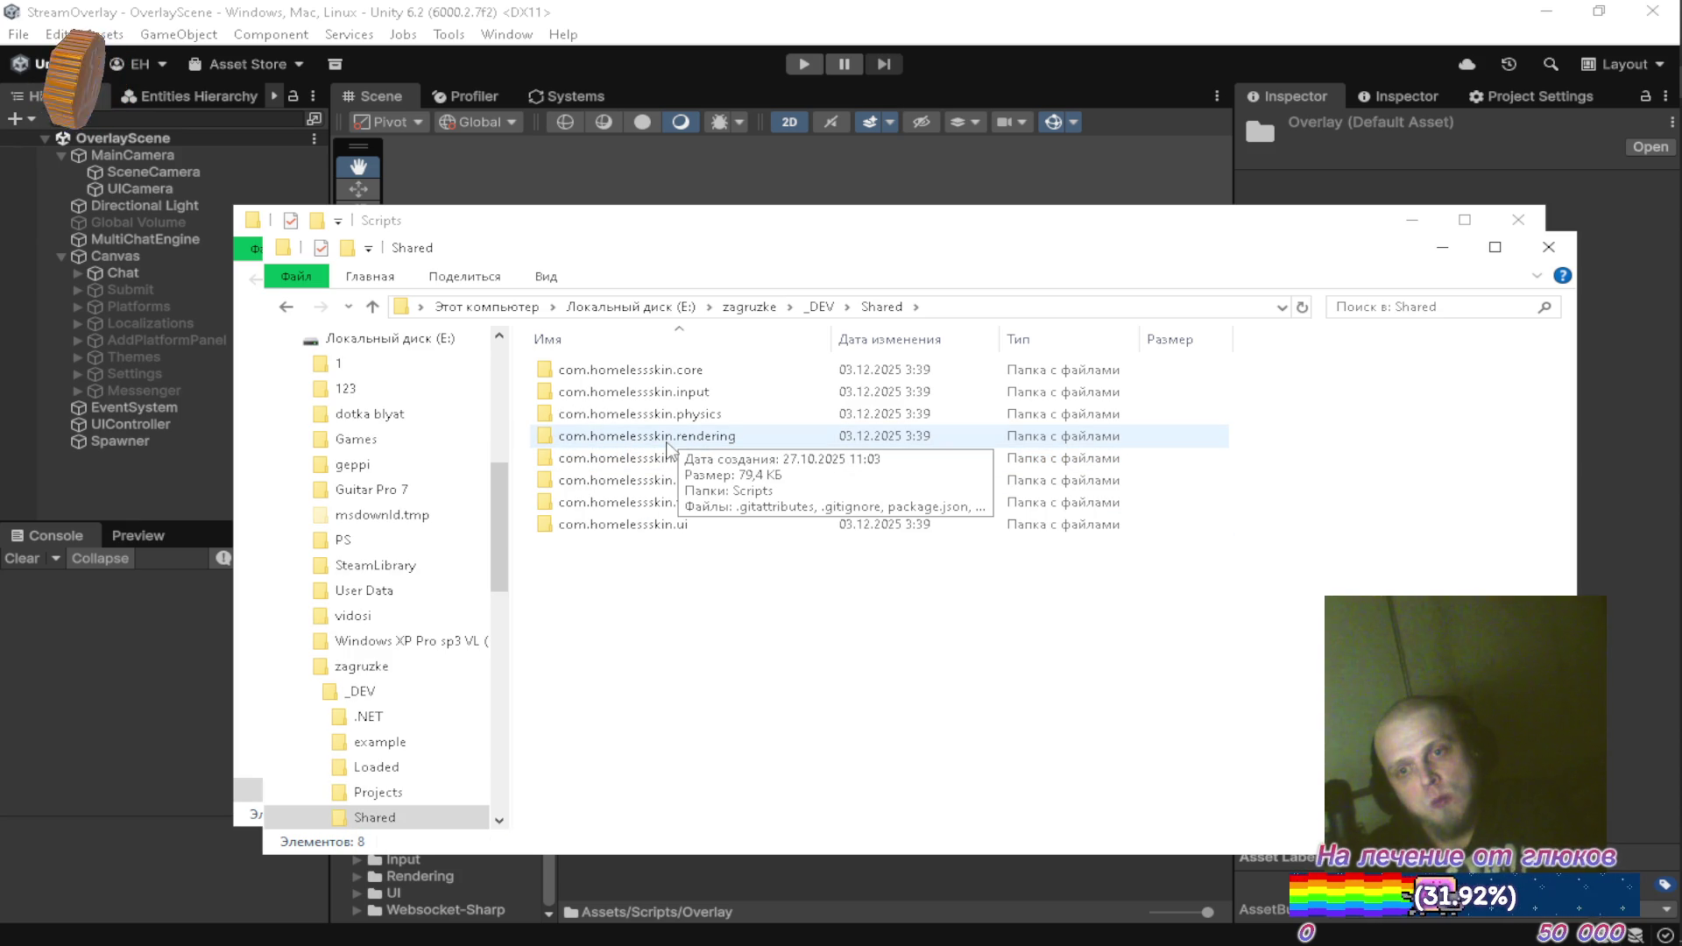
double_click(666, 437)
Delete package.json from the com.homelessskin.rendering folder
click(622, 458)
key(Delete)
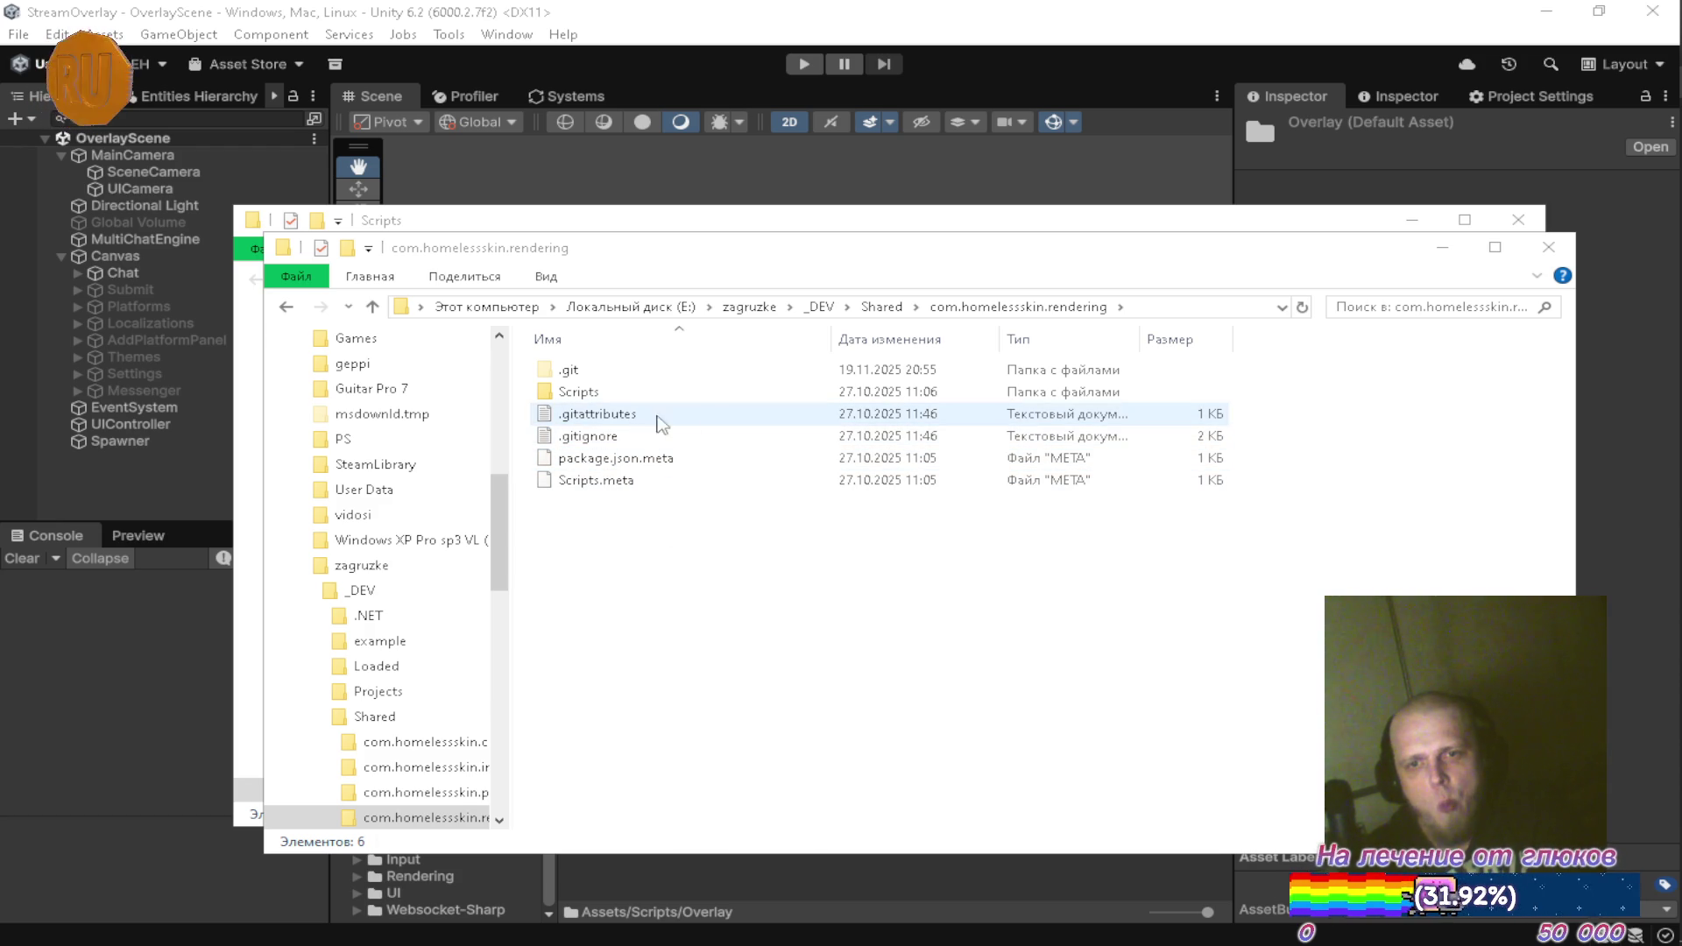
mouse_move(1677, 408)
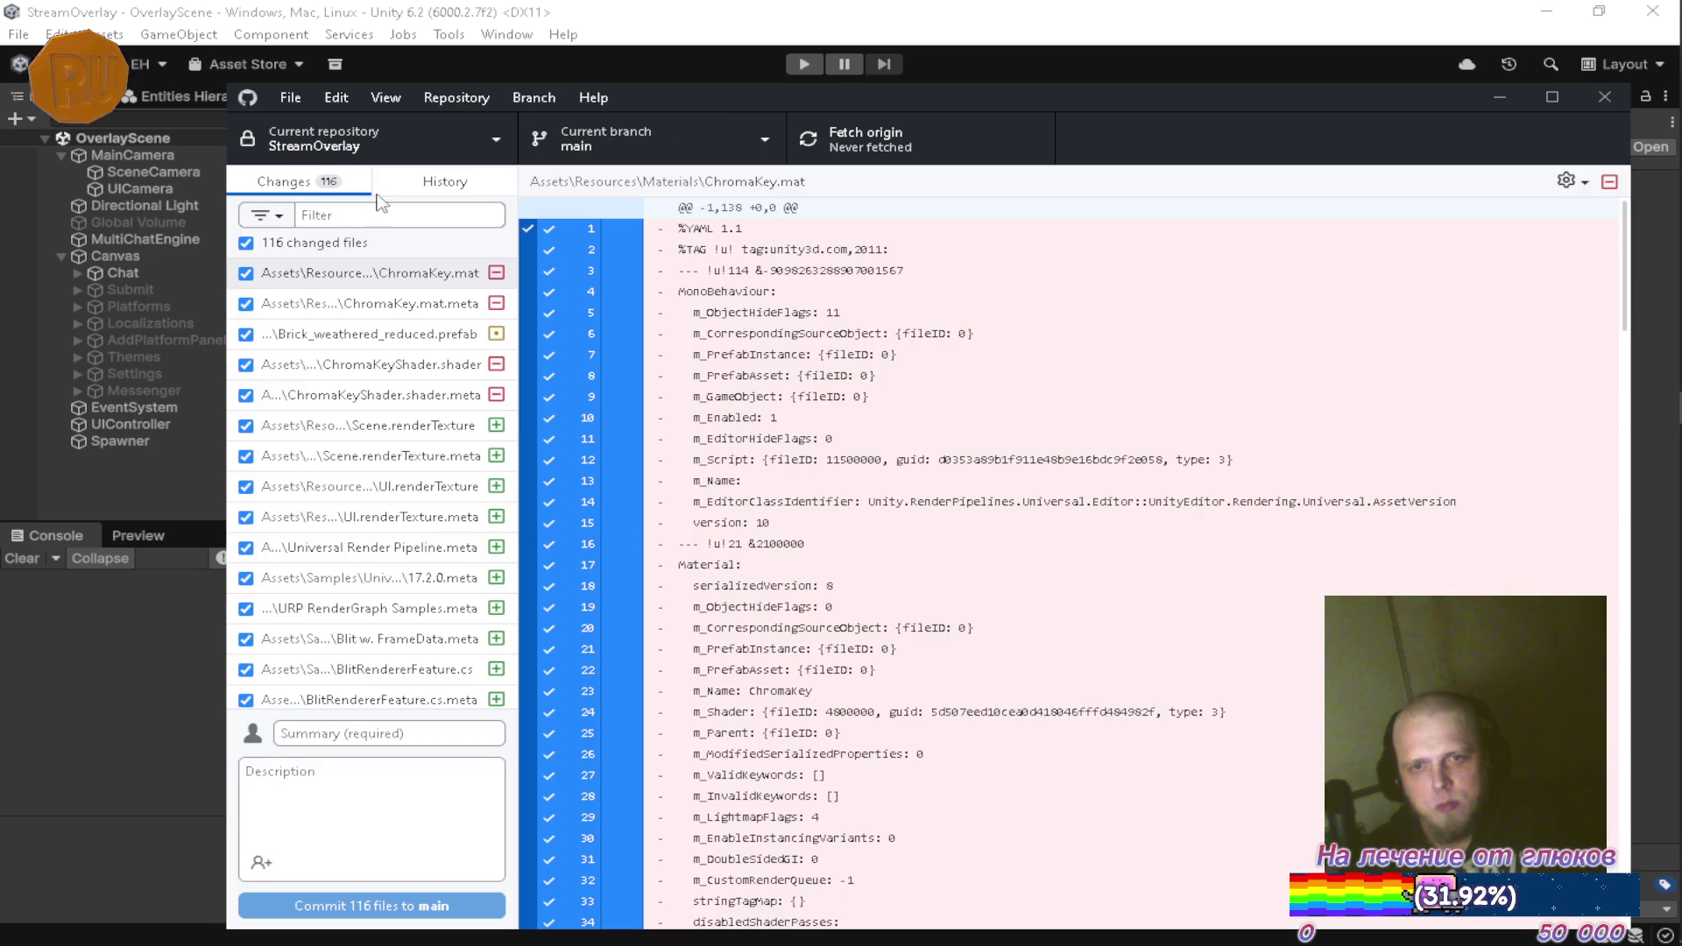
click(323, 138)
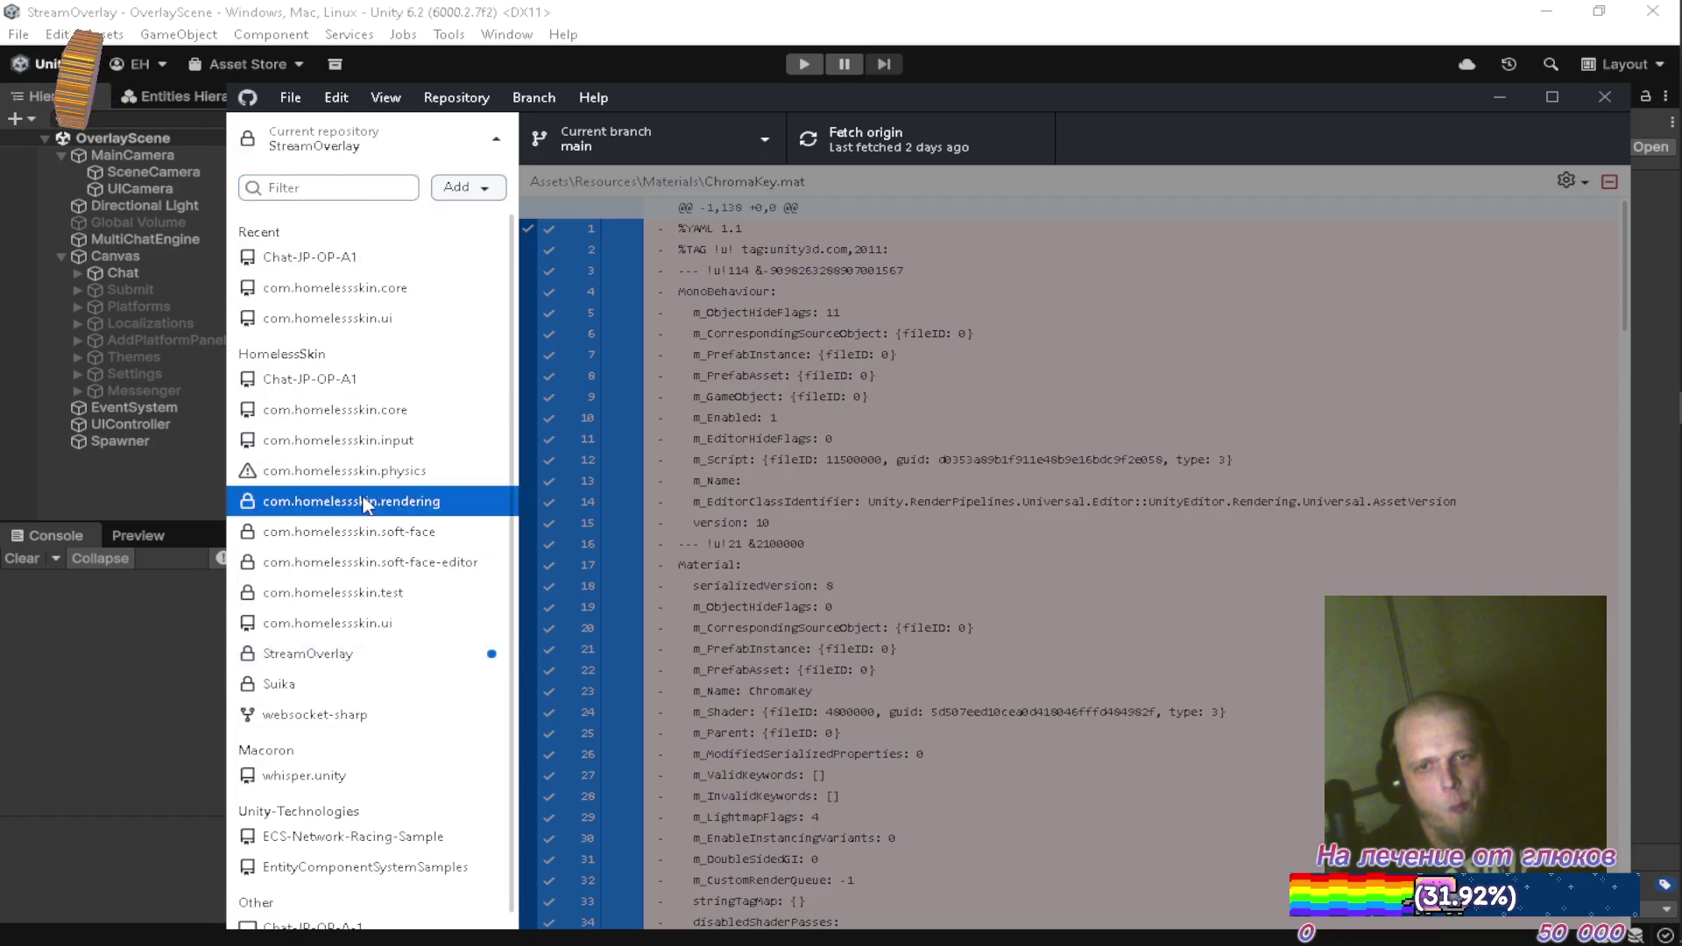
In the com.homelessskin.rendering repository, discard the package.json deletion and close GitHub Desktop
click(368, 497)
right_click(421, 271)
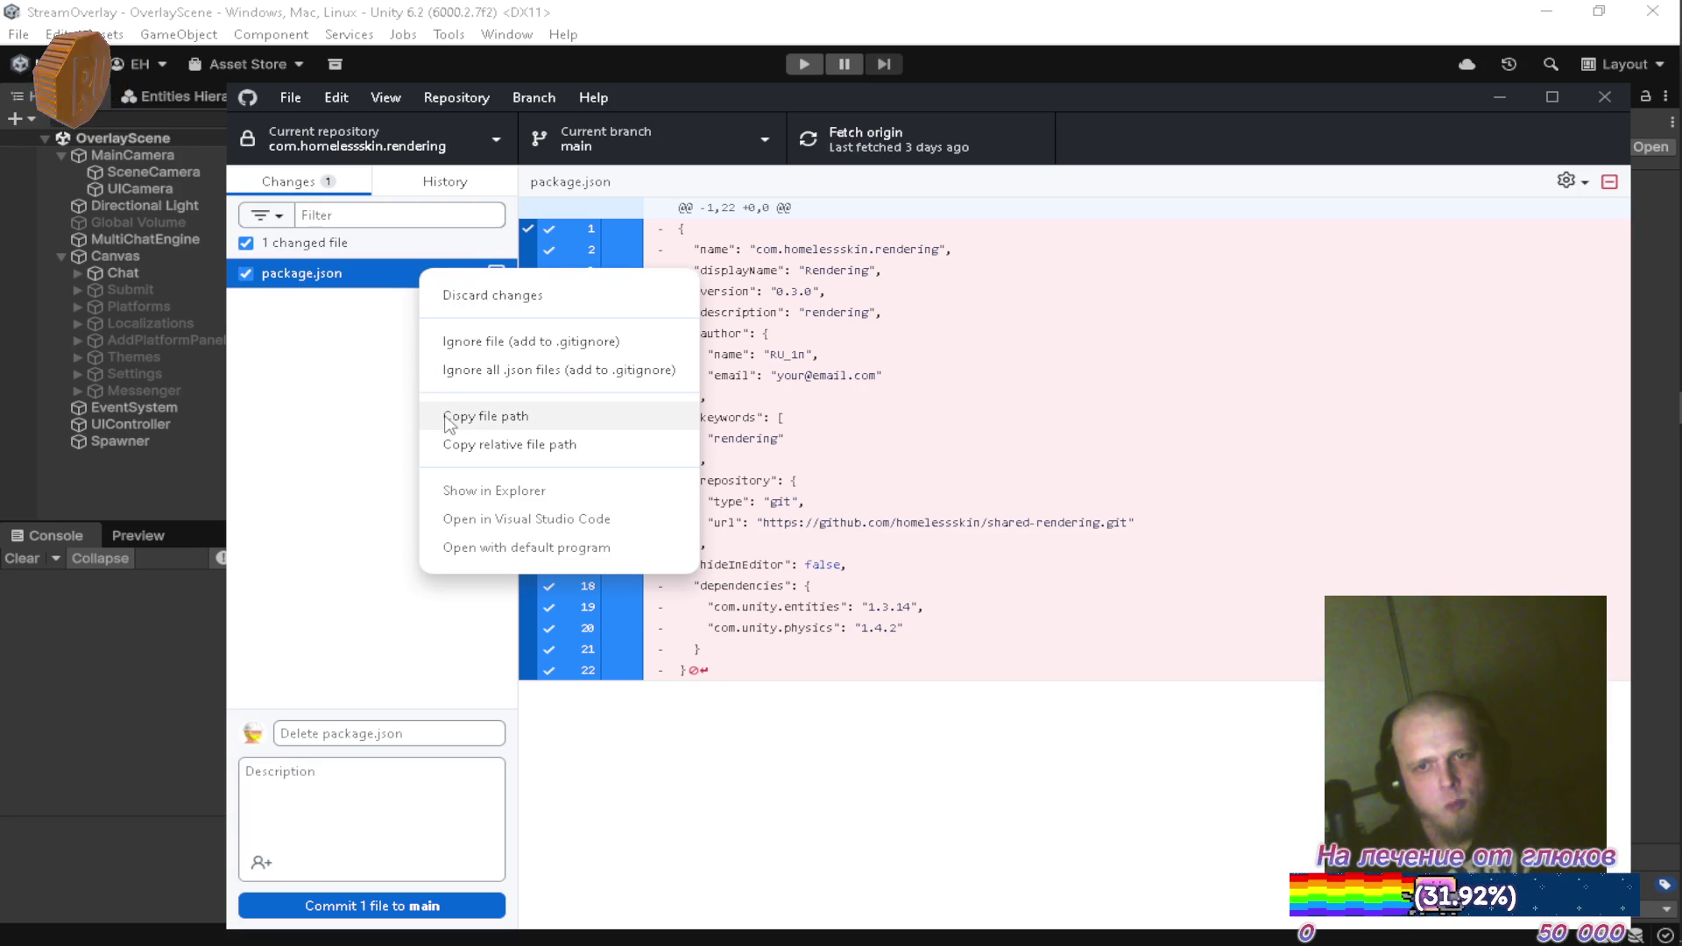
click(478, 297)
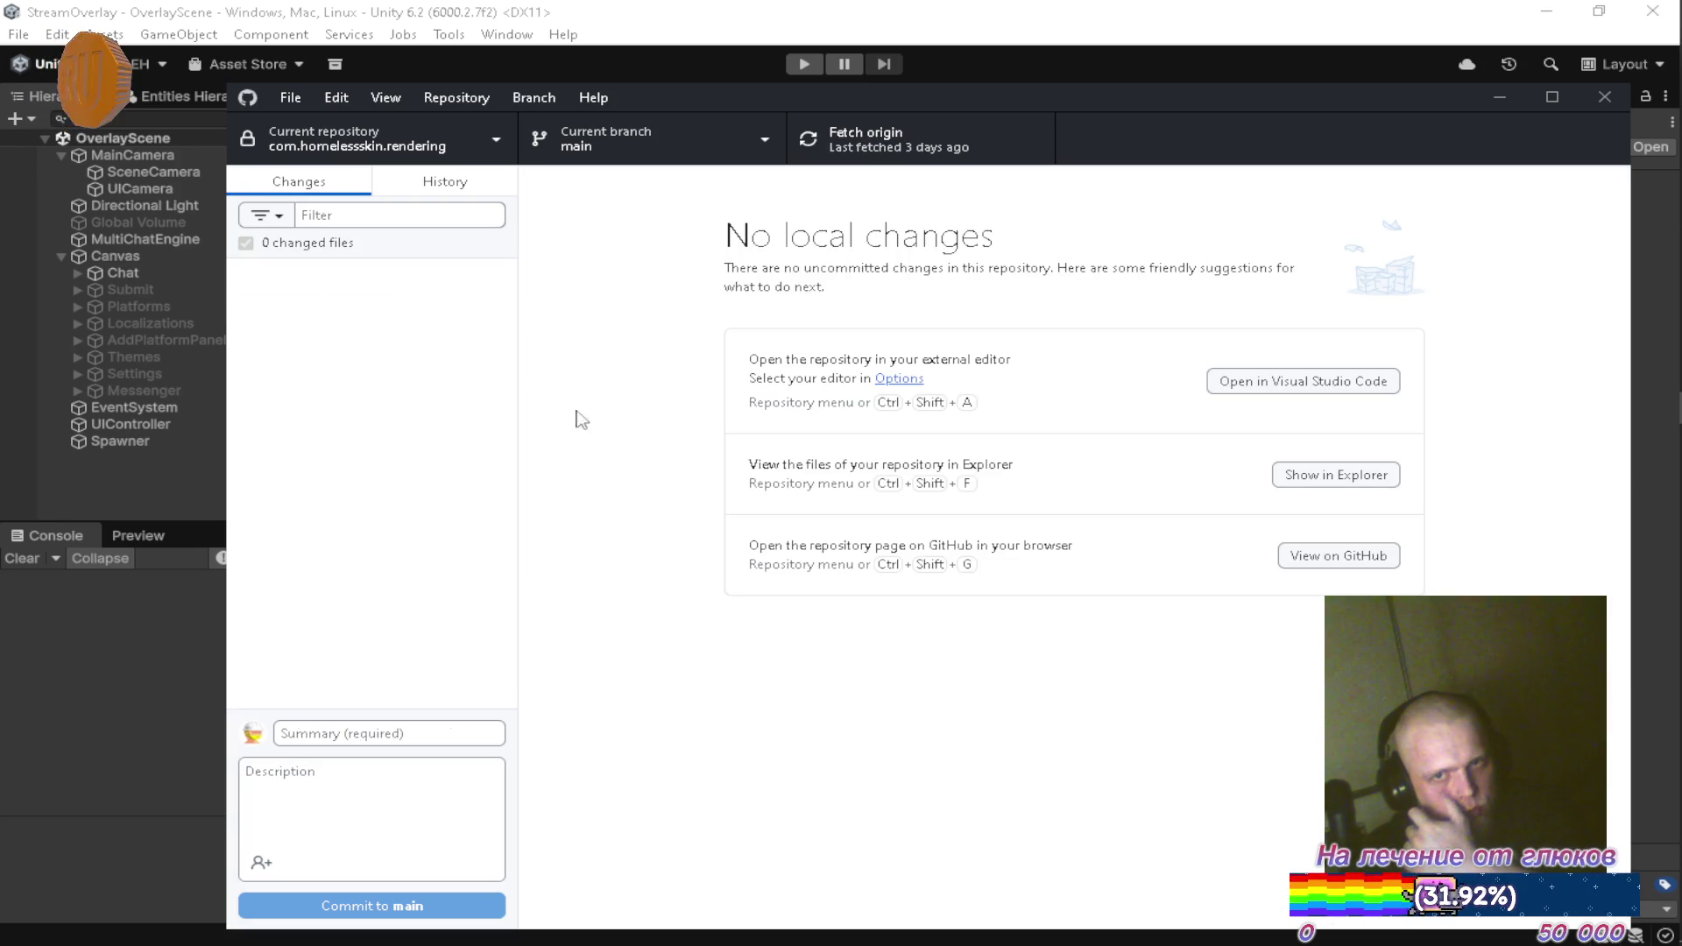
click(1499, 97)
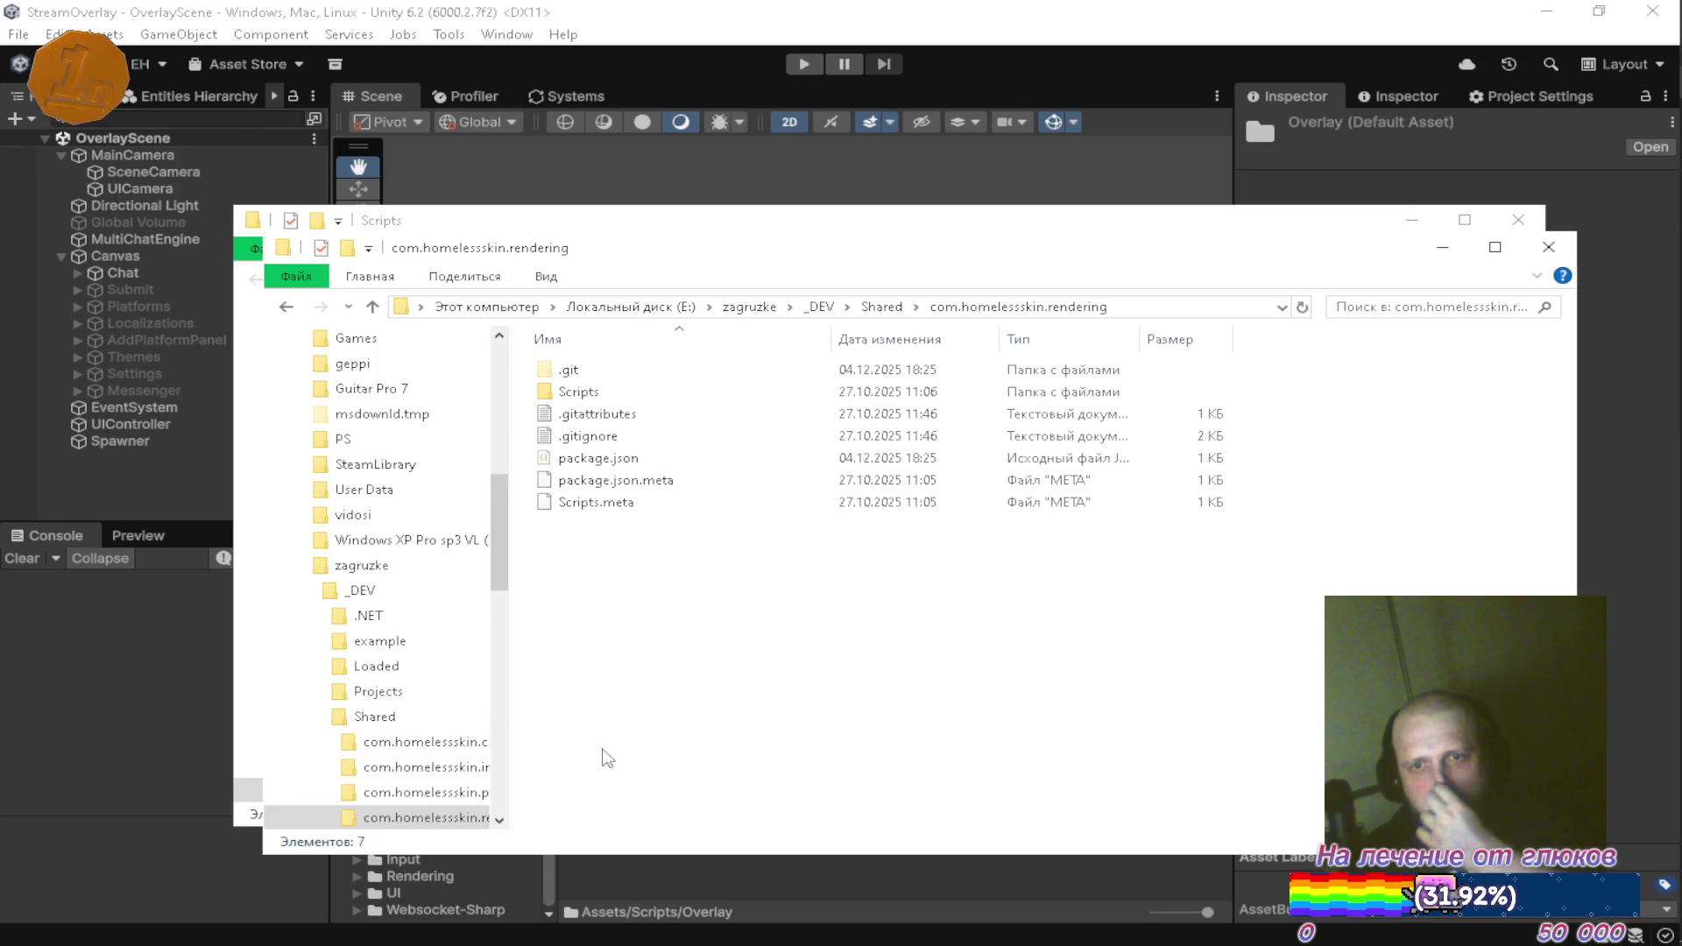
Copy package.json, then create and open a new com.homelessskin.overlay folder under Shared
click(613, 458)
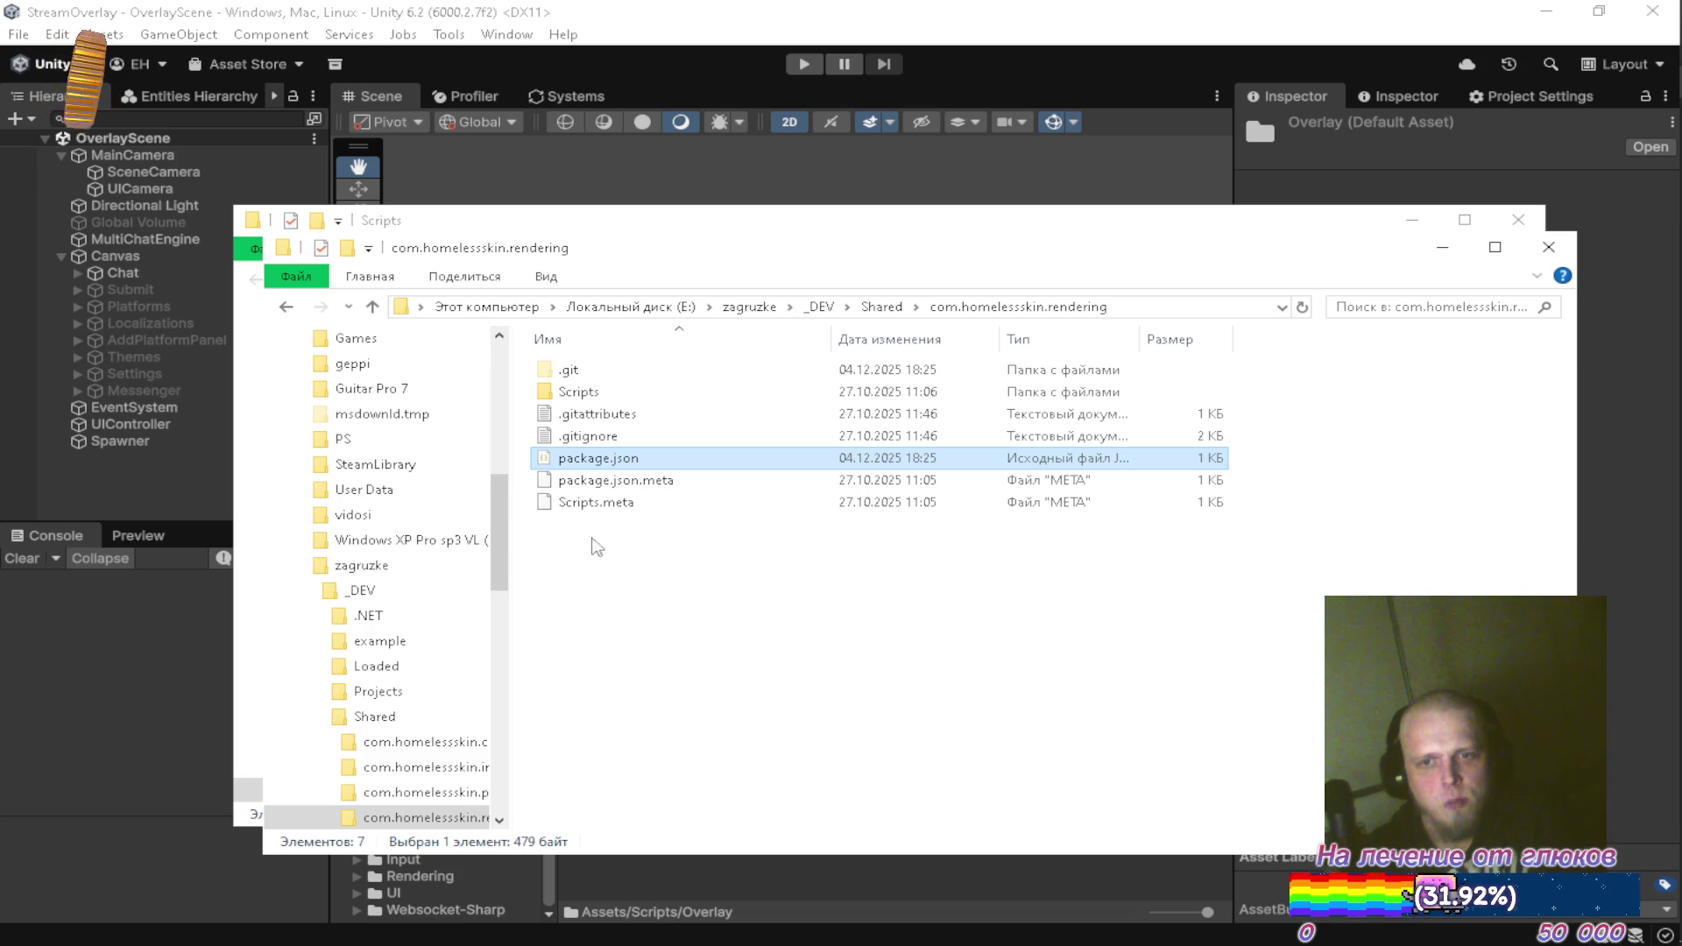
click(375, 716)
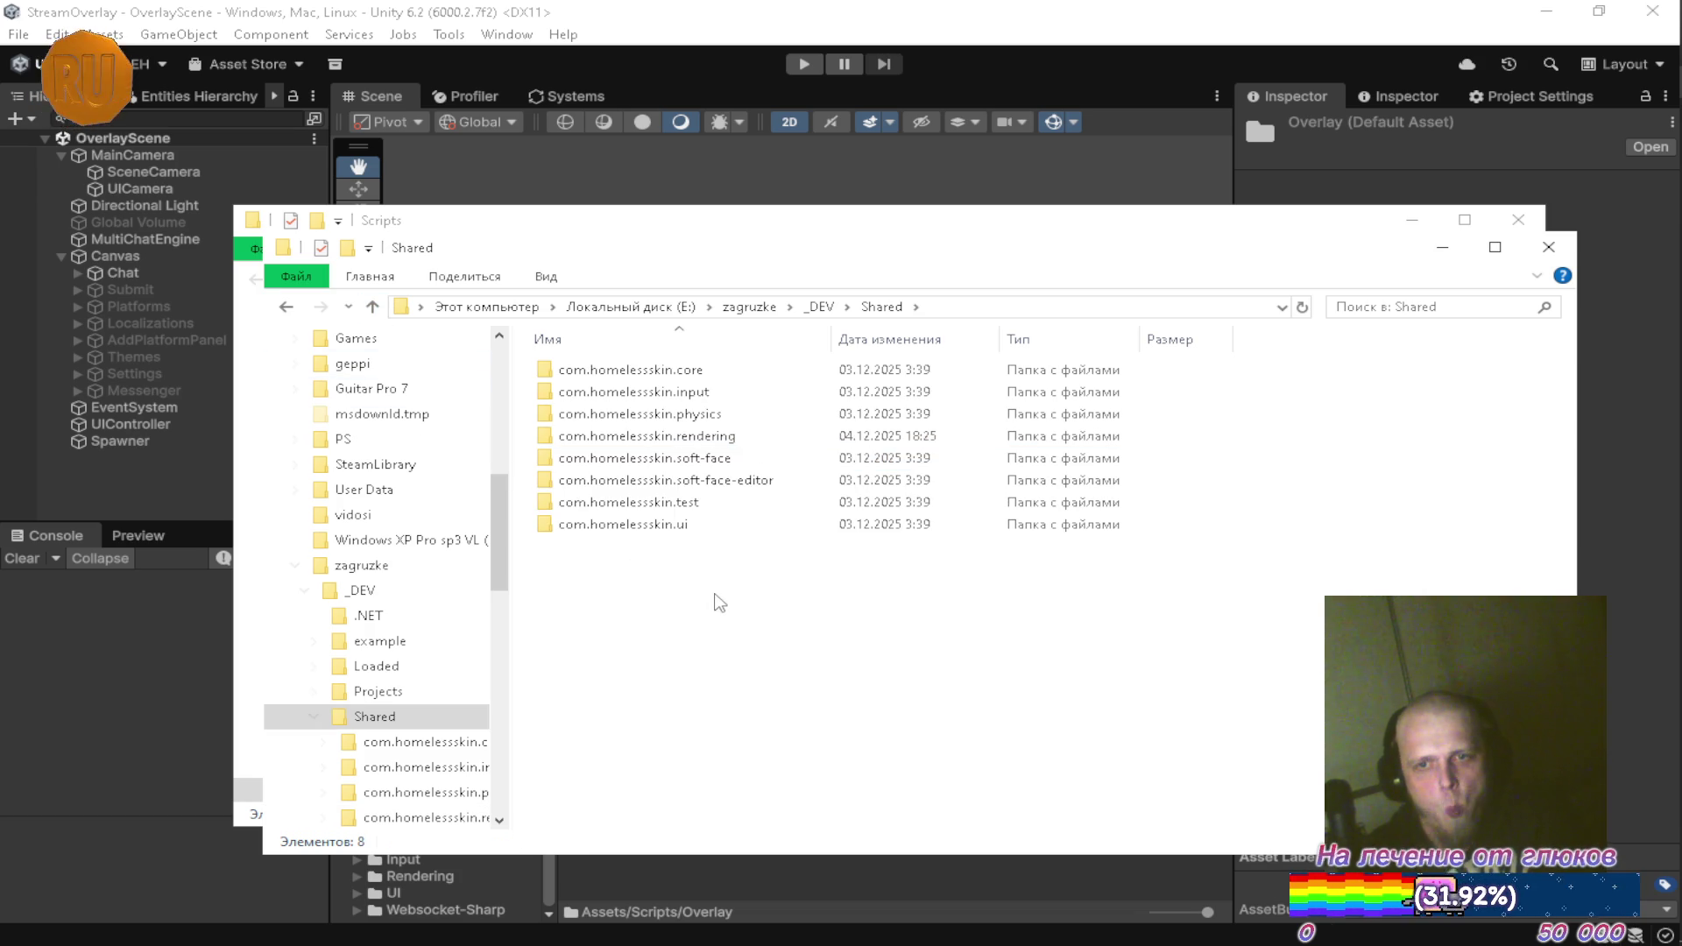
right_click(714, 604)
mouse_move(981, 546)
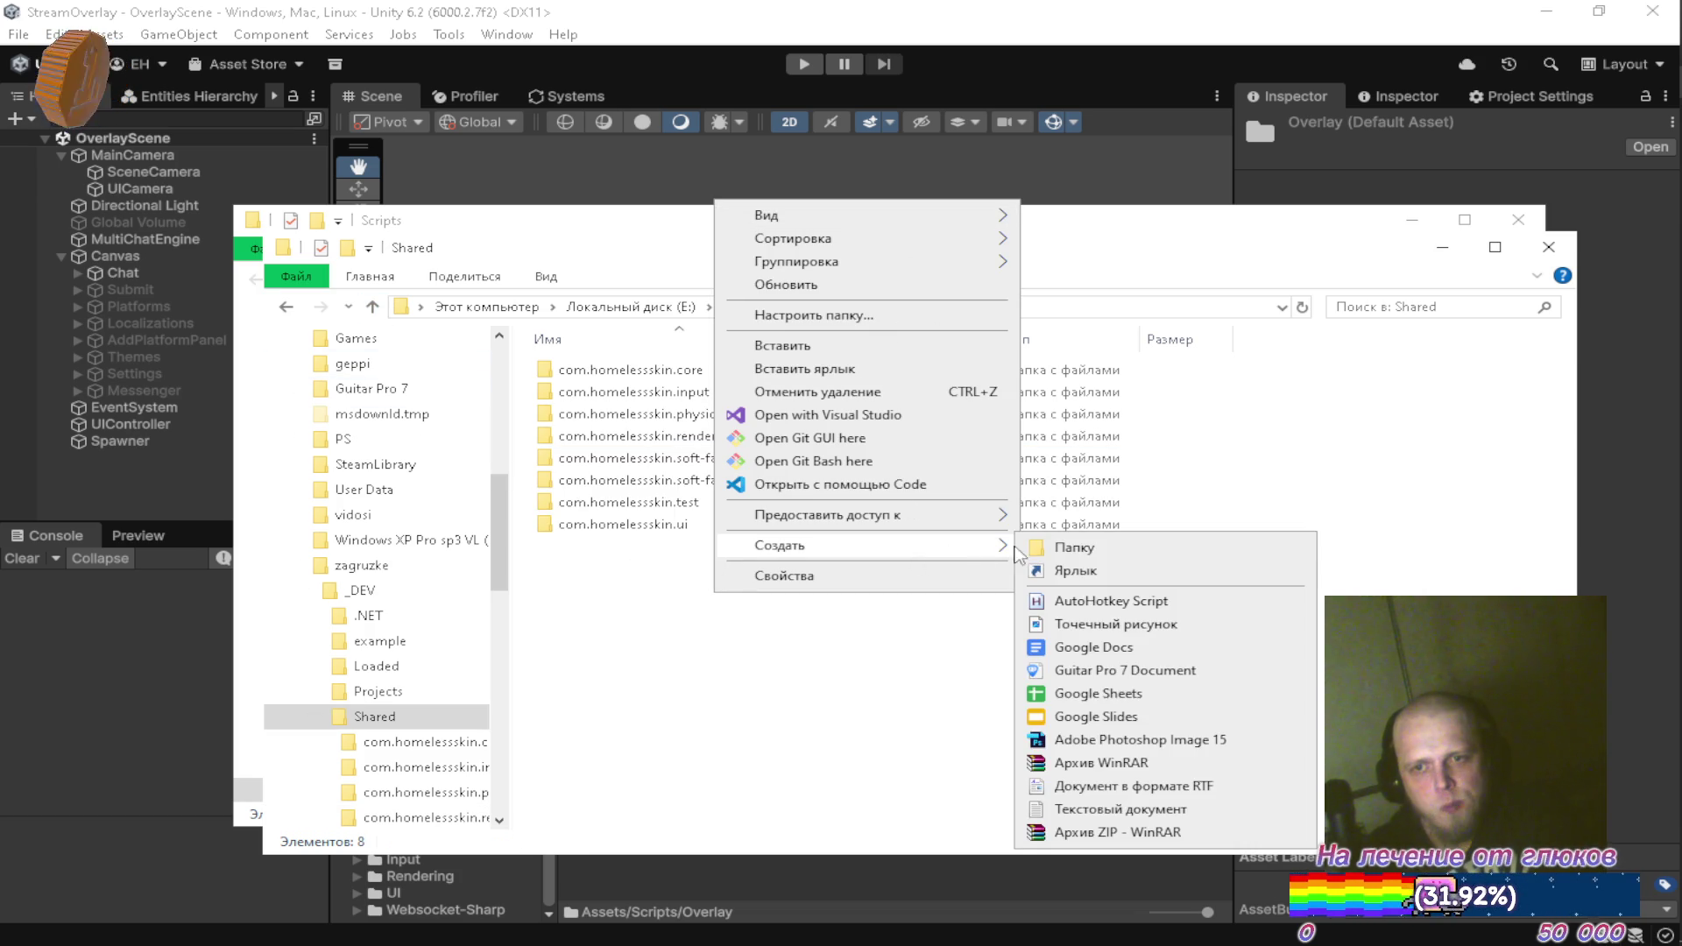
click(1078, 581)
text(com.)
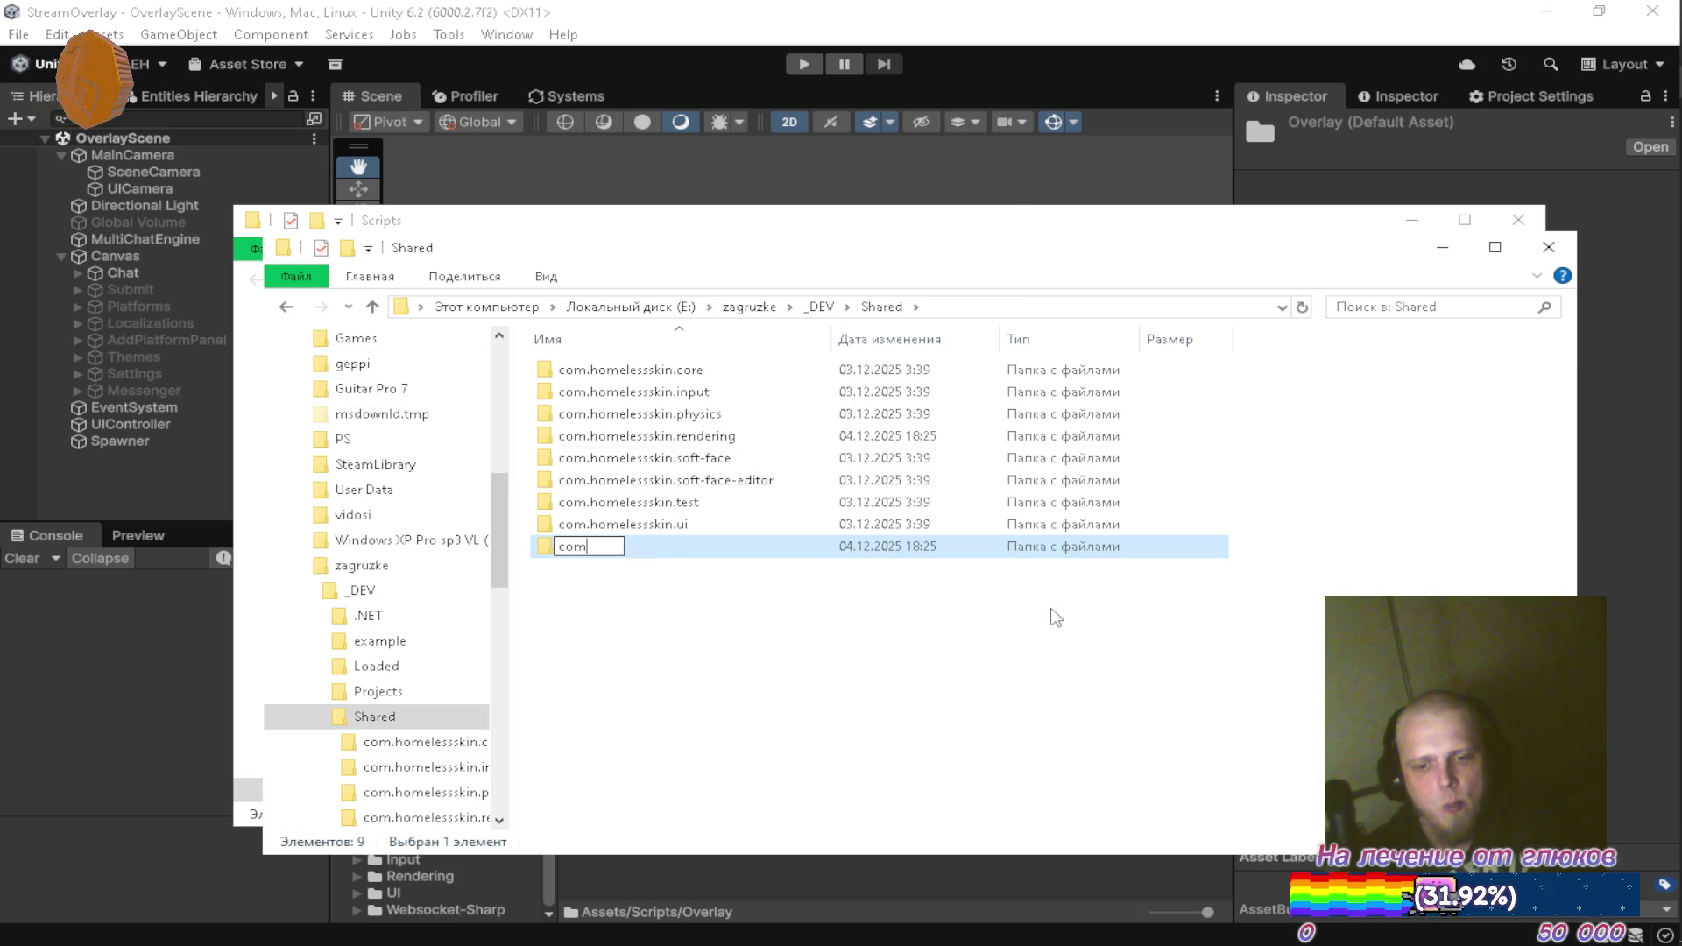
text(homel)
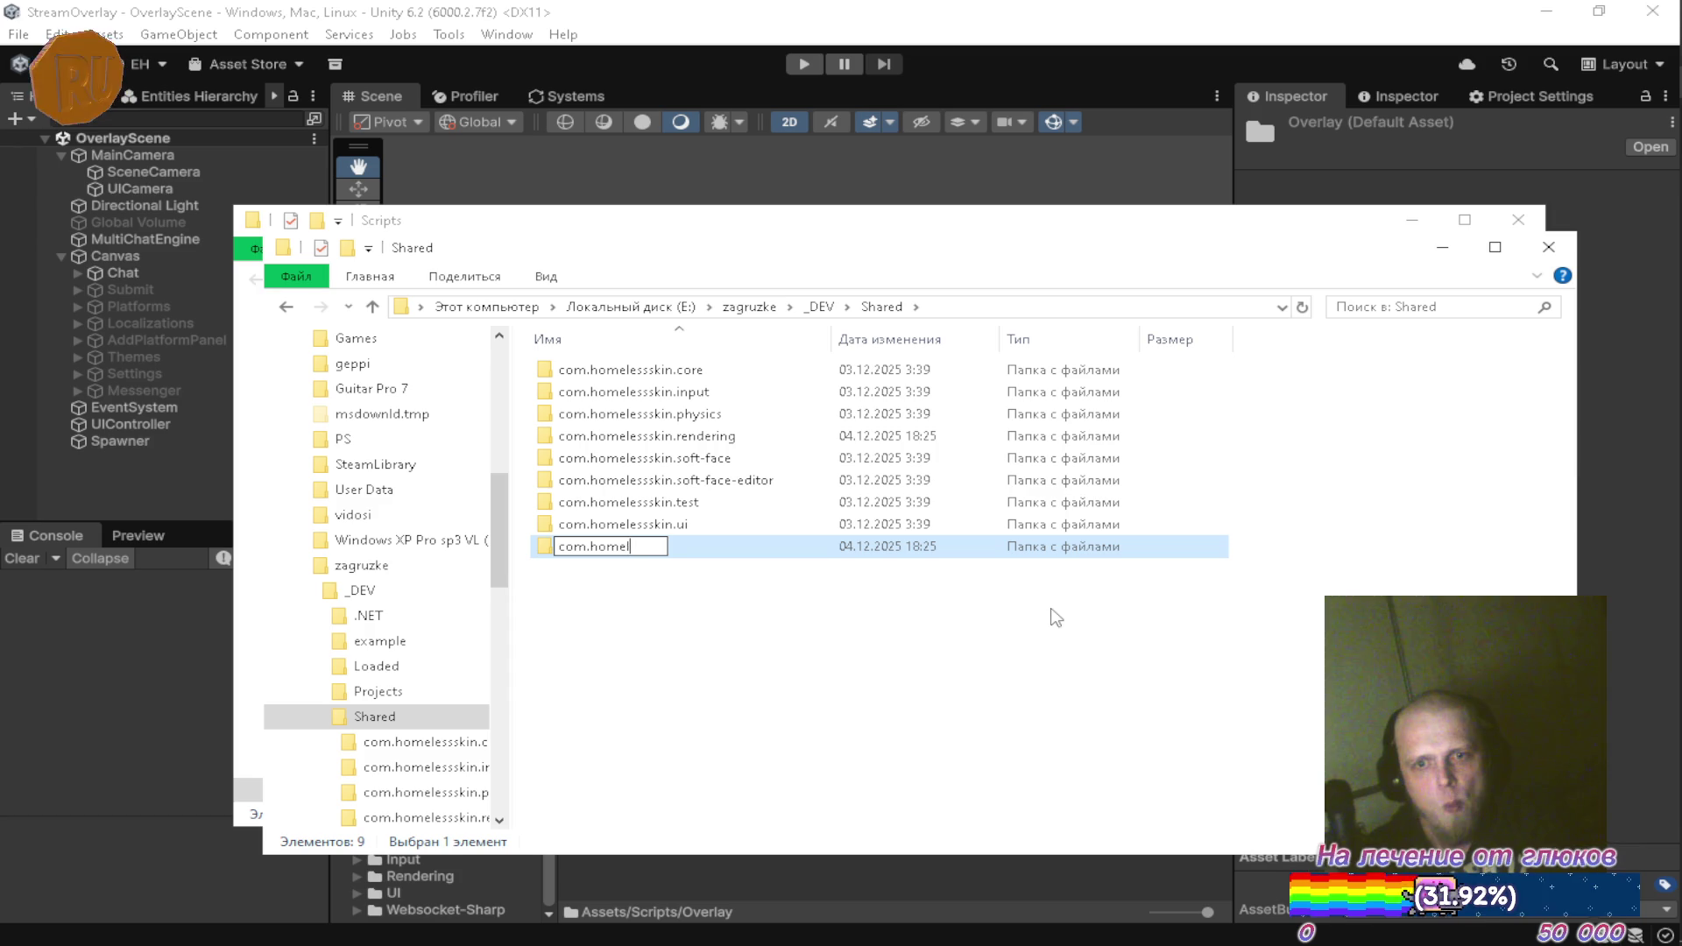
text(essskin)
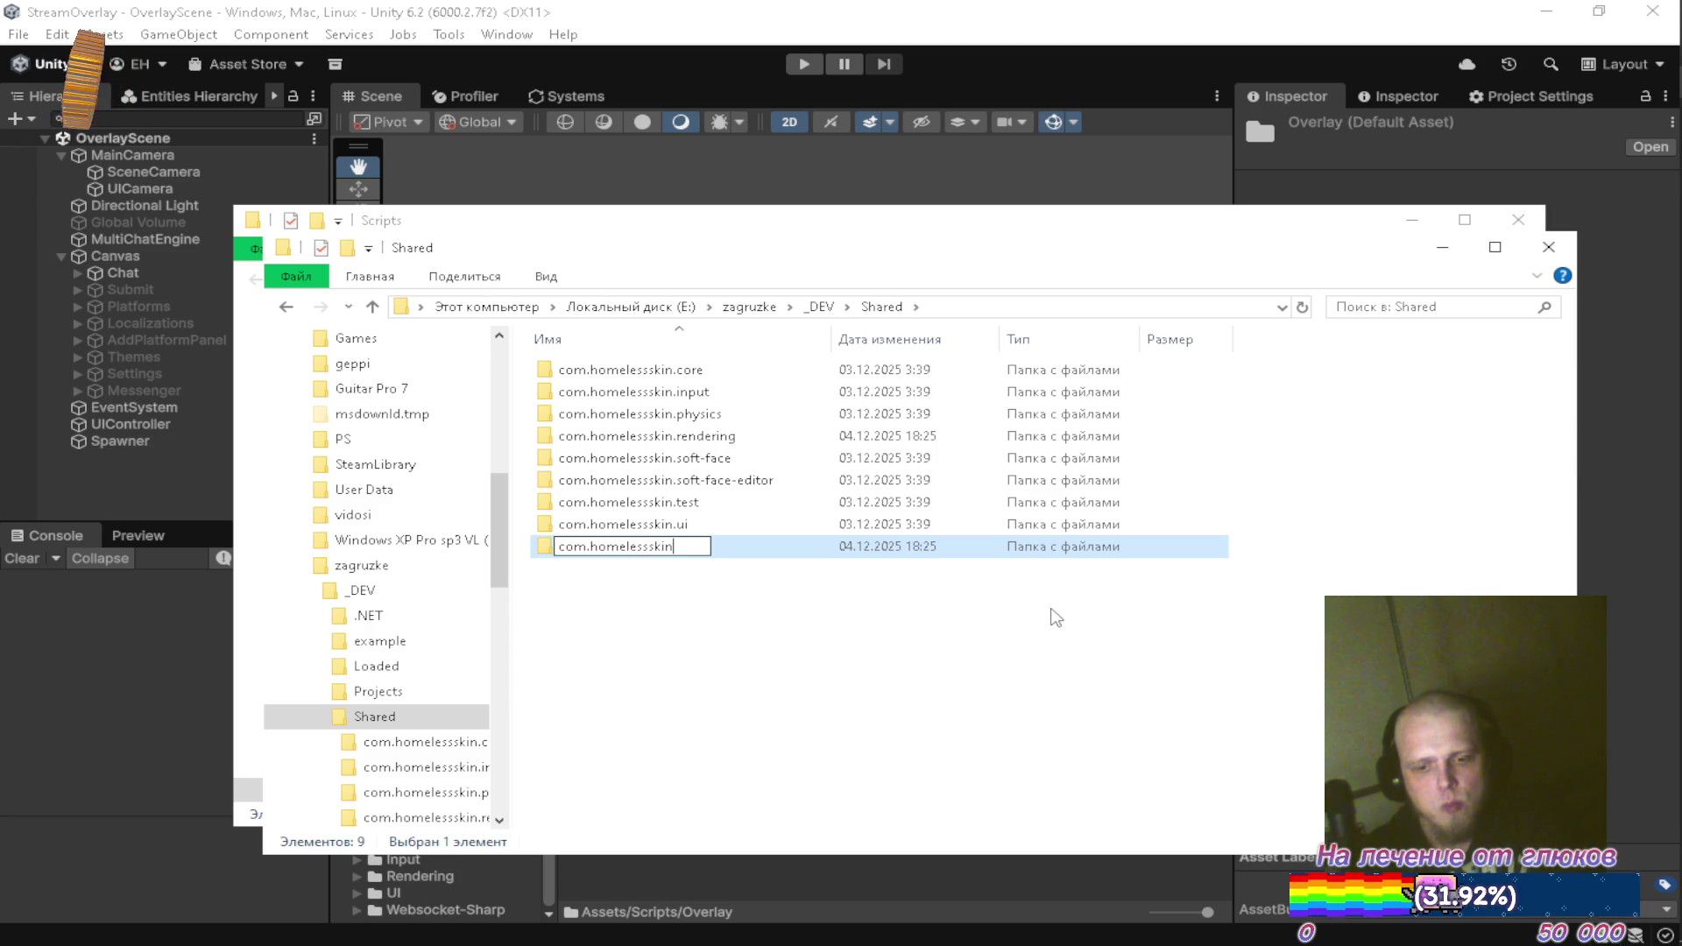
text(.overlay)
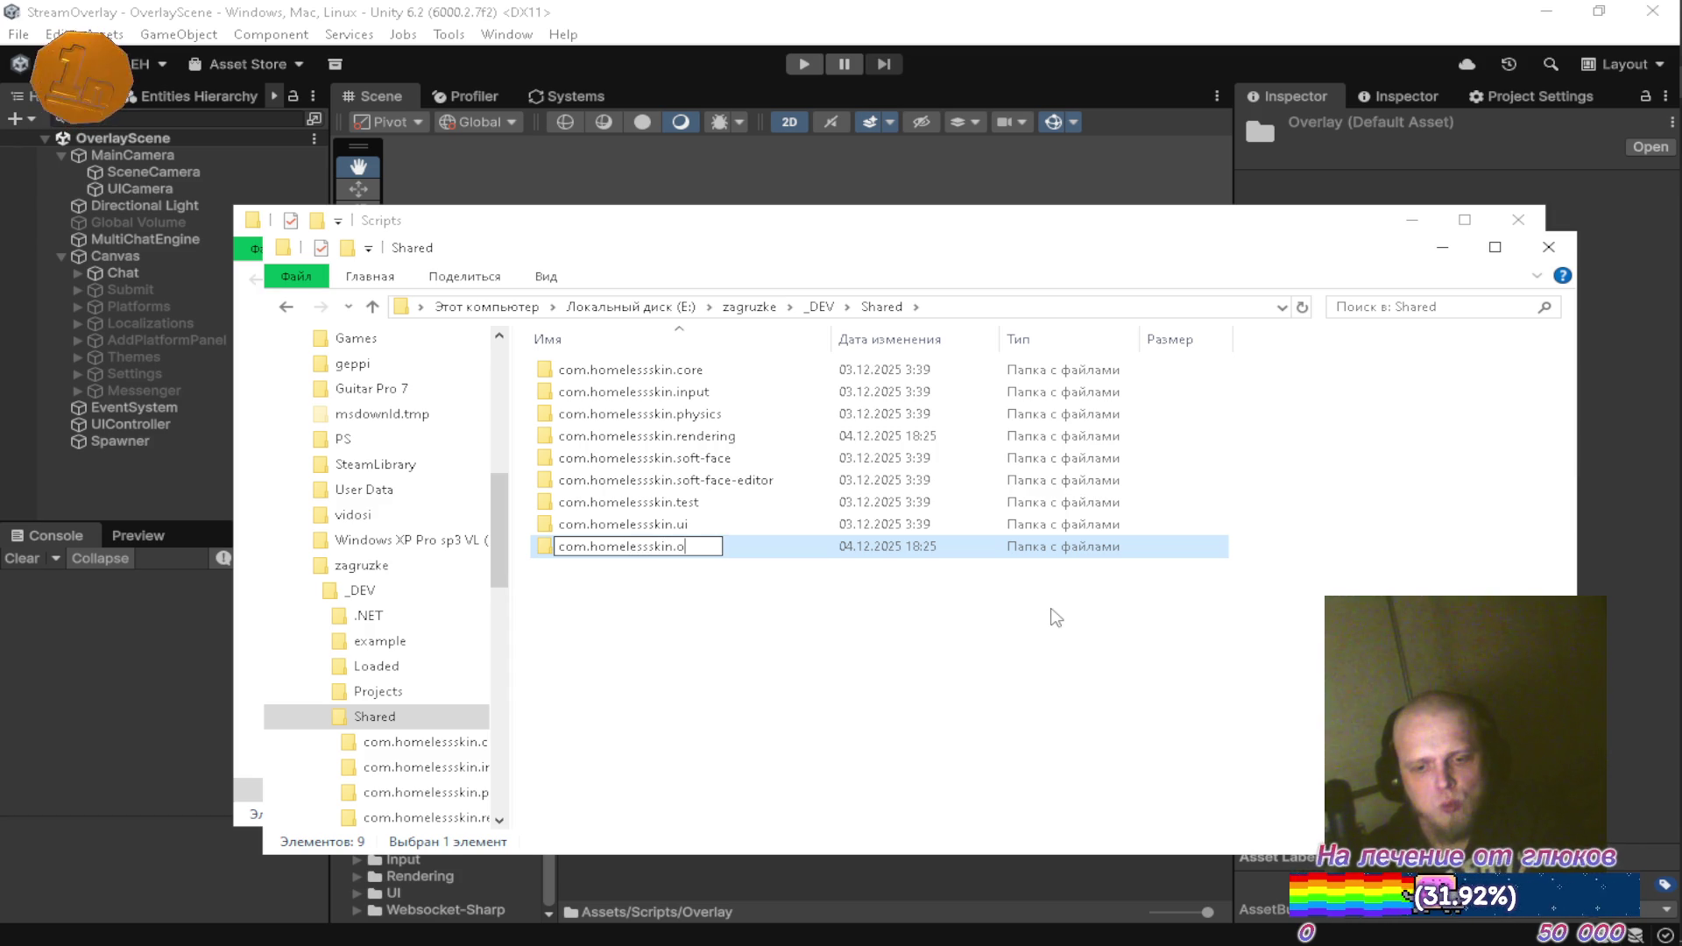
key(Return)
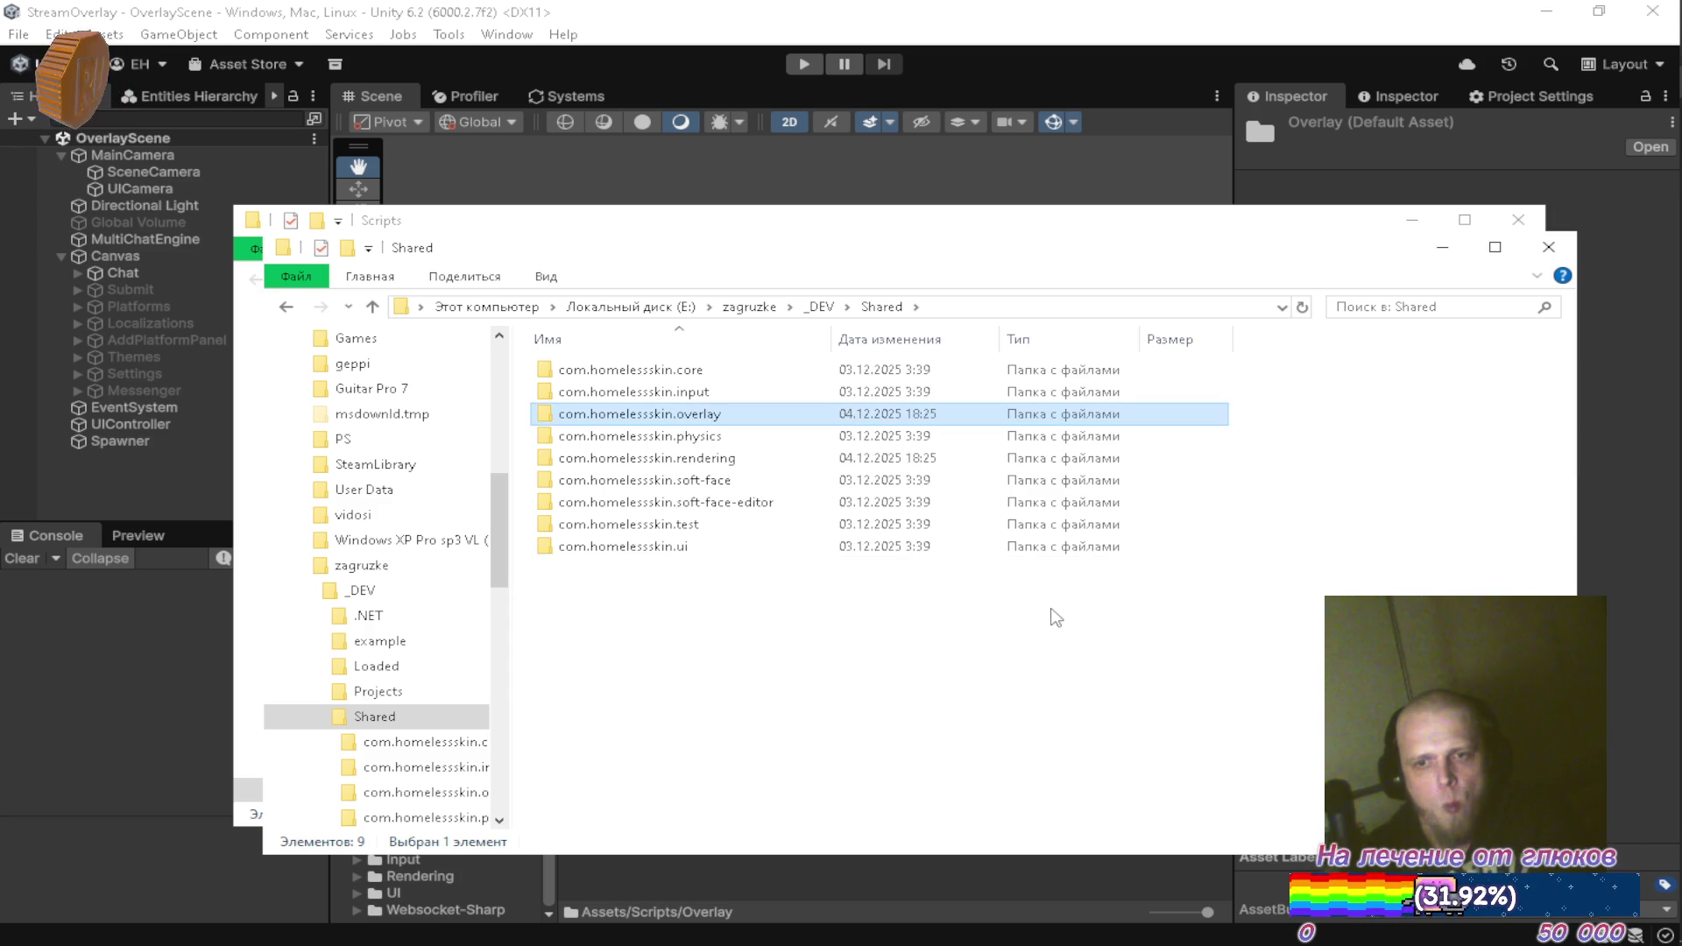
key(Return)
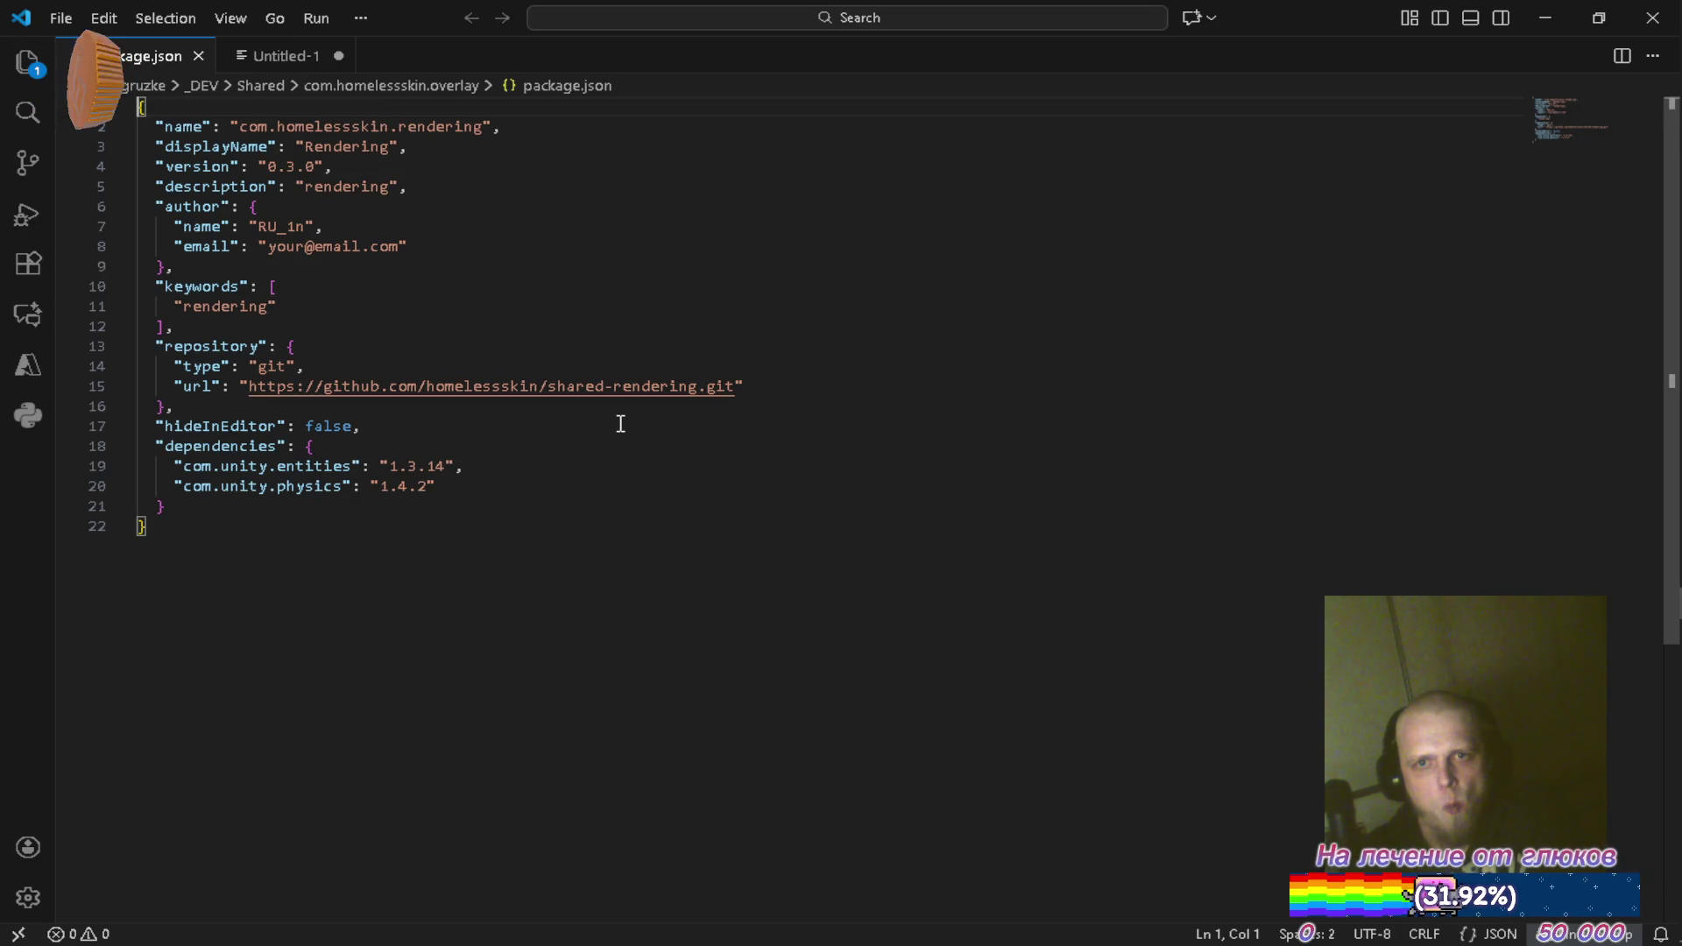
Change the package name from rendering to overlay and the display name to 'Overlay'
key(End)
key(Left)
key(ctrl+shift+Left)
key(BackSpace)
text(overlay)
key(Down)
key(Left)
key(Left)
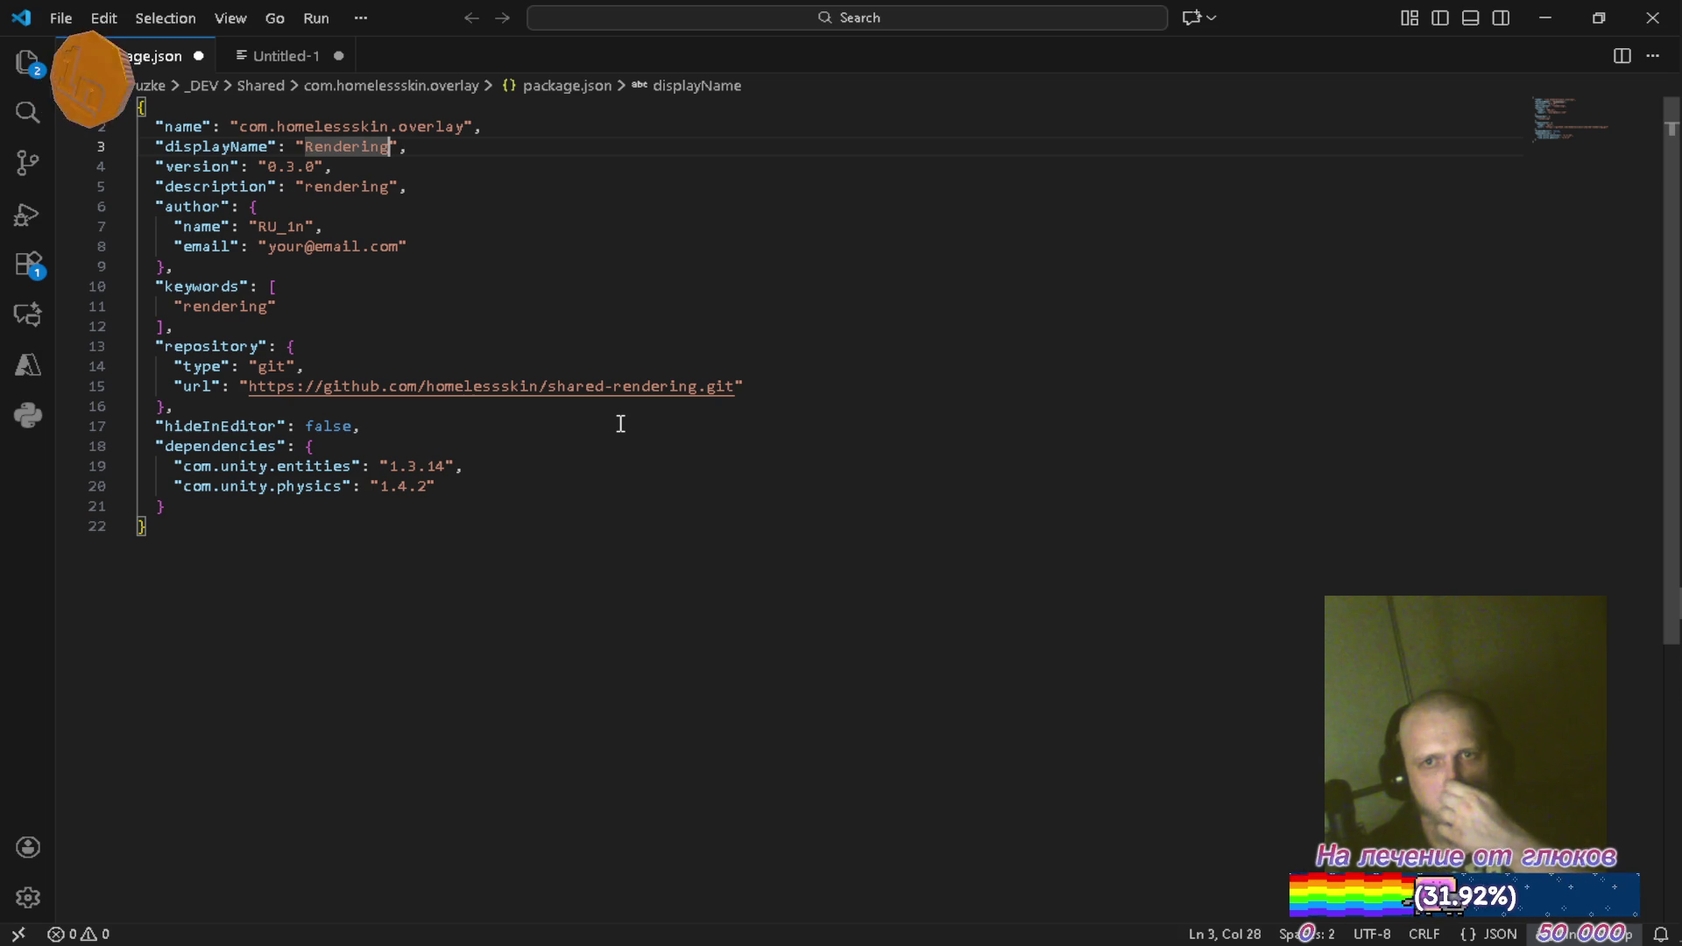
key(ctrl+BackSpace)
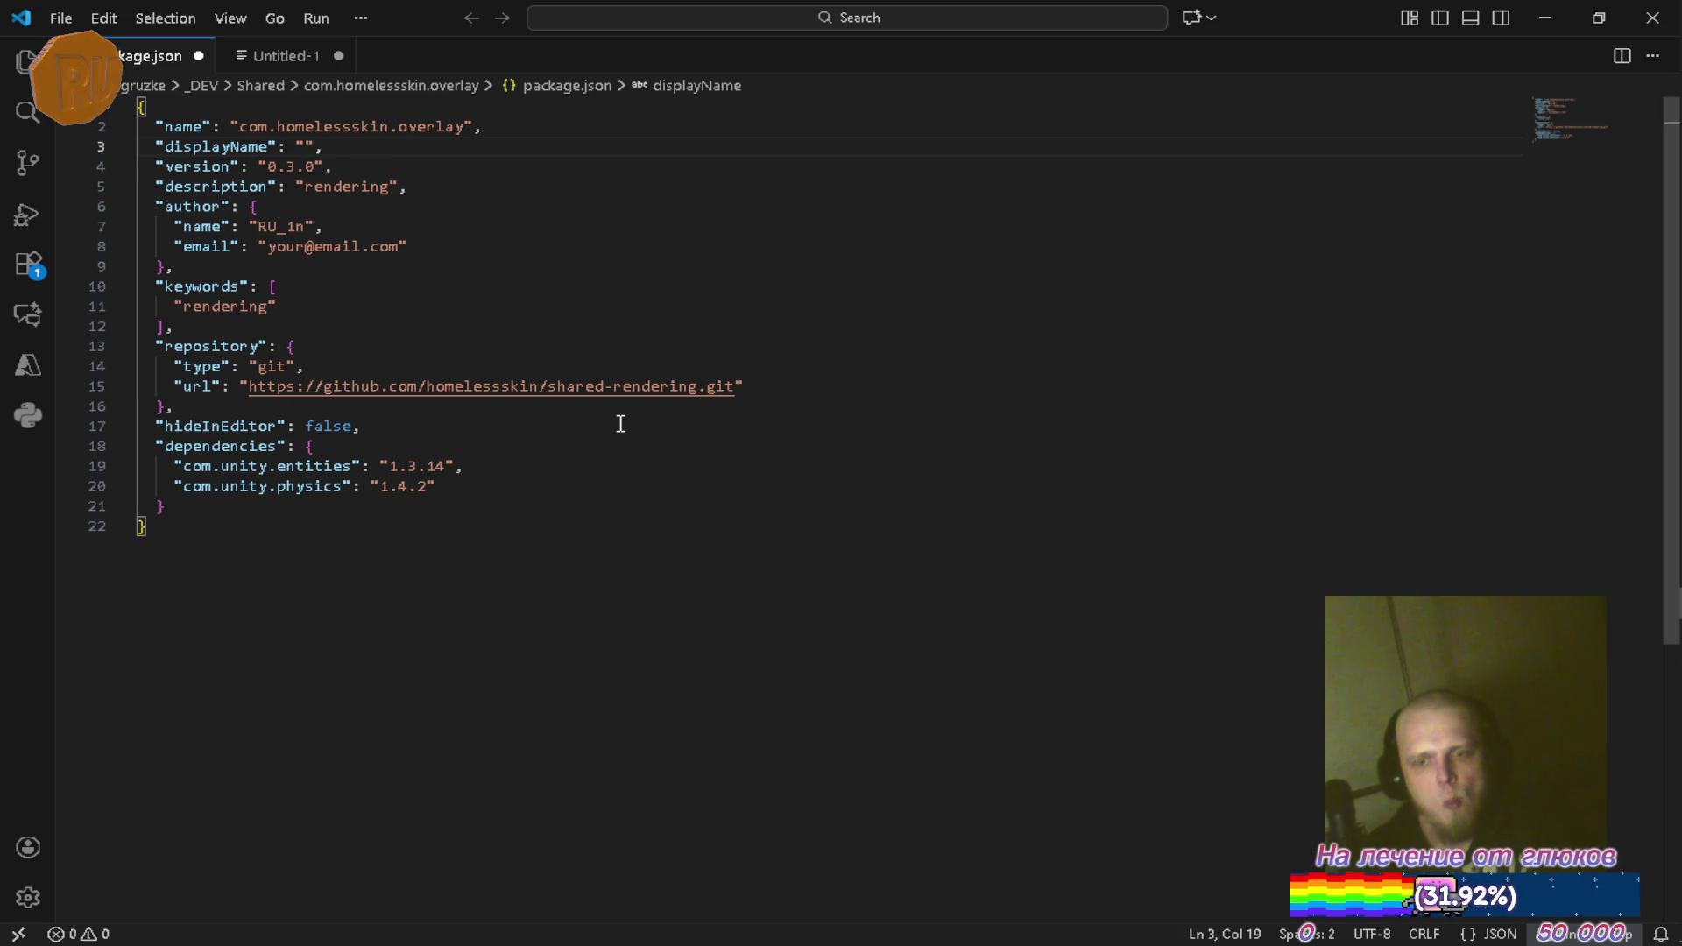
text(Overlay)
Set the package version to 1.0.0 and change the description from rendering to overlay
key(Down)
key(Left)
key(Left)
key(Left)
key(Left)
key(BackSpace)
key(BackSpace)
text(0)
key(Left)
key(BackSpace)
text(1.)
key(Left)
key(Down)
key(ctrl+Right)
key(ctrl+shift+Right)
key(BackSpace)
text(overlay)
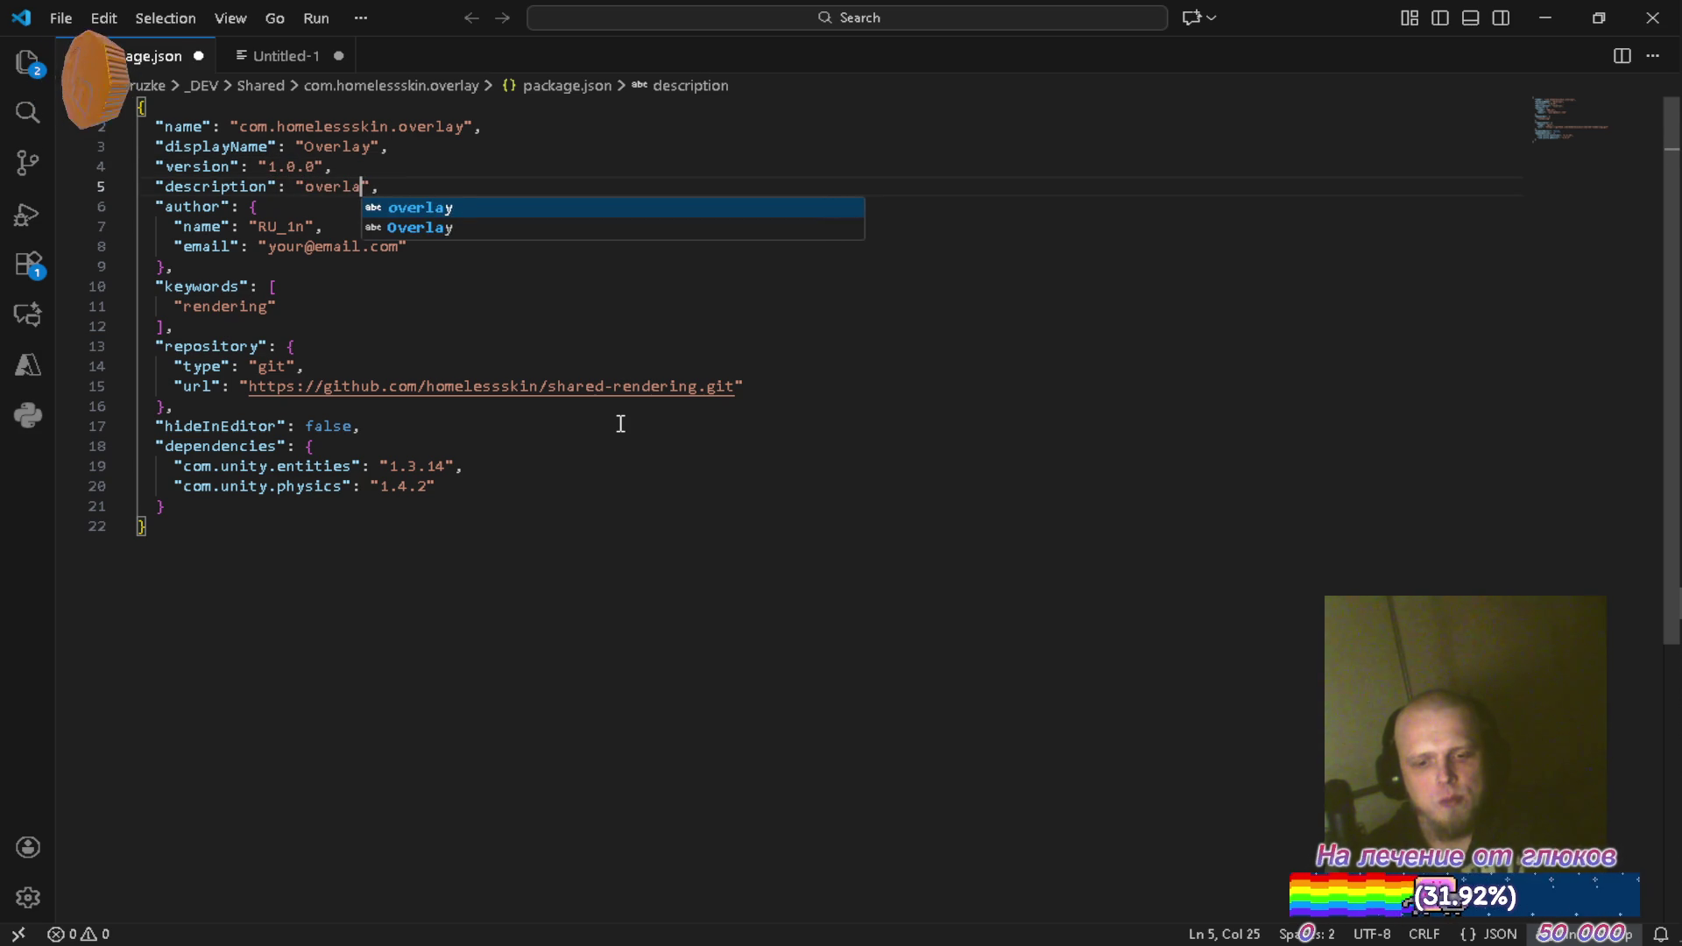
key(Escape)
Replace the rendering keyword with overlay and point the repository URL to shared-overlay.git
key(Down)
key(Down)
key(Down)
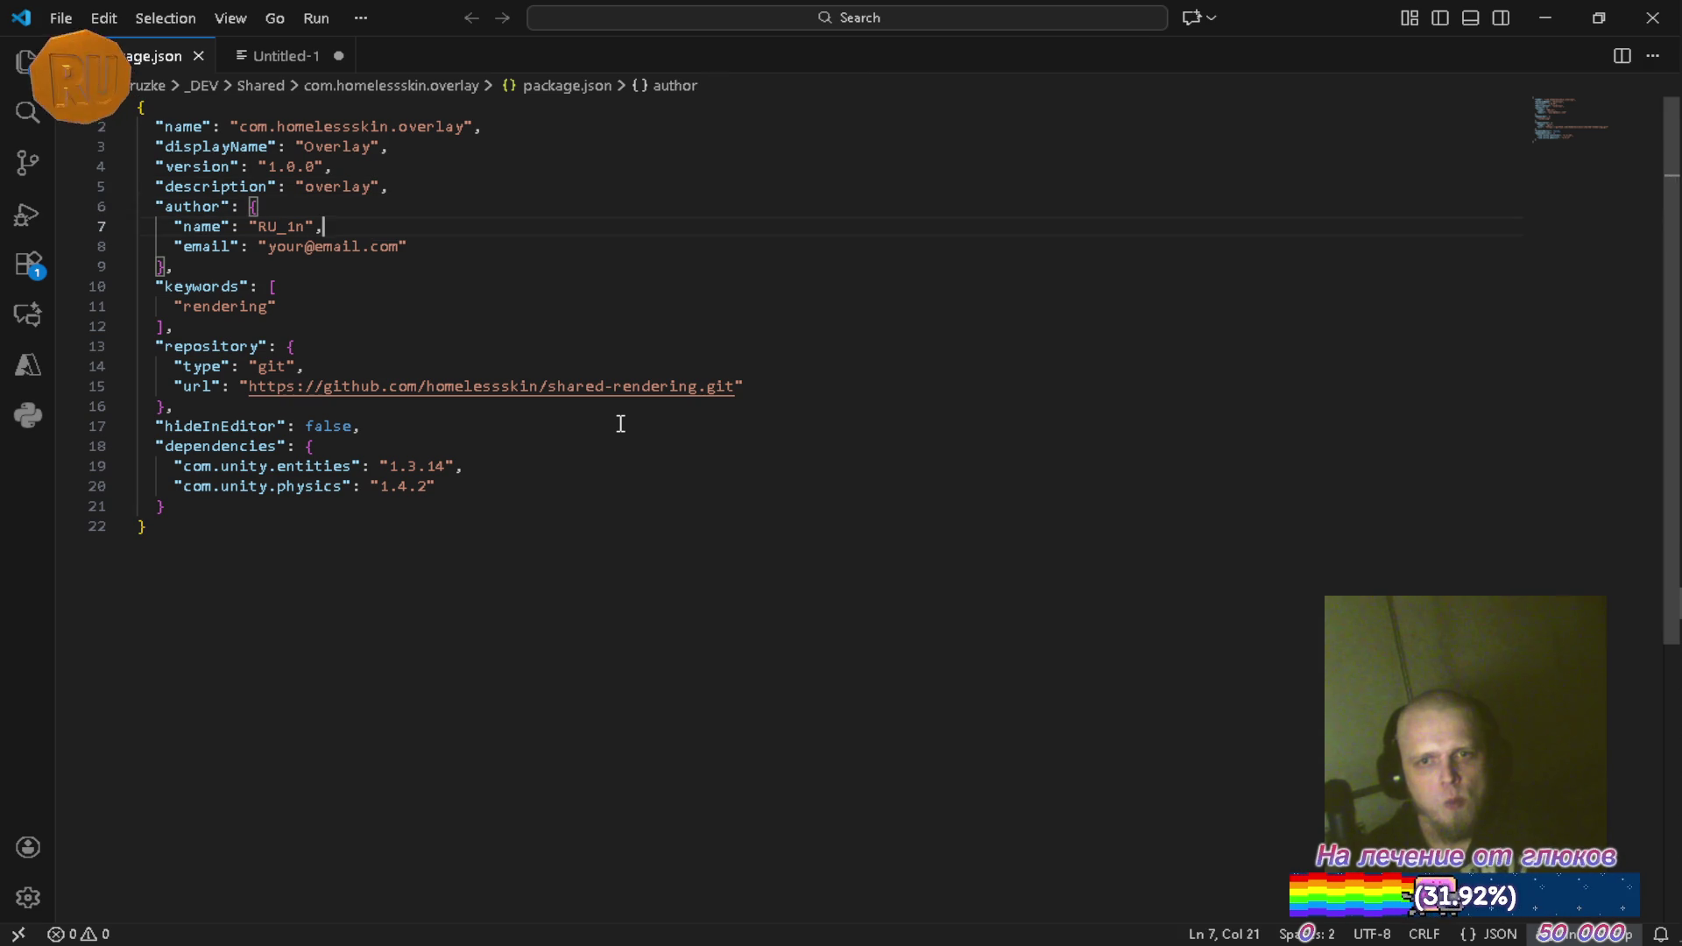
key(Down)
key(Down)
key(Down)
key(Left)
key(ctrl+shift+Left)
key(BackSpace)
text(verlay)
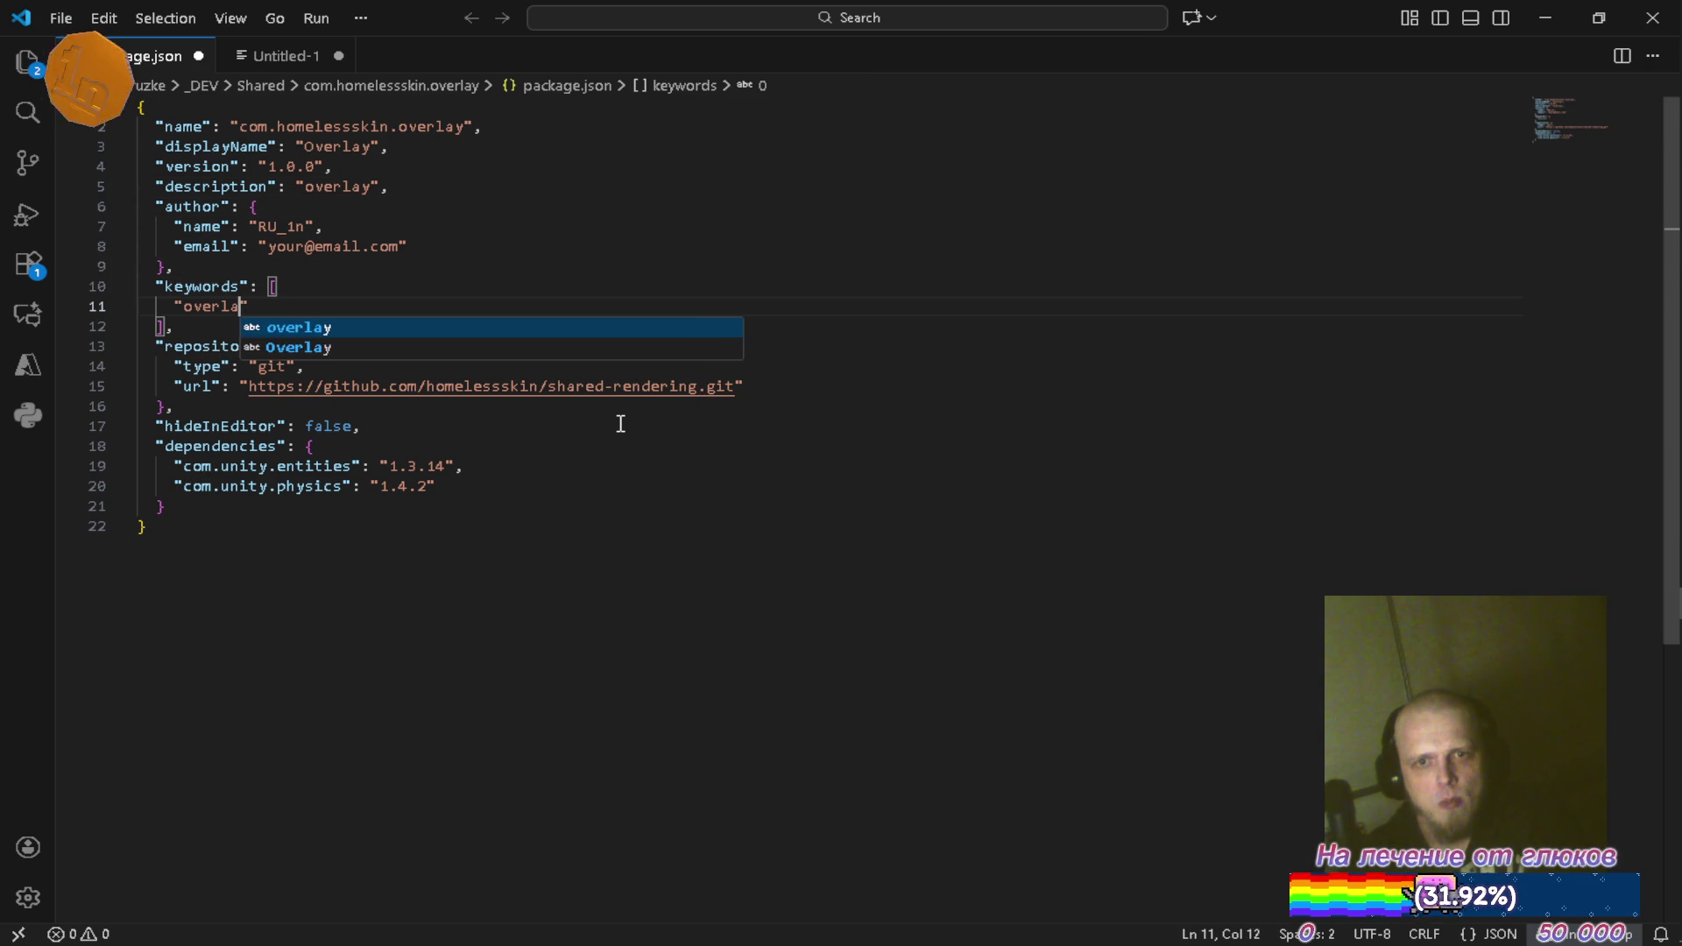
key(Down)
key(Down)
key(Down)
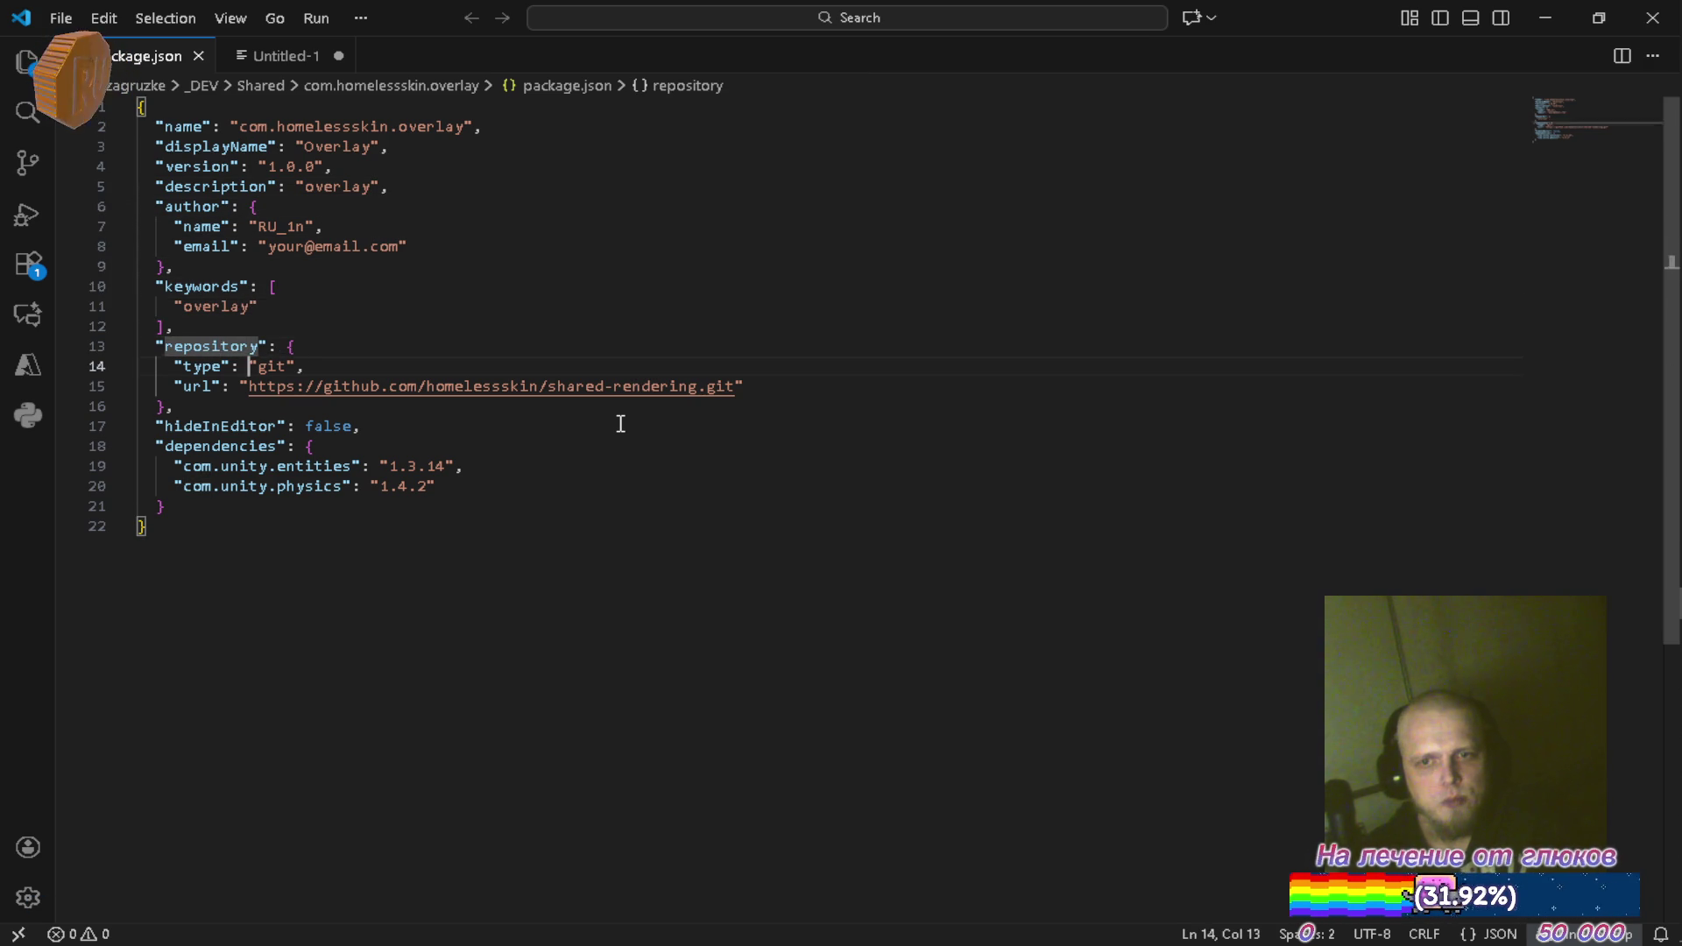
key(End)
key(Left)
key(Left)
key(Left)
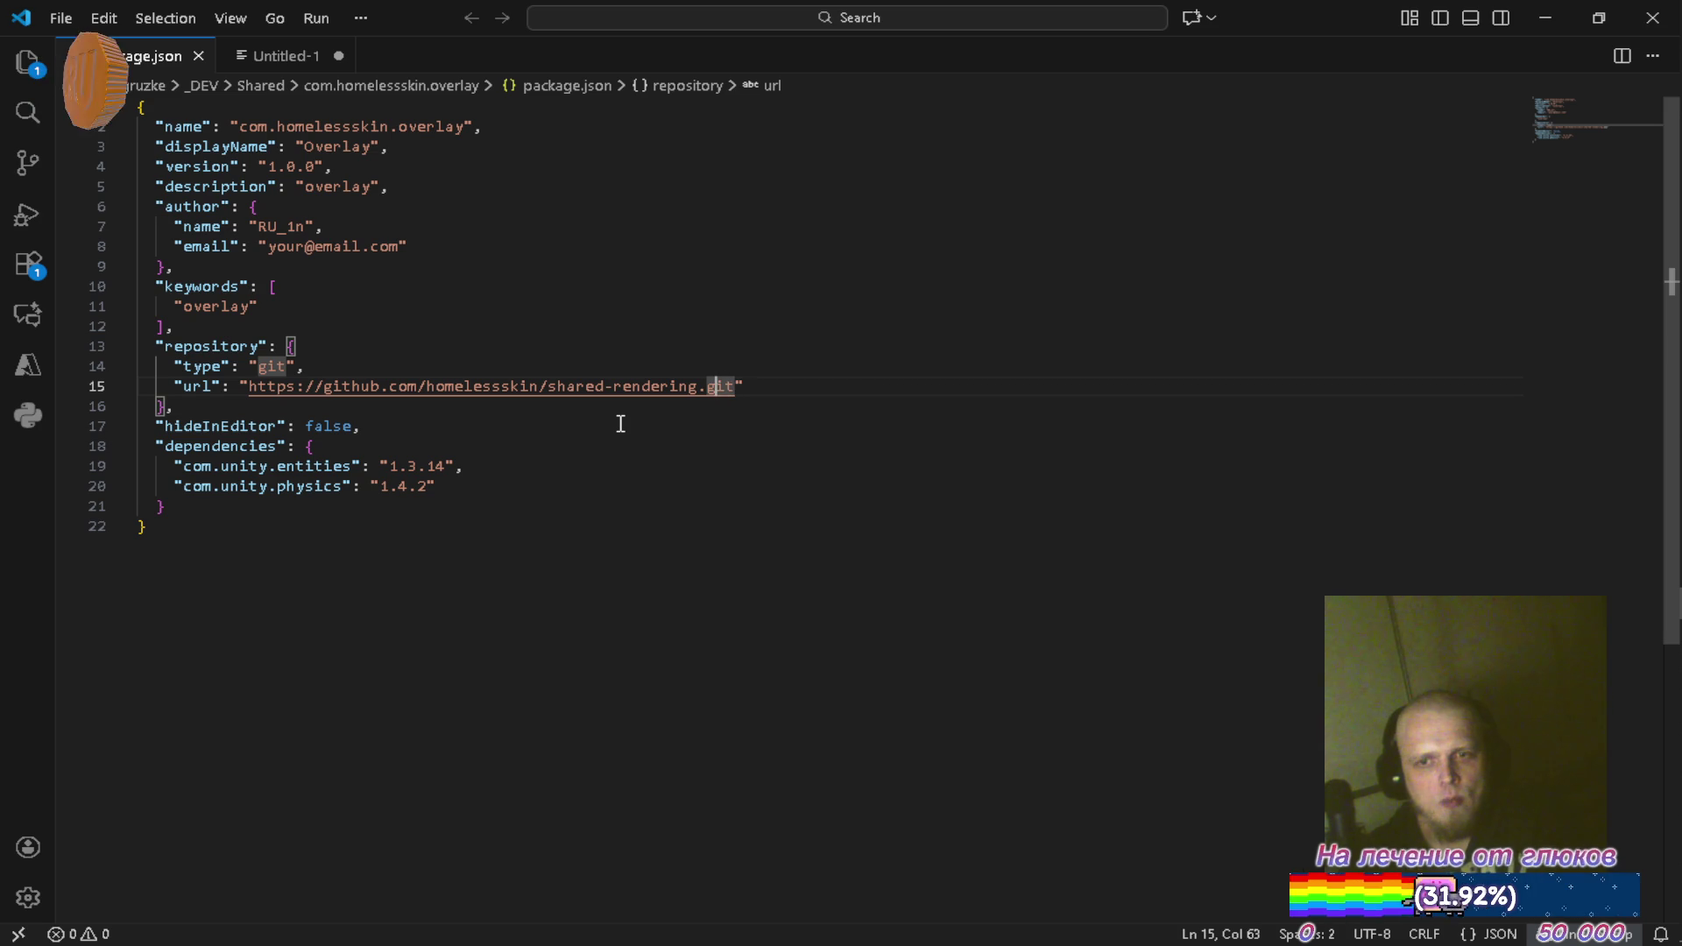
key(Left)
key(BackSpace)
key(BackSpace)
key(BackSpace)
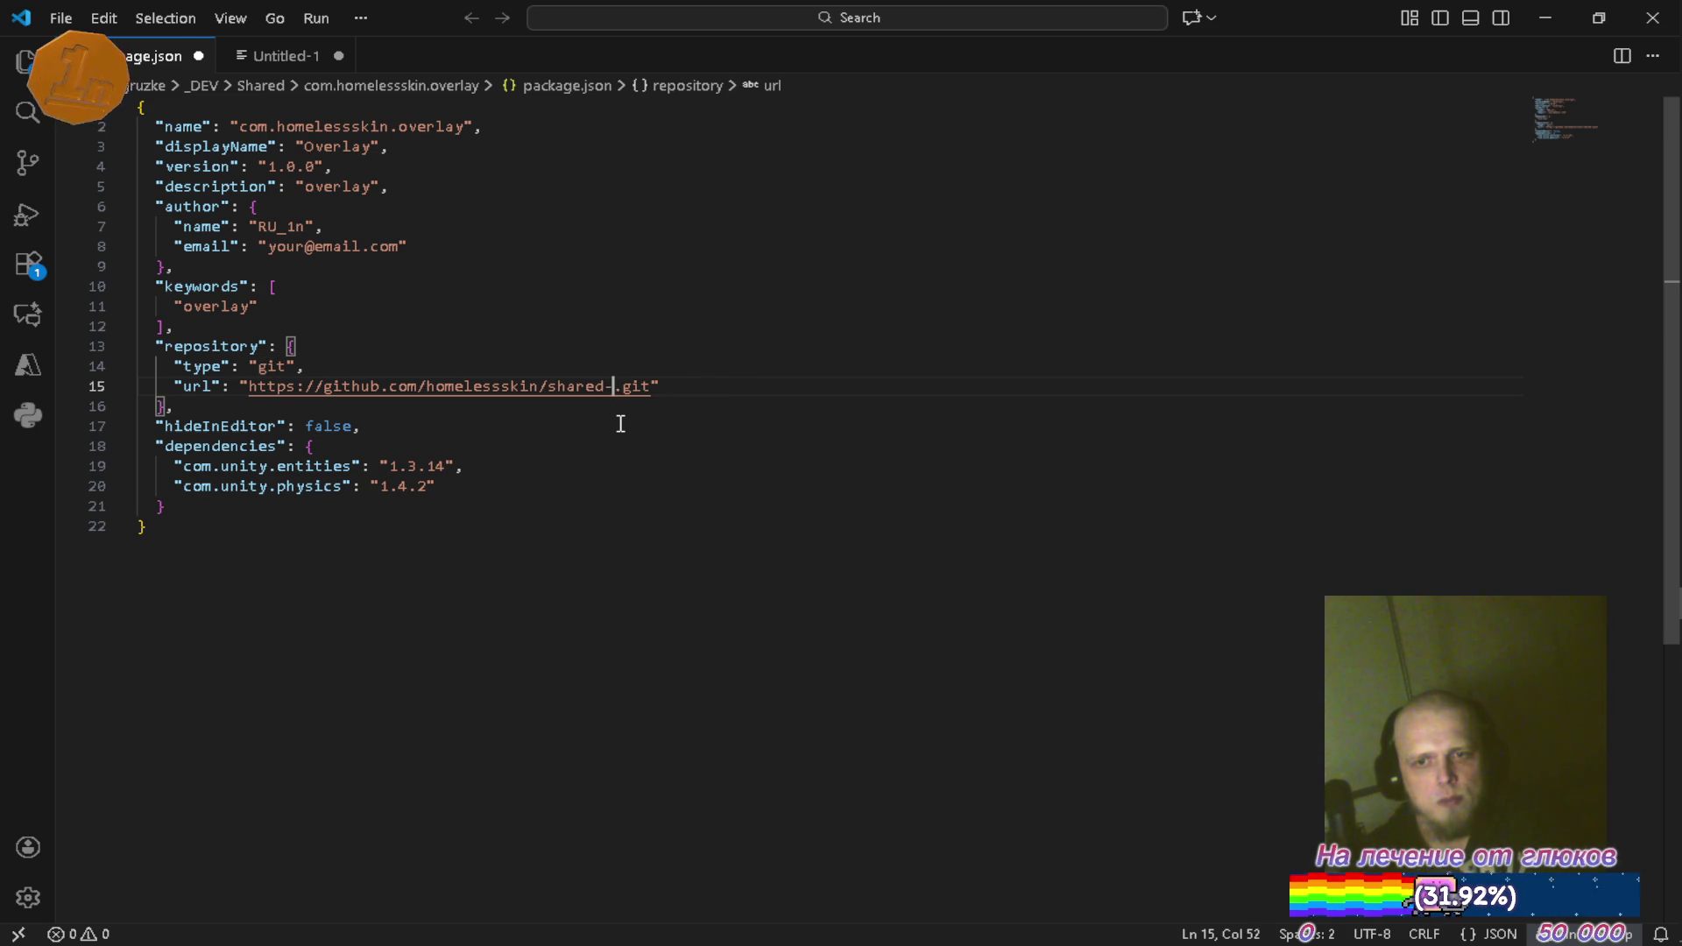
text(overlay)
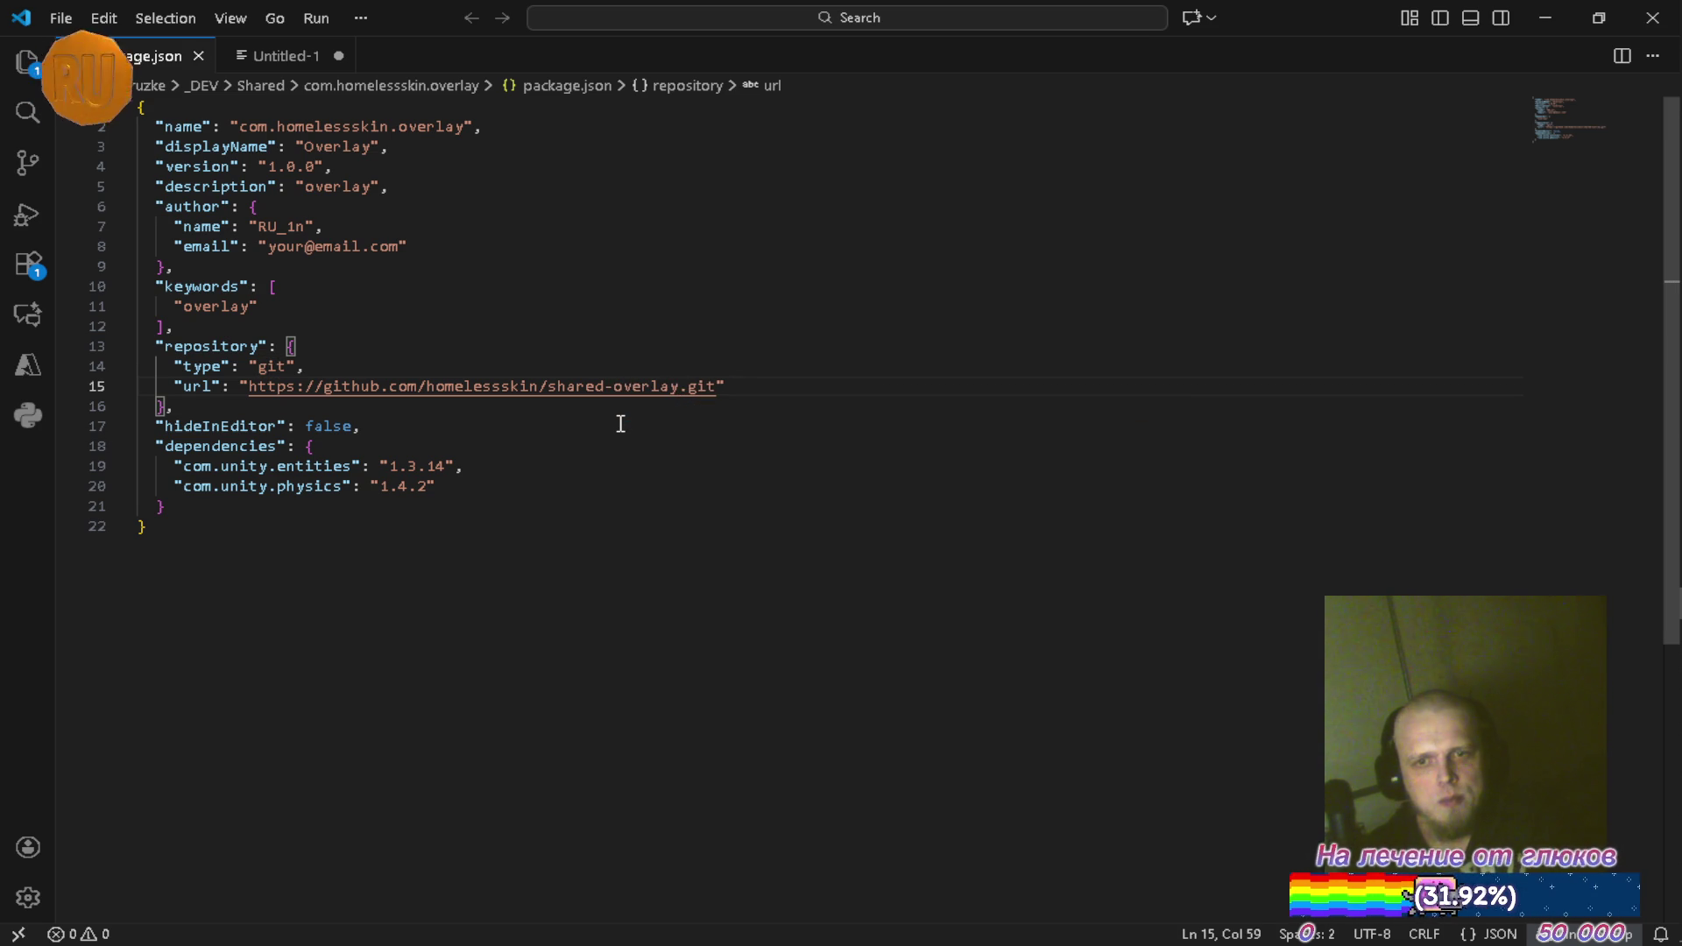
Place the cursor in the first dependency name, then switch back to the Unity editor
key(Down)
key(Down)
key(Down)
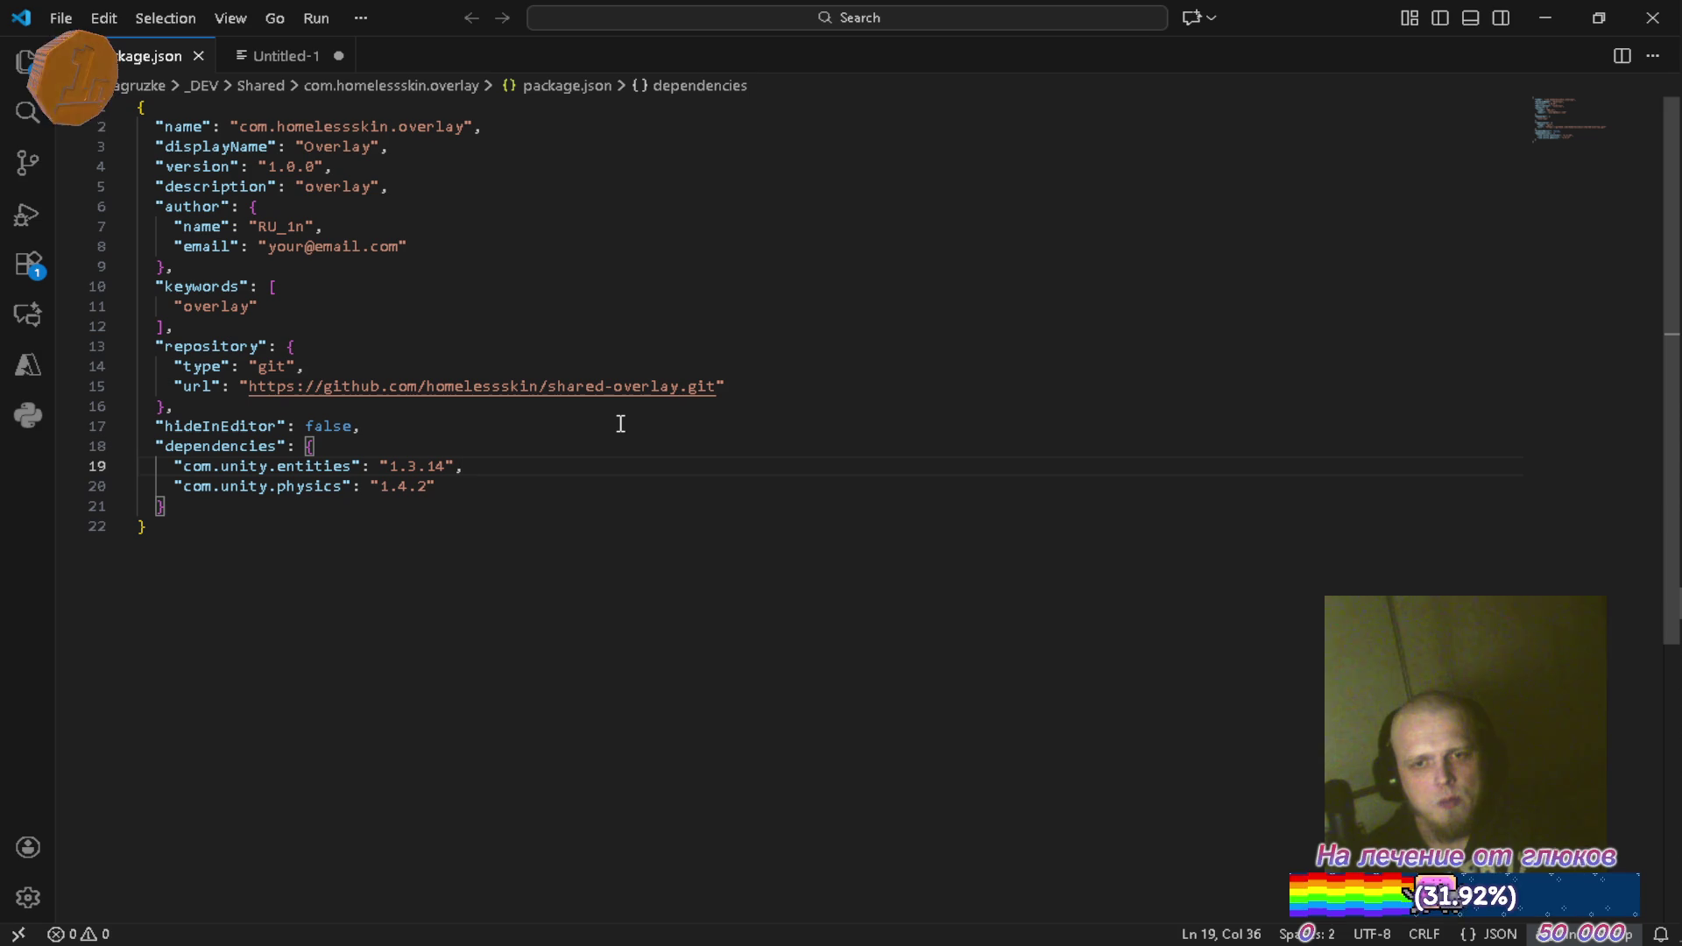
key(Left)
key(Left)
key(Left)
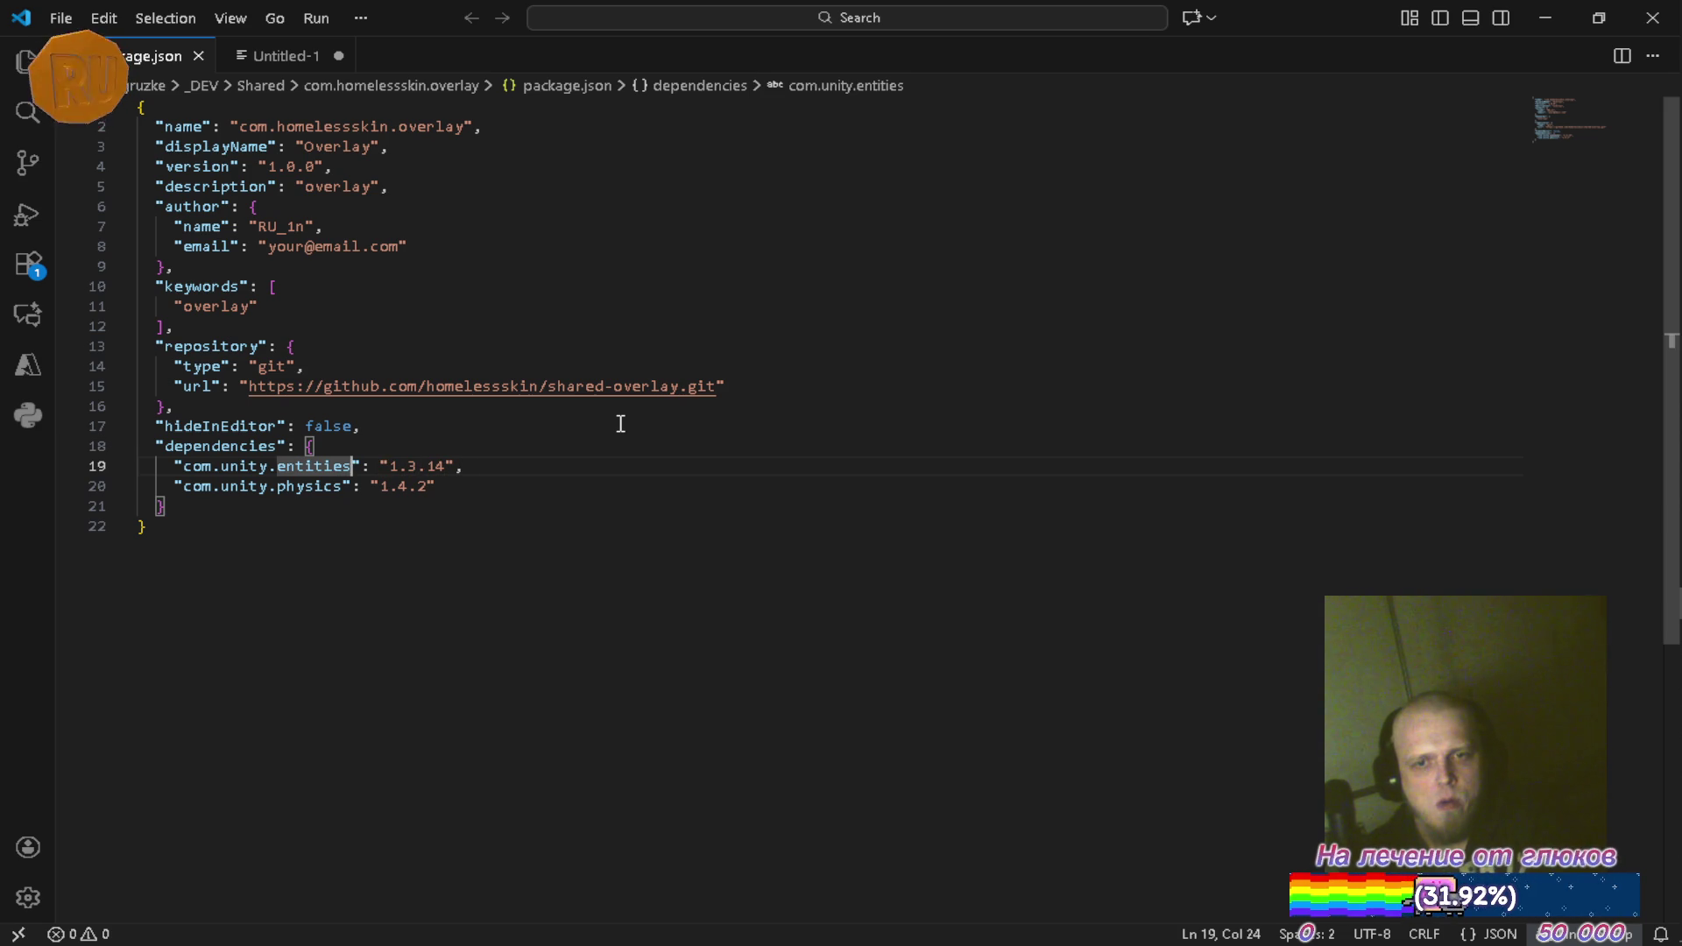
key(alt+Tab)
click(455, 473)
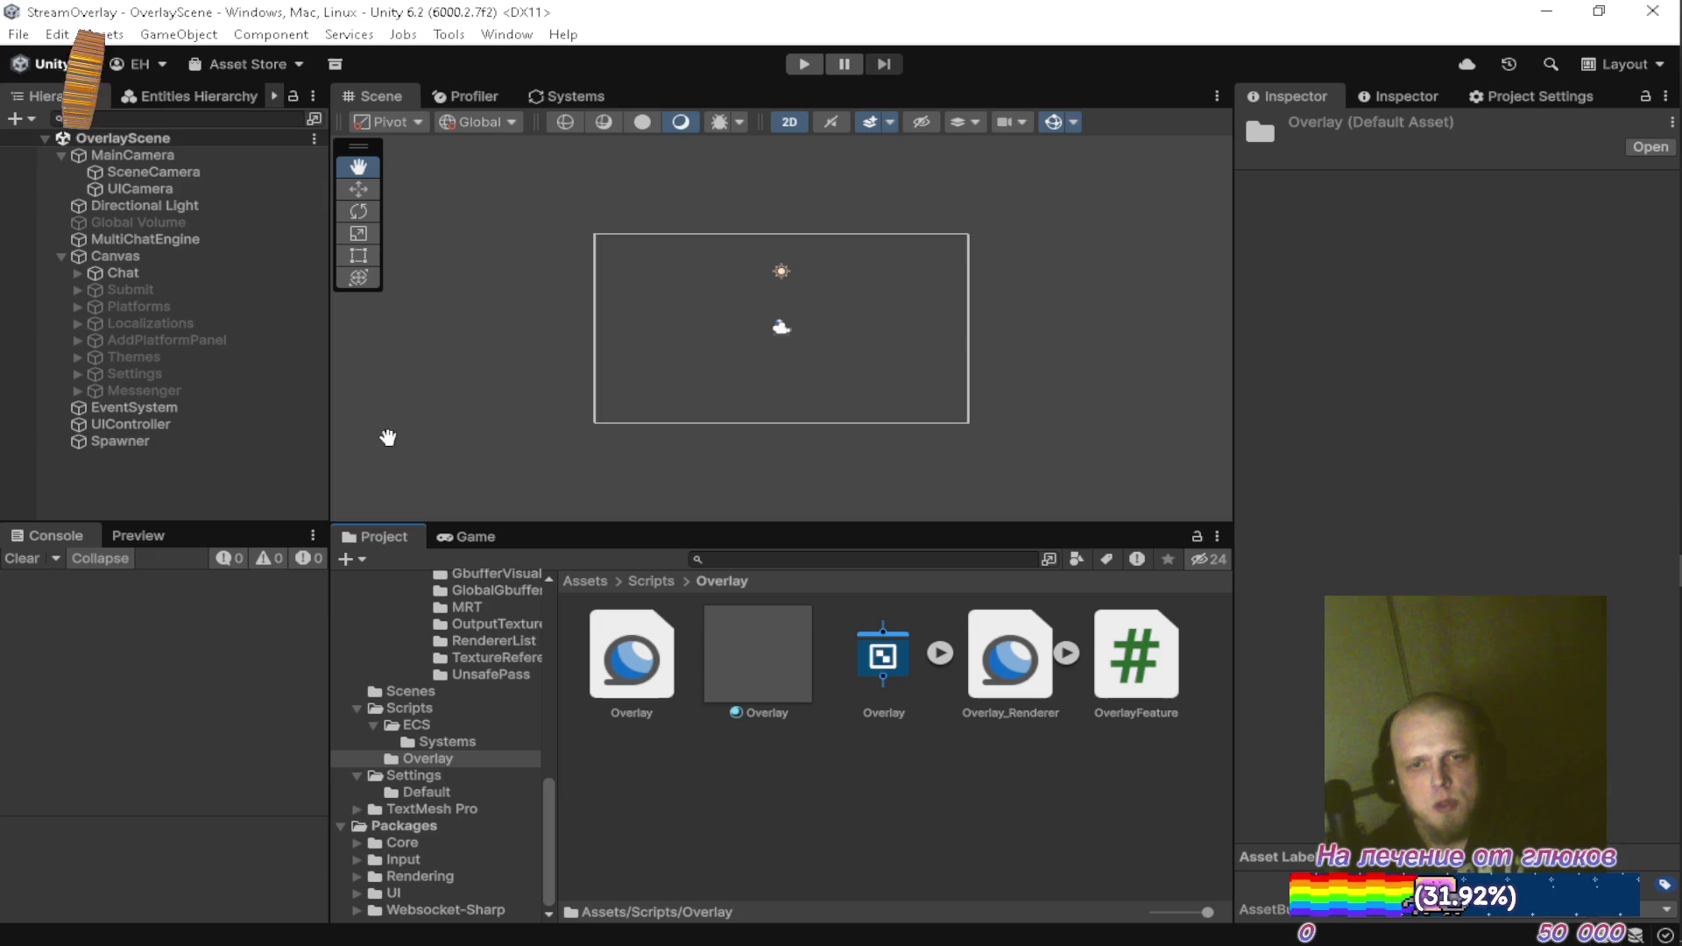
In Package Manager, select Universal Render Pipeline and copy its id com.unity.render-pipelines.universal
click(513, 33)
mouse_move(680, 340)
click(855, 324)
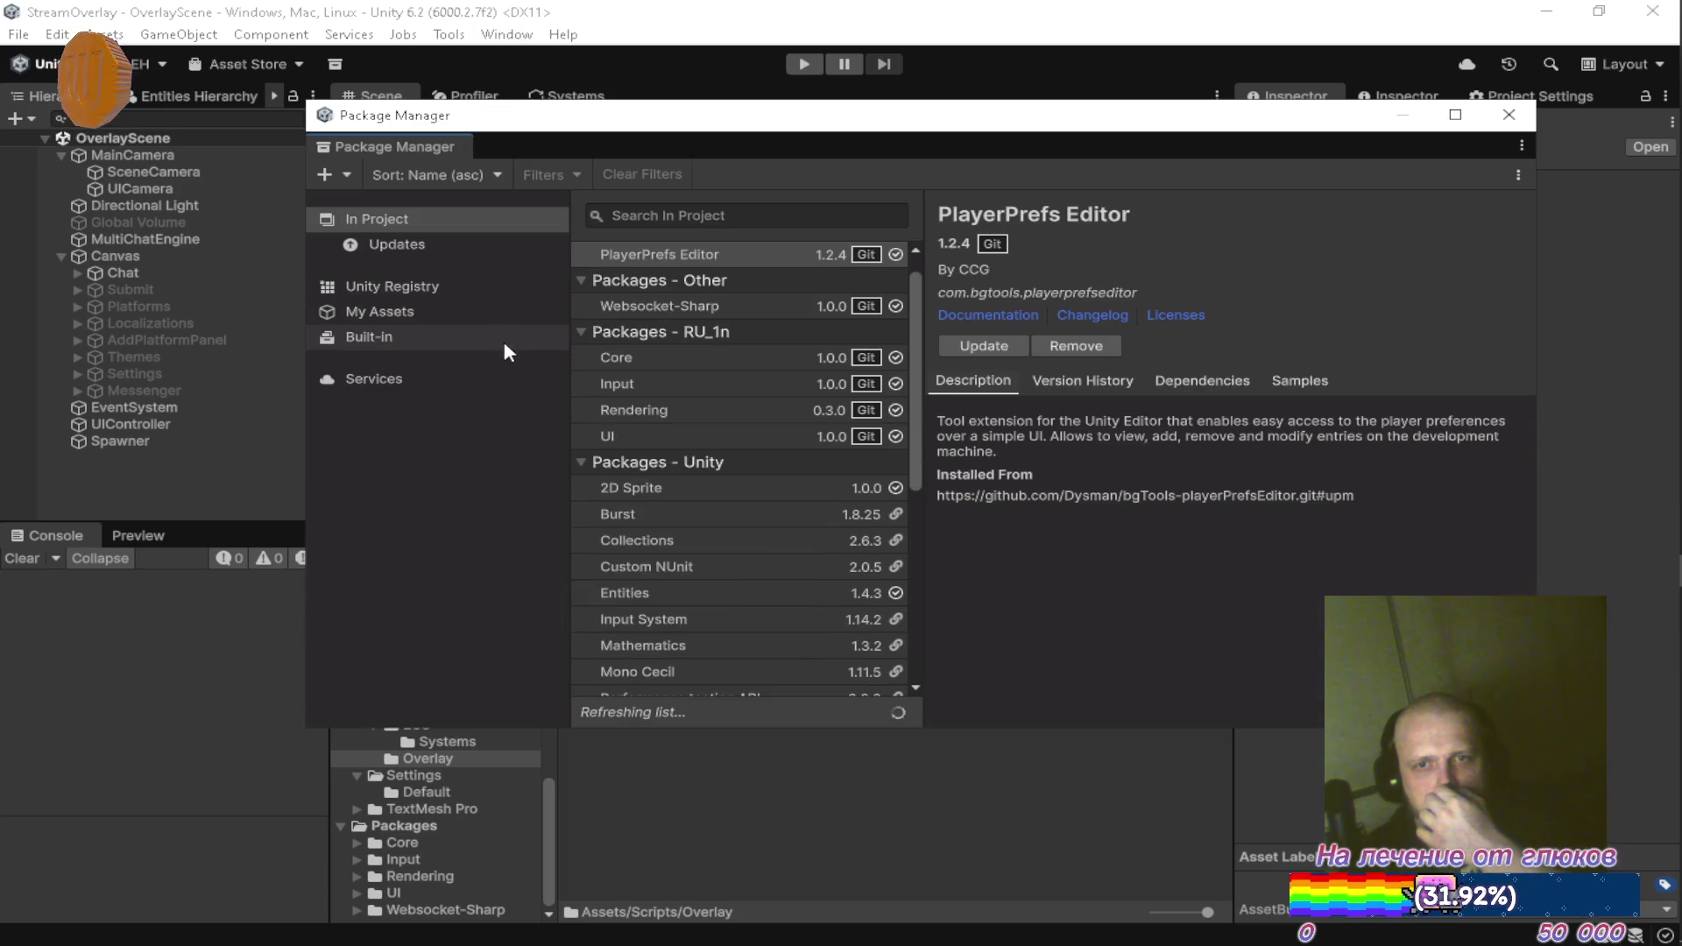
scroll(775, 504, down, 5)
scroll(775, 504, down, 2)
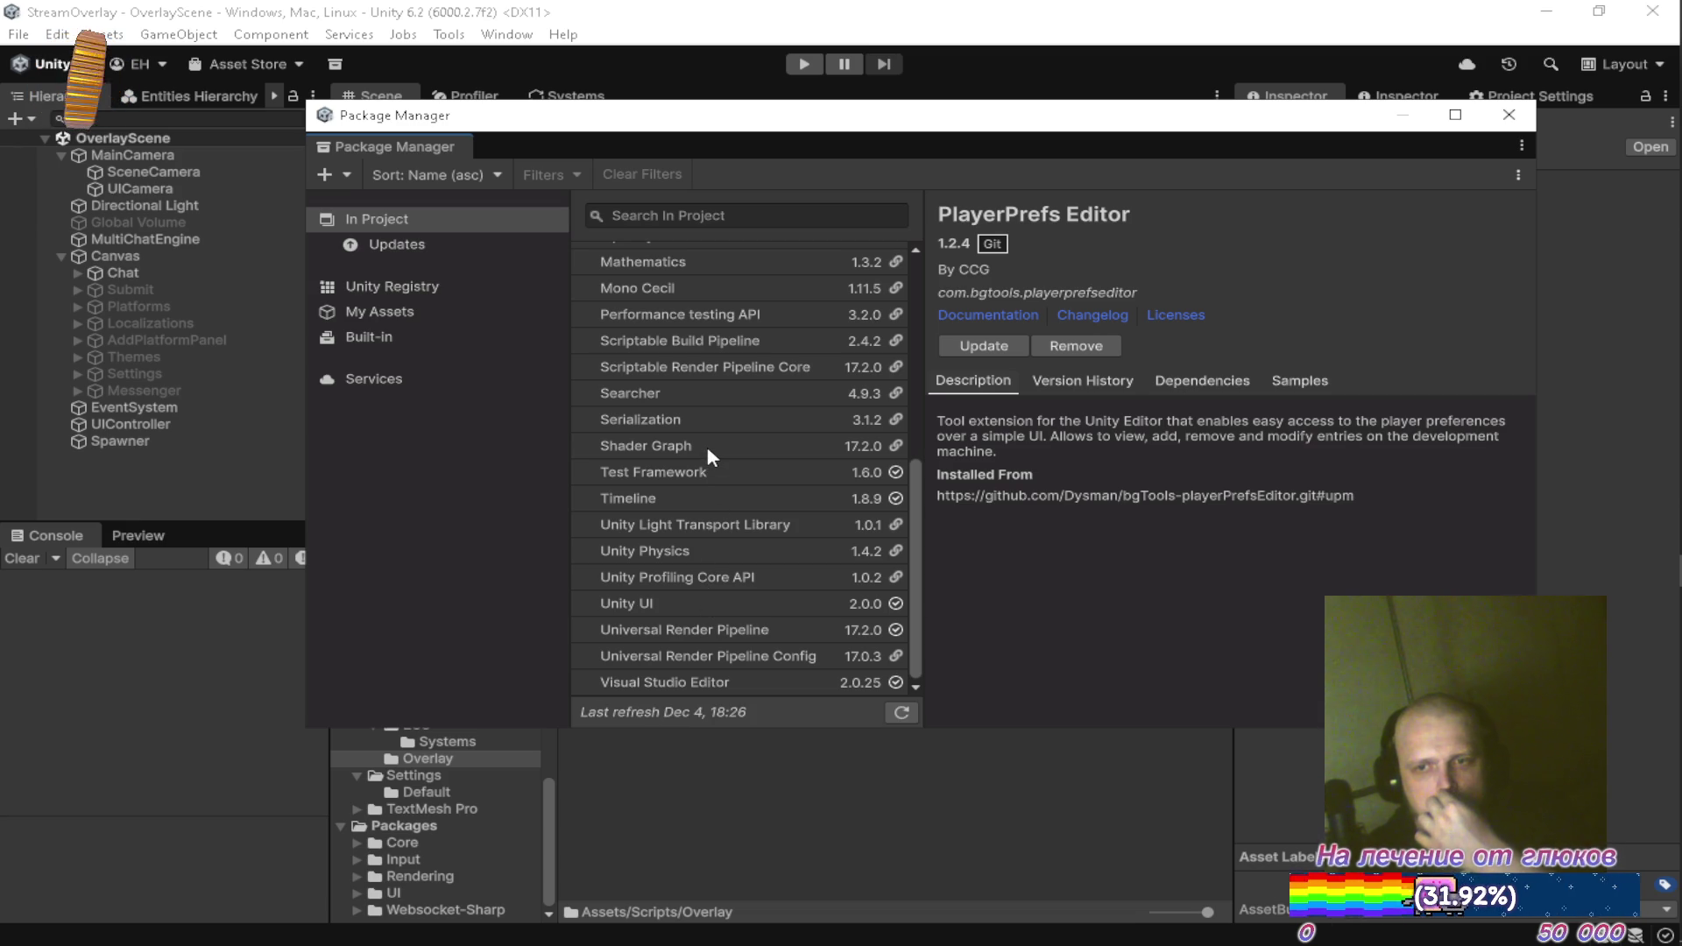
click(706, 628)
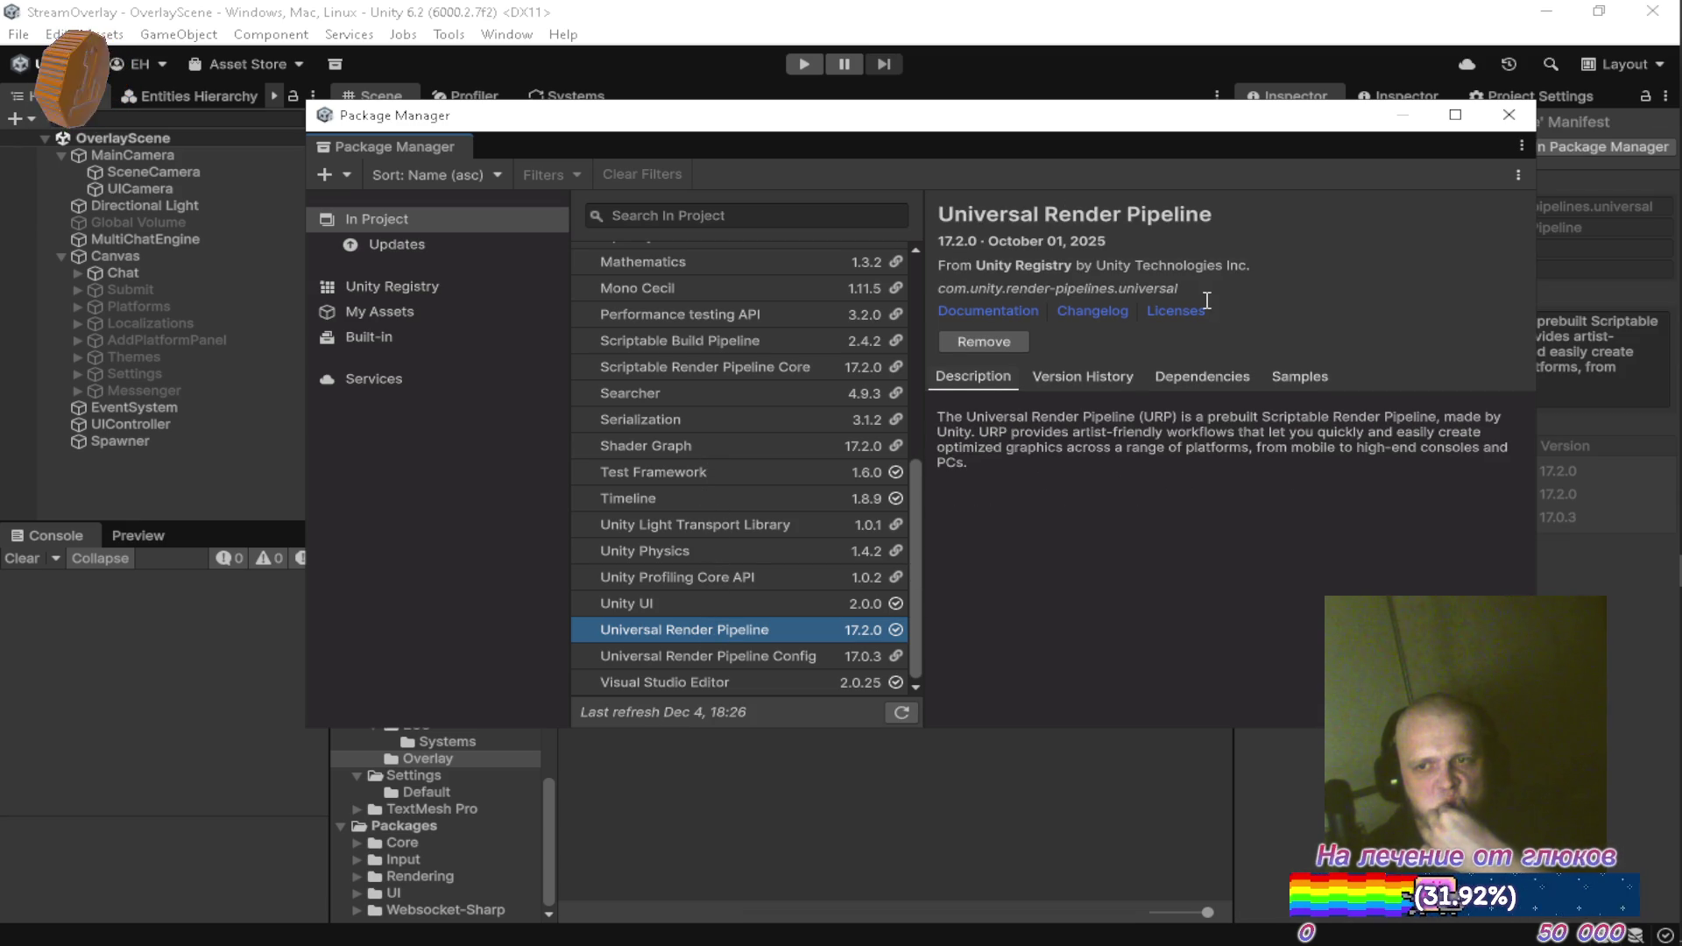
drag(1217, 293, 940, 279)
key(ctrl+c)
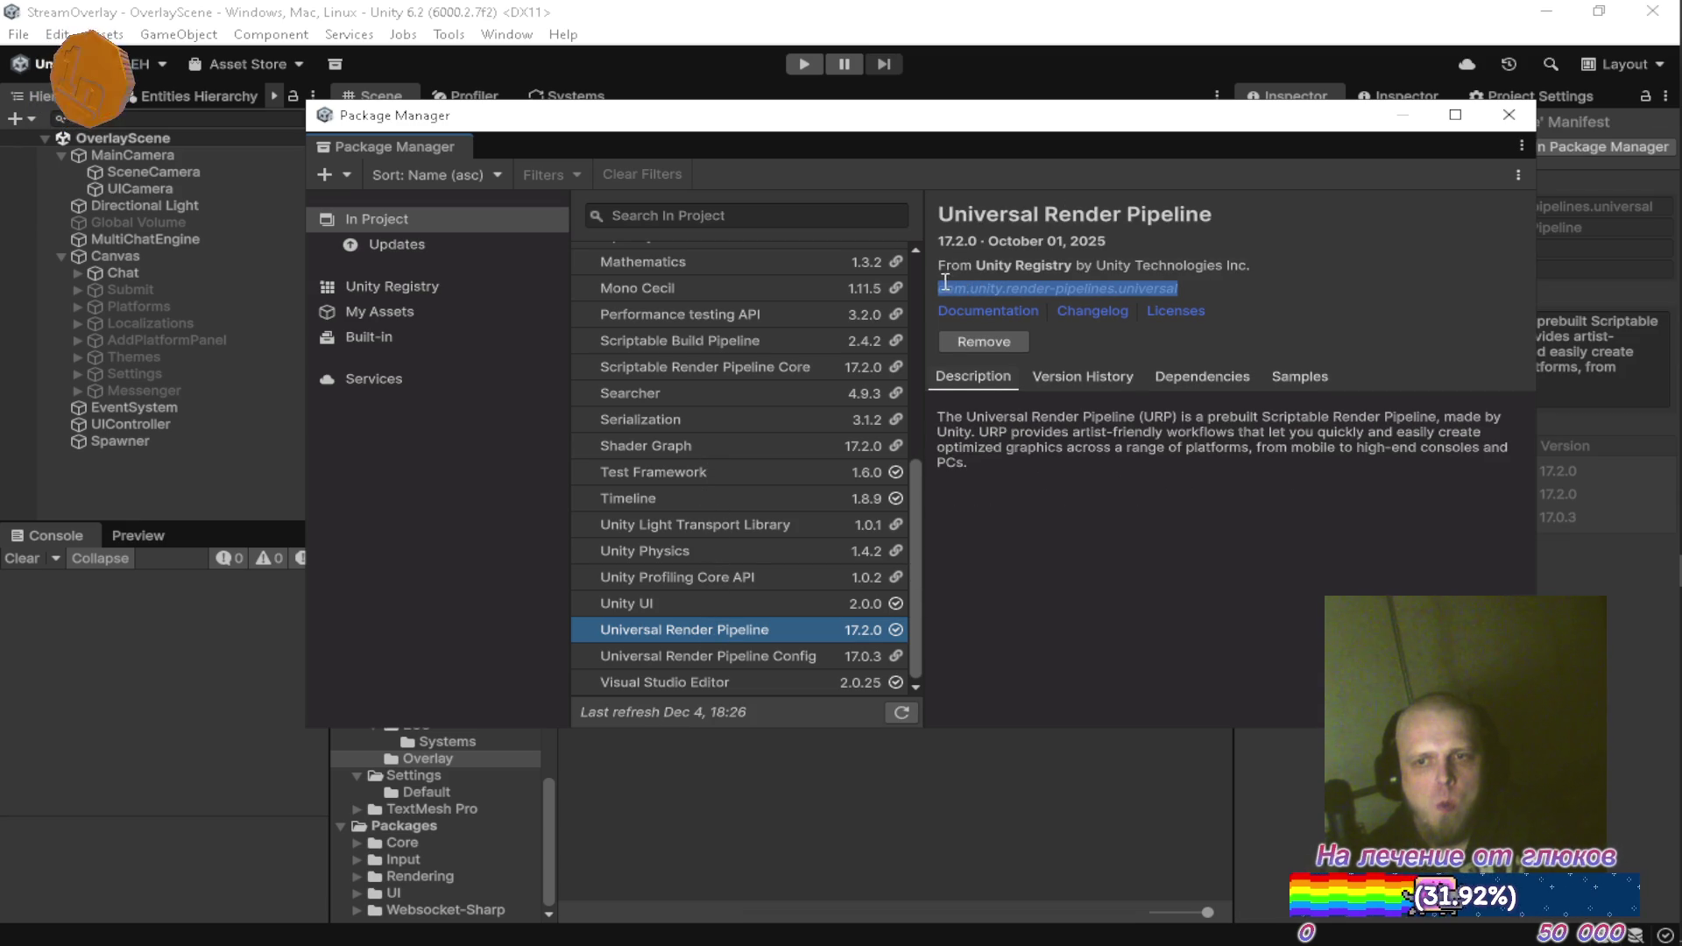
key(alt+Tab)
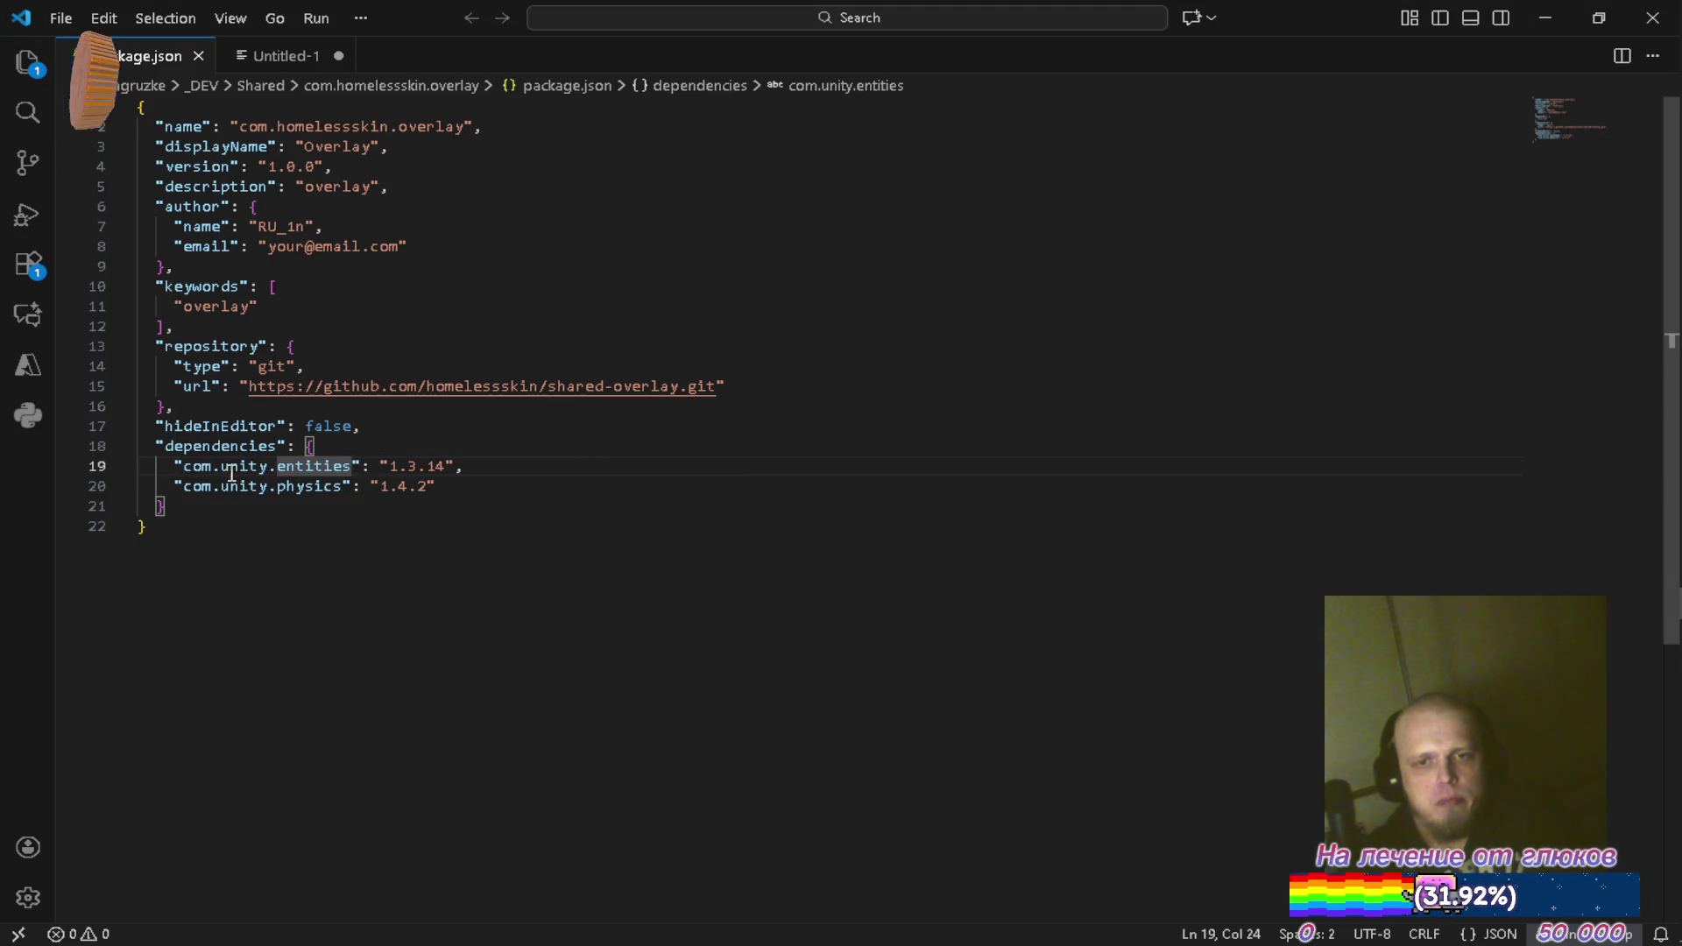
Replace the com.unity.entities dependency key with the pasted com.unity.render-pipelines.universal
key(alt+Tab)
key(alt+Tab)
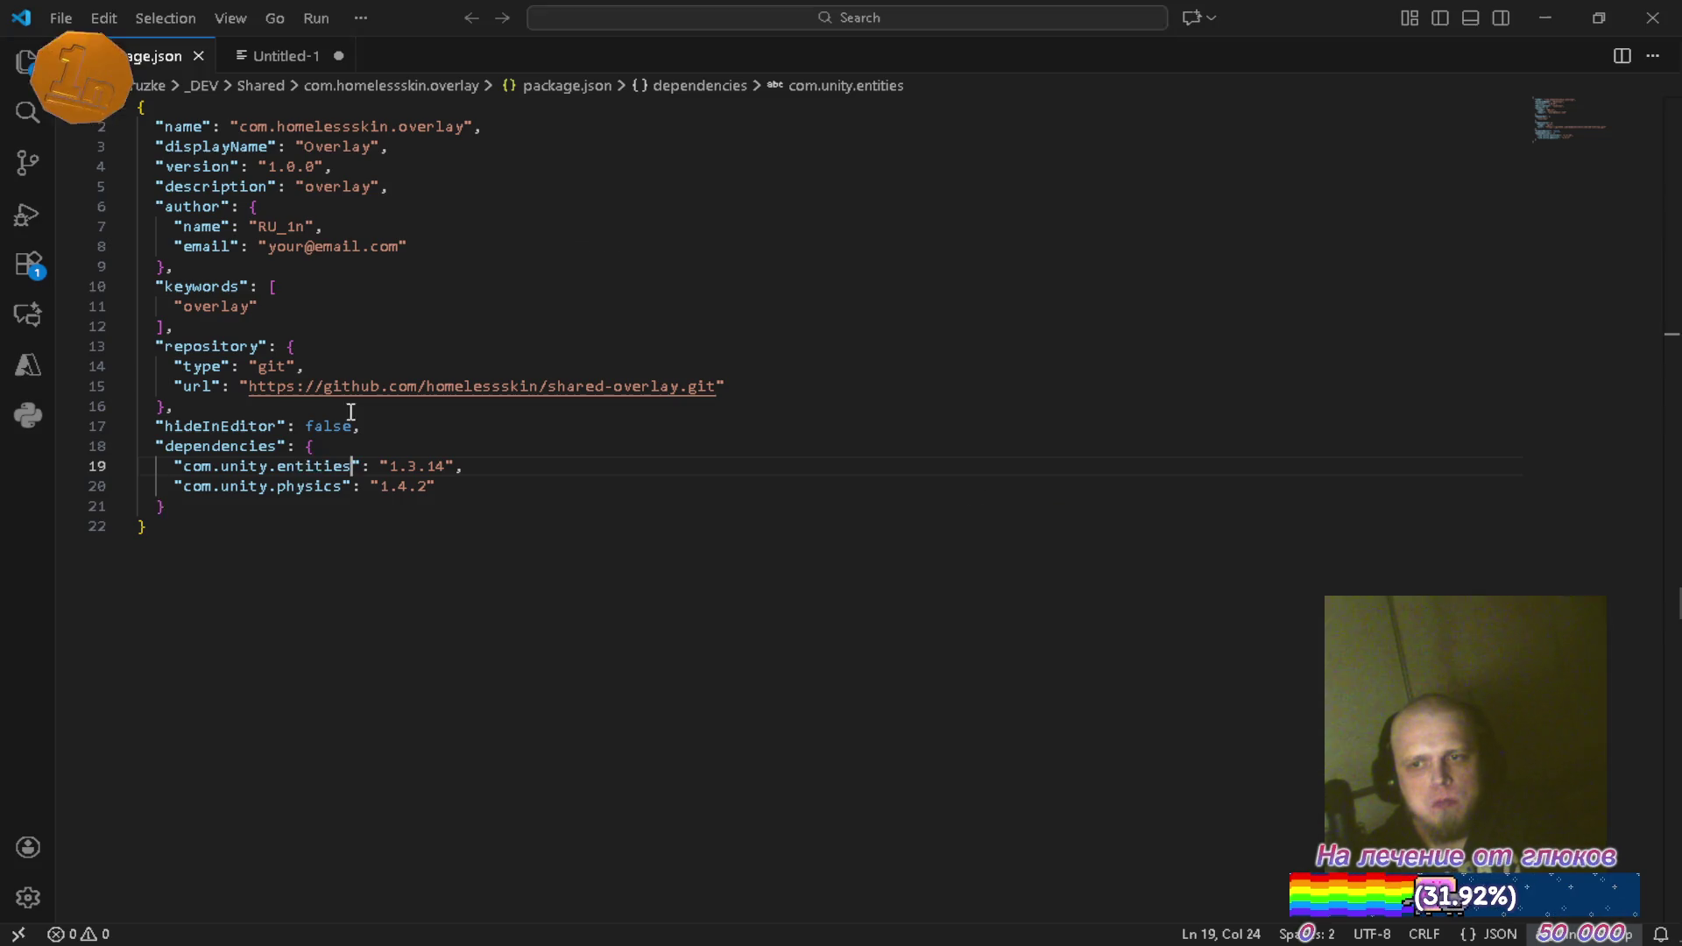
key(BackSpace)
key(BackSpace)
key(BackSpace)
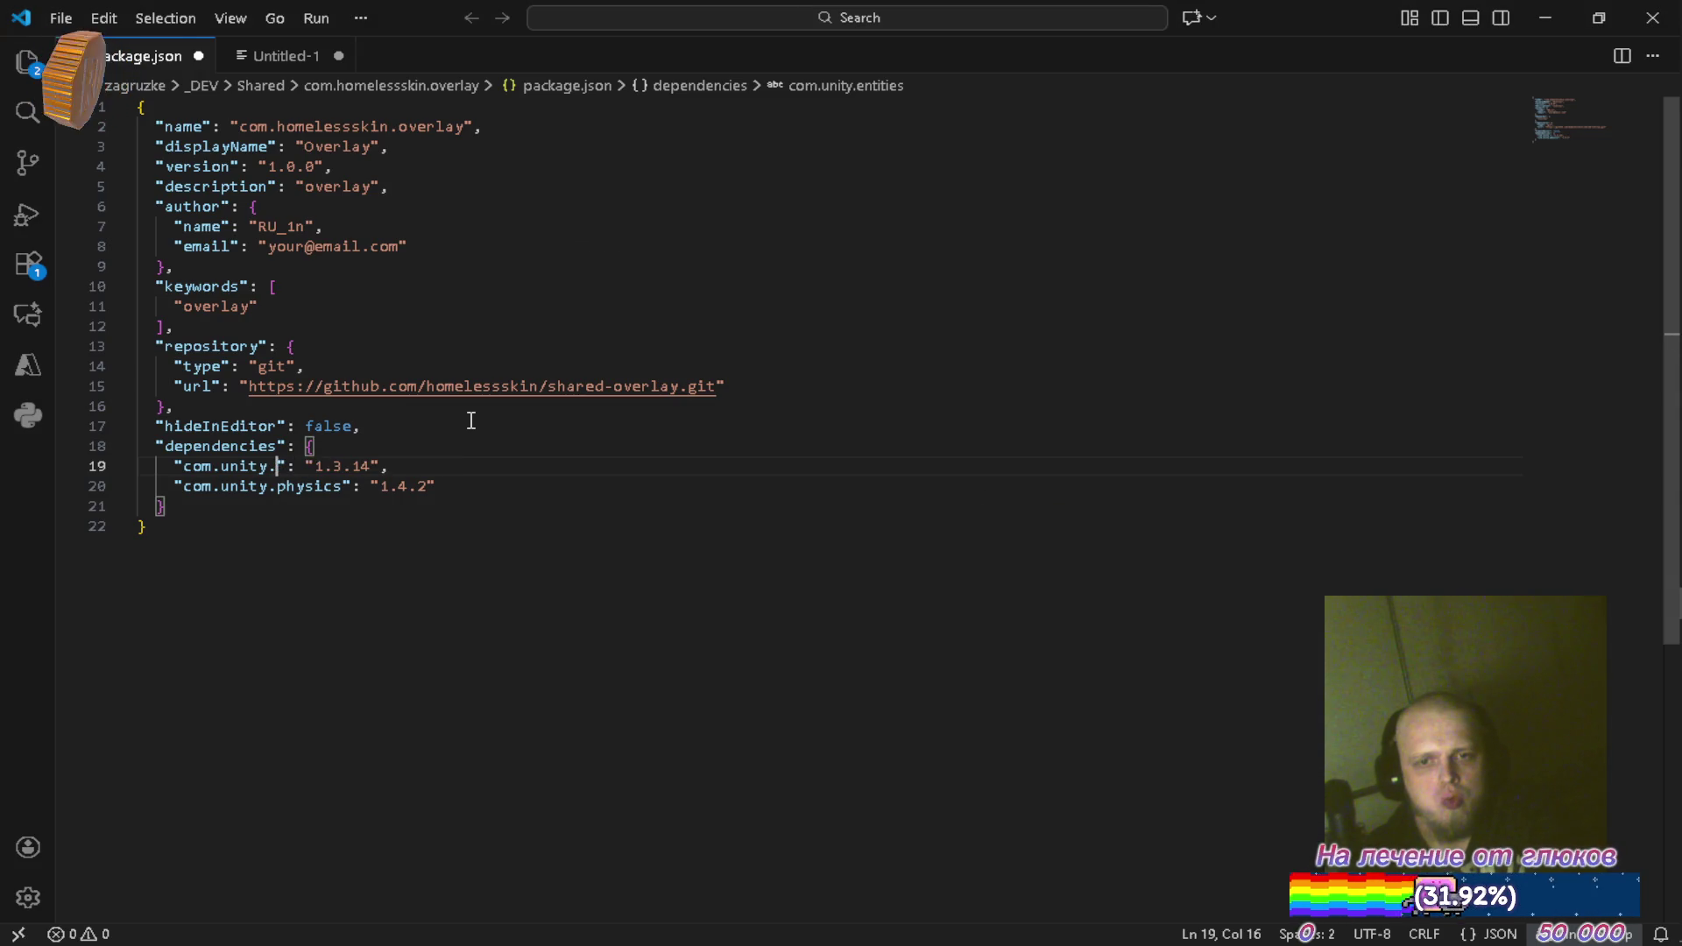
key(ctrl+v)
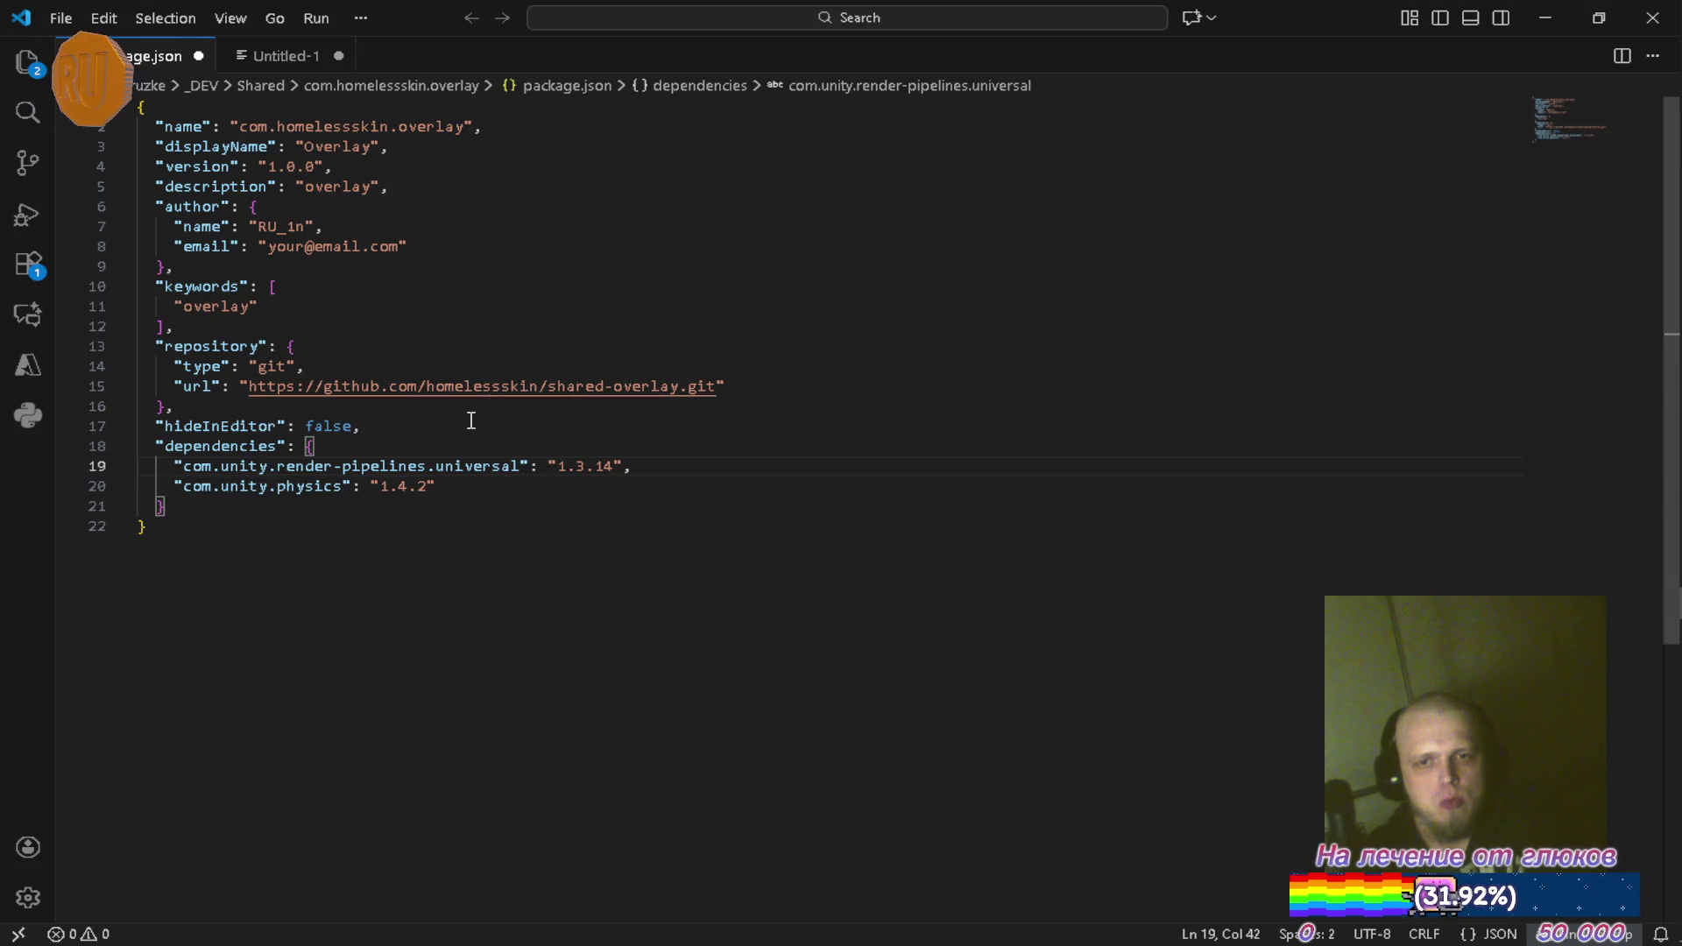
key(alt+Tab)
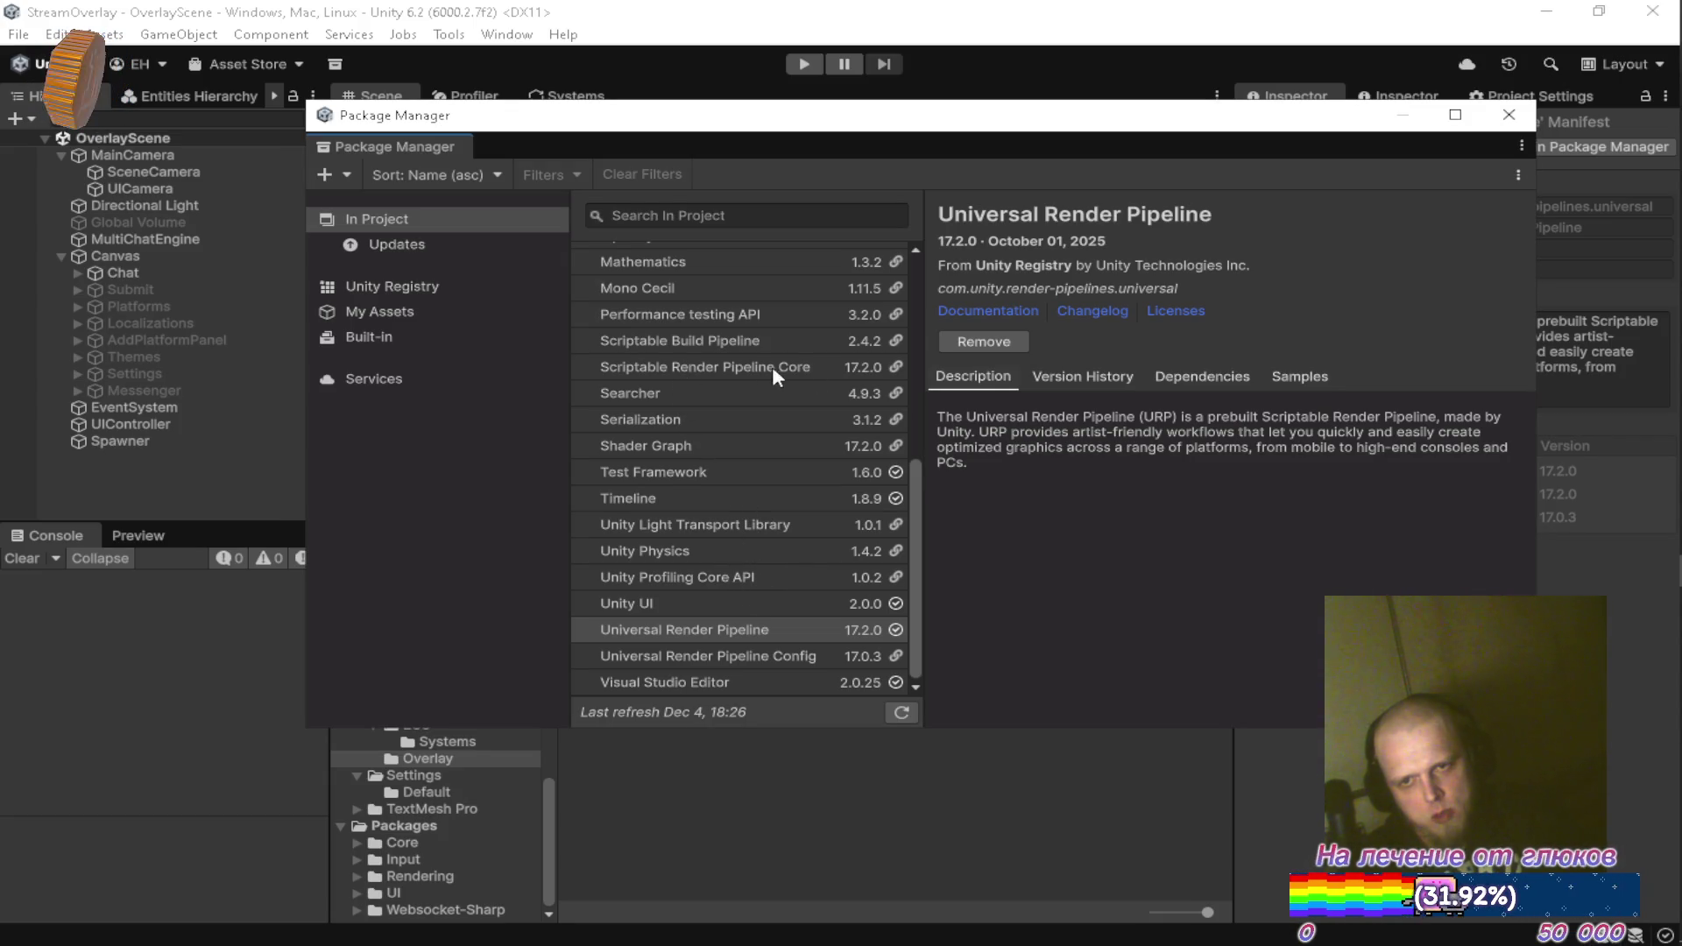
View Shader Graph 17.2.0's dependencies, showing it is used by Universal Render Pipeline 17.2.0
click(750, 446)
click(1189, 399)
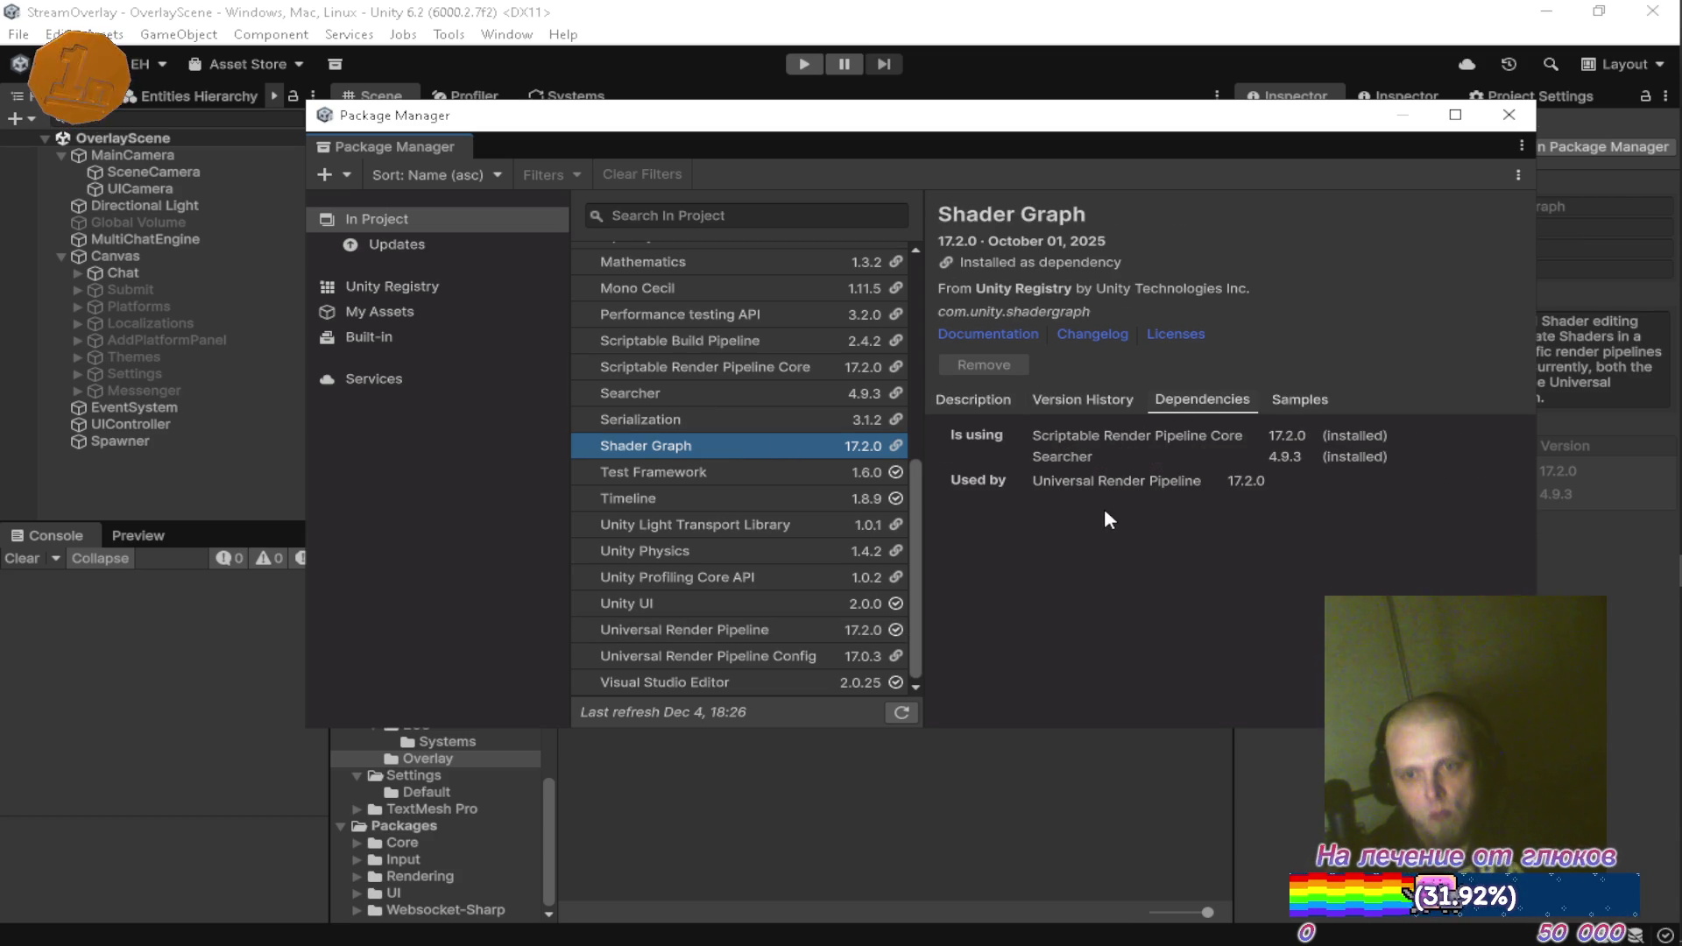
key(alt+Tab)
Set the Universal RP version to 17.2.0, delete the com.unity.physics line, and close package.json
key(Right)
key(Right)
key(Right)
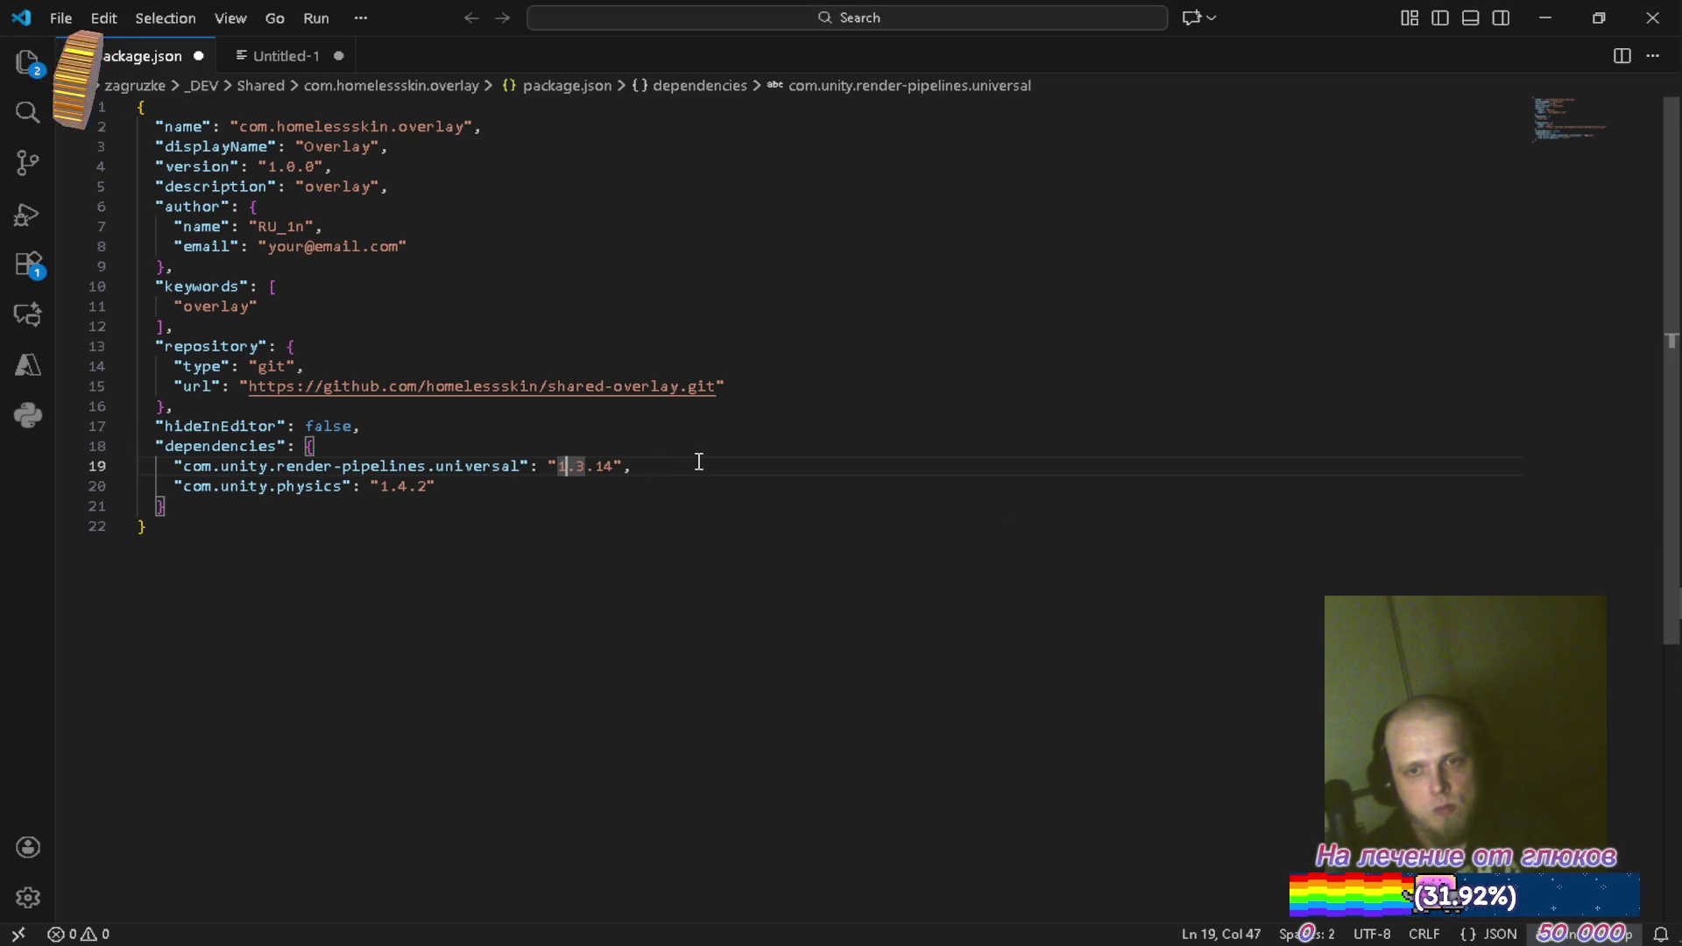
key(shift+Right)
key(shift+Right)
key(shift+Right)
text(7.2.)
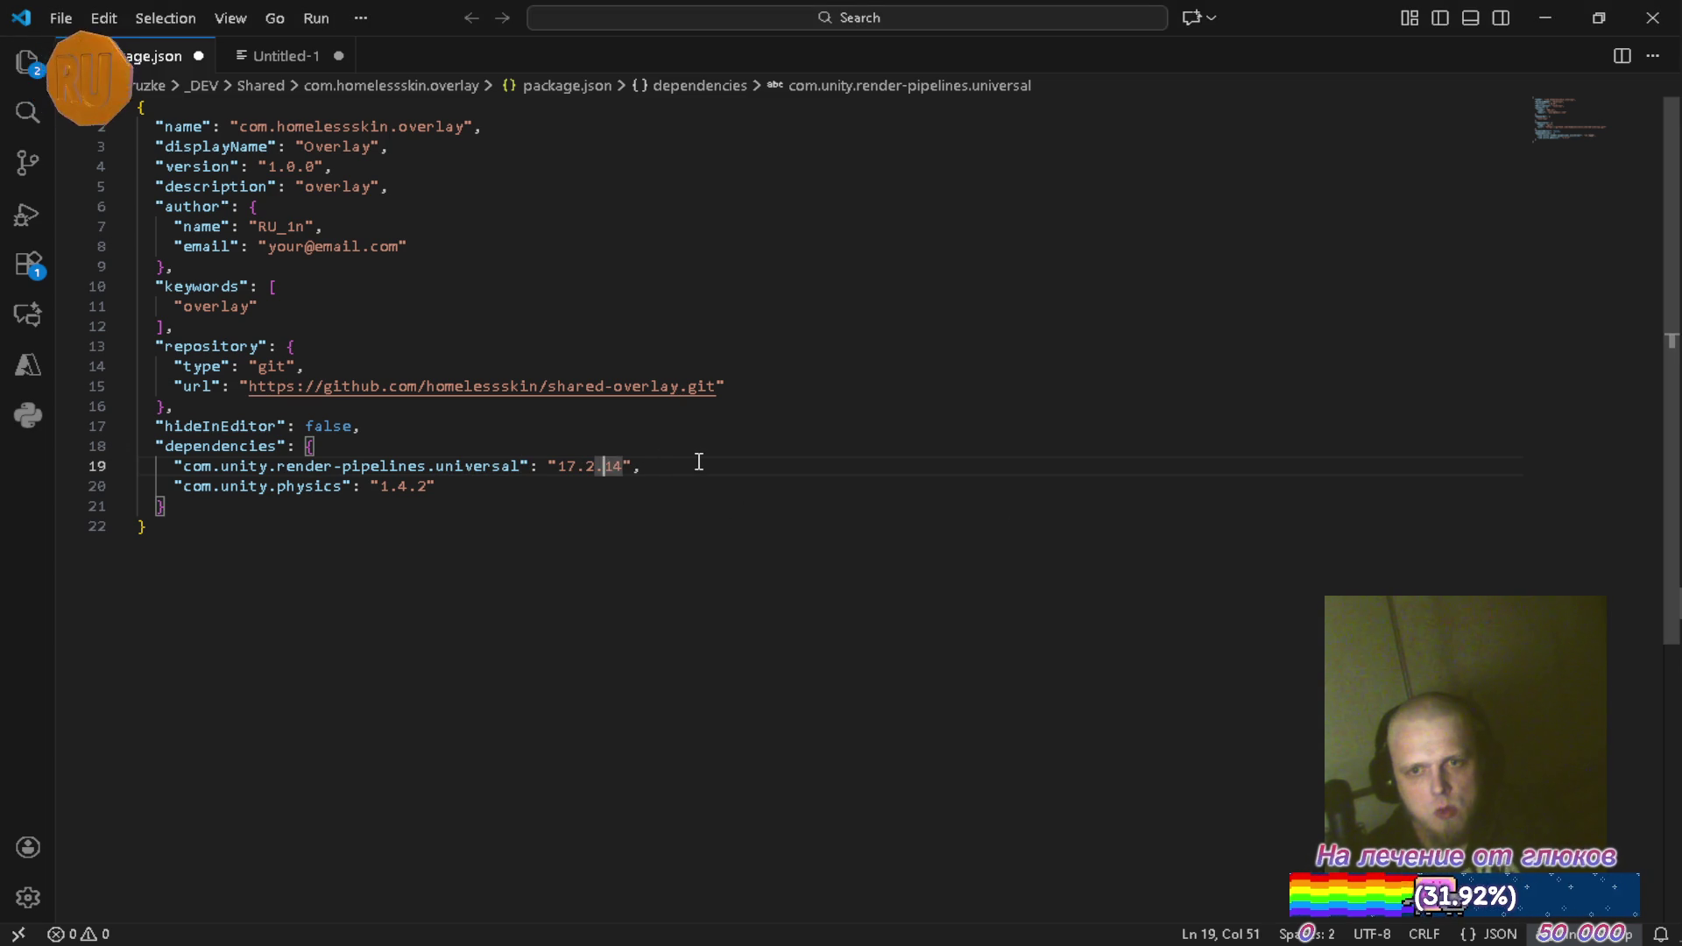
text(0)
key(Down)
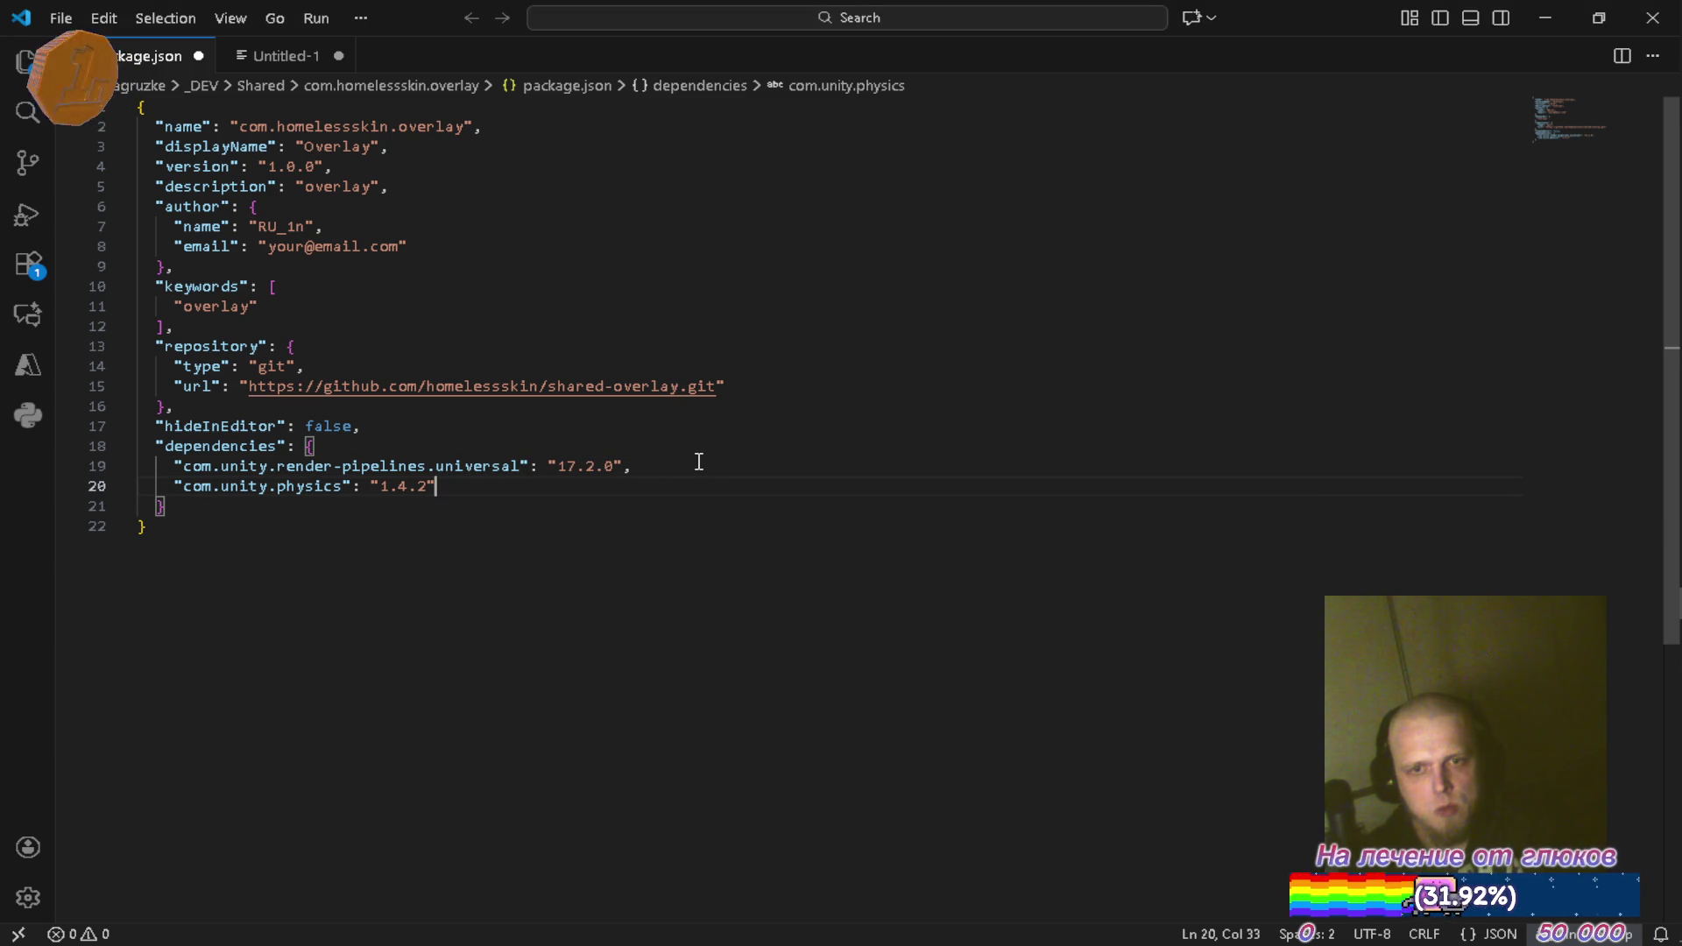
key(ctrl+shift+k)
key(Up)
key(End)
key(BackSpace)
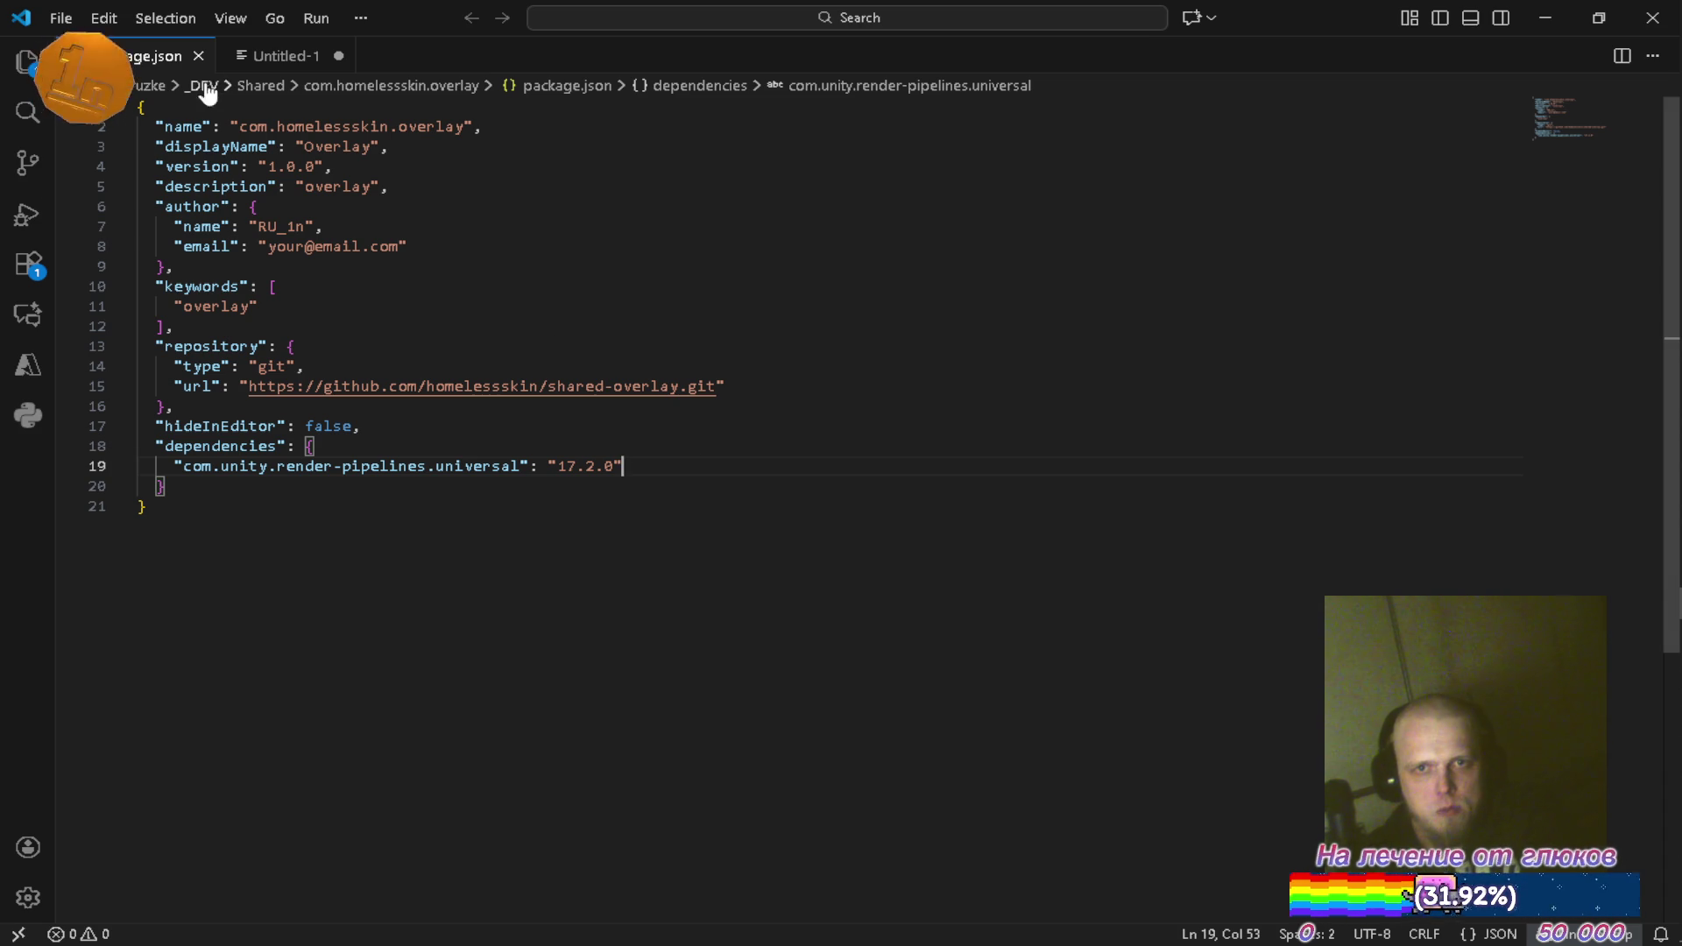
click(199, 55)
click(1562, 31)
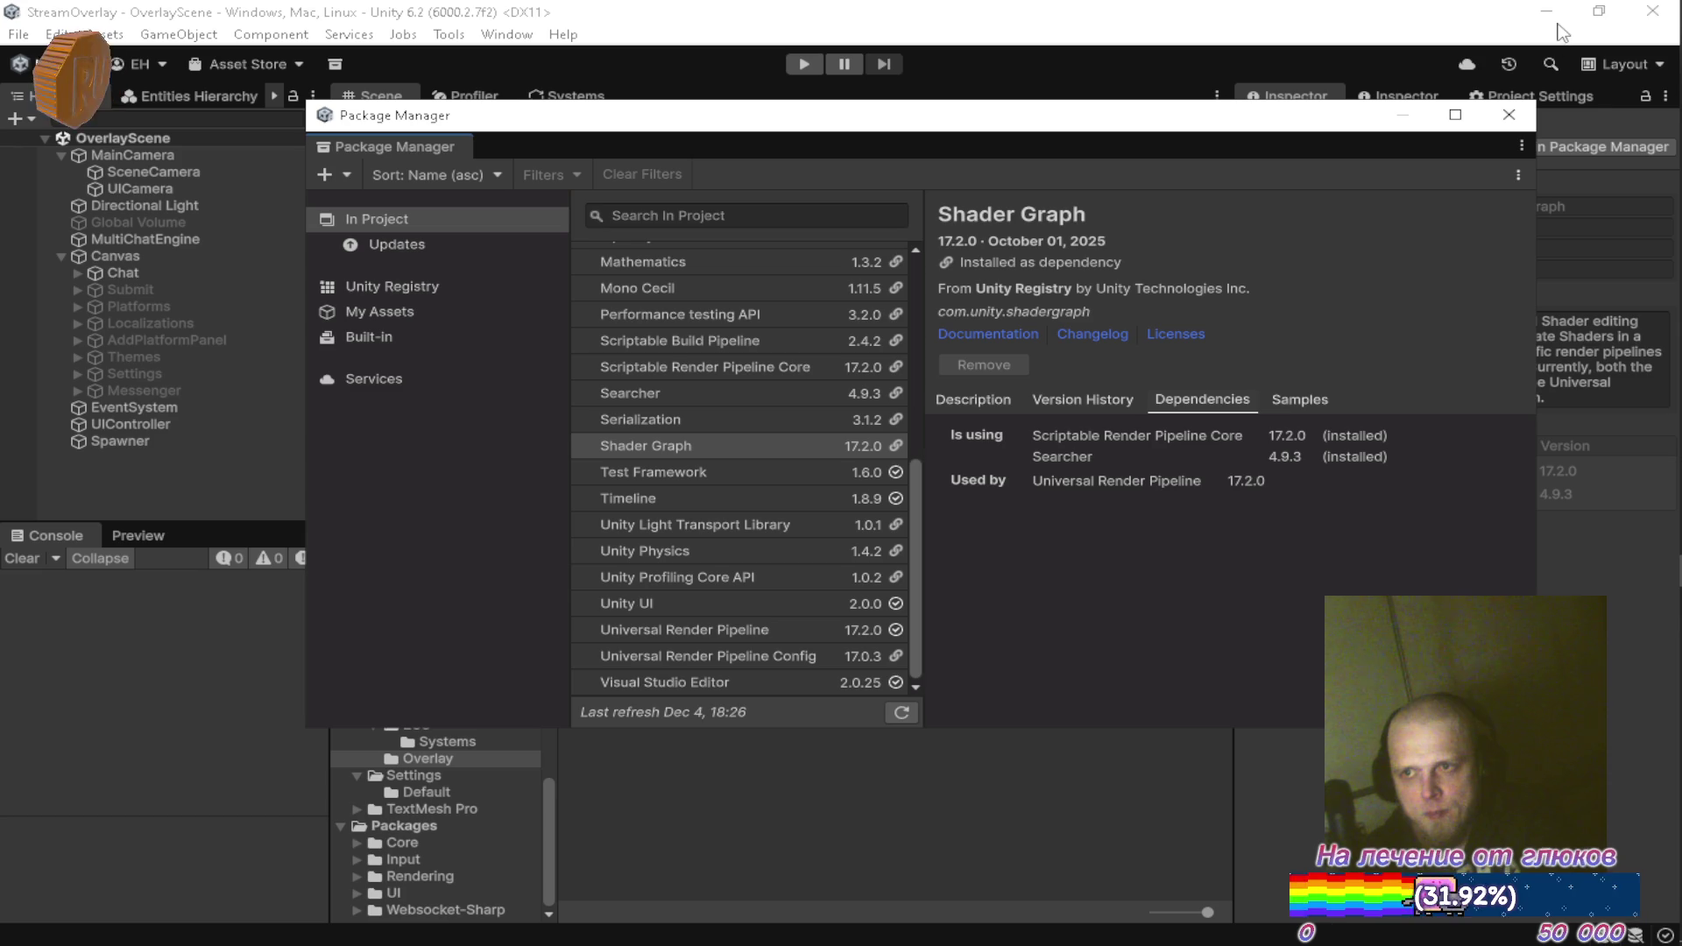
Close Package Manager, launch the Packages project from Unity Hub, and select Overlay_Renderer
click(1509, 115)
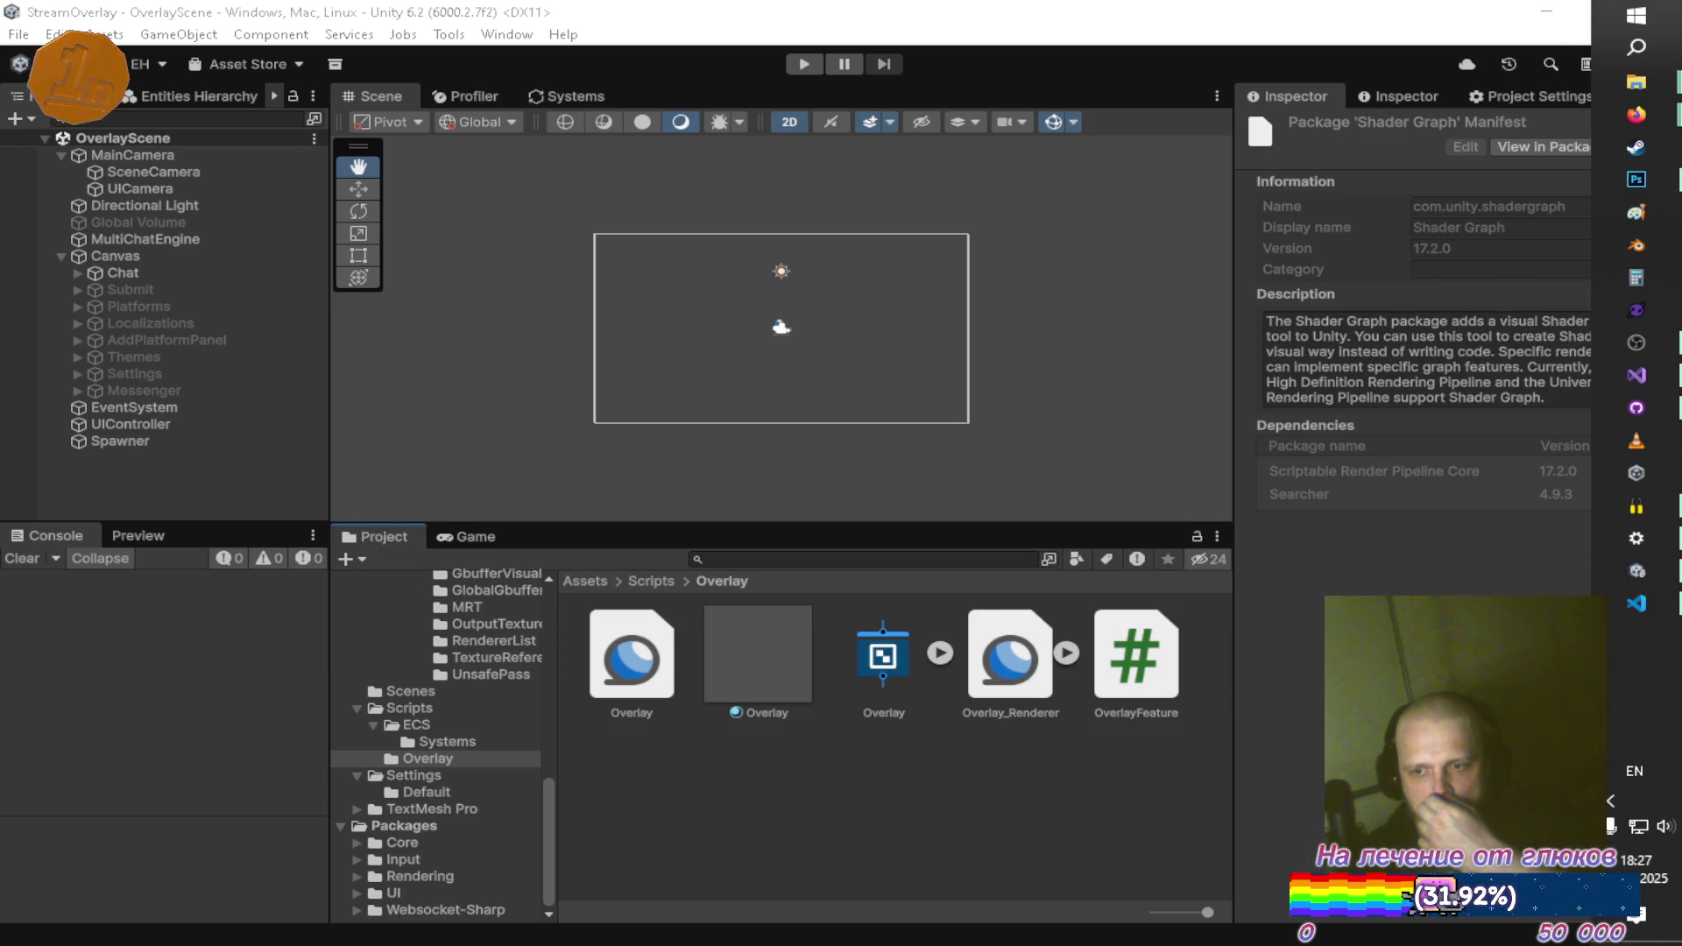
right_click(1636, 473)
click(1311, 534)
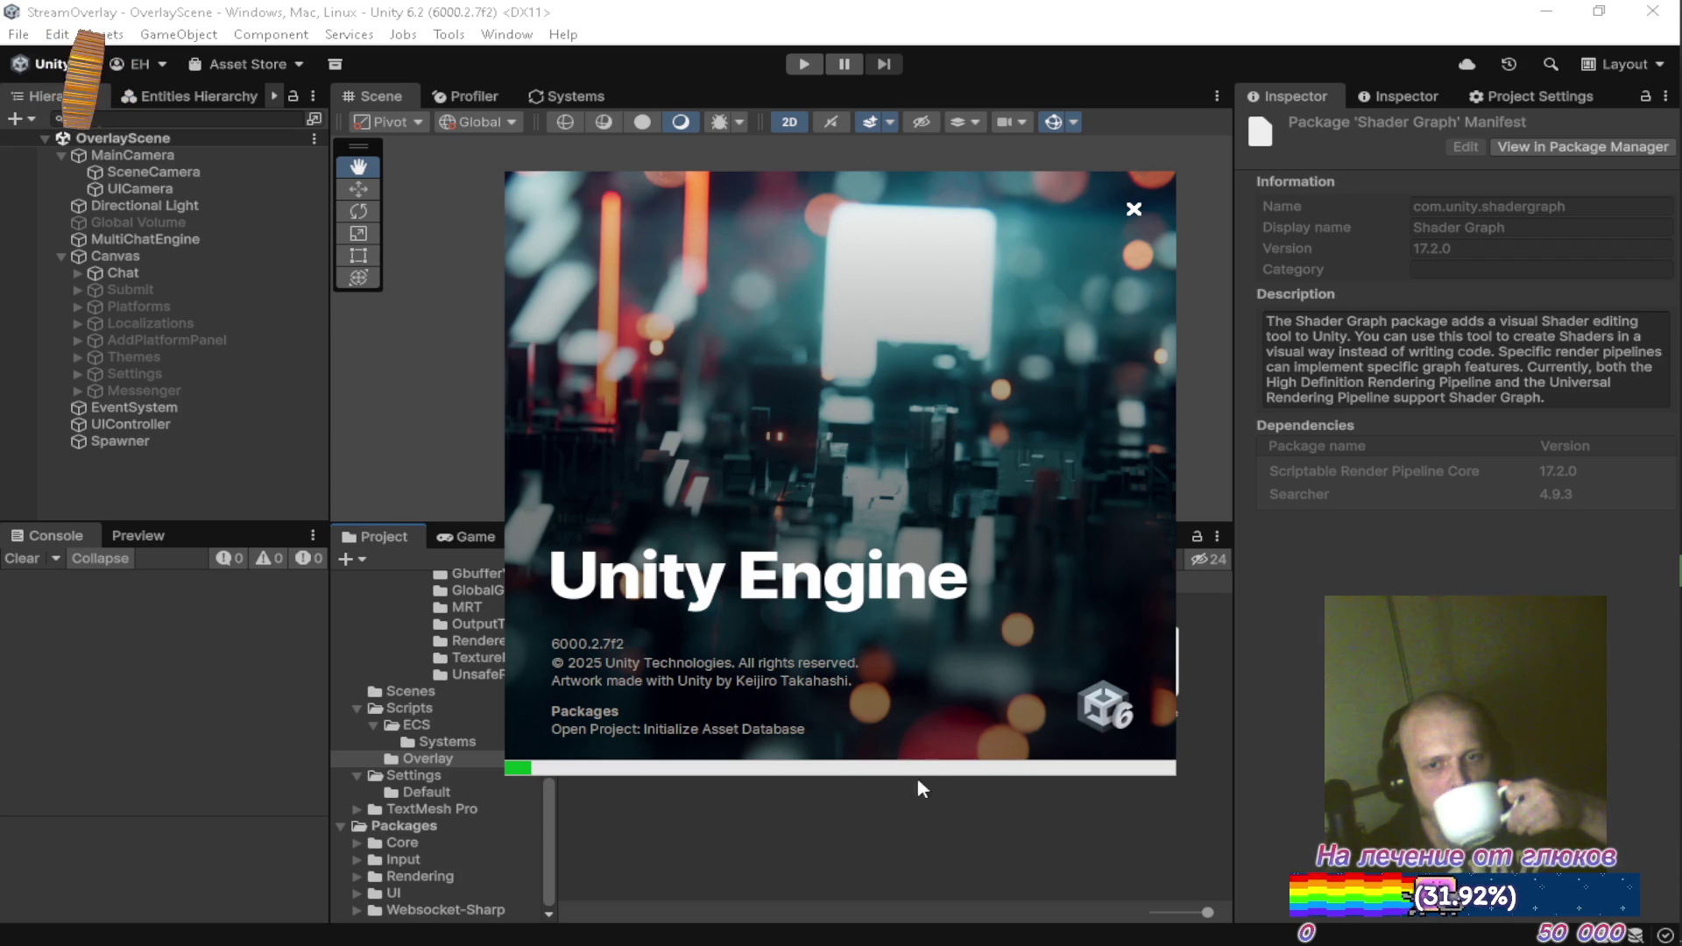
click(1010, 657)
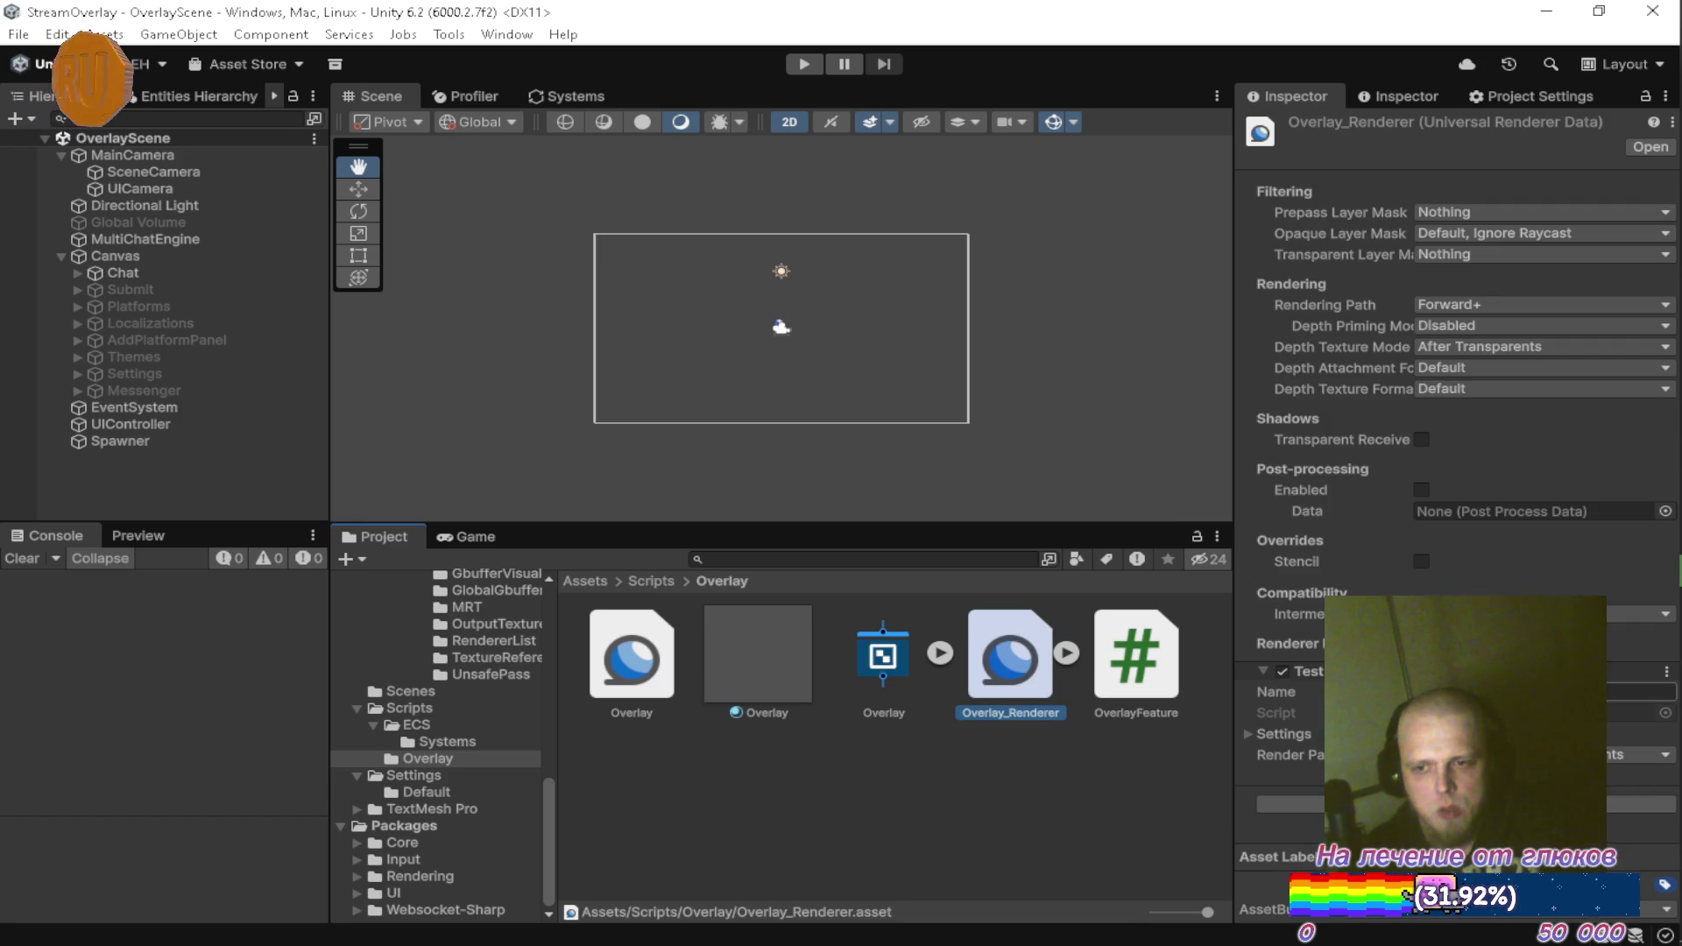
Name the renderer feature 'Overlay', then bring up the Overlay scripts folder in File Explorer
click(1283, 694)
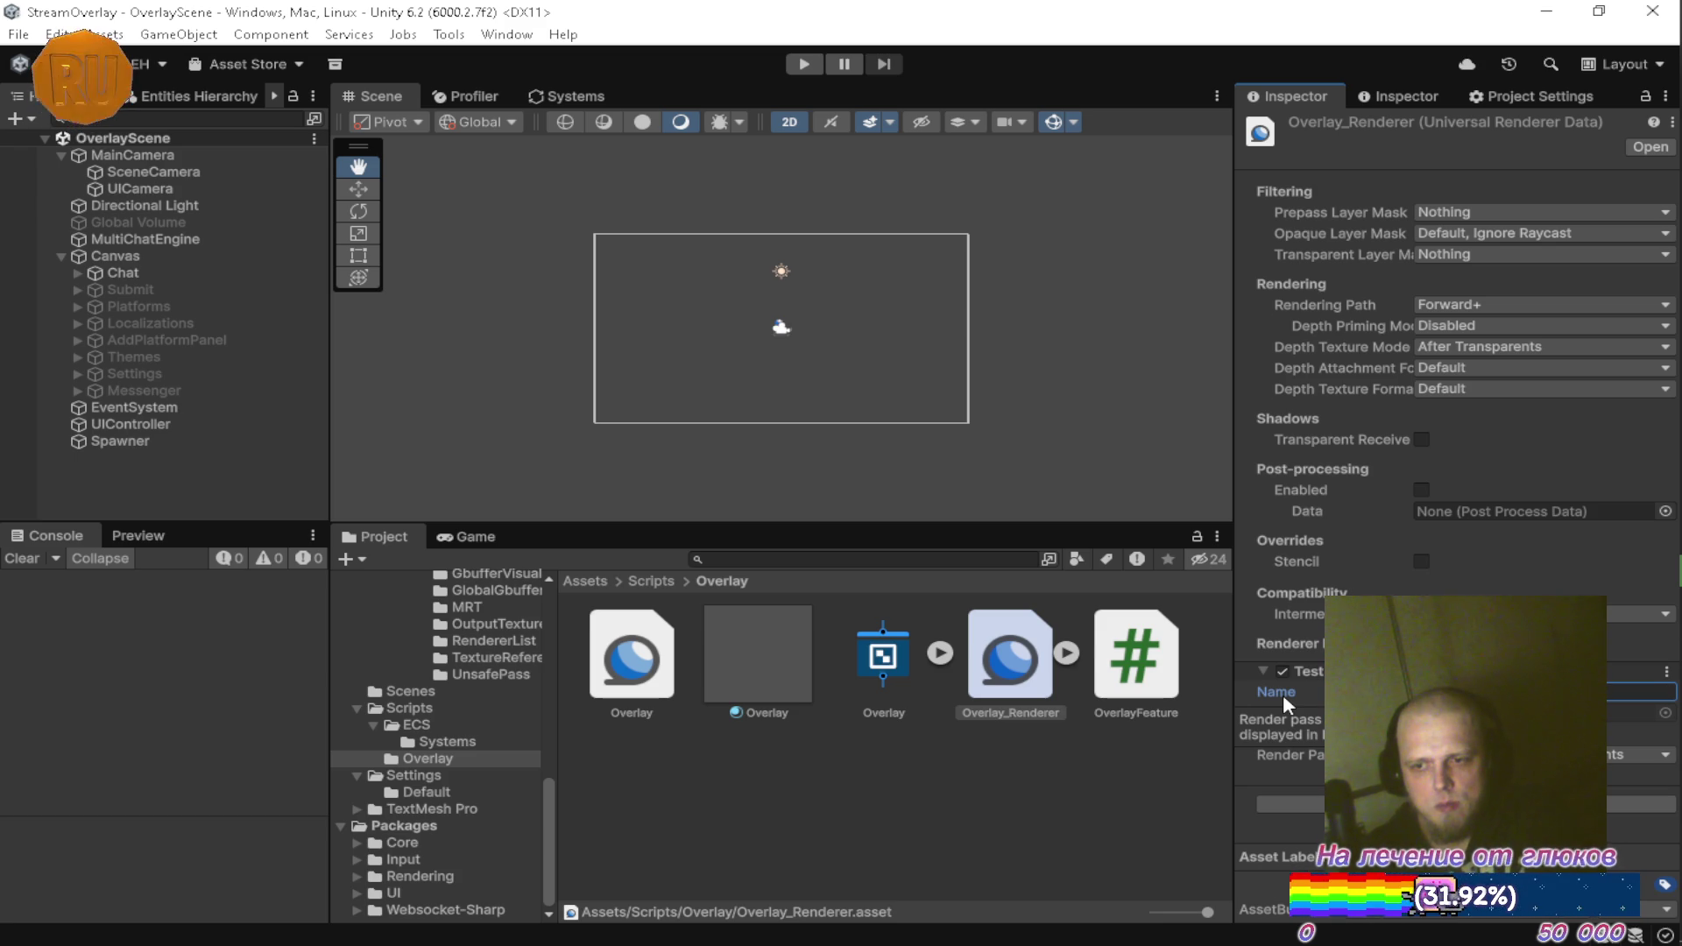
text(Overlay)
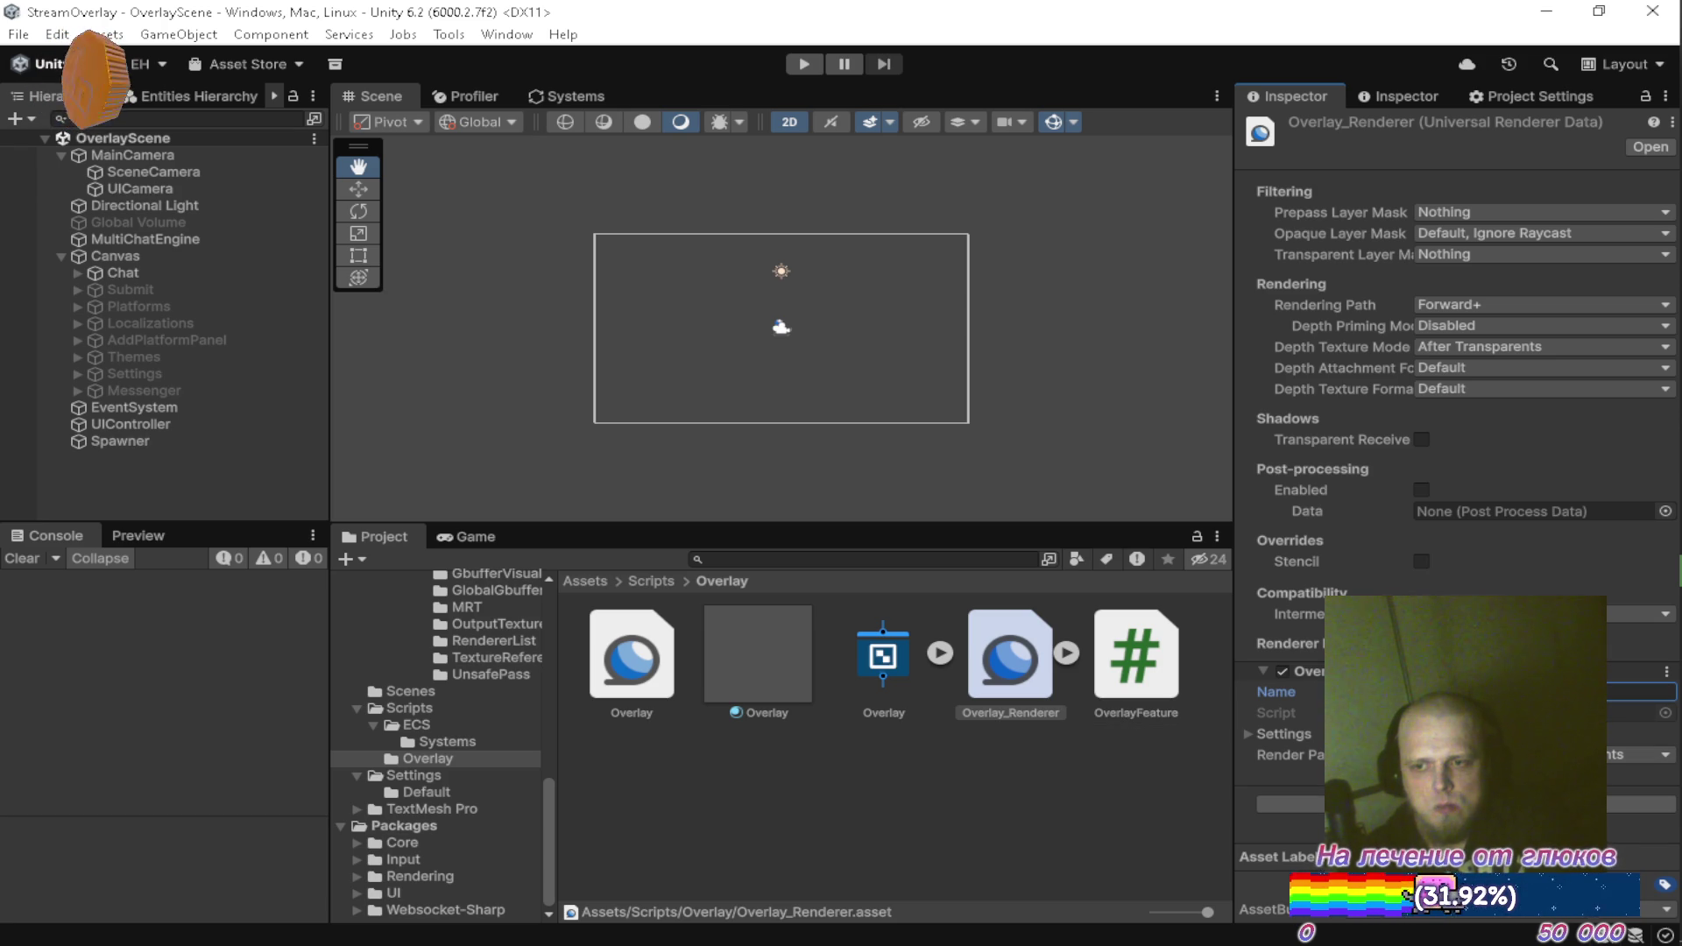
mouse_move(1675, 648)
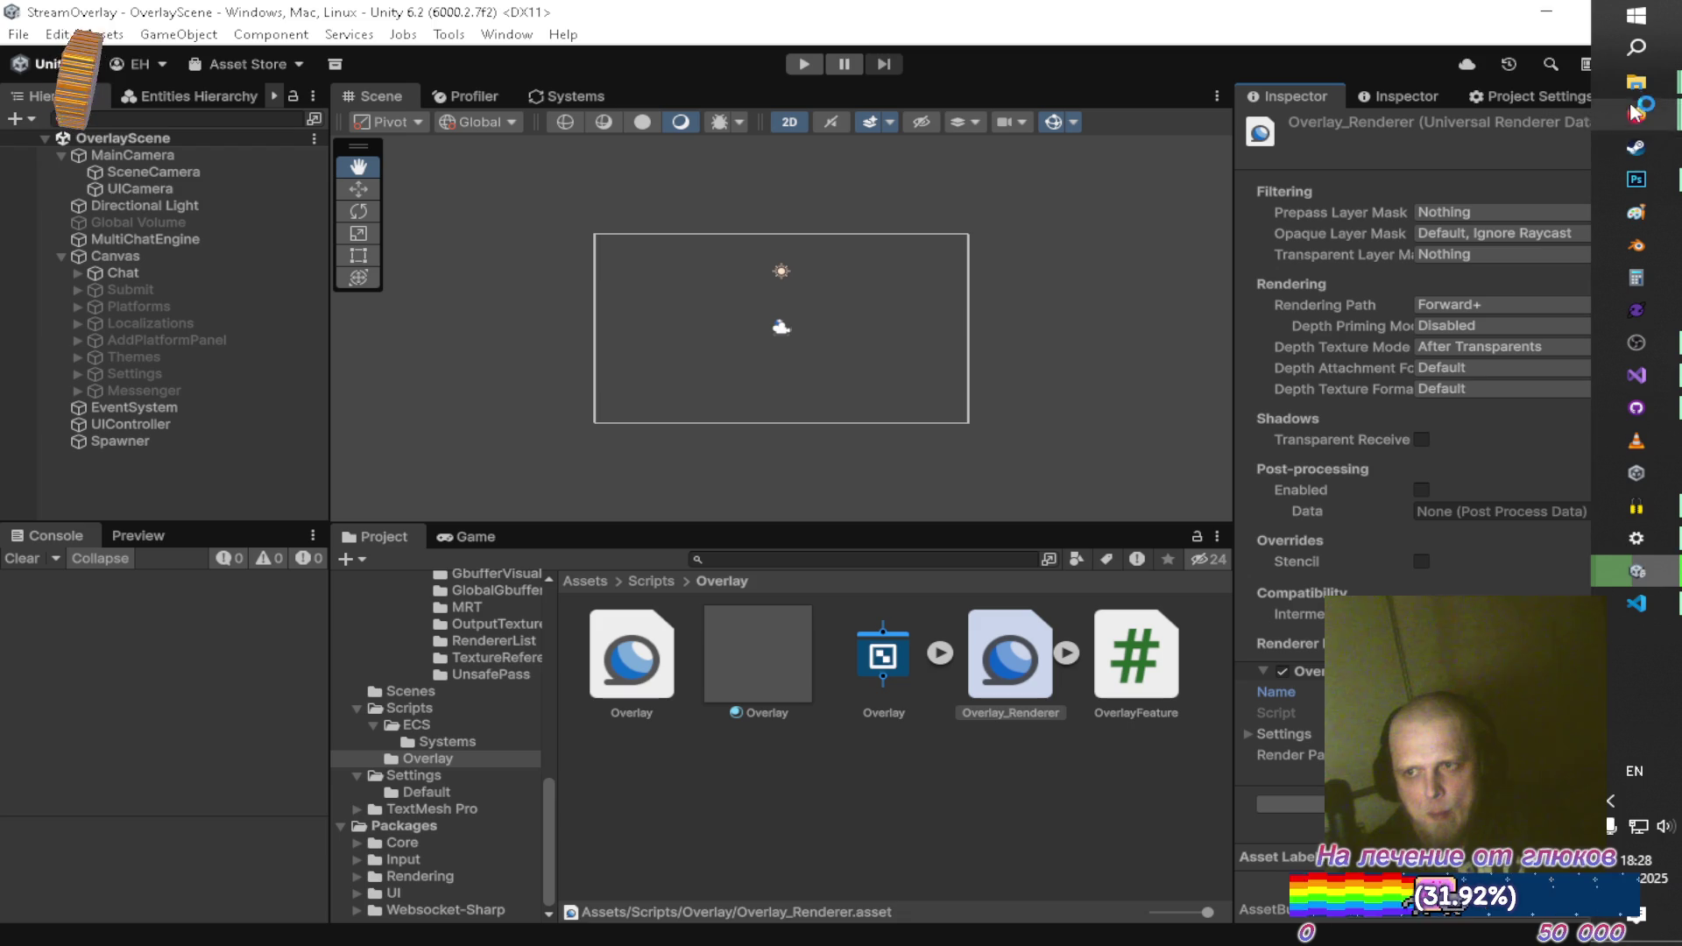
mouse_move(1636, 82)
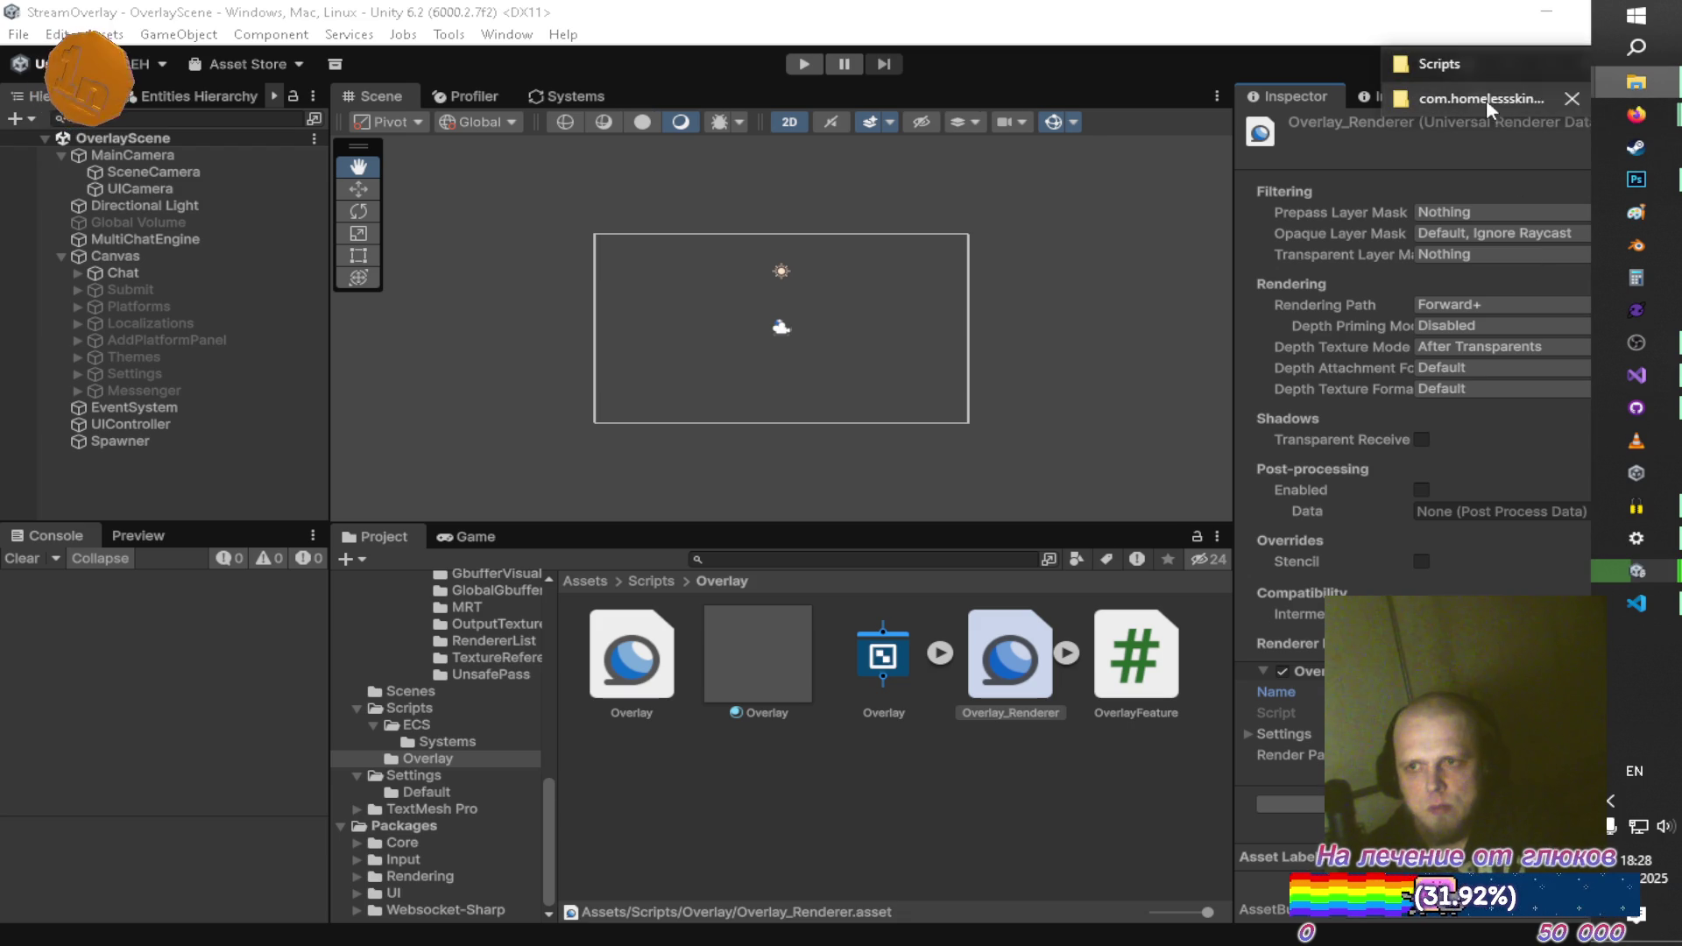
click(1455, 62)
Select all ten files in Assets\Scripts\Overlay, then switch to the com.homelessskin.overlay folder window
double_click(561, 364)
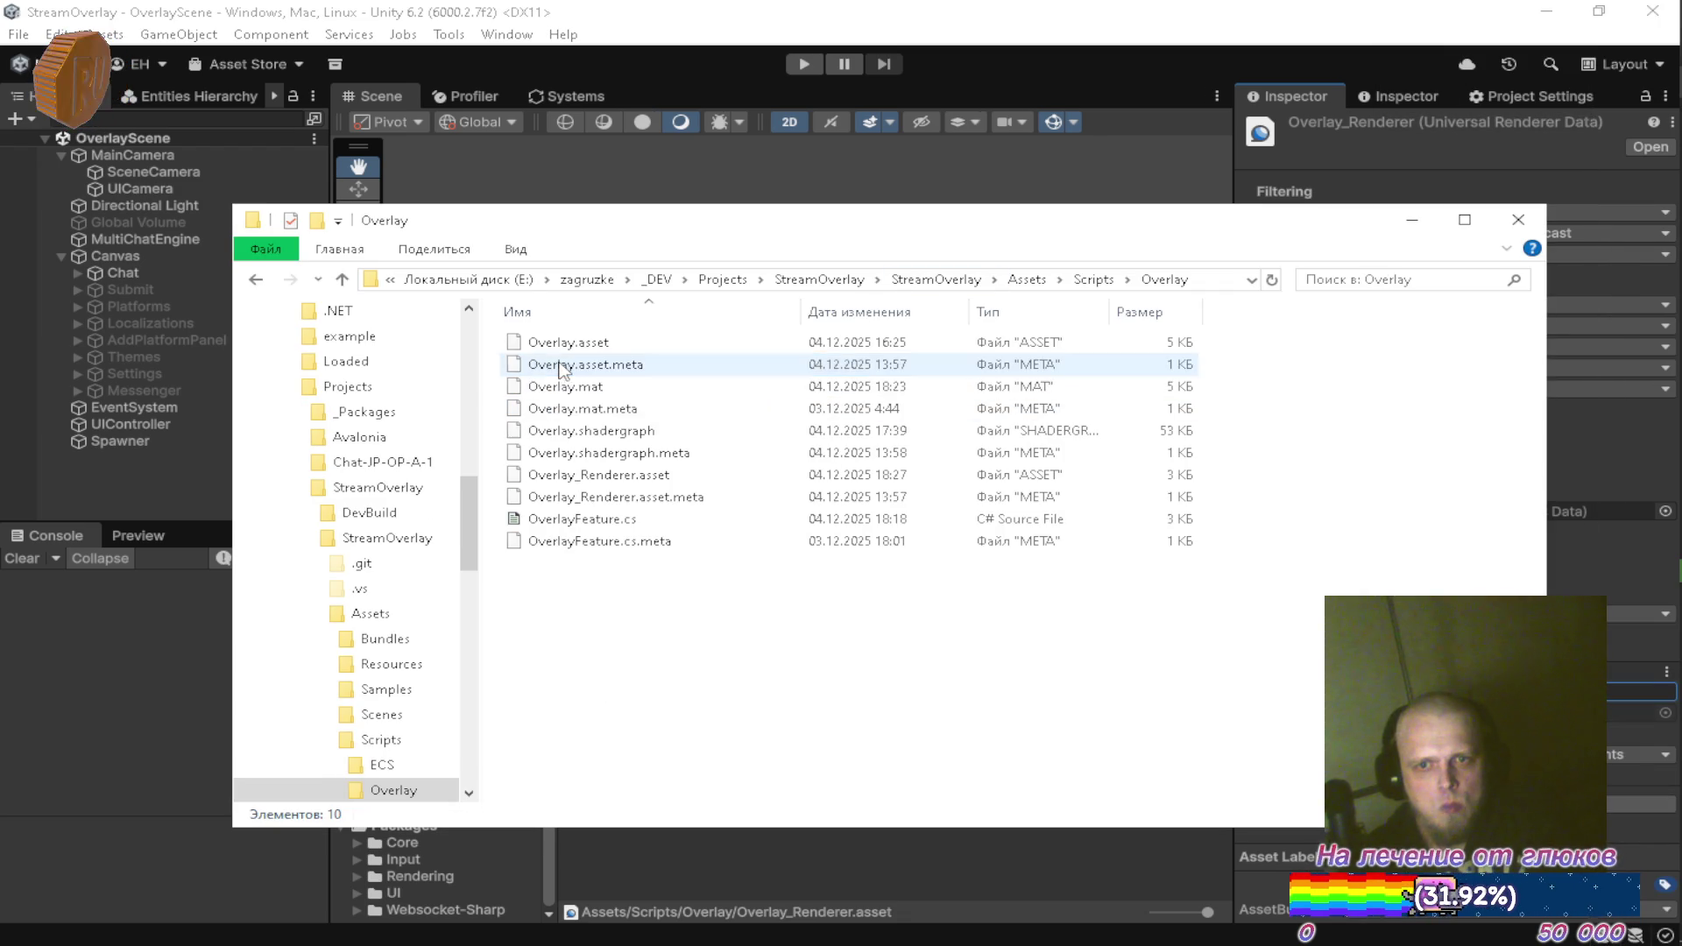
key(ctrl+a)
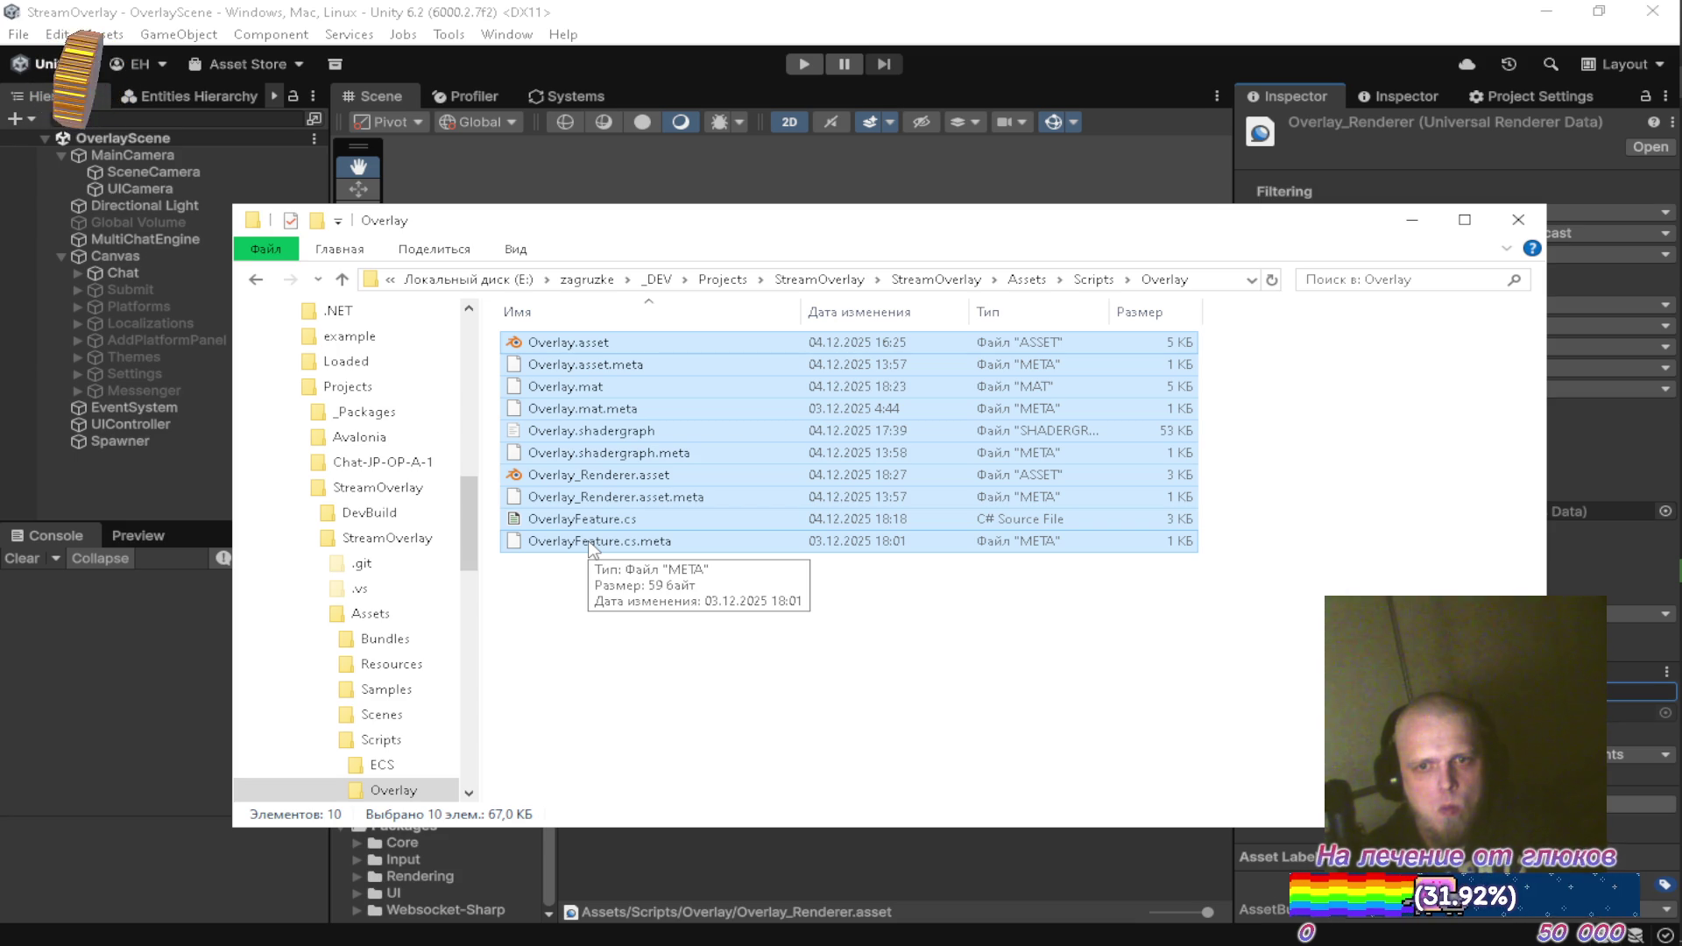
click(1413, 220)
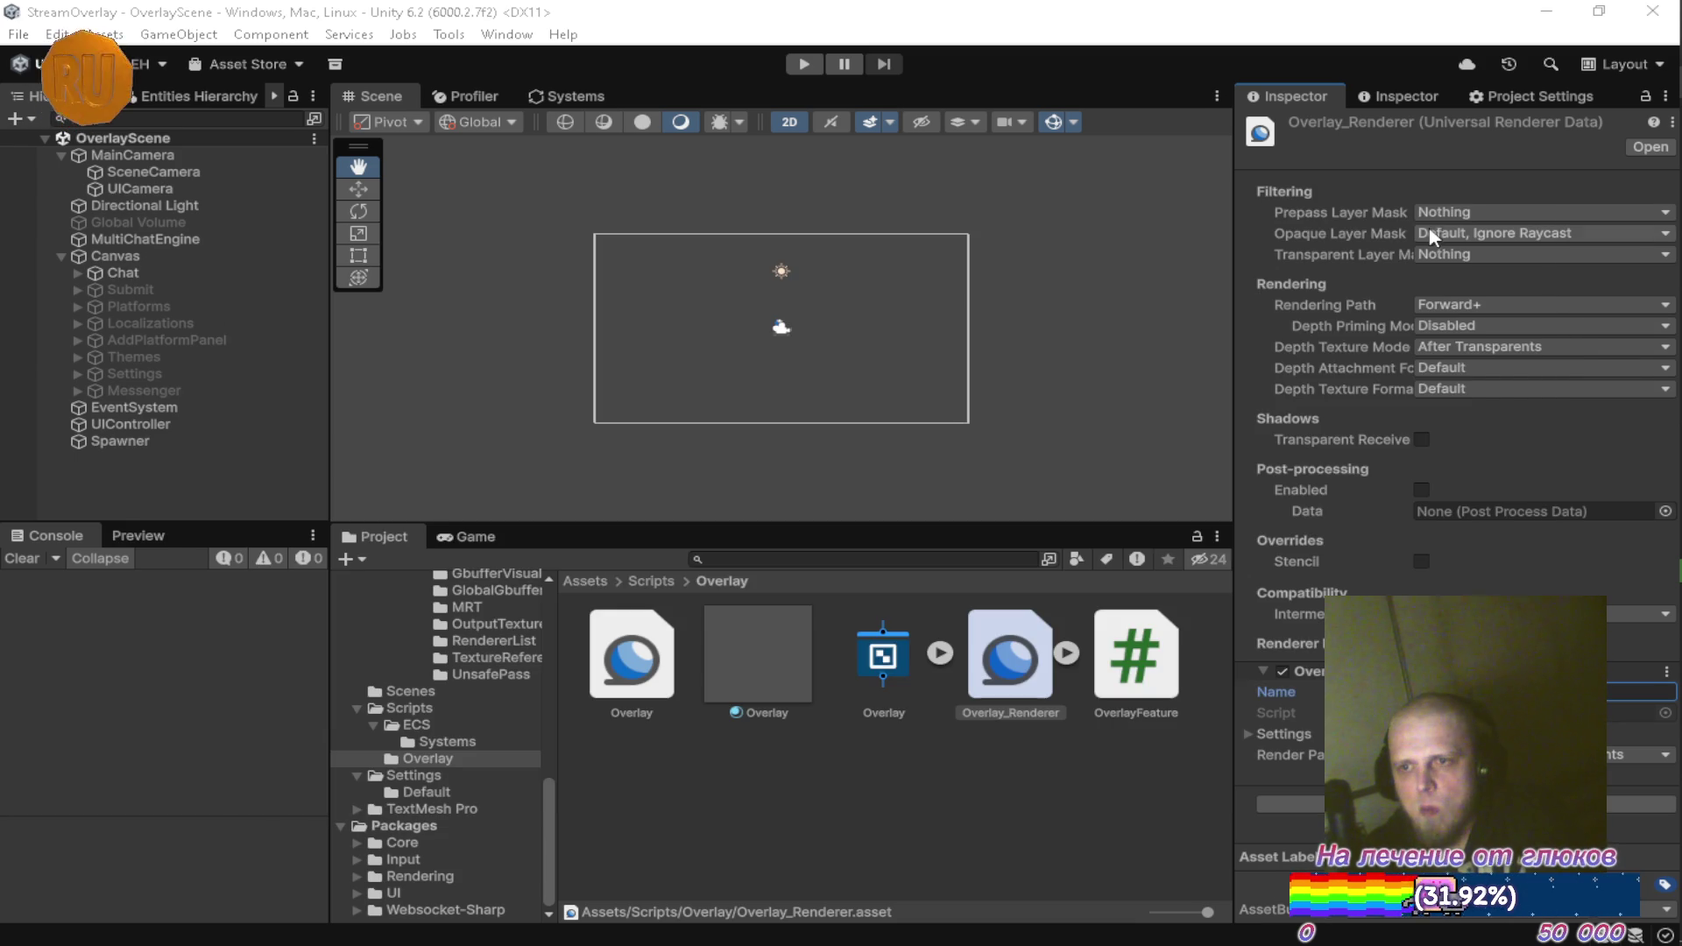
mouse_move(1636, 81)
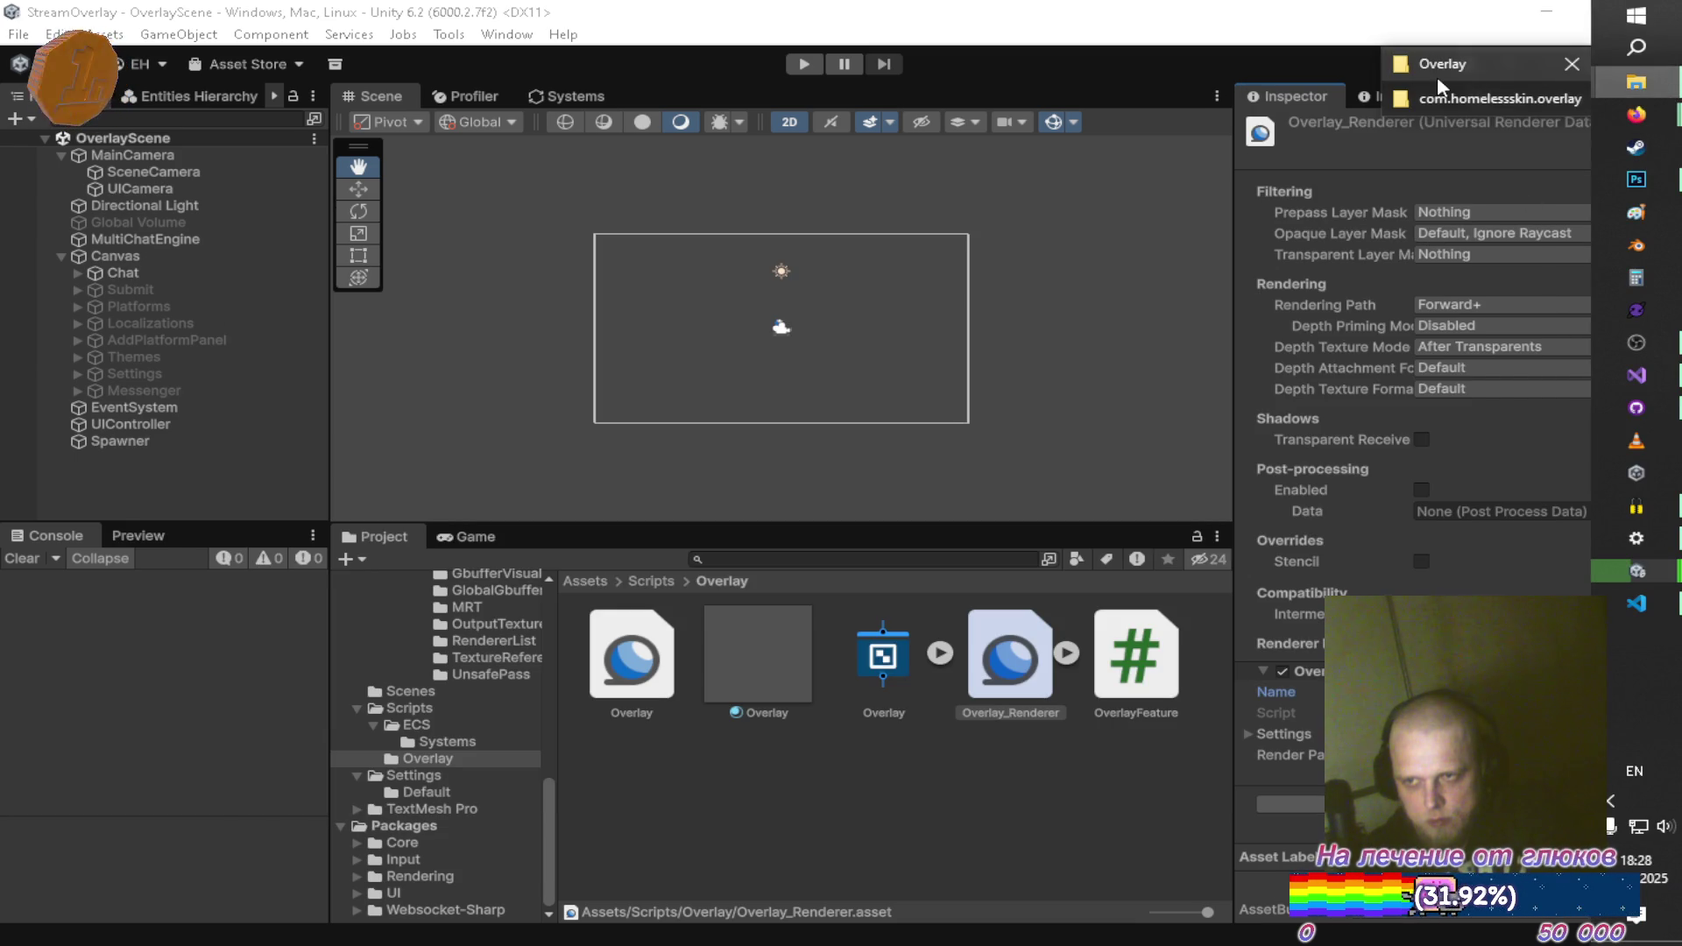
click(1436, 98)
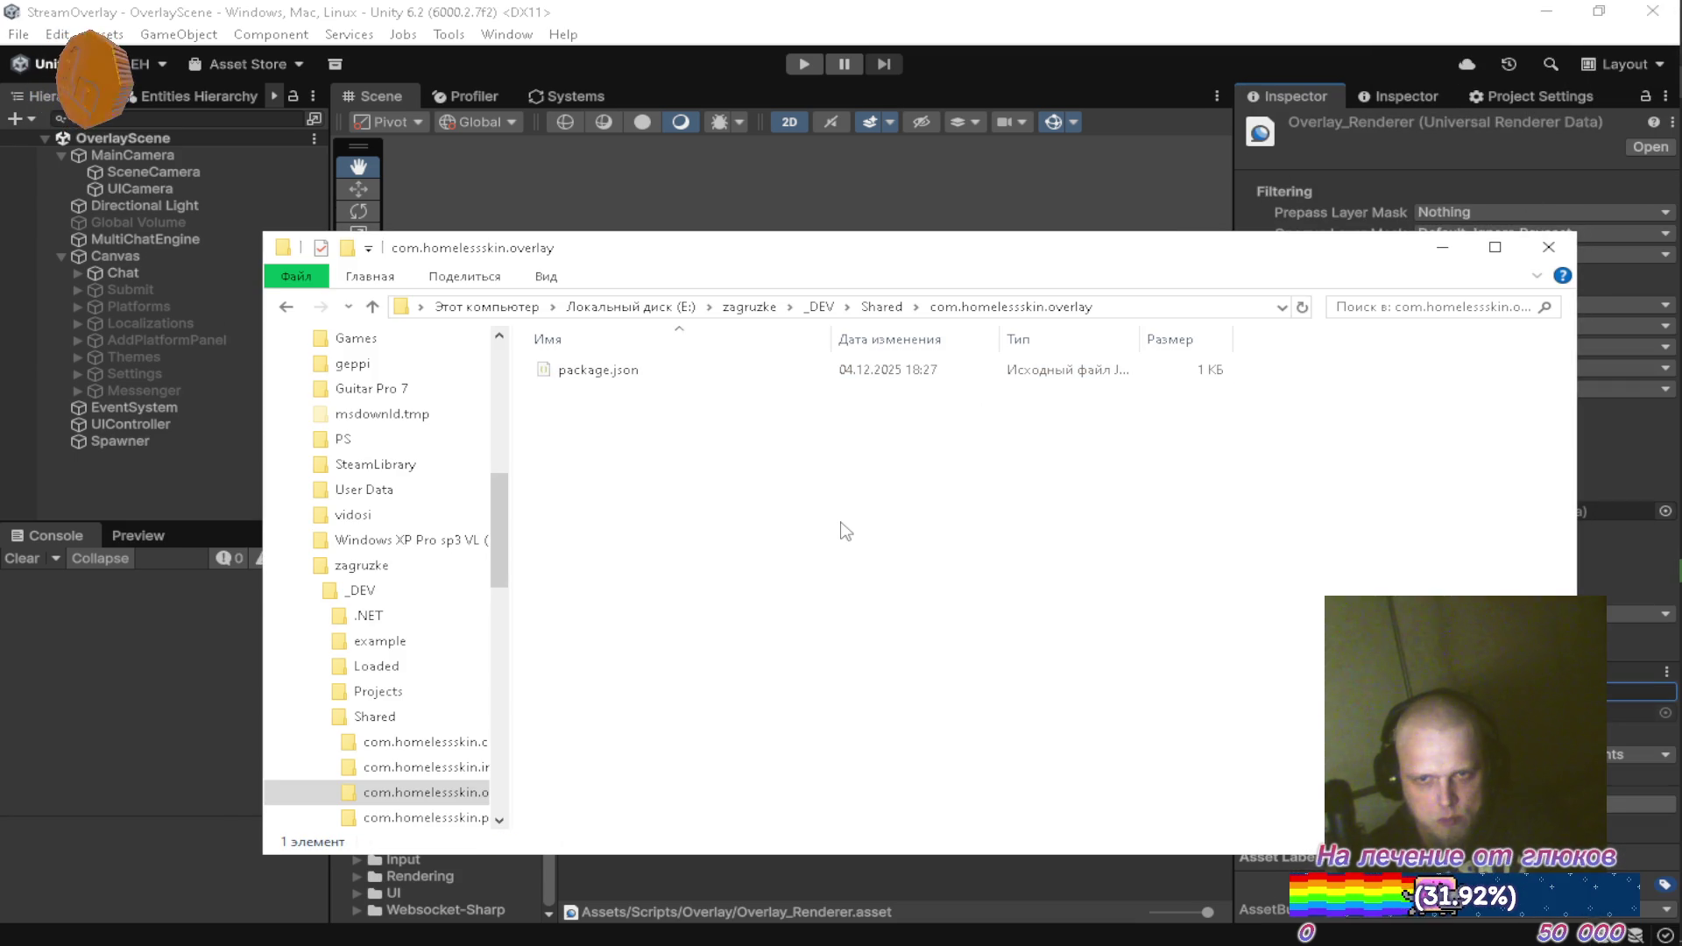
Create a new folder inside com.homelessskin.overlay
right_click(681, 504)
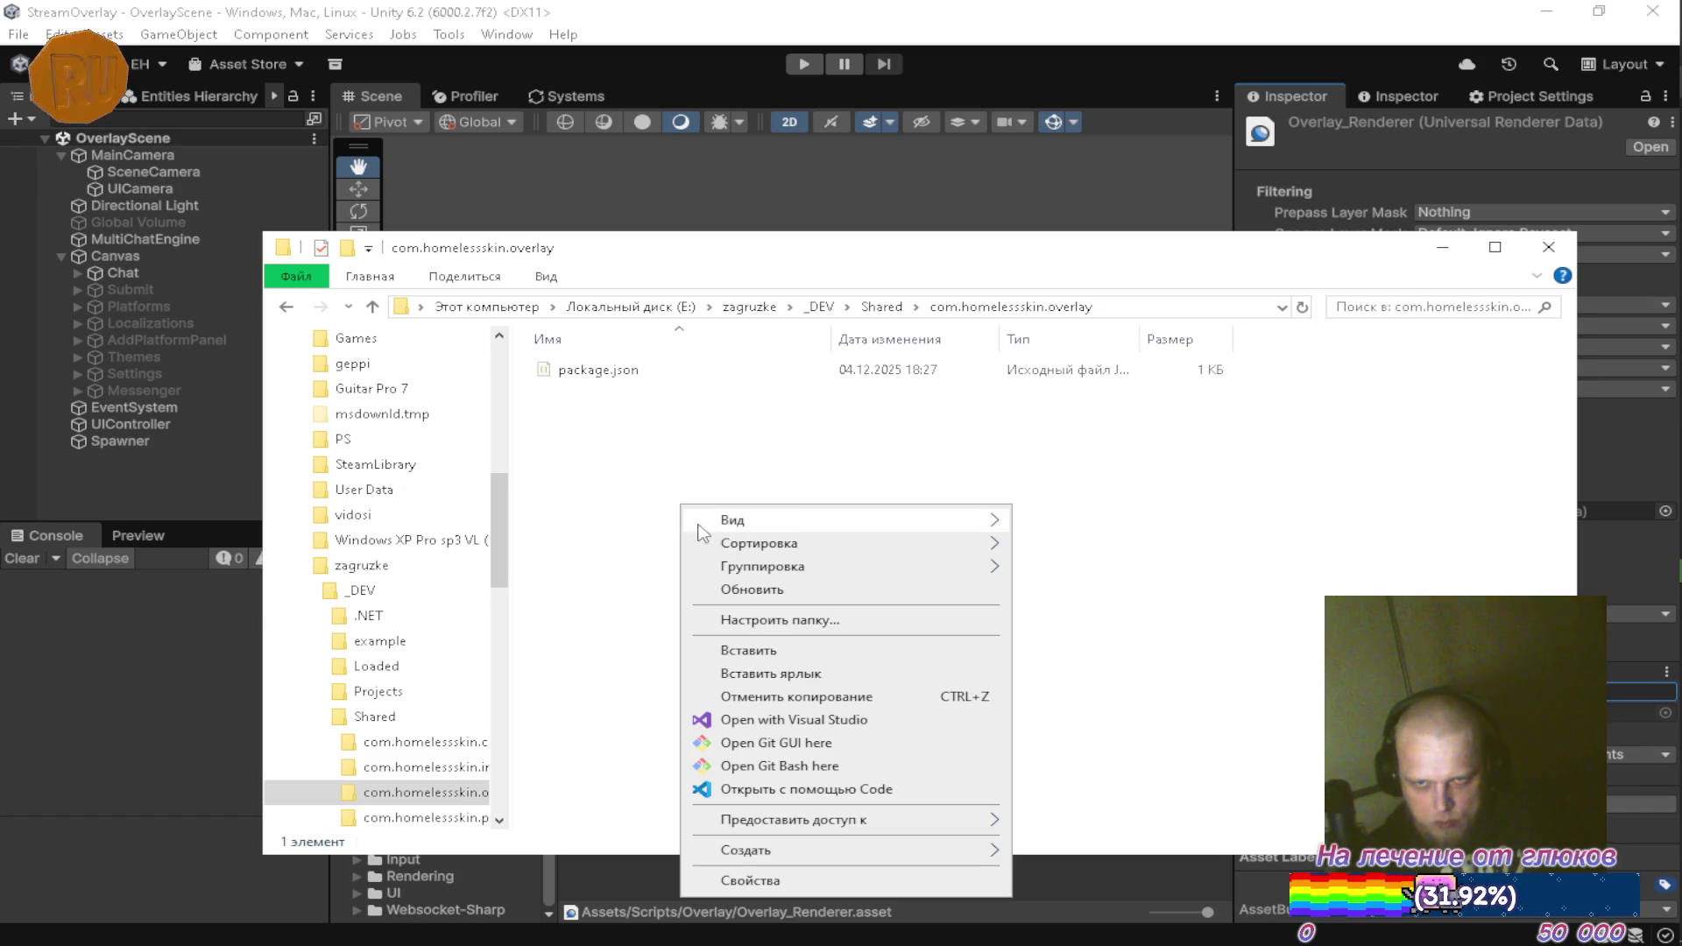
mouse_move(832, 854)
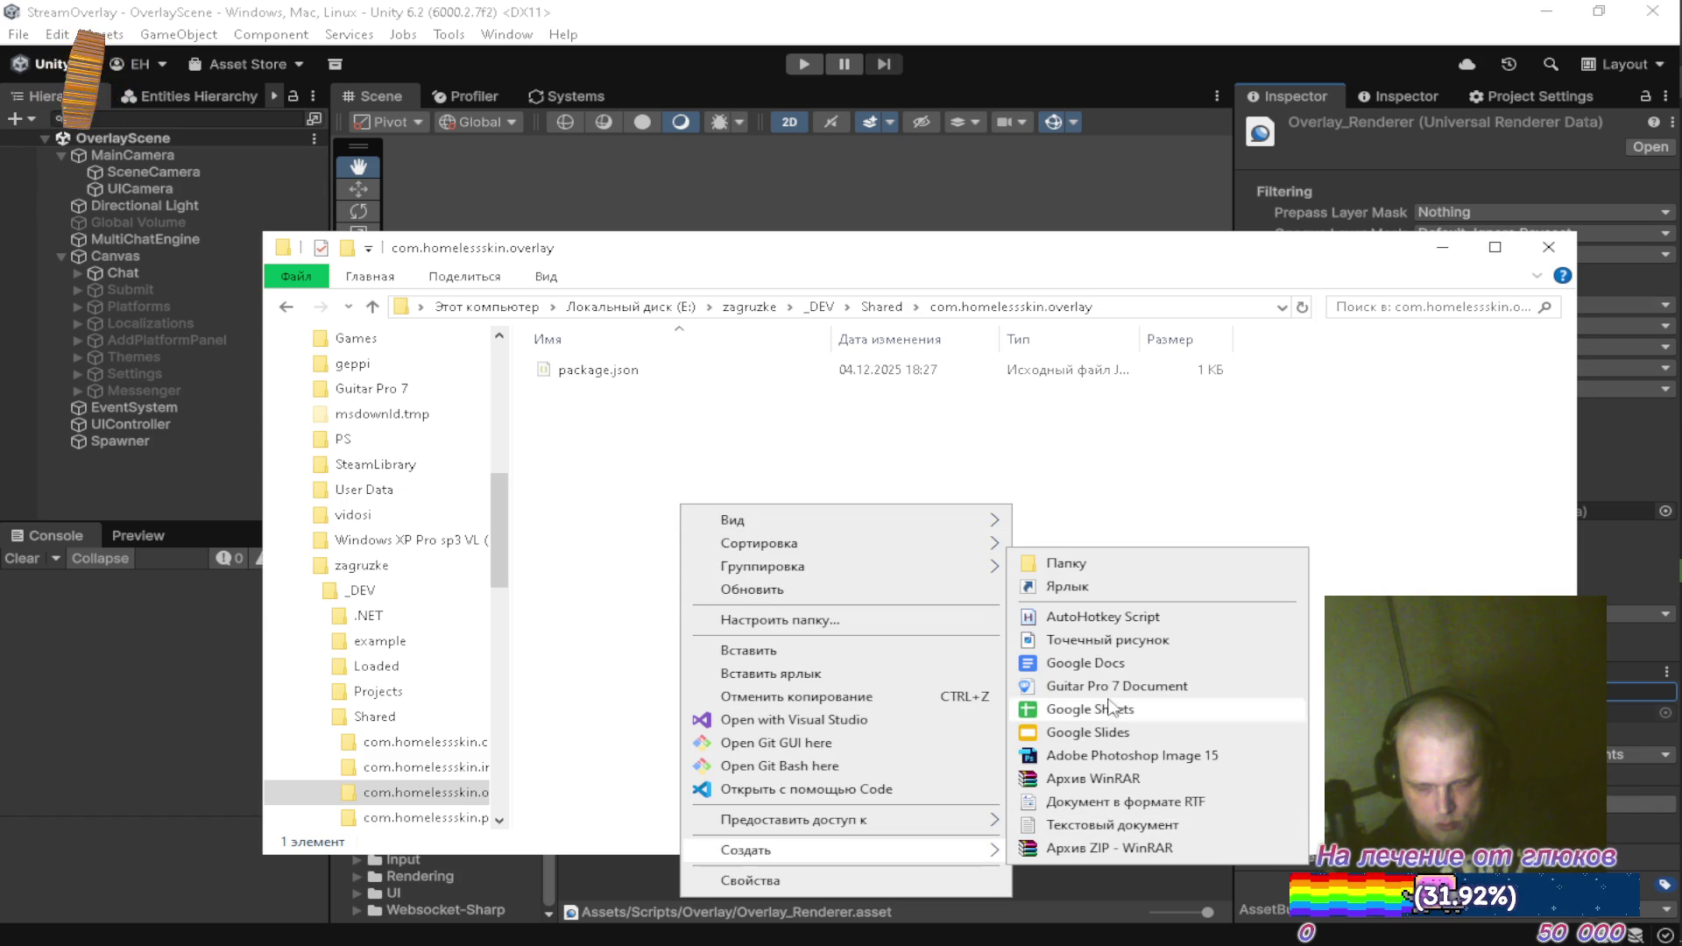
click(947, 441)
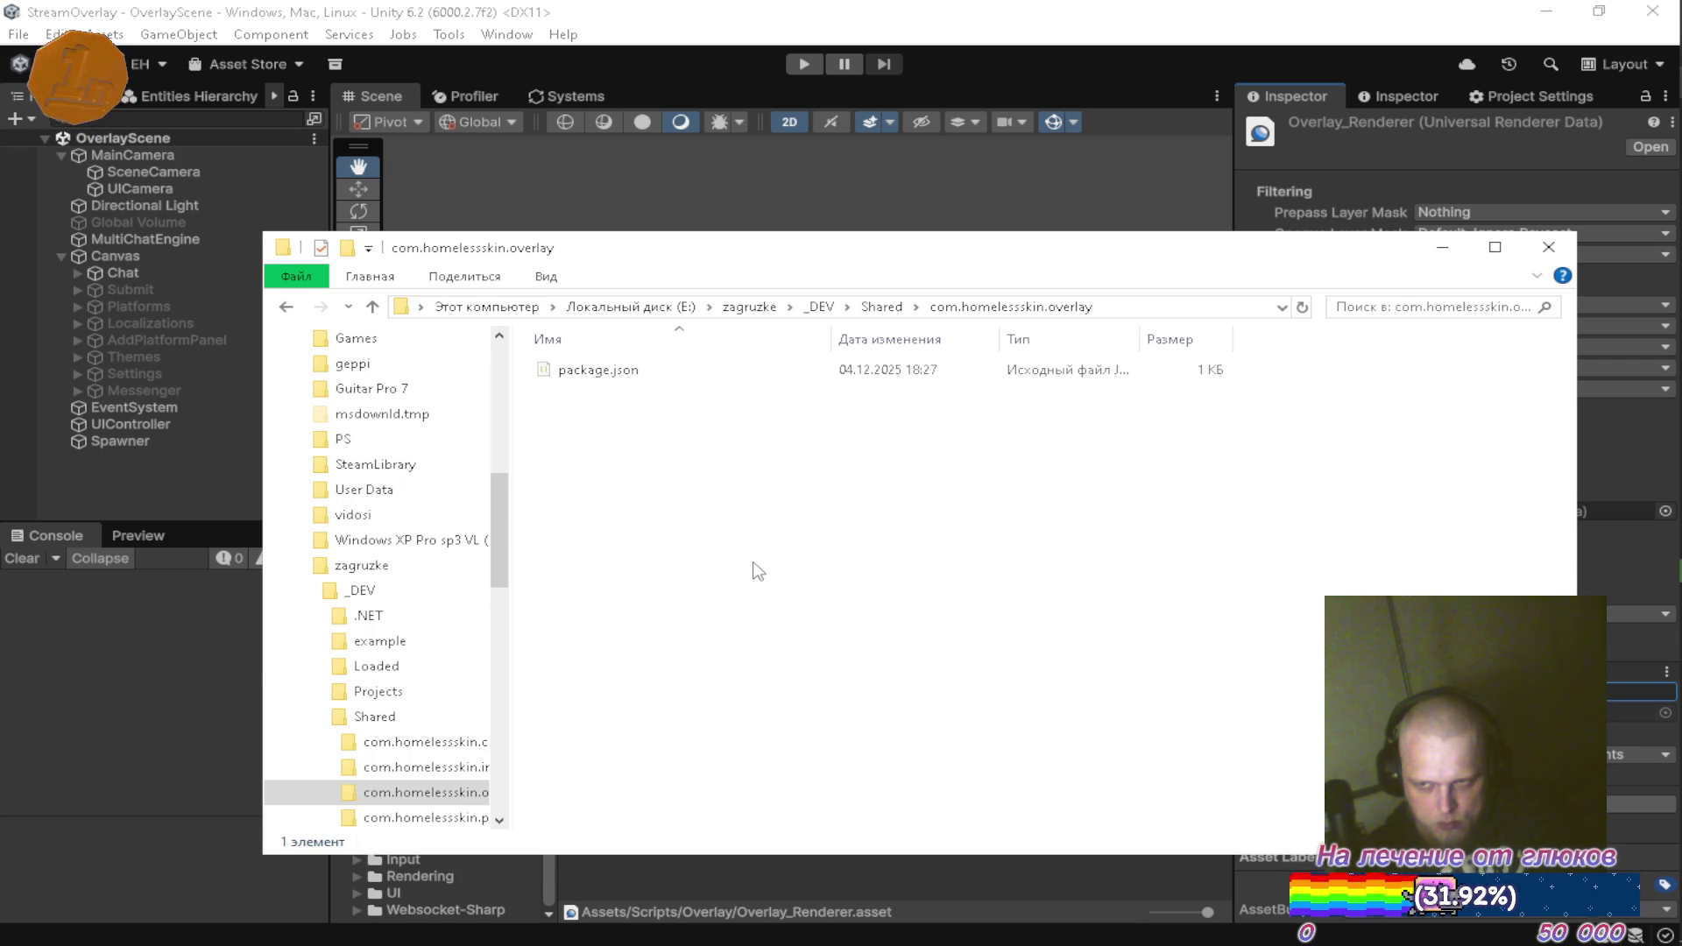
right_click(753, 563)
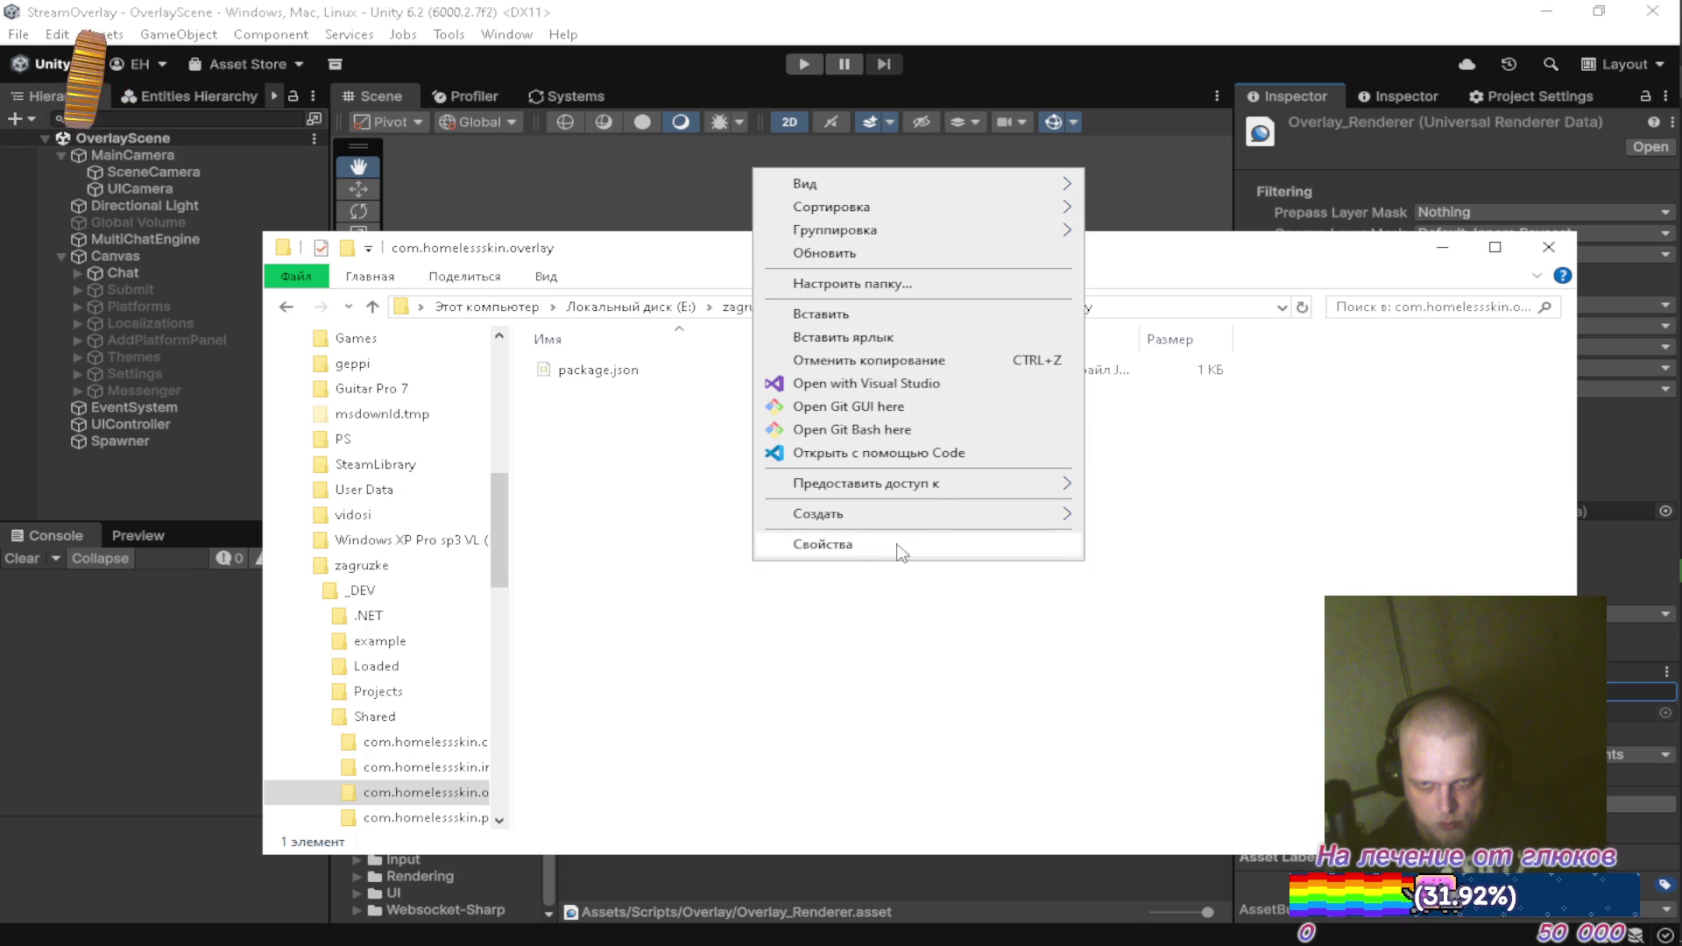
mouse_move(1034, 514)
click(1130, 517)
Name the folder 'Files', open it, and paste the ten copied Overlay files
key(BackSpace)
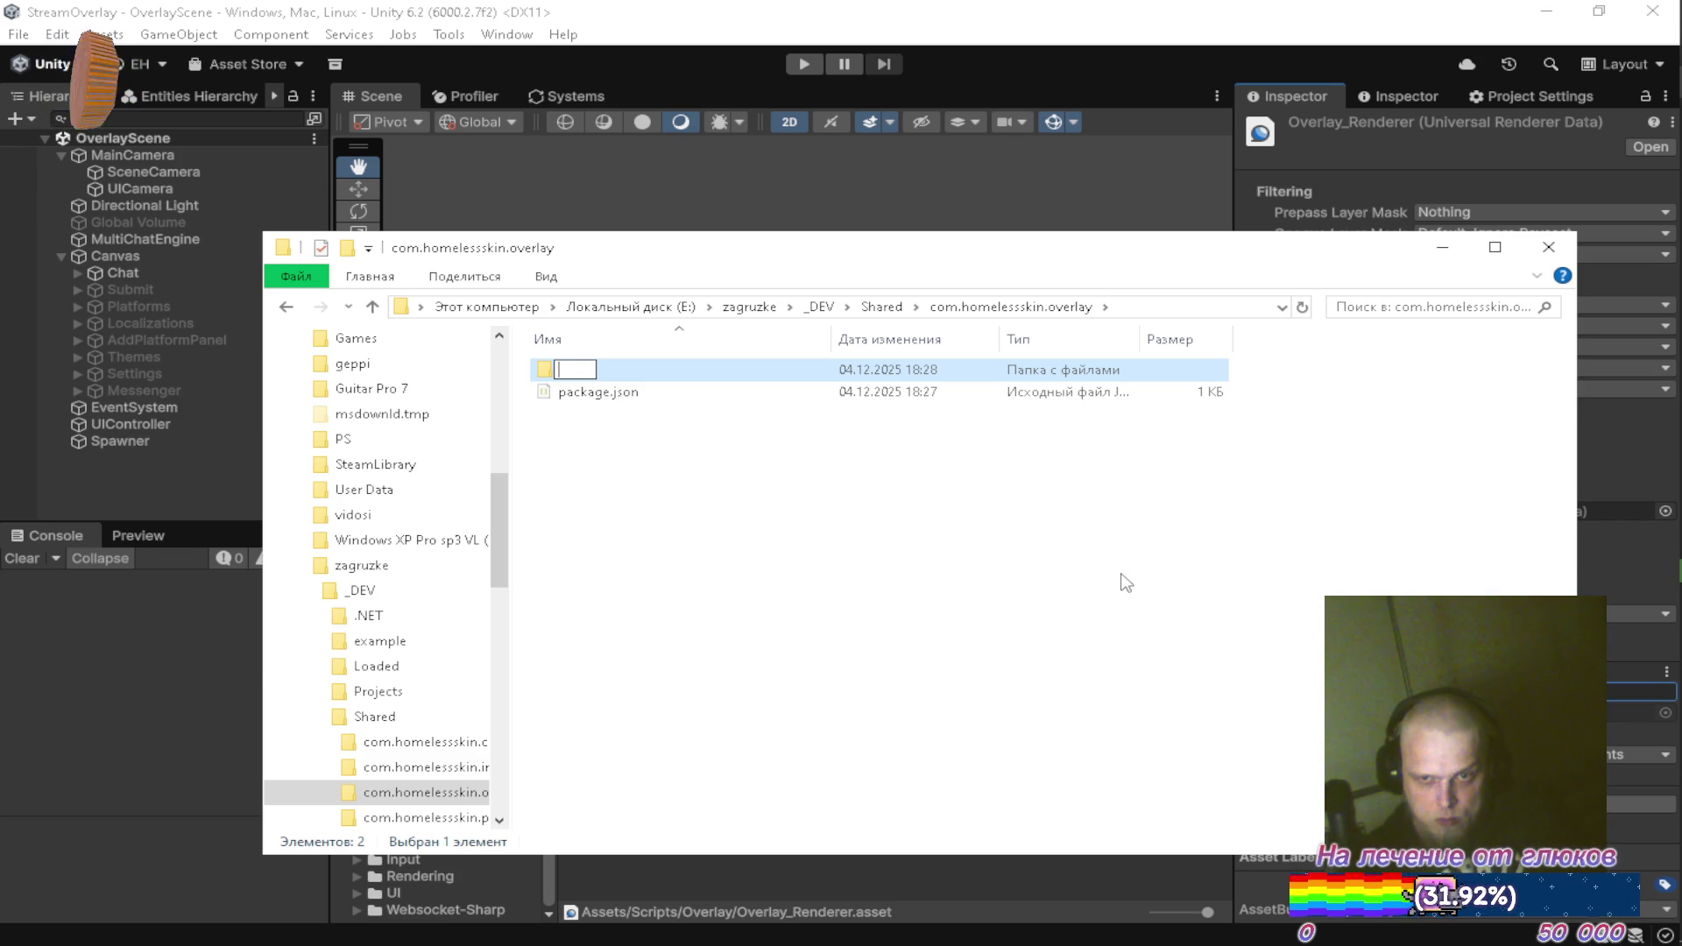
text(Files)
key(Return)
key(Return)
key(ctrl+v)
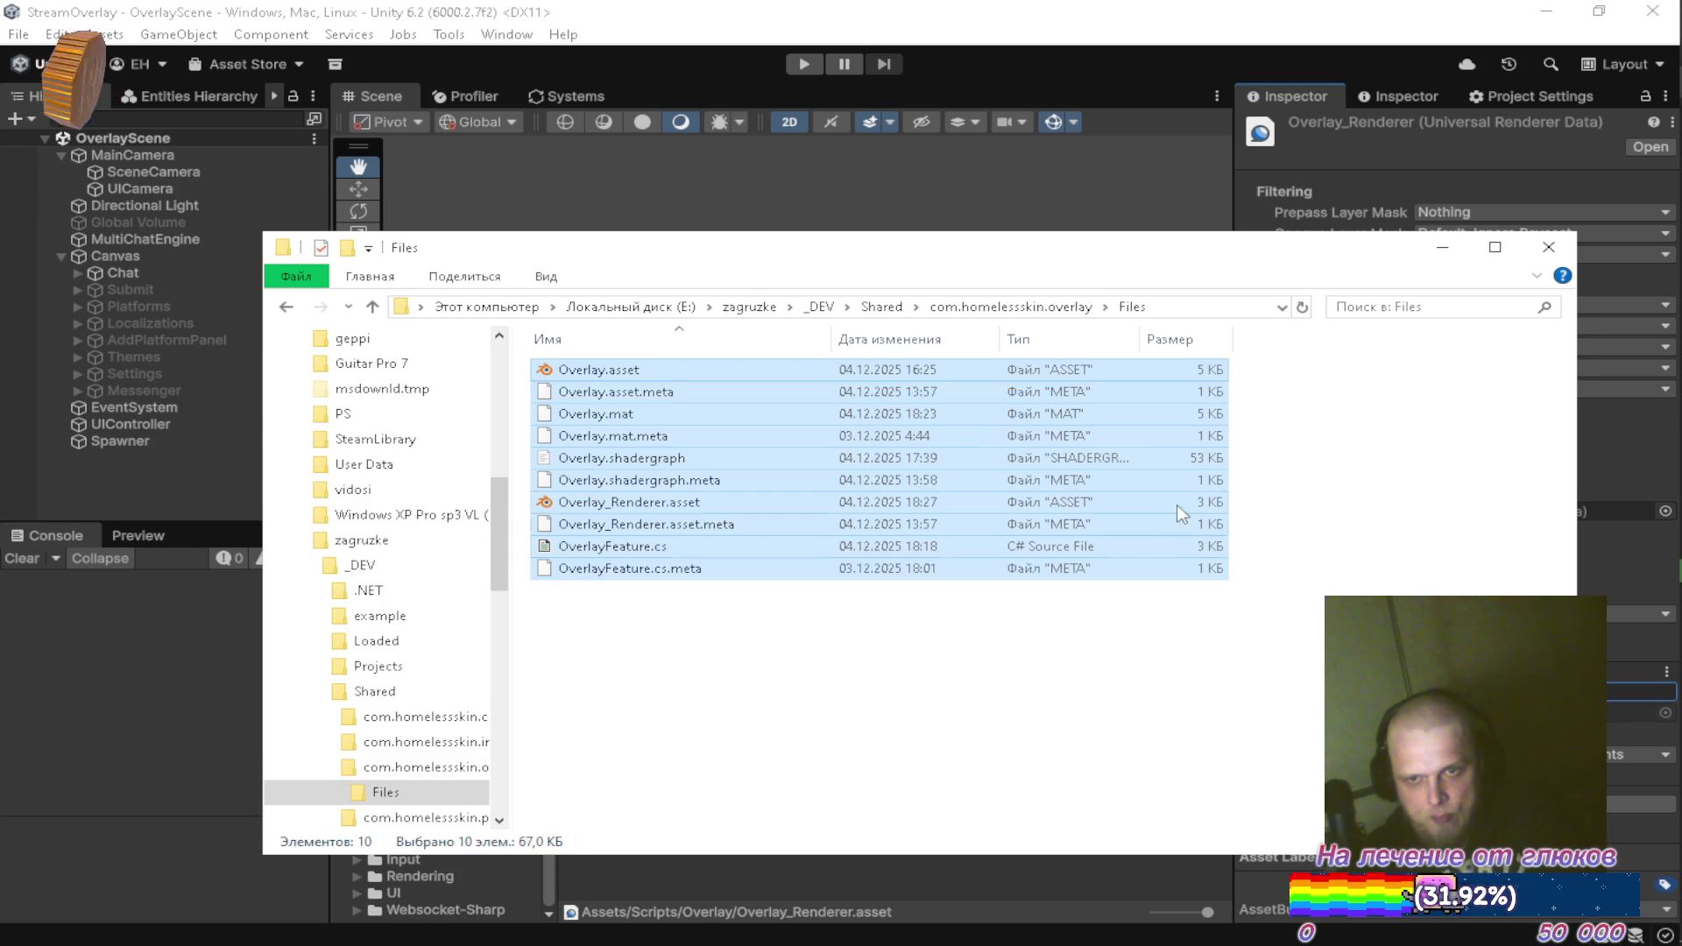
click(1445, 248)
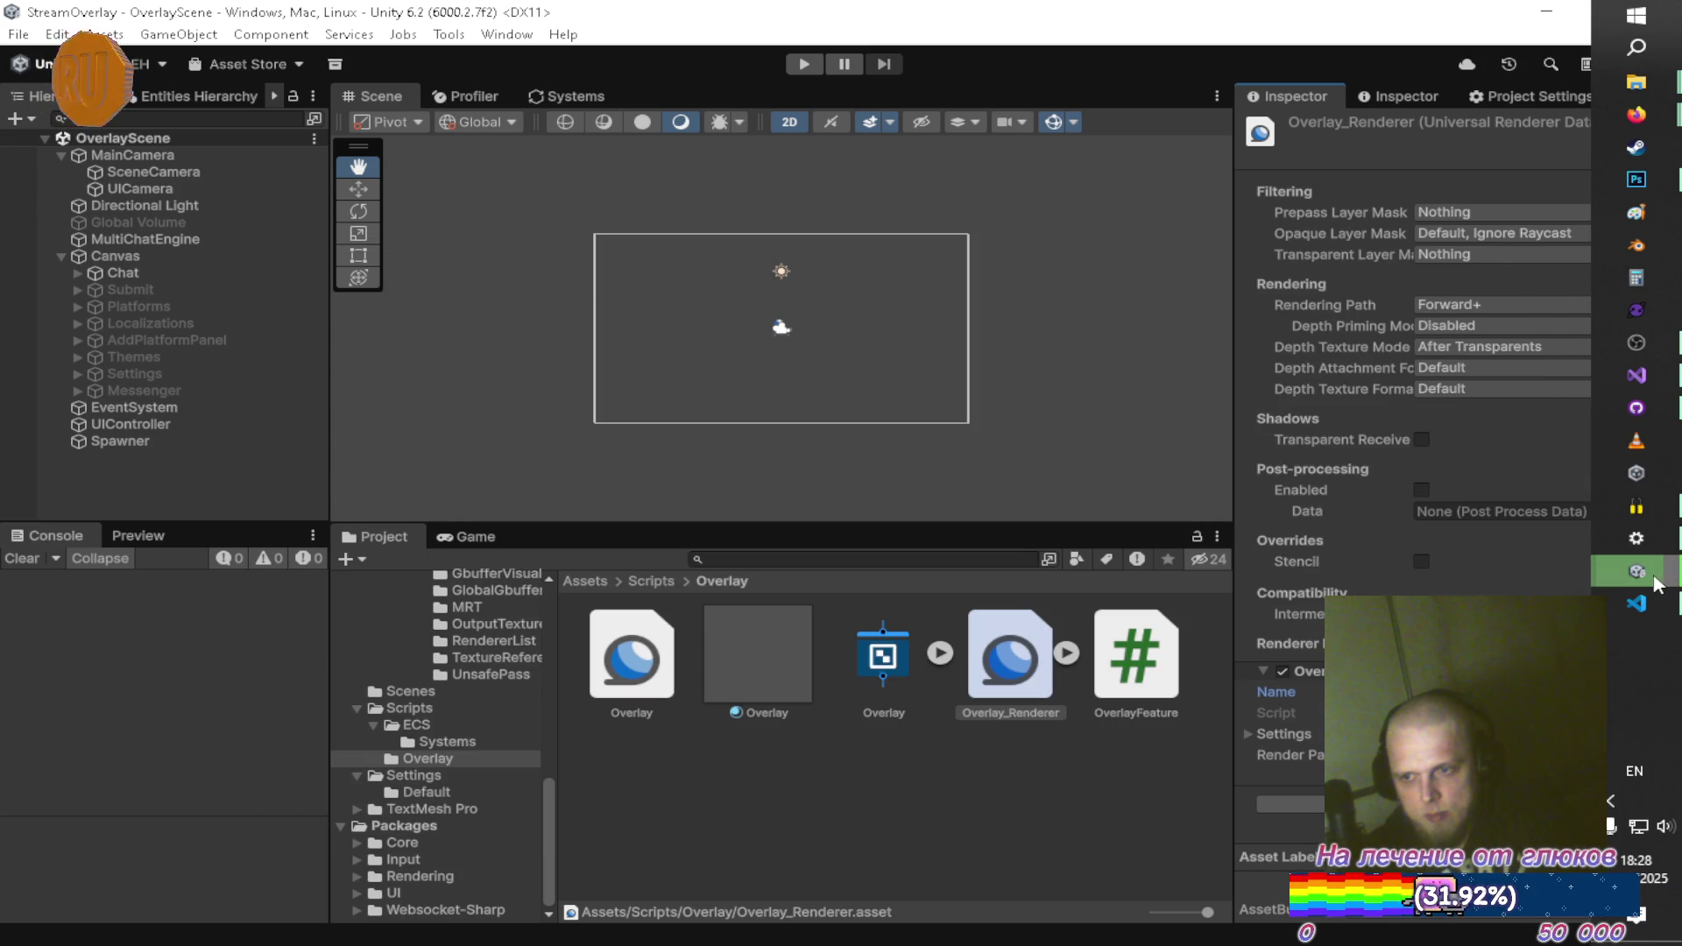
In GitHub Desktop, start adding an existing local repository
mouse_move(1637, 571)
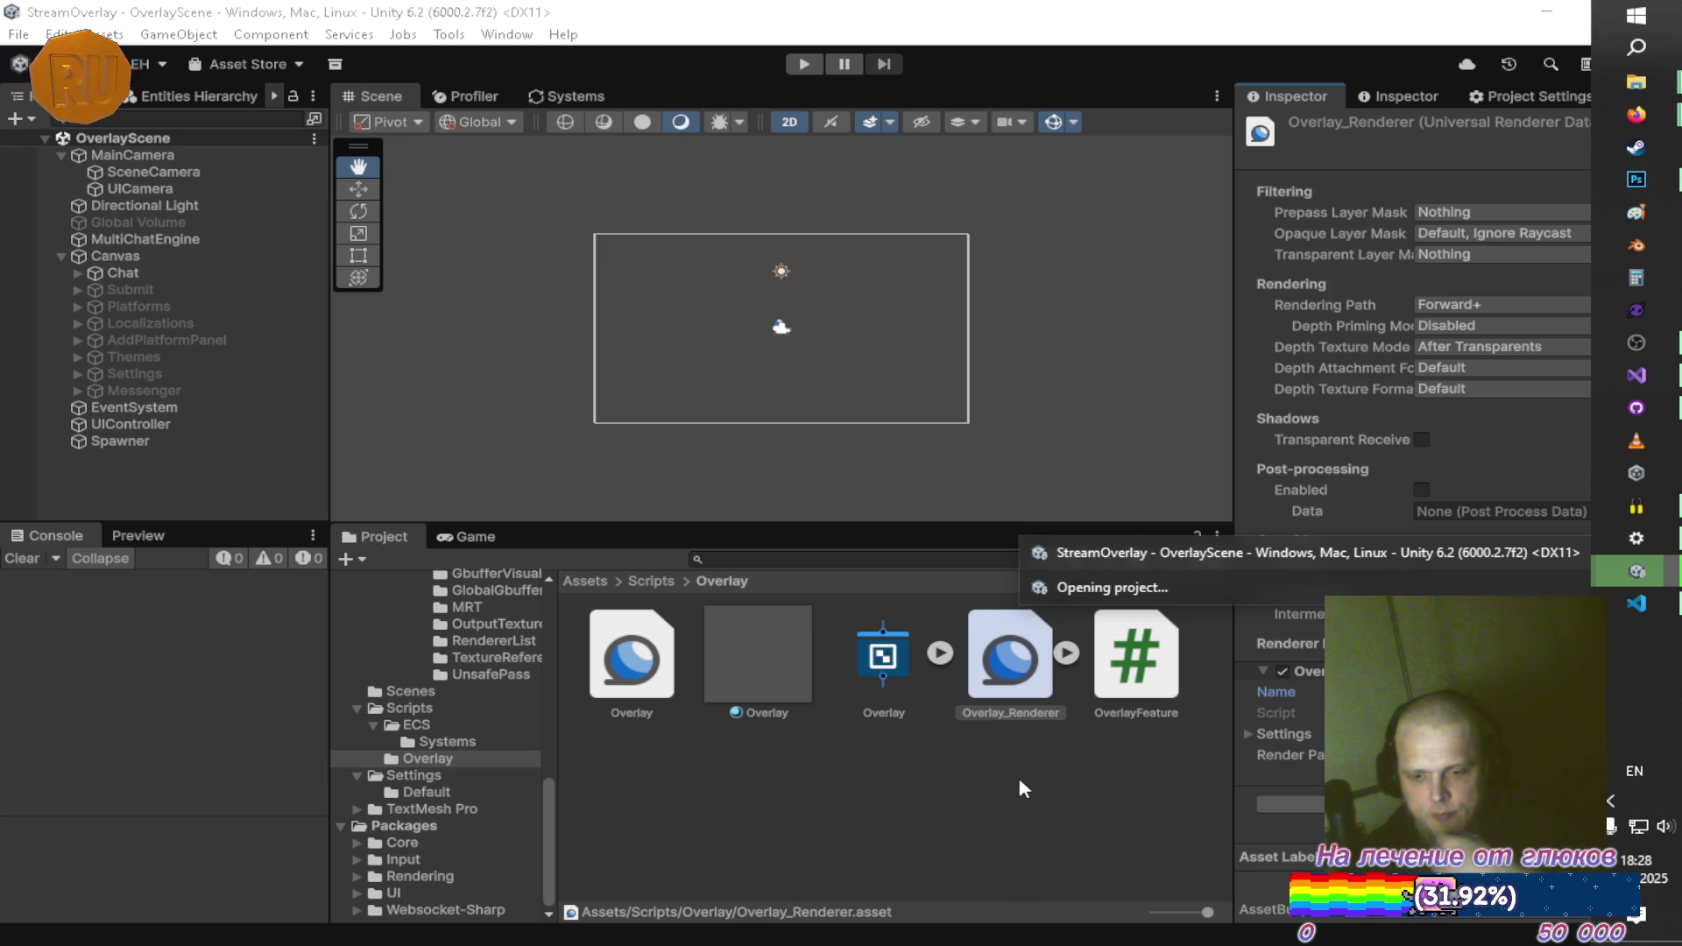
click(1617, 413)
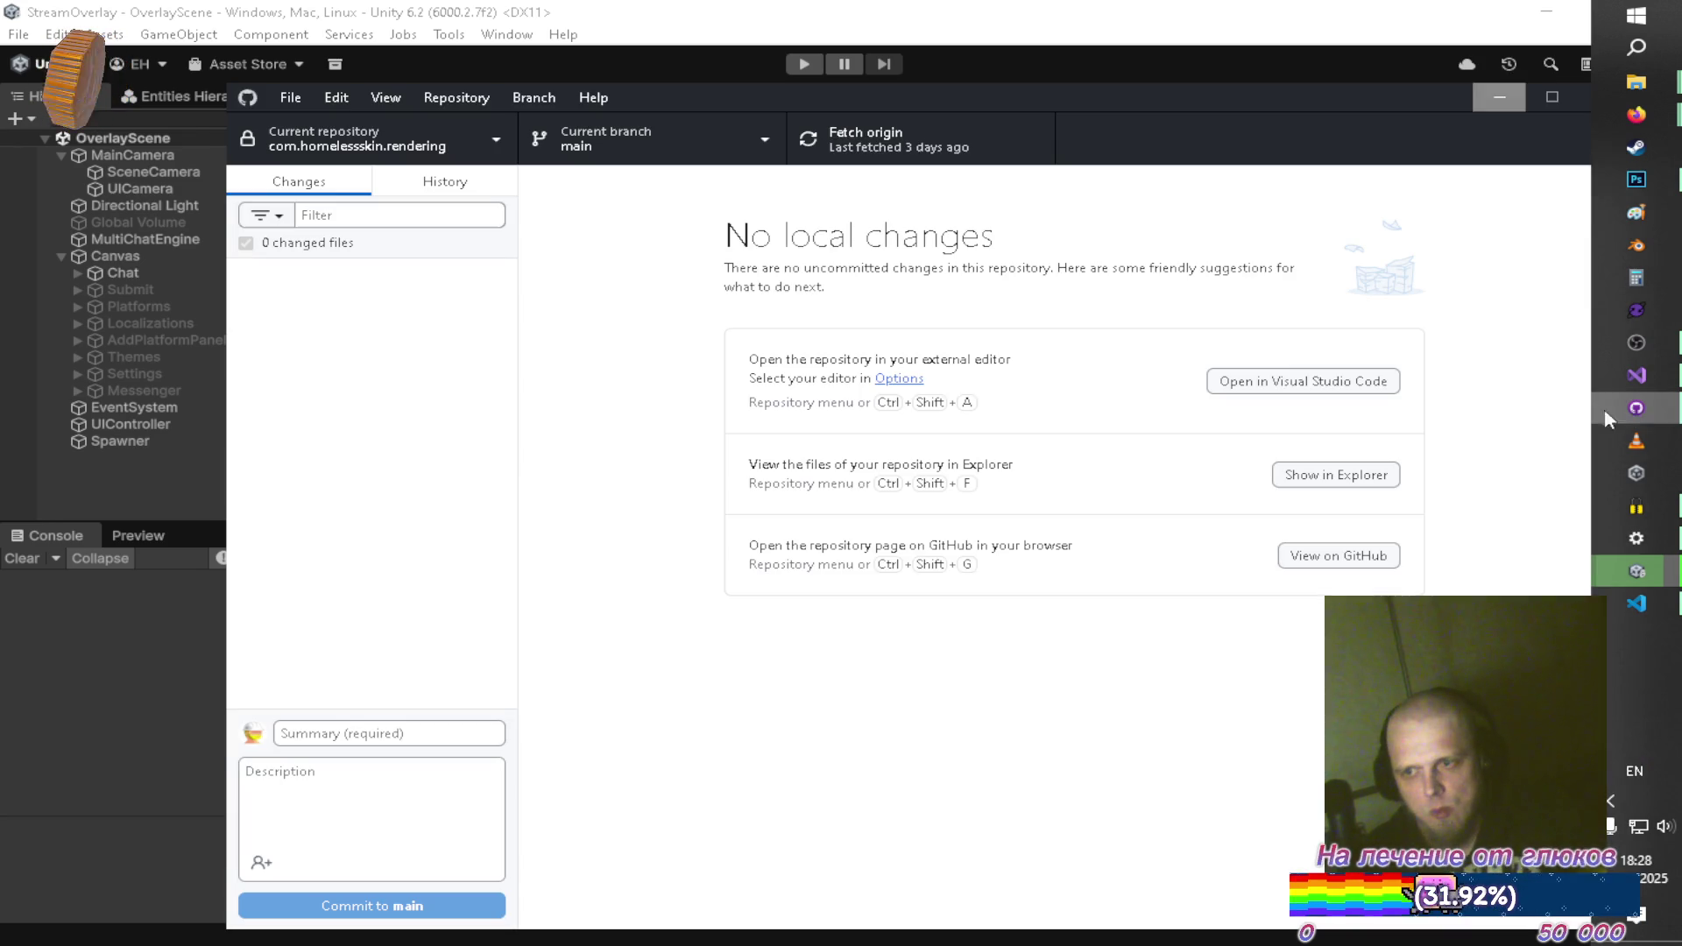
click(292, 98)
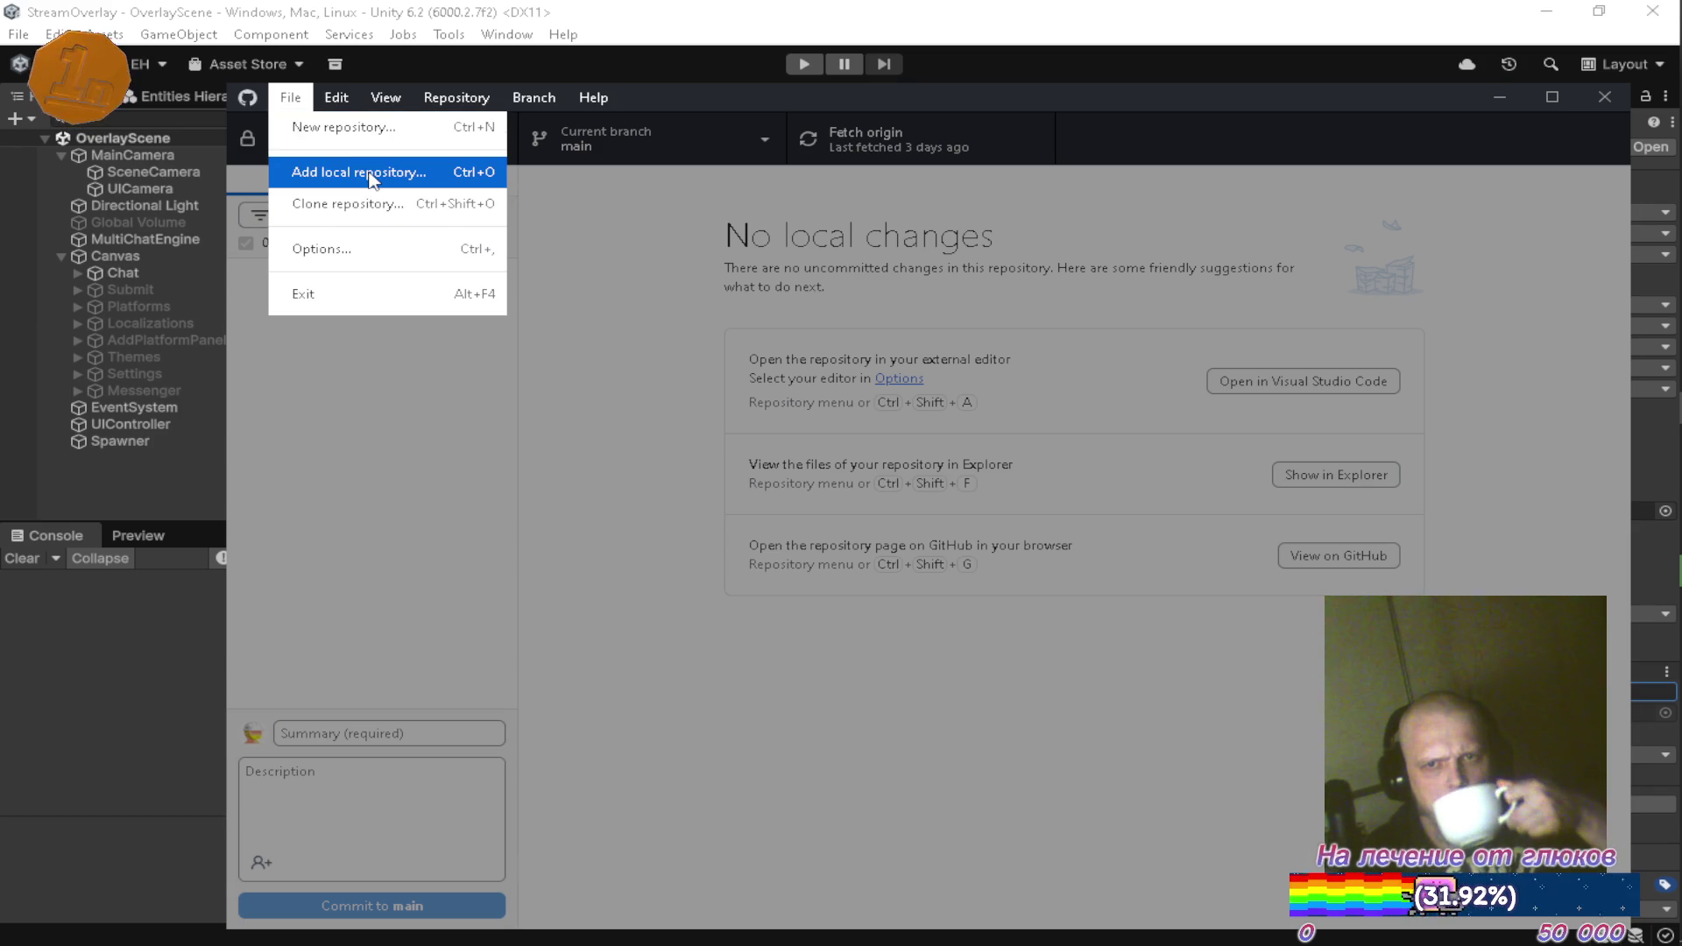
click(373, 180)
Choose the Shared\com.homelessskin.overlay folder and opt to create a new repository there
click(1094, 510)
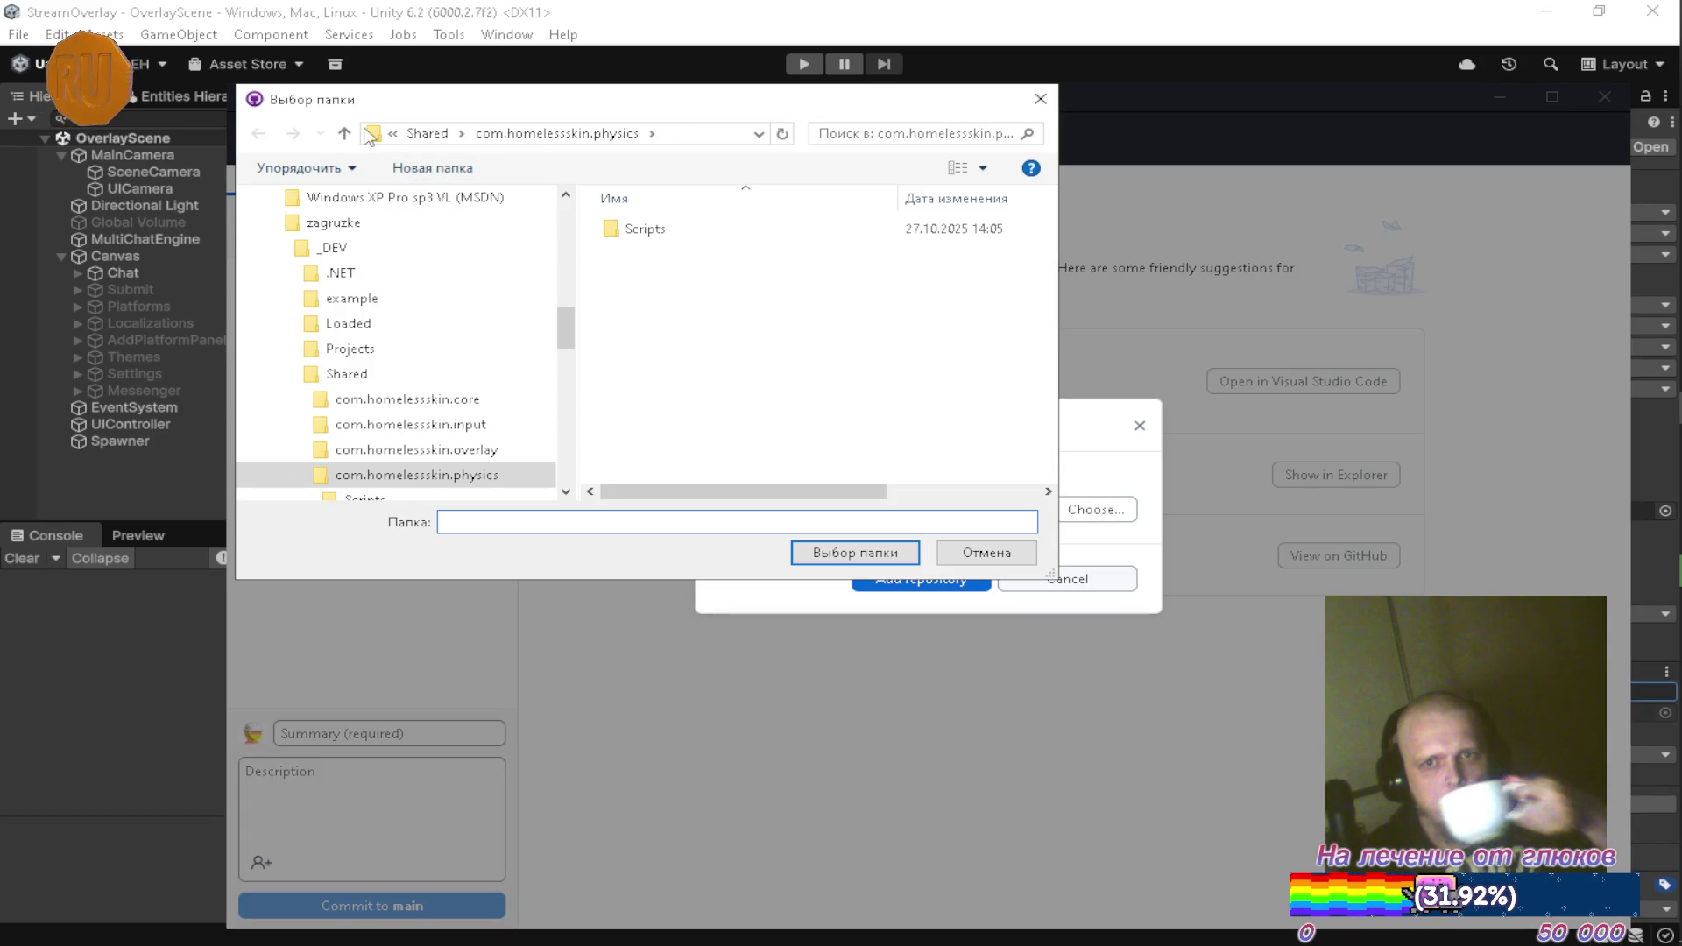
click(372, 135)
click(347, 133)
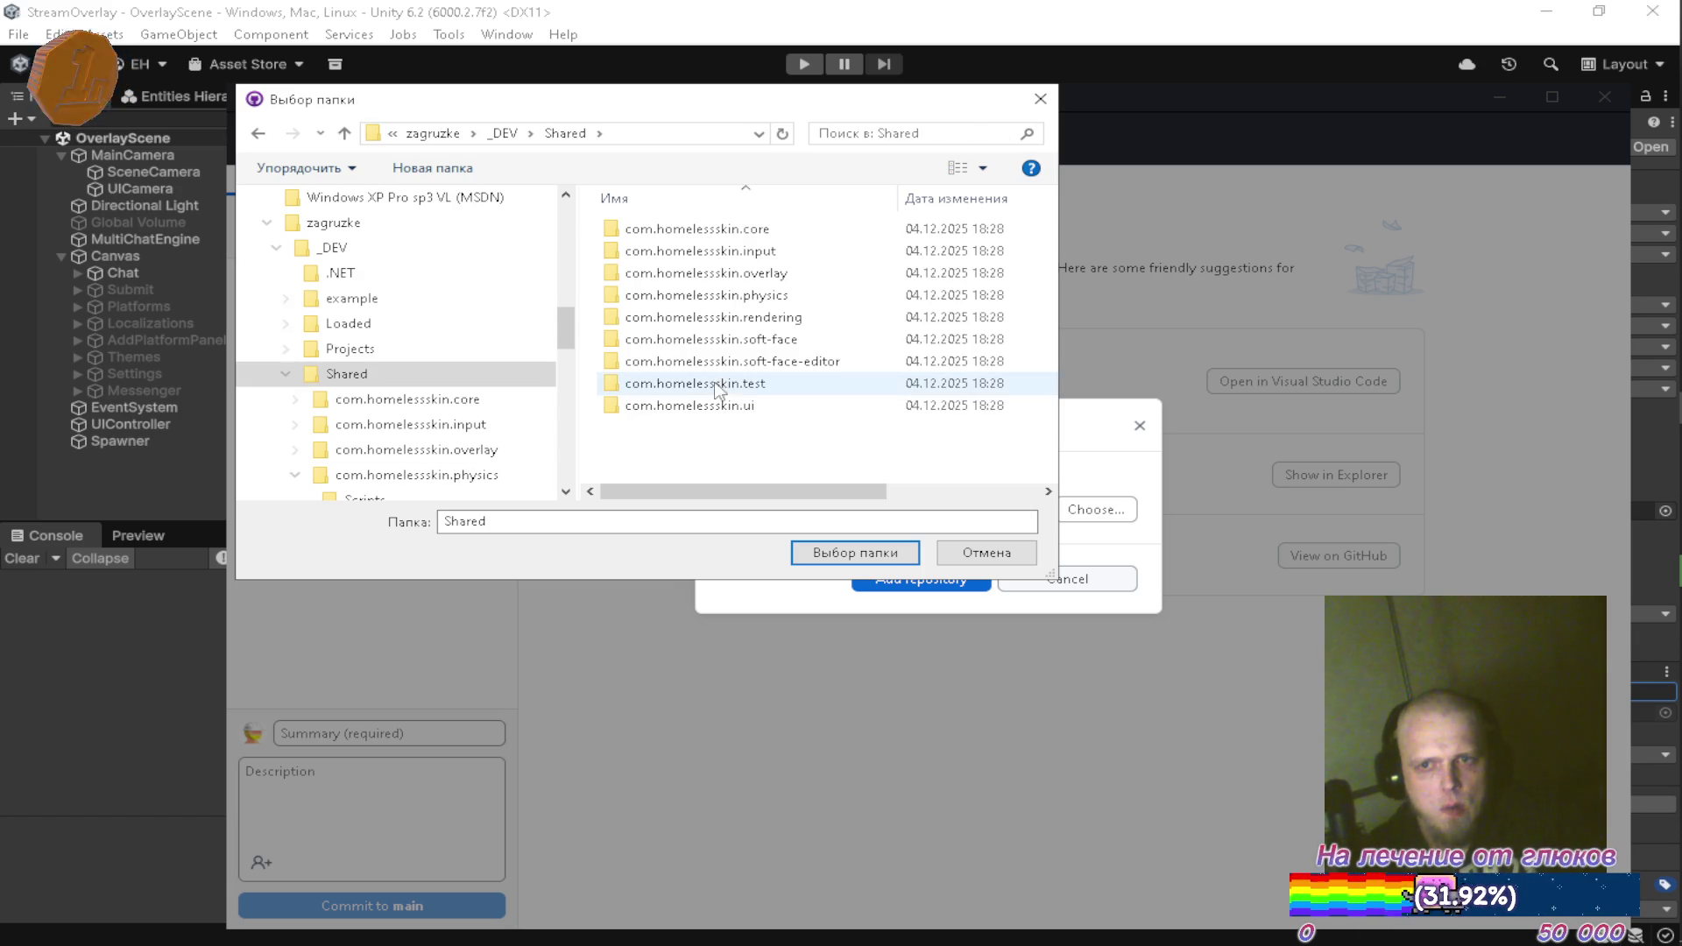
double_click(743, 275)
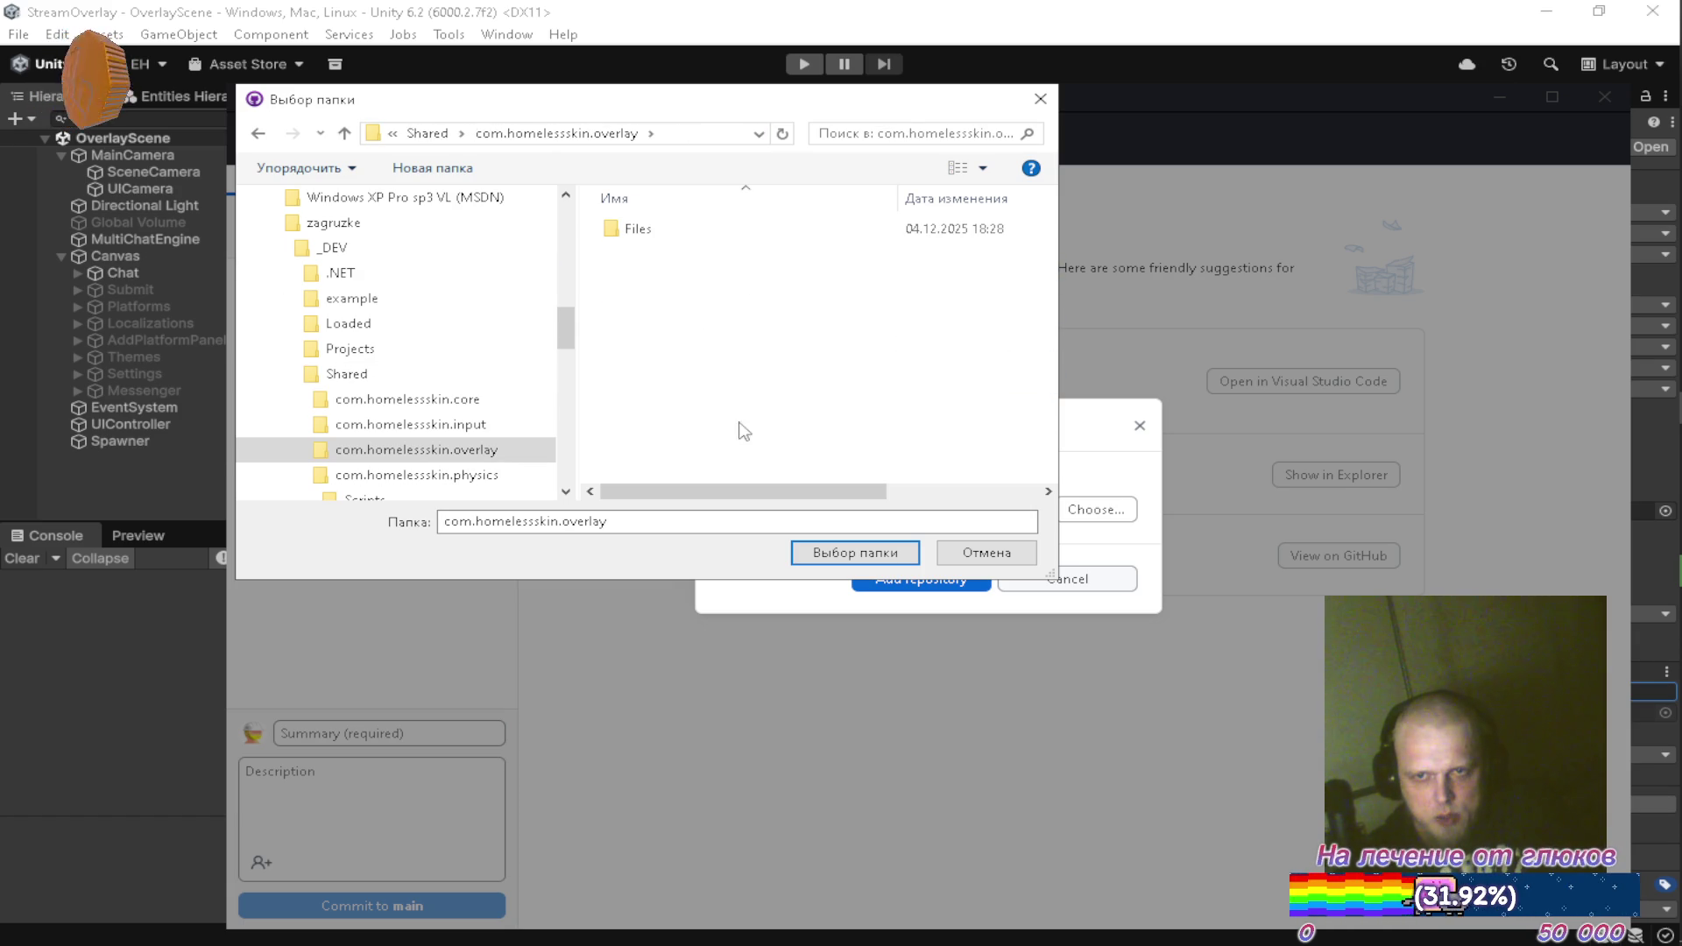
click(832, 553)
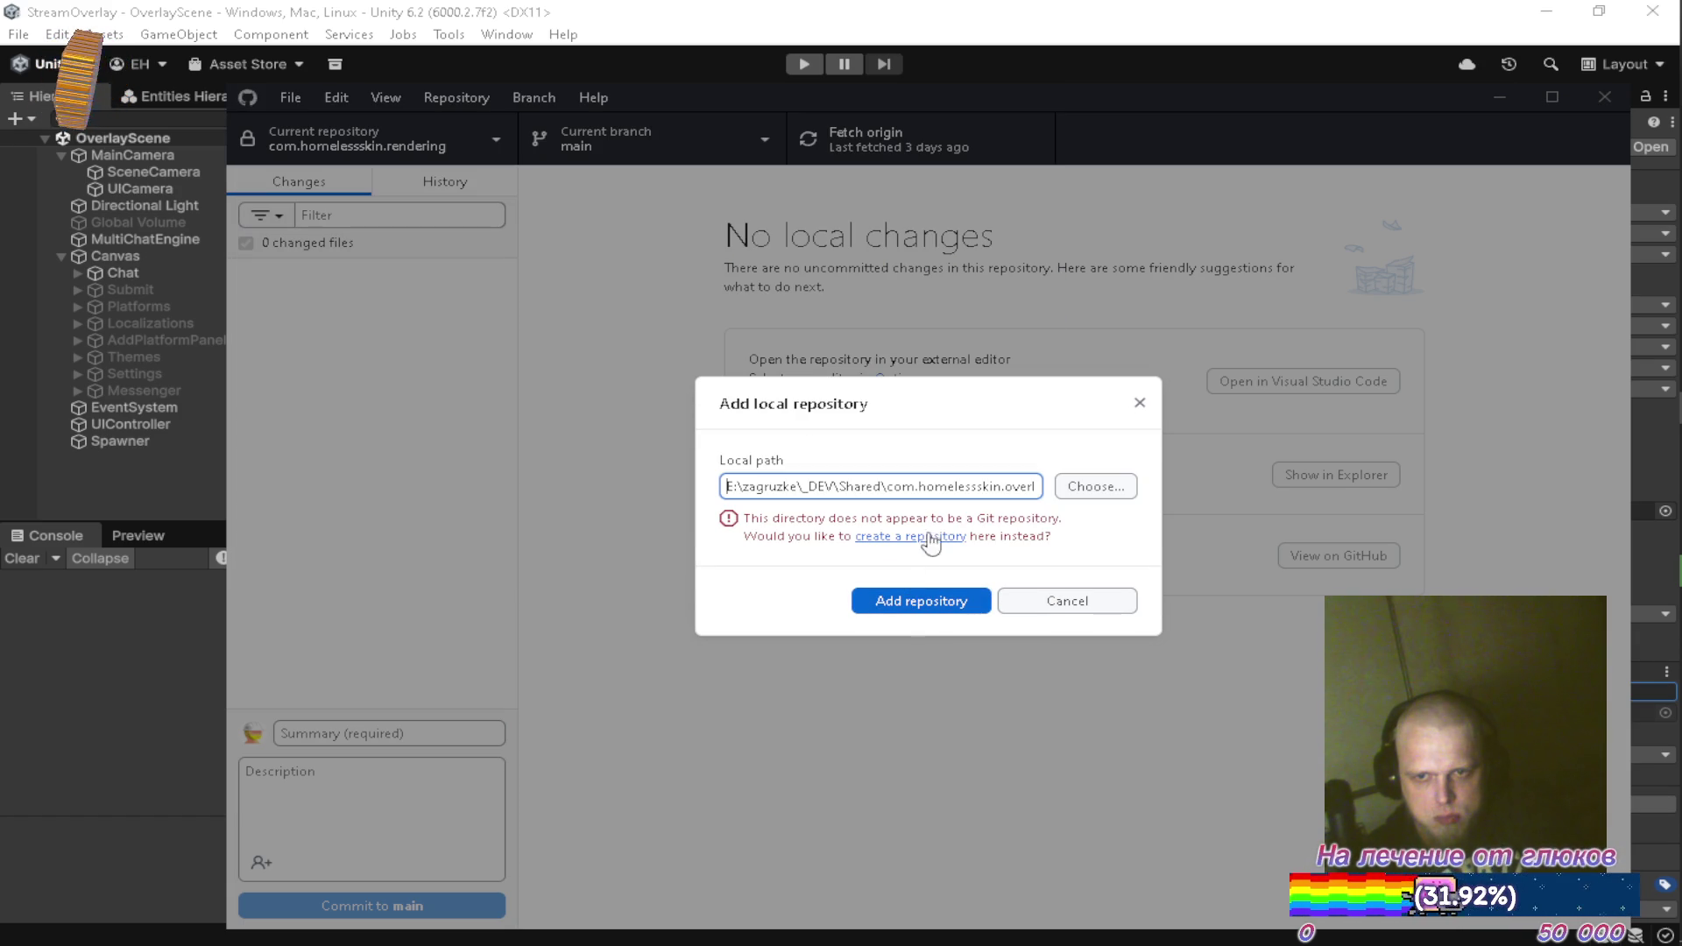
click(916, 538)
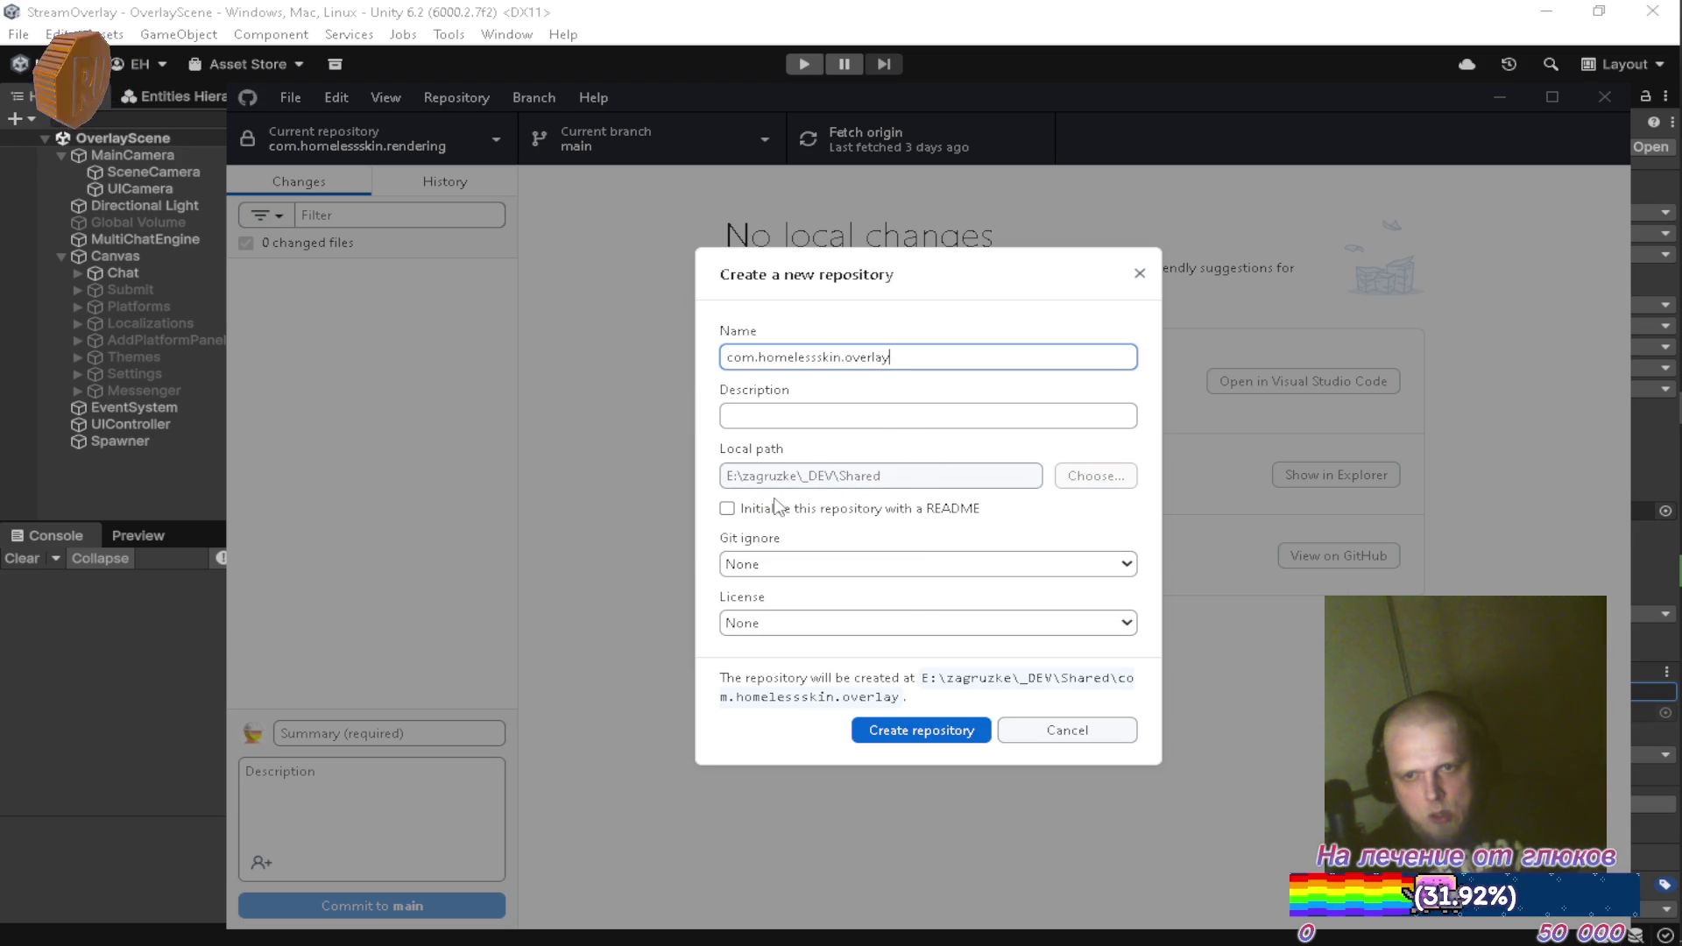
Create the com.homelessskin.overlay repository using the Unity gitignore template
click(762, 565)
scroll(802, 514, down, 20)
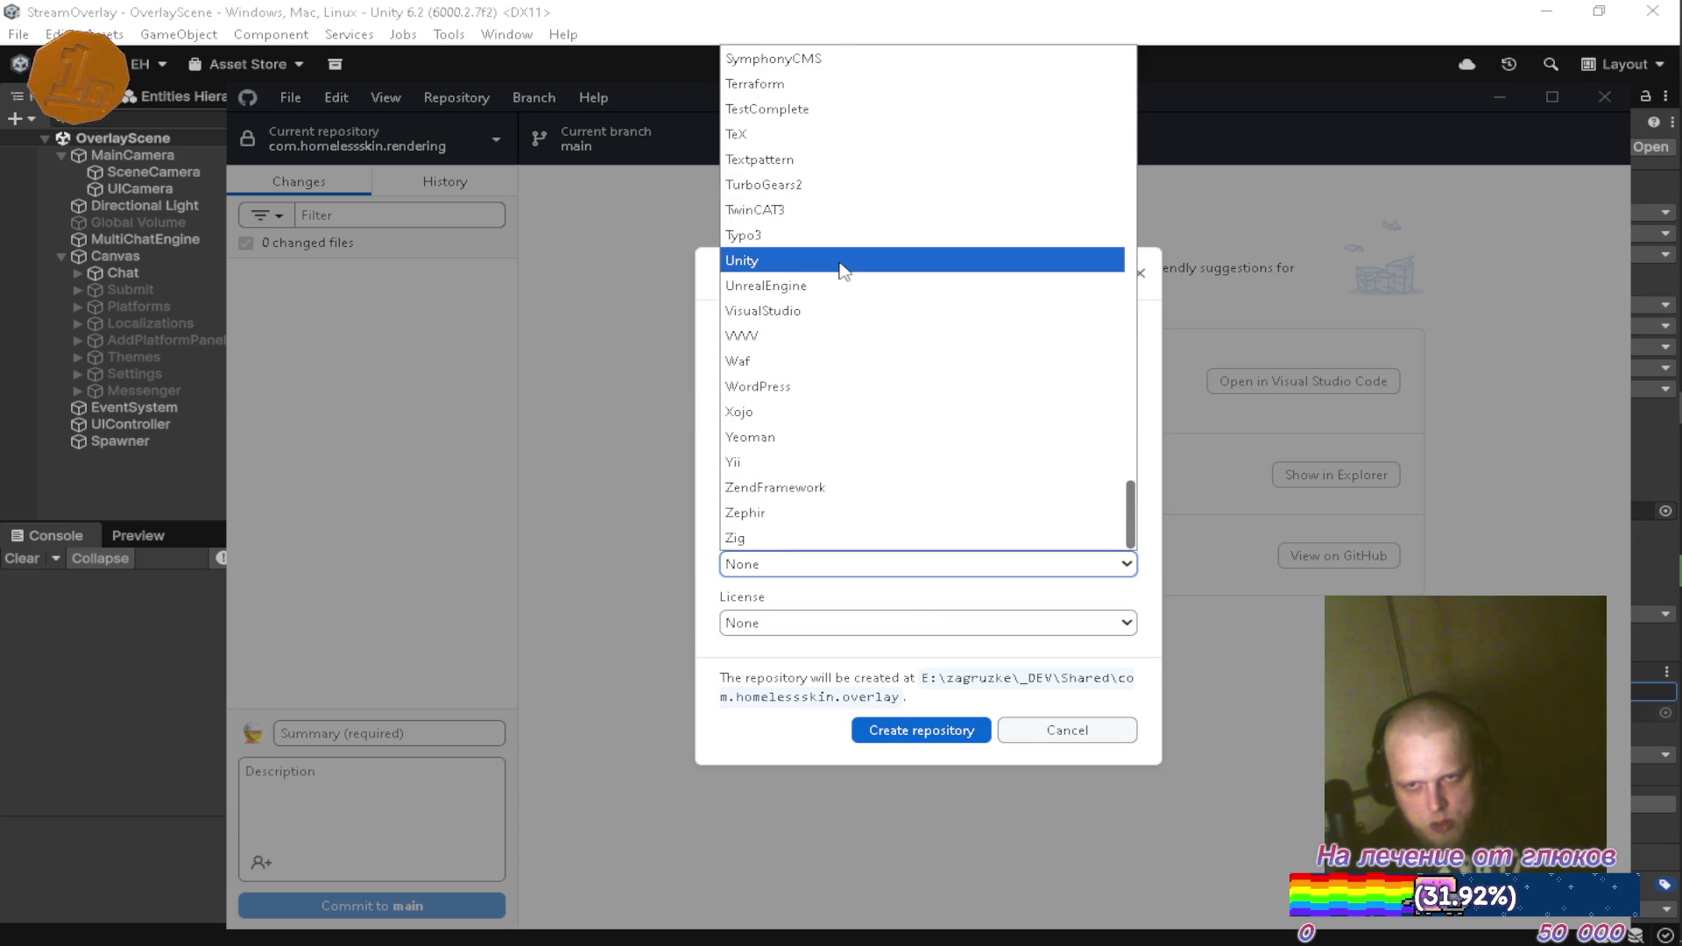
click(841, 260)
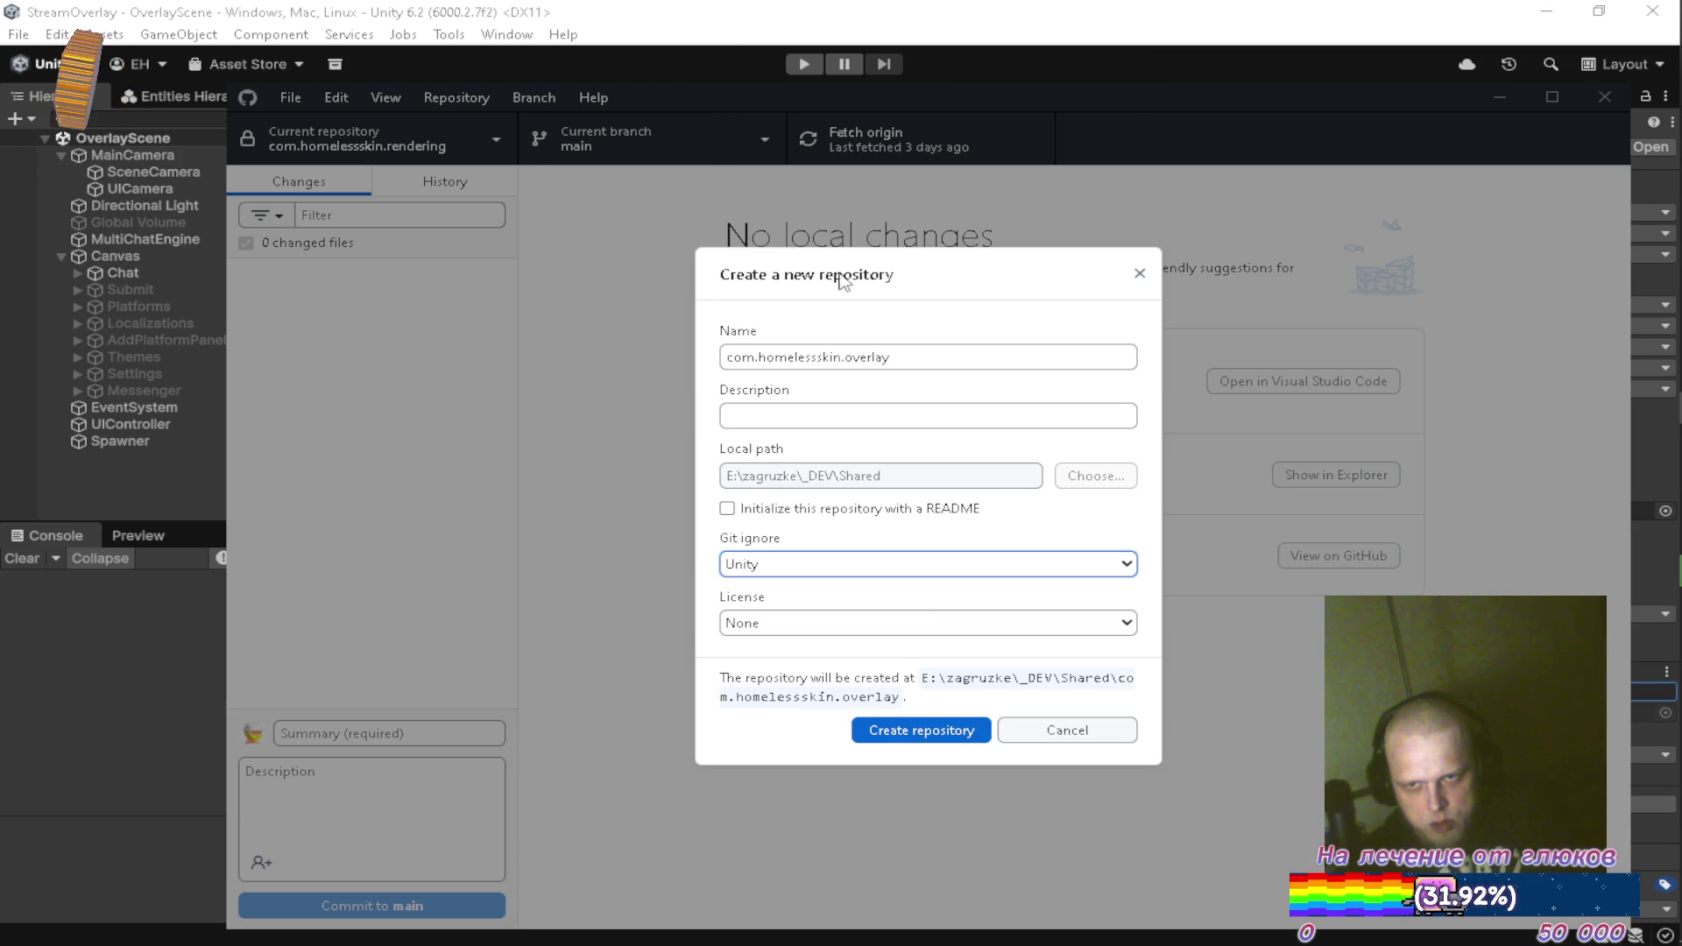
click(905, 732)
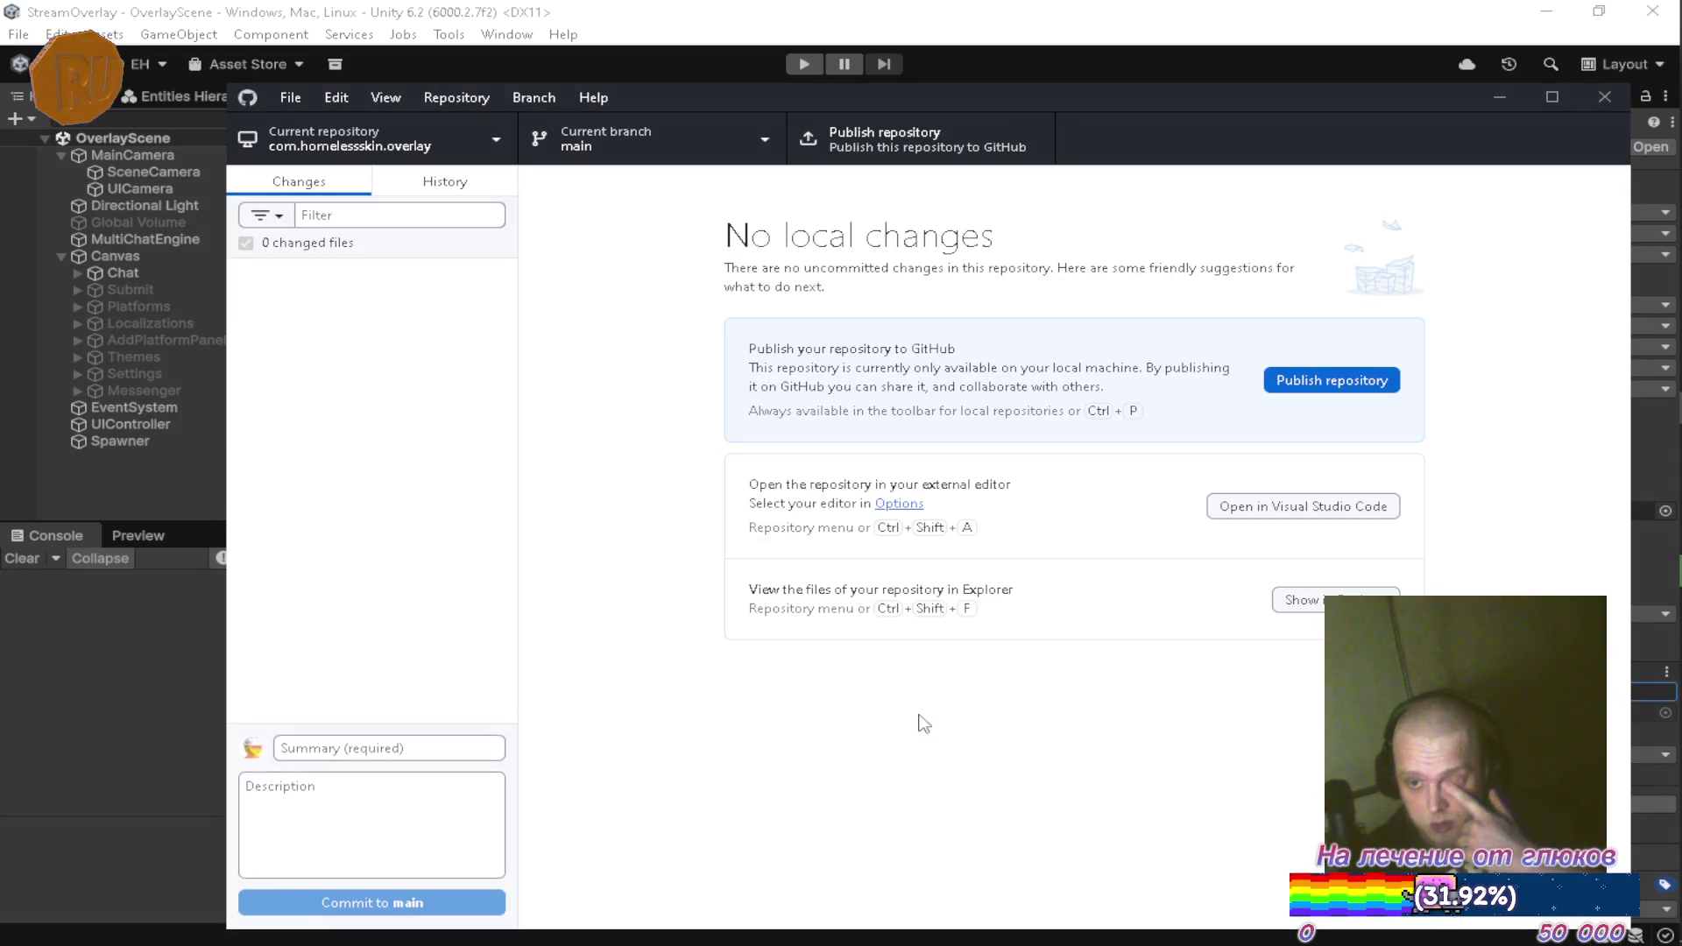
click(1332, 380)
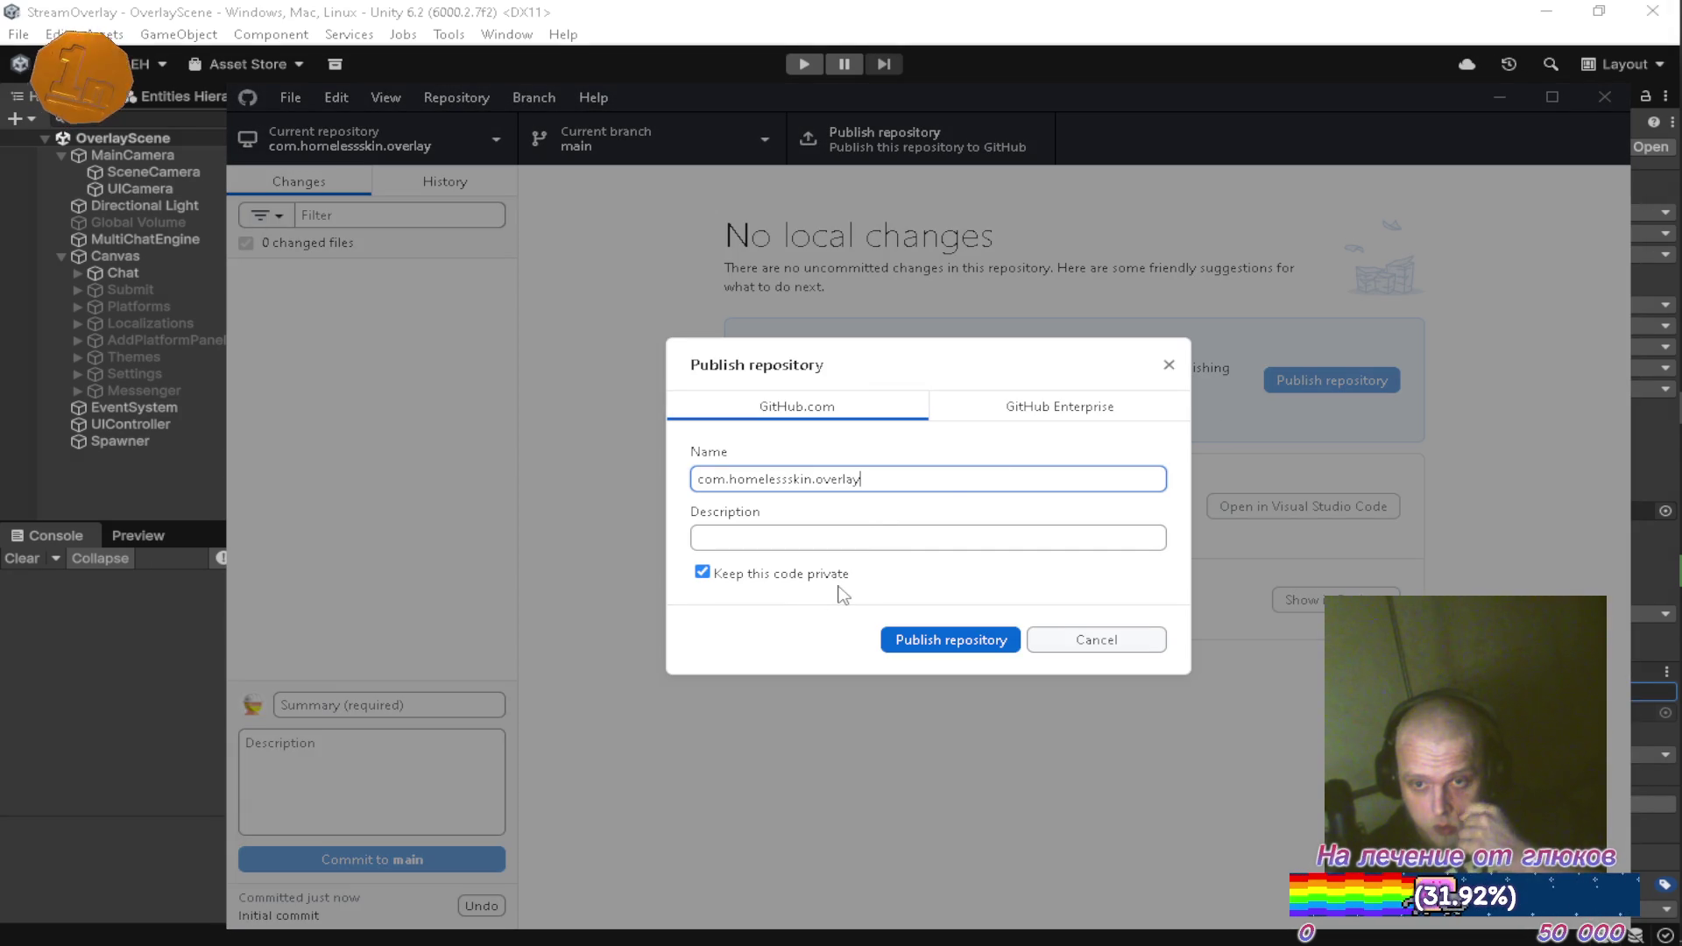
Publish com.homelessskin.overlay as a private GitHub repository and review its 13-file initial commit
click(930, 640)
mouse_move(1675, 631)
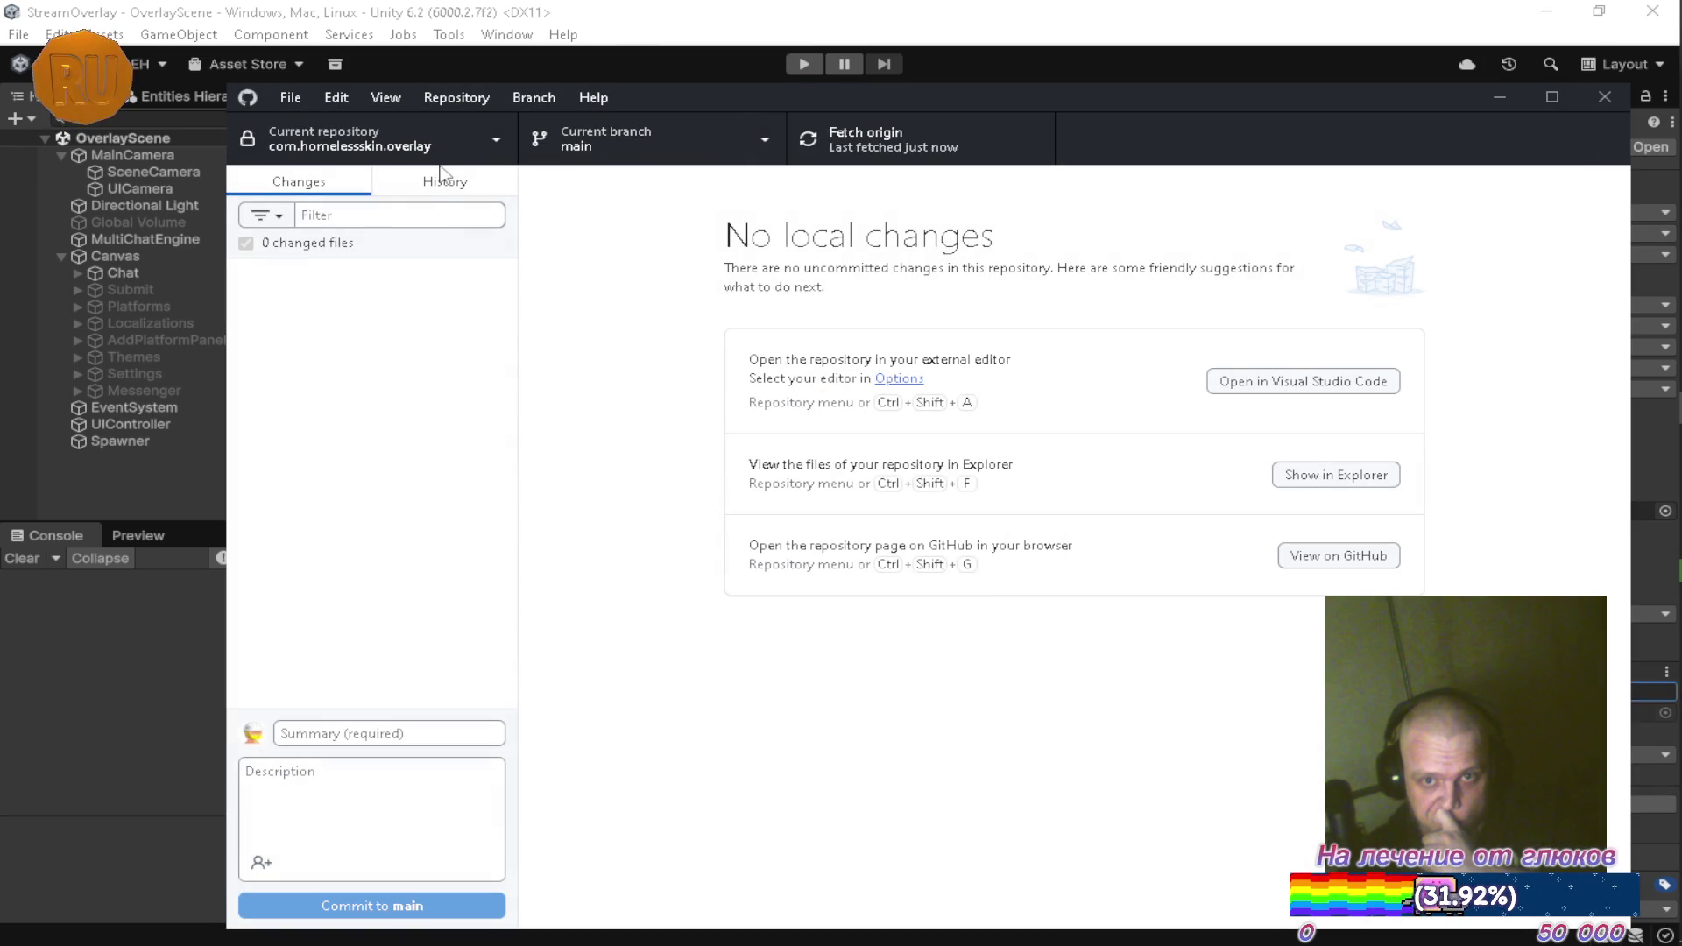
click(433, 186)
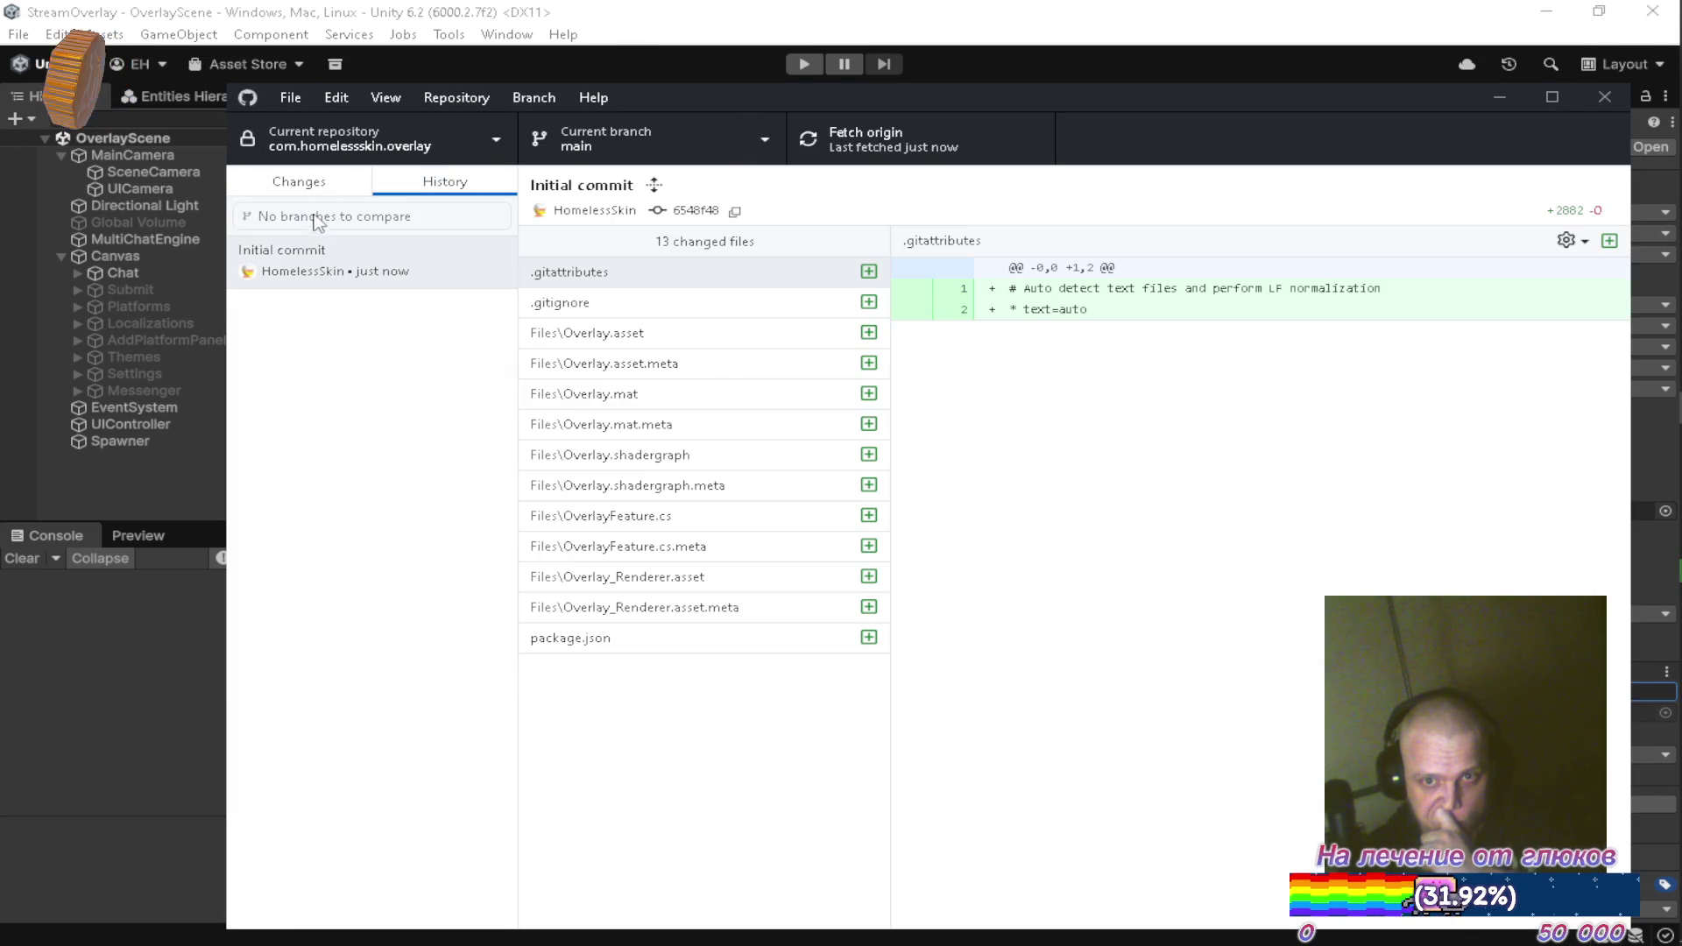
click(314, 184)
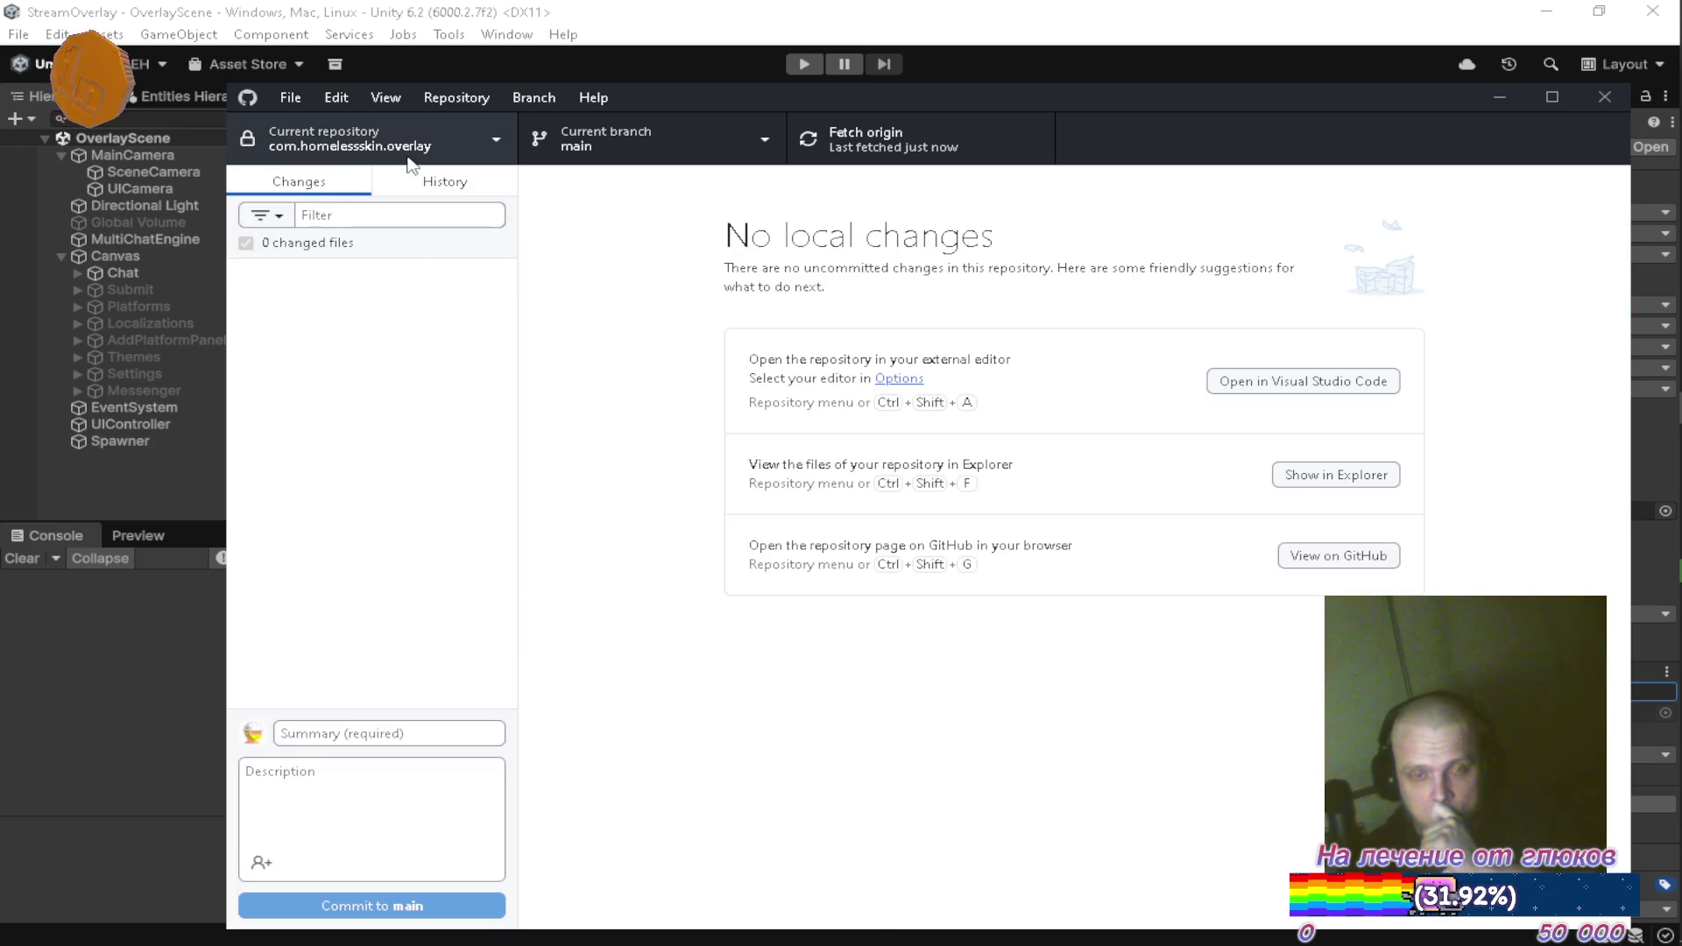
click(465, 97)
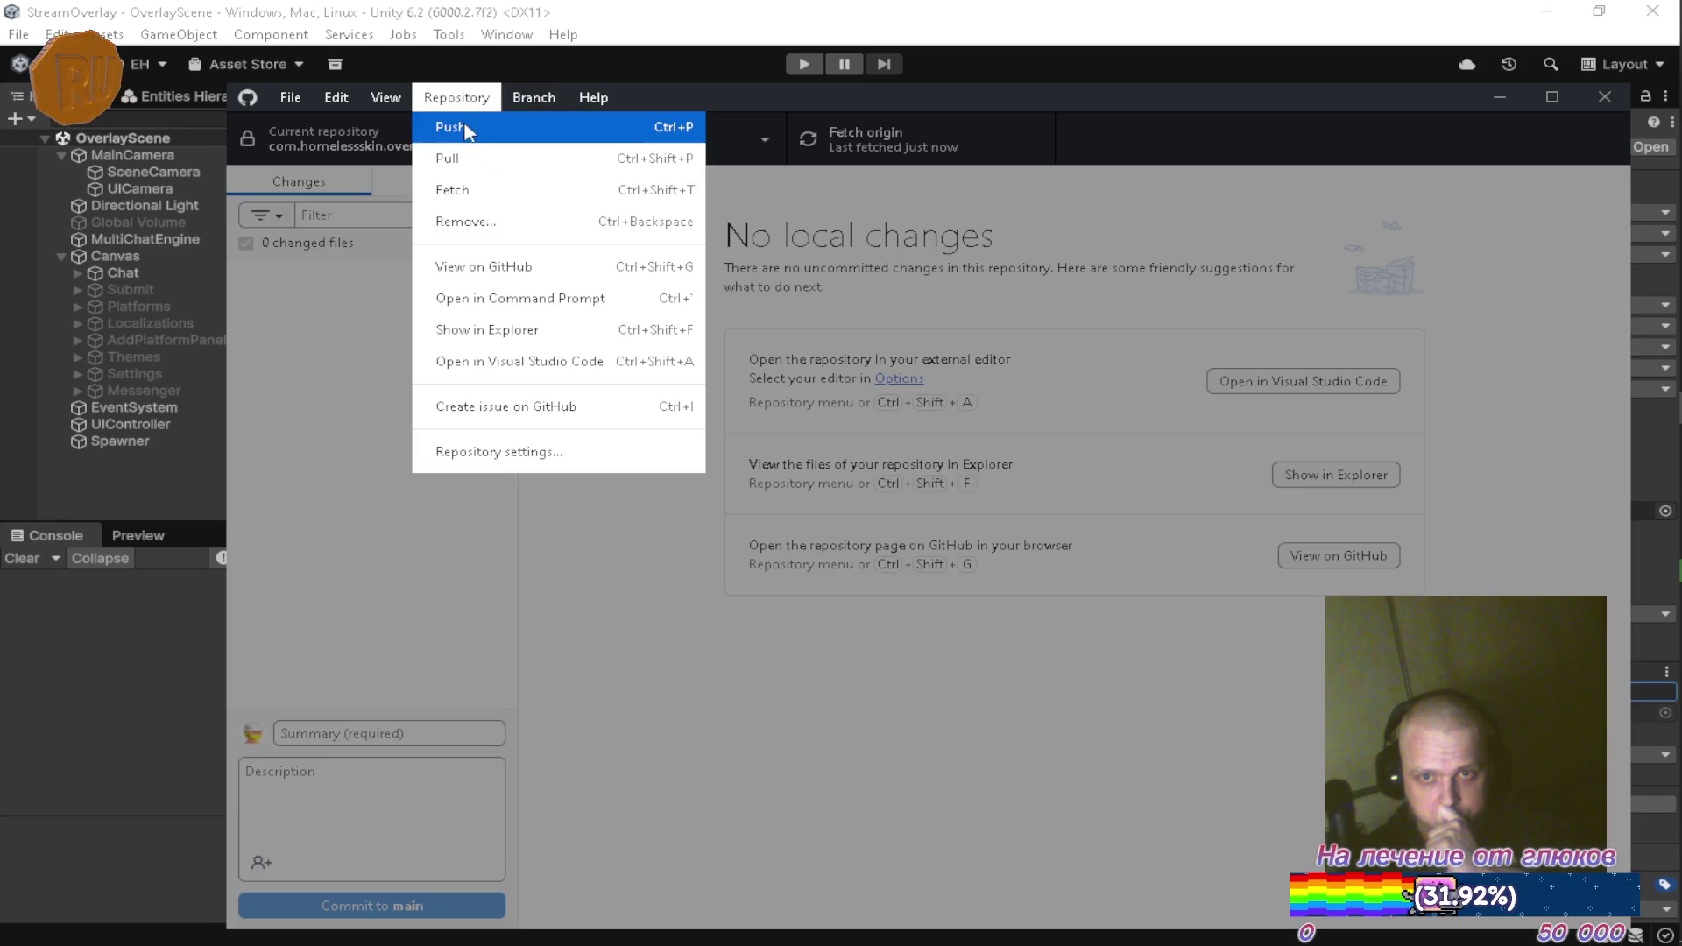
click(510, 289)
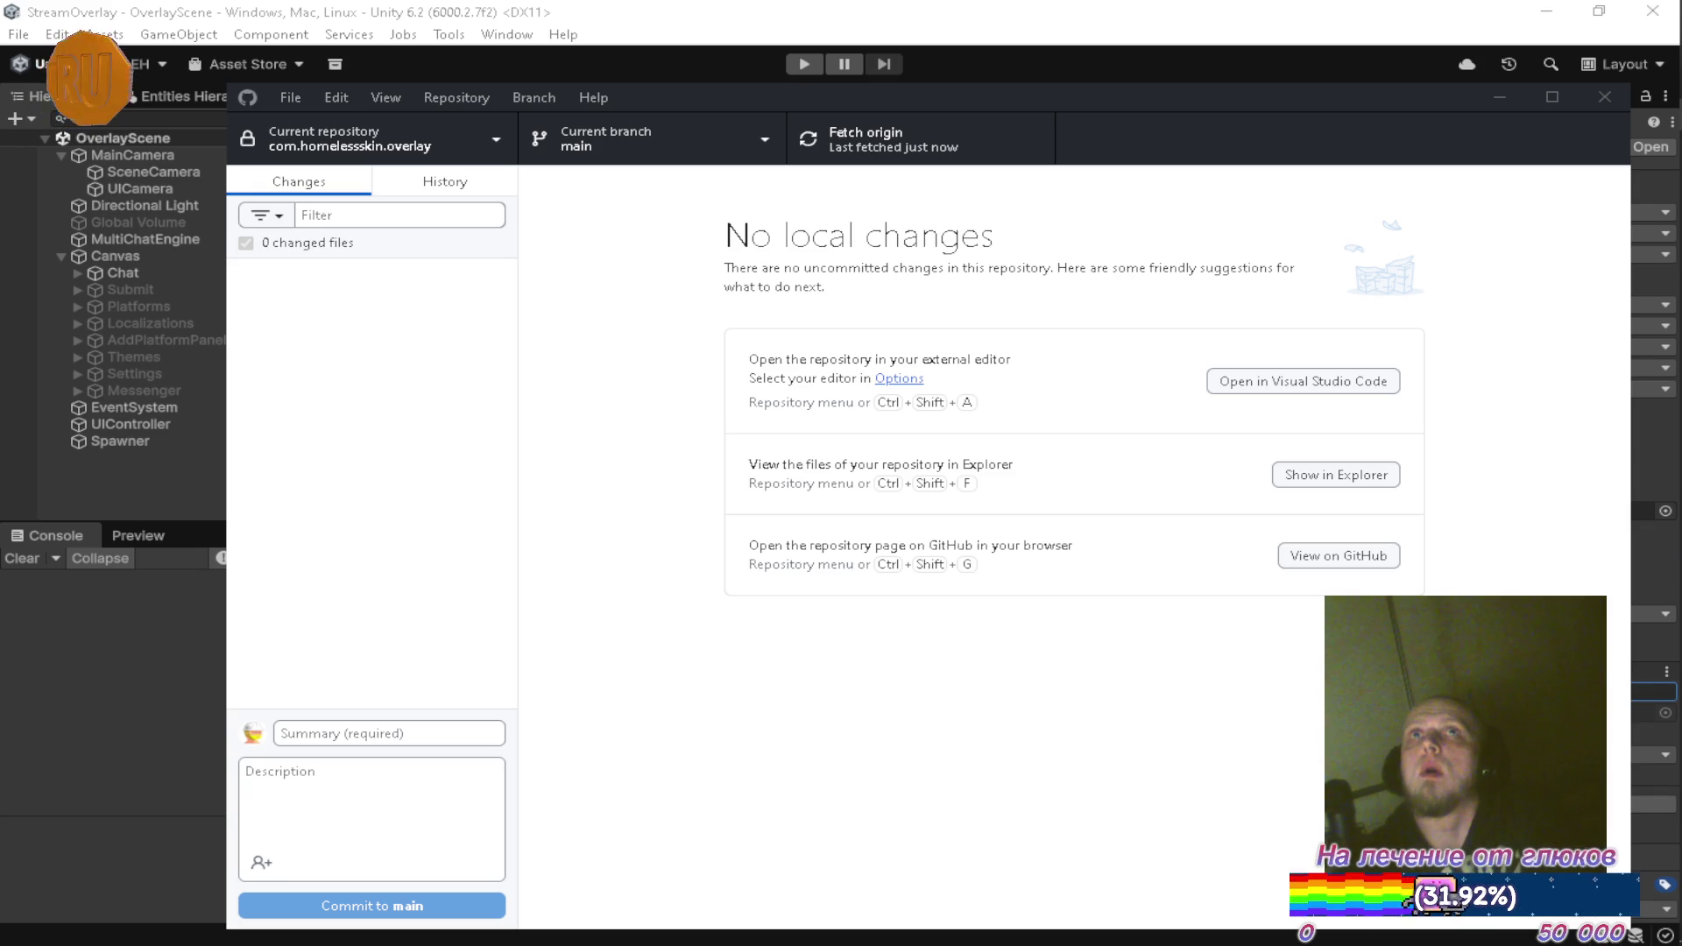
In StreamOverlay's Package Manager, install the Overlay package from its pasted Git URL
mouse_move(1636, 572)
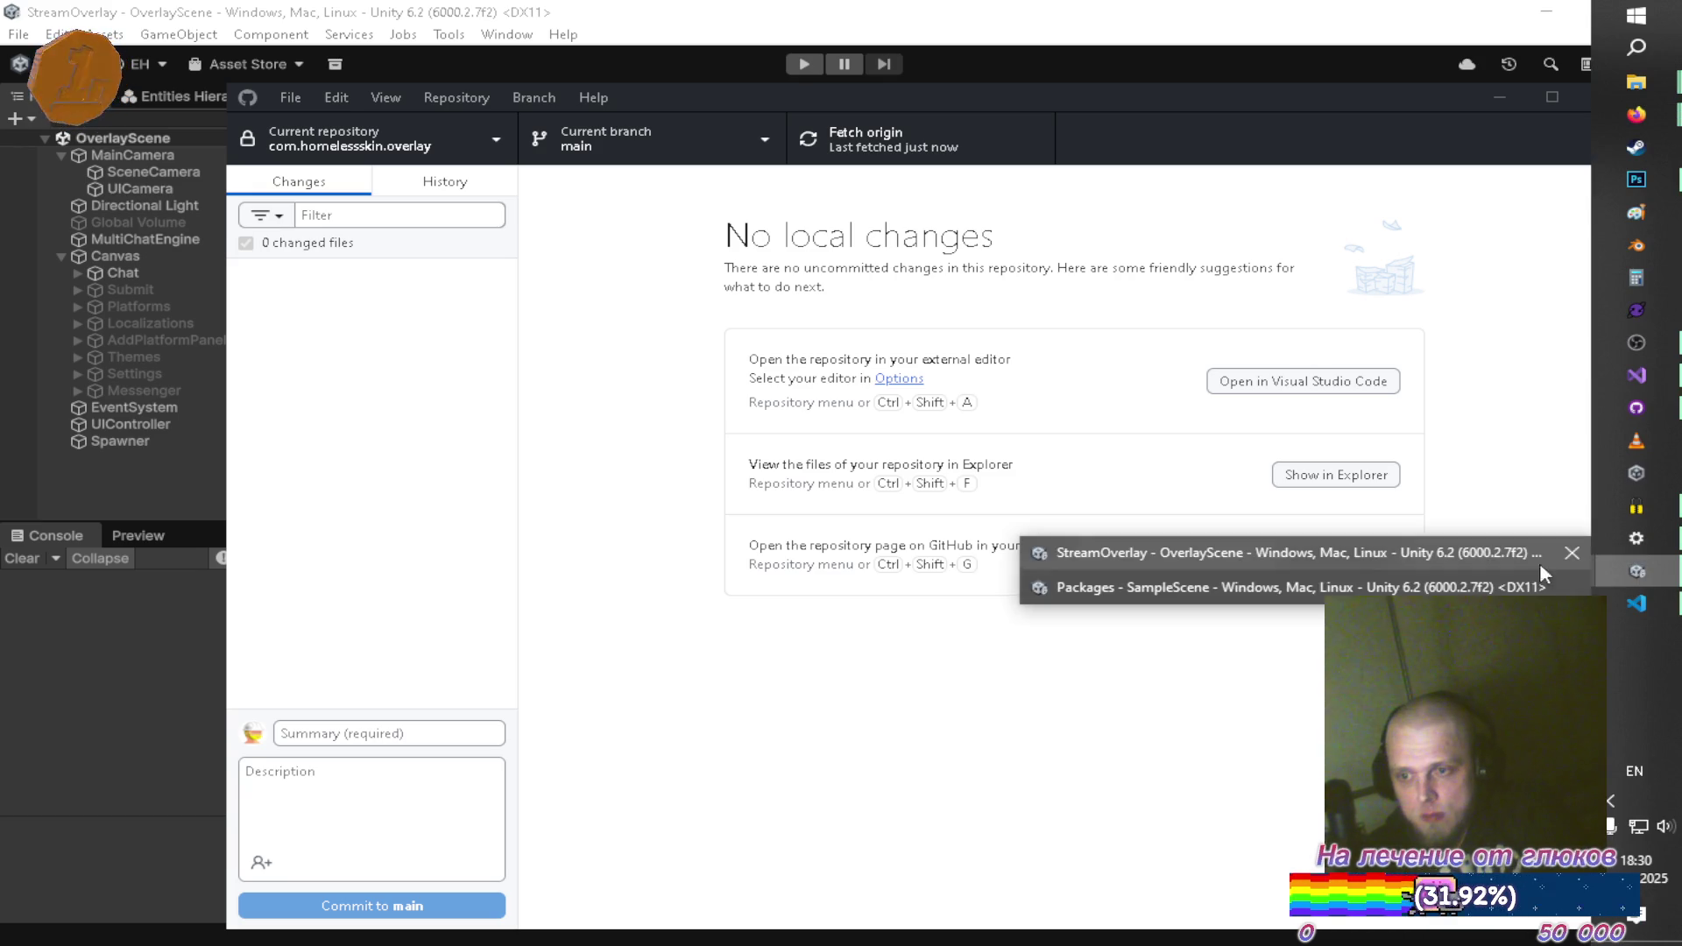
click(1118, 565)
click(507, 34)
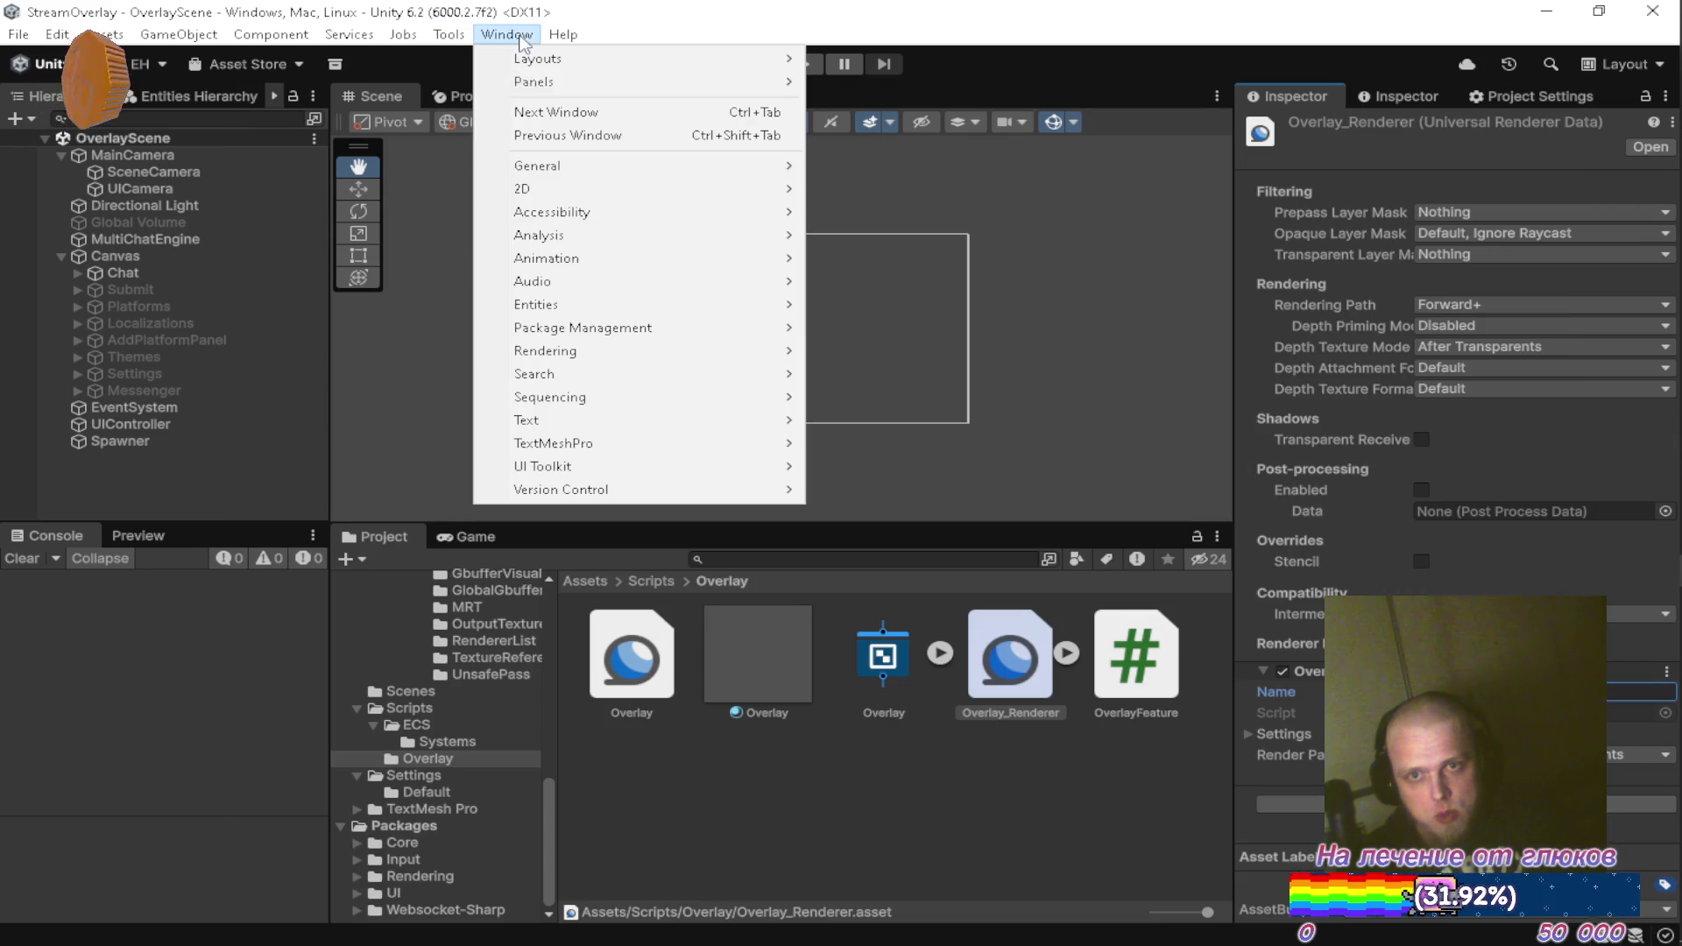
mouse_move(613, 327)
click(876, 328)
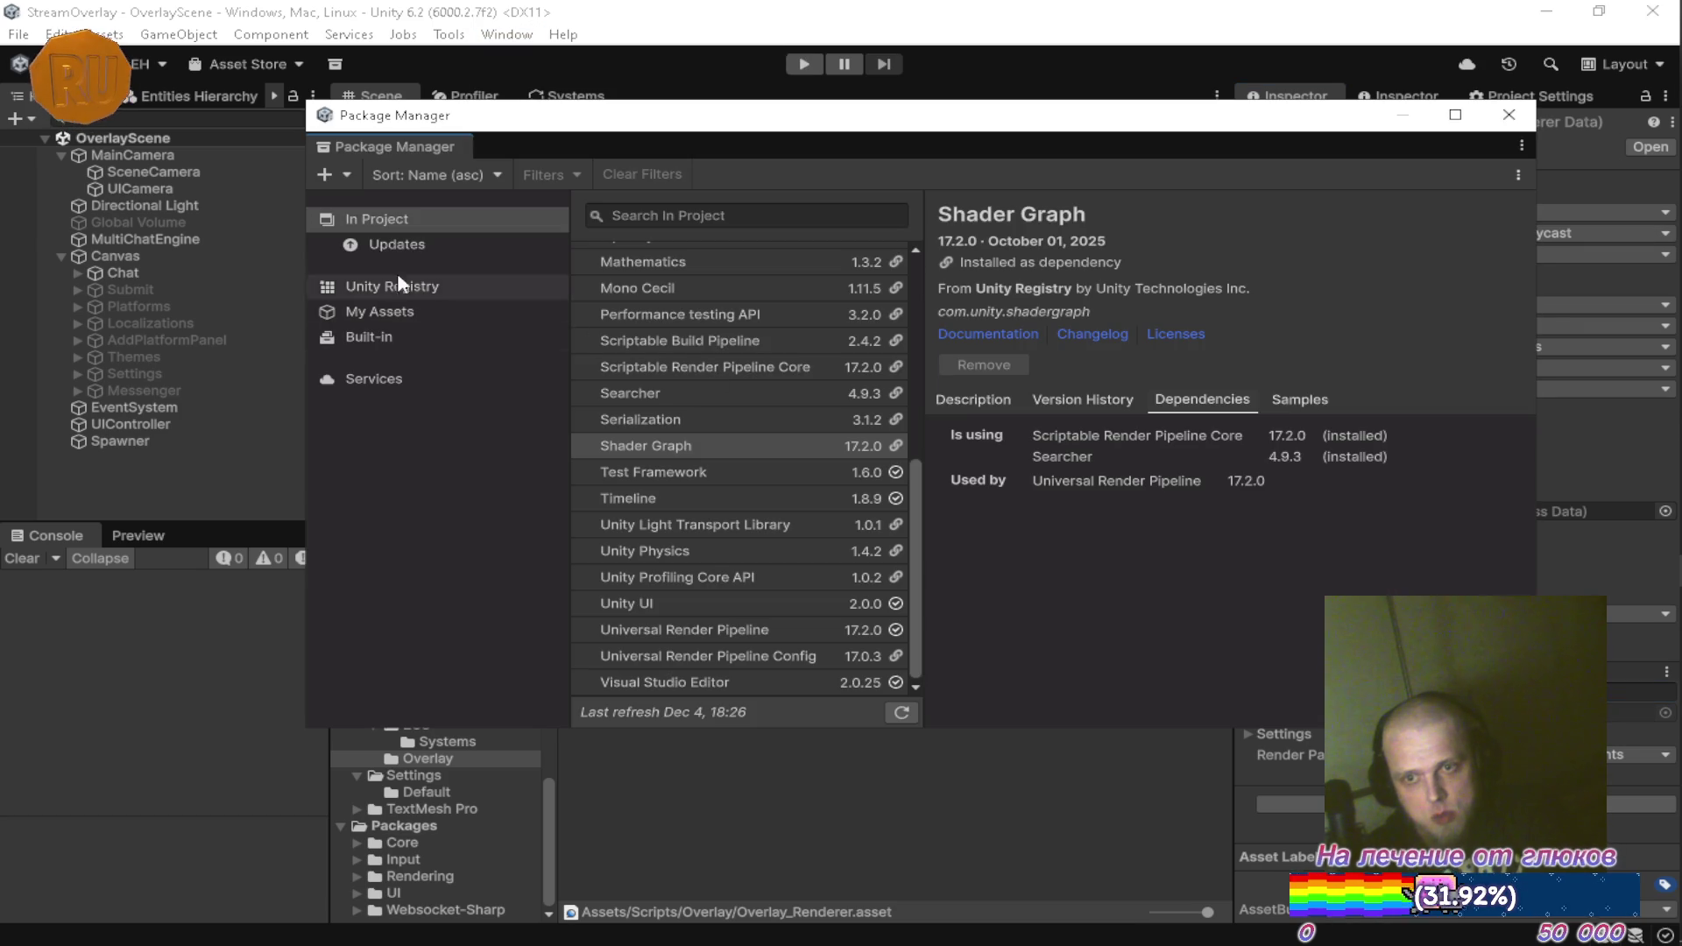
click(349, 176)
click(448, 251)
text(https://github.com/HomelessSkin/com.homelessskin.overlay.git)
key(Return)
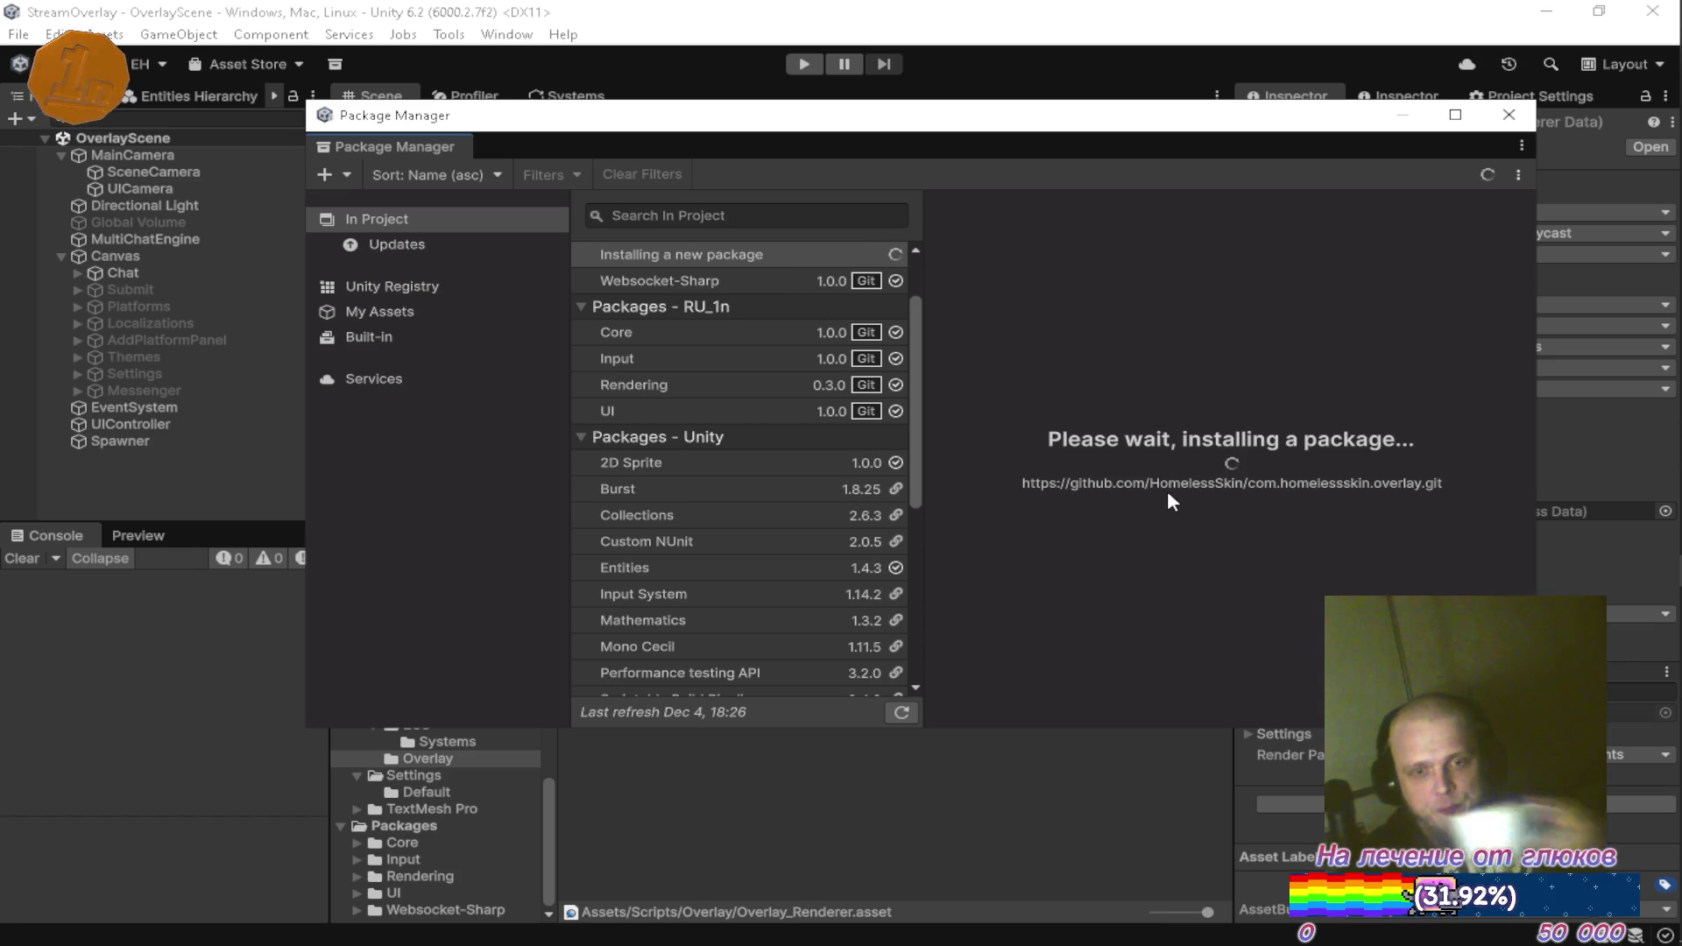
Clear the resulting console errors and close Package Manager
mouse_move(1647, 561)
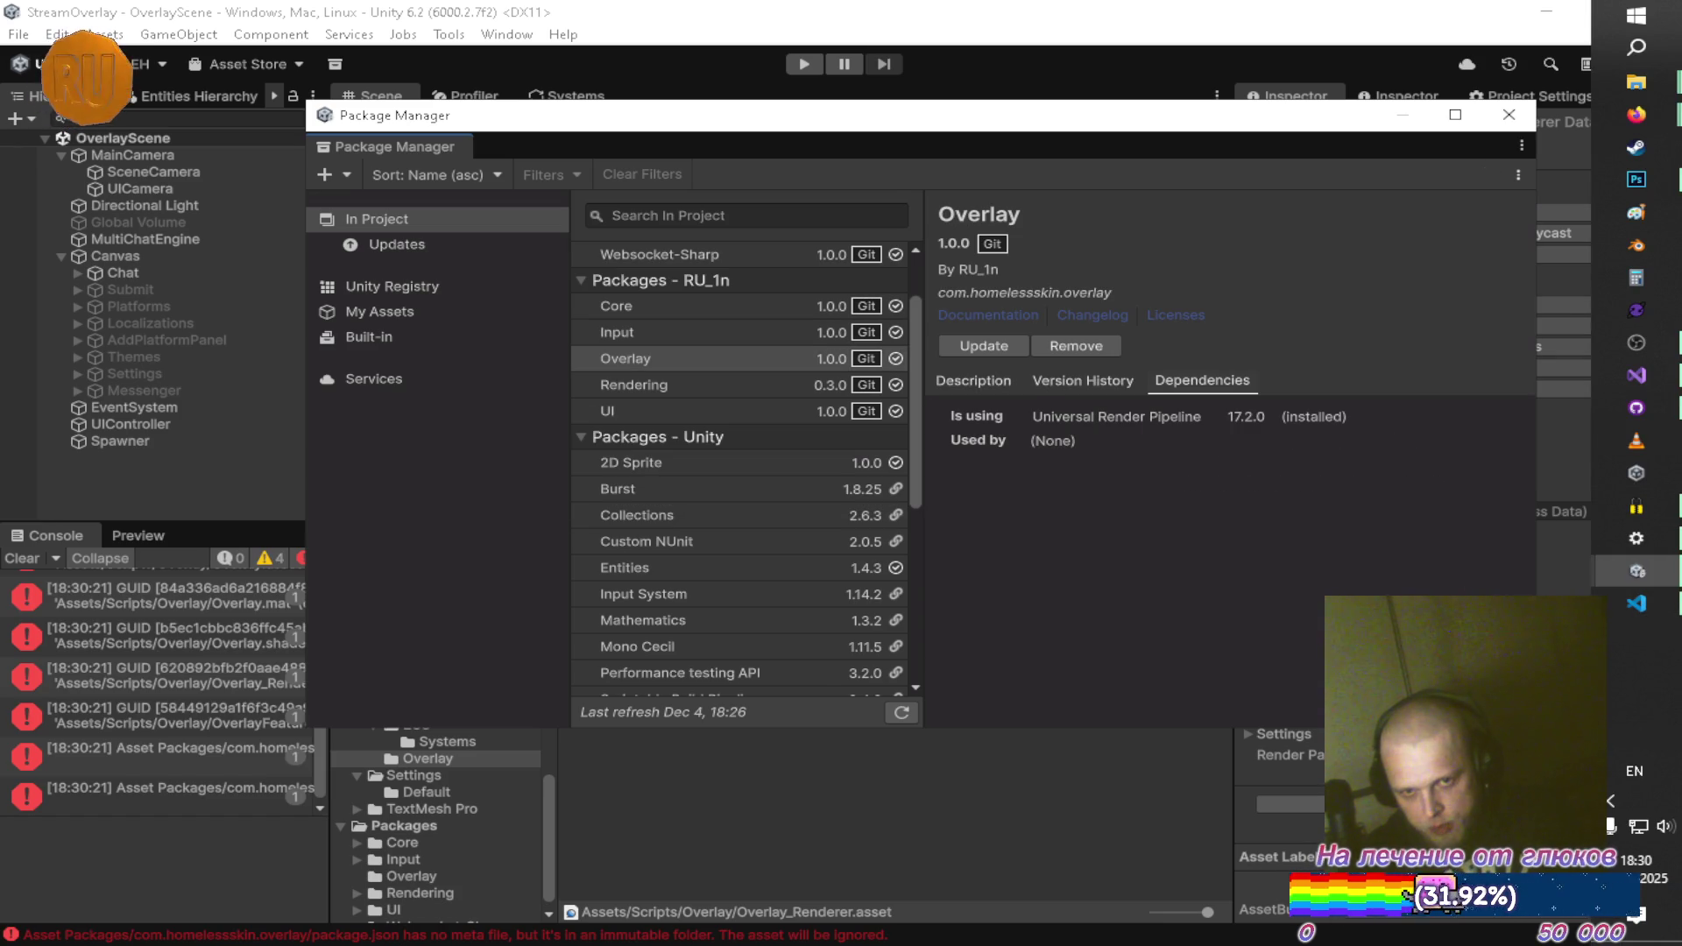
click(22, 559)
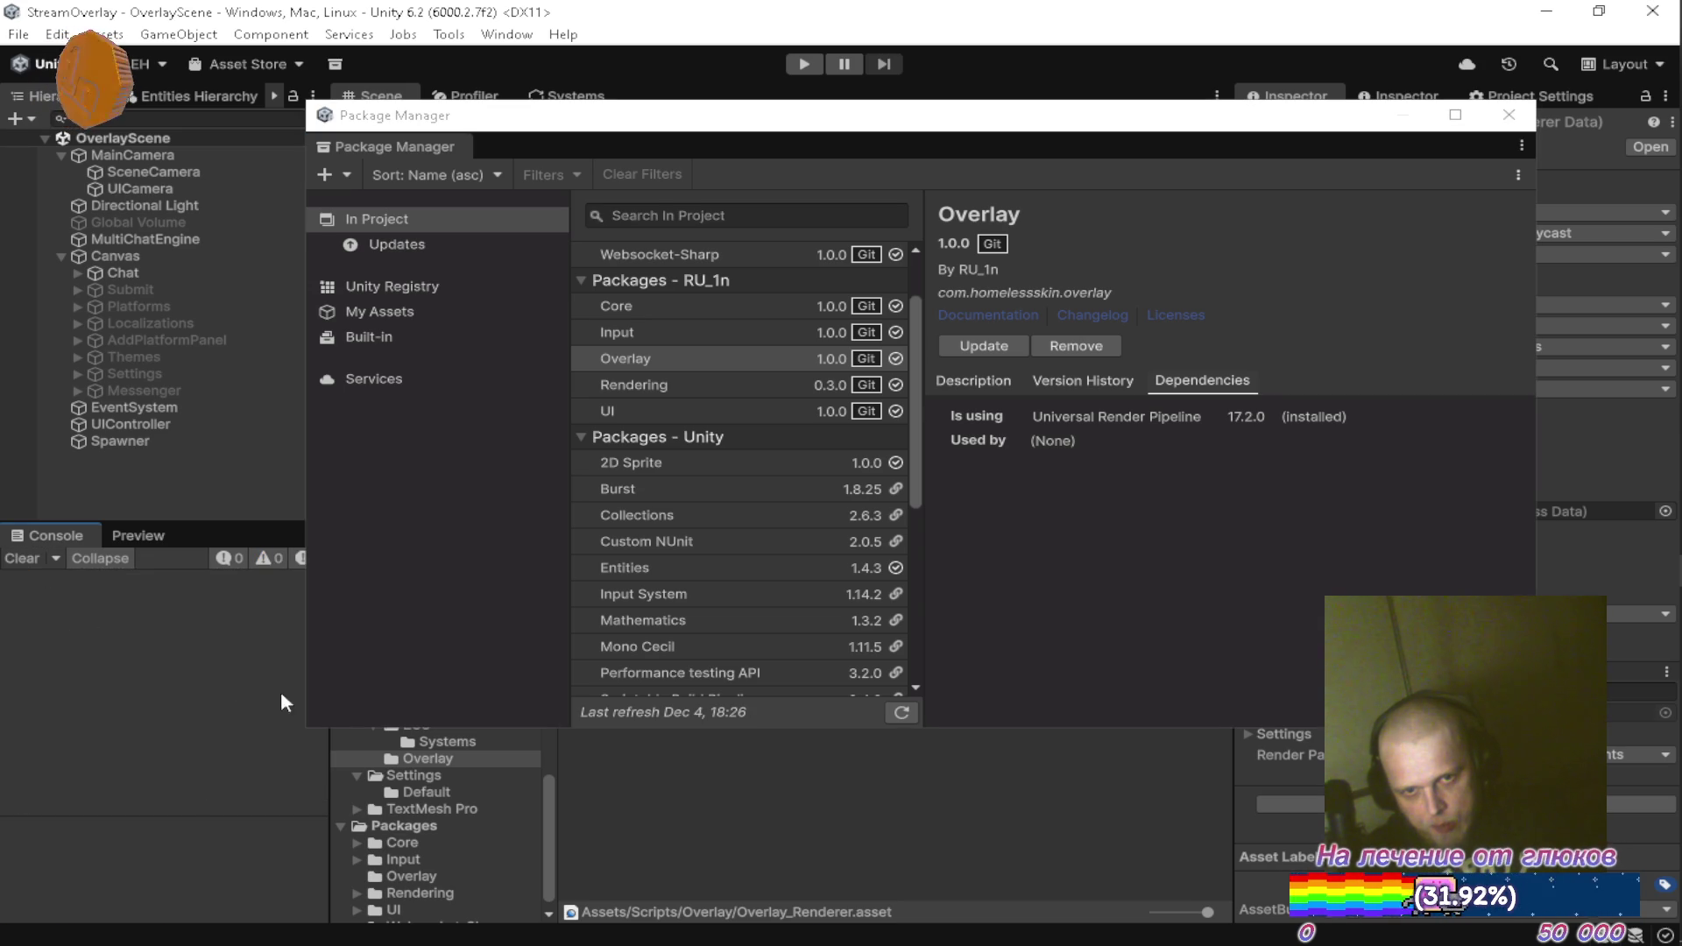
click(1509, 115)
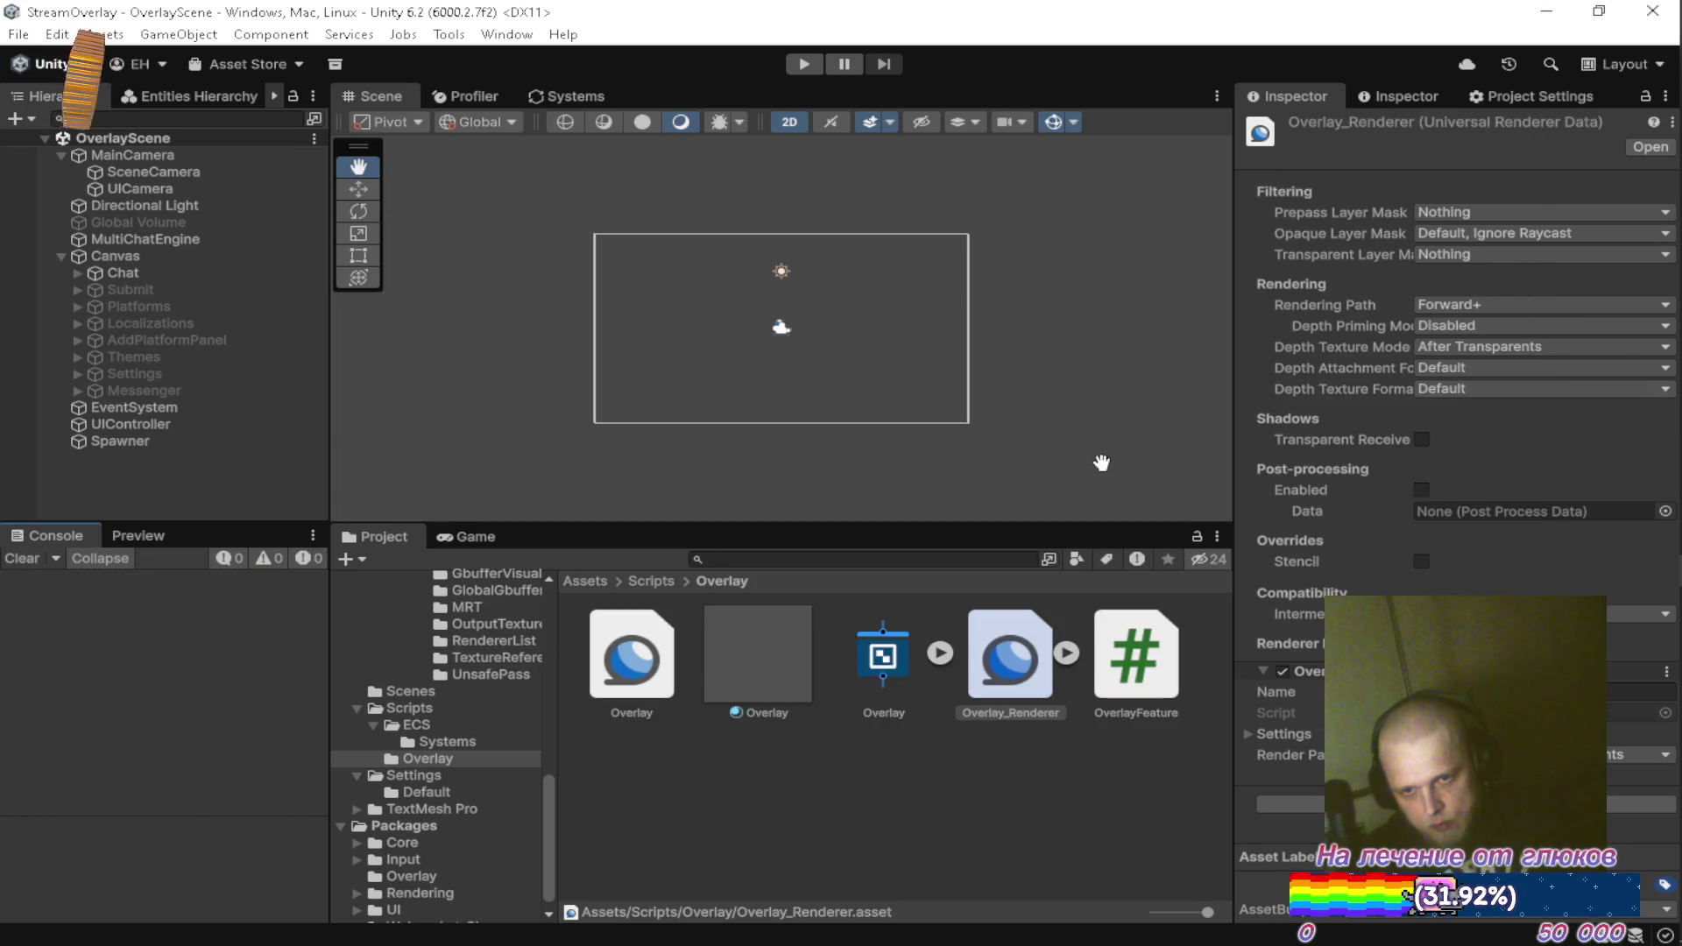
Move up from Assets/Scripts/Overlay to the outer StreamOverlay folder and paste there, then return to Unity
mouse_move(1635, 81)
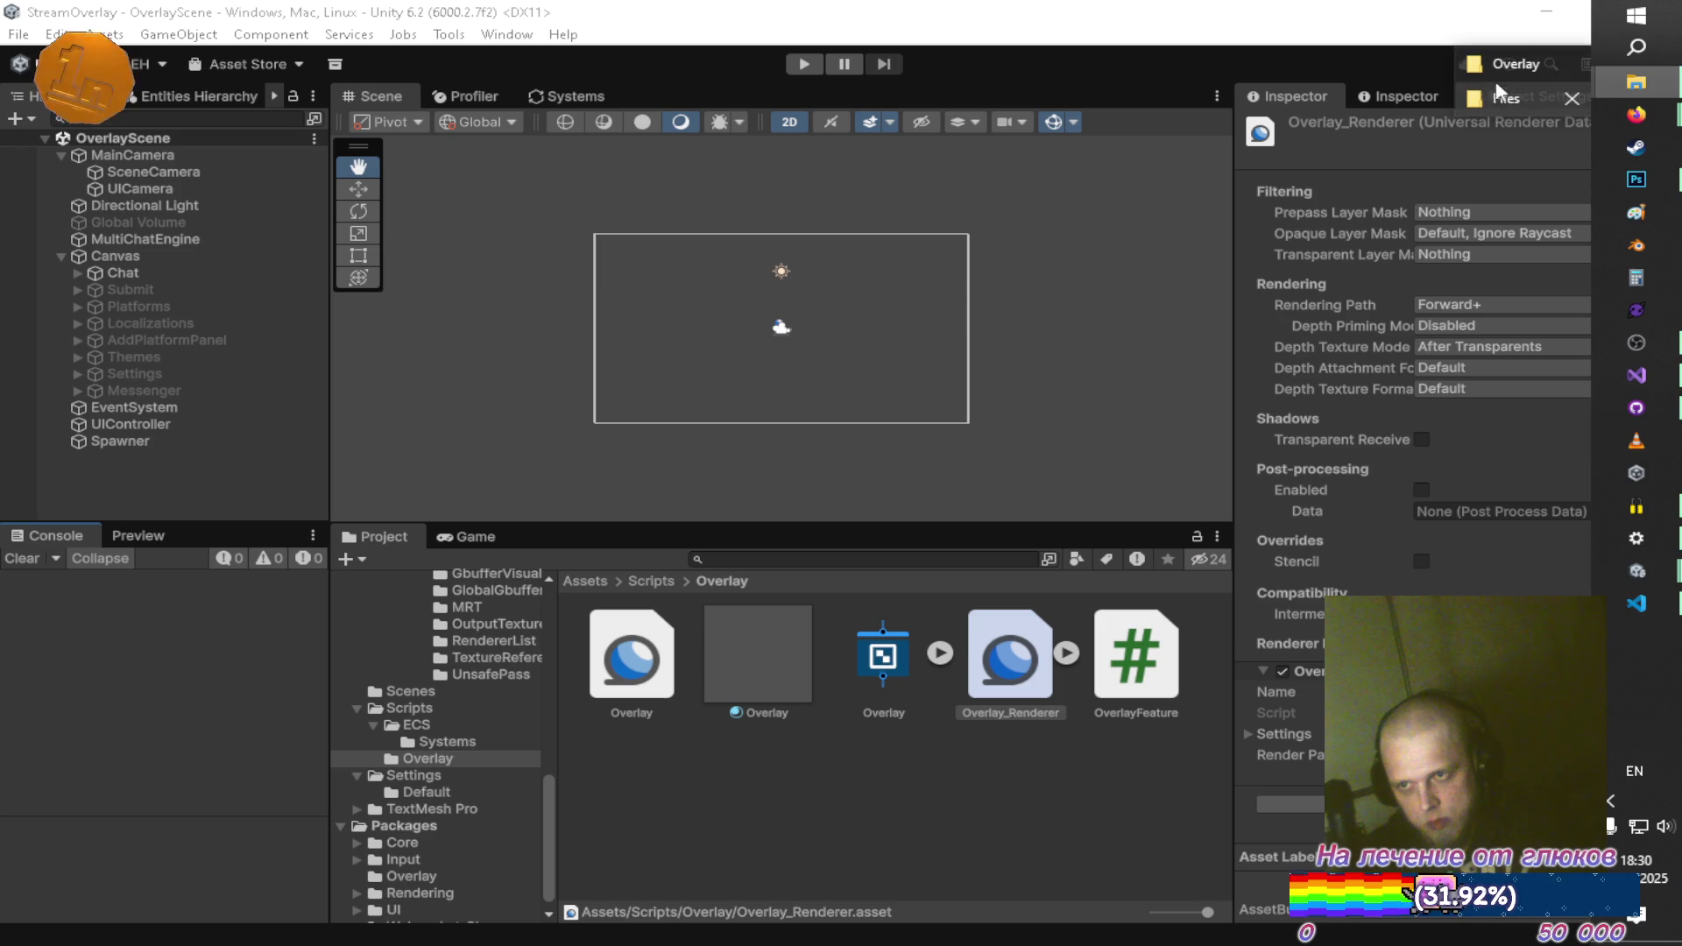
click(1514, 70)
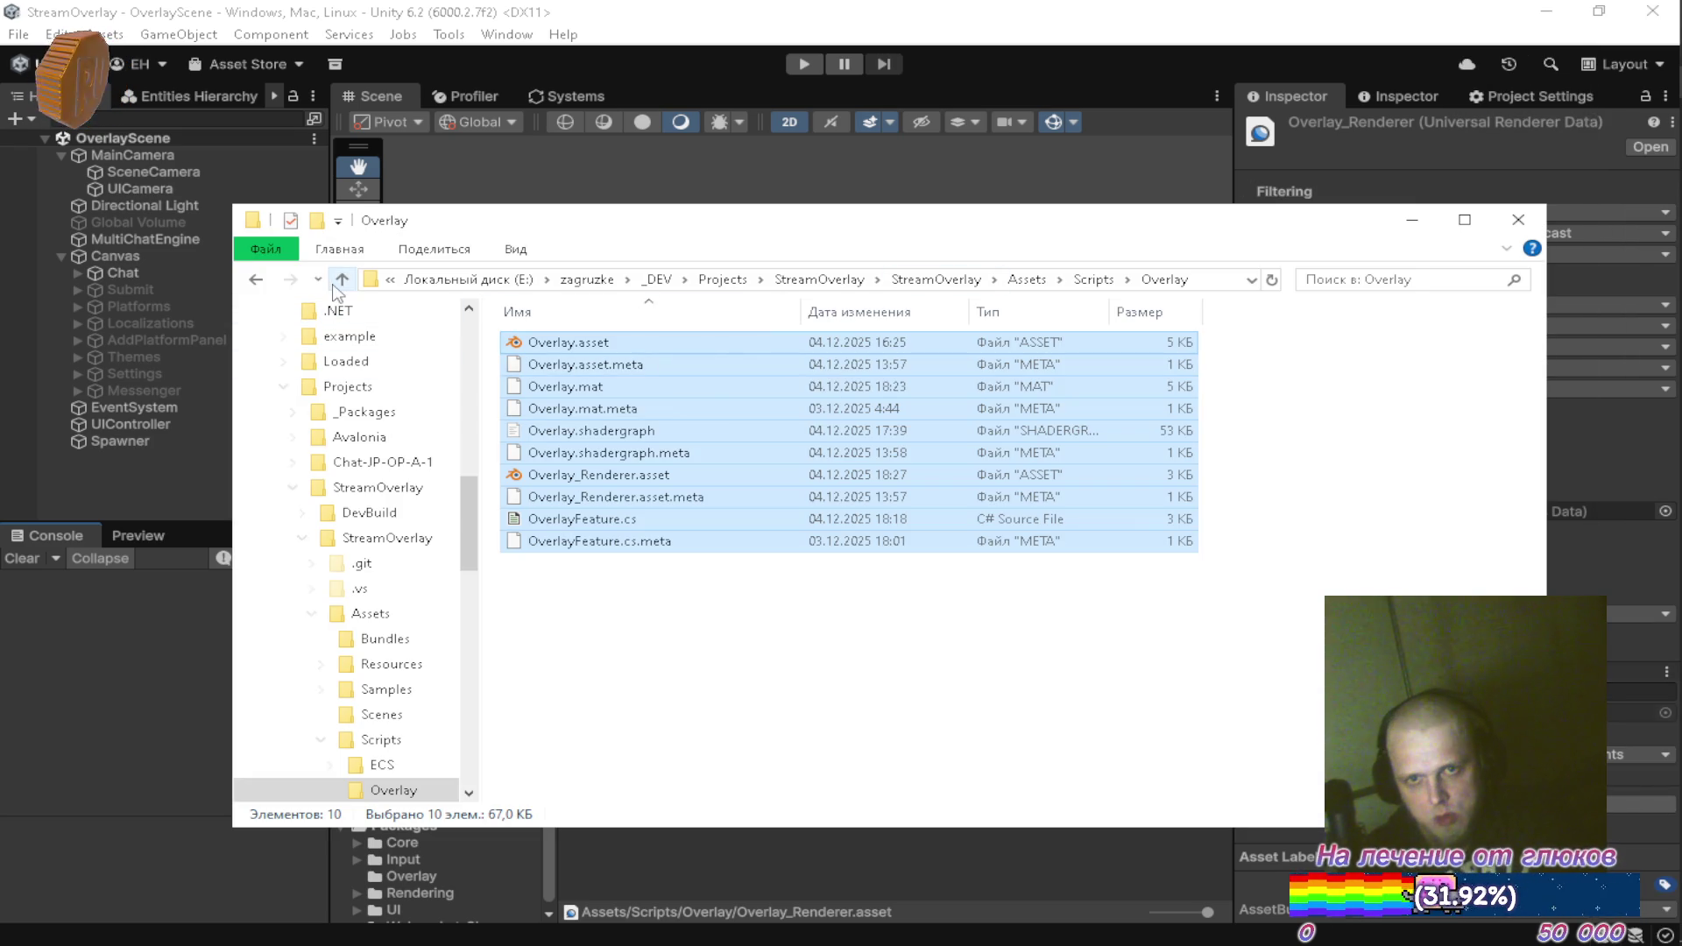
click(342, 279)
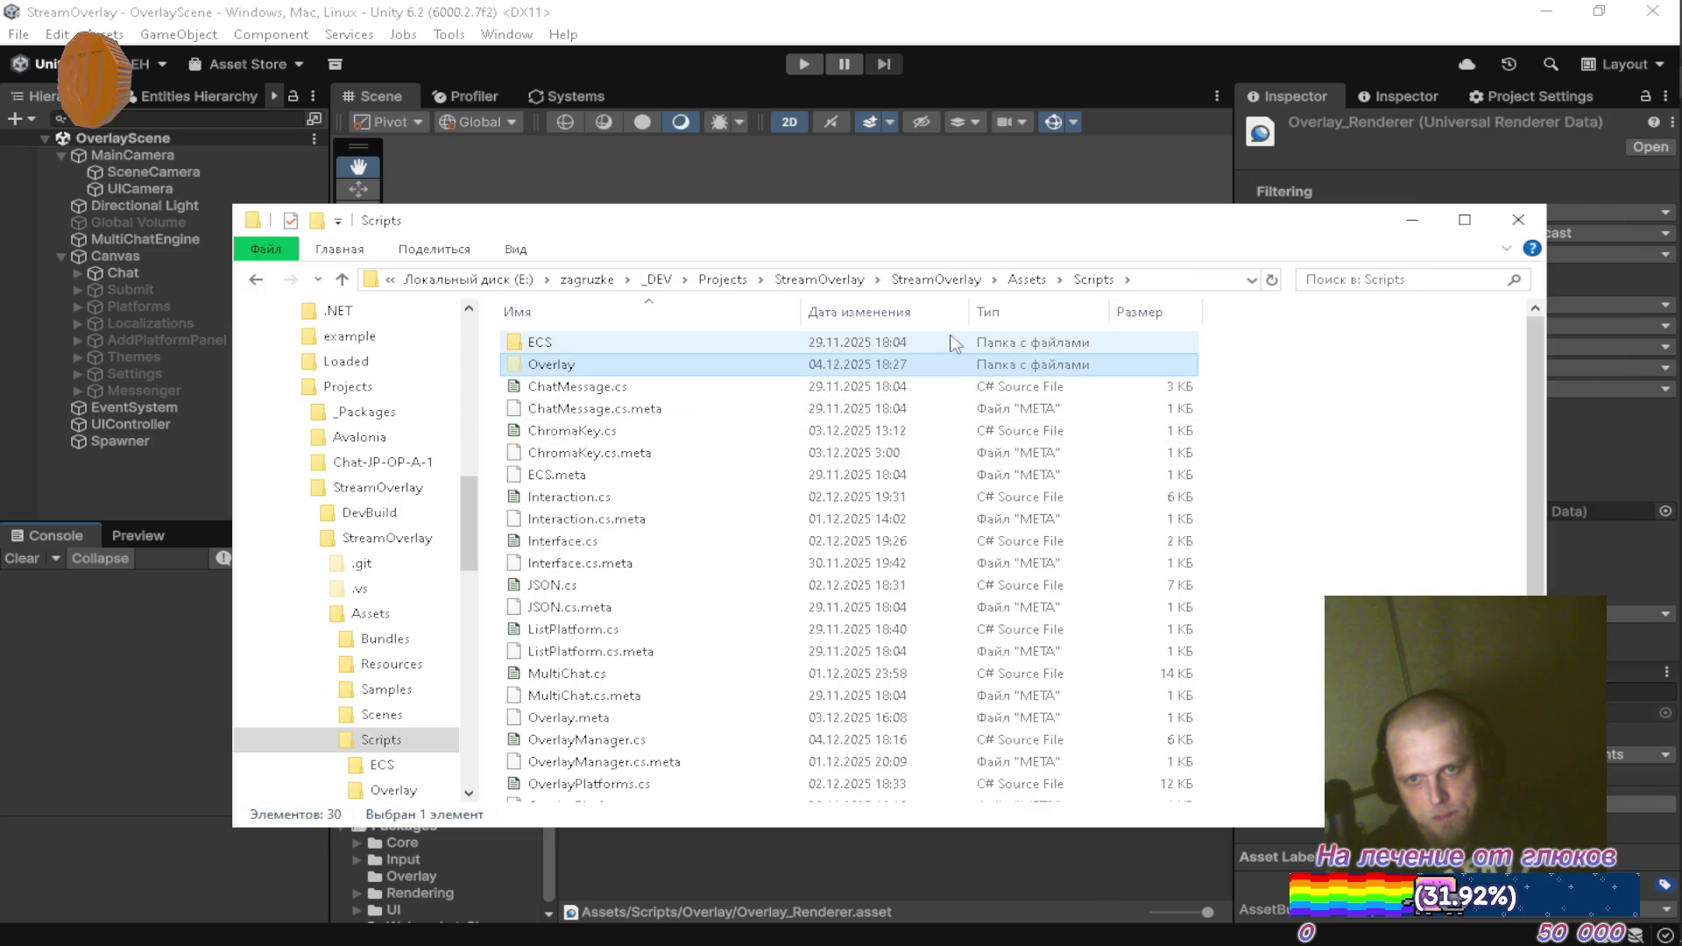
click(343, 280)
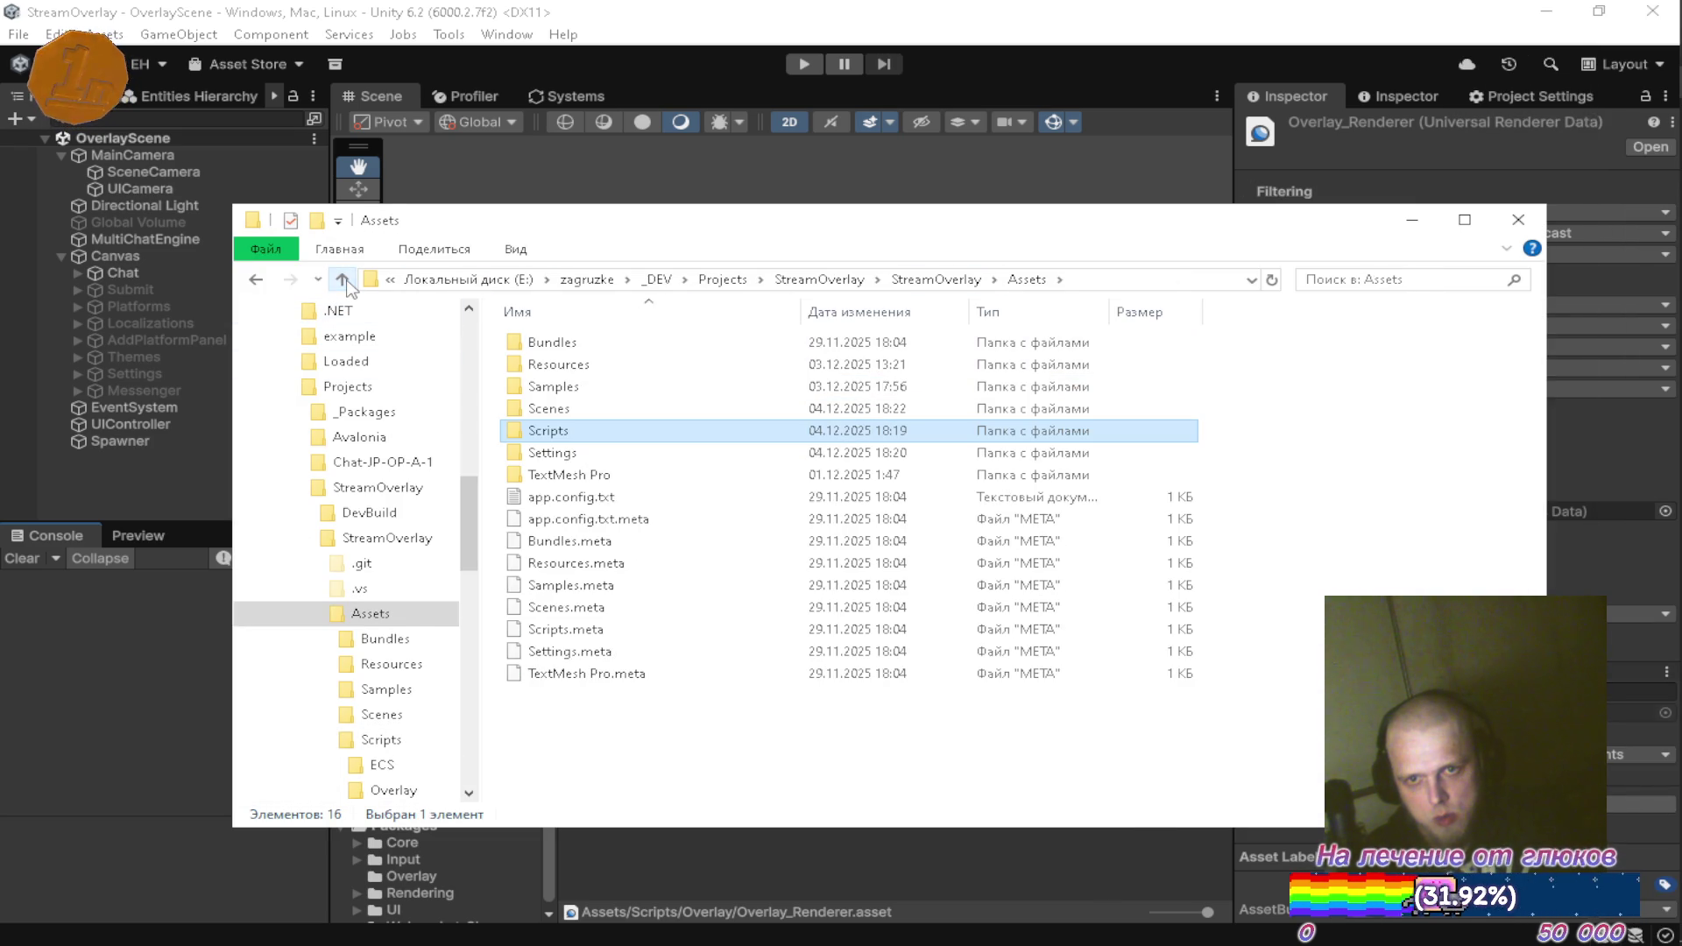
click(343, 279)
click(342, 279)
click(721, 538)
key(ctrl+v)
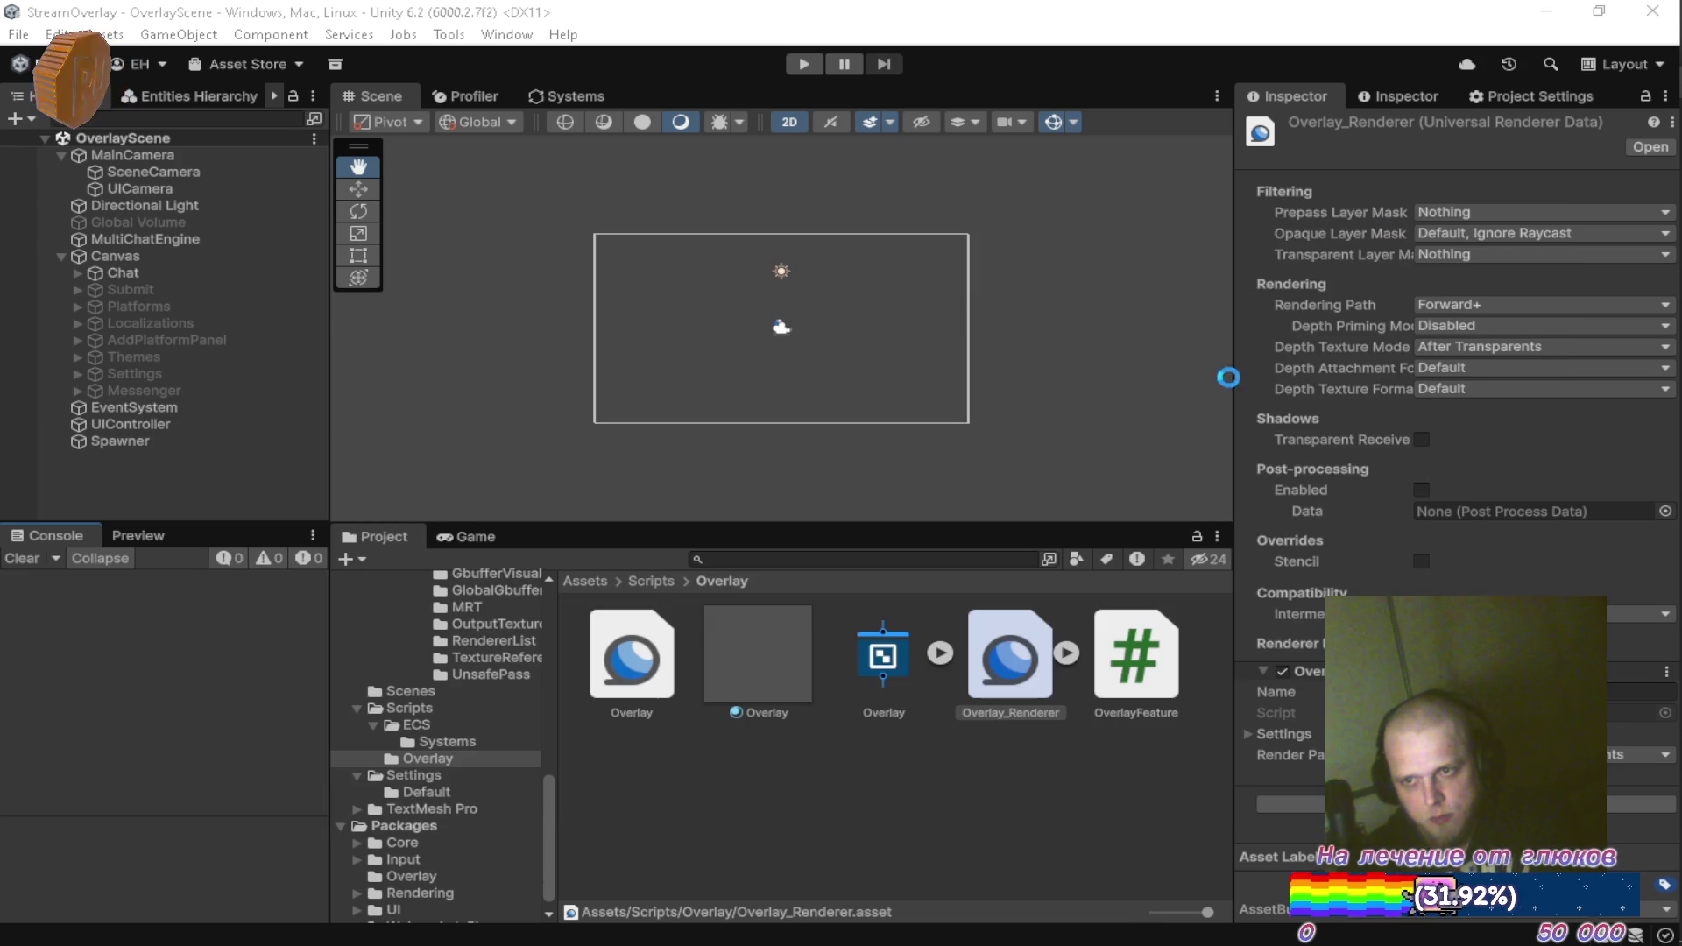
click(1411, 220)
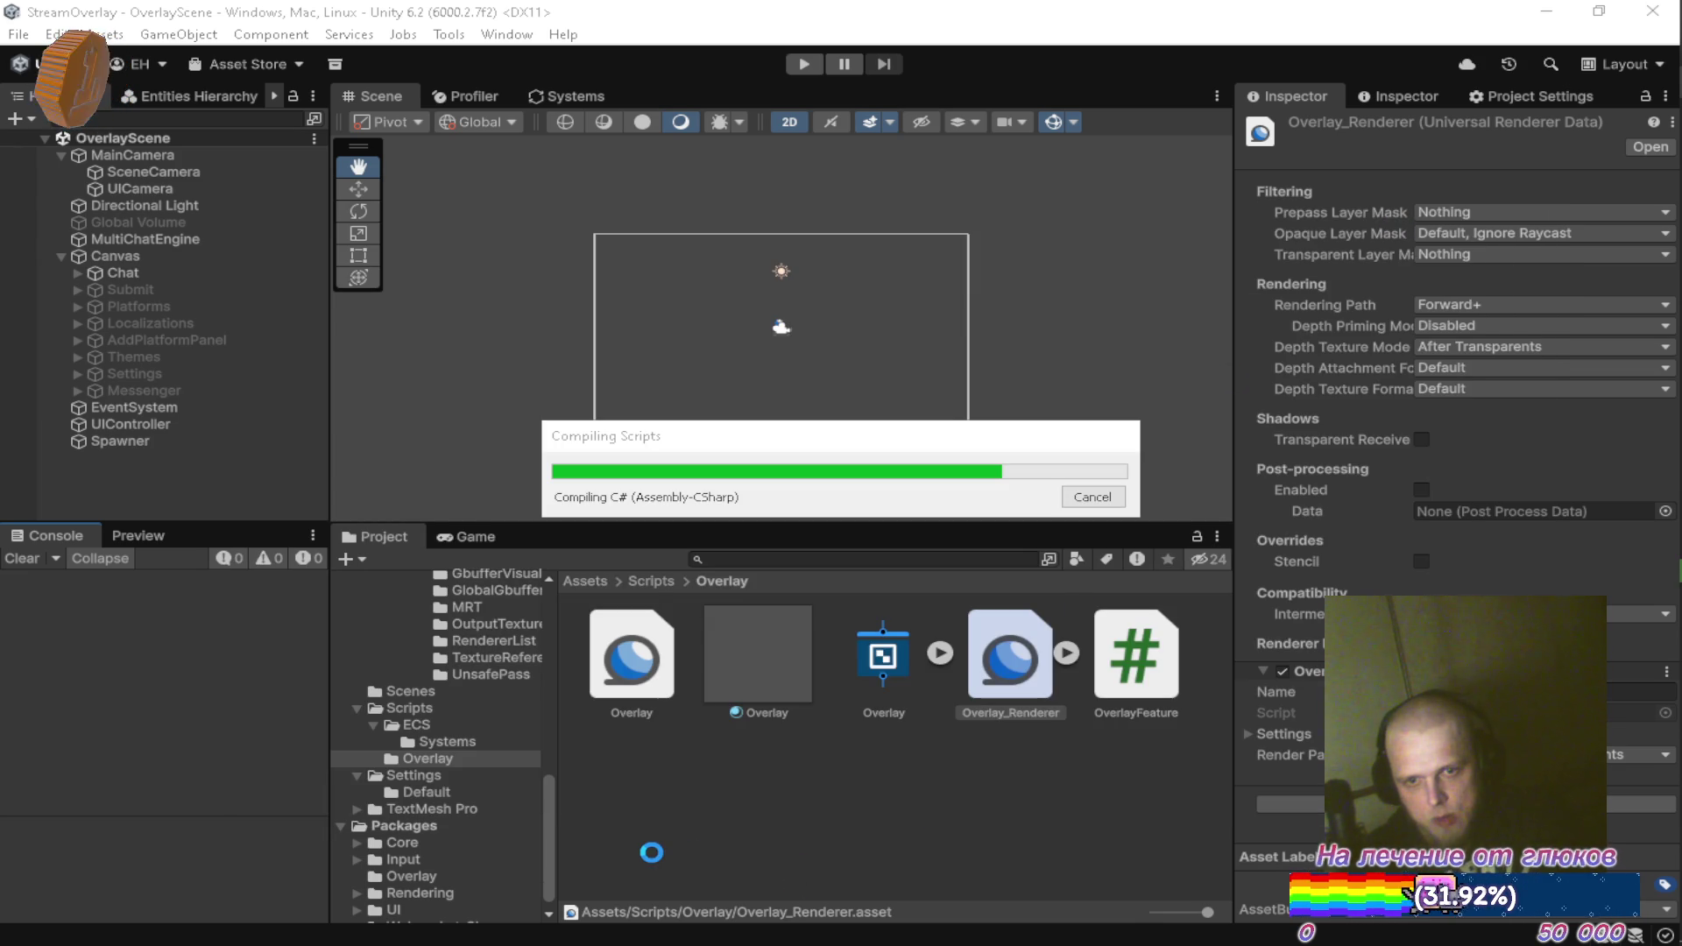
mouse_move(1670, 549)
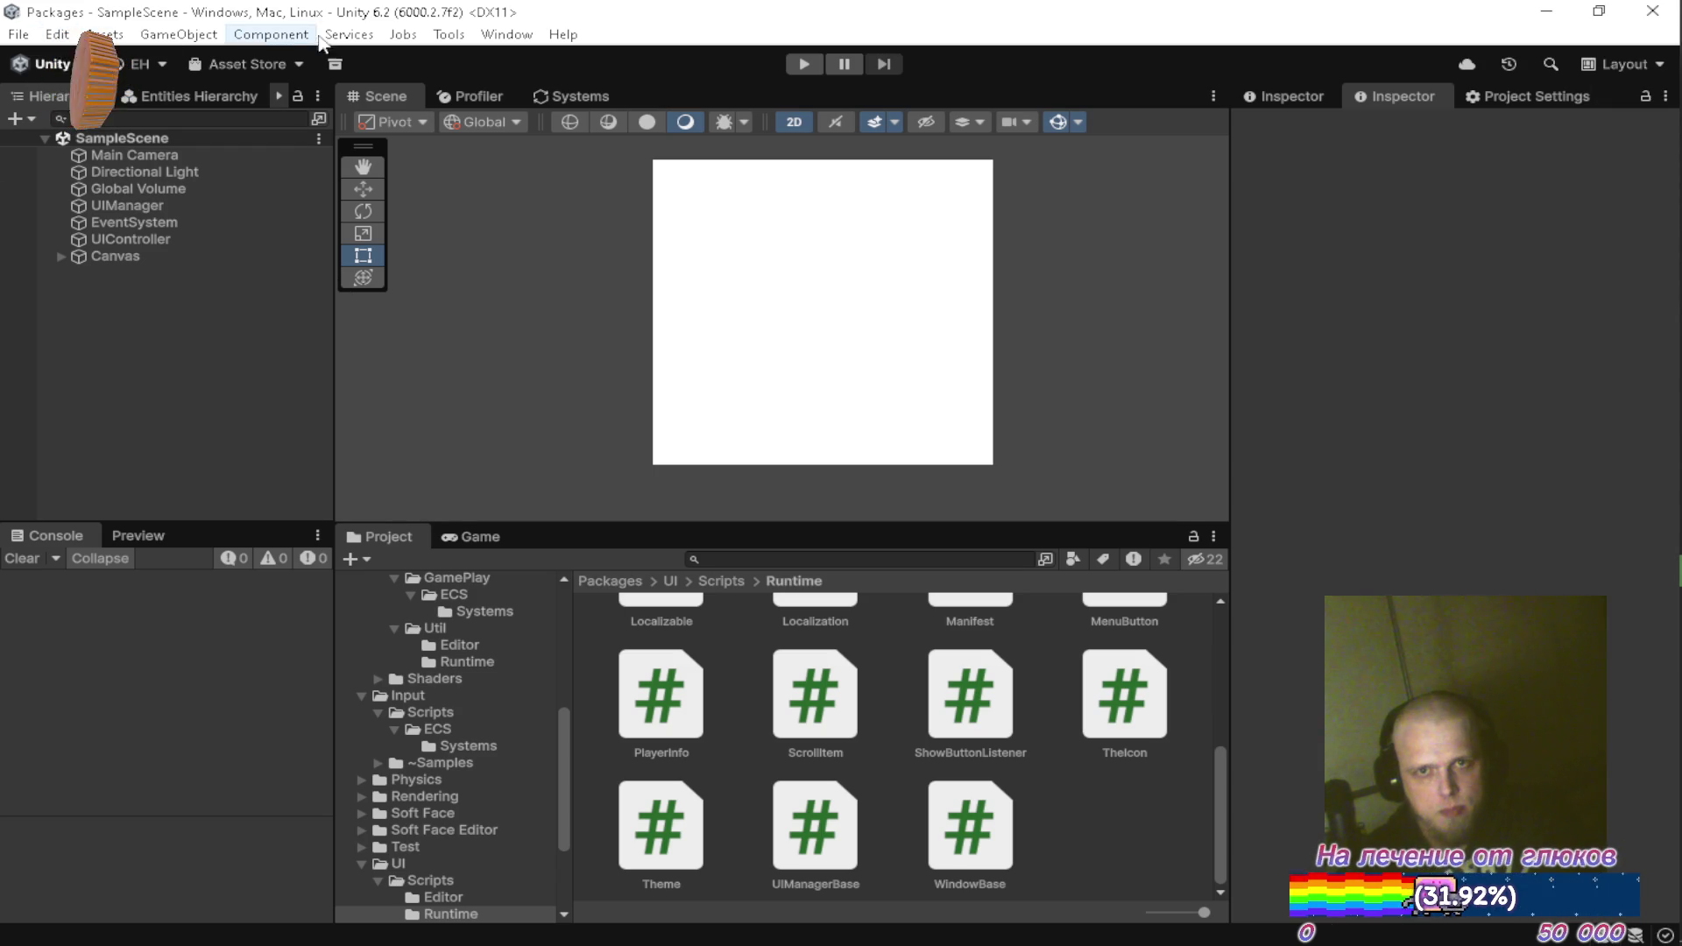
In the Packages project, open Package Manager and choose to install a package from disk
click(528, 39)
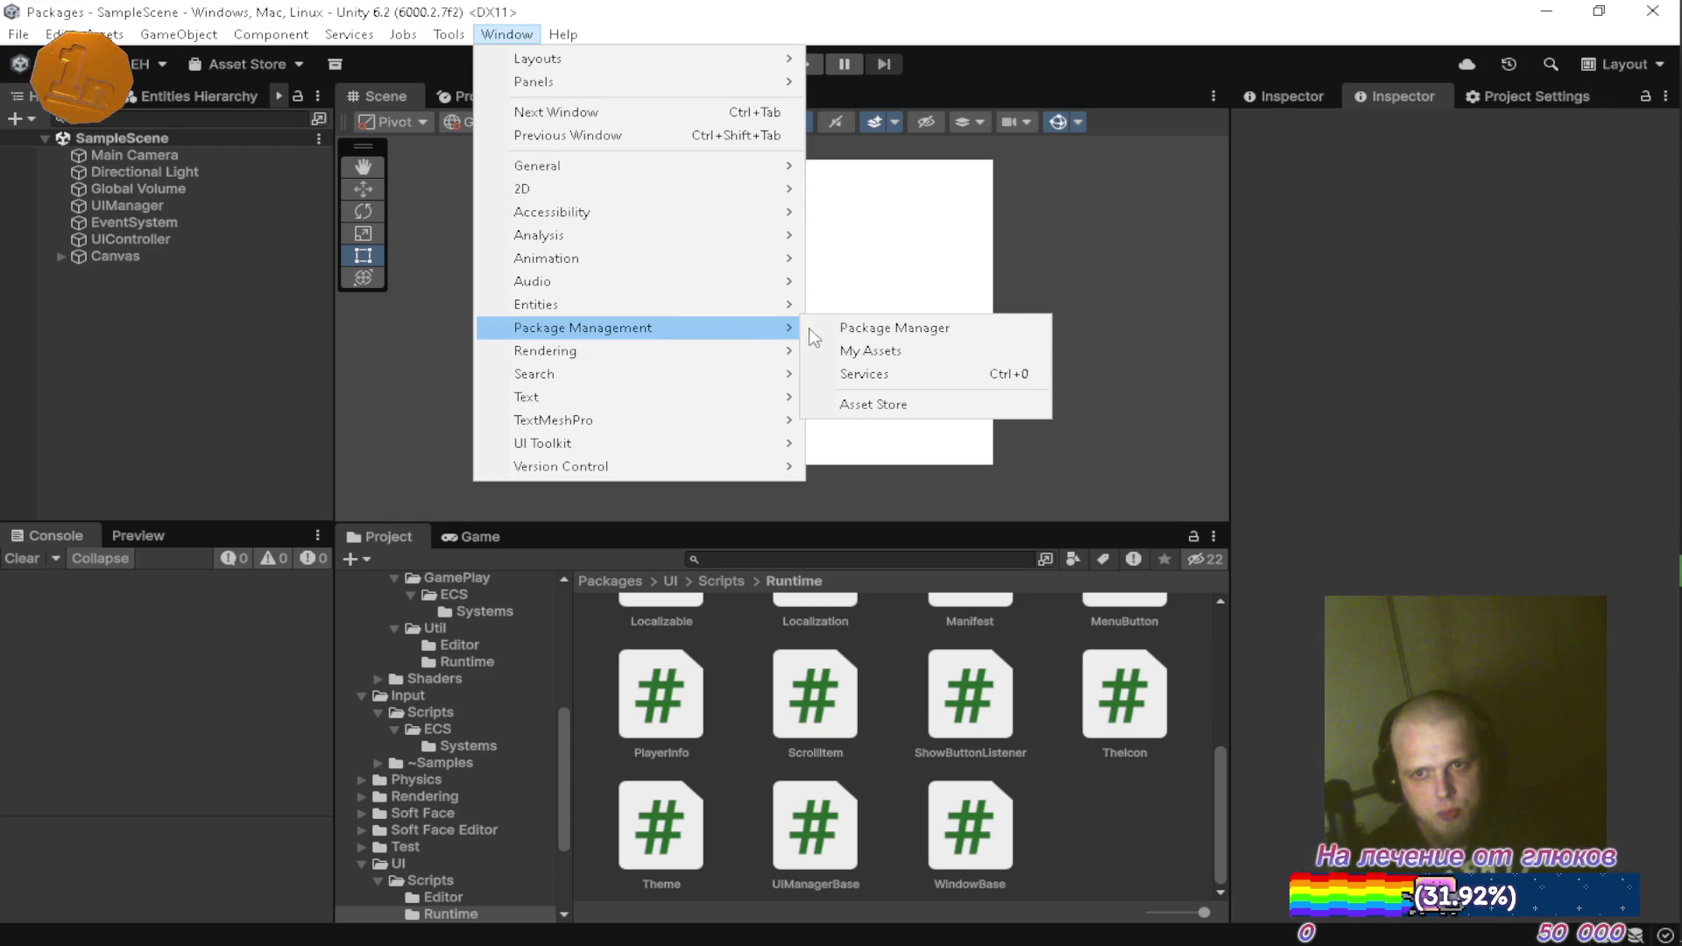
click(856, 339)
click(353, 173)
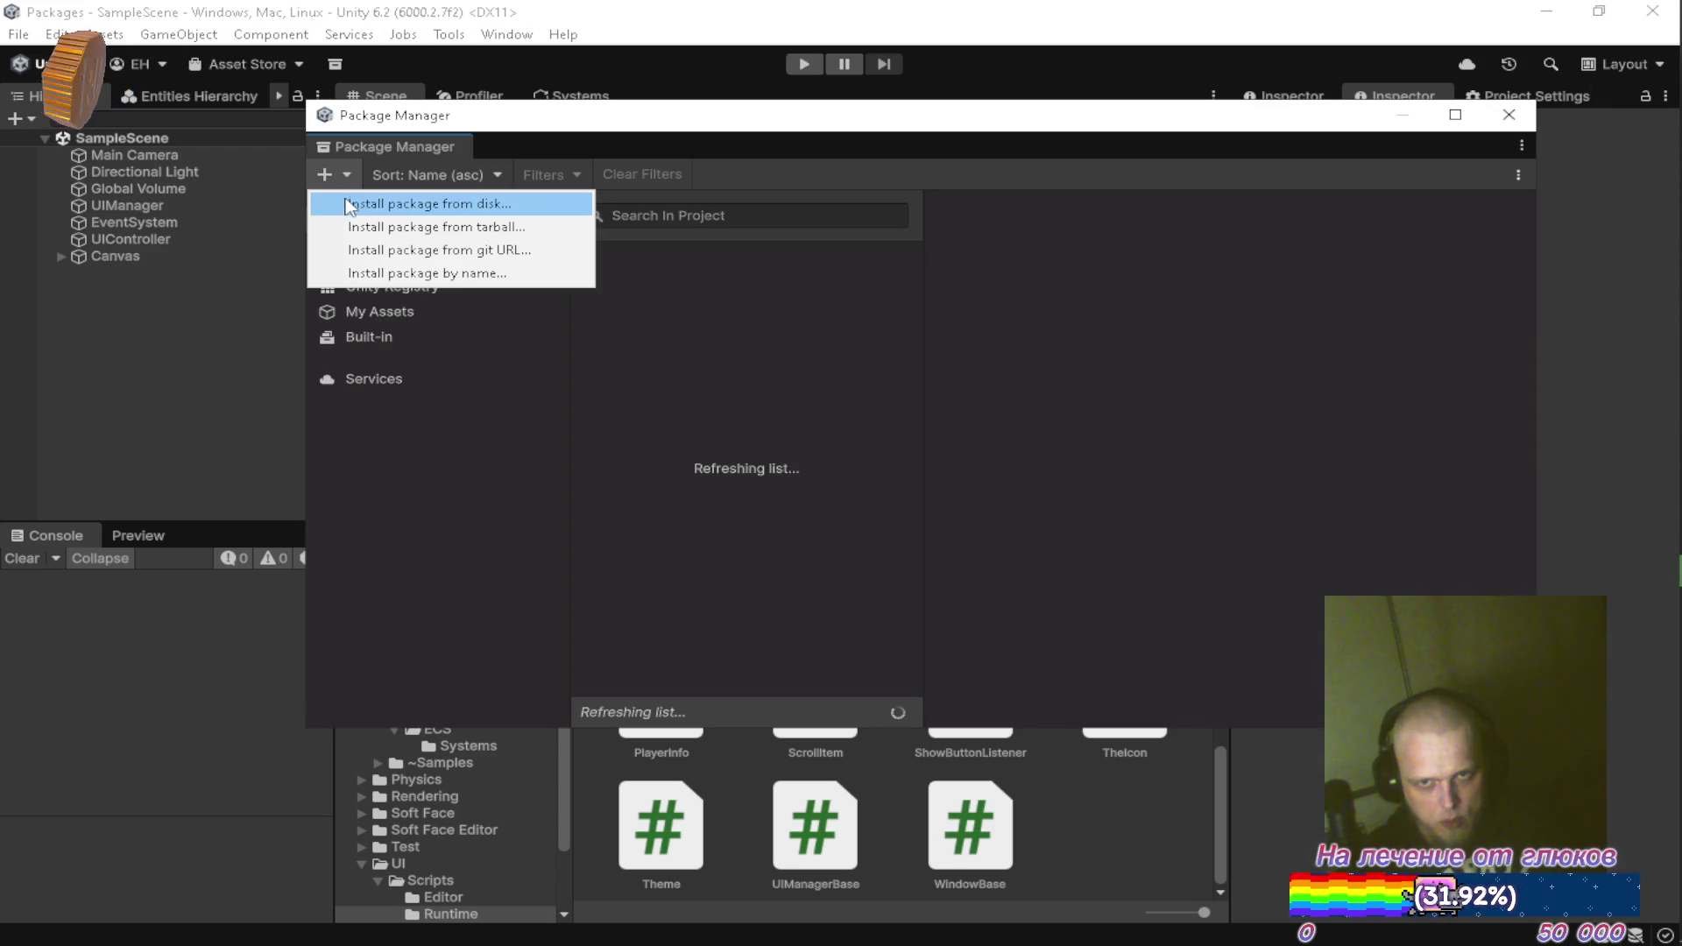
click(368, 211)
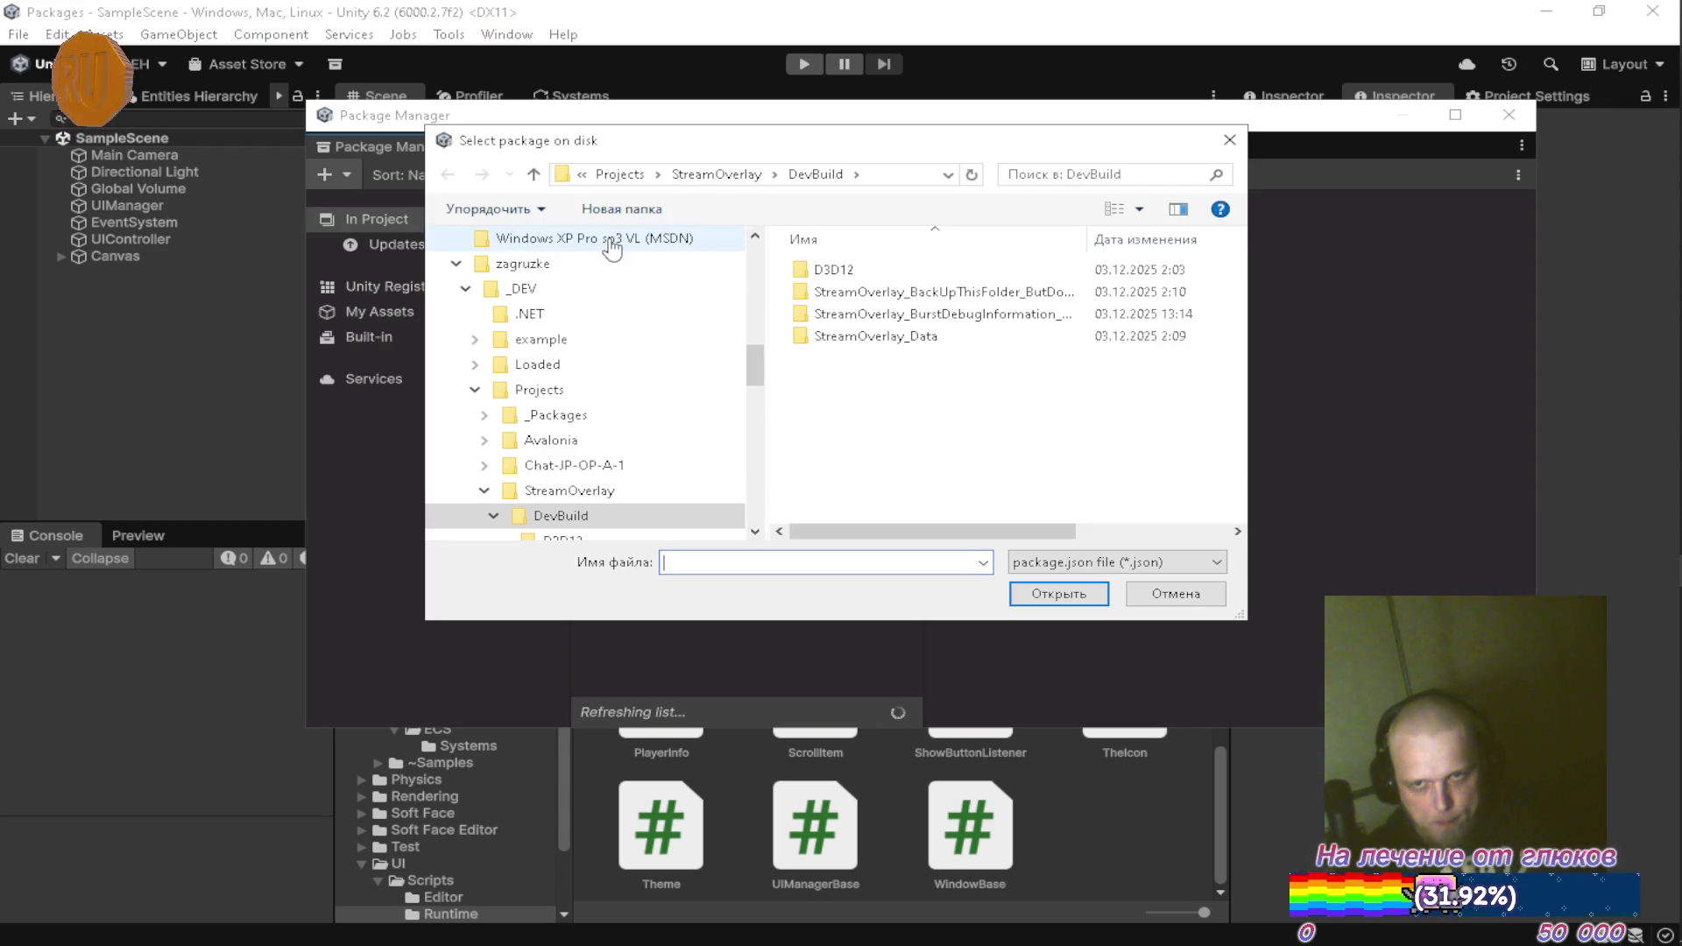
Install Shared/com.homelessskin.overlay/package.json as a local package, then switch to StreamOverlay
click(536, 175)
click(542, 177)
click(533, 175)
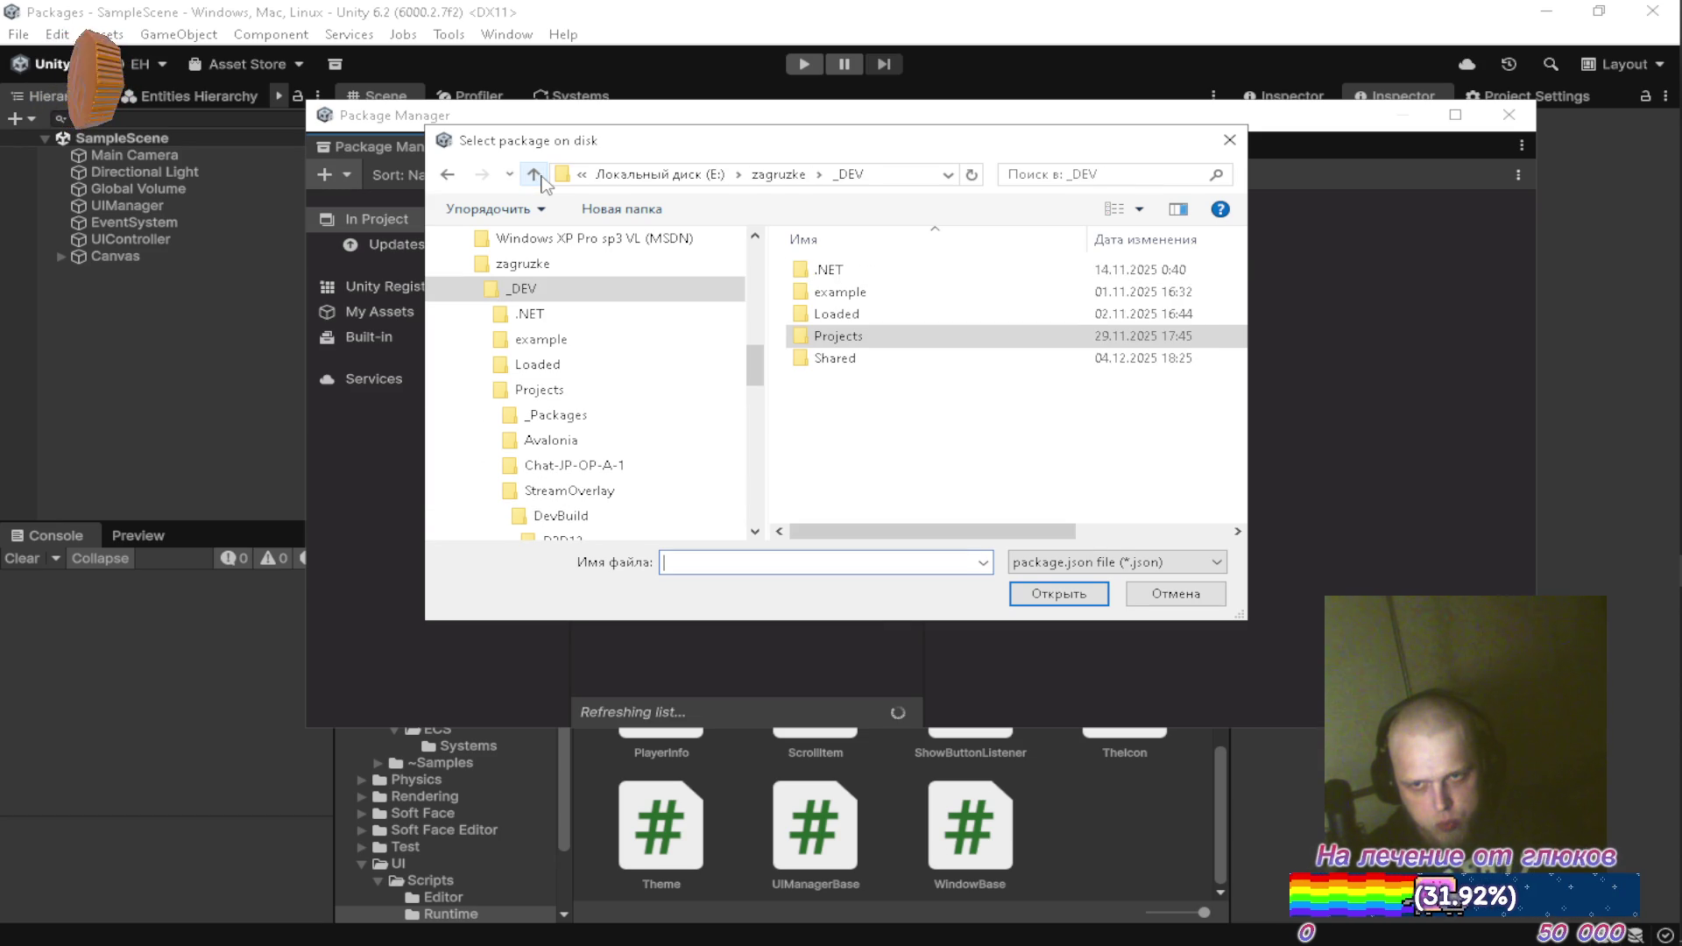
double_click(871, 358)
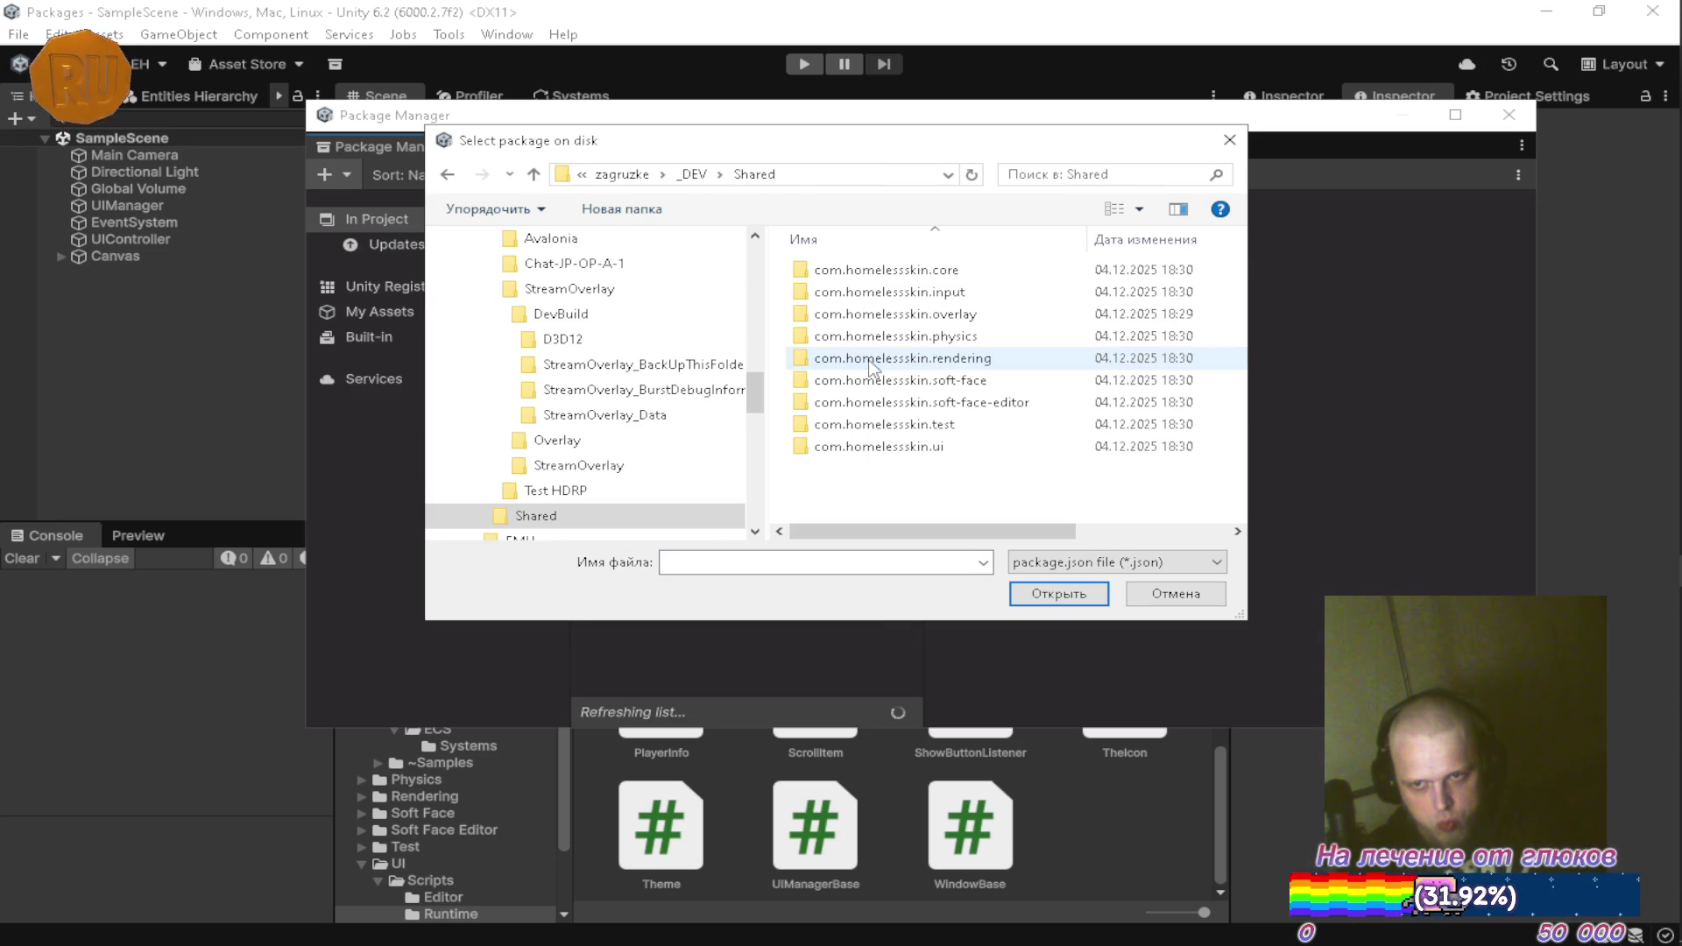
double_click(880, 315)
click(869, 317)
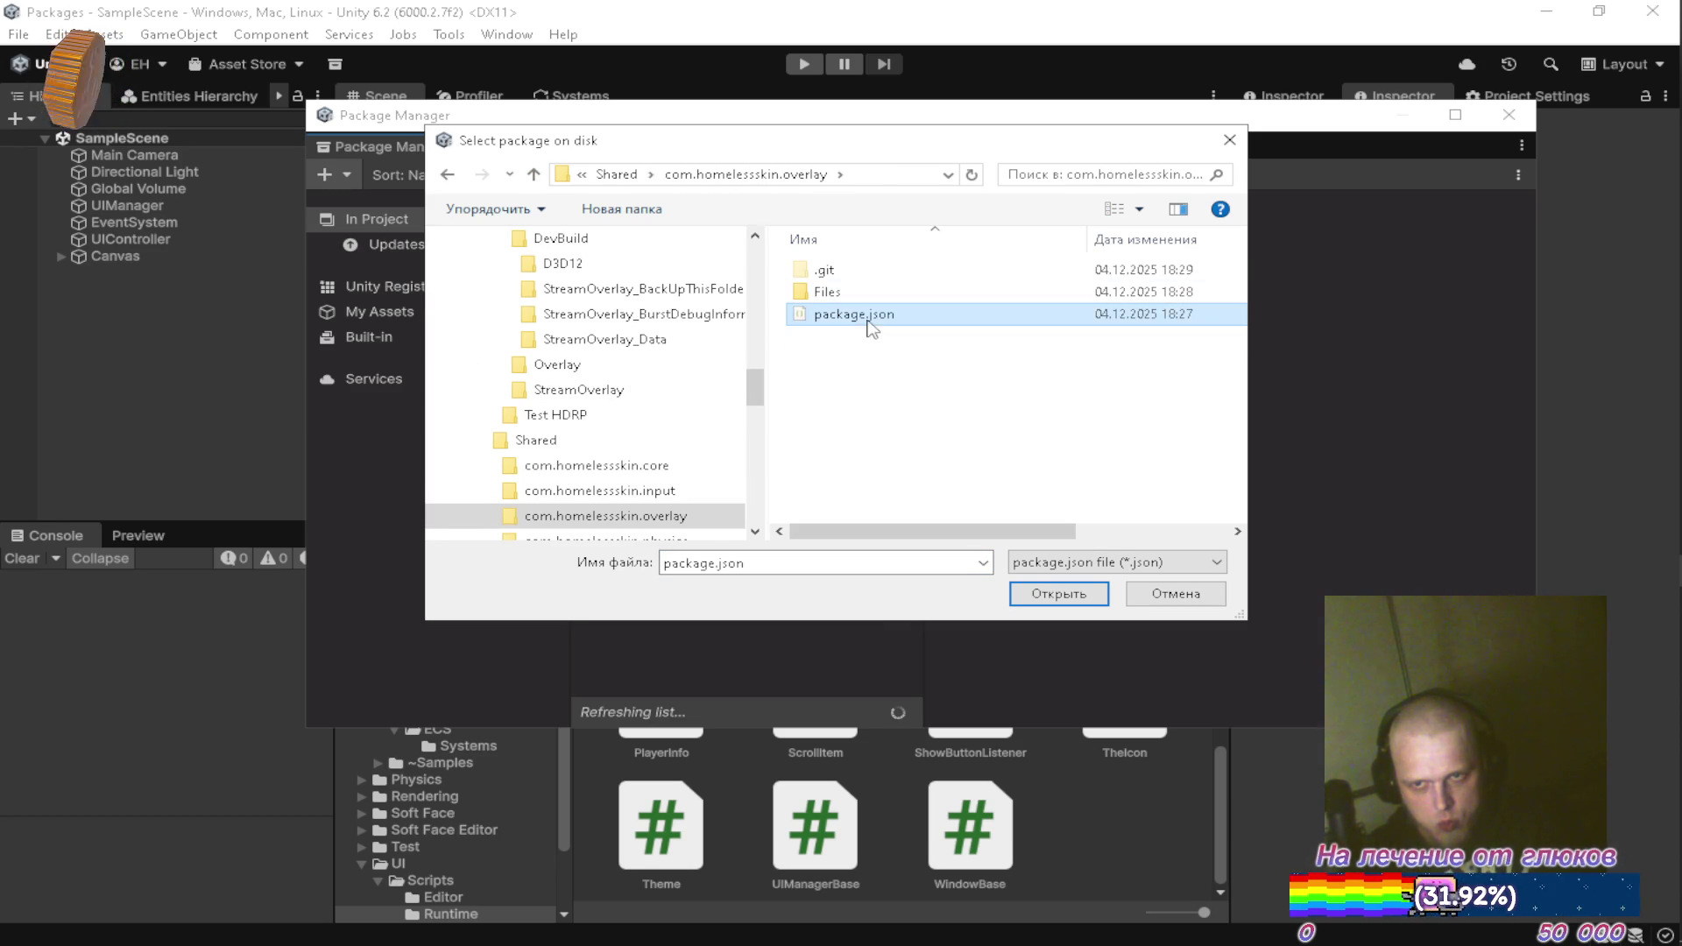
click(1044, 592)
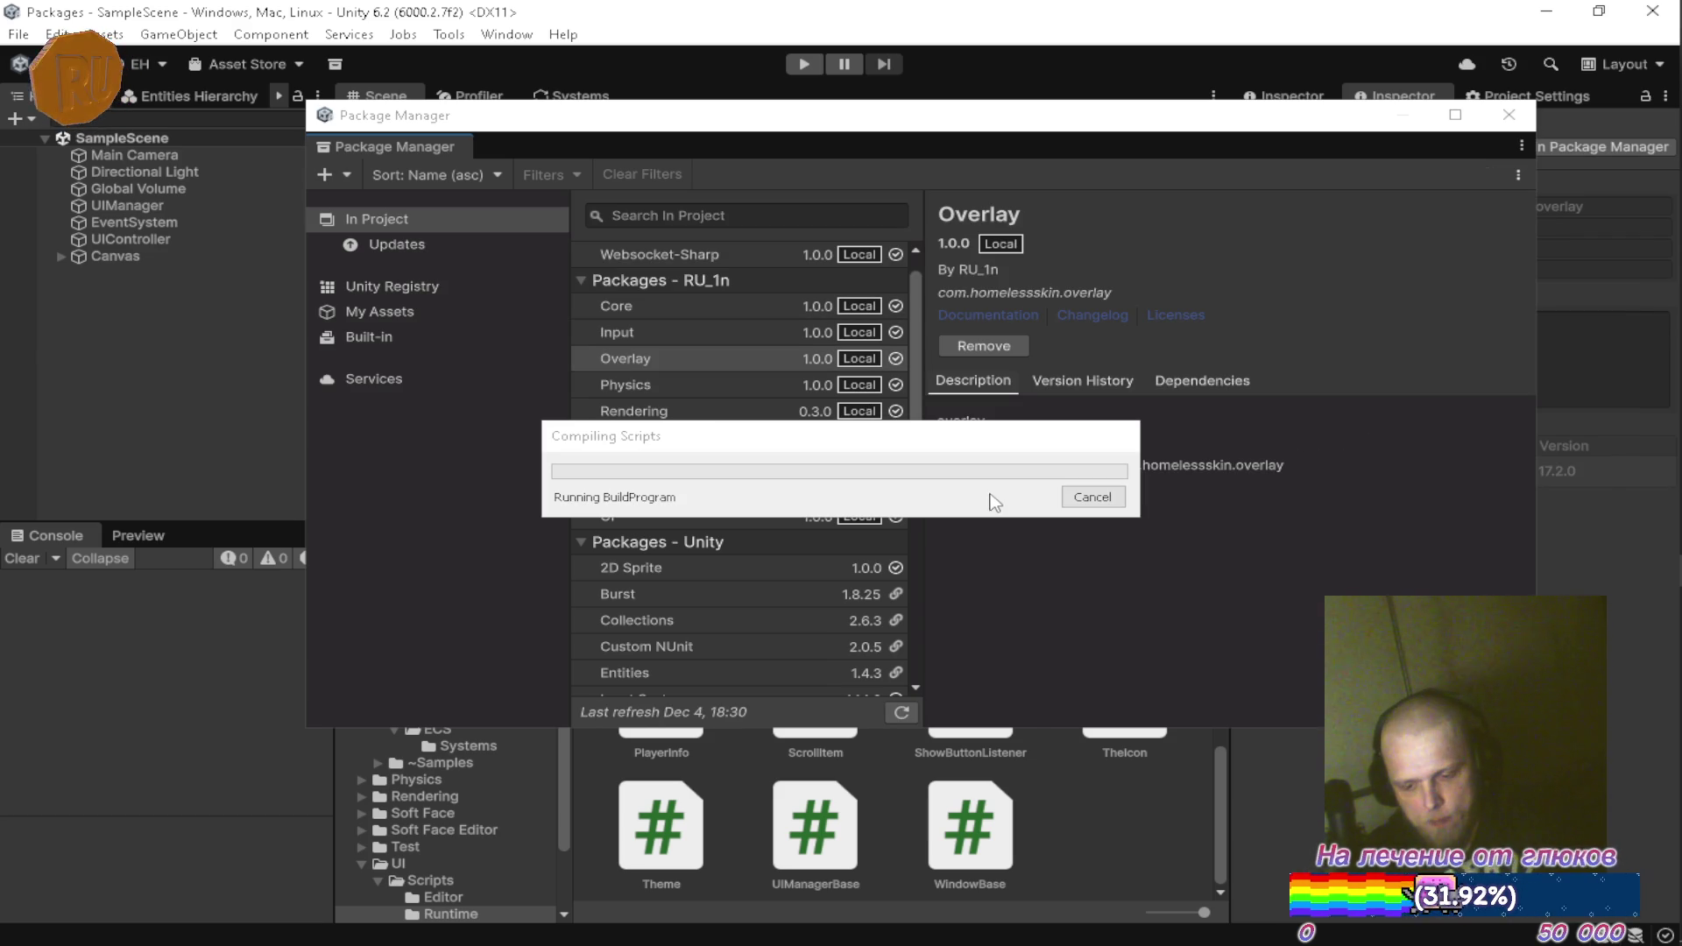
mouse_move(1648, 571)
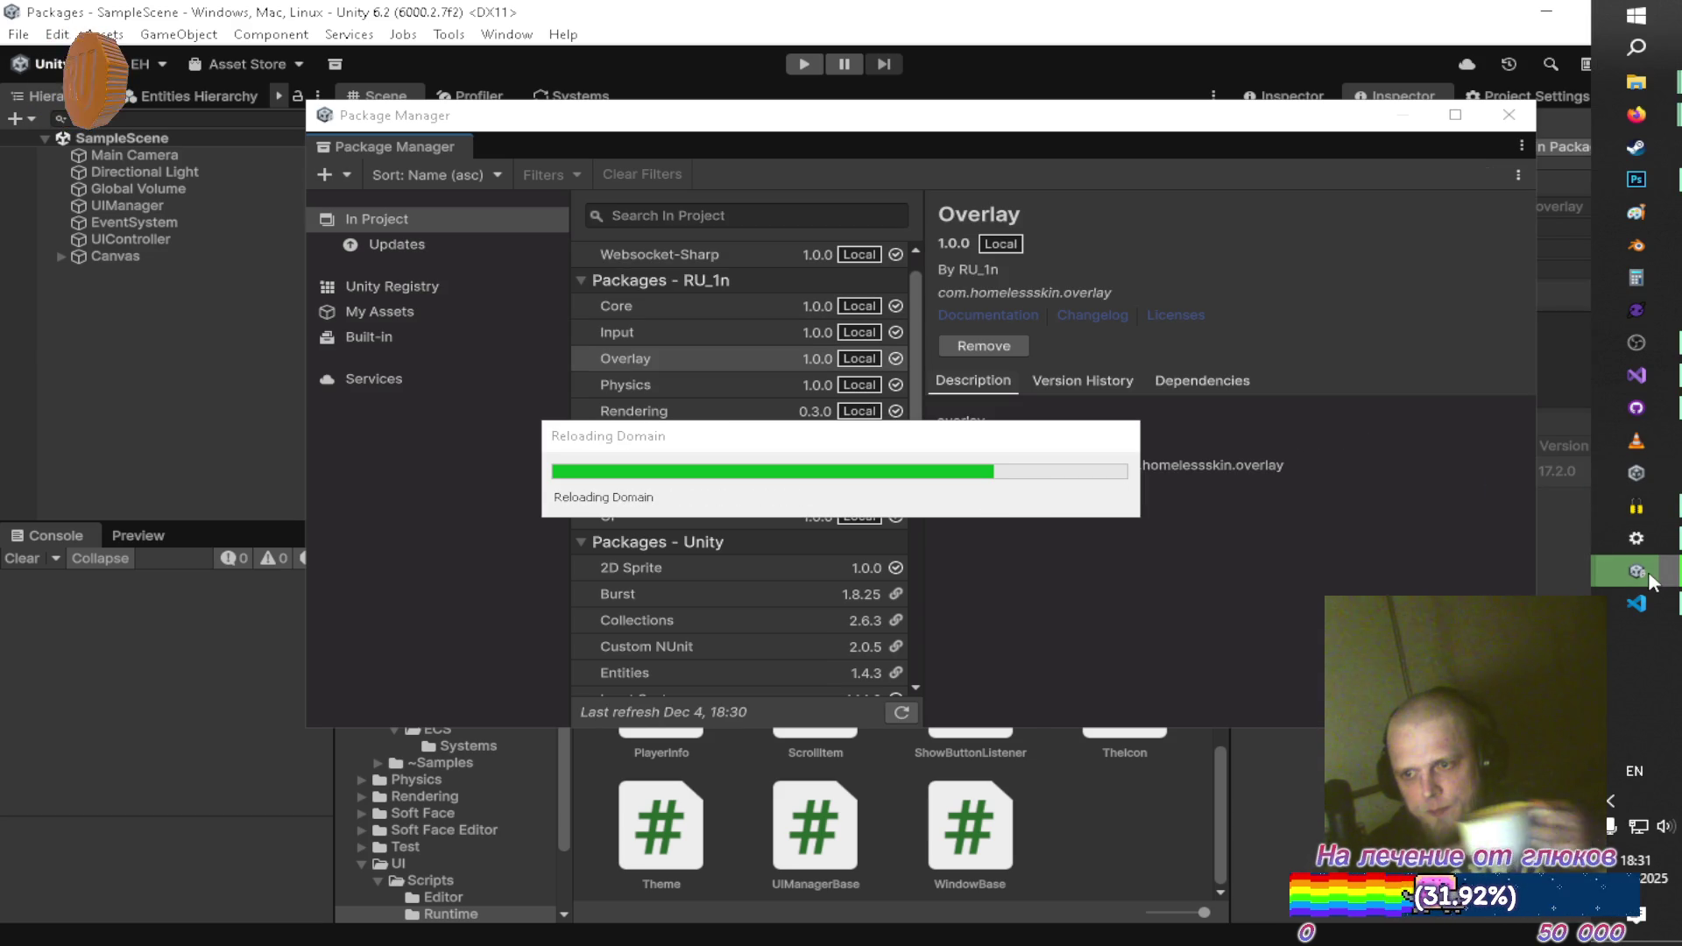
click(1263, 543)
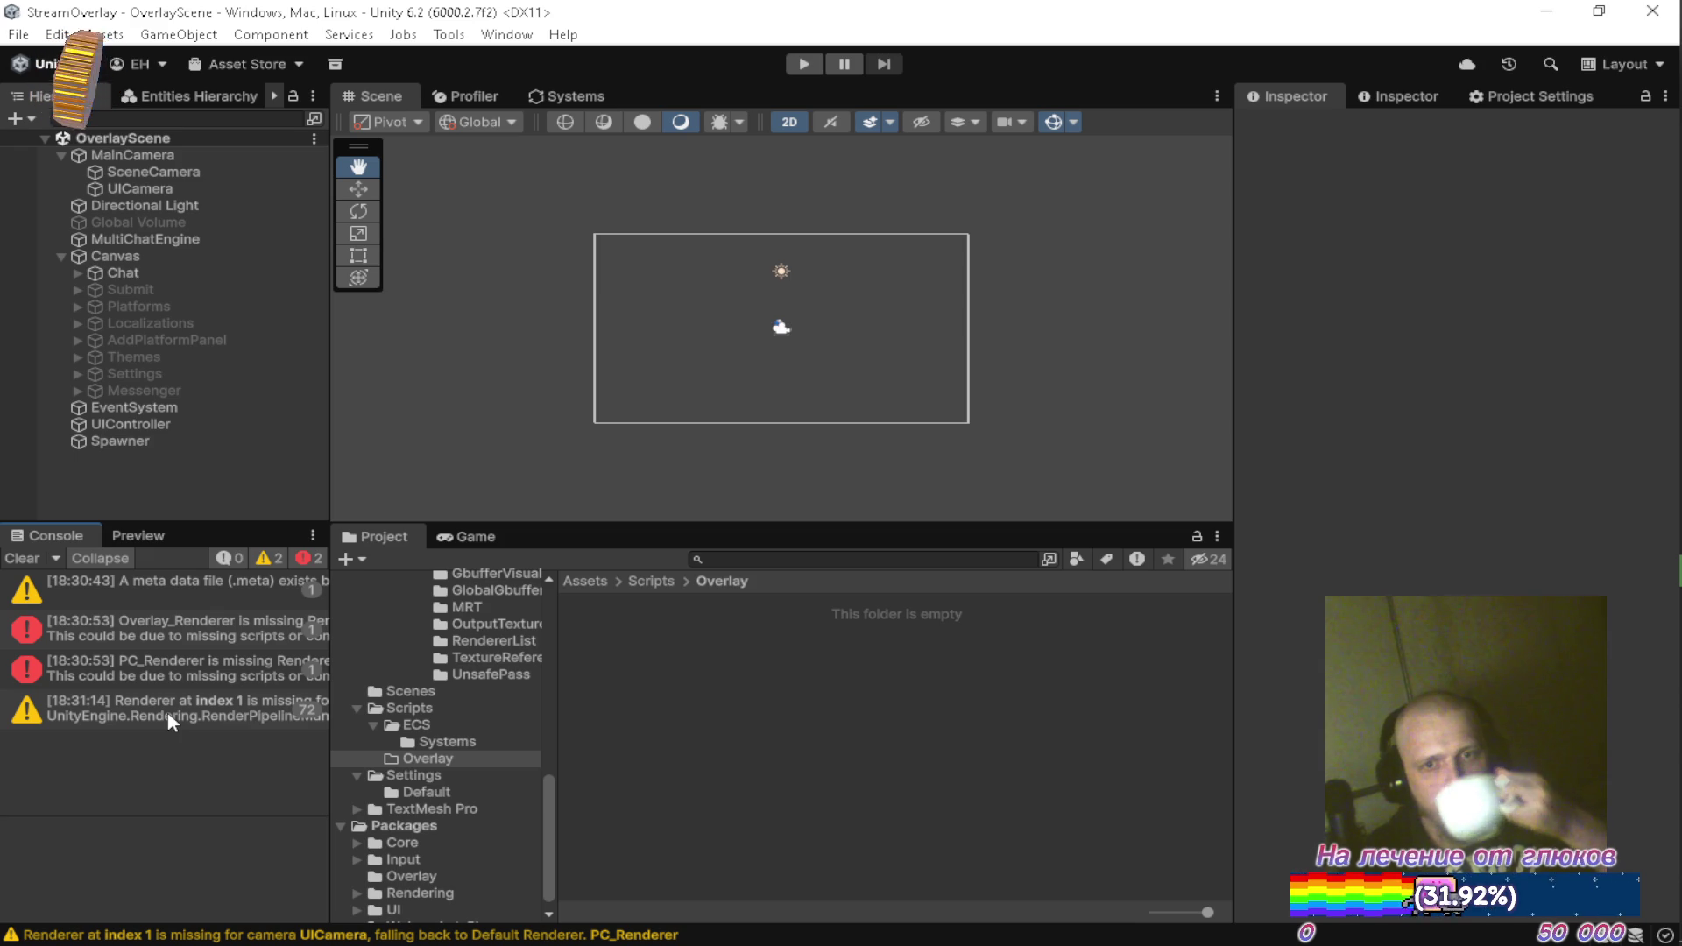
click(10, 559)
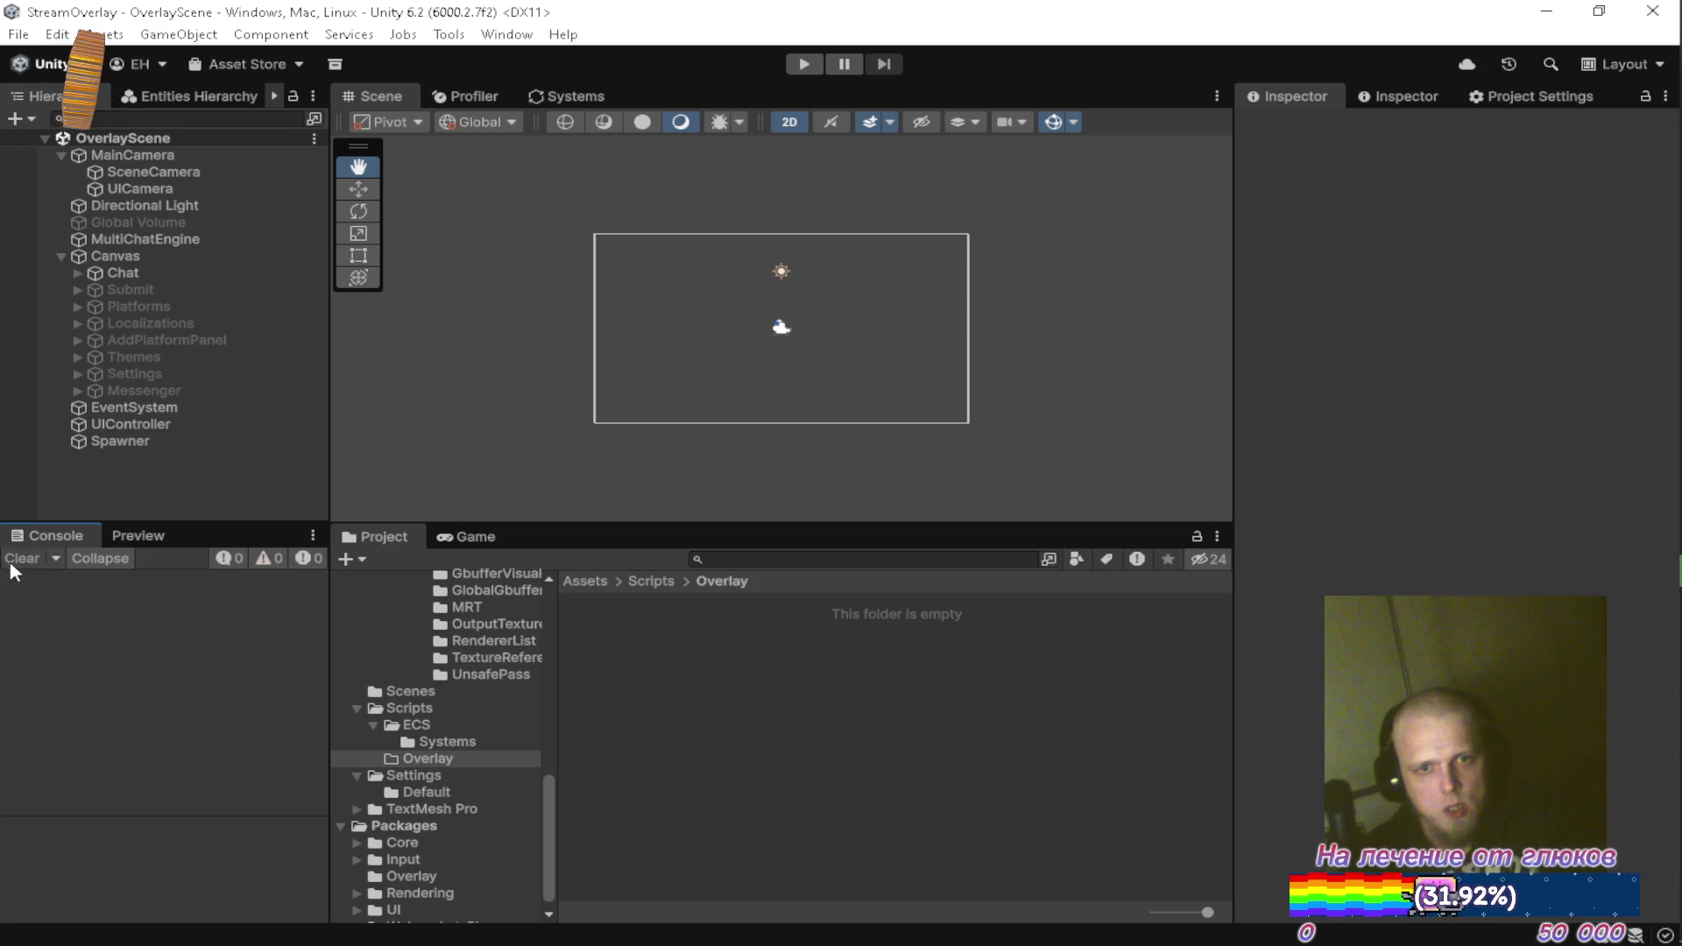
click(447, 732)
click(442, 743)
click(435, 761)
key(shift+Delete)
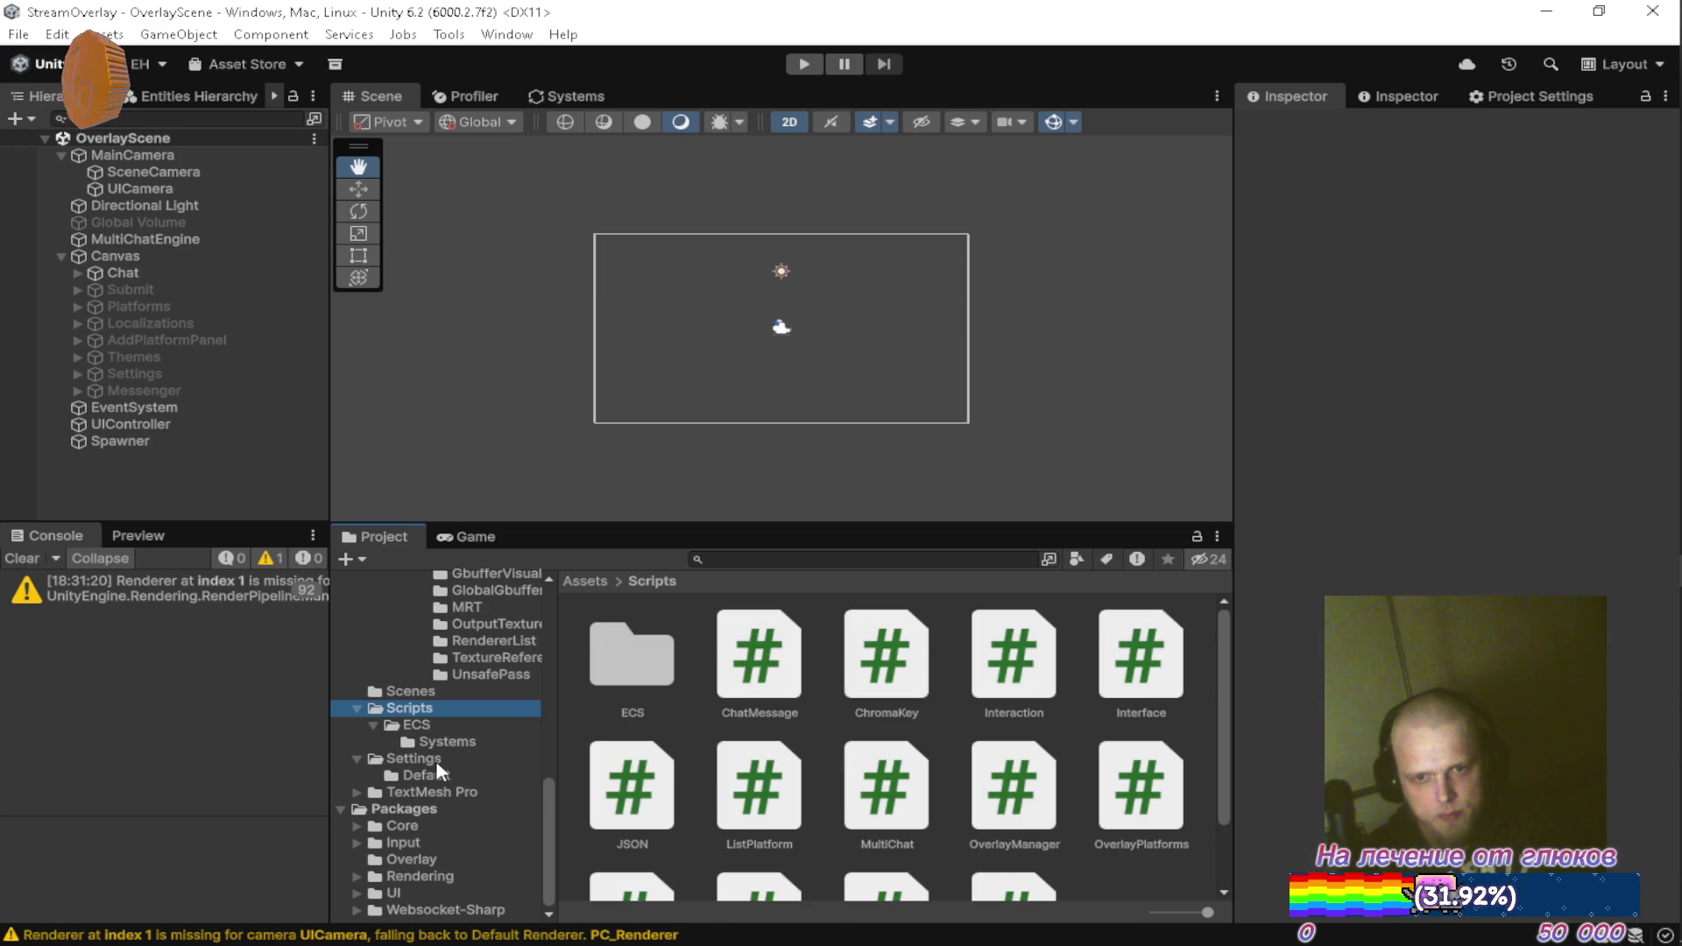
click(434, 759)
click(758, 678)
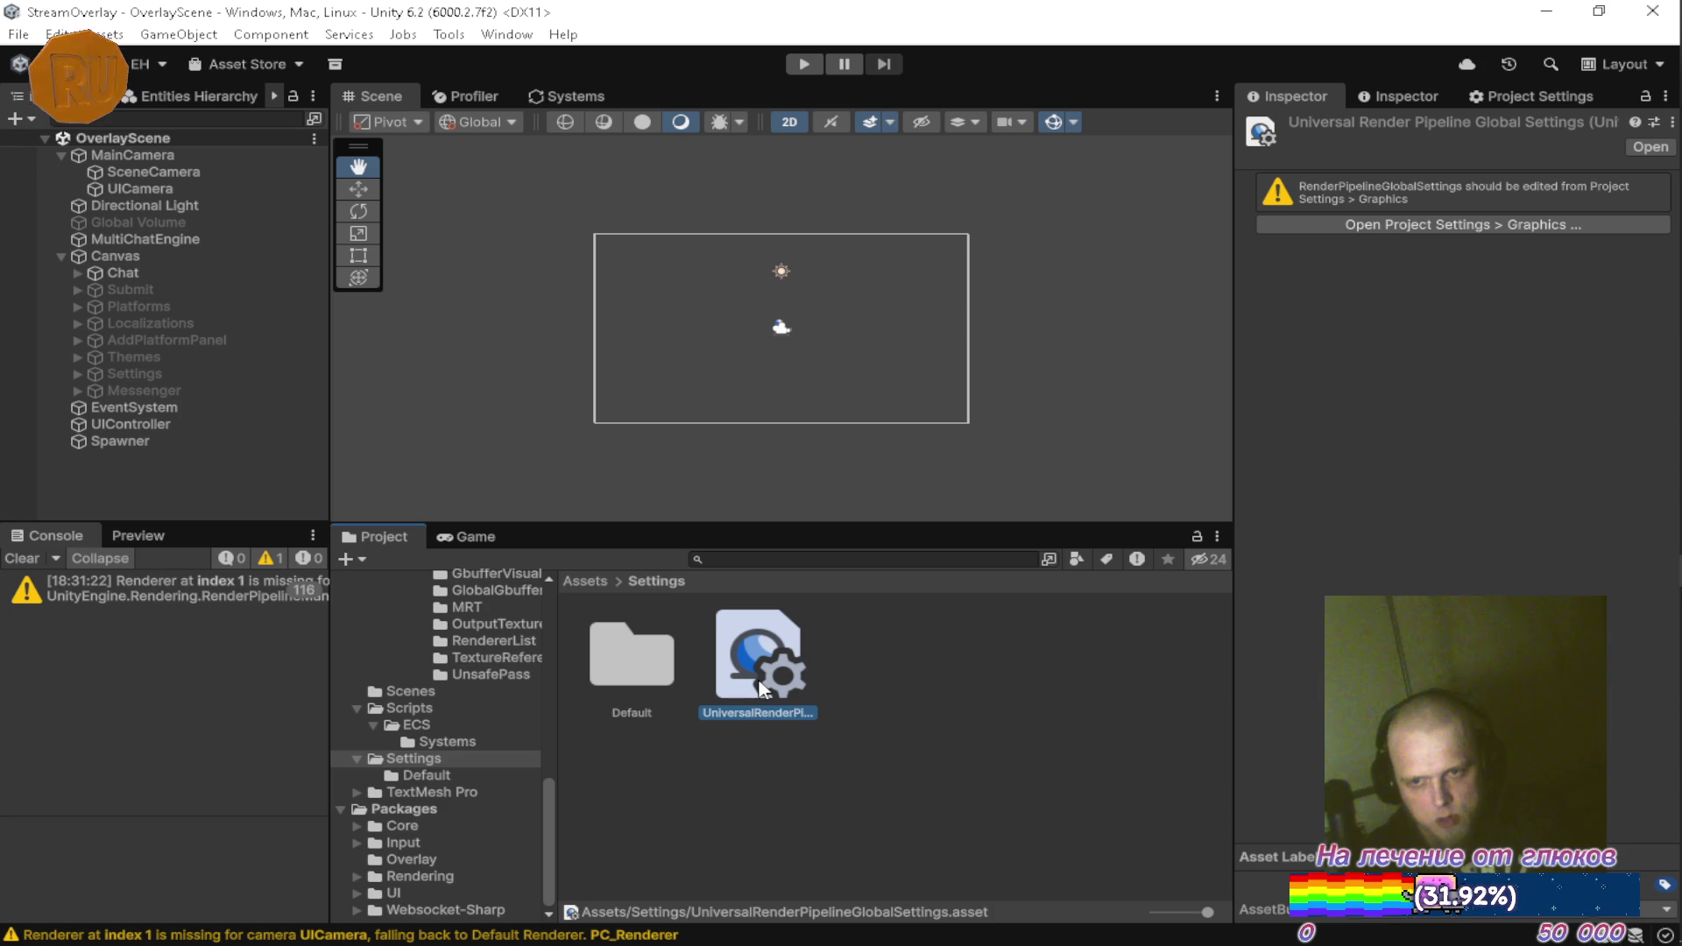
click(429, 773)
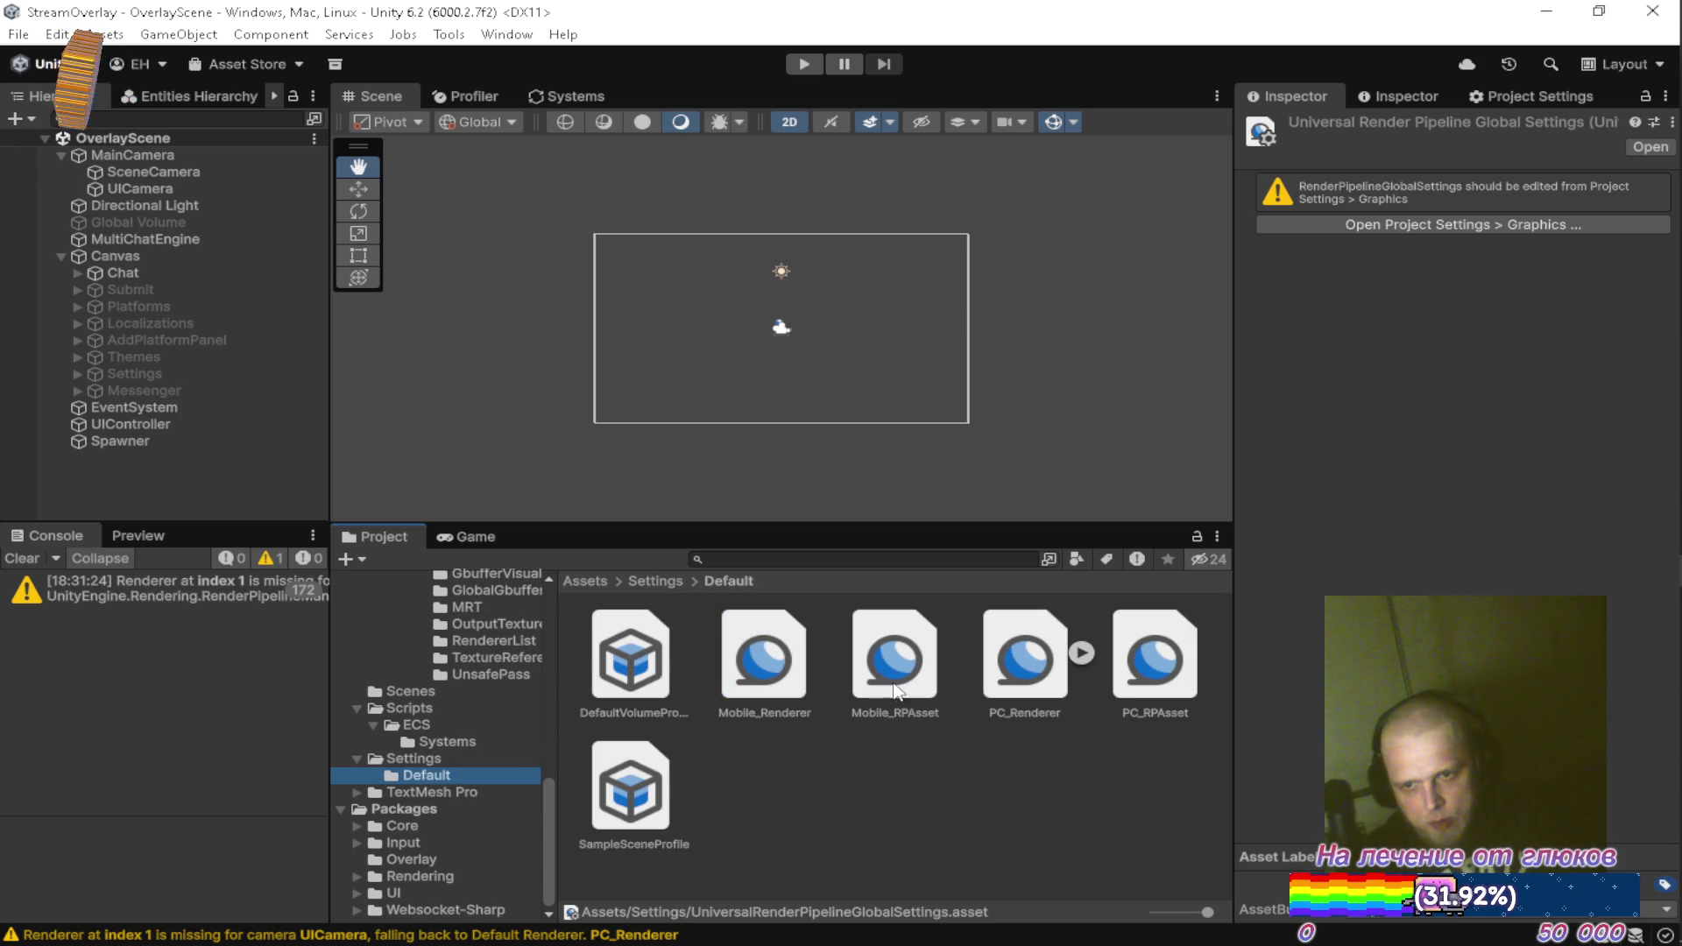
click(896, 691)
click(1178, 657)
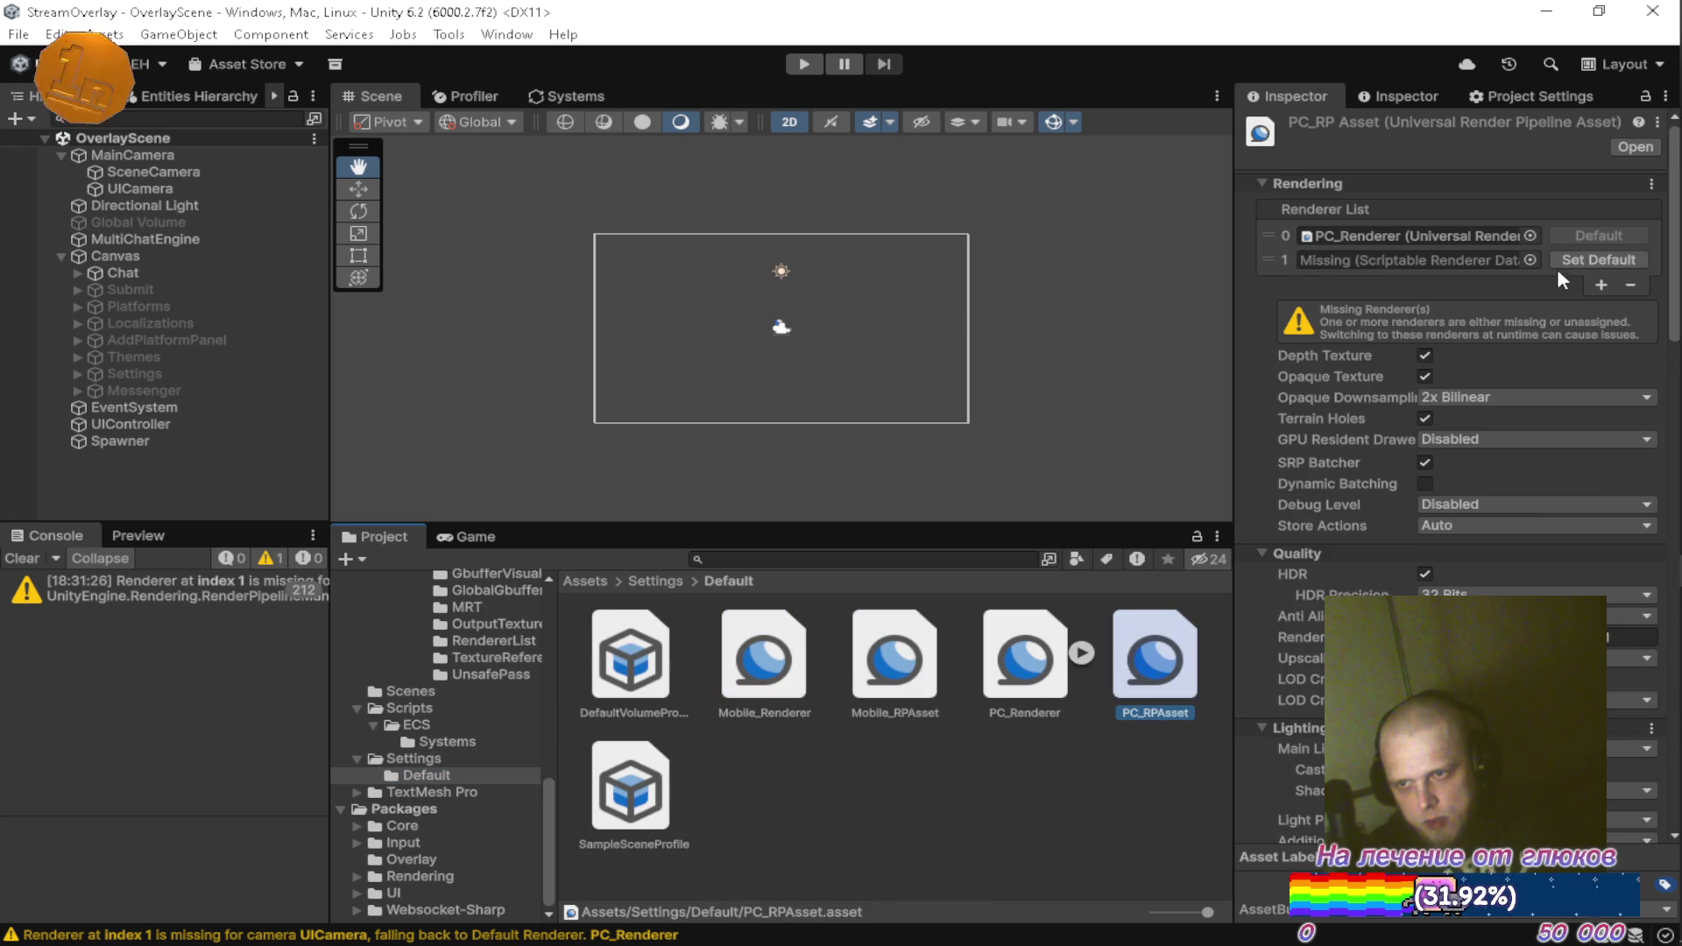
click(1529, 261)
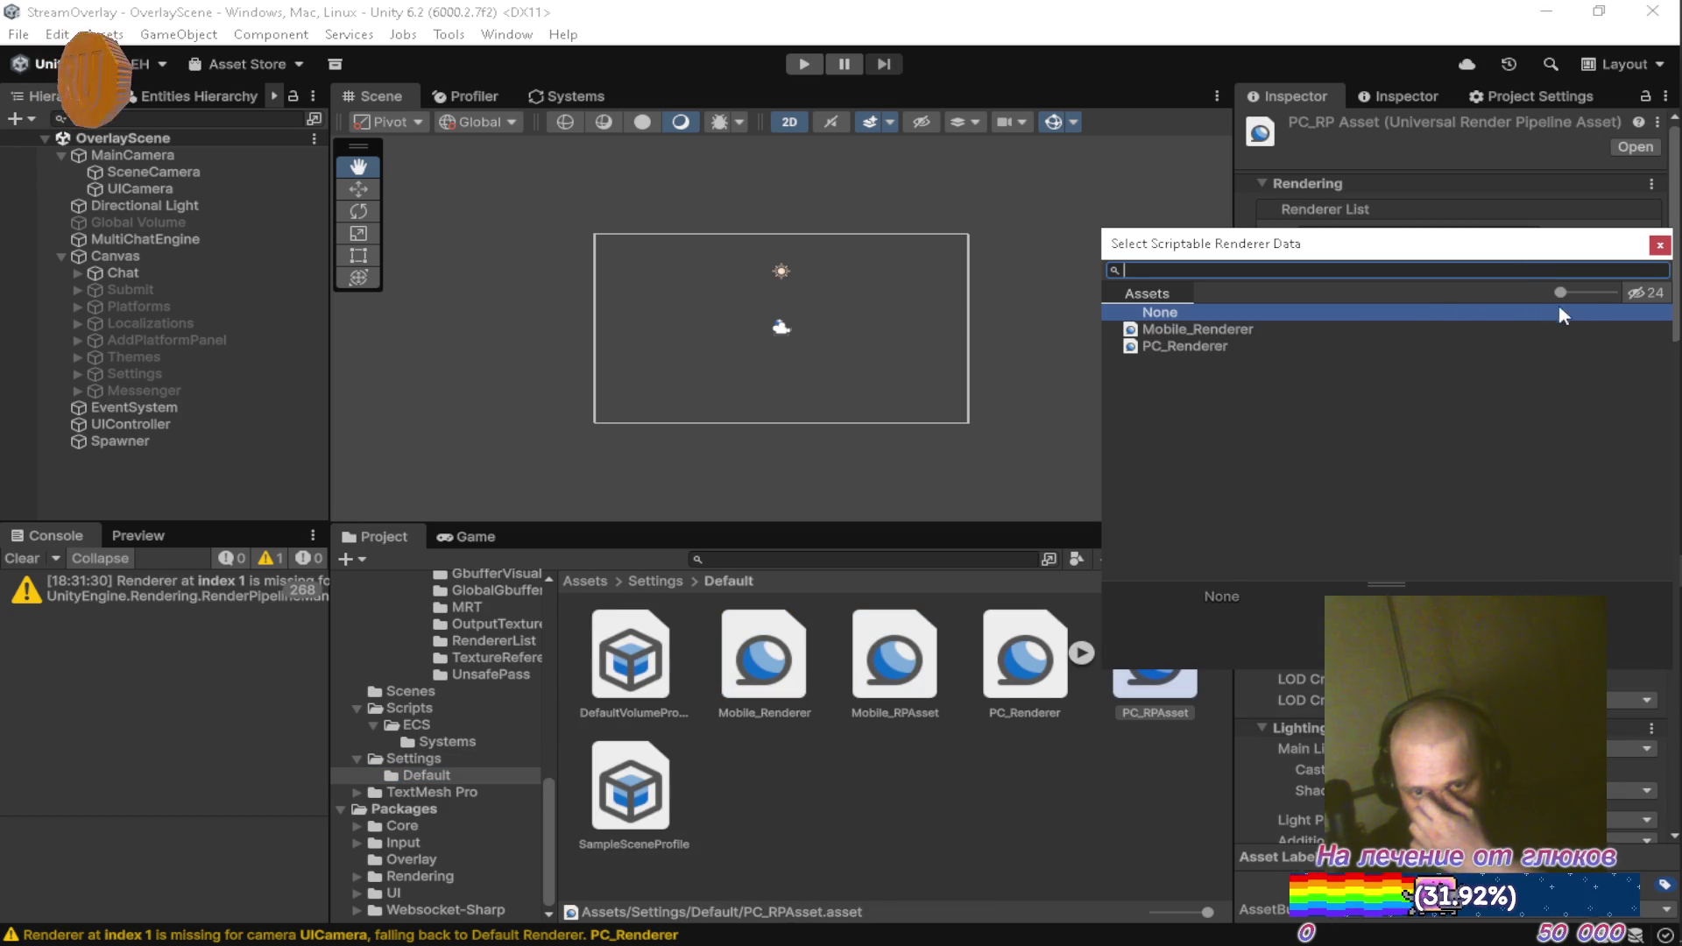
click(1660, 245)
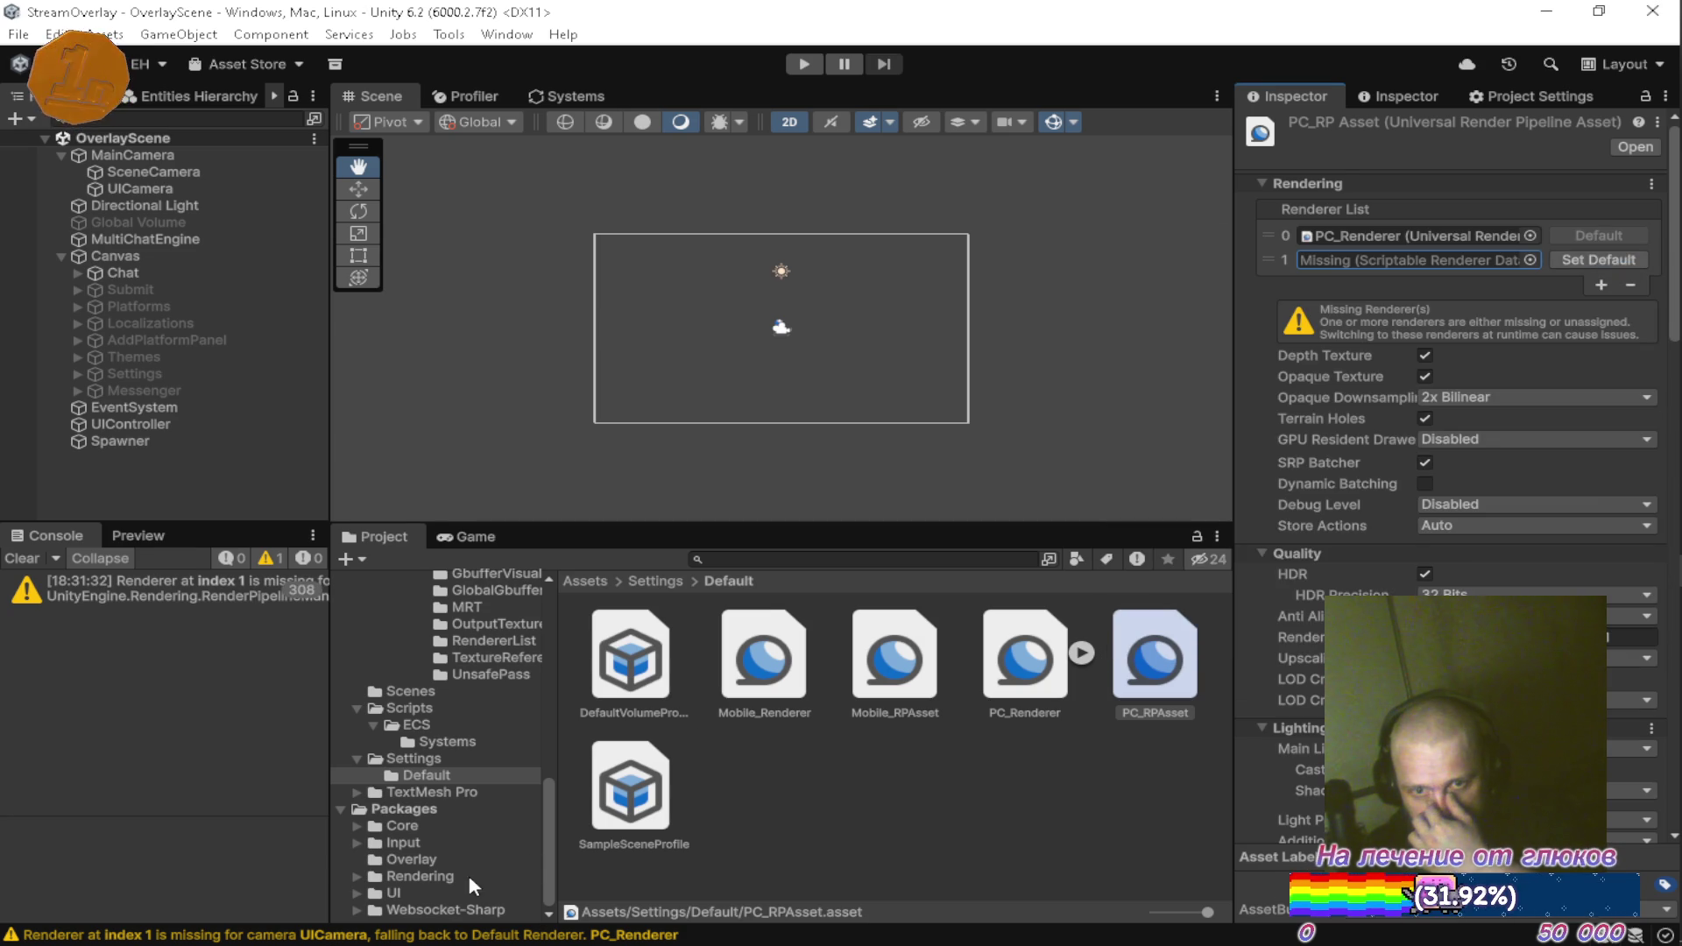
click(411, 859)
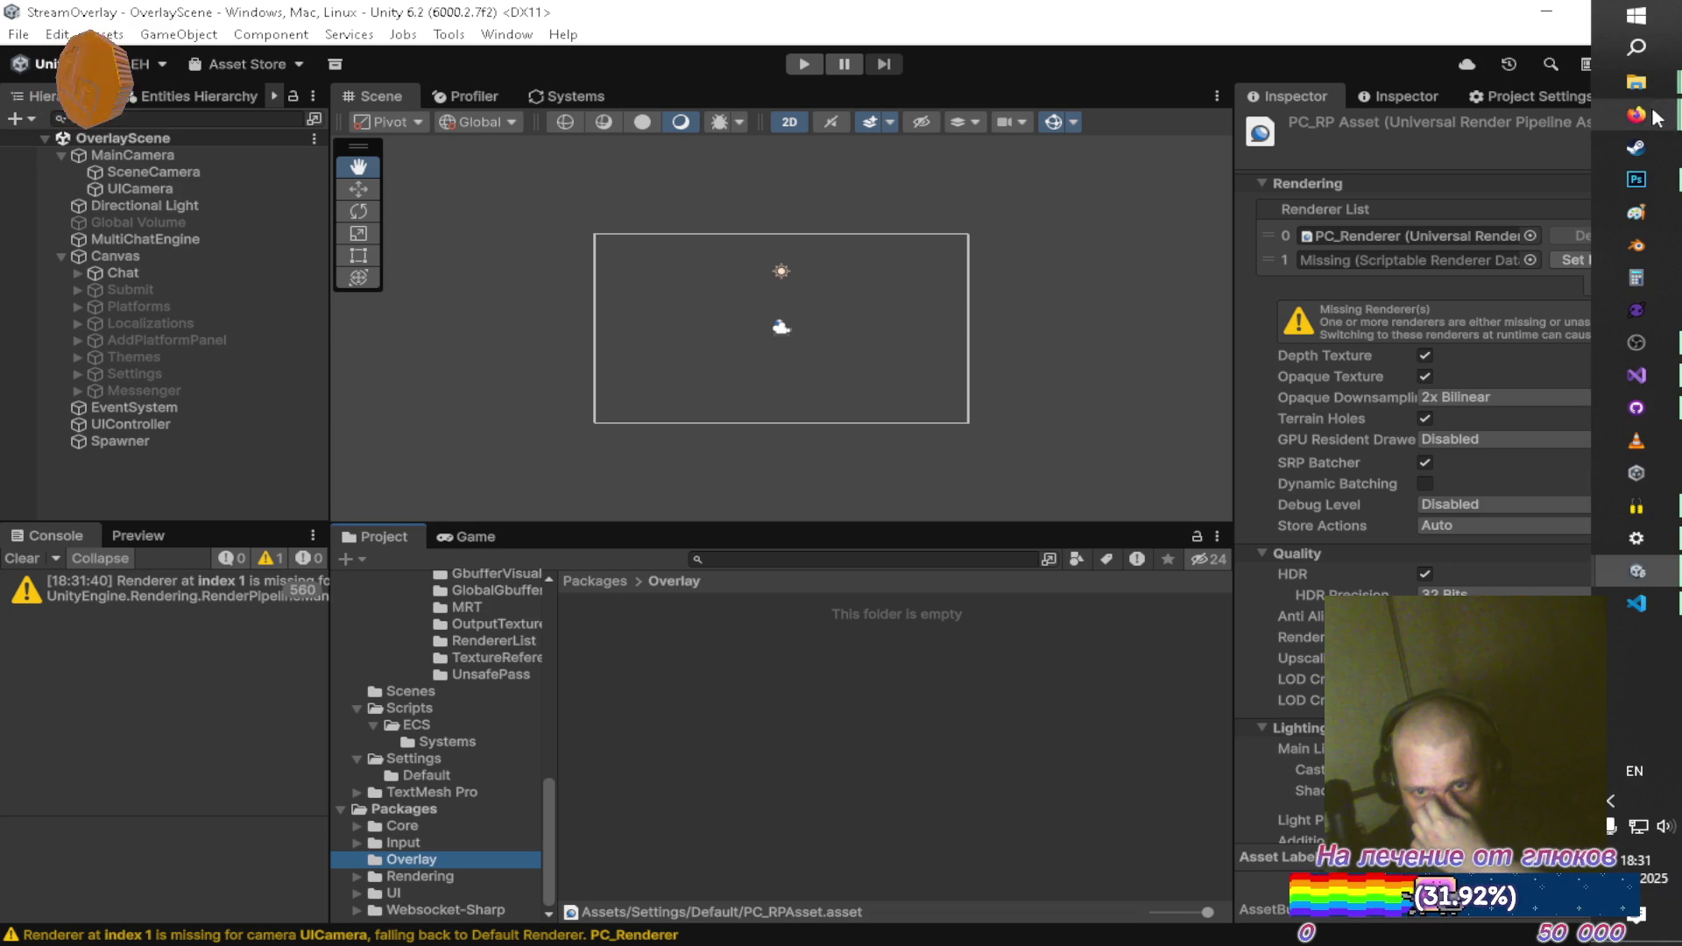
Open Package Manager and run Update on the Overlay Git package
click(507, 34)
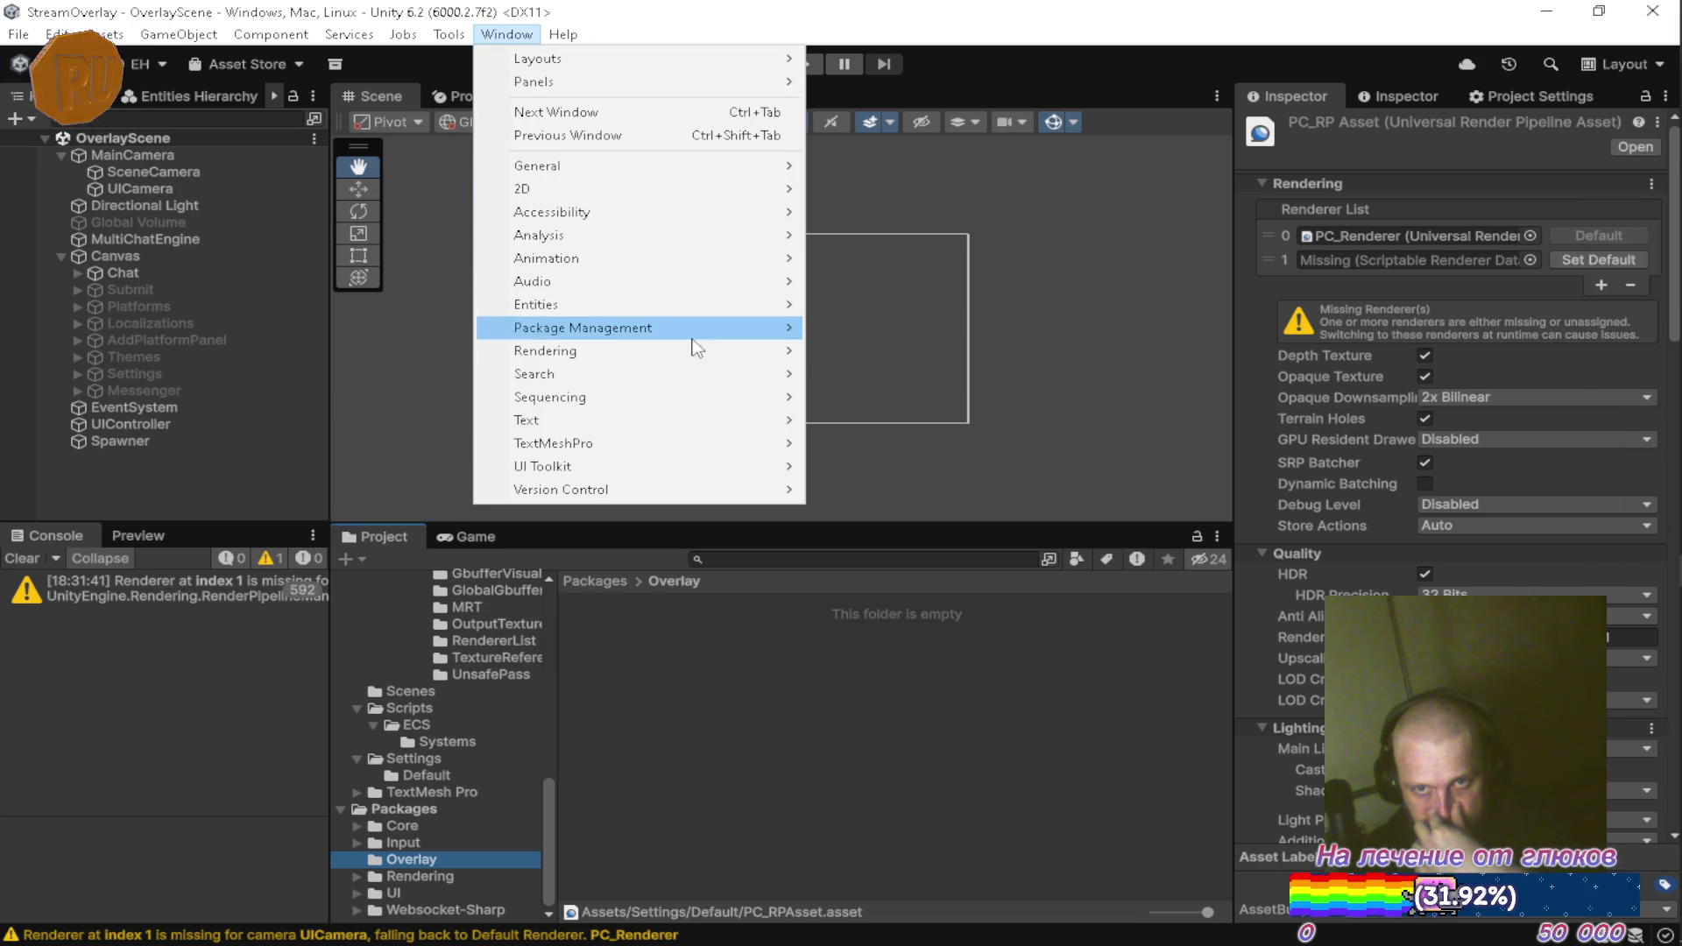
mouse_move(774, 338)
click(841, 327)
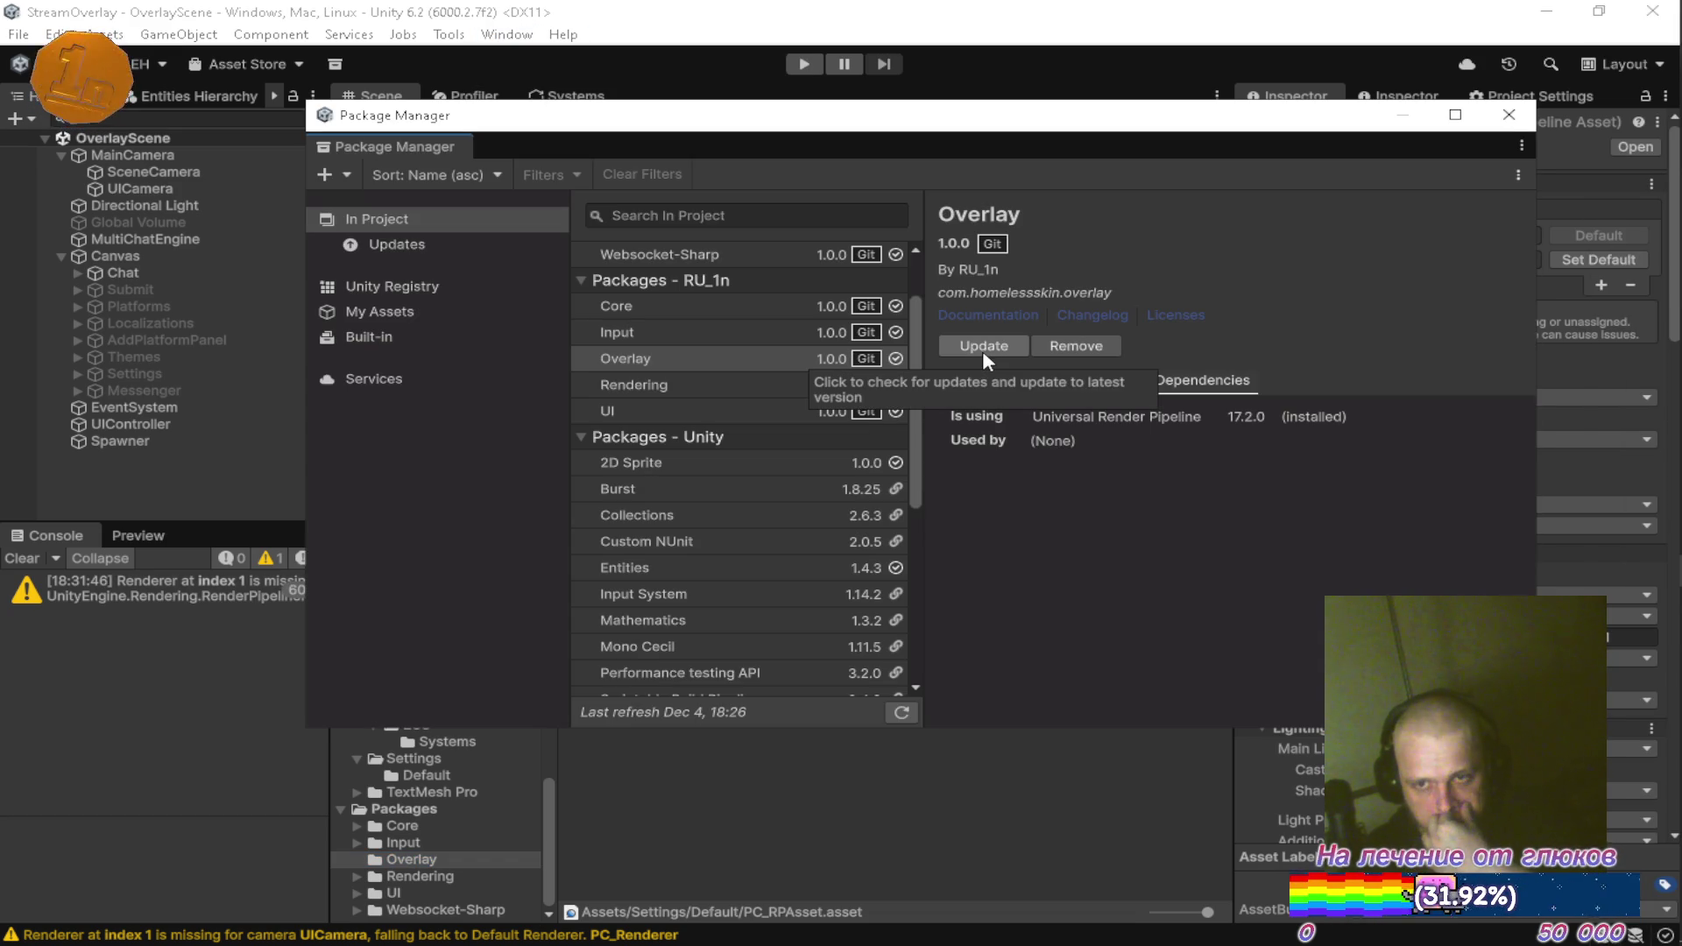
click(985, 347)
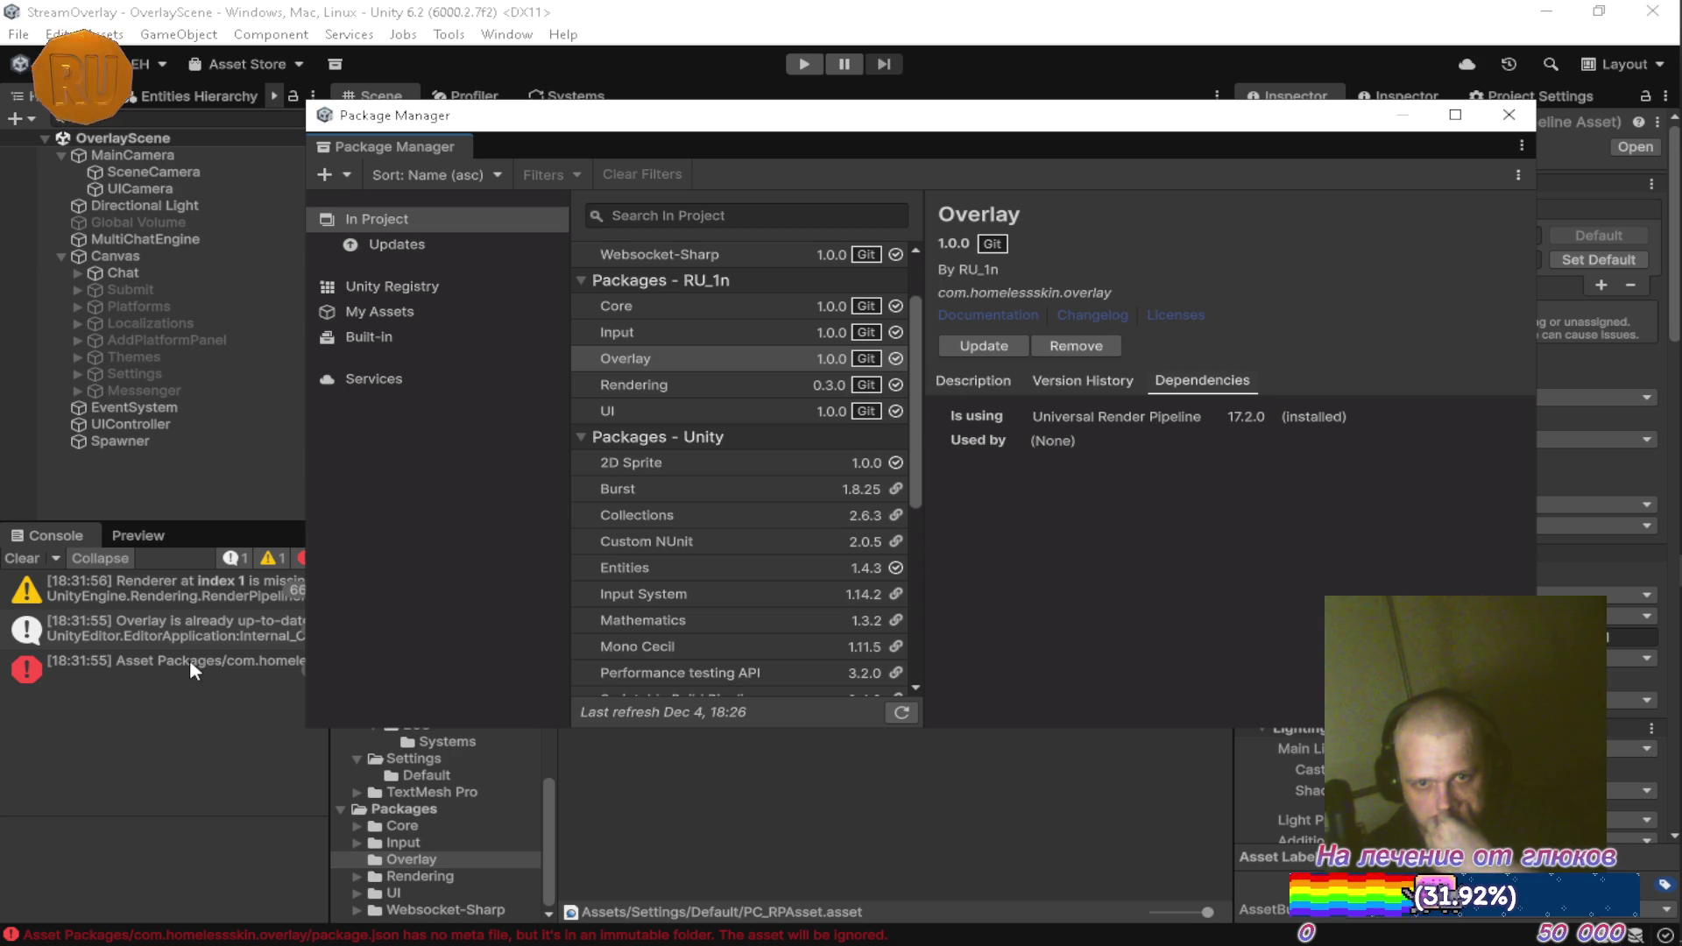
Read the already-up-to-date message and missing package.json meta error, then close Package Manager
click(152, 630)
click(135, 676)
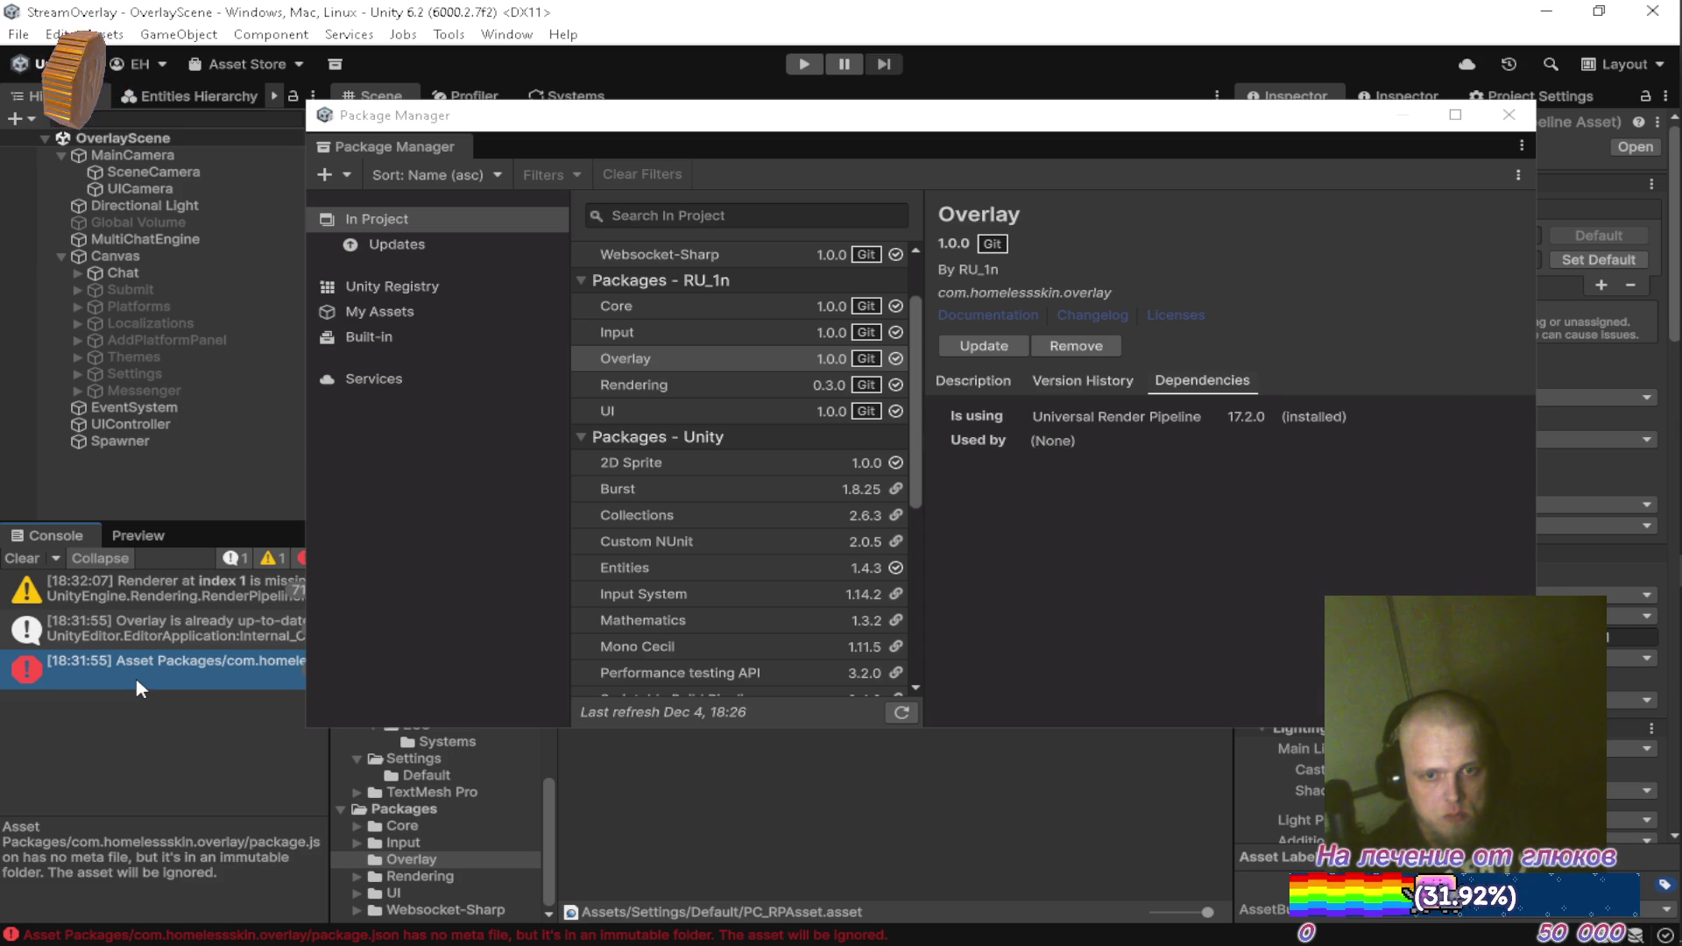
key(alt+Tab)
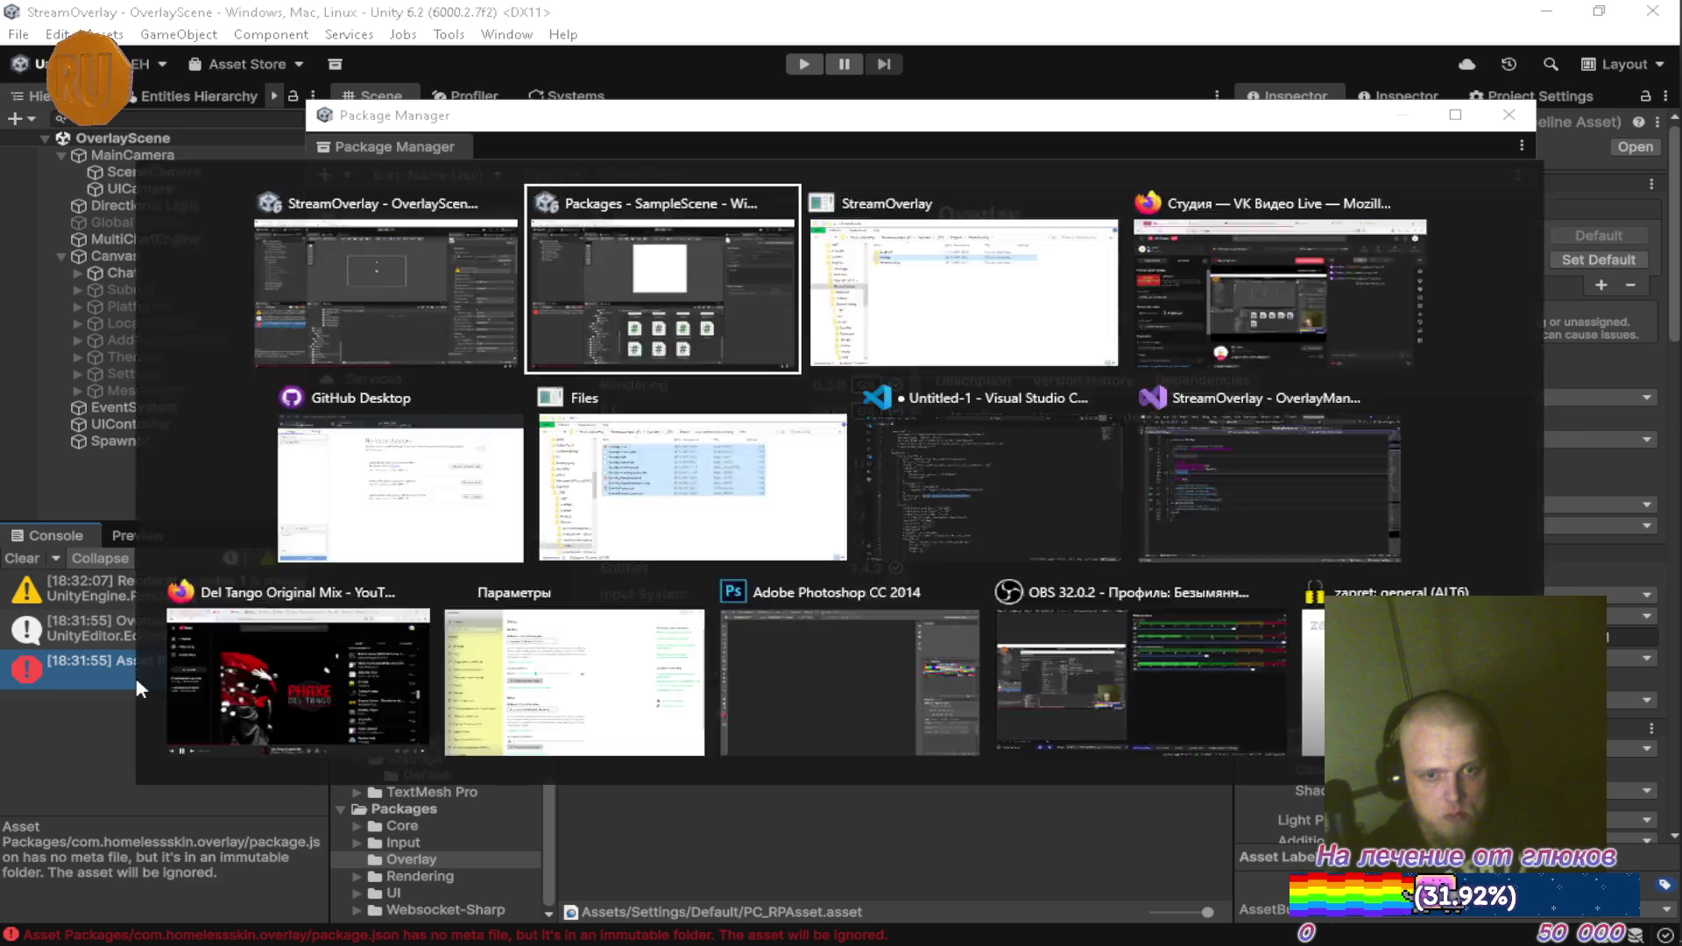
key(alt+Tab)
click(149, 624)
click(139, 660)
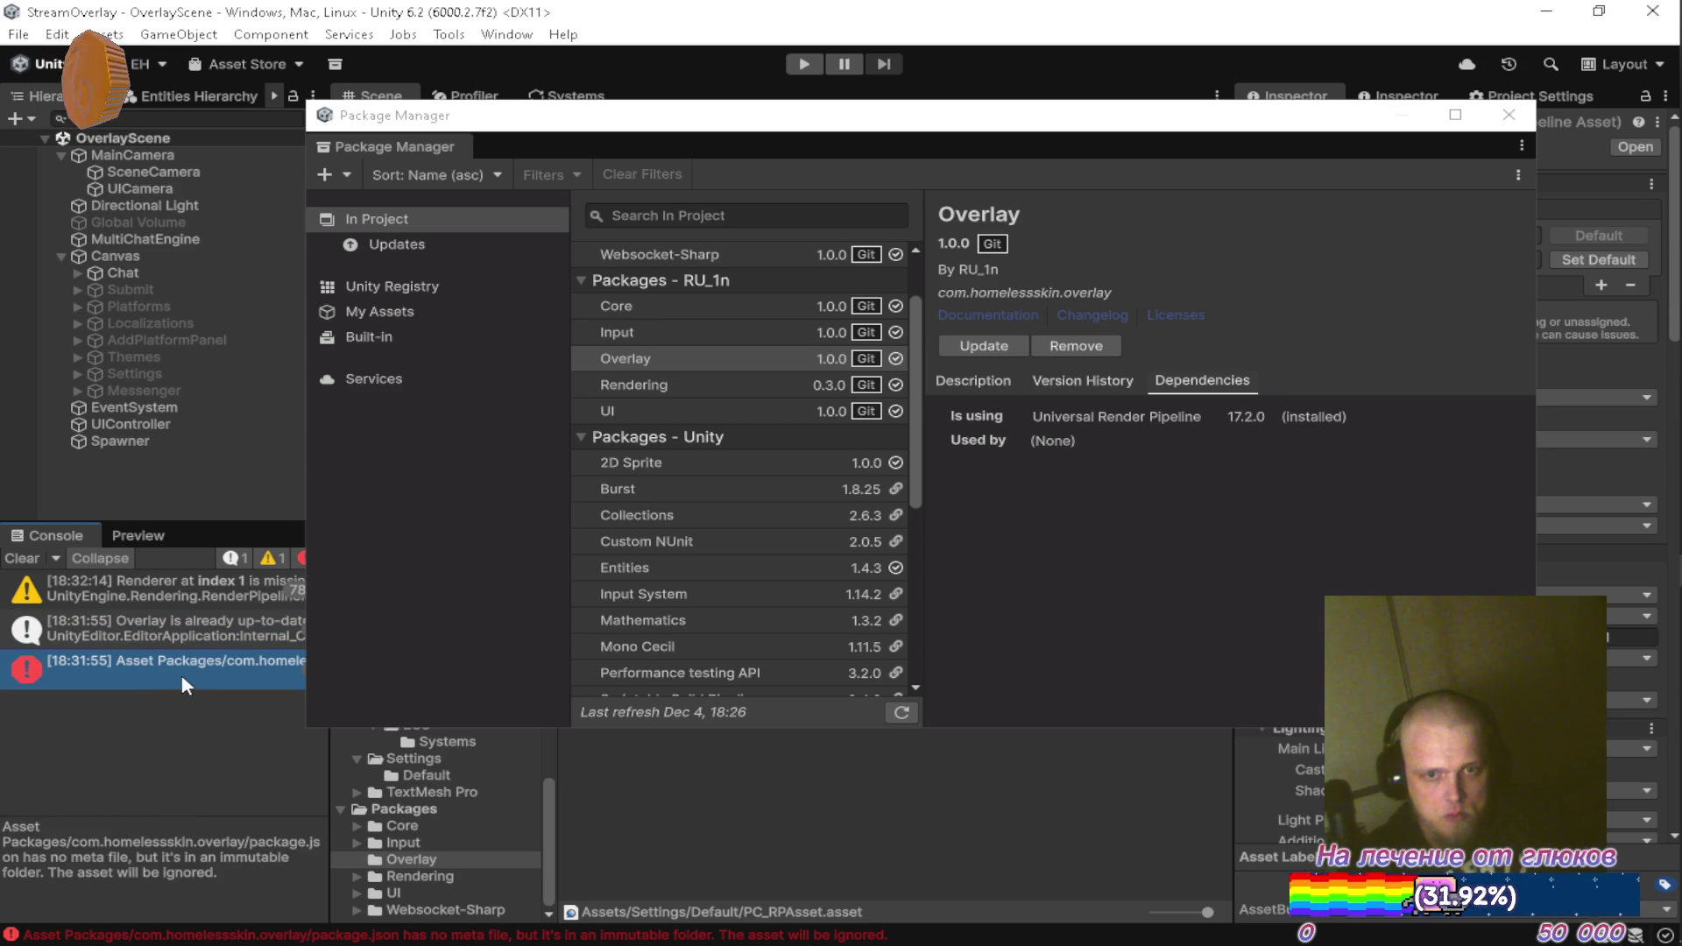
click(1508, 115)
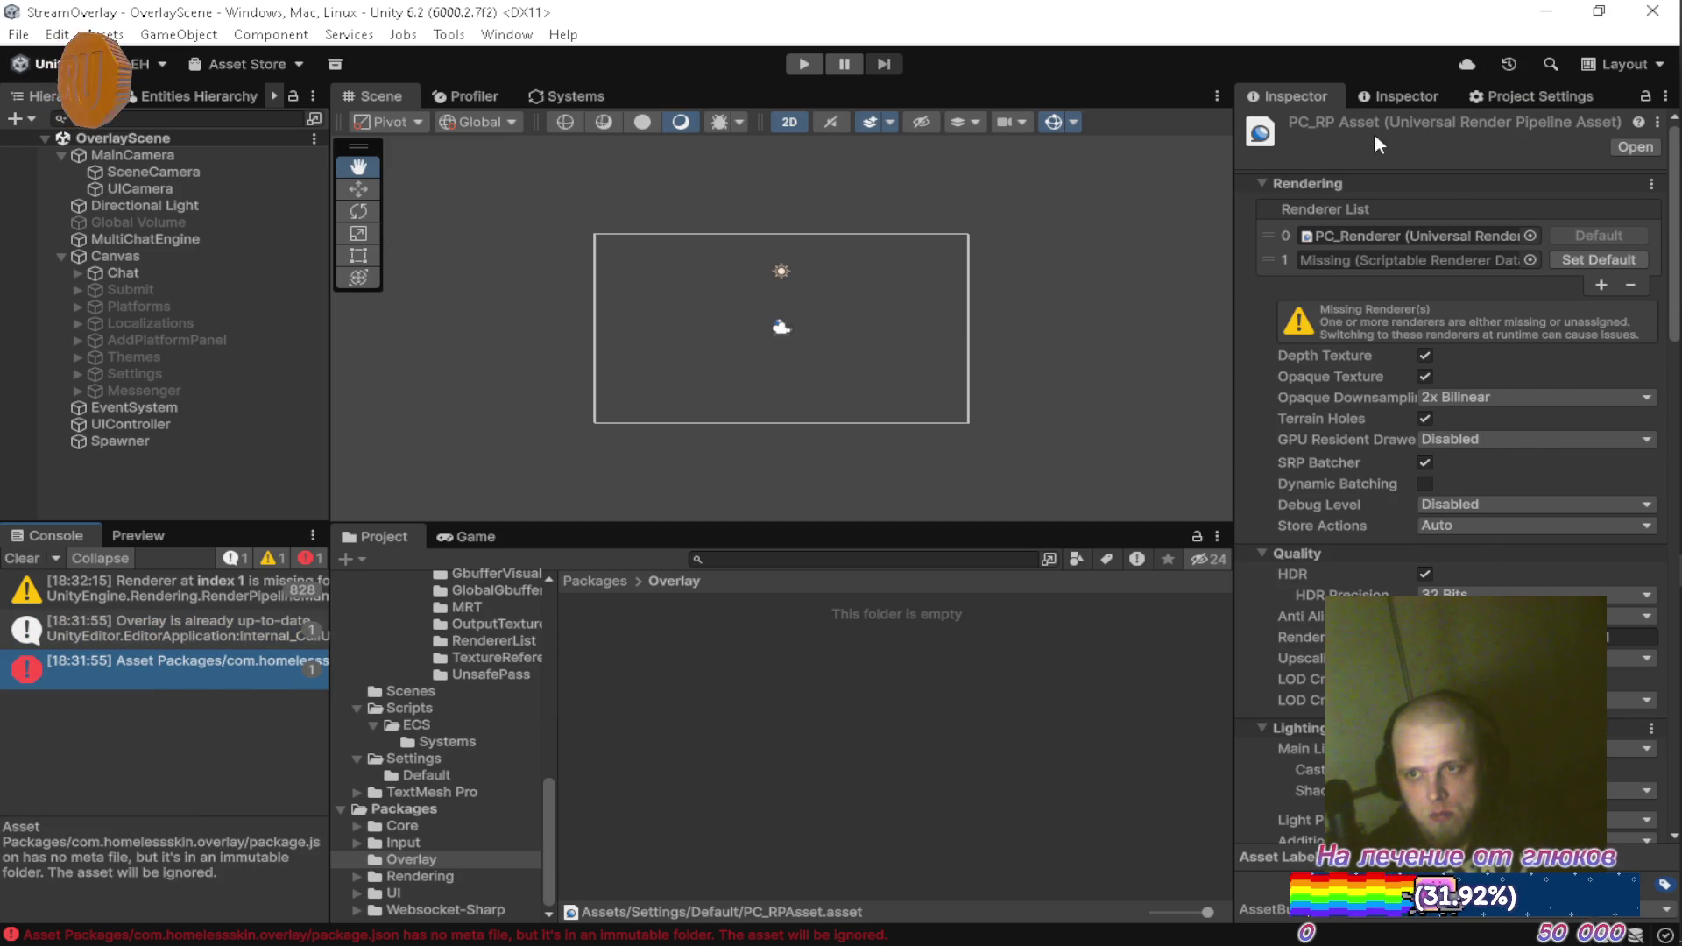
Clear the Console and browse the Input, Rendering and Overlay package folders
click(22, 558)
click(454, 843)
click(434, 872)
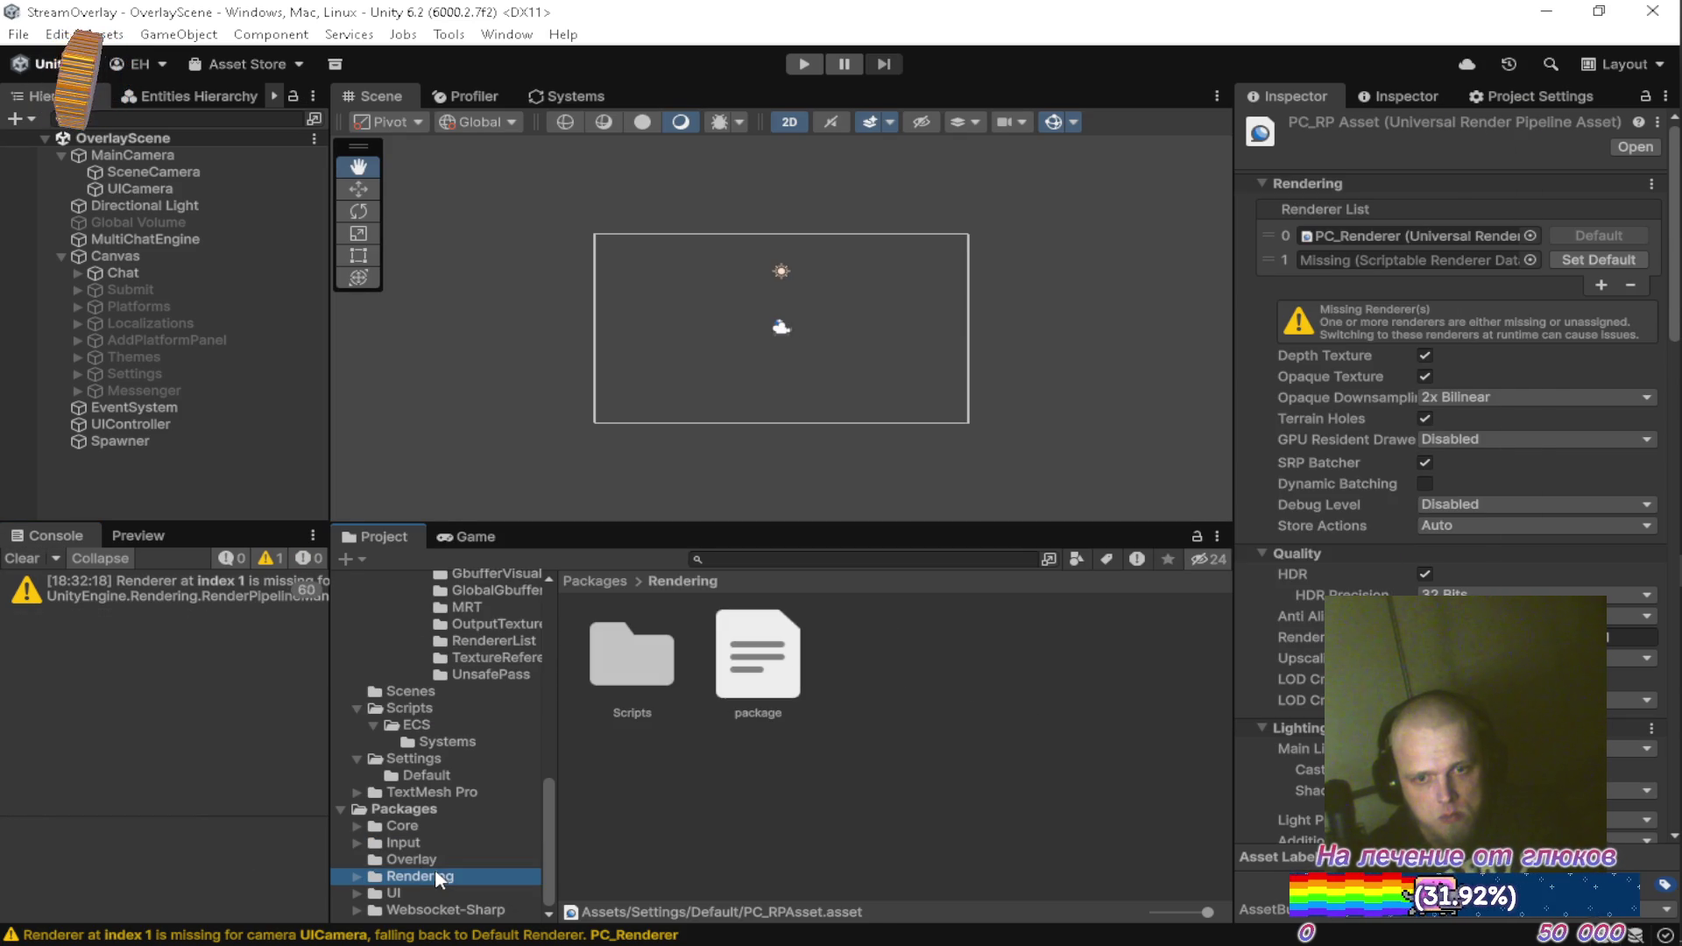
click(438, 861)
In Explorer, go into the StreamOverlay project folder and look through its Packages folder
mouse_move(1637, 82)
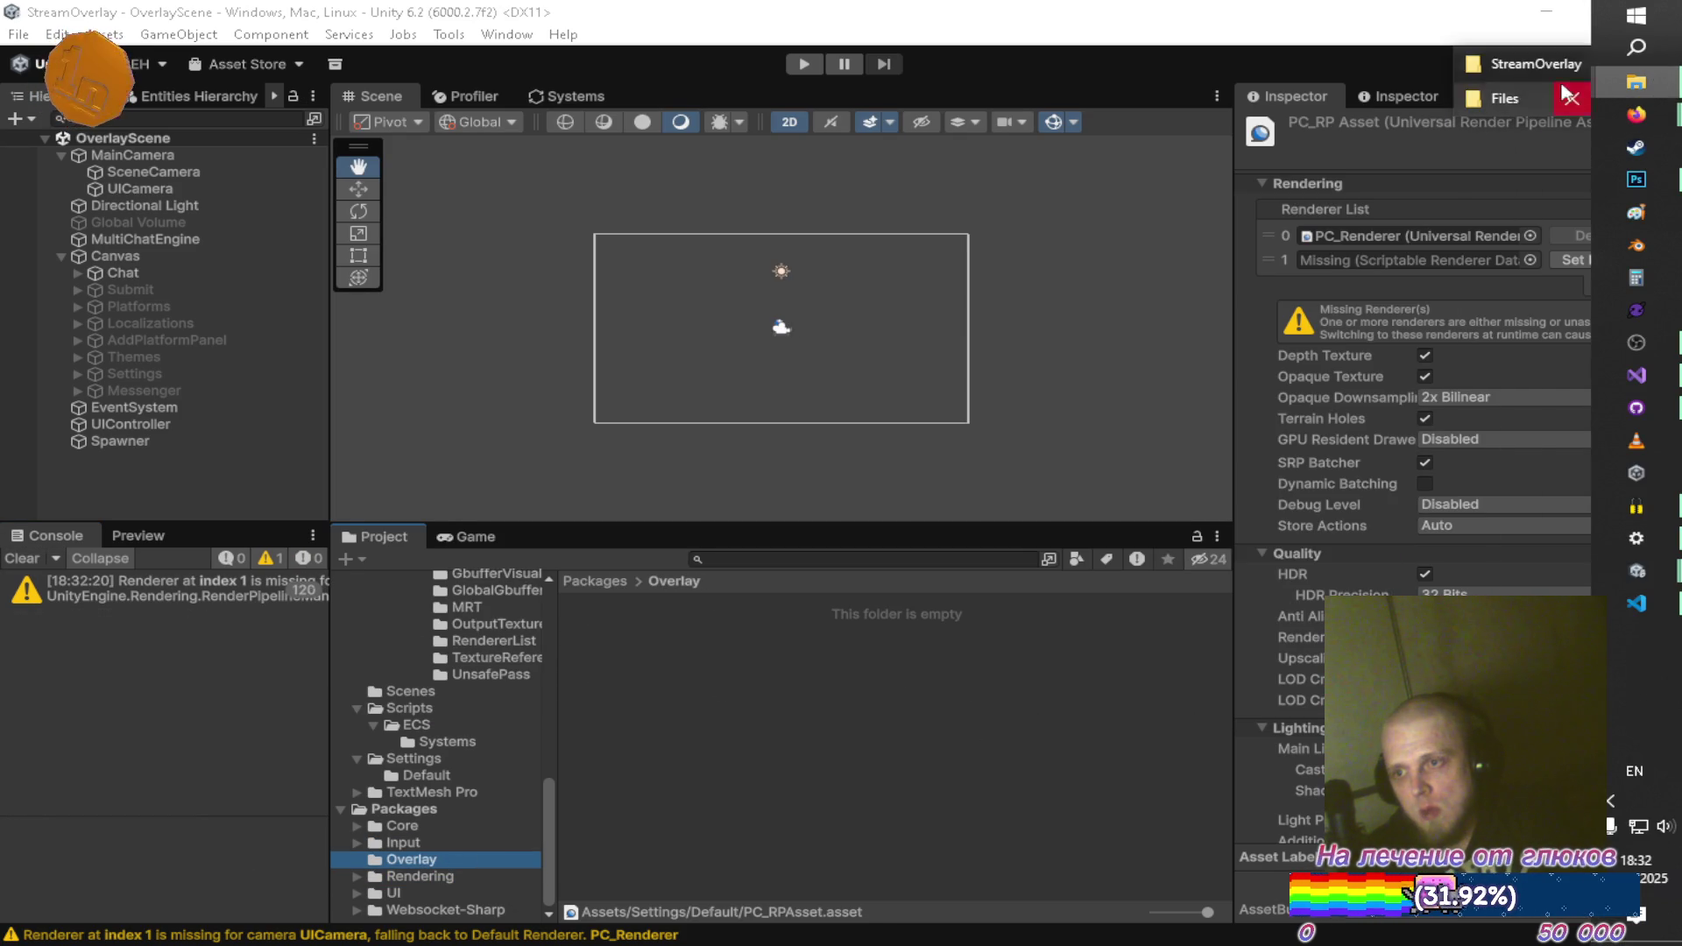
click(1510, 73)
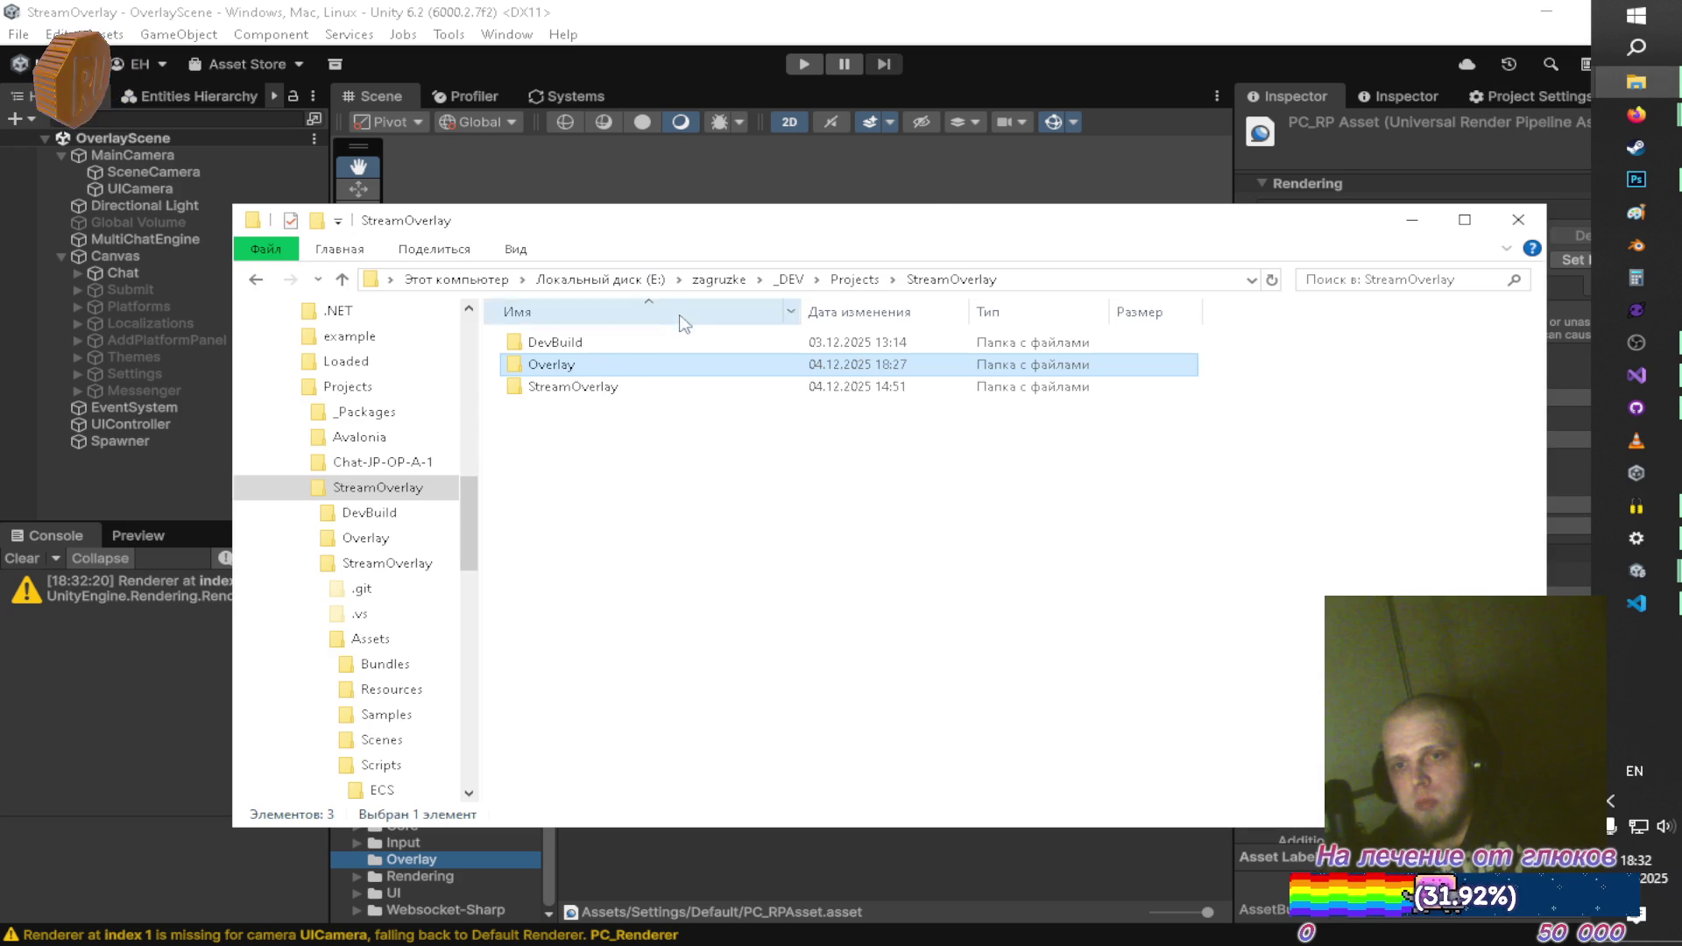
double_click(541, 366)
key(alt+Left)
click(591, 386)
double_click(593, 387)
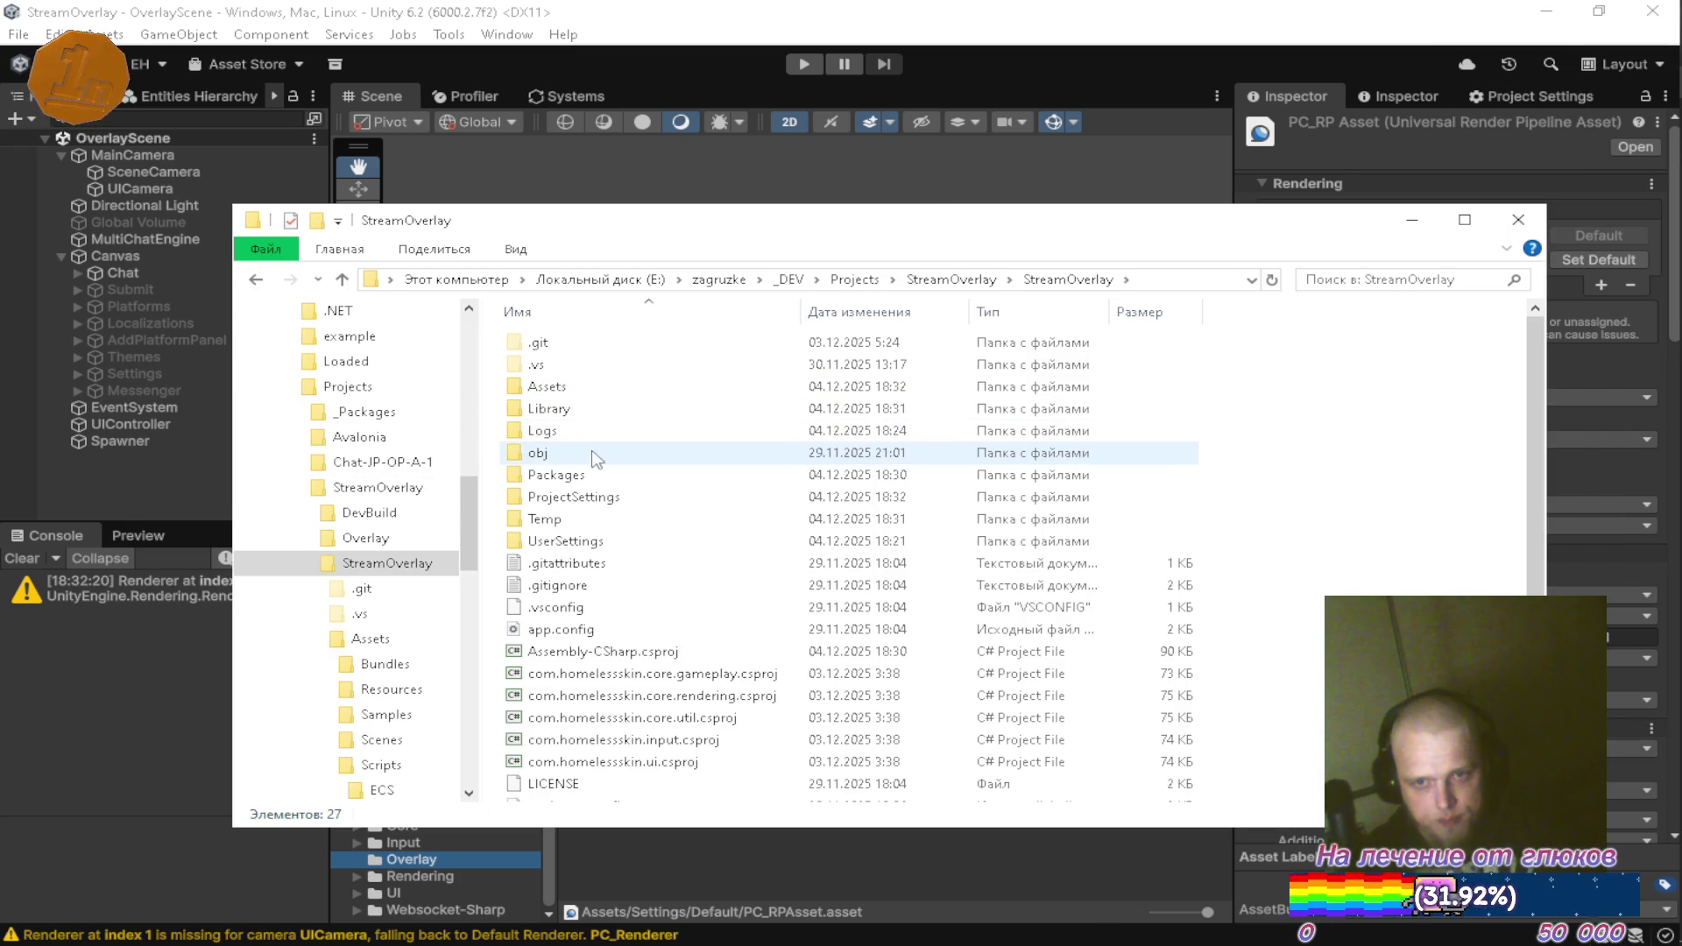
click(586, 478)
double_click(586, 481)
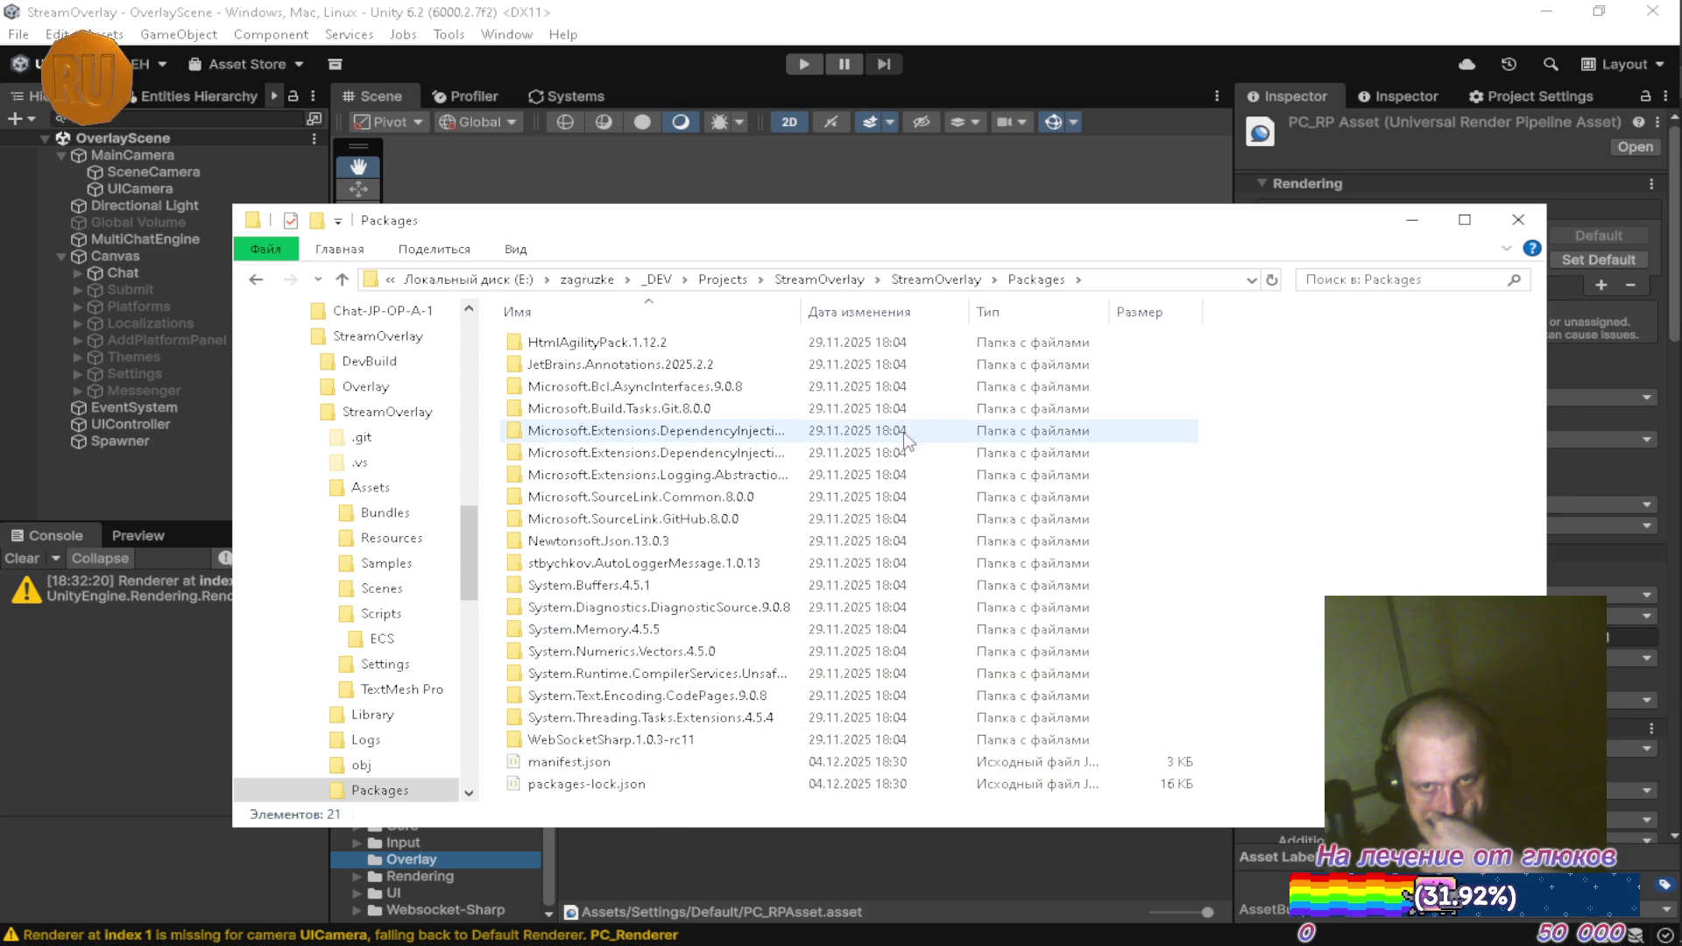
key(alt+Left)
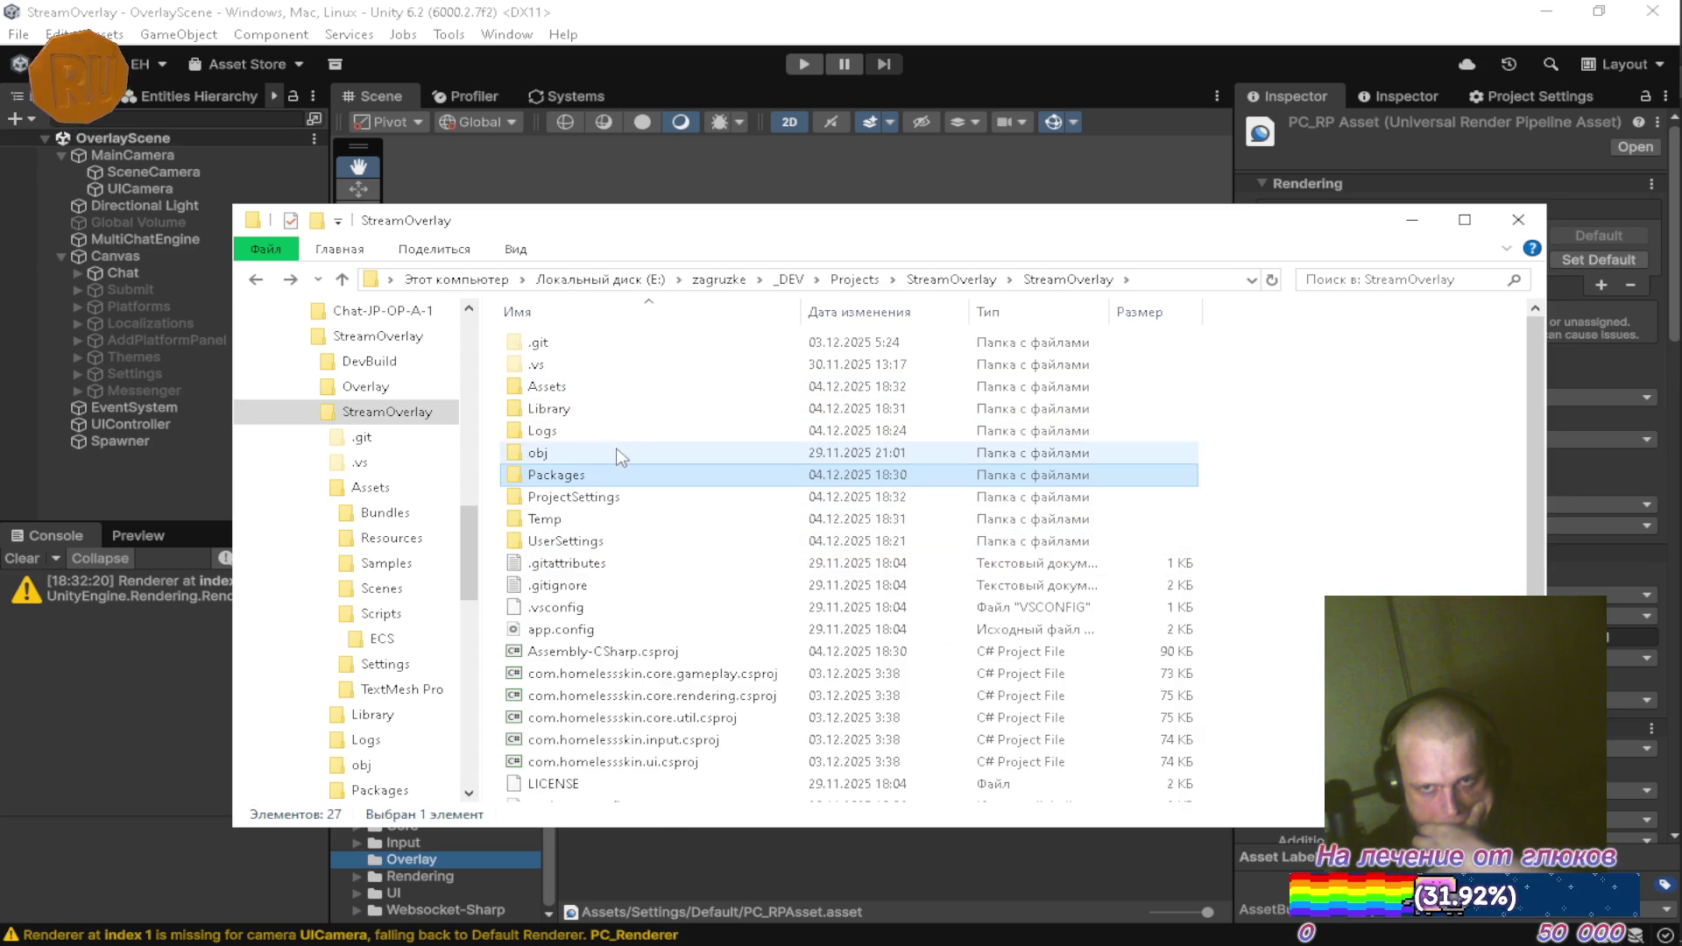
Open Library > PackageCache > cached Overlay package > Files, and the shared Files folder in another window
double_click(618, 412)
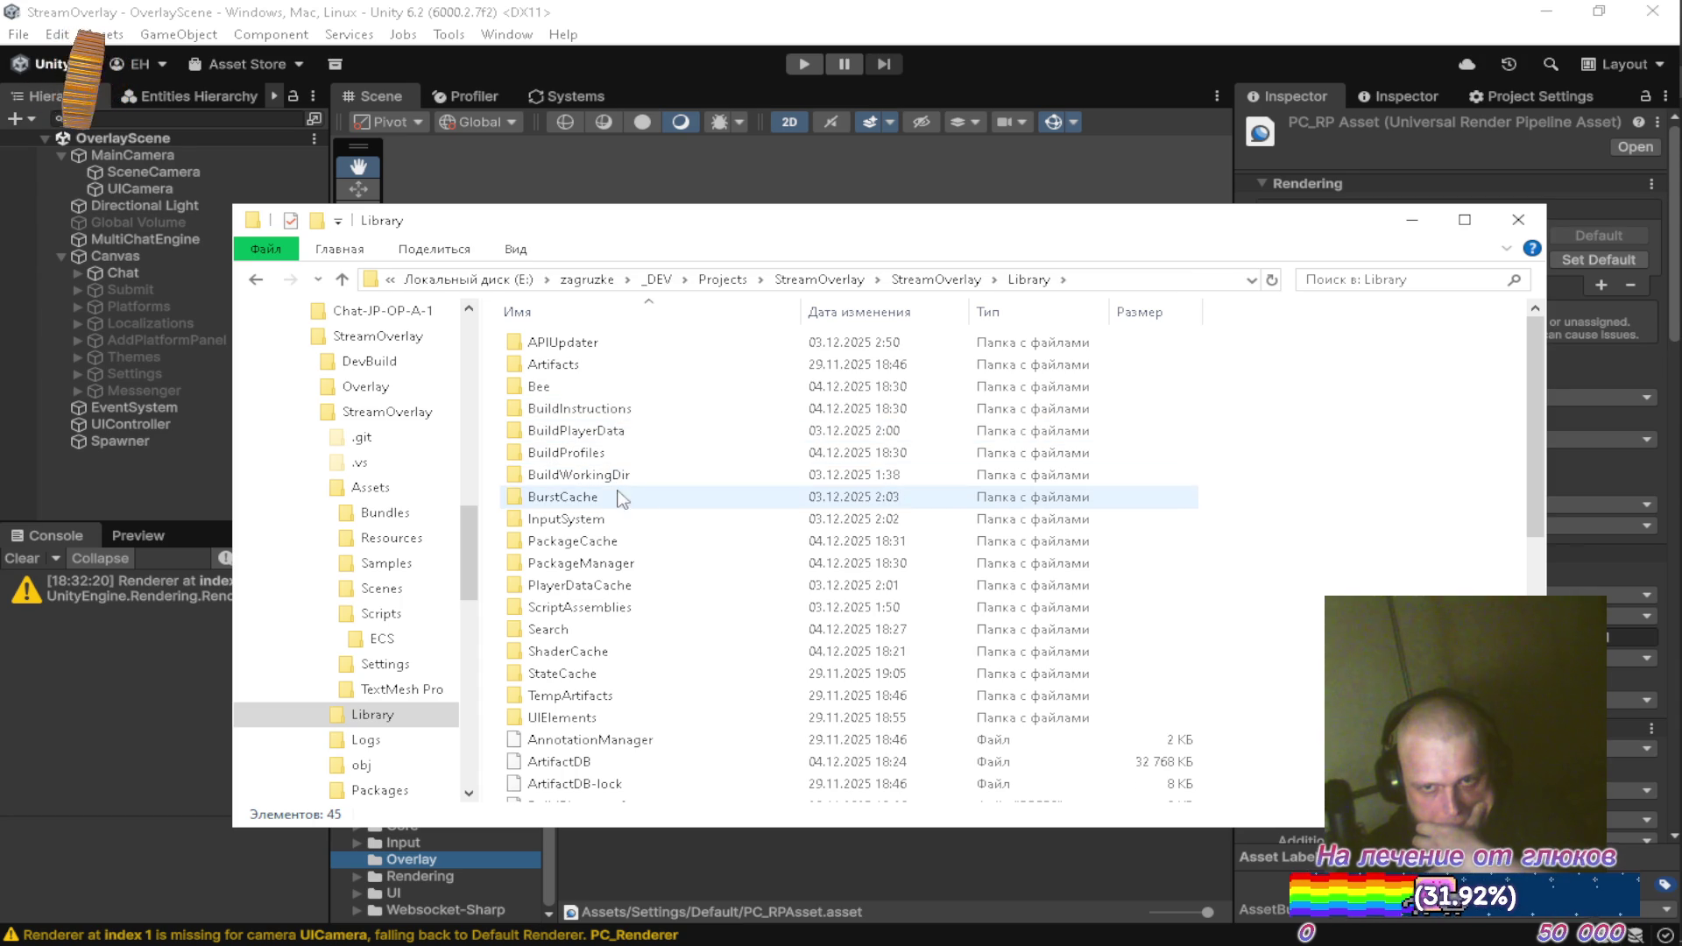
double_click(612, 565)
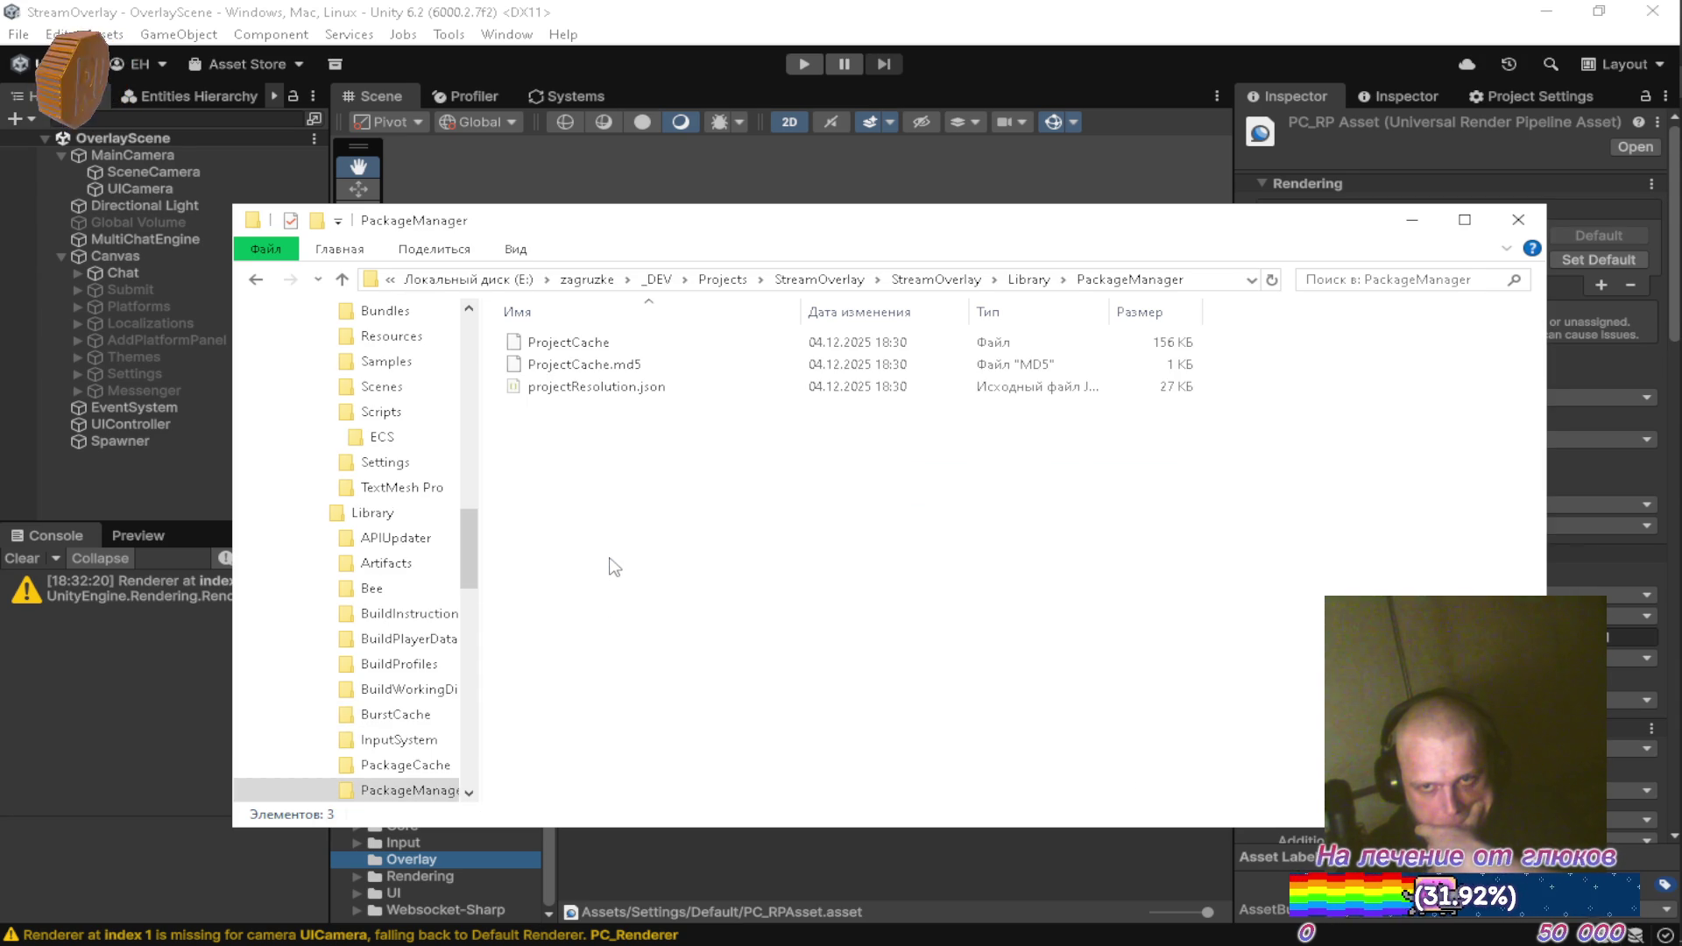
key(BackSpace)
double_click(611, 561)
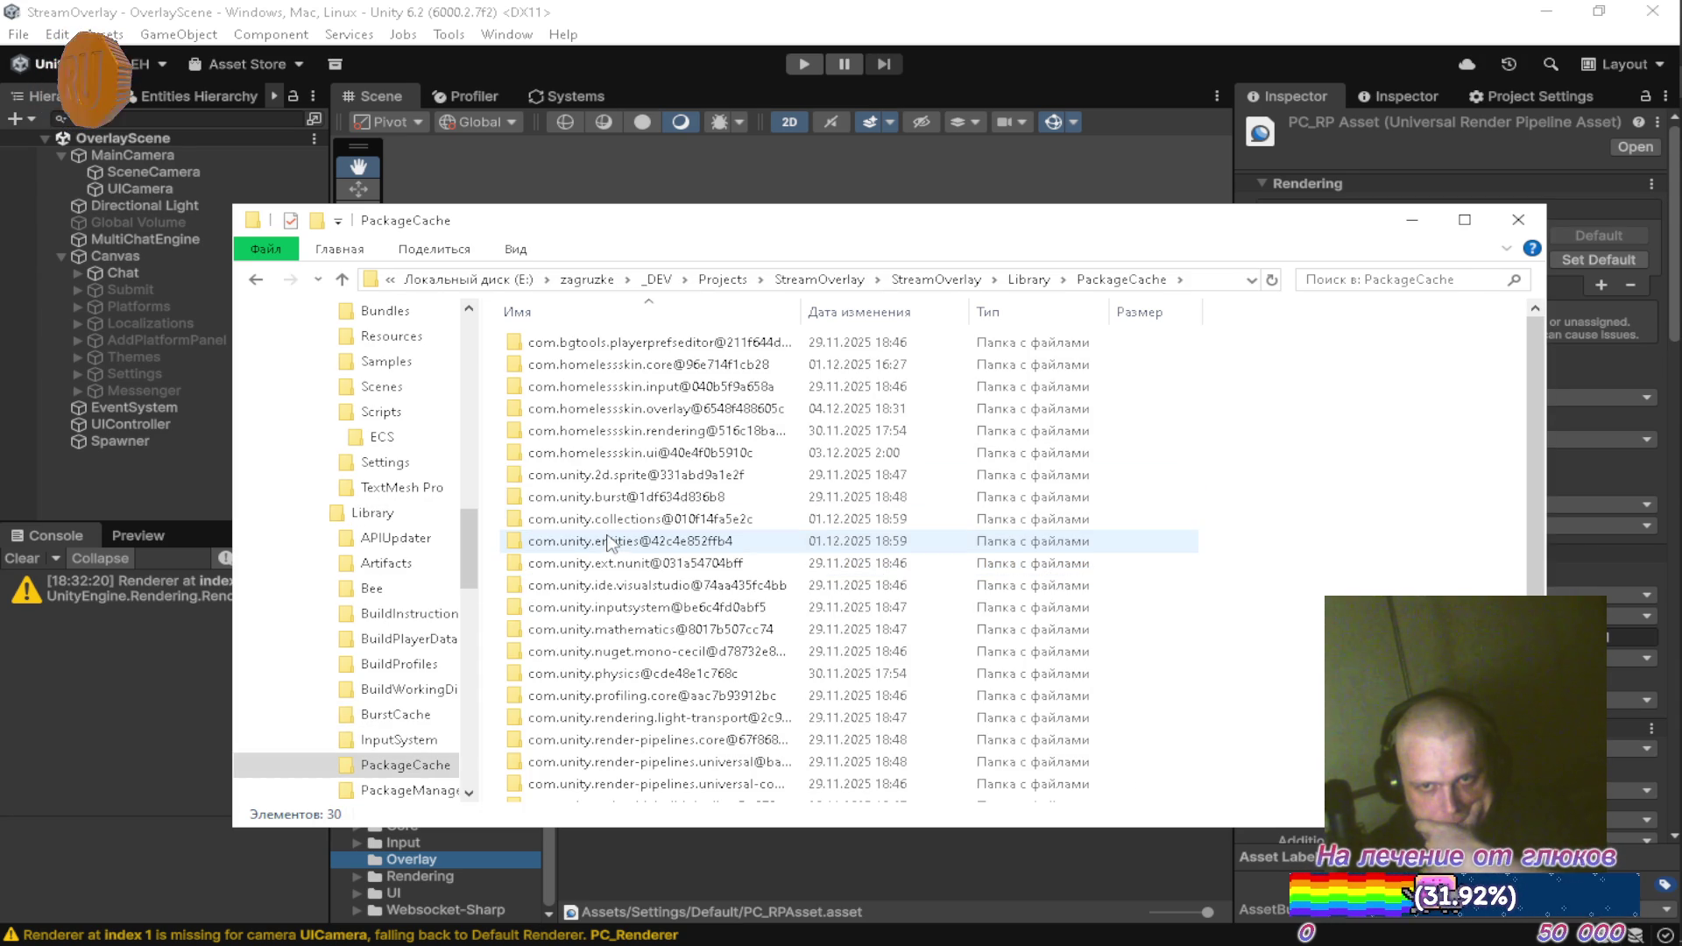
double_click(679, 408)
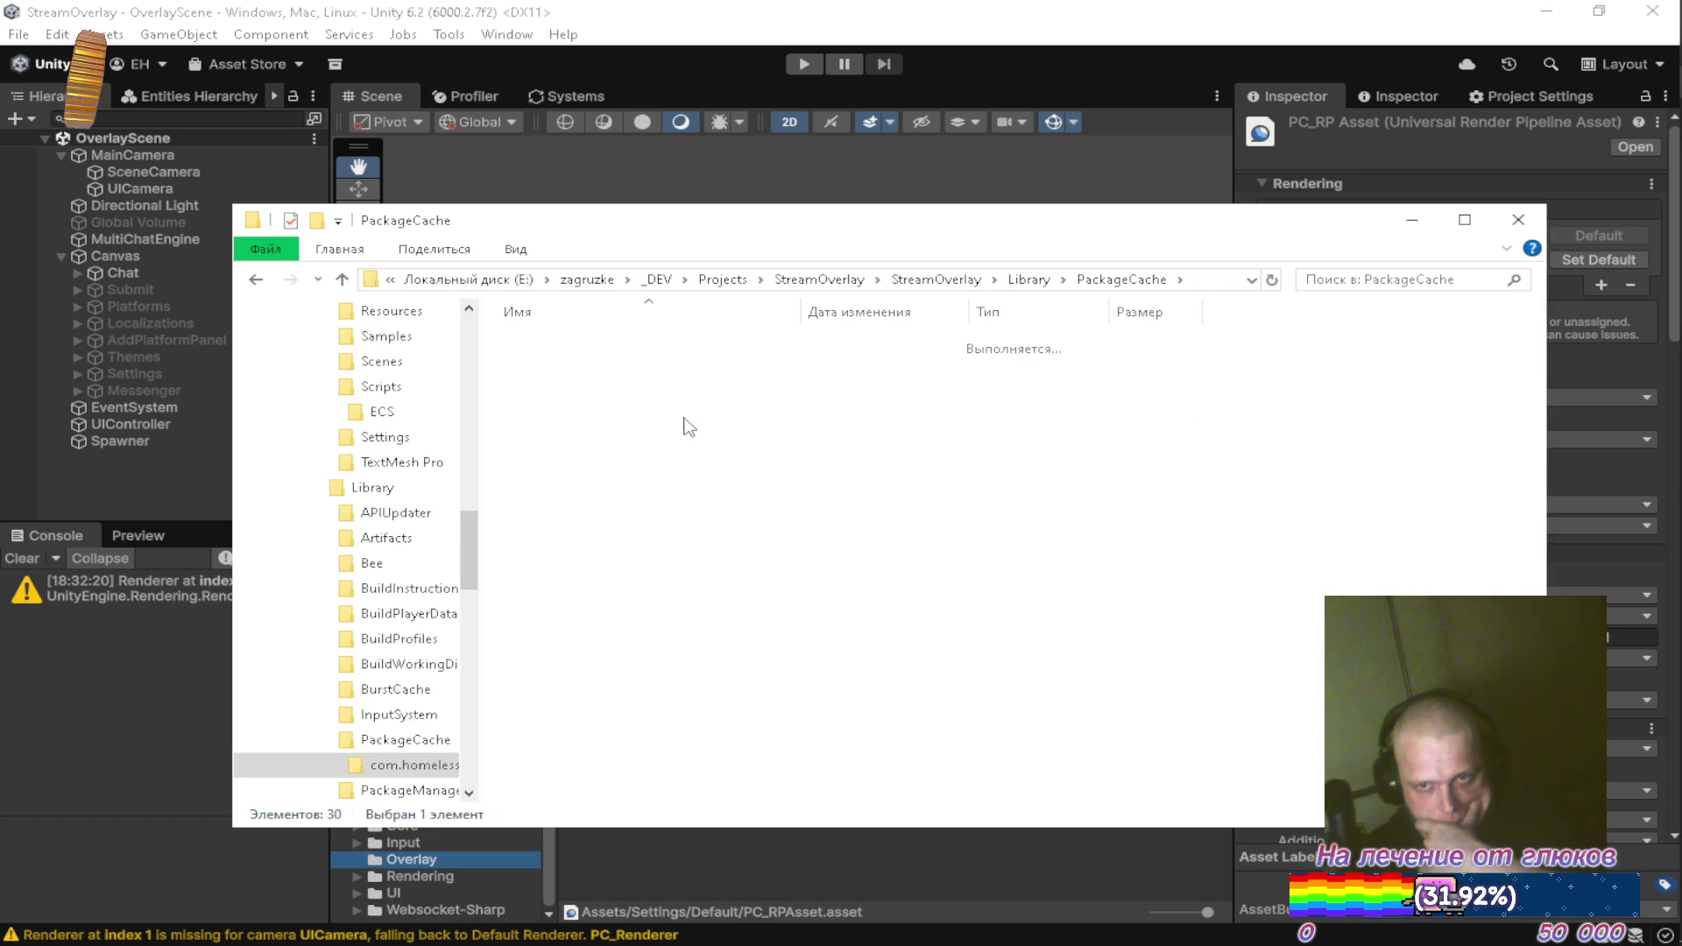
double_click(603, 349)
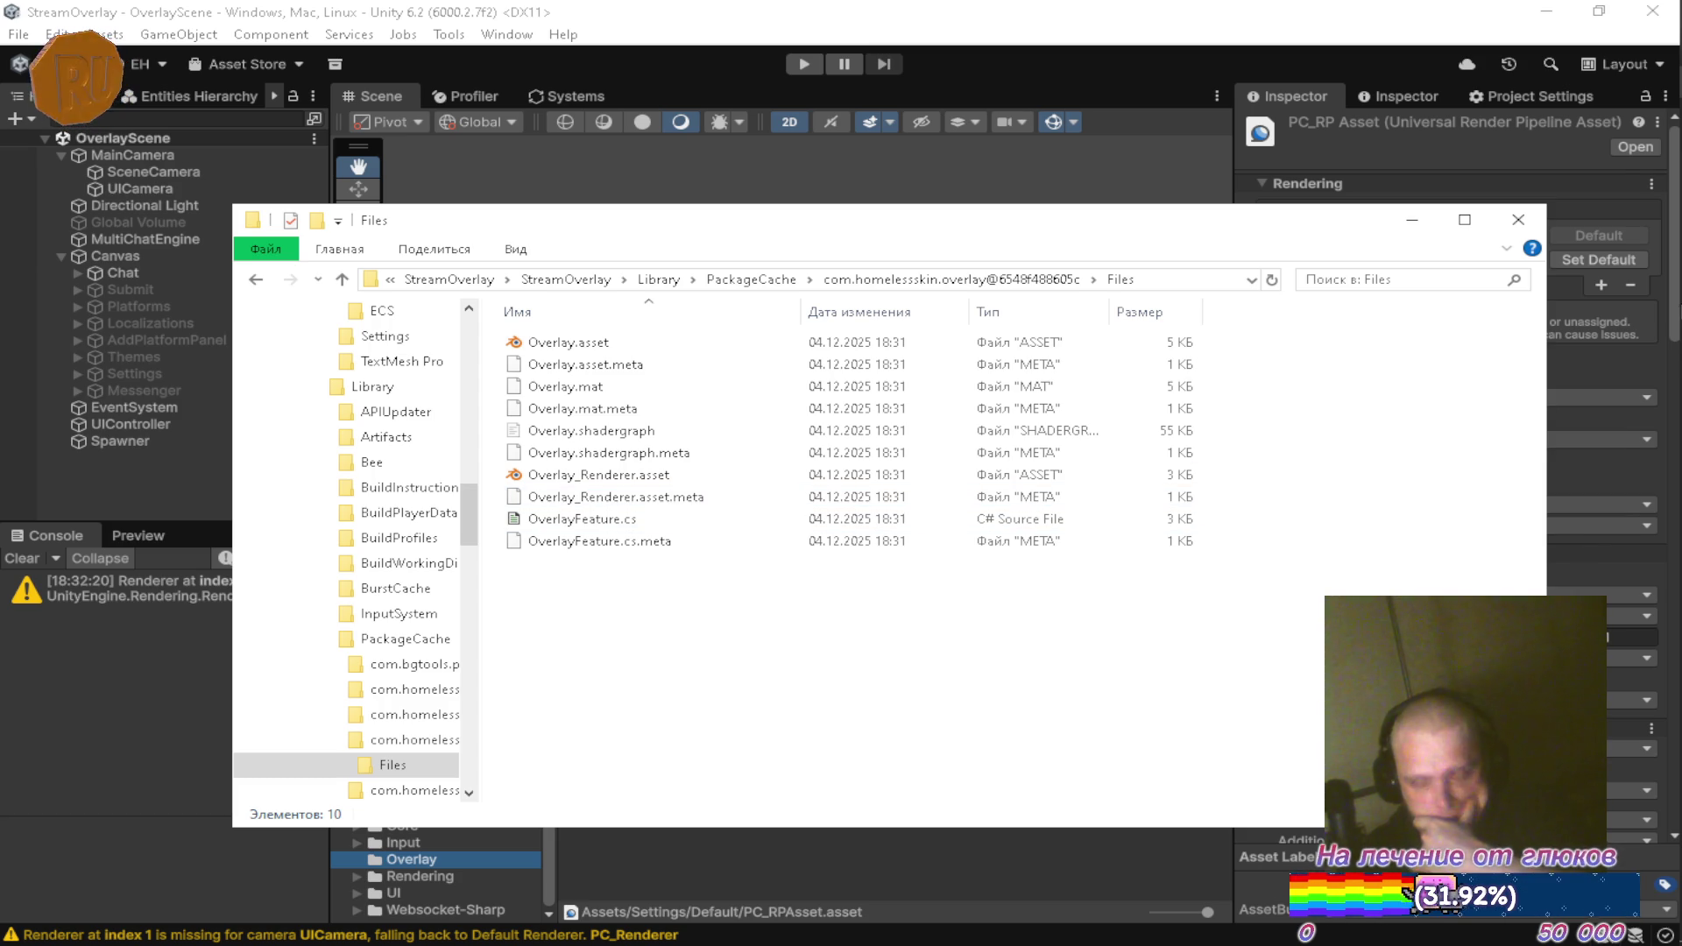
mouse_move(1650, 105)
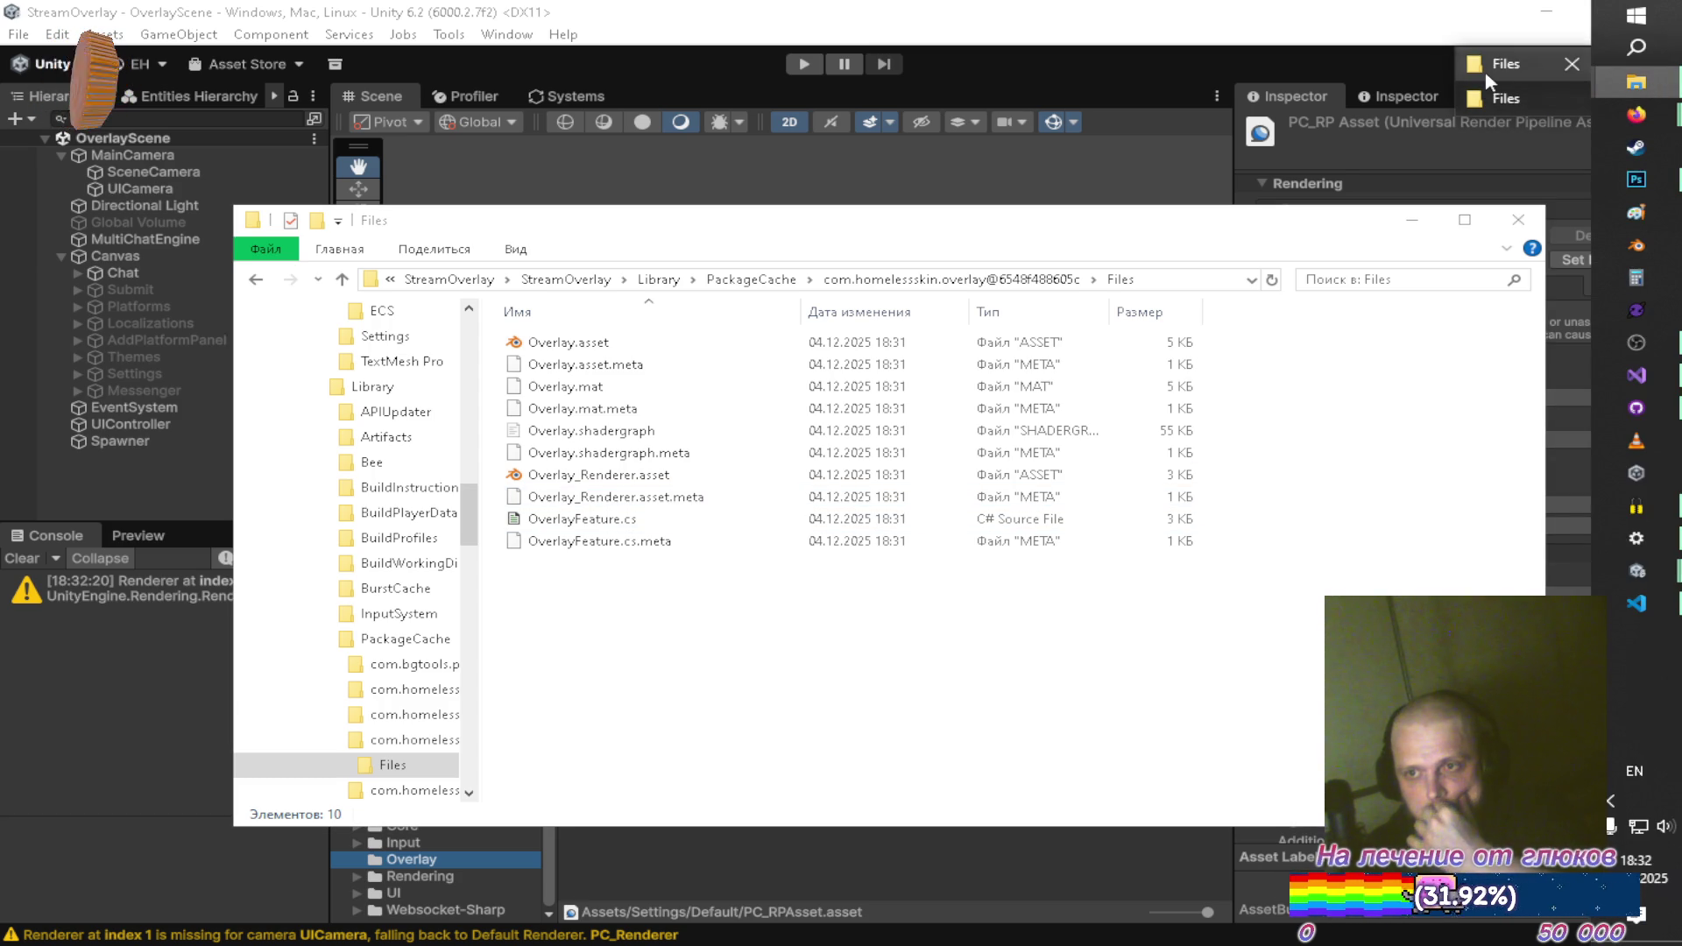
middle_click(1637, 84)
Permanently delete the five .meta files from the shared Overlay package's Files folder
key(ctrl+a)
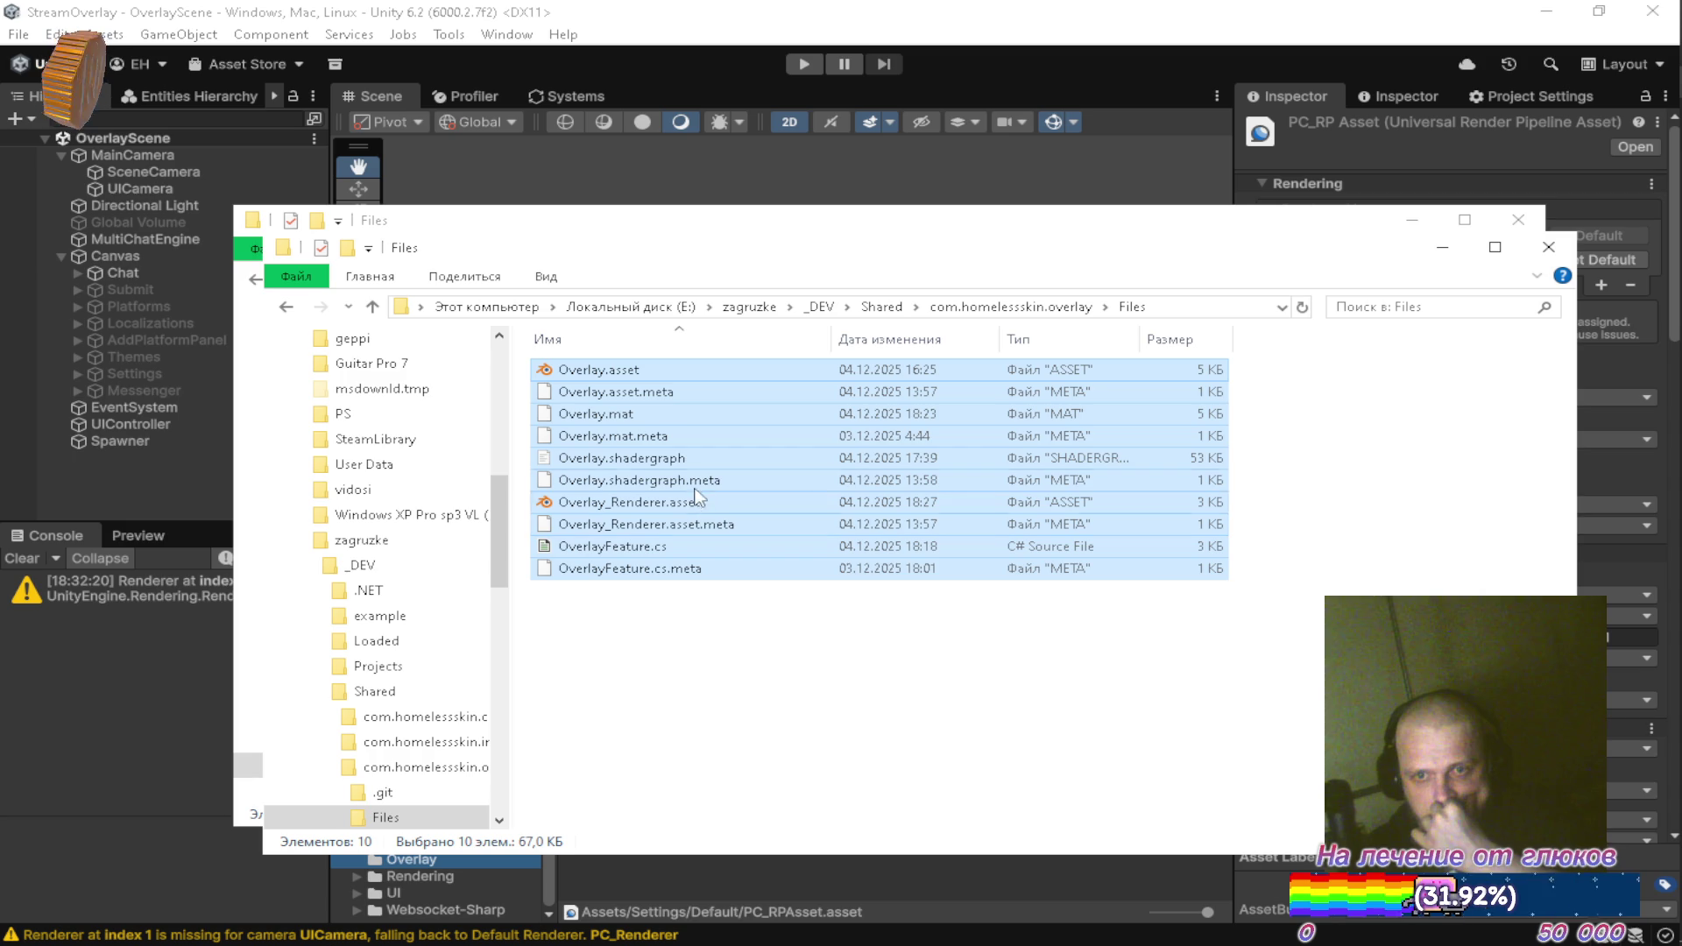
click(663, 396)
ctrl+click(682, 436)
ctrl+click(686, 483)
ctrl+click(688, 524)
ctrl+click(694, 568)
key(shift+Delete)
key(Return)
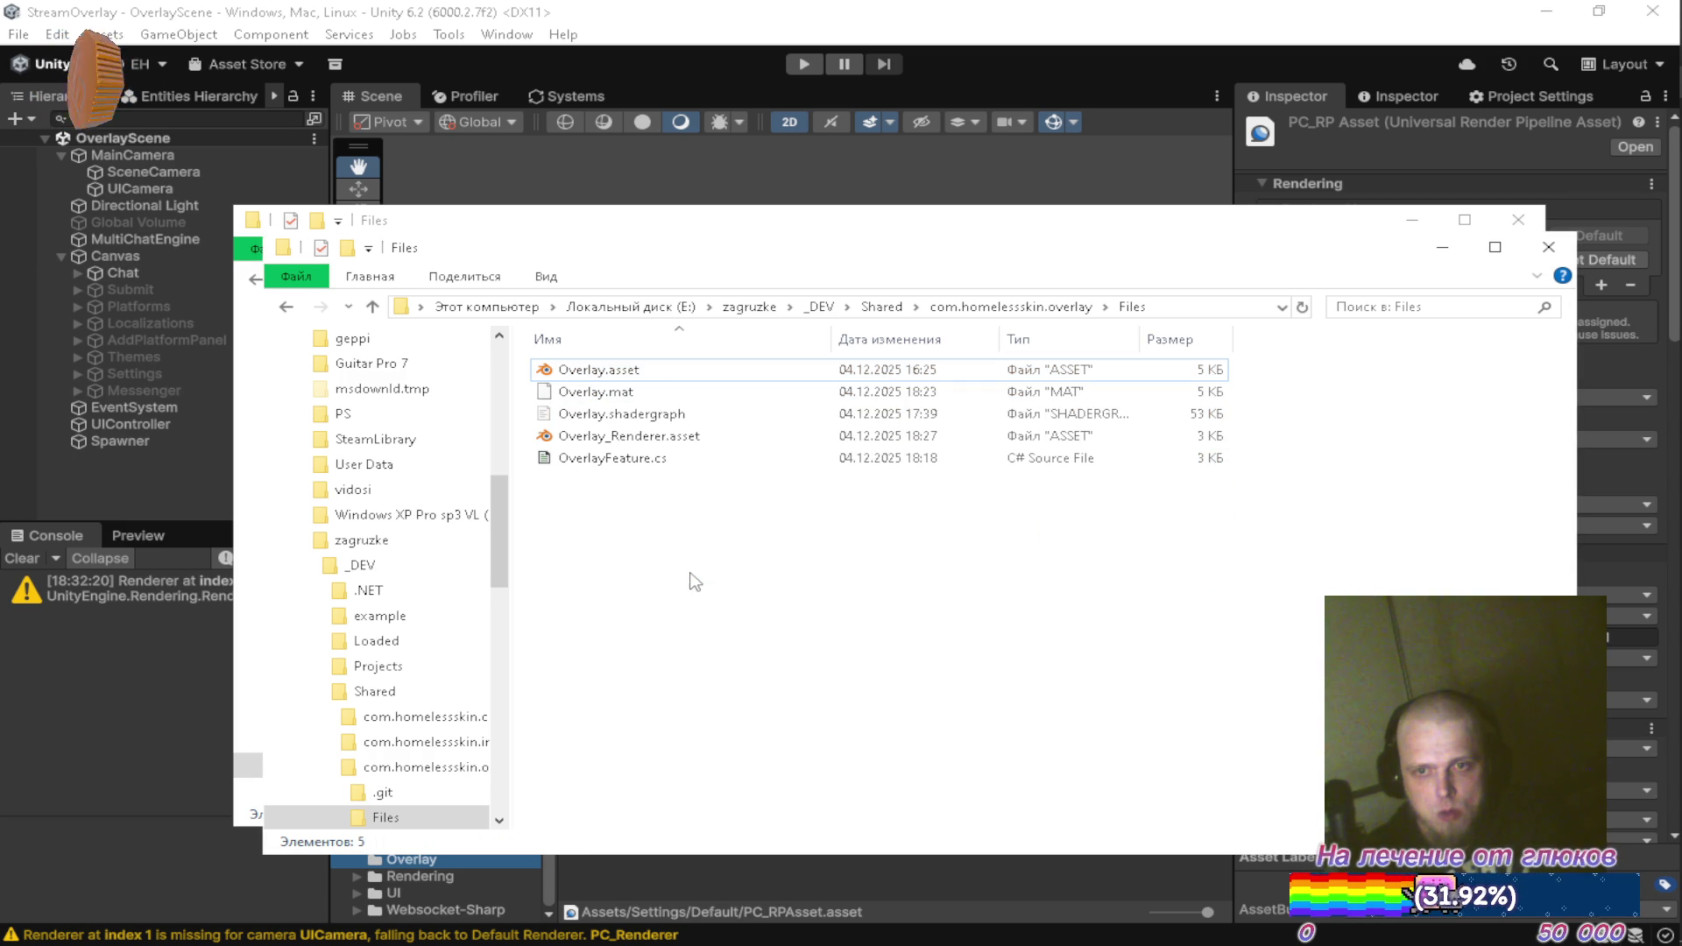
Delete the same five .meta files from the cached package's Files folder
click(1438, 252)
click(587, 365)
ctrl+click(611, 410)
ctrl+click(624, 454)
ctrl+click(632, 498)
ctrl+click(662, 542)
key(Delete)
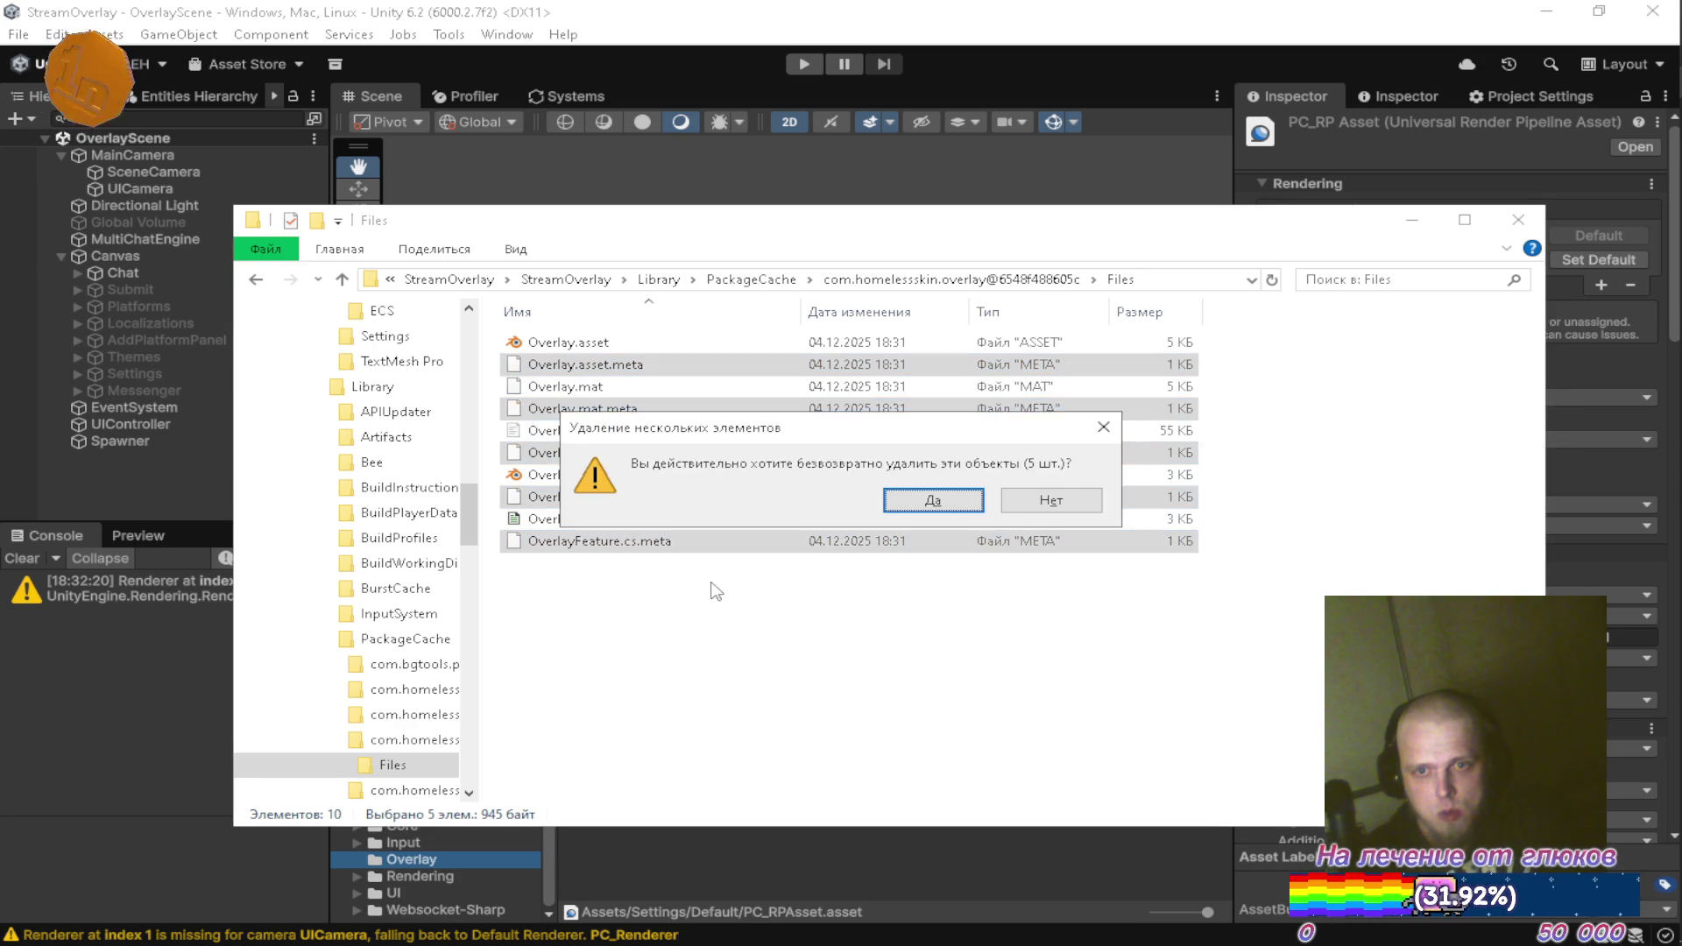
key(Return)
click(1662, 396)
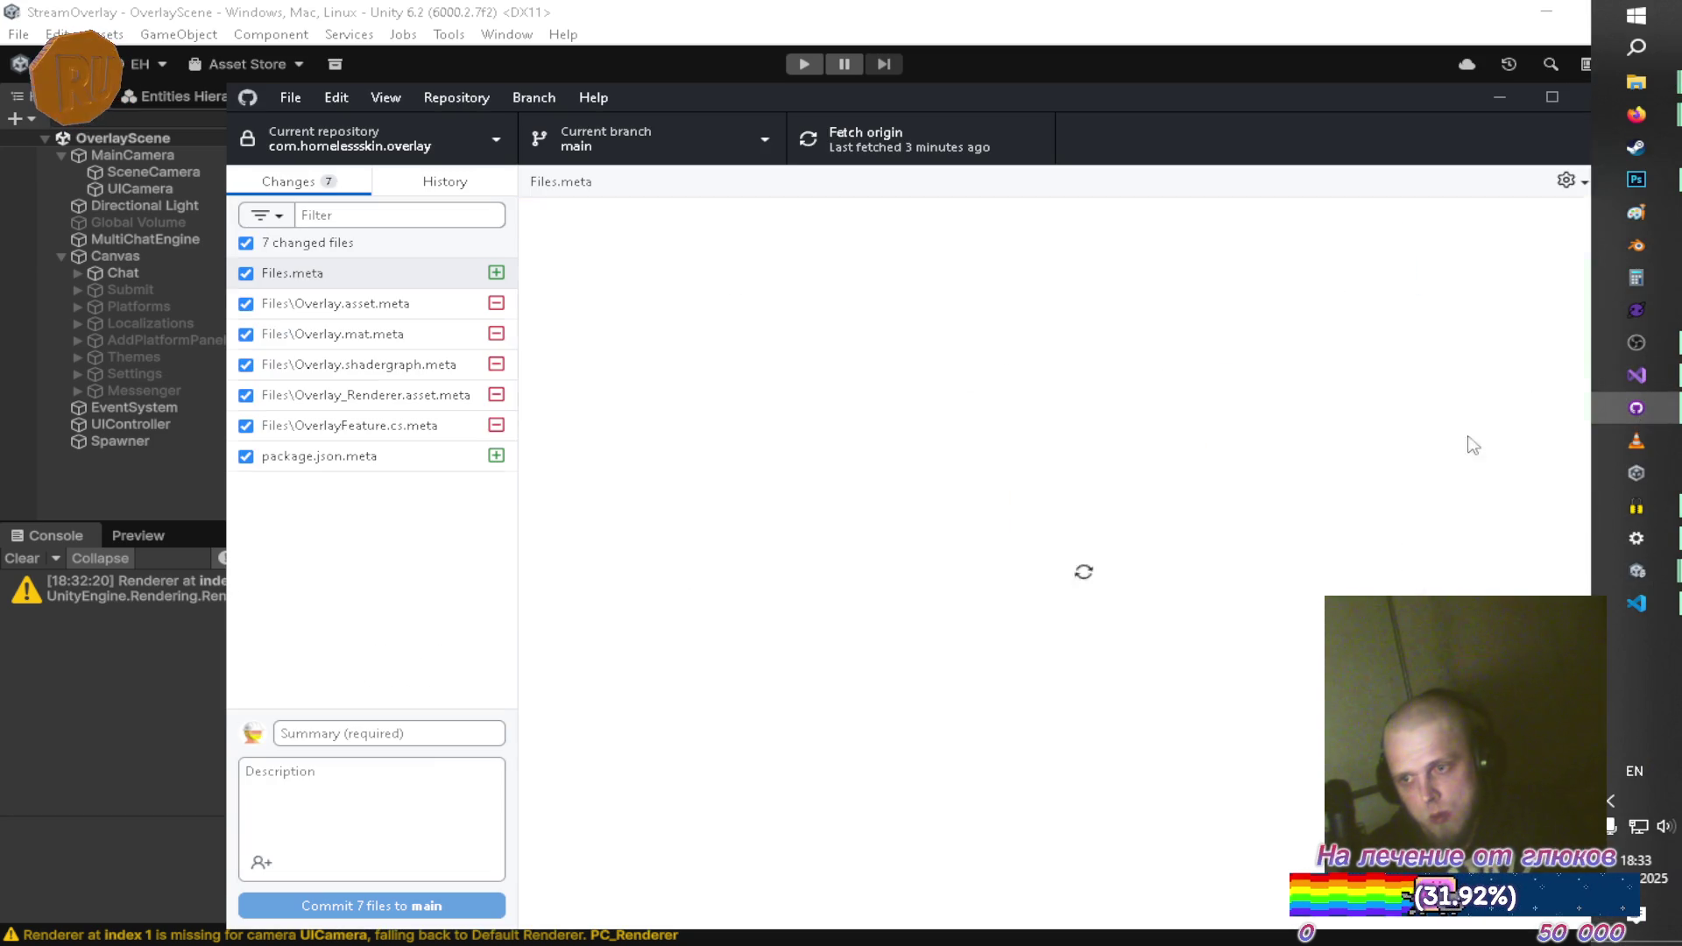
Commit the seven changed files to main with summary '0' and push to origin
click(447, 183)
click(326, 189)
click(410, 731)
text(0)
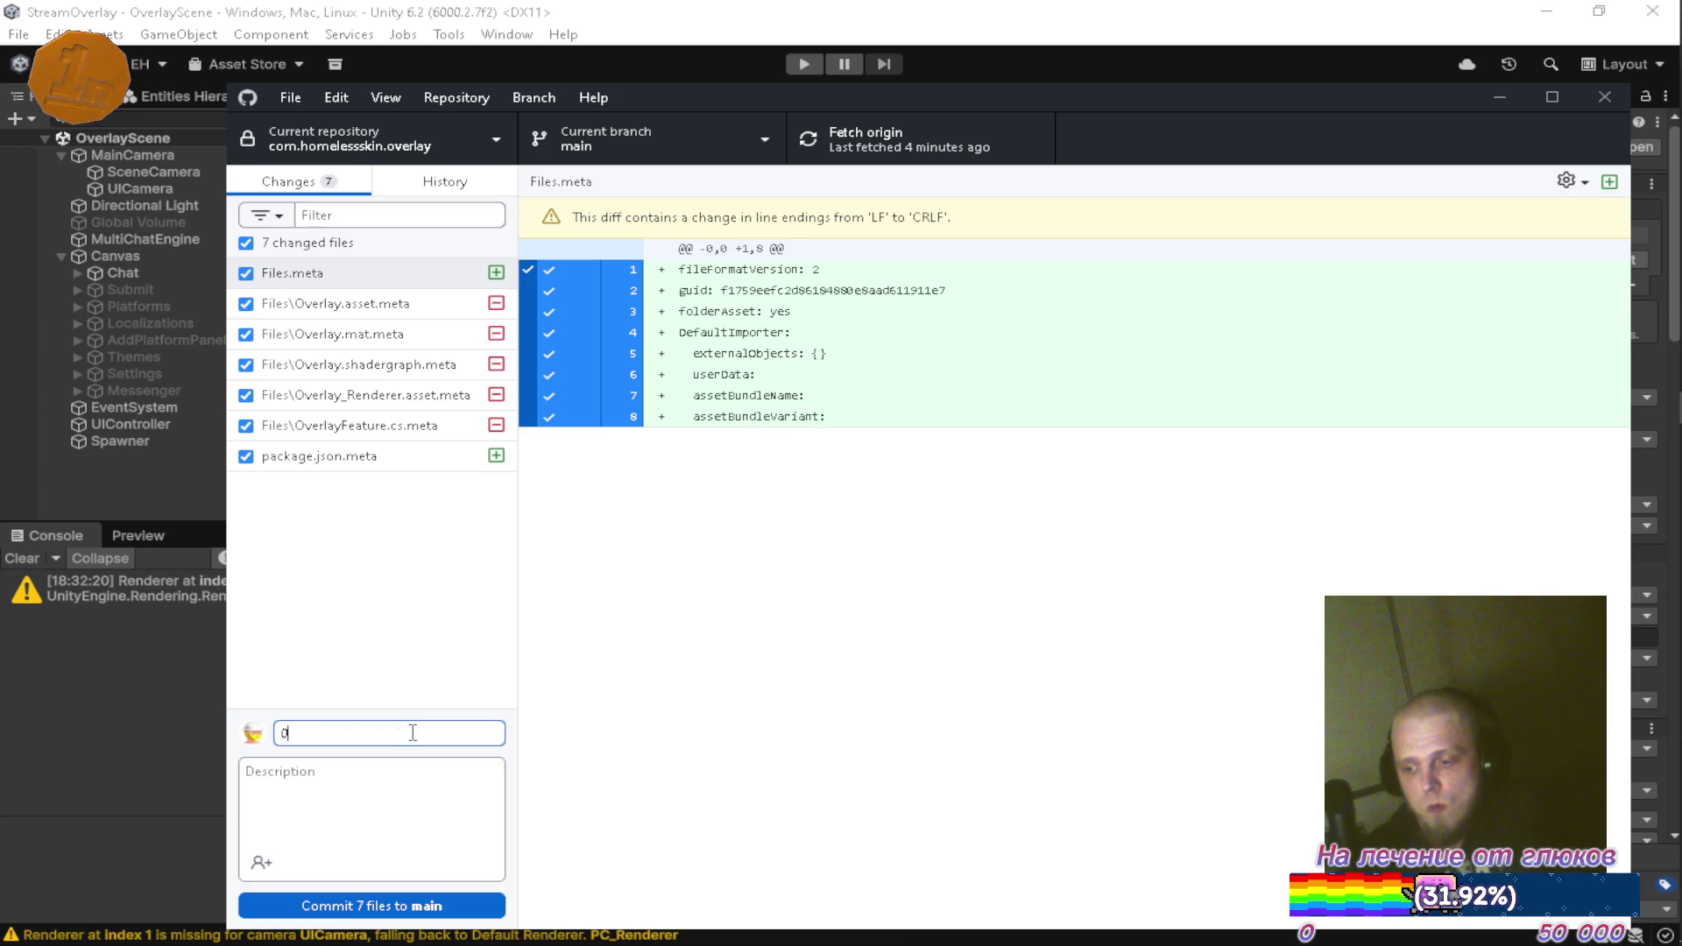
click(363, 906)
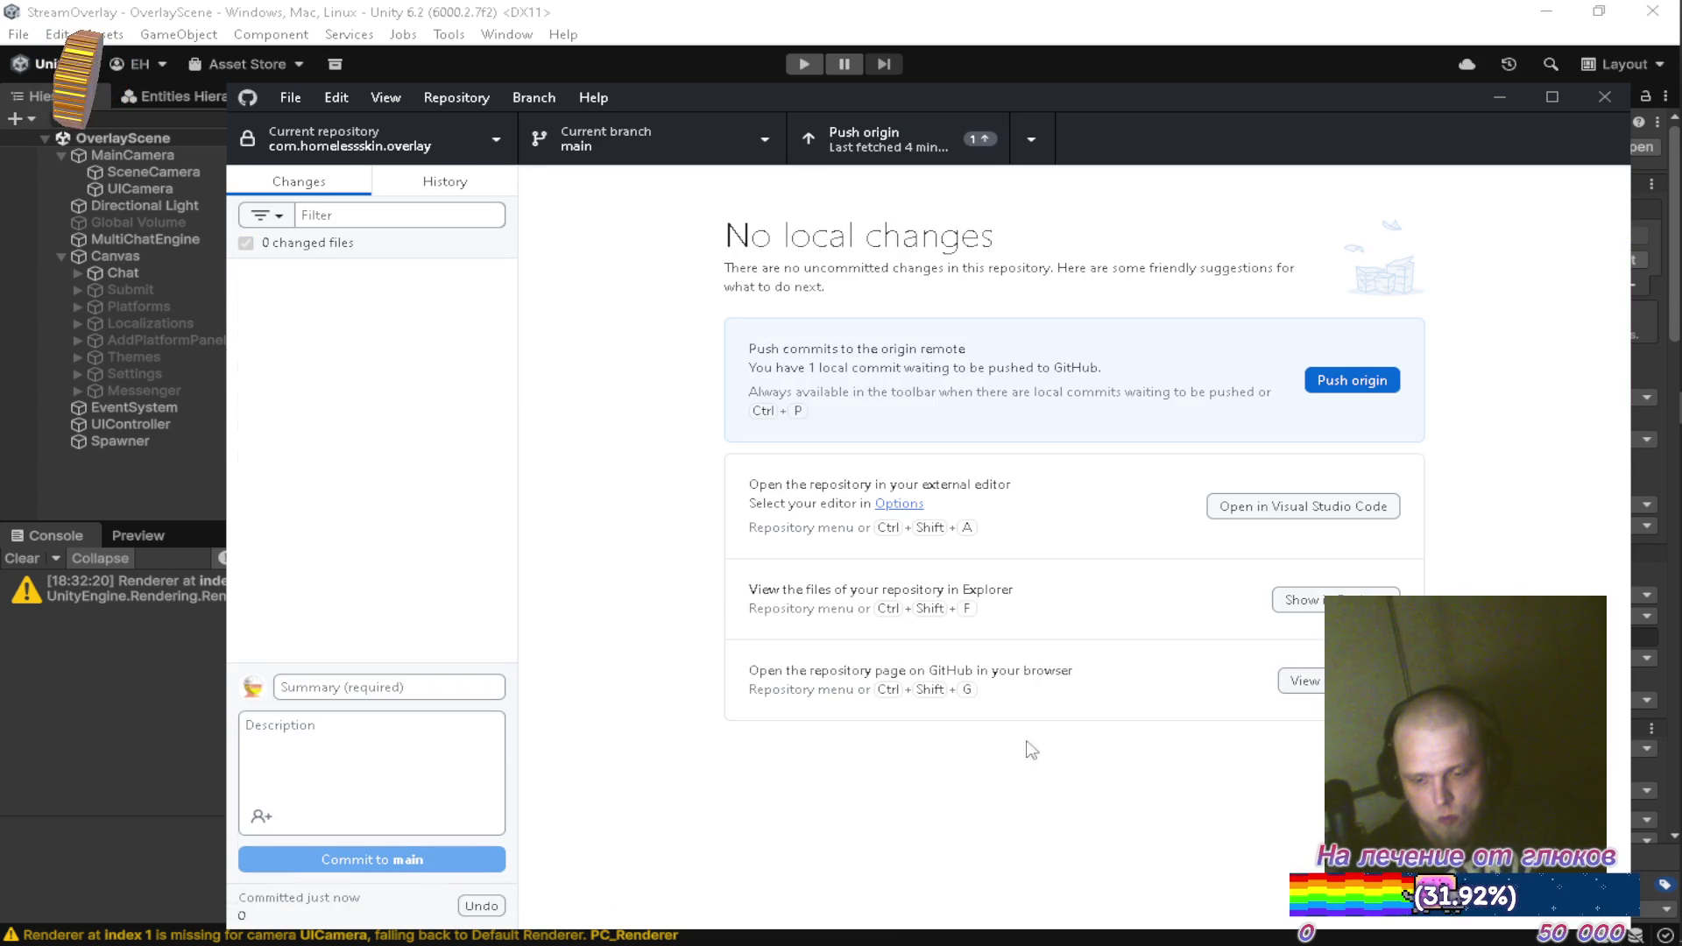
click(1342, 392)
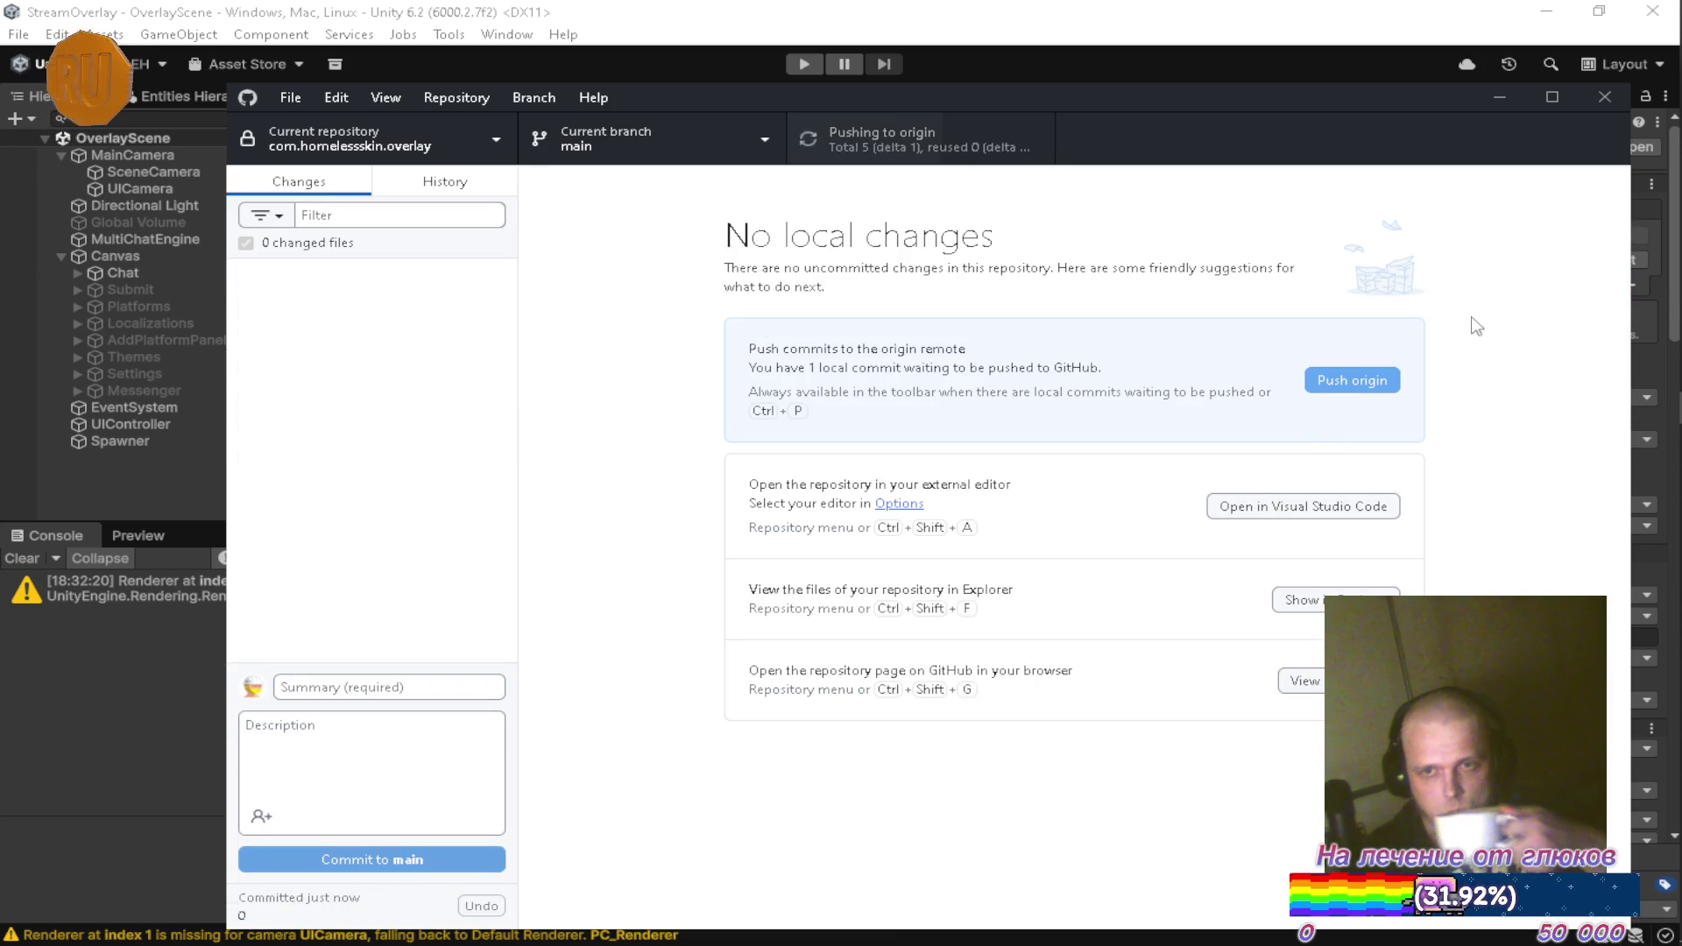
click(1499, 98)
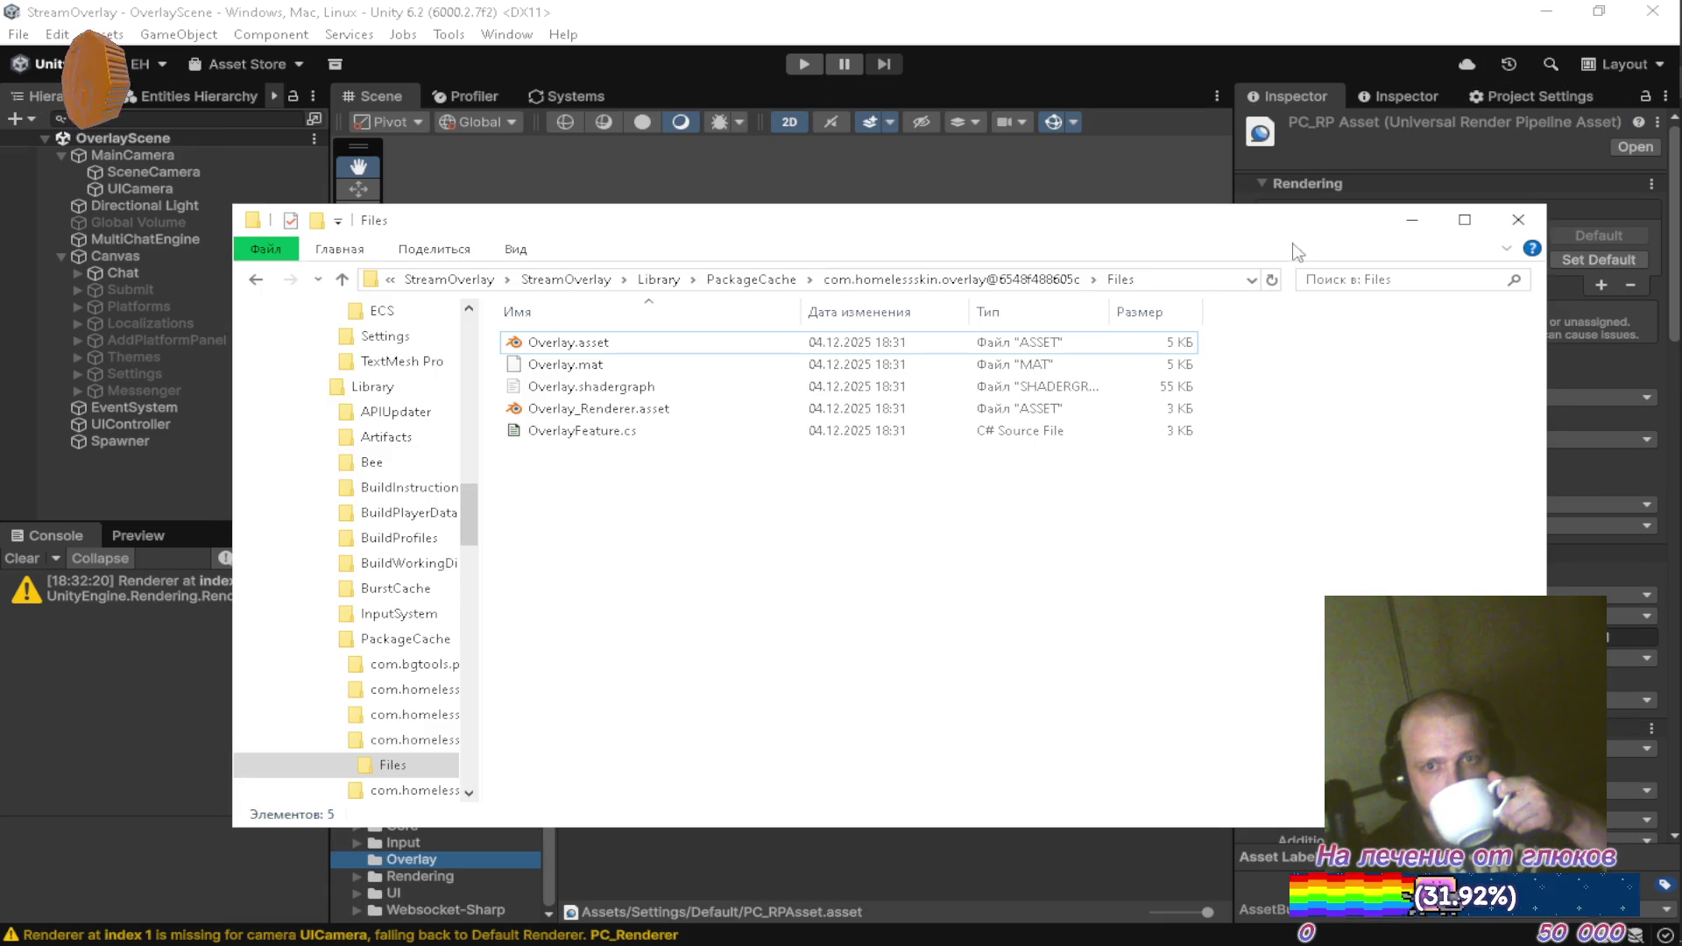
Bring Unity forward, read the new asset error, and switch to the Packages project window
click(1413, 220)
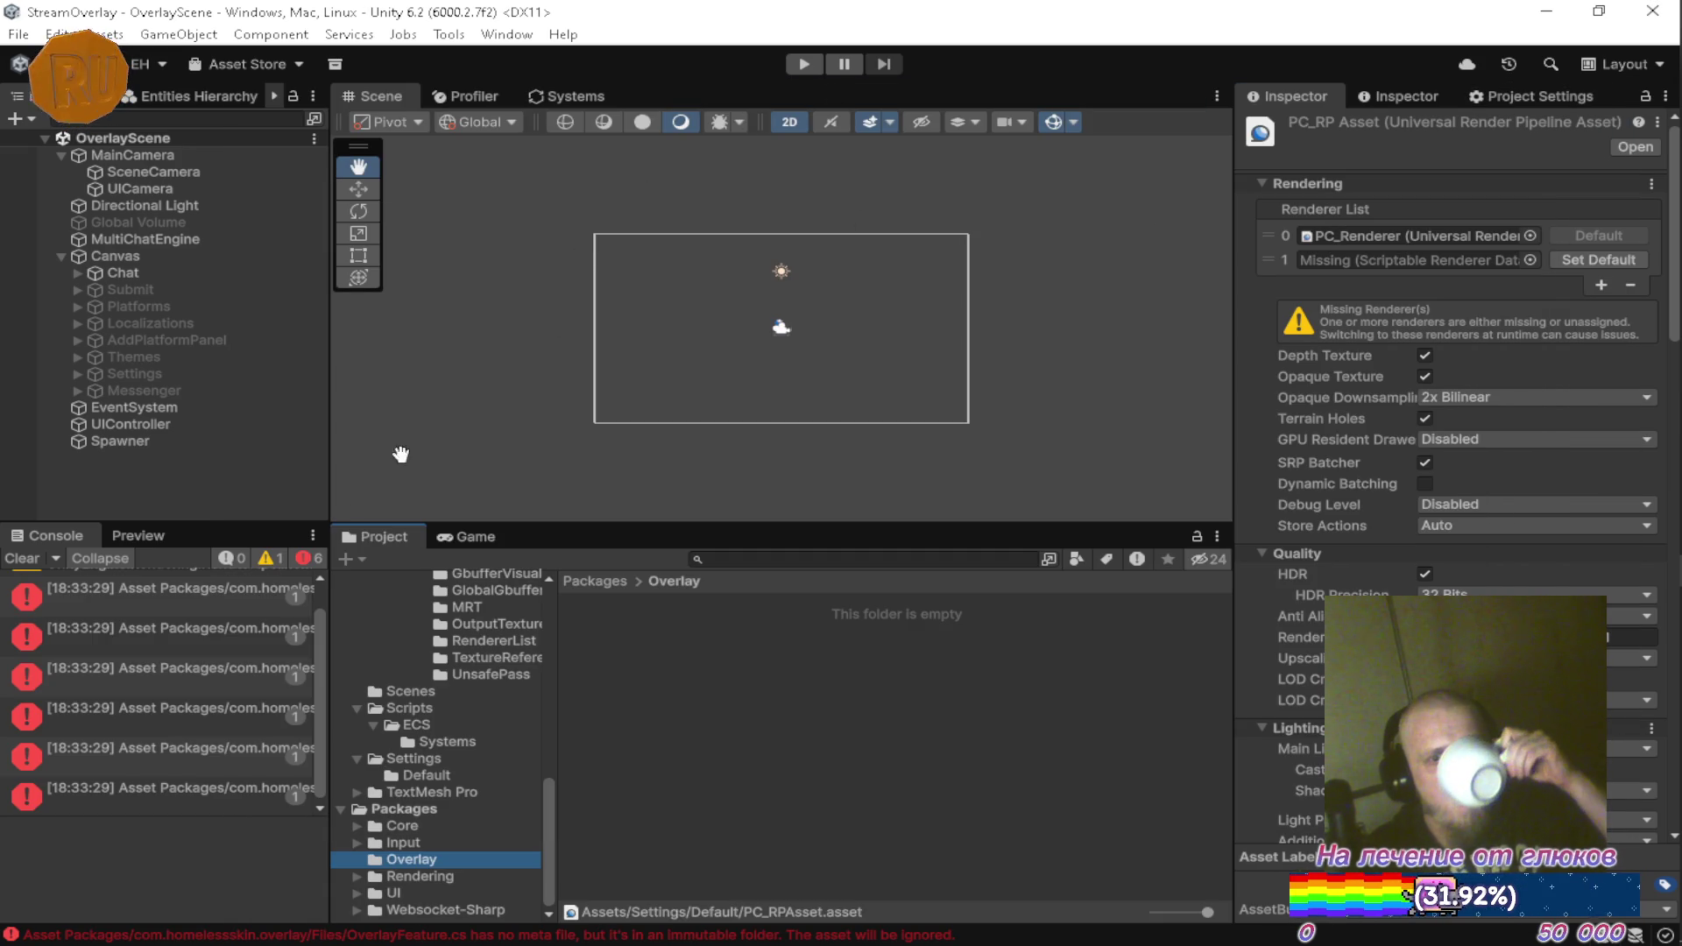
click(180, 626)
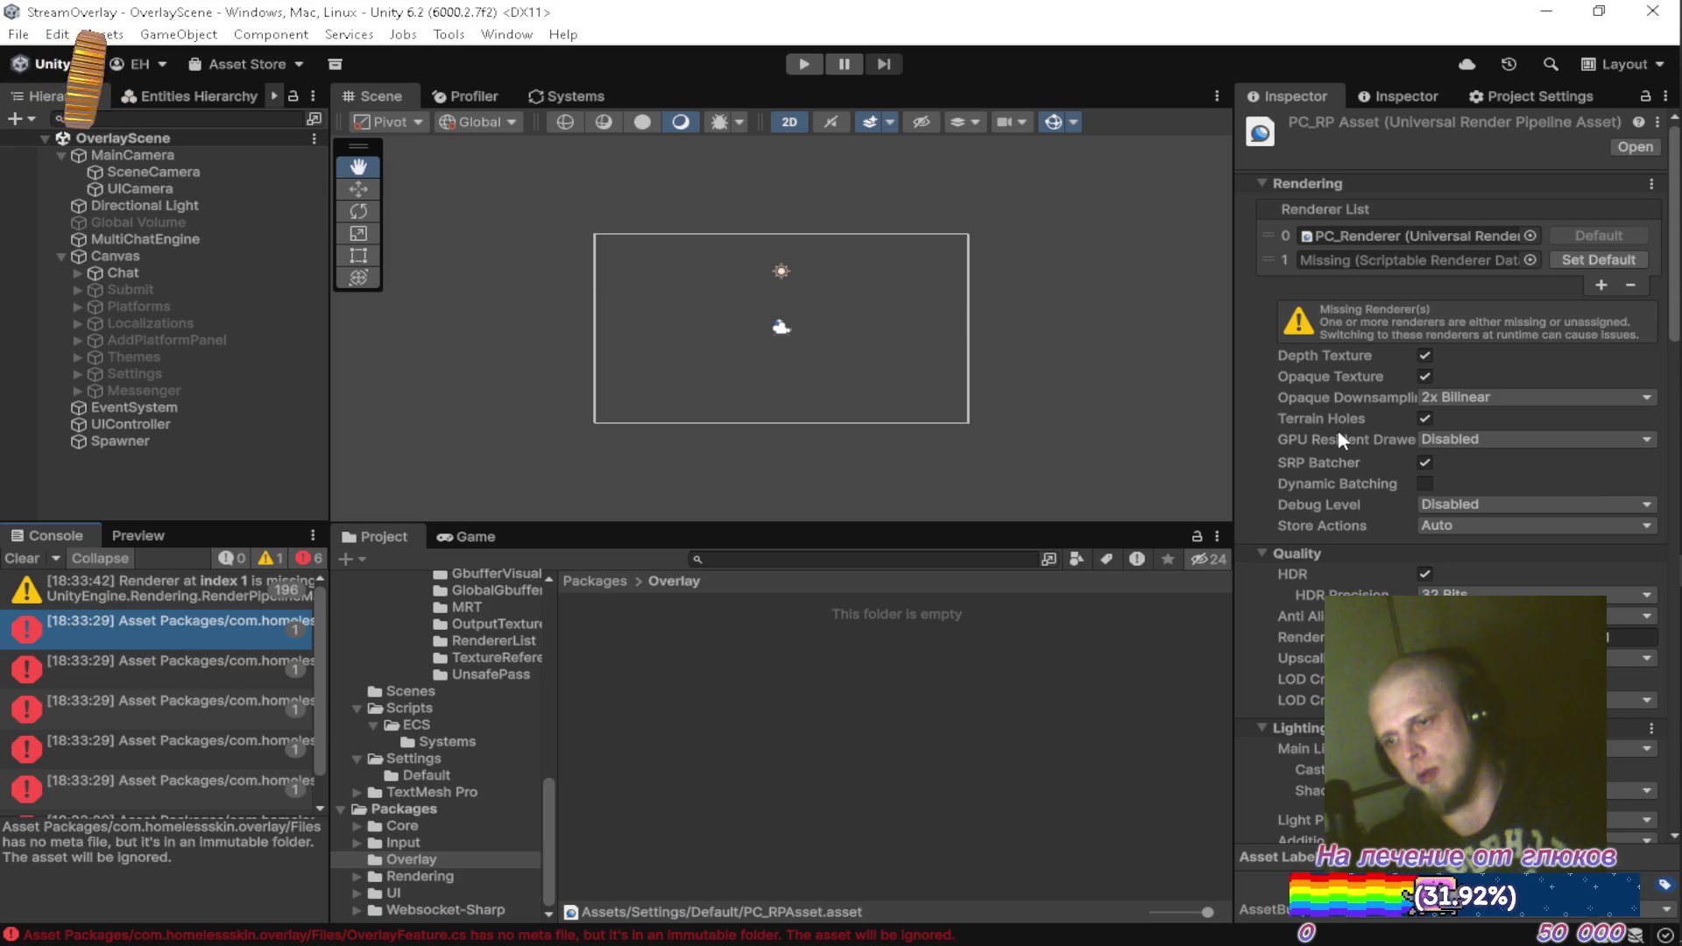
mouse_move(1637, 571)
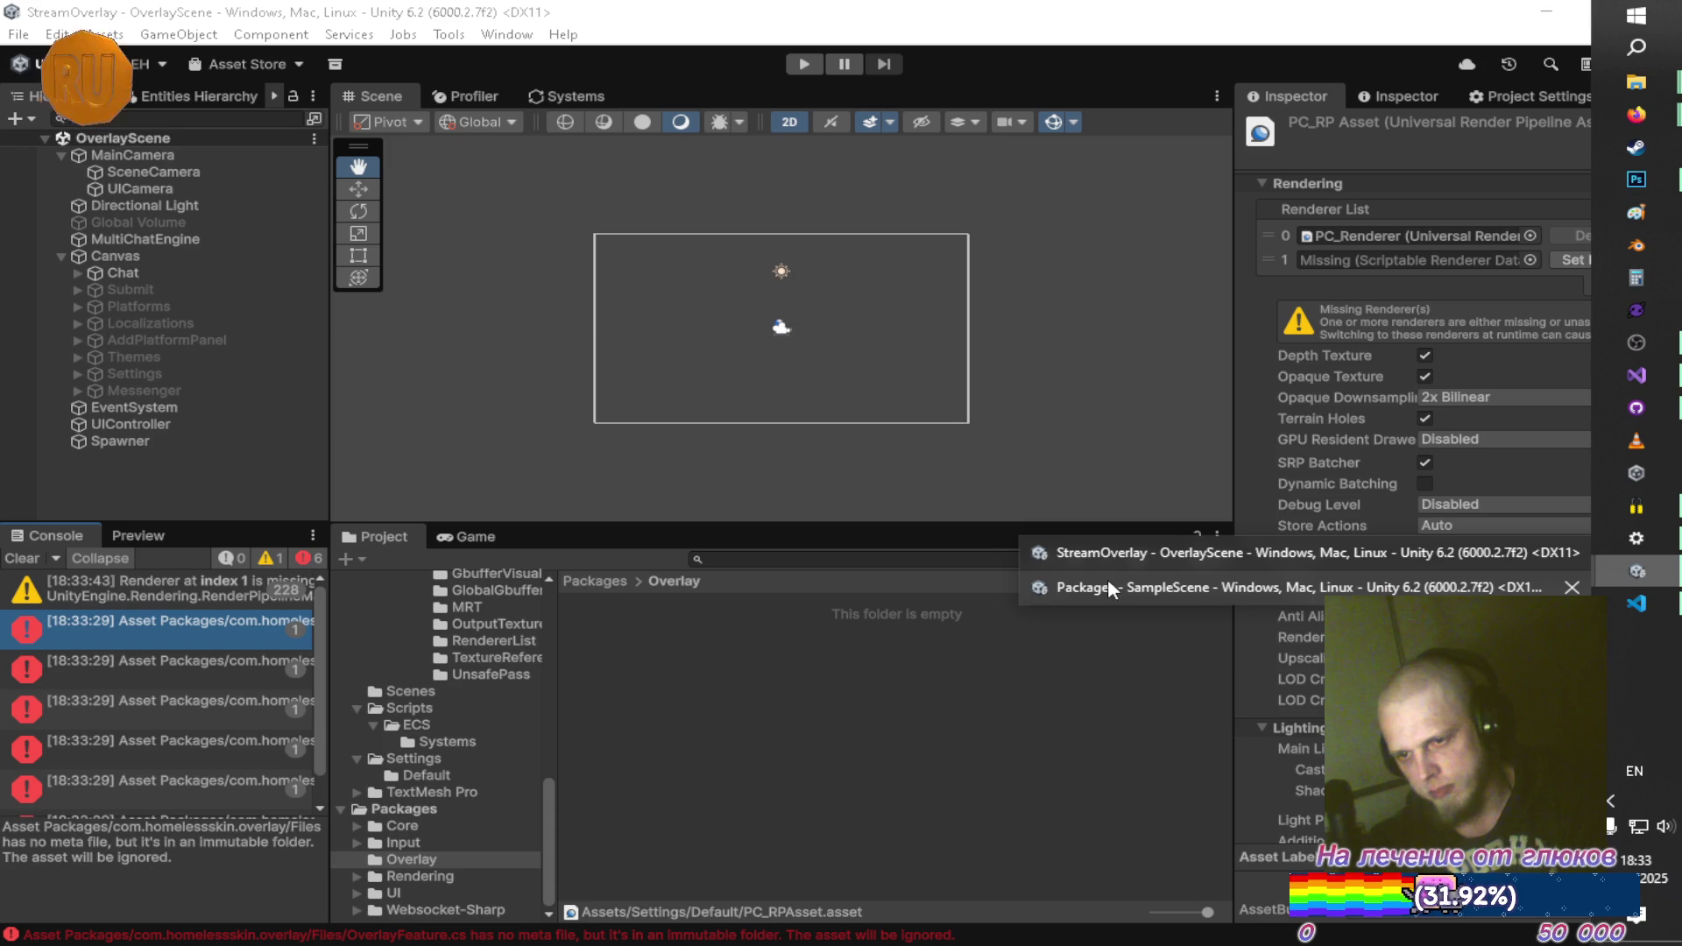
click(1107, 579)
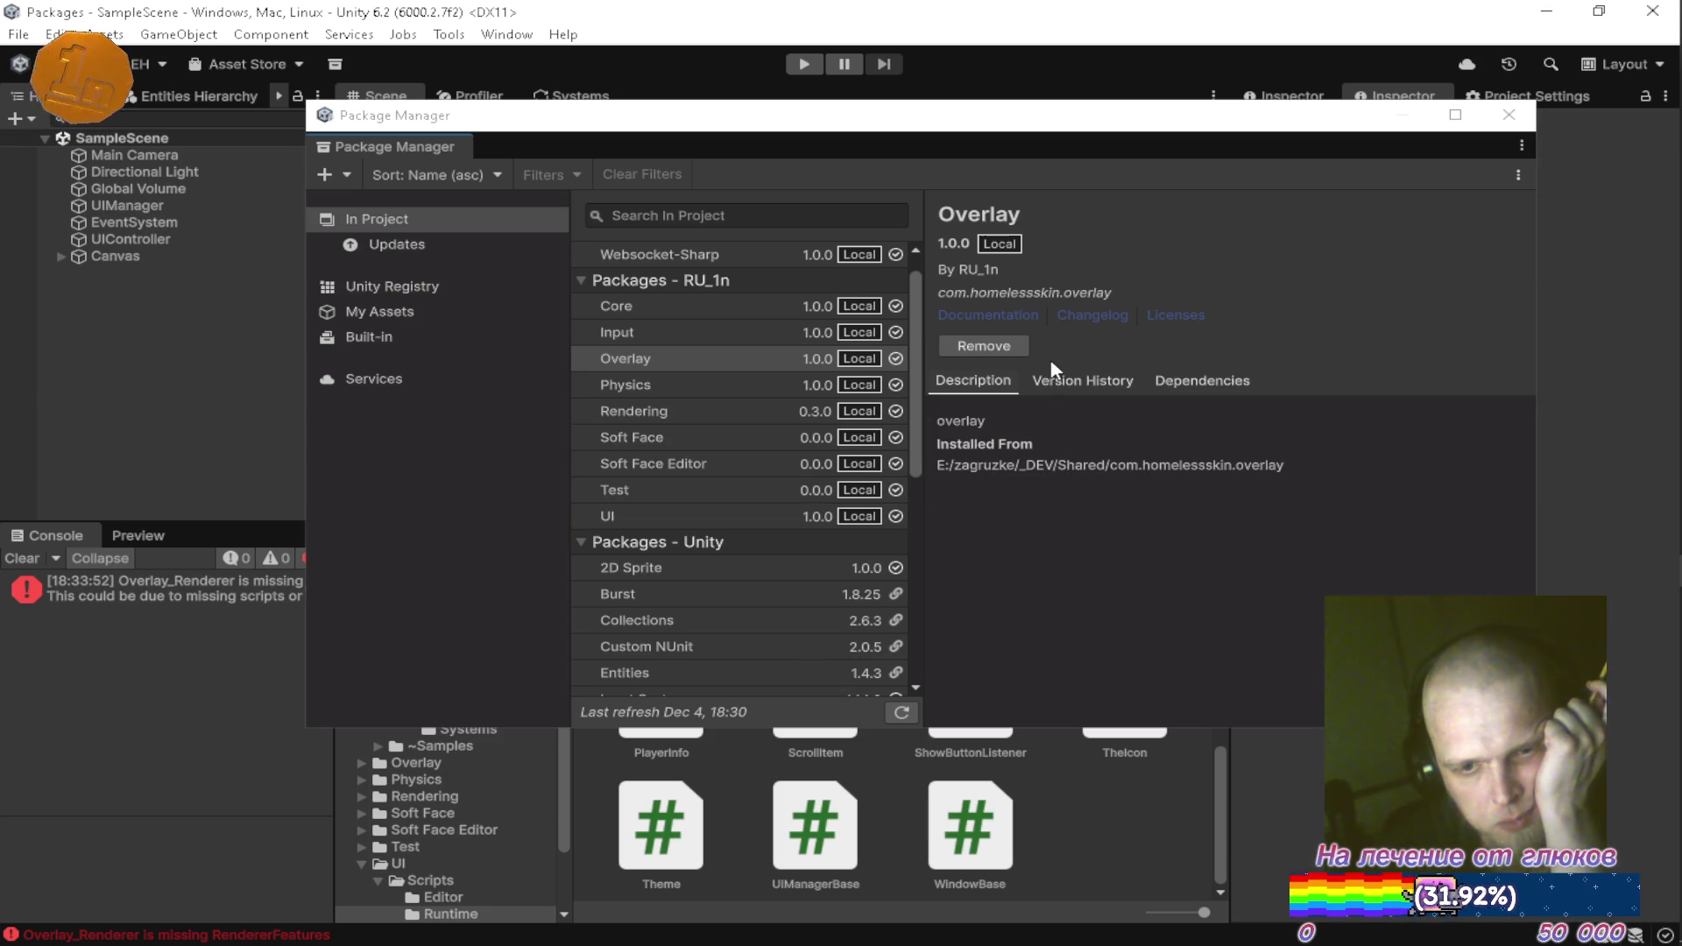
Remove the missing renderer feature from Overlay_Renderer, adding no replacement feature
click(1509, 114)
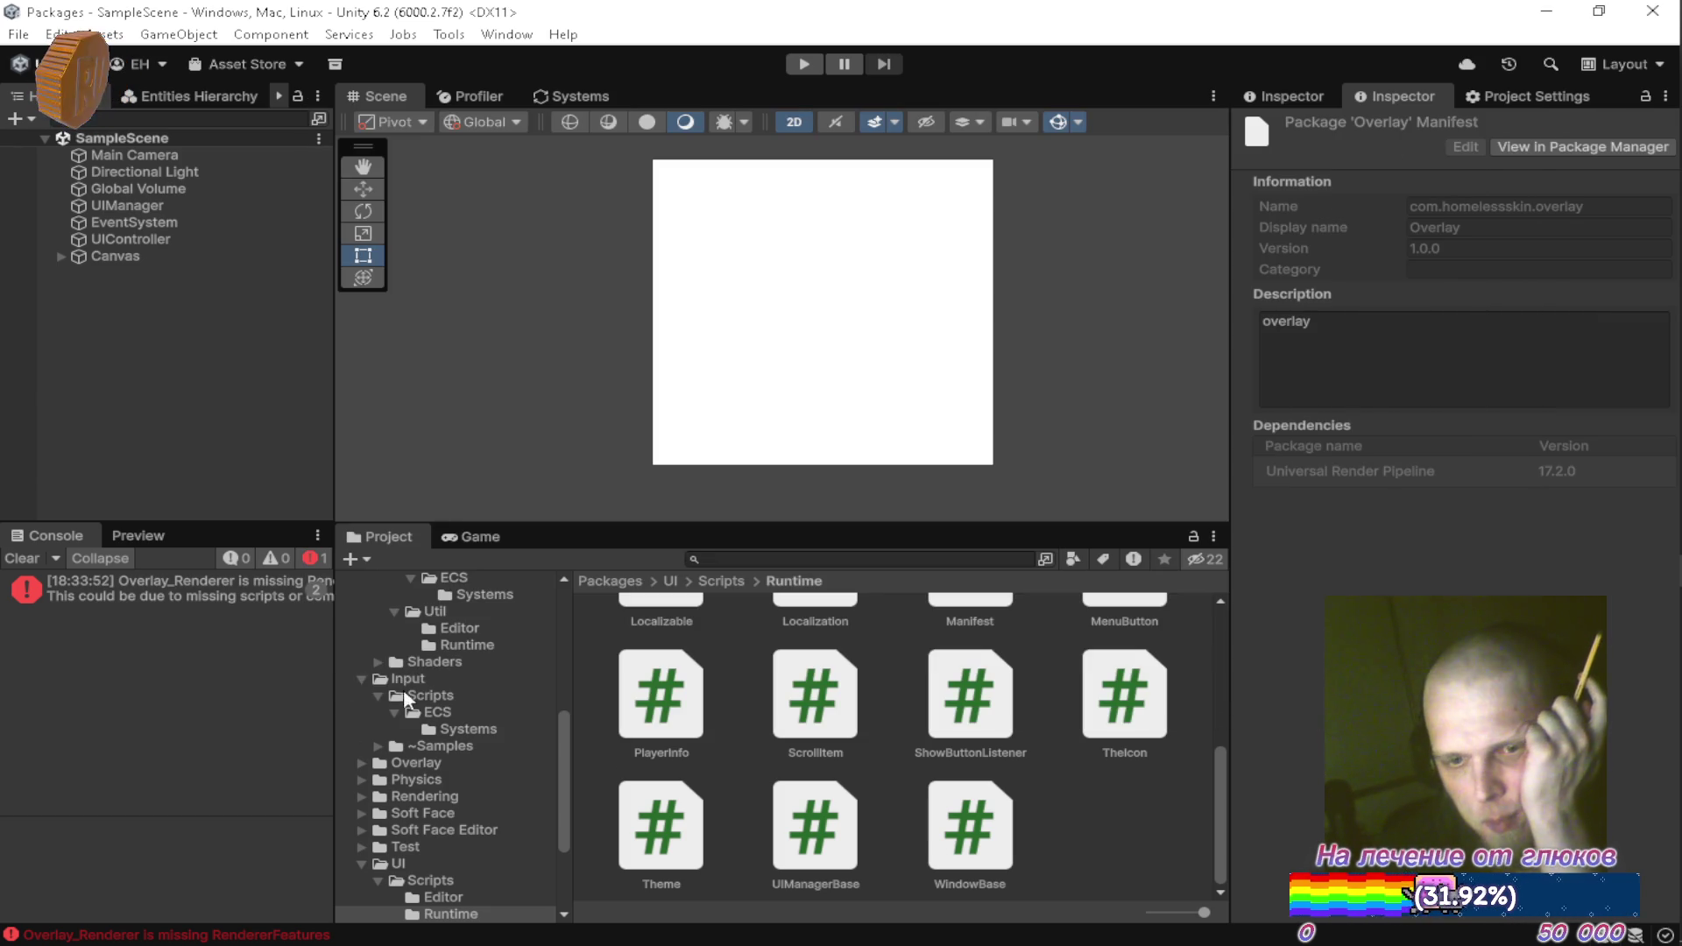
click(257, 591)
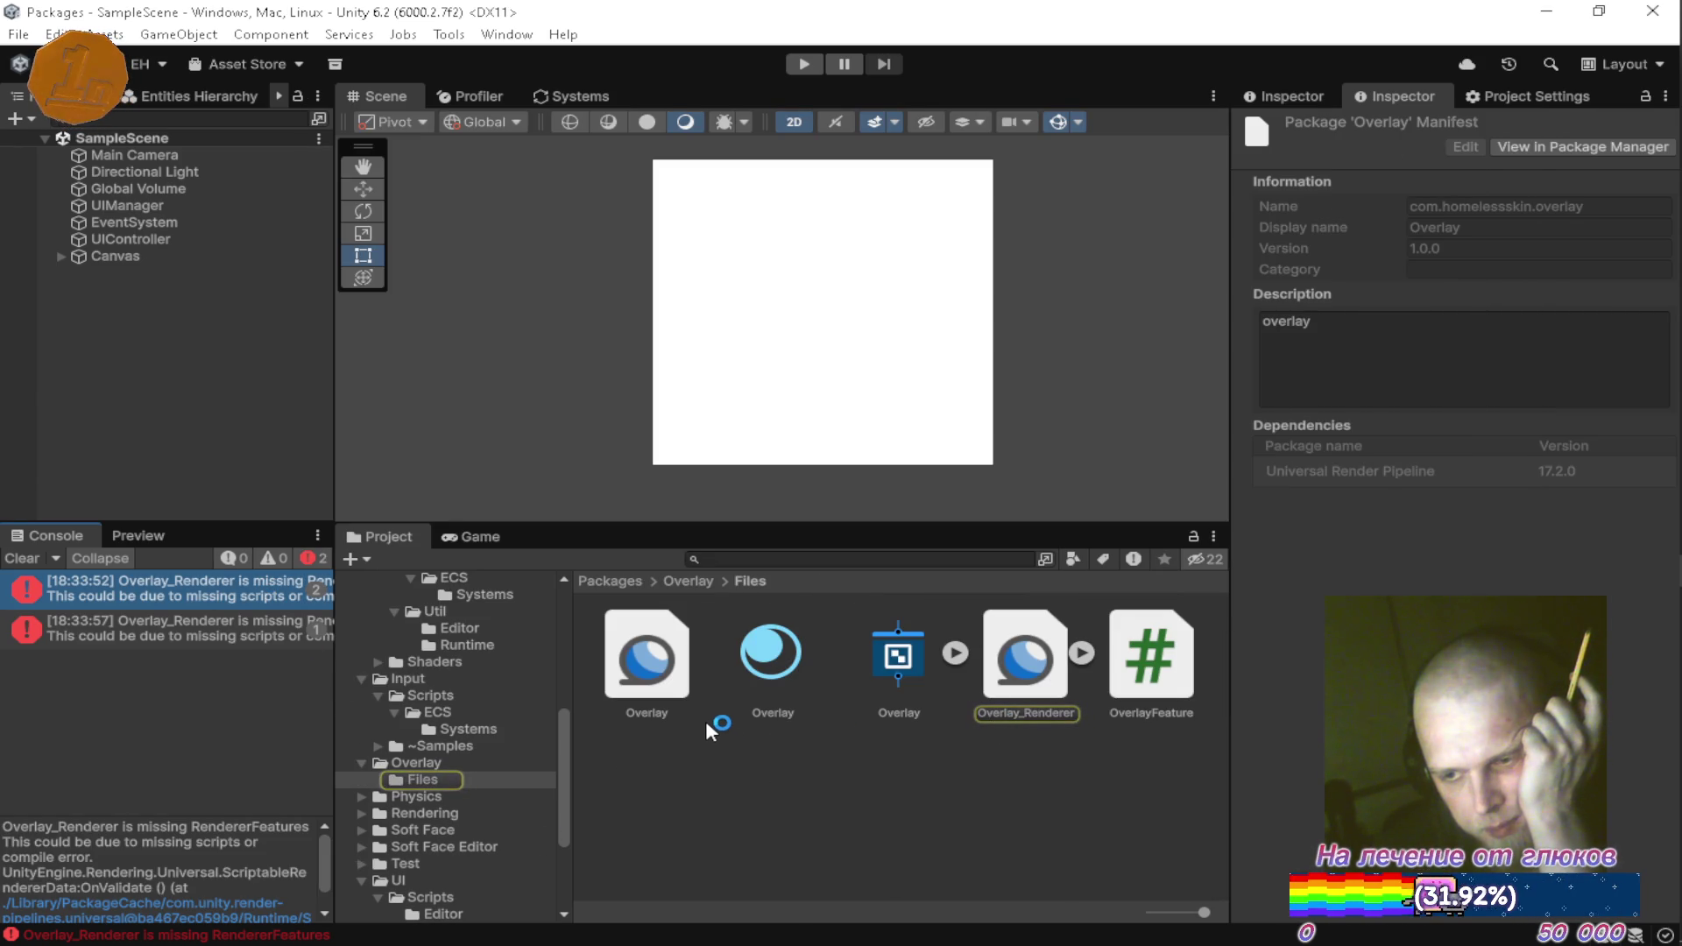
click(1031, 700)
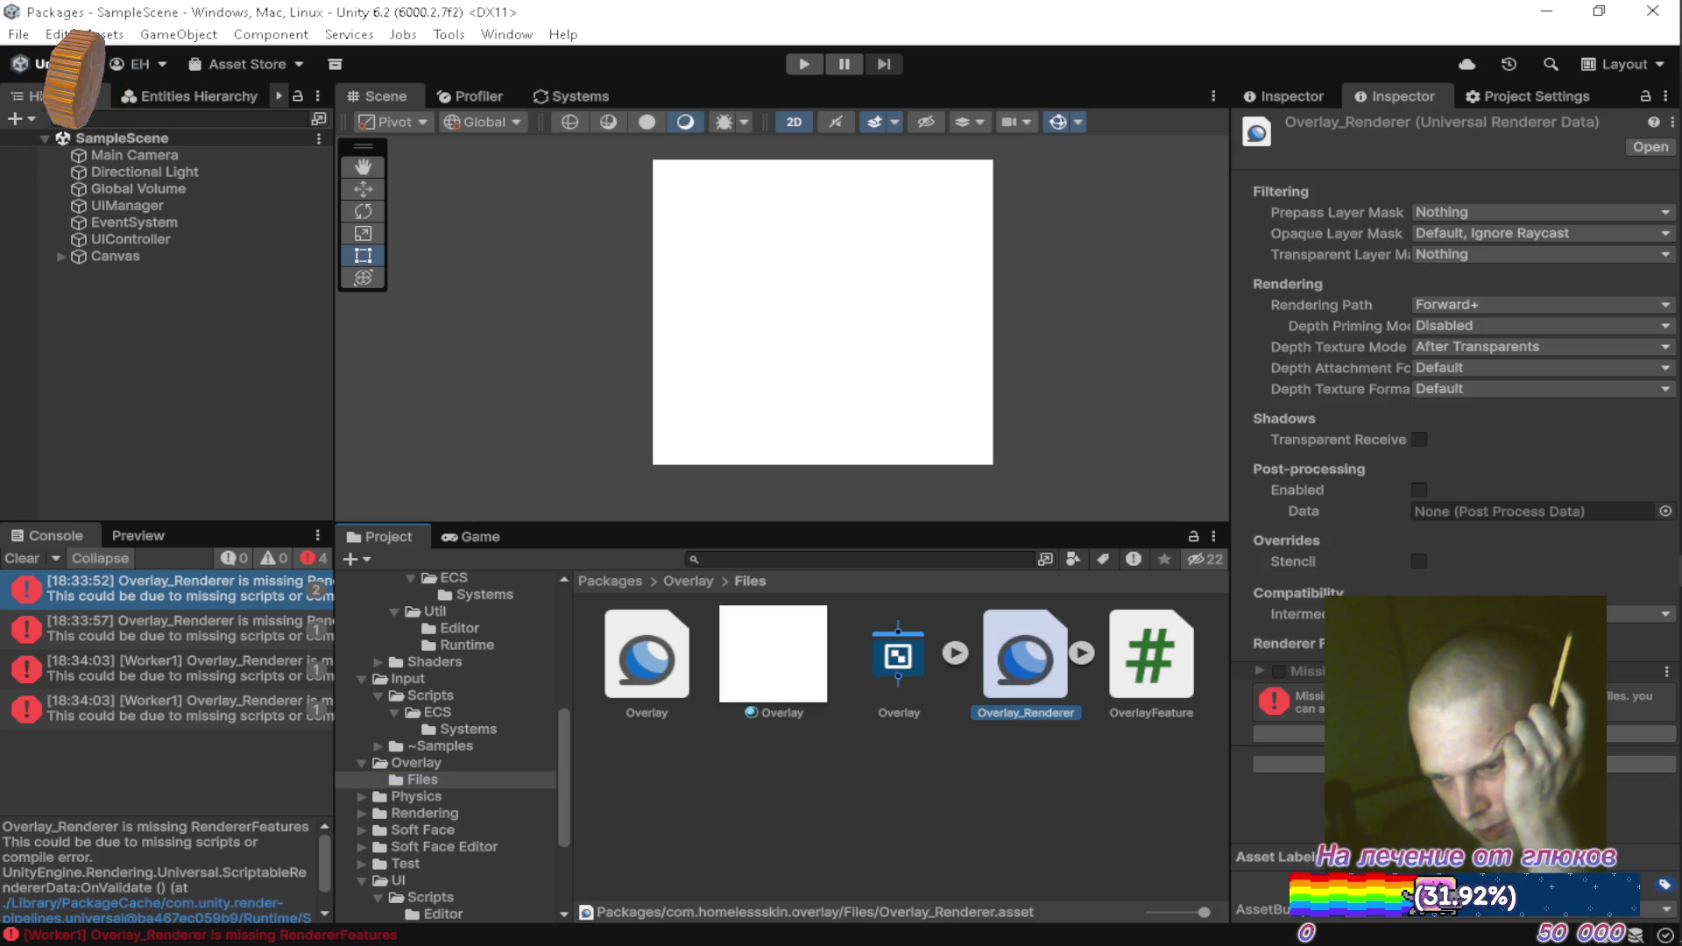
click(1665, 677)
click(1630, 697)
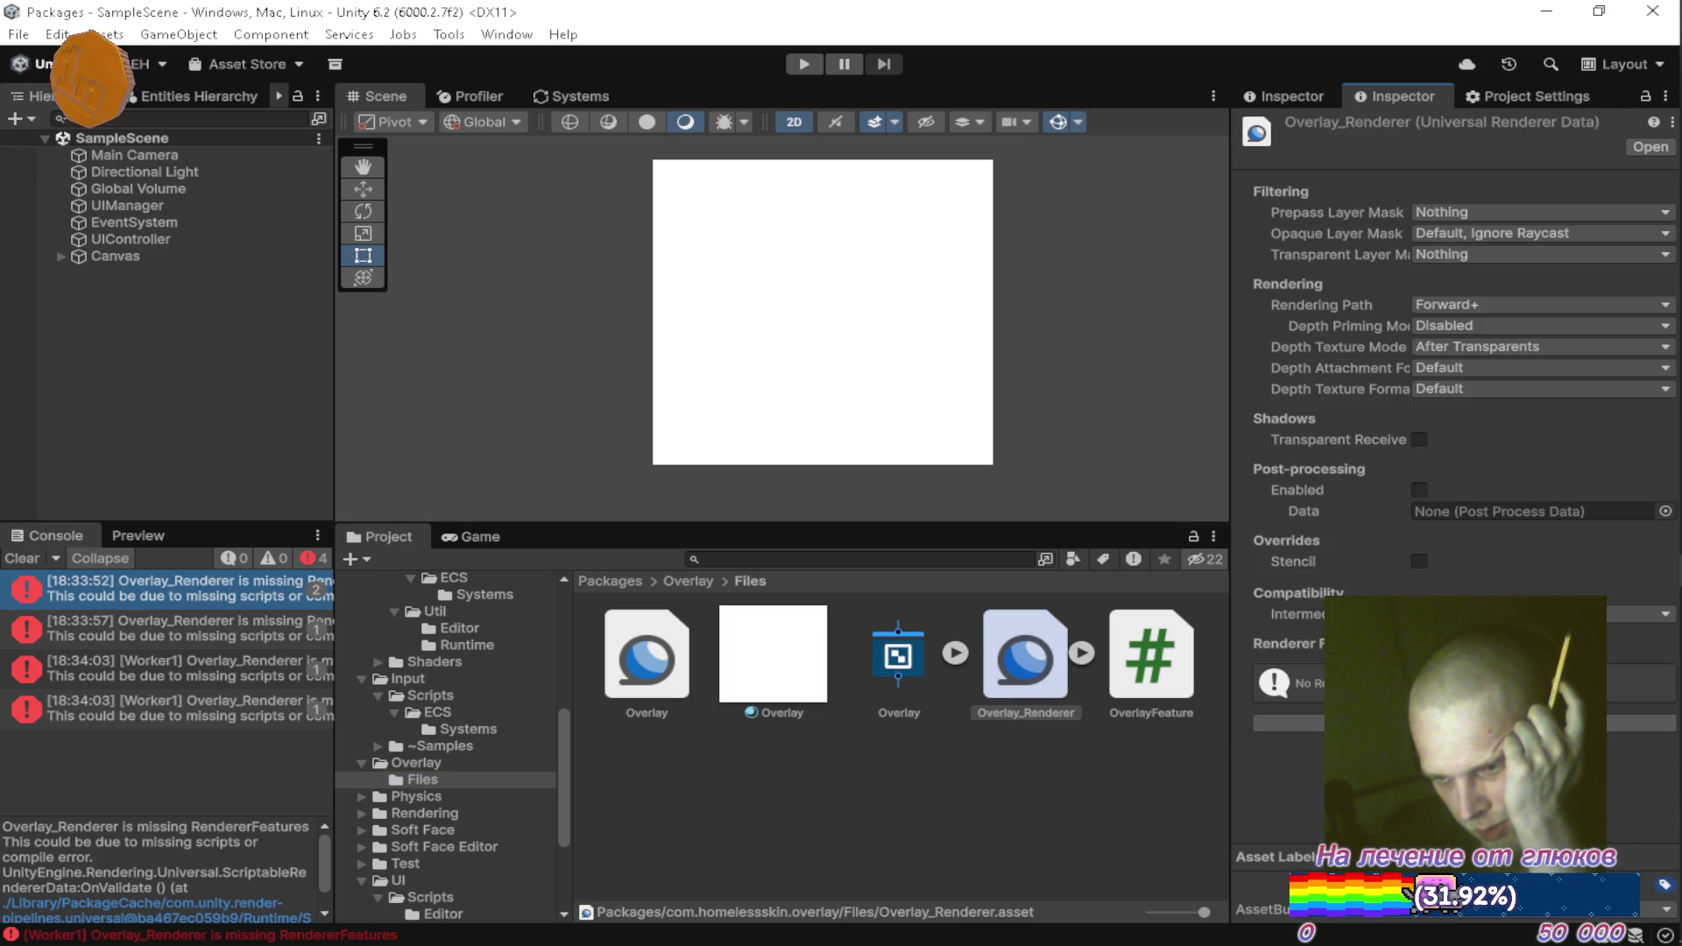
click(1464, 723)
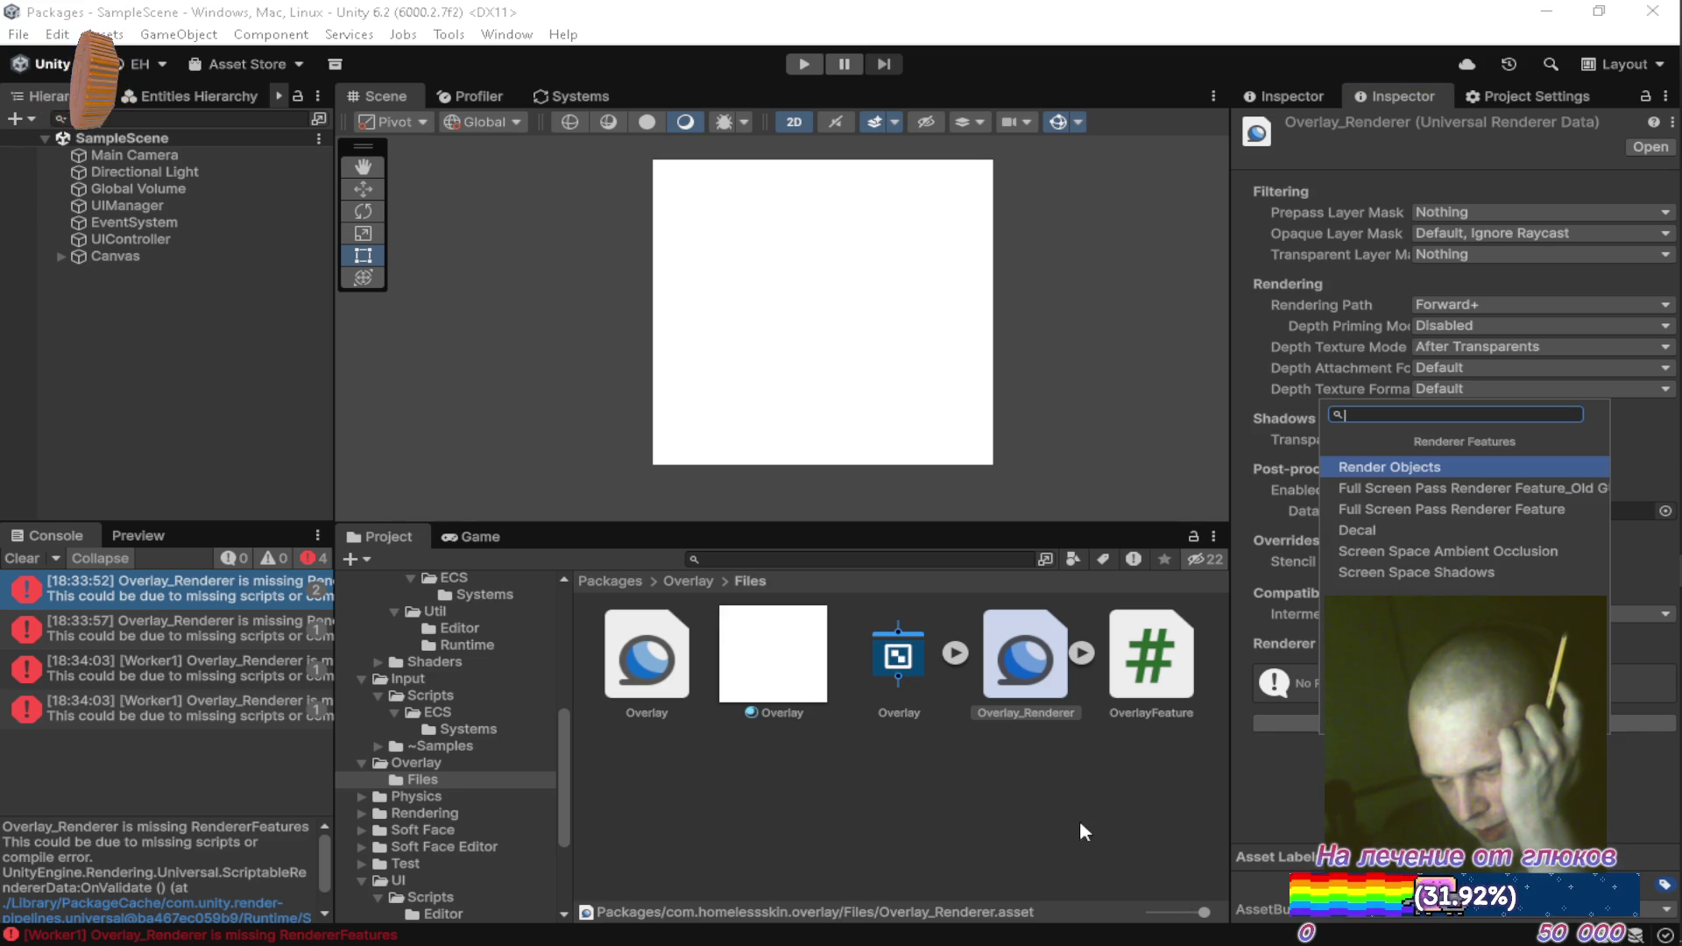
click(902, 782)
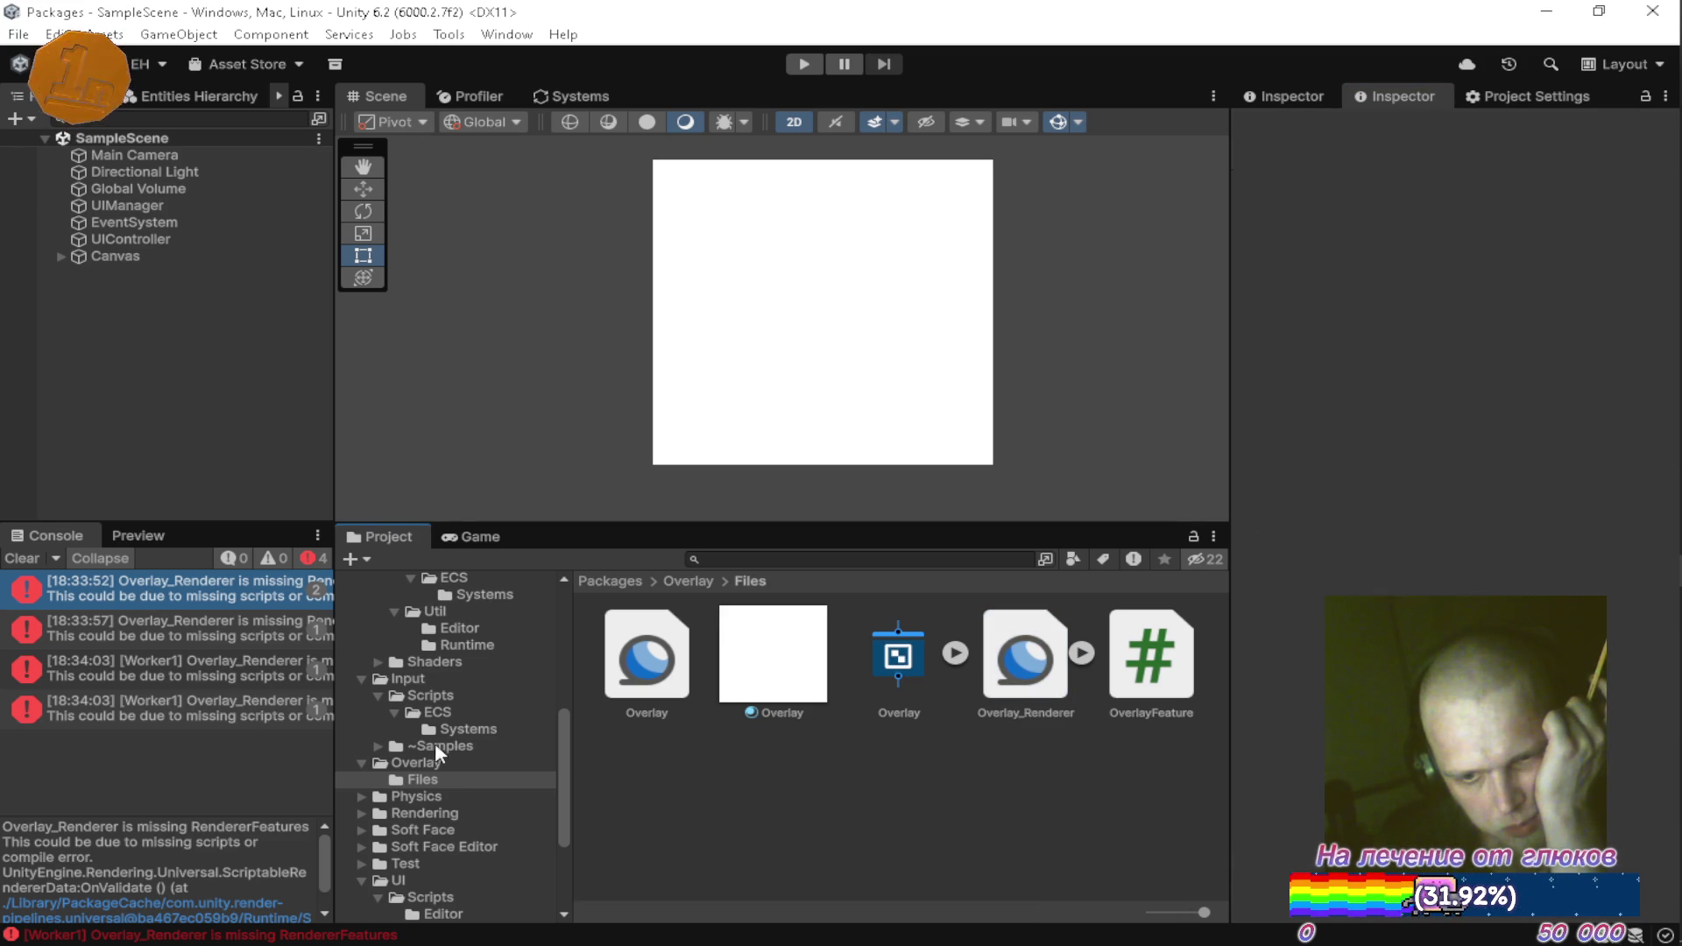
Open the Overlay package folder and bring up the Files folder's context menu
click(436, 764)
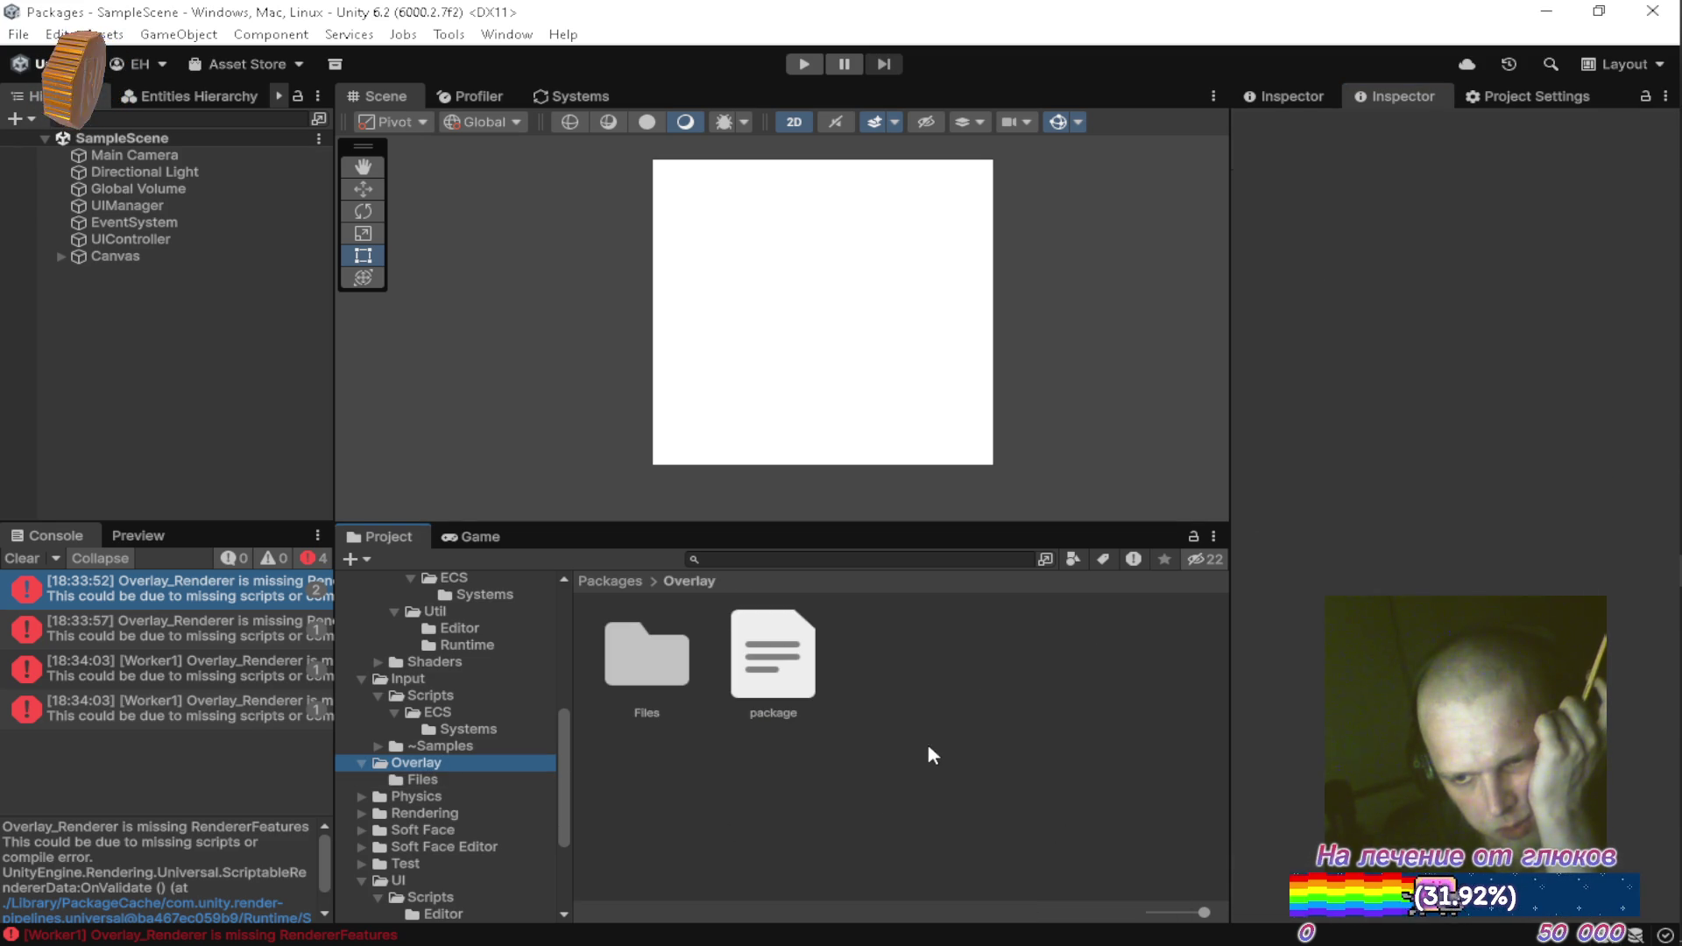
click(490, 779)
right_click(891, 727)
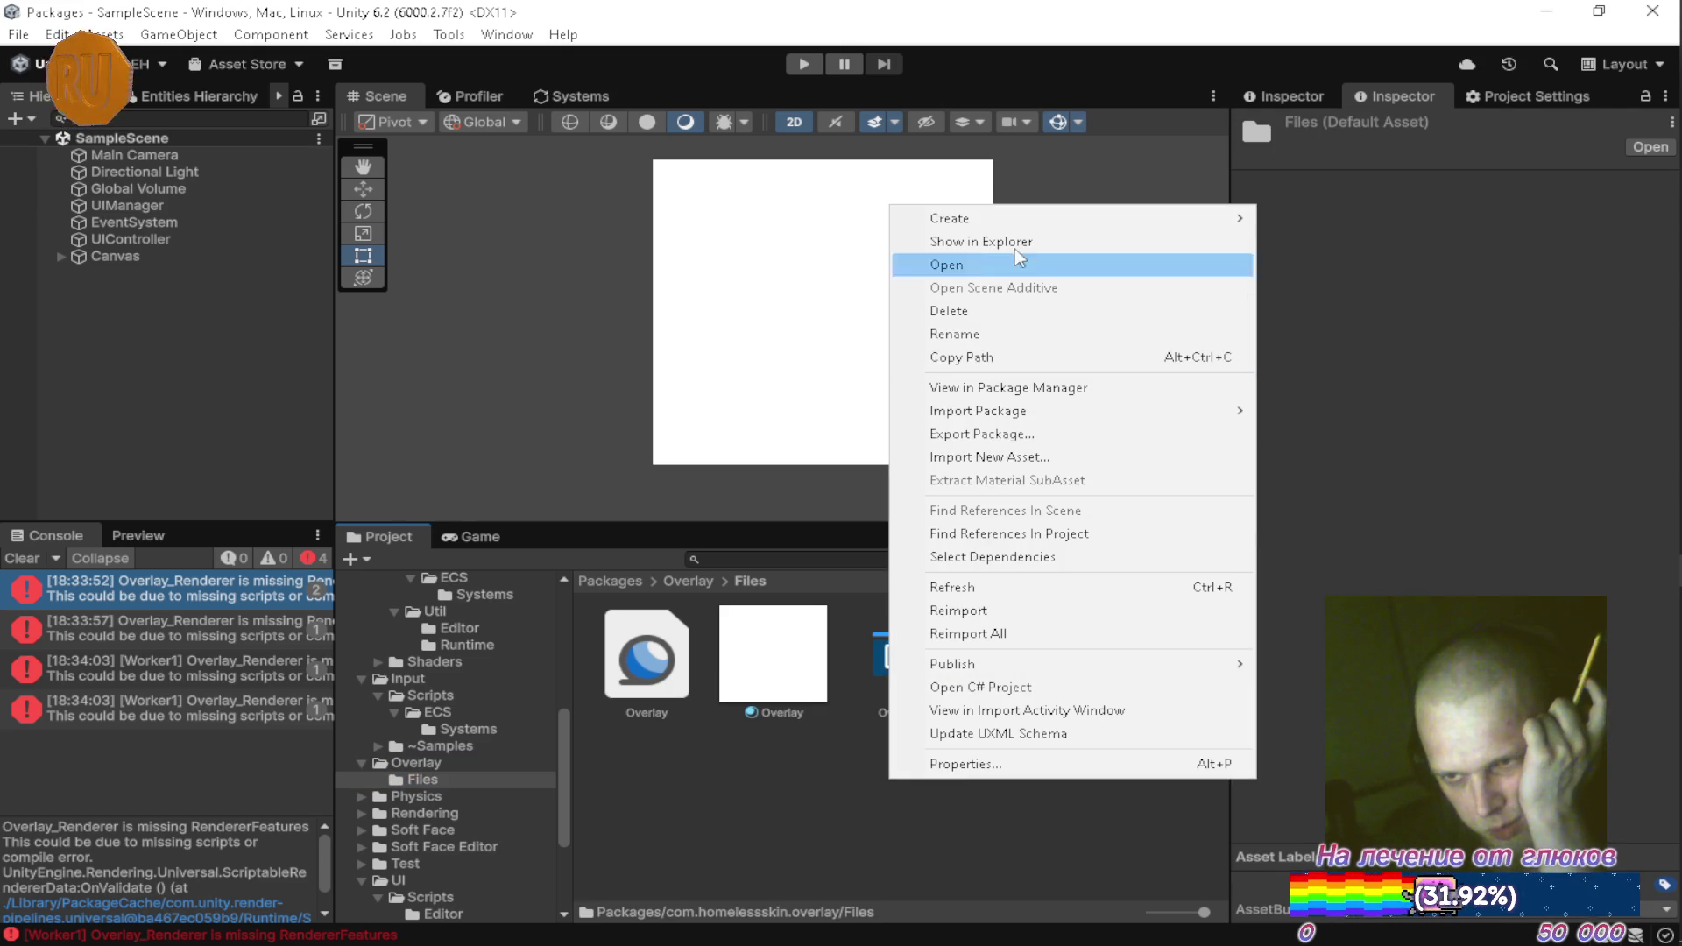
Create an Assembly Definition in the Overlay folder named com.homelessskin.overlay, then clear the Console
mouse_move(1033, 220)
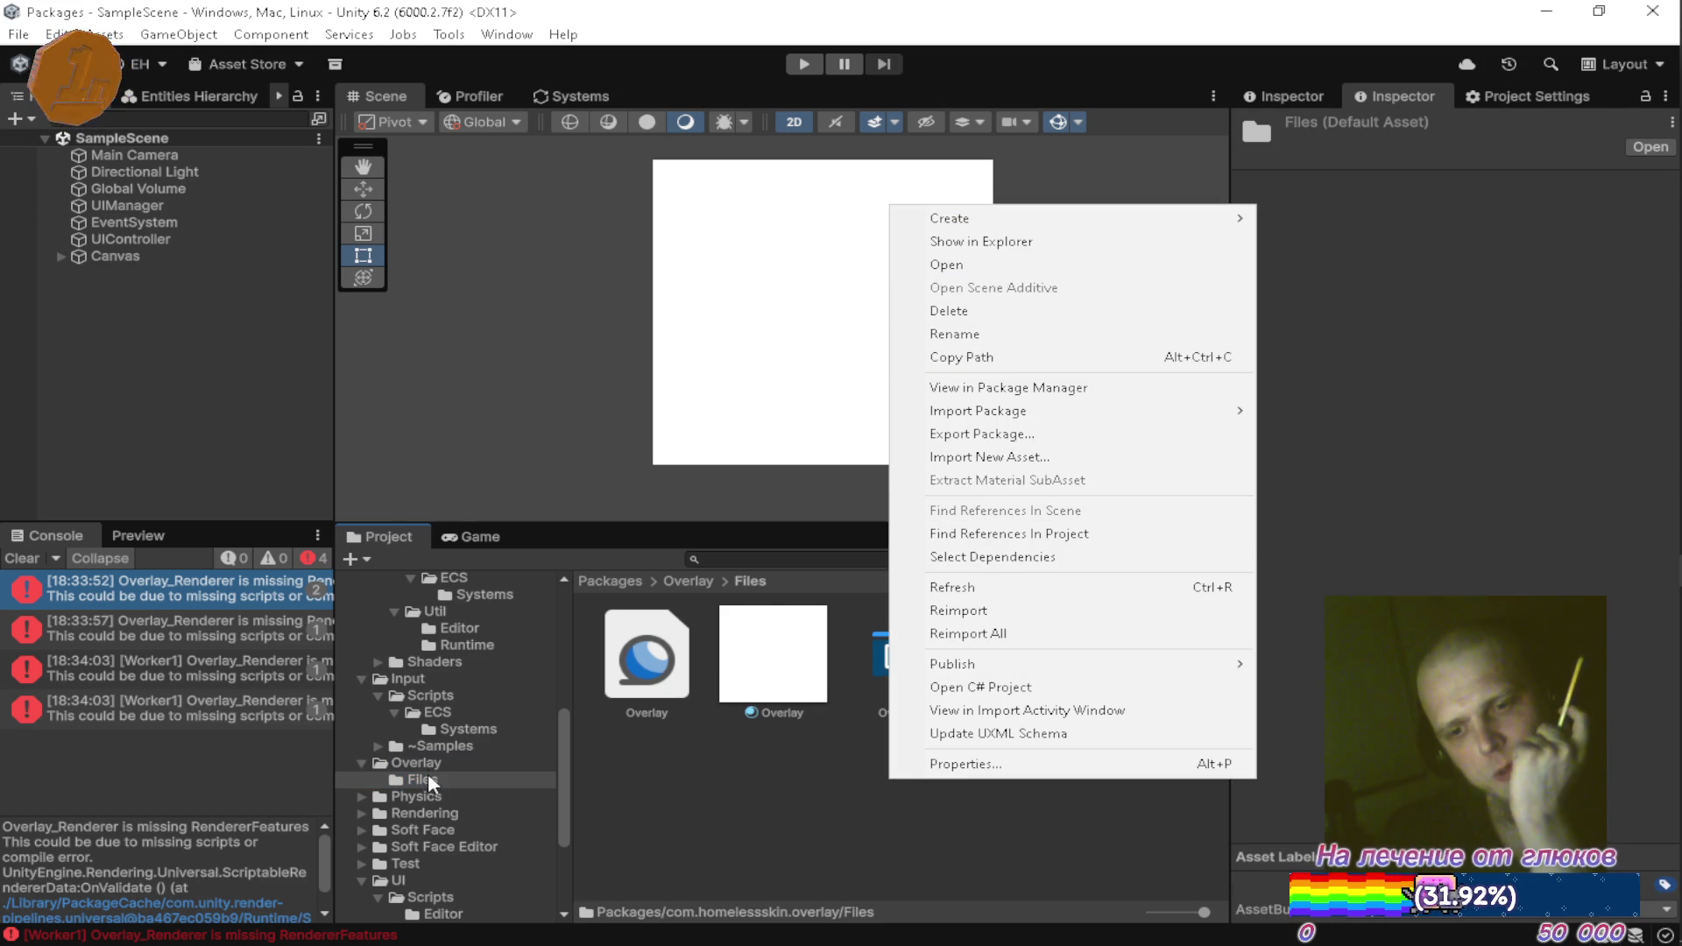
click(425, 764)
right_click(617, 790)
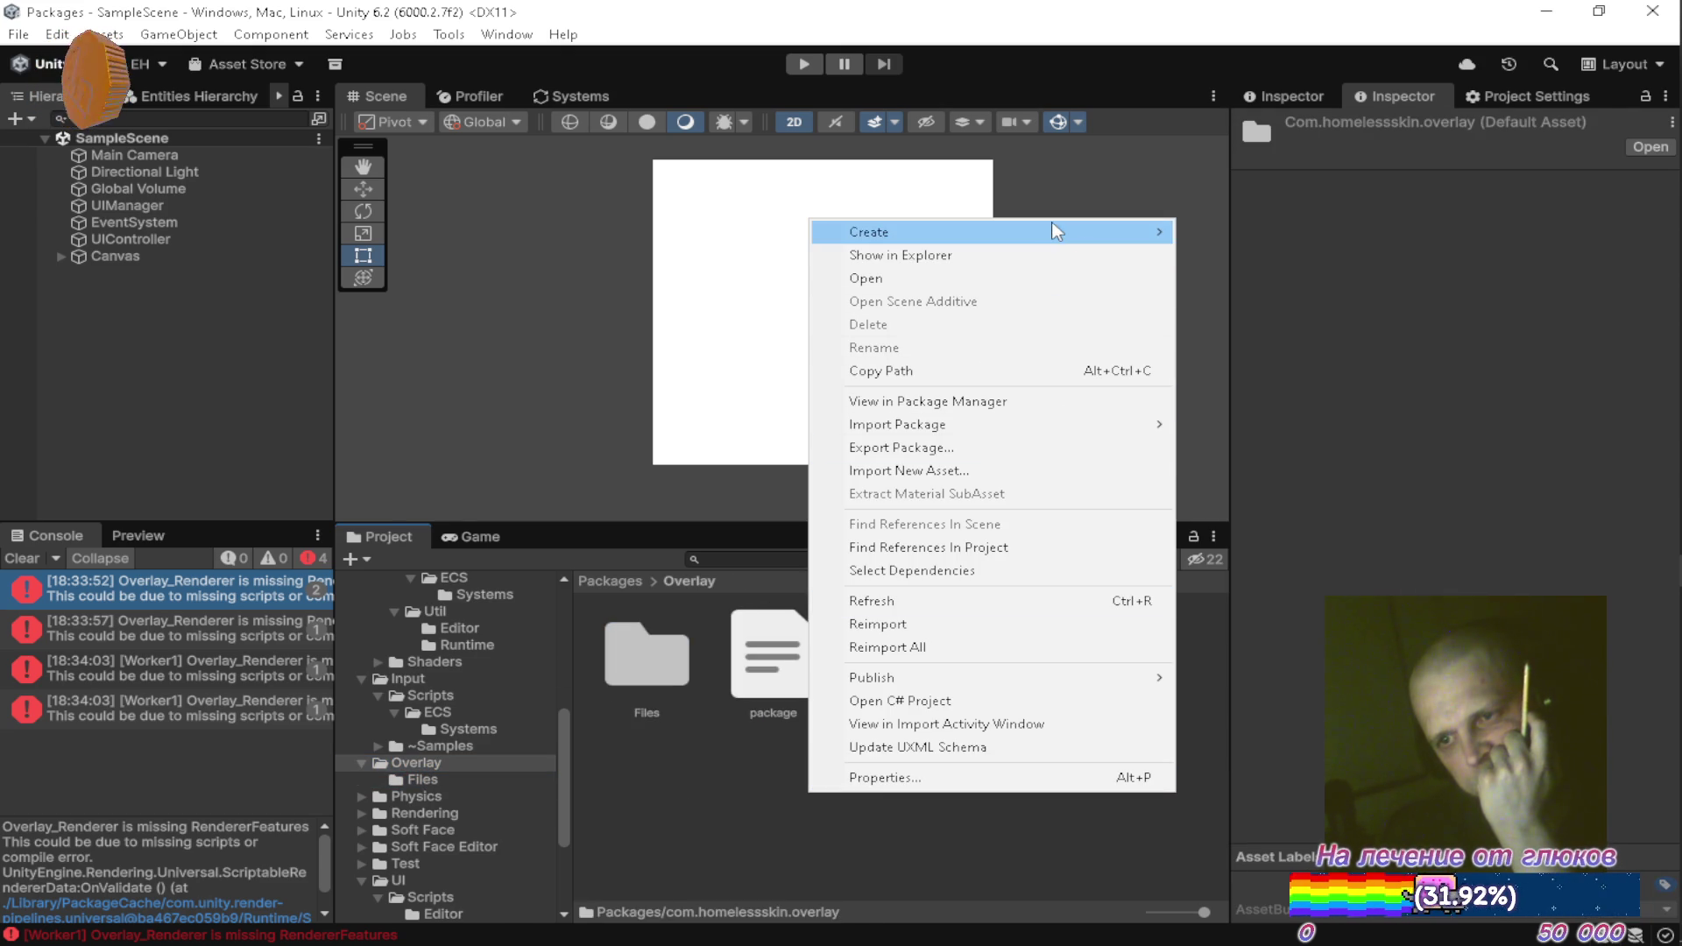
mouse_move(1051, 232)
mouse_move(1345, 471)
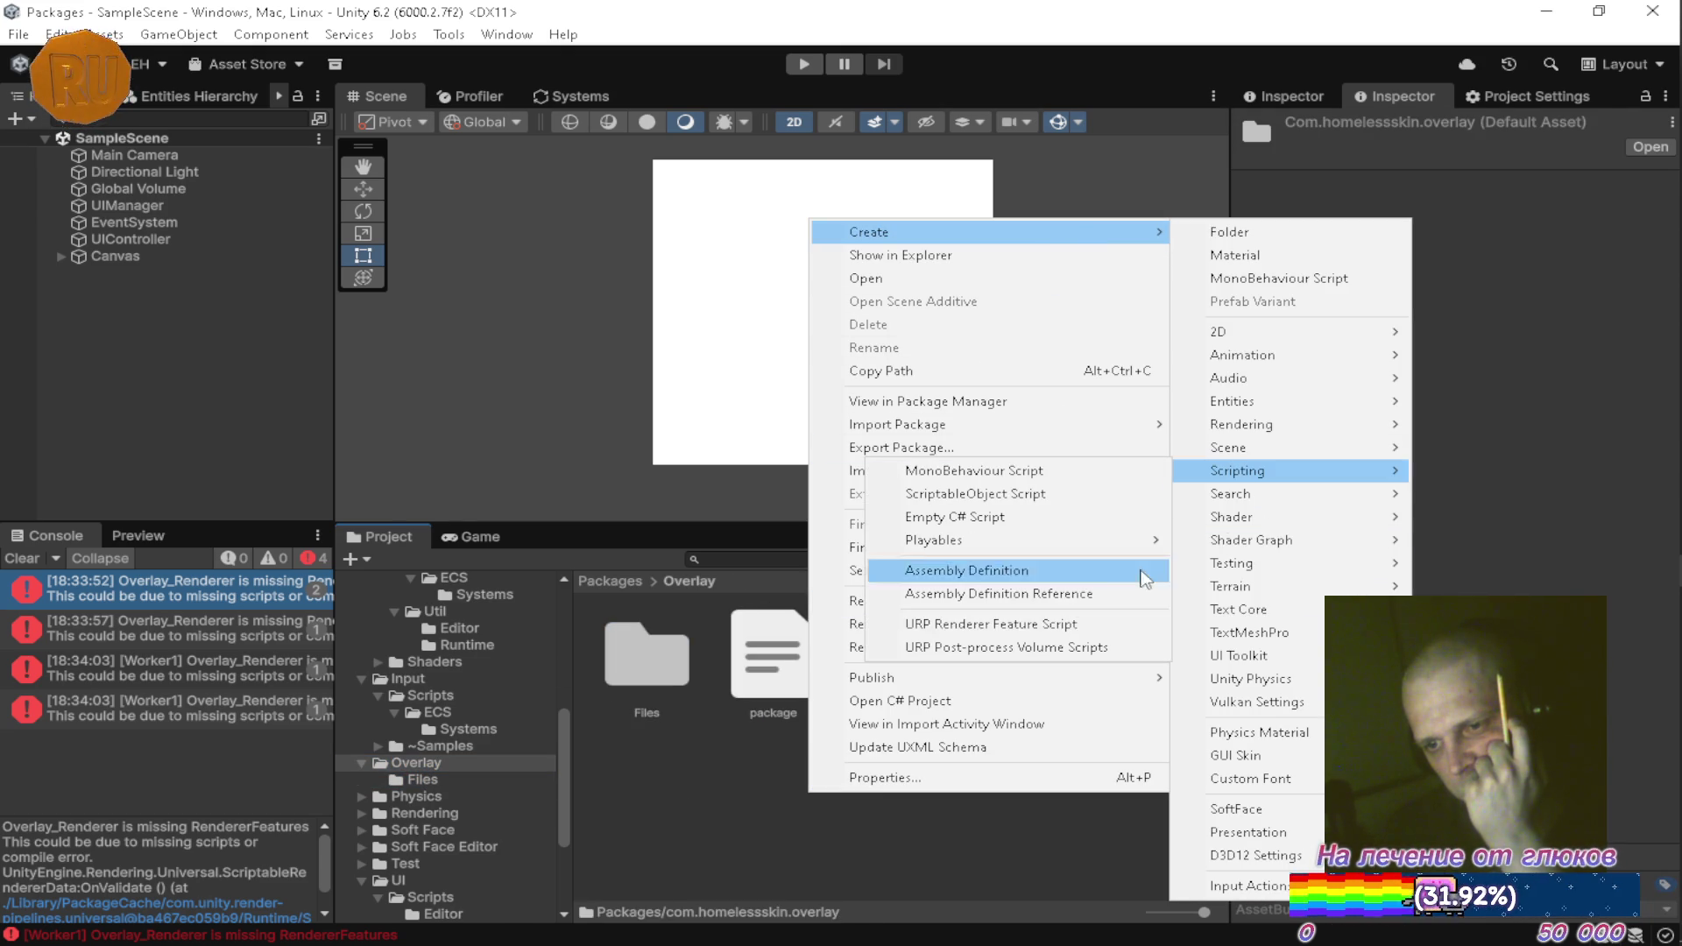
click(1032, 574)
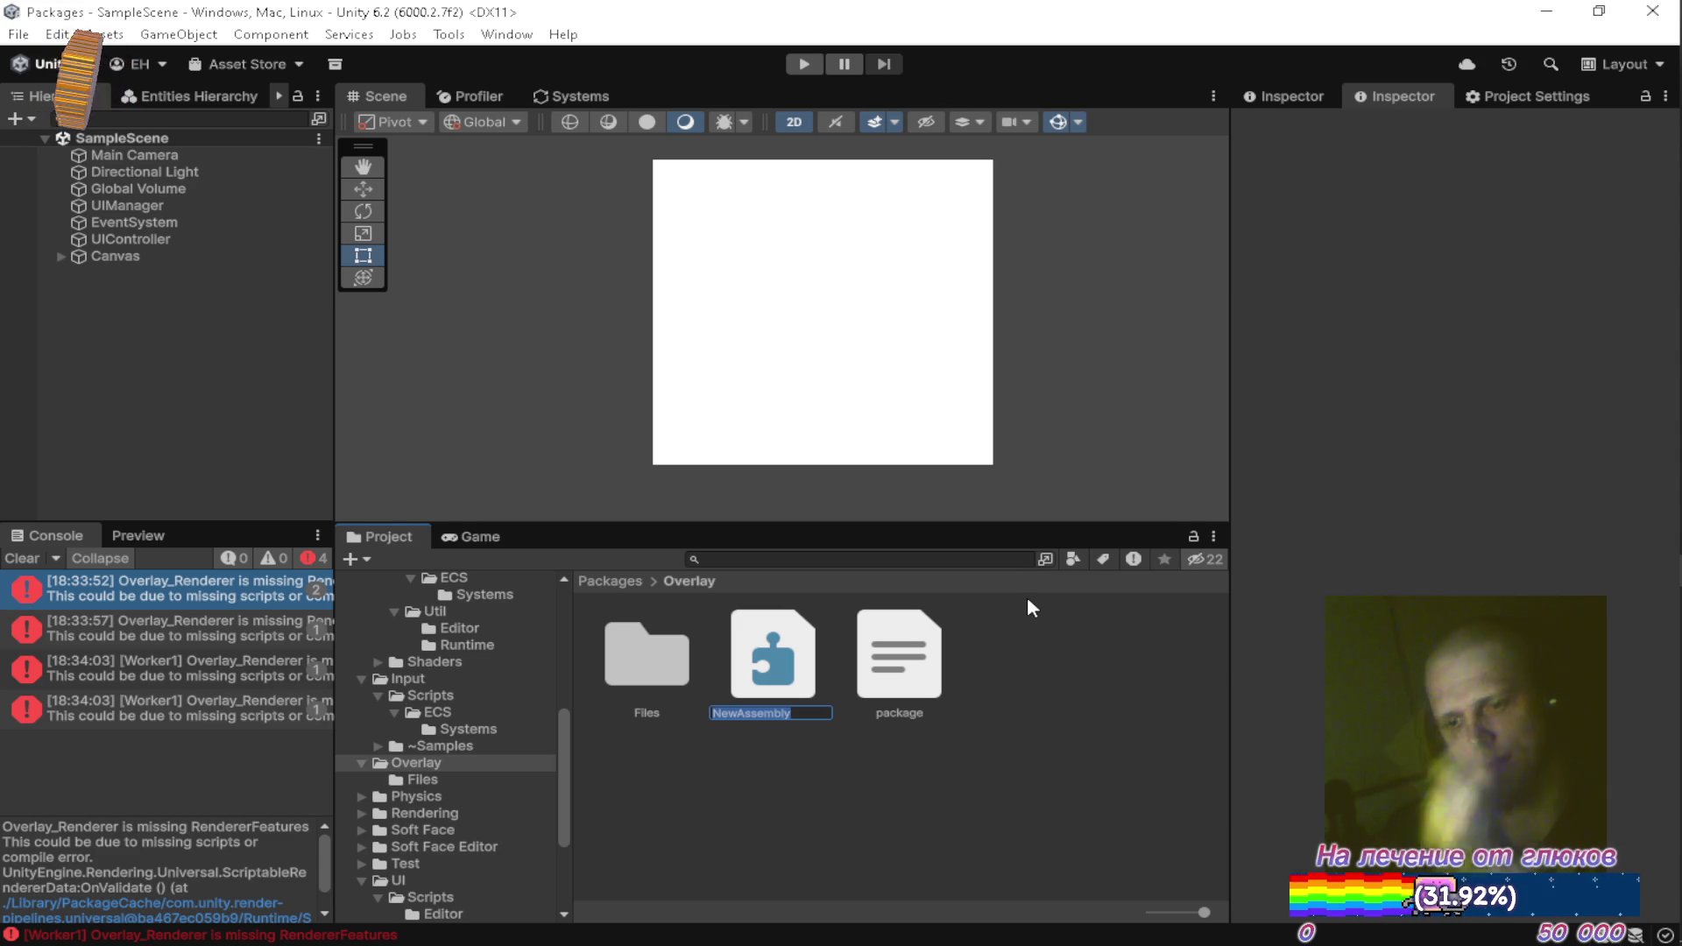
text(c)
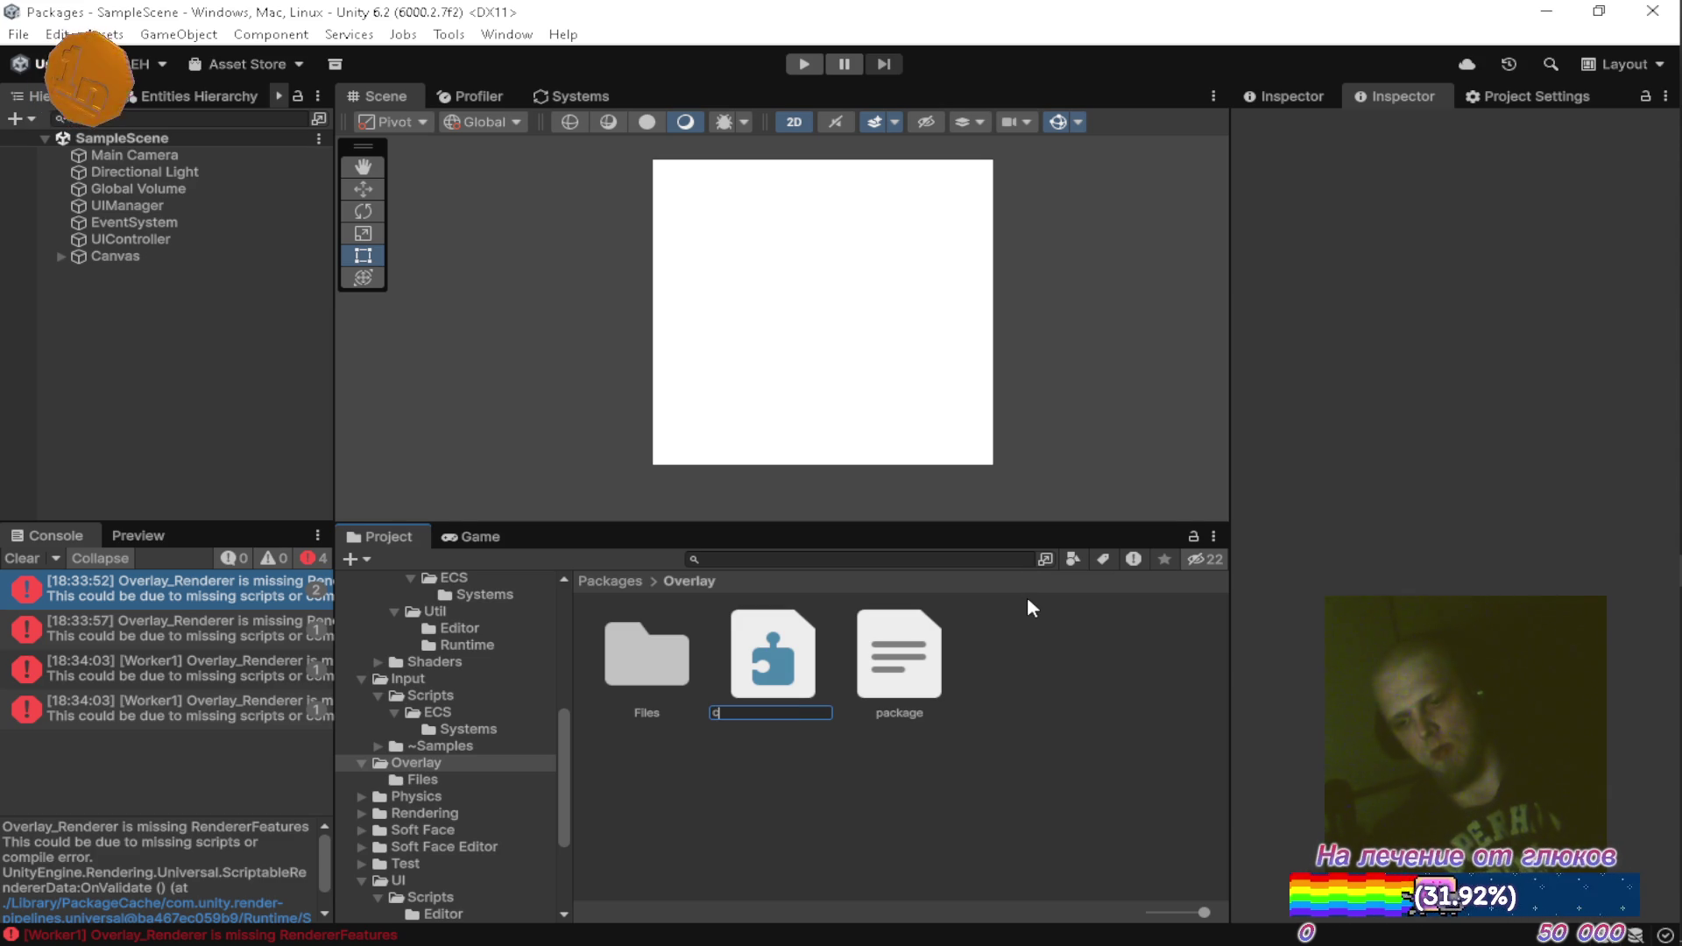
text(m)
text(.hom)
text(le)
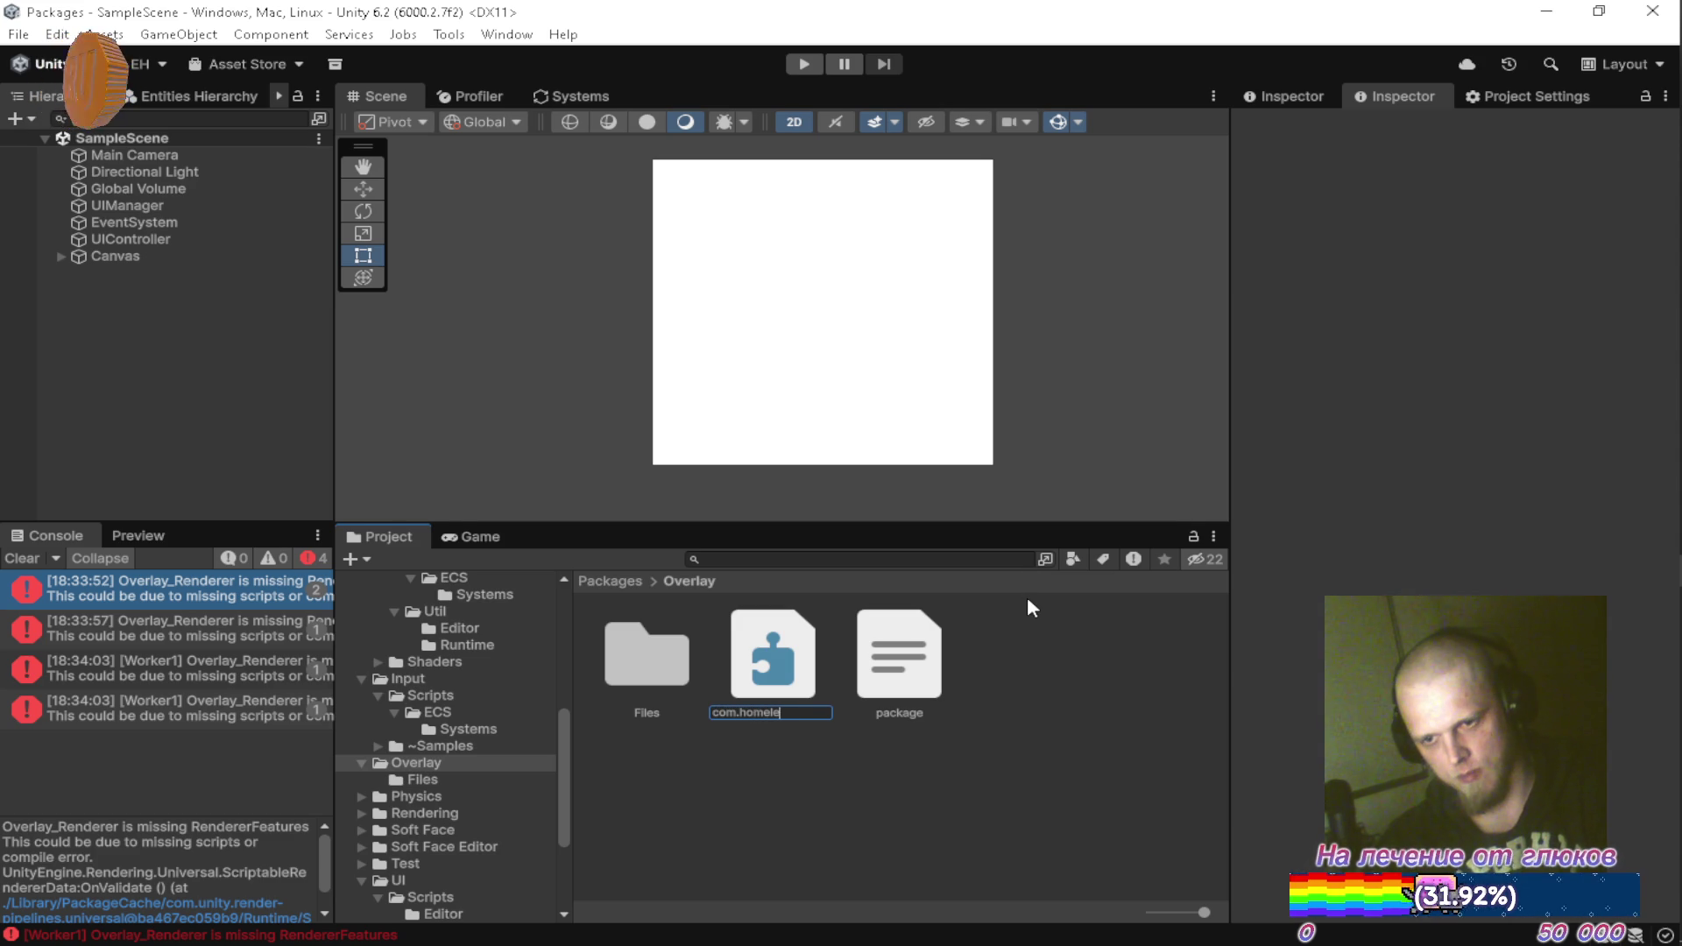
text(ssskin)
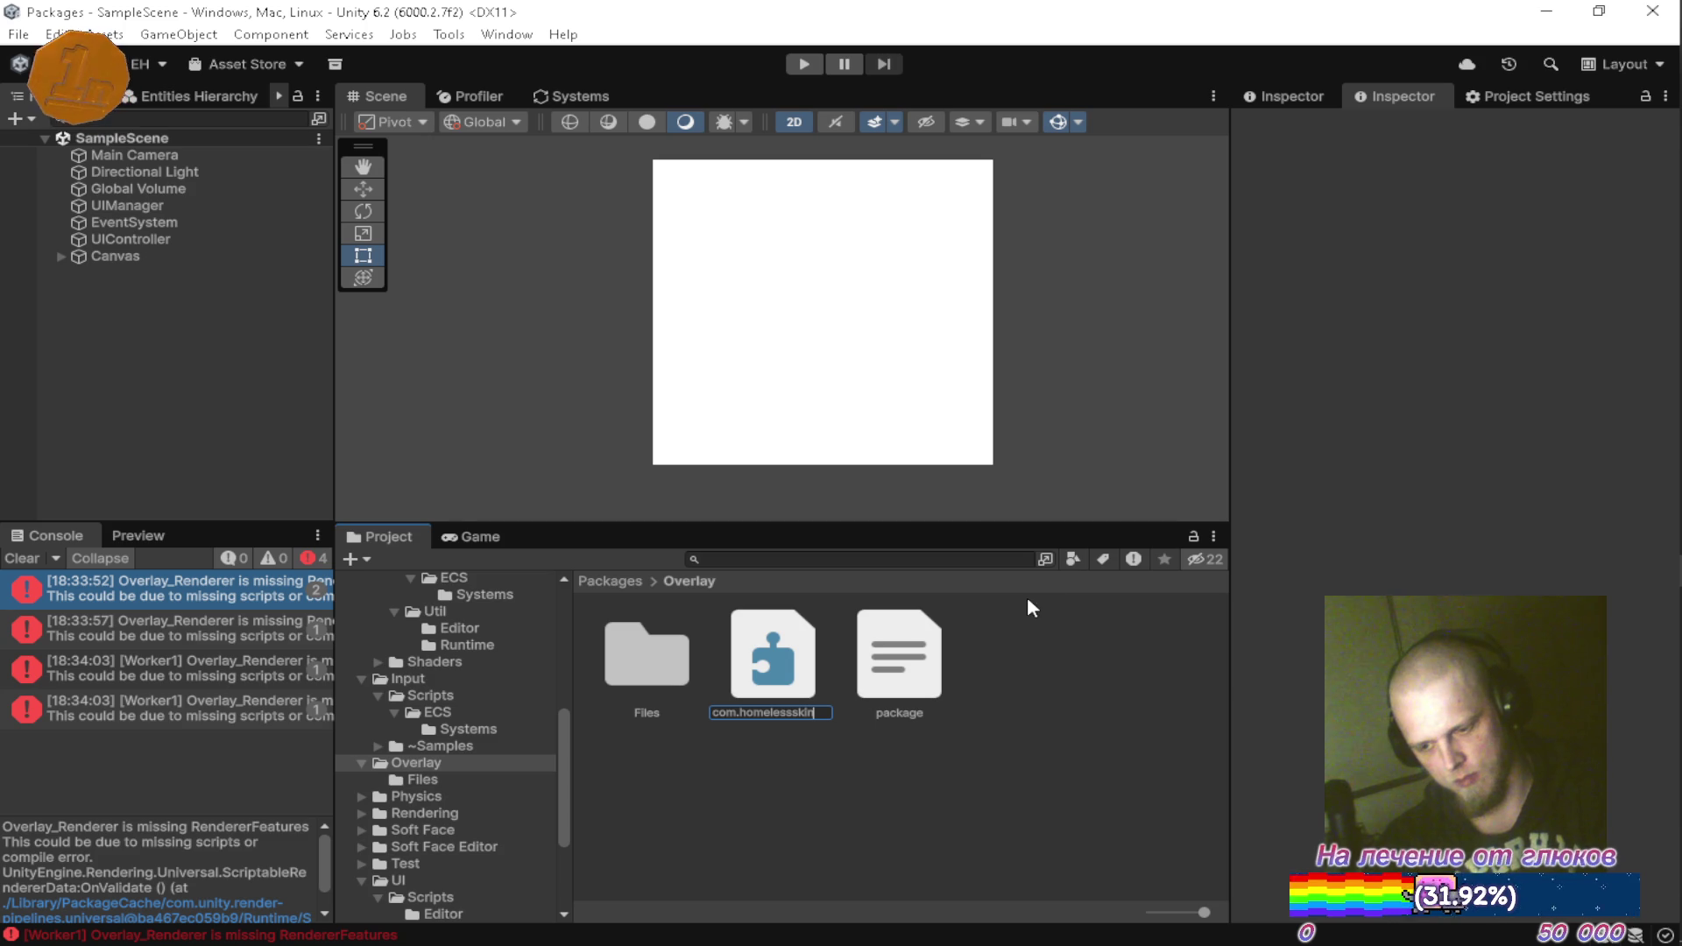
text(.overlay)
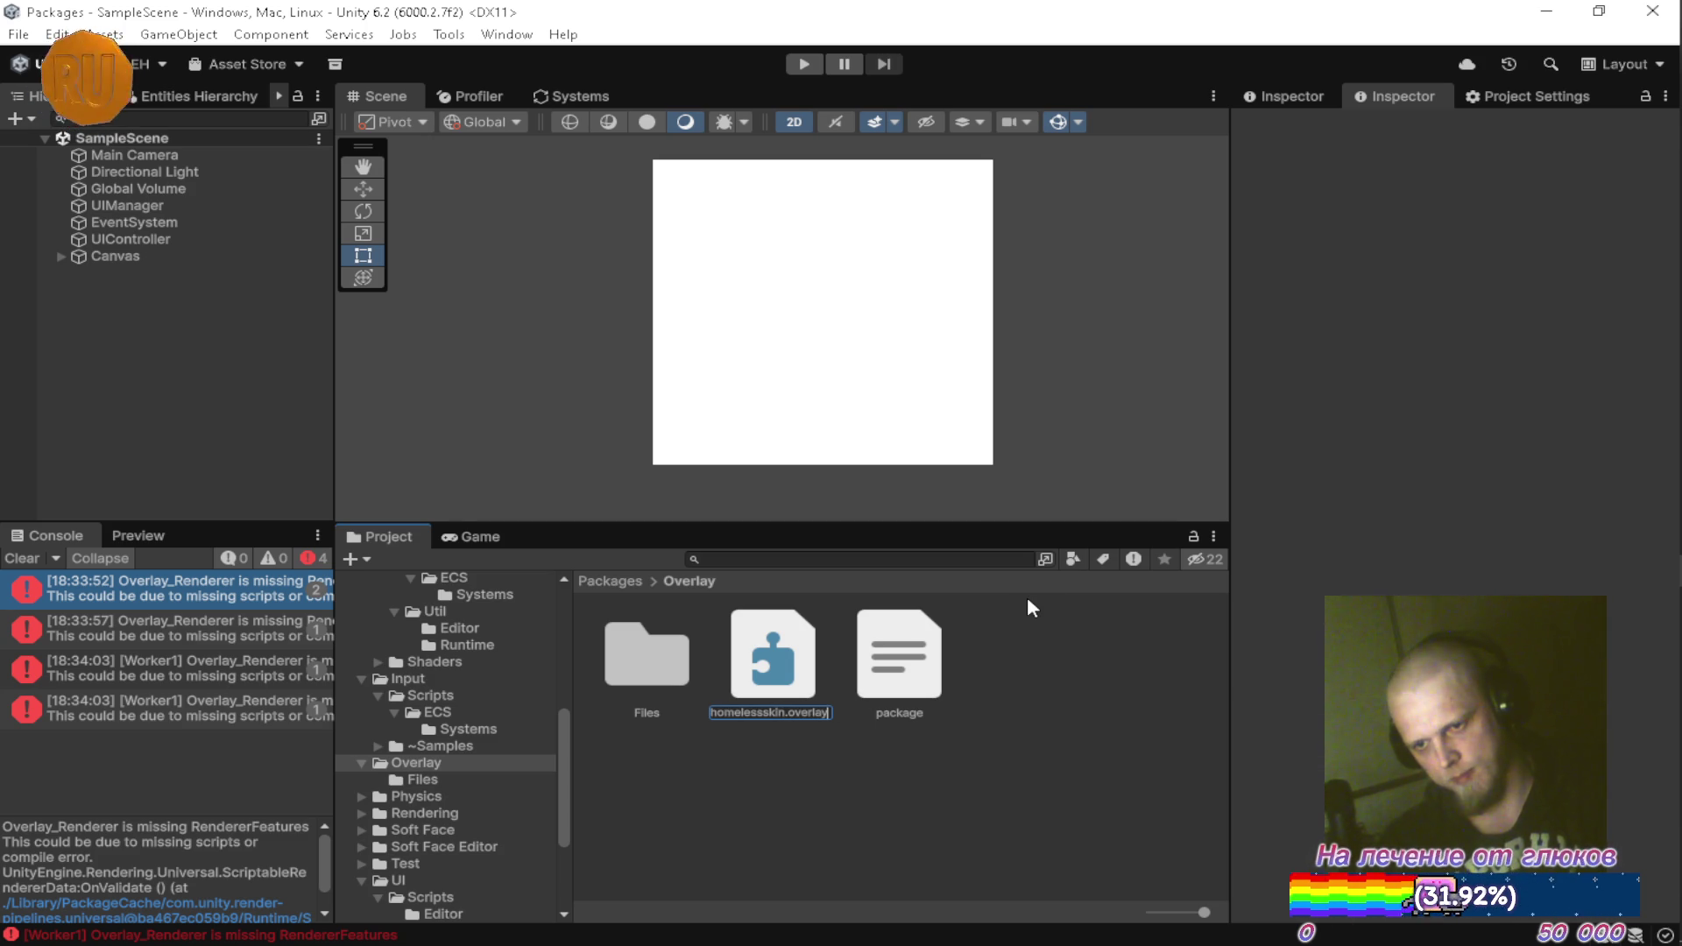
key(Return)
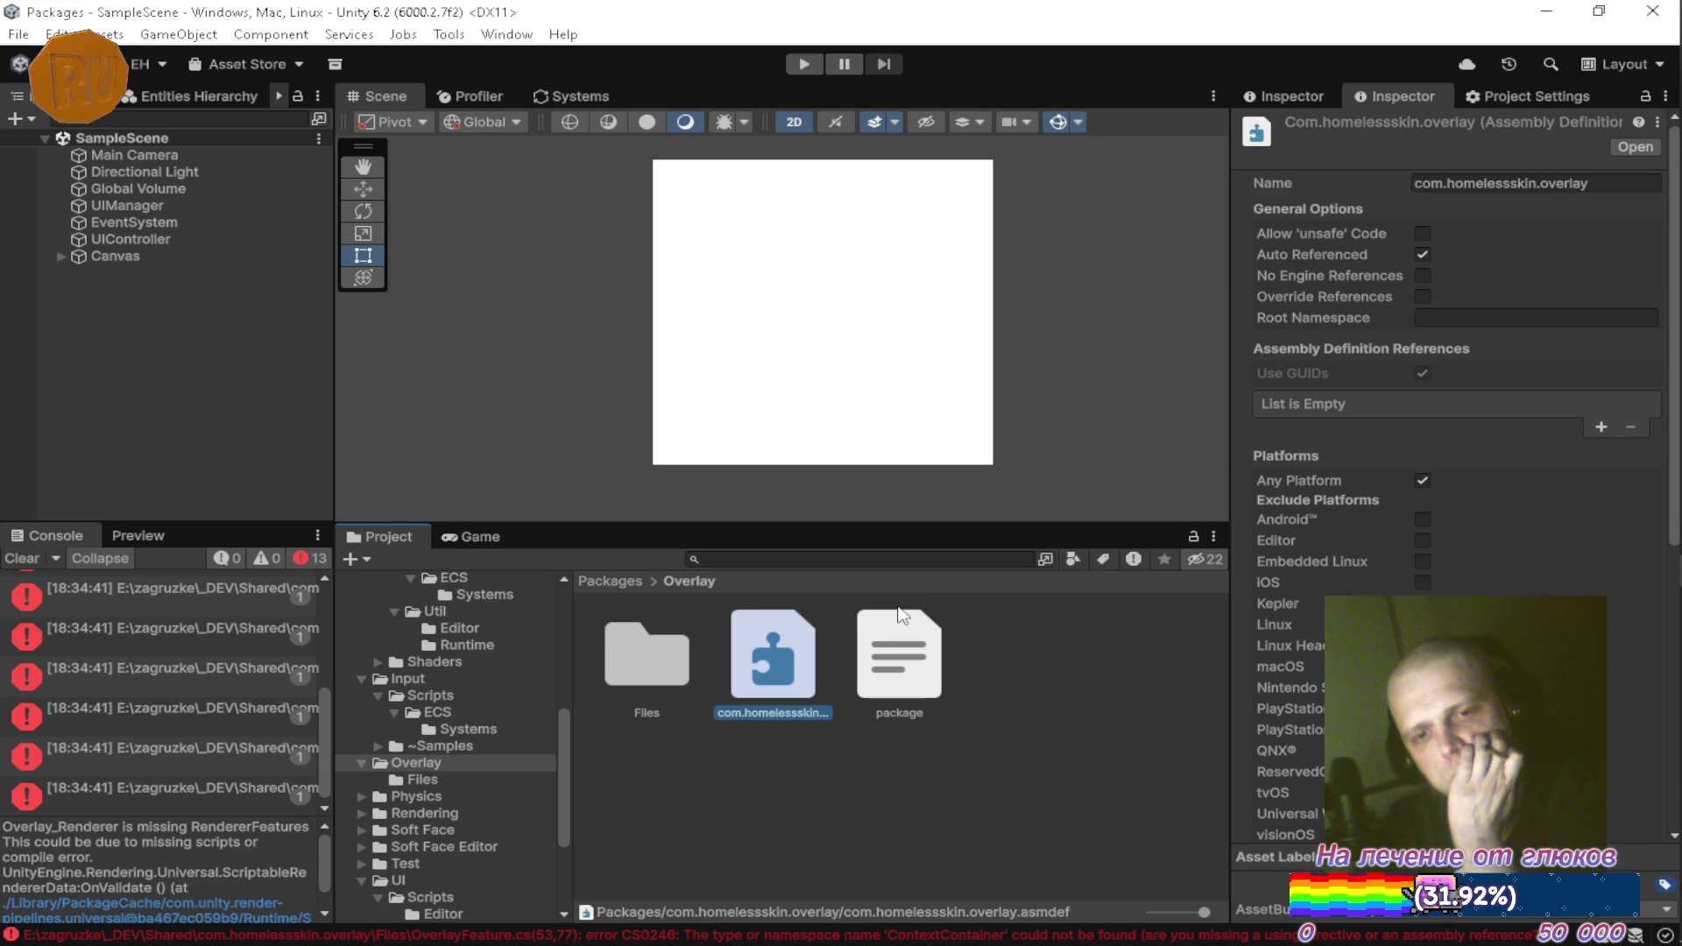
click(26, 561)
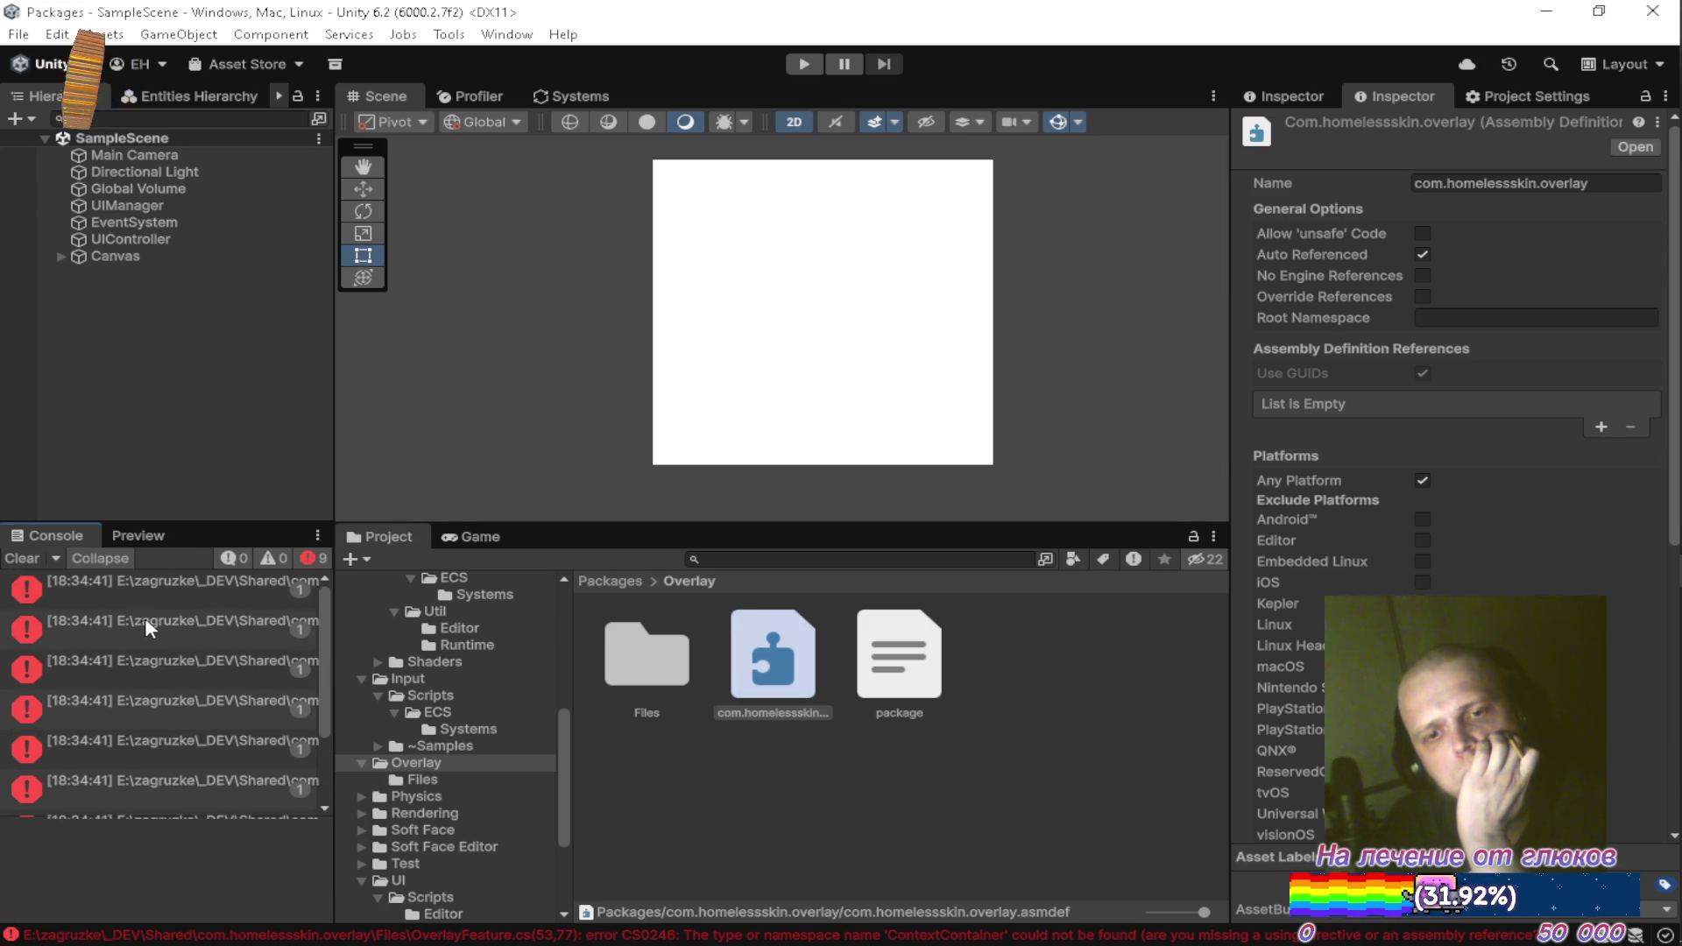
Check OverlayFeature.cs's errors in Visual Studio, then add an empty Assembly Definition Reference entry
double_click(154, 583)
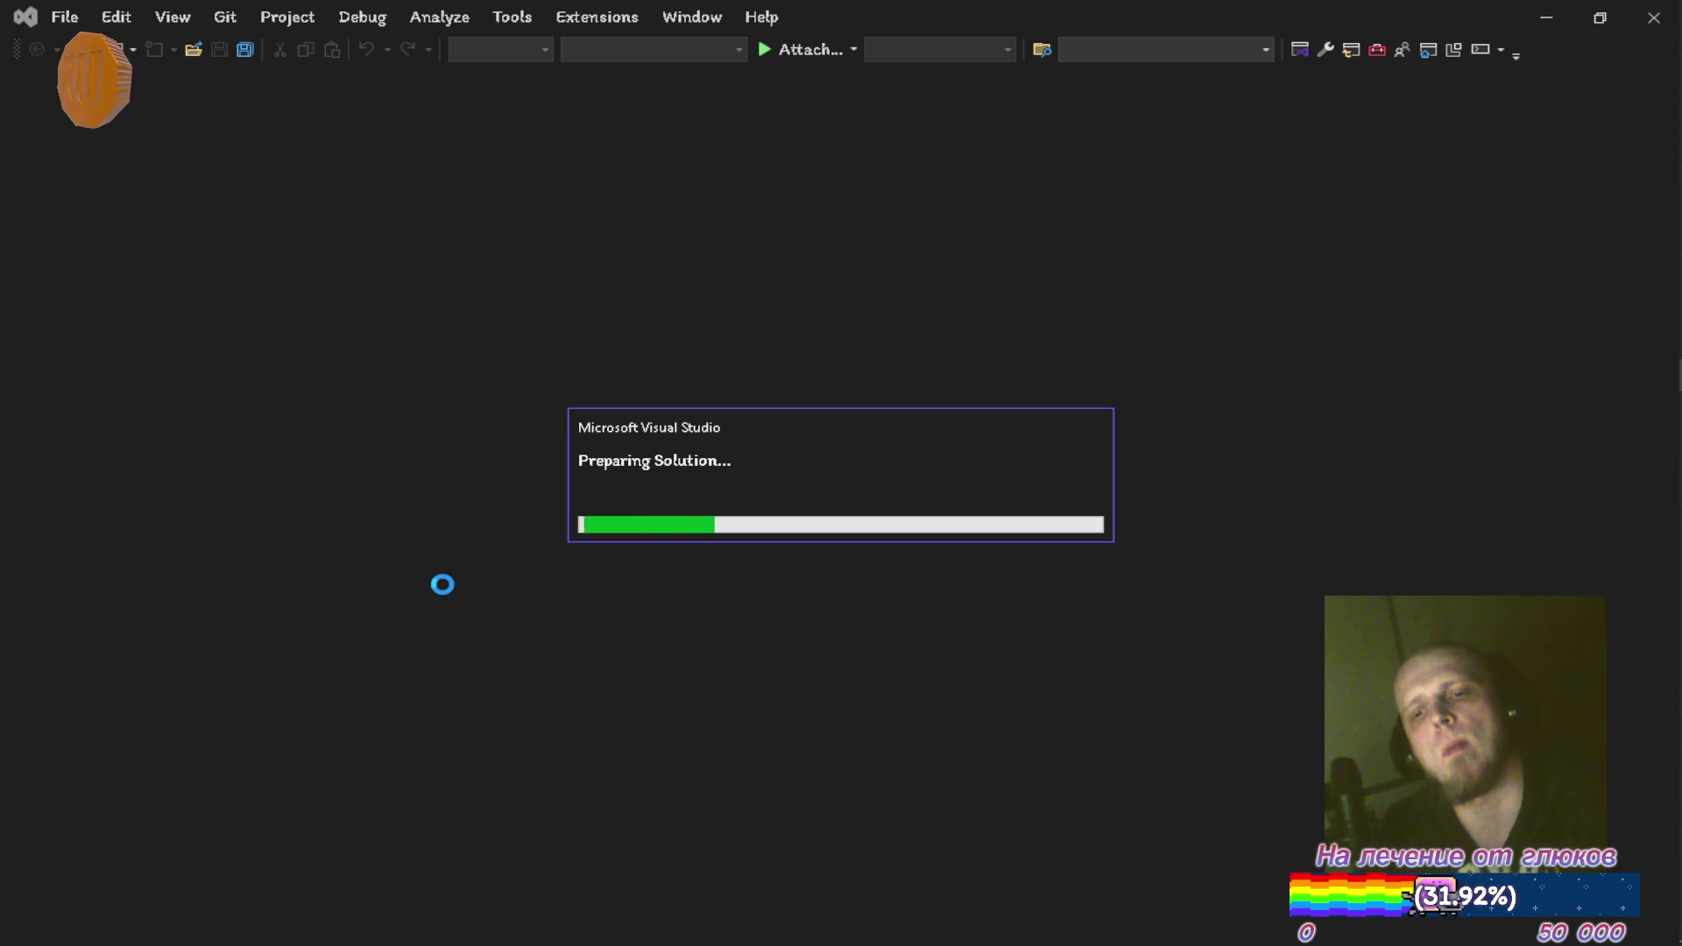
key(alt+Tab)
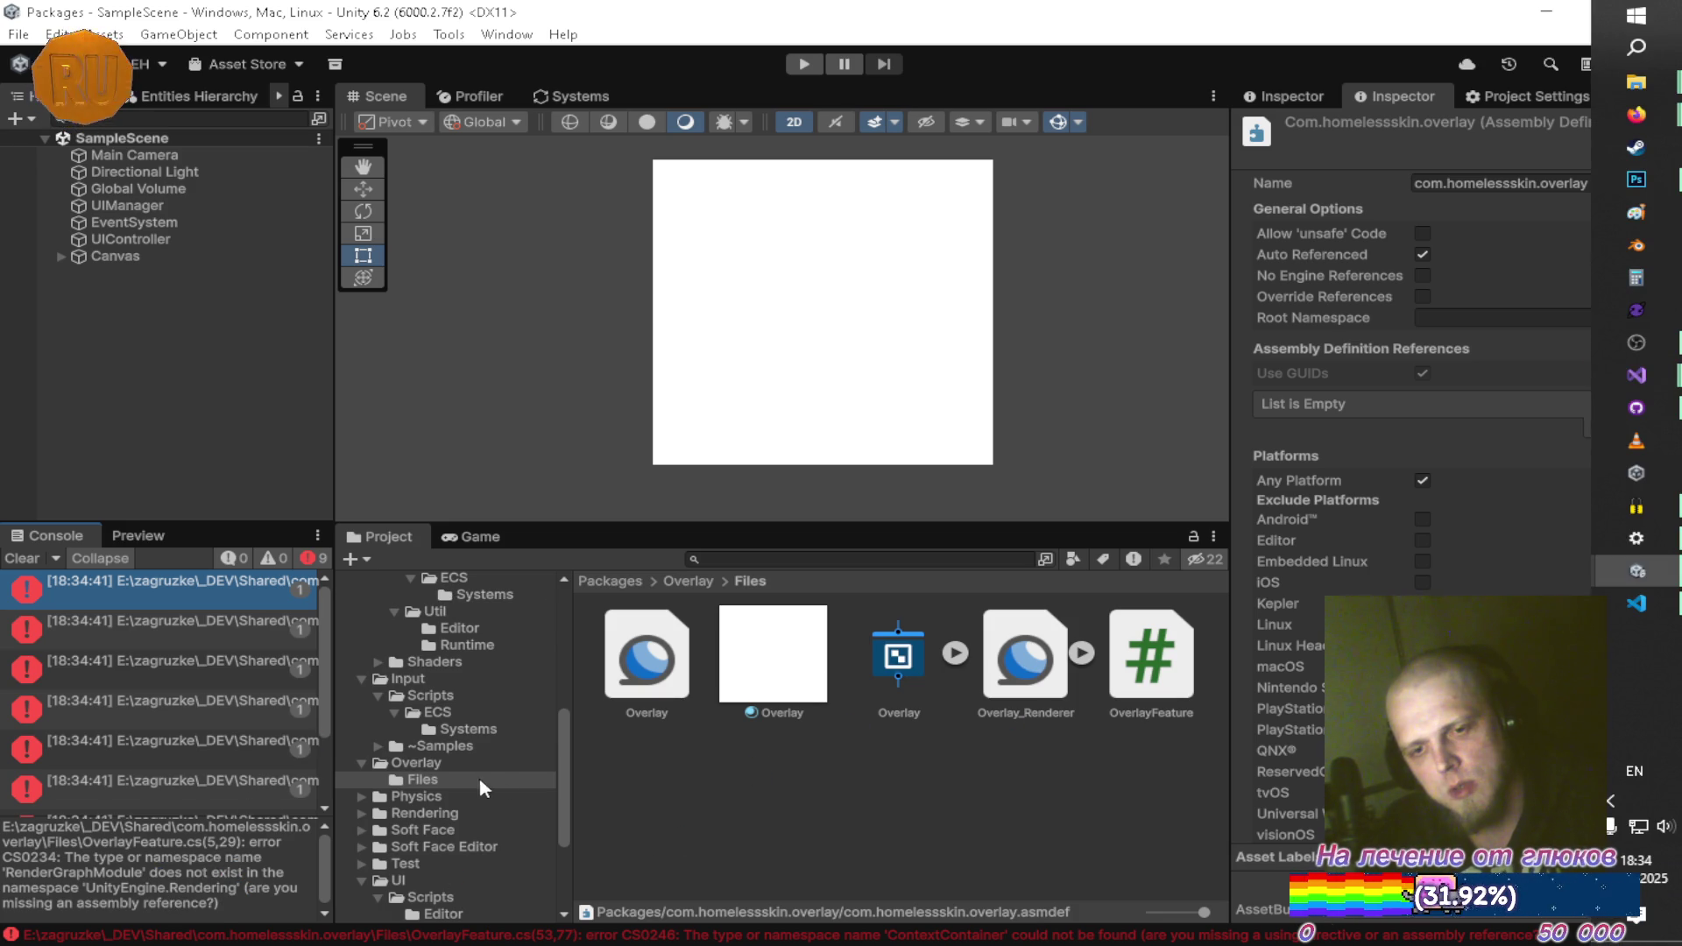
click(441, 761)
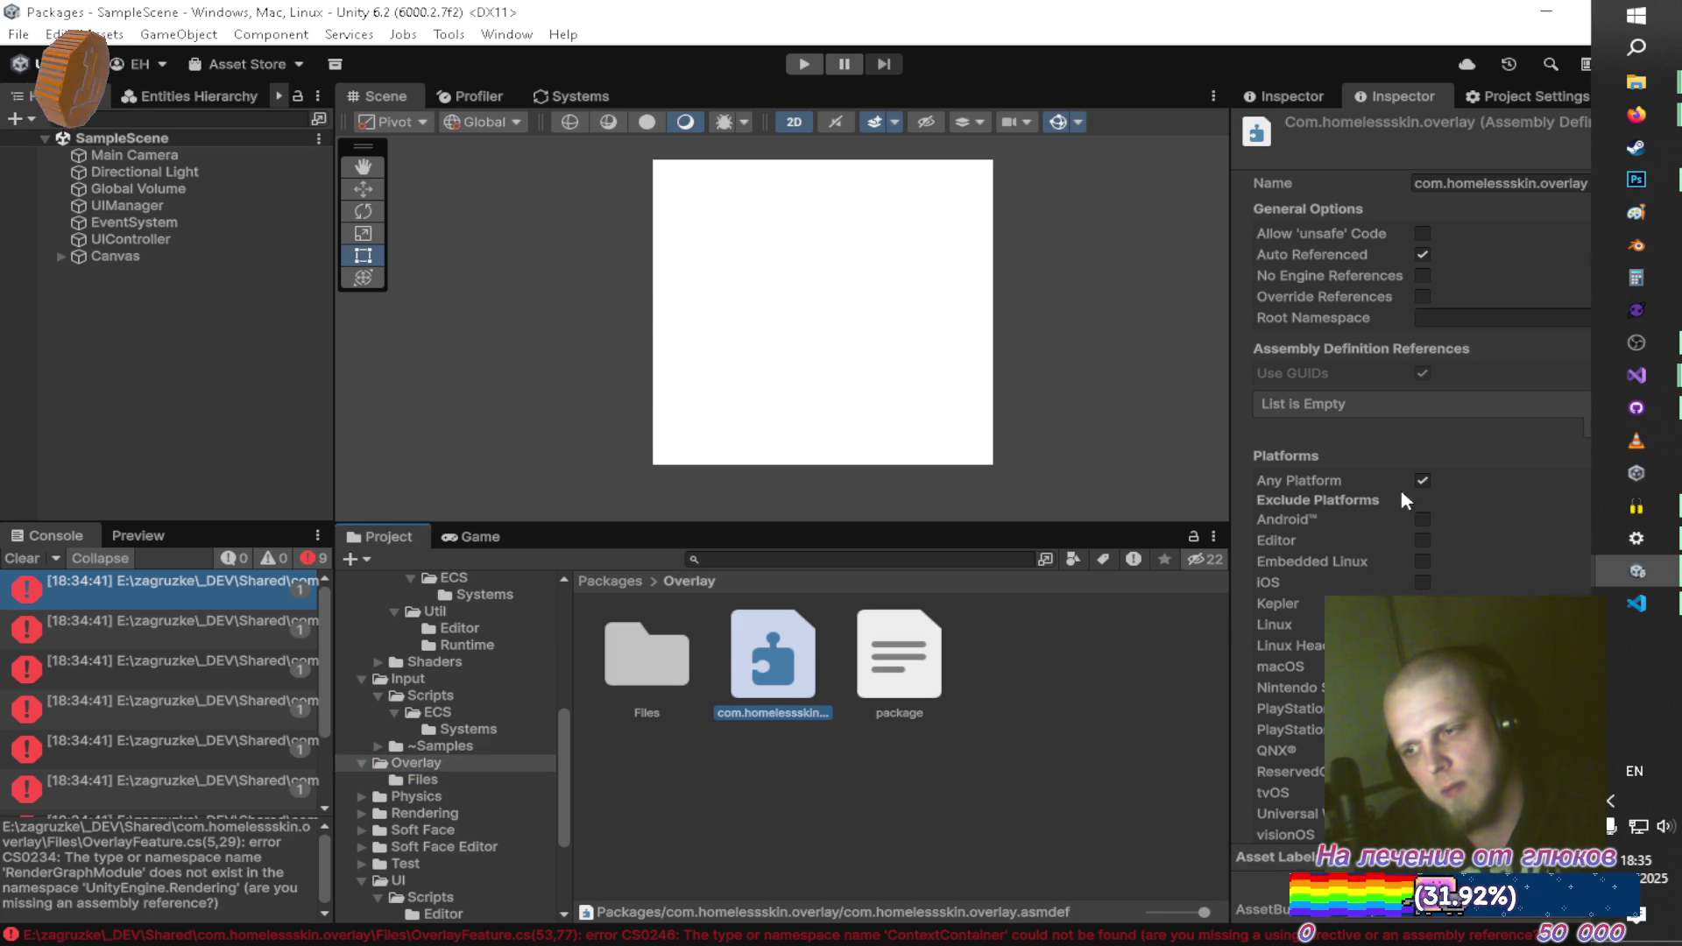
mouse_move(1636, 375)
click(1444, 394)
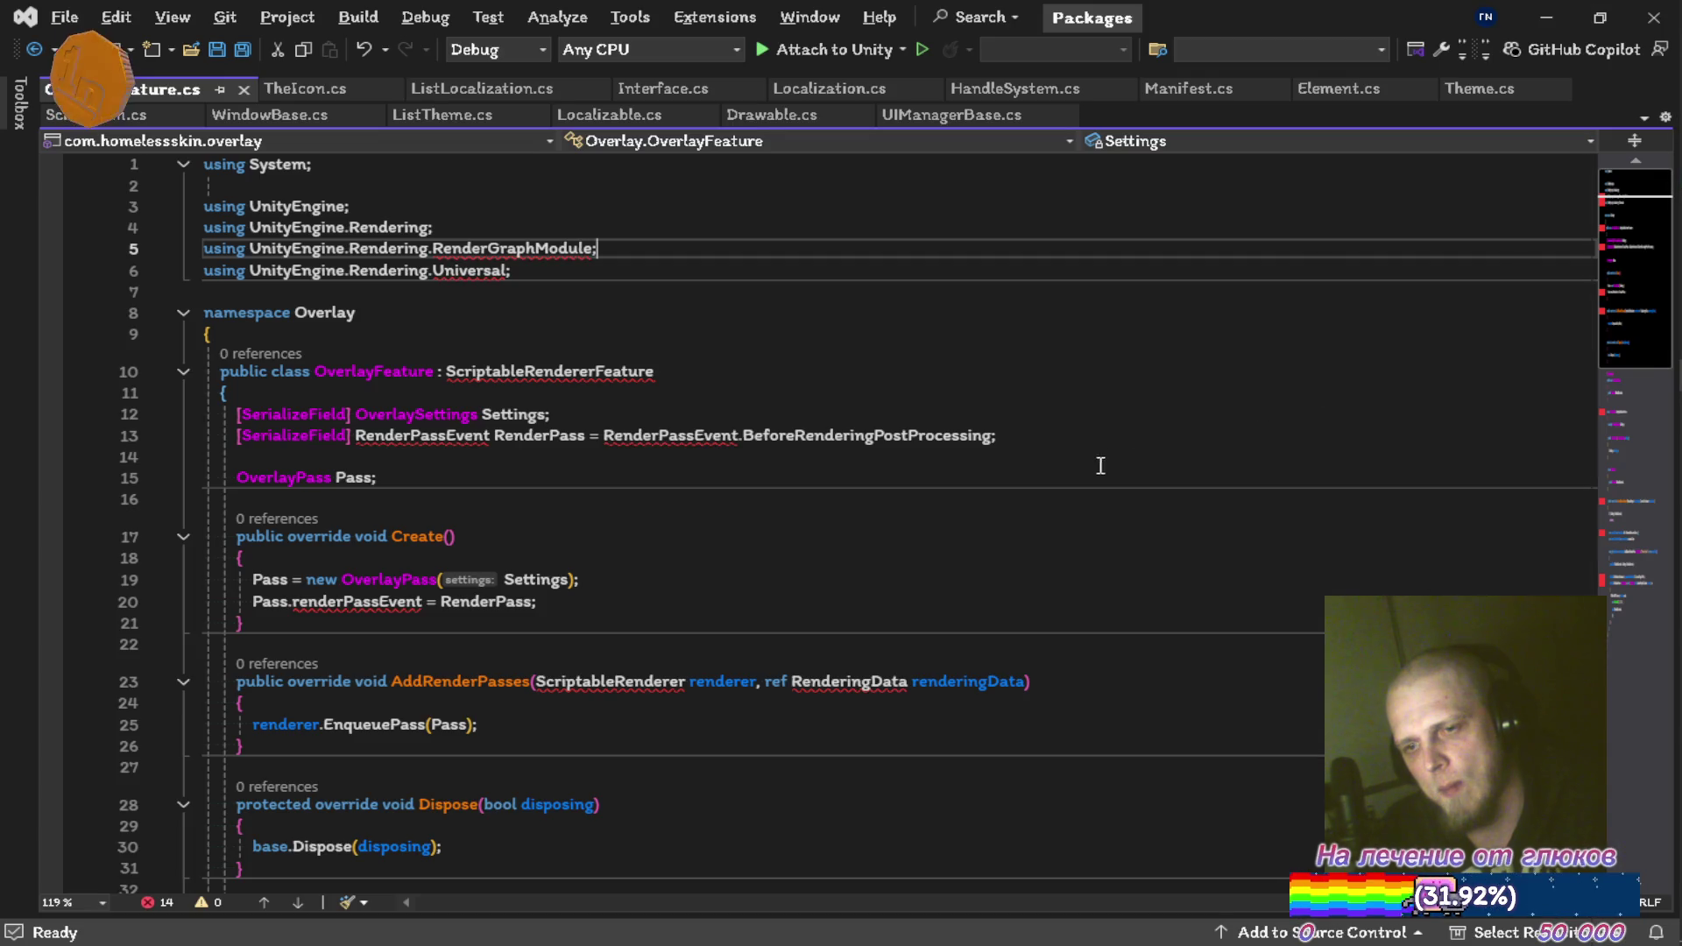
click(1547, 16)
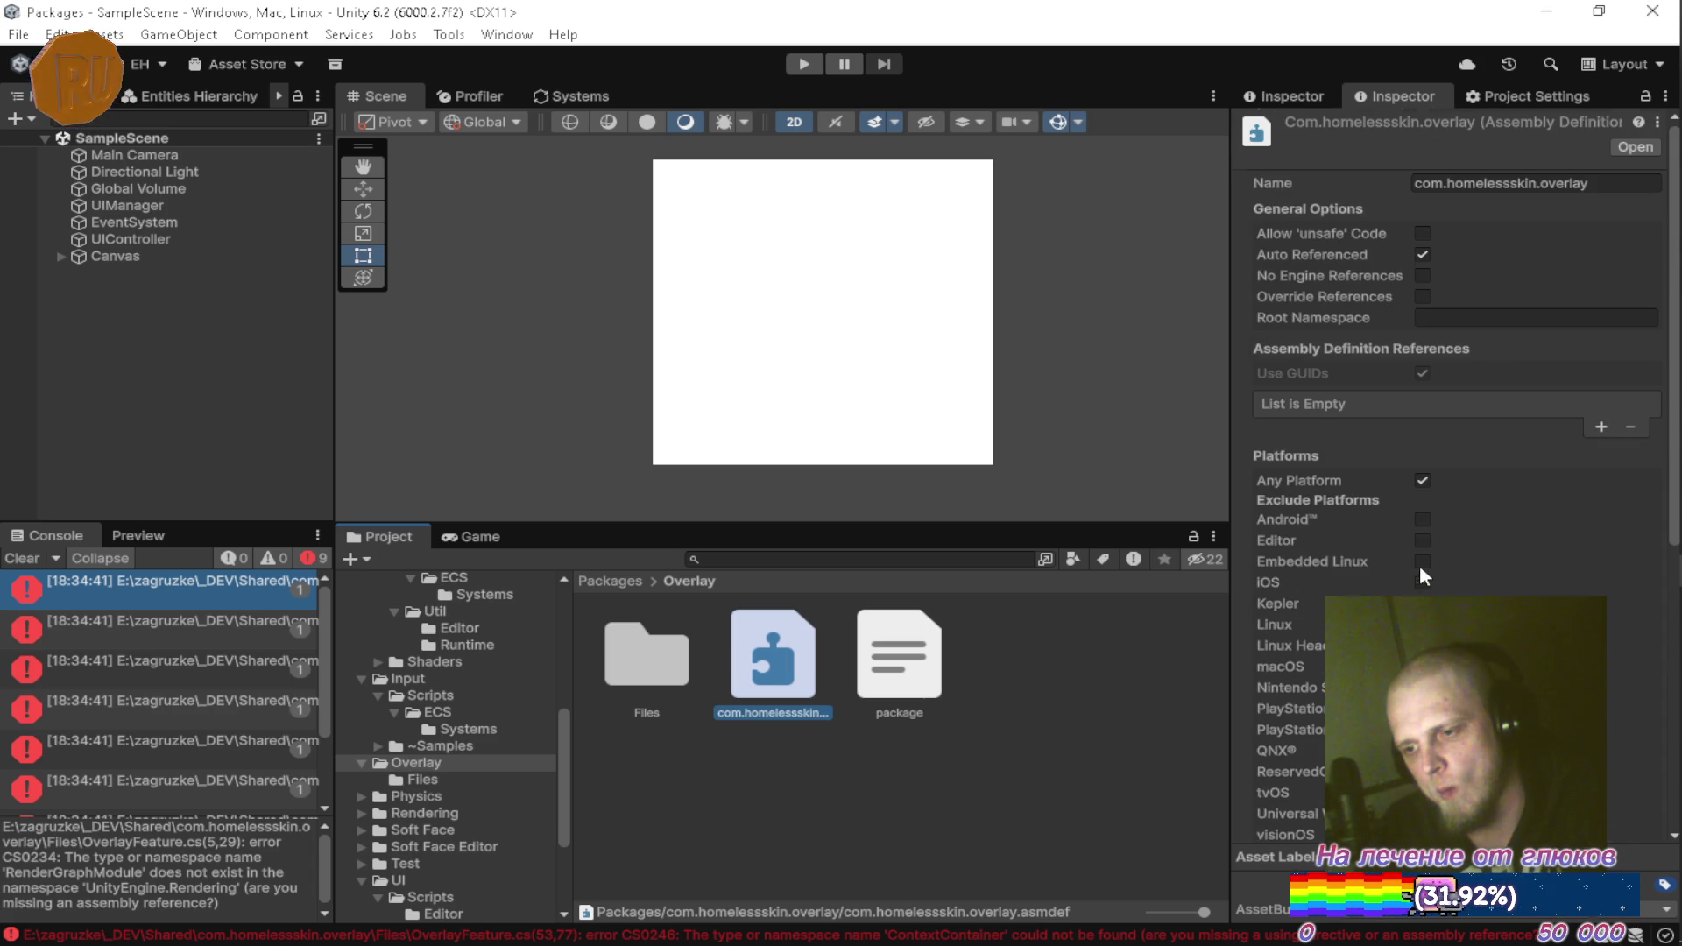
click(1600, 427)
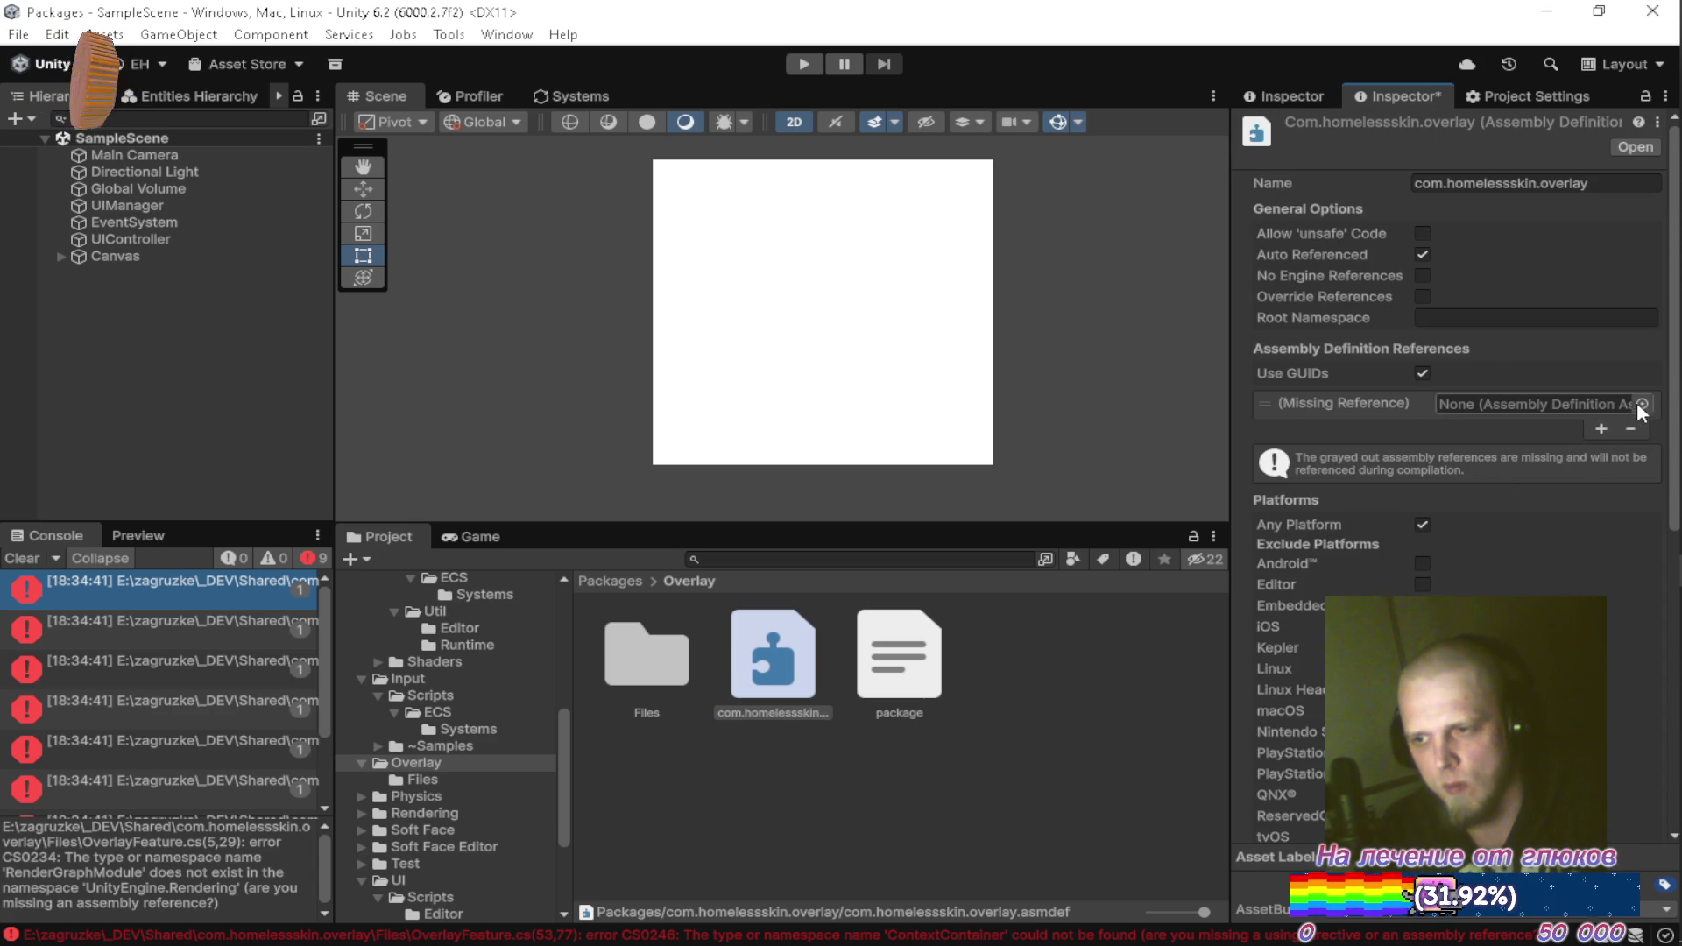
Set the new reference to Unity.RenderPipelines.Core.Editor by searching 'render', and save the asmdef
click(1640, 404)
text(render)
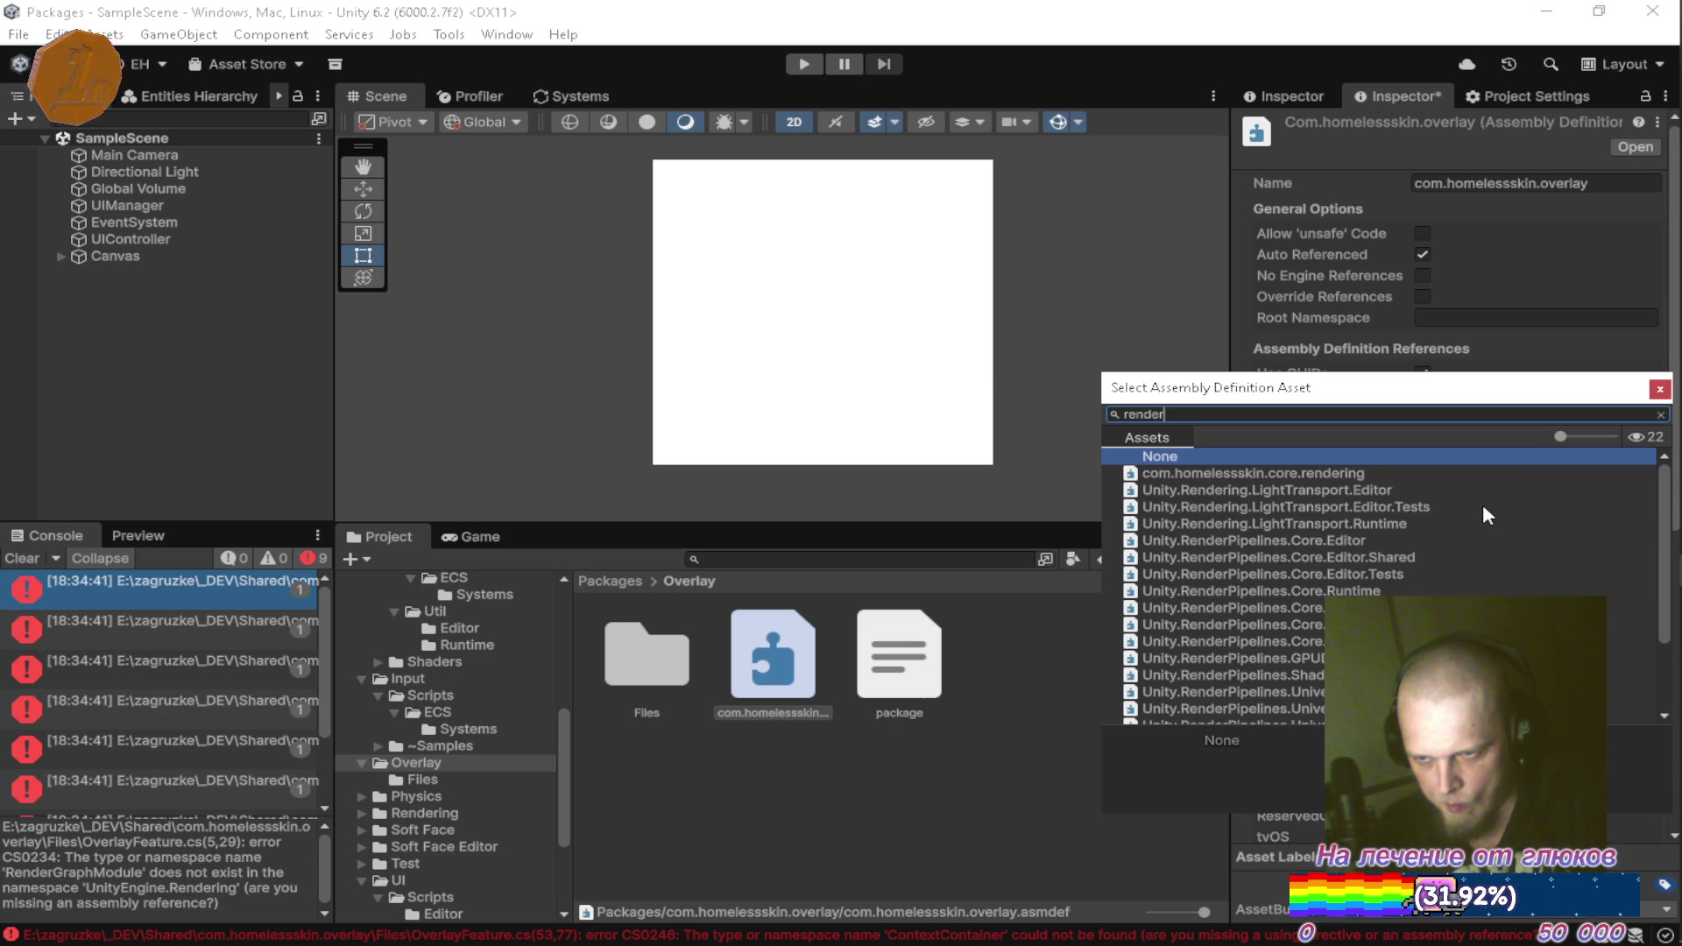
scroll(1483, 512, down, 3)
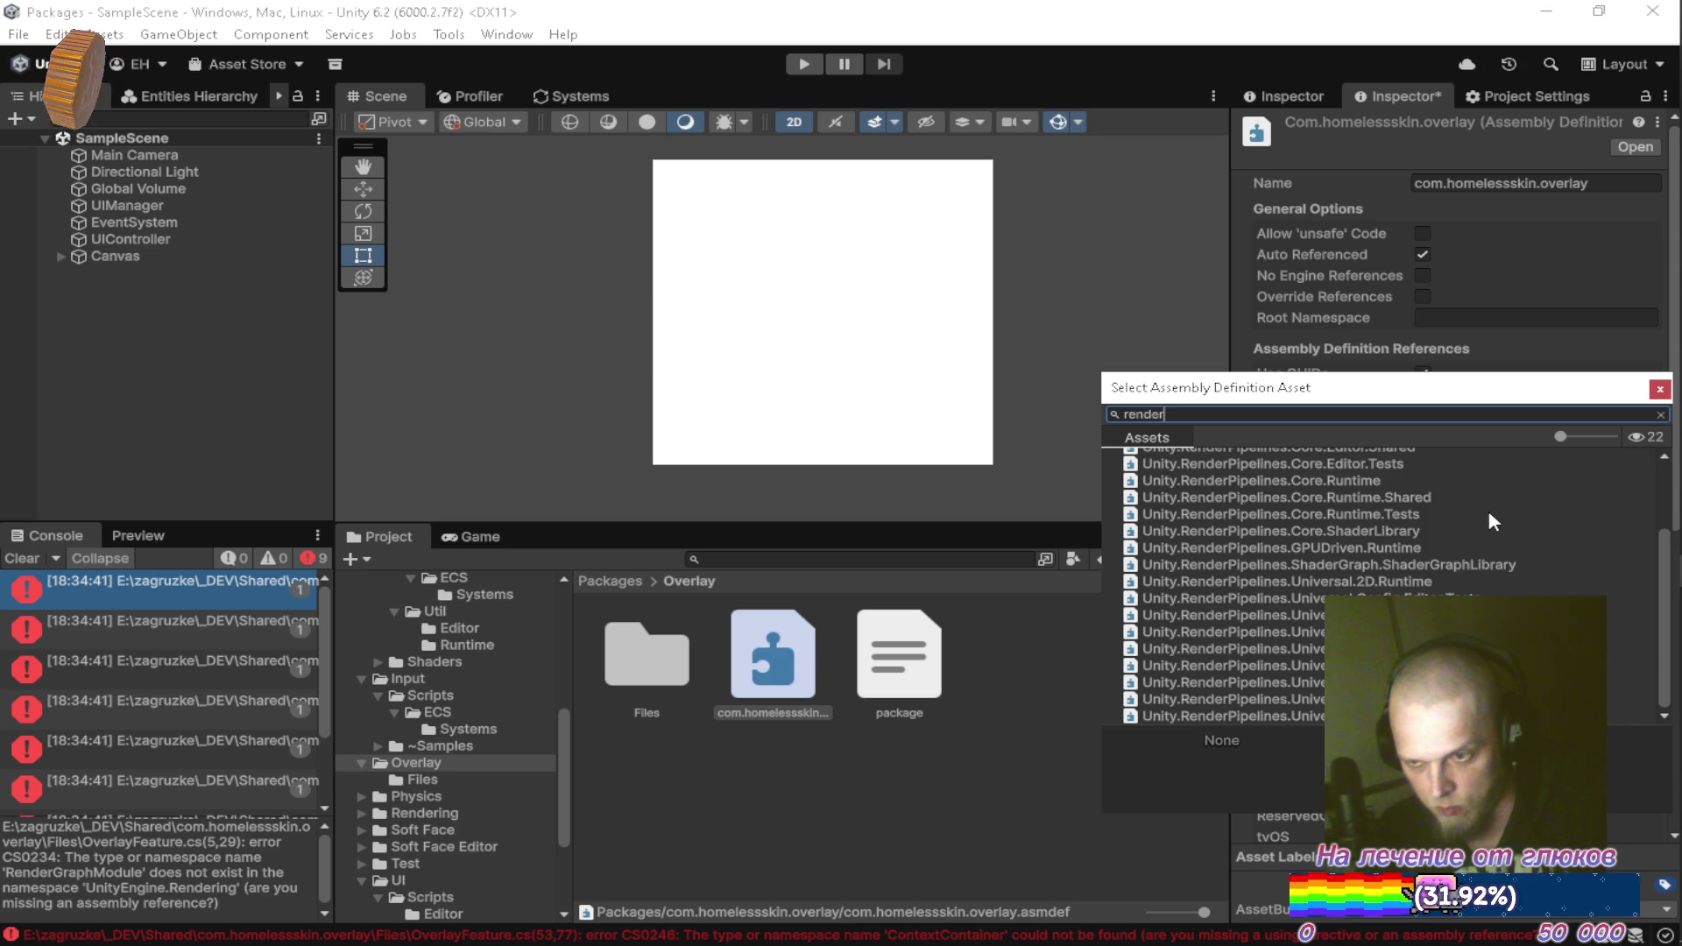
scroll(1489, 510, up, 3)
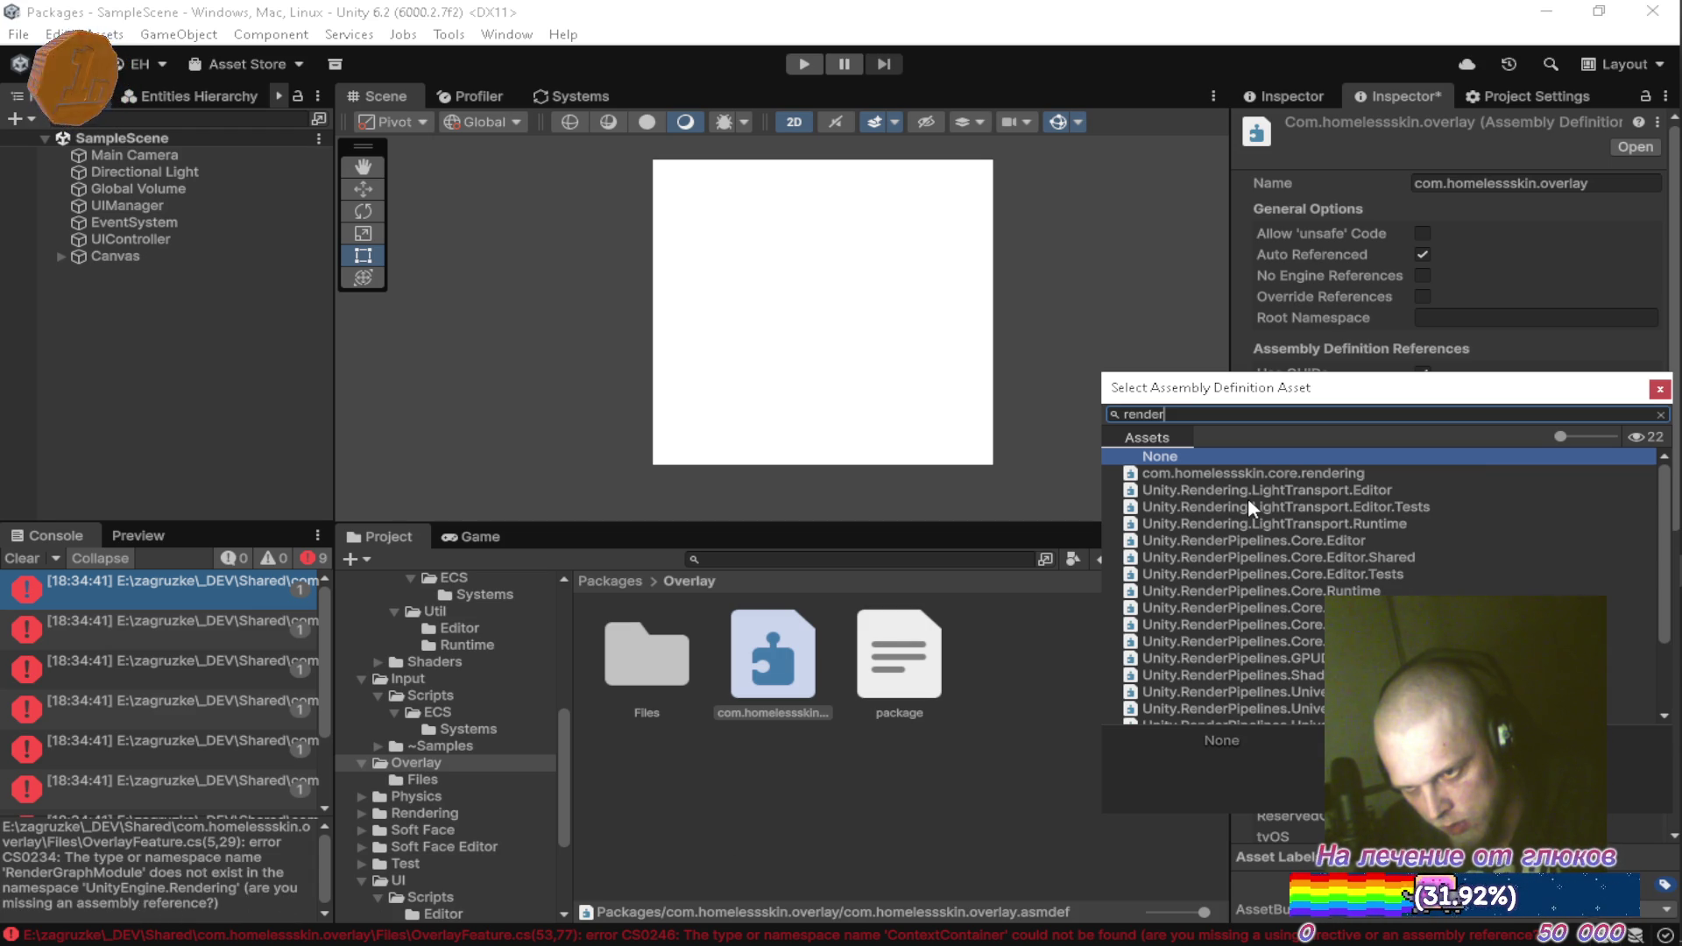
text(ing)
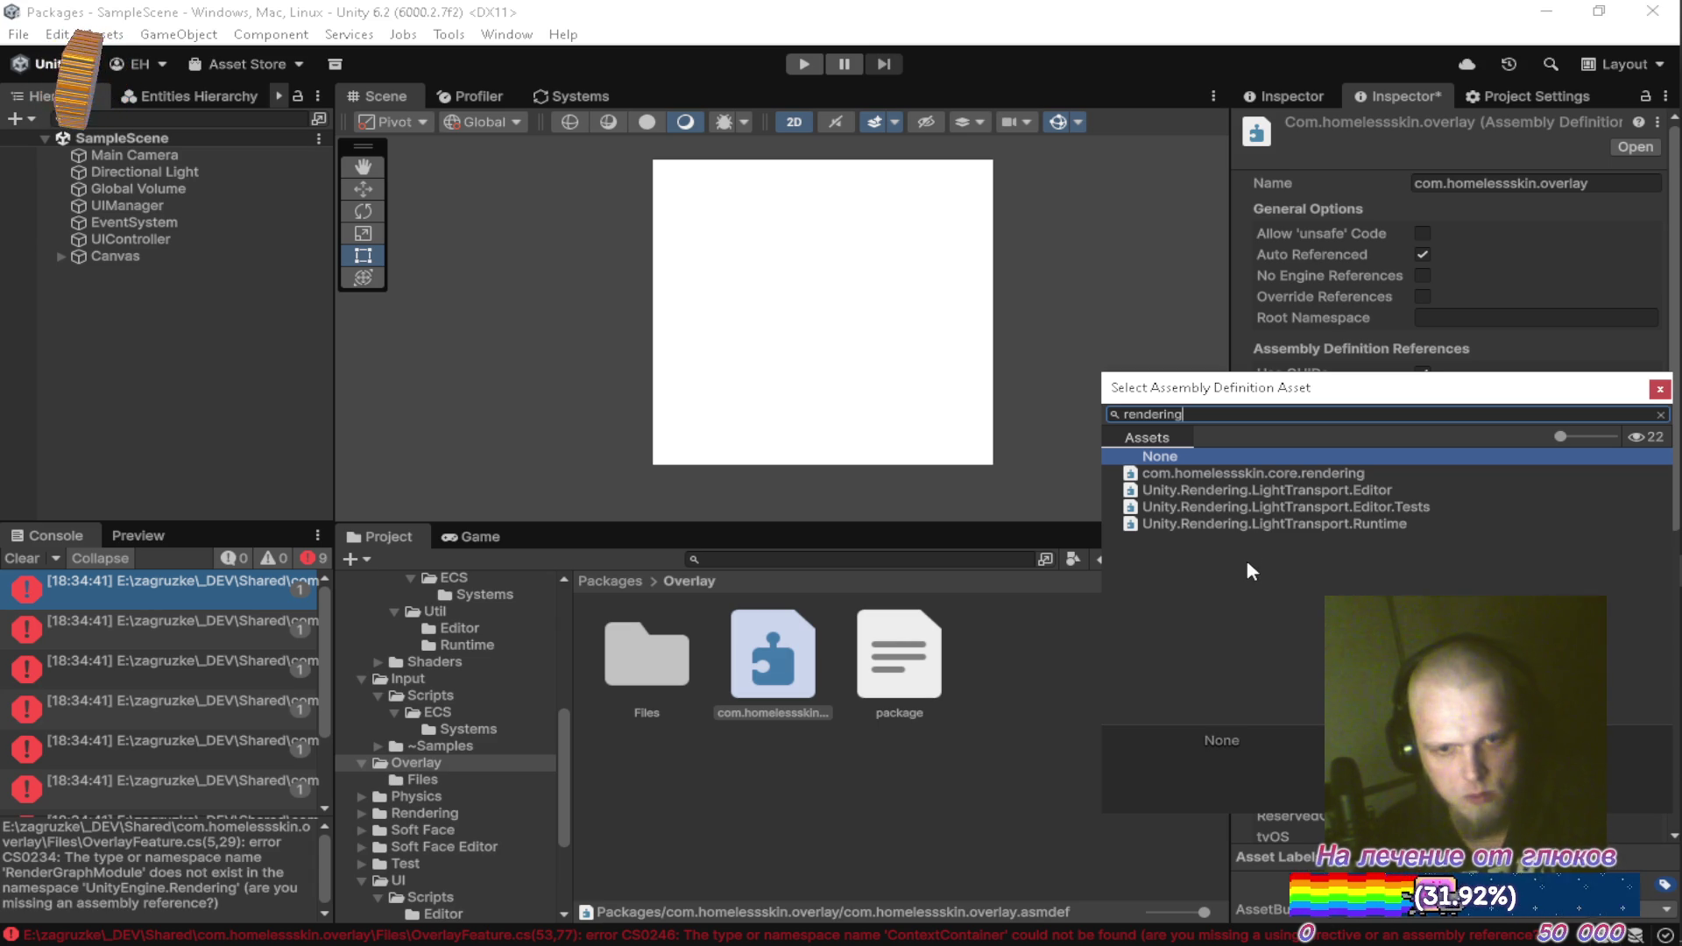
key(BackSpace)
key(BackSpace)
key(BackSpace)
key(BackSpace)
key(BackSpace)
key(BackSpace)
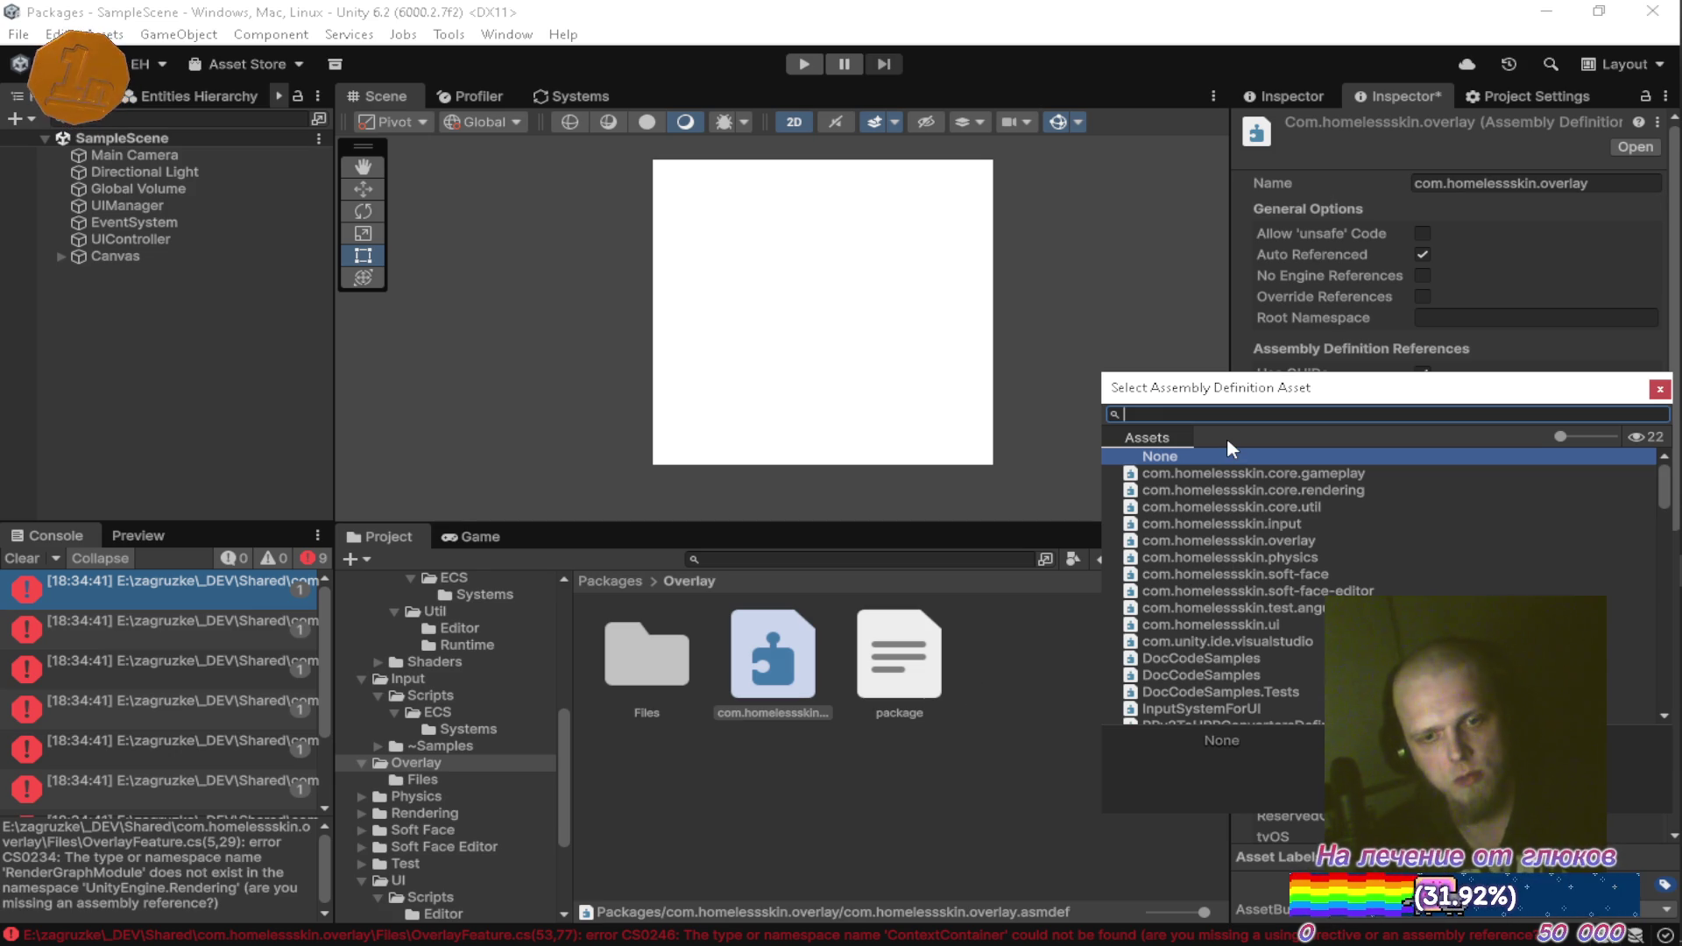
text(render)
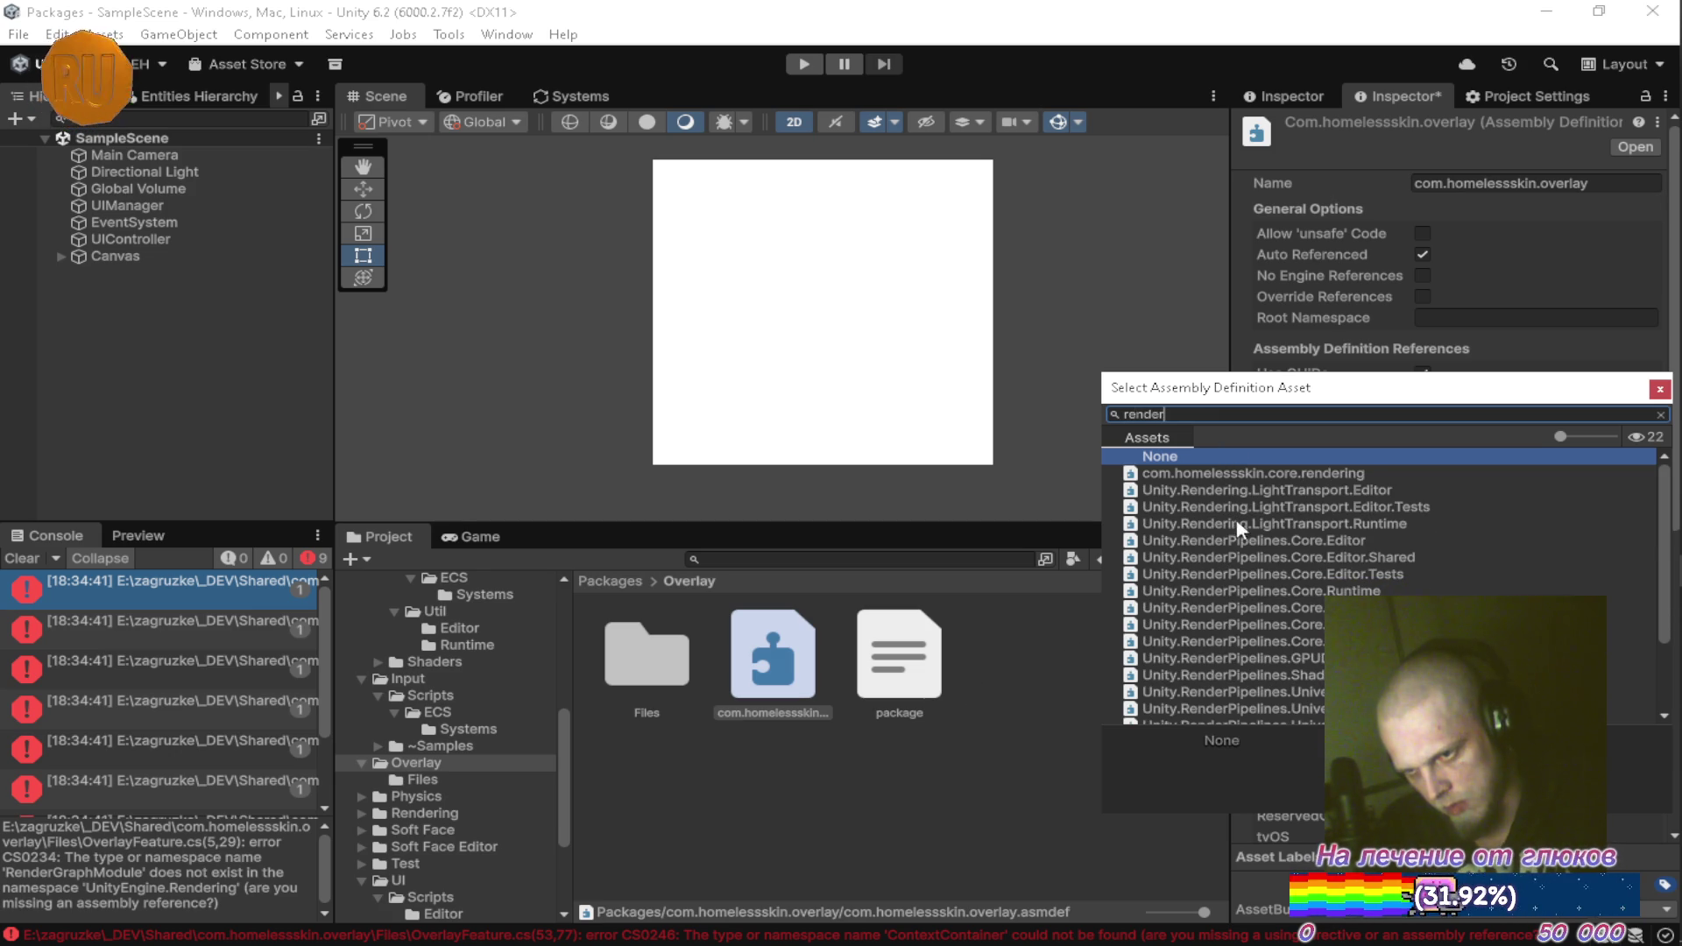
click(1248, 539)
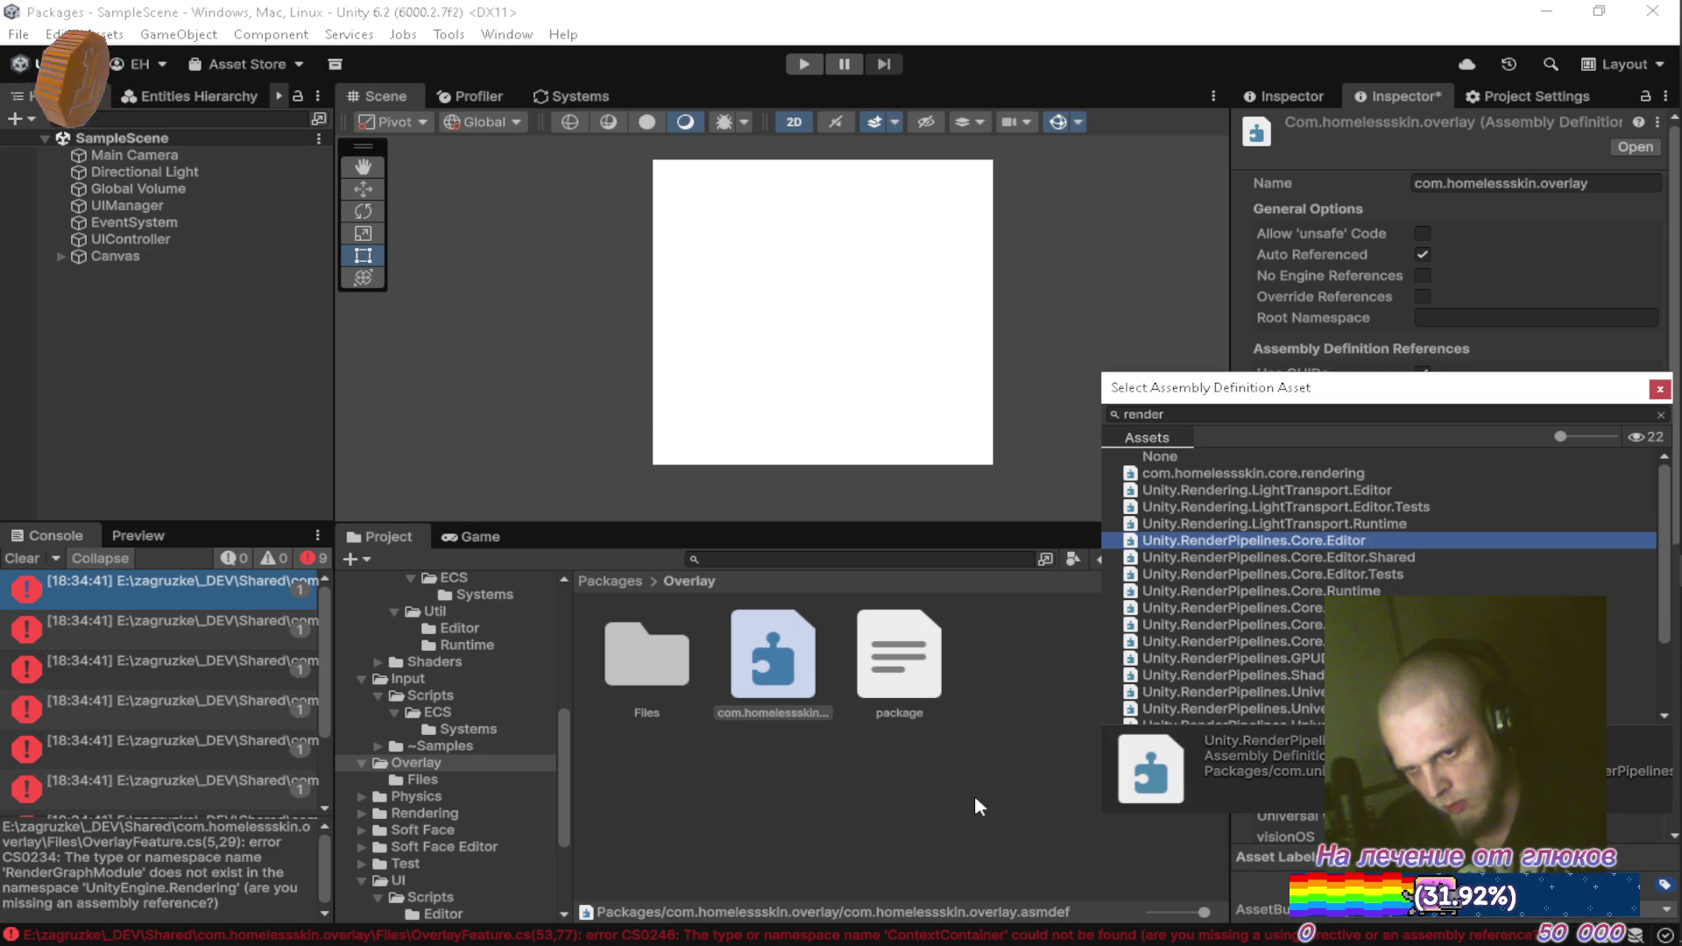
click(976, 798)
click(867, 526)
key(alt+Tab)
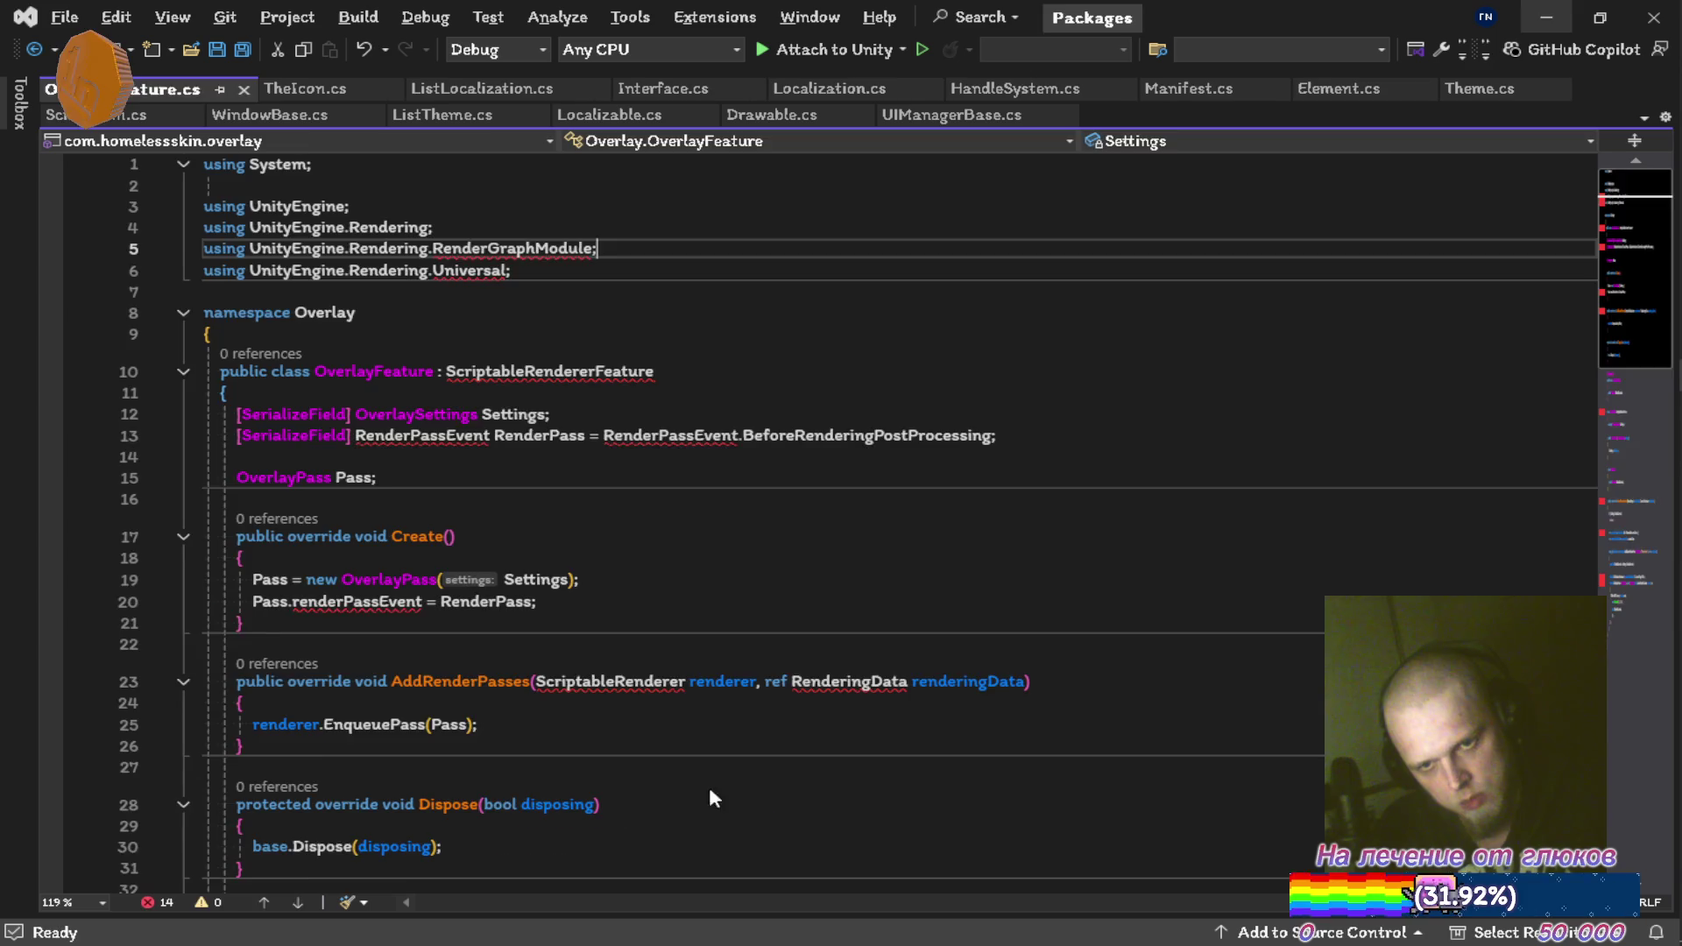
key(ctrl+Tab)
key(ctrl+Tab)
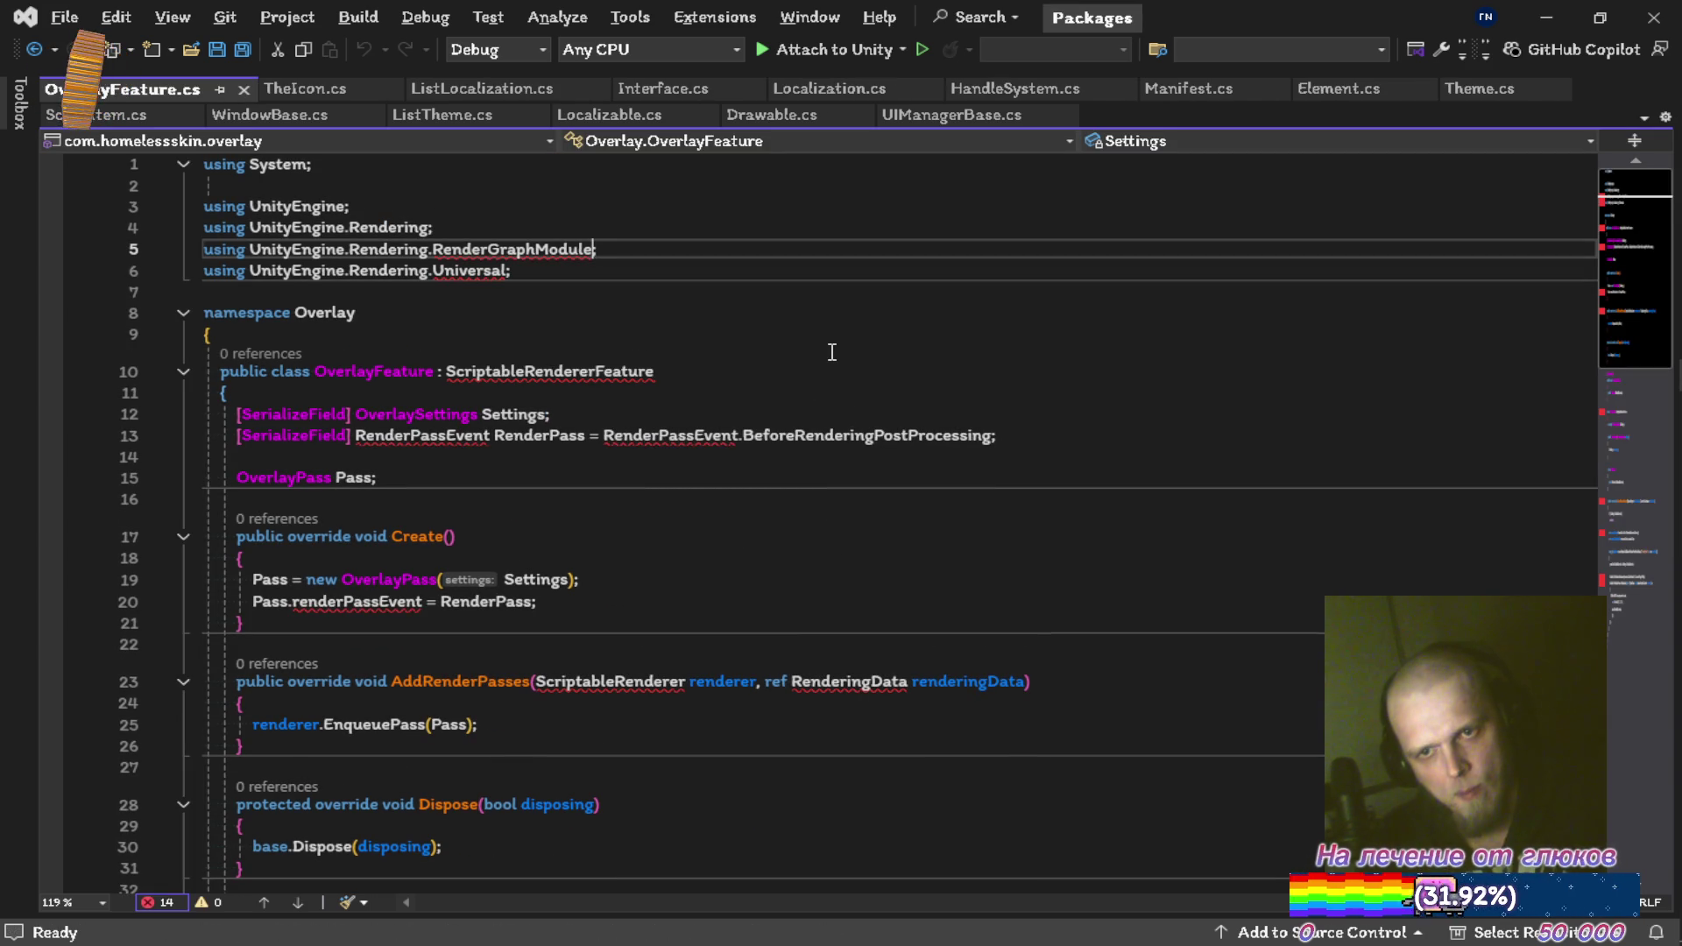
key(Down)
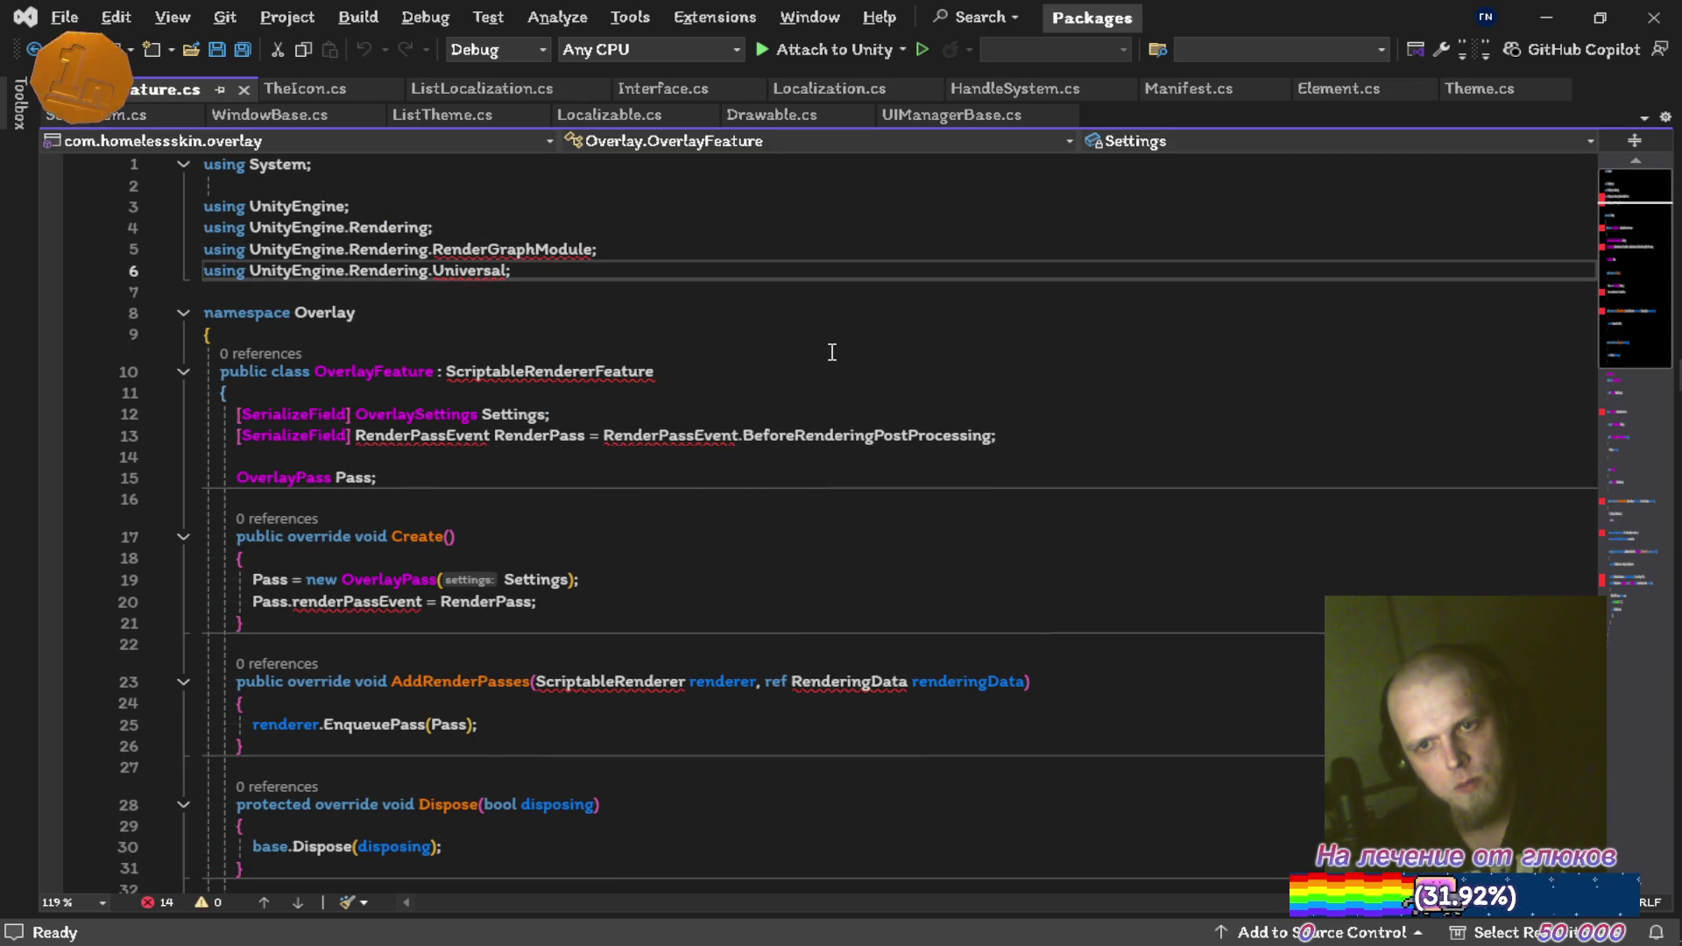
mouse_move(506, 253)
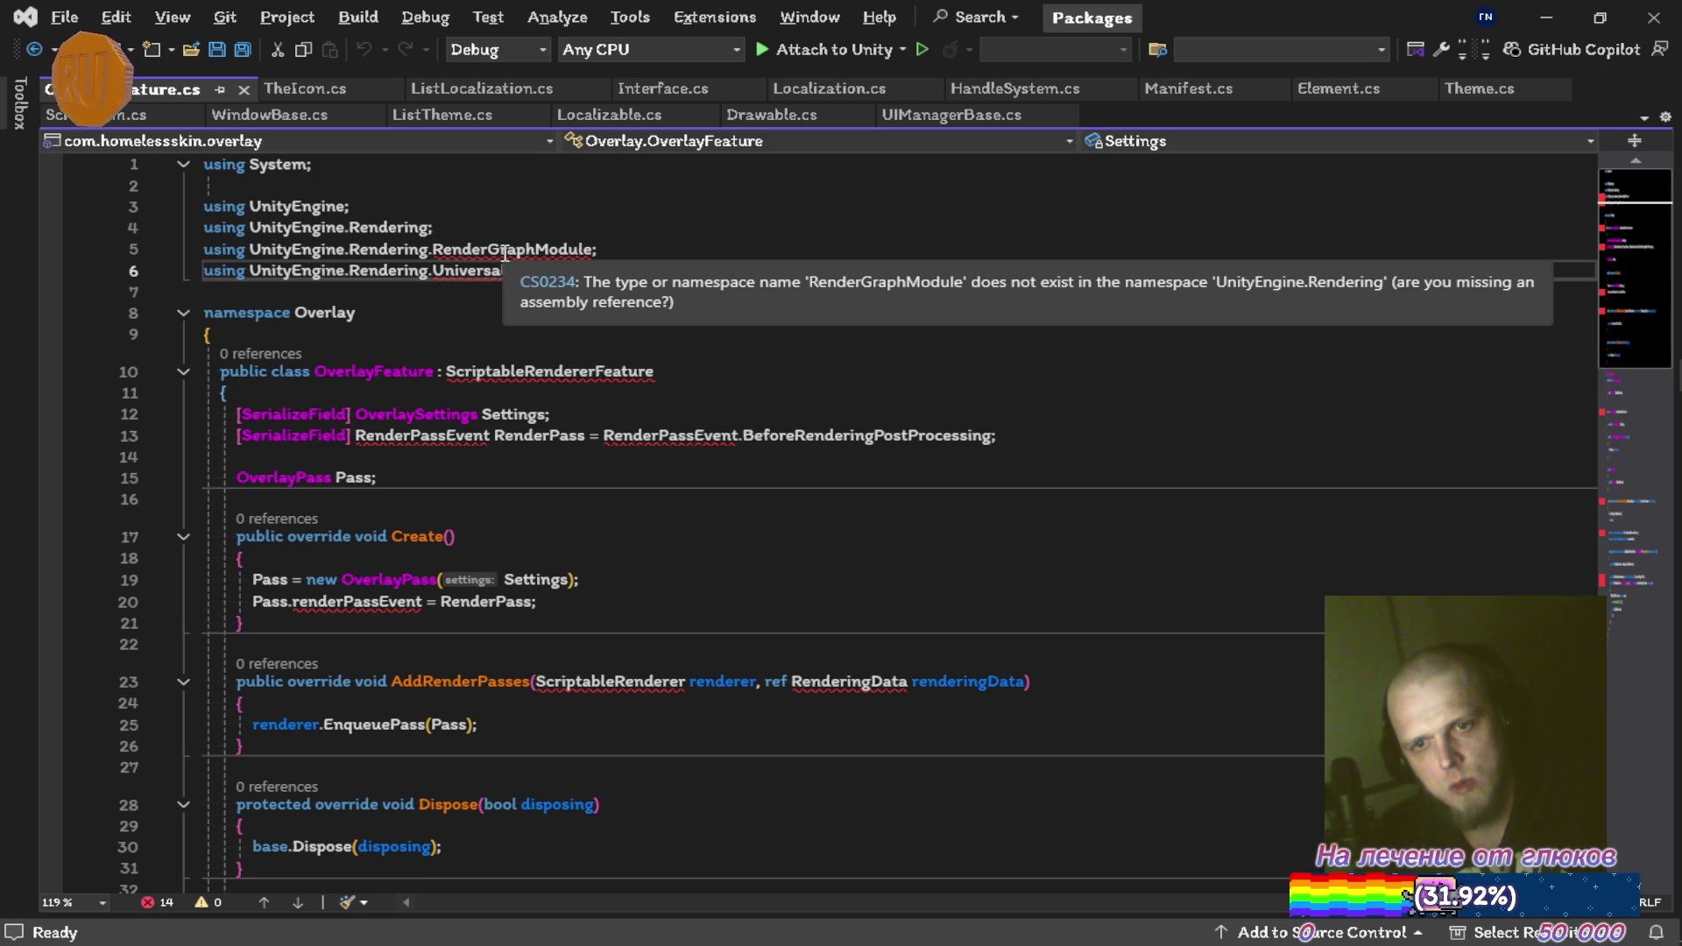
mouse_move(574, 368)
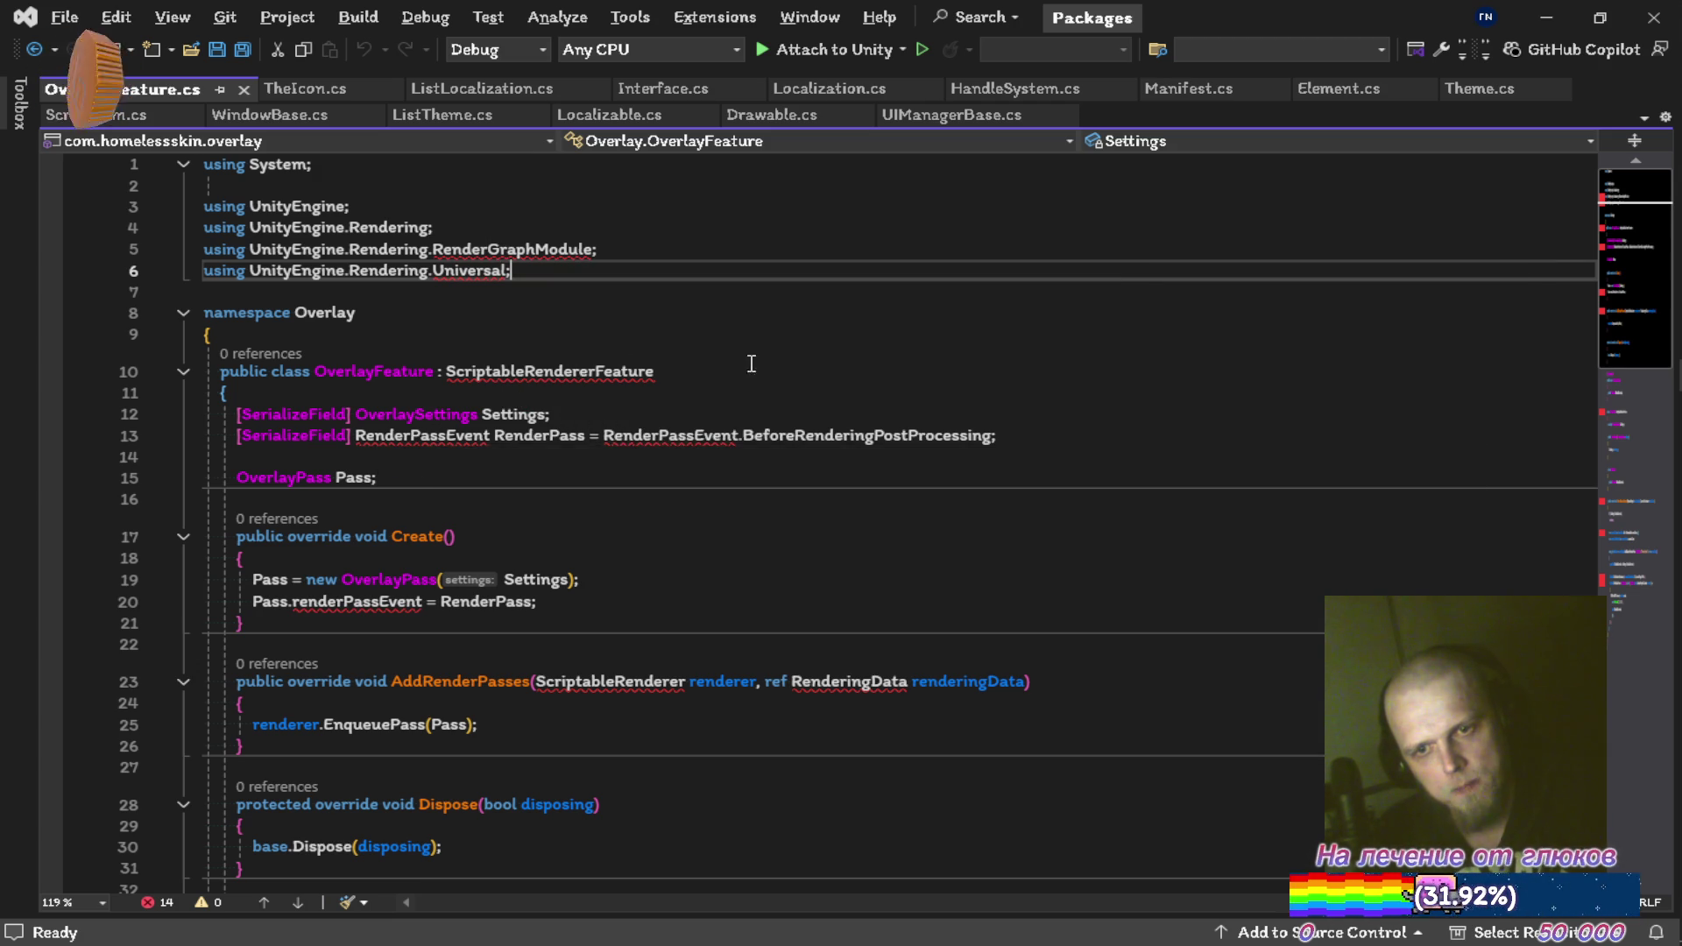
scroll(751, 363, down, 5)
scroll(792, 320, up, 4)
key(alt+Tab)
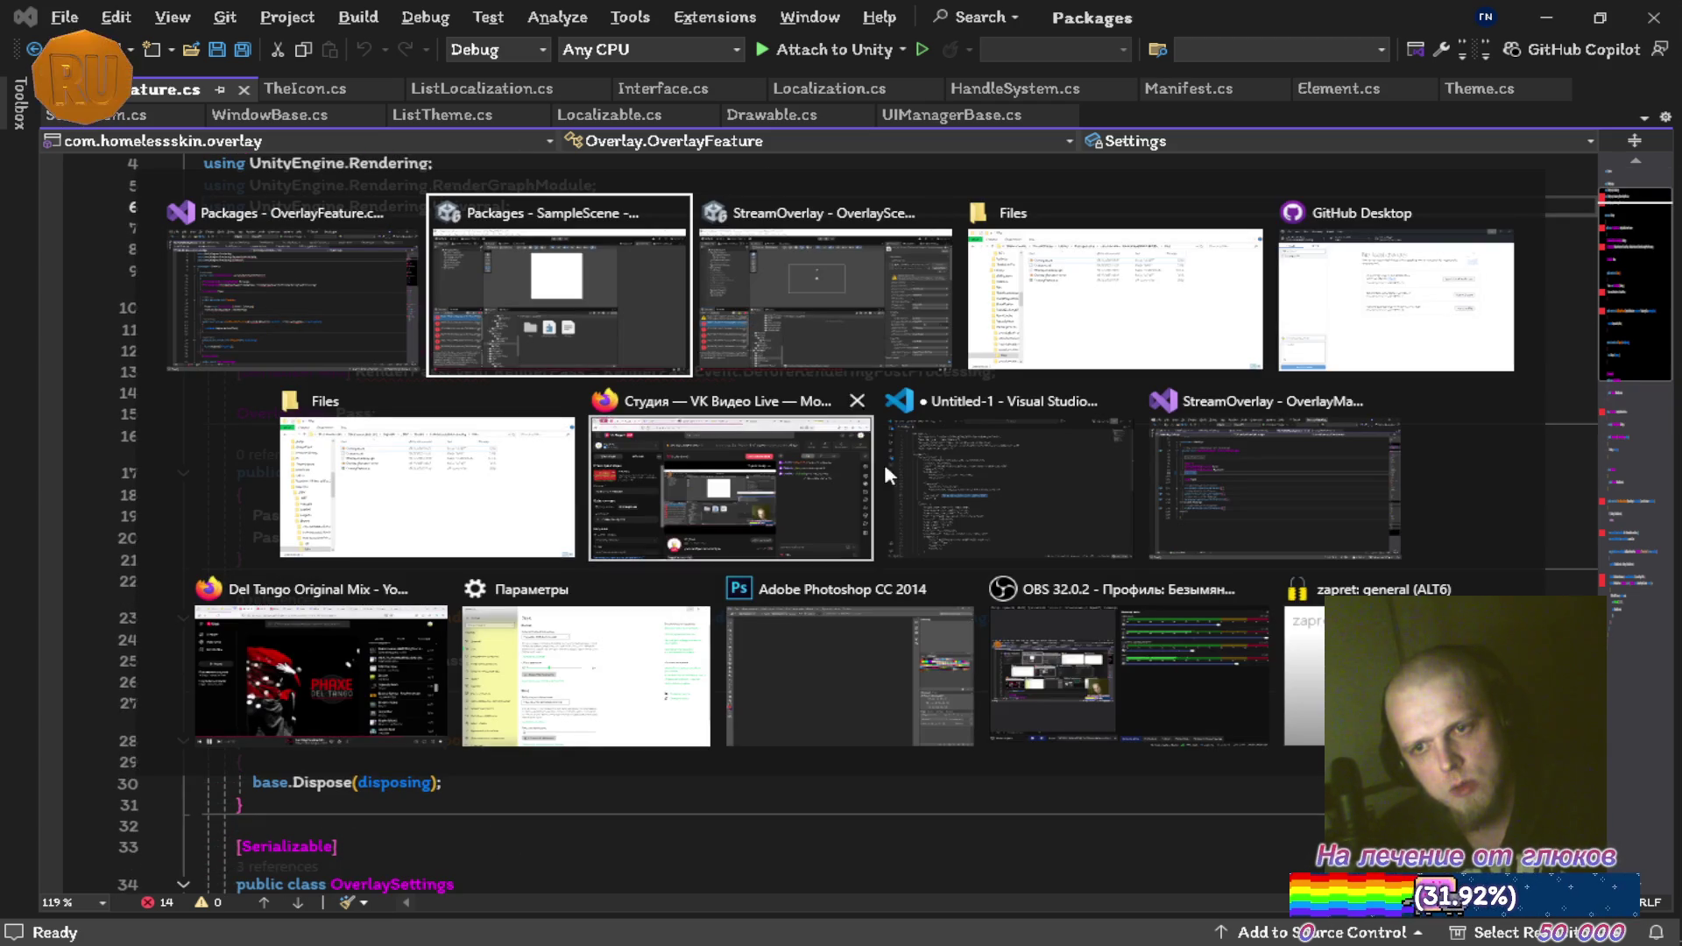
click(1239, 421)
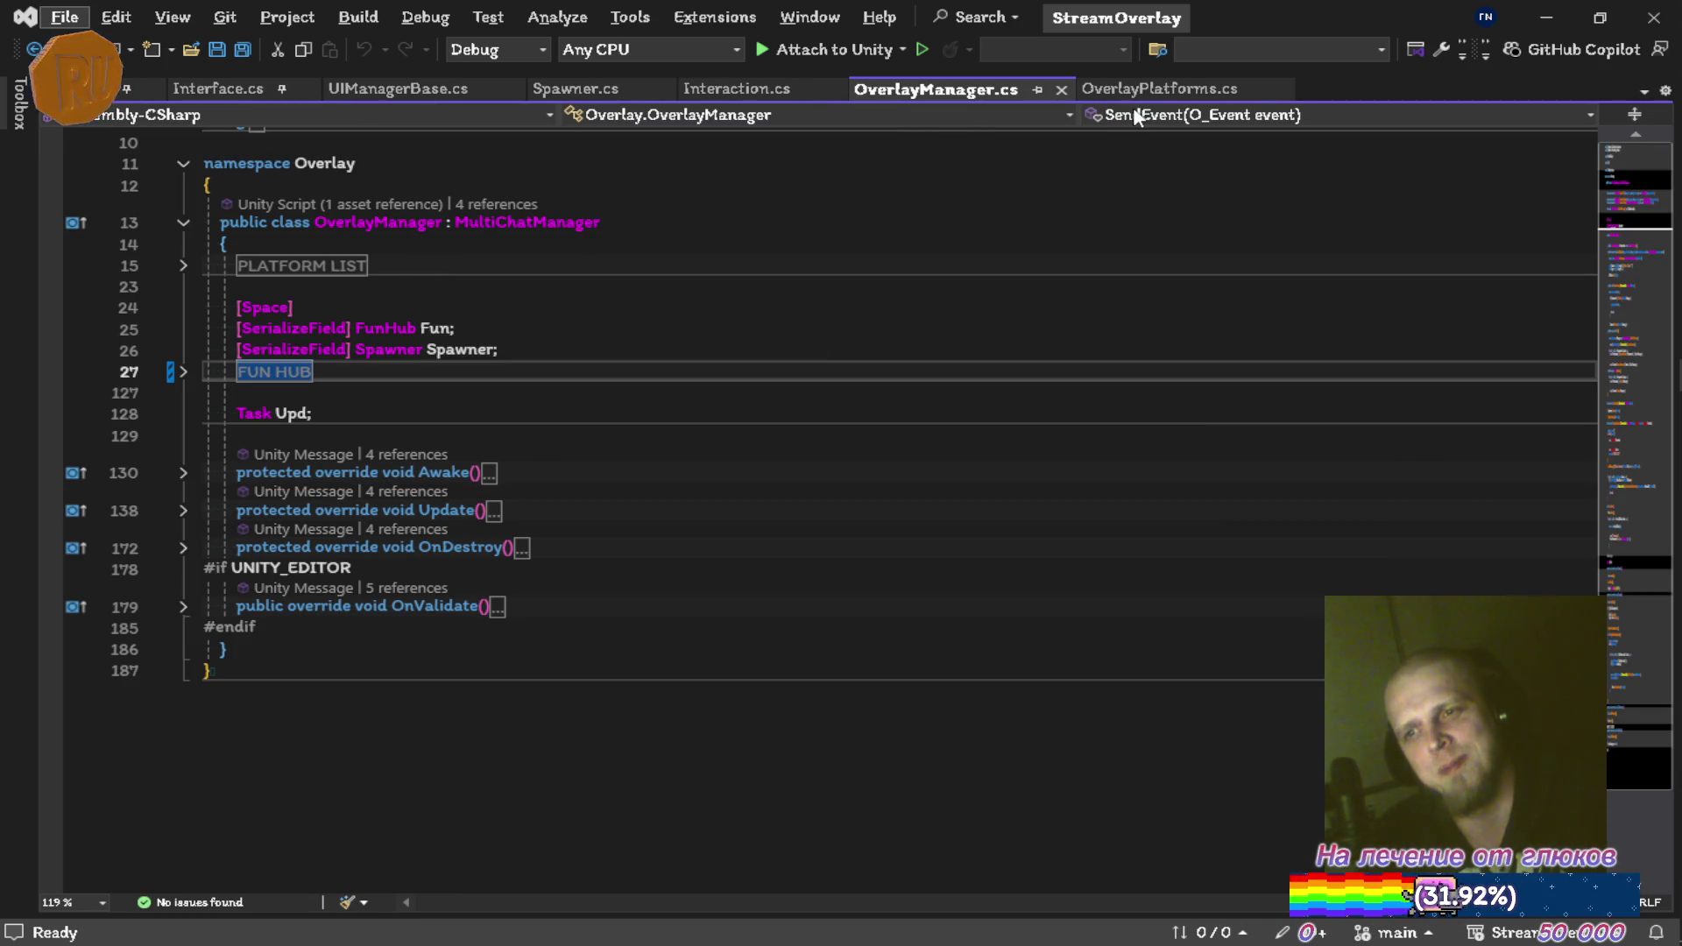
click(1547, 17)
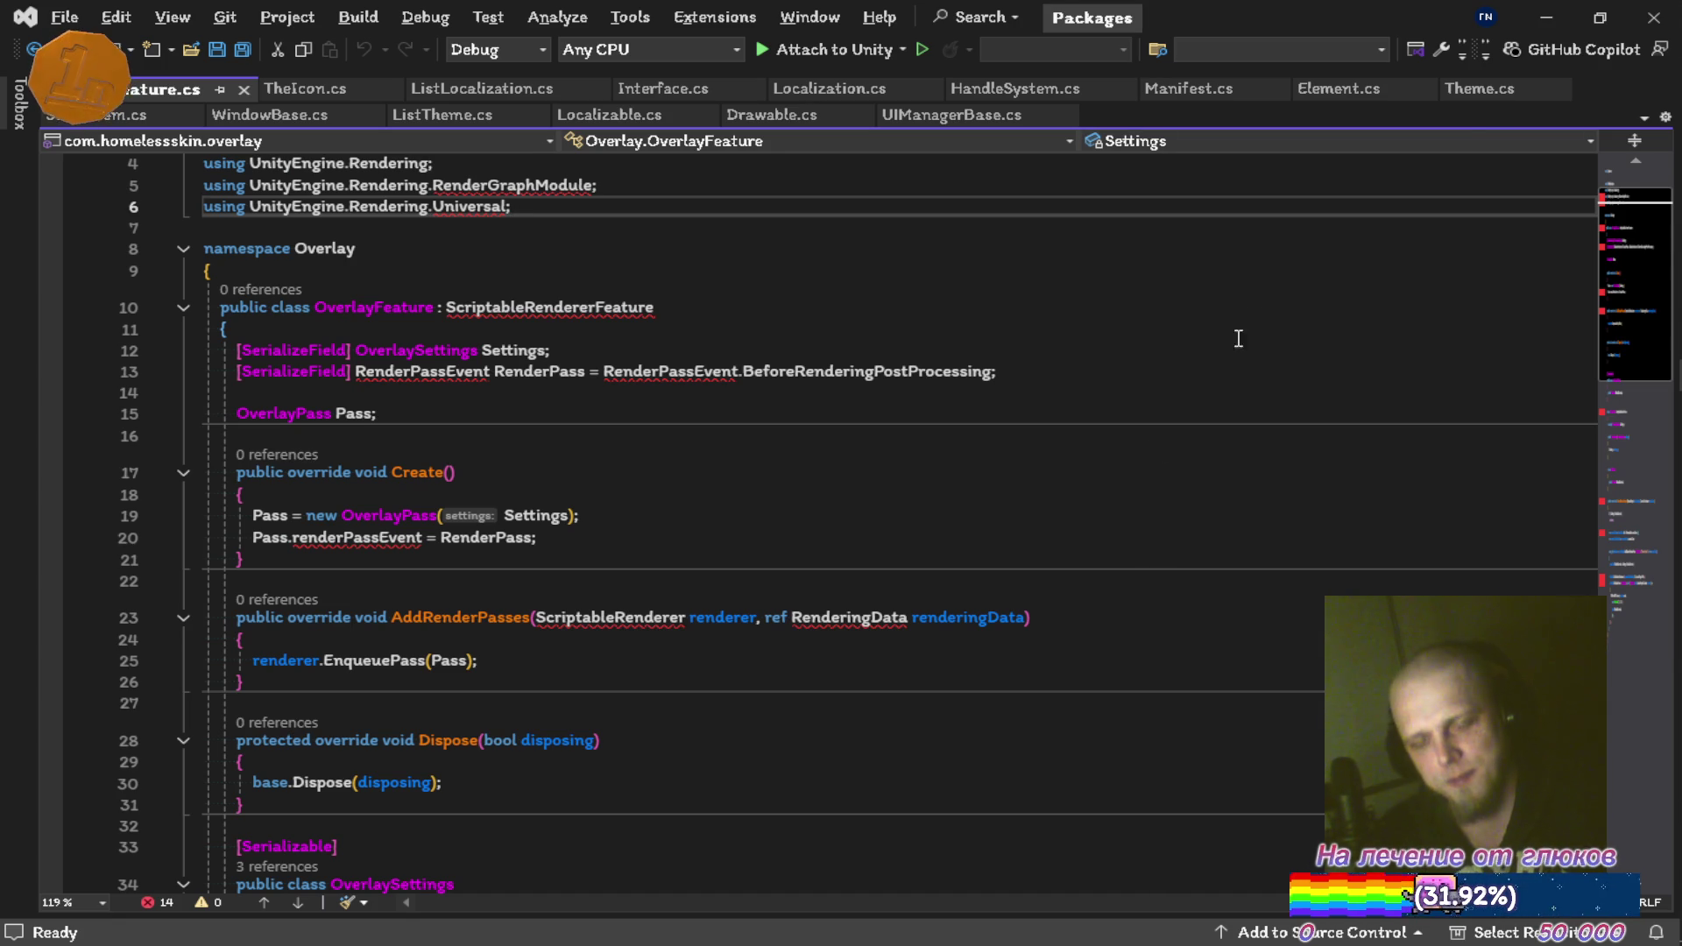
mouse_move(1651, 565)
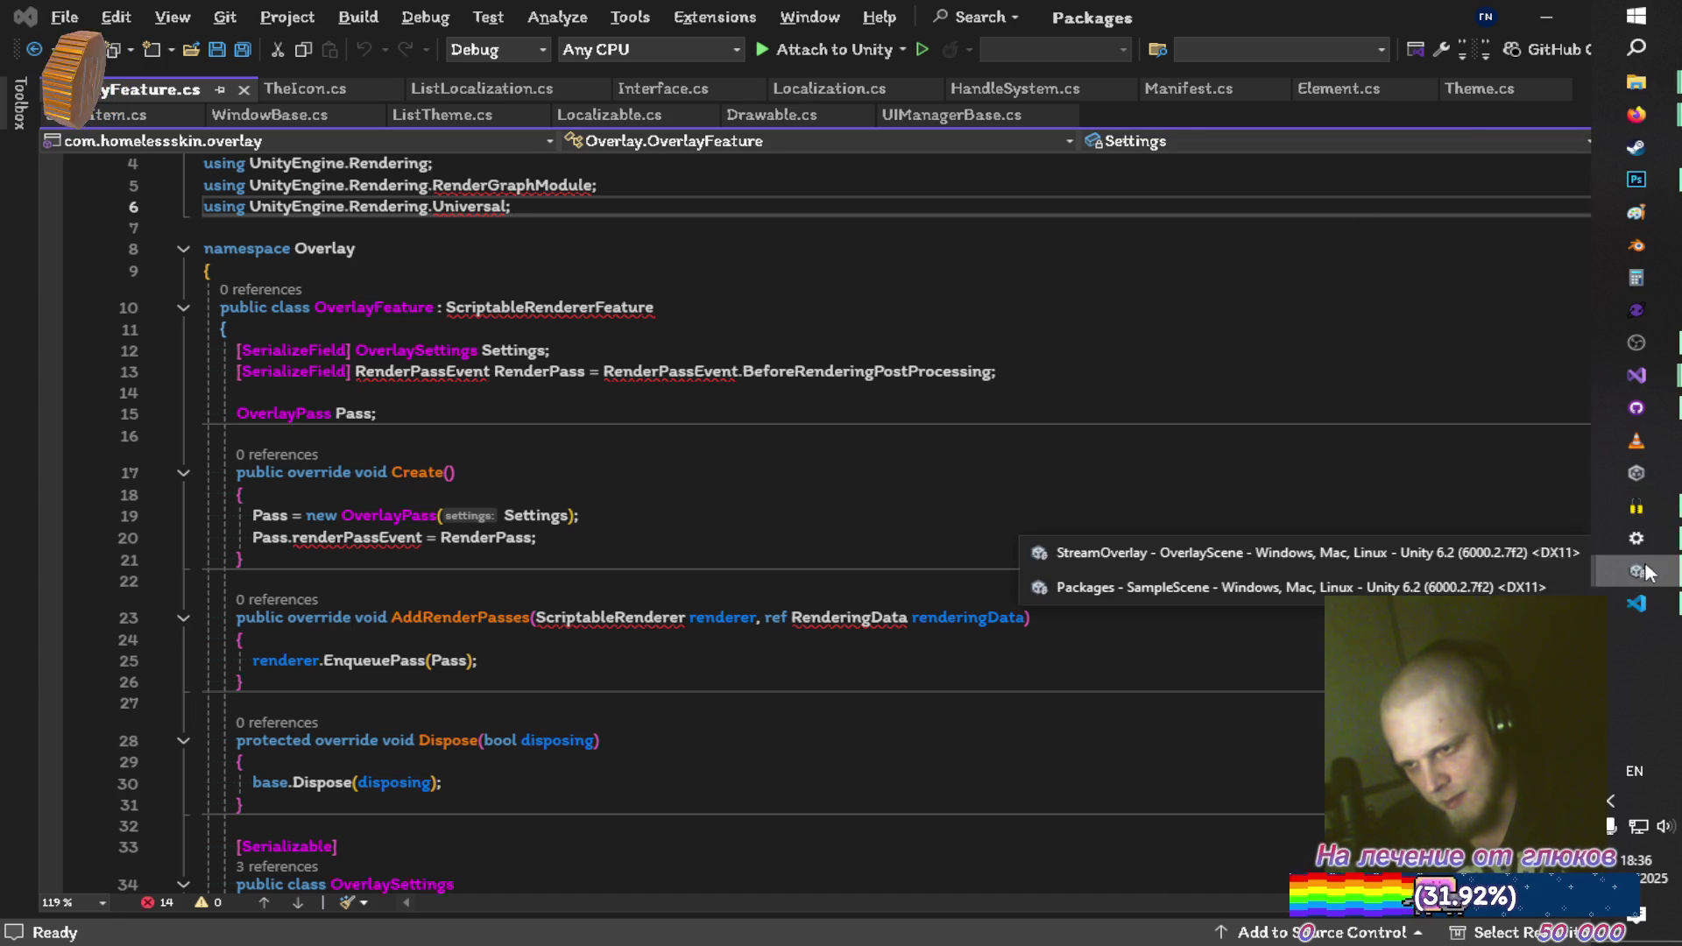
In the StreamOverlay project, browse the Core and Overlay packages and the Assets Settings folder
click(1402, 554)
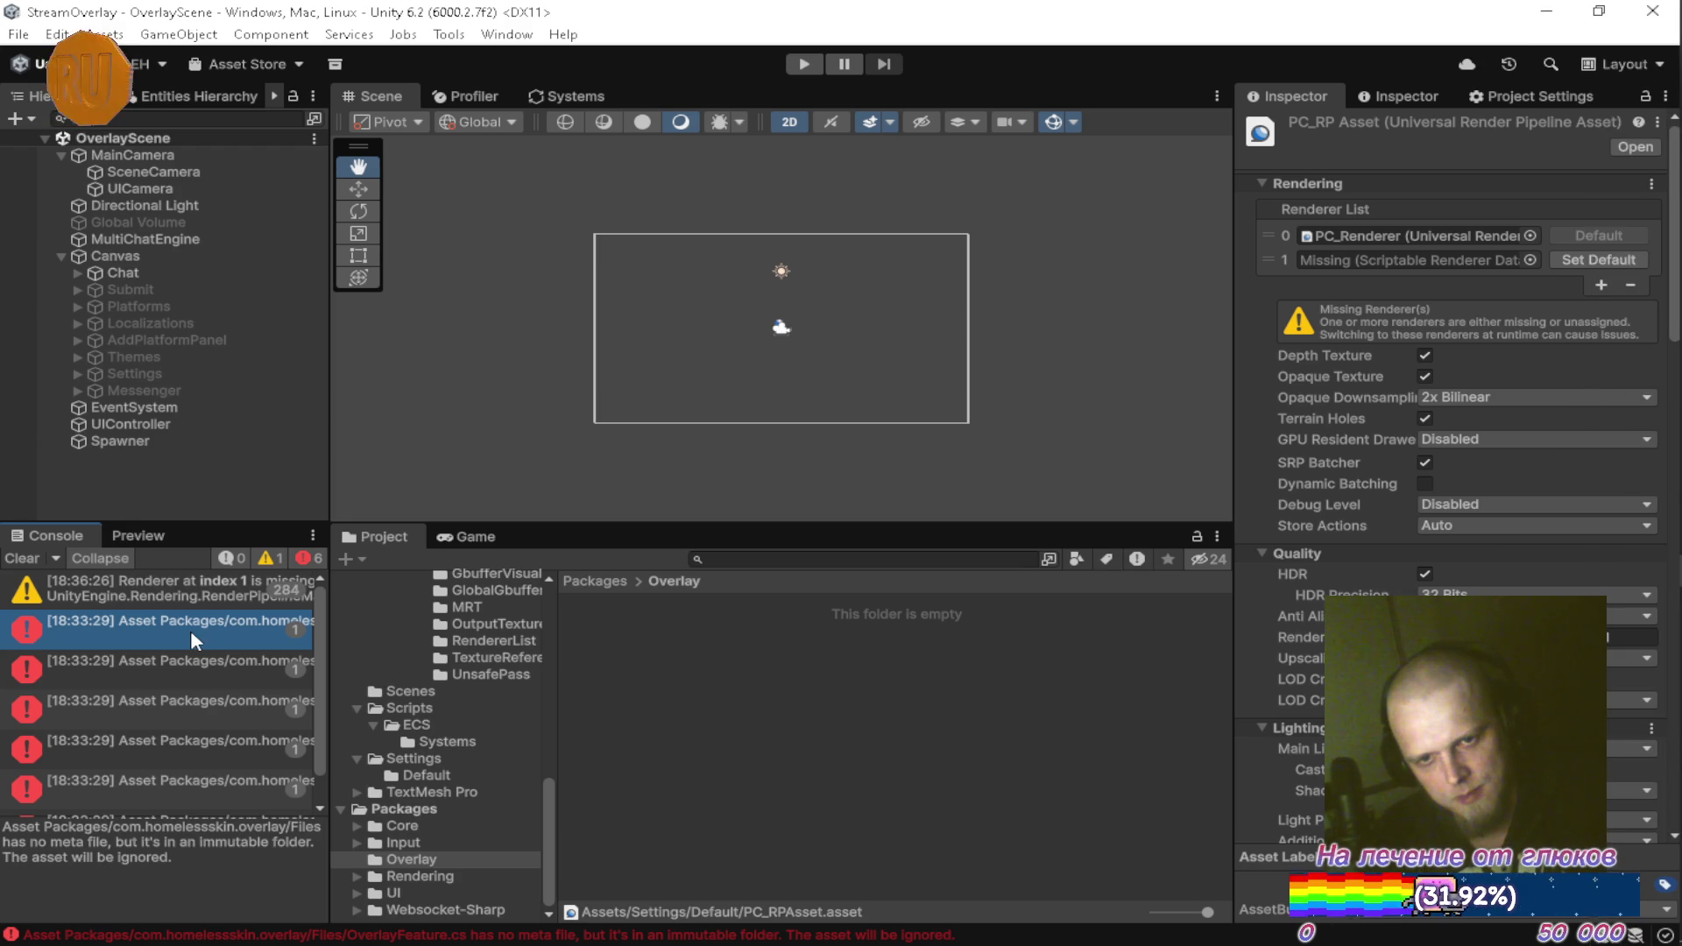
click(444, 823)
click(434, 859)
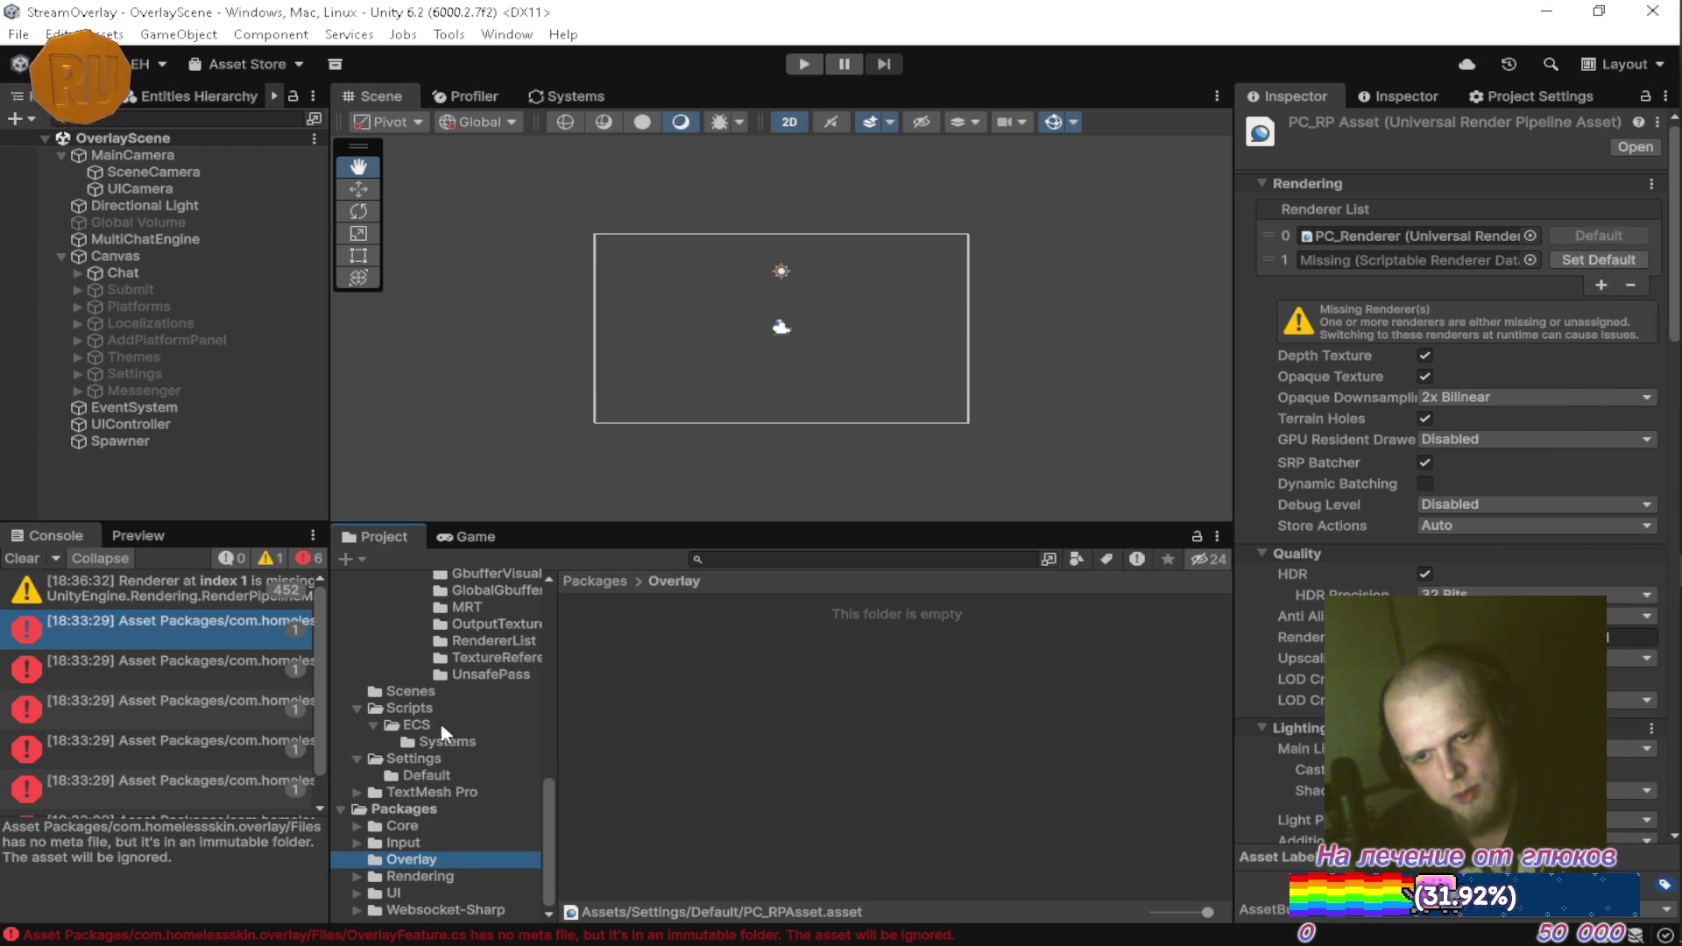
scroll(444, 732, up, 2)
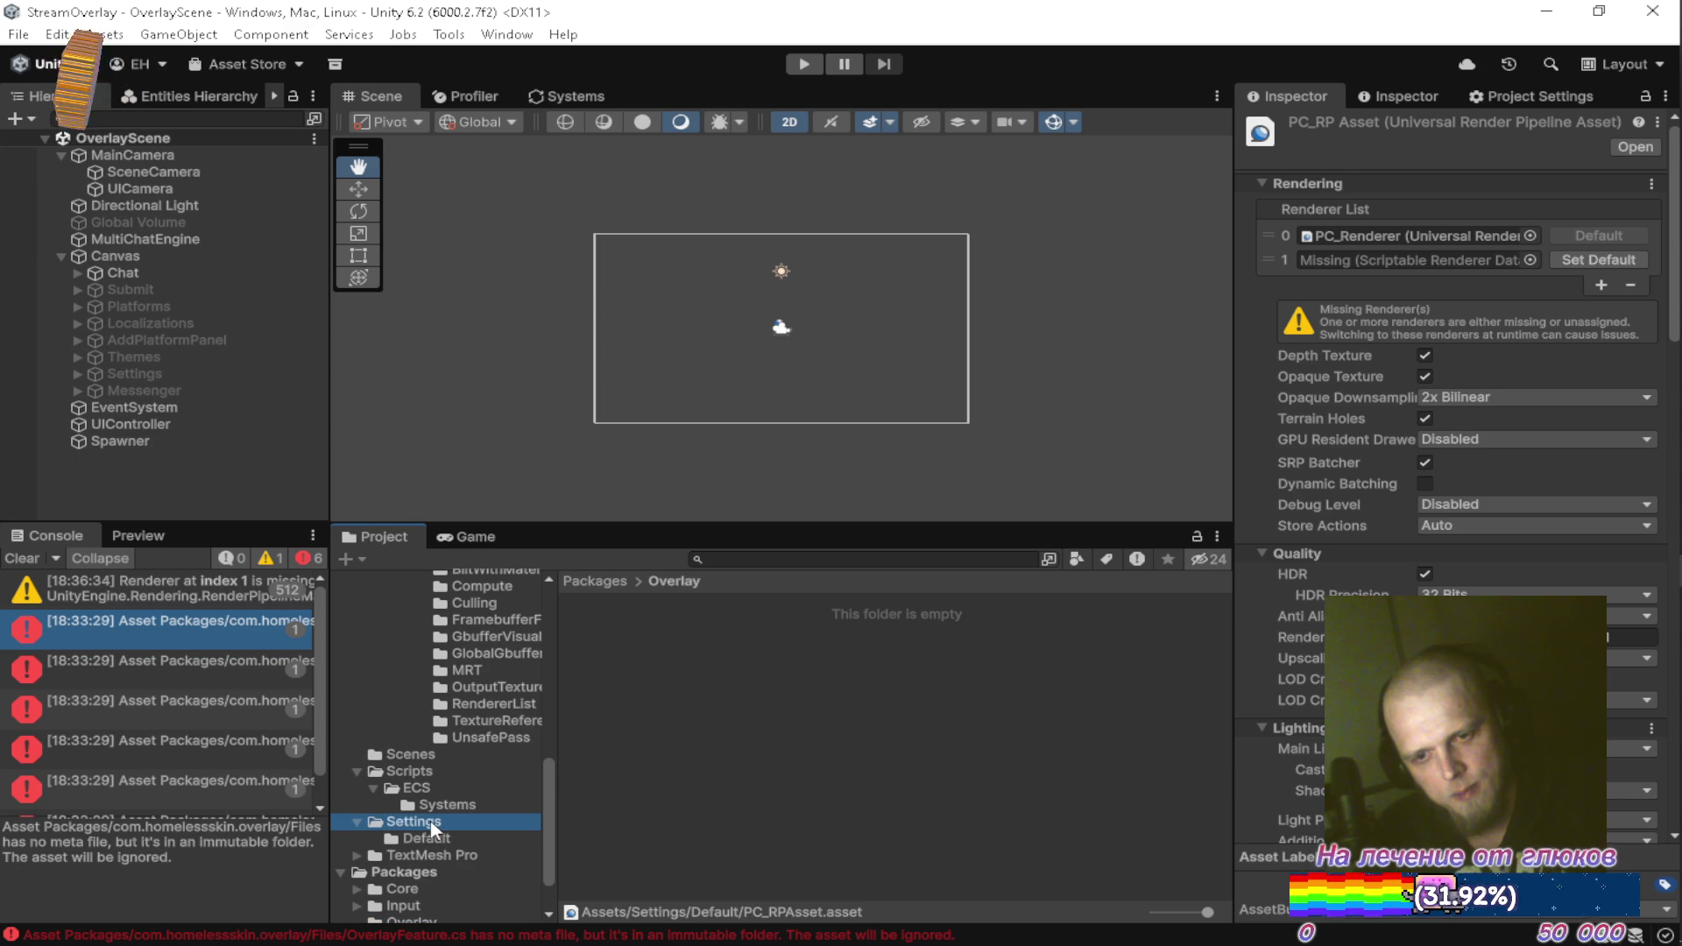
click(429, 818)
scroll(449, 780, up, 10)
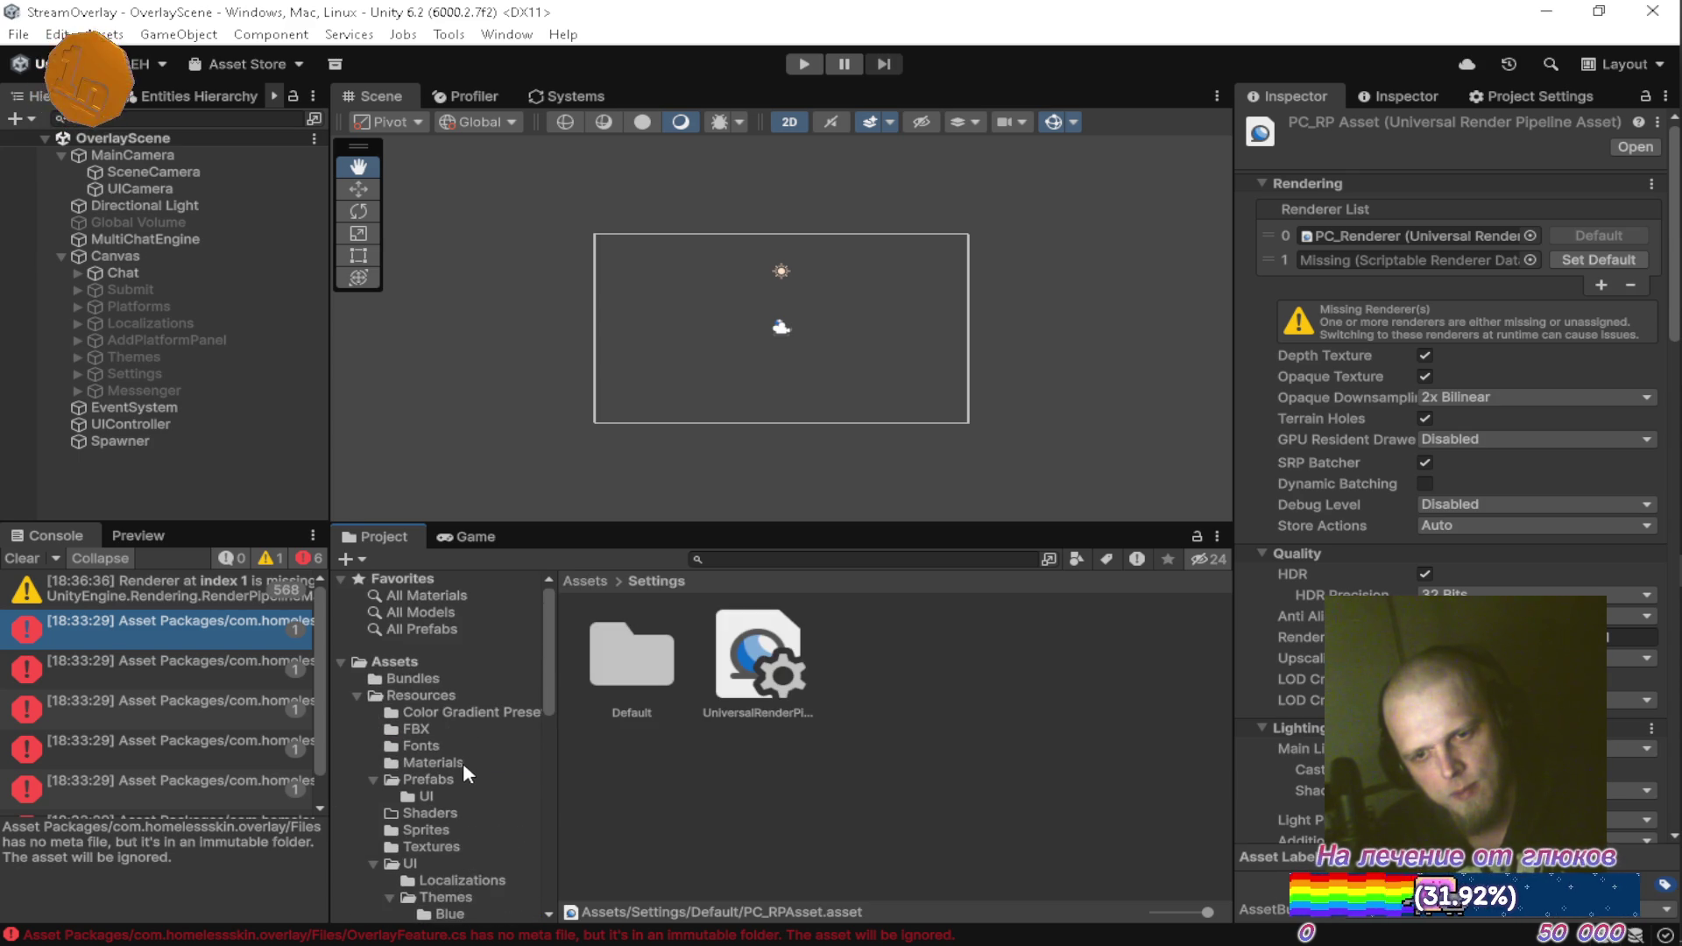
scroll(134, 671, down, 1)
Review the missing-meta-file errors, including Overlay.shadergraph's, then clear the Console
click(153, 679)
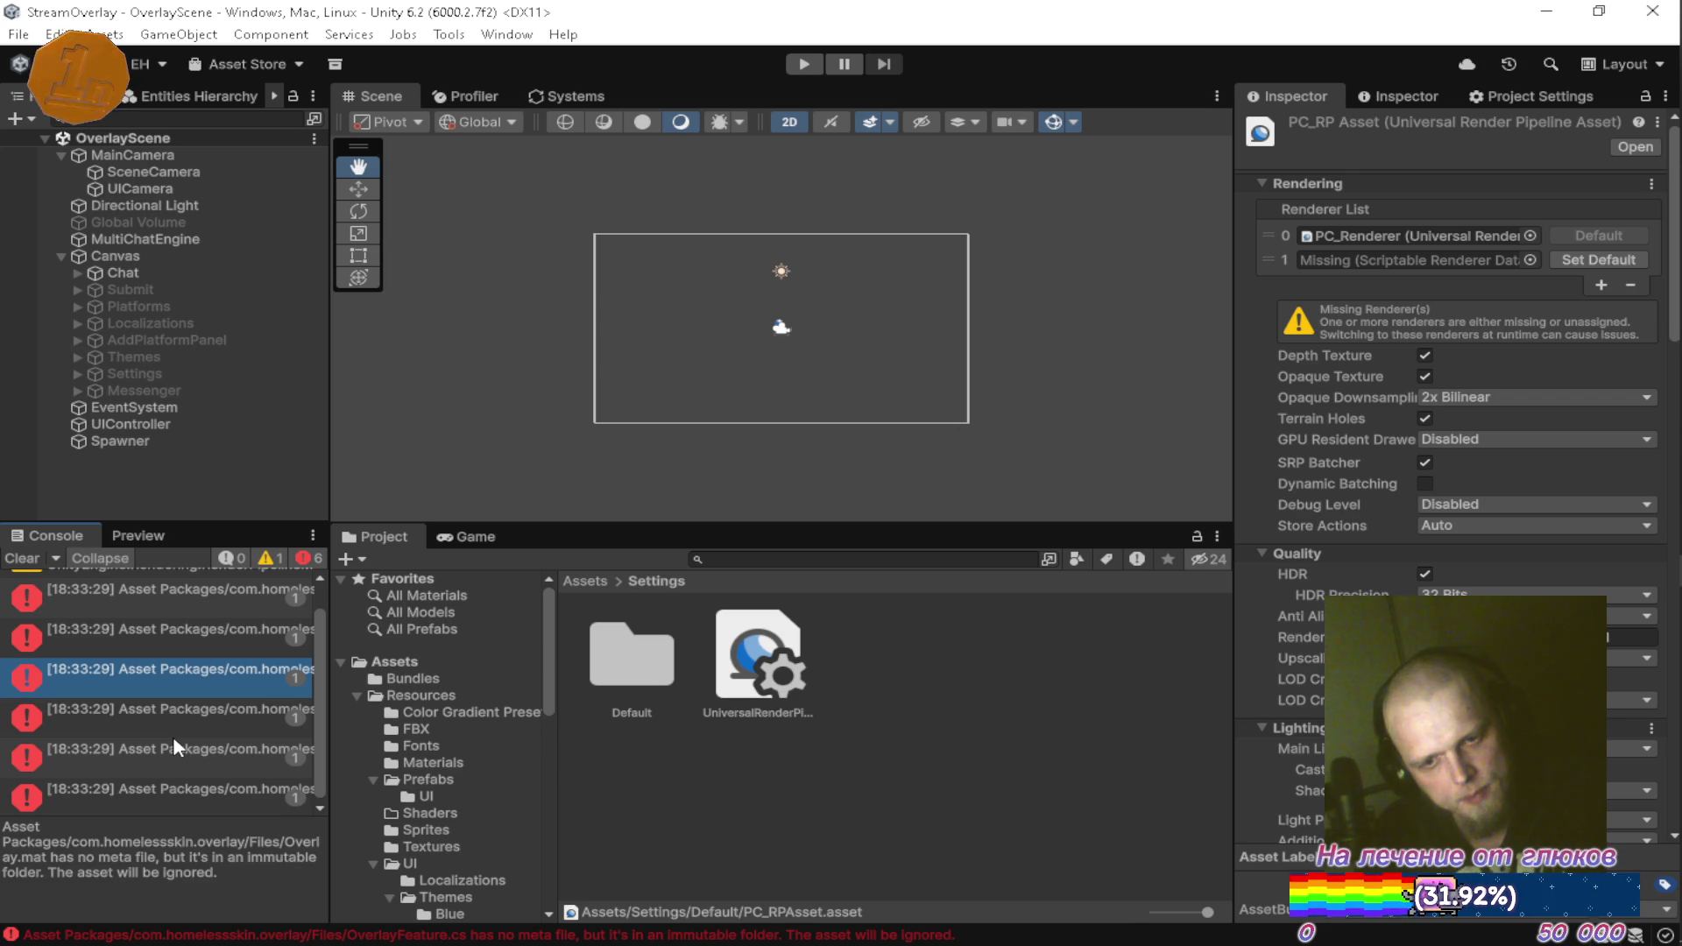
click(171, 736)
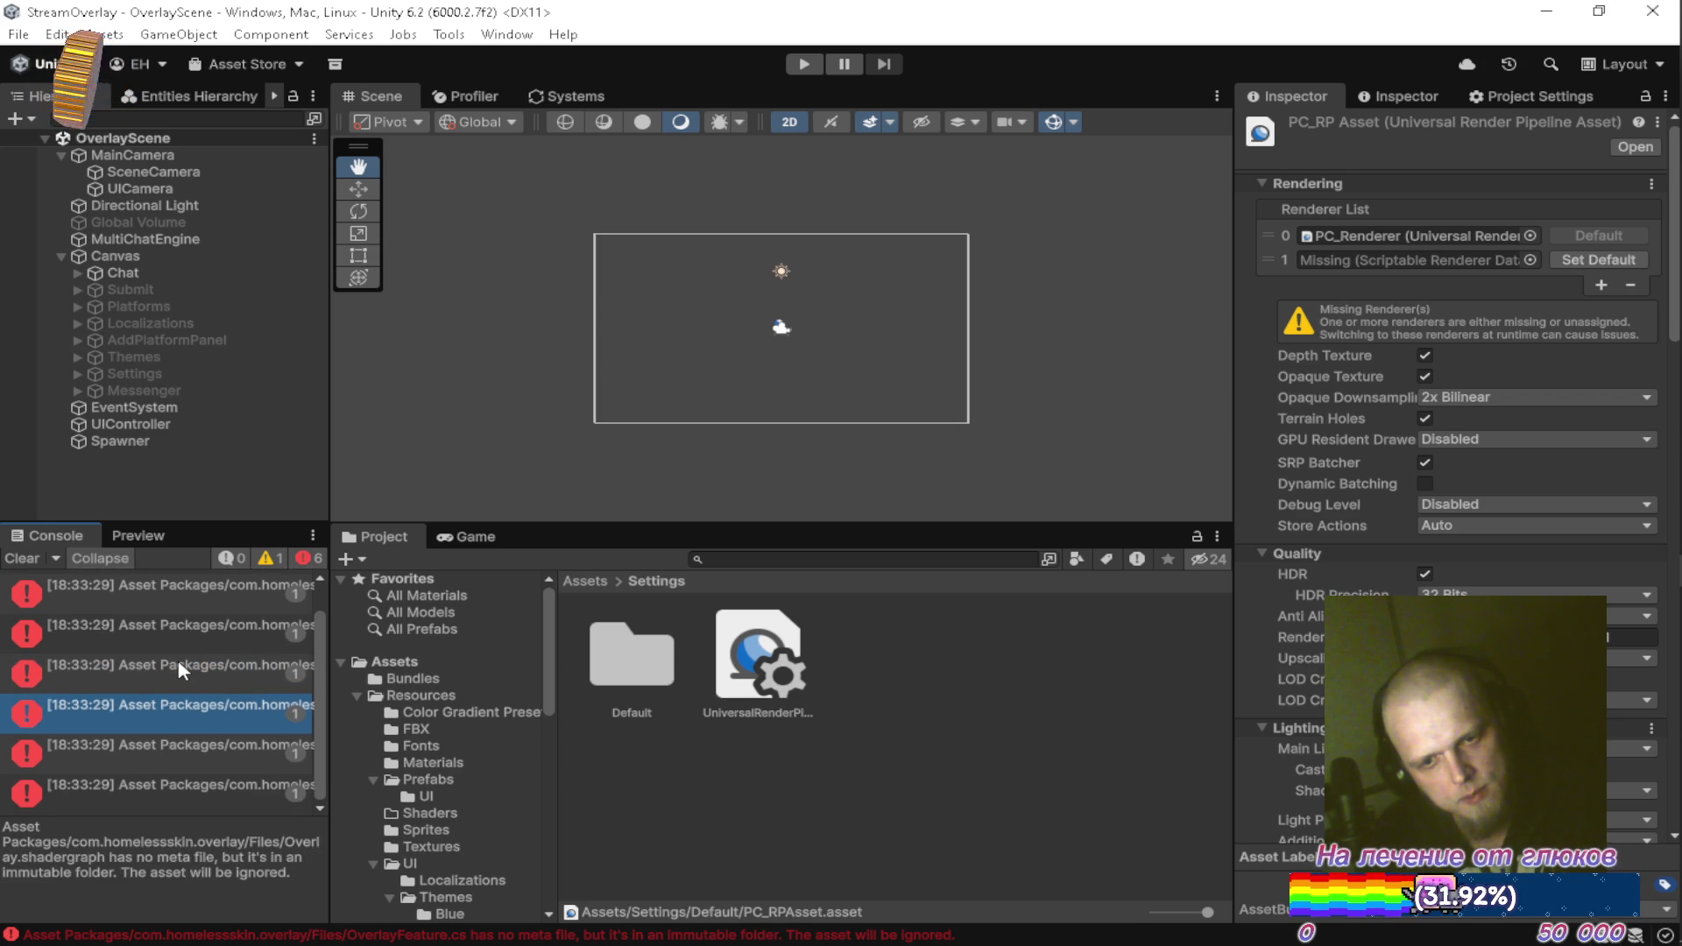
scroll(177, 660, up, 1)
click(191, 636)
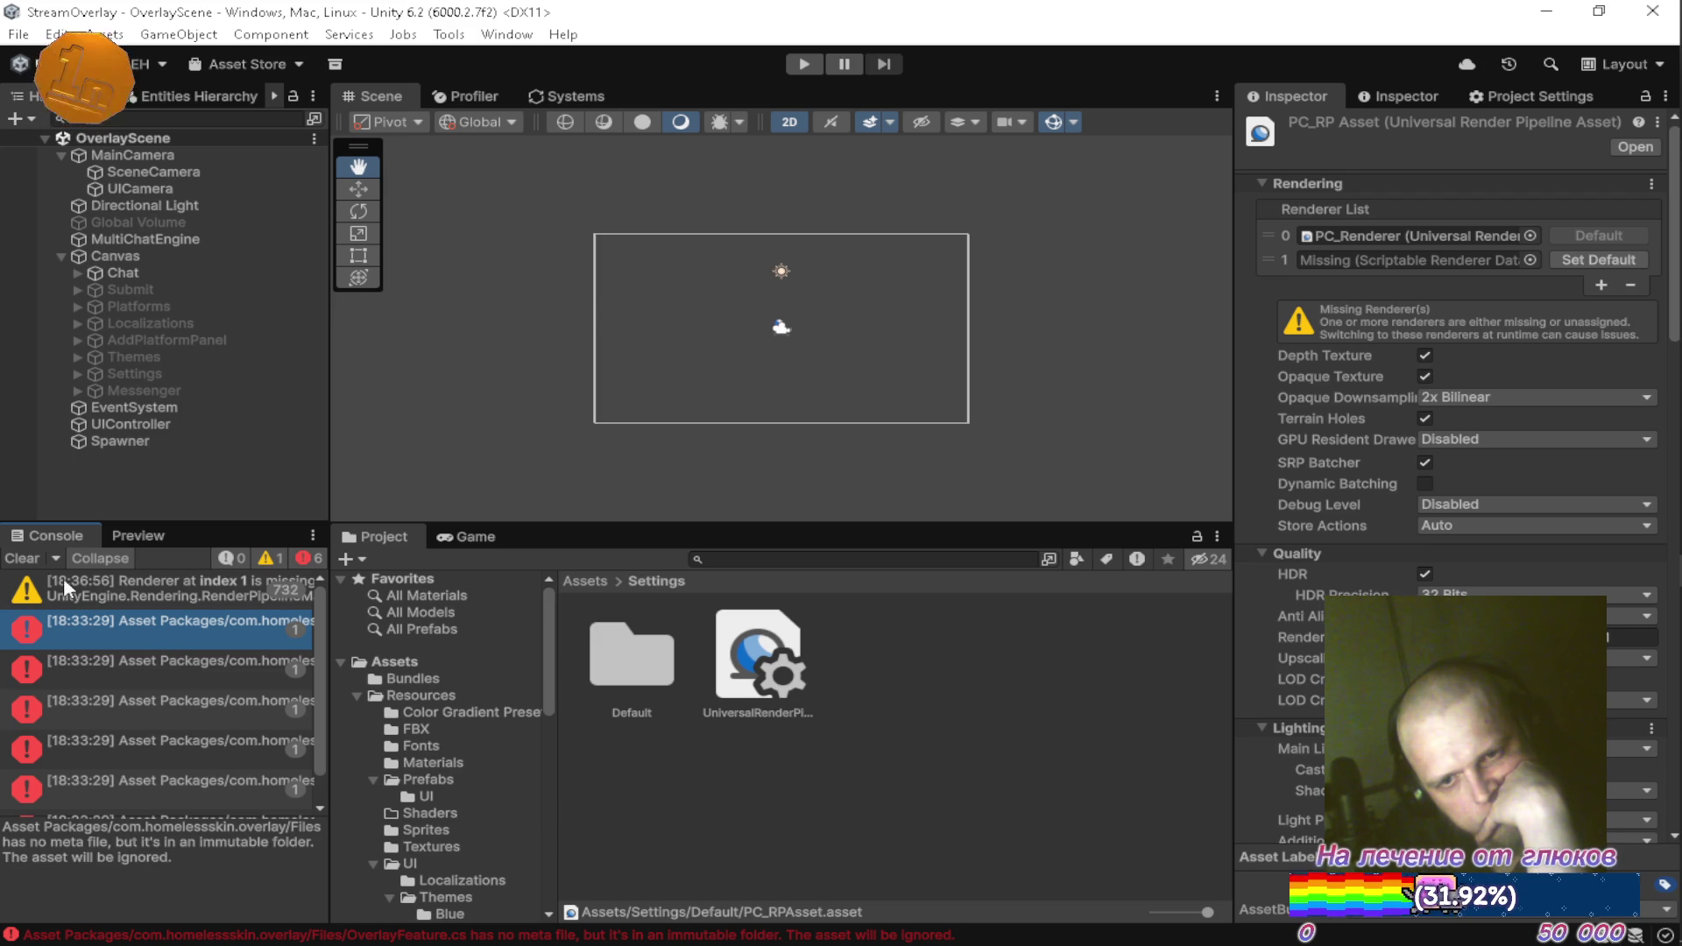
click(21, 557)
In the Packages project, add a RenderPipelines Core reference to the overlay asmdef via a 'render' search
mouse_move(1675, 491)
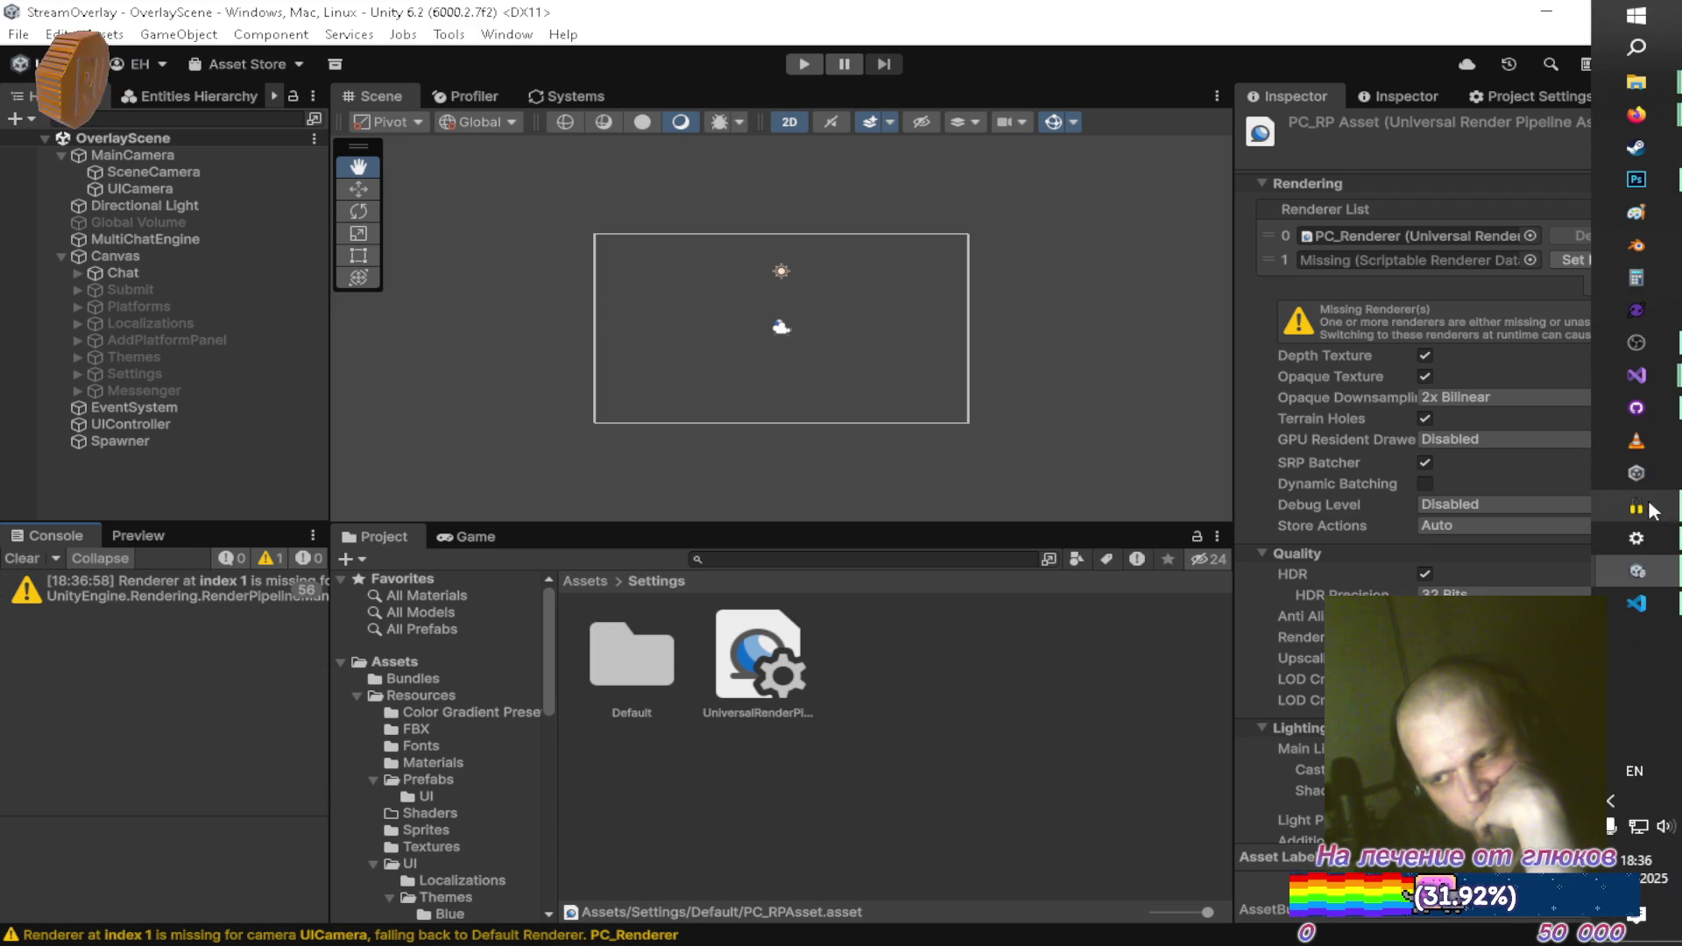
mouse_move(1638, 569)
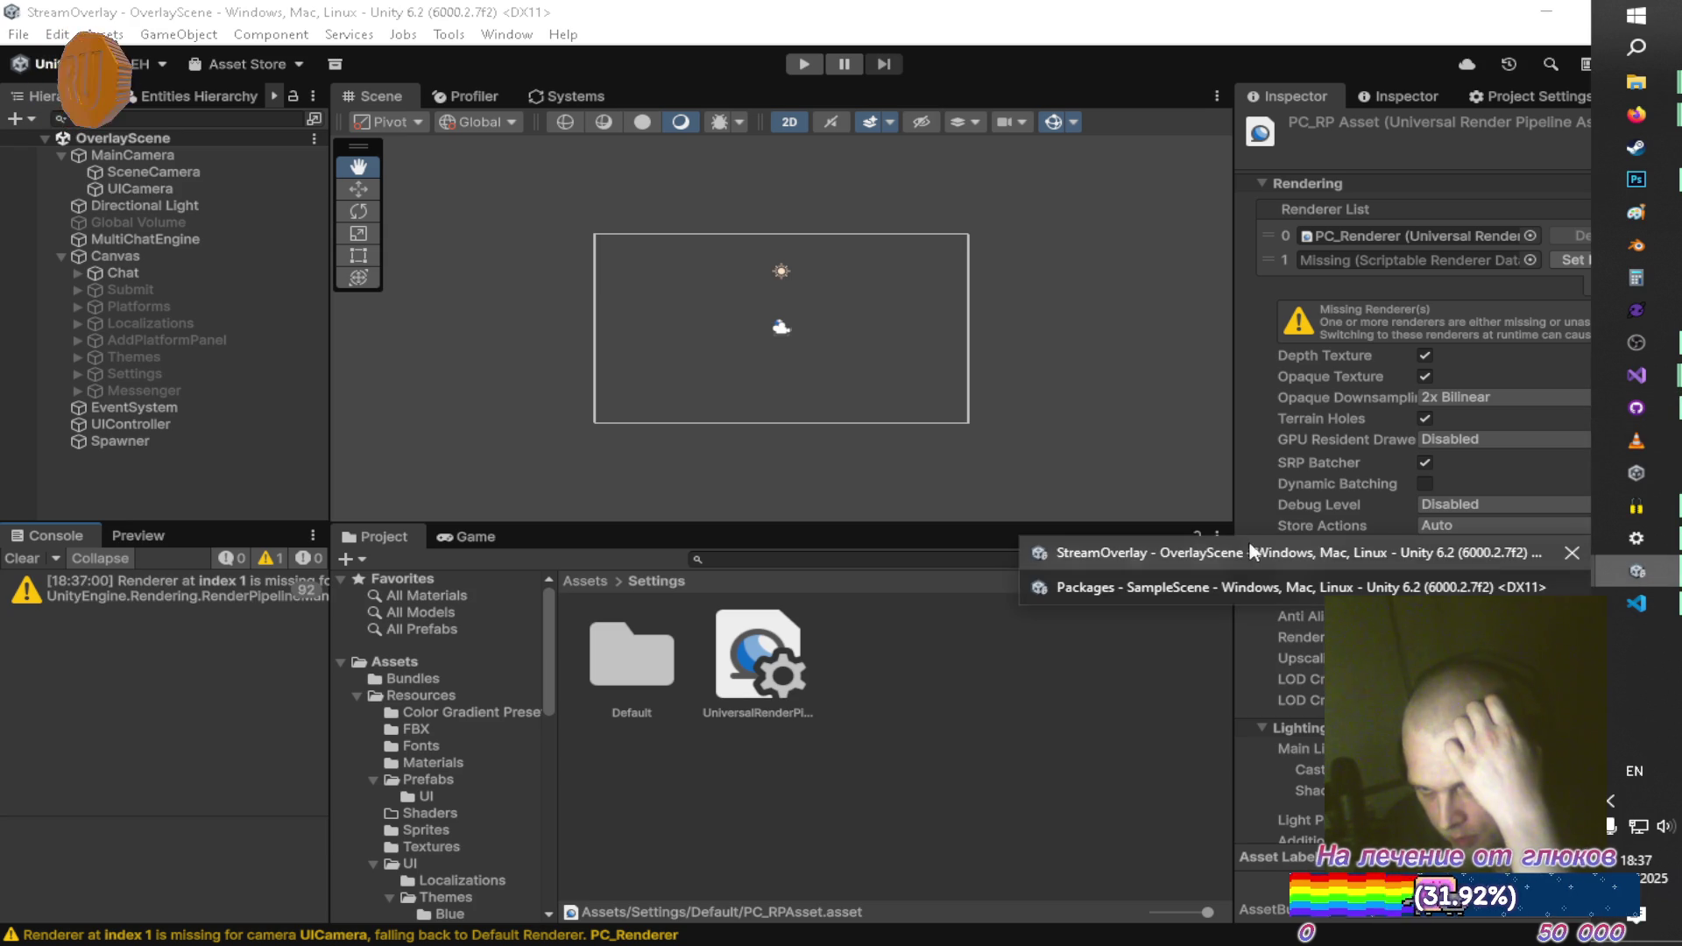
click(1177, 594)
click(801, 655)
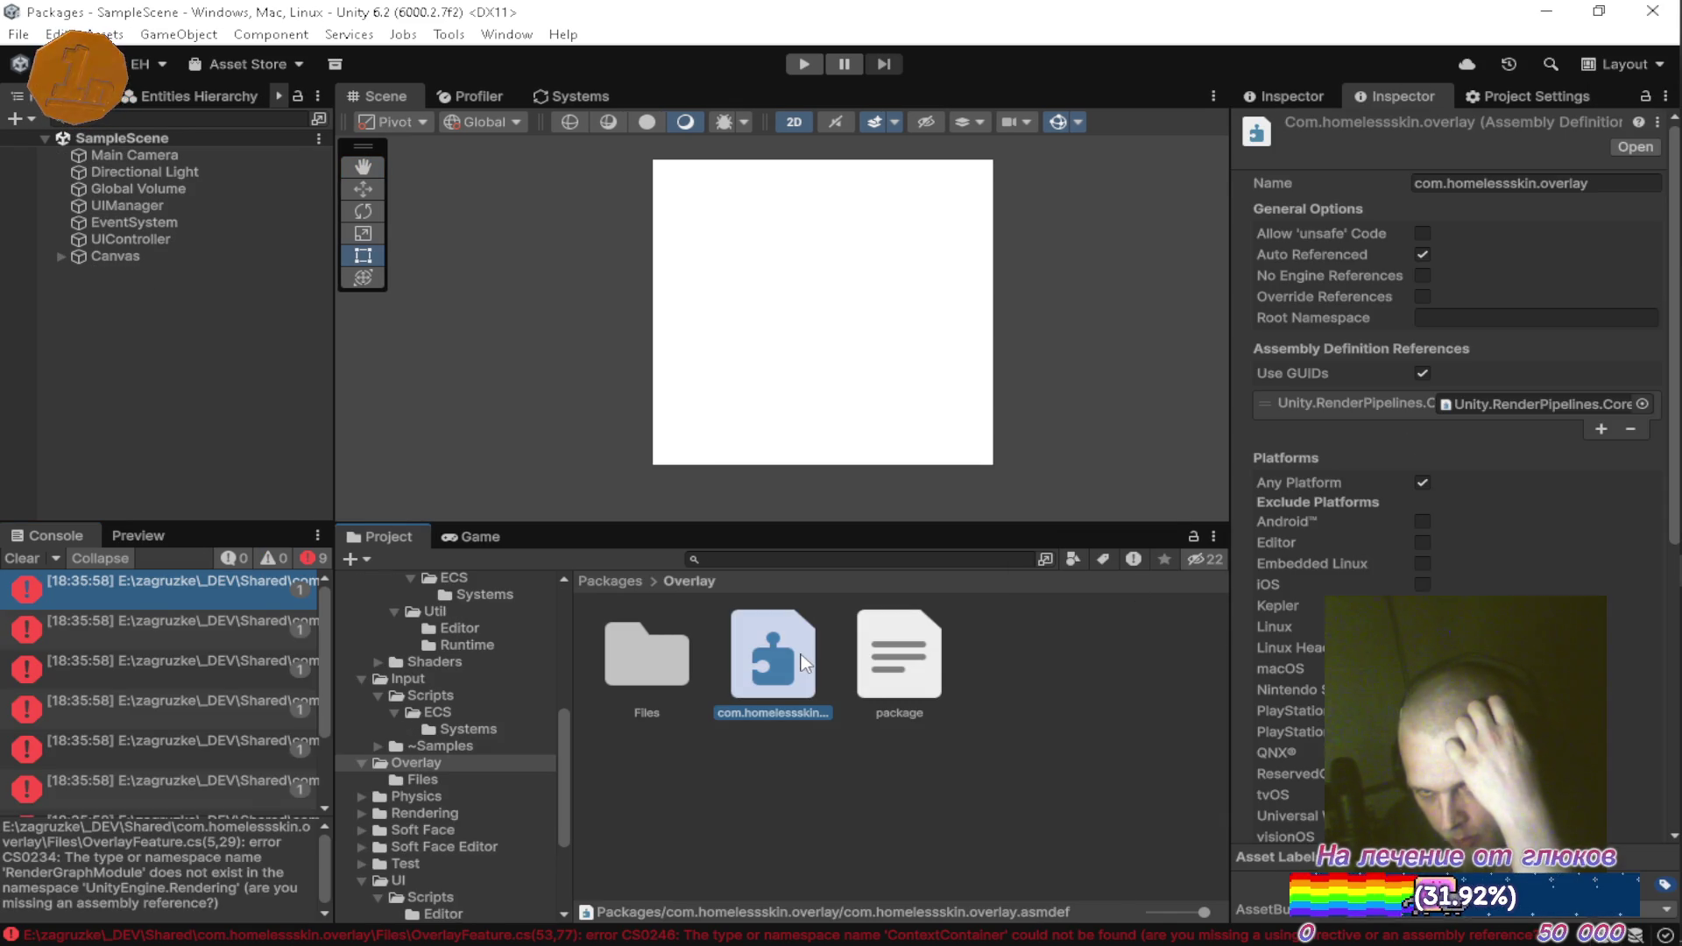
click(1600, 430)
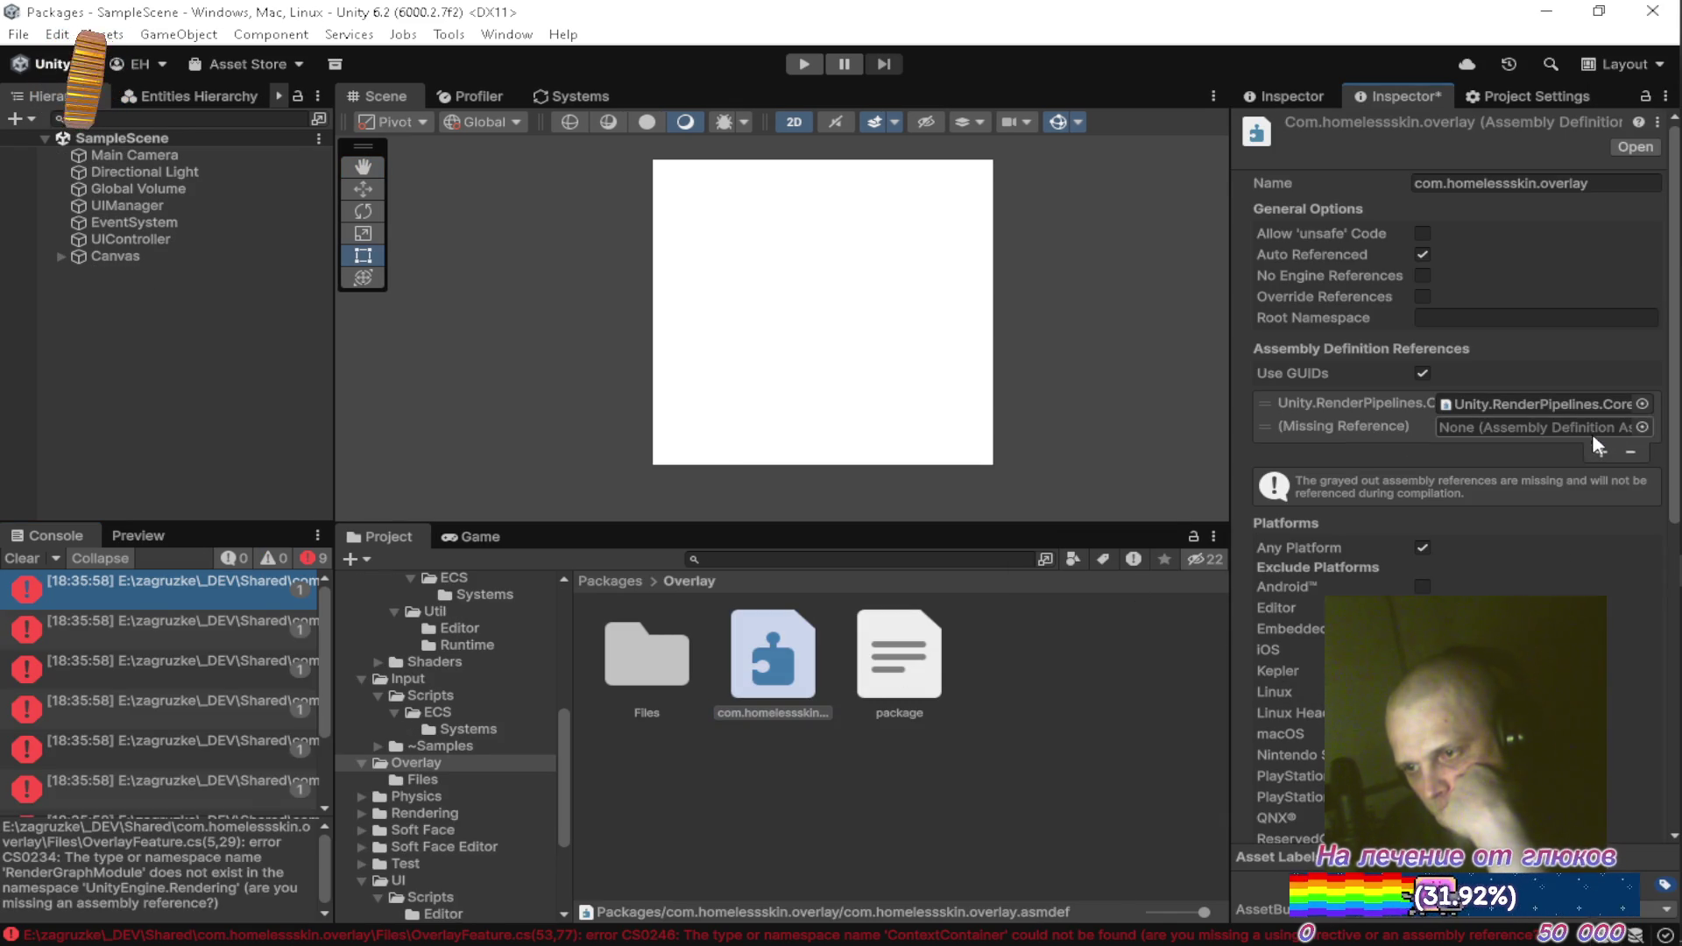
click(1644, 427)
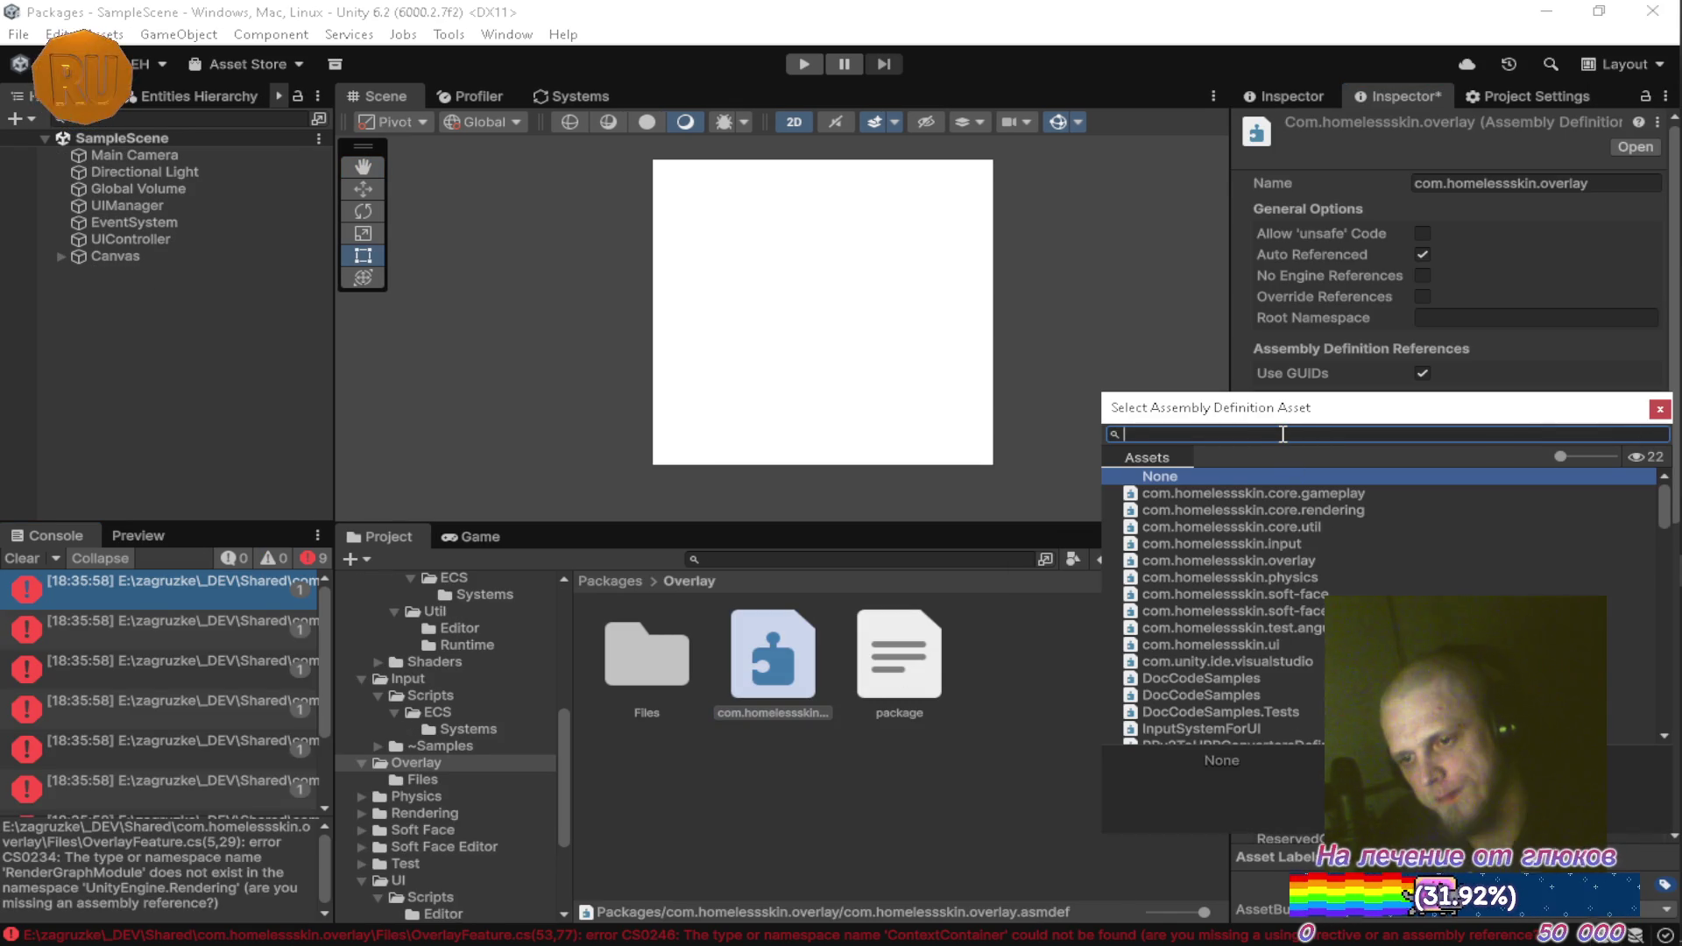
text(render)
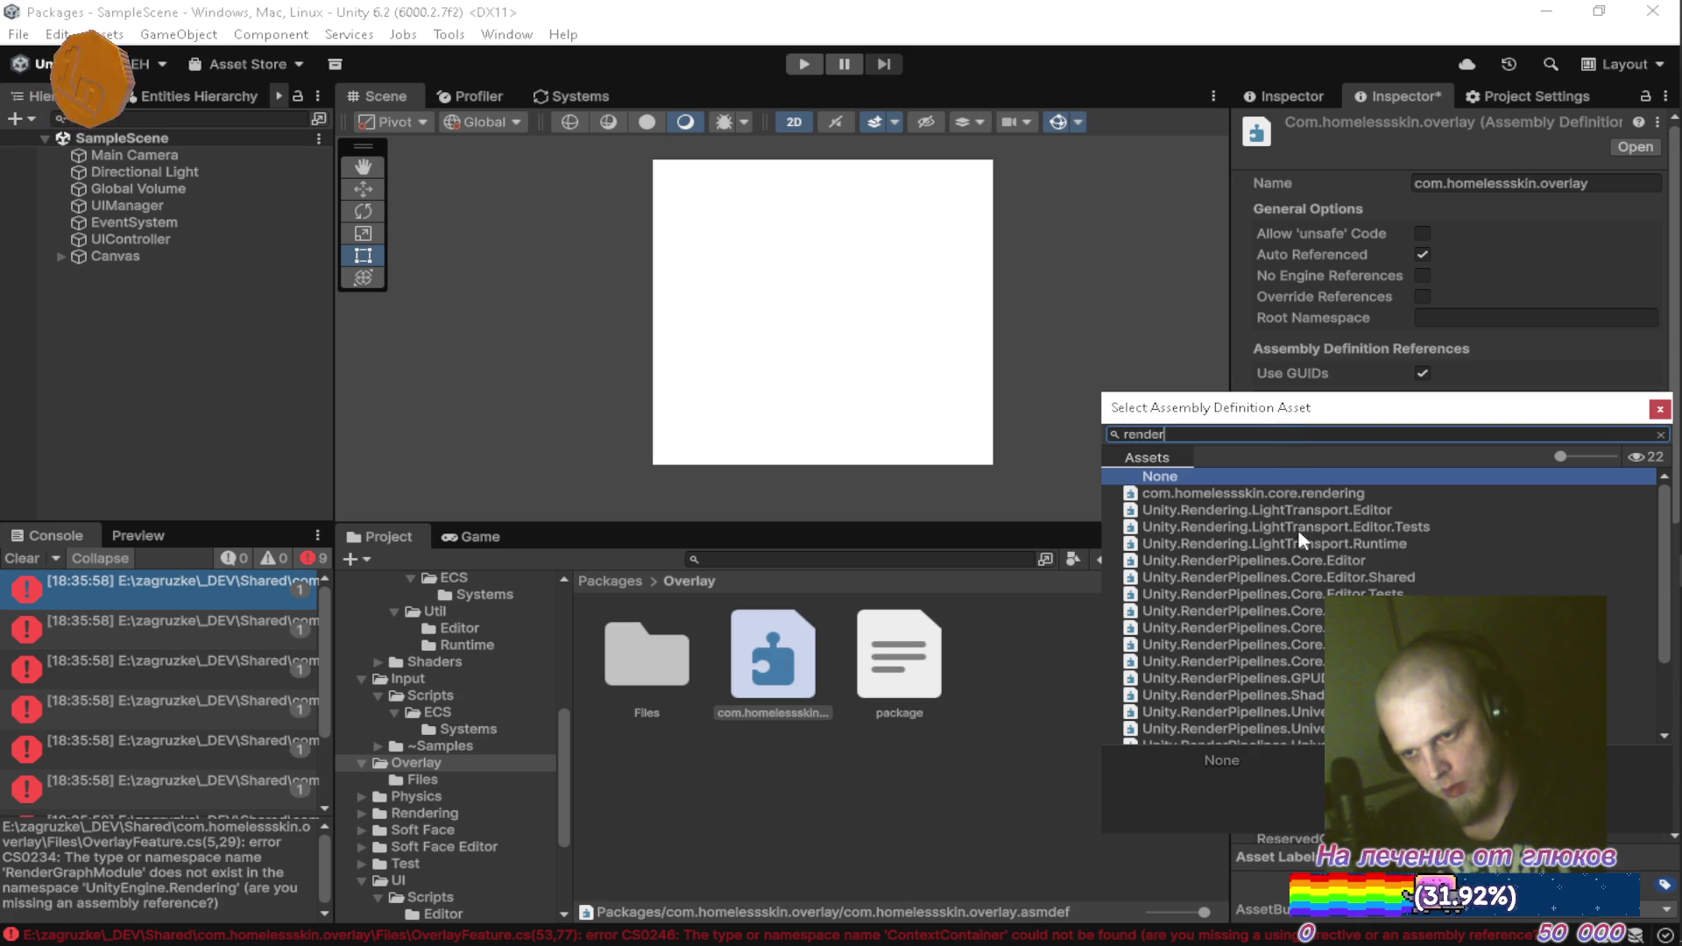
click(1306, 619)
key(Return)
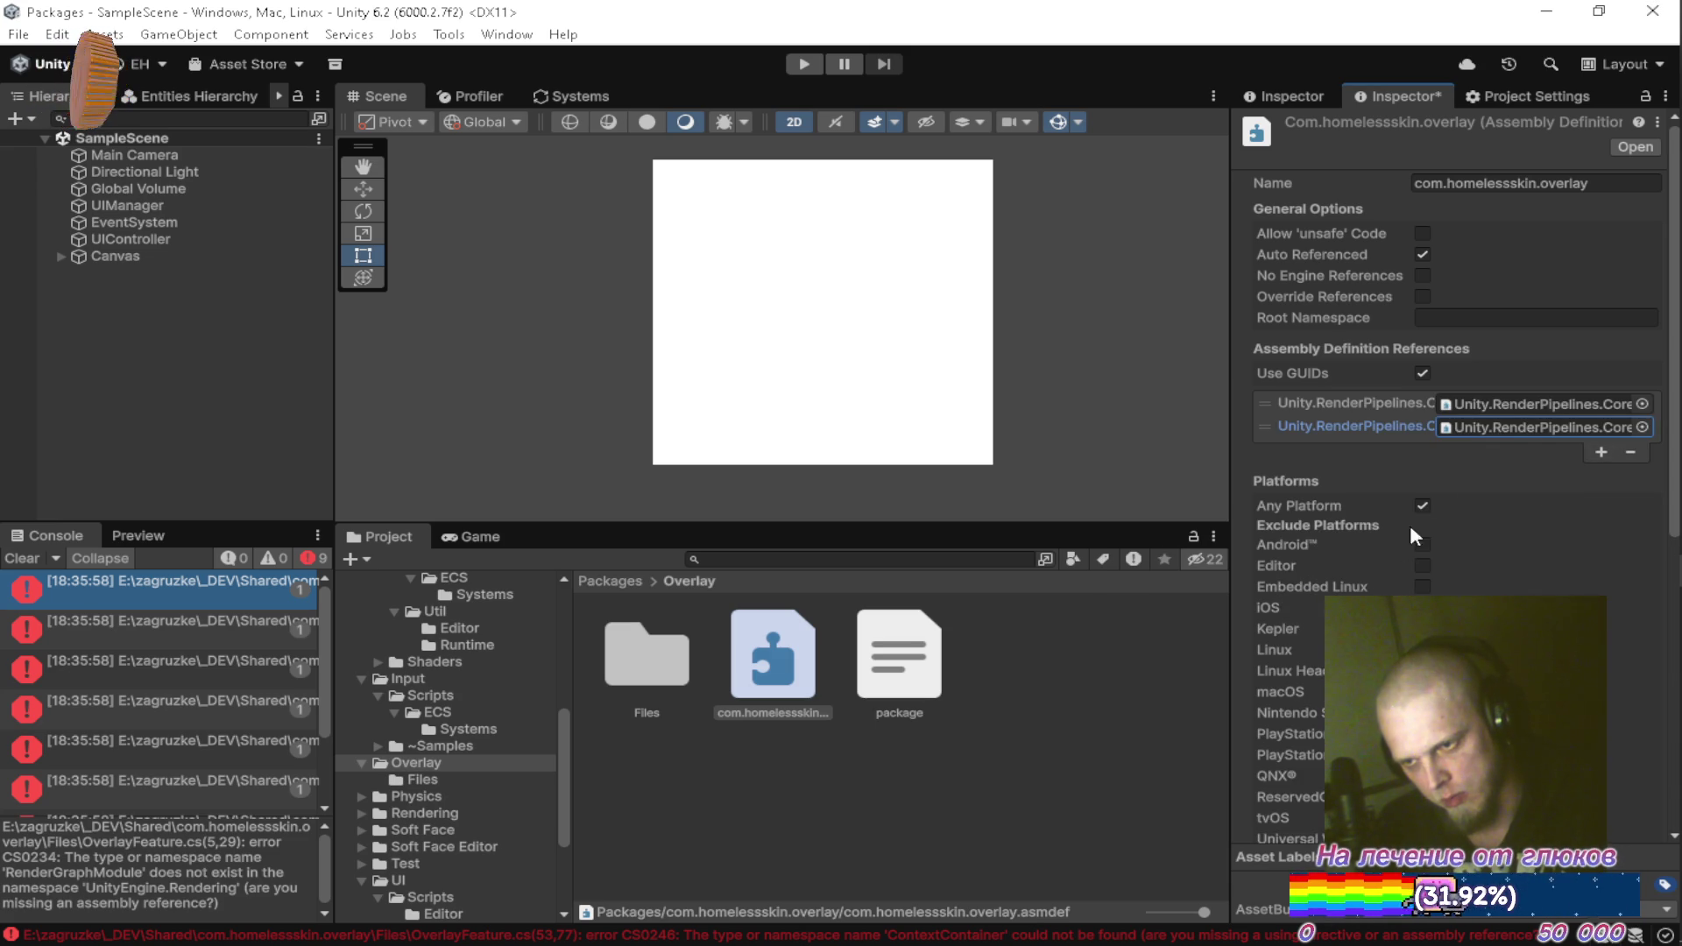
Remove the duplicate Render Pipelines Core reference, apply the changes, and deselect the asmdef
click(1333, 405)
click(1630, 454)
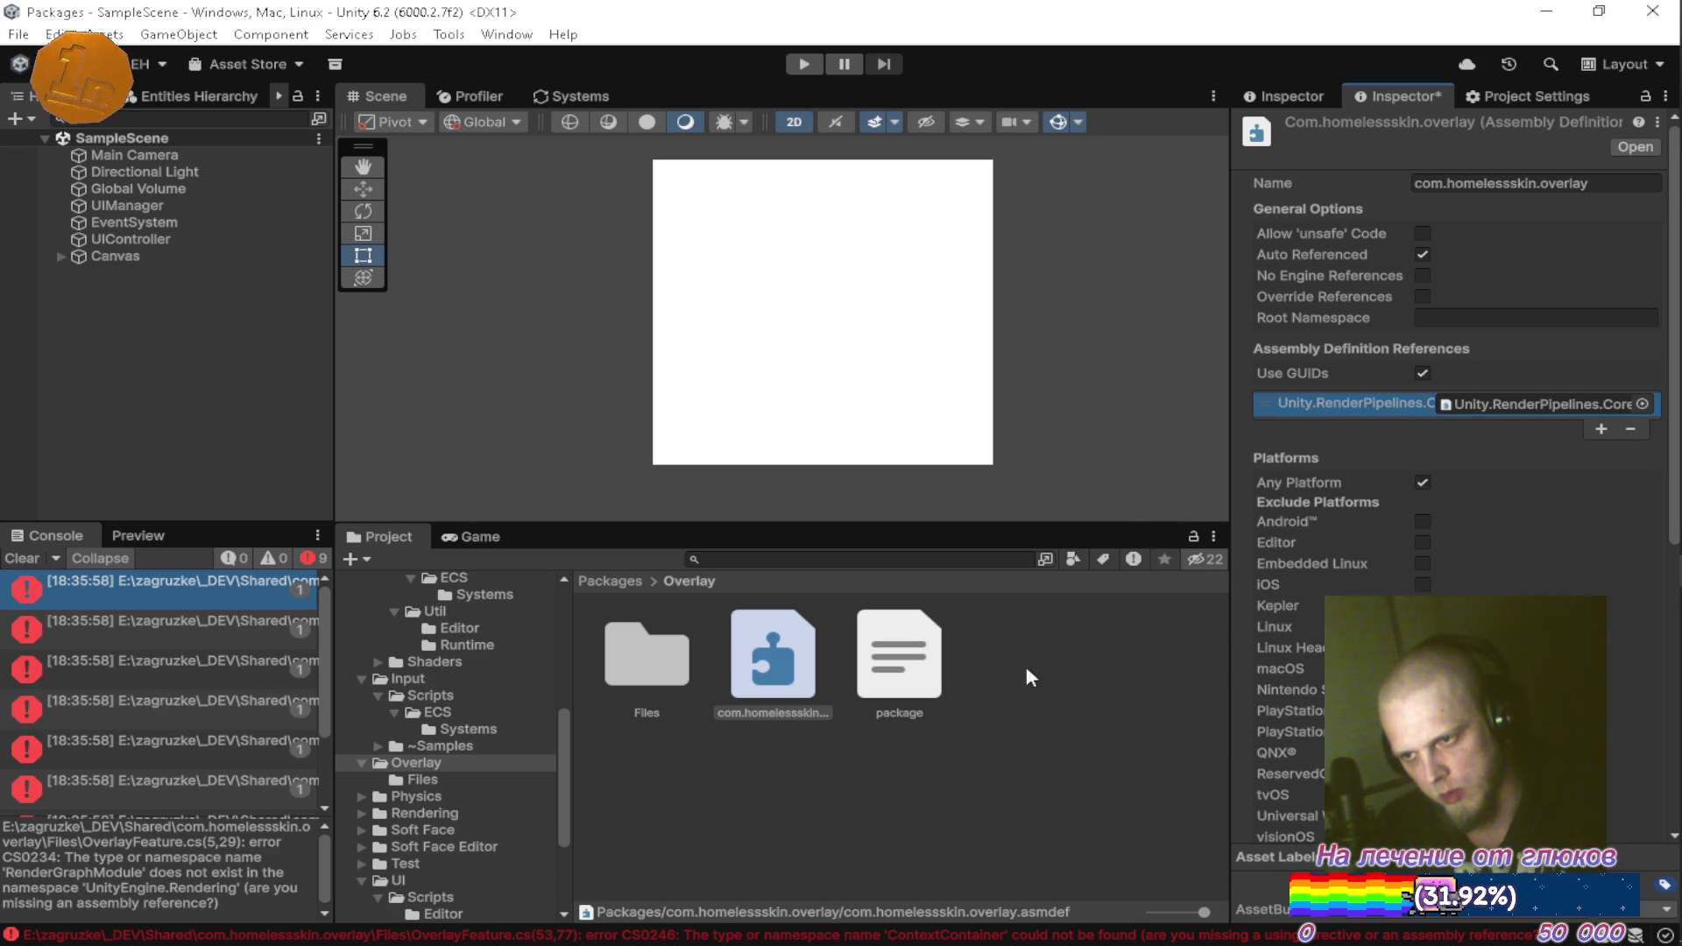
click(1027, 666)
click(893, 524)
click(1050, 727)
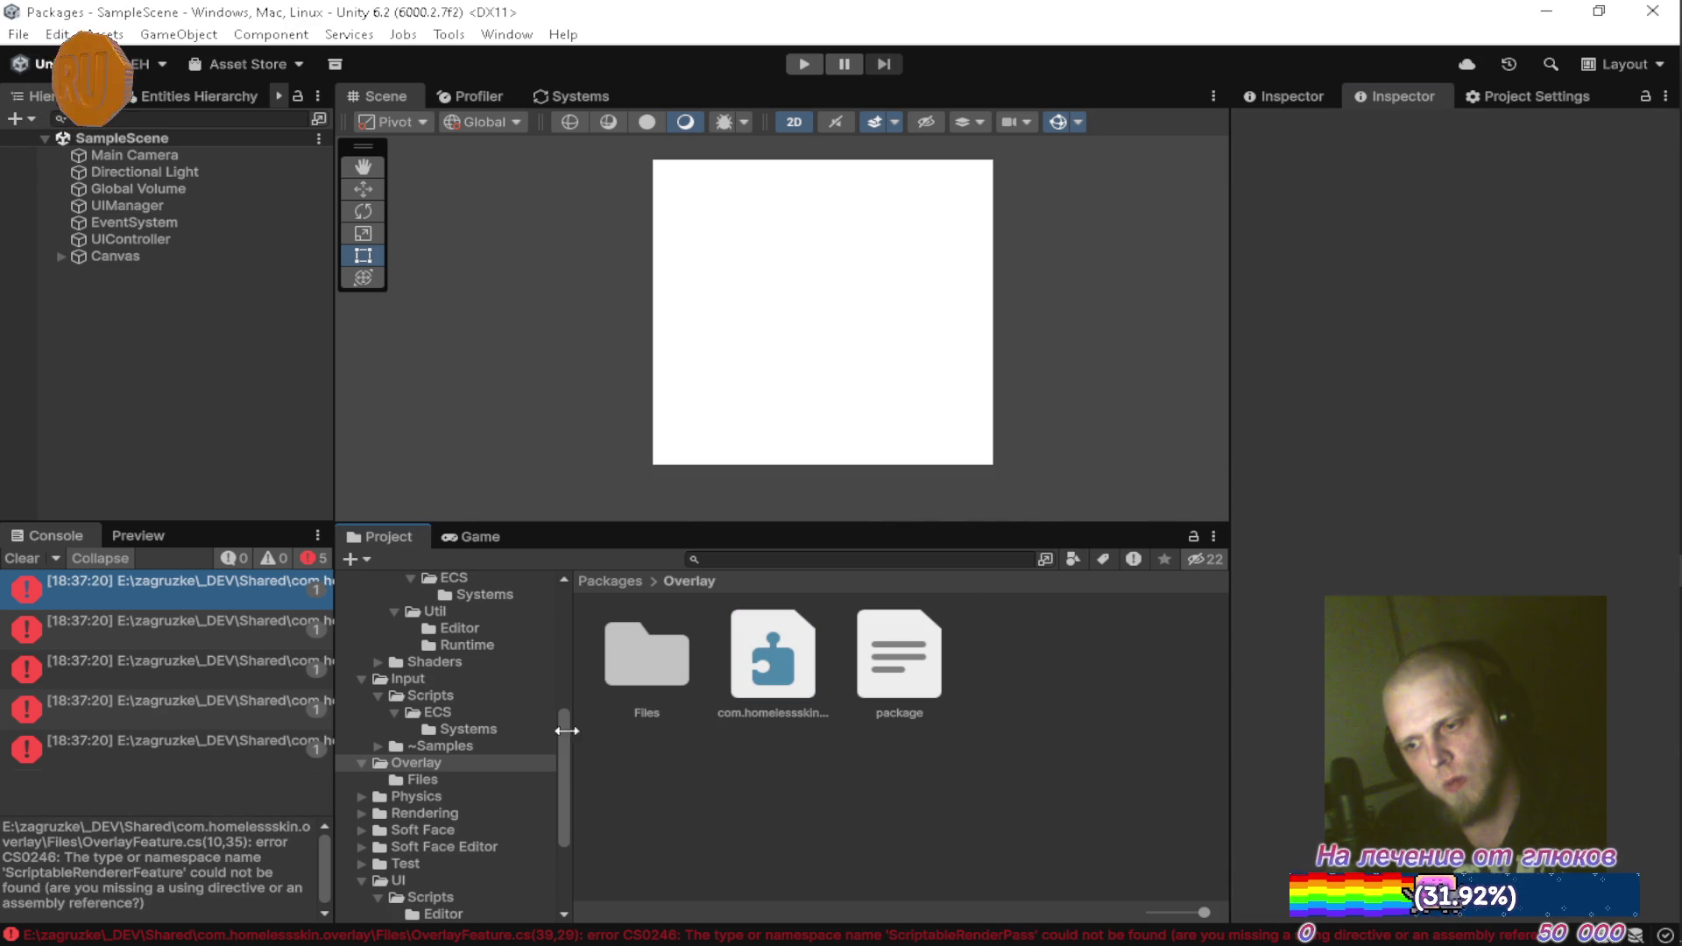
Trace the compile error to OverlayFeature and review its base-class quick fixes in Visual Studio
click(164, 582)
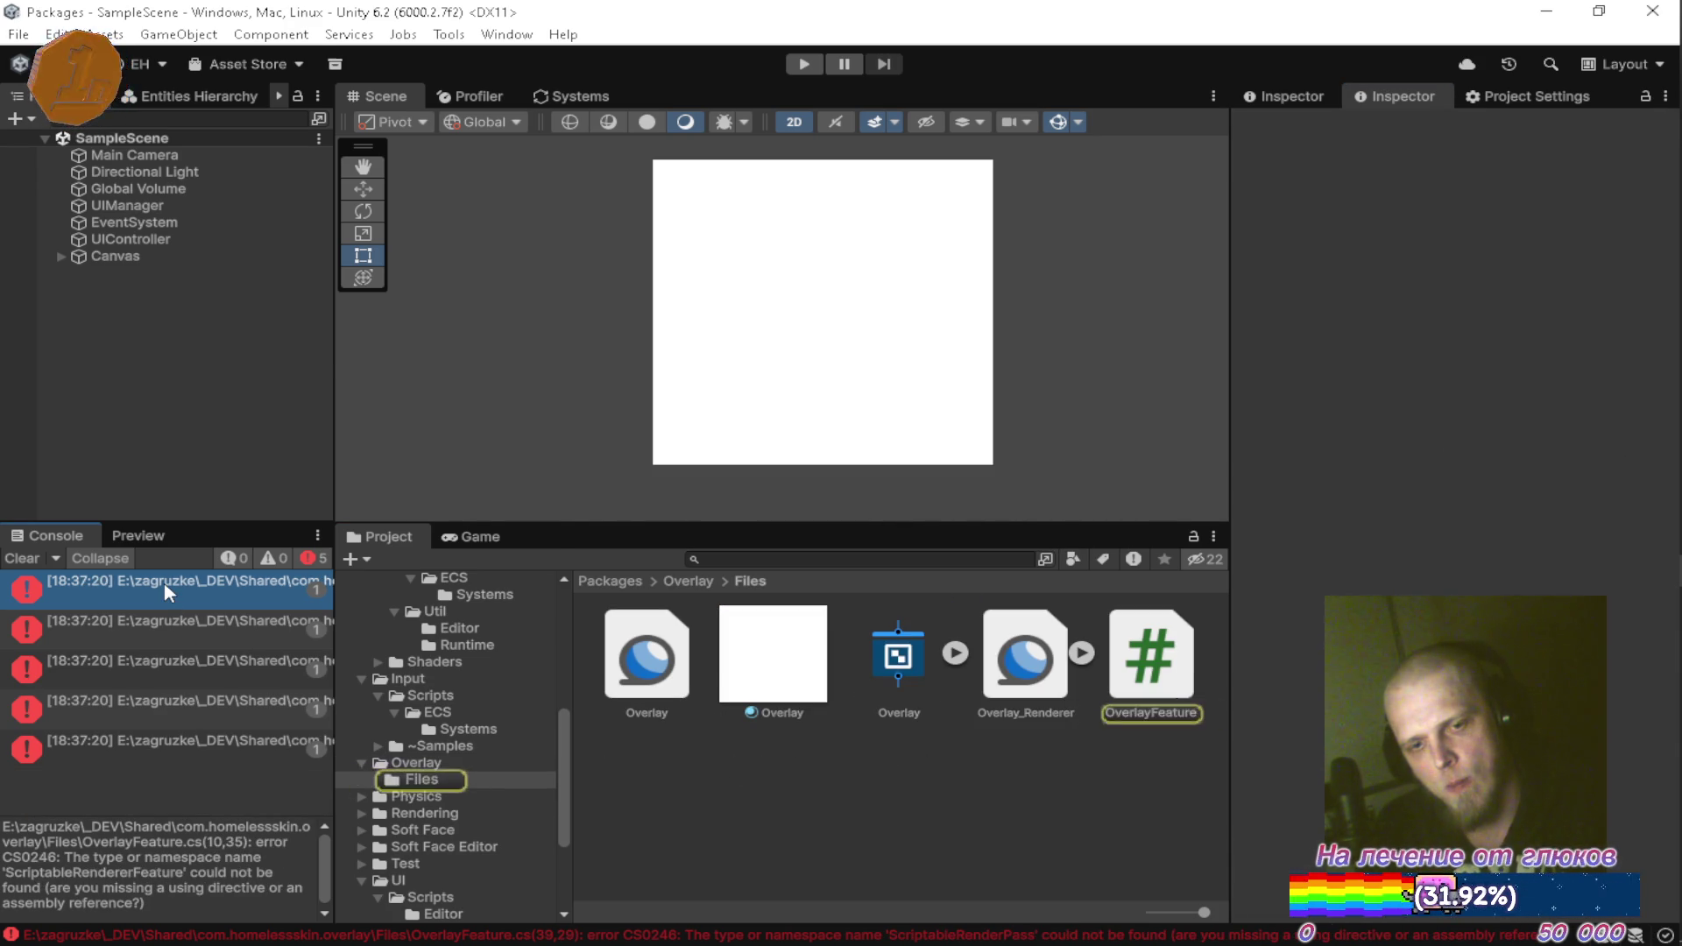
double_click(165, 582)
scroll(734, 321, up, 1)
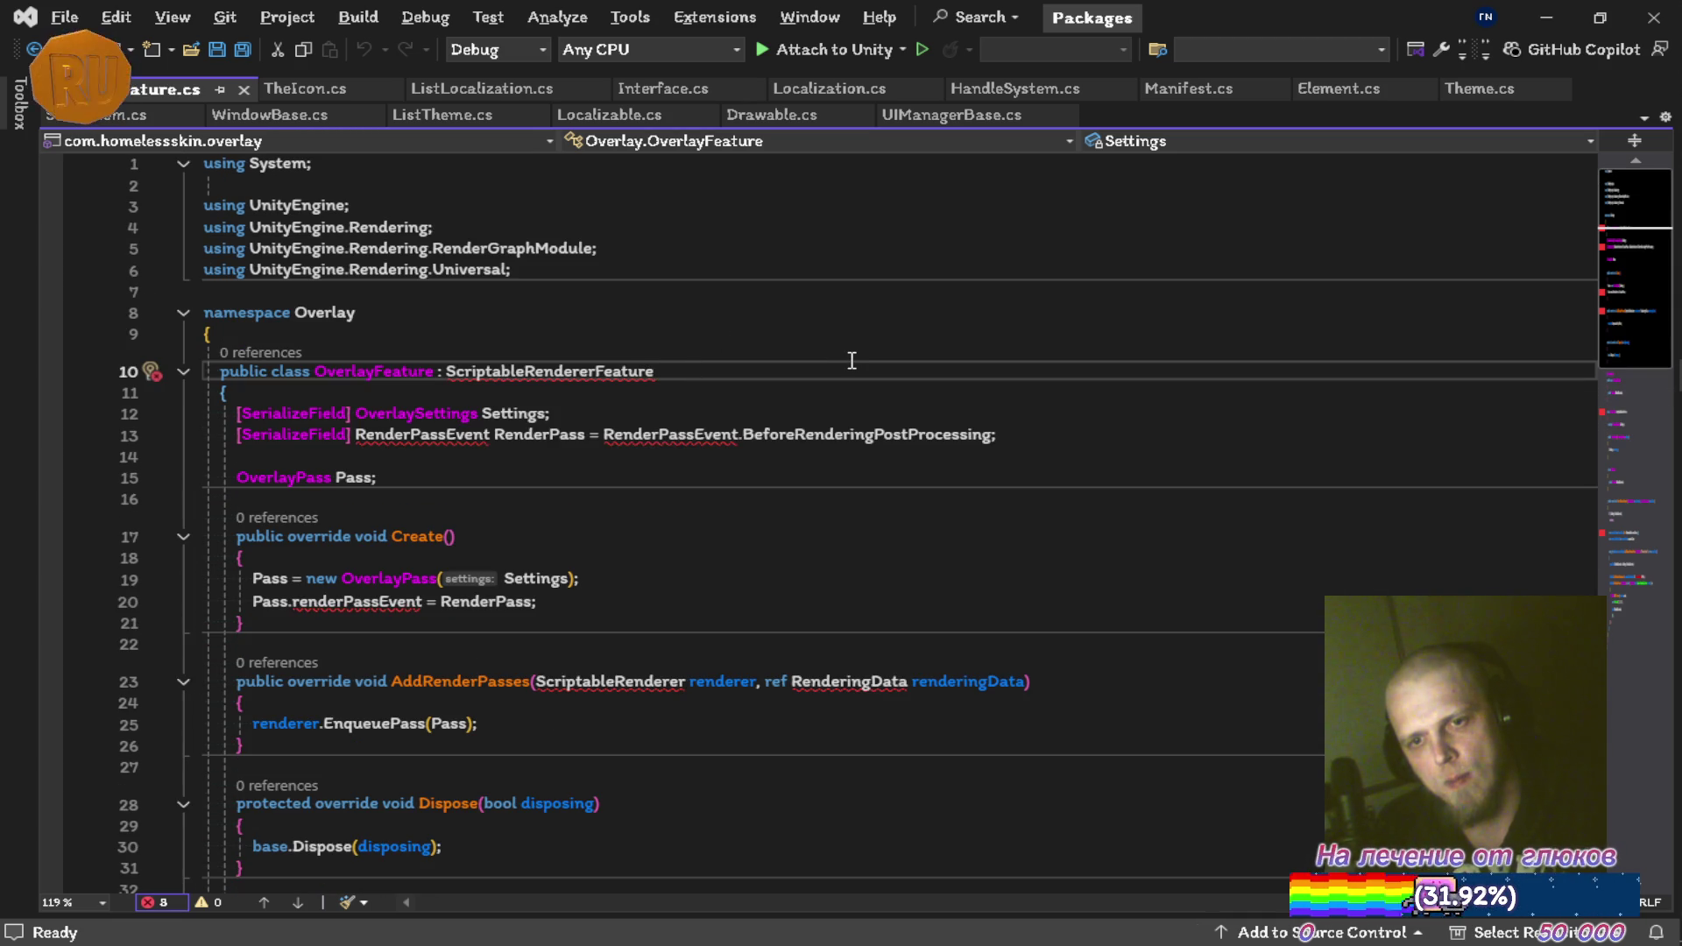
key(ctrl+period)
key(Escape)
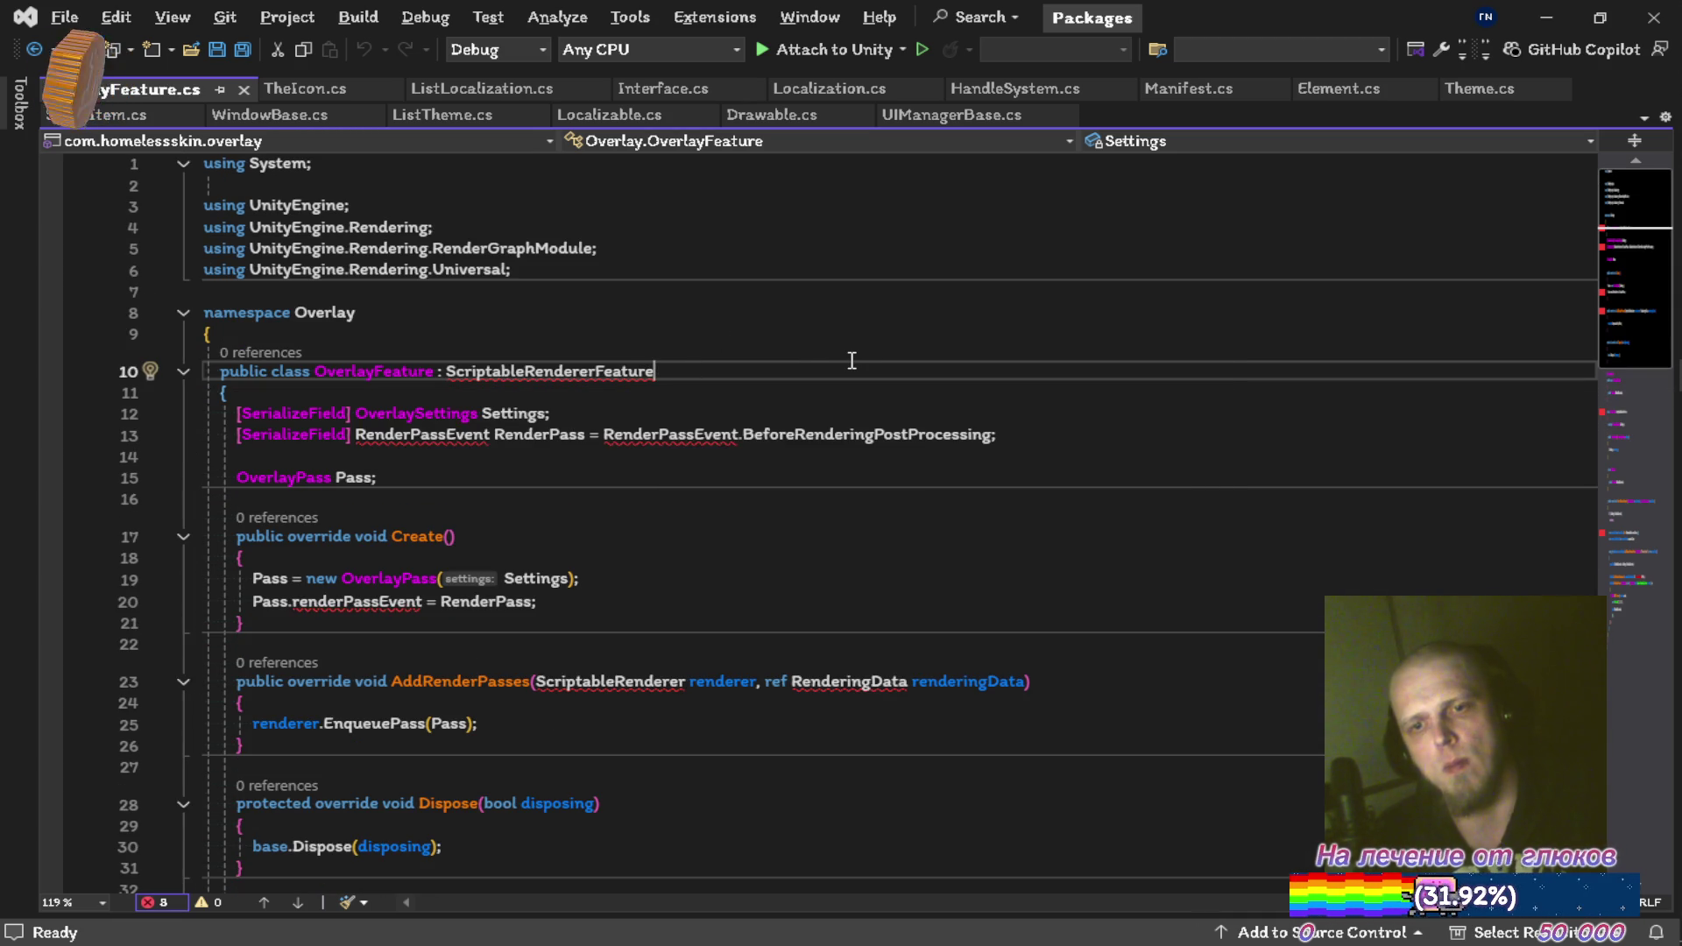
key(alt+Tab)
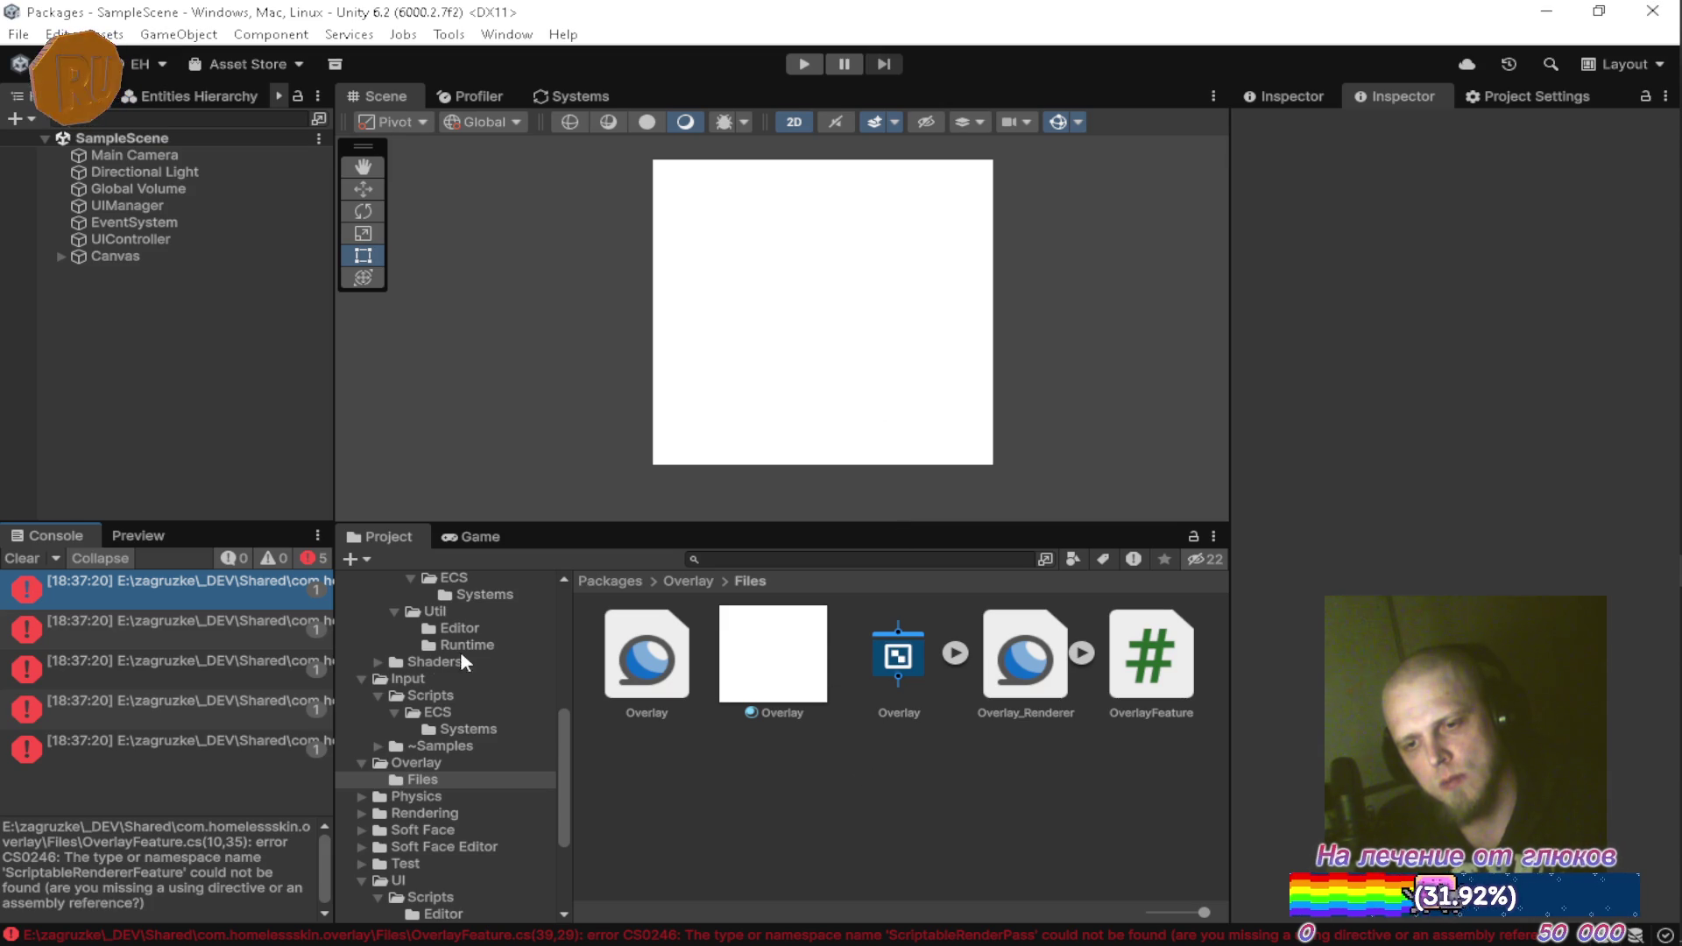
Add a new reference entry to the com.homelessskin.overlay asmdef and search the picker for 'render'
click(424, 762)
click(754, 657)
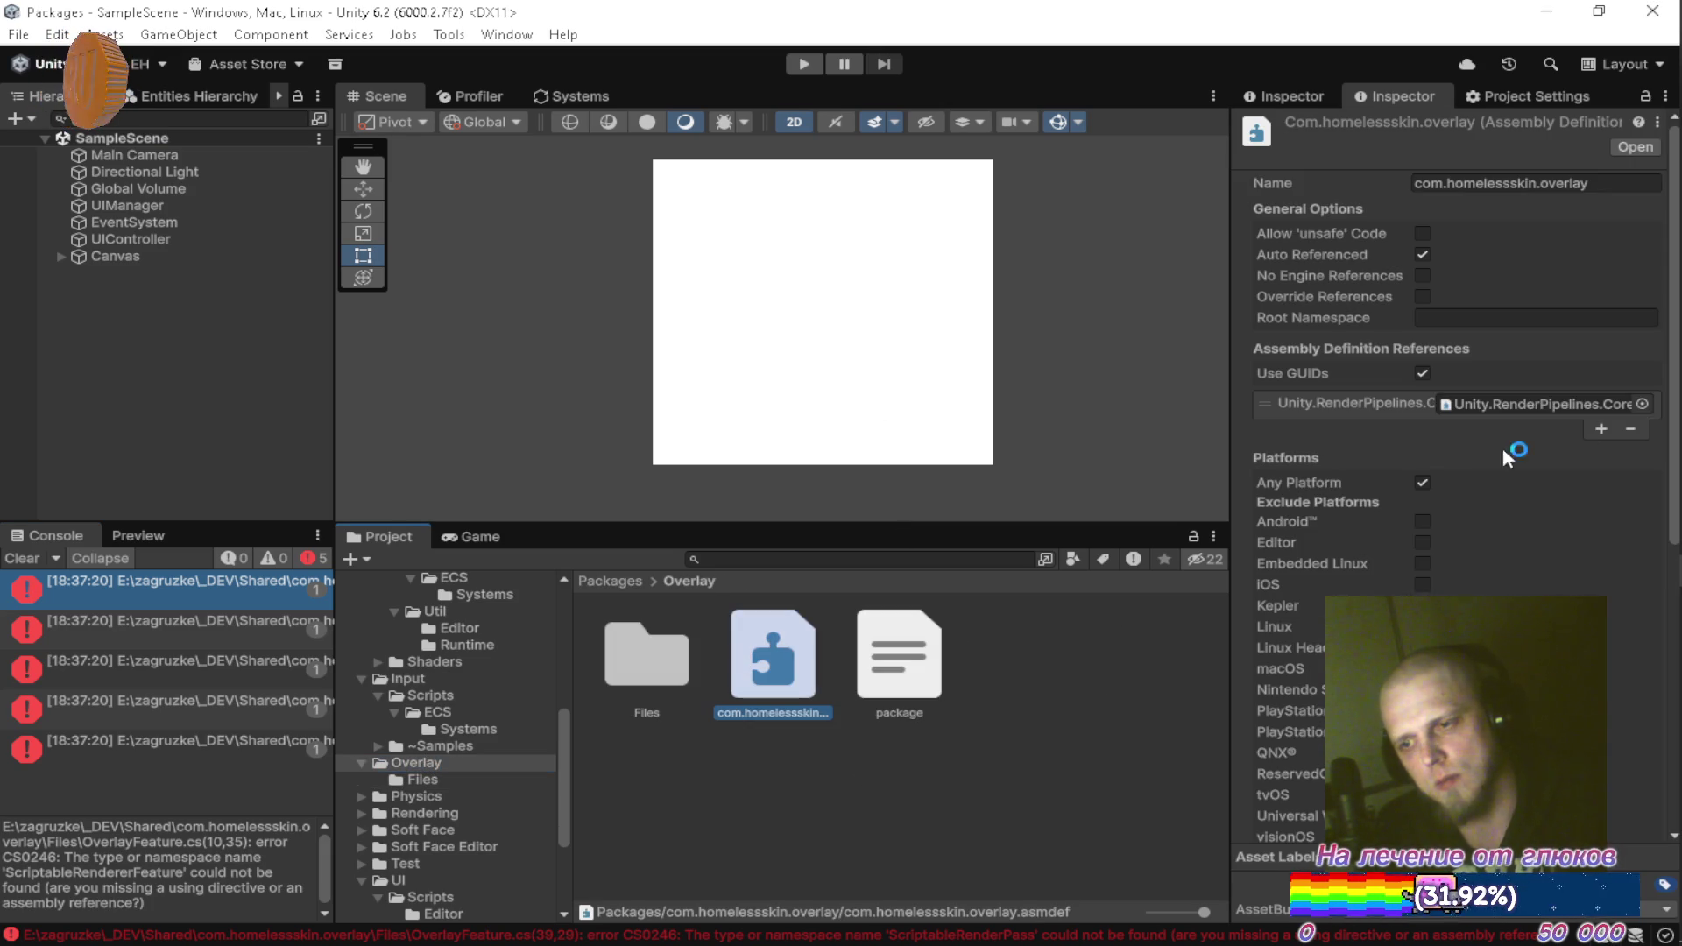
click(1601, 429)
click(1642, 431)
scroll(1444, 536, down, 5)
text(render)
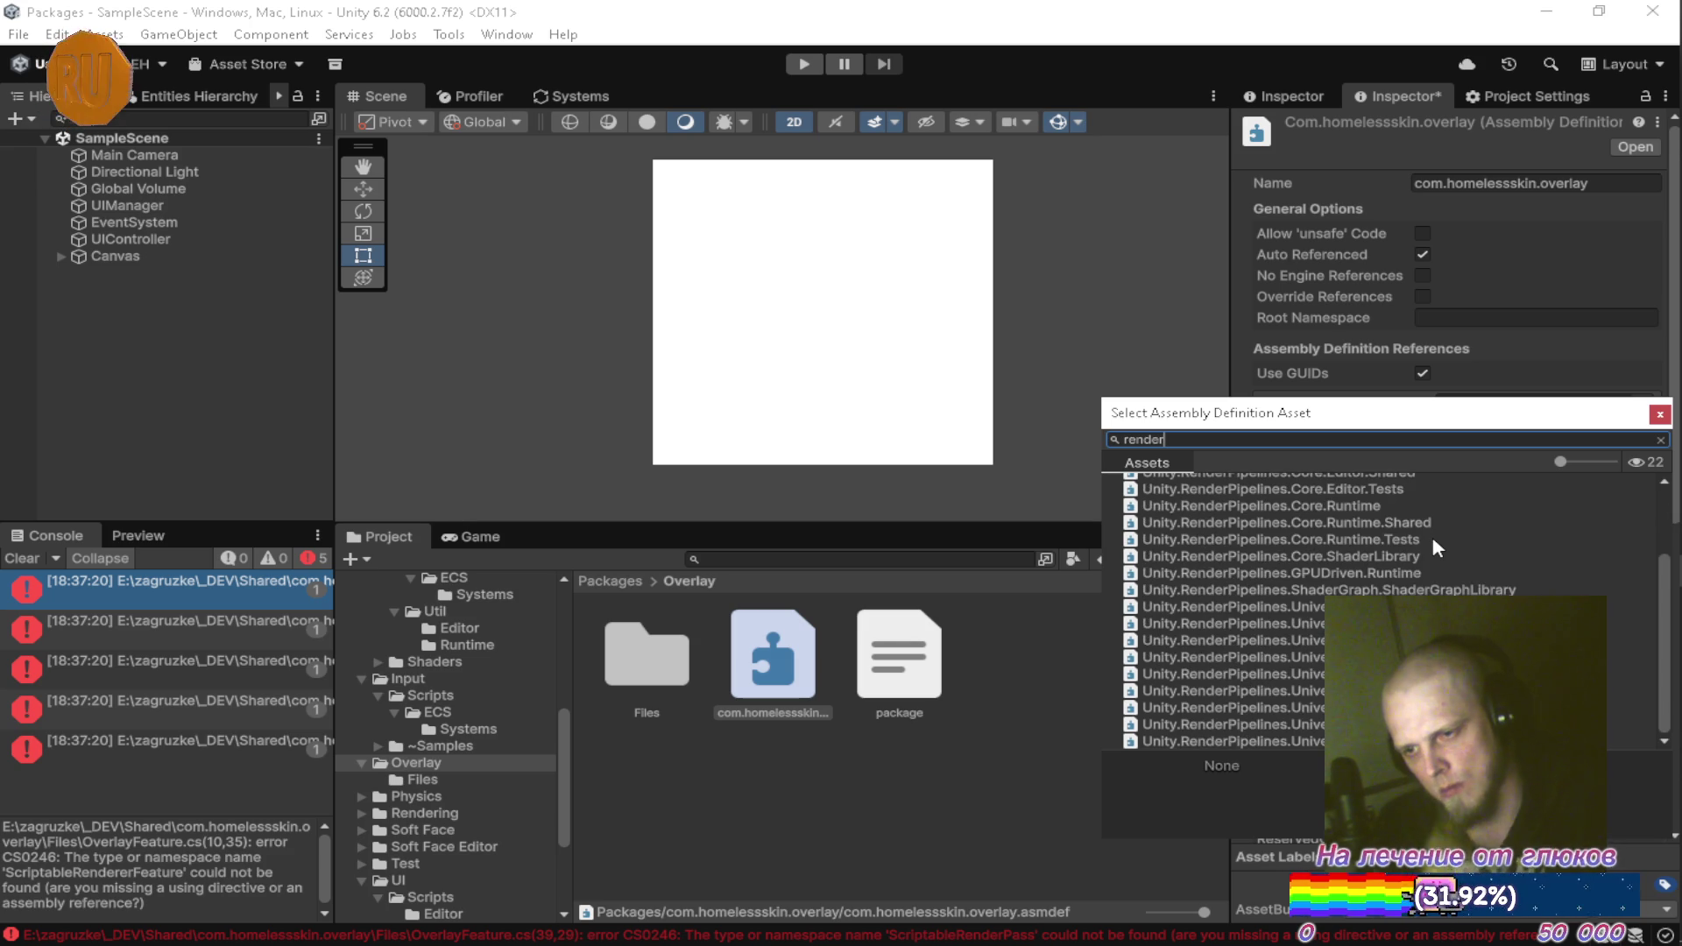
scroll(1451, 550, up, 3)
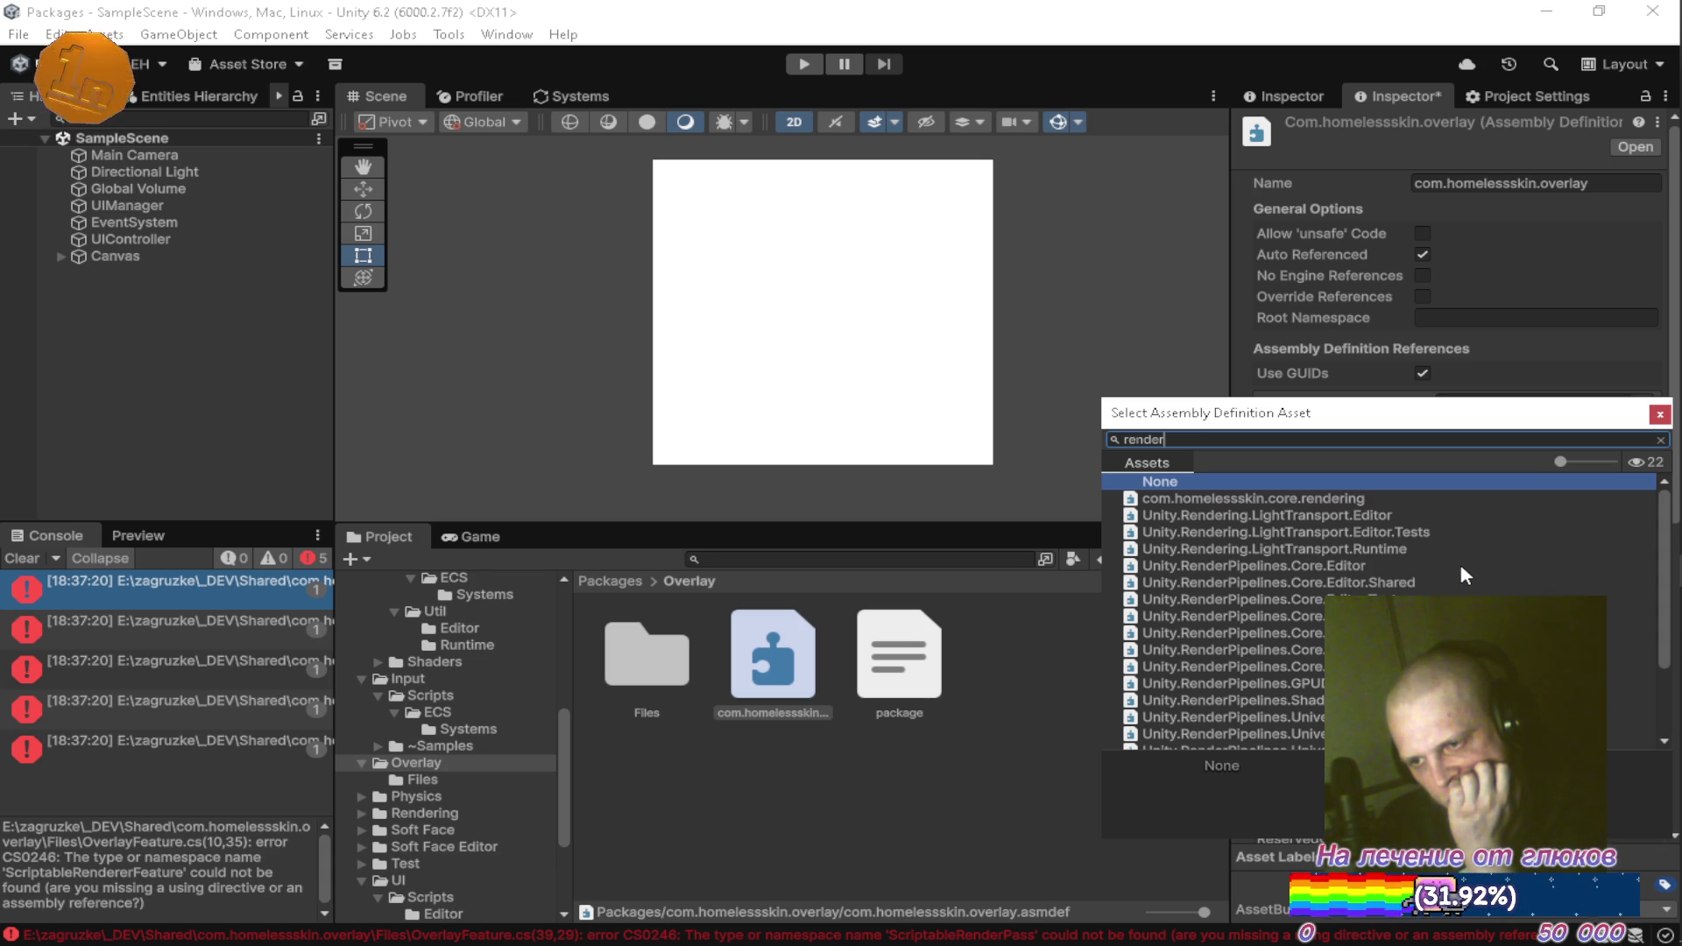
scroll(1463, 574, down, 3)
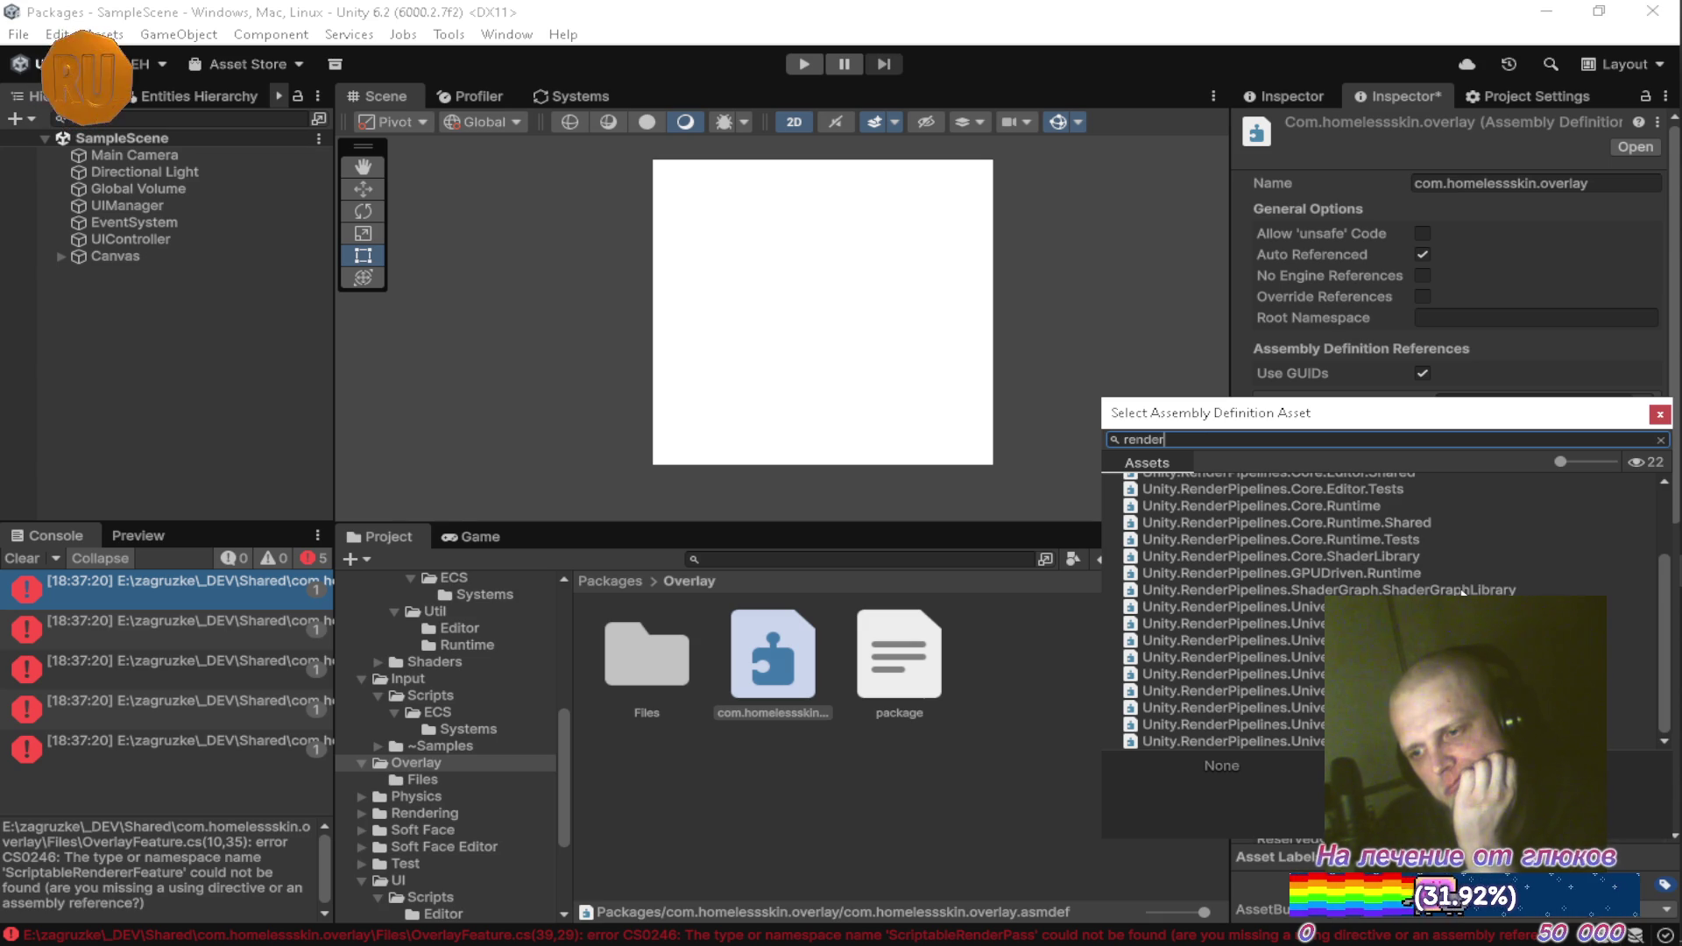
Assign the Universal render pipeline assembly, save, and recheck ScriptableRendererFeature in OverlayFeature.cs
click(1265, 636)
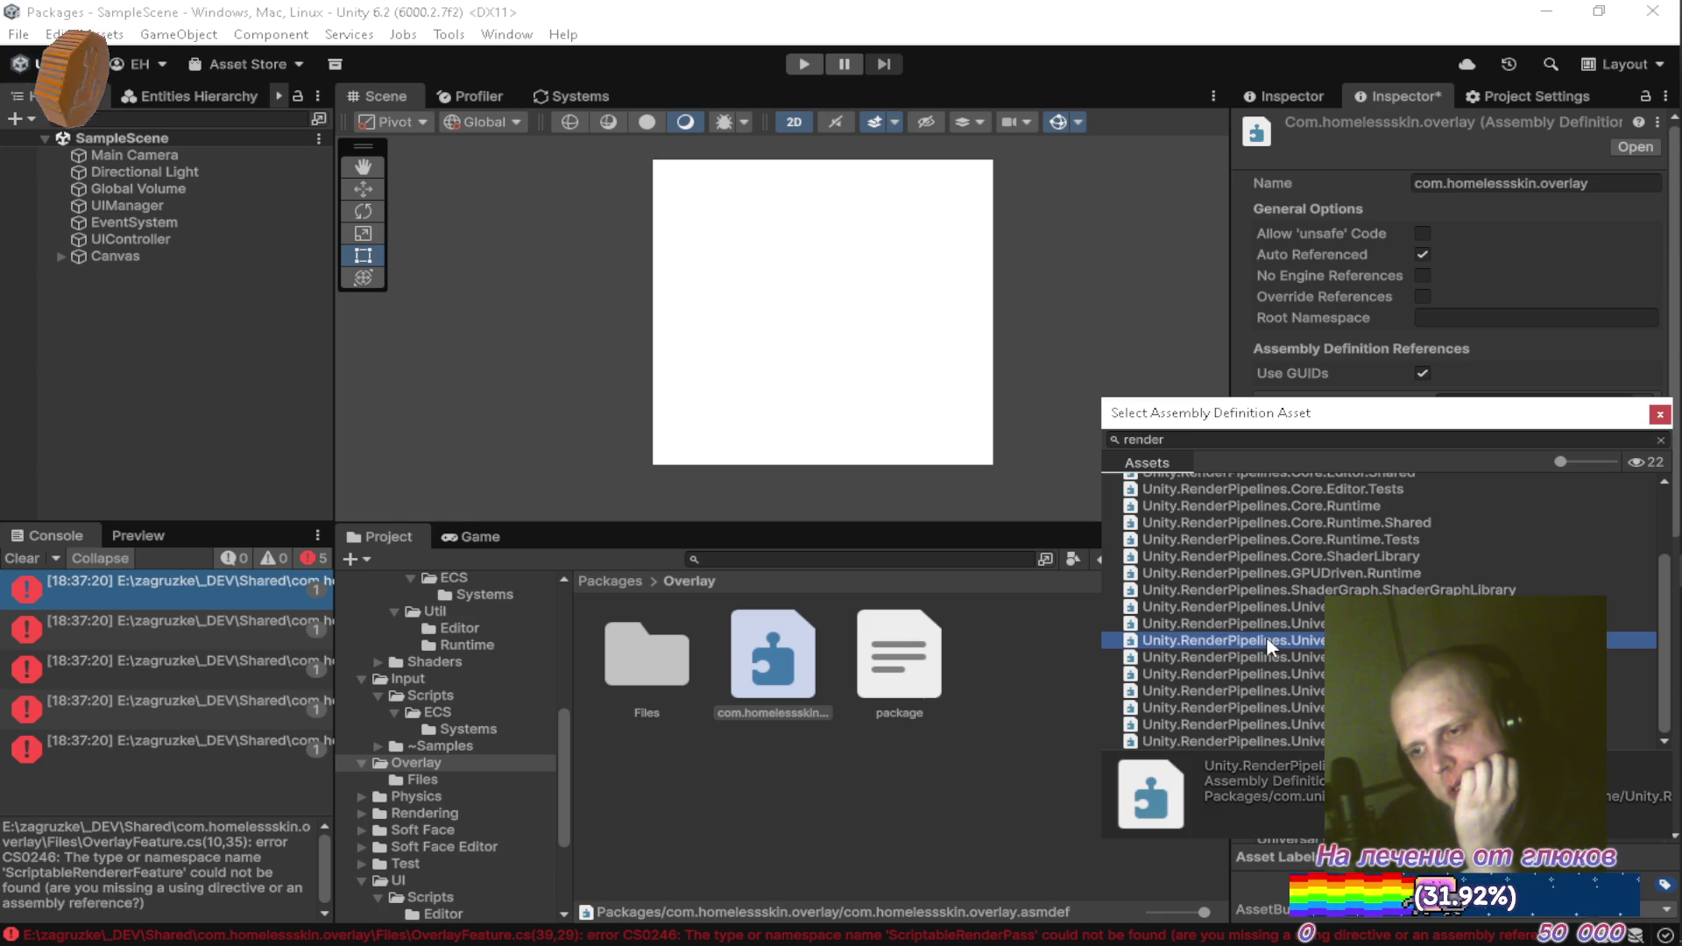
click(1013, 813)
click(871, 522)
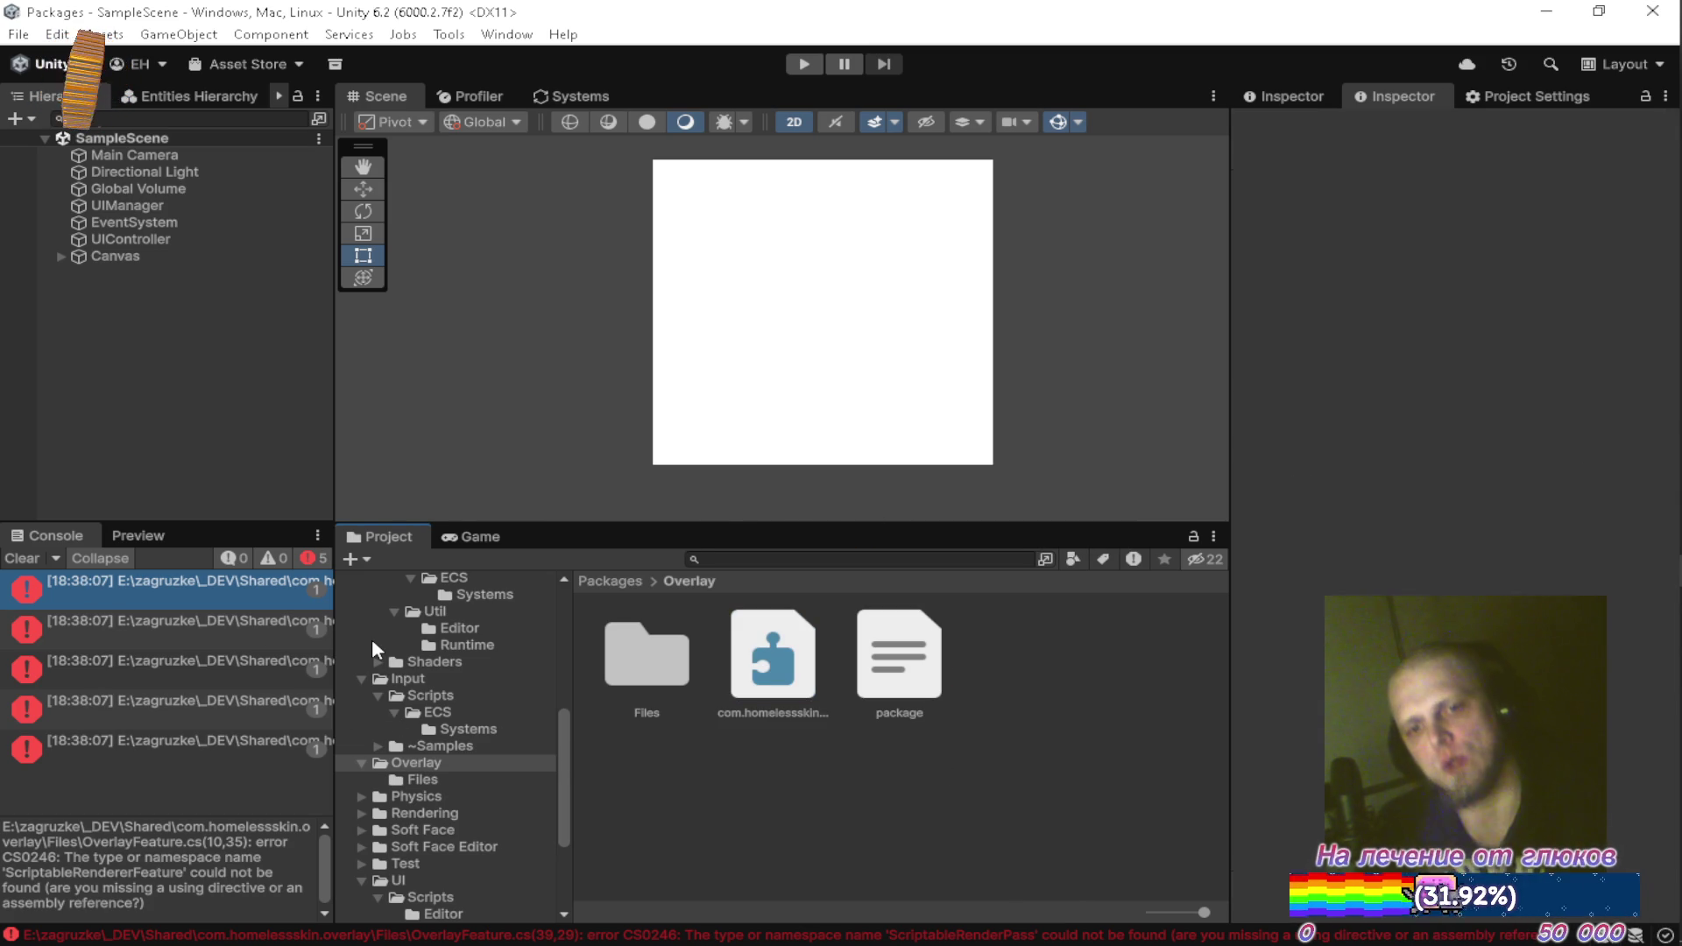
key(alt+Tab)
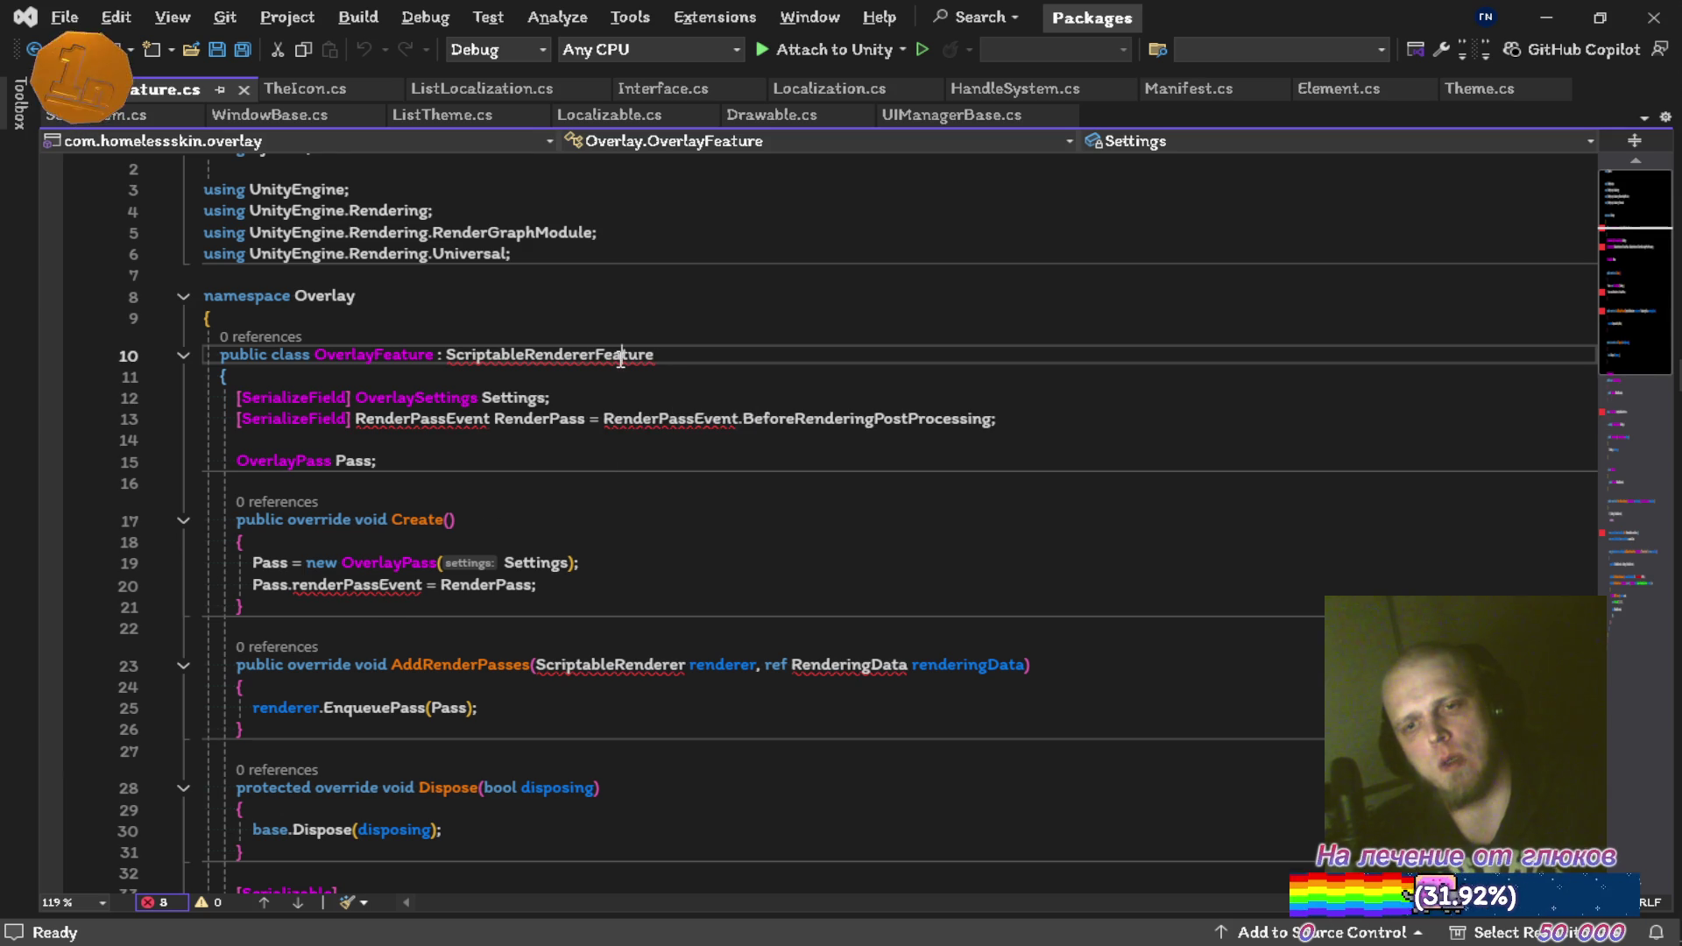
double_click(618, 356)
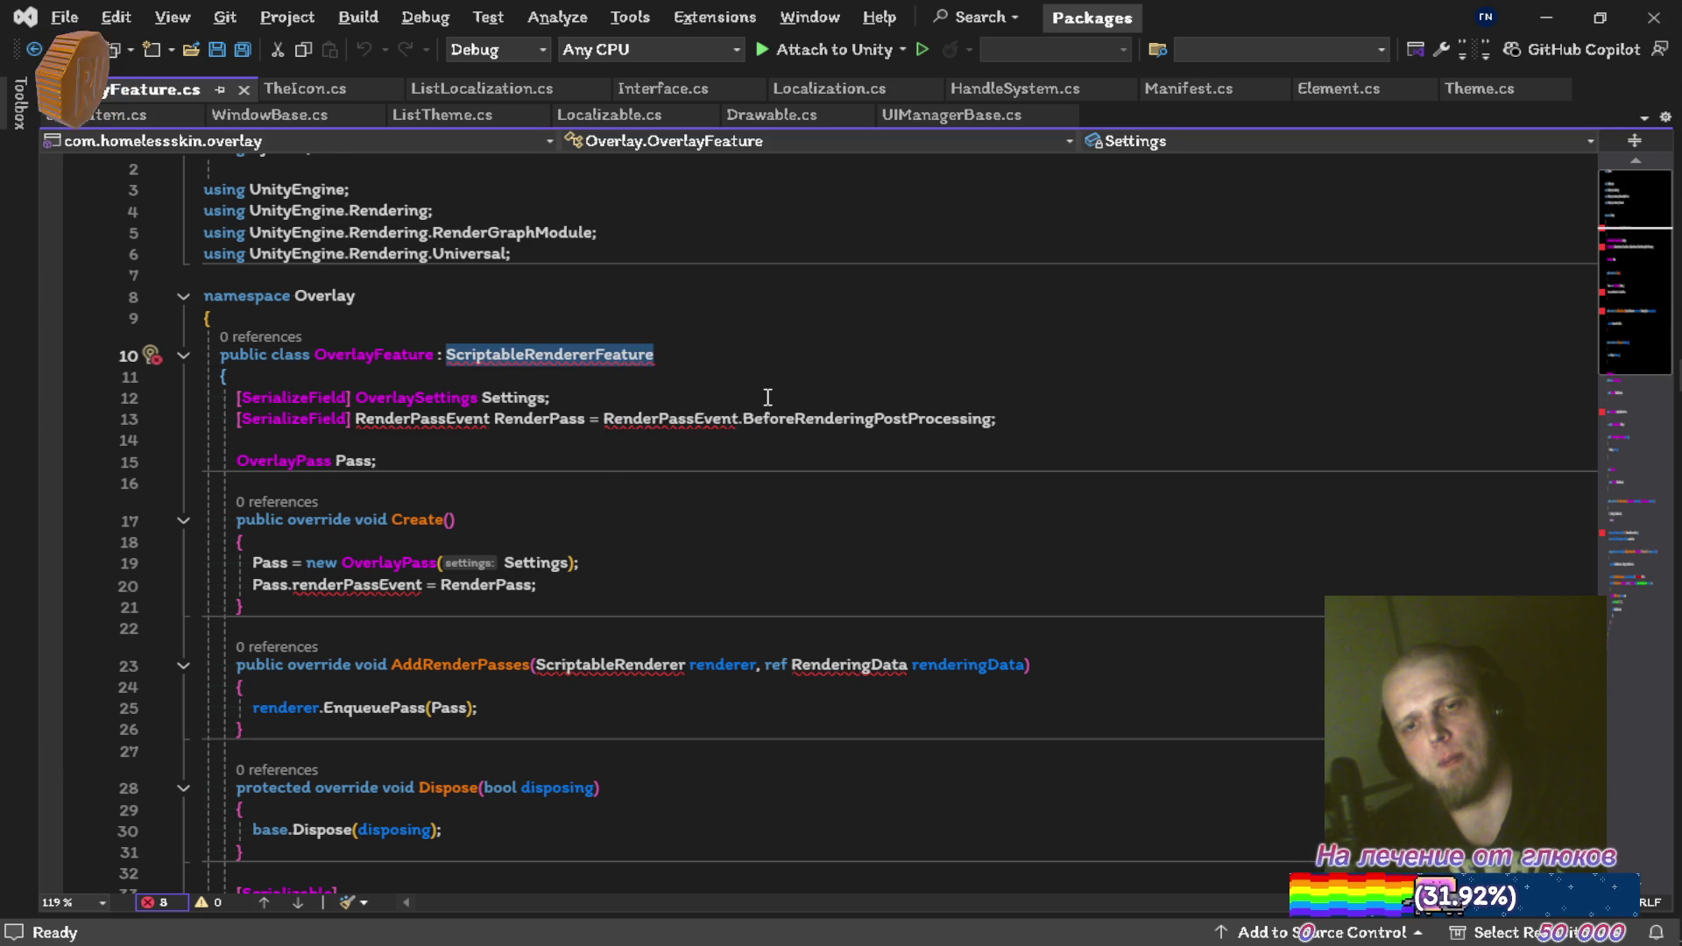
Compare the shared overlay package folder with the project's cached PackageCache copy
mouse_move(1647, 409)
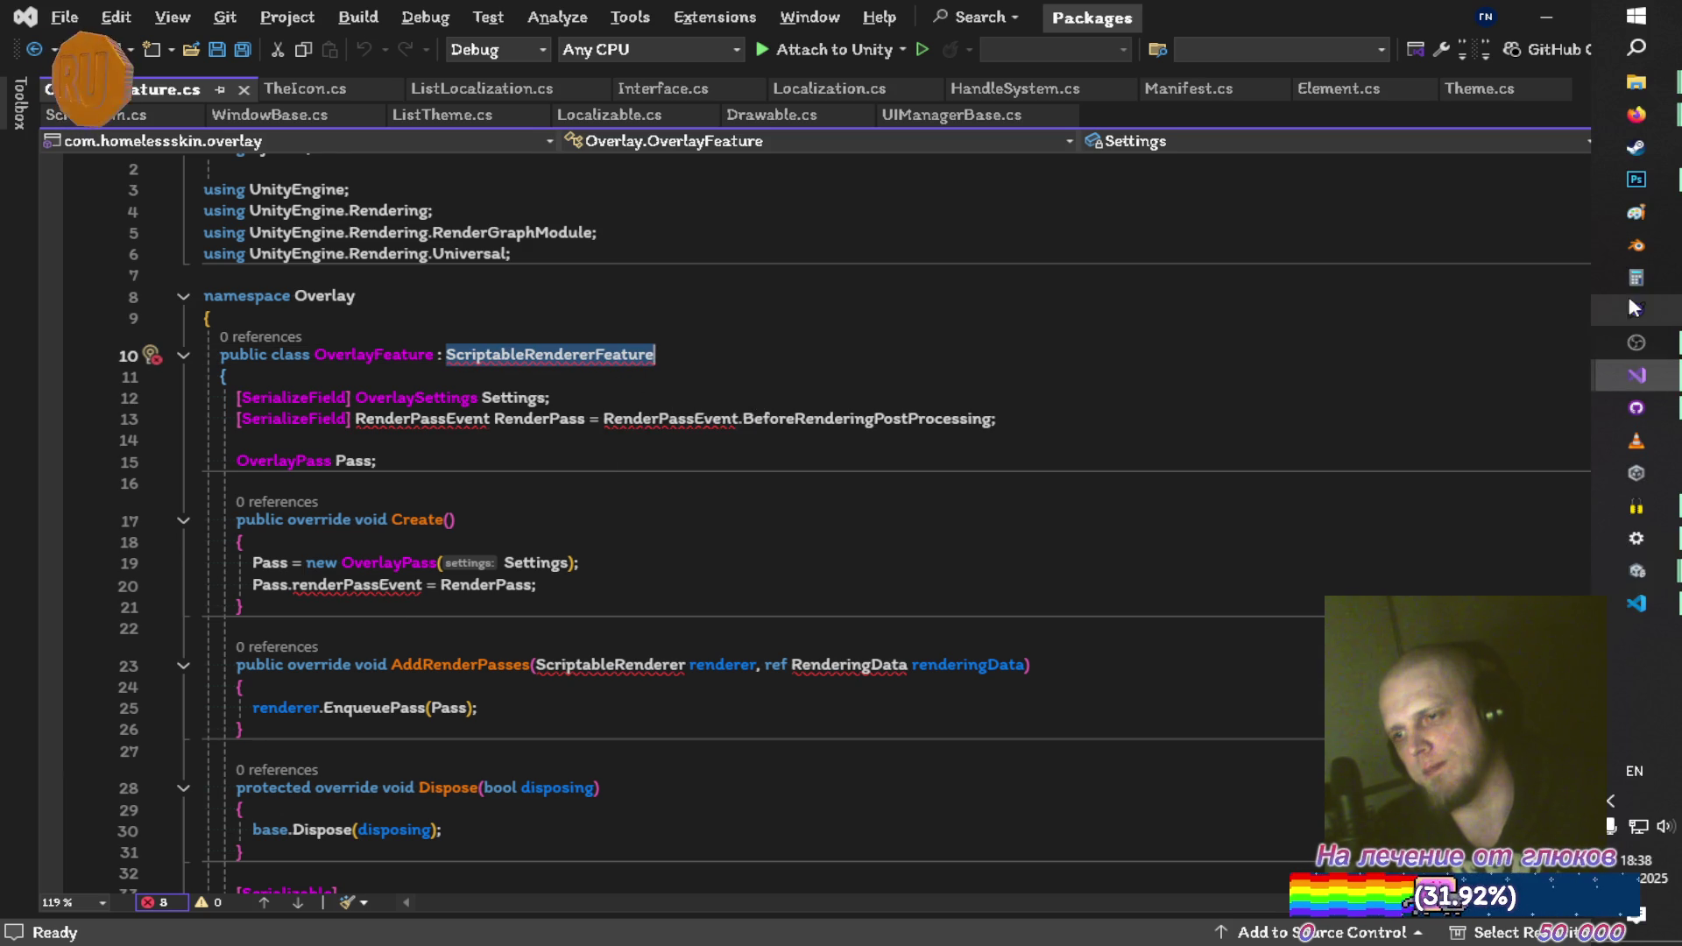
mouse_move(1642, 88)
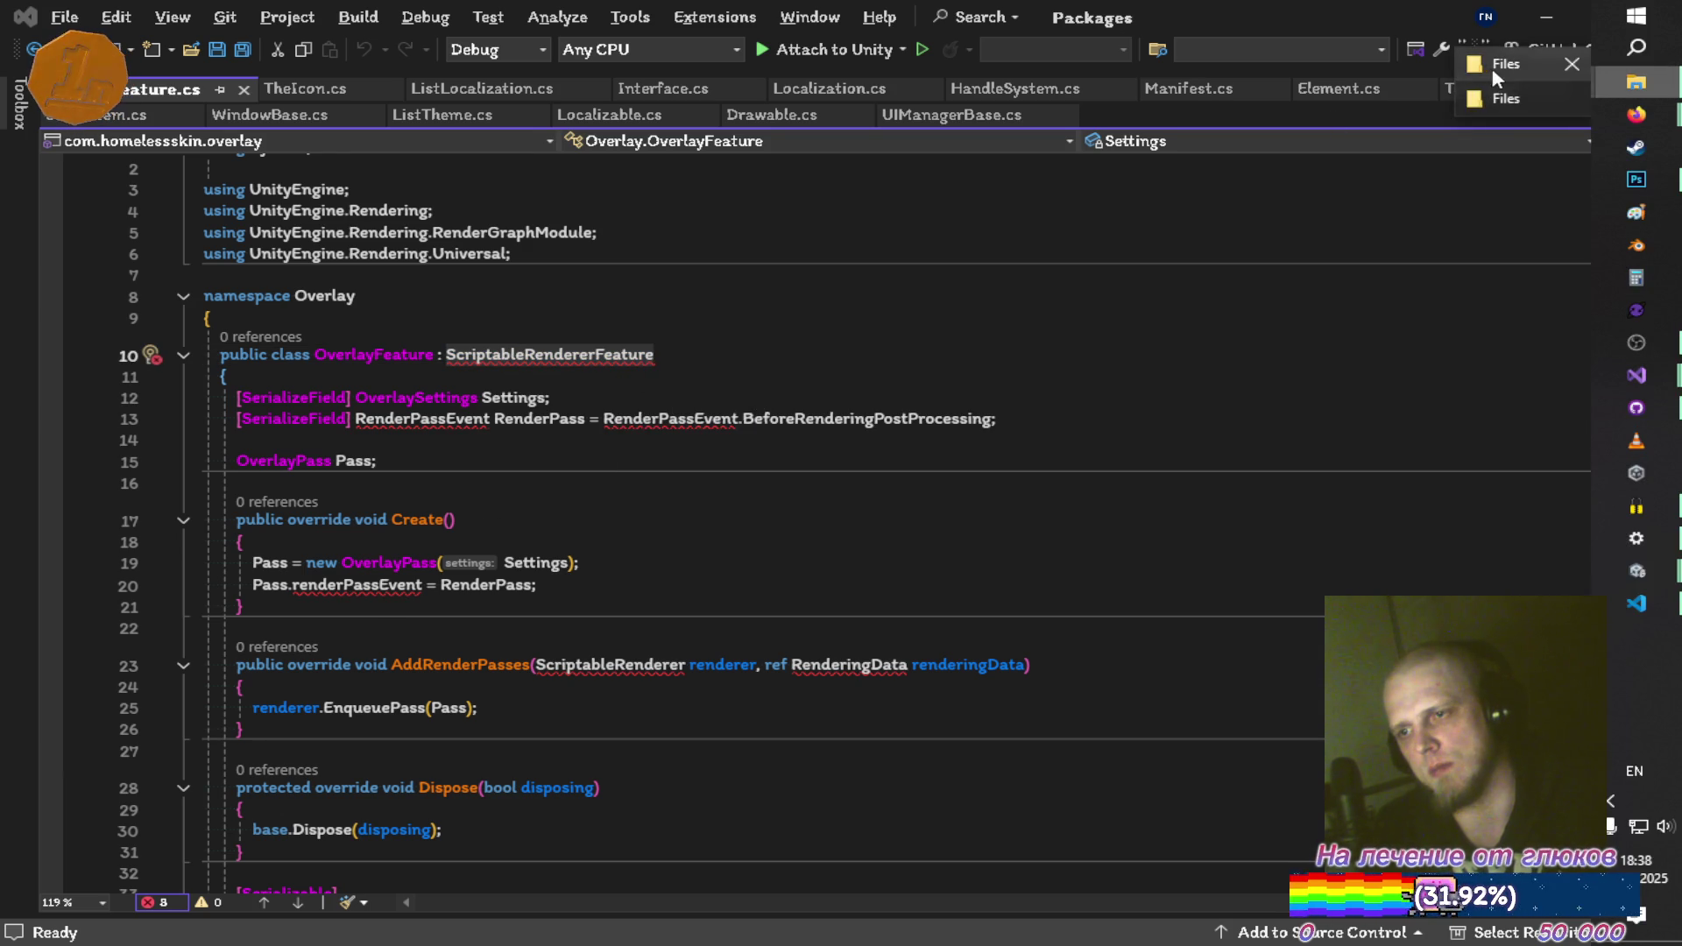
click(1491, 98)
click(373, 308)
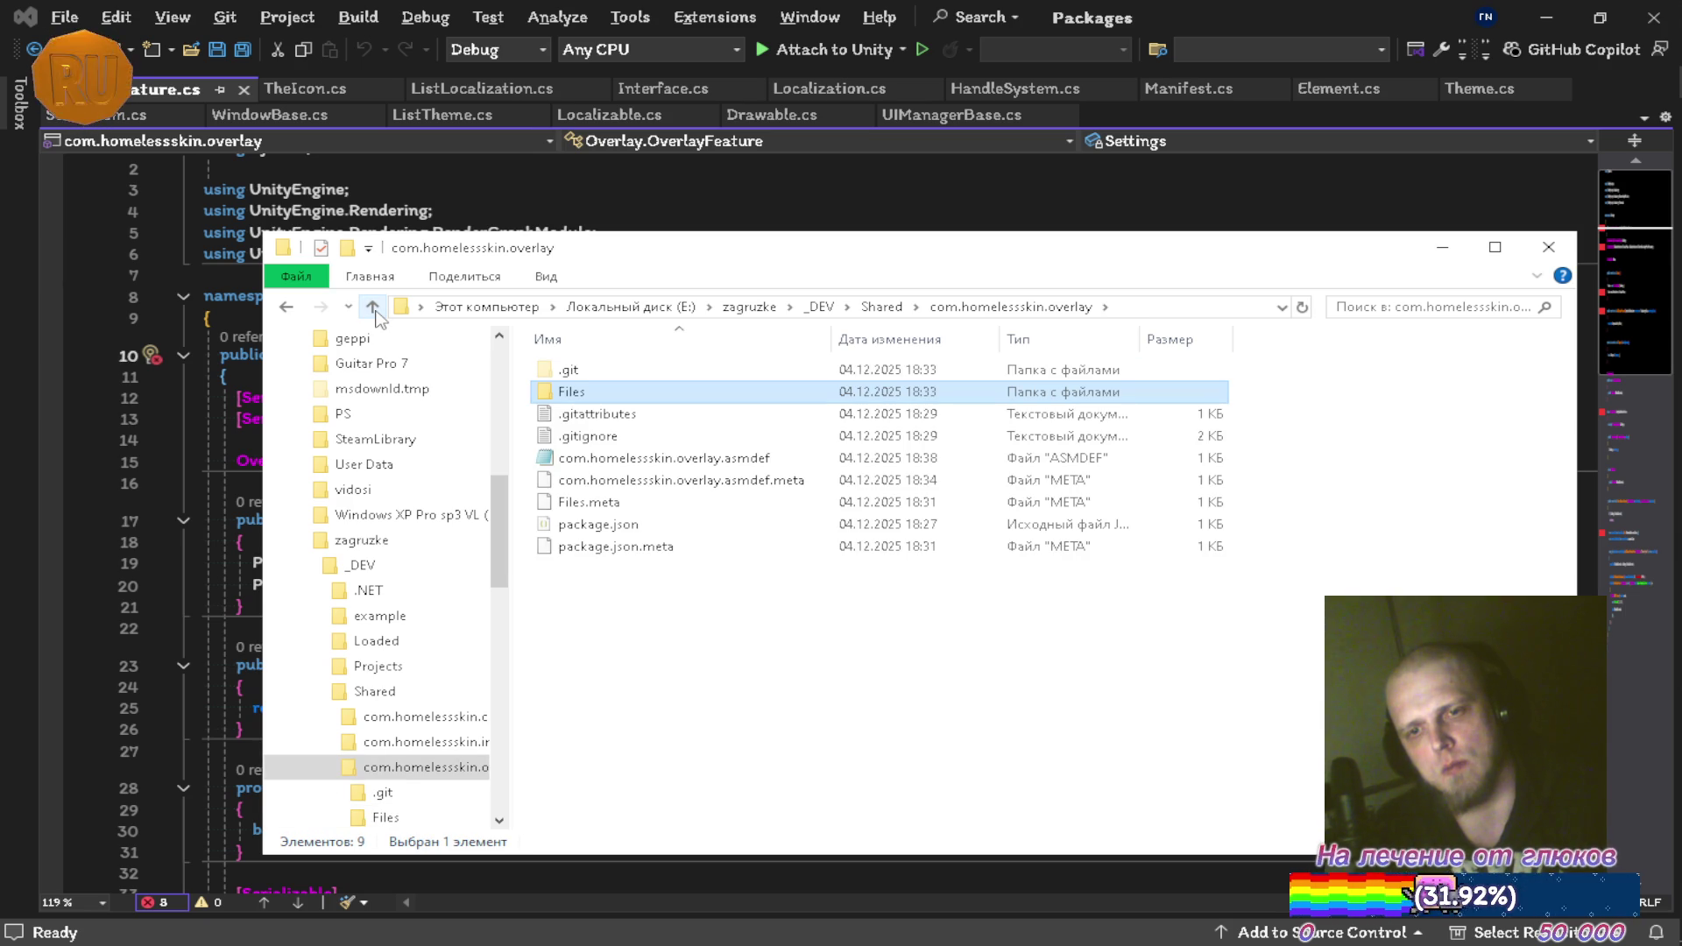
key(alt+Tab)
click(316, 487)
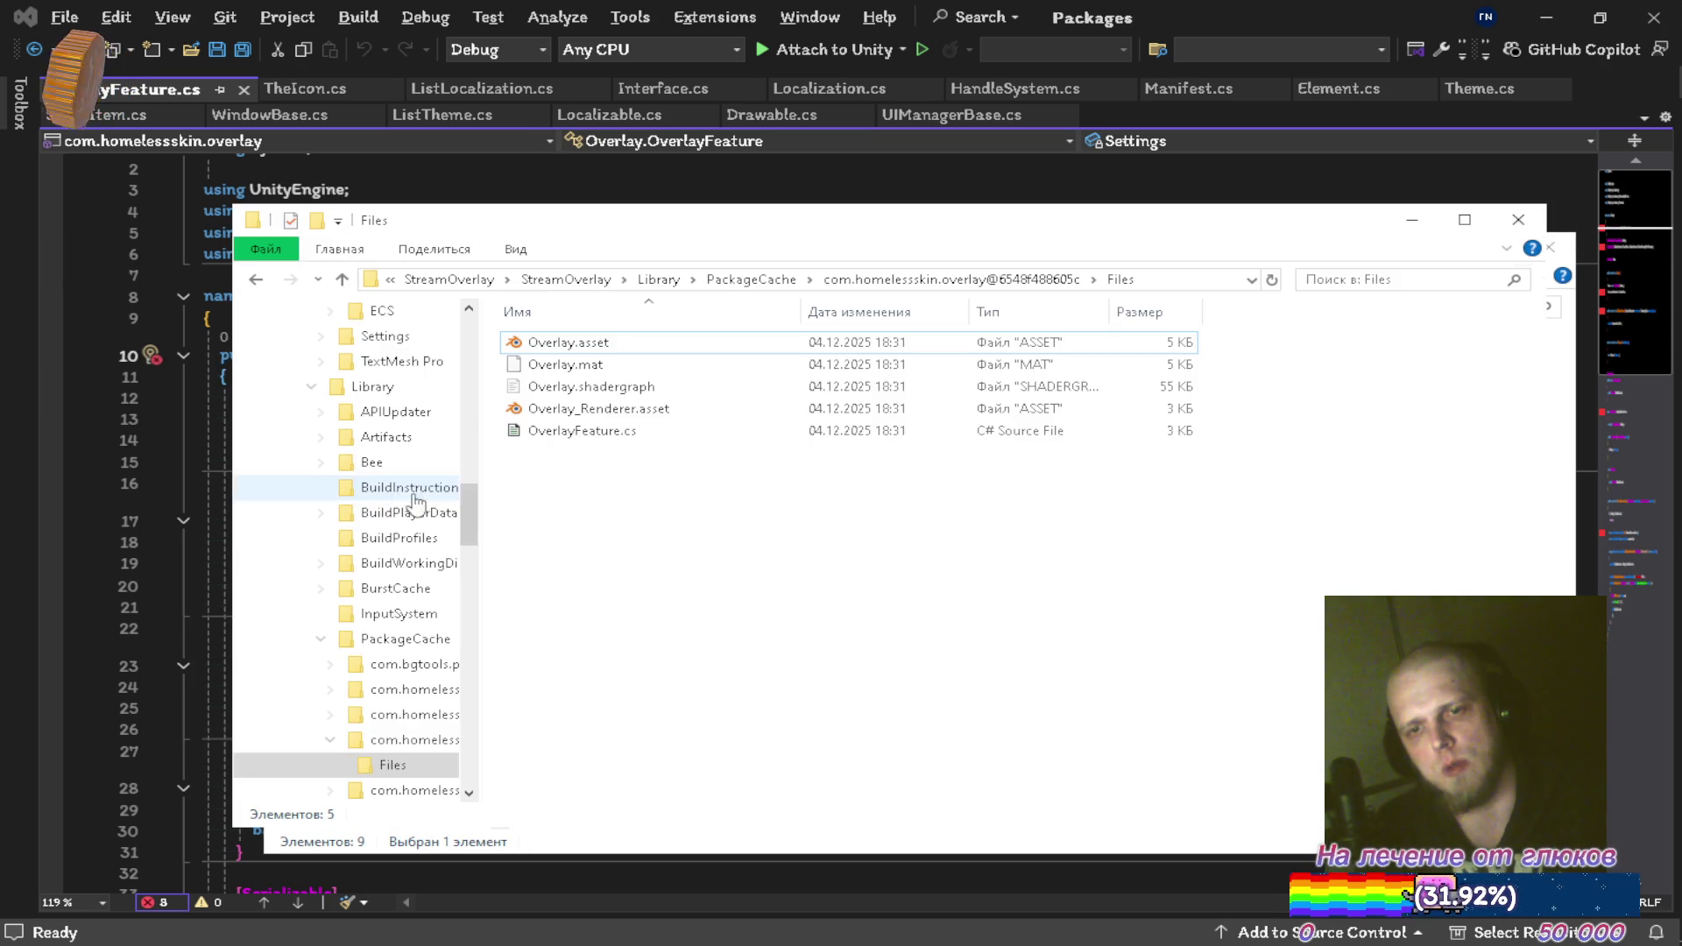
click(341, 279)
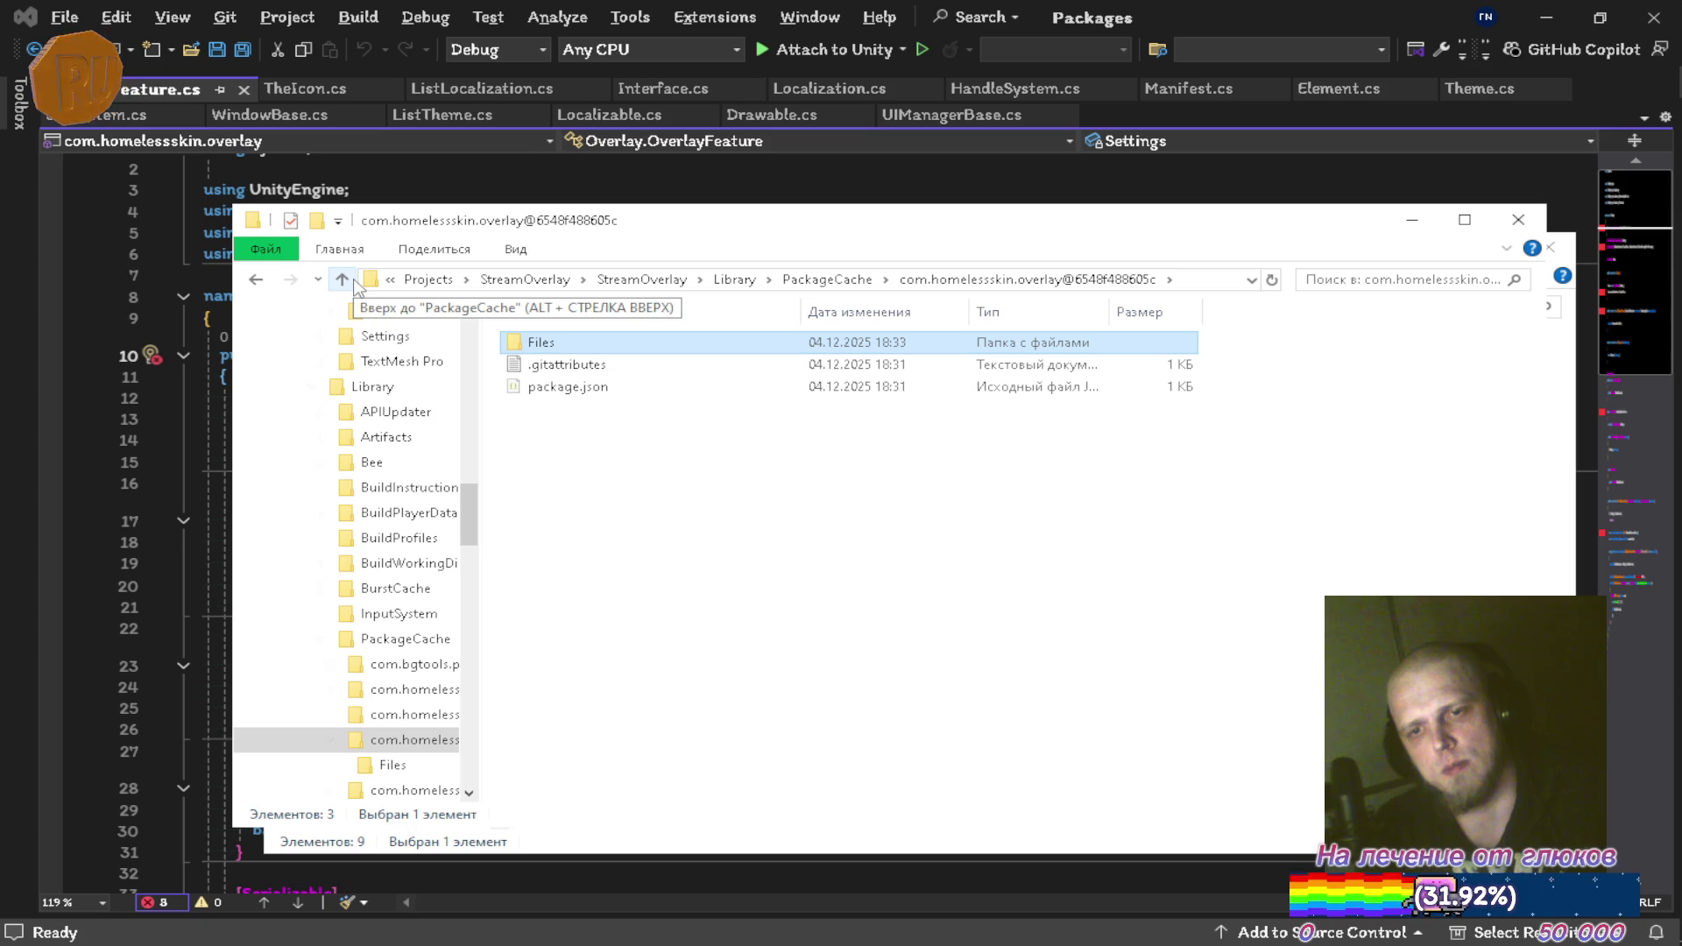
key(alt+Tab)
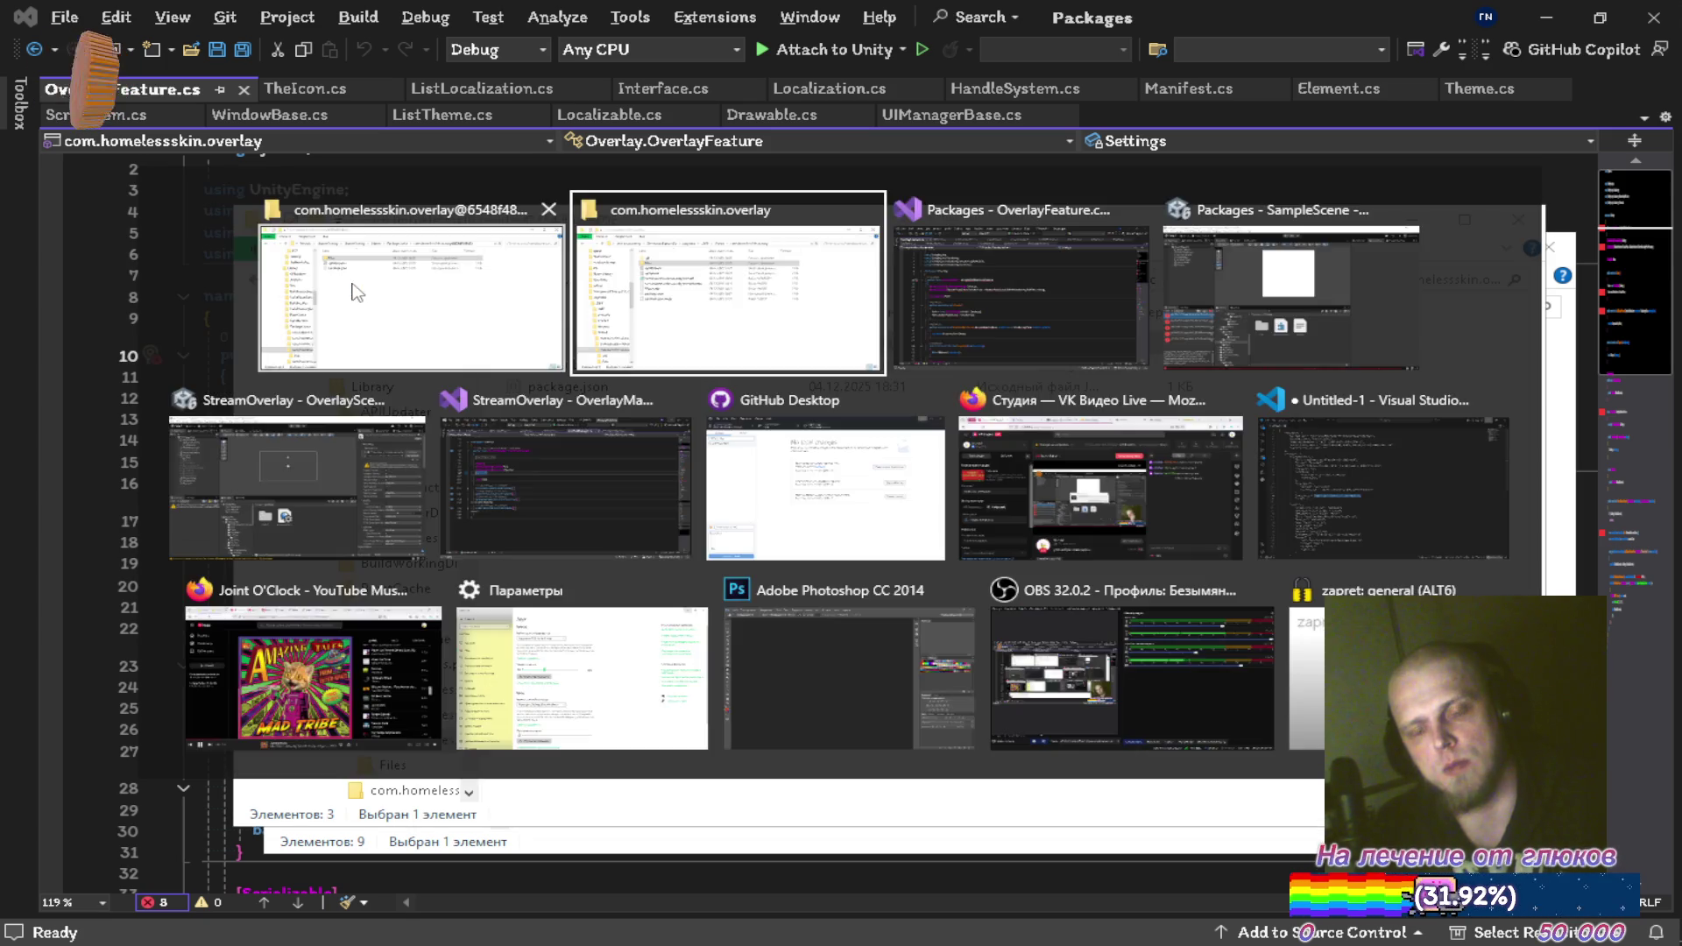
Paste the Overlay folder into StreamOverlay\StreamOverlay\Assets and minimize both Explorer windows
click(374, 306)
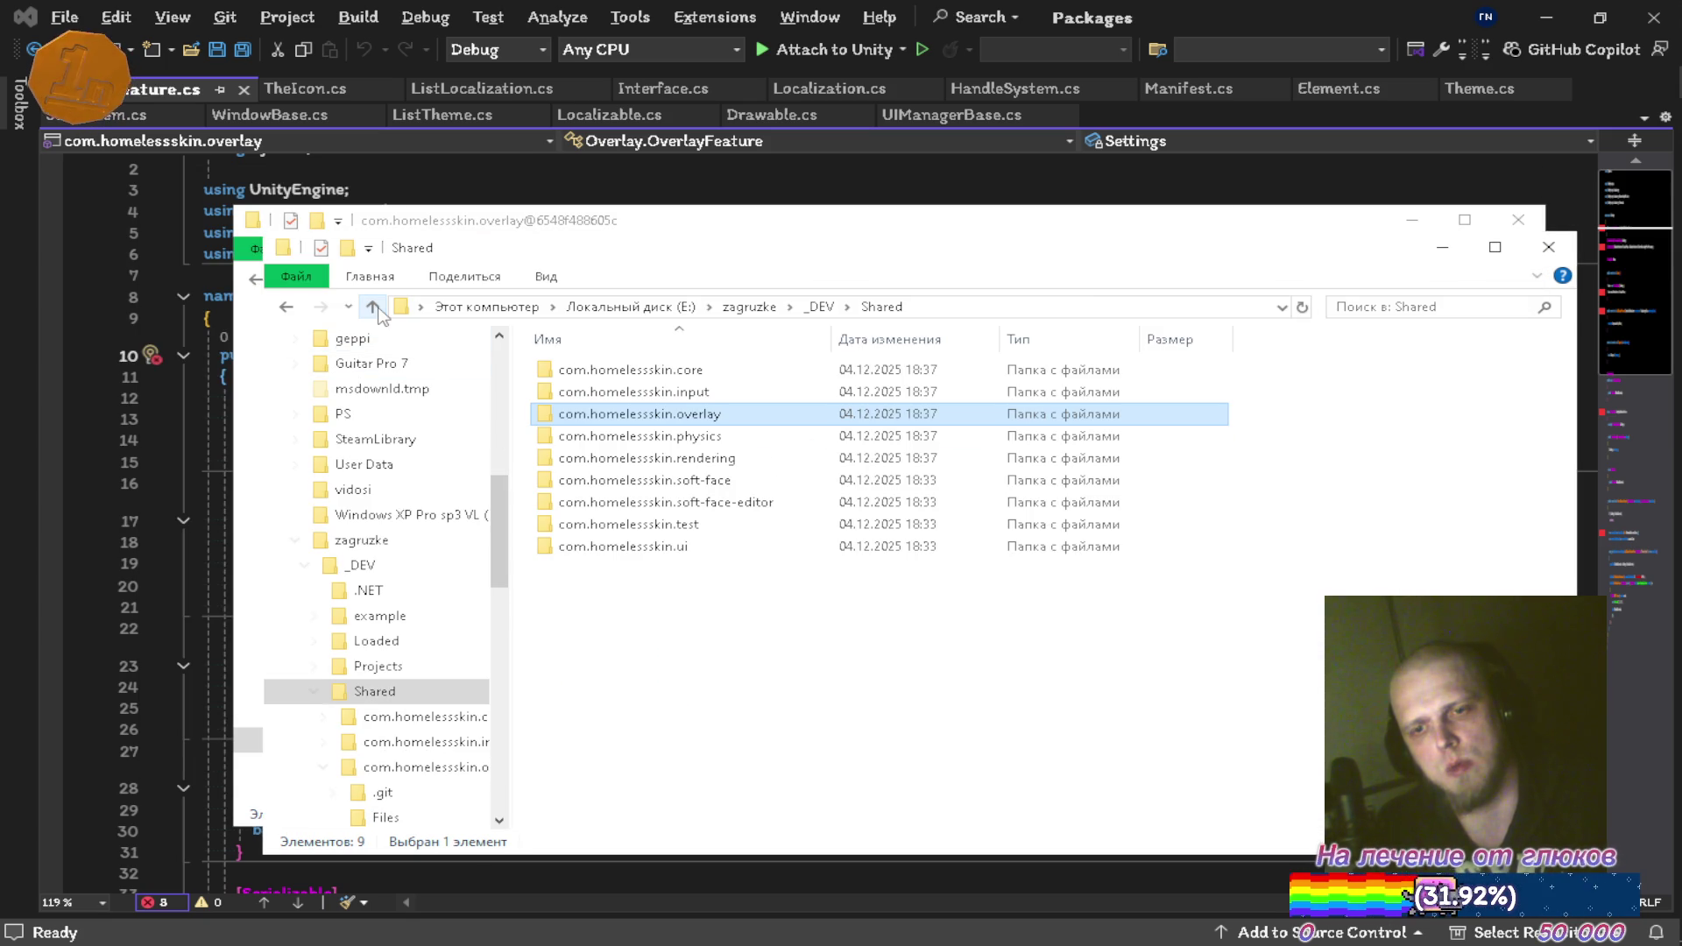
key(alt+Tab)
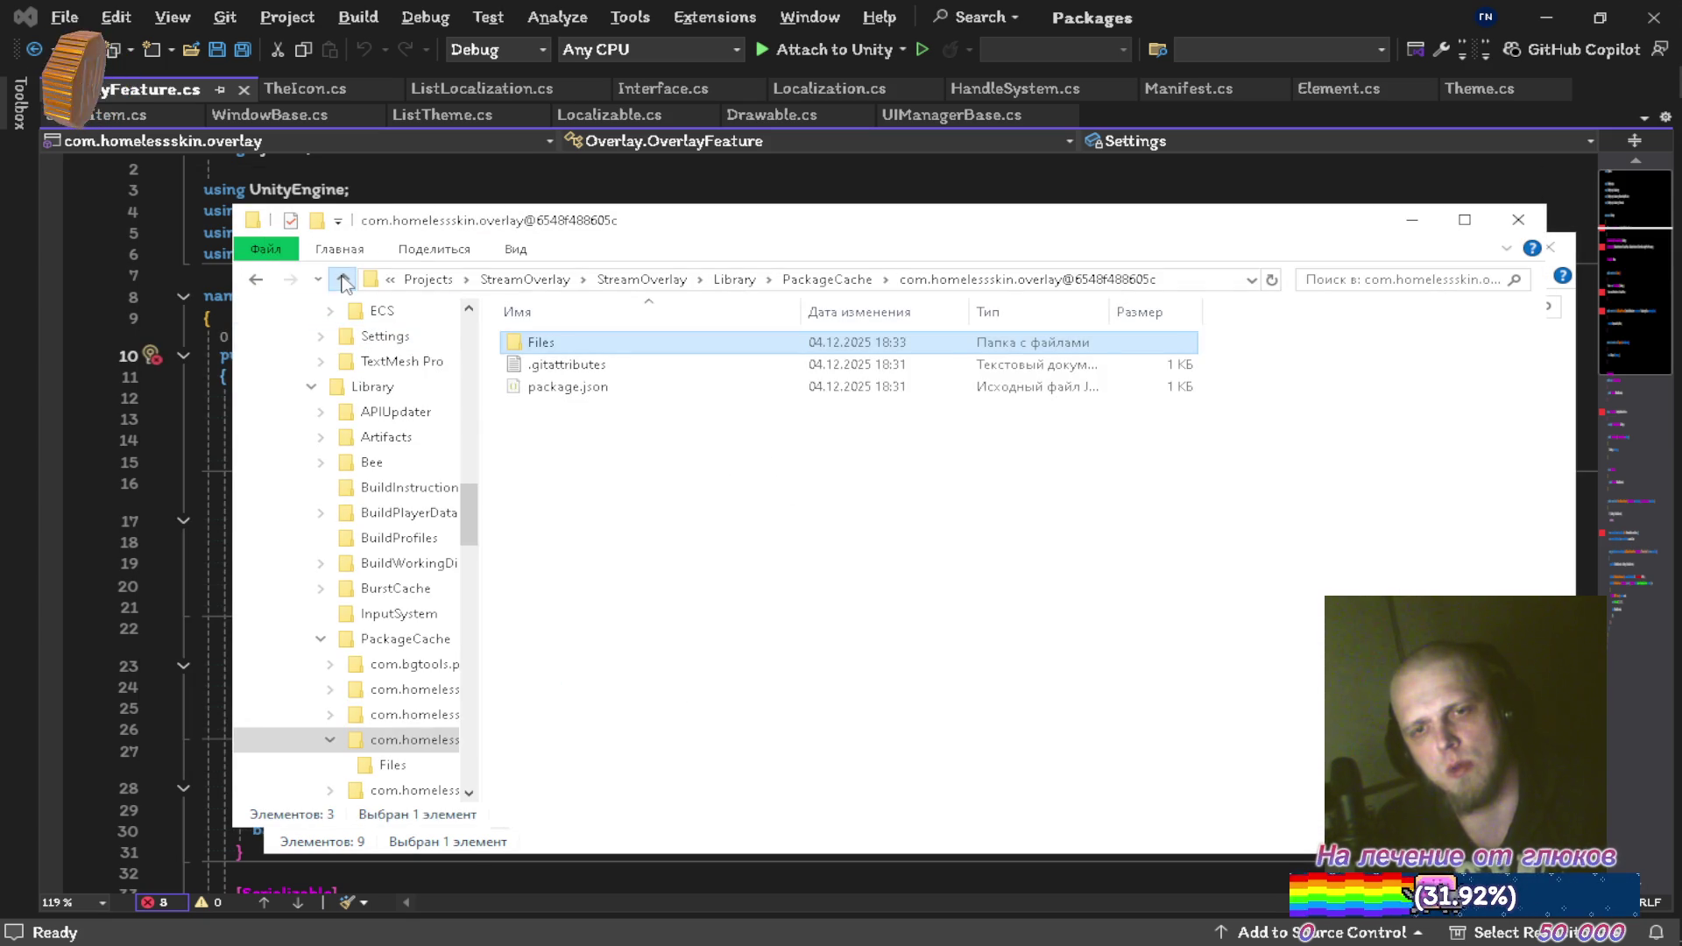
click(343, 280)
click(343, 281)
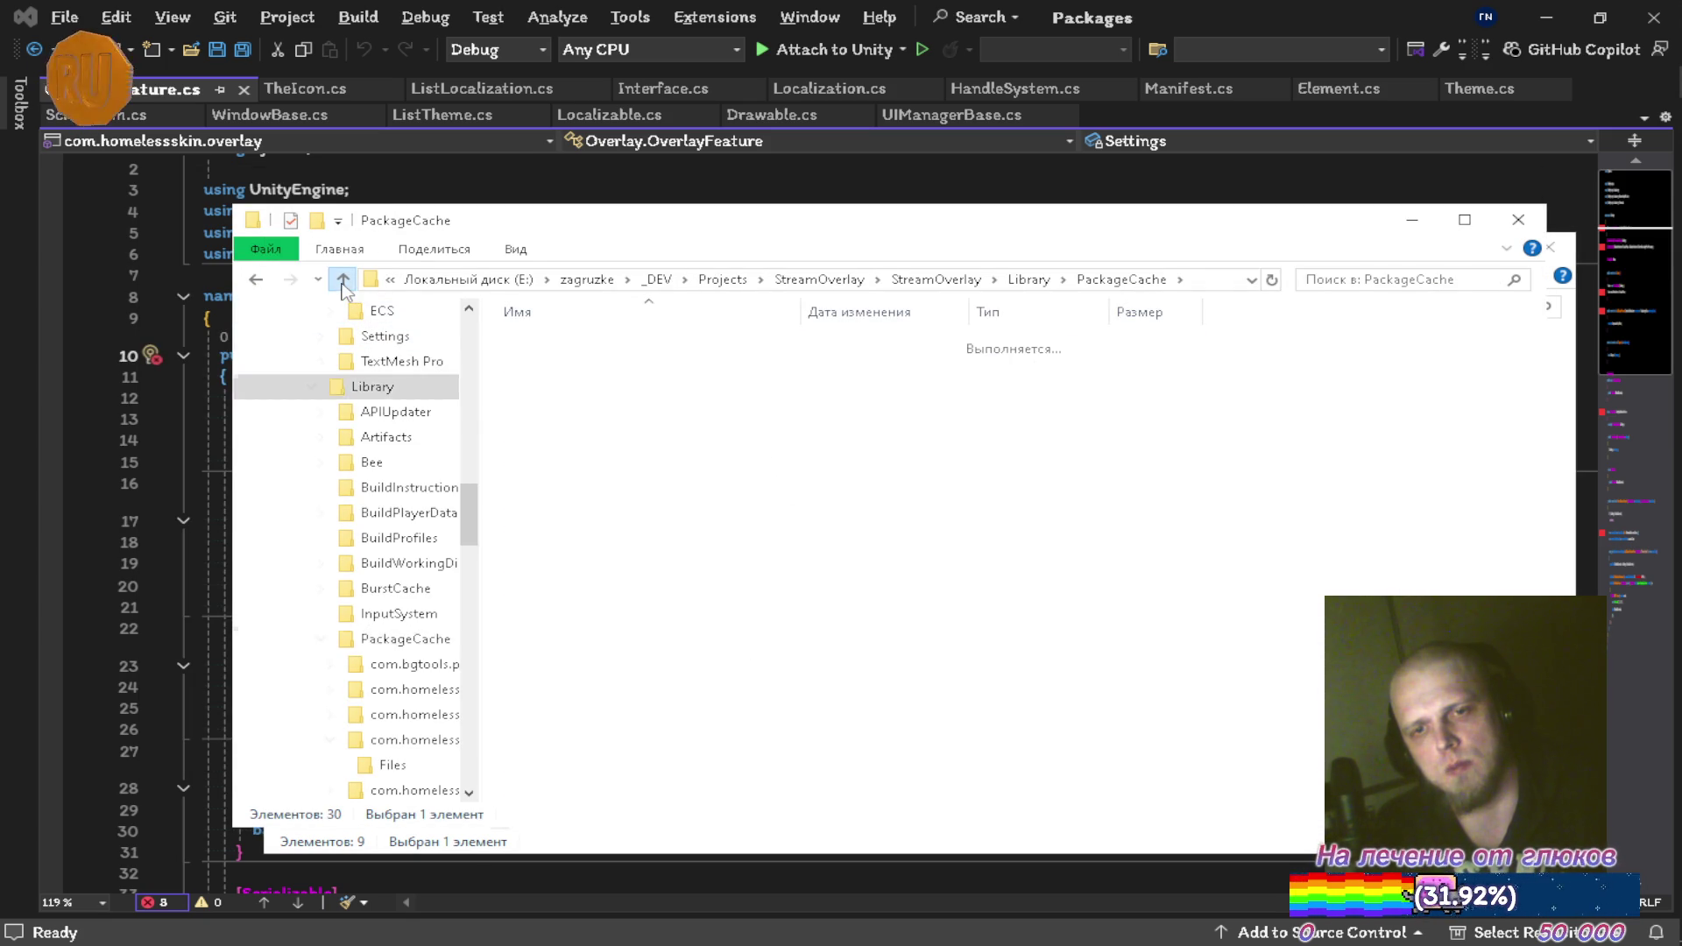
click(343, 280)
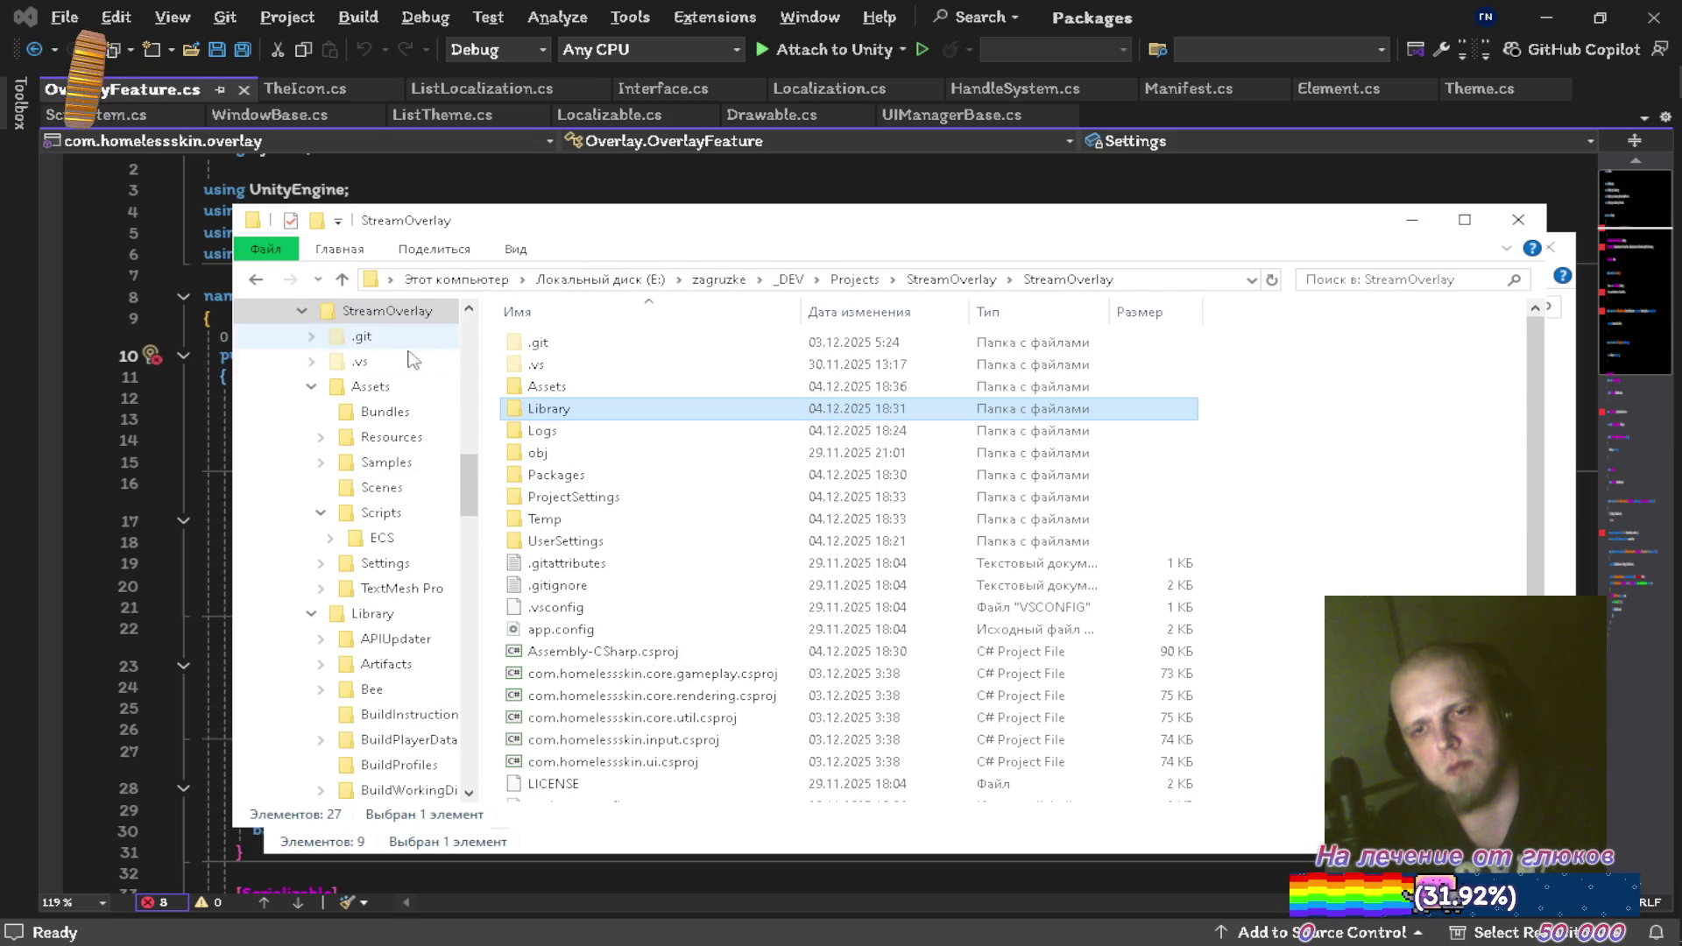
click(342, 280)
click(552, 366)
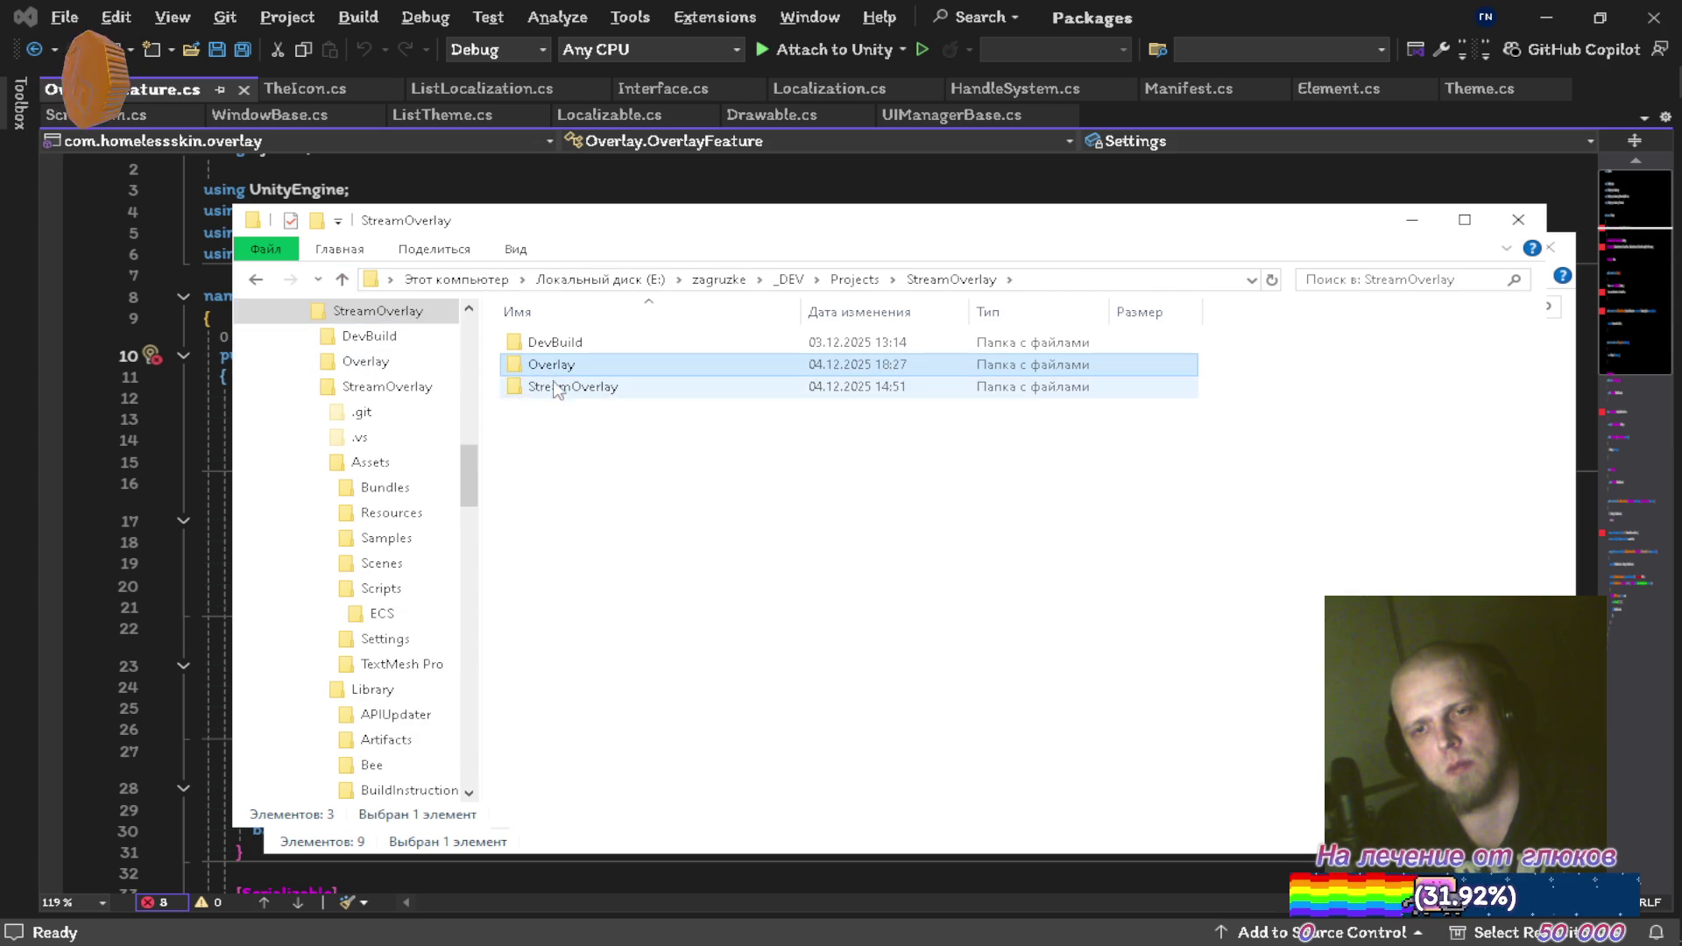
double_click(571, 387)
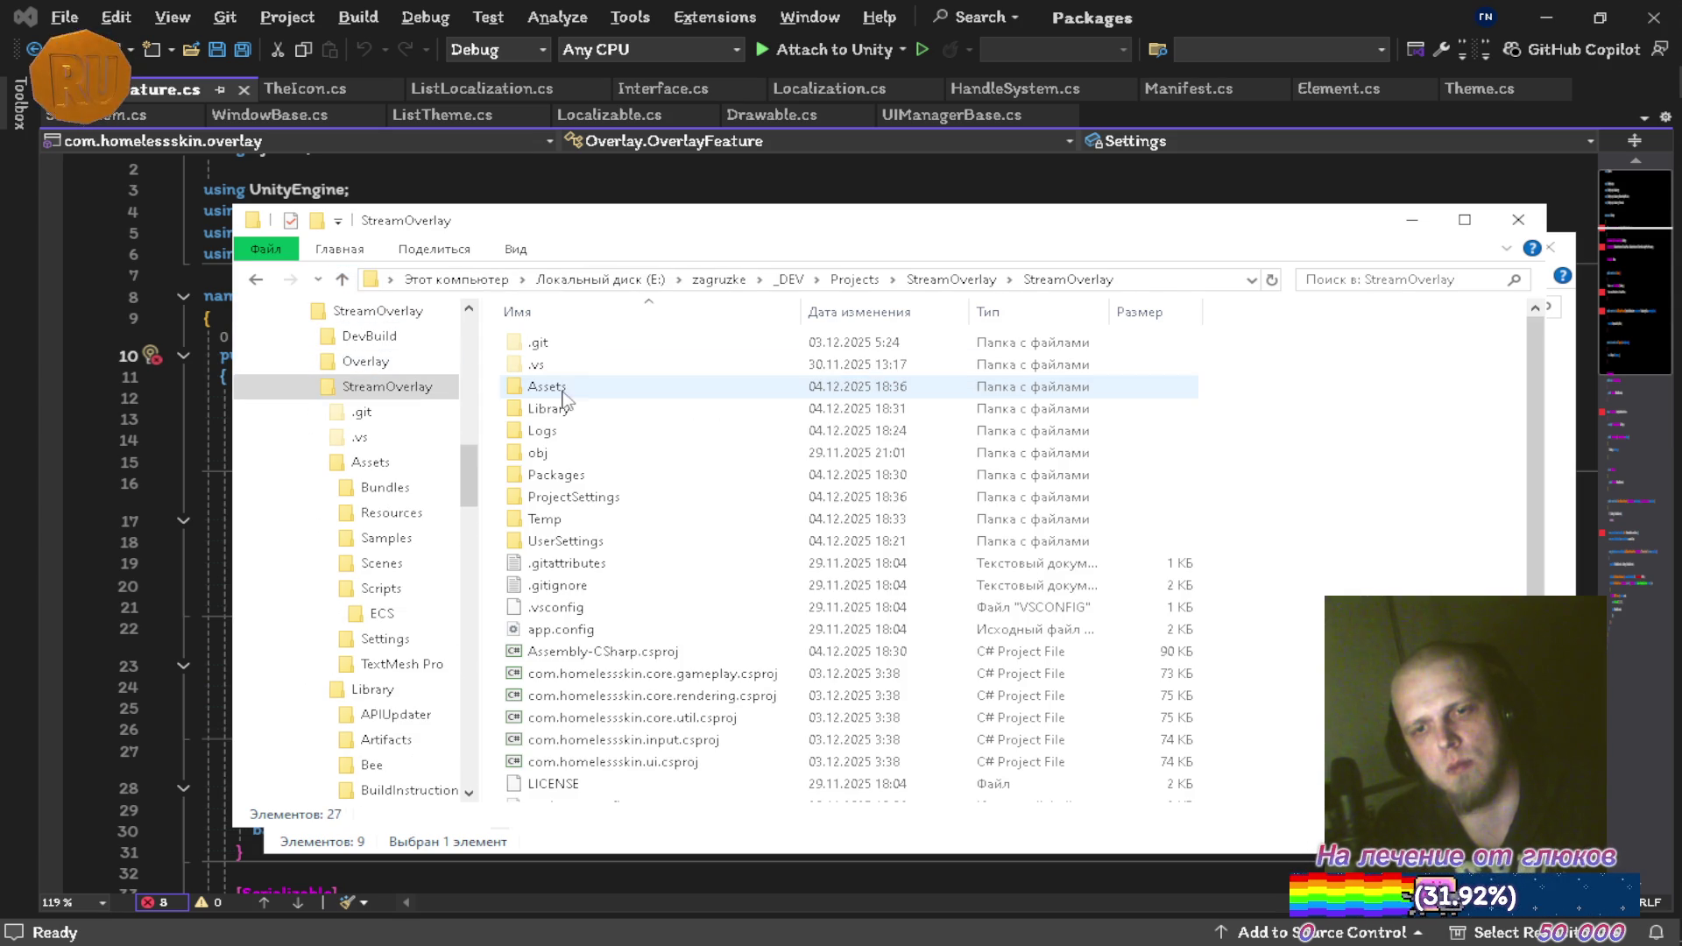
double_click(571, 387)
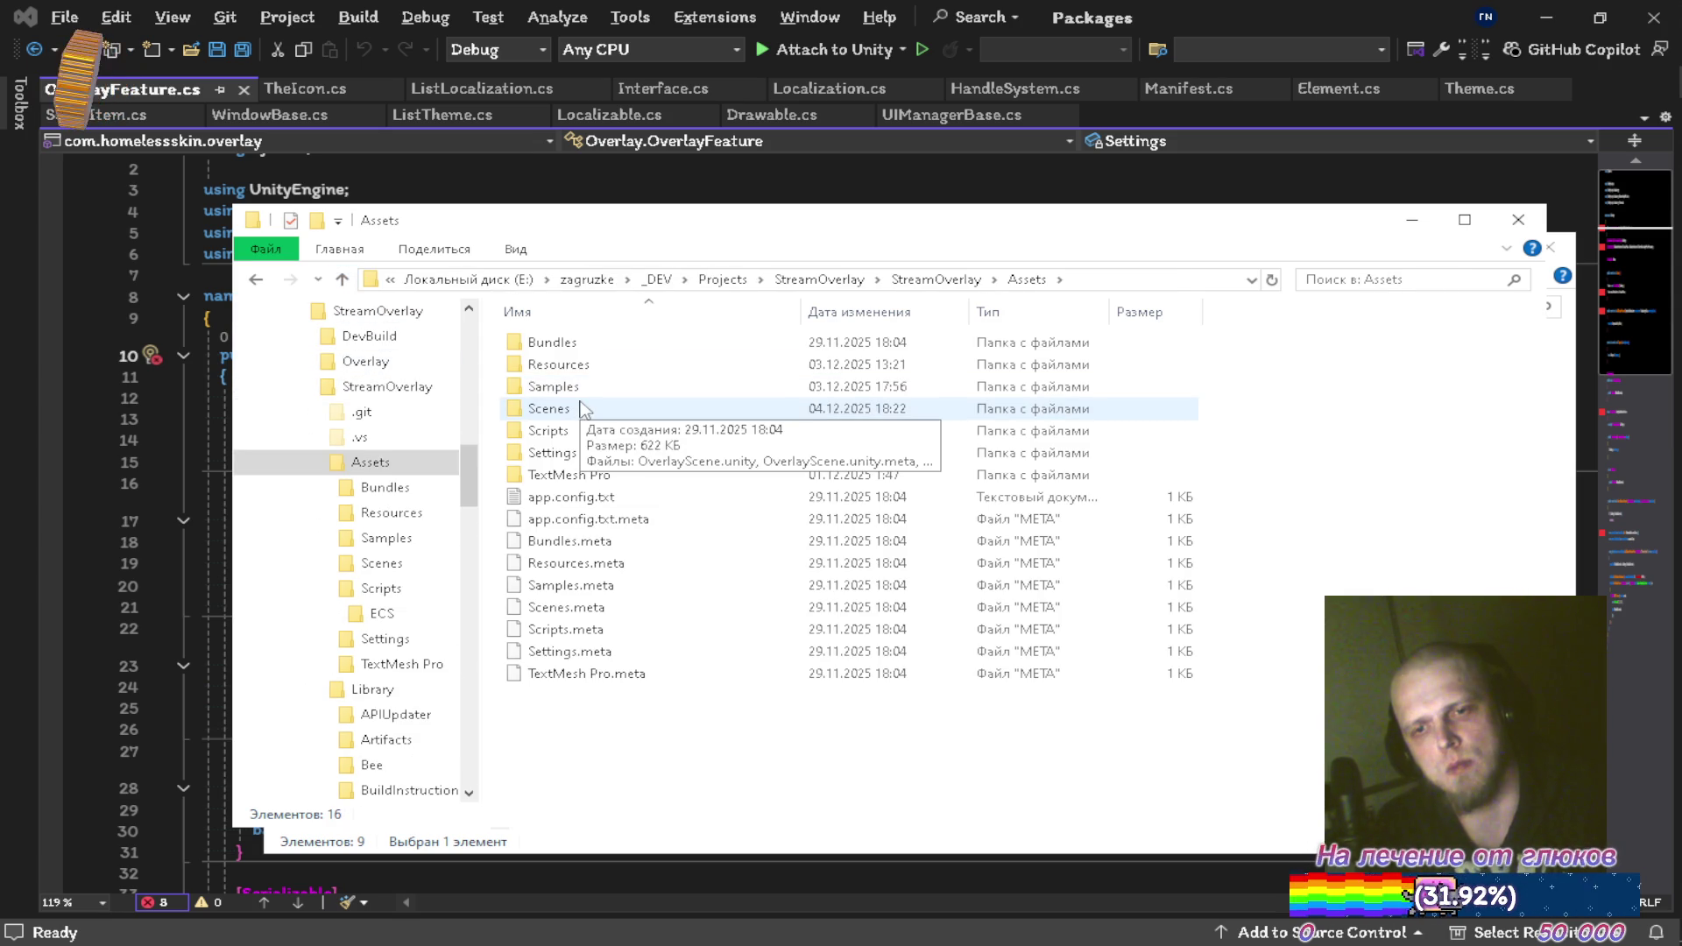
key(ctrl+v)
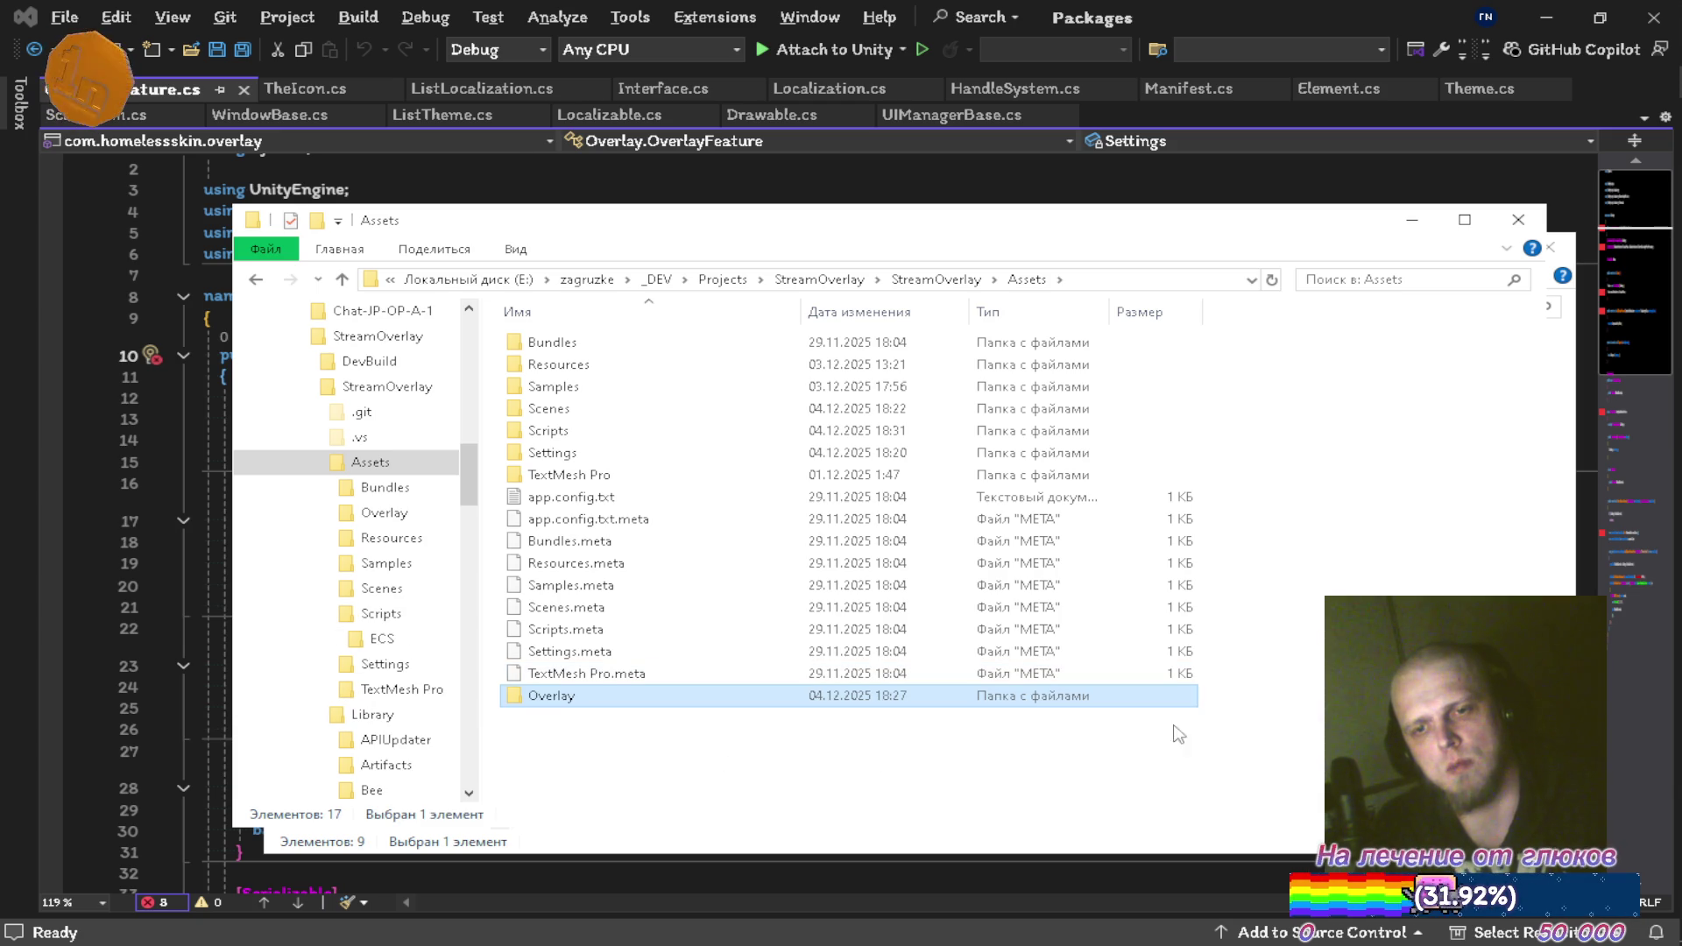
click(1411, 219)
click(1441, 249)
Return to the StreamOverlay Unity project and open its Assets/Overlay folder
mouse_move(1660, 570)
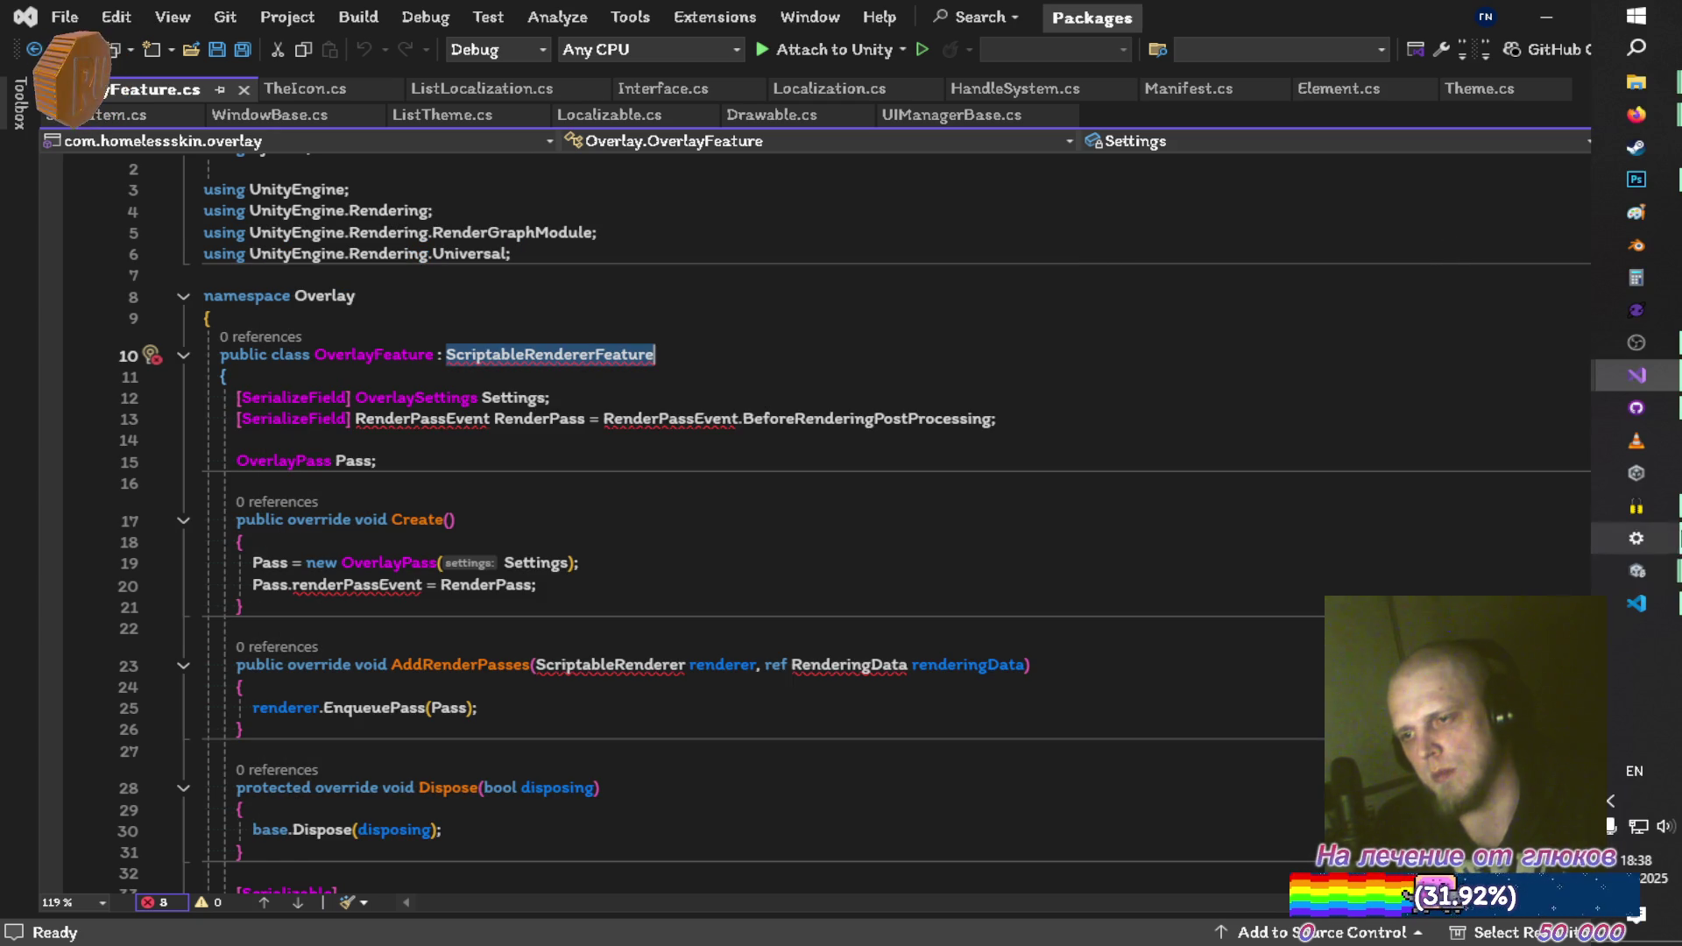
click(1269, 543)
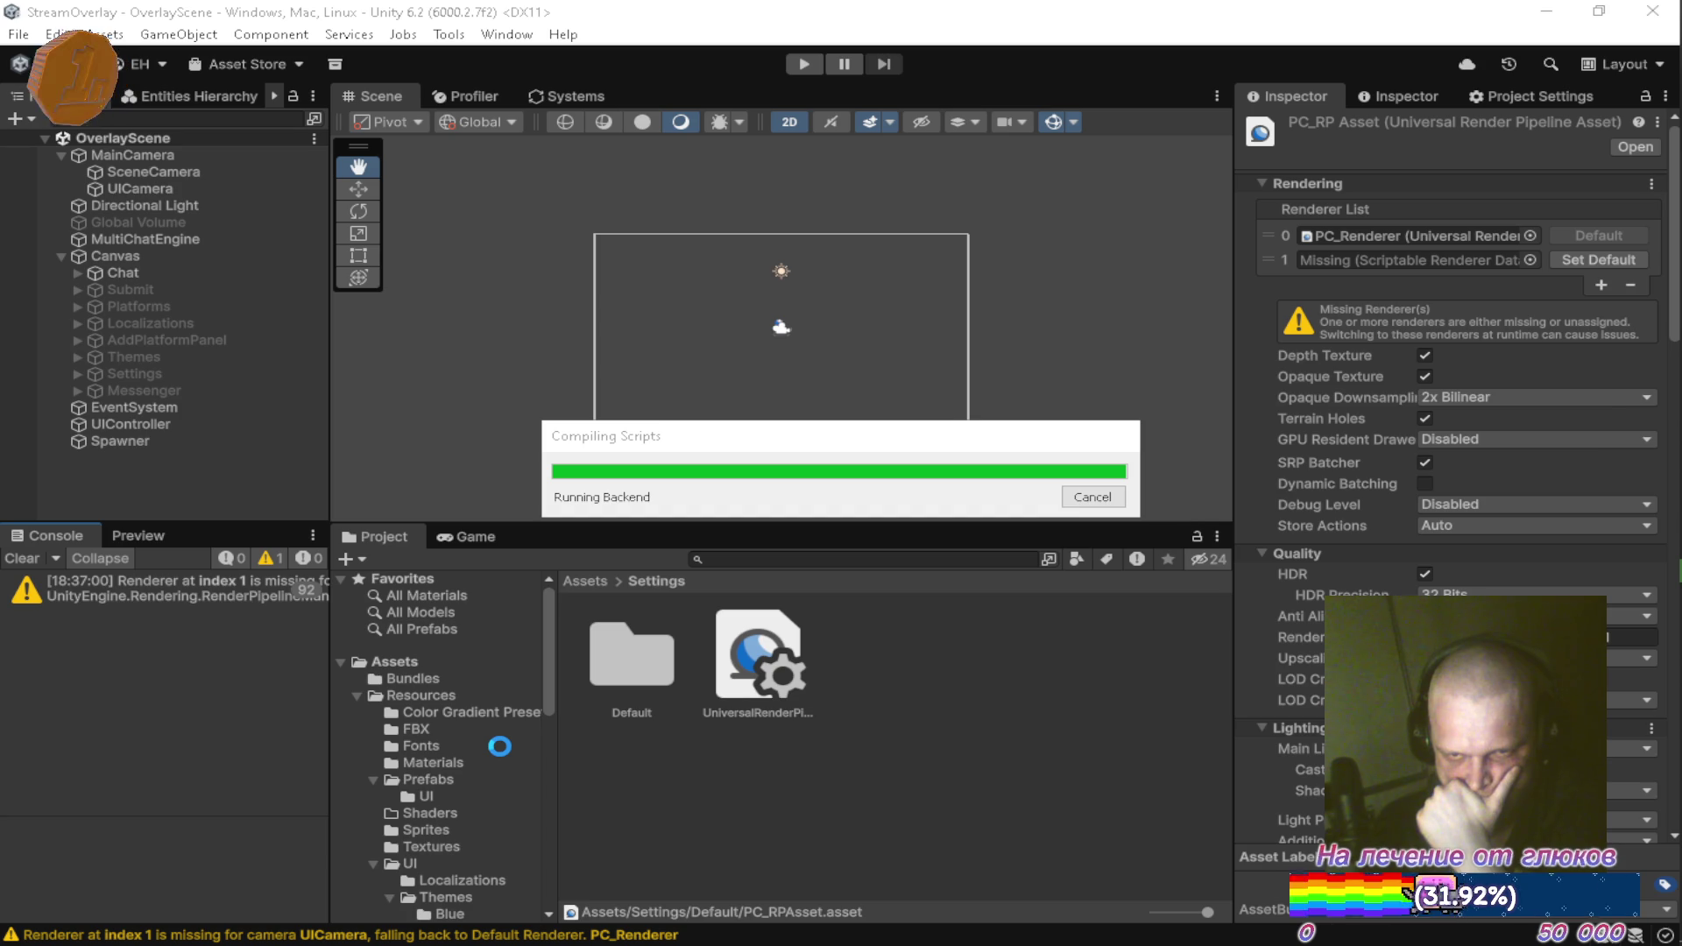
key(alt+Tab)
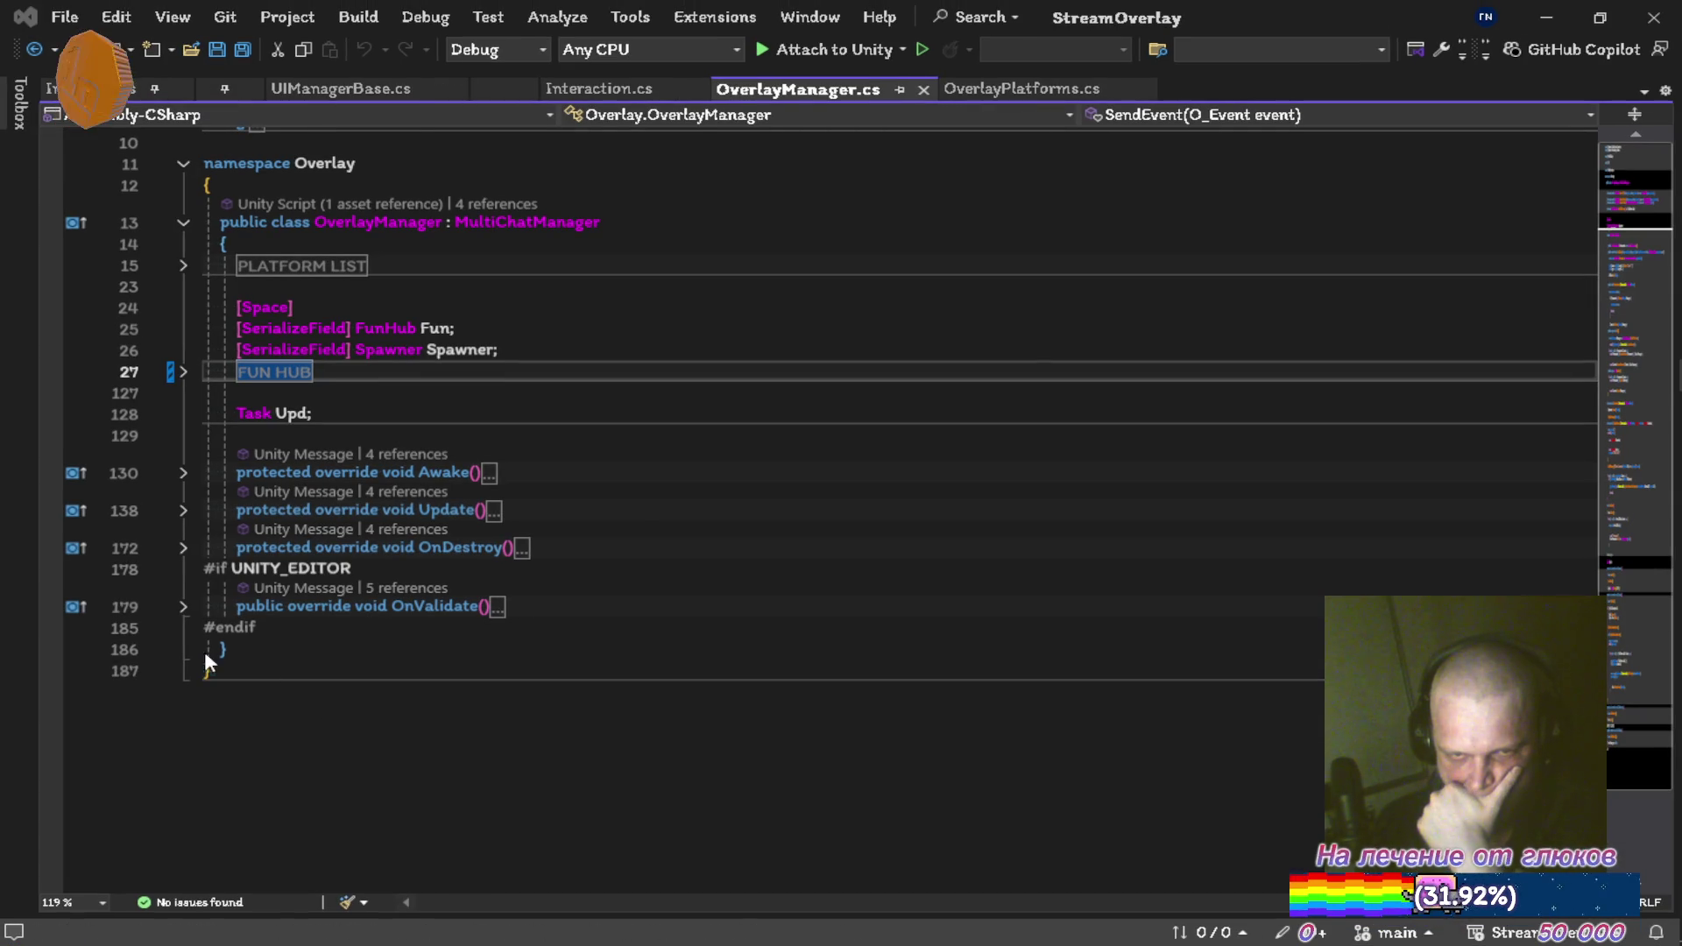
click(1548, 17)
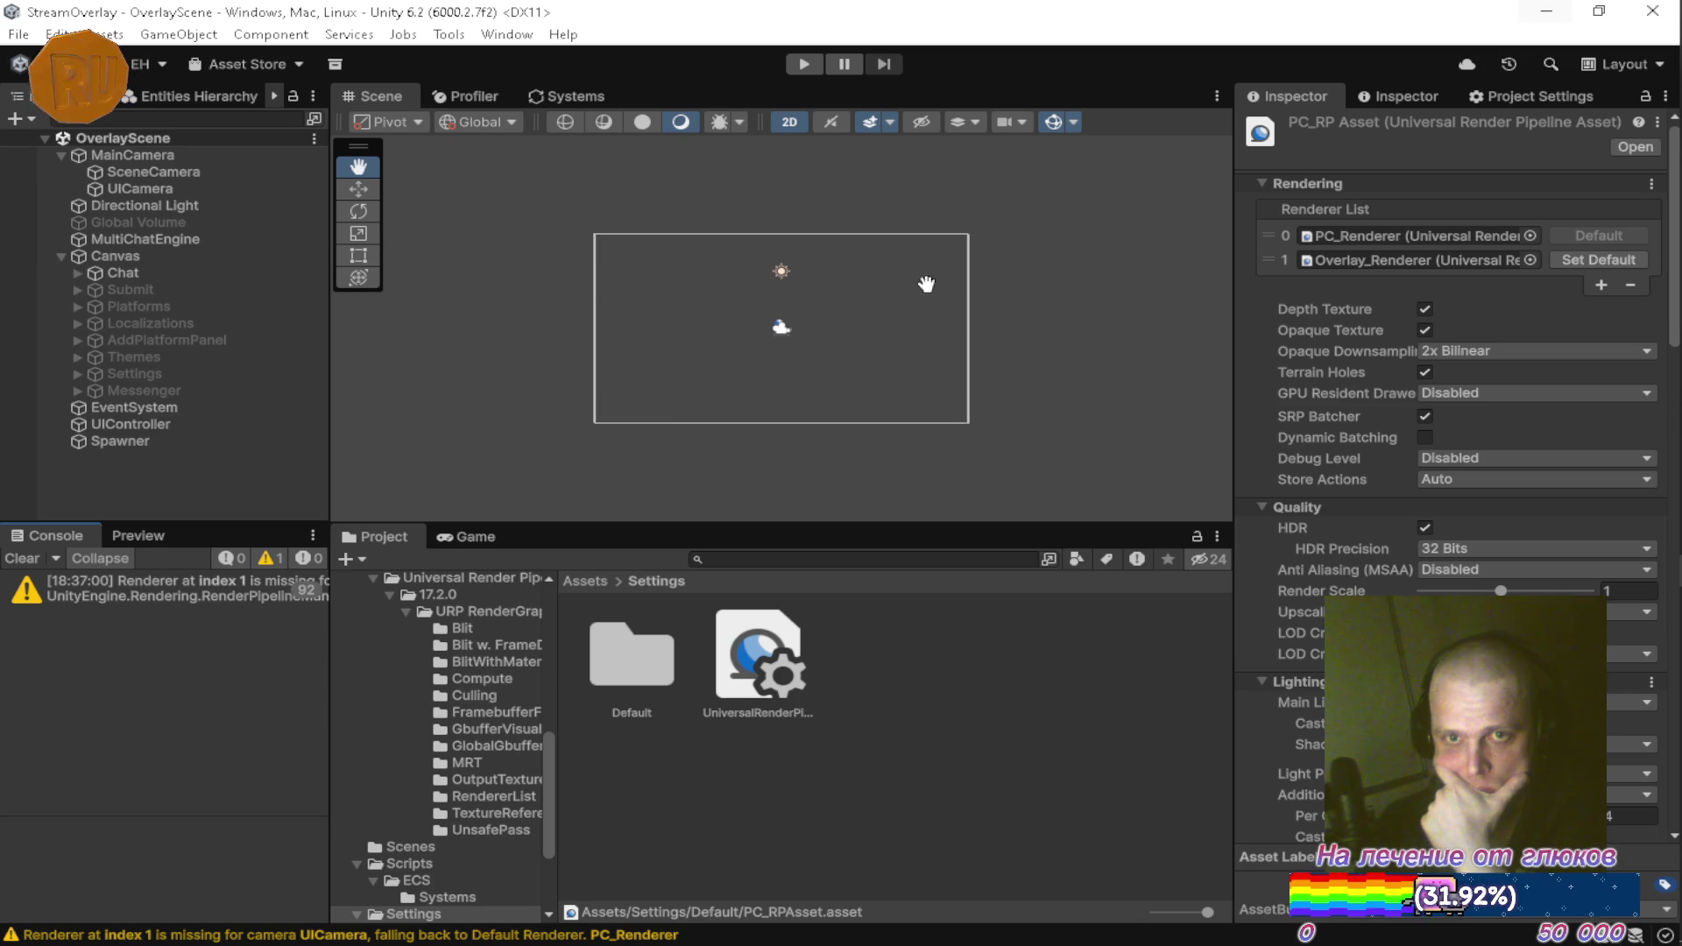
scroll(447, 657, up, 10)
click(428, 659)
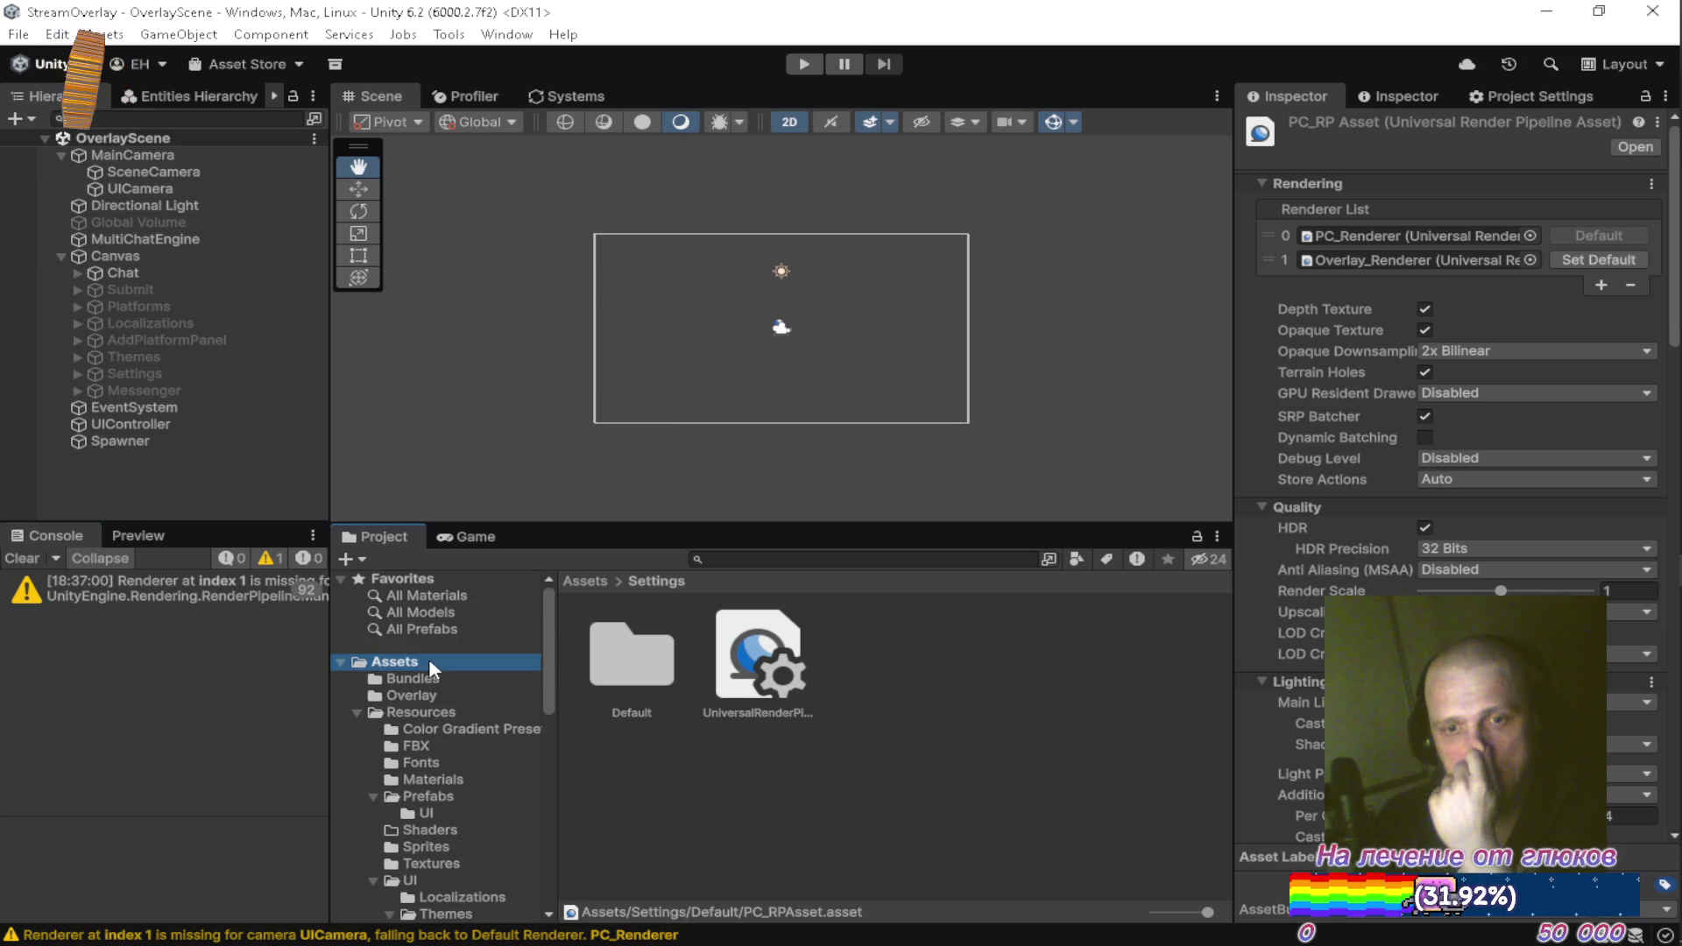
double_click(774, 675)
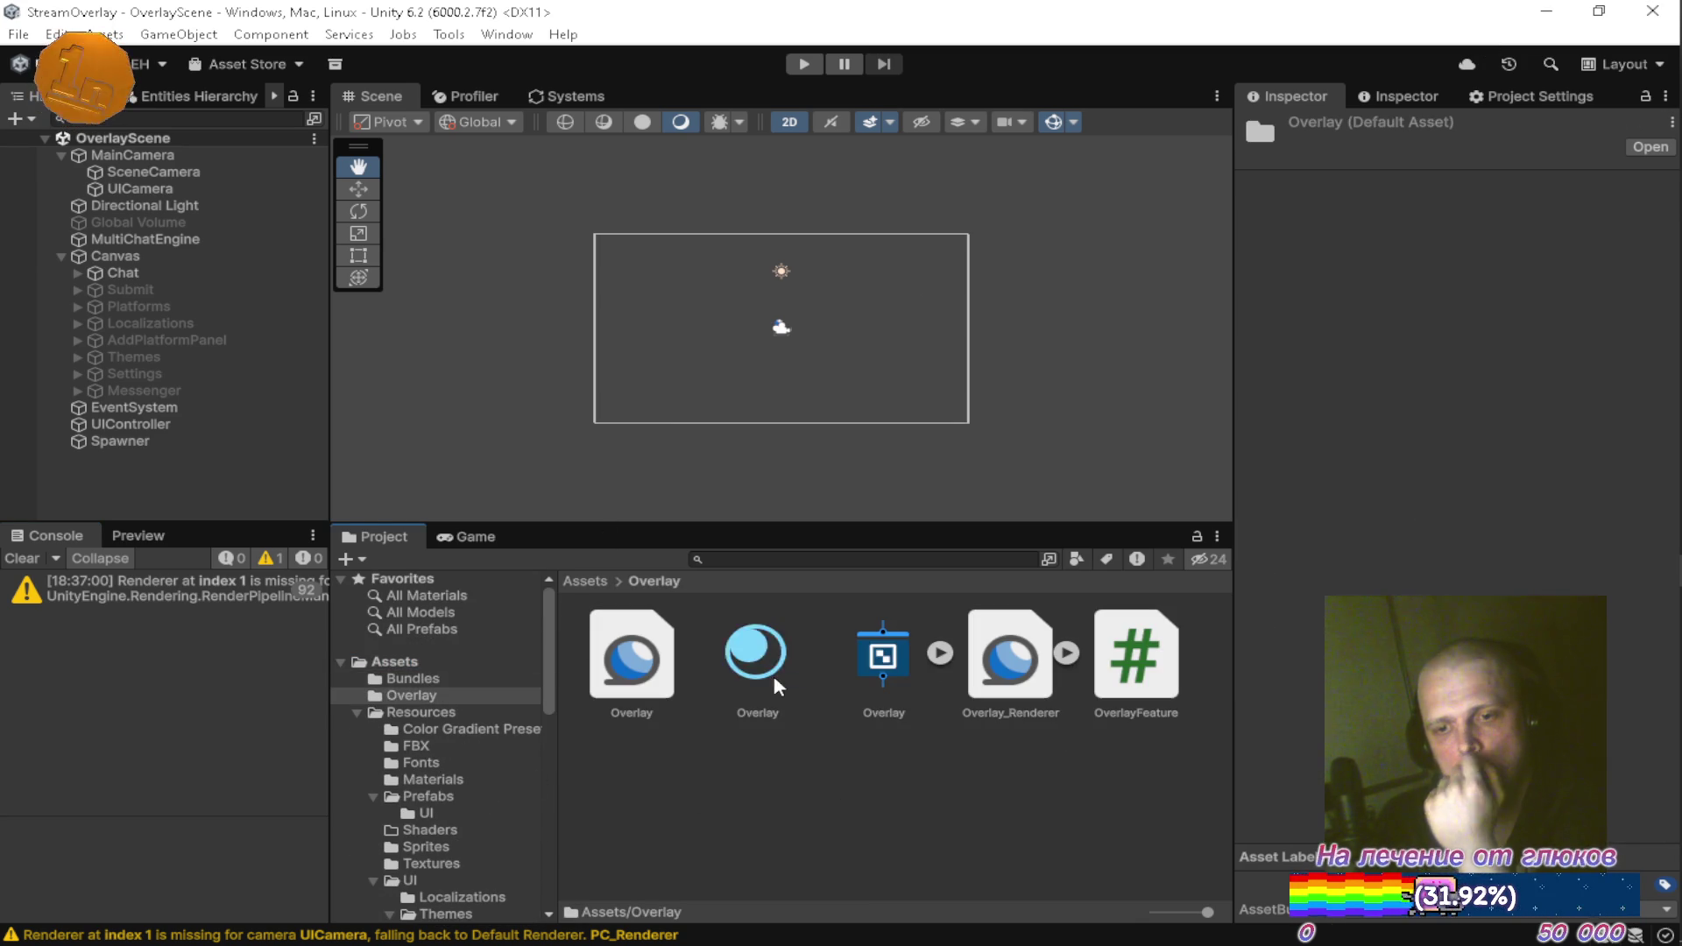
Open OverlayFeature in Visual Studio, then show the Packages project's overlay asmdef settings
click(1164, 663)
double_click(1163, 662)
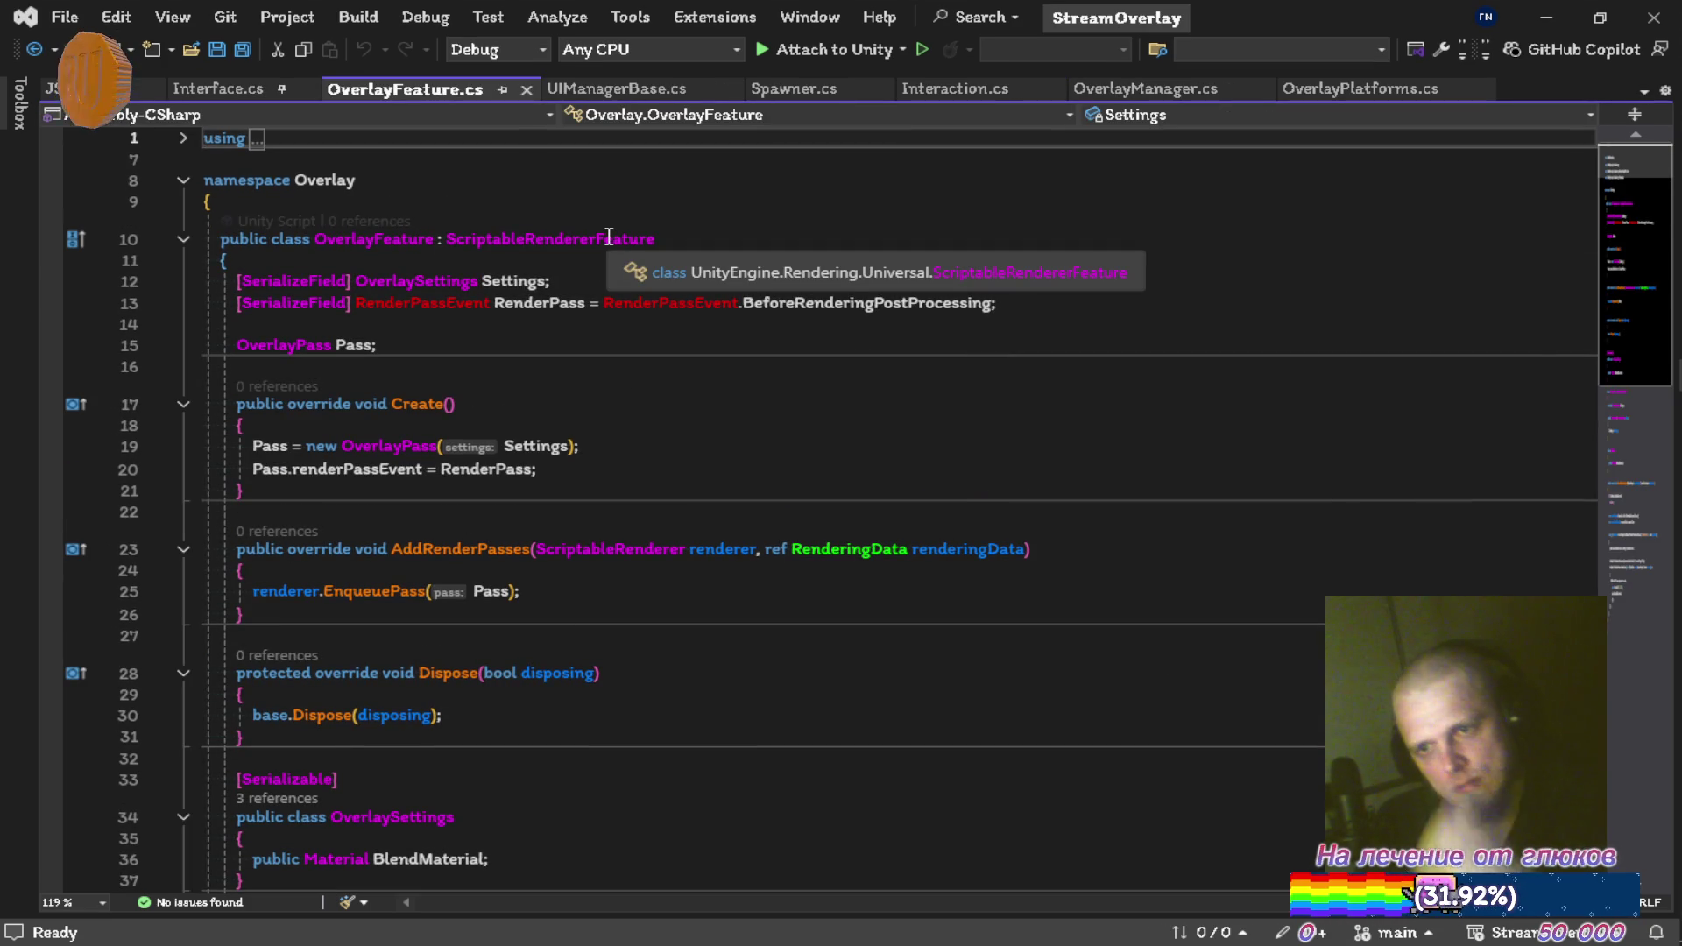
key(alt+Tab)
key(alt+Tab)
key(alt+Tab)
key(alt+Tab)
key(alt+Tab)
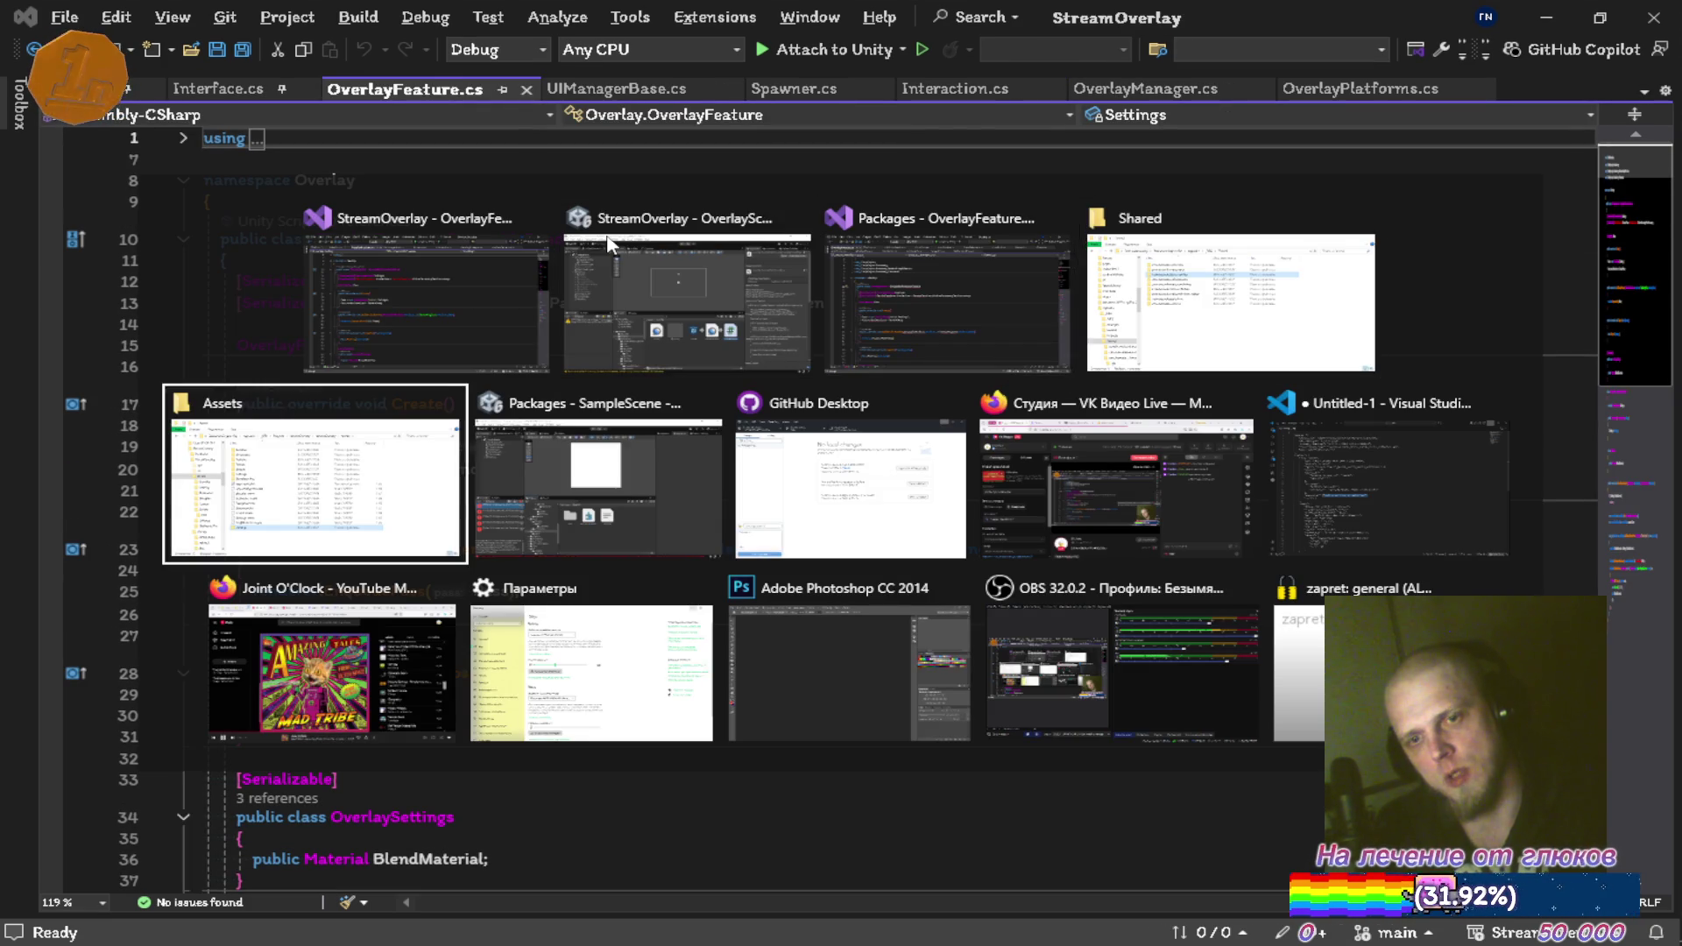
click(774, 692)
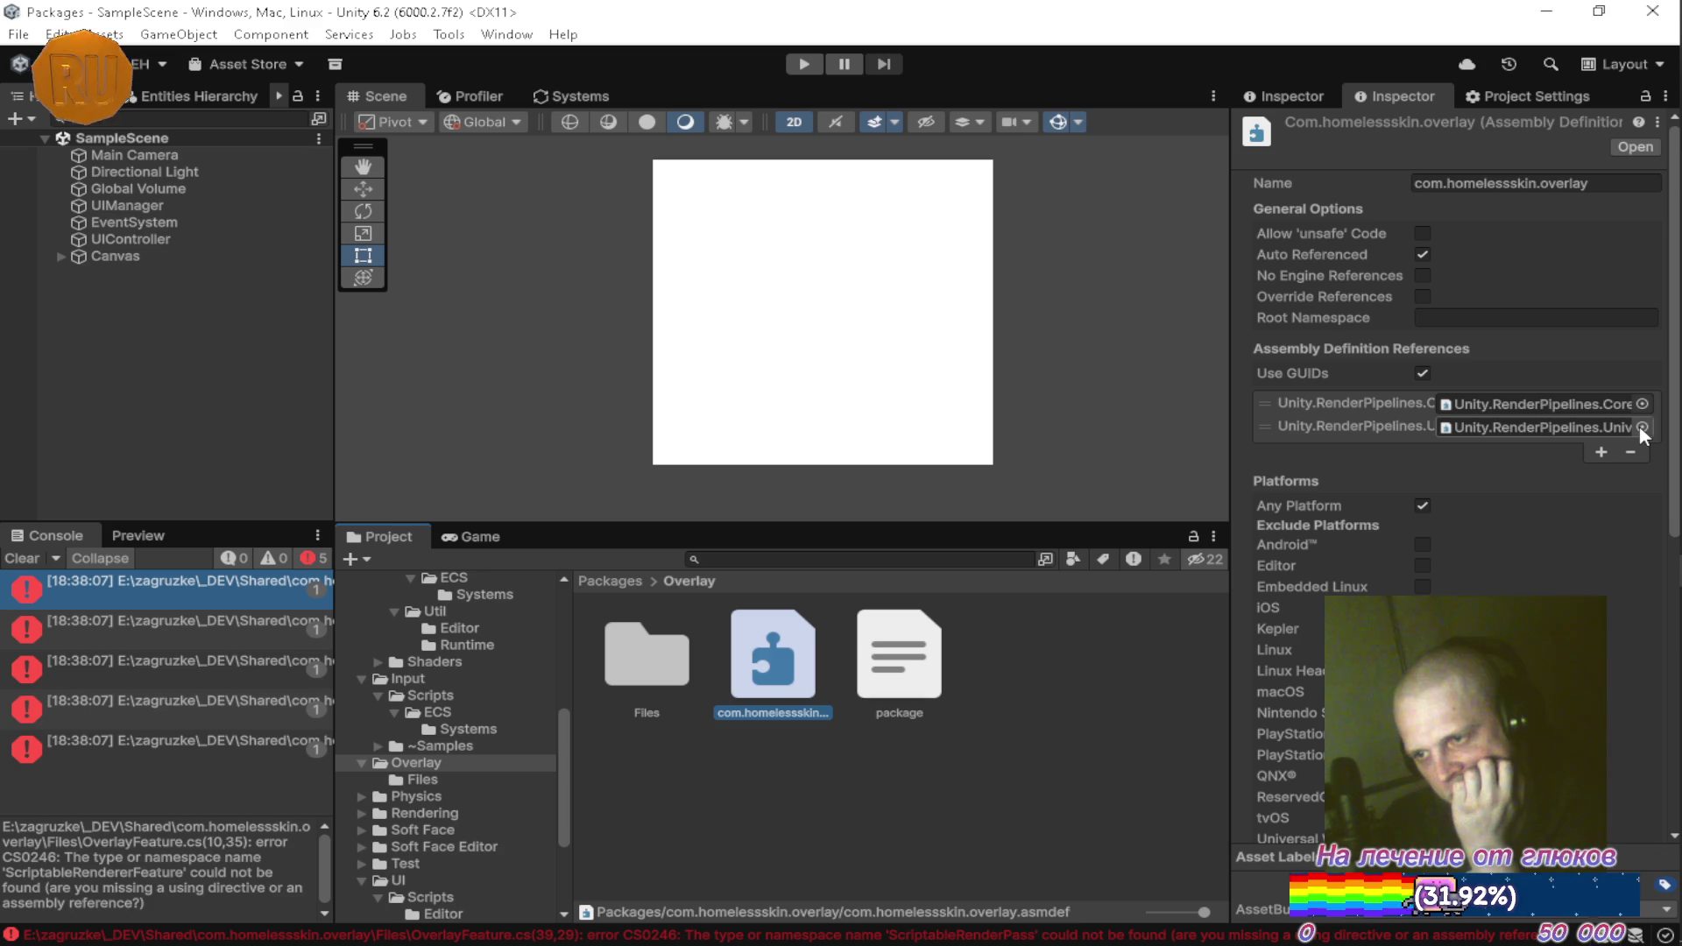
Change the second asmdef reference to the Unity.RenderPipelines.Universal runtime assembly, then apply and save
click(1580, 424)
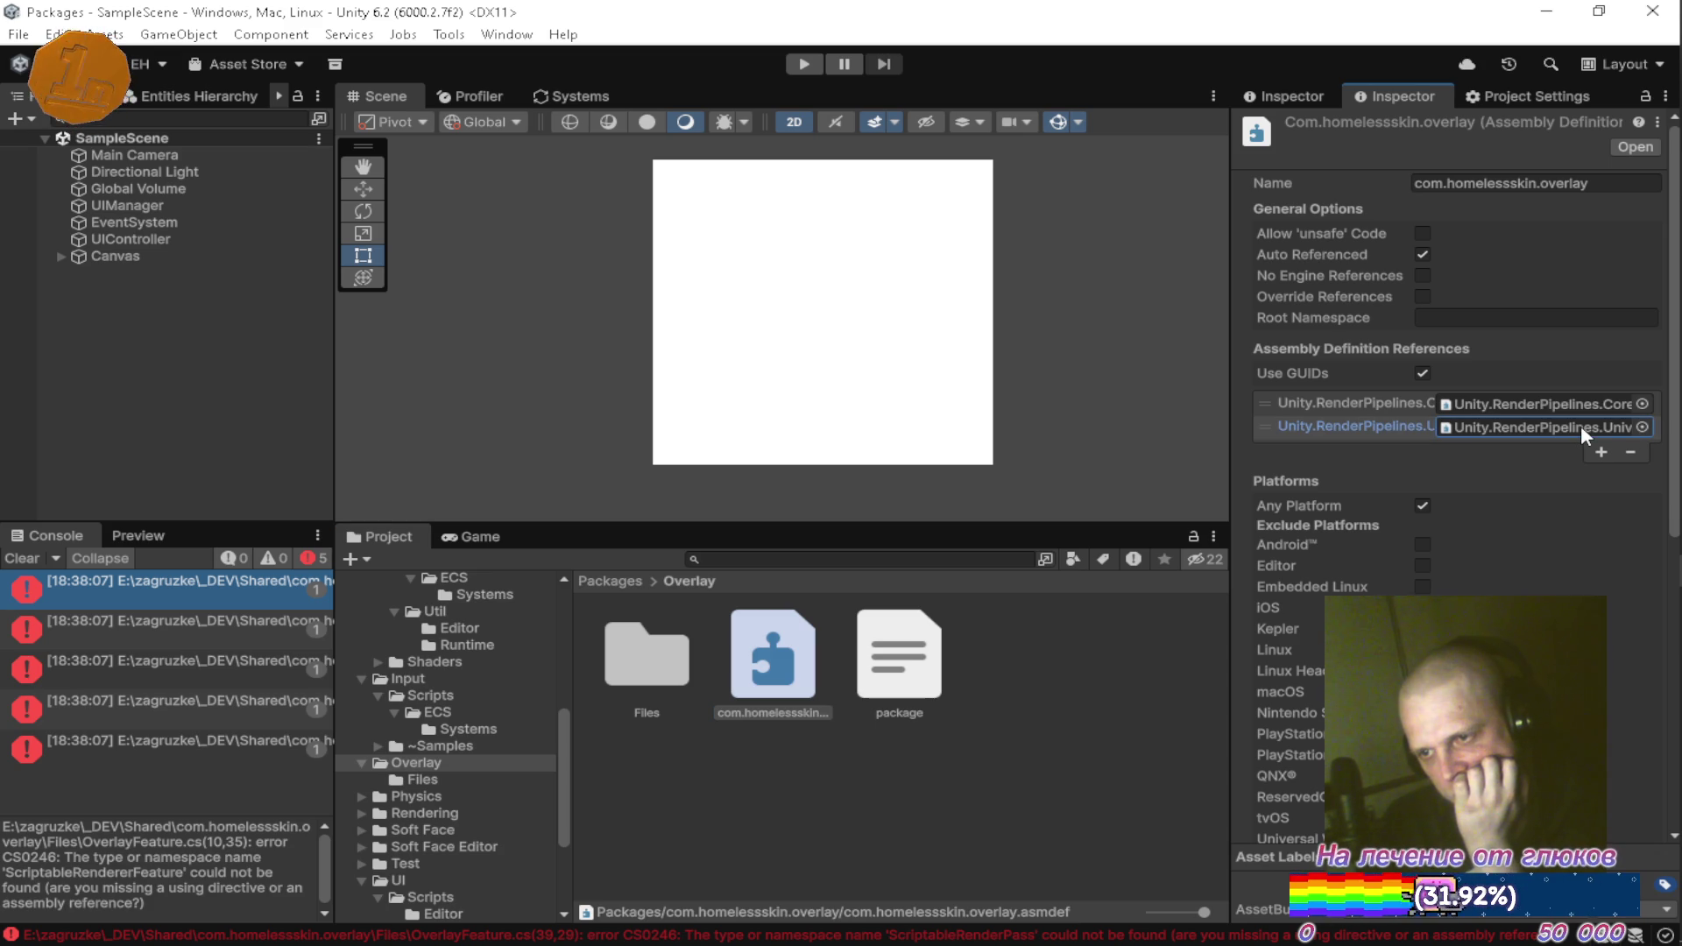
click(1642, 426)
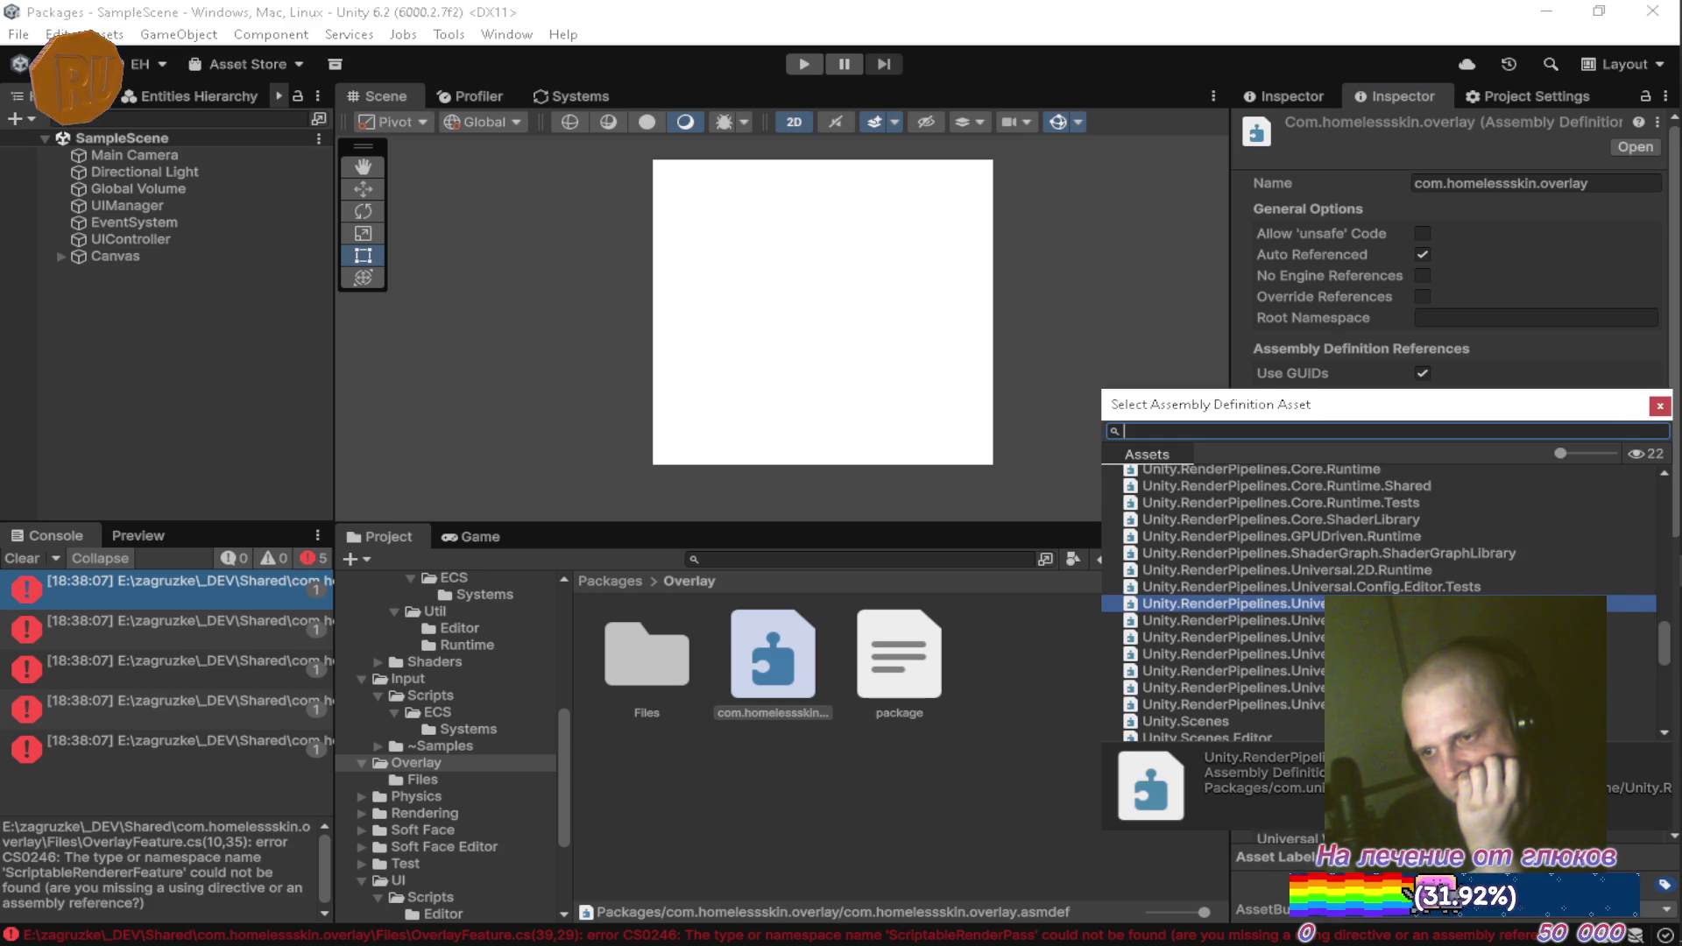
click(1227, 654)
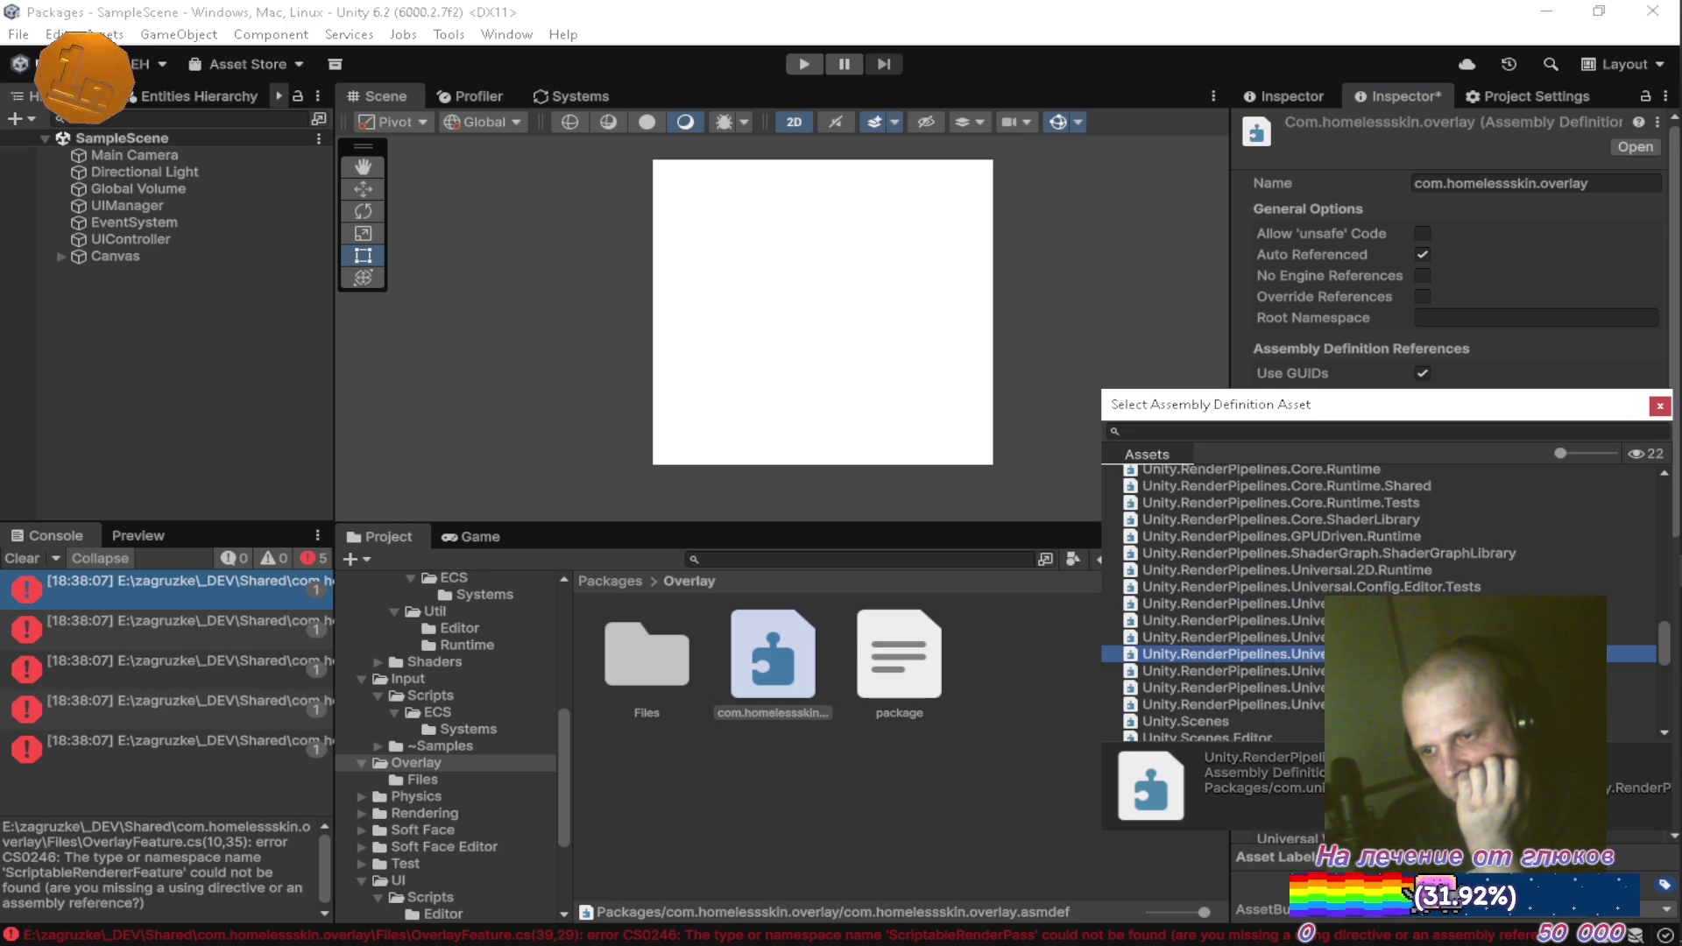
click(1659, 406)
click(1039, 763)
click(870, 526)
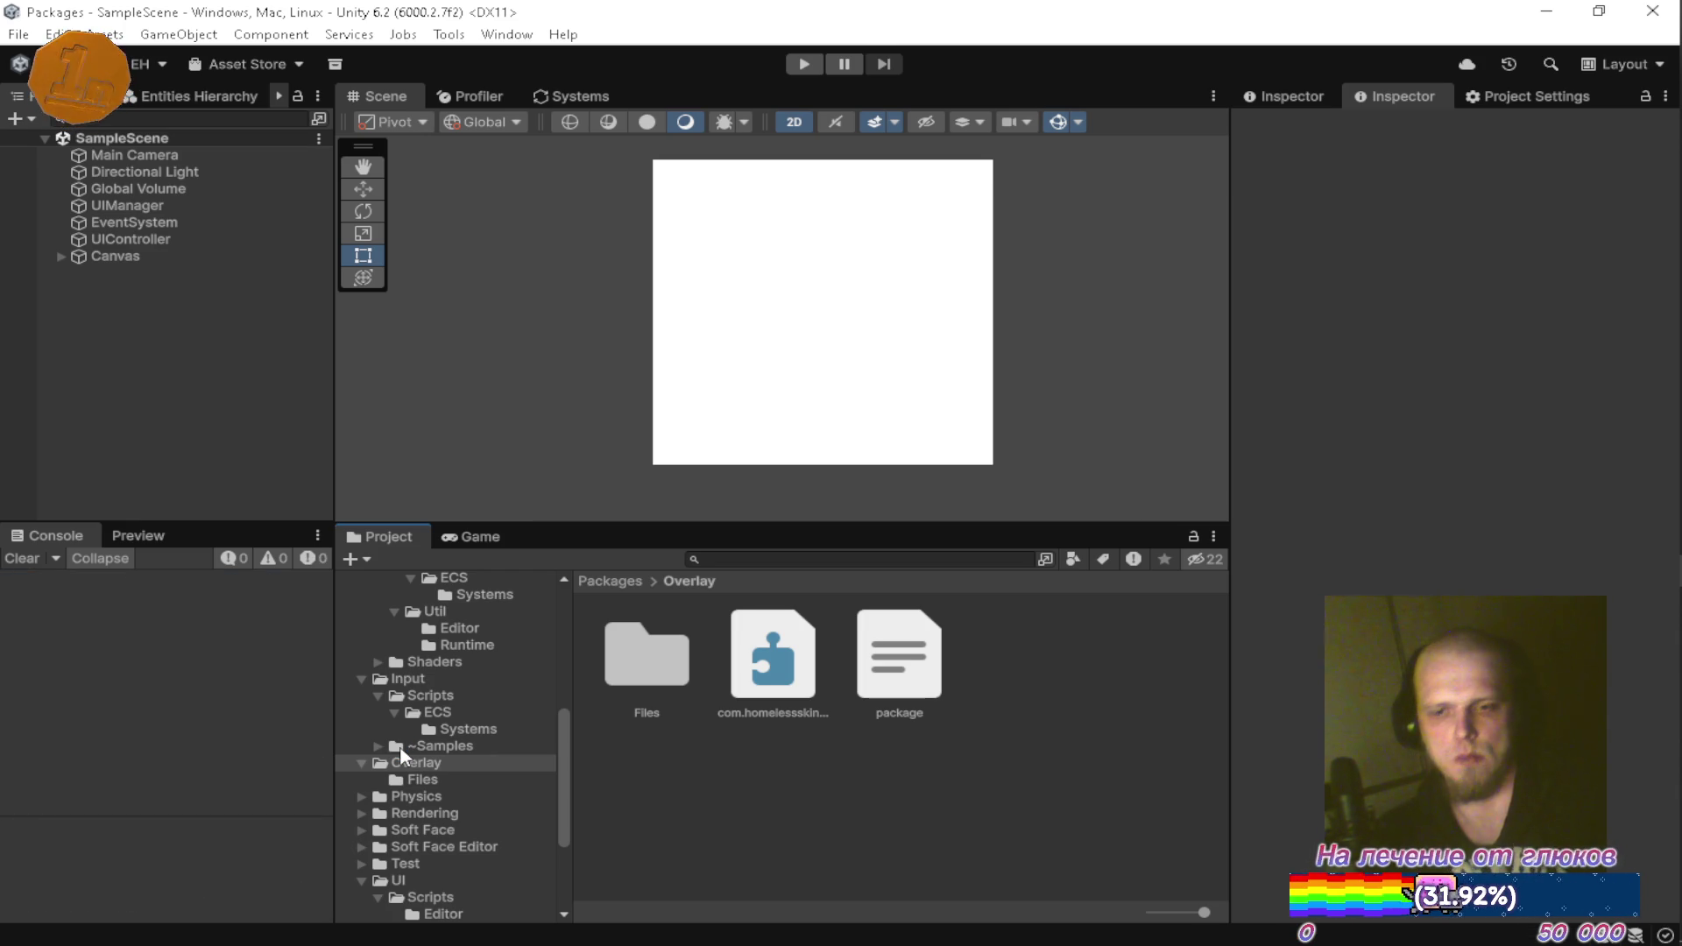
Add Overlay Feature to Overlay_Renderer in Packages/Overlay/Files, expand its Settings, then bring up GitHub Desktop
double_click(646, 657)
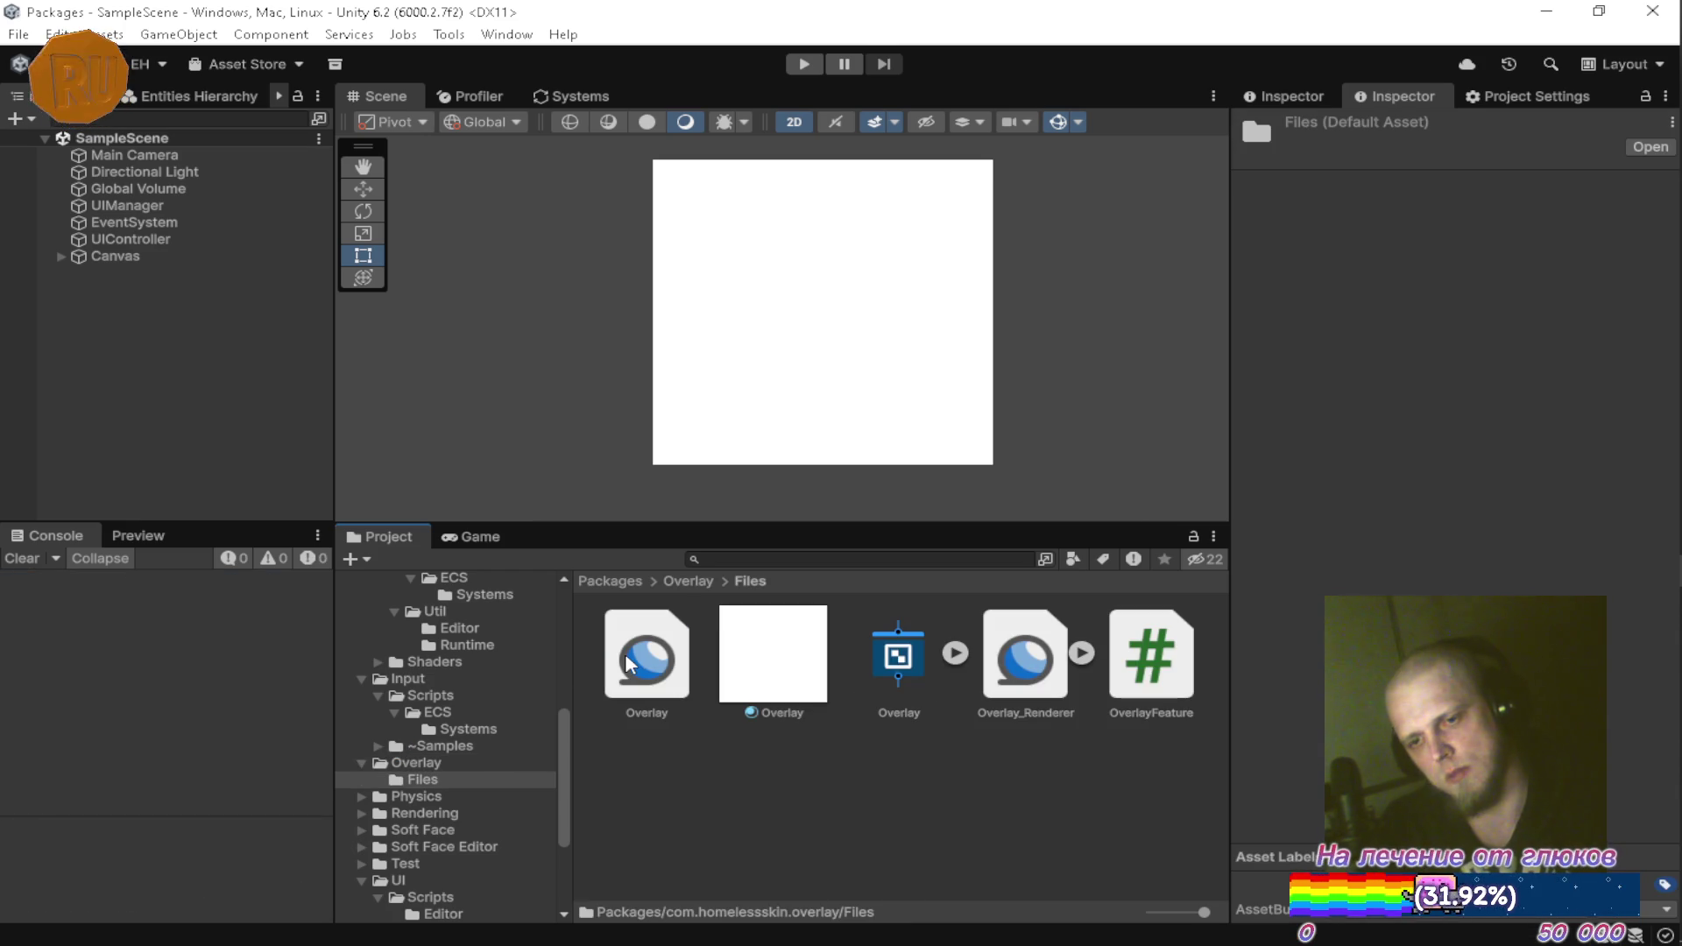
click(1019, 666)
click(1464, 722)
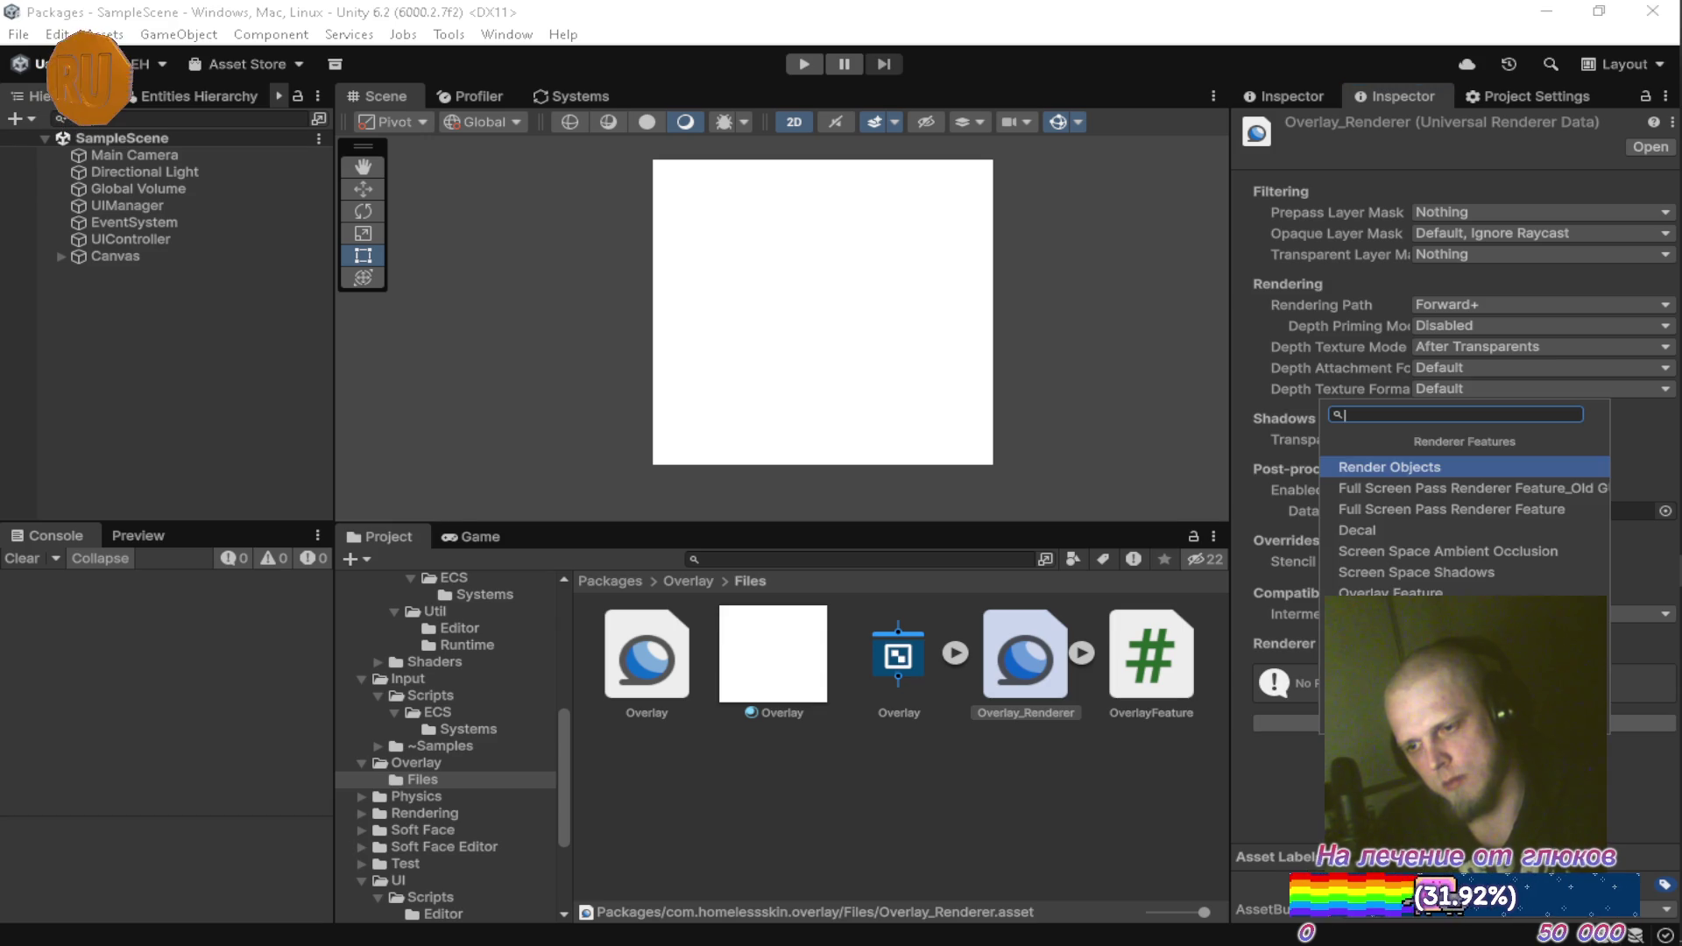
click(1393, 593)
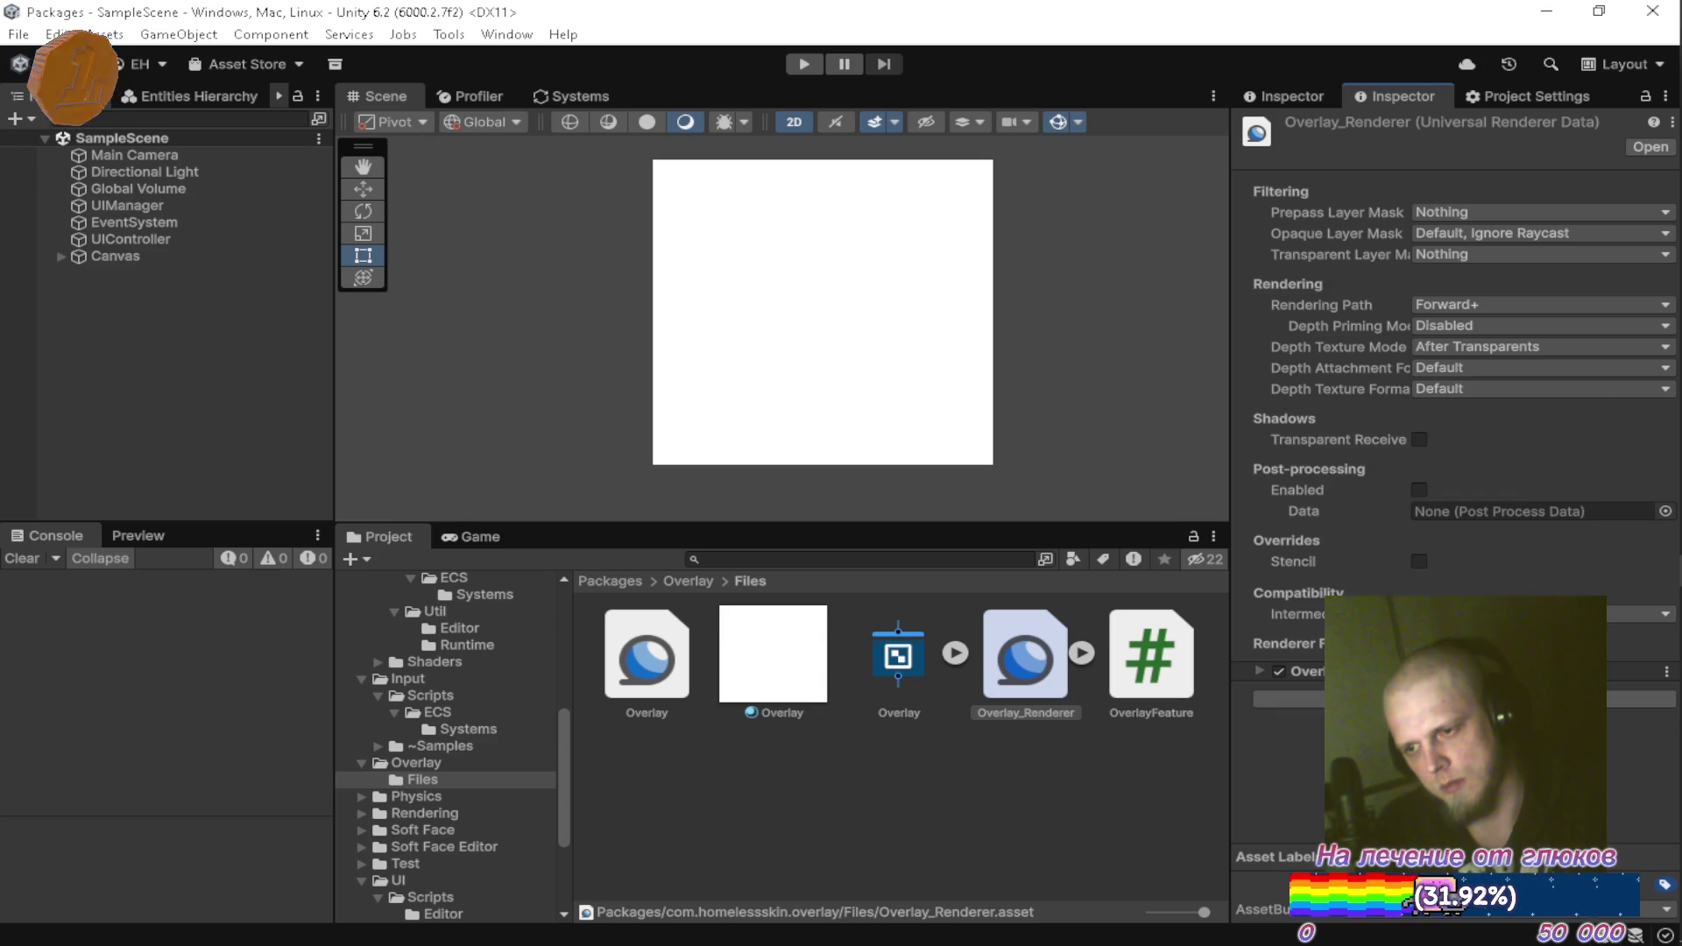
click(1260, 668)
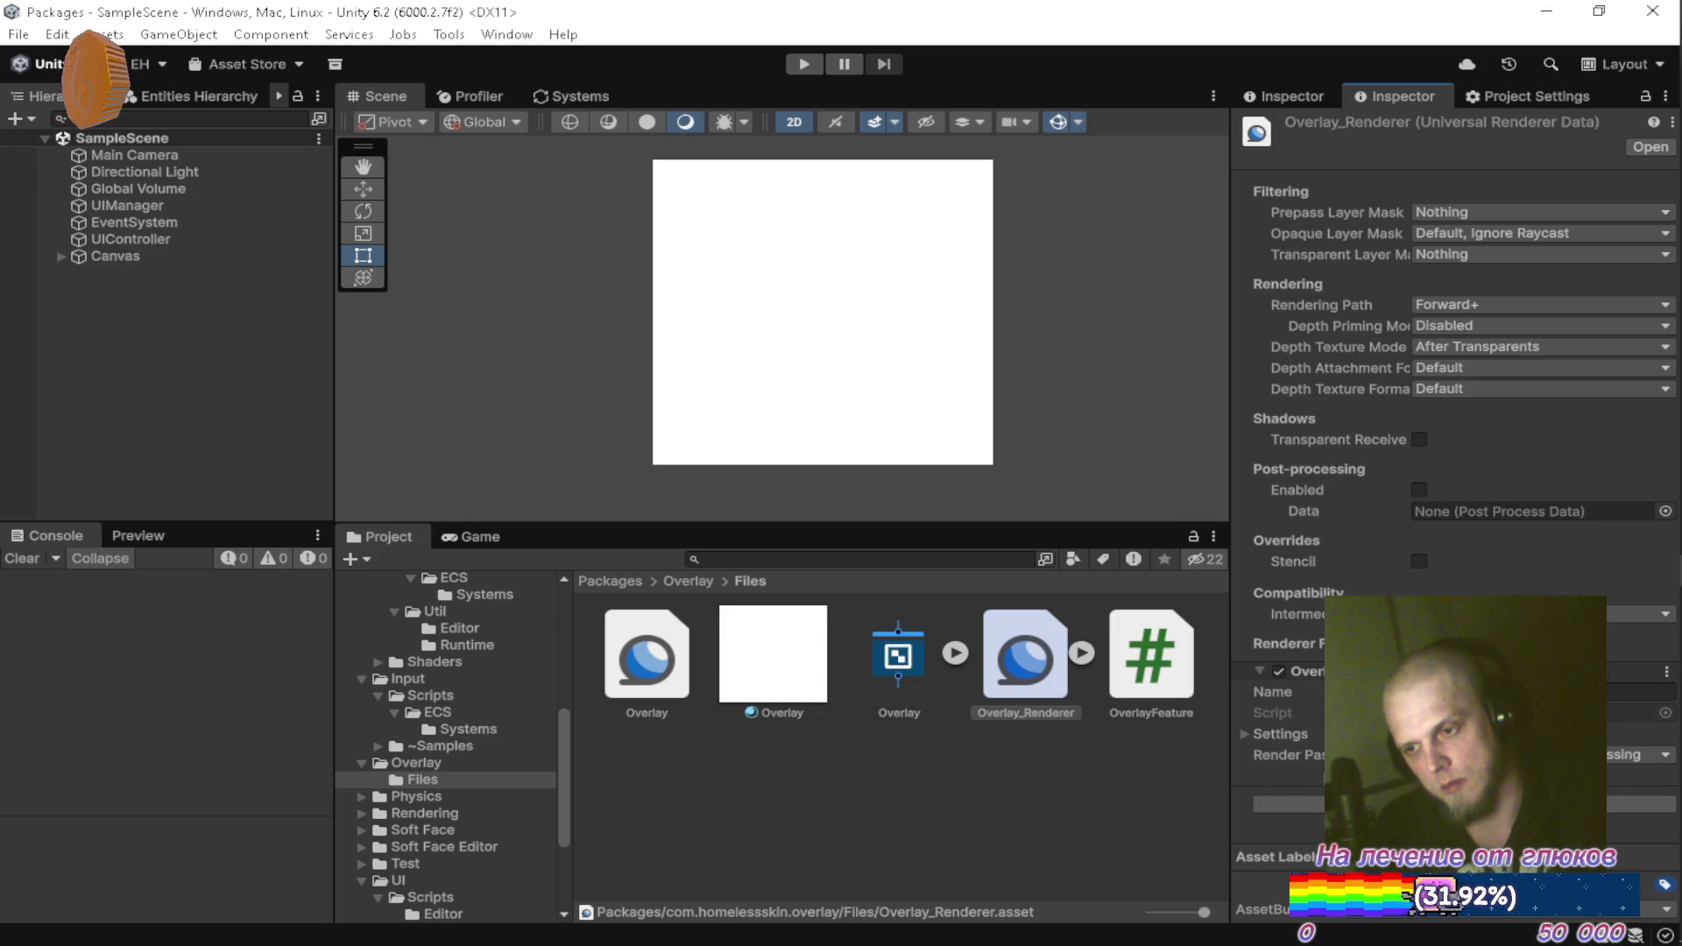
click(1243, 733)
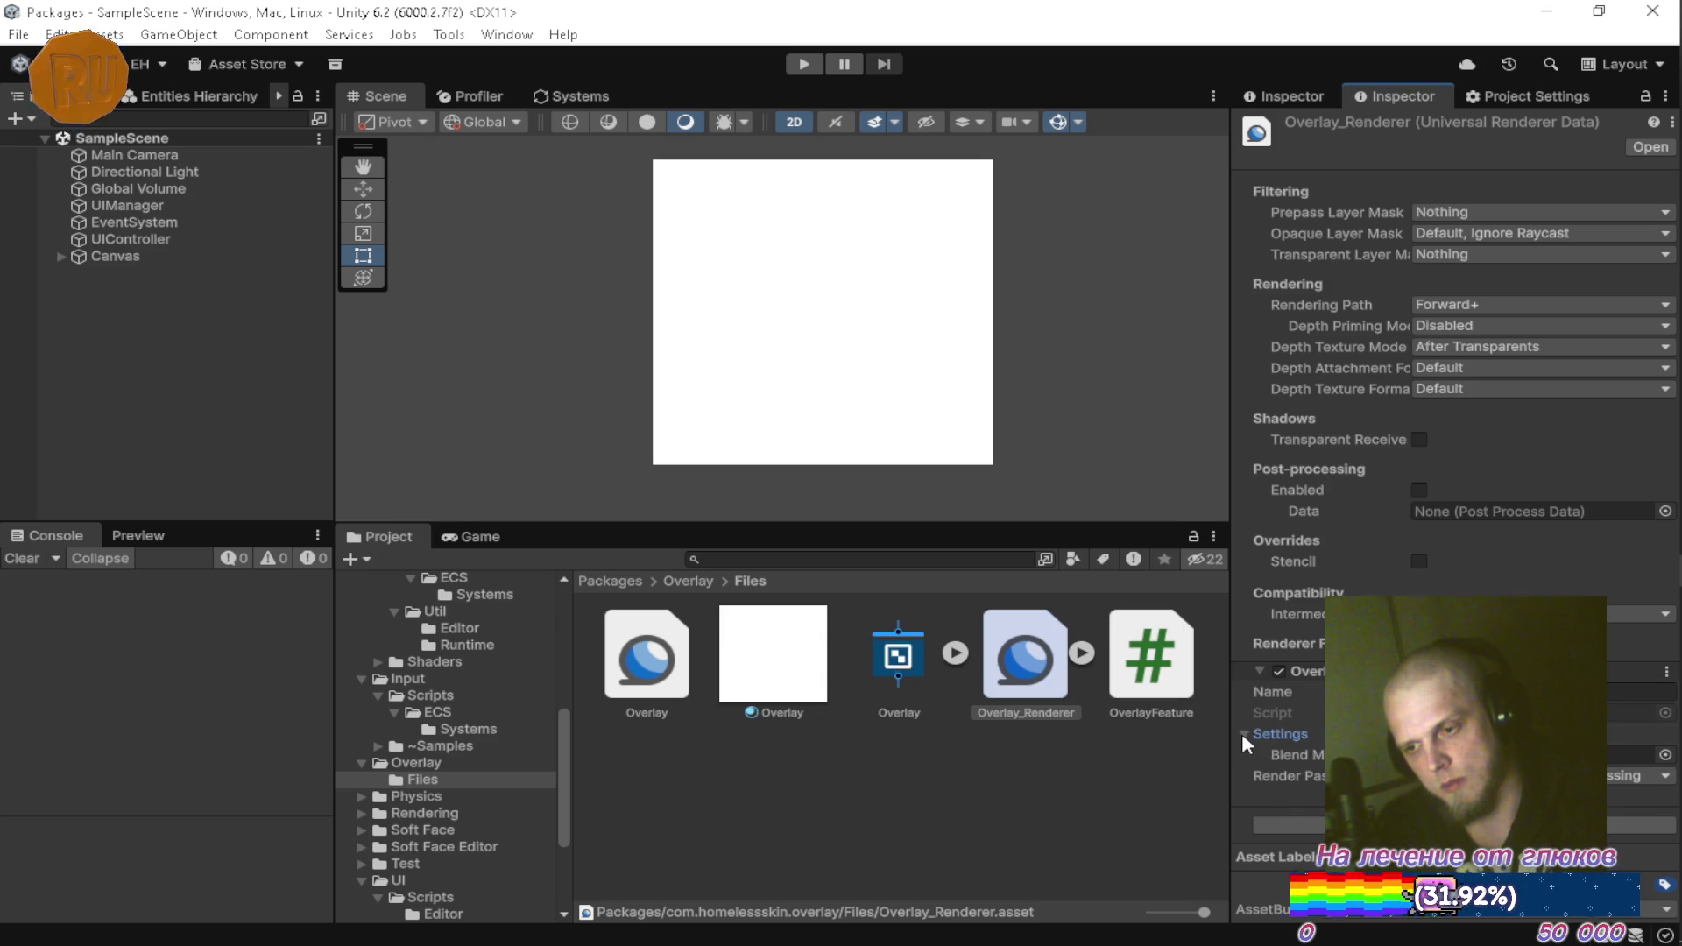
mouse_move(780, 675)
mouse_down()
mouse_move(1270, 736)
mouse_move(1636, 755)
mouse_up()
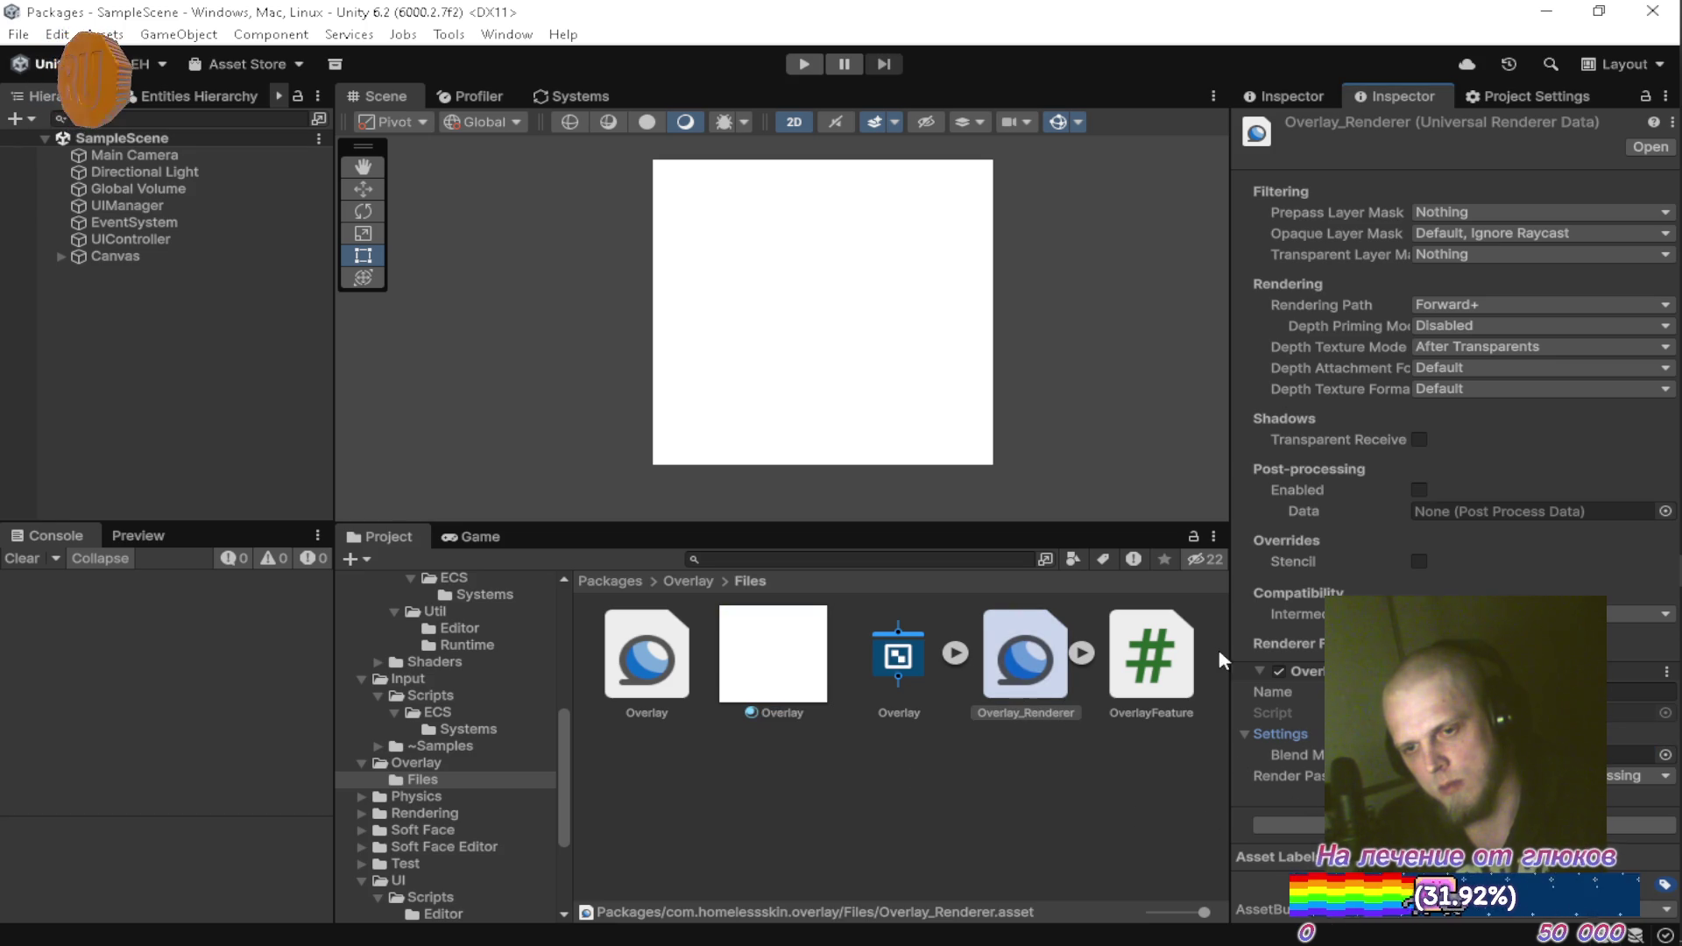
mouse_move(1678, 771)
click(1636, 408)
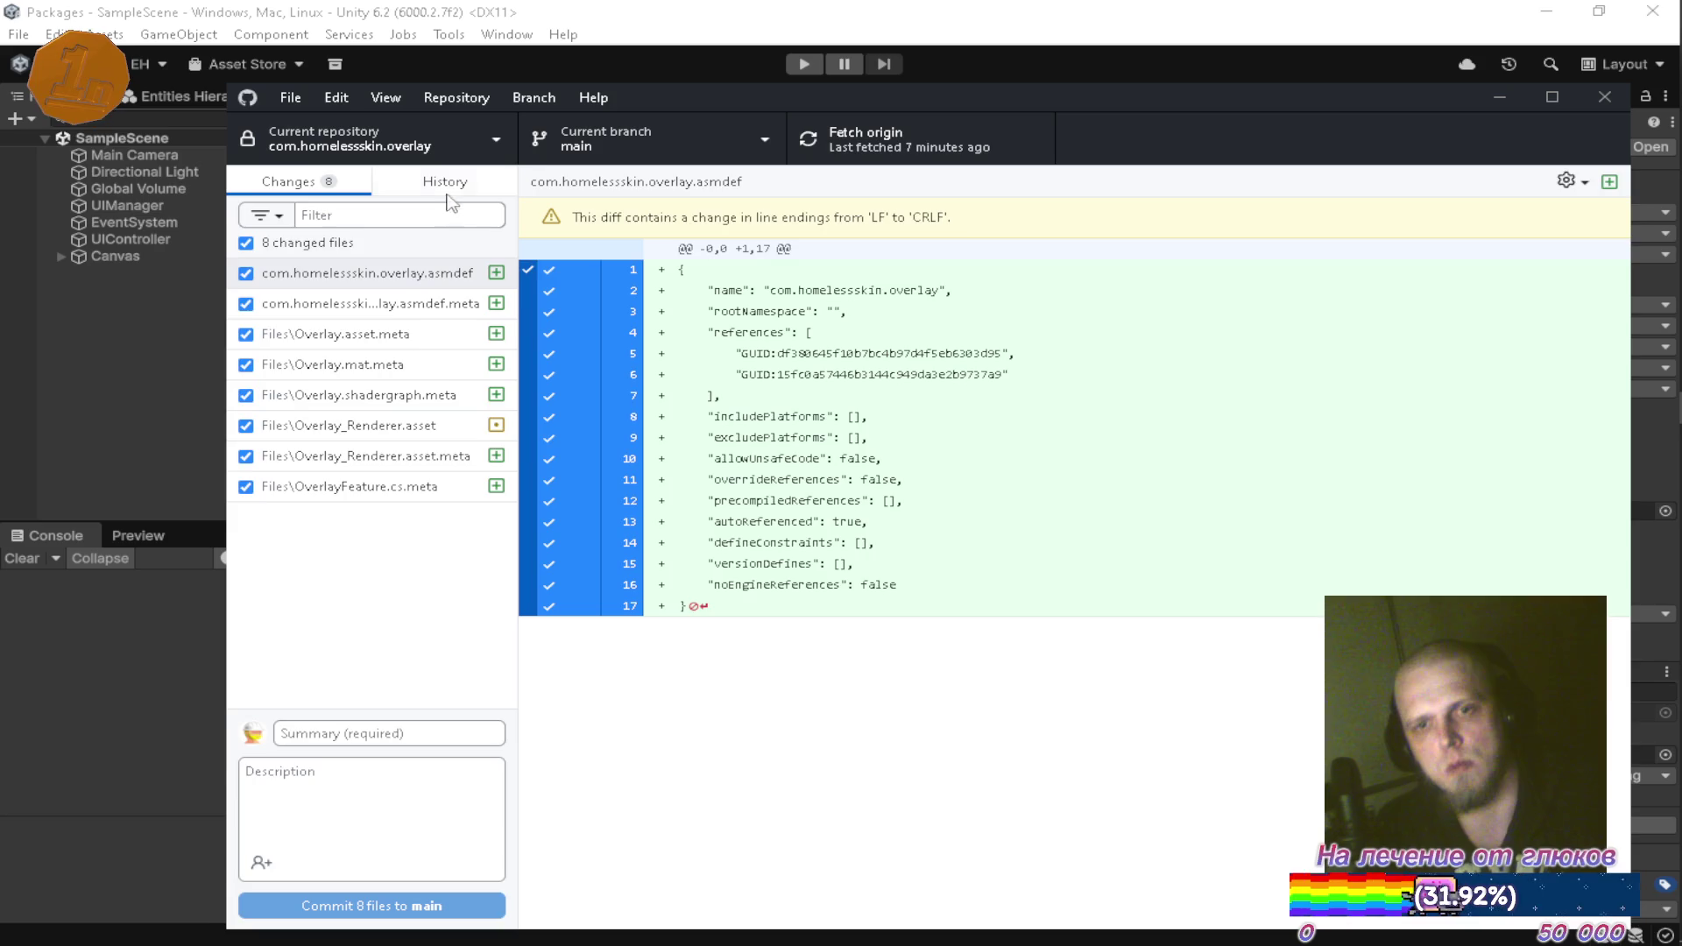
Commit the 8 changed files to main with summary '1' and push to origin
click(447, 181)
click(315, 182)
click(386, 732)
text(1)
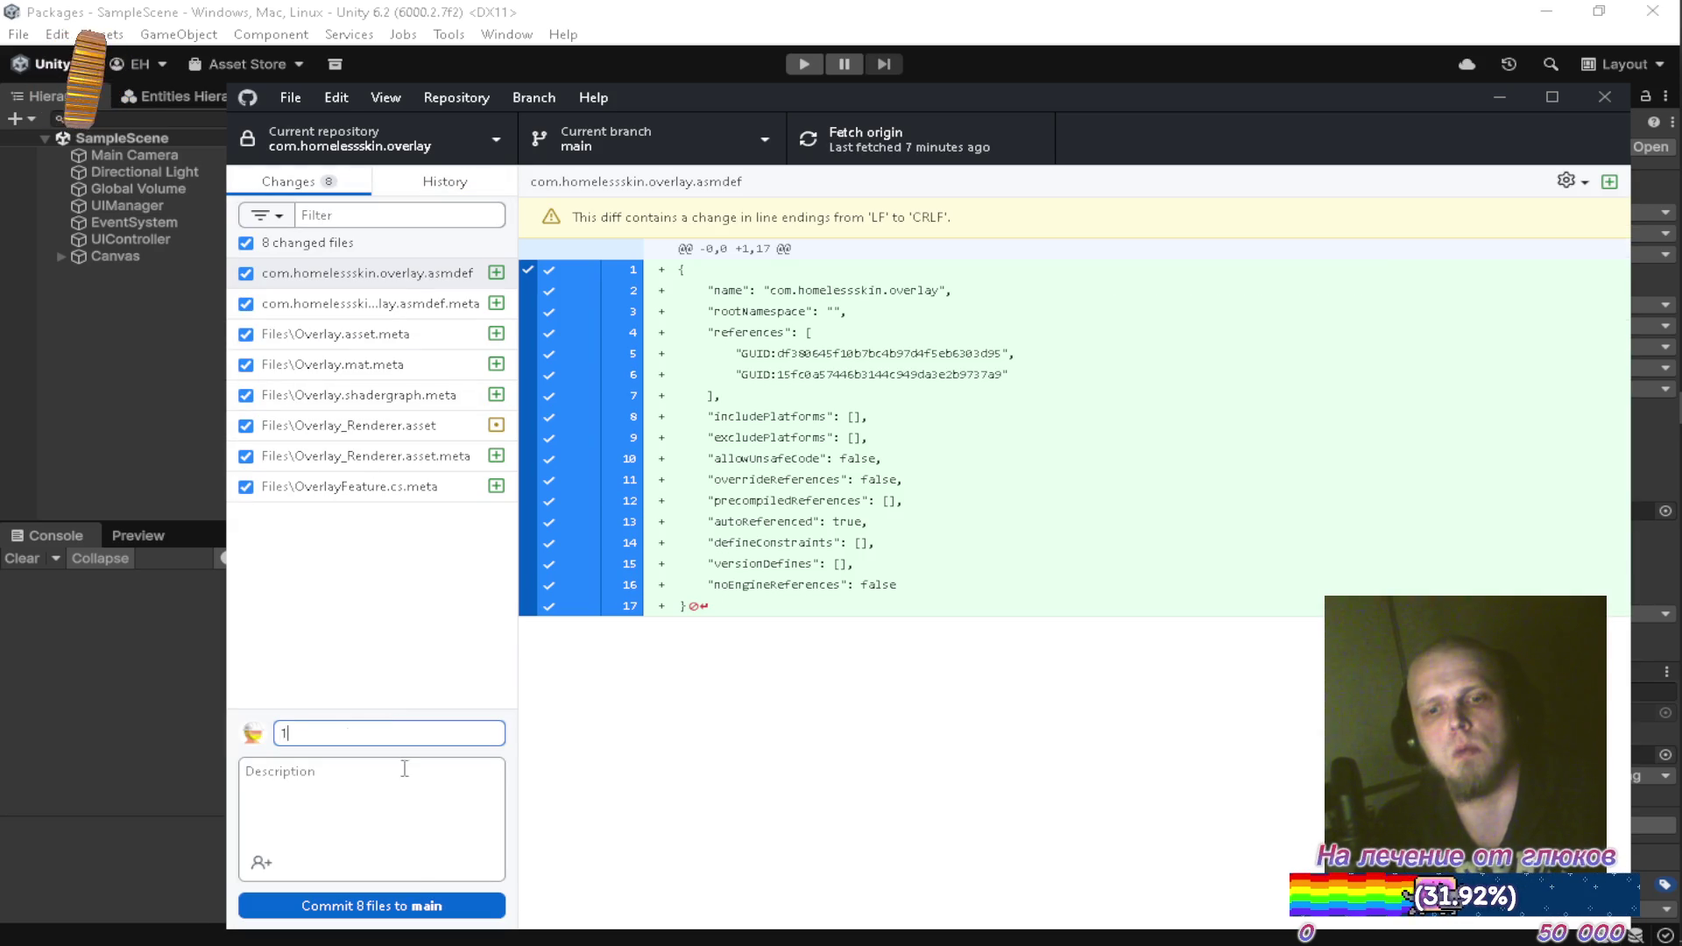
click(405, 902)
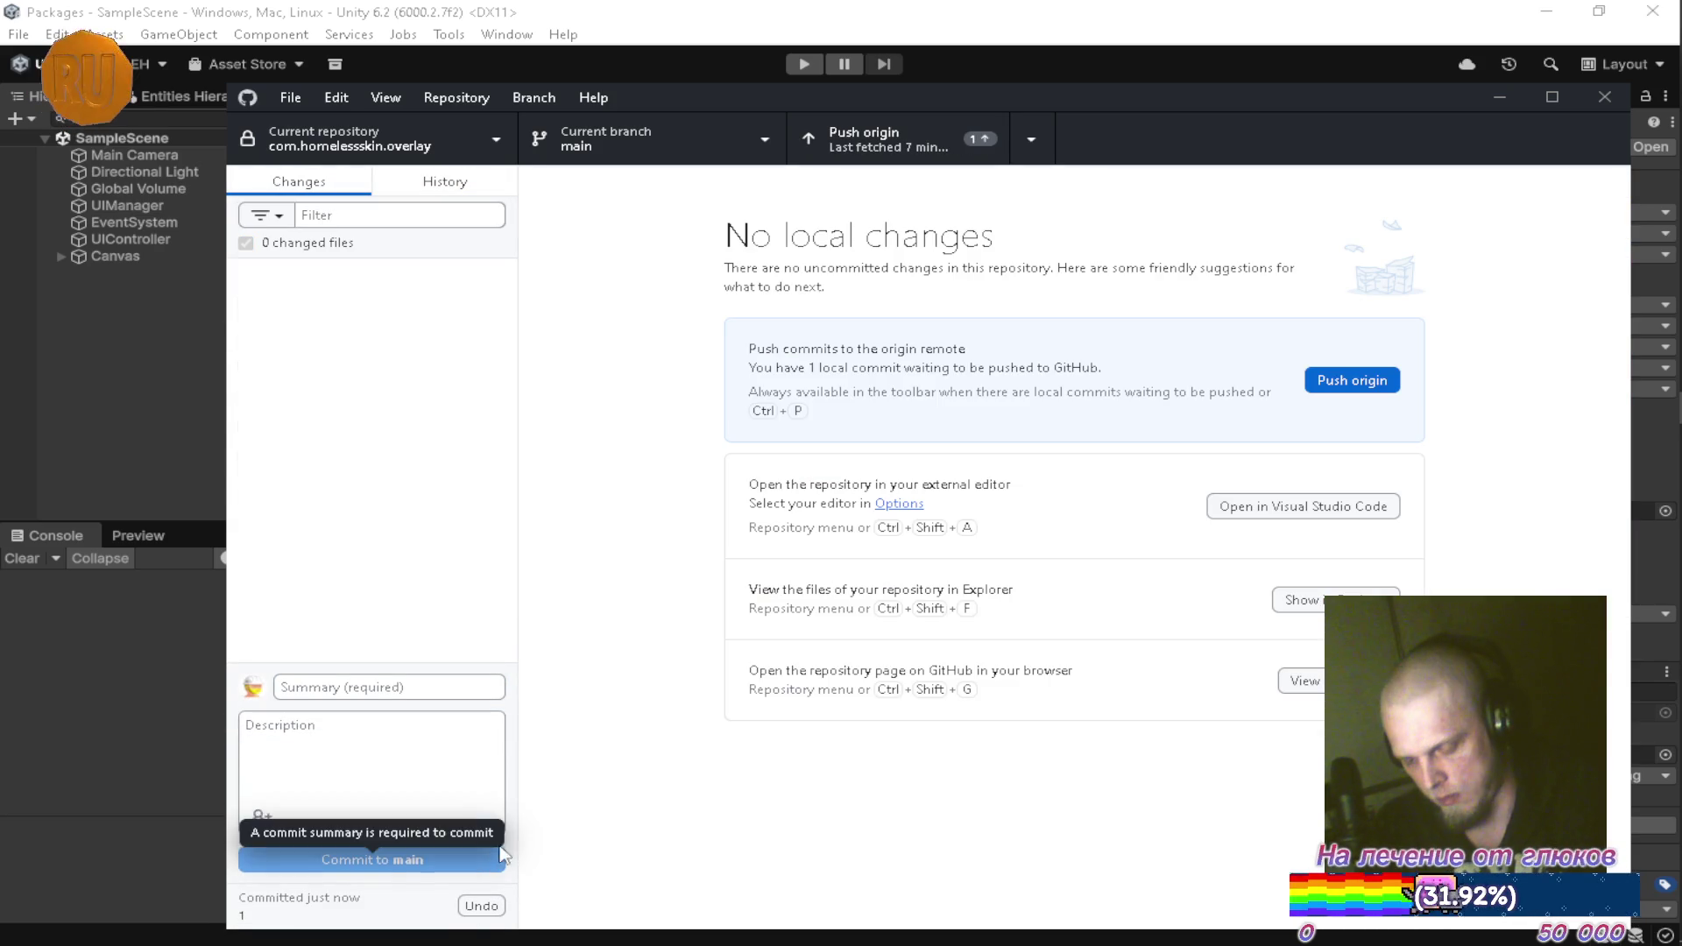
click(1333, 383)
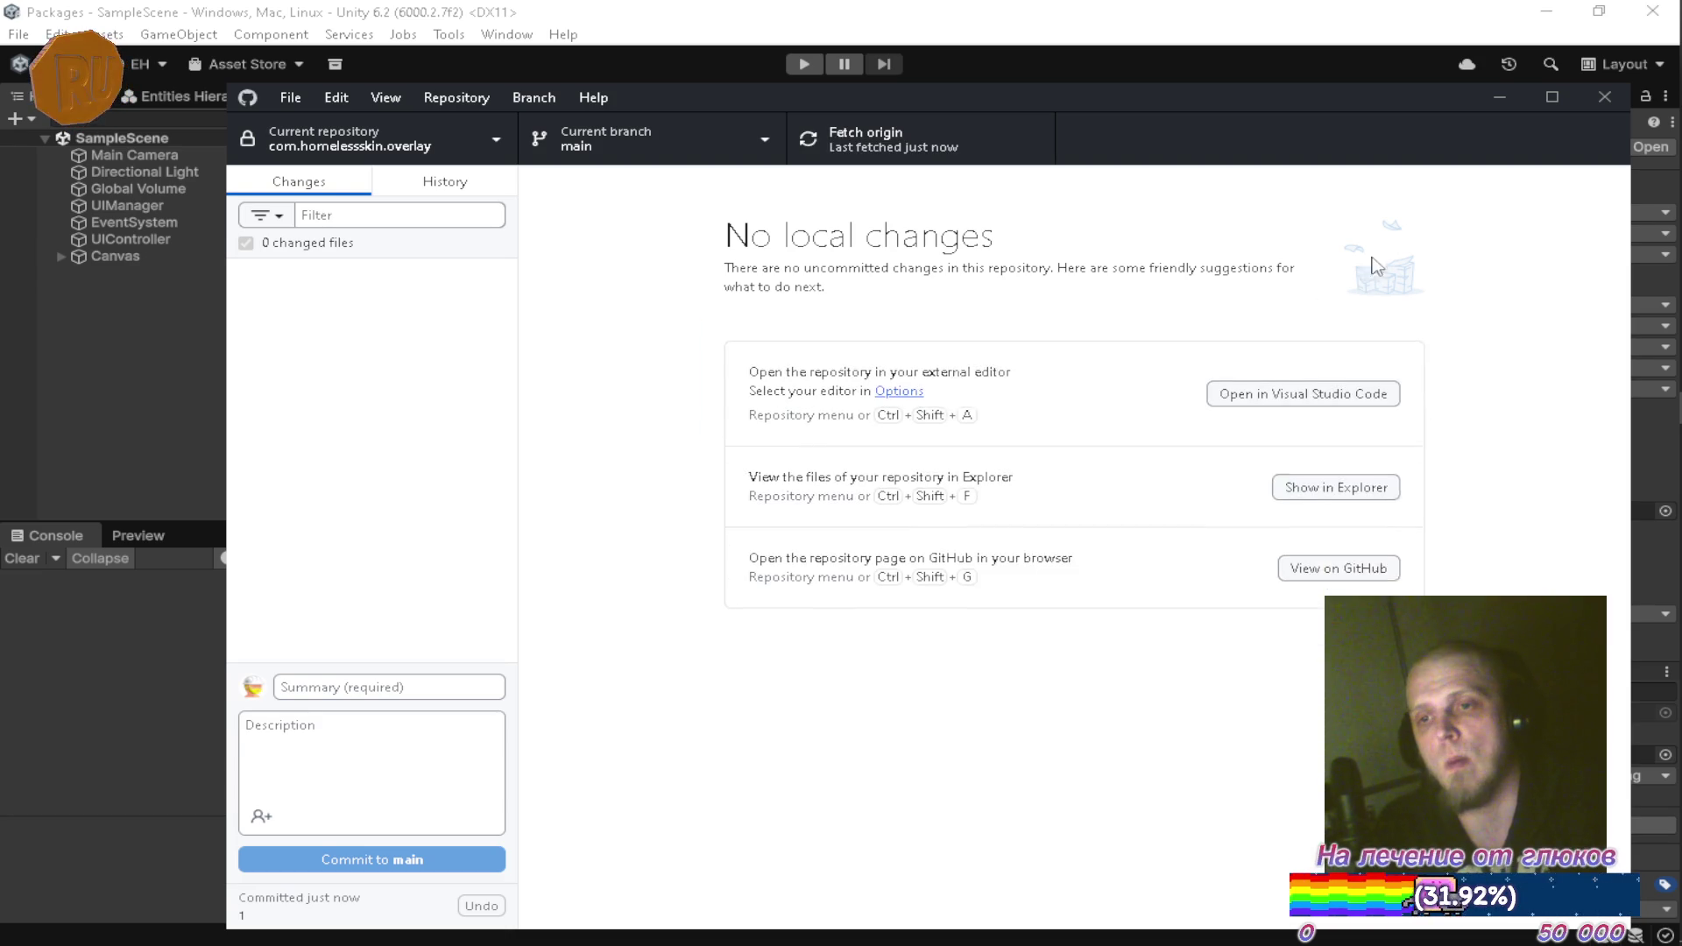
click(1499, 95)
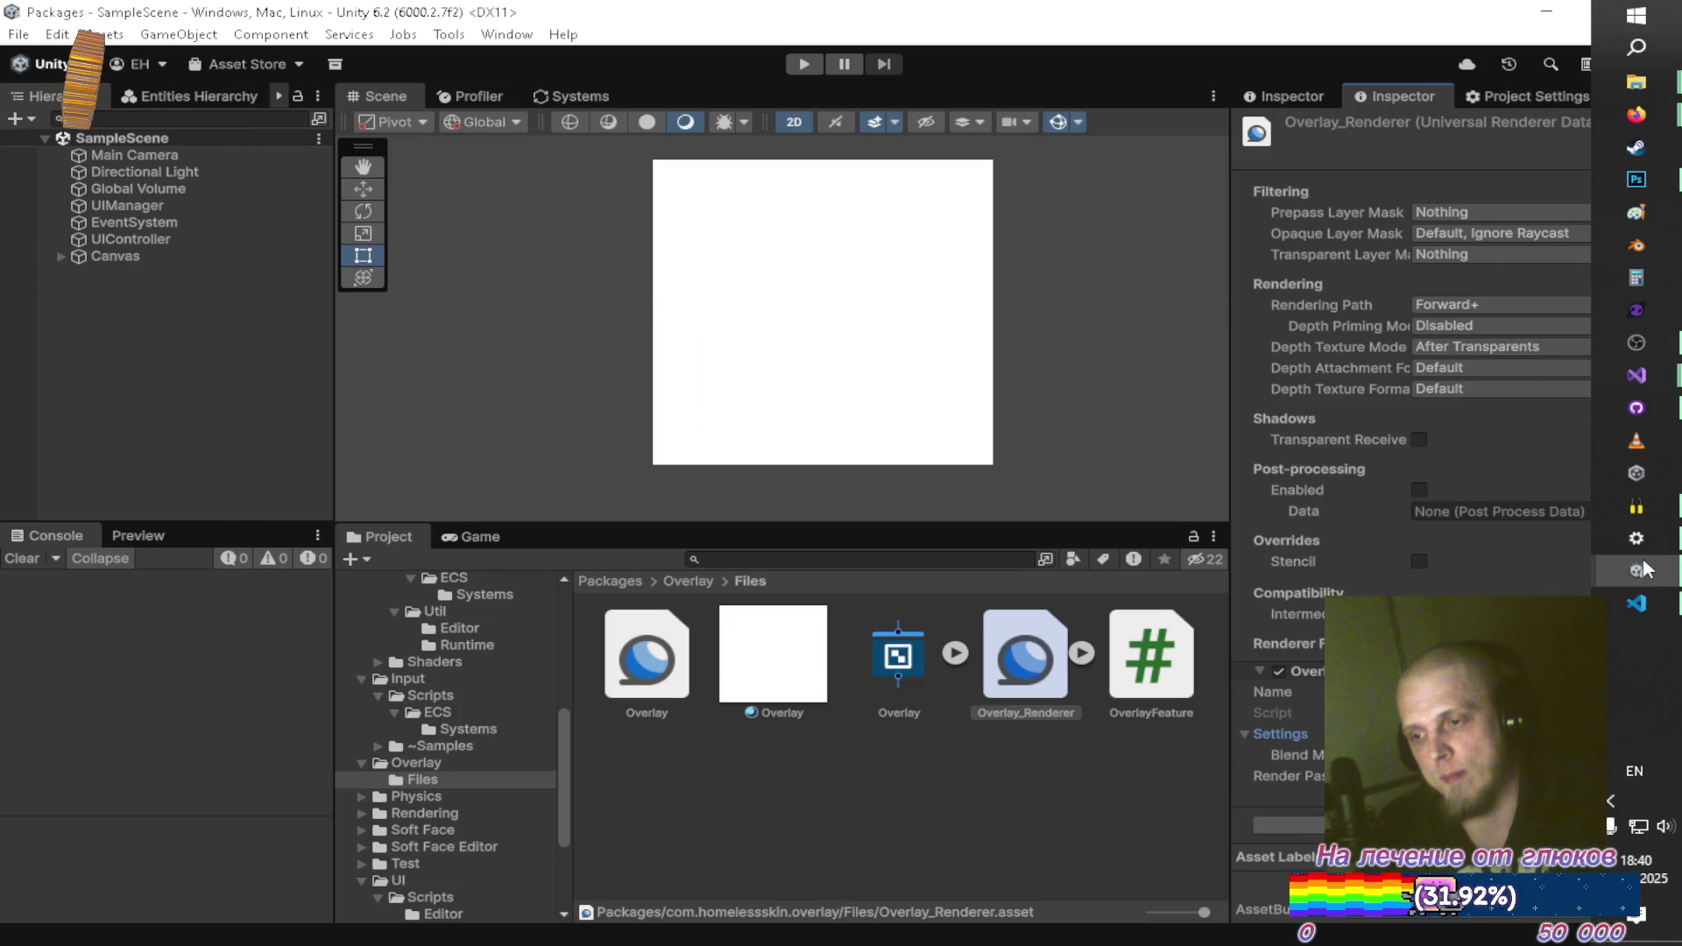
Switch to the StreamOverlay project and select the old Overlay folder in Assets
mouse_move(1637, 569)
click(1130, 554)
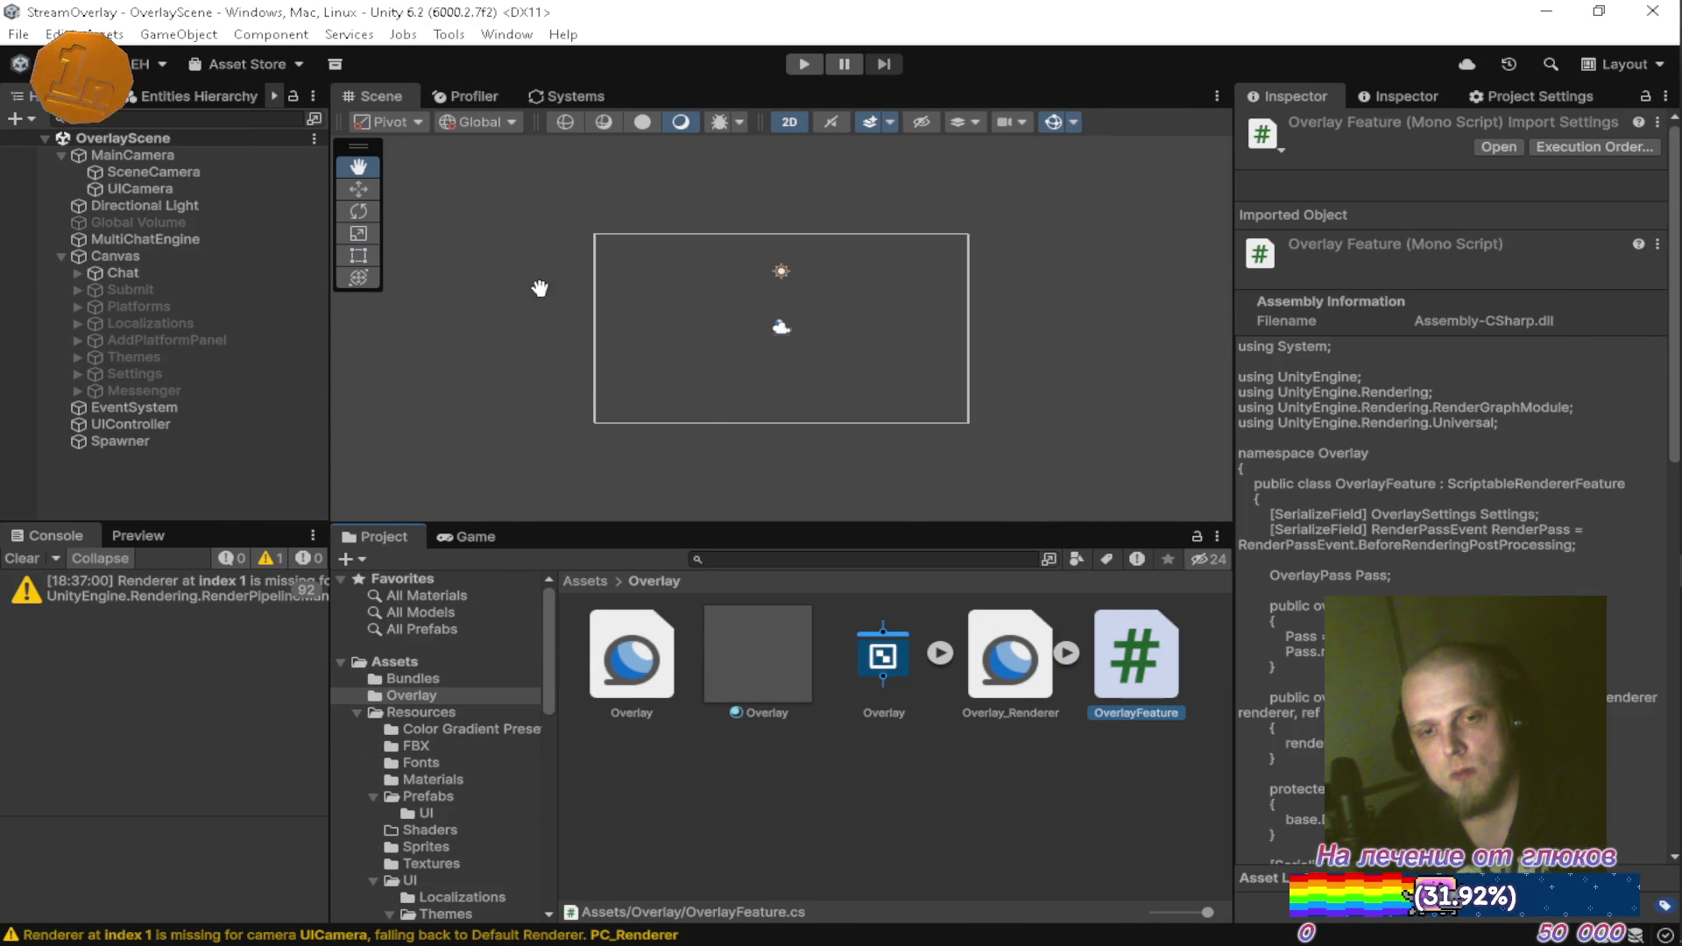
click(461, 711)
click(452, 694)
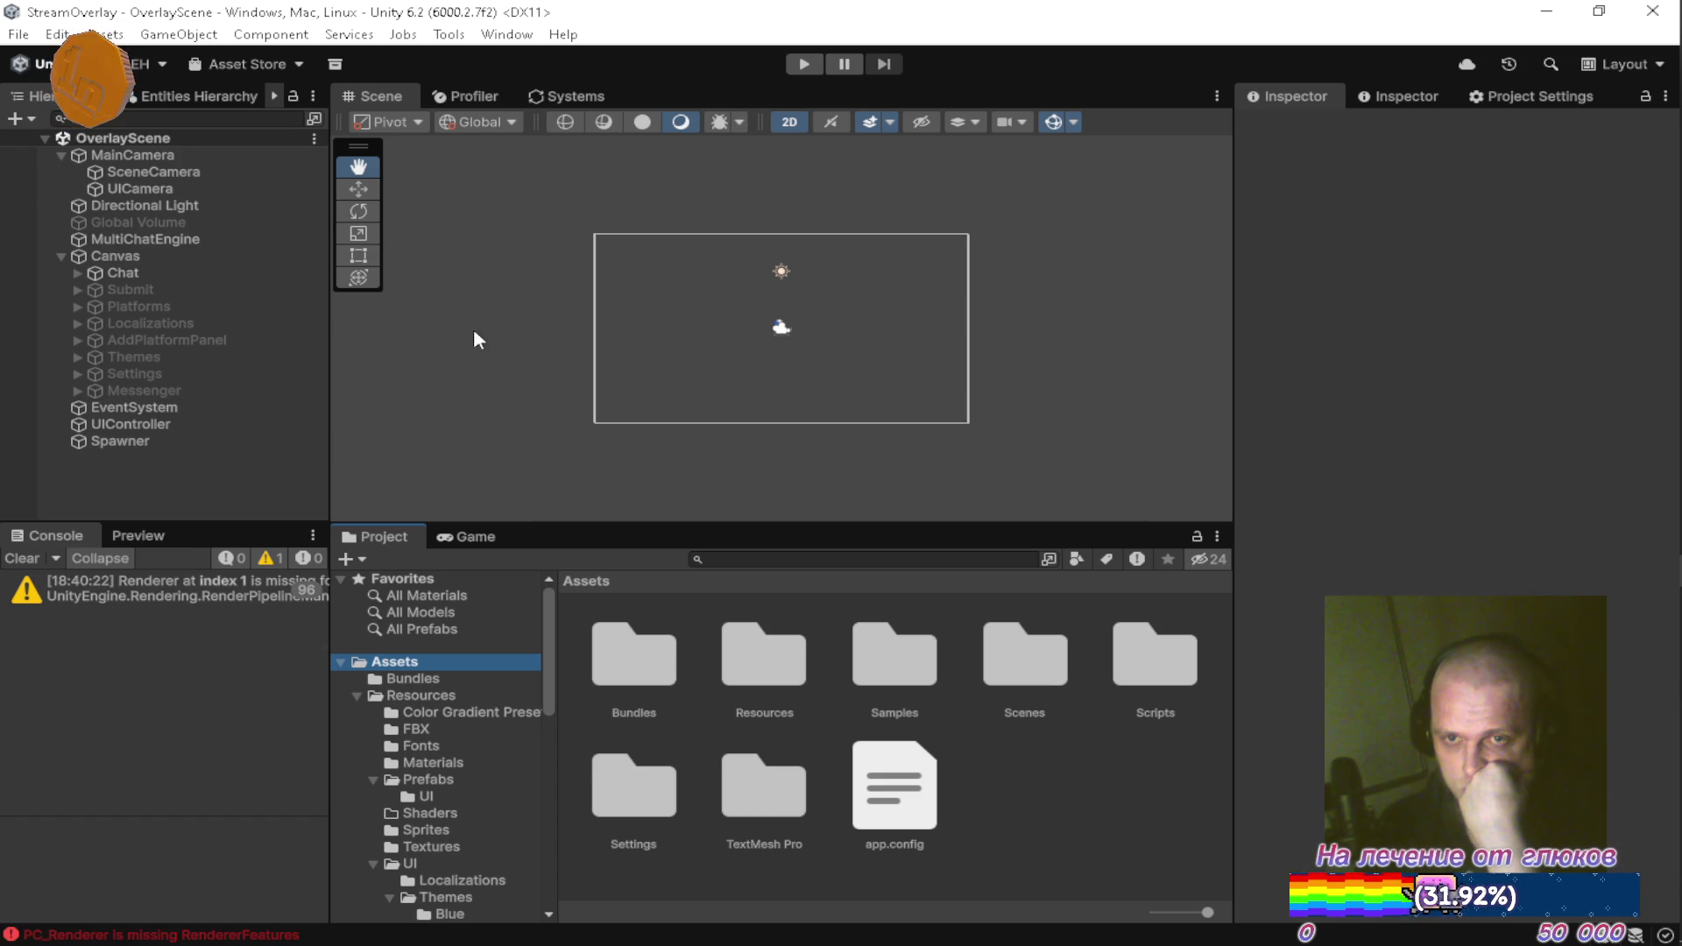
Update the Overlay Git package from Window > Package Management > Package Manager
click(506, 34)
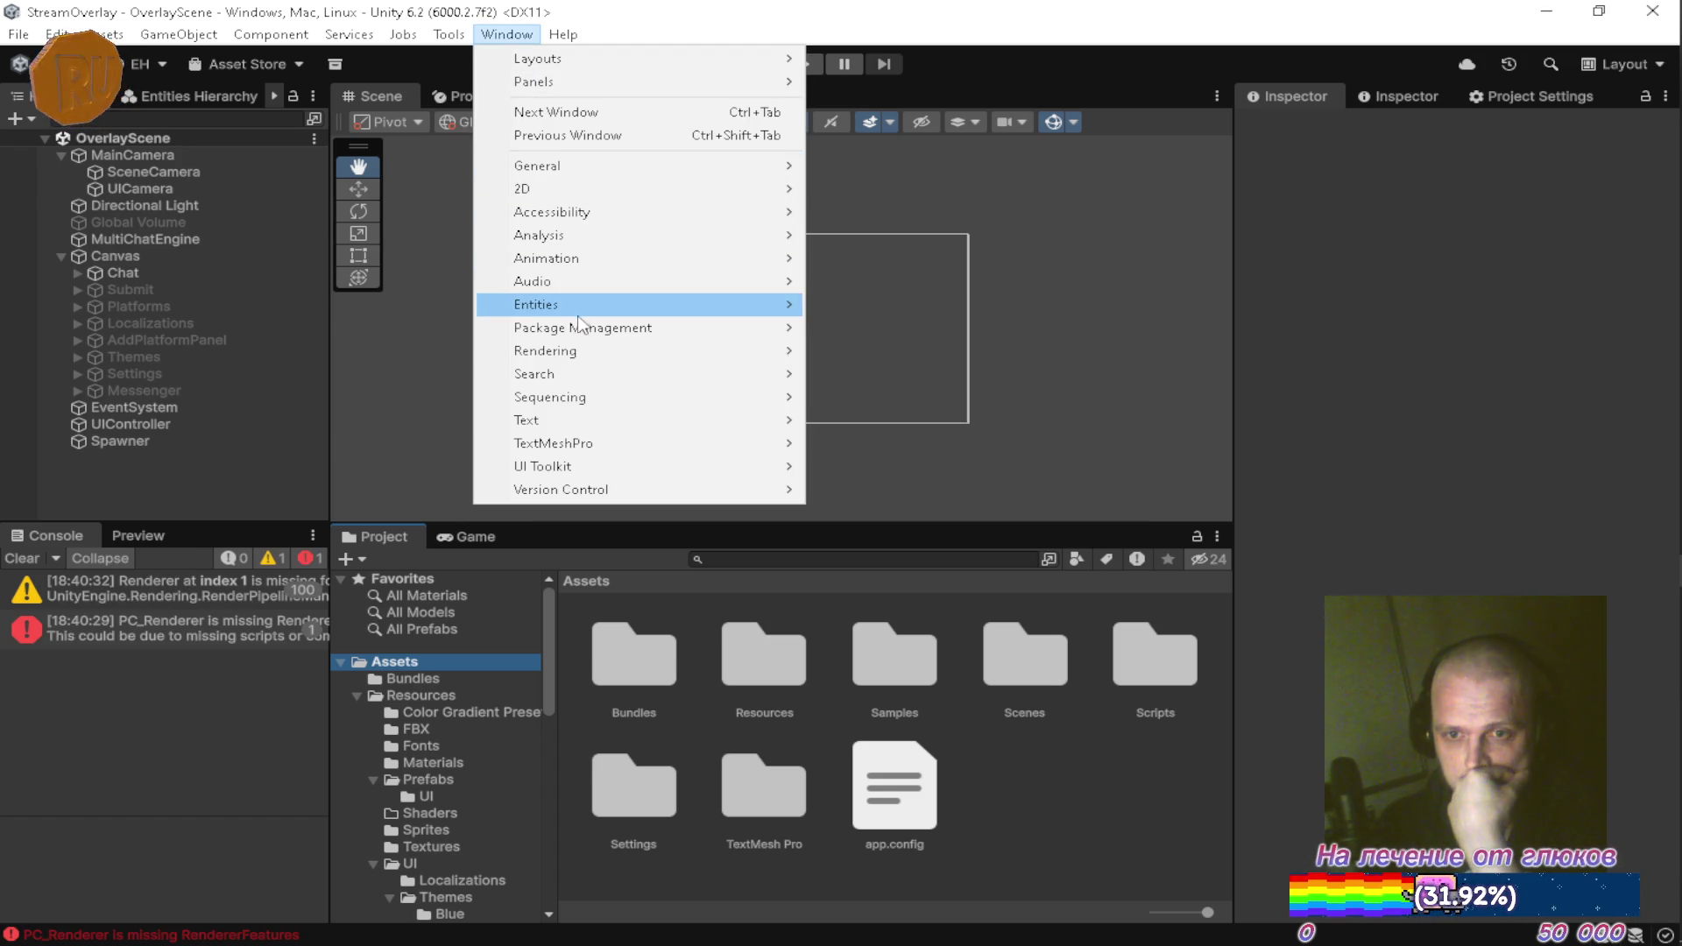
mouse_move(574, 304)
mouse_move(778, 331)
click(860, 326)
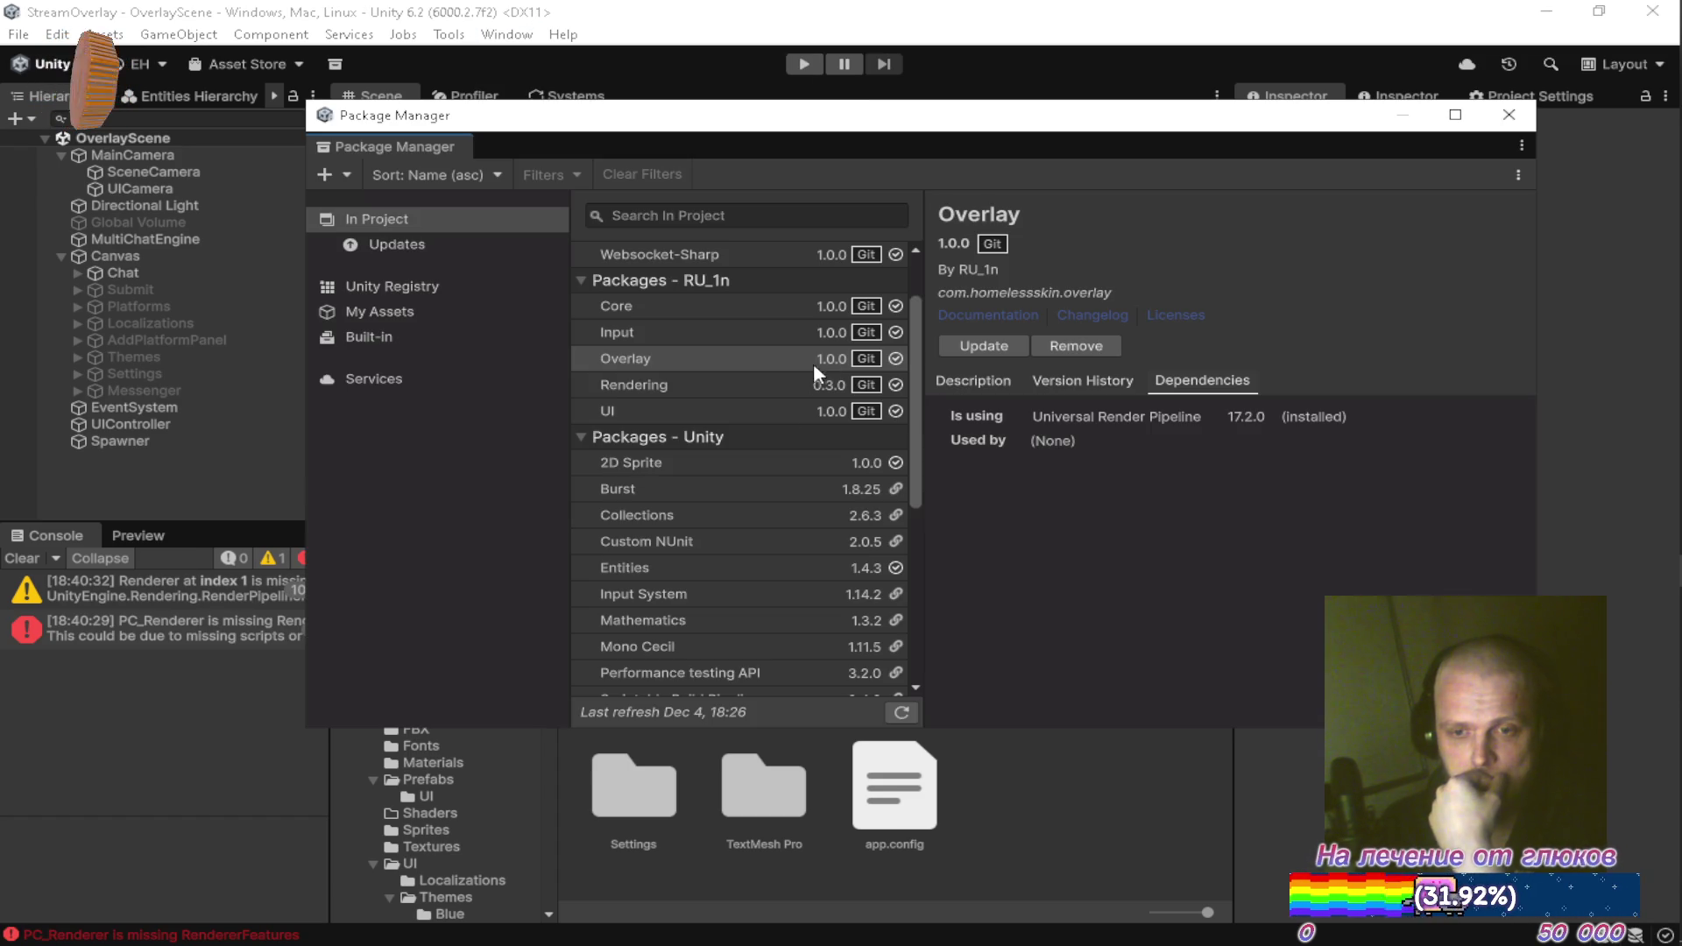
click(998, 346)
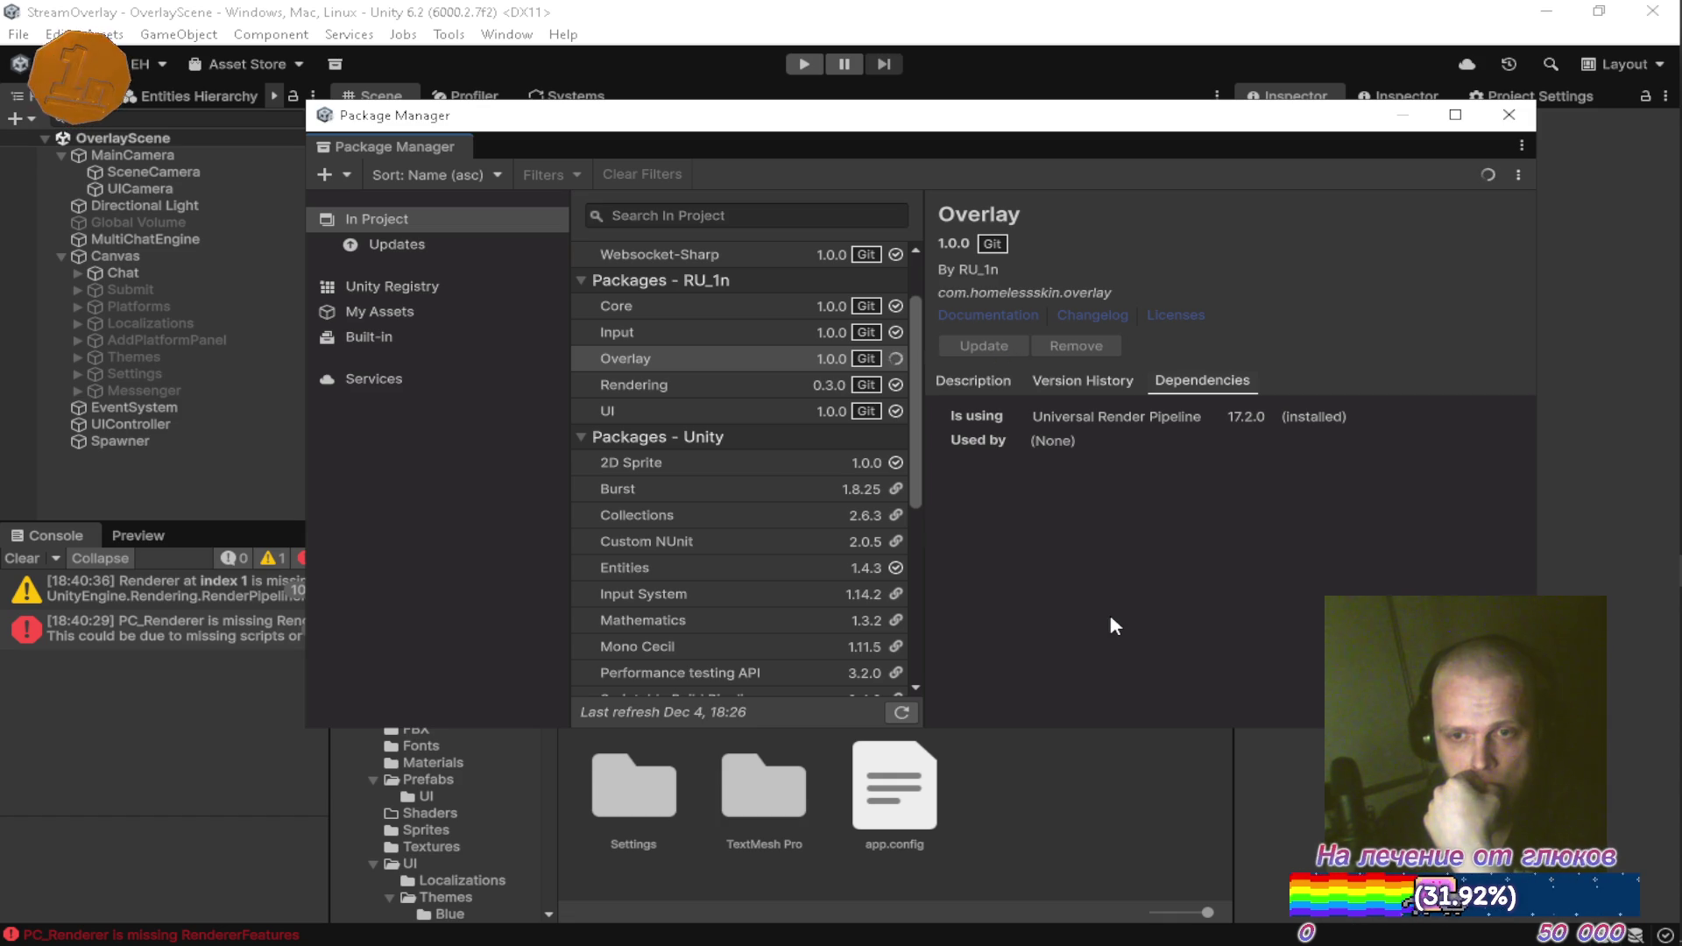
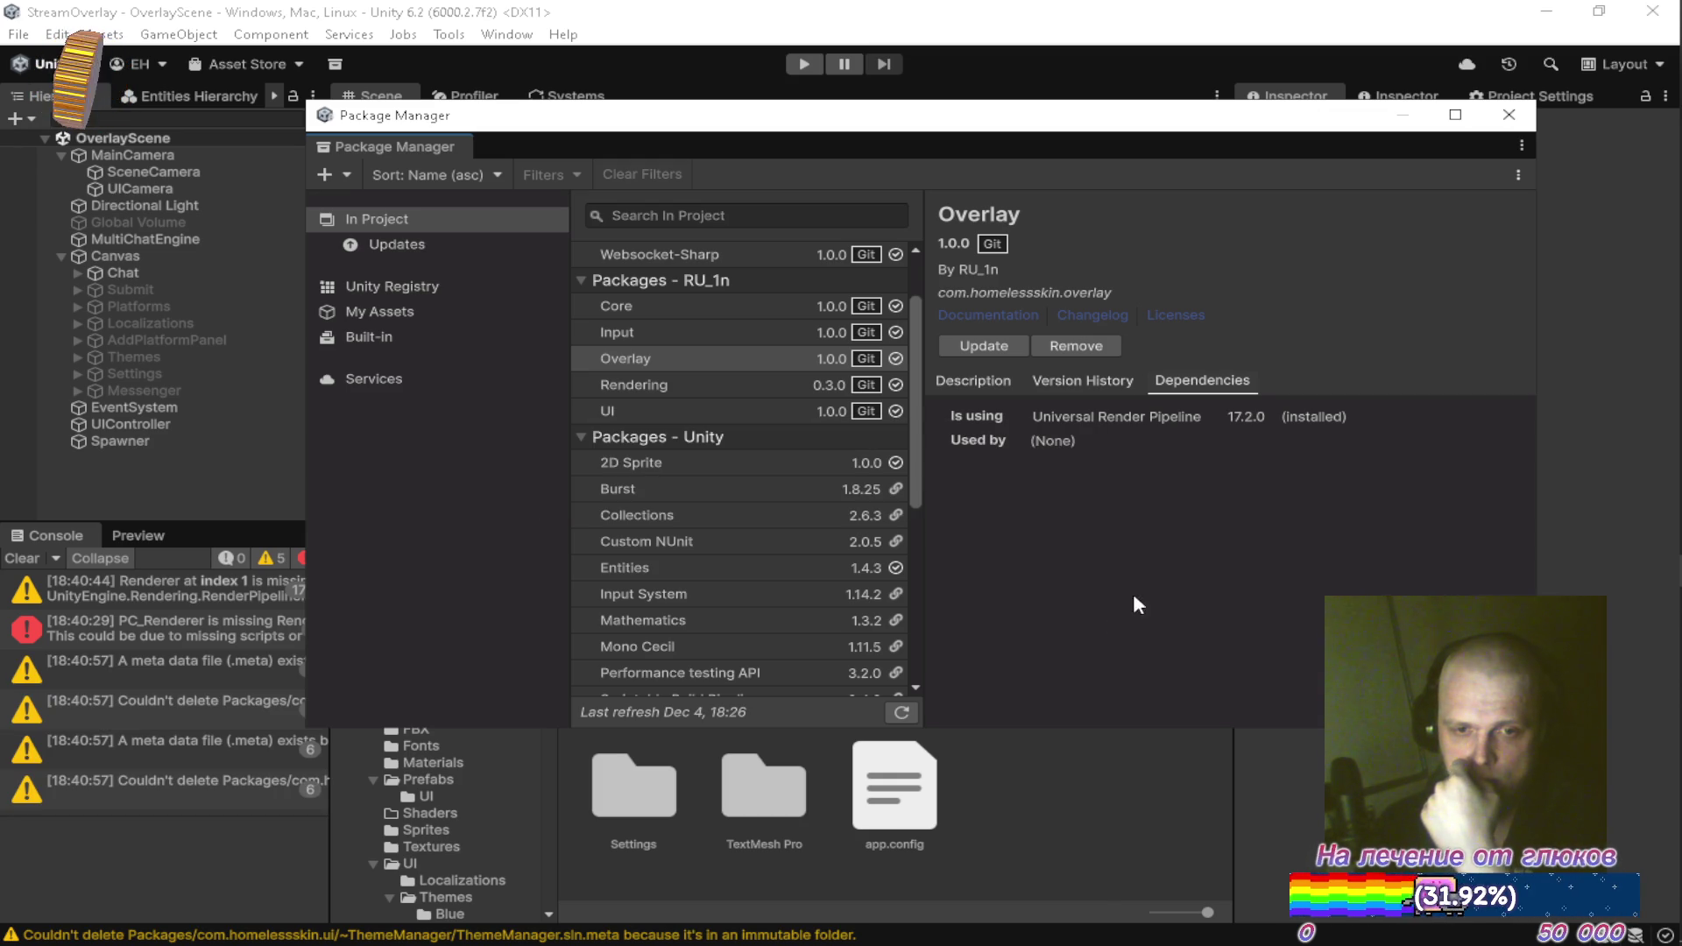
Close the Package Manager and clear the console messages
click(1509, 115)
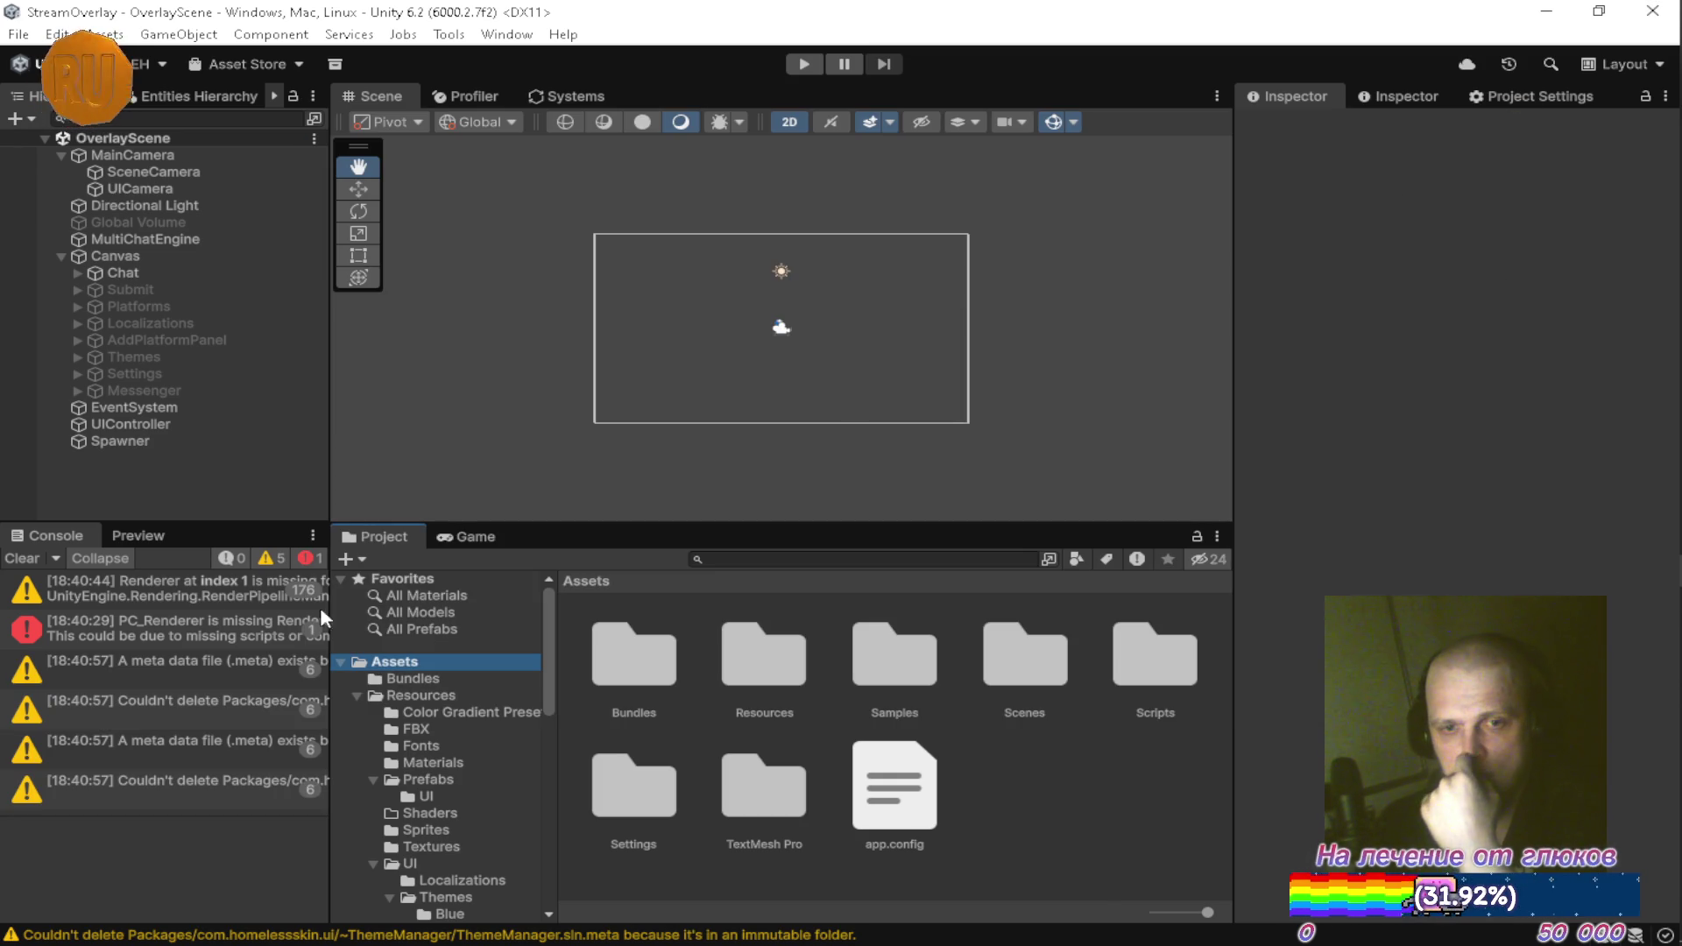
click(19, 561)
scroll(435, 723, down, 10)
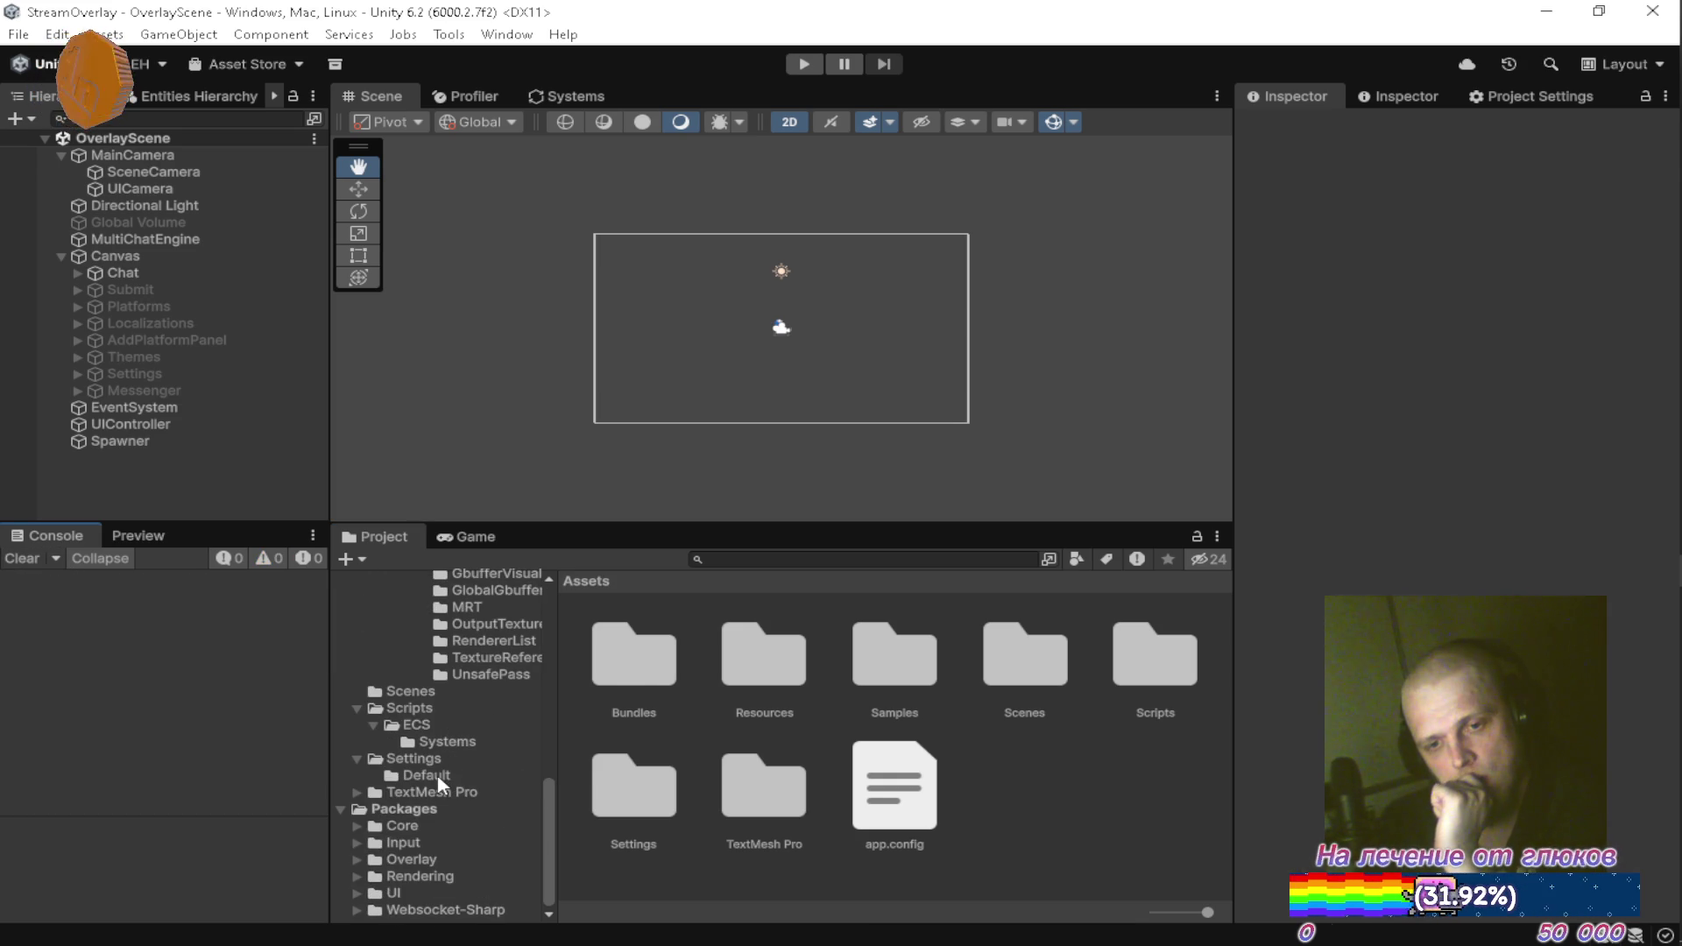
Remove the Screen Space Ambient Occlusion feature from Settings/Default/PC_Renderer, leaving only Test
click(430, 776)
click(435, 760)
click(442, 776)
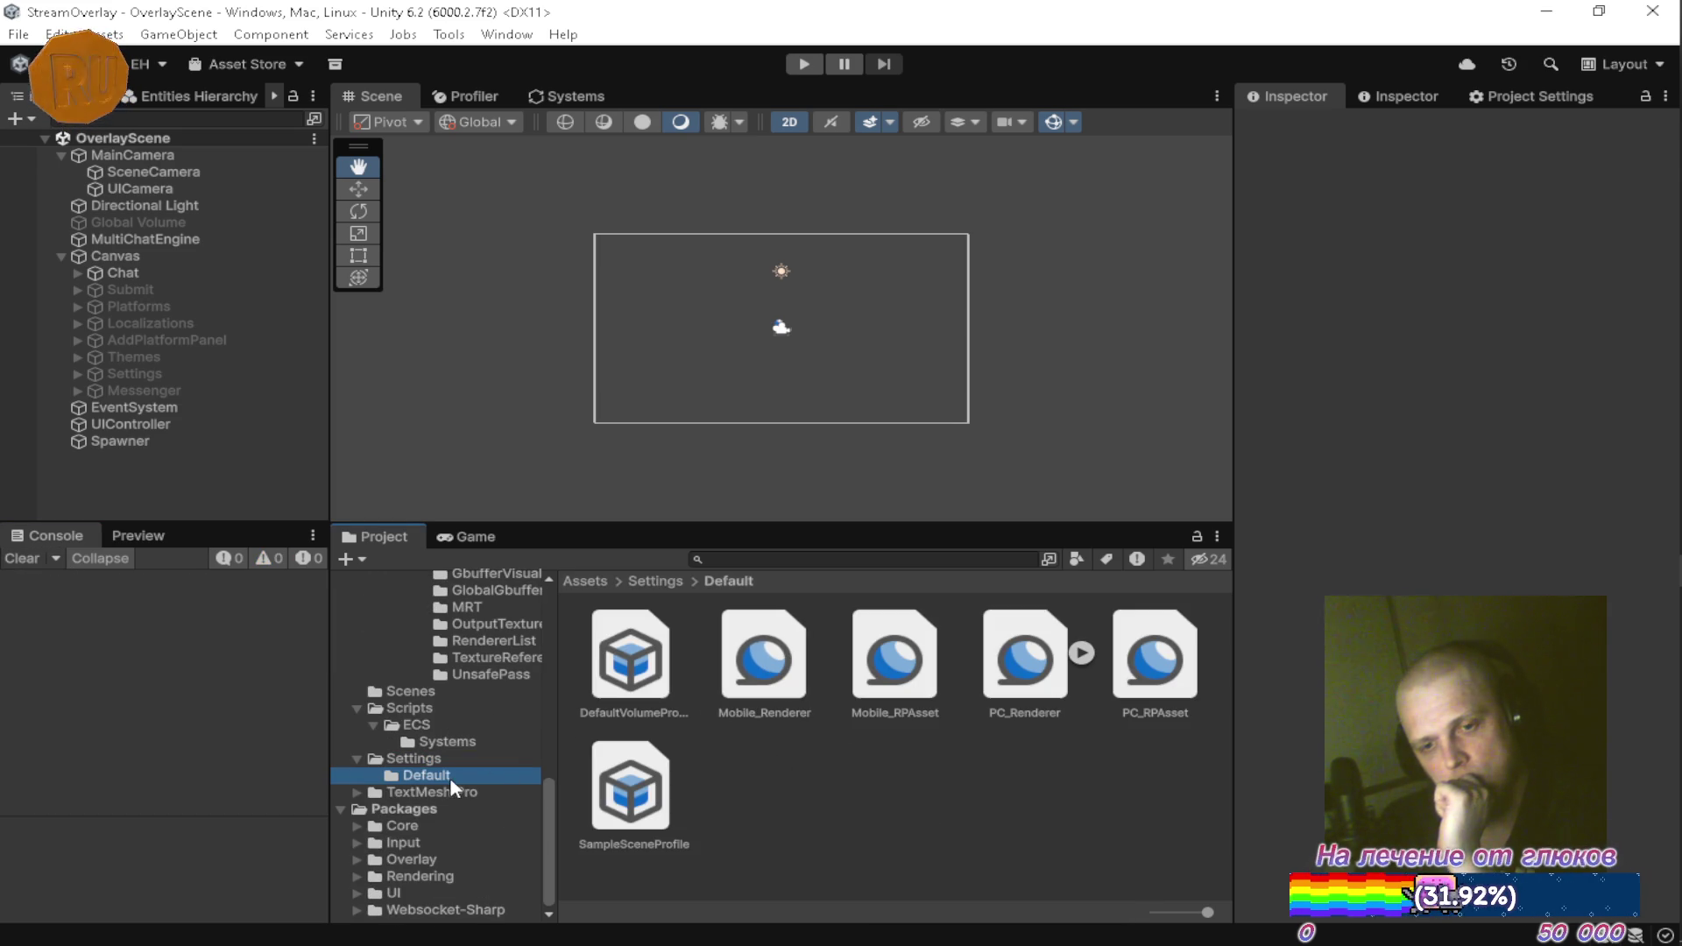
click(1153, 662)
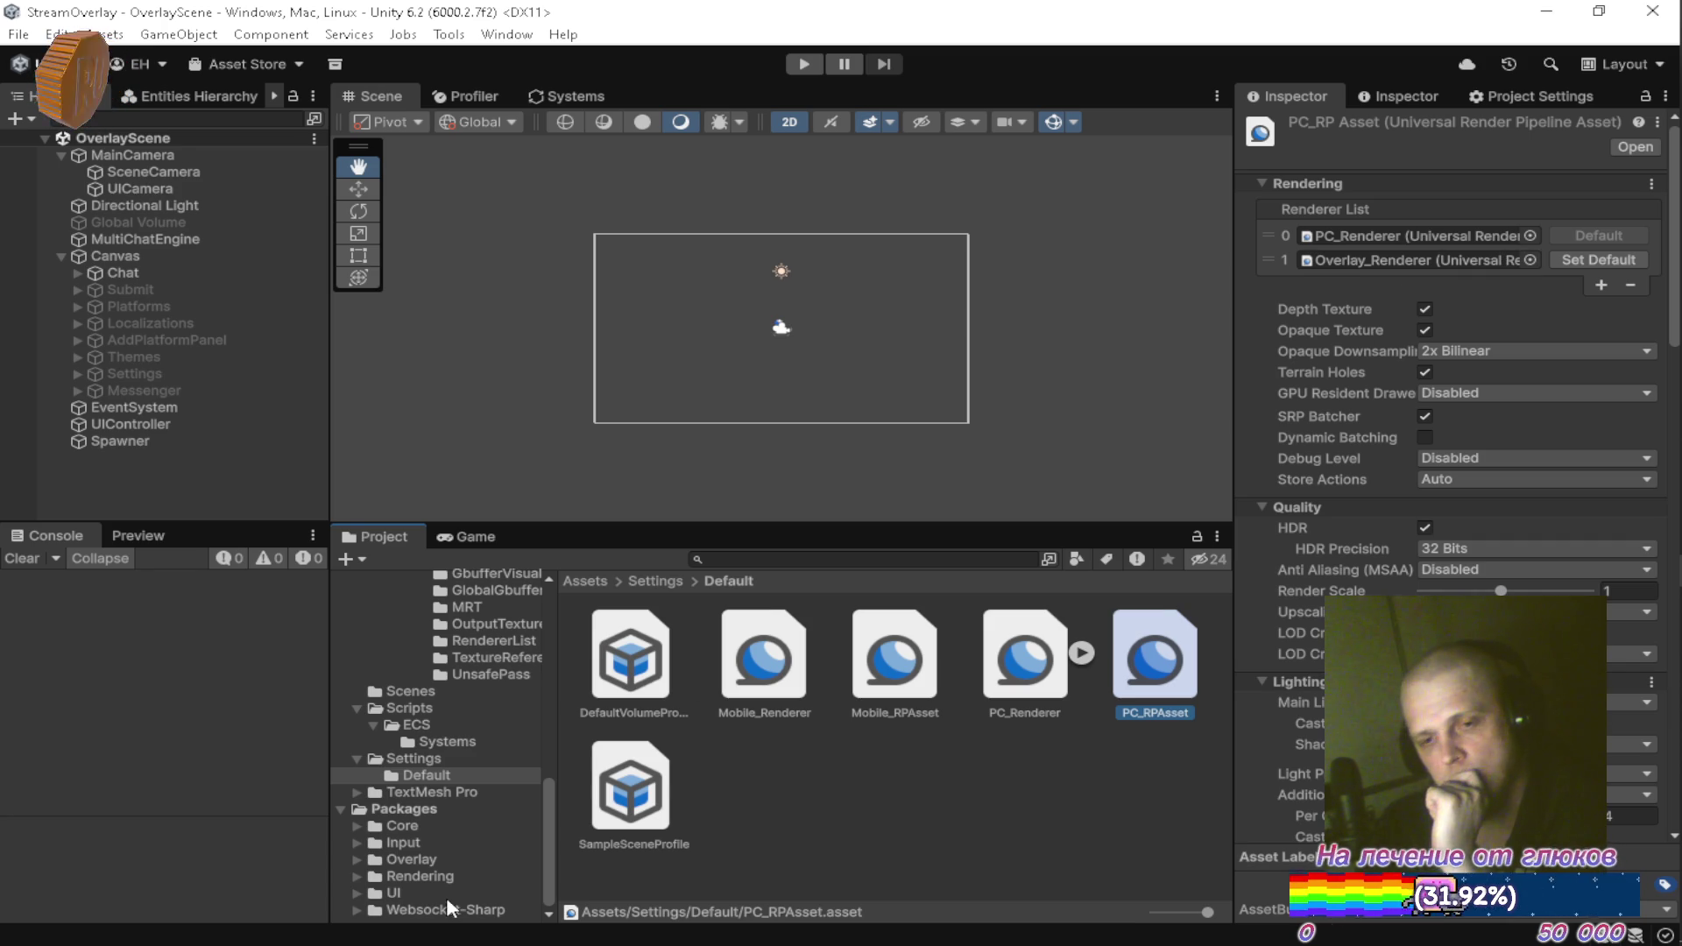
click(1027, 702)
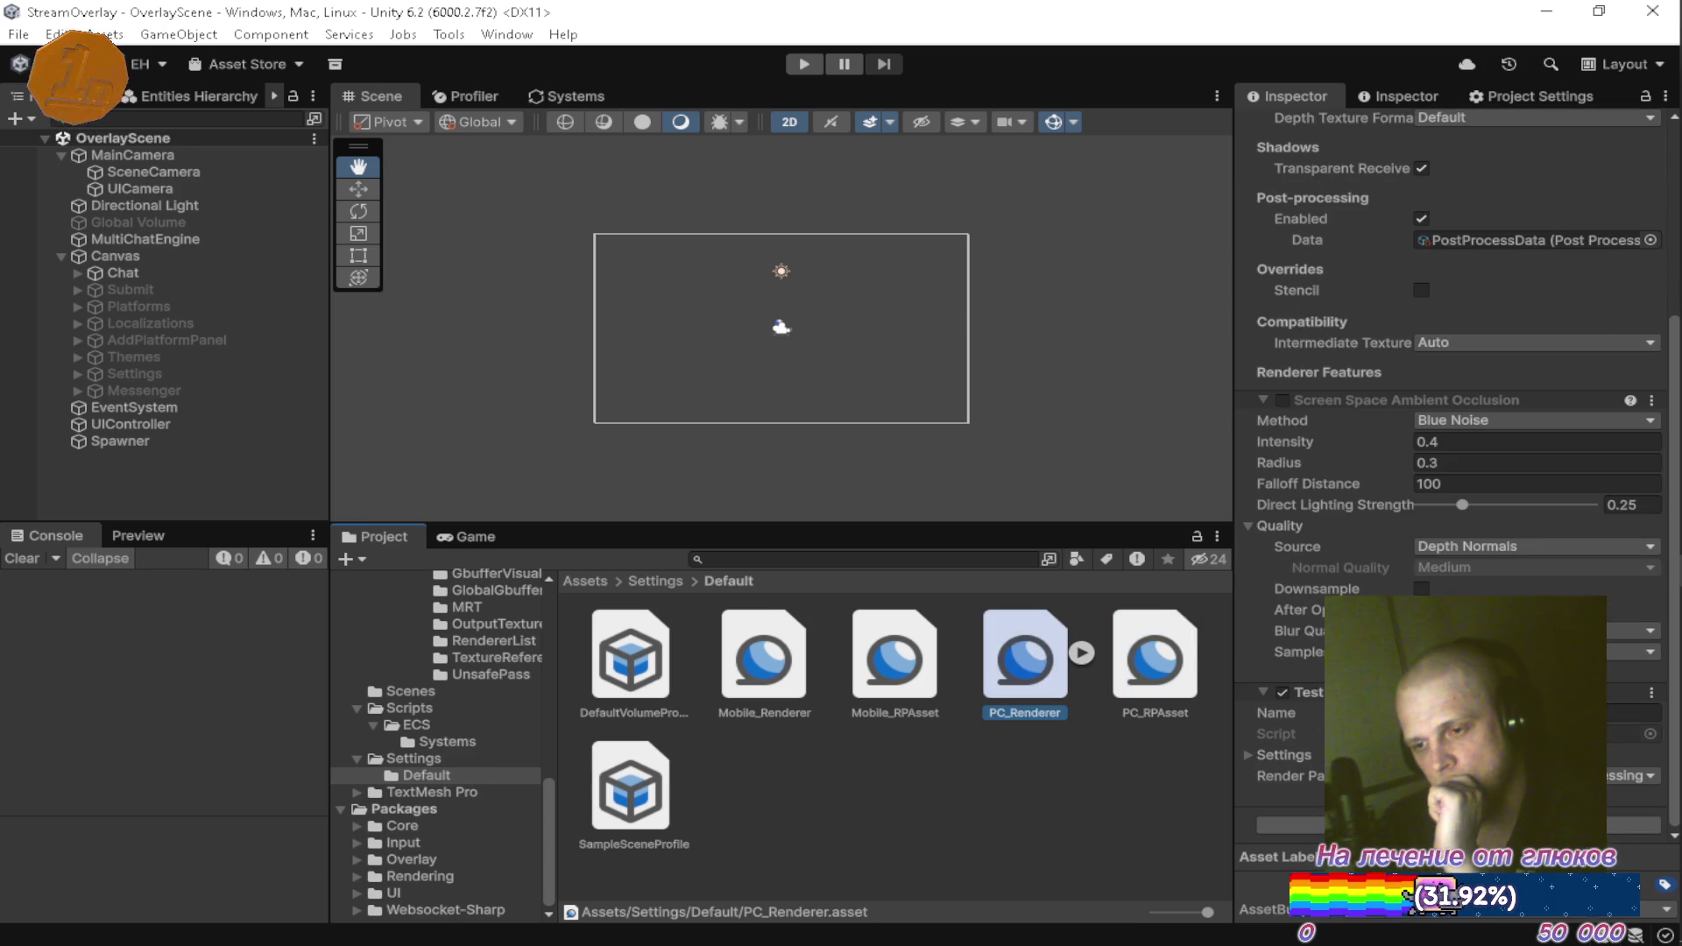
click(1654, 401)
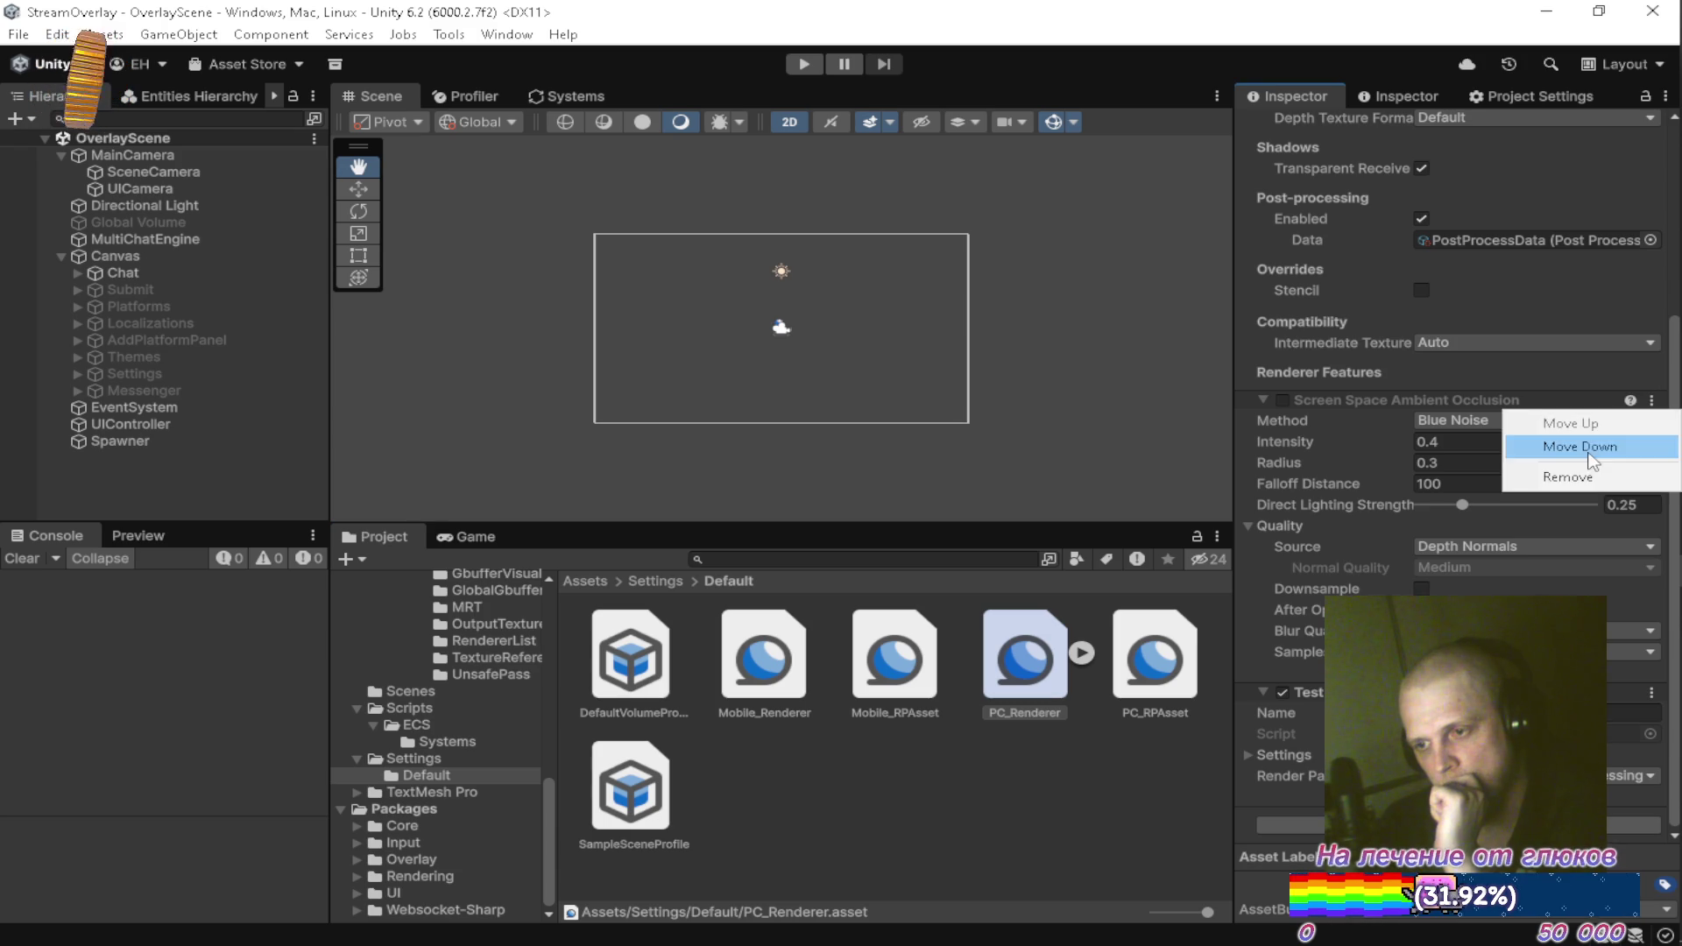
click(1587, 476)
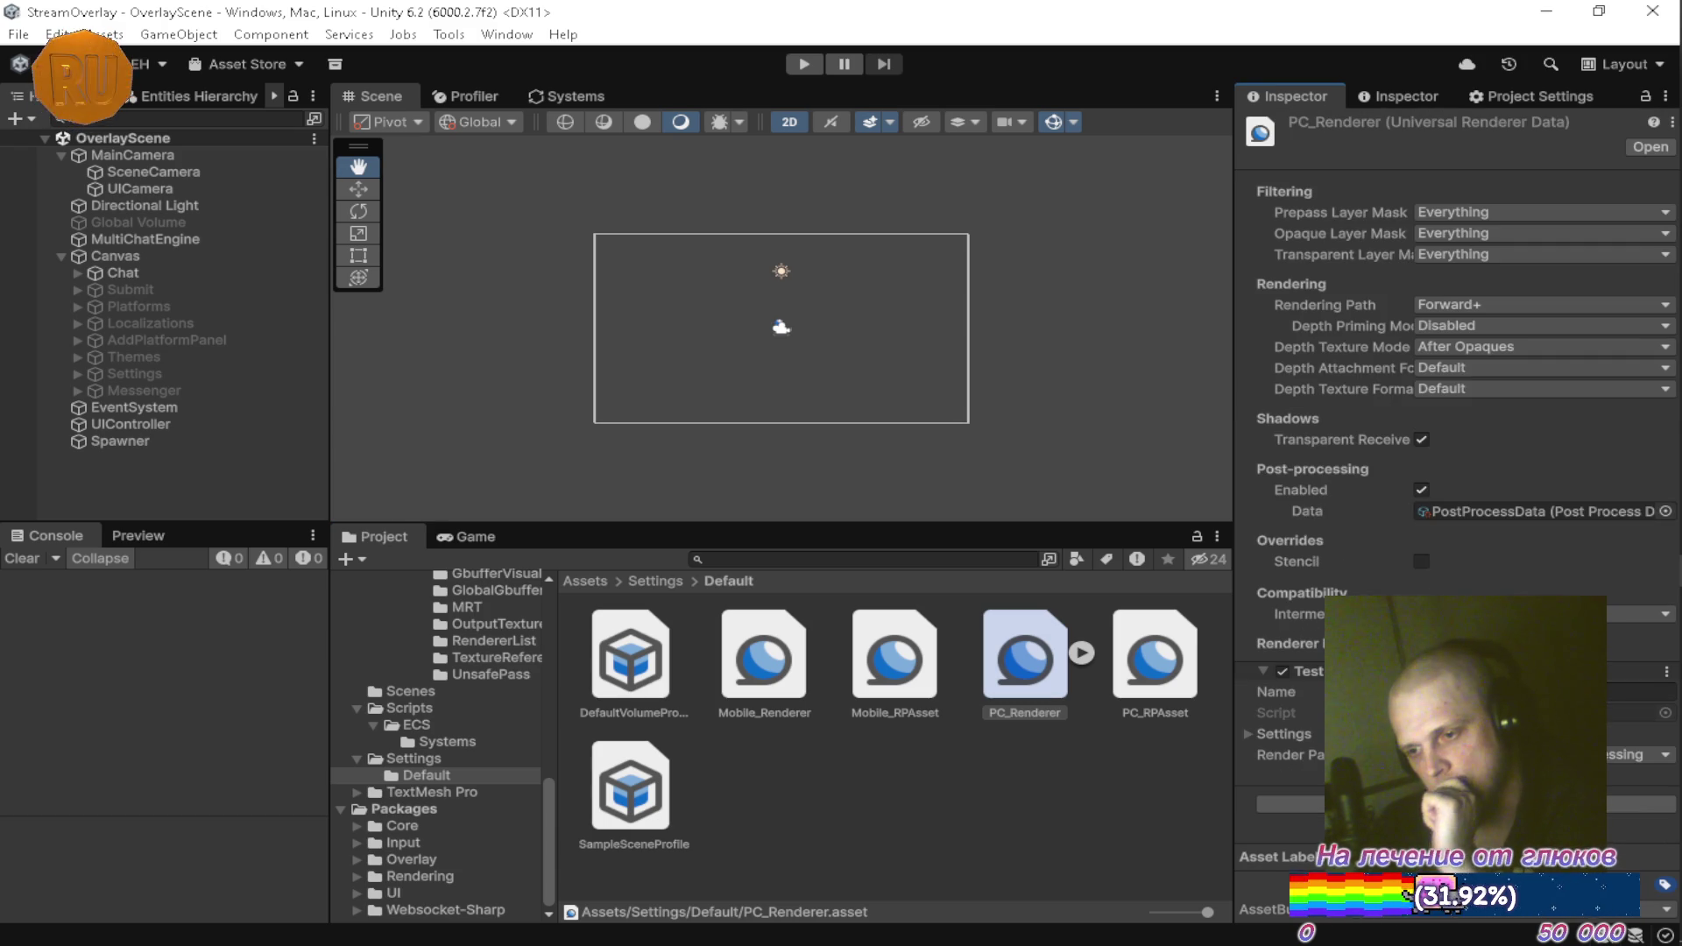
click(1246, 733)
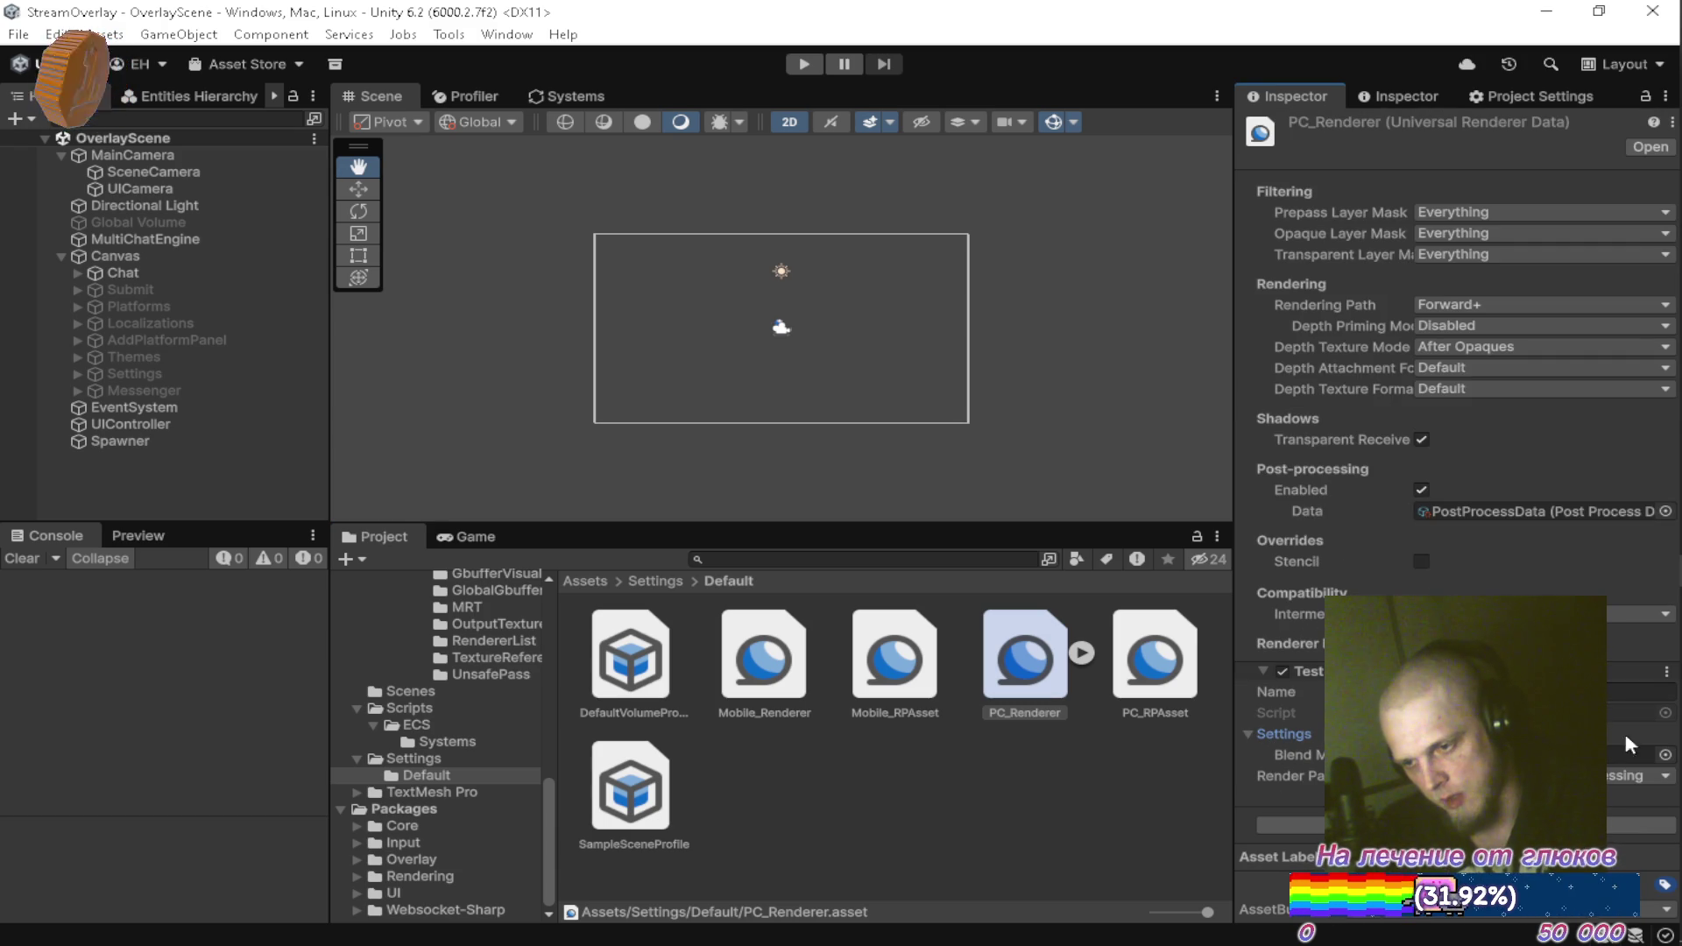
Search 'ove' in the picker and assign the Overlay material as the Test feature's Blend Material
click(1665, 755)
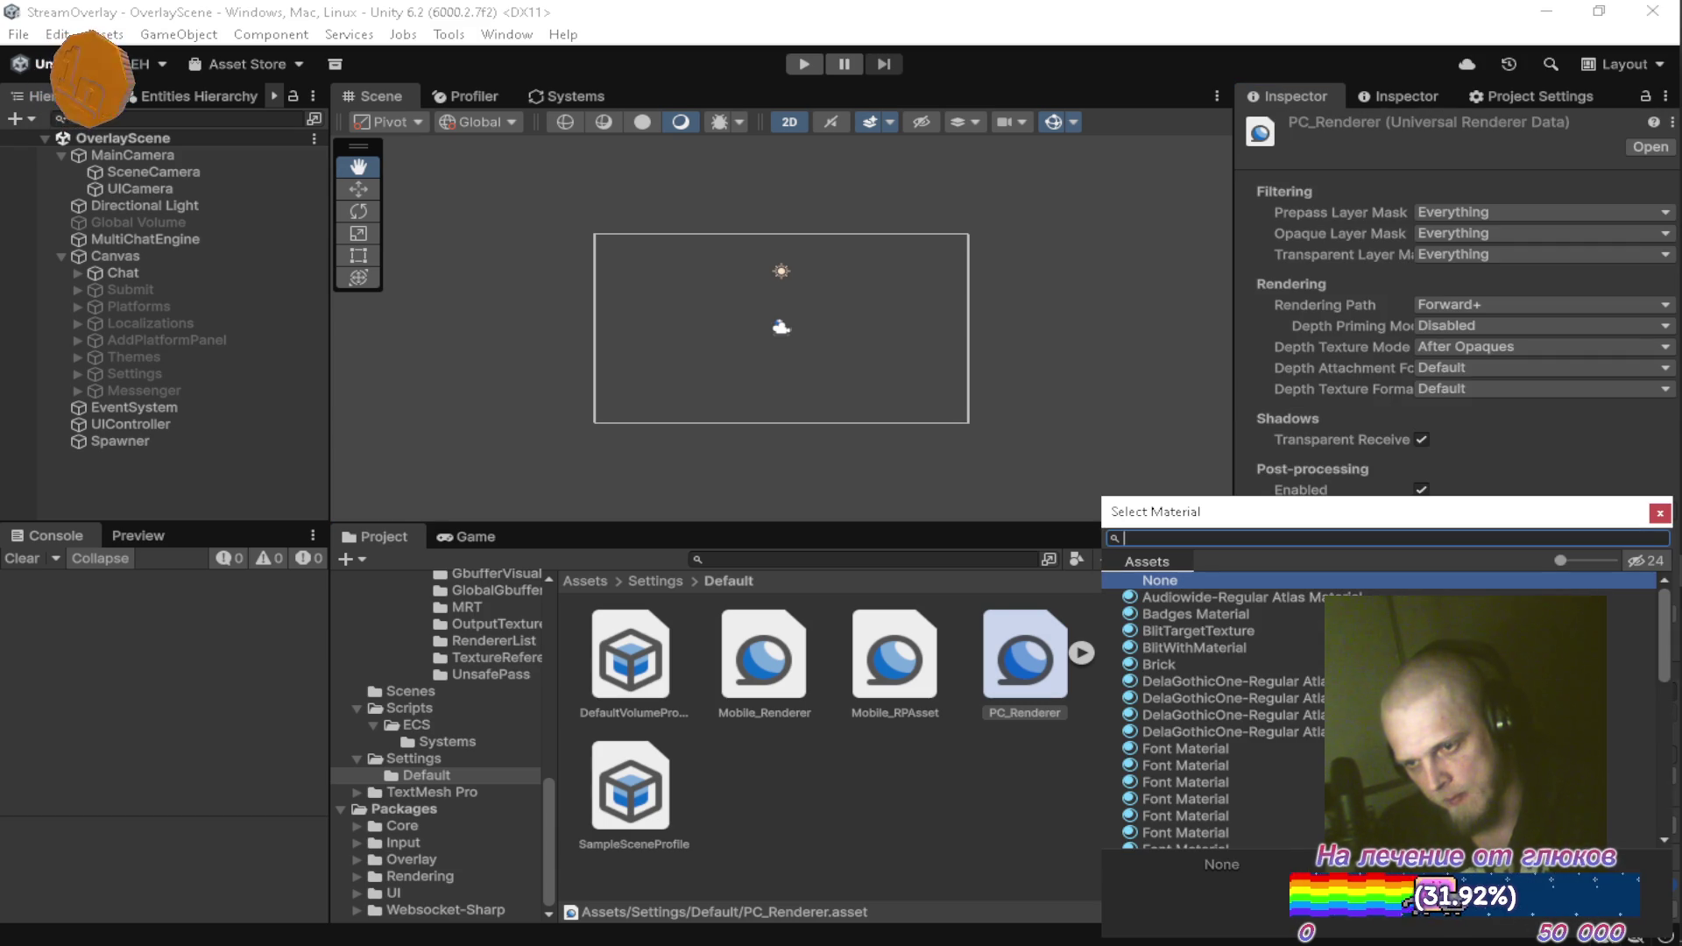
text(ove)
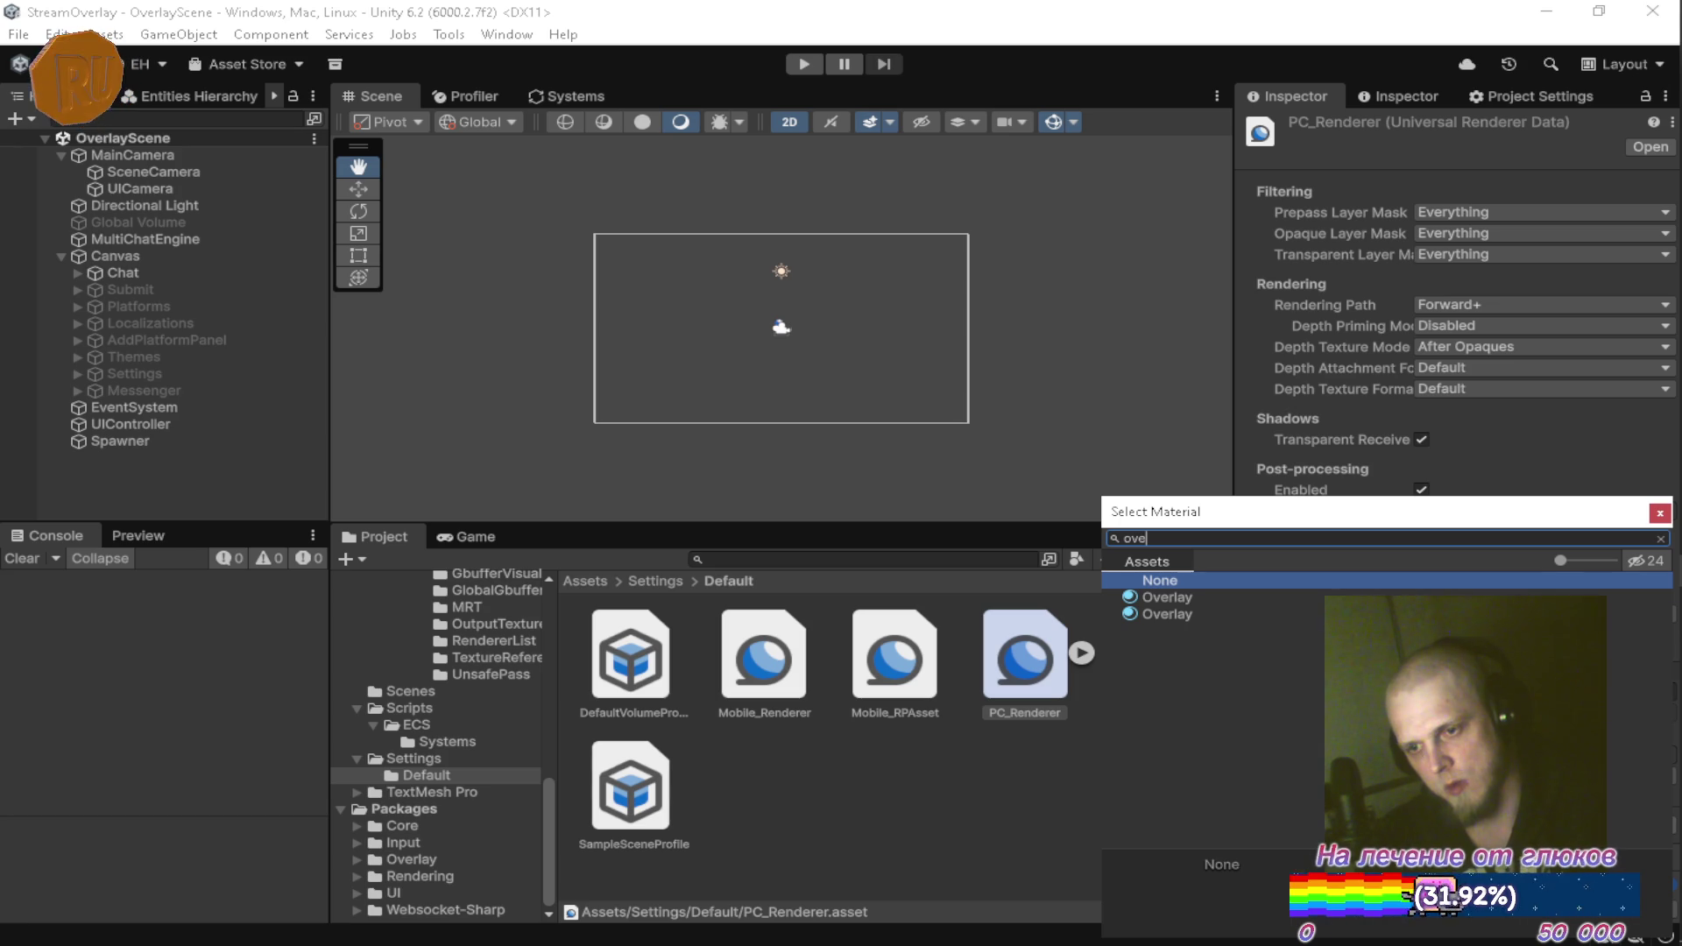
click(1263, 601)
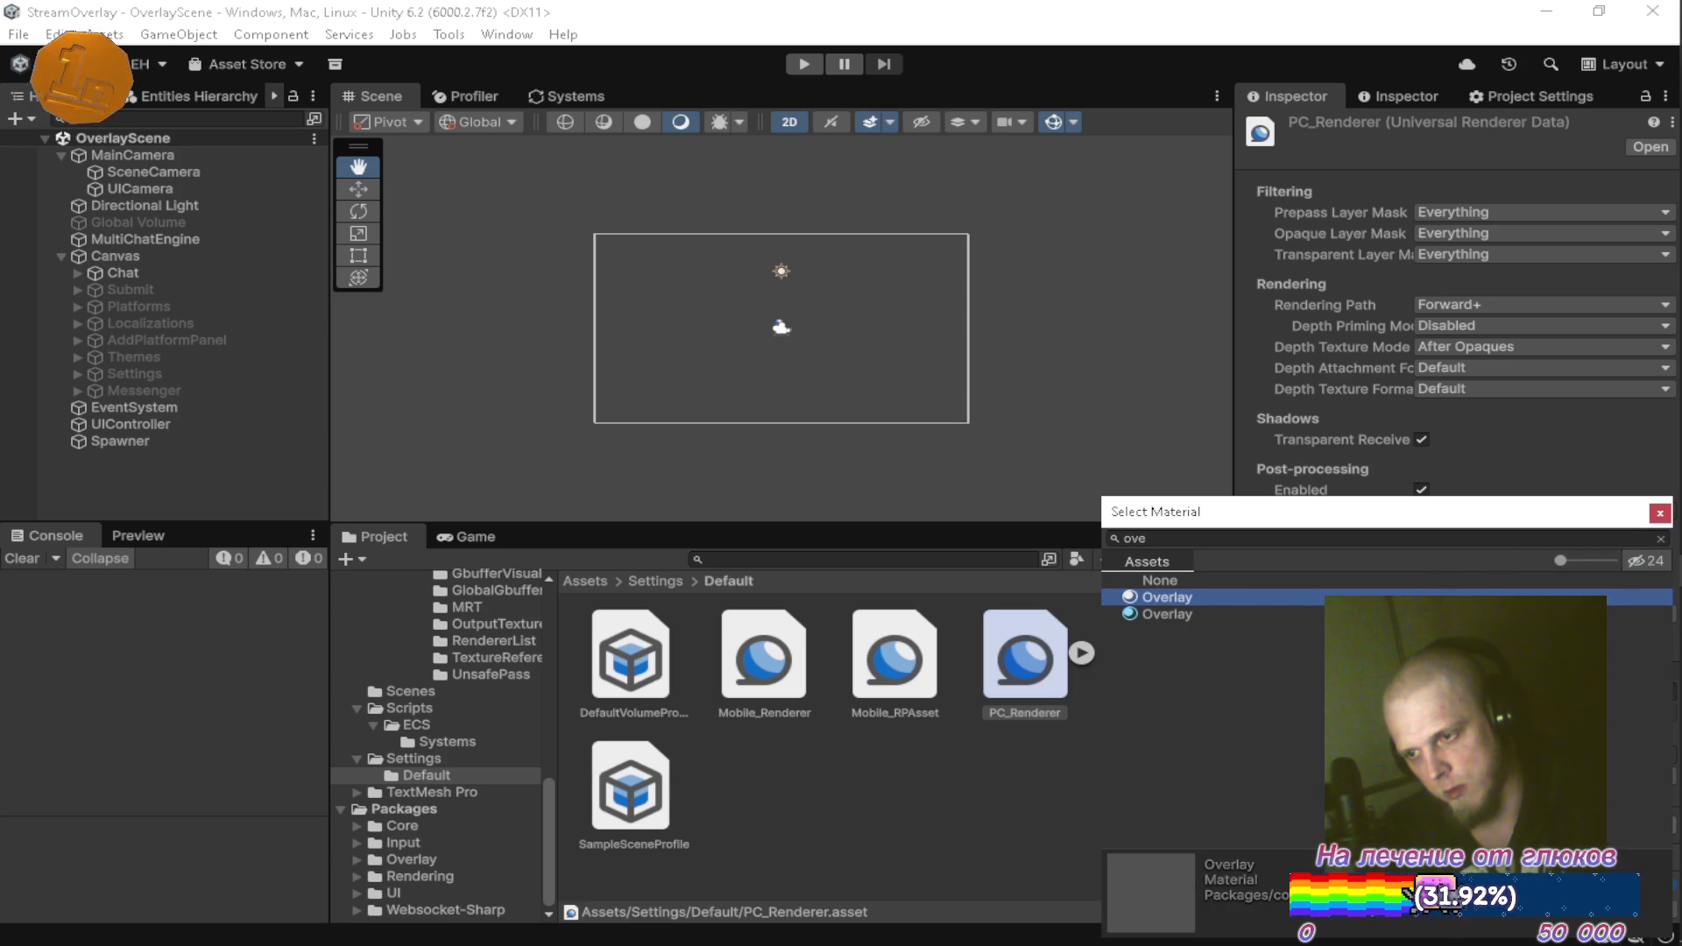
click(1207, 615)
click(1216, 599)
double_click(1216, 600)
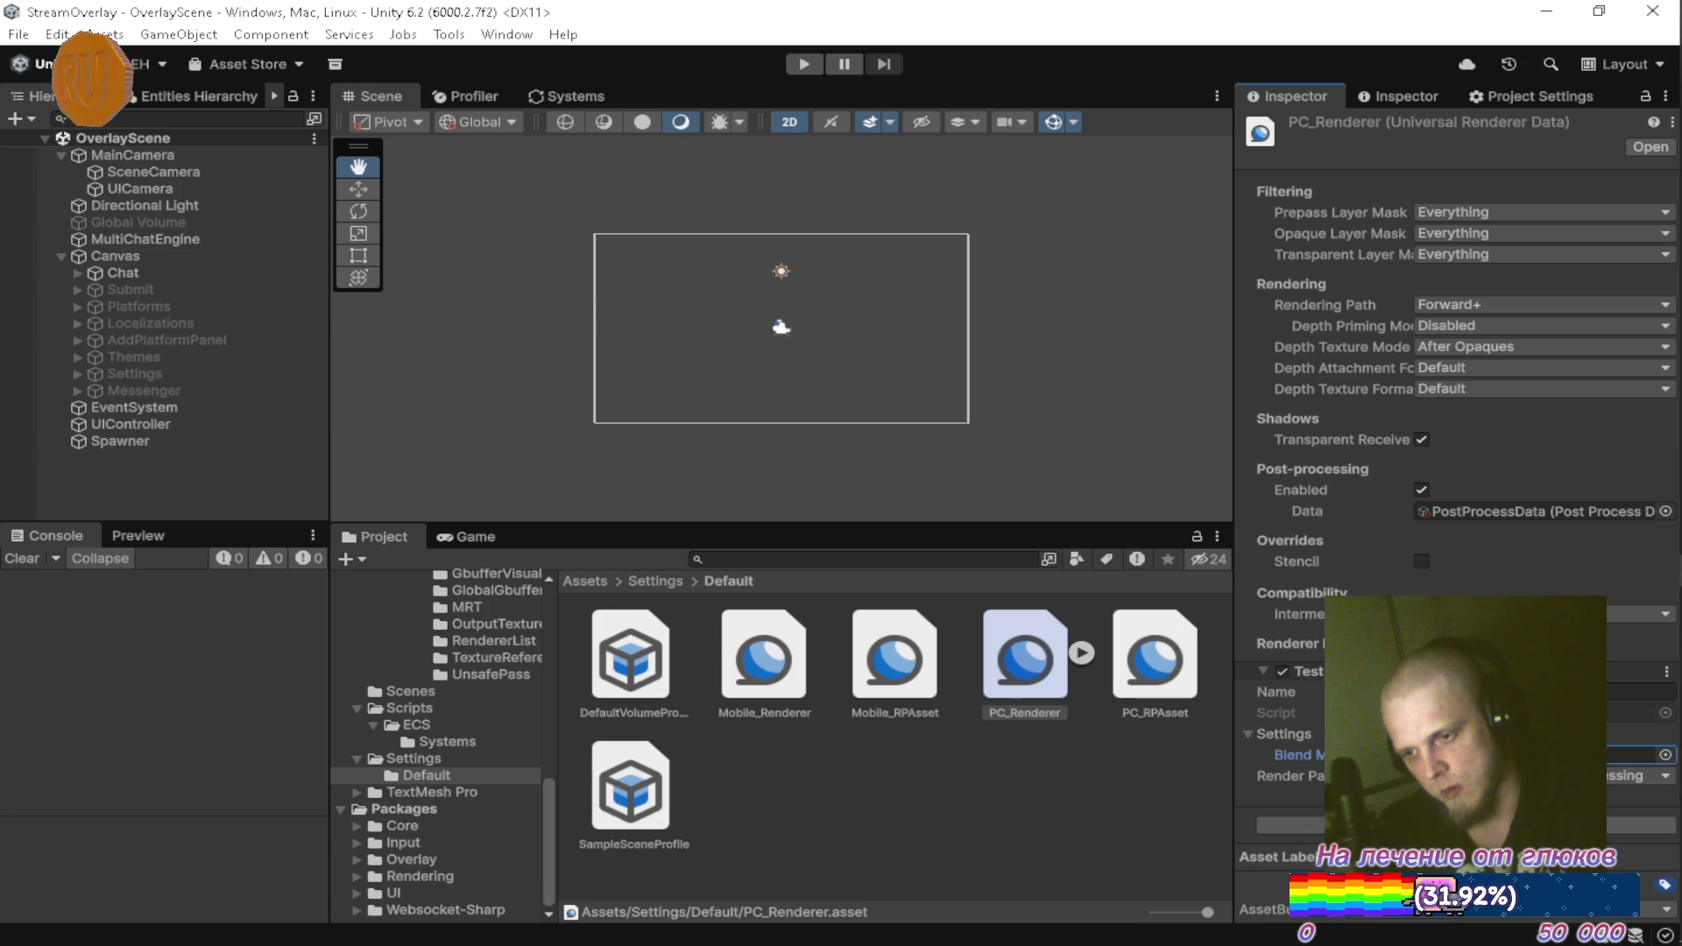
click(1490, 754)
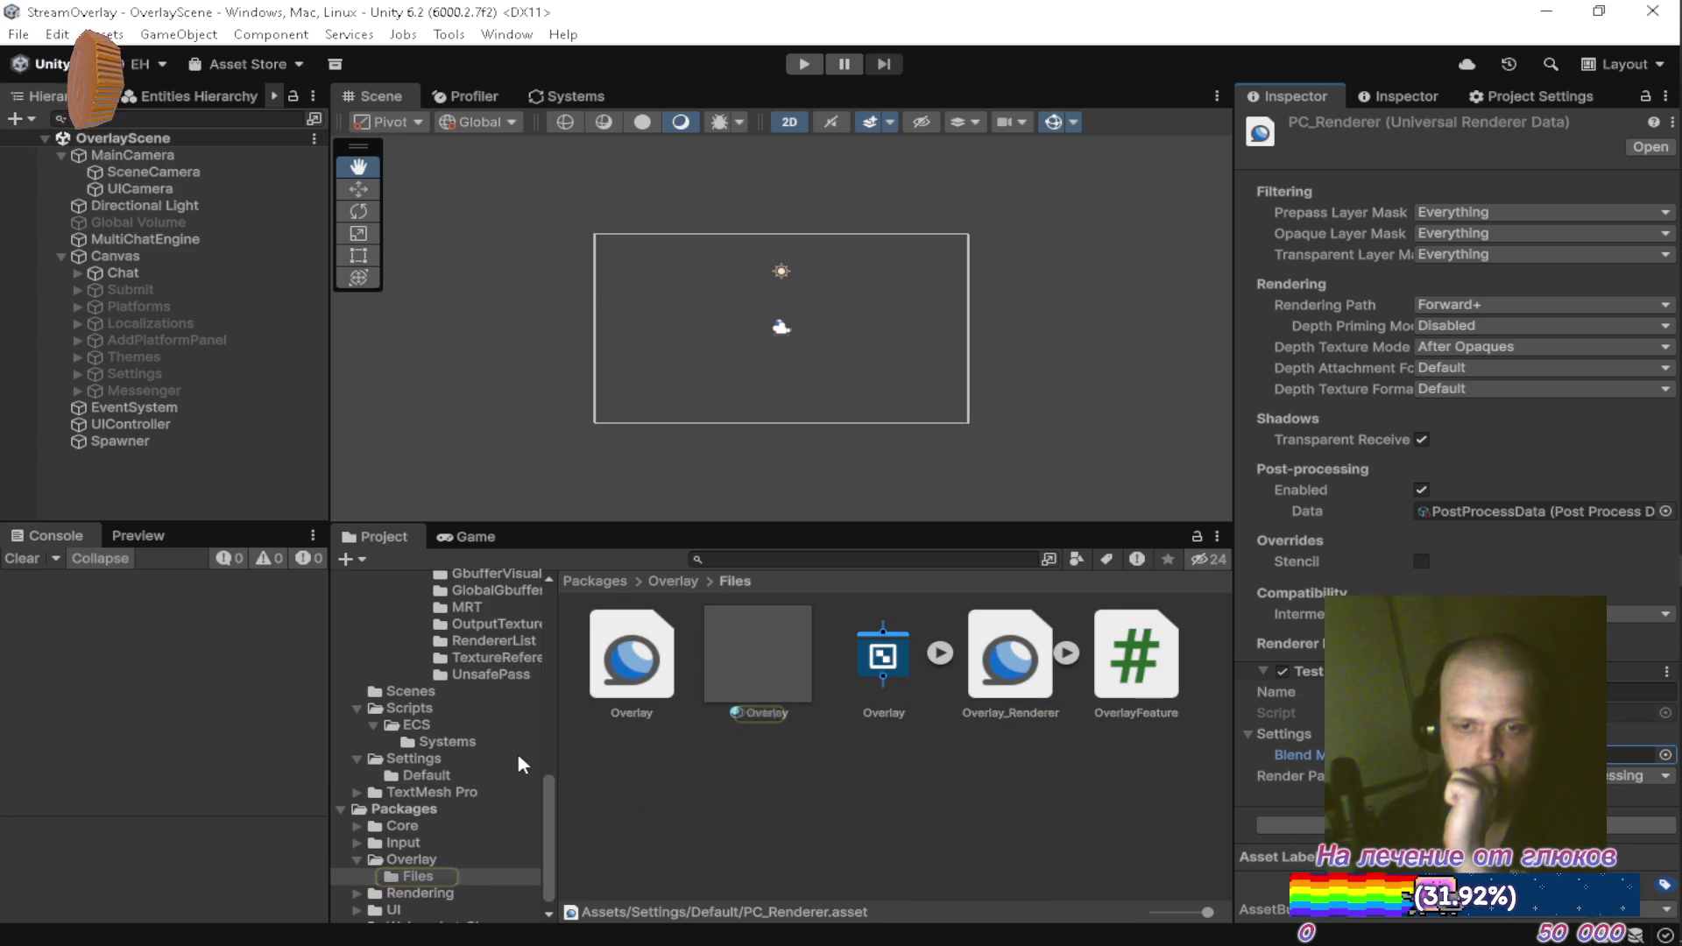
Copy the read-only package Overlay material and paste it into Assets/Resources/Materials
scroll(519, 722, up, 10)
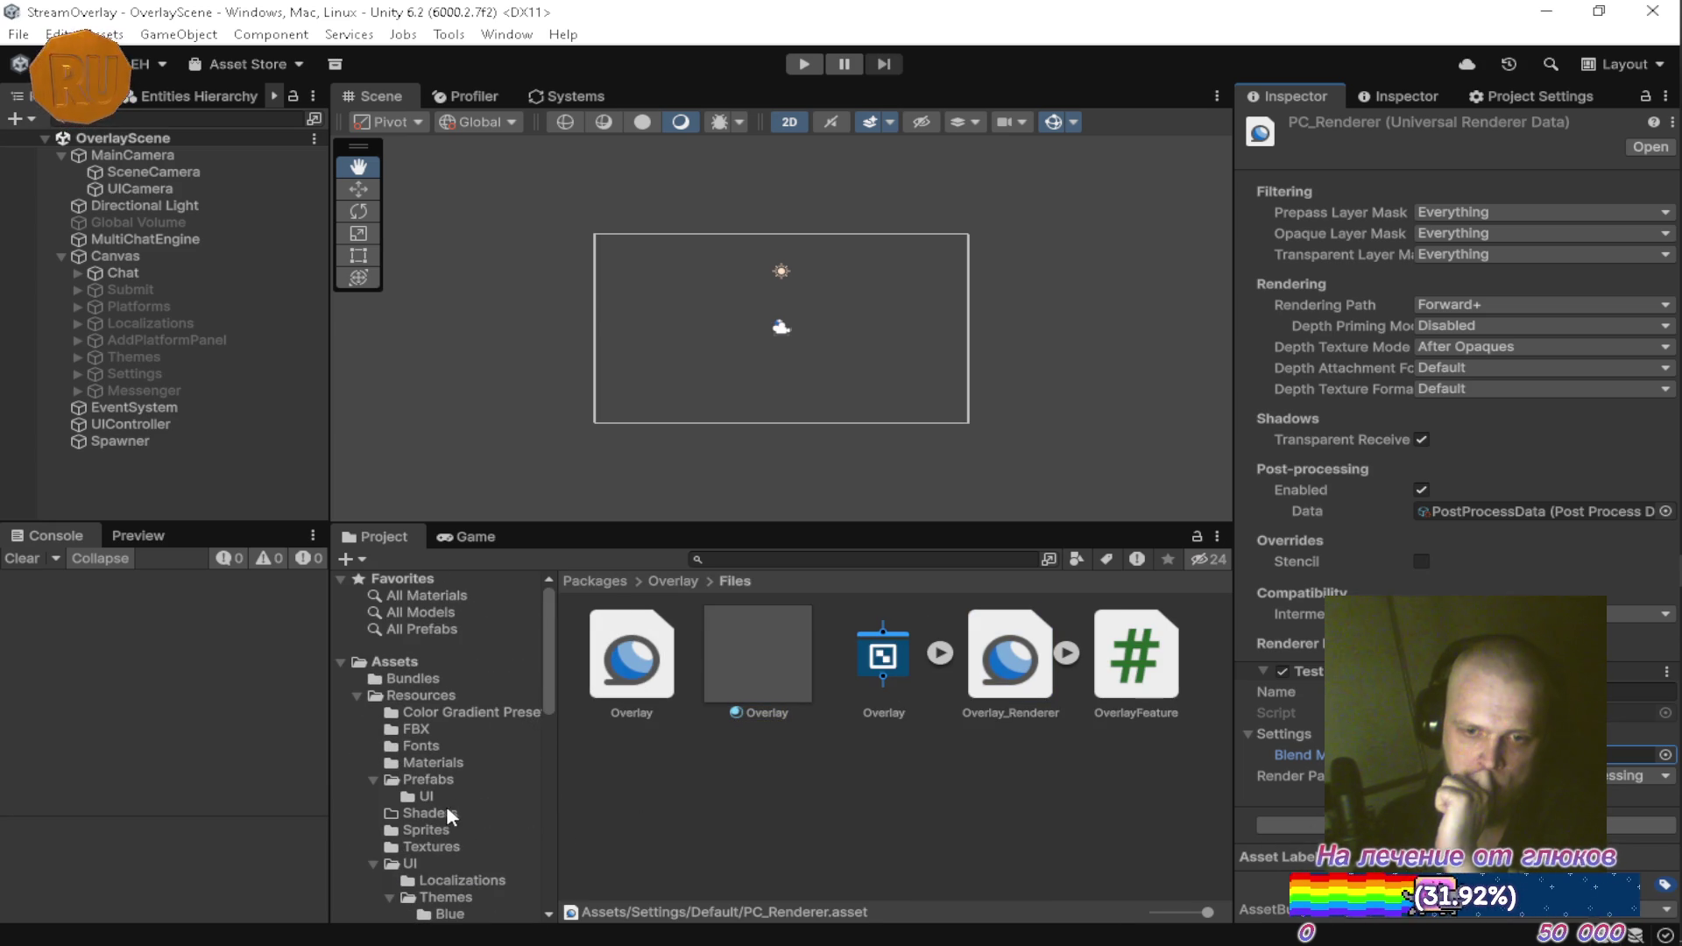
click(435, 843)
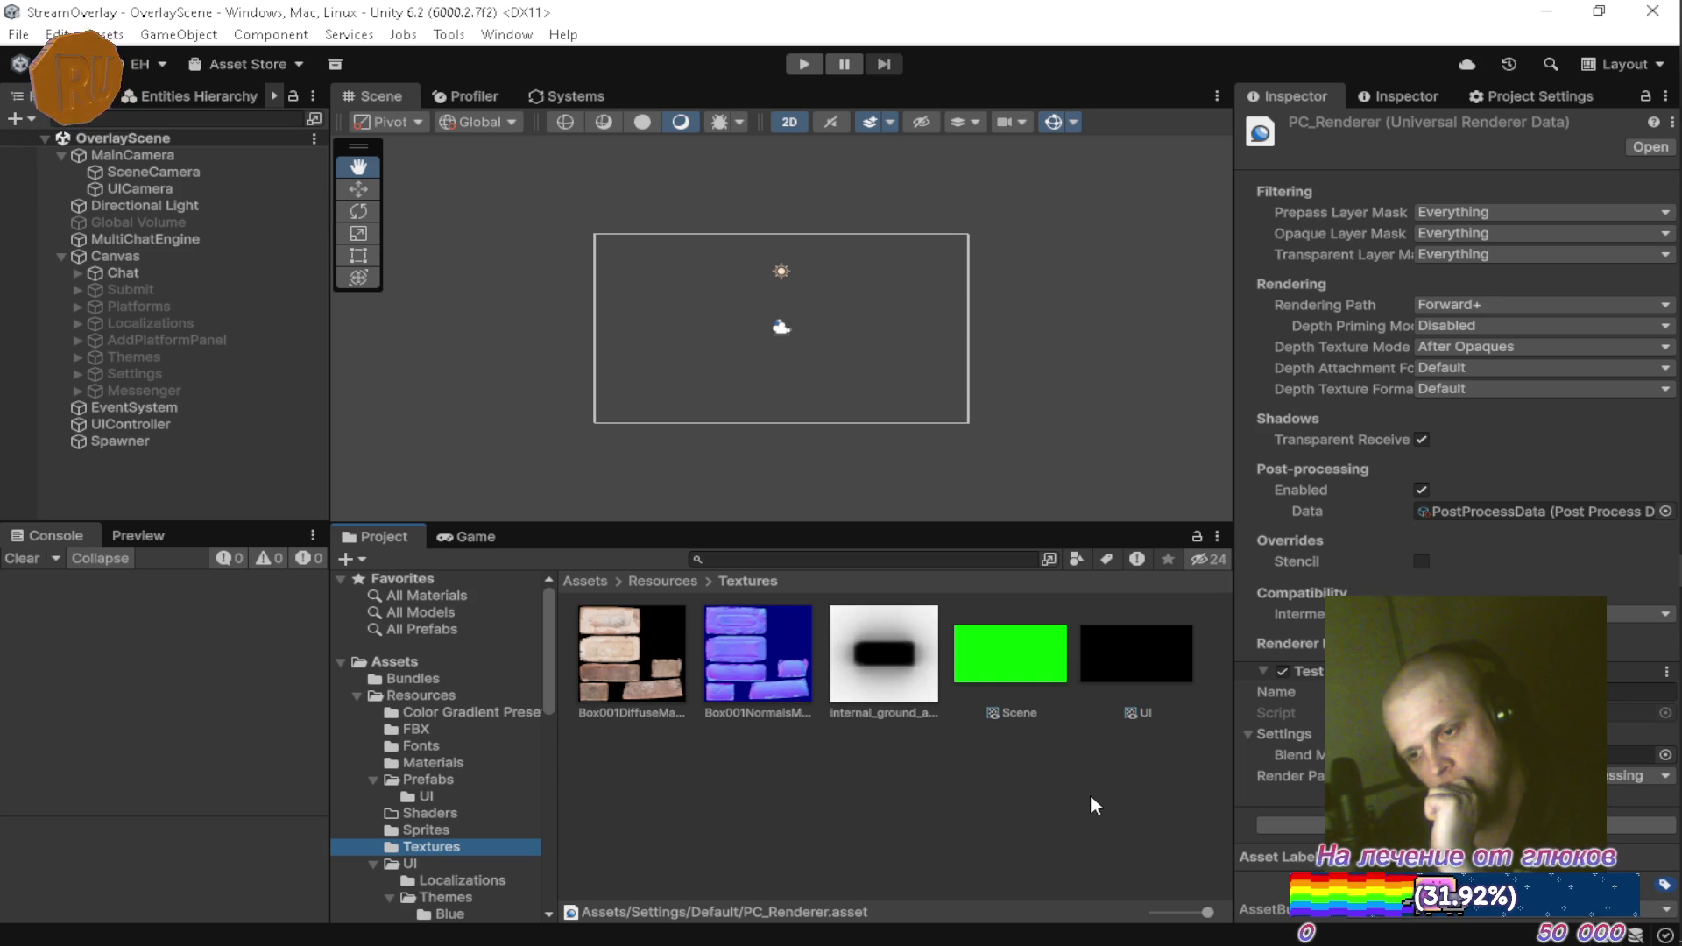
click(1630, 754)
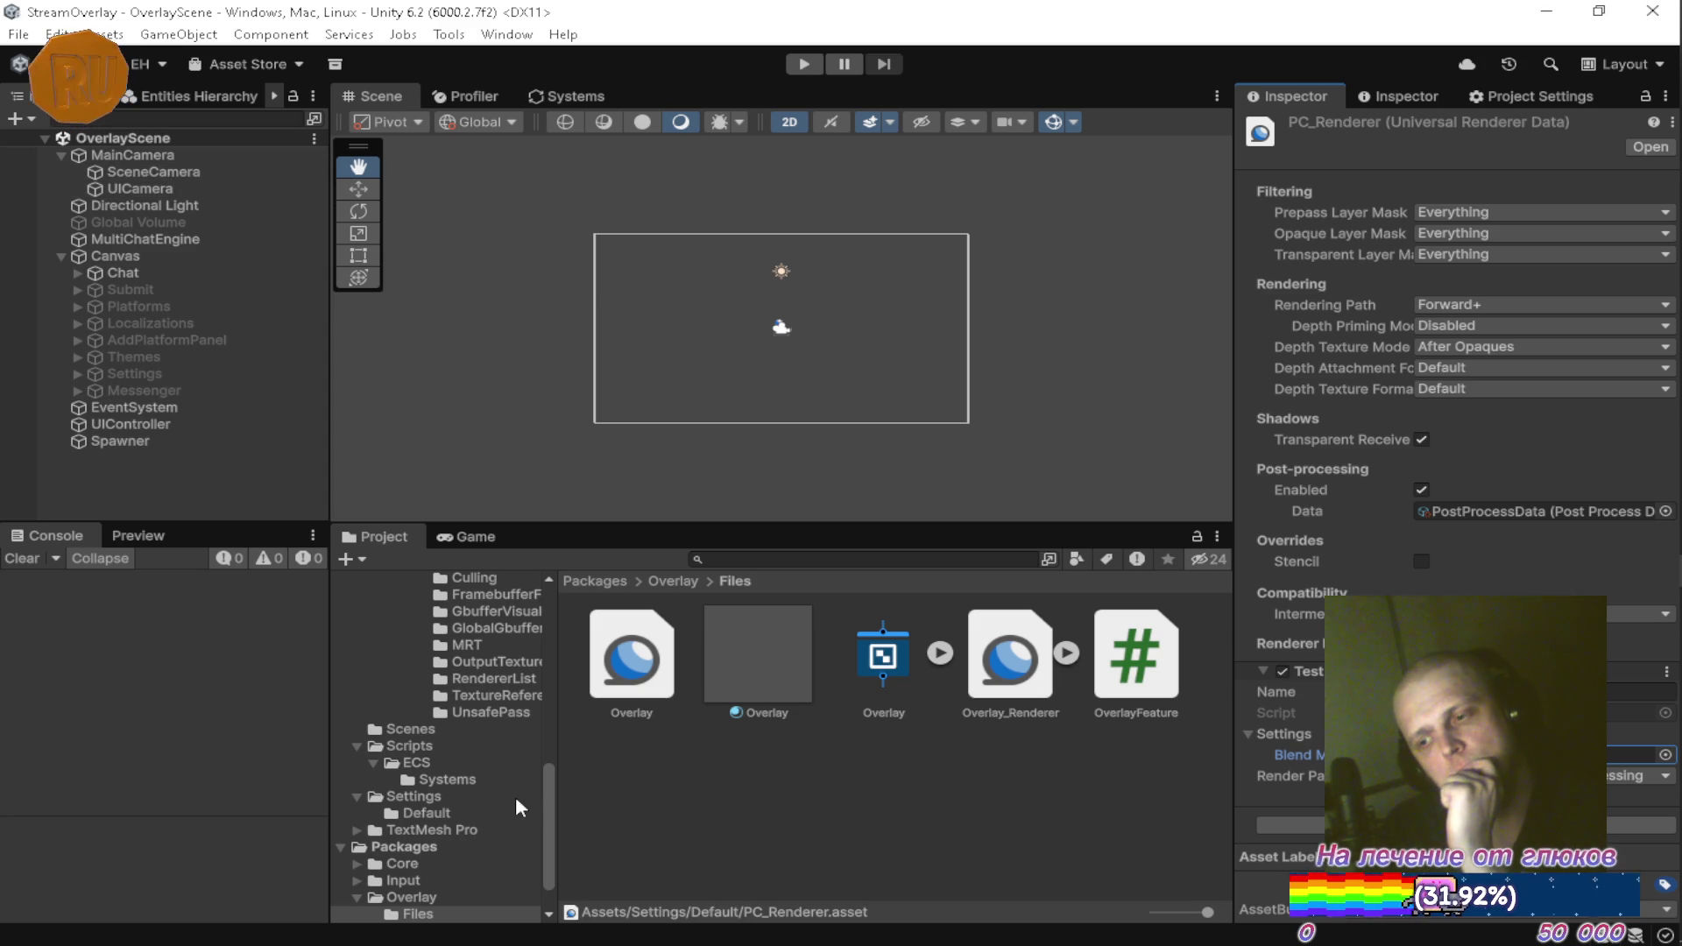
click(750, 639)
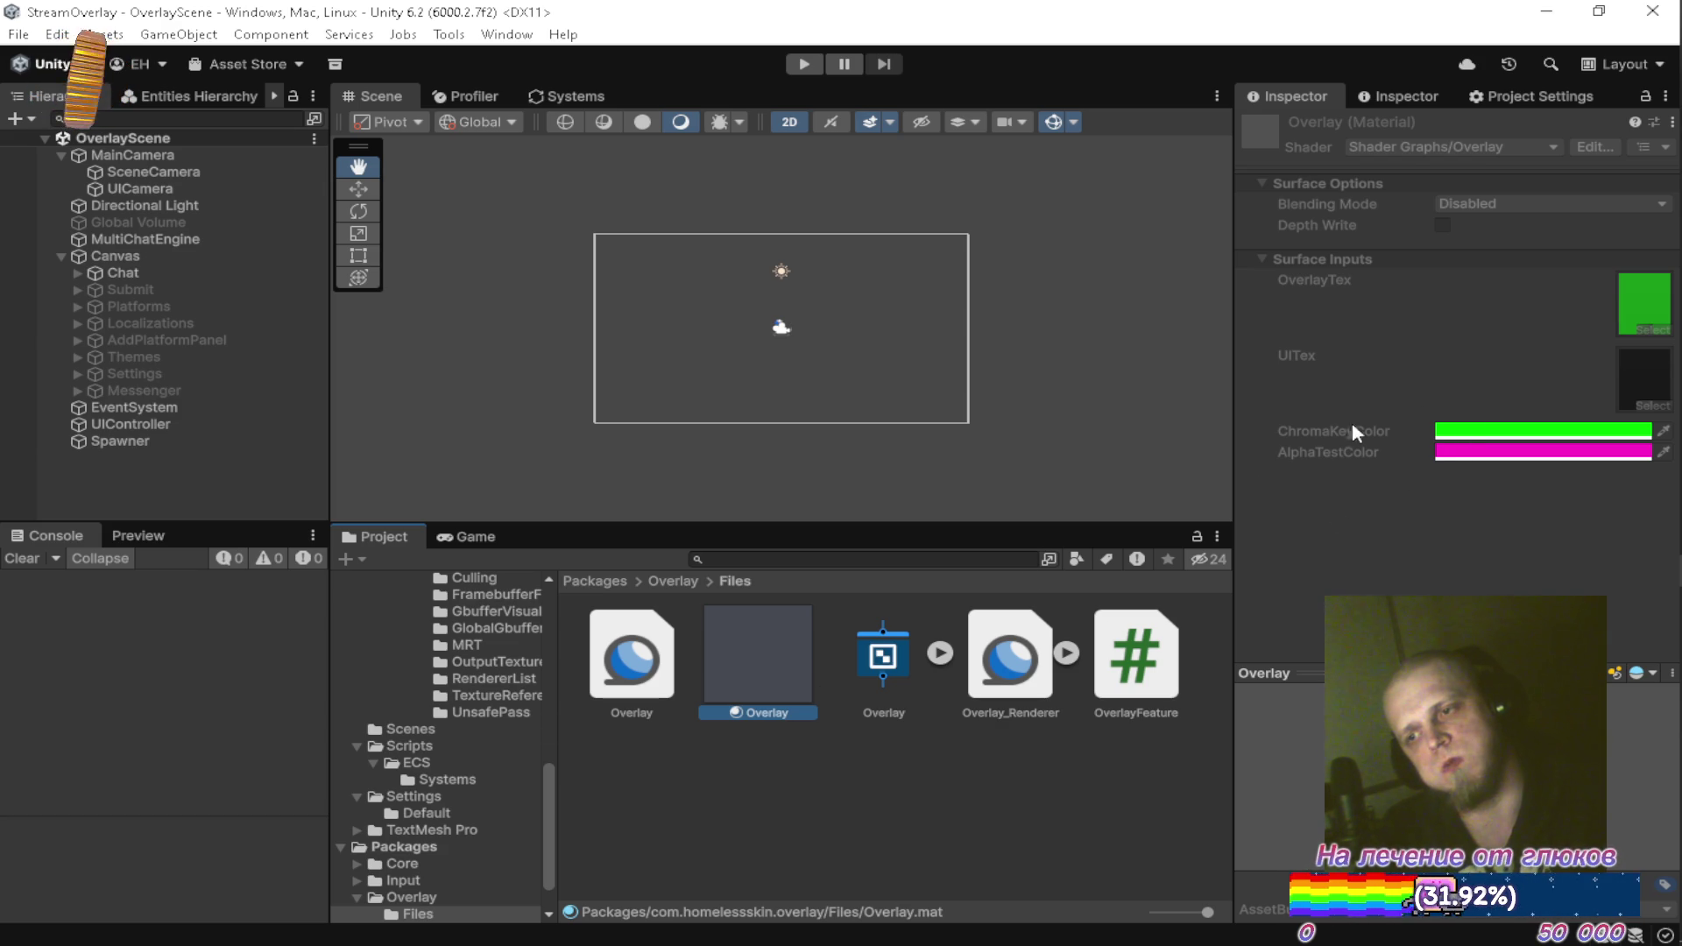
scroll(406, 793, up, 10)
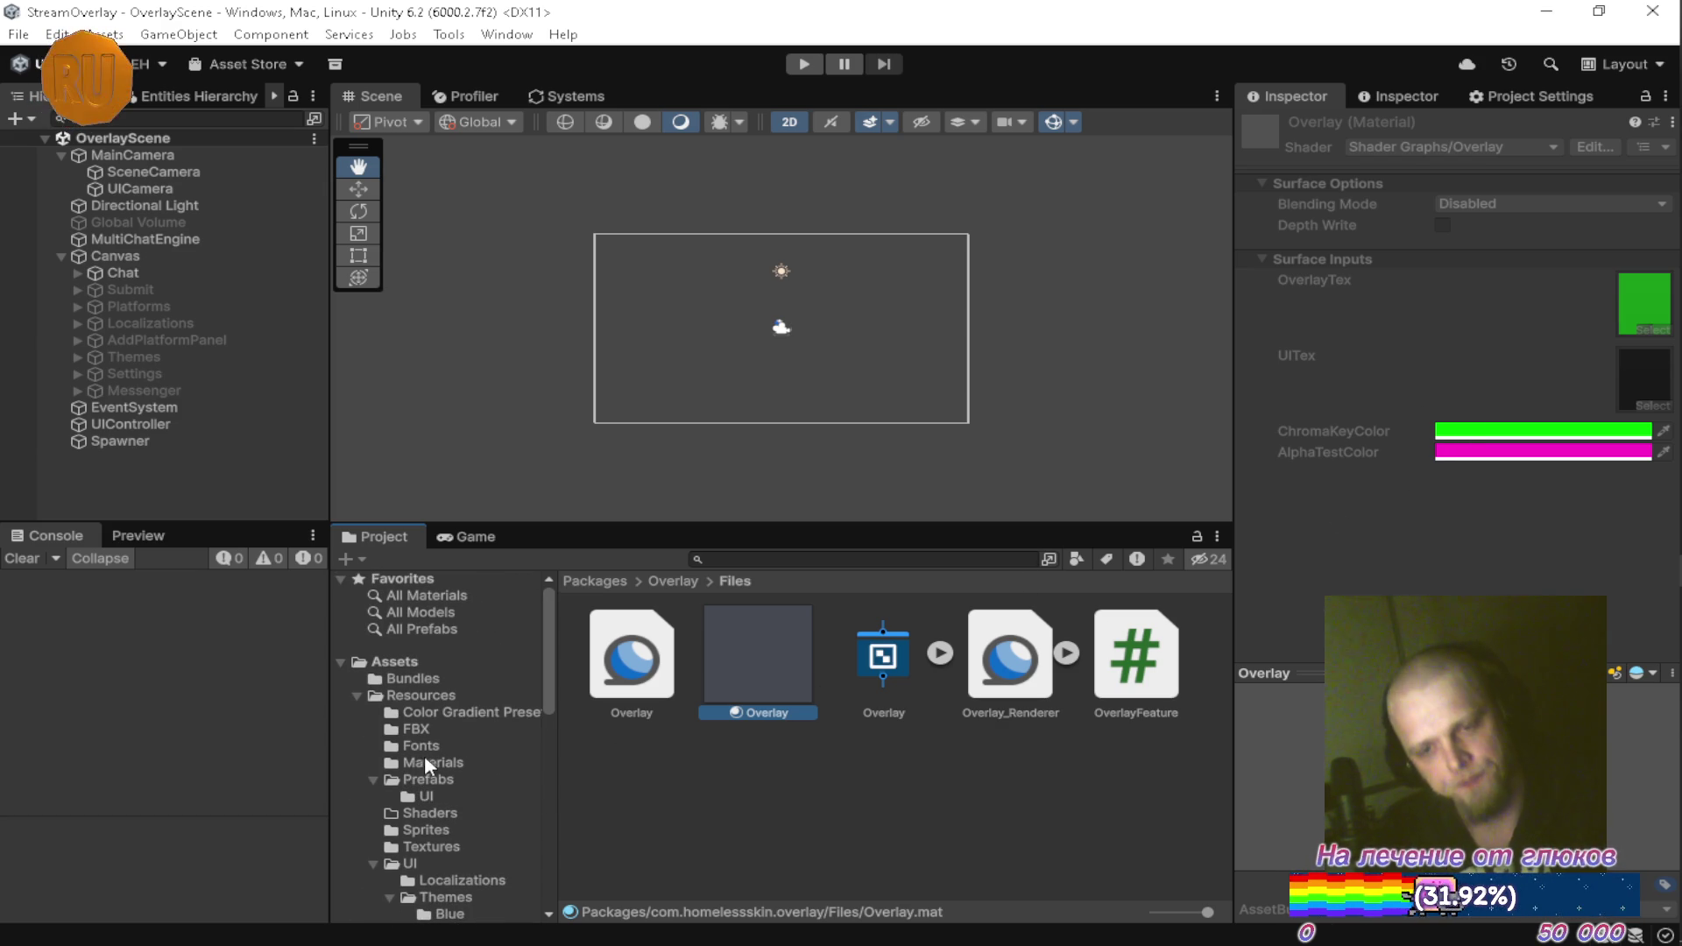
key(ctrl+d)
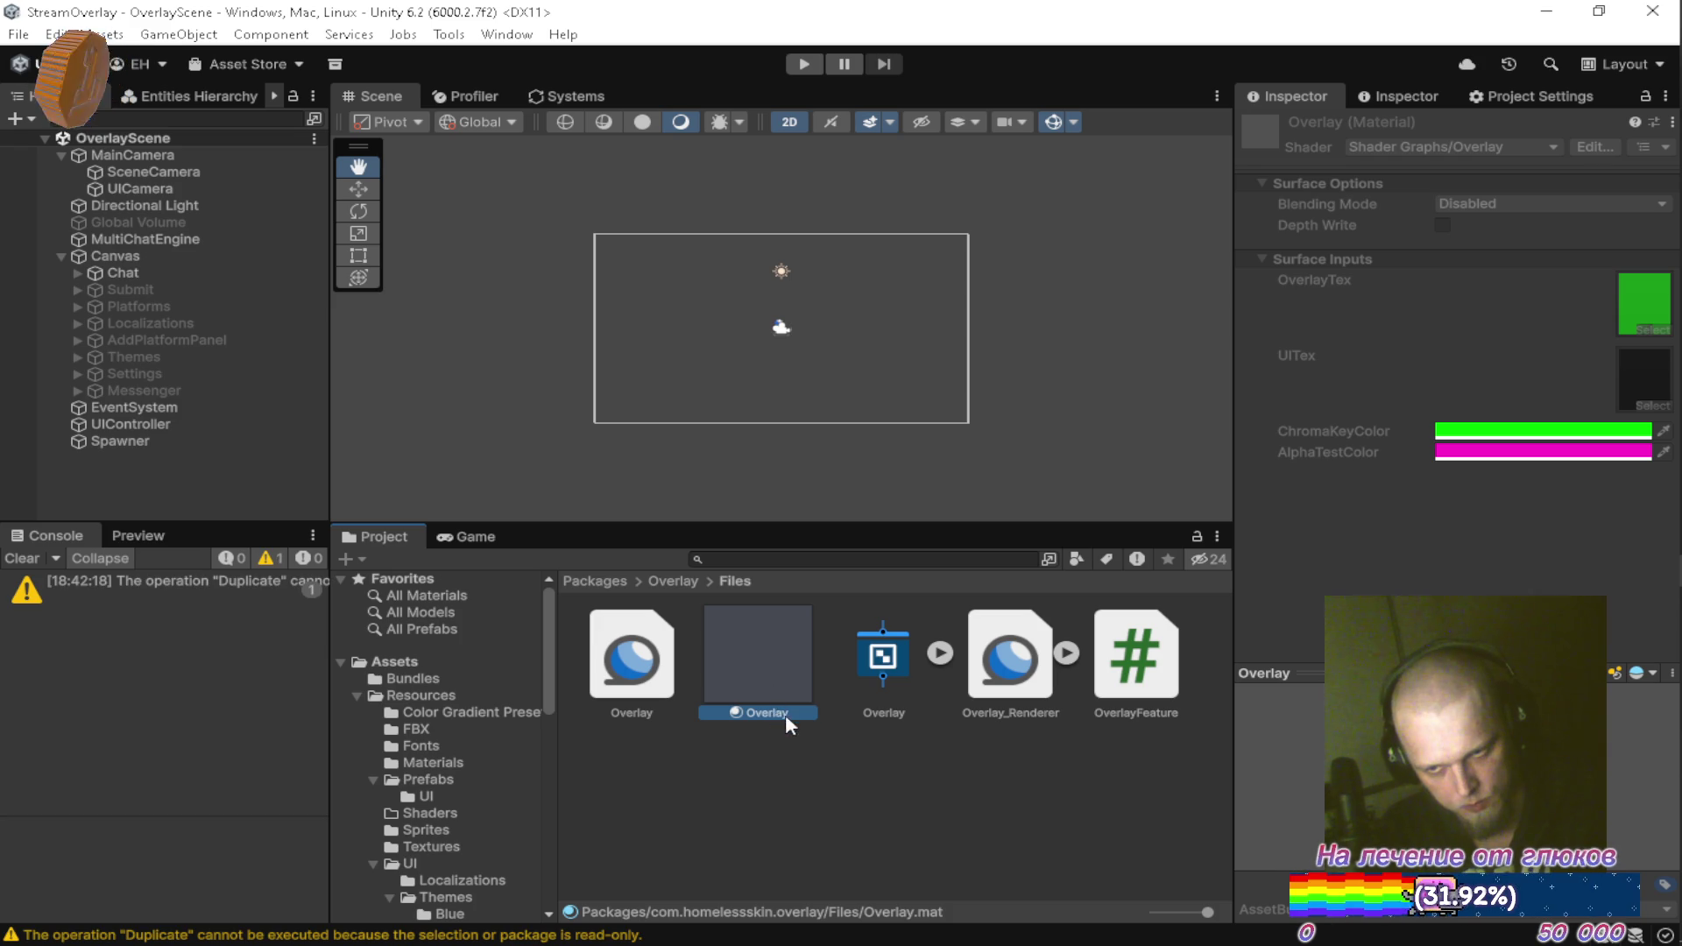
click(429, 760)
key(ctrl+v)
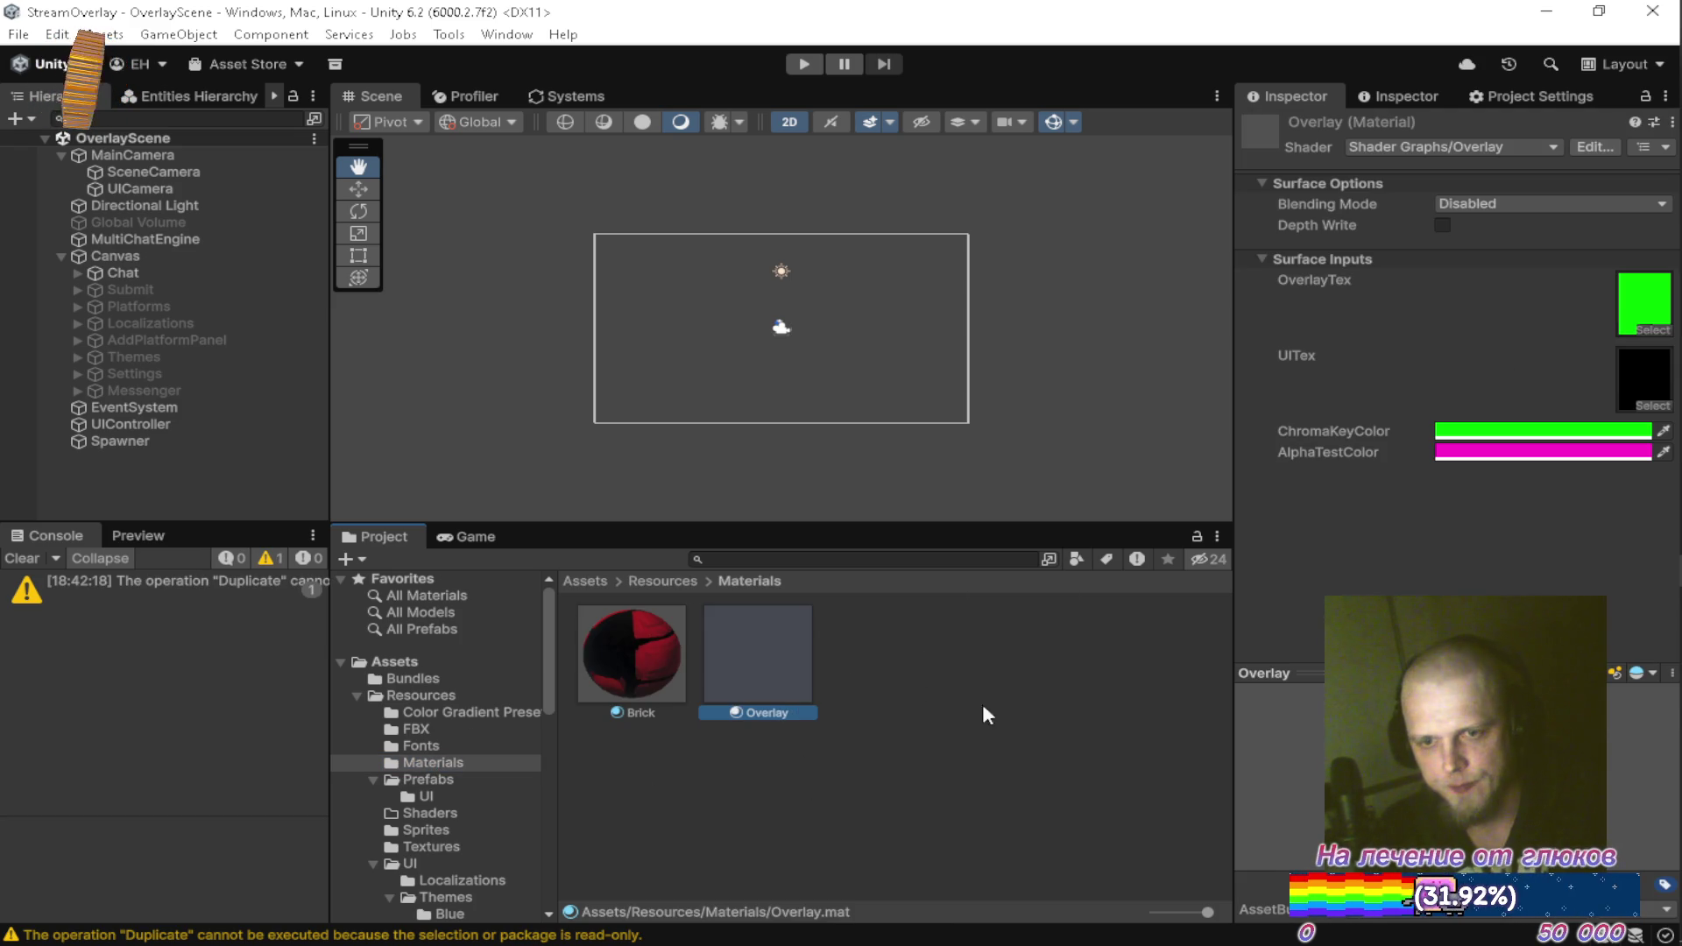
mouse_move(1678, 653)
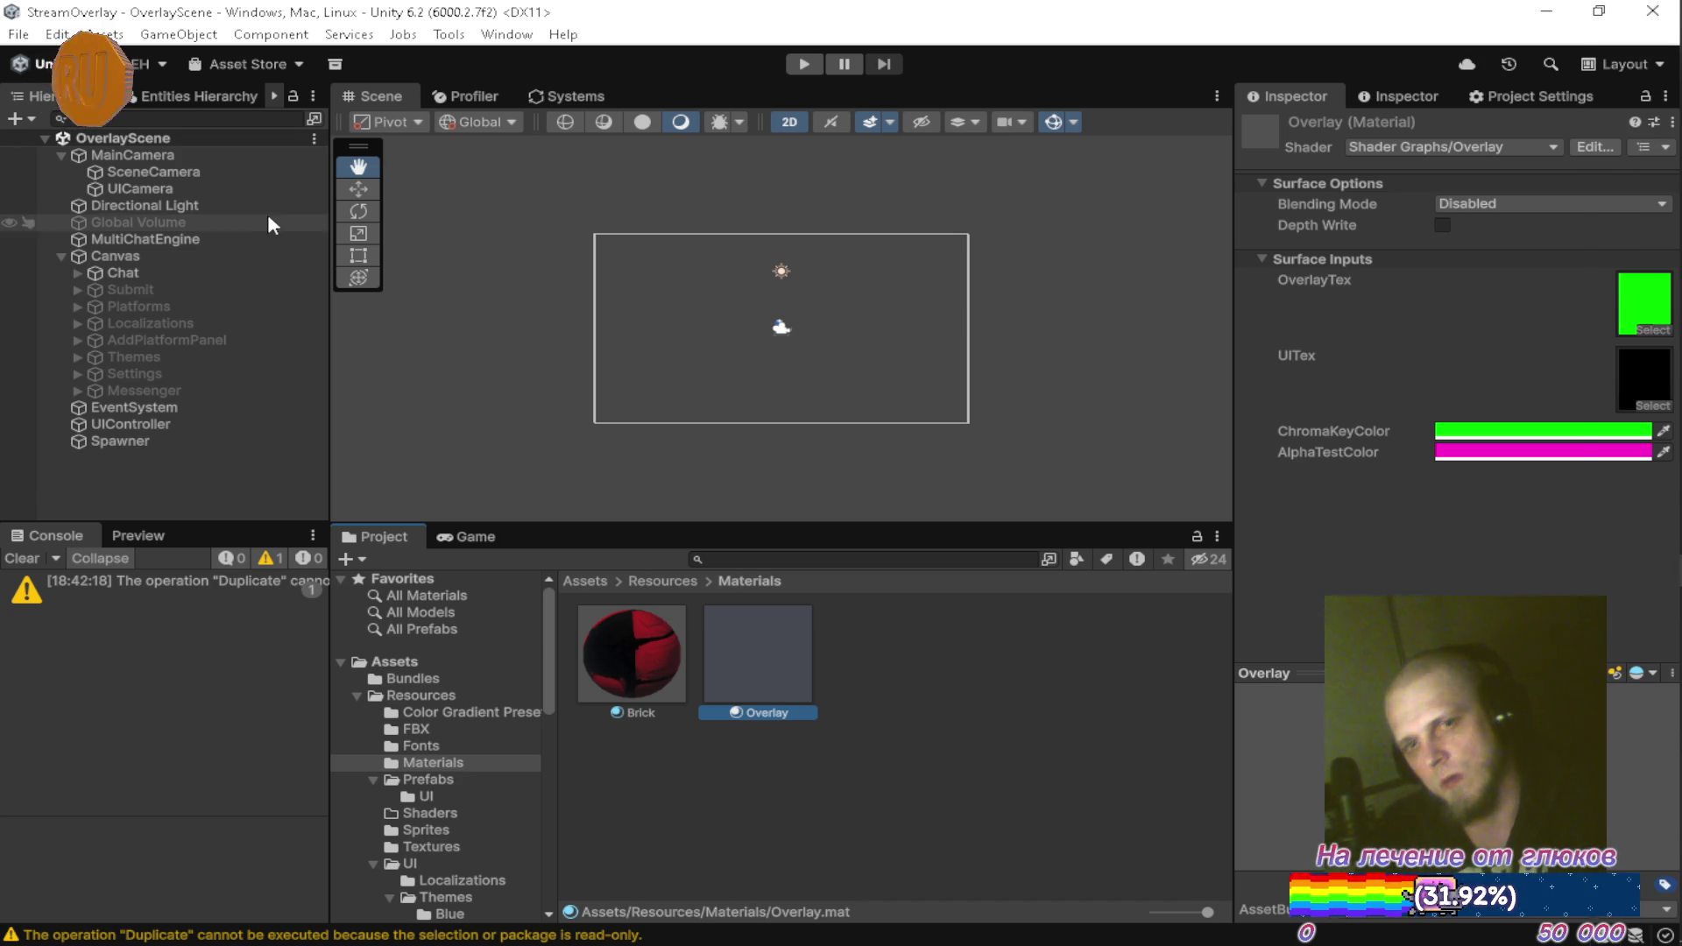
Check the output textures of SceneCamera and UICamera
click(197, 168)
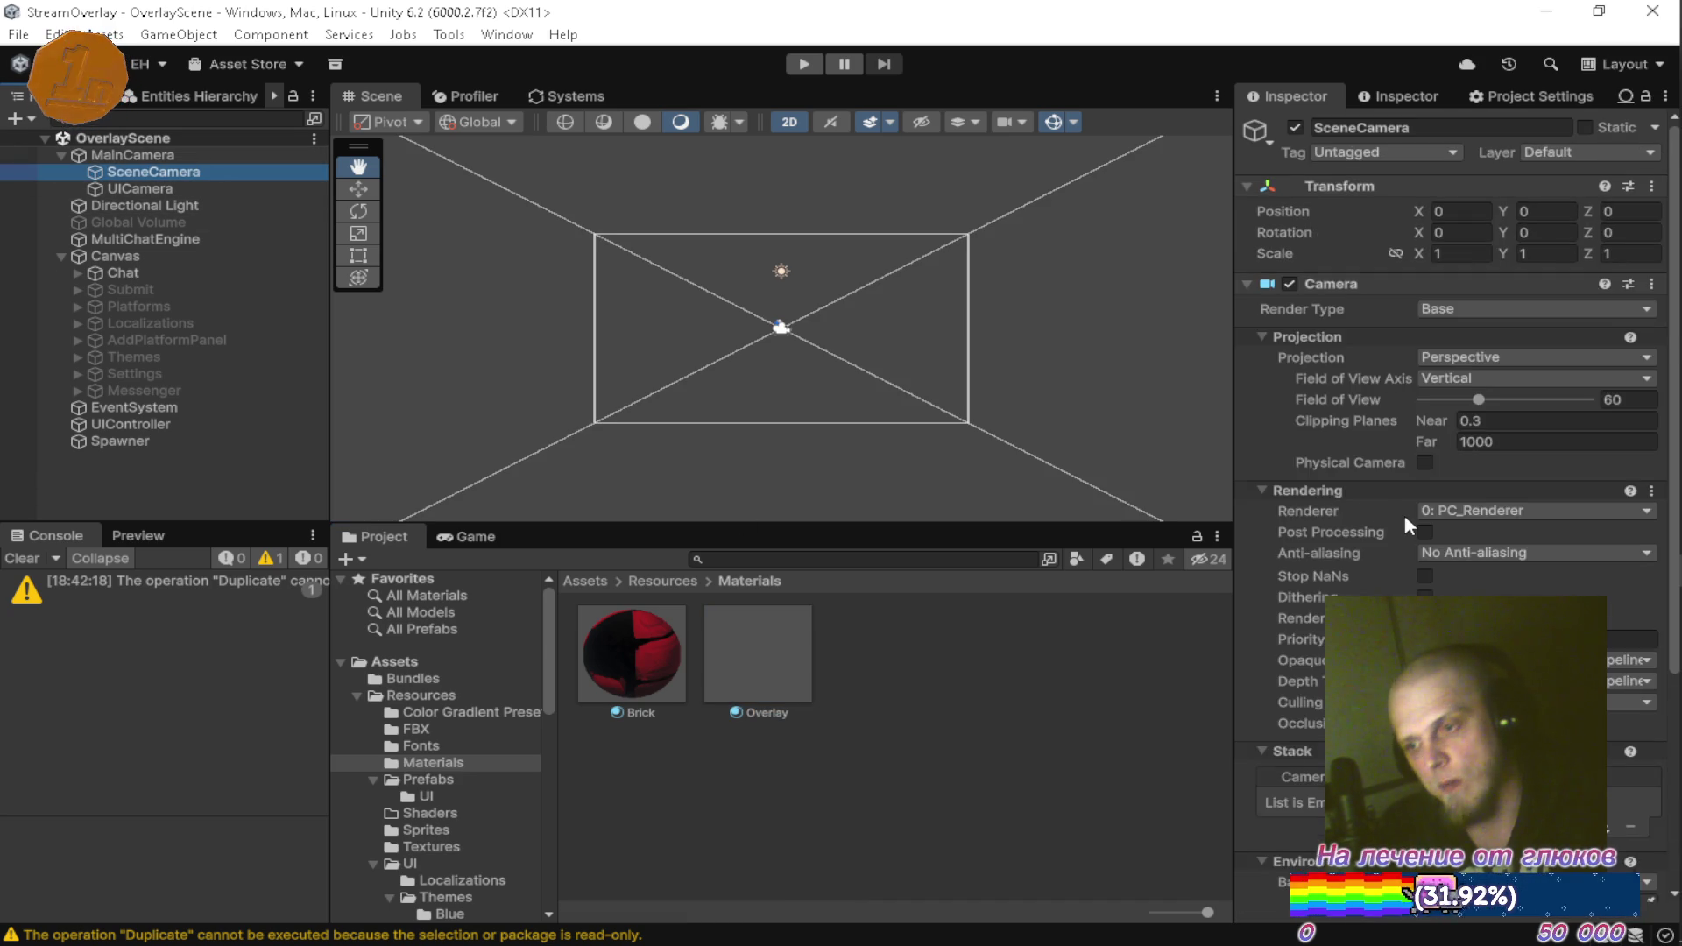
scroll(1405, 514, down, 5)
click(1625, 732)
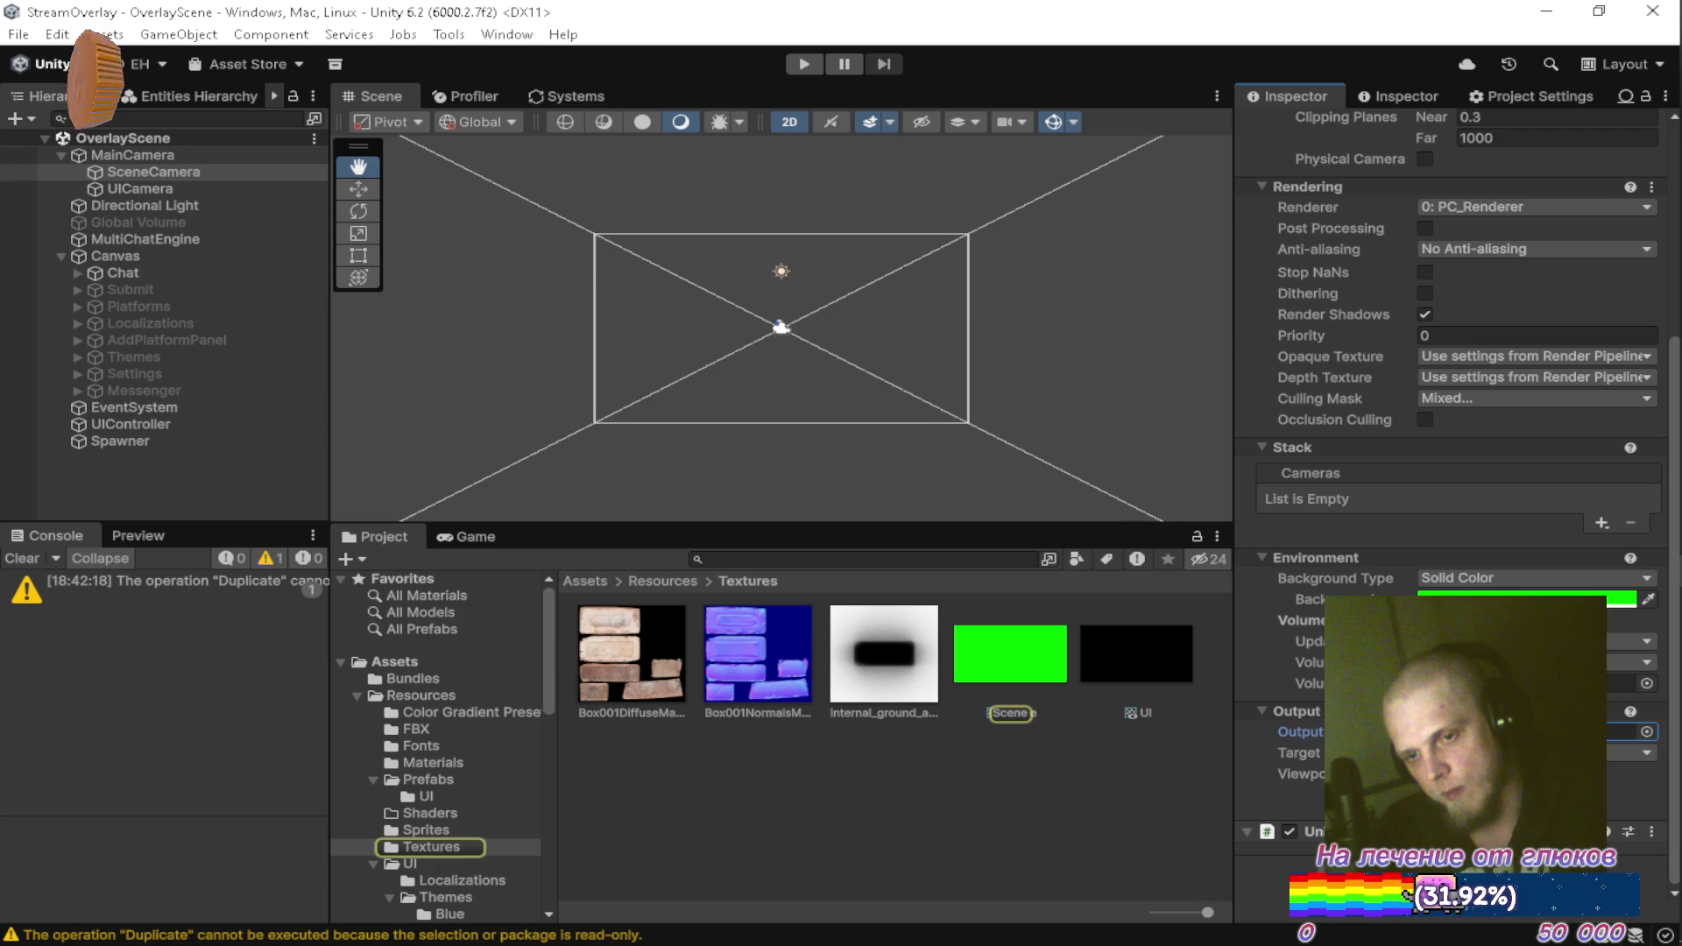
click(140, 189)
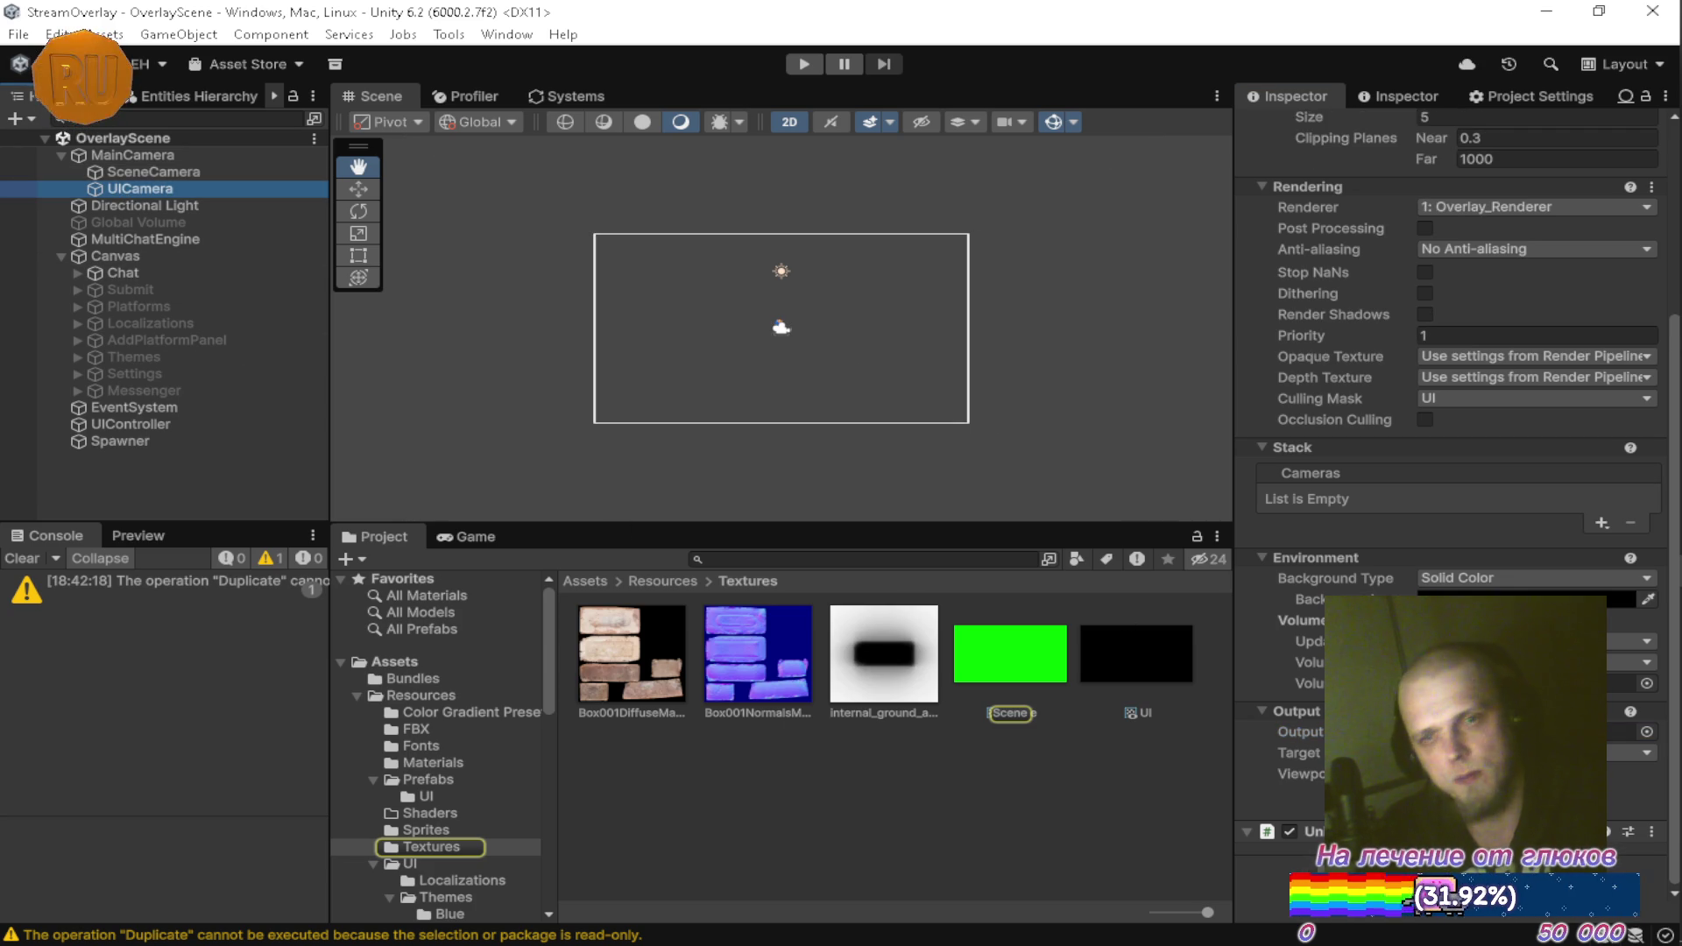
click(1625, 731)
click(799, 837)
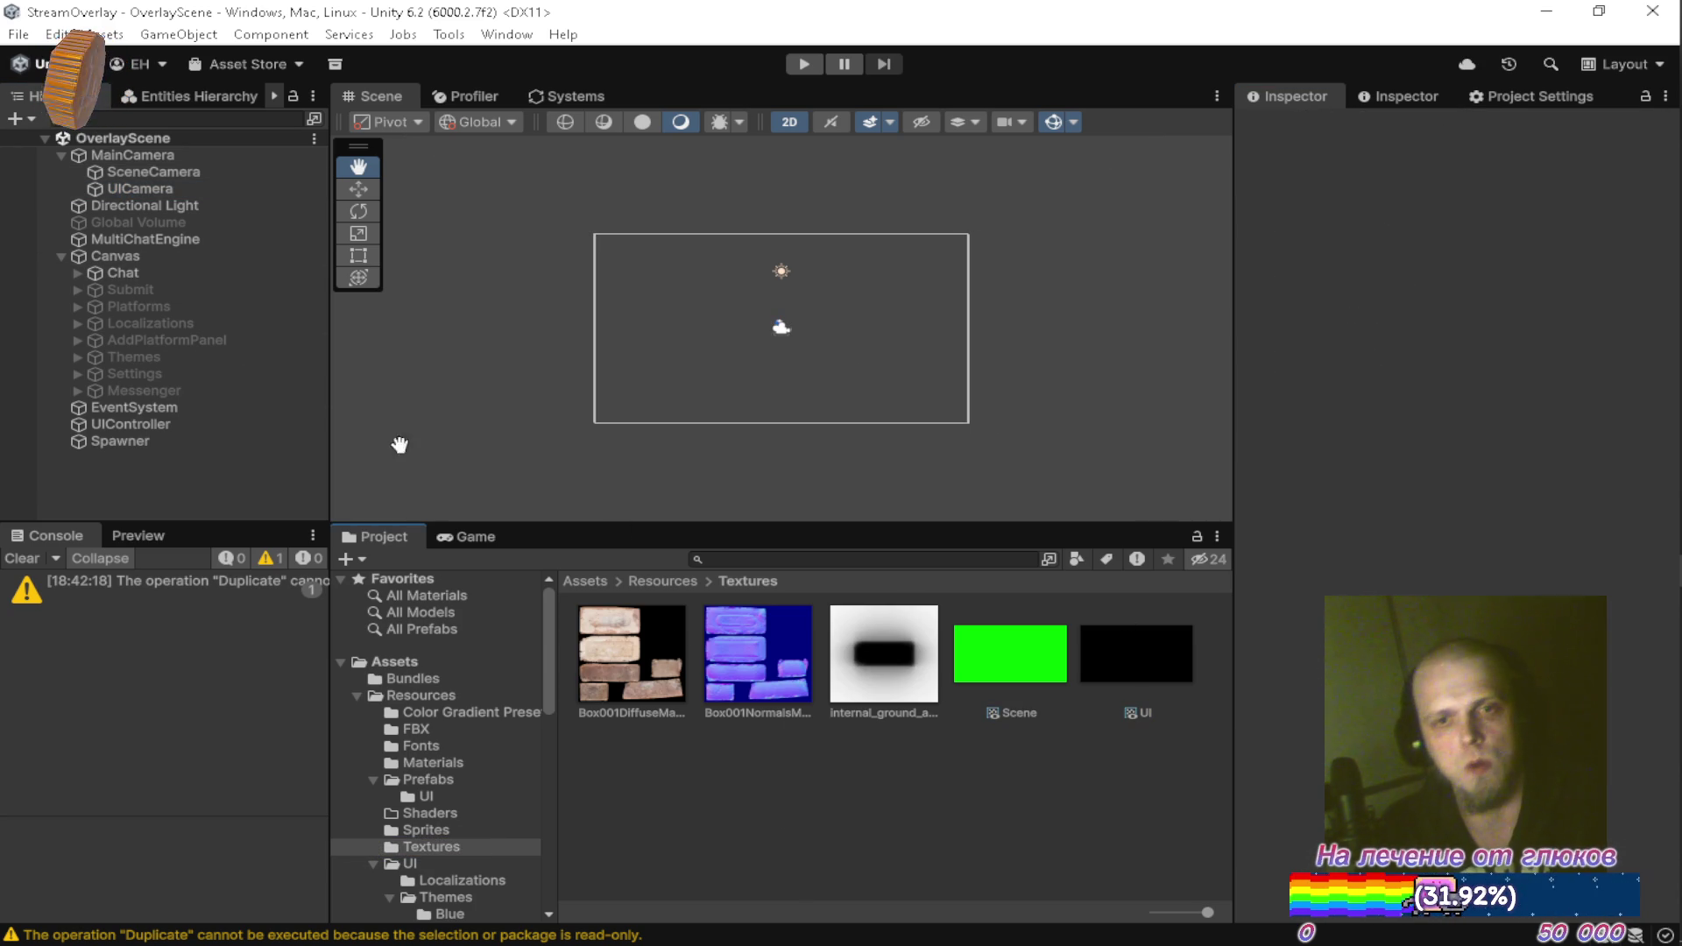
Clear the console and select the copied Overlay material in Materials
click(28, 559)
click(456, 763)
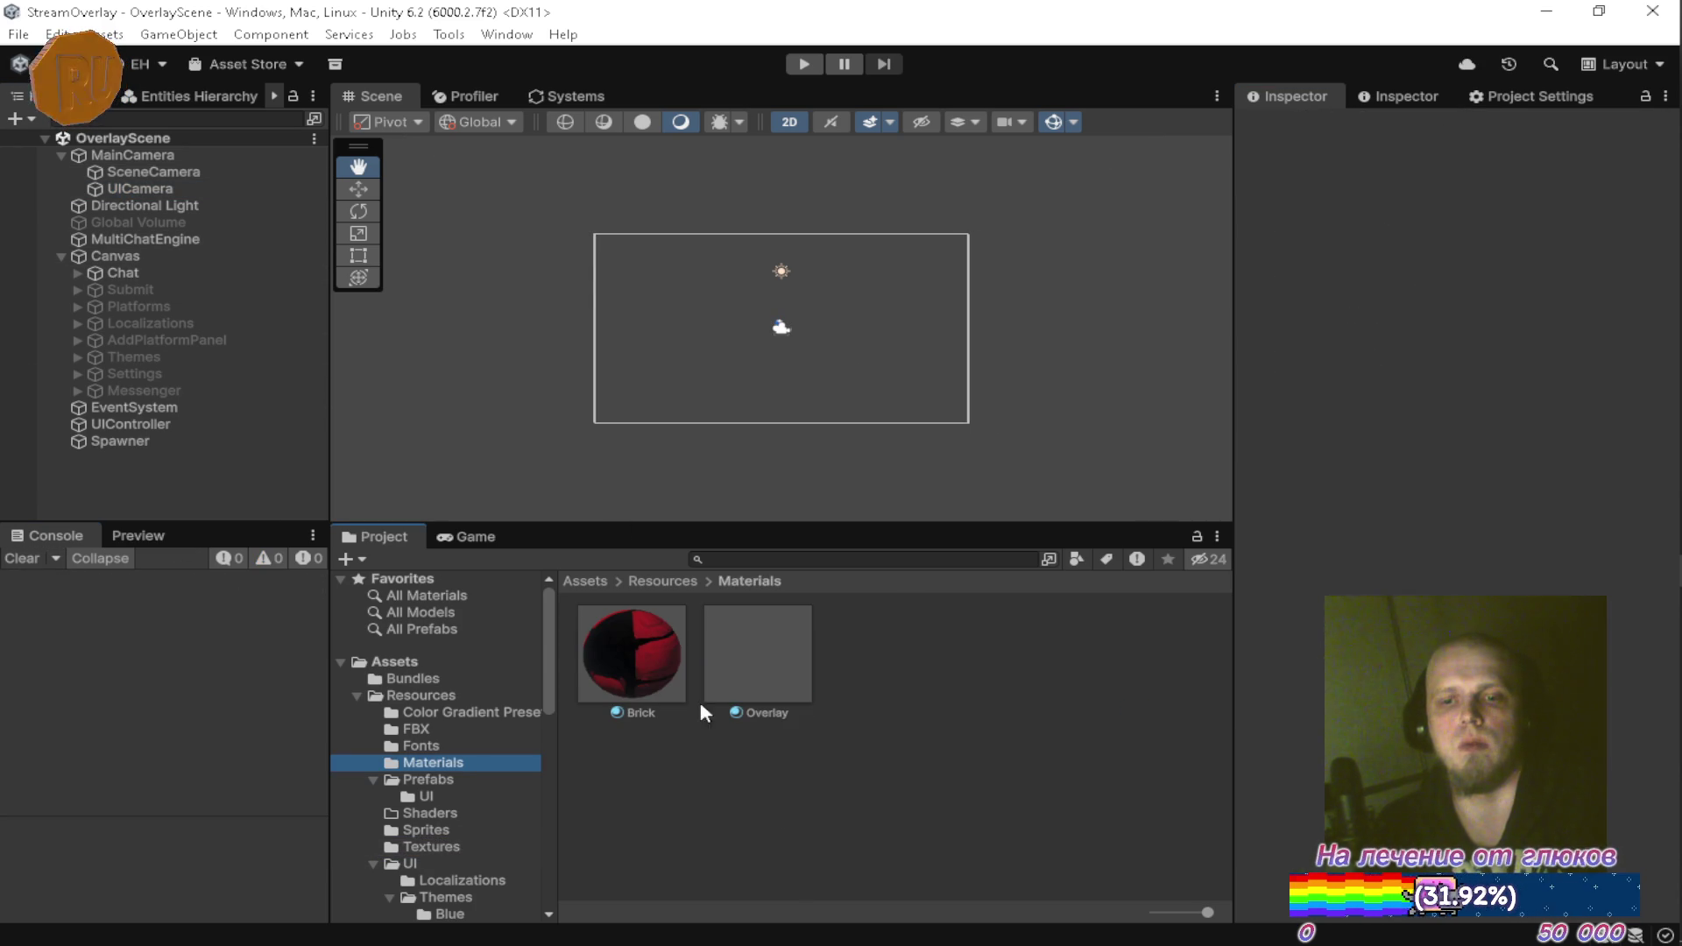
click(778, 679)
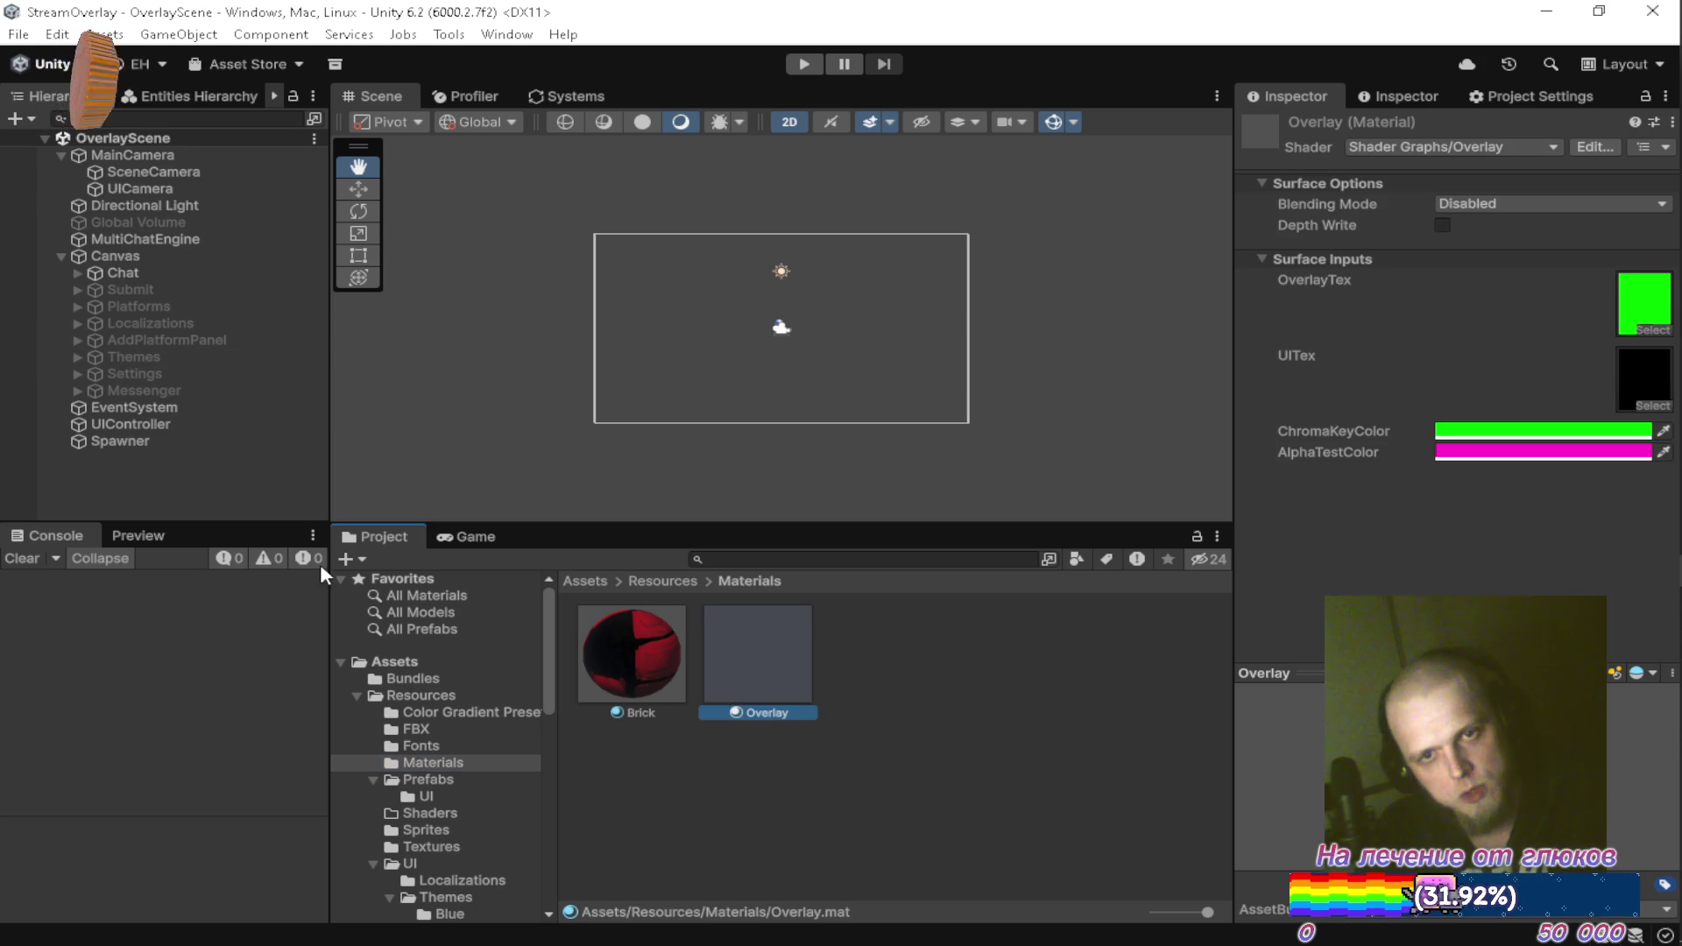
Select PC_Renderer in Assets/Settings/Default to view its renderer feature
scroll(440, 797, down, 5)
scroll(440, 796, down, 4)
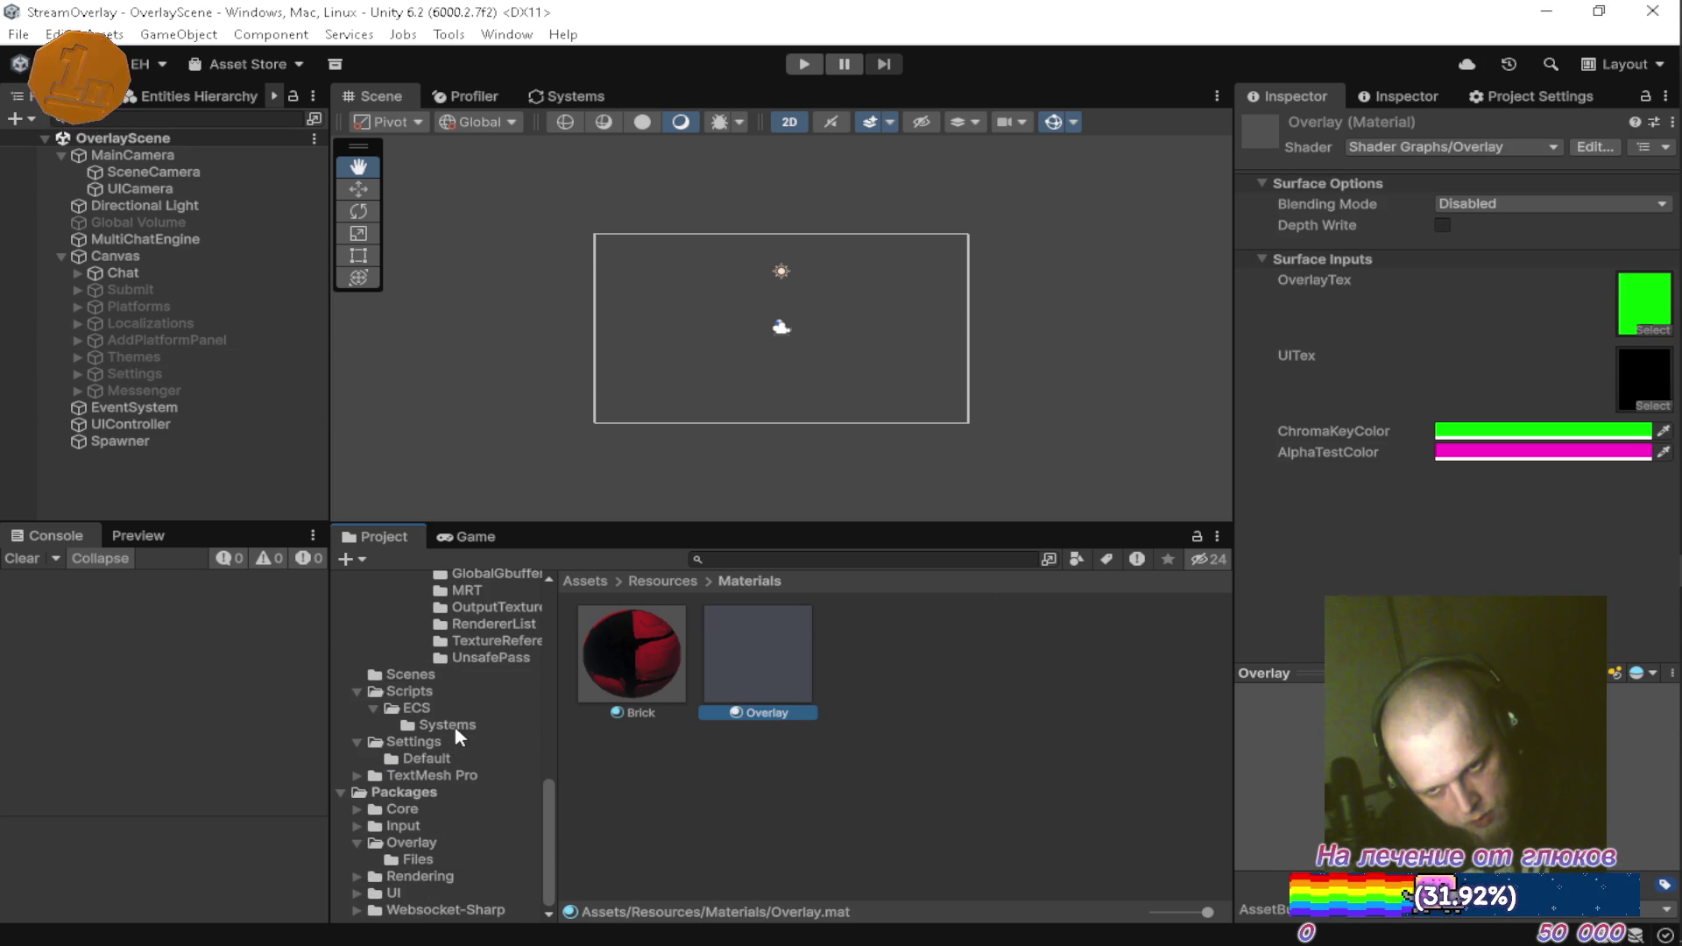
click(435, 741)
click(481, 757)
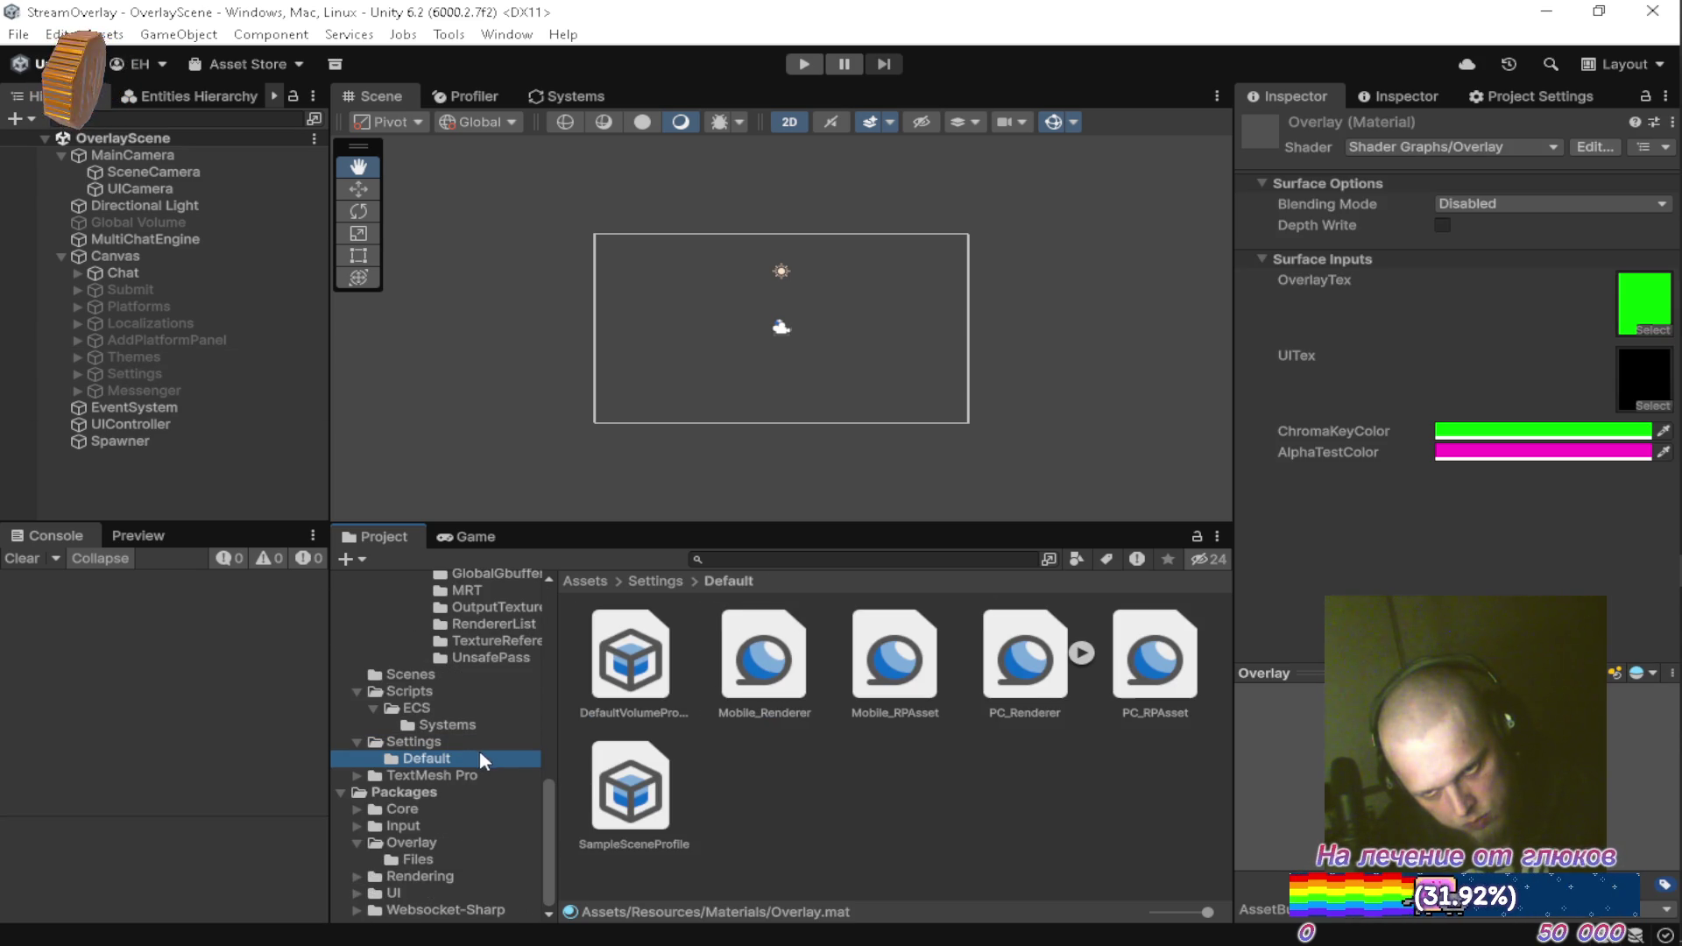
click(1027, 680)
scroll(1254, 645, down, 1)
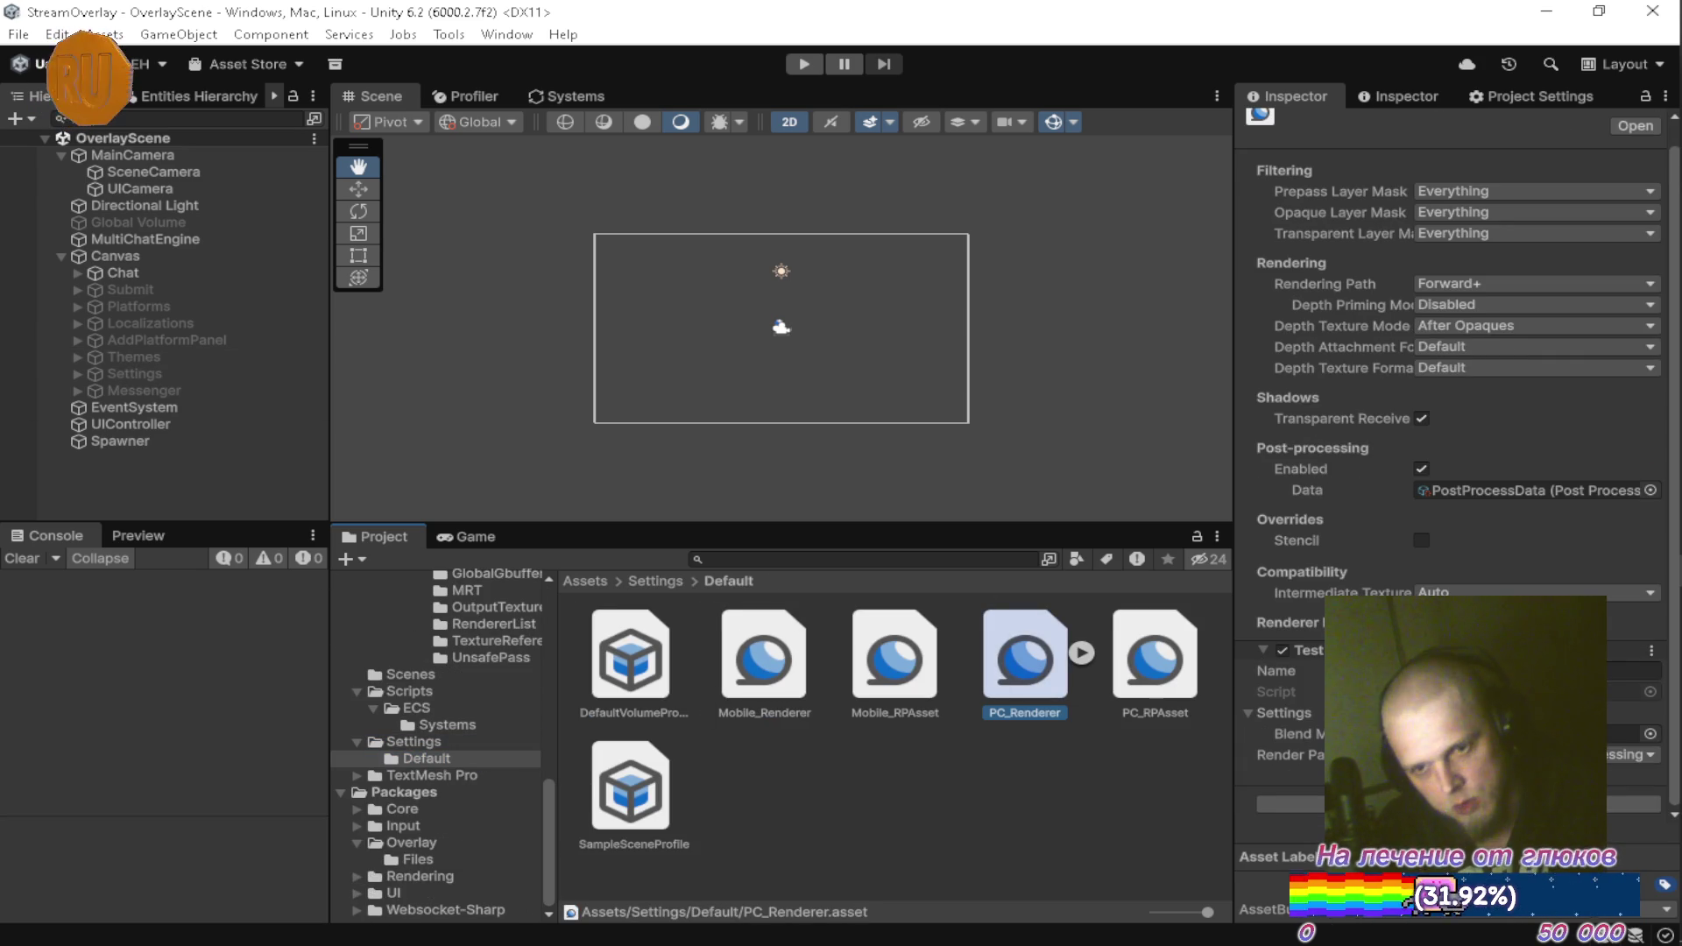
Assign the project's own Overlay material as the feature's Blend Material, then enter Play mode
click(1649, 734)
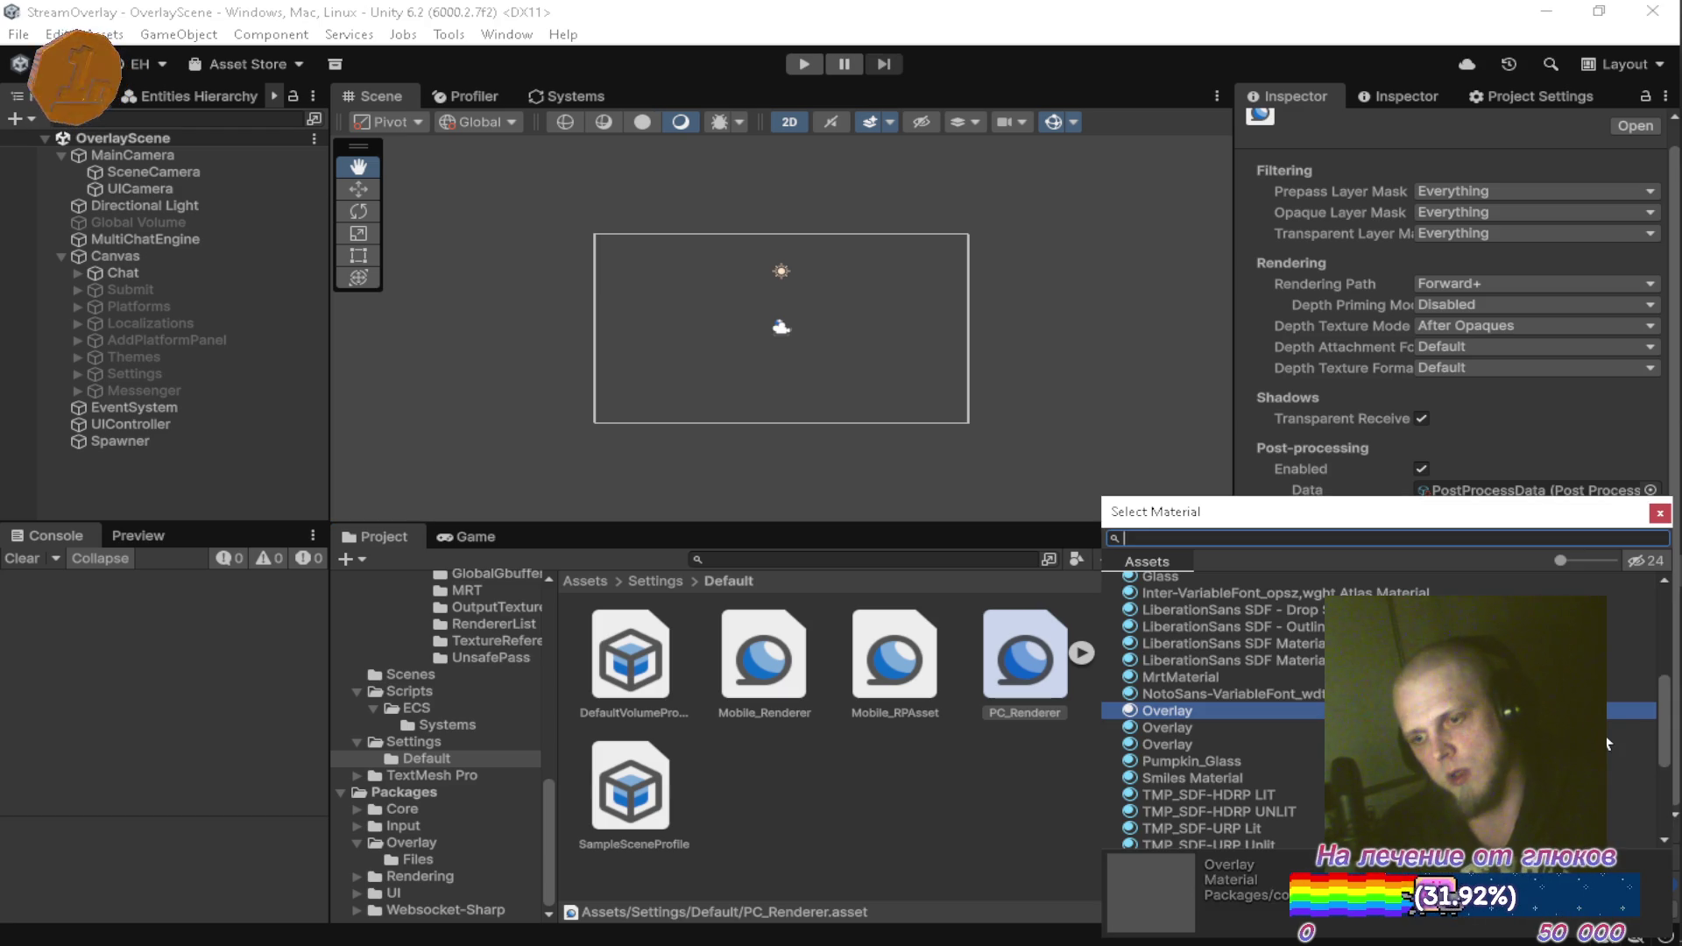
click(1248, 718)
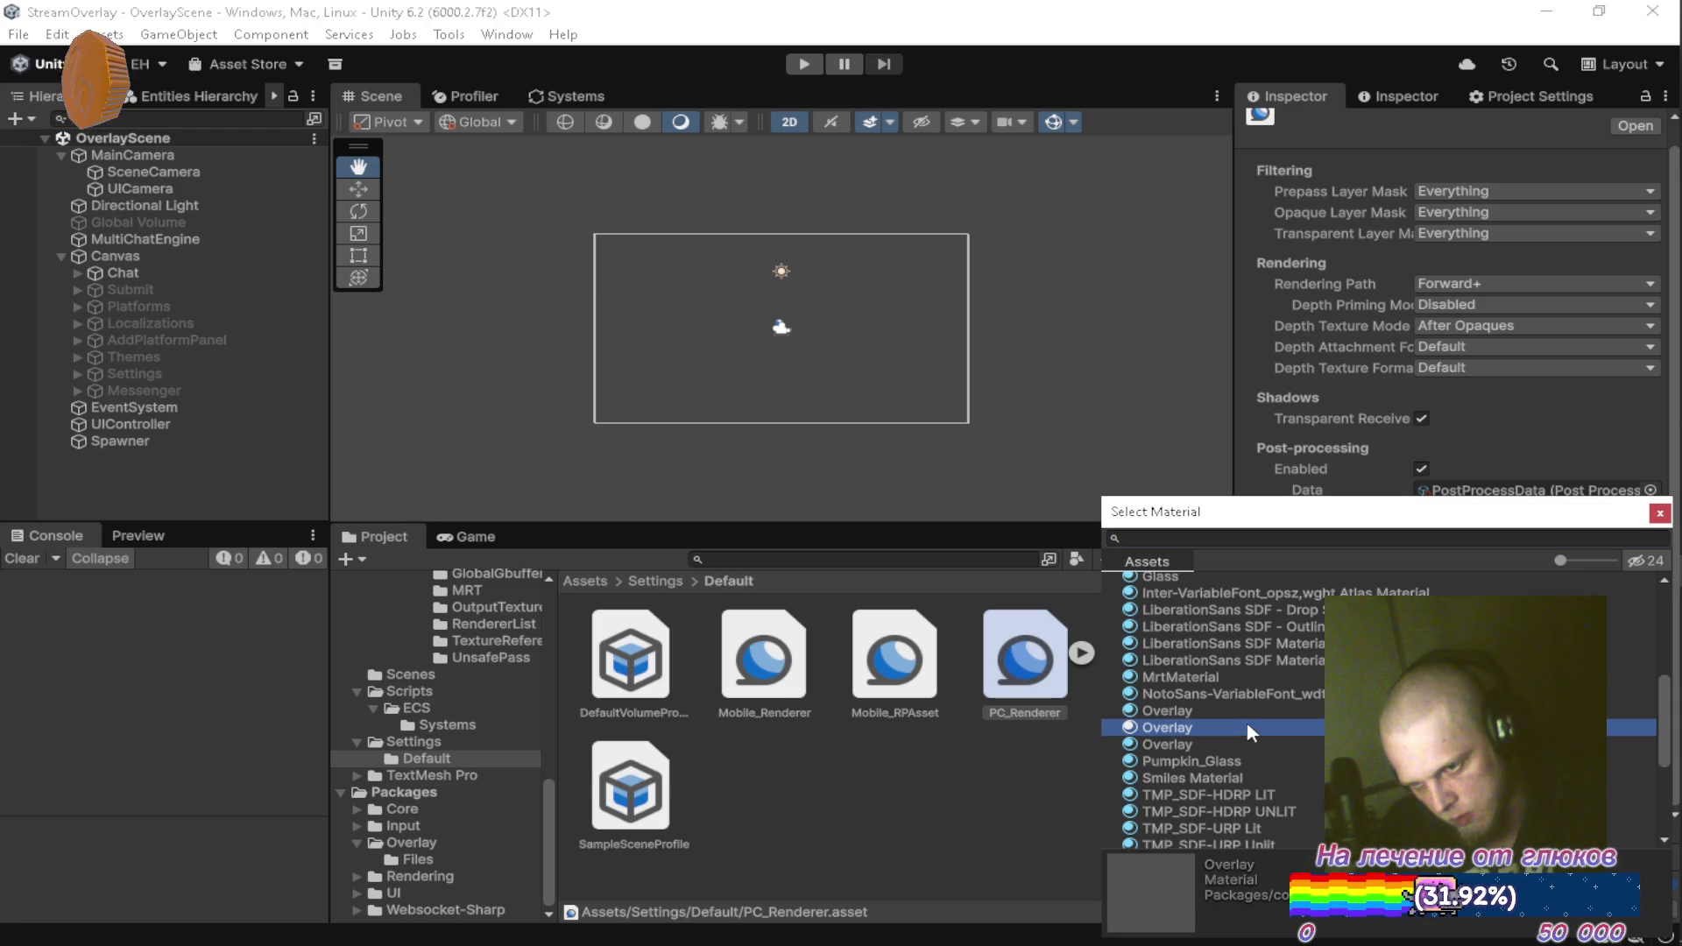
key(Down)
key(Down)
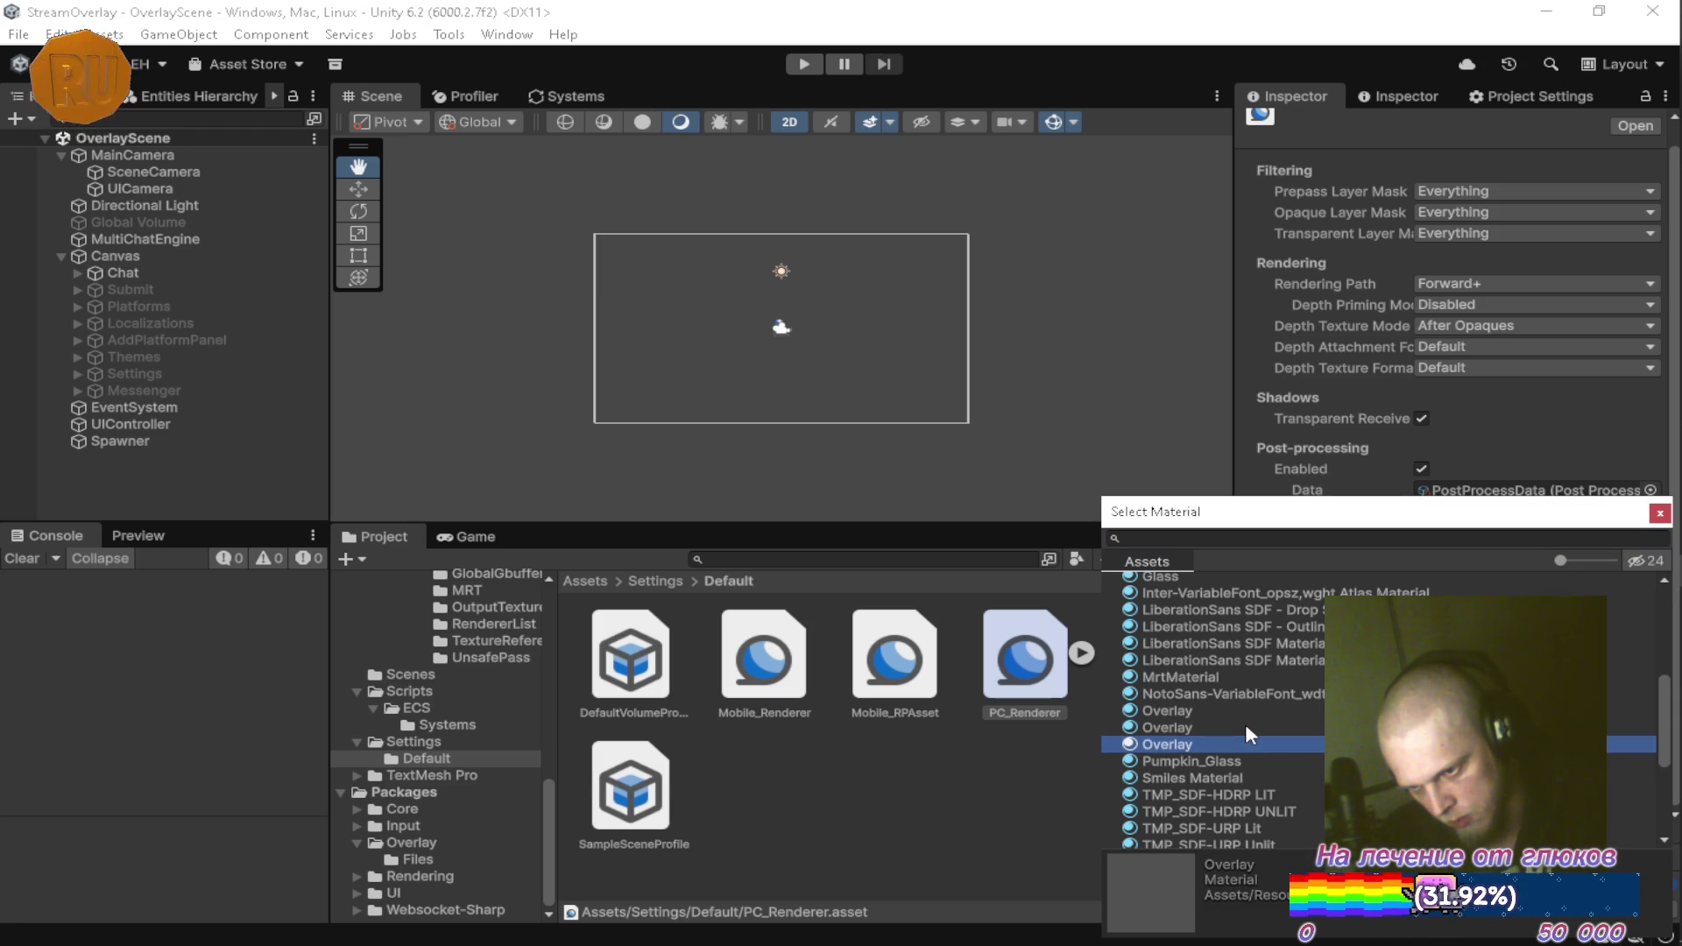
key(Return)
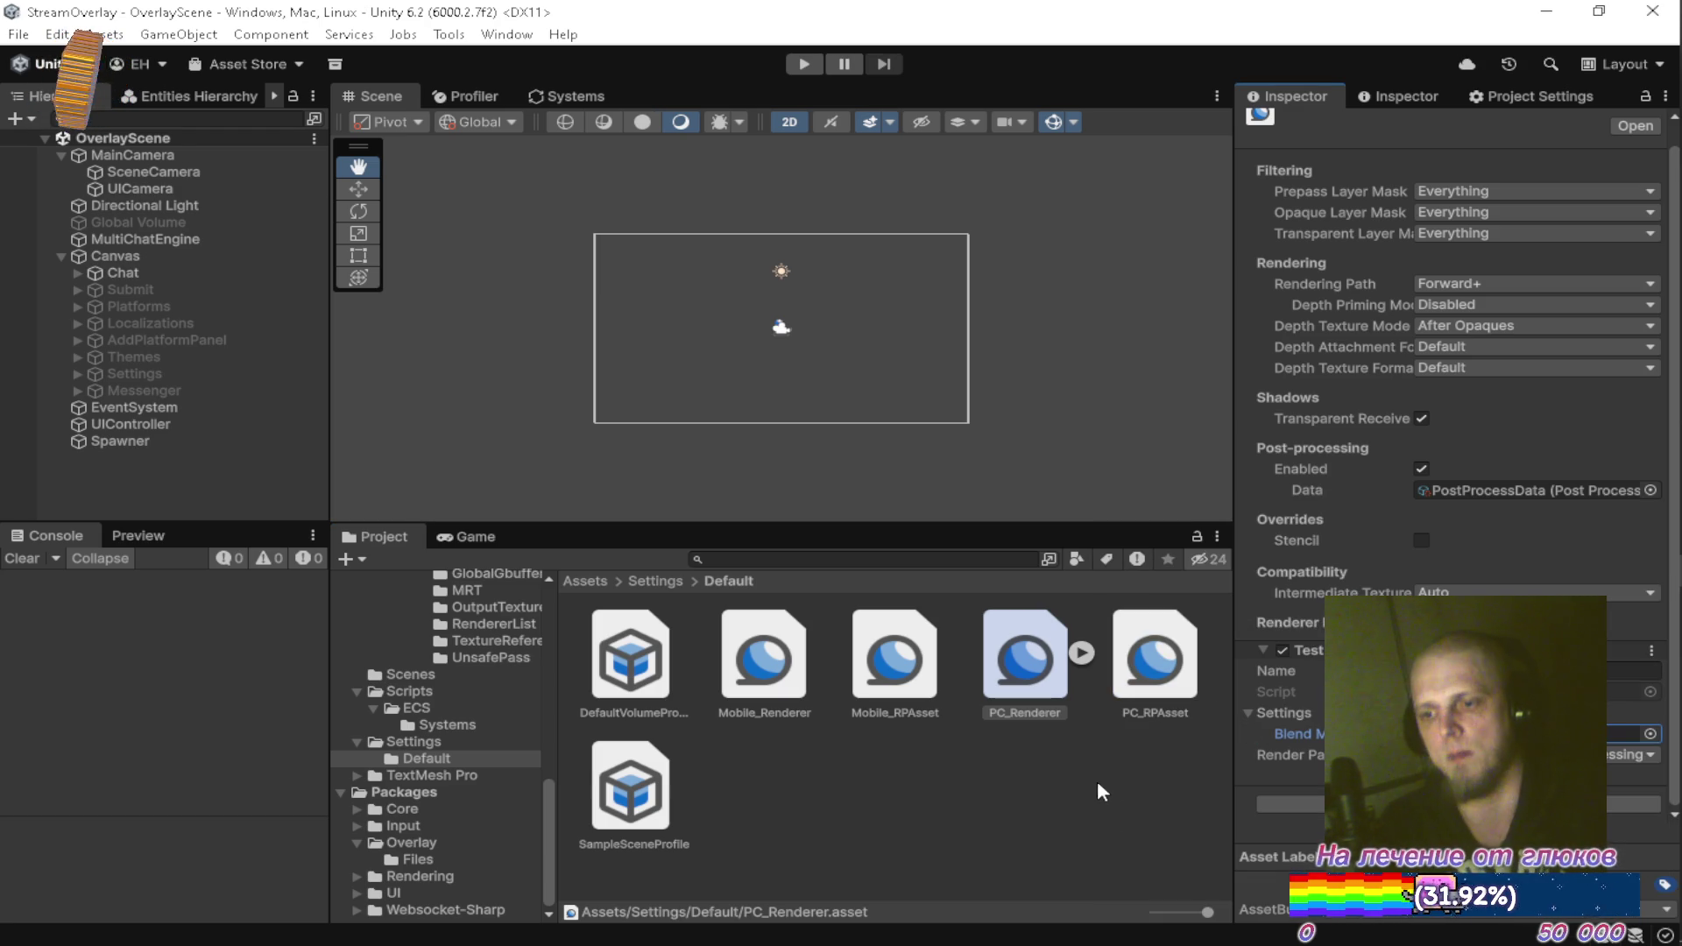
click(1095, 776)
click(805, 66)
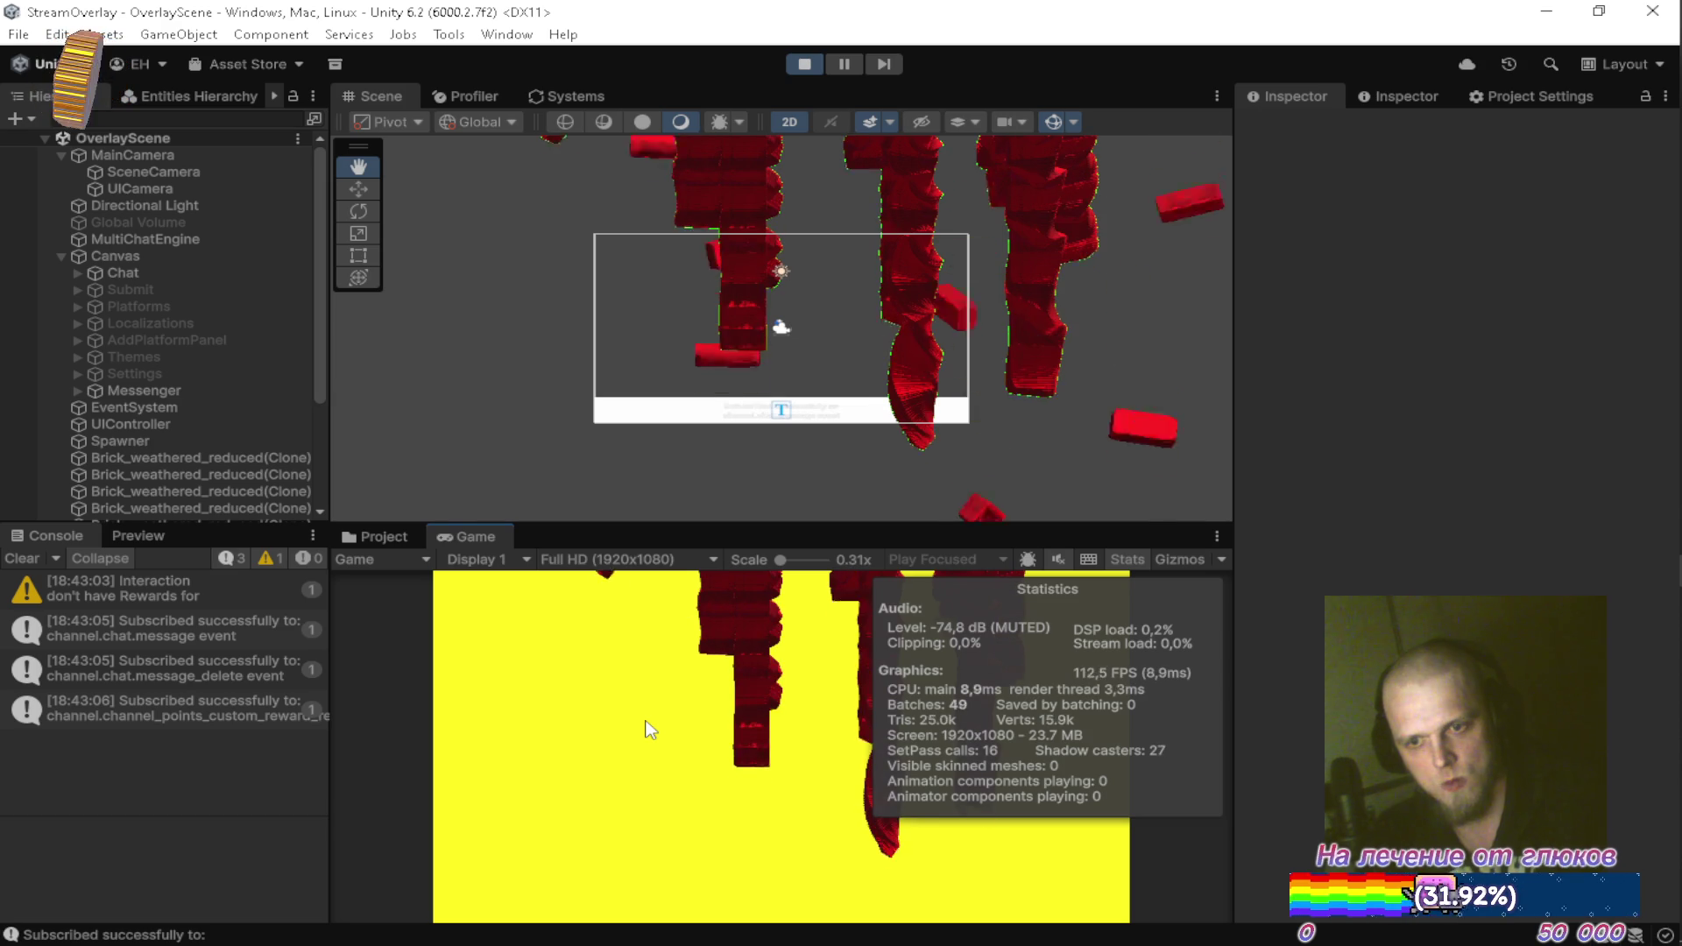
Hide Stats and select the Resources/Materials Overlay material during the test run
click(1129, 559)
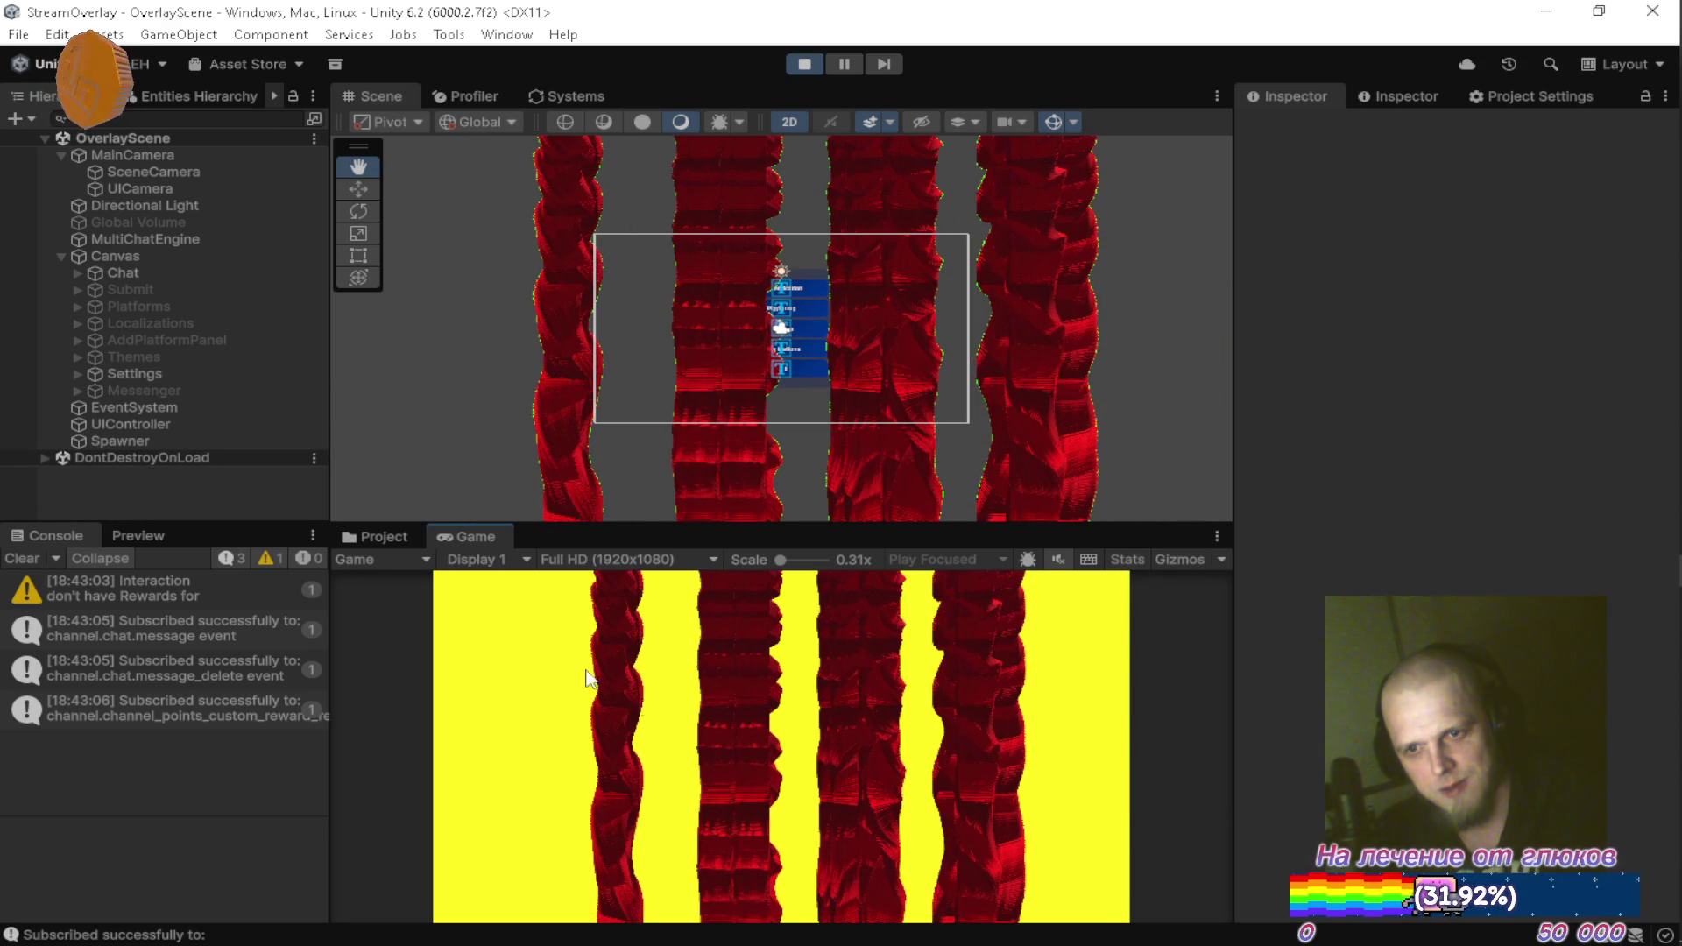
click(381, 536)
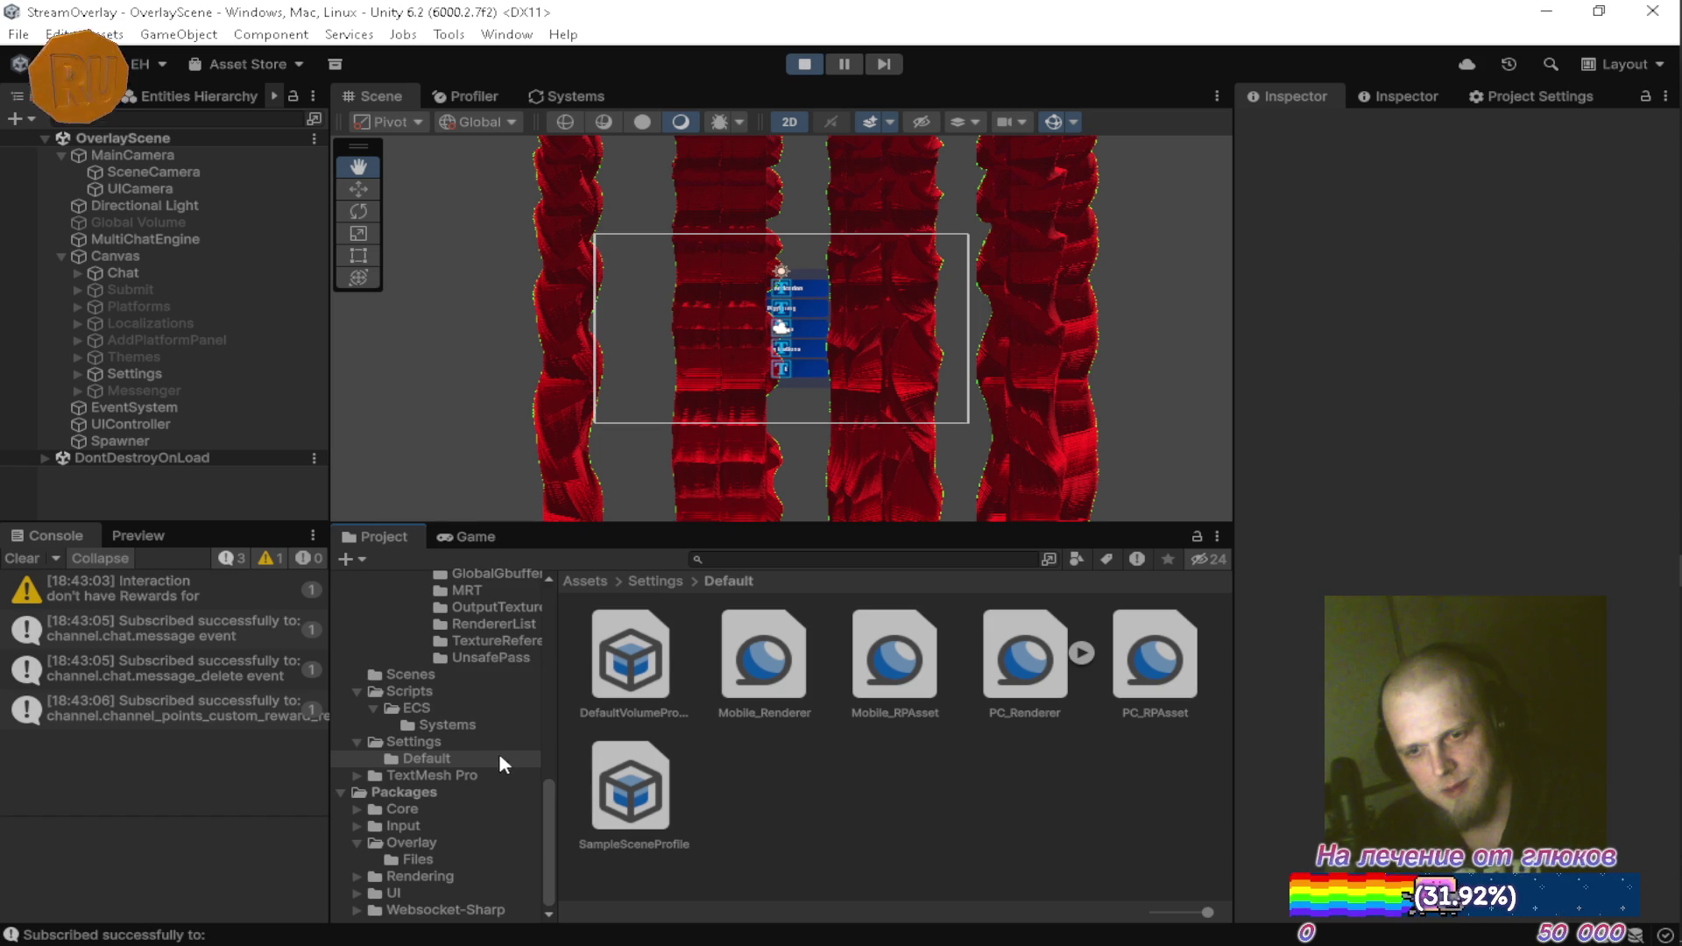
scroll(498, 753, up, 10)
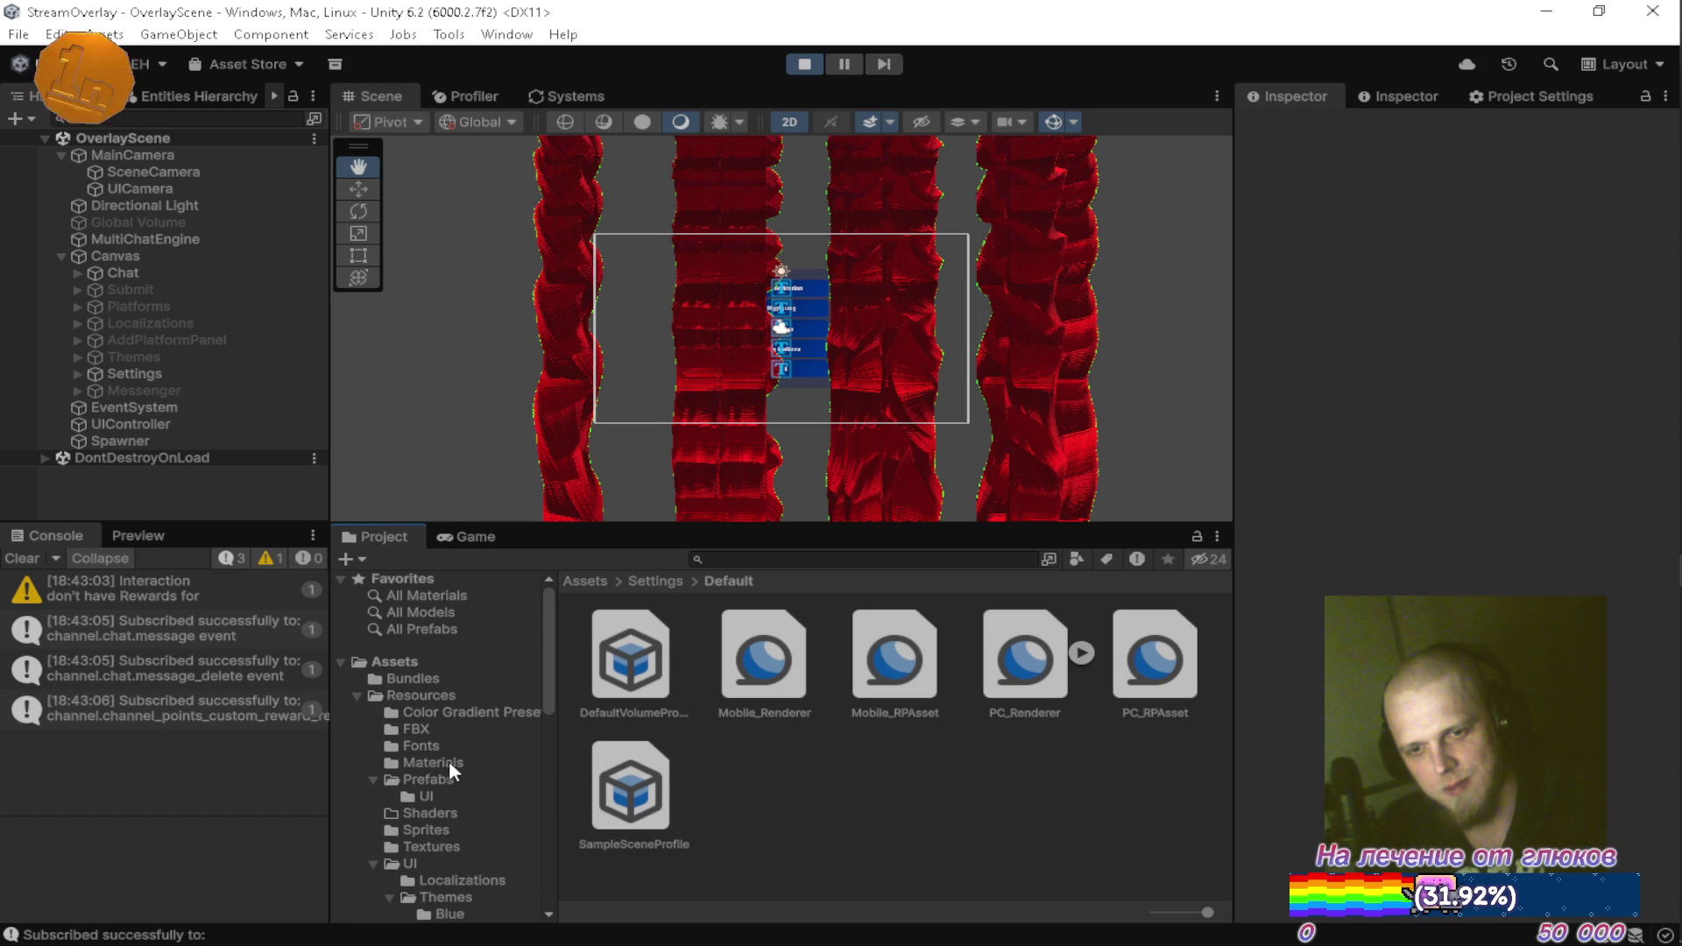
click(449, 761)
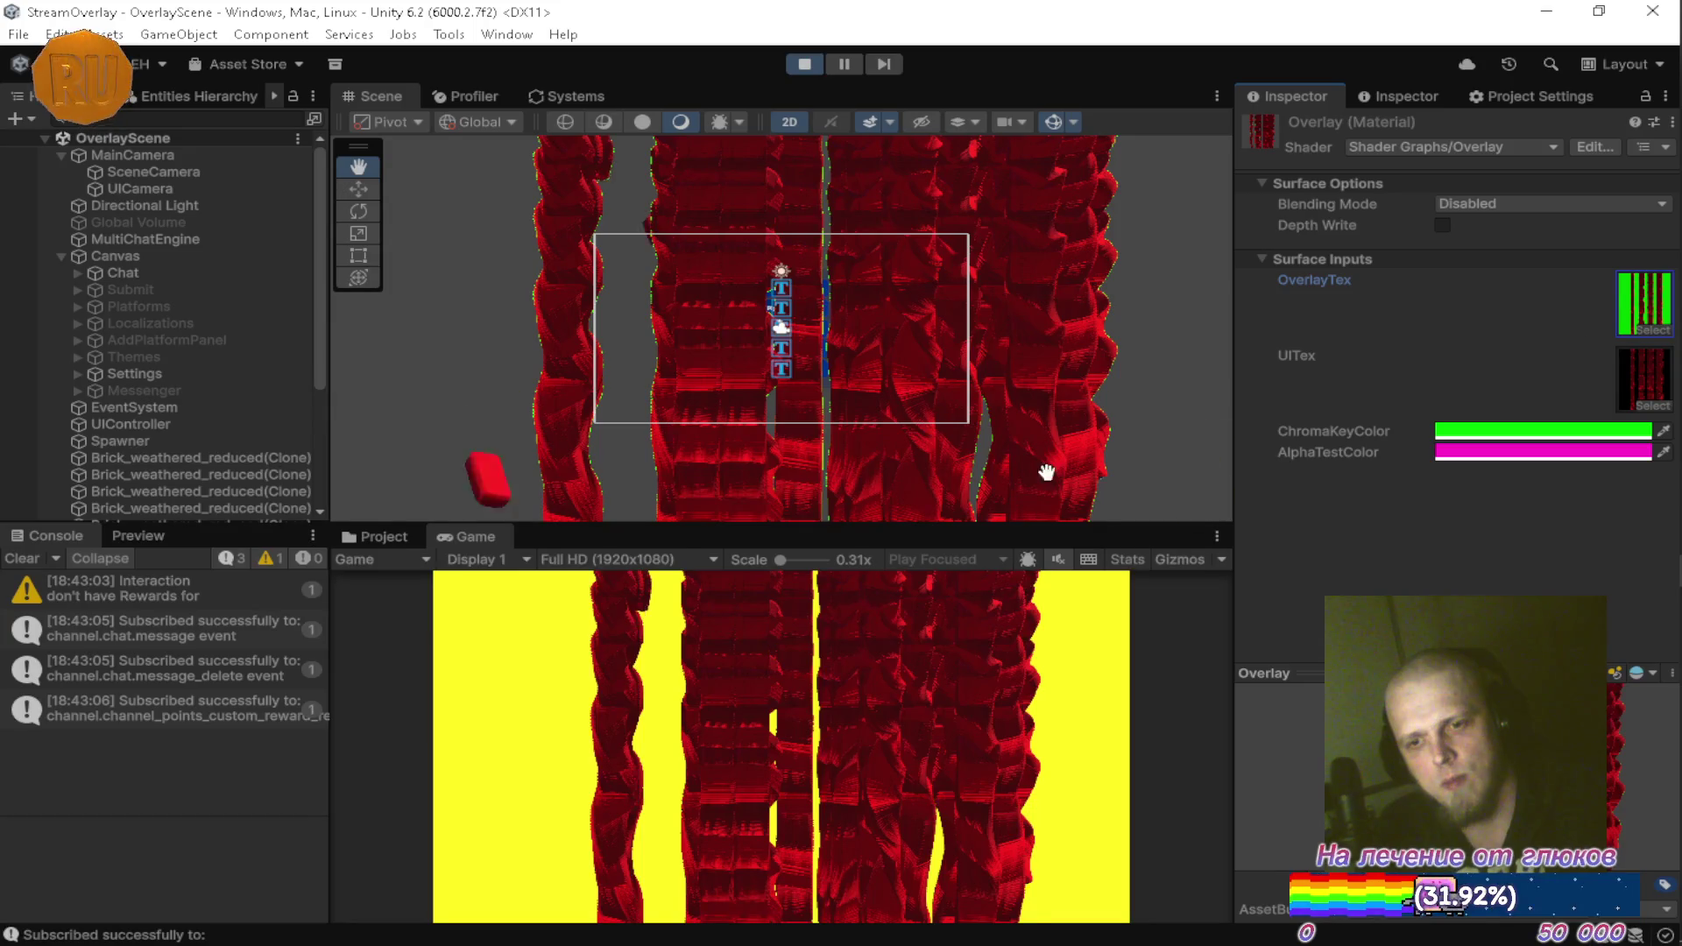
click(380, 531)
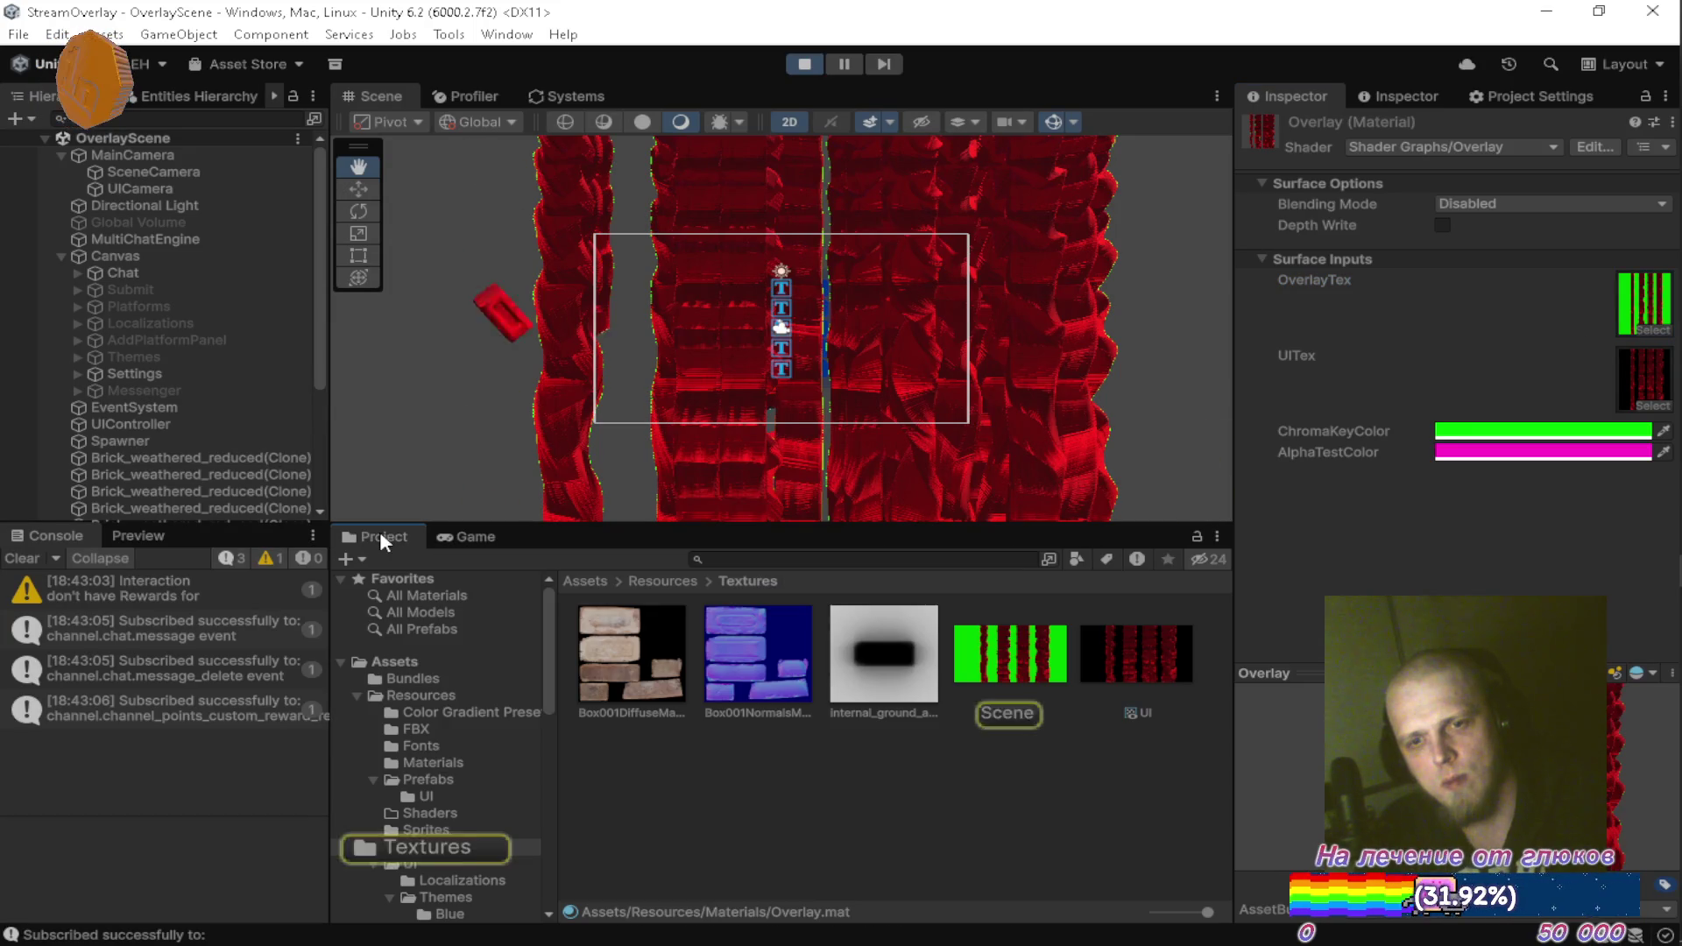
Check which texture OverlayTex uses, then select SceneCamera and stop Play mode
click(1653, 329)
click(1660, 312)
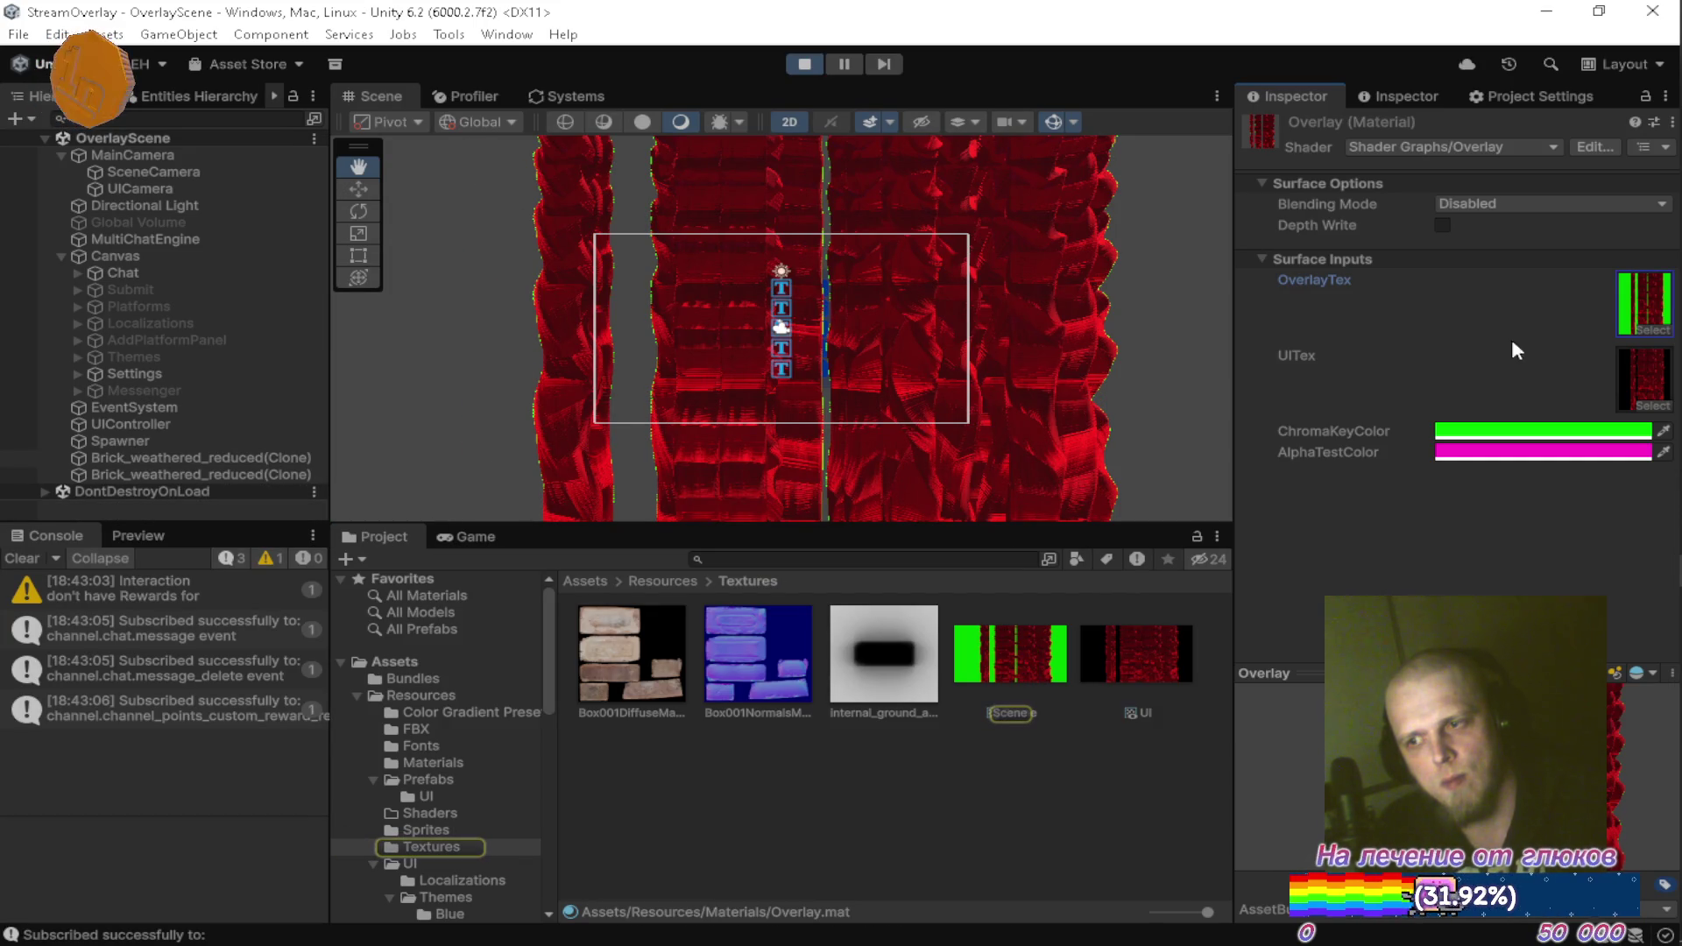
click(189, 171)
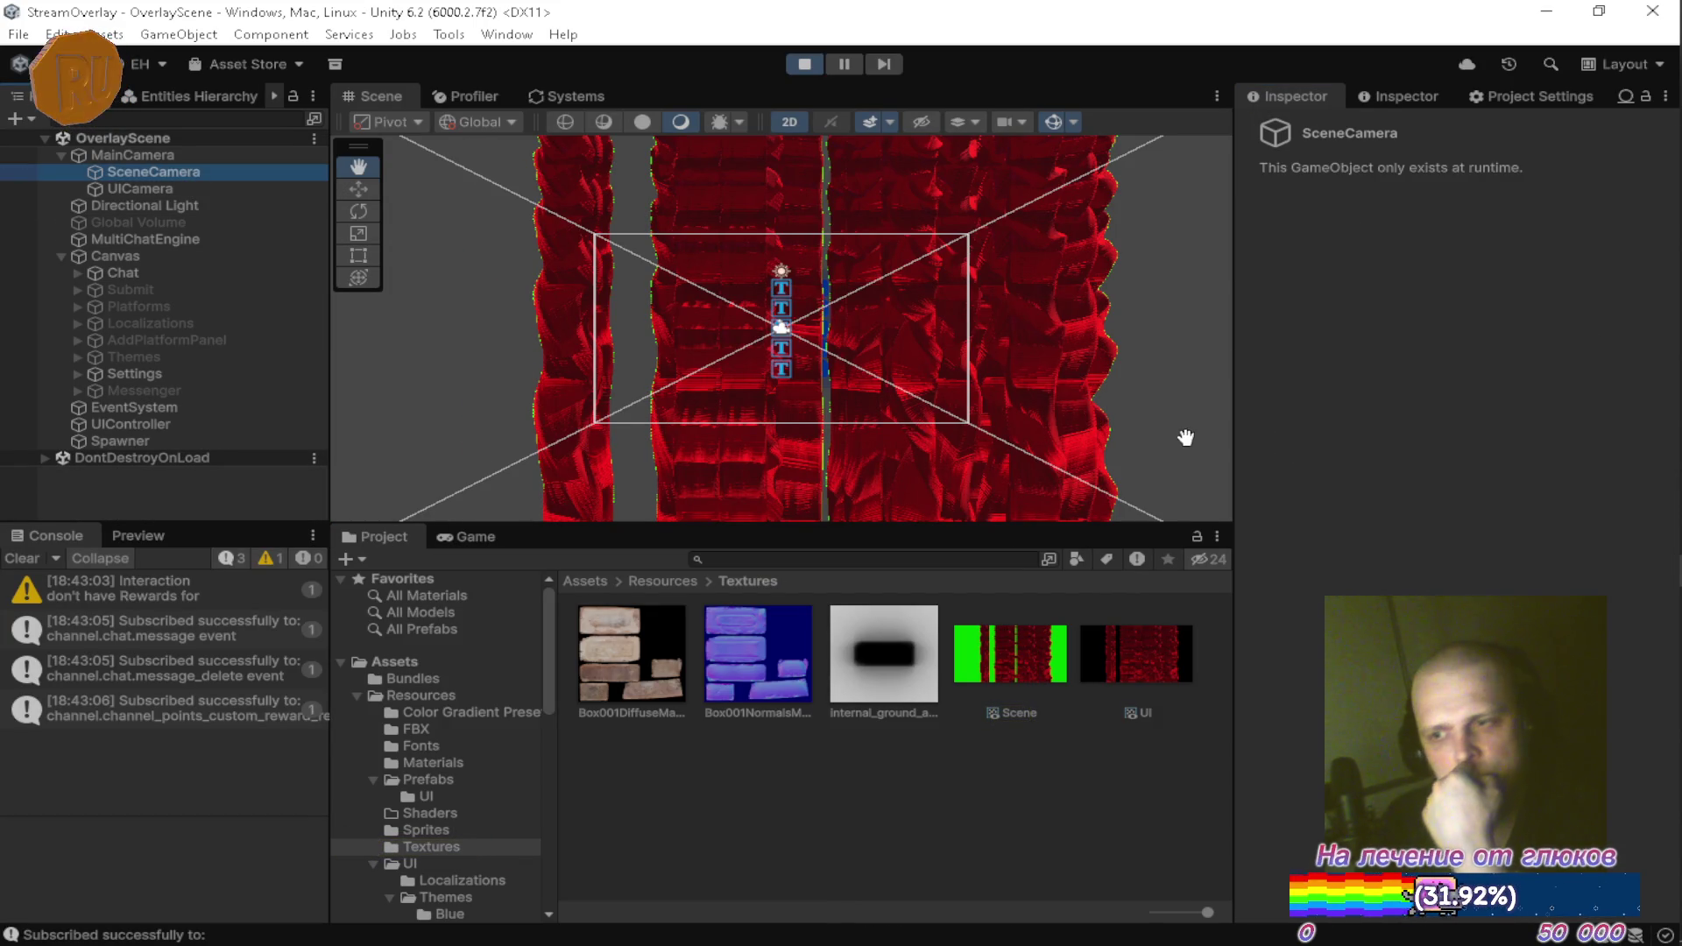
click(804, 64)
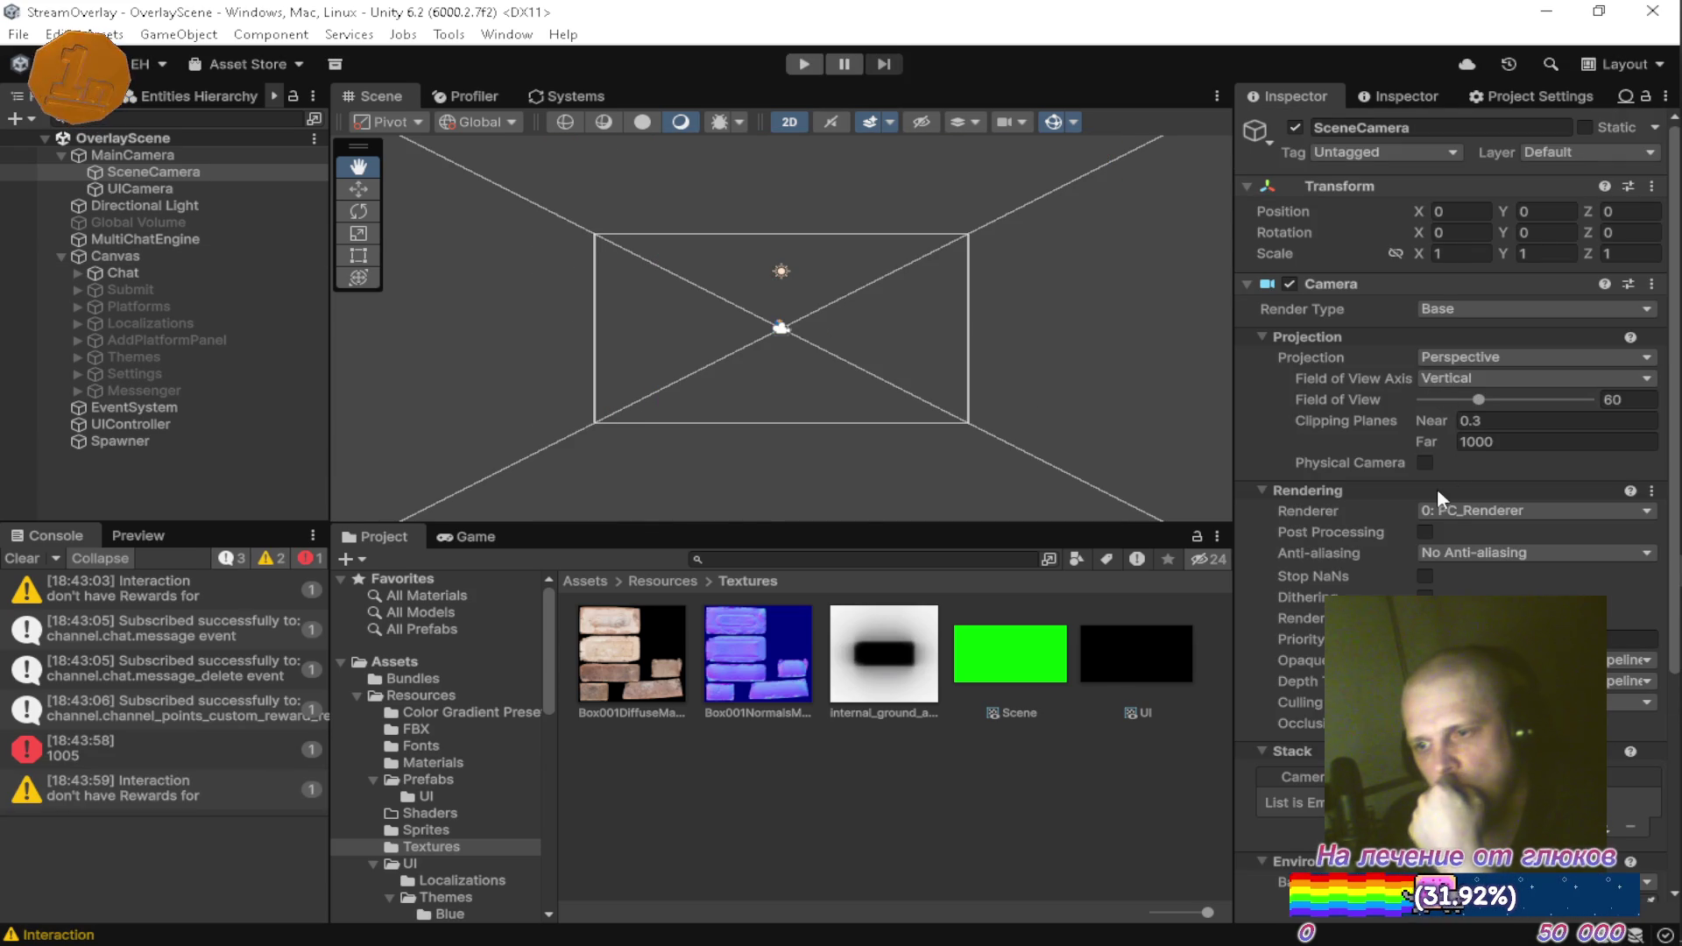
Set SceneCamera's Renderer to 1: Overlay_Renderer
click(1472, 510)
click(1472, 579)
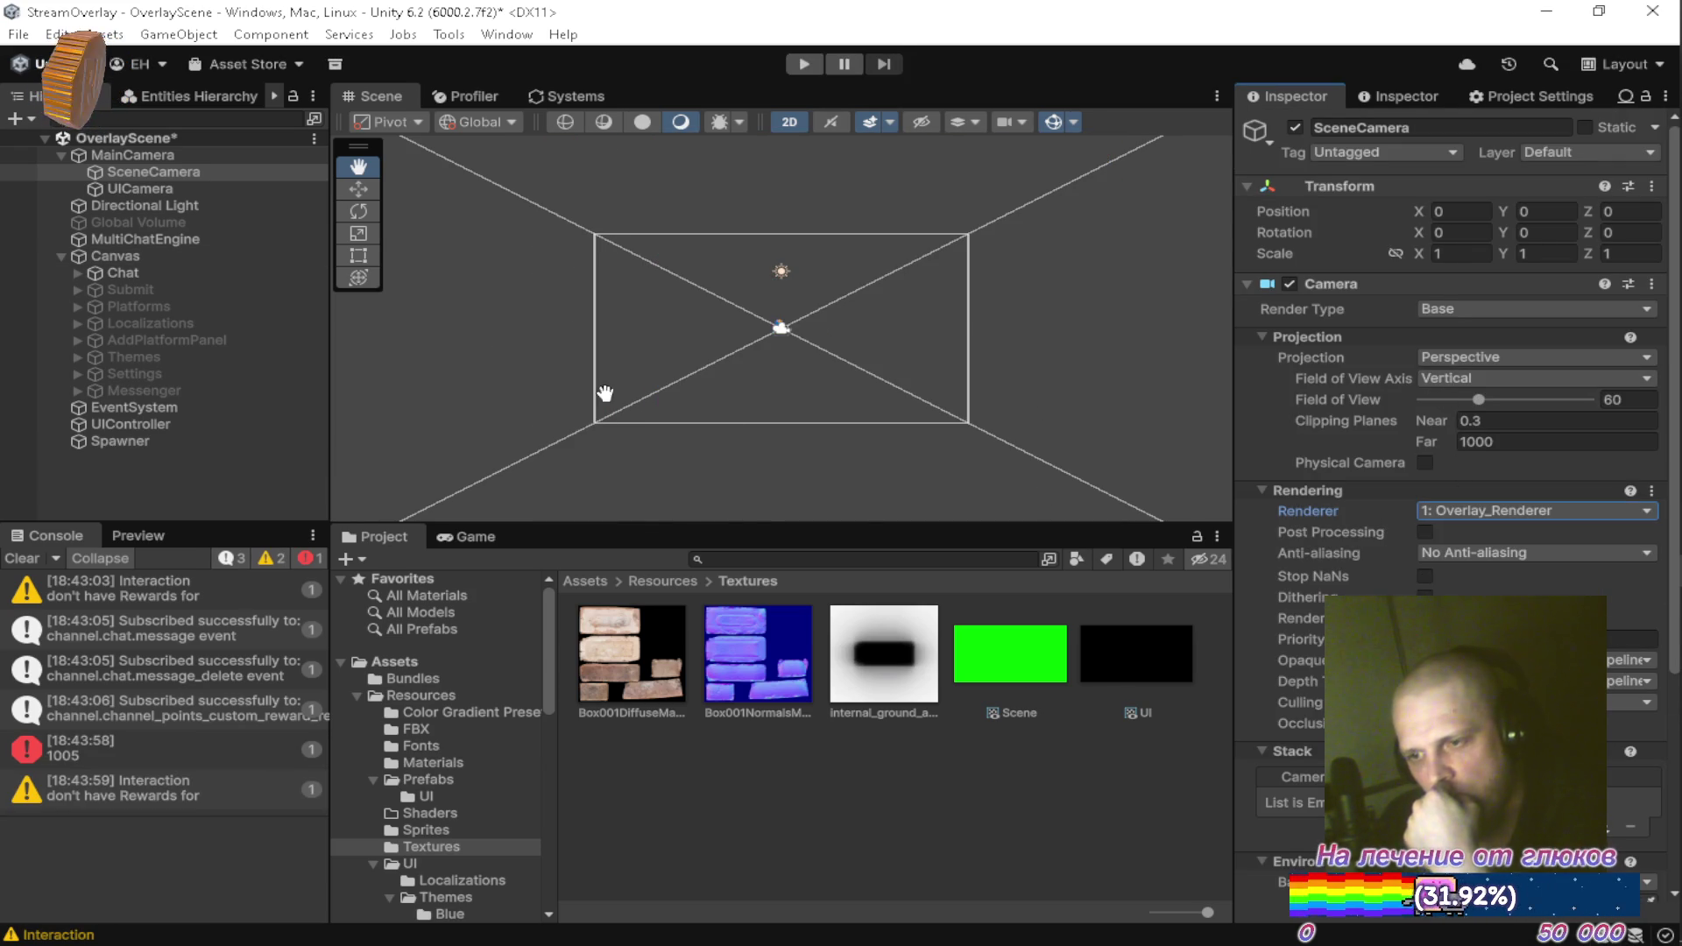
click(1485, 514)
click(1480, 558)
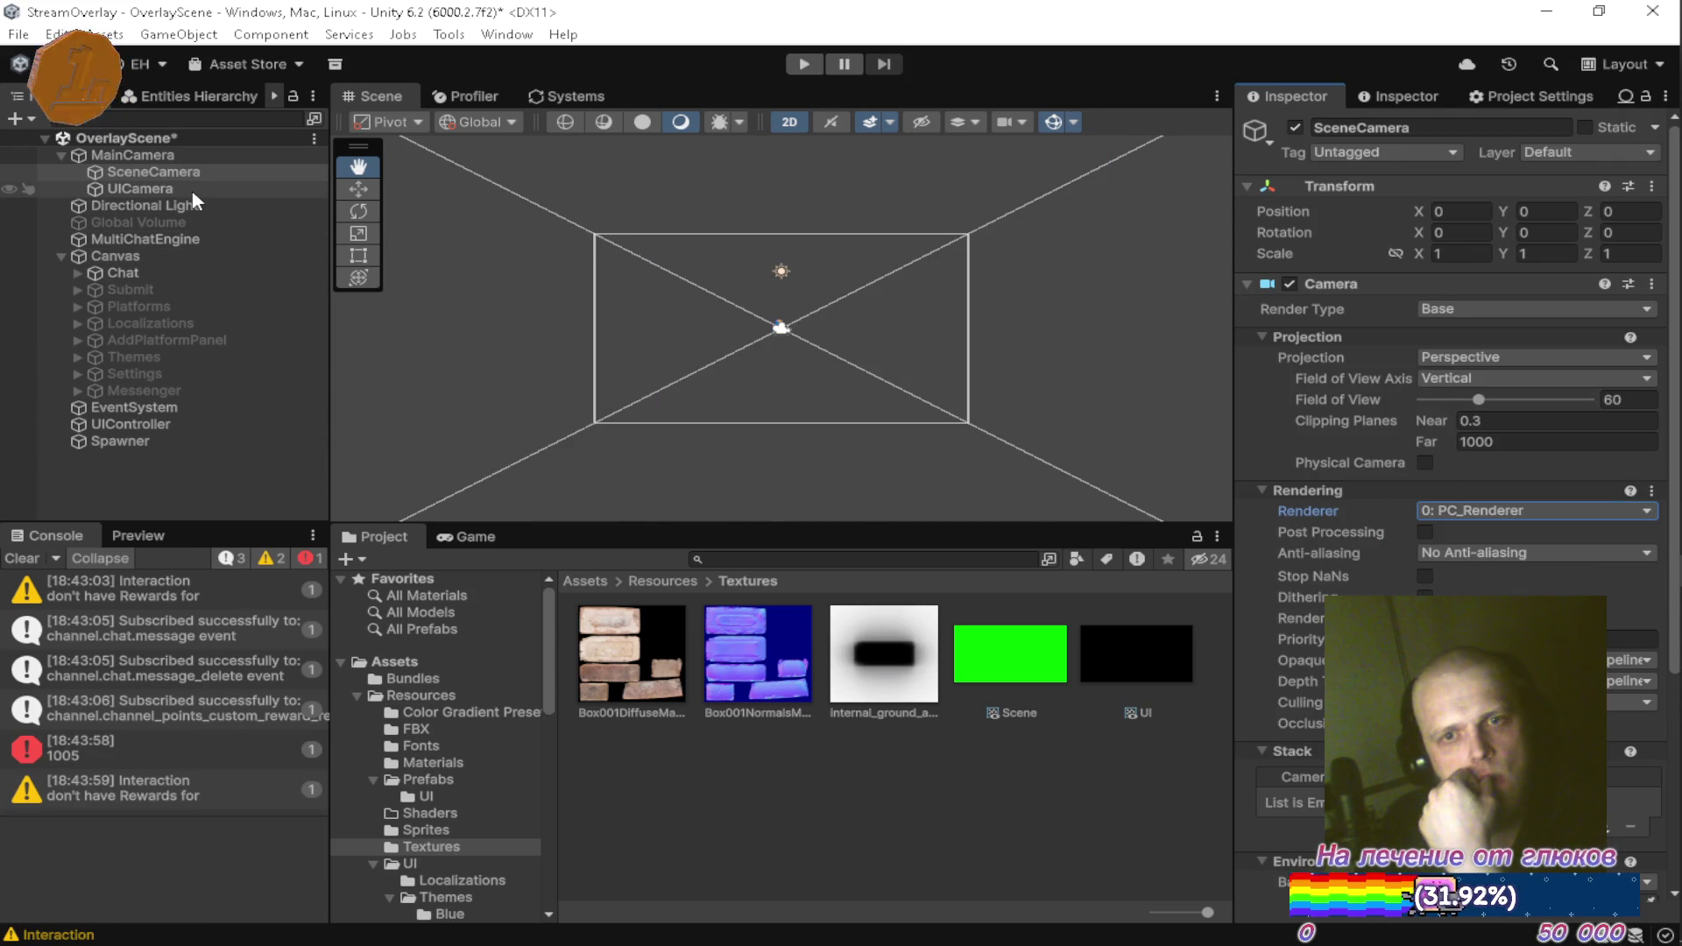
click(1503, 512)
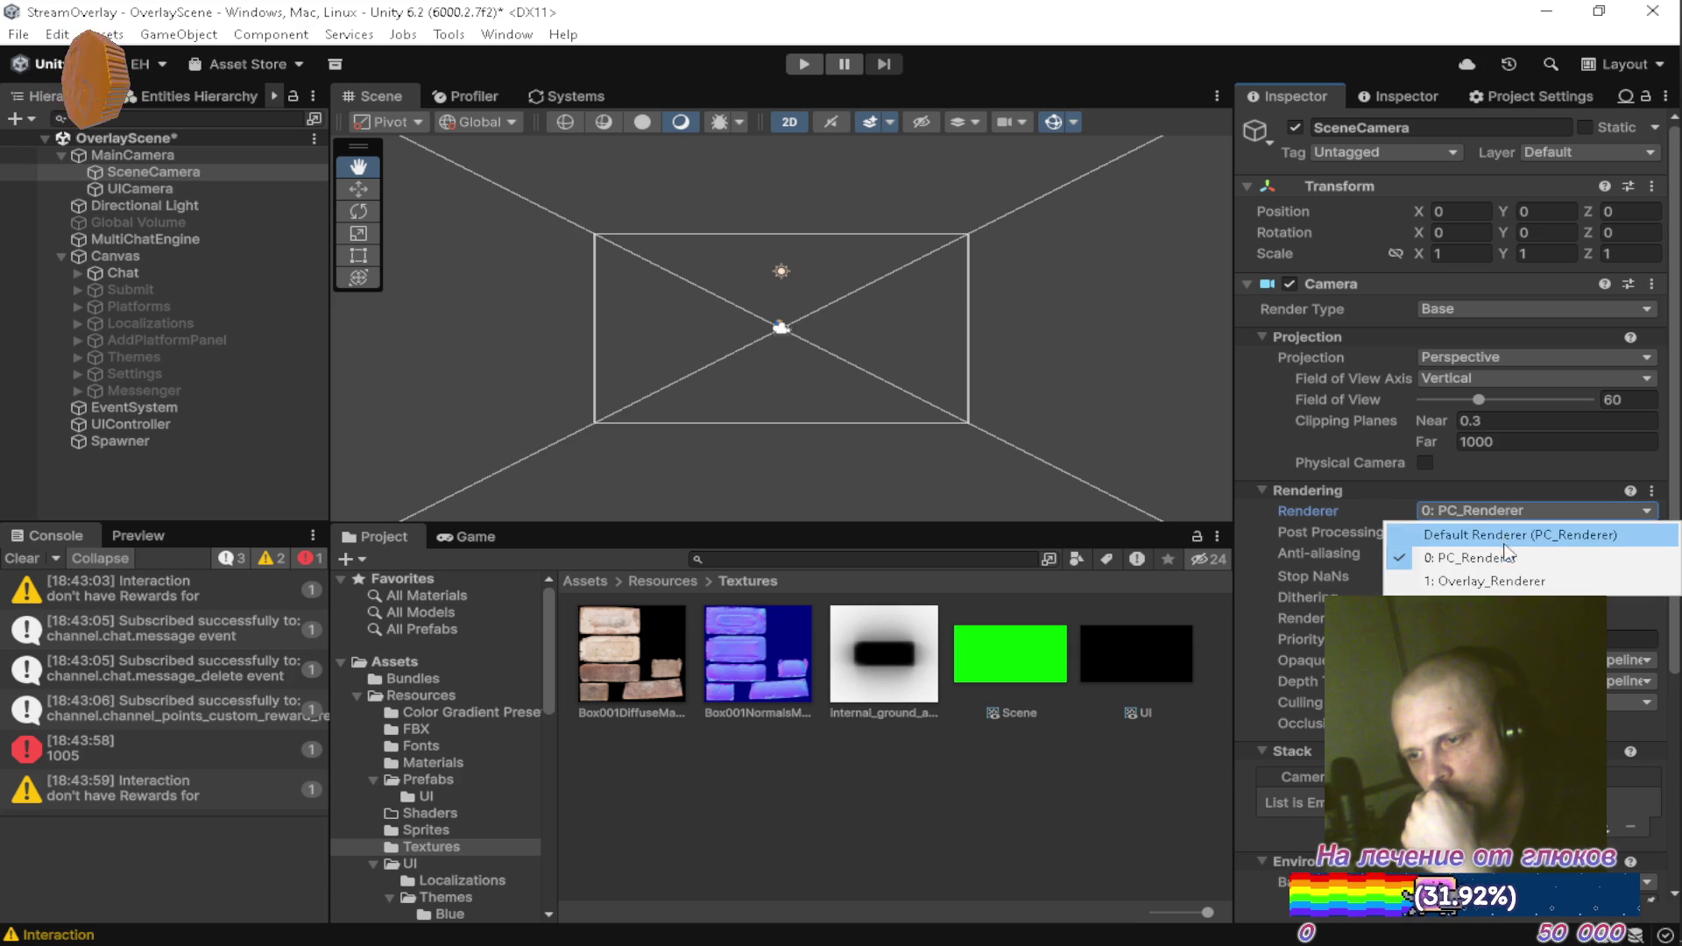
click(1489, 581)
Set UICamera's Renderer to 0: PC_Renderer, save the scene, and run a Play test
click(192, 192)
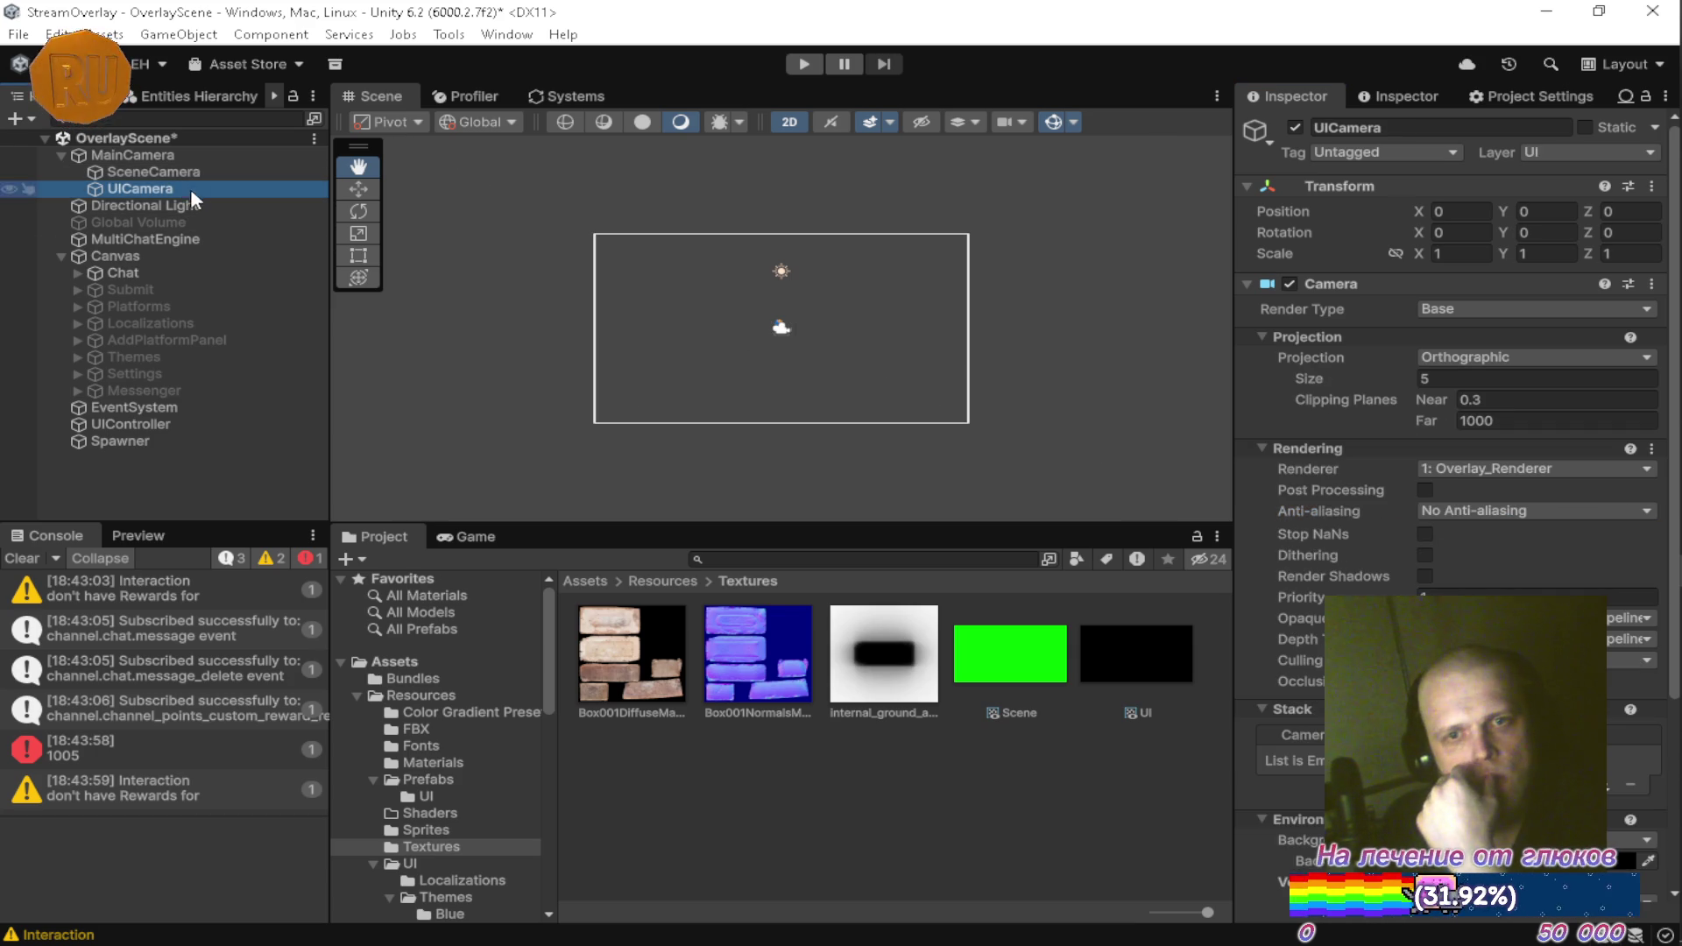
click(1452, 469)
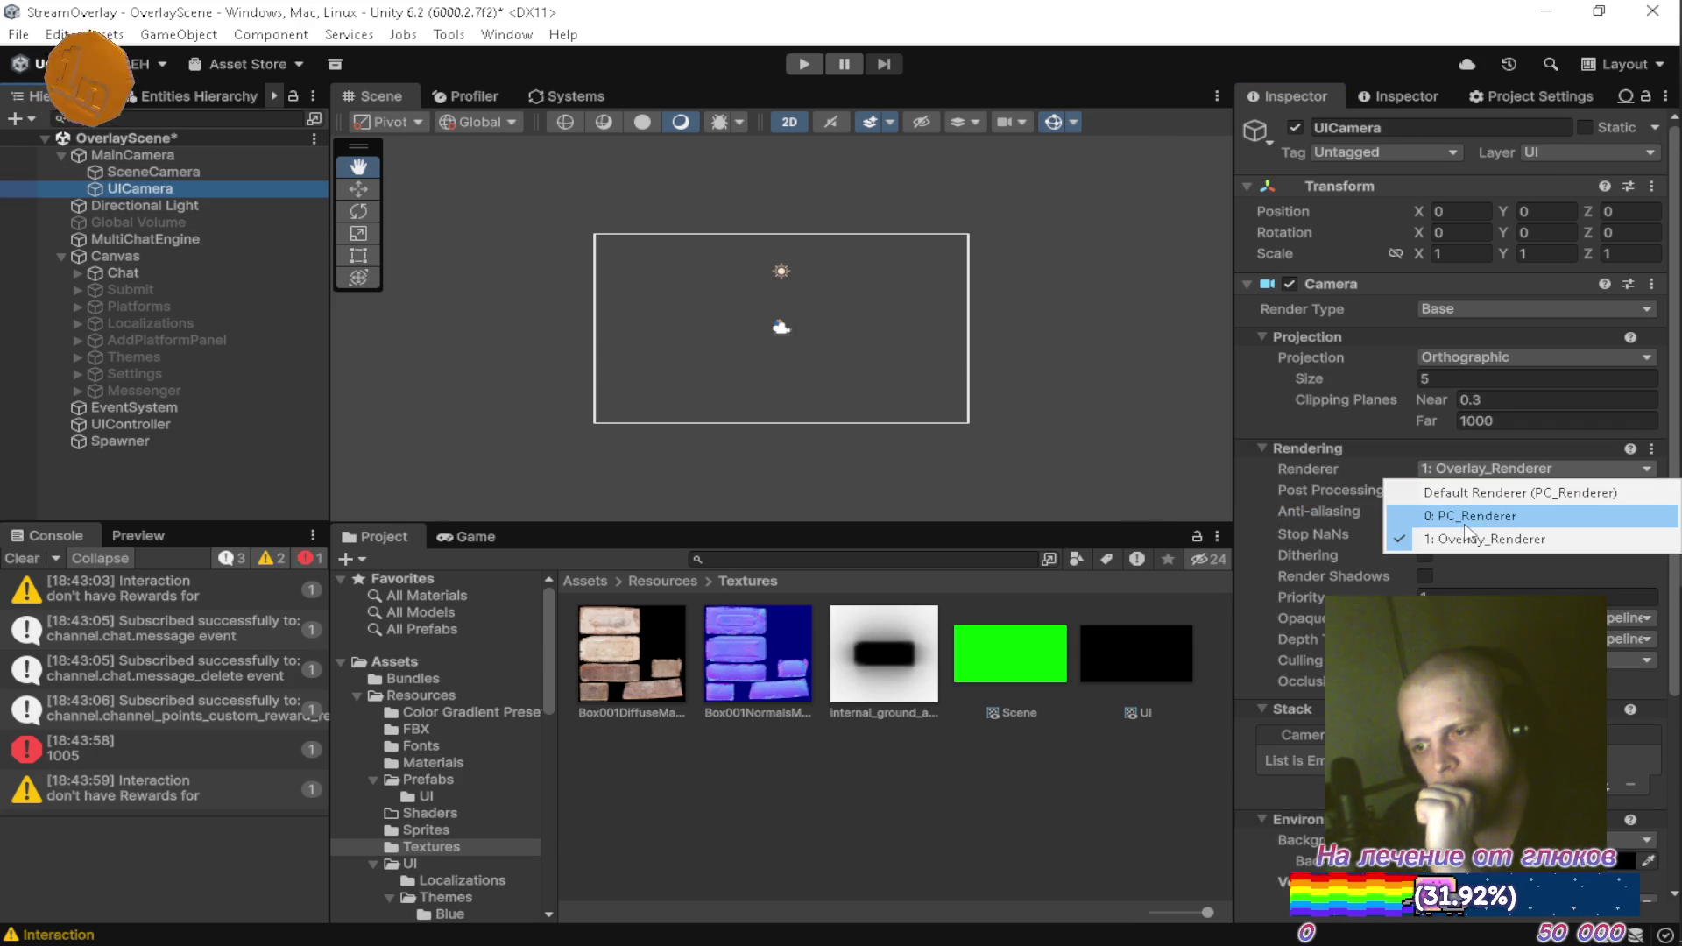
click(1457, 517)
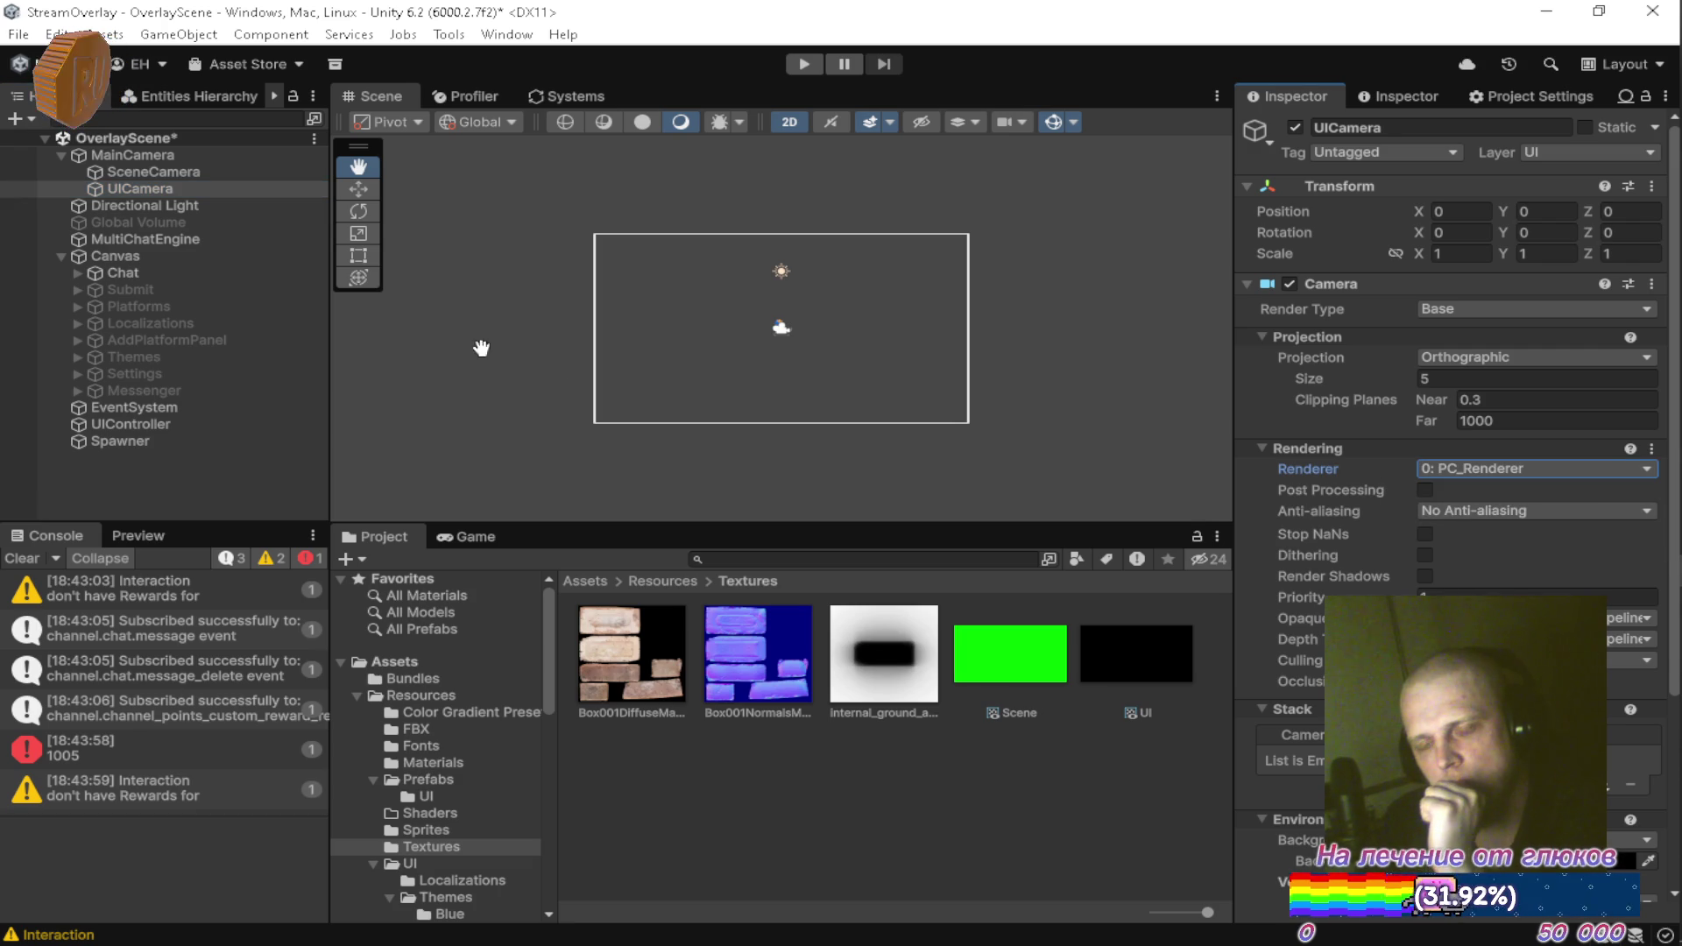
click(131, 154)
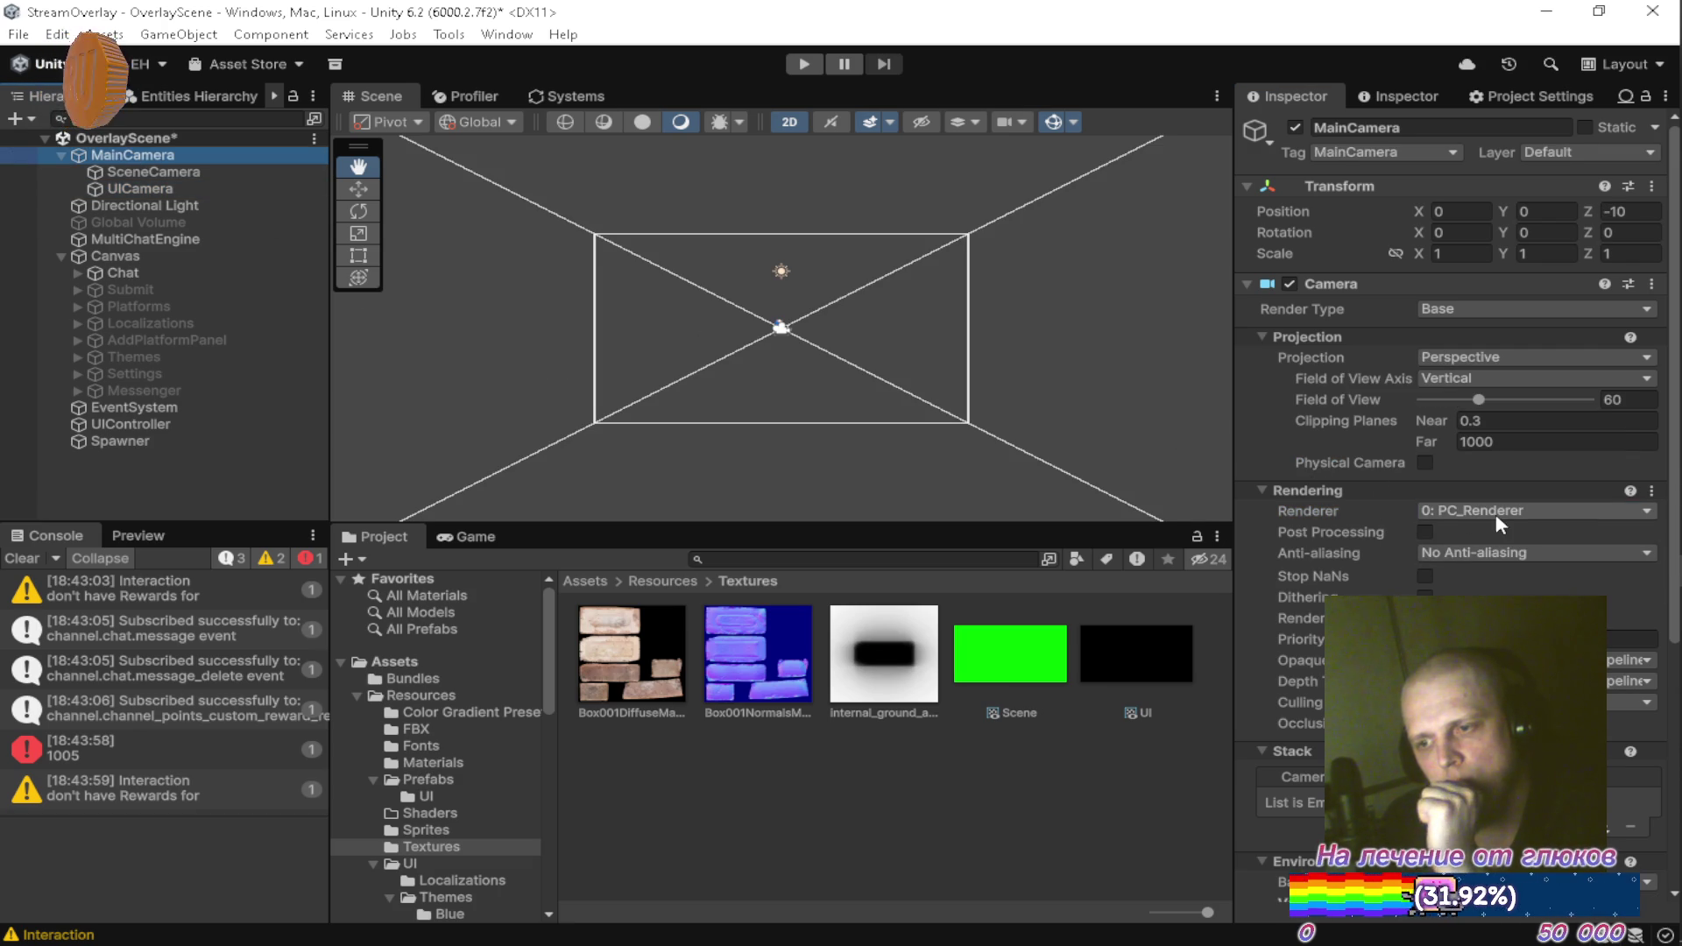
key(ctrl+s)
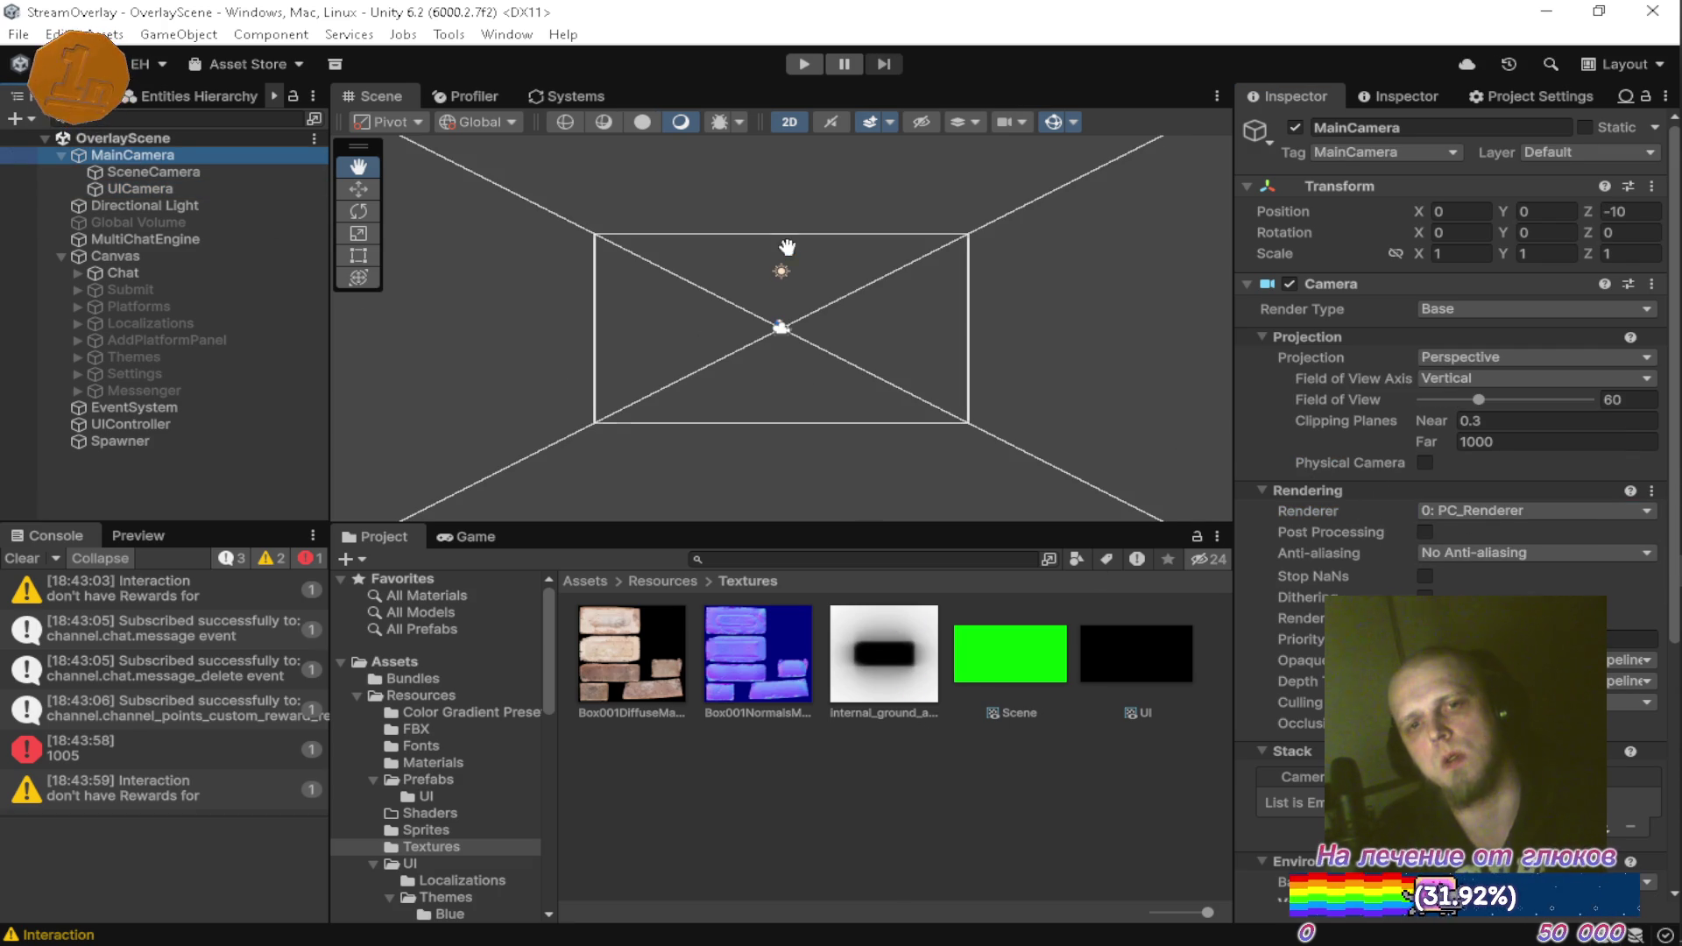
click(806, 65)
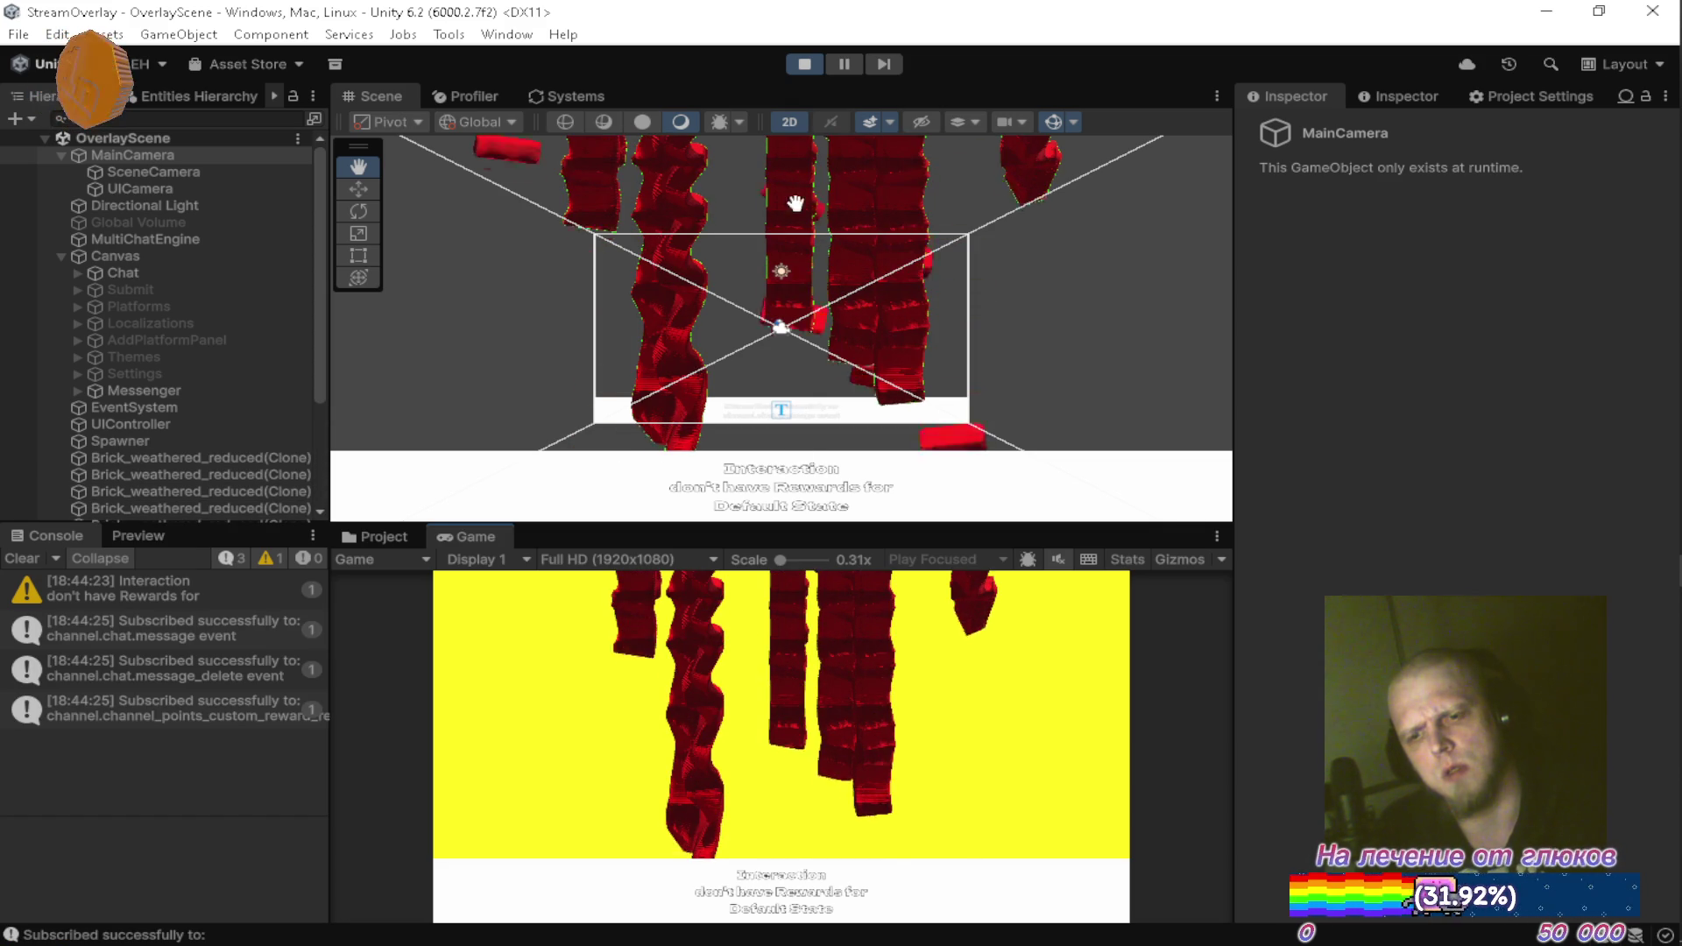
click(804, 65)
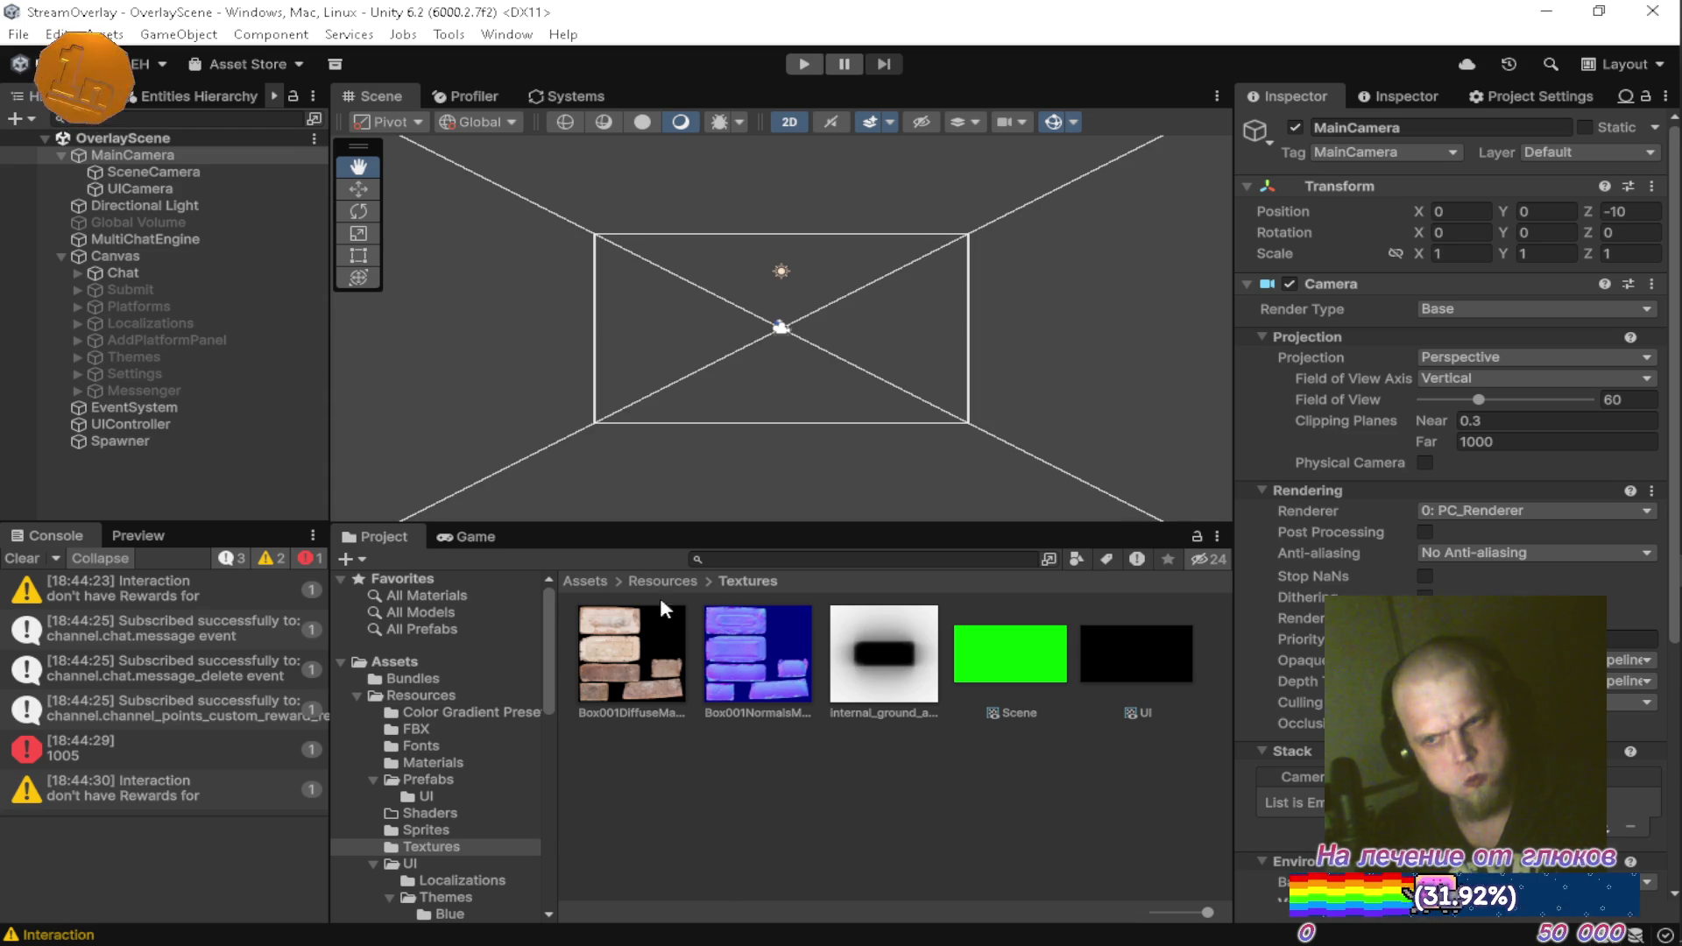
Set MainCamera's Renderer to 1: Overlay_Renderer
click(1437, 511)
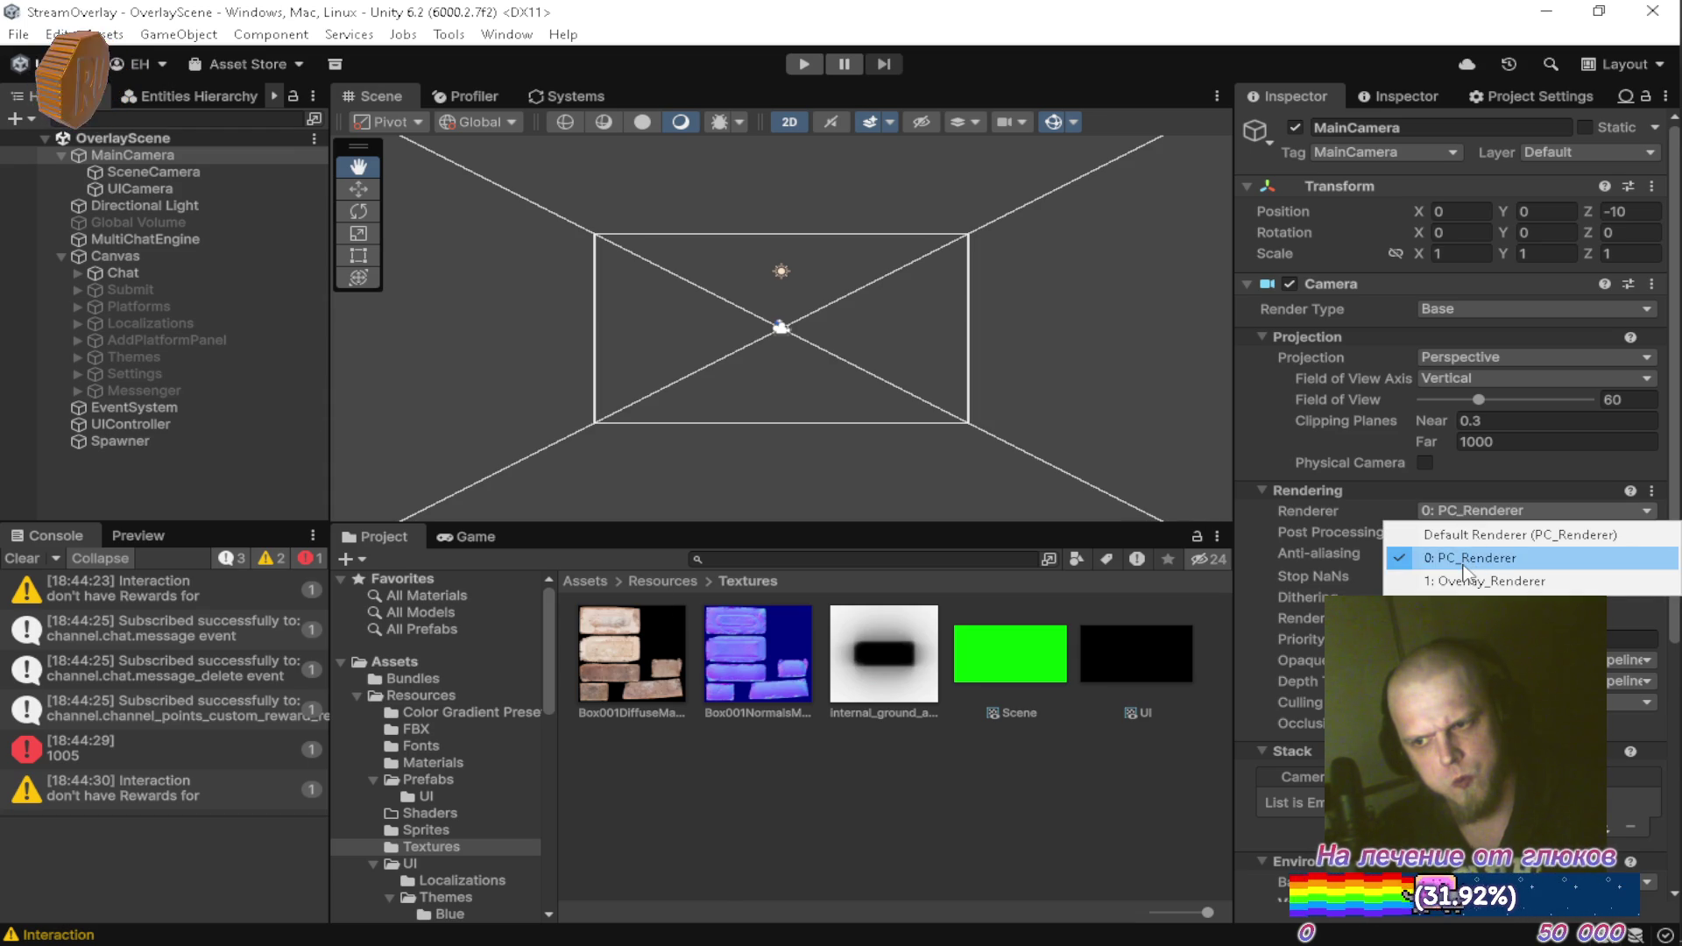
click(1455, 552)
click(176, 173)
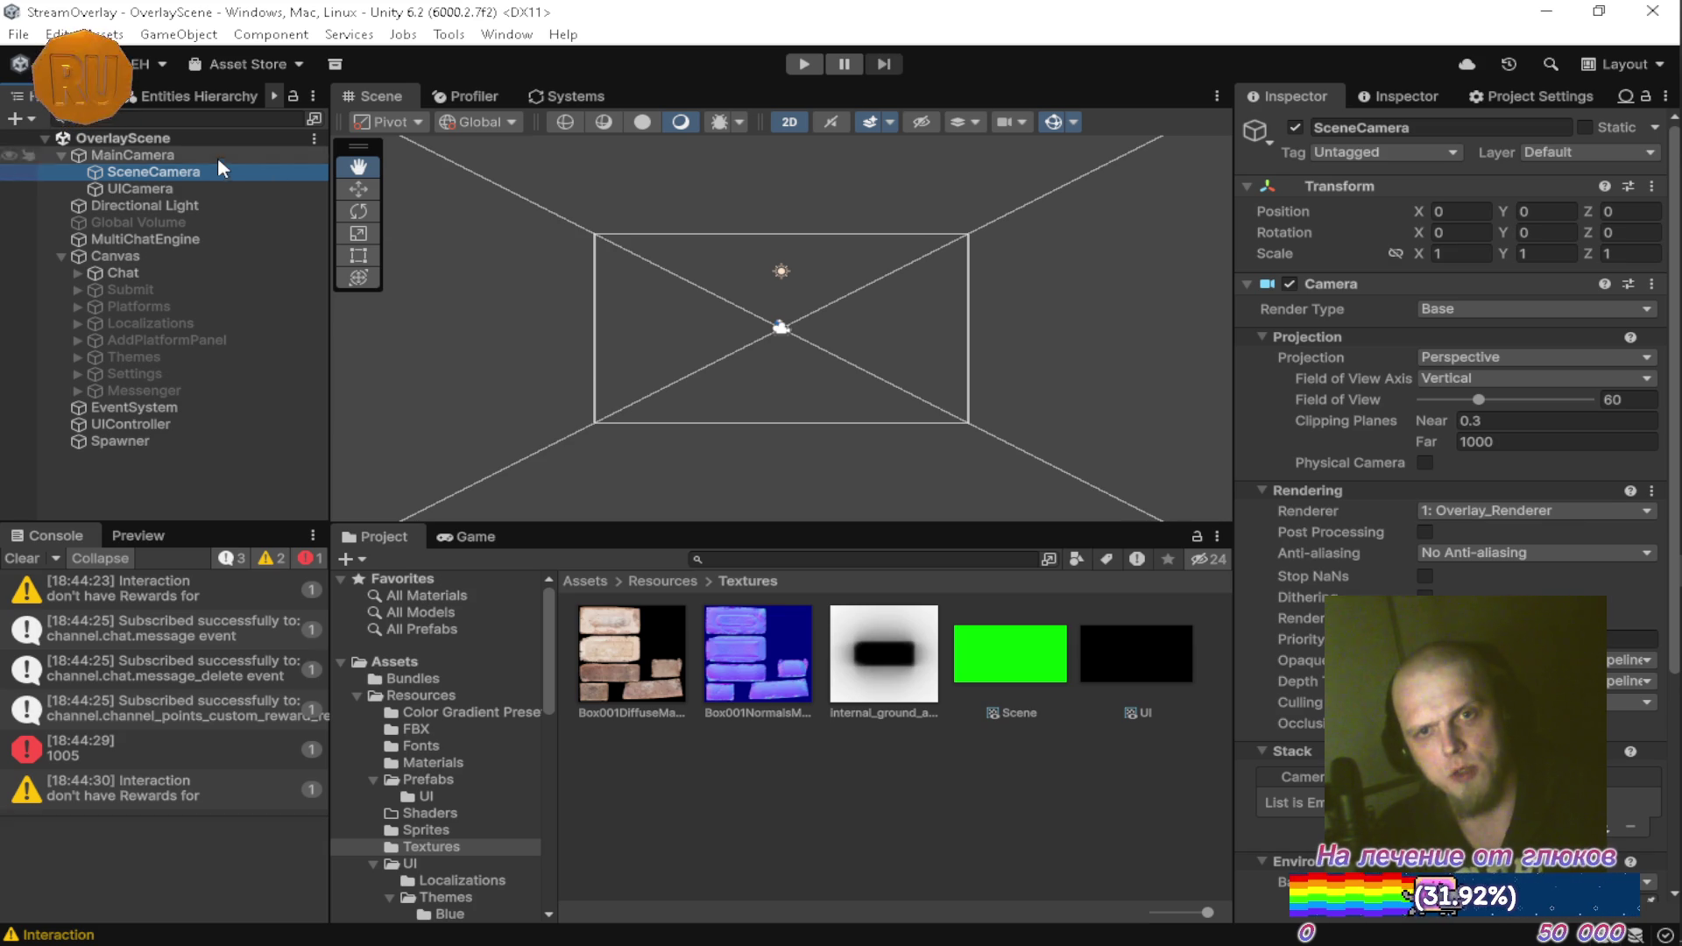
click(215, 156)
click(1494, 511)
click(1460, 575)
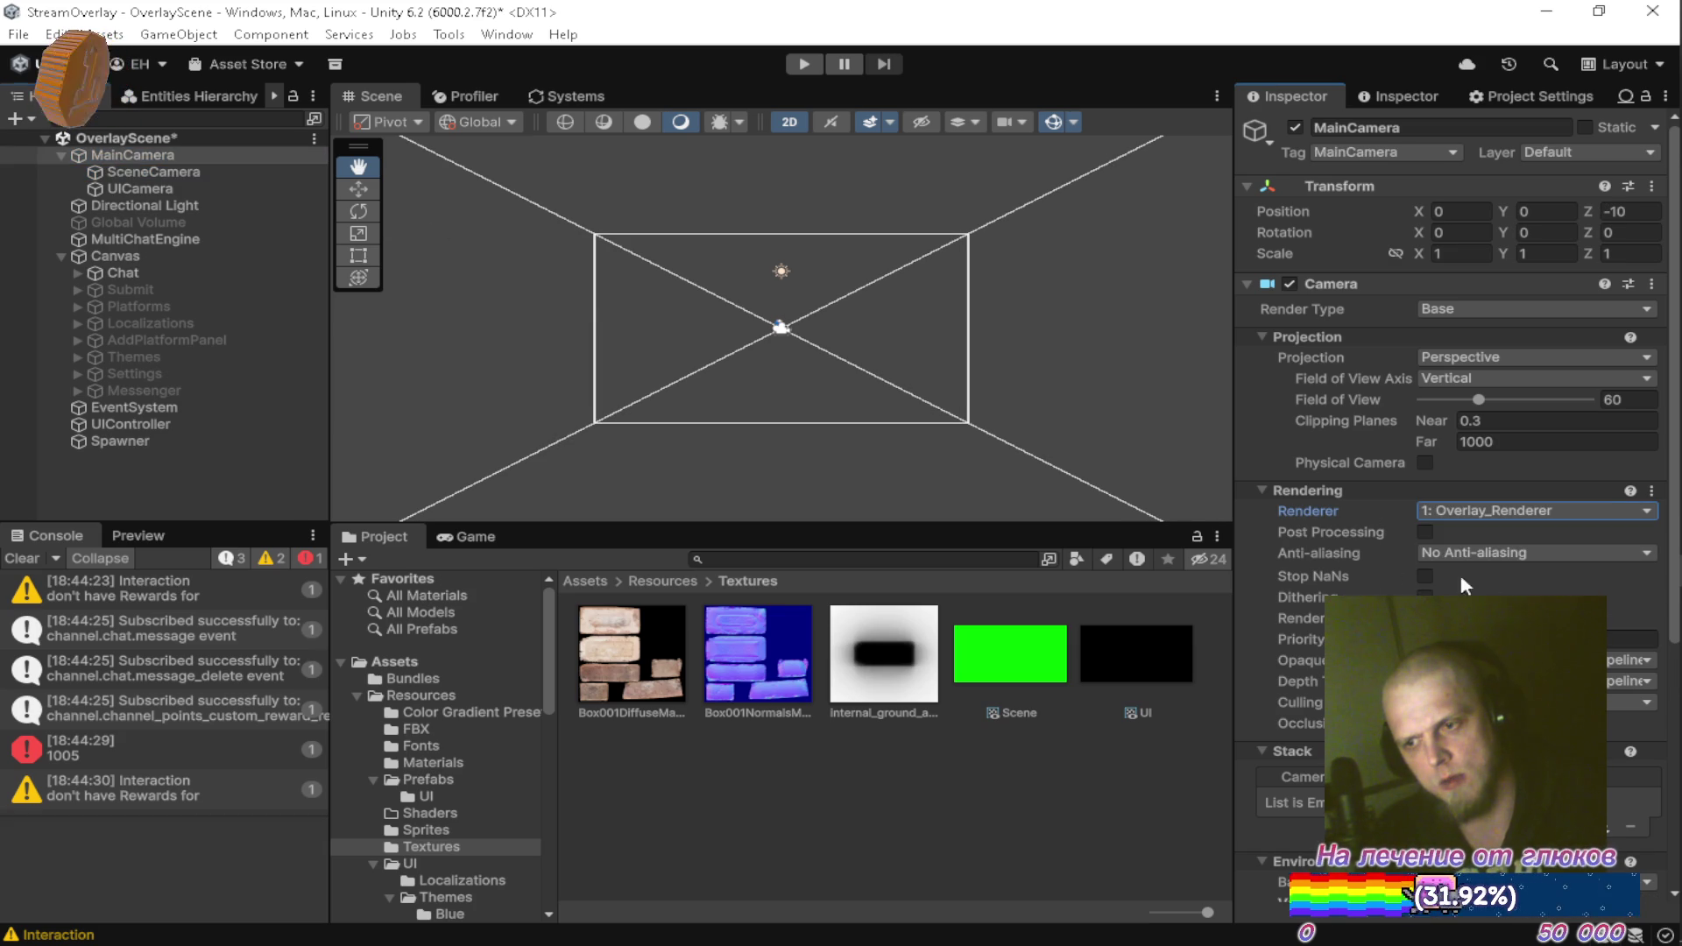
Set SceneCamera's Renderer back to 0: PC_Renderer and save the scene
key(Down)
click(1489, 515)
click(1481, 552)
key(ctrl+s)
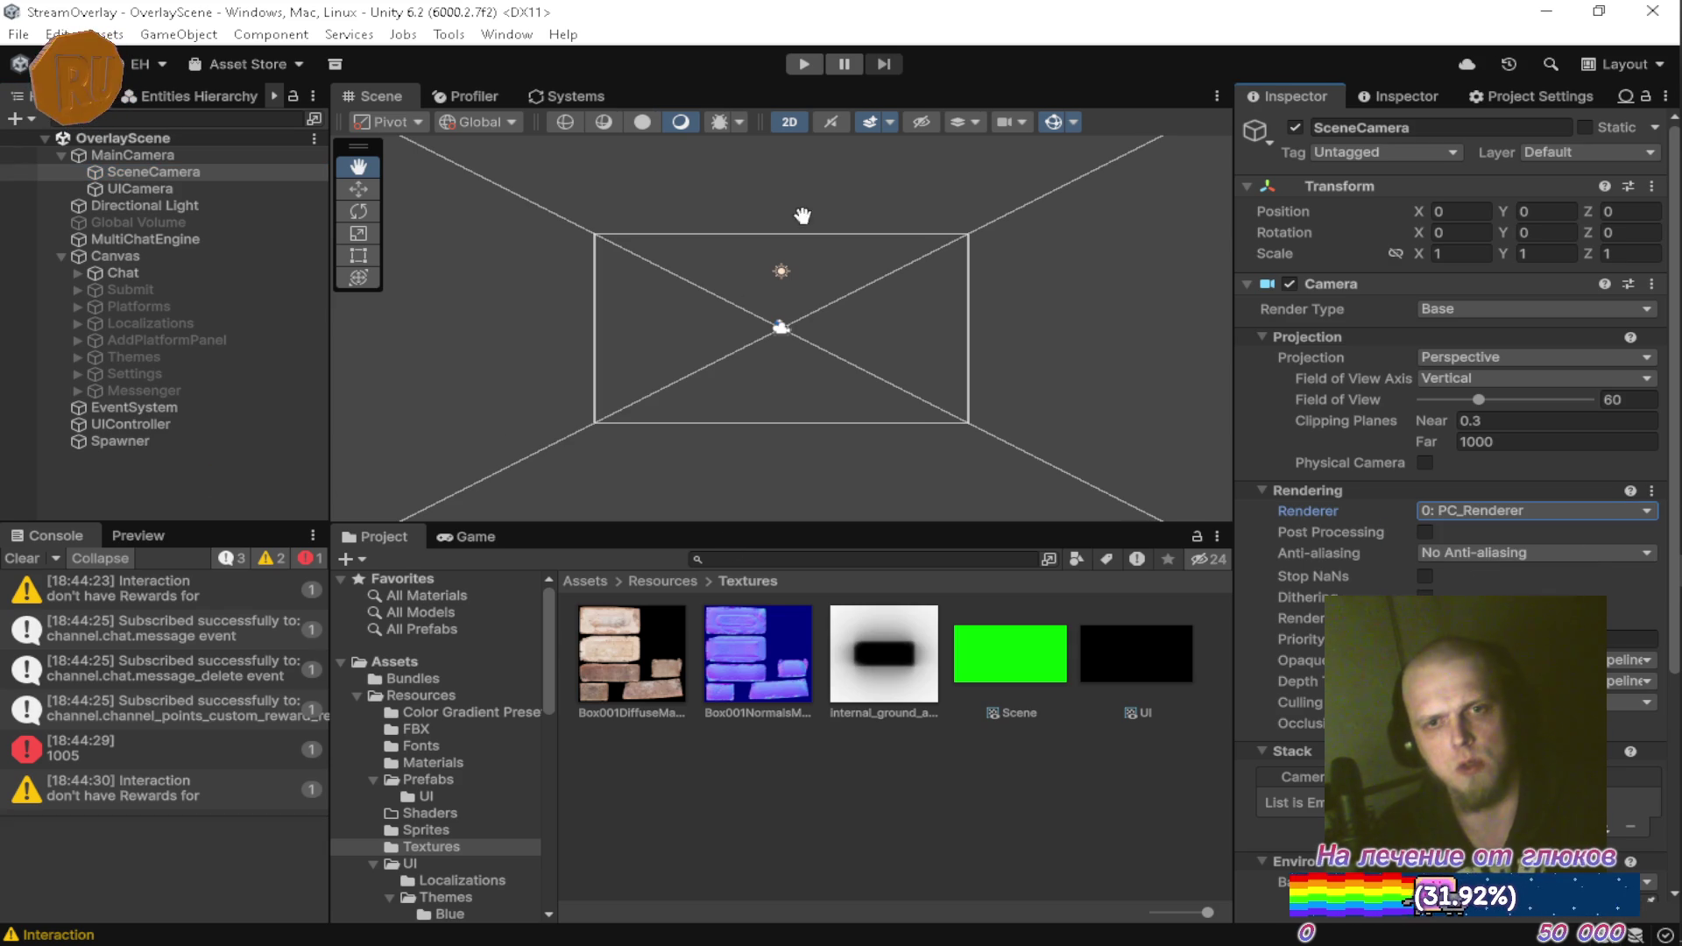
Run the scene in Play mode to test the new camera setup, then stop
click(172, 189)
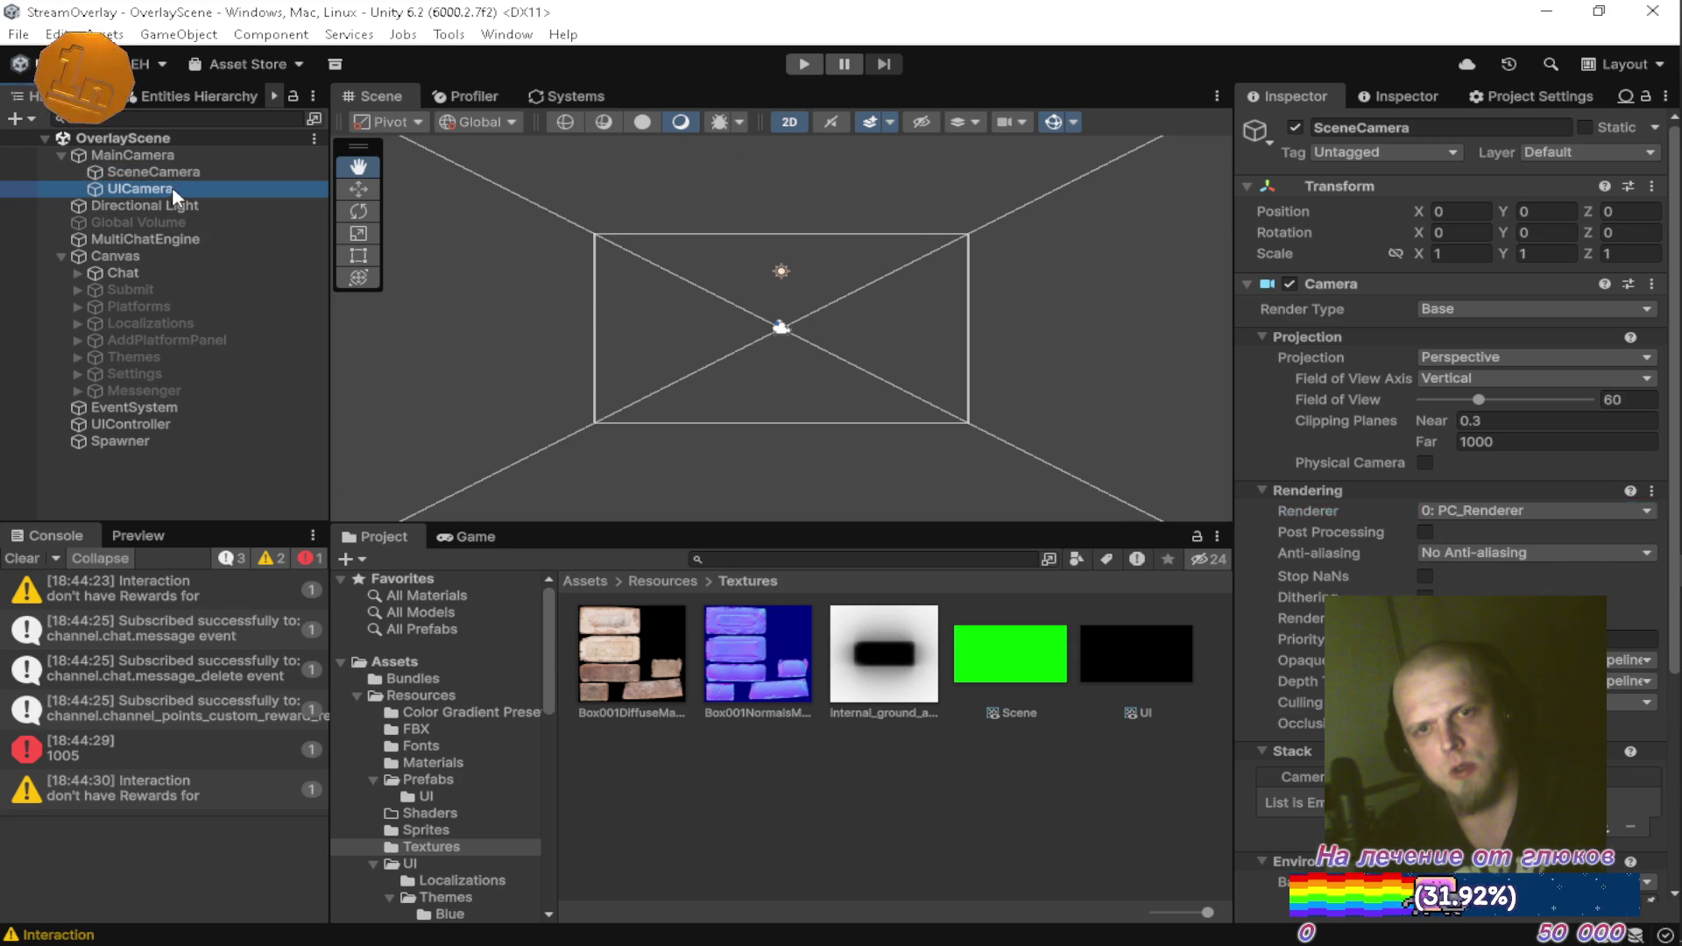
click(107, 462)
click(803, 64)
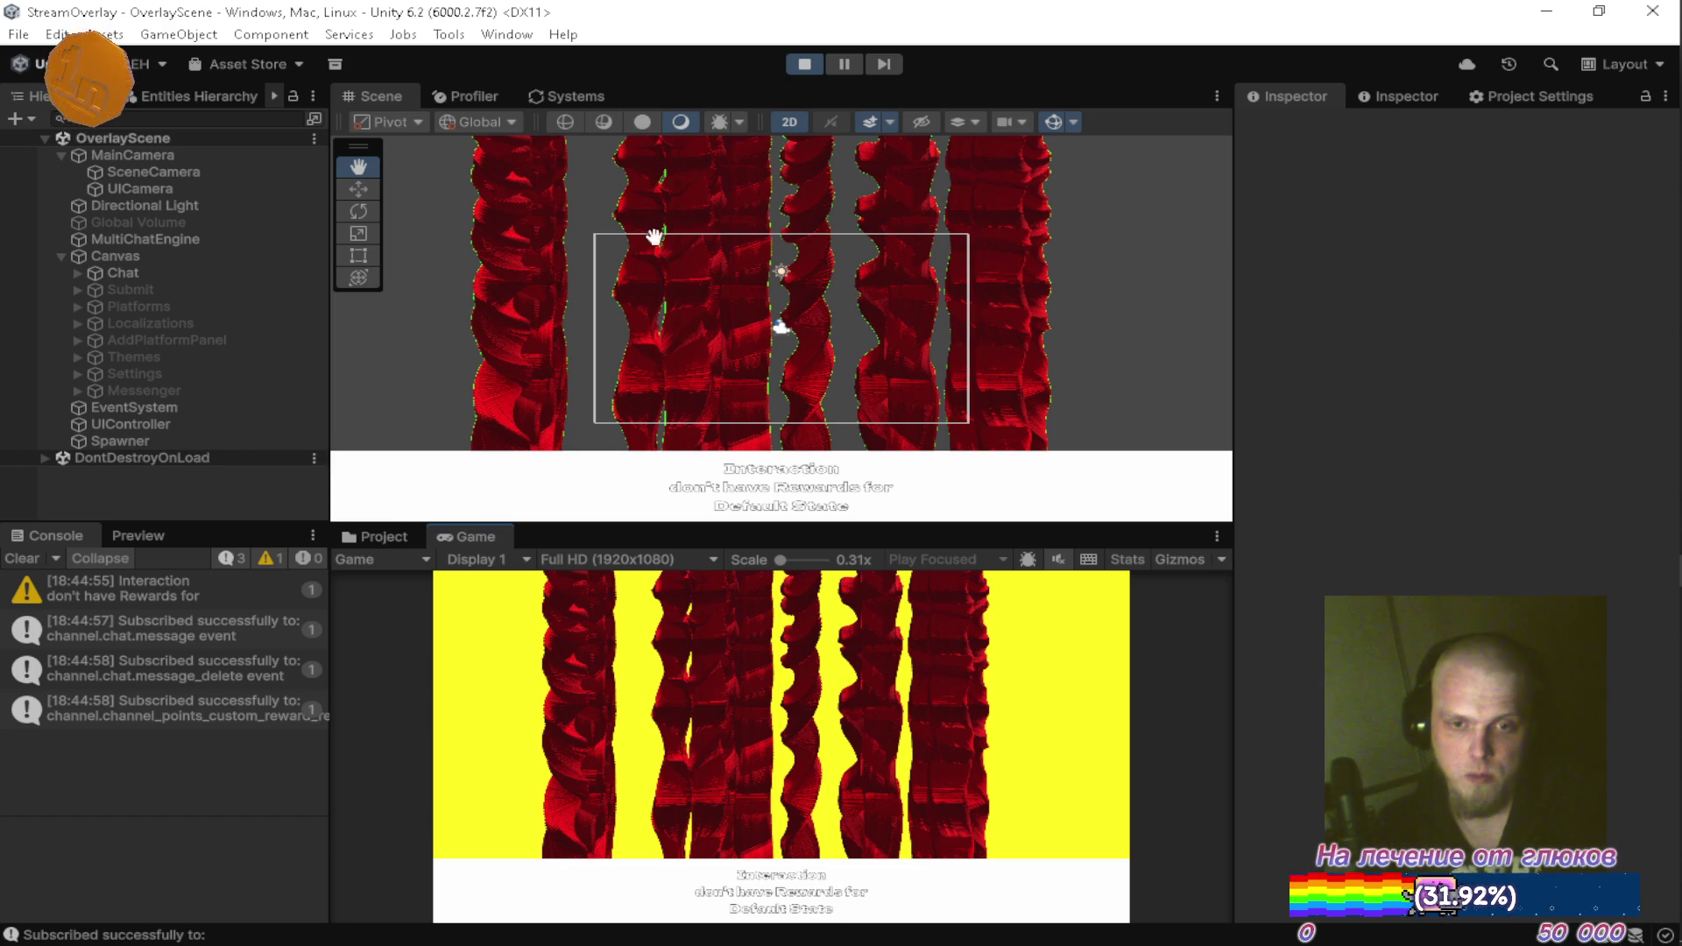
click(806, 69)
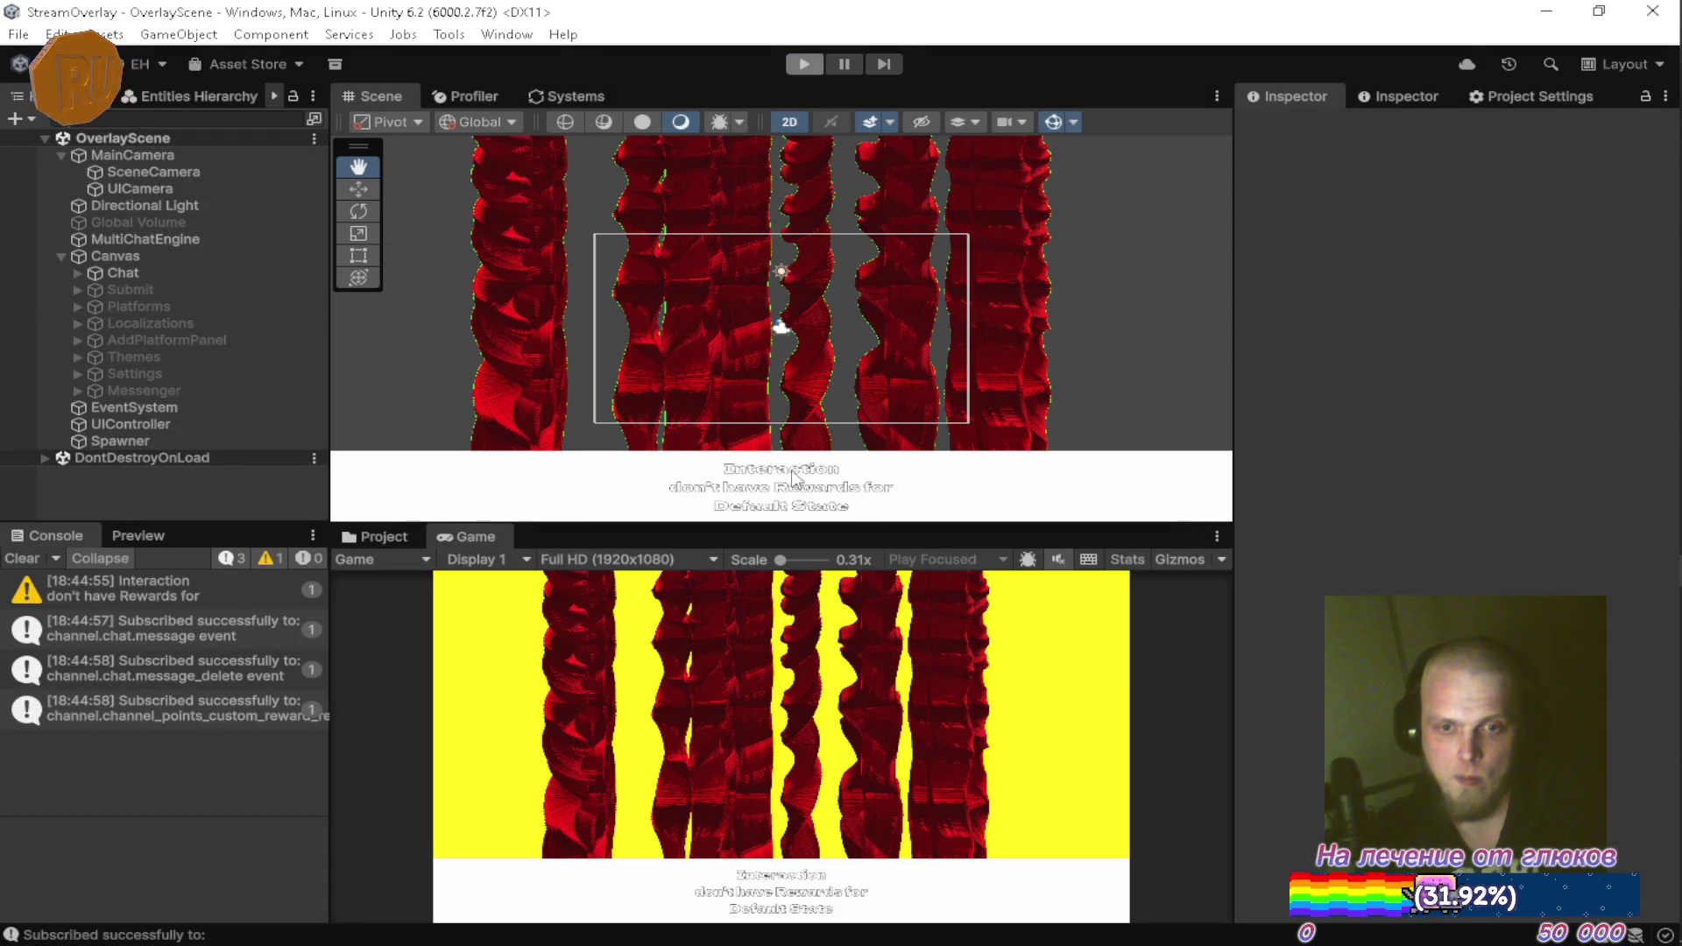
scroll(490, 762, down, 10)
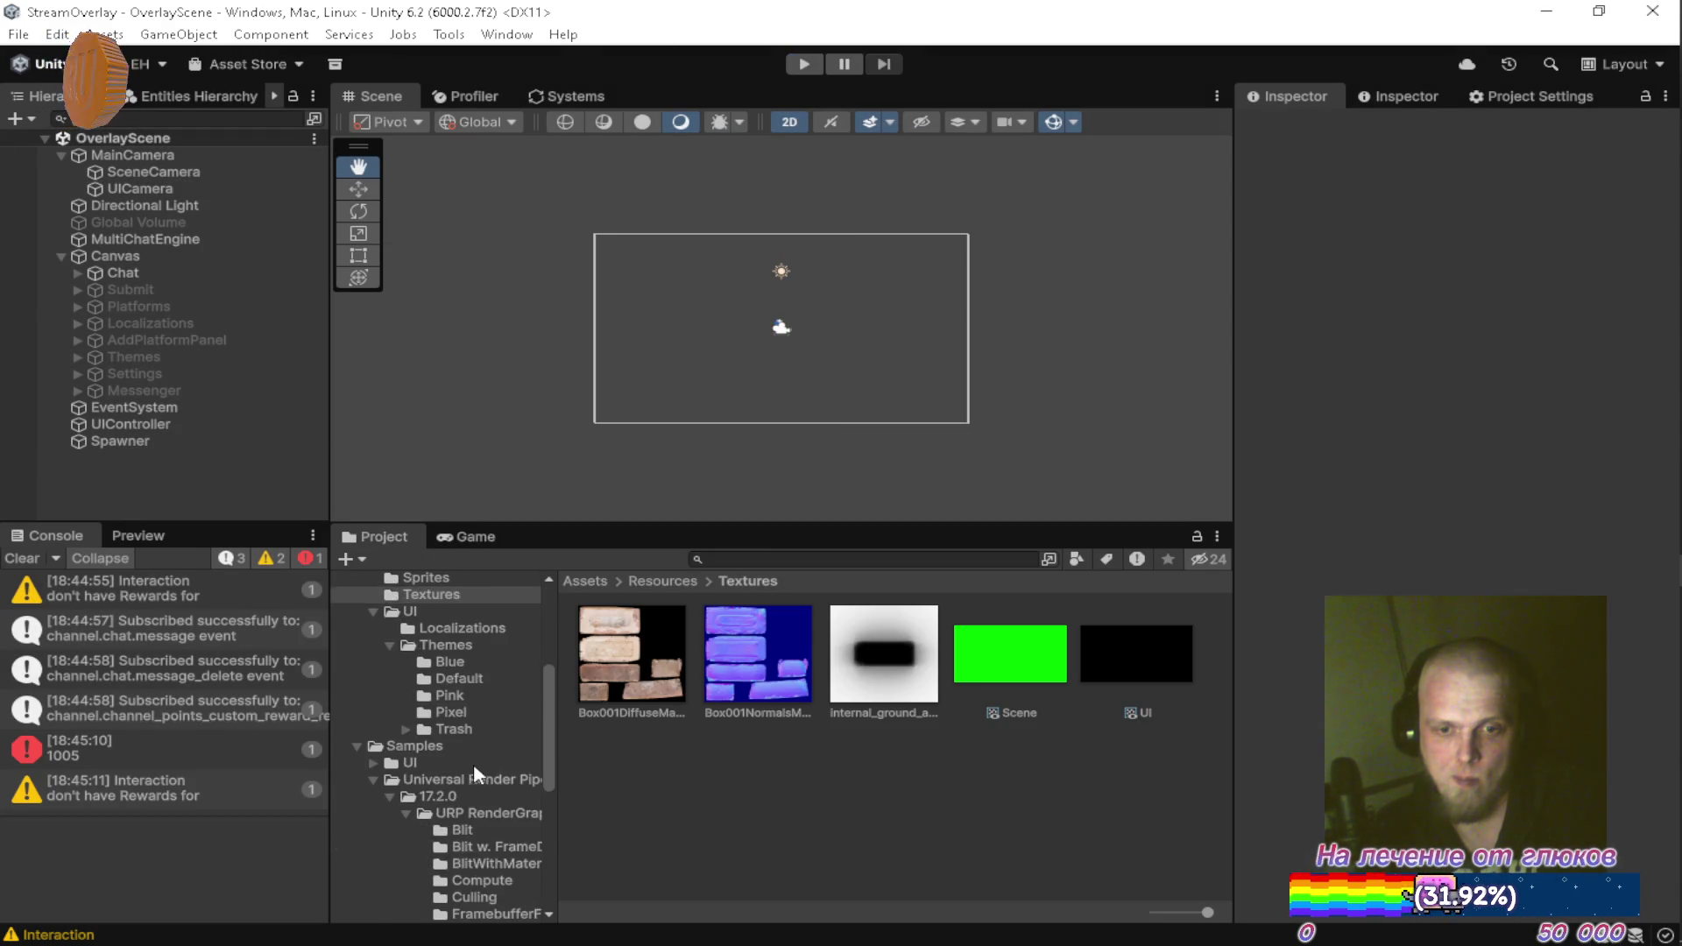
Inspect Overlay_Renderer's settings in the Overlay package's Files folder
click(417, 859)
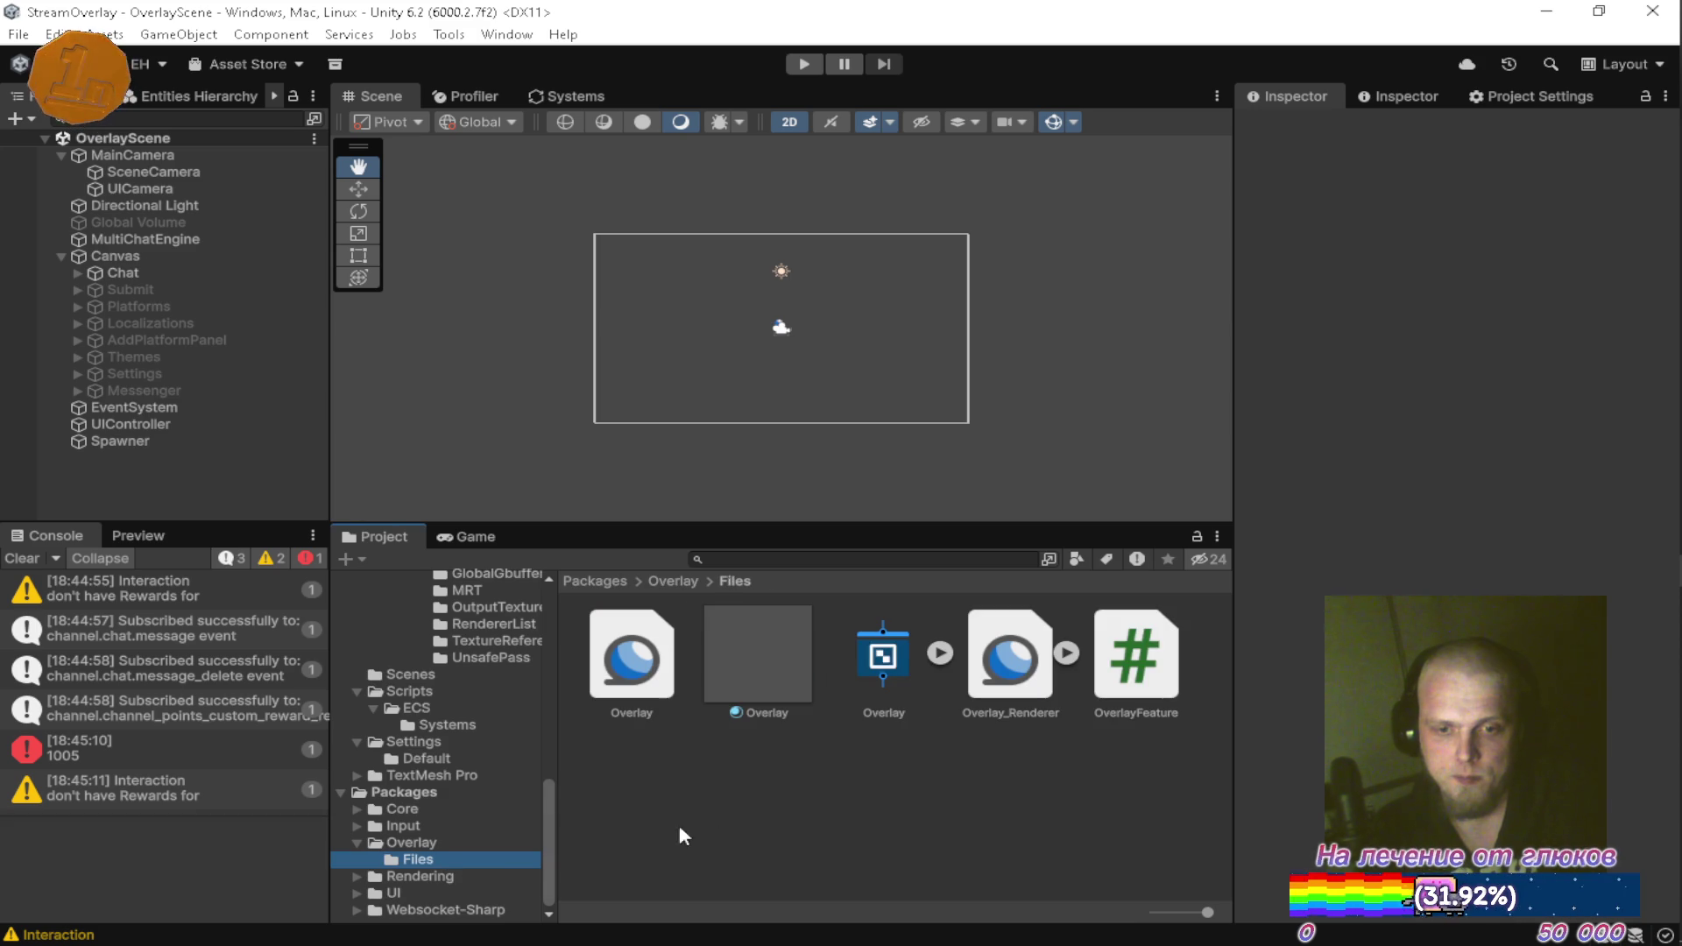
click(1004, 671)
scroll(1454, 460, down, 1)
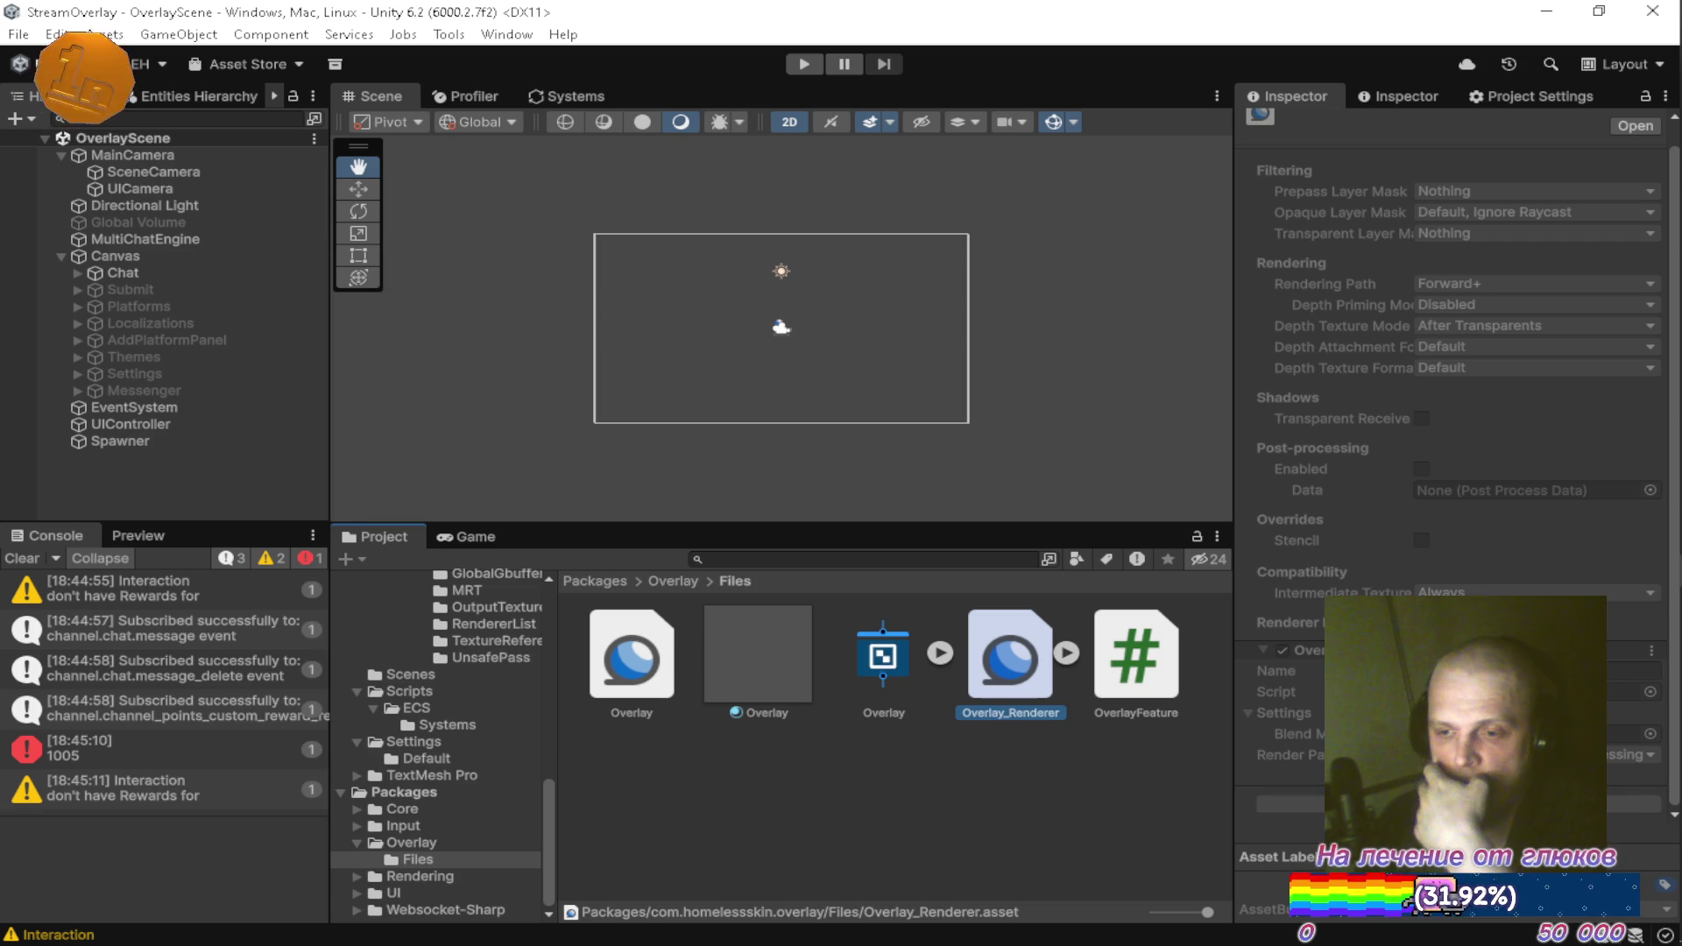
scroll(497, 770, up, 10)
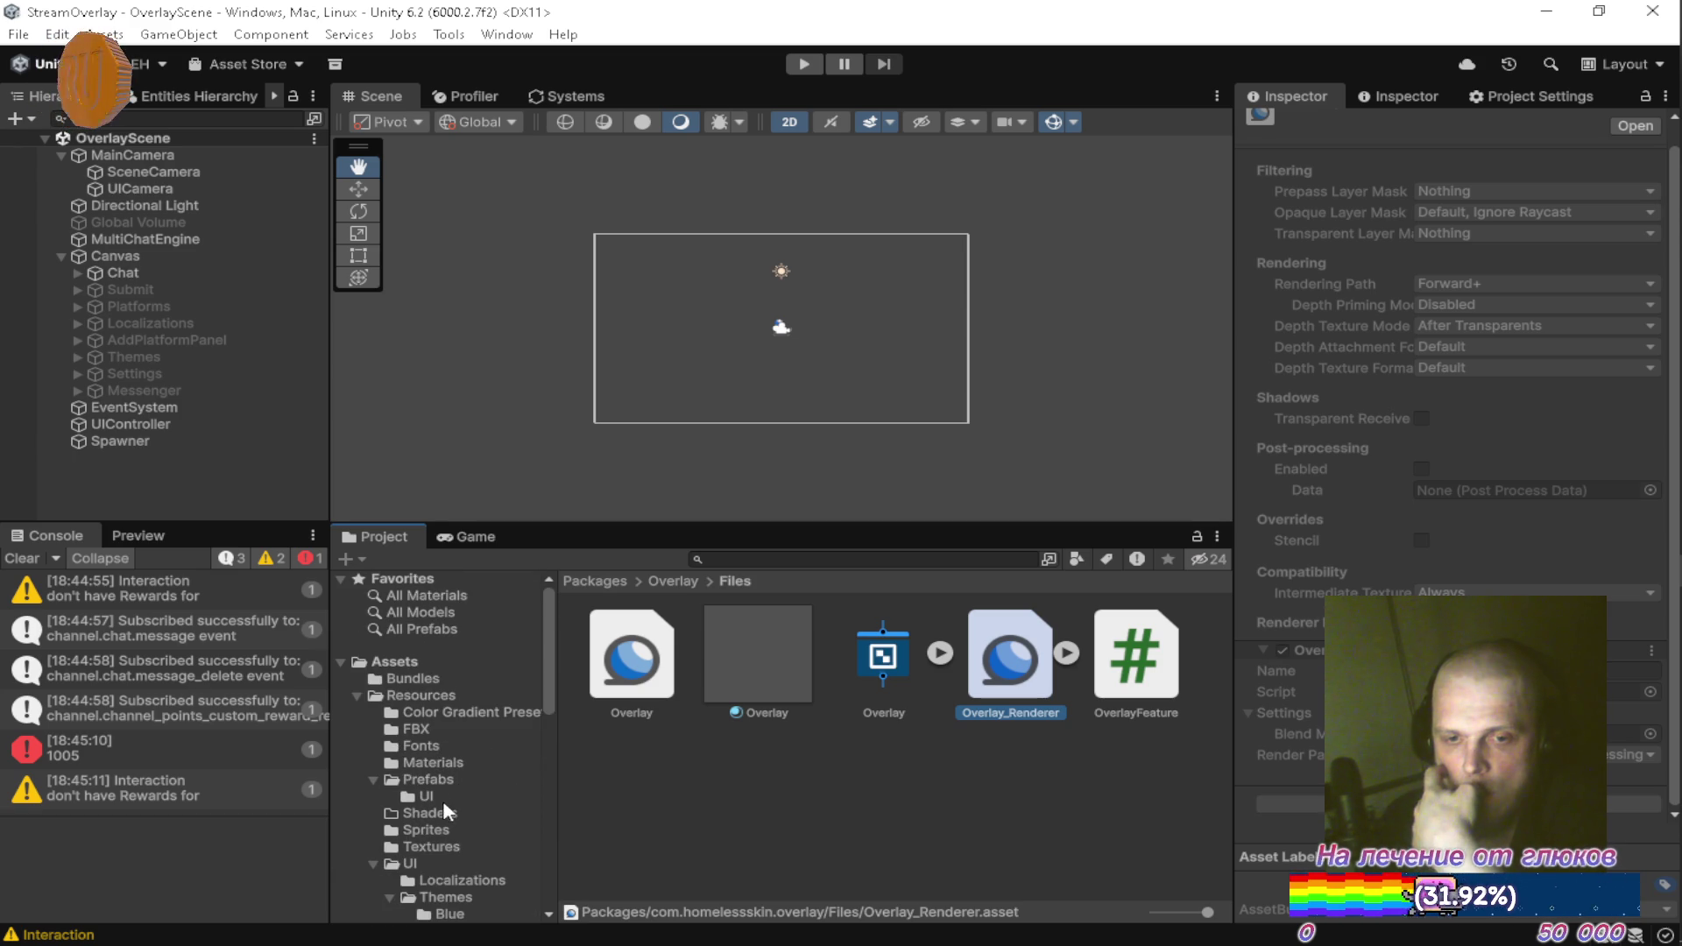
scroll(432, 791, down, 10)
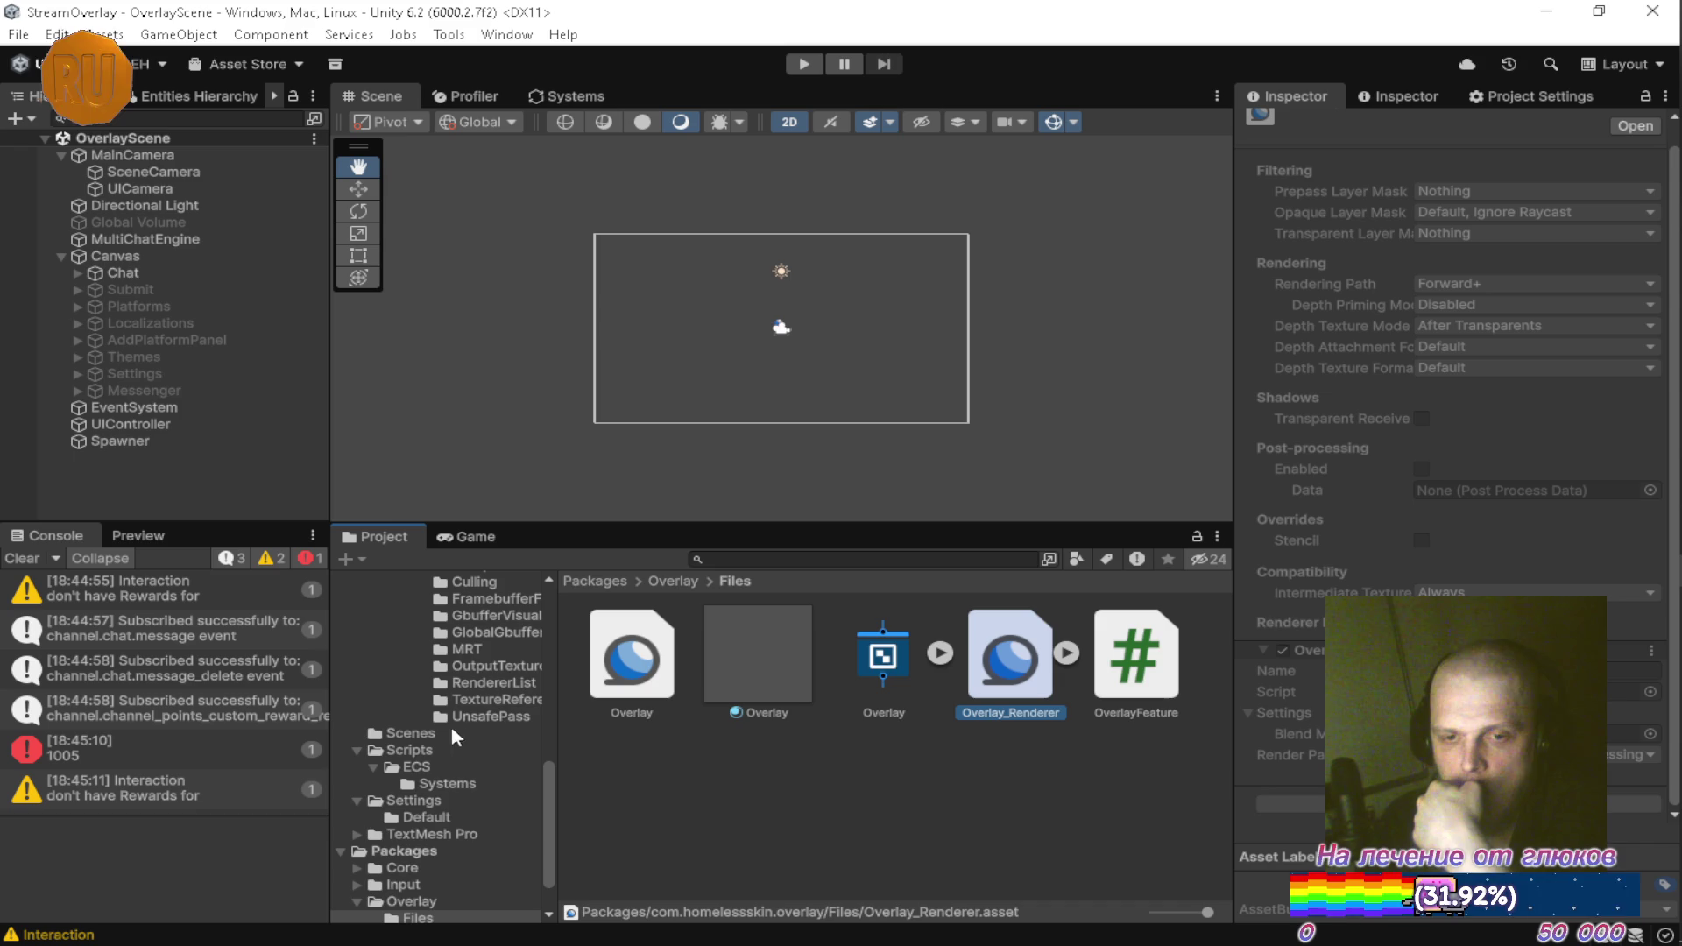
Remove the Test renderer feature from PC_Renderer in Settings/Default
click(440, 819)
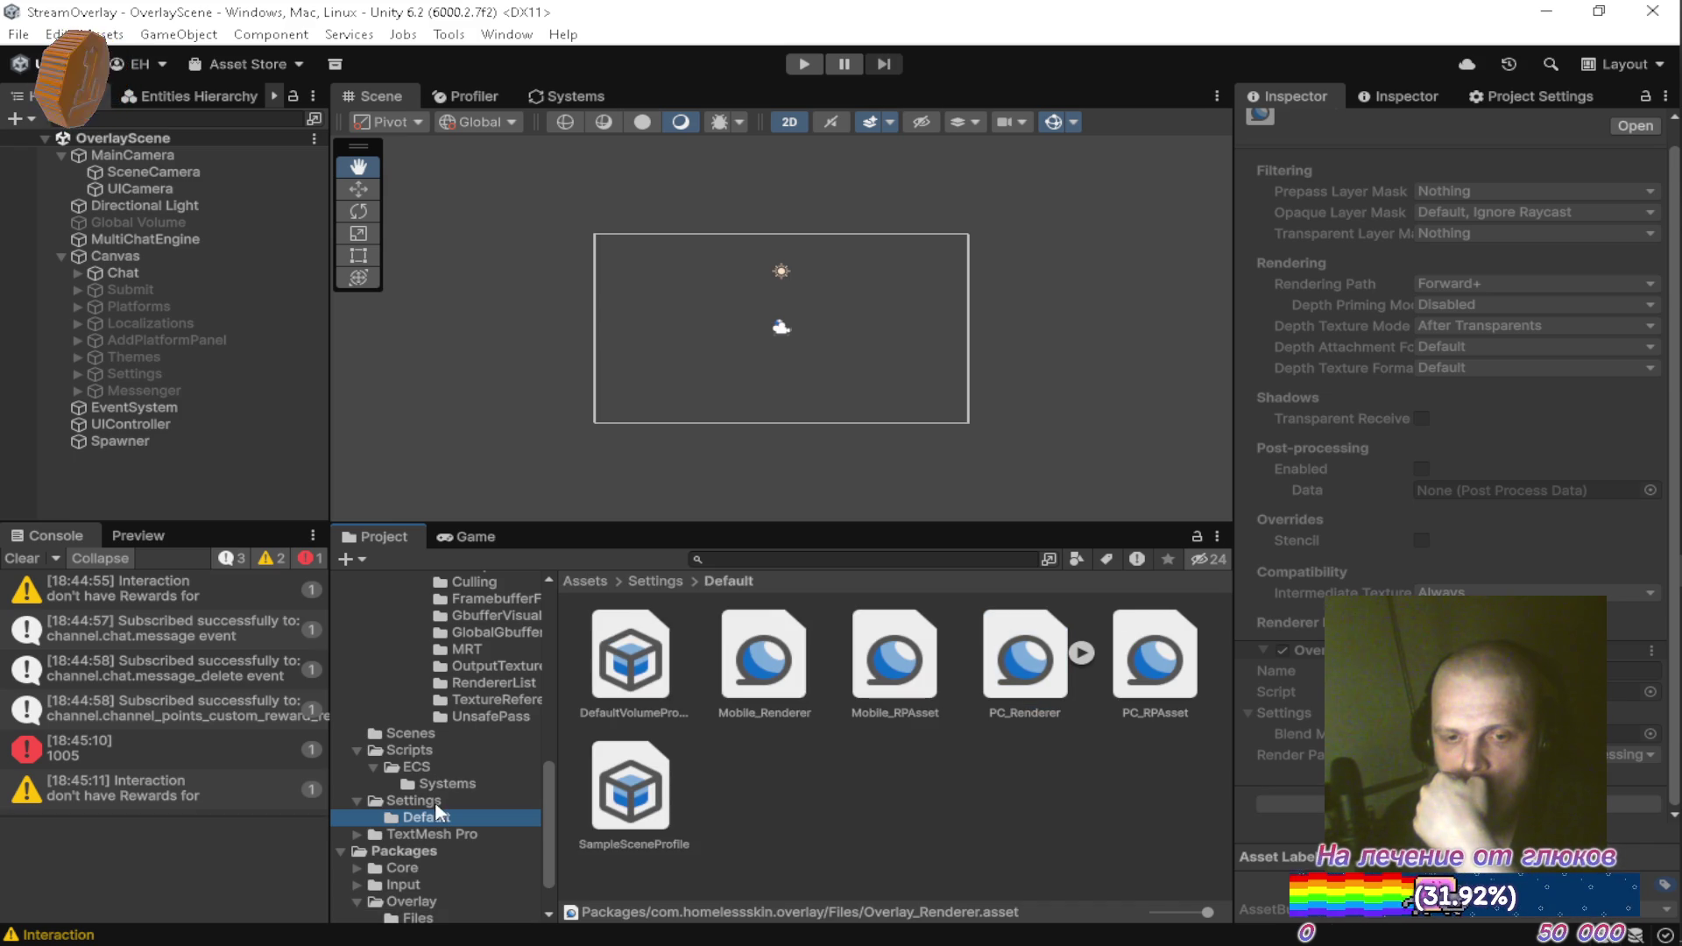
click(1029, 668)
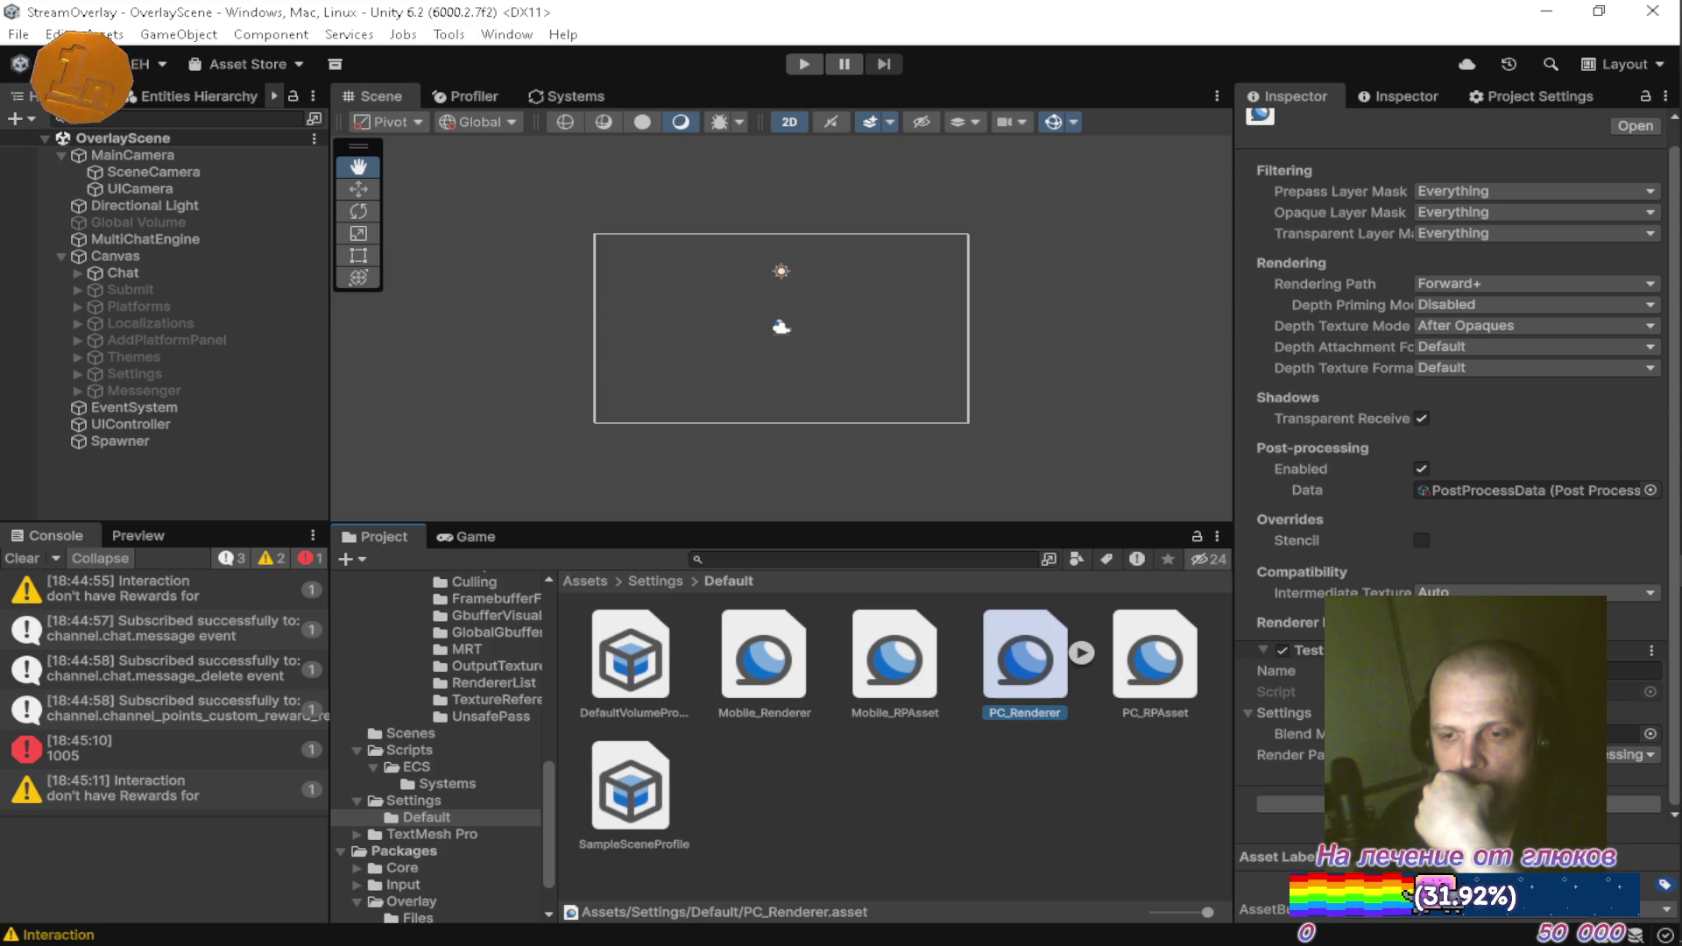
click(1651, 653)
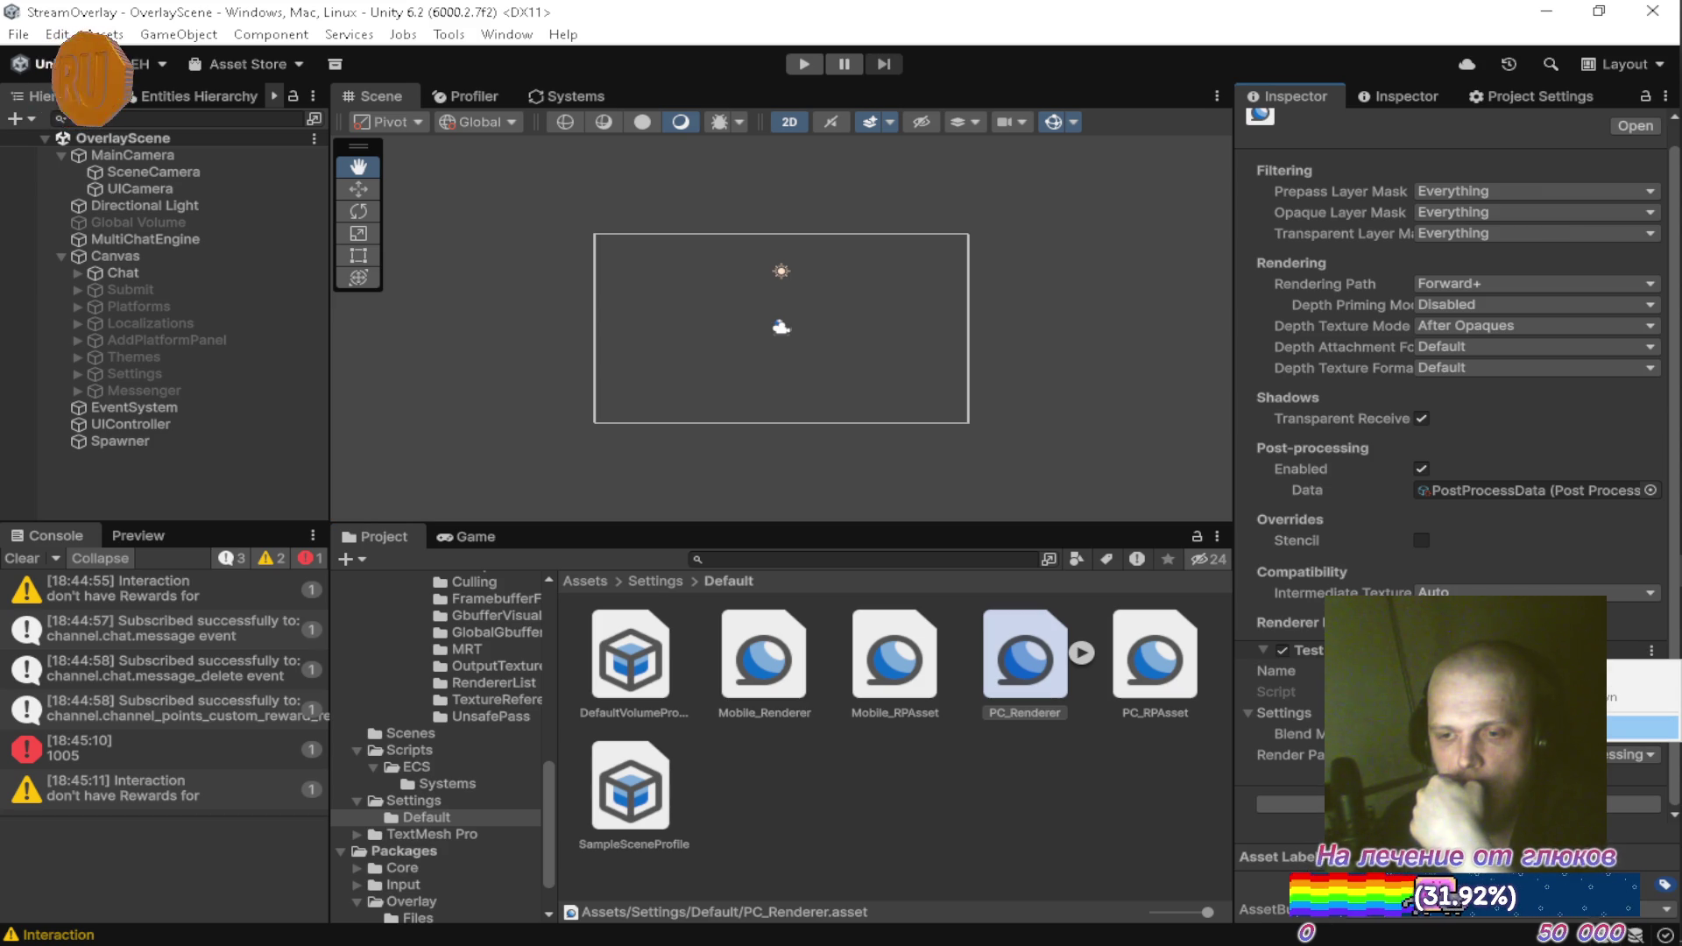
click(1629, 727)
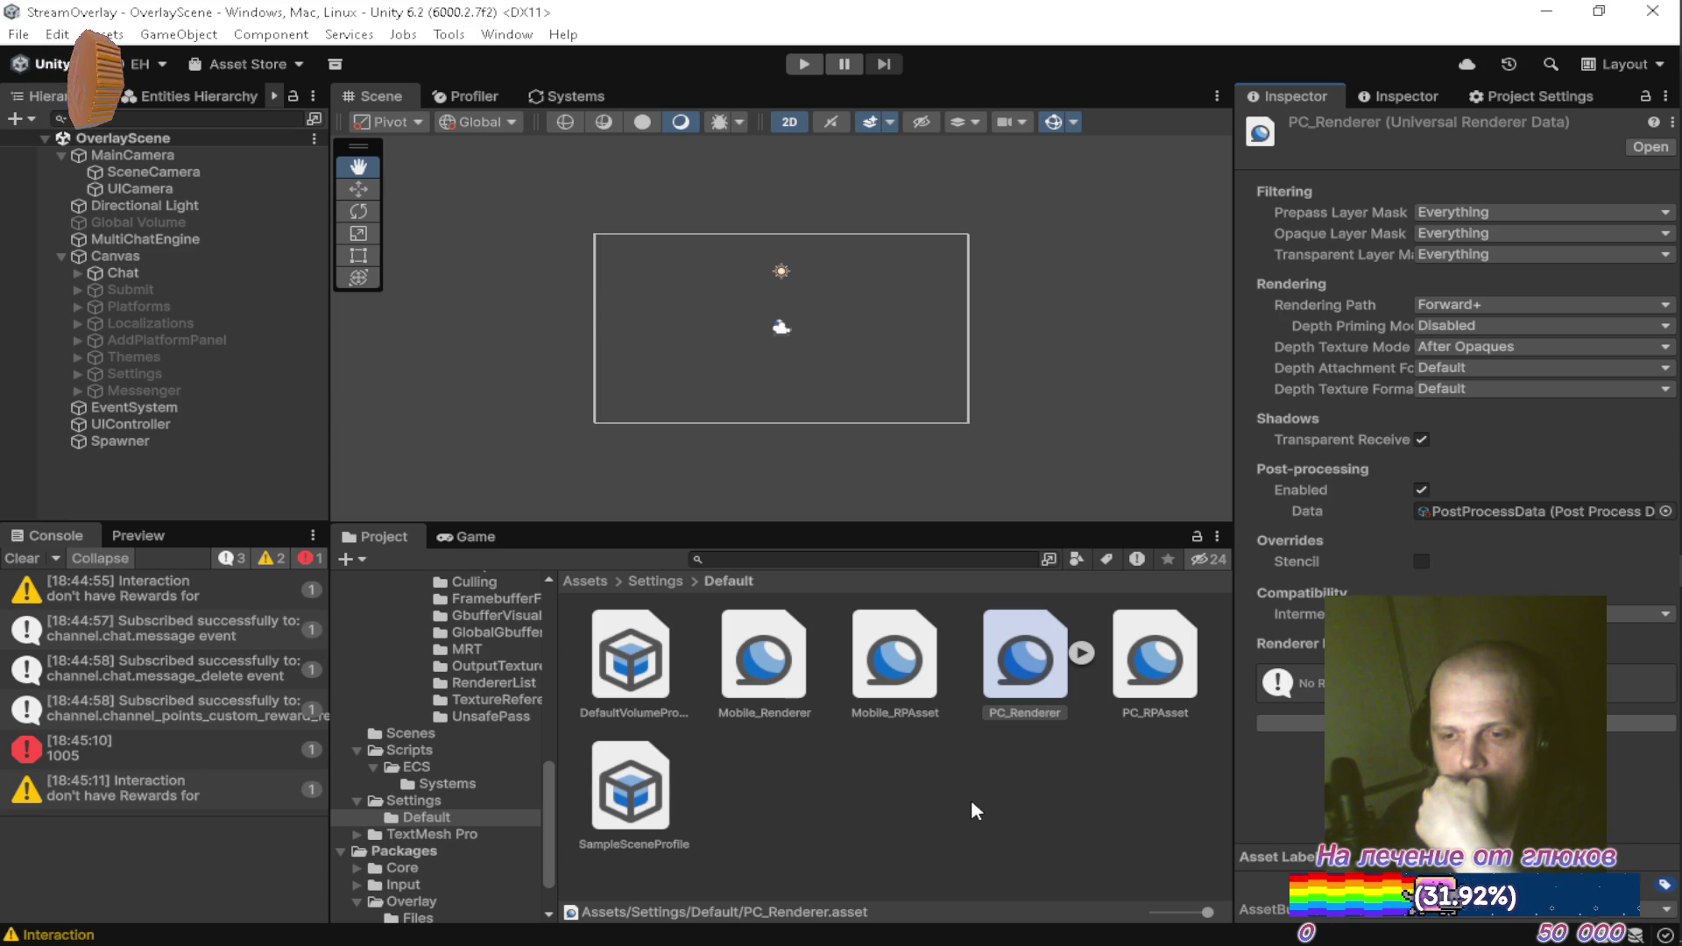
Reselect Overlay_Renderer in the Overlay package Files folder to compare settings
scroll(446, 769, down, 2)
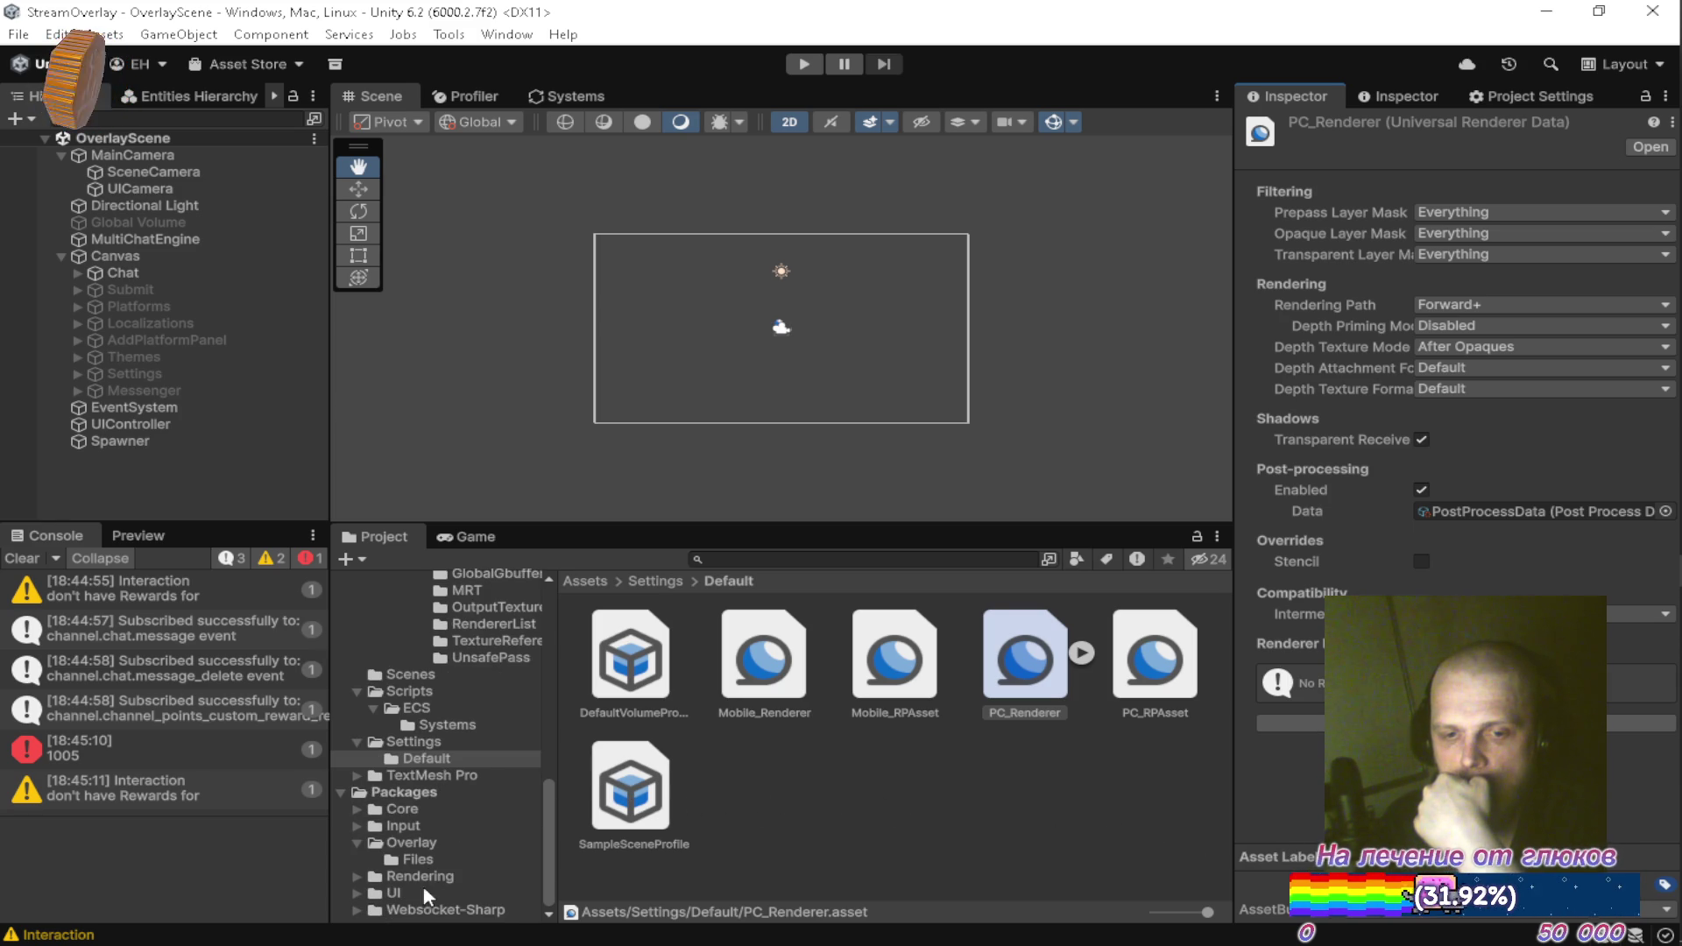
click(431, 846)
click(438, 855)
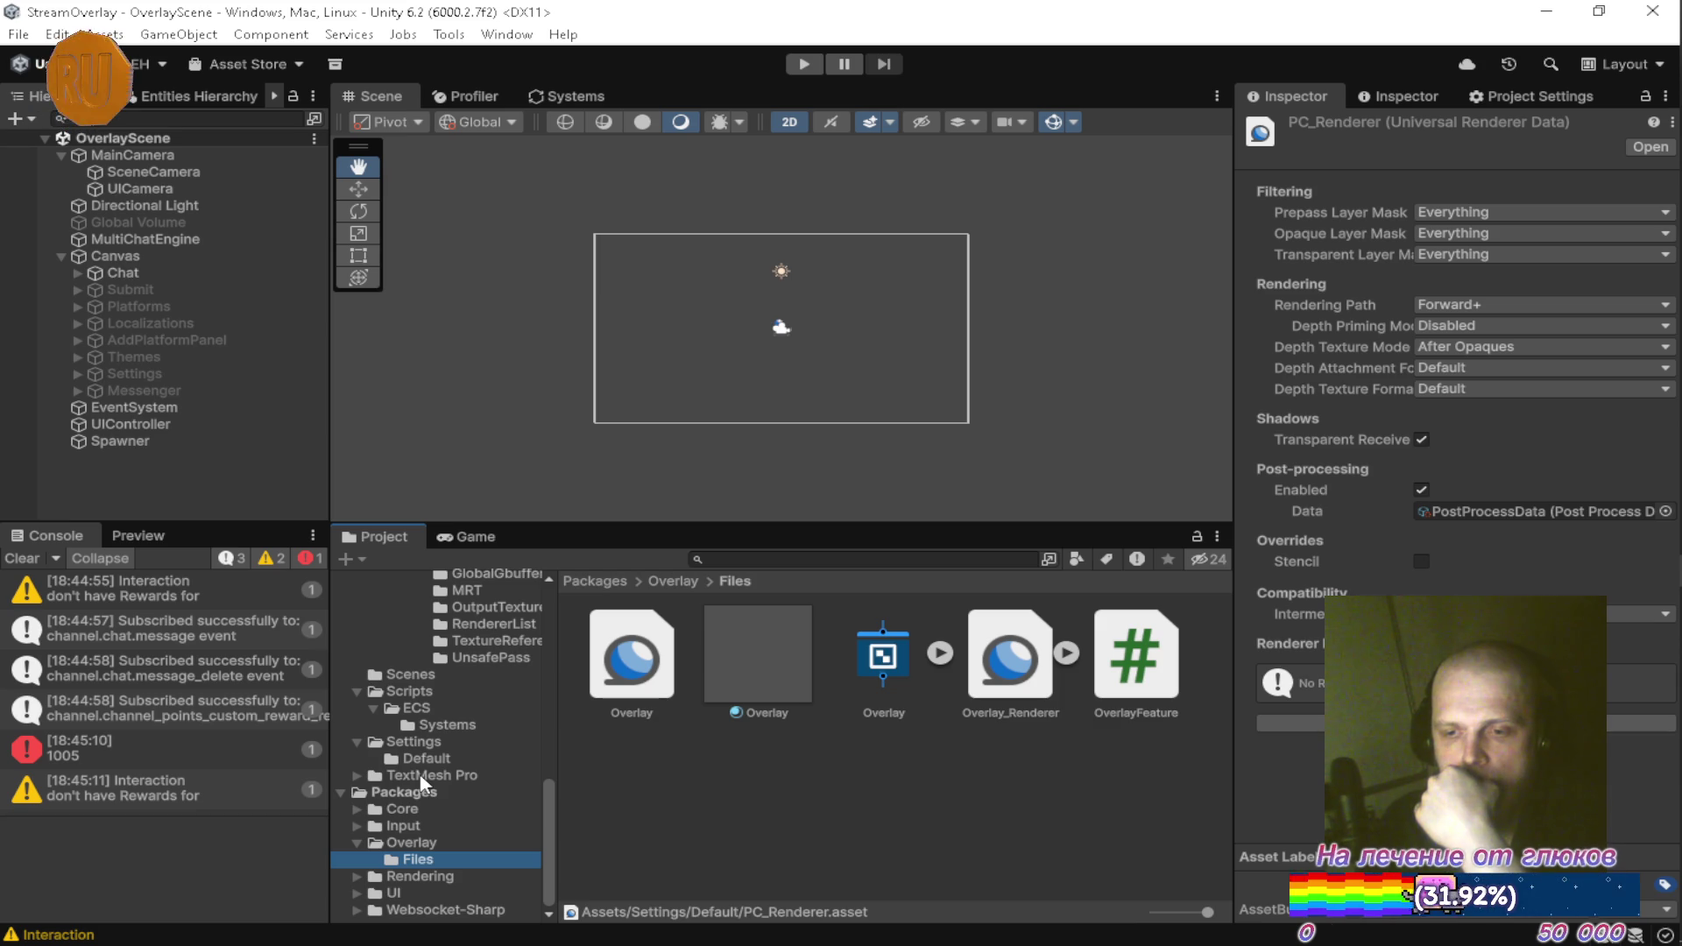
click(1016, 666)
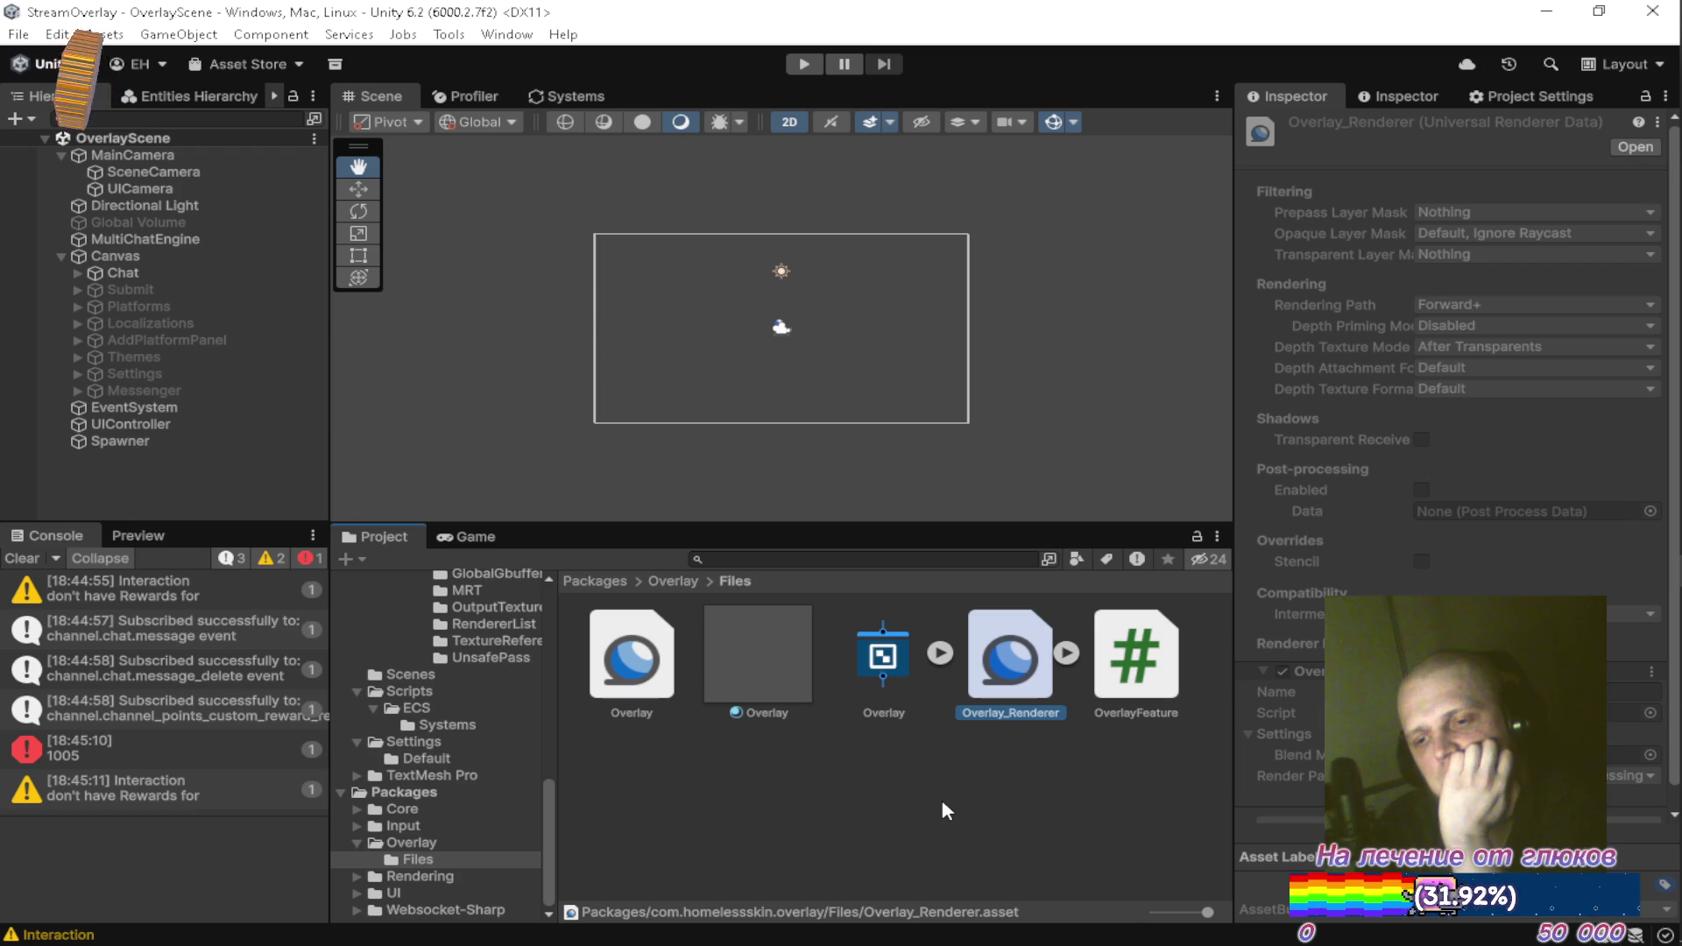
mouse_move(1673, 570)
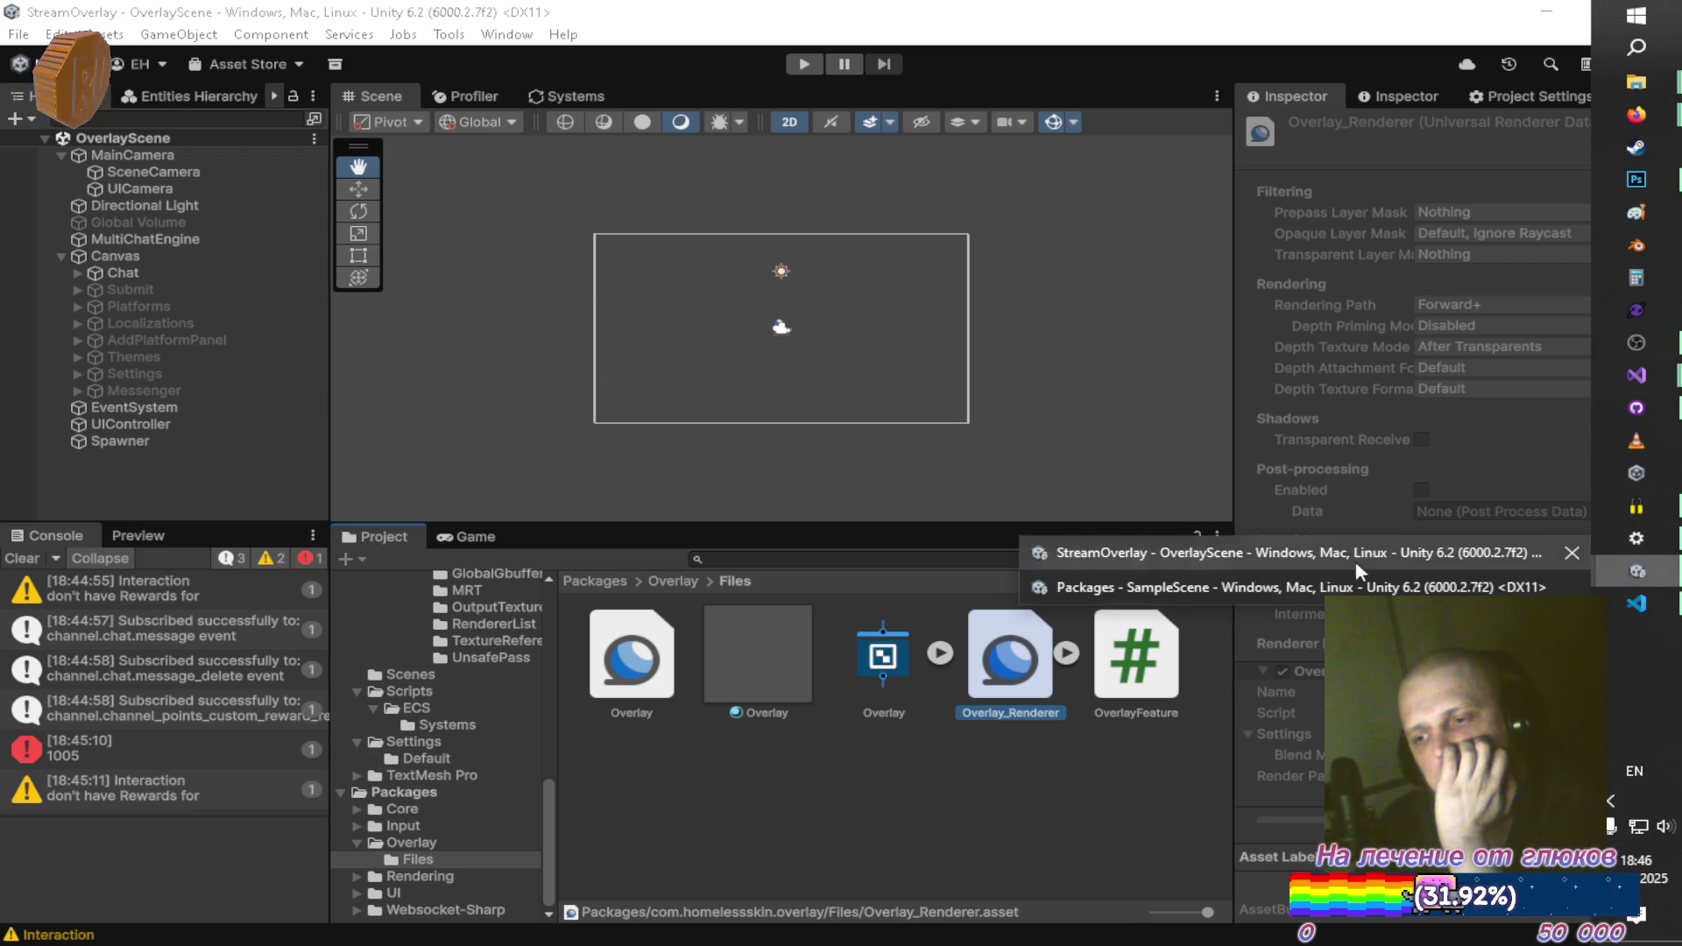
In the Packages project, delete the Overlay asset, Overlay material and Overlay_Renderer from Files
click(1361, 569)
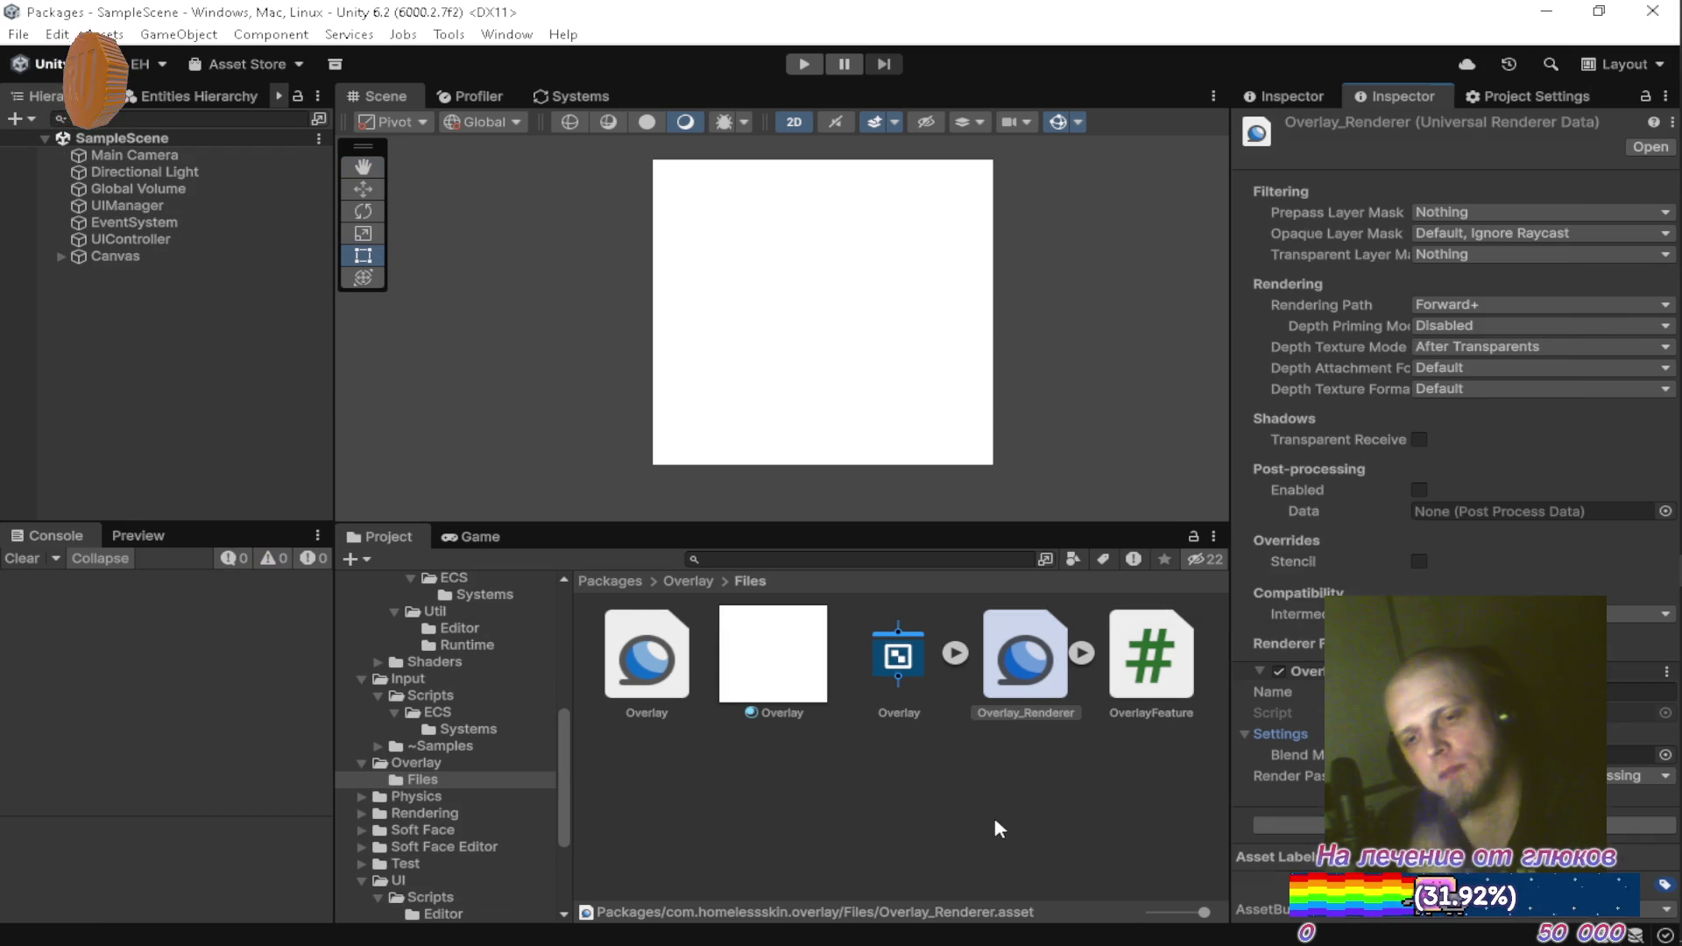
ctrl+click(793, 666)
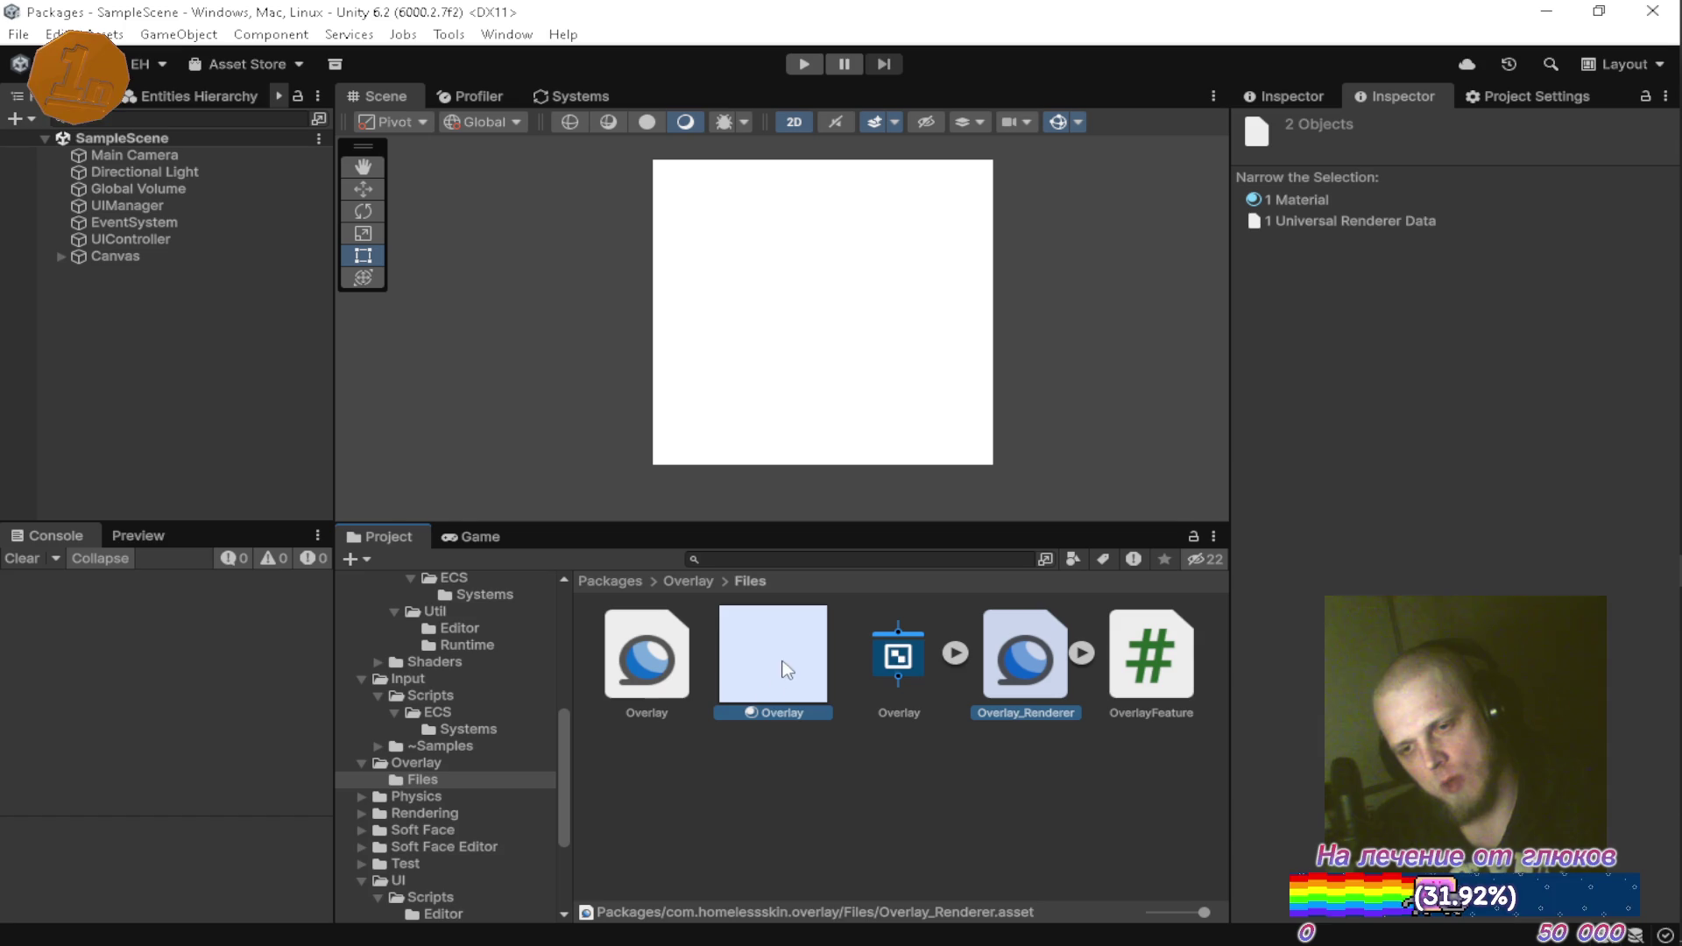
ctrl+click(652, 673)
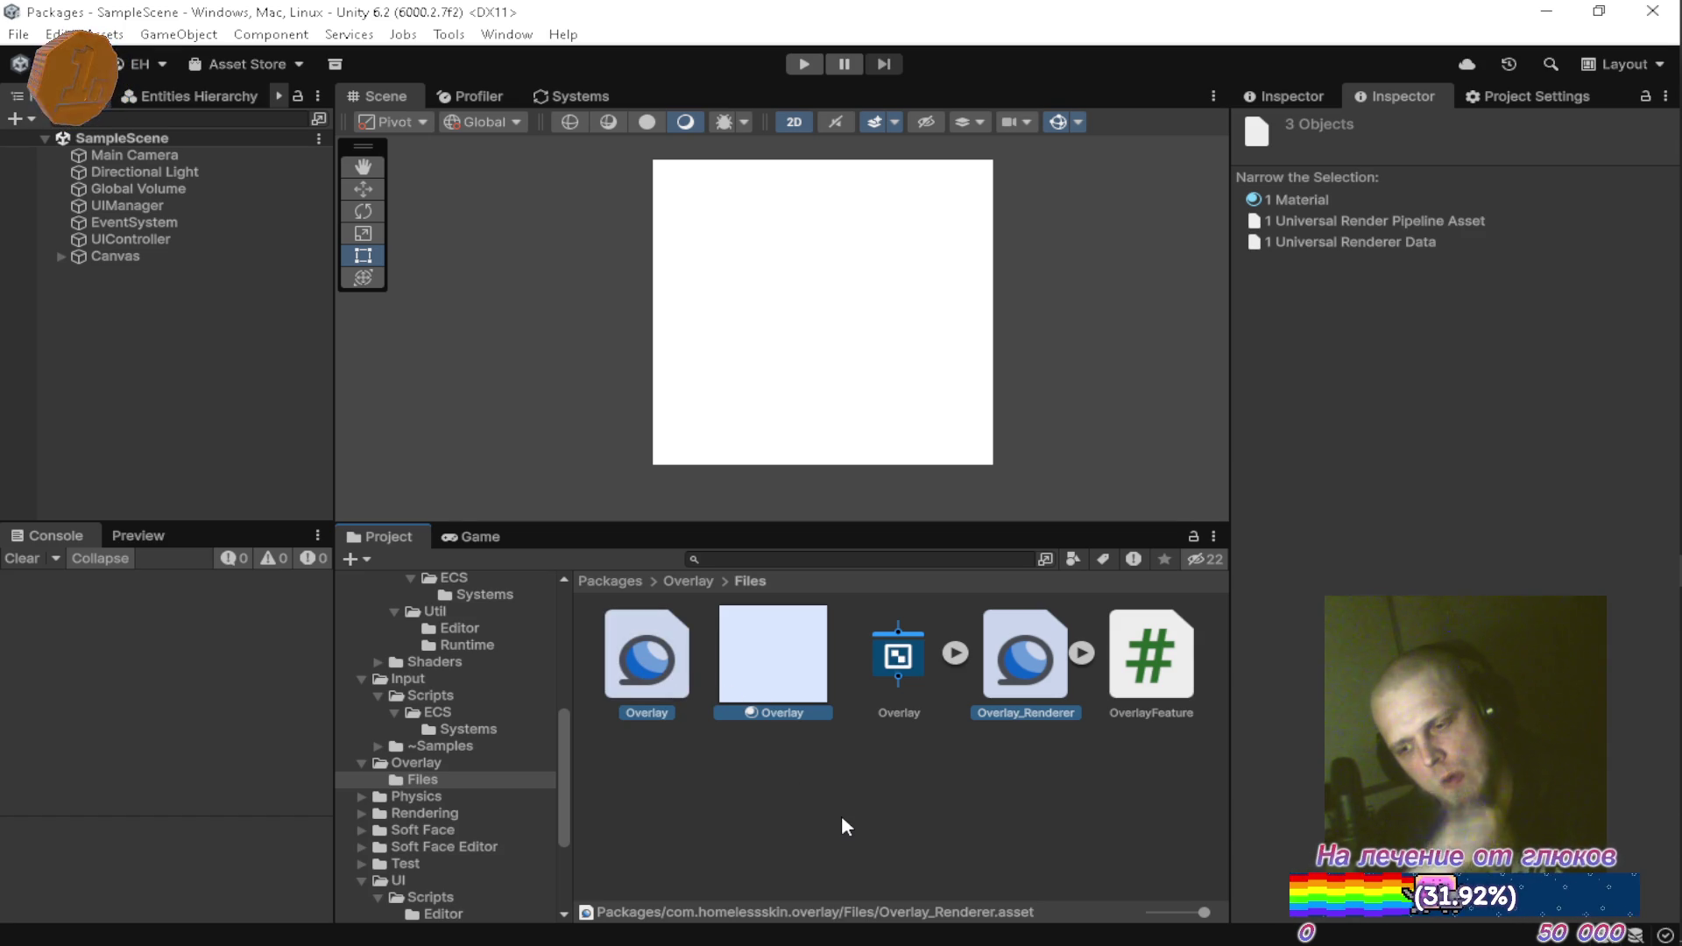
key(Delete)
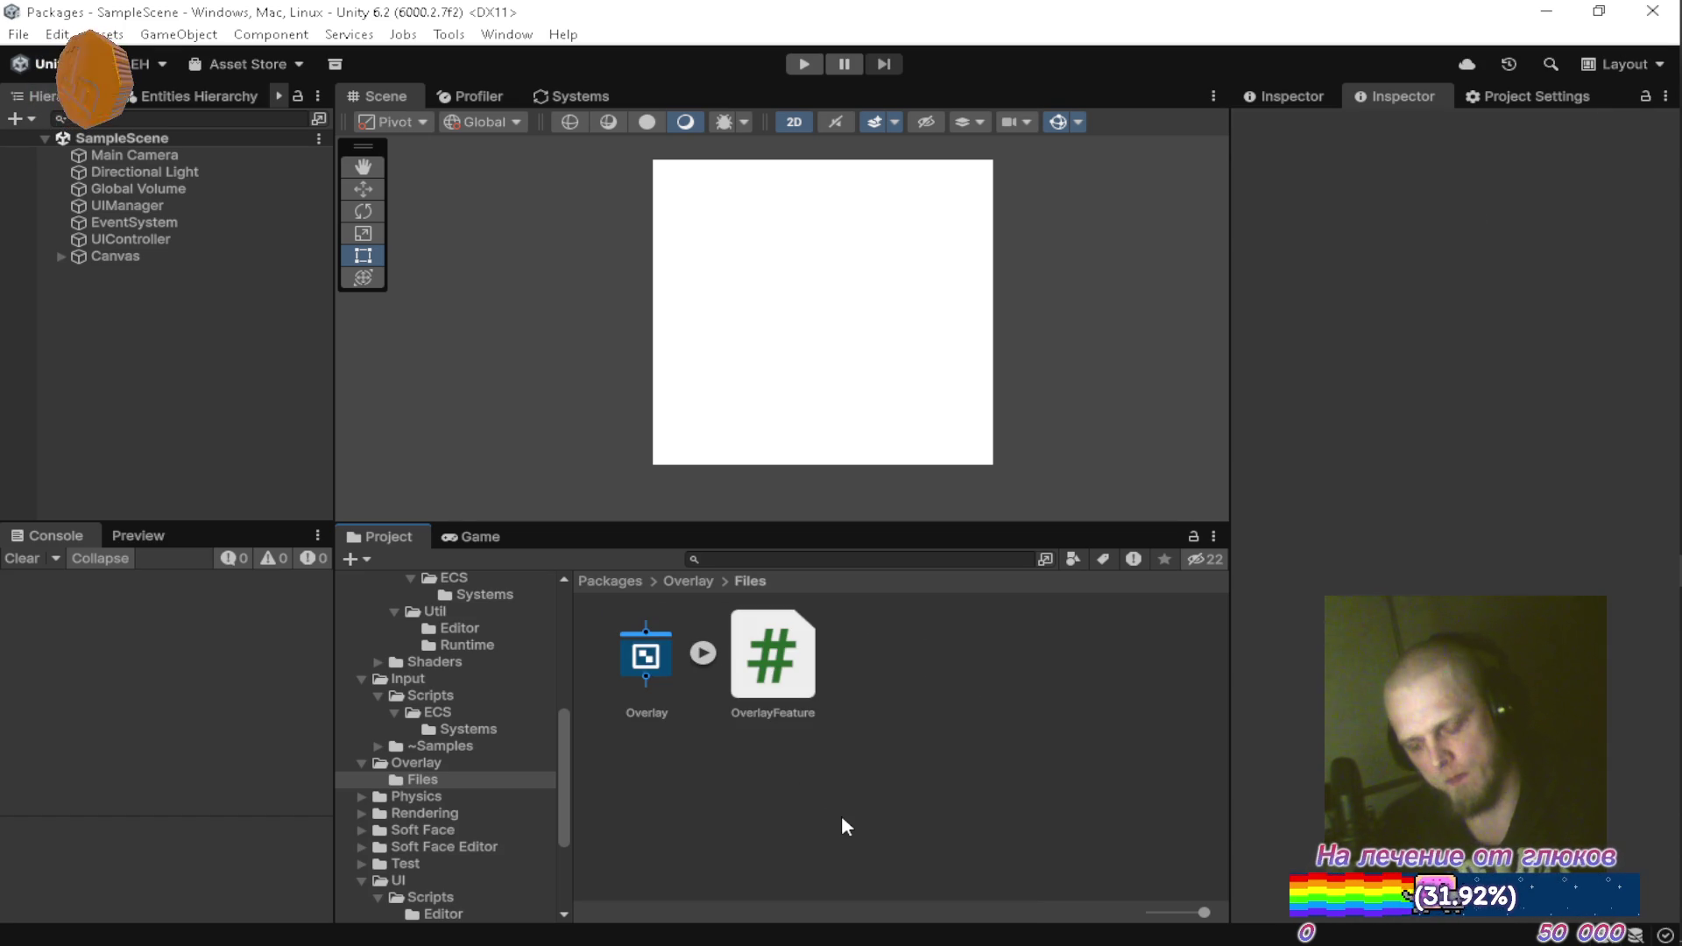
click(1656, 389)
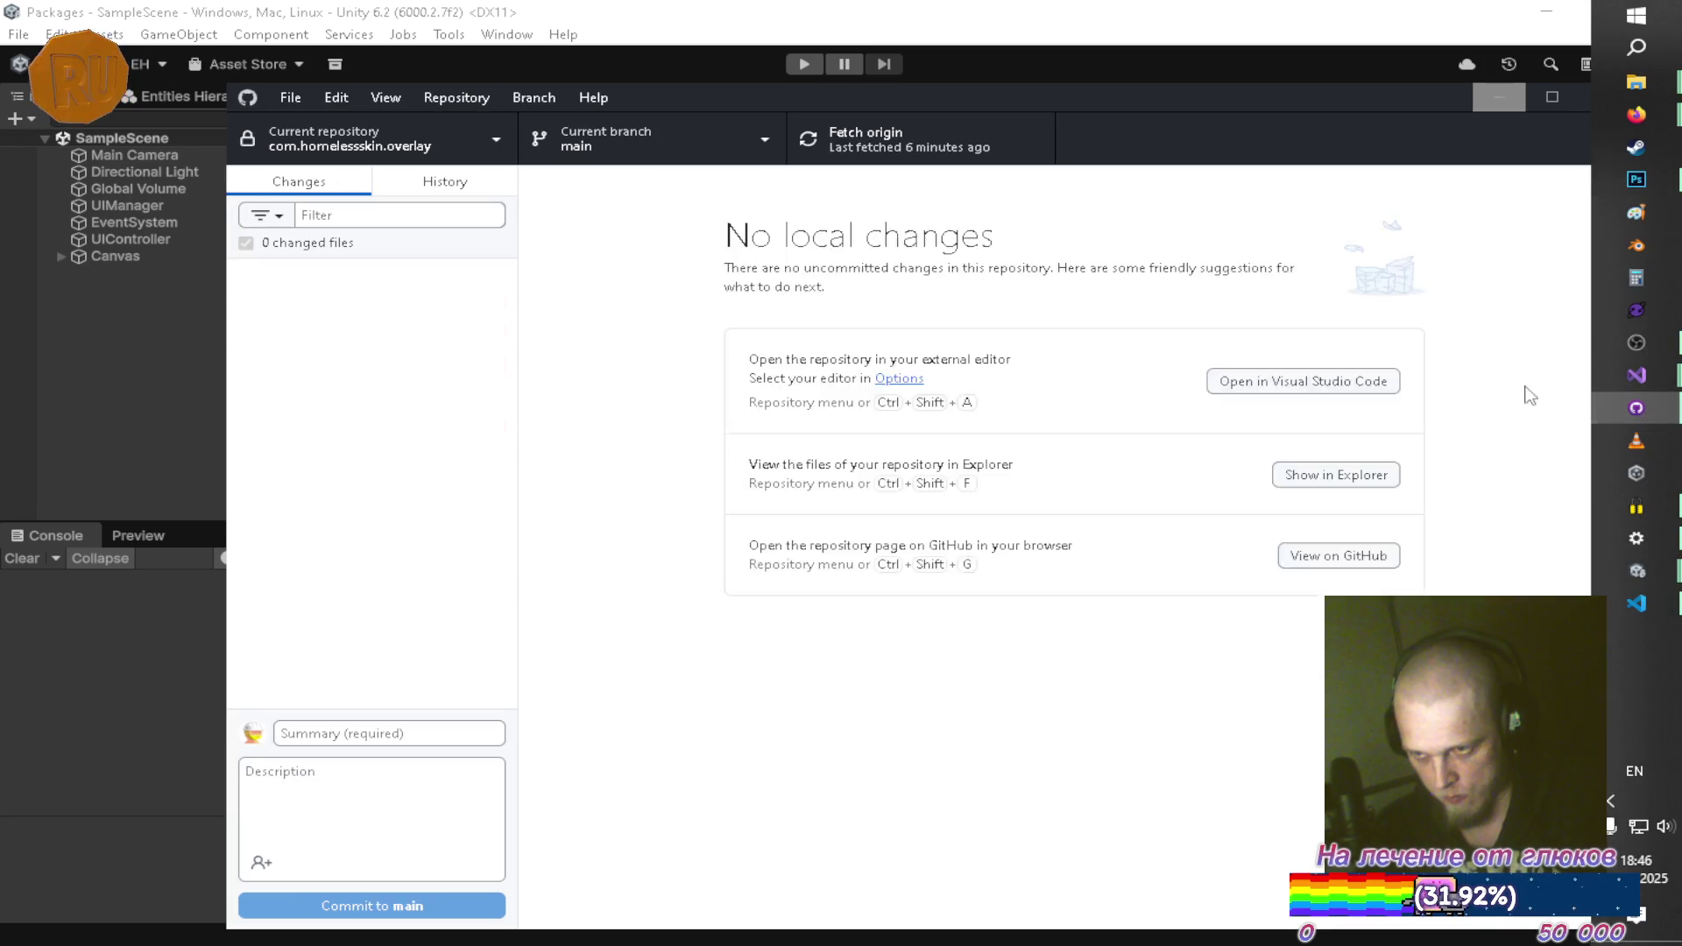
Commit the six changed overlay files to main as 'Delete files' and push to origin
click(424, 181)
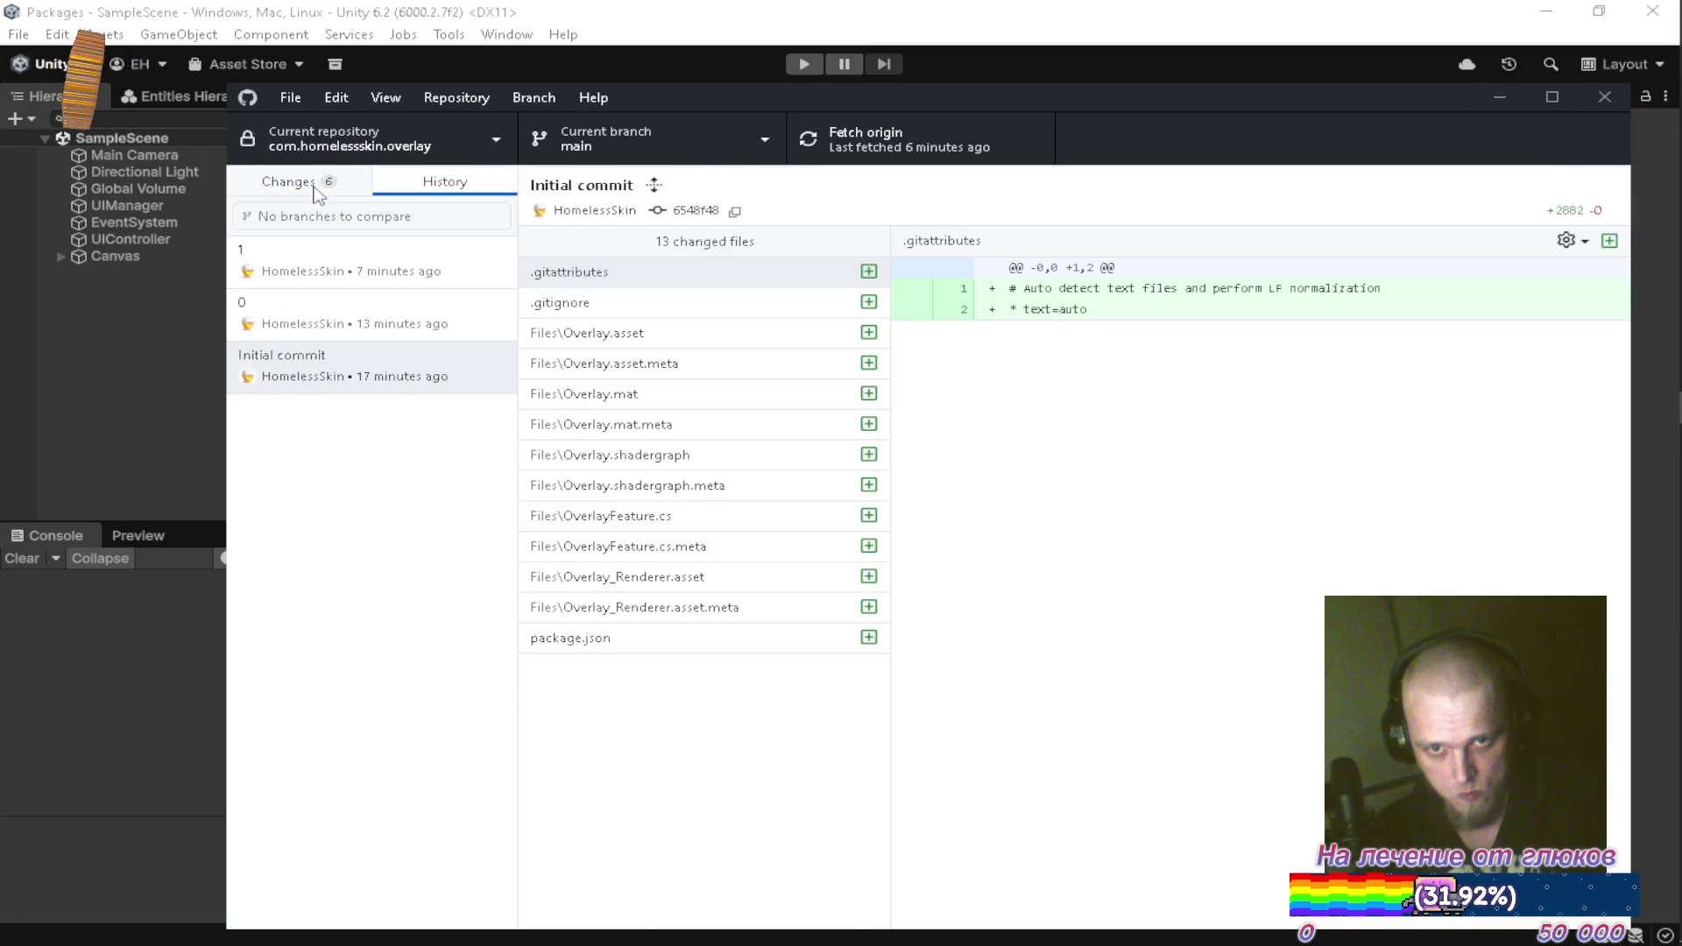
click(312, 186)
click(350, 733)
text(Delete files)
click(372, 905)
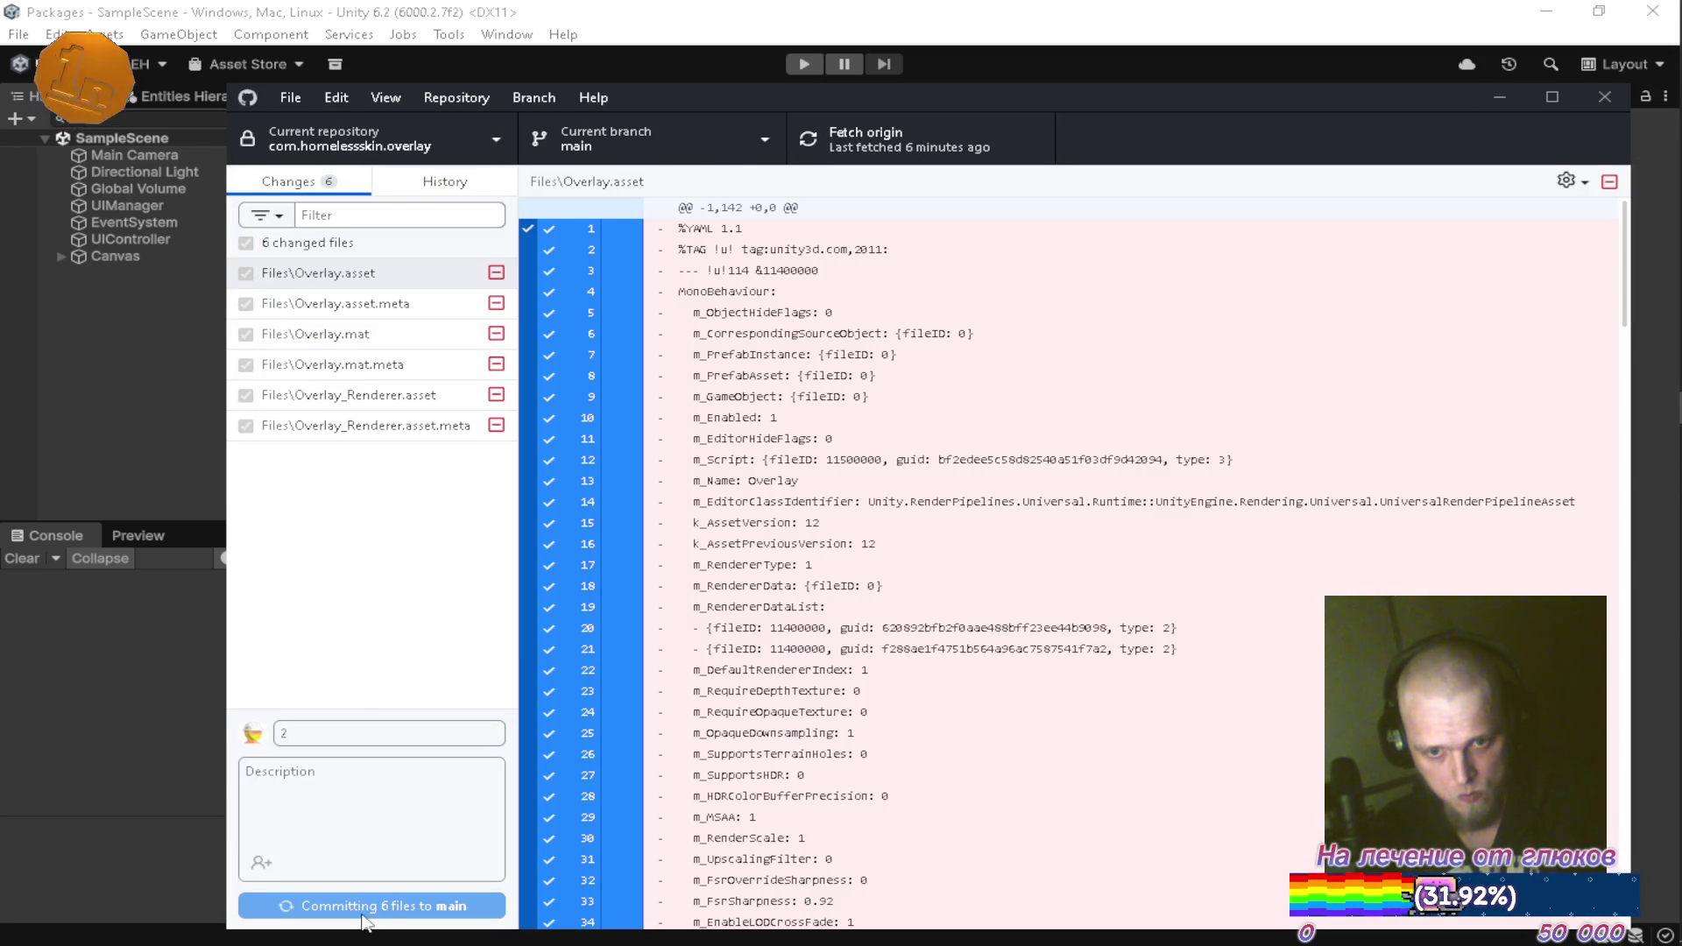
click(1354, 382)
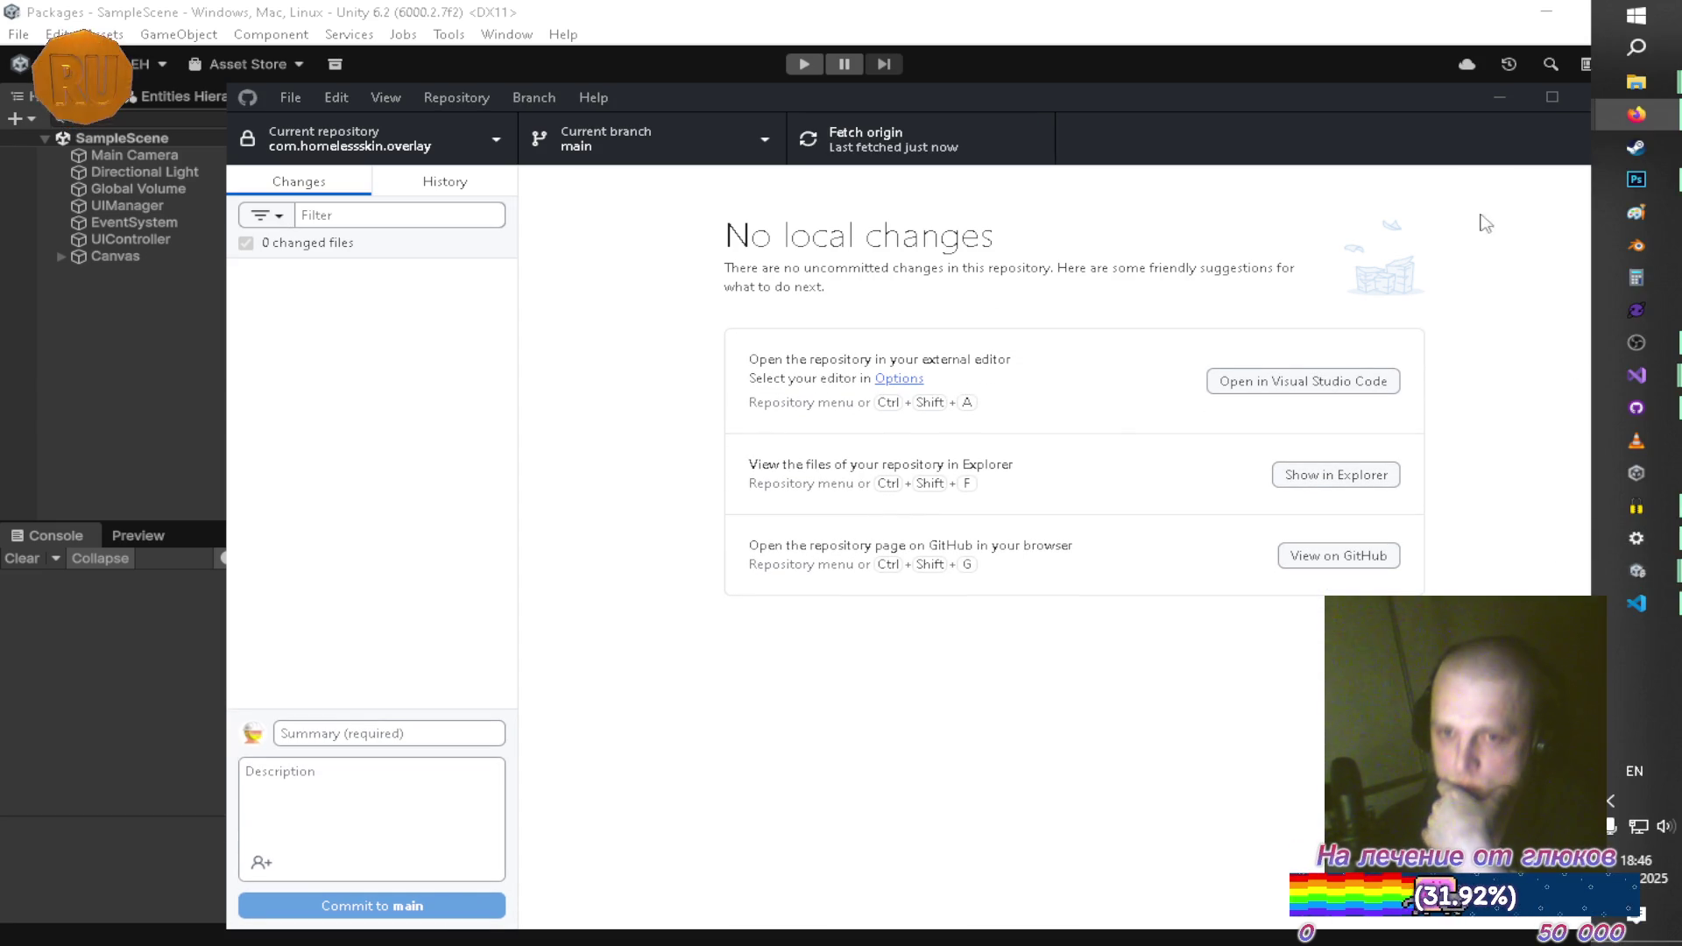
click(1500, 97)
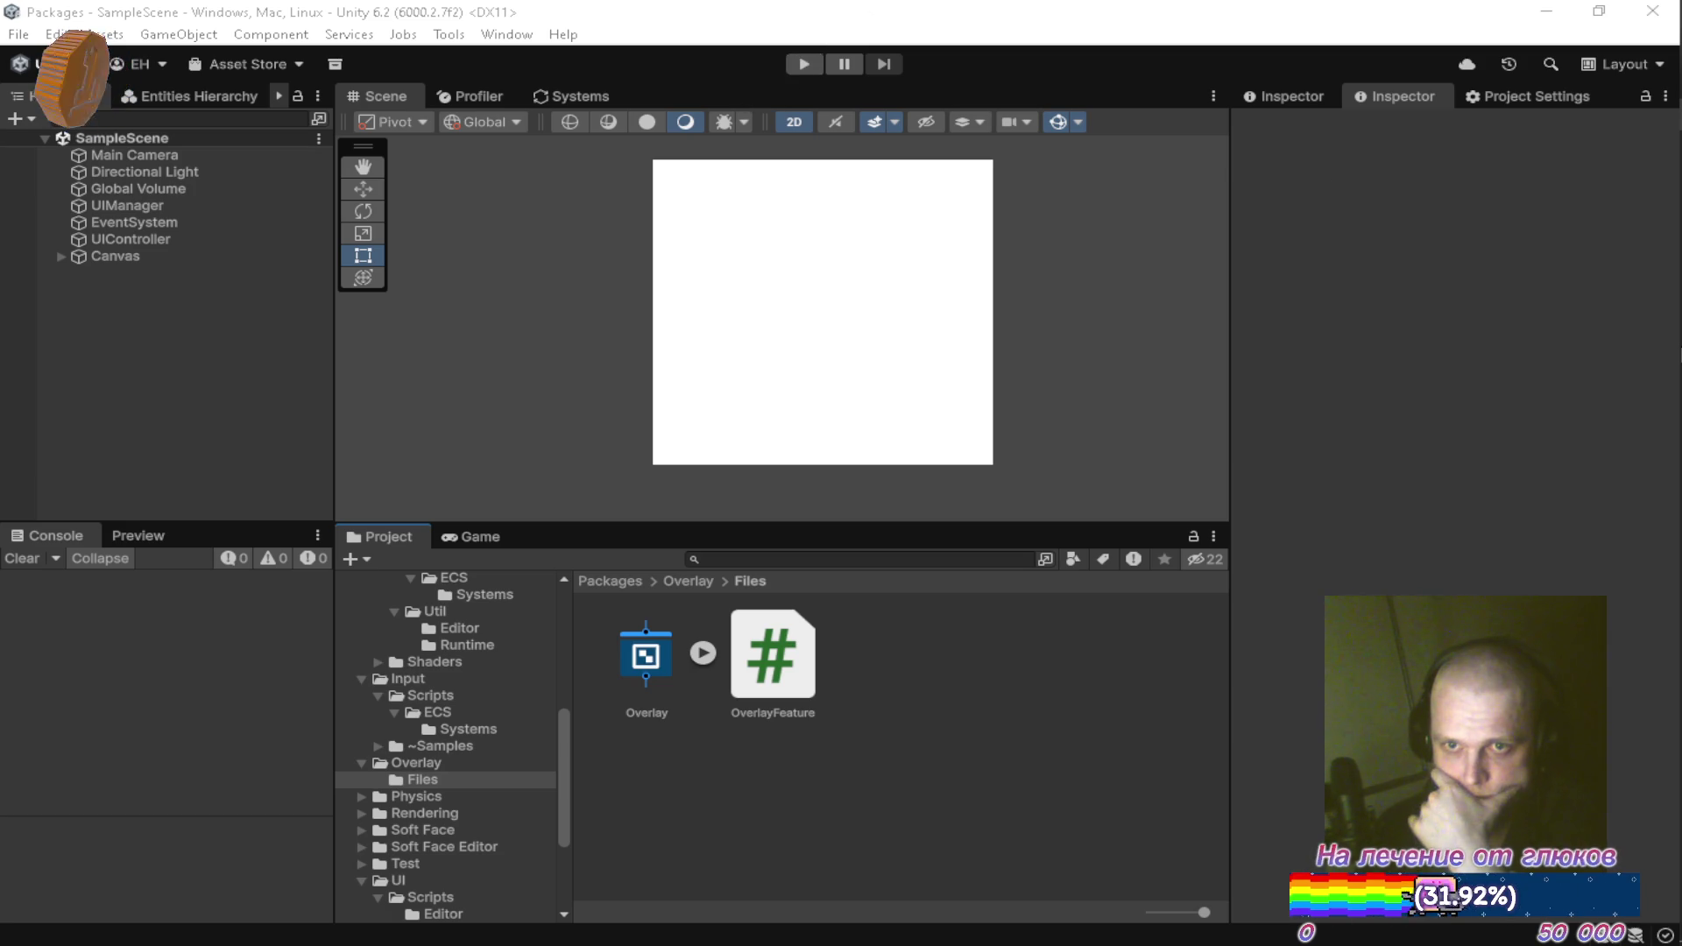
In the StreamOverlay project, update the Overlay package via Package Manager and clear the Console
mouse_move(1678, 376)
mouse_move(1654, 573)
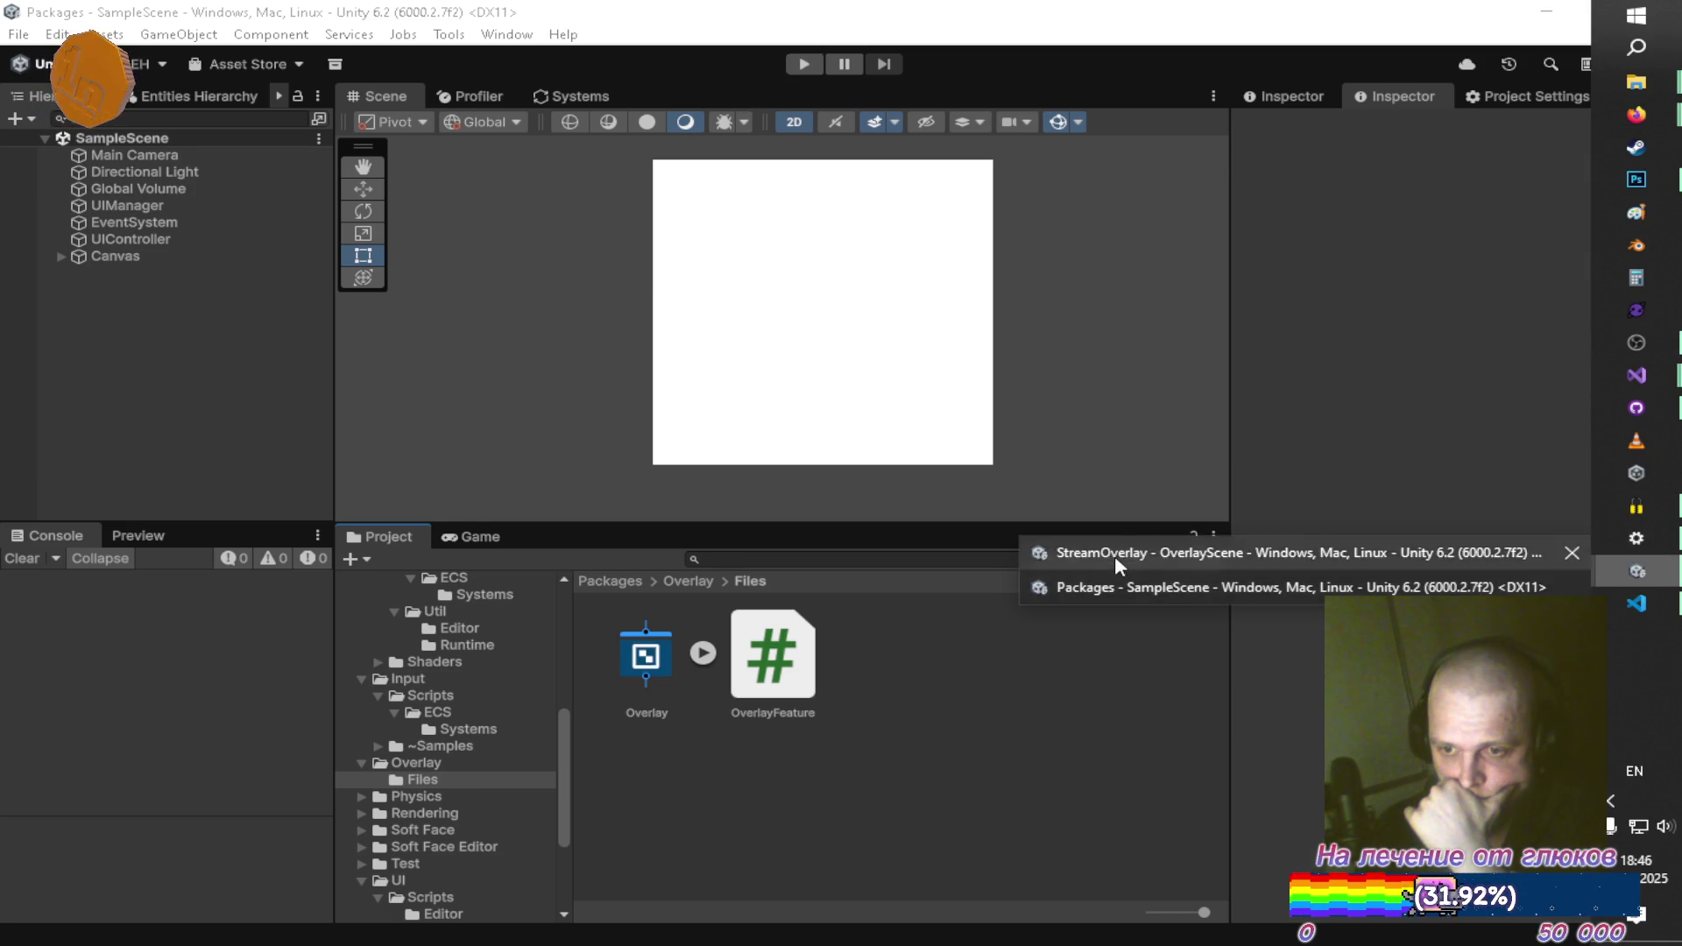
click(1115, 555)
click(495, 35)
mouse_move(736, 331)
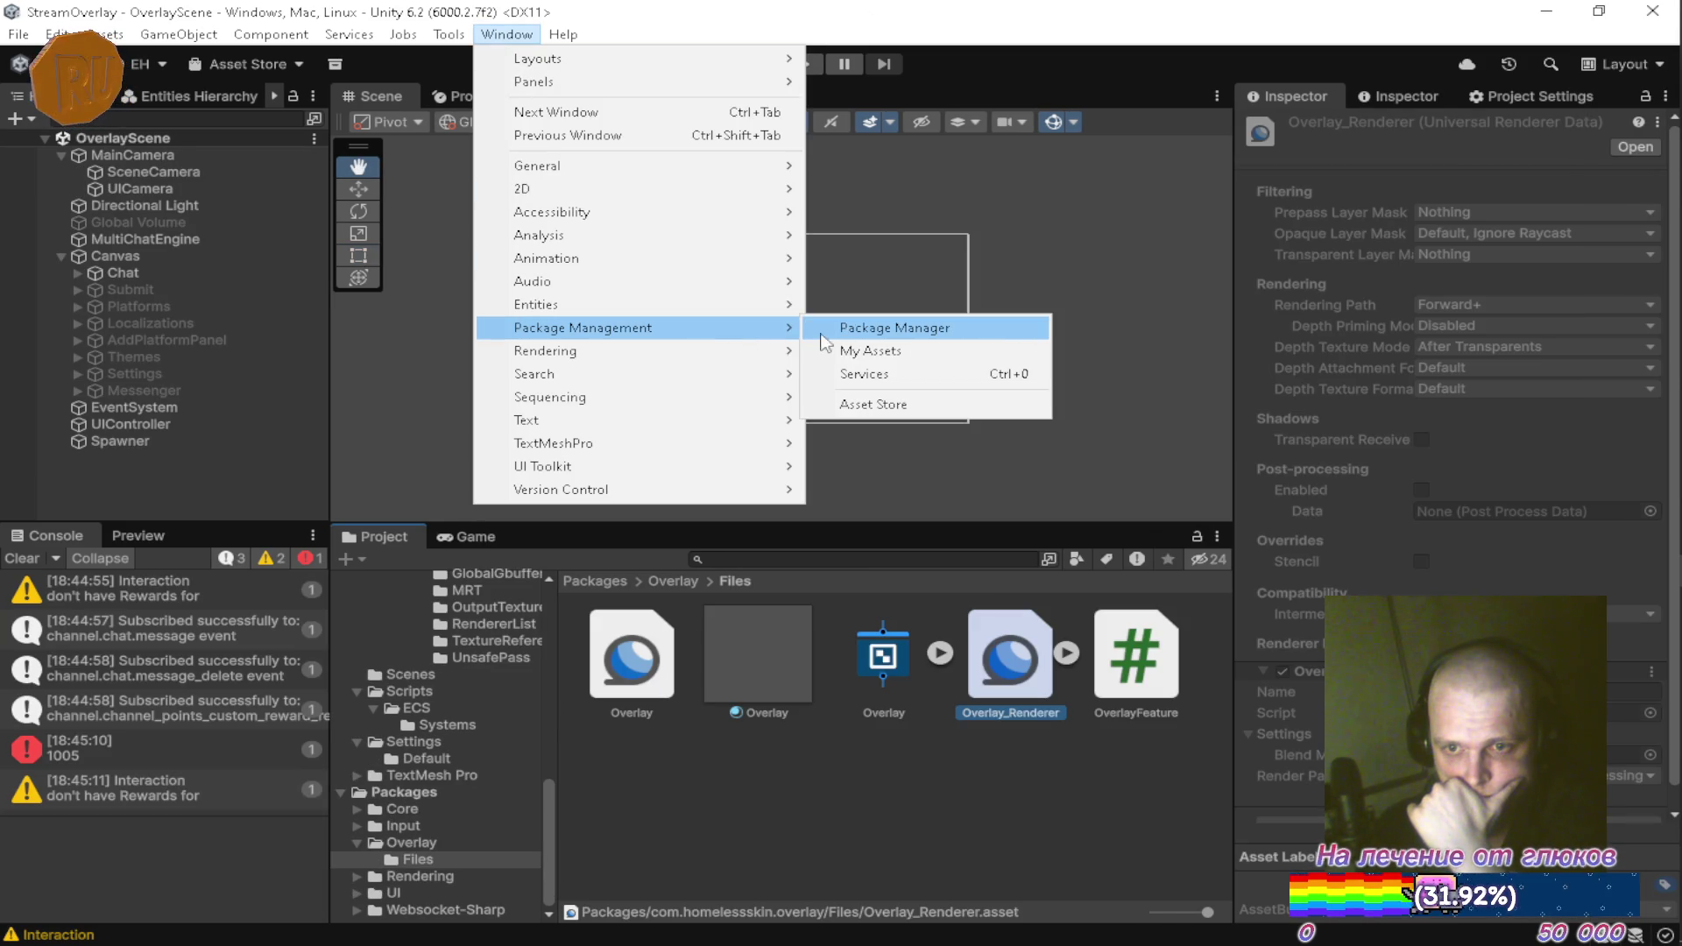
click(879, 331)
click(1010, 346)
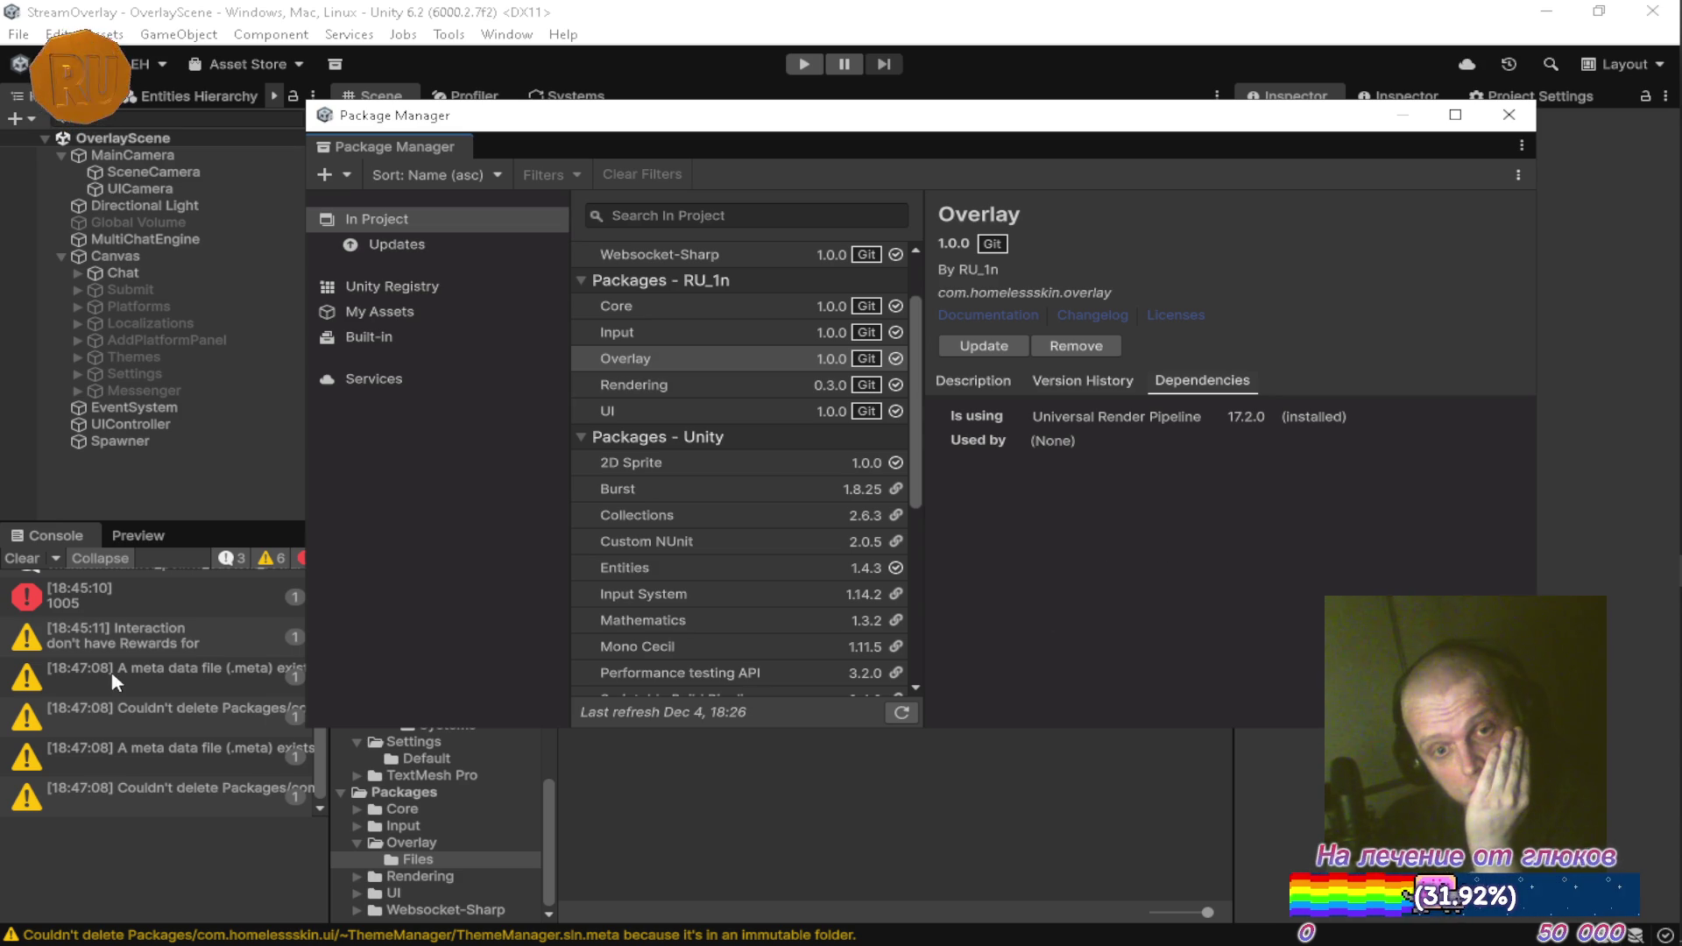
scroll(114, 673, up, 3)
click(21, 557)
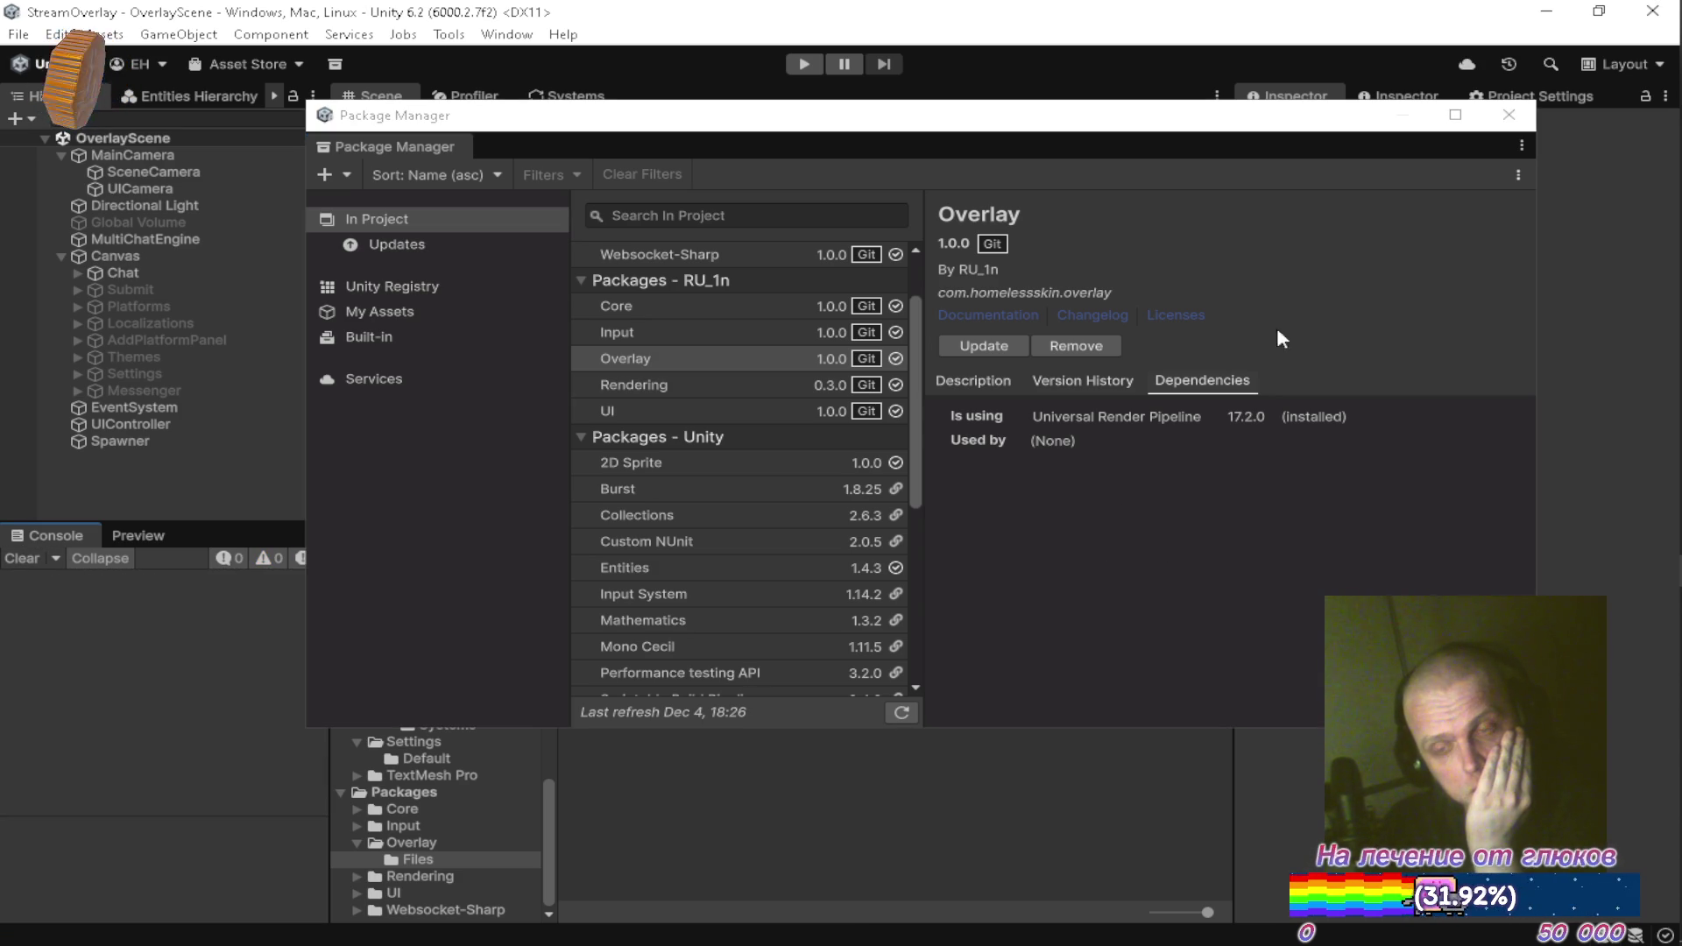
click(1509, 115)
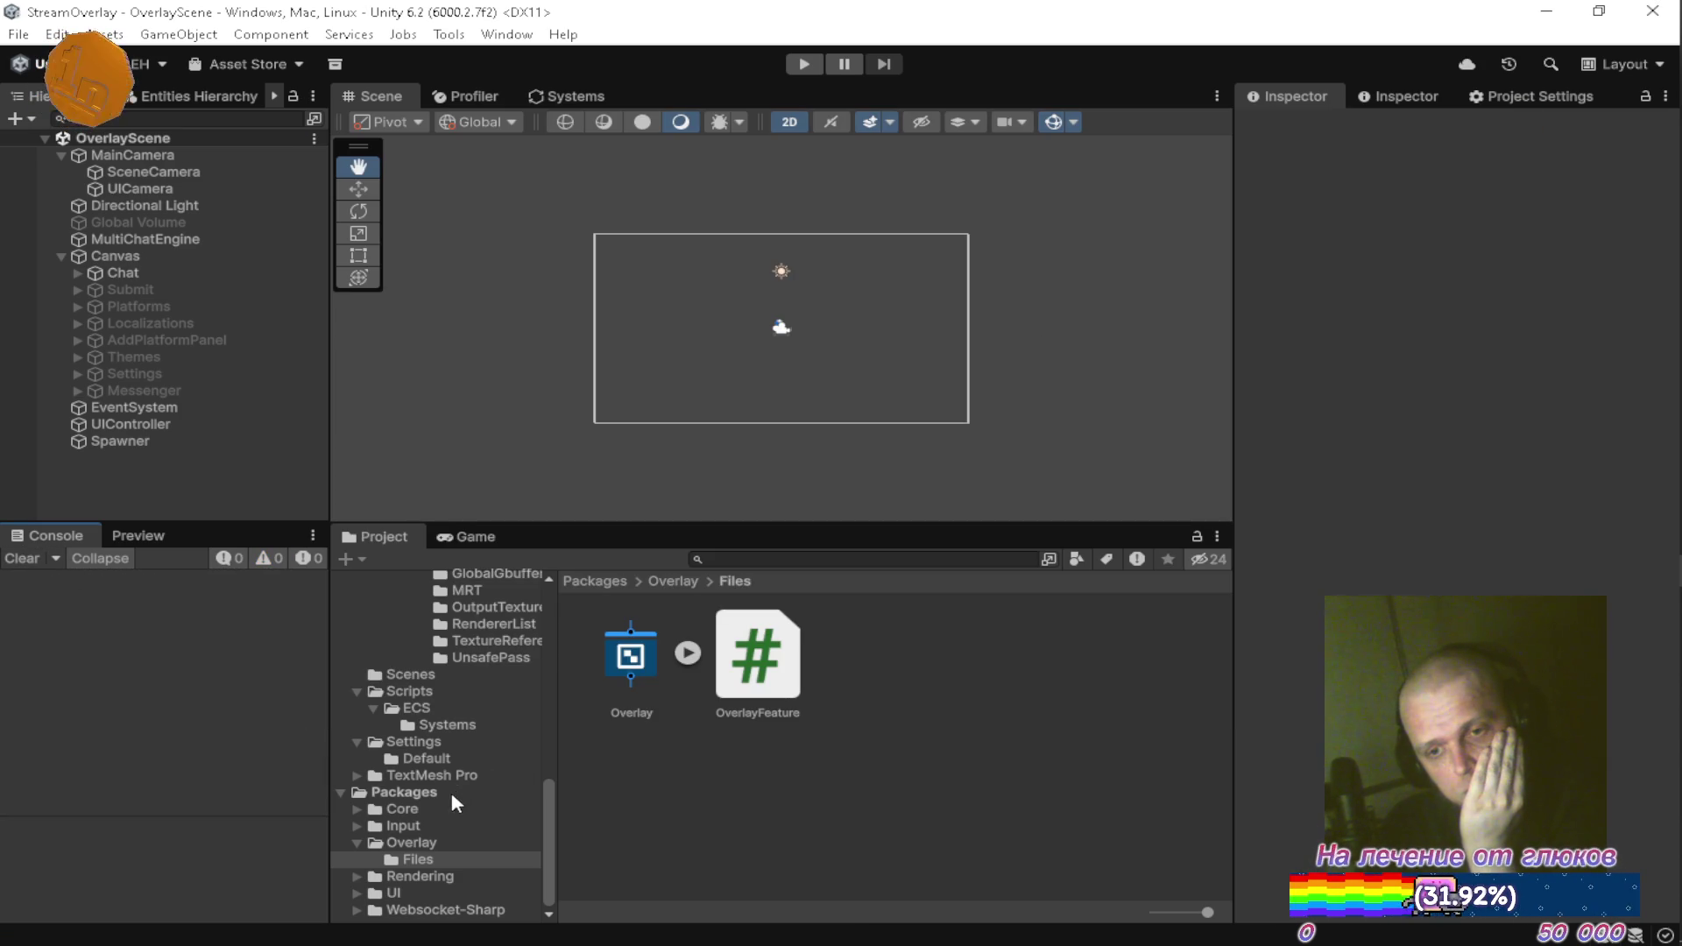
Check the Overlay package's Files folder and Overlay material, then go to Settings/Default
click(454, 841)
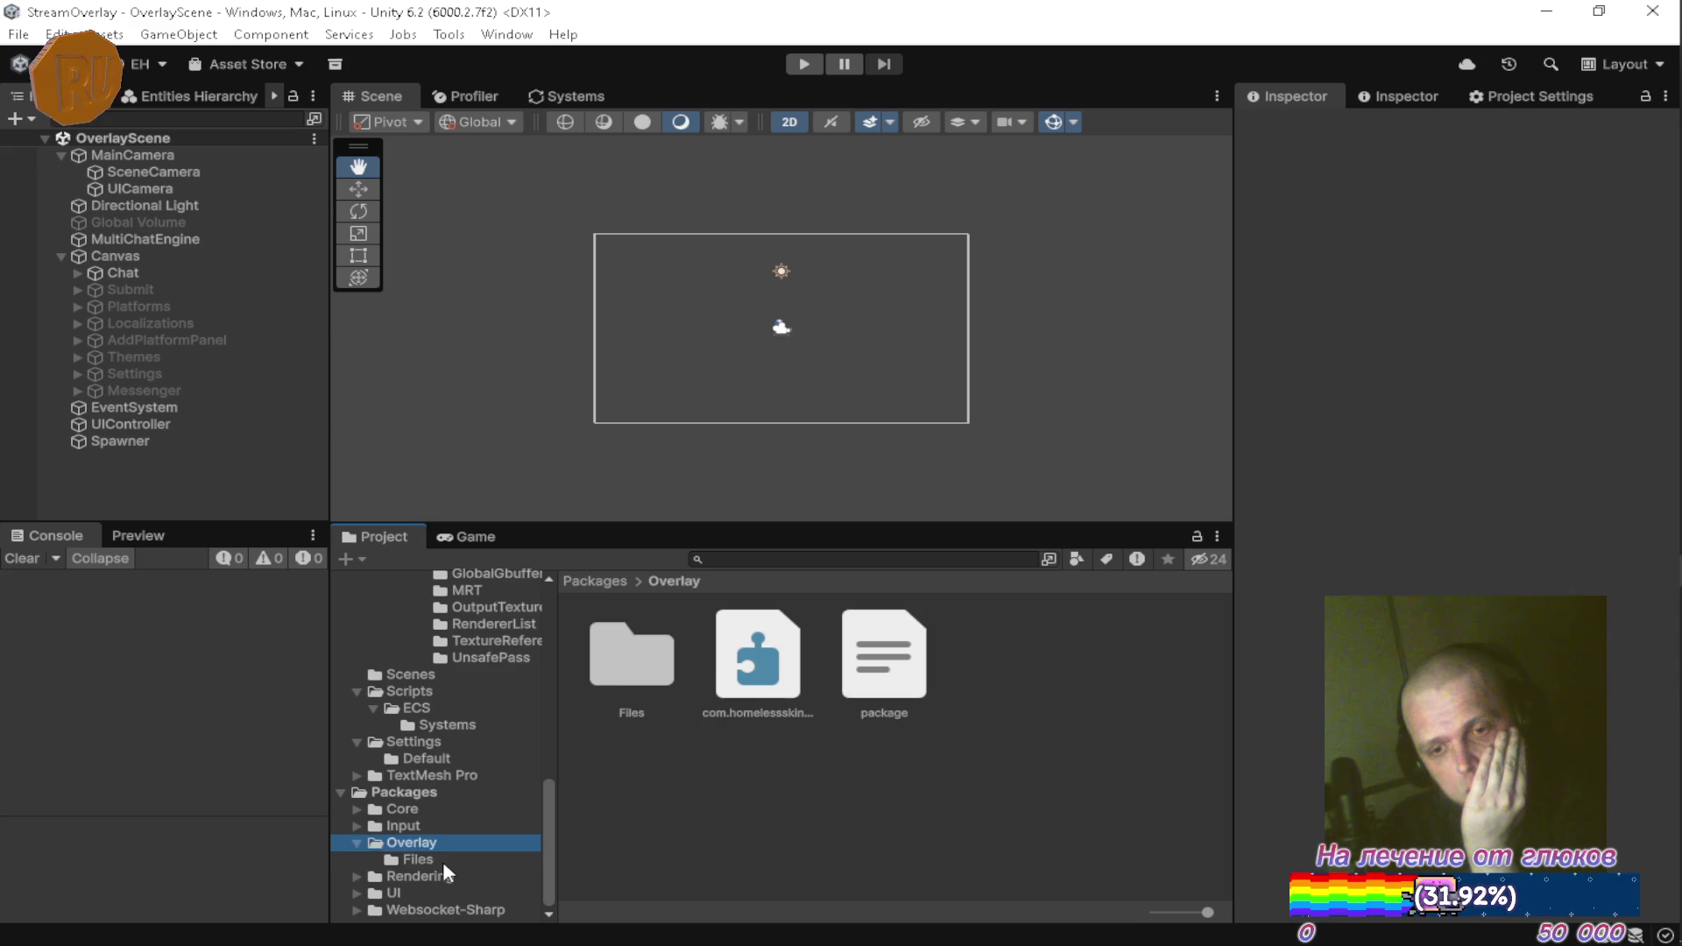
click(444, 861)
scroll(464, 824, up, 10)
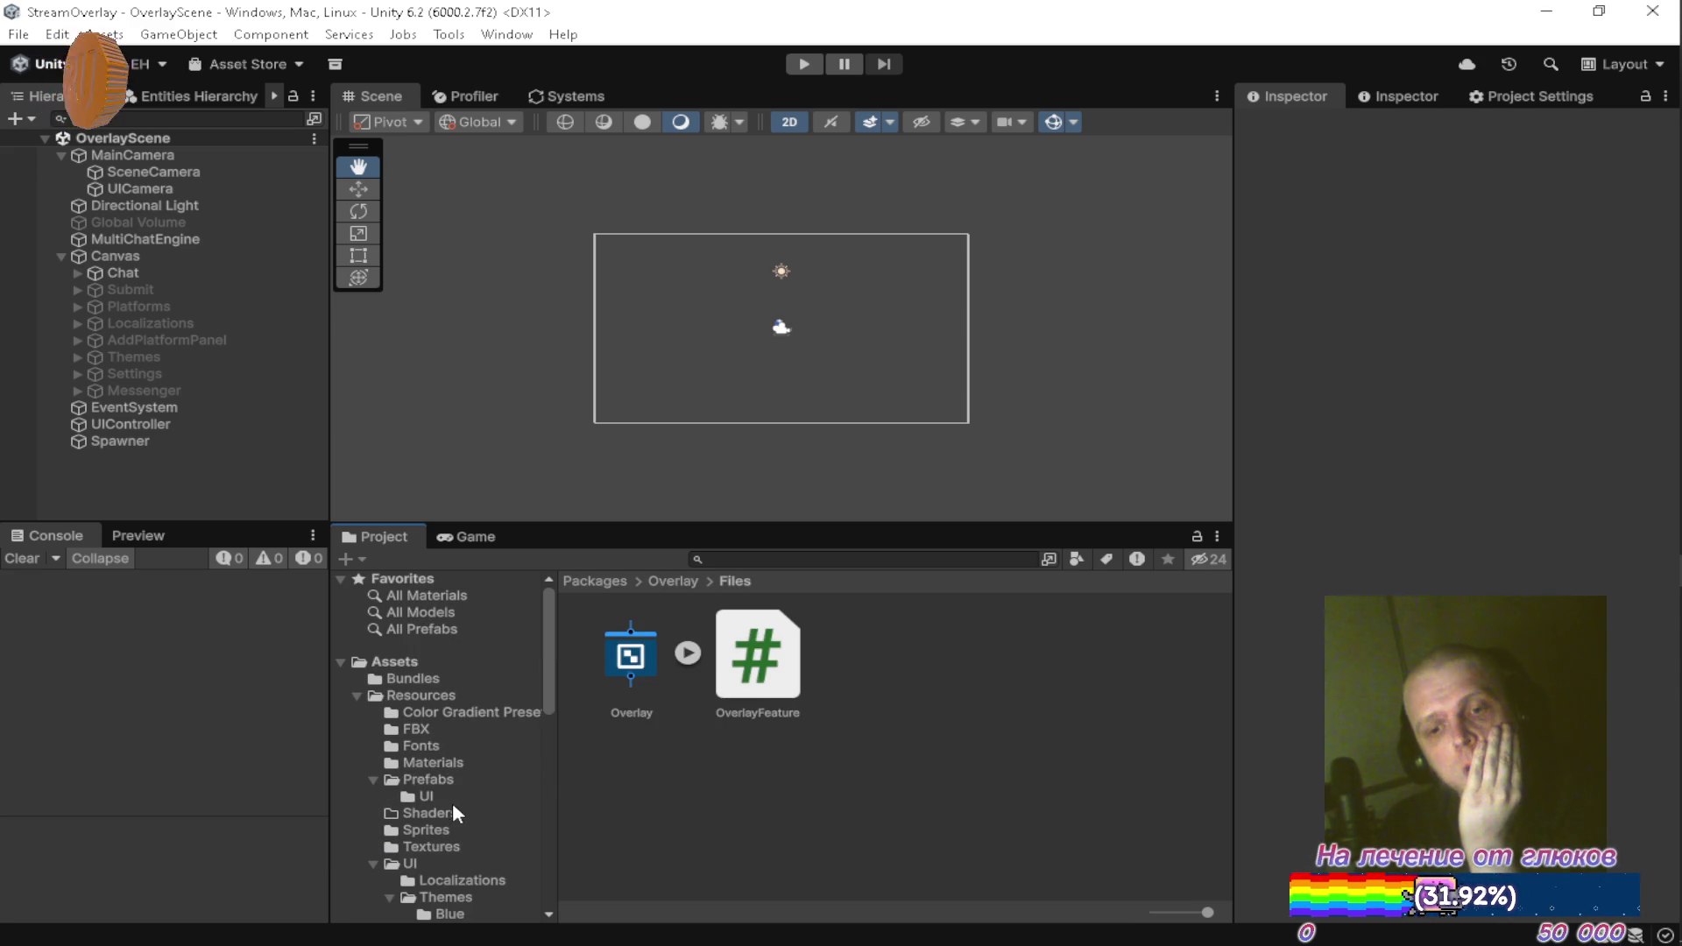
click(455, 763)
click(796, 660)
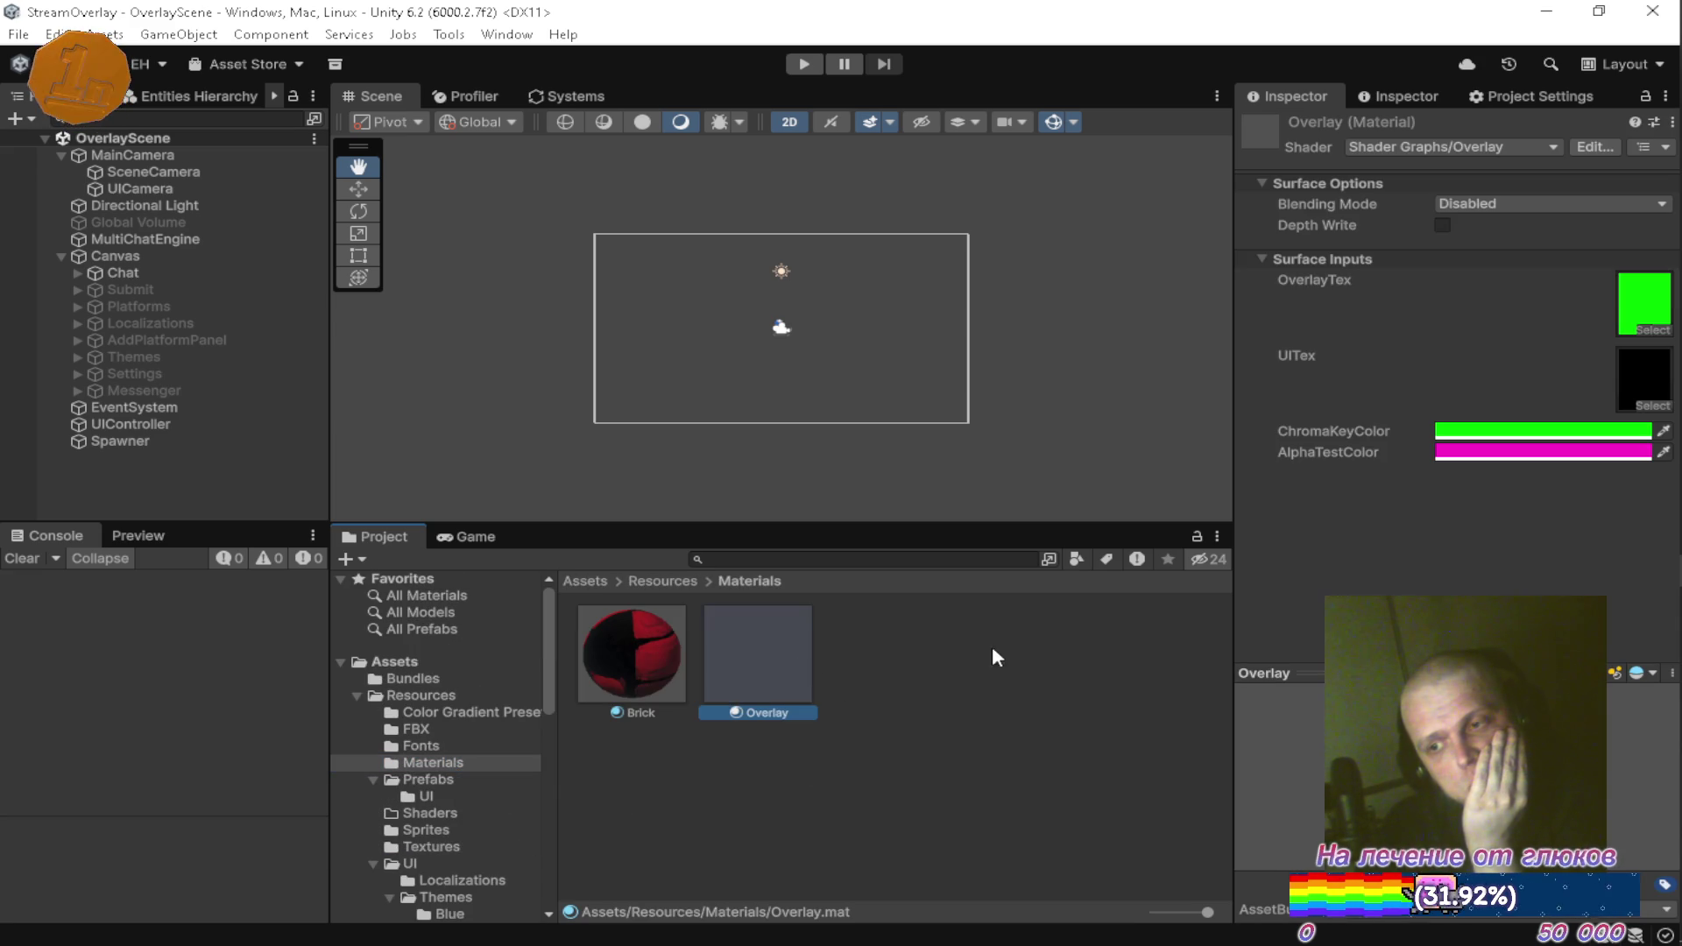
scroll(456, 762, down, 10)
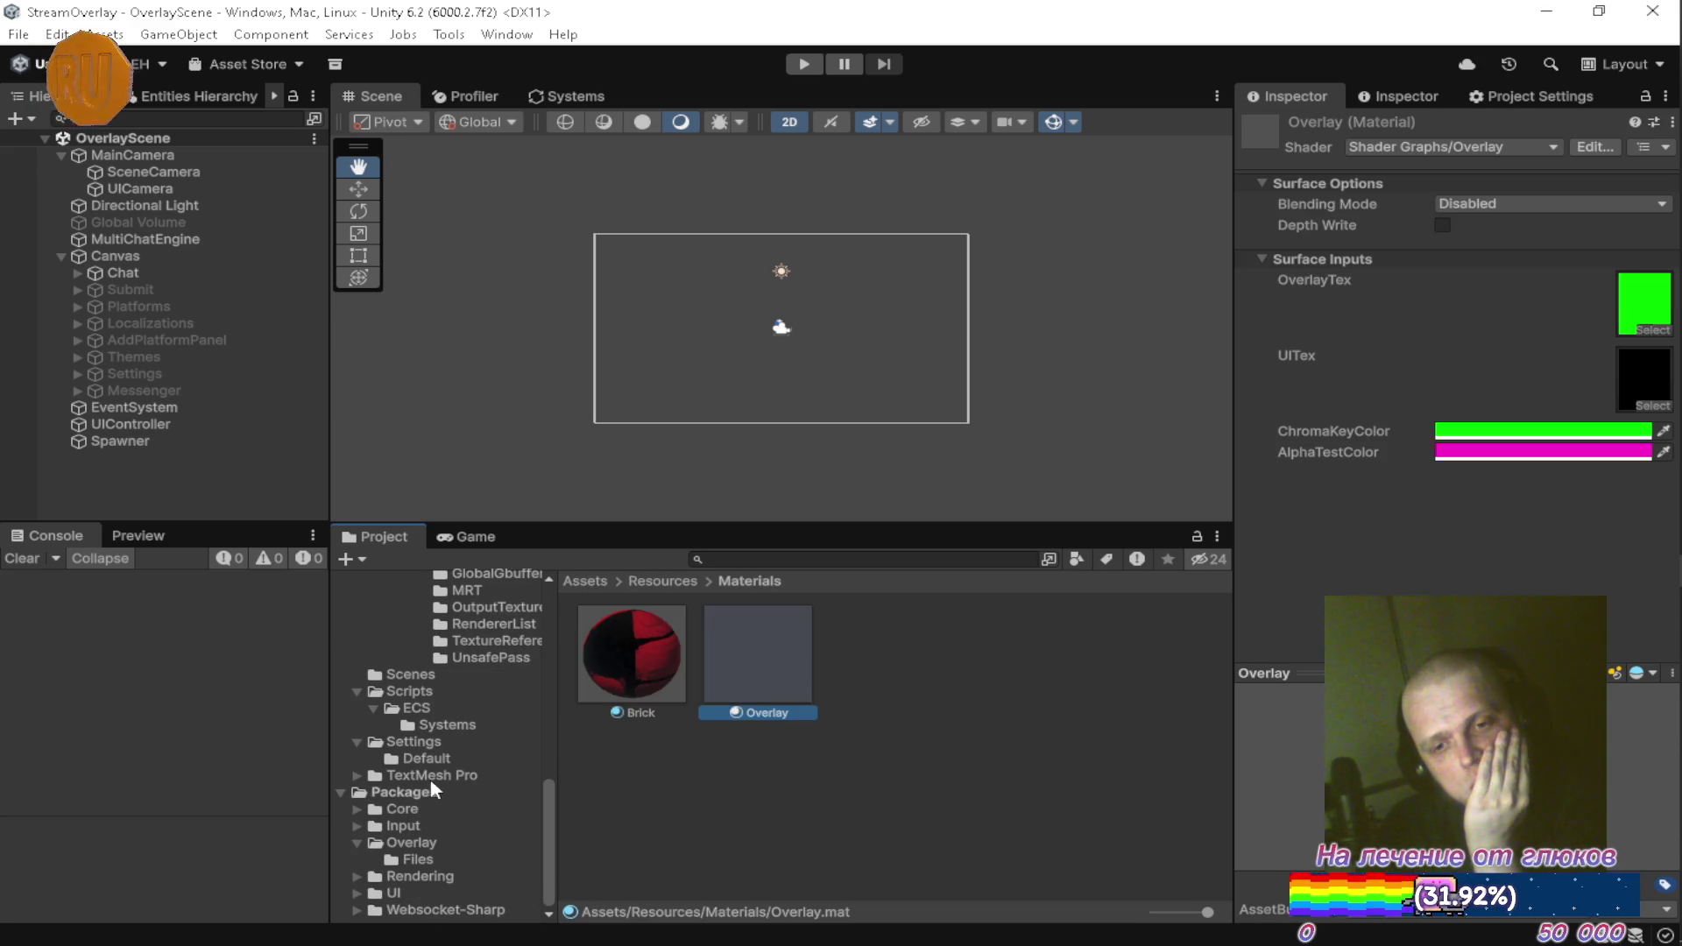
click(431, 759)
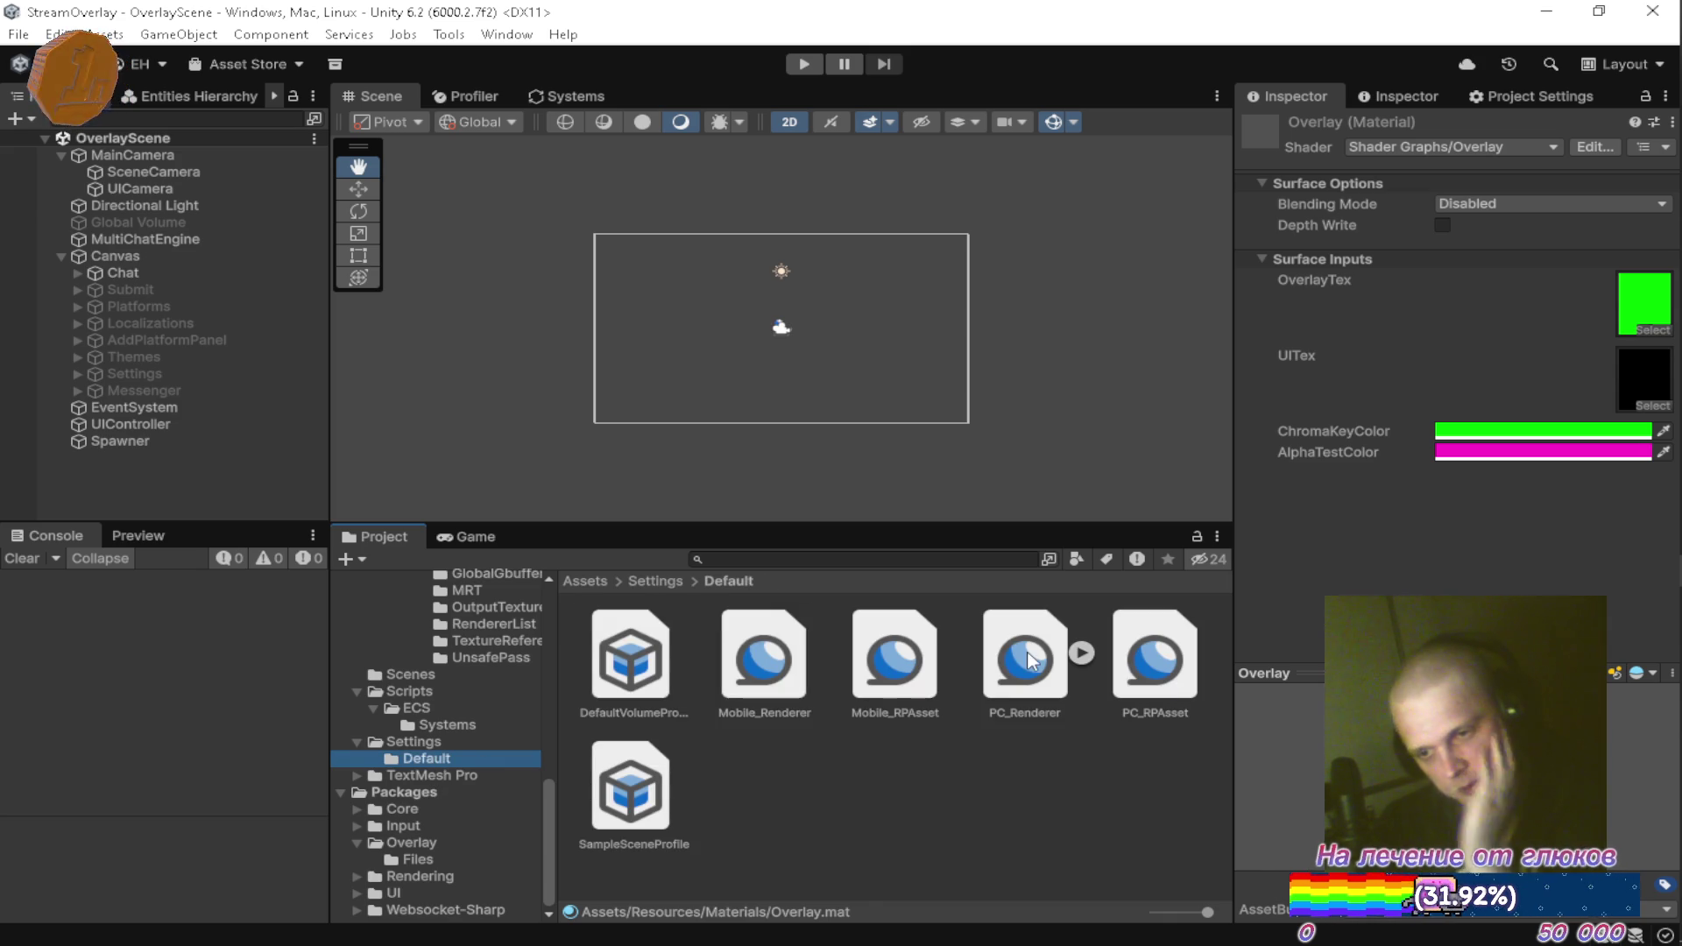
Duplicate PC_Renderer as 'Overlay' with Post-processing and Transparent Receive Shadows disabled
click(1023, 665)
key(ctrl+d)
key(F2)
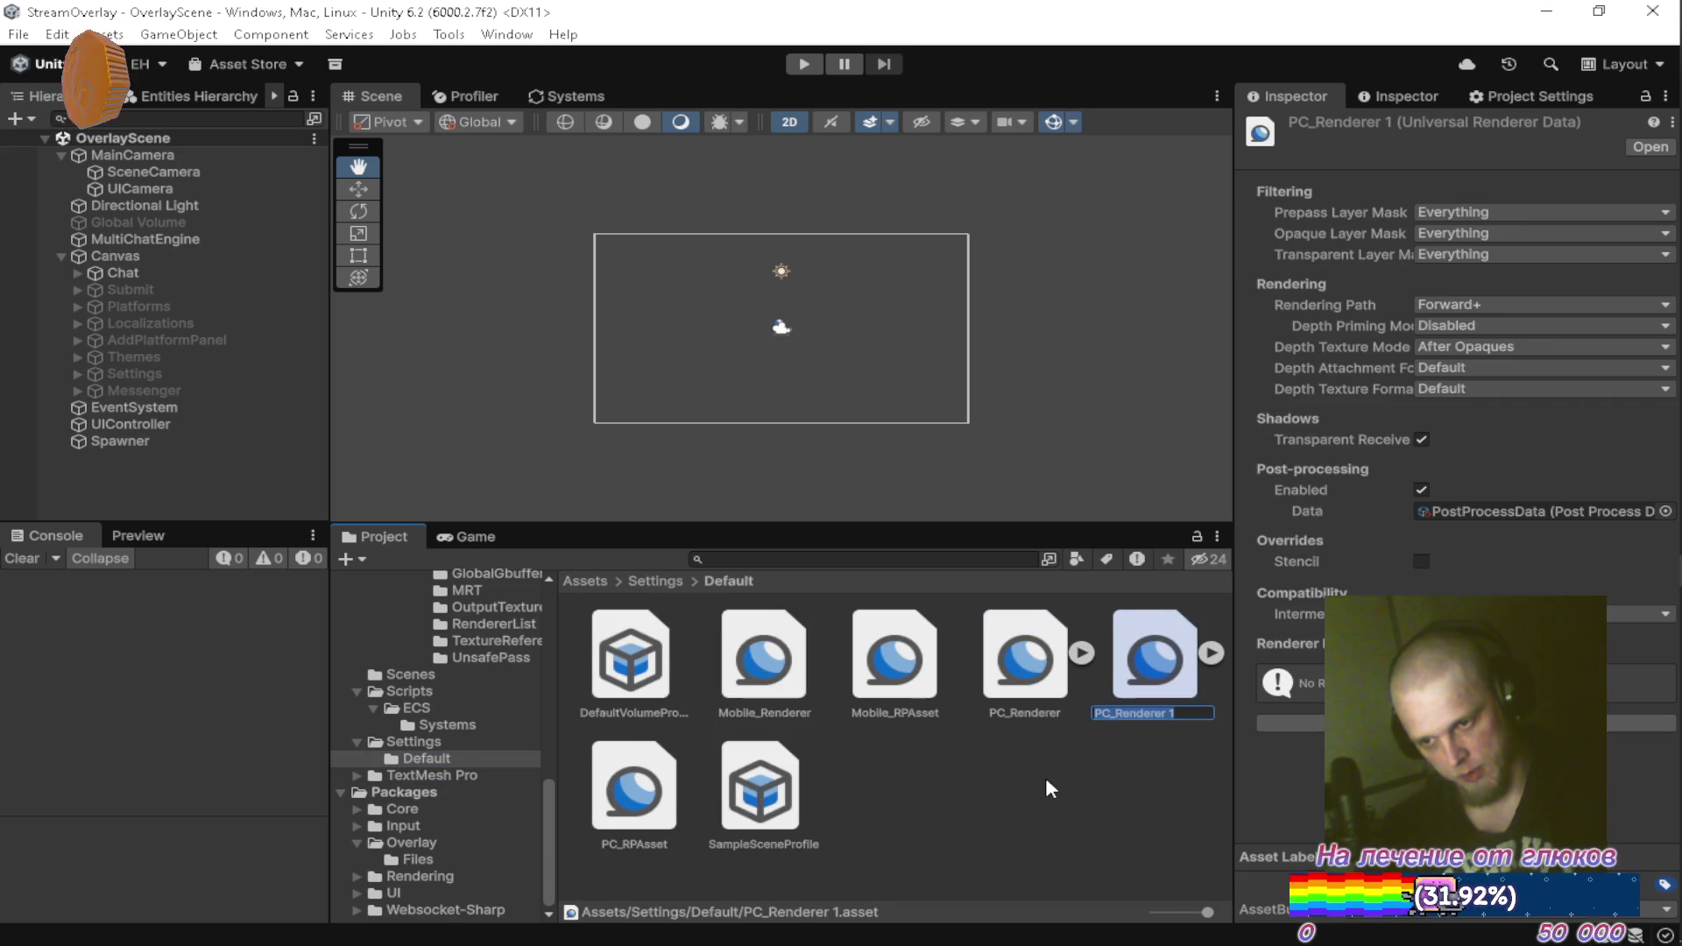
text(Overlay)
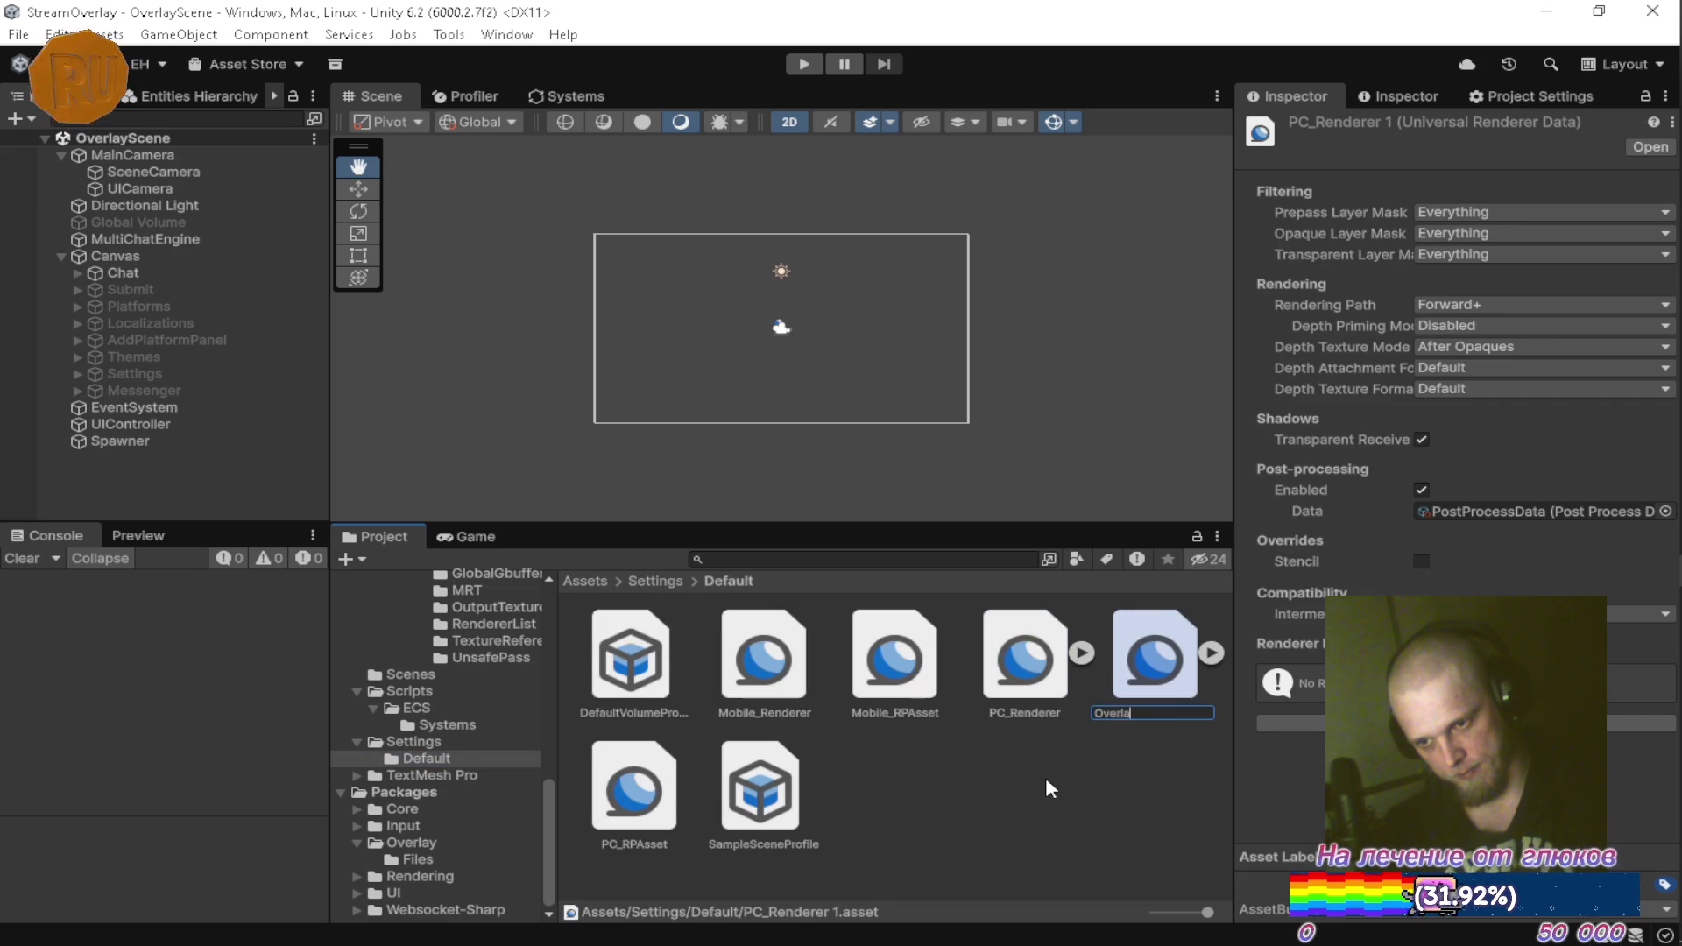
key(Return)
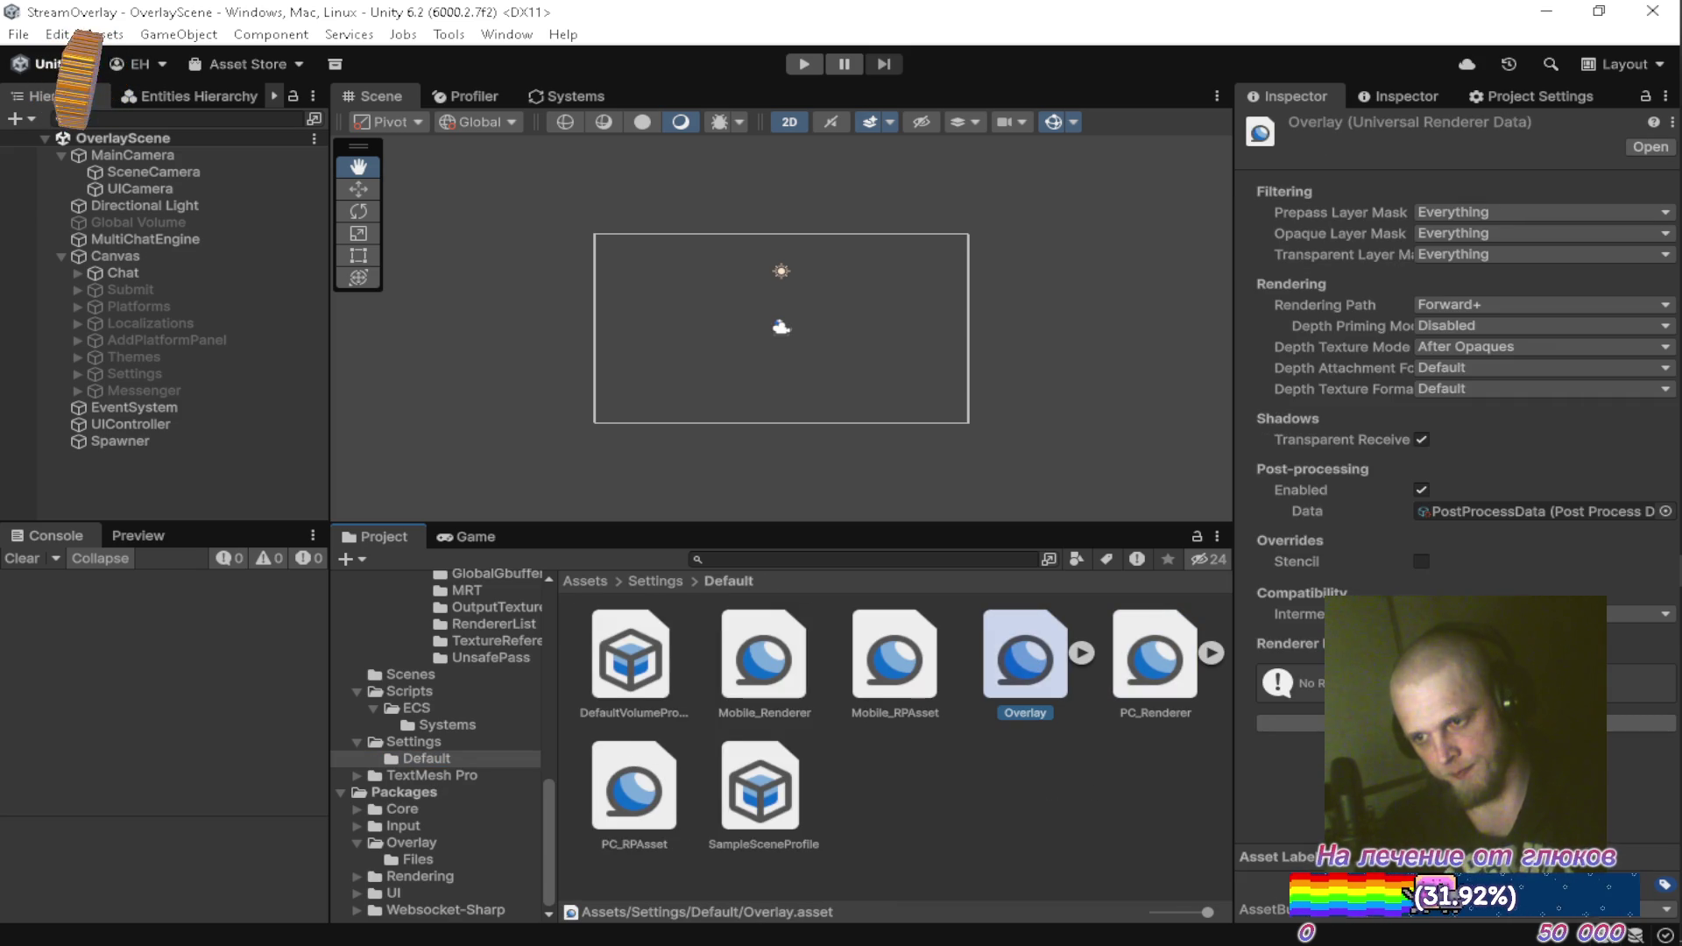
click(1421, 489)
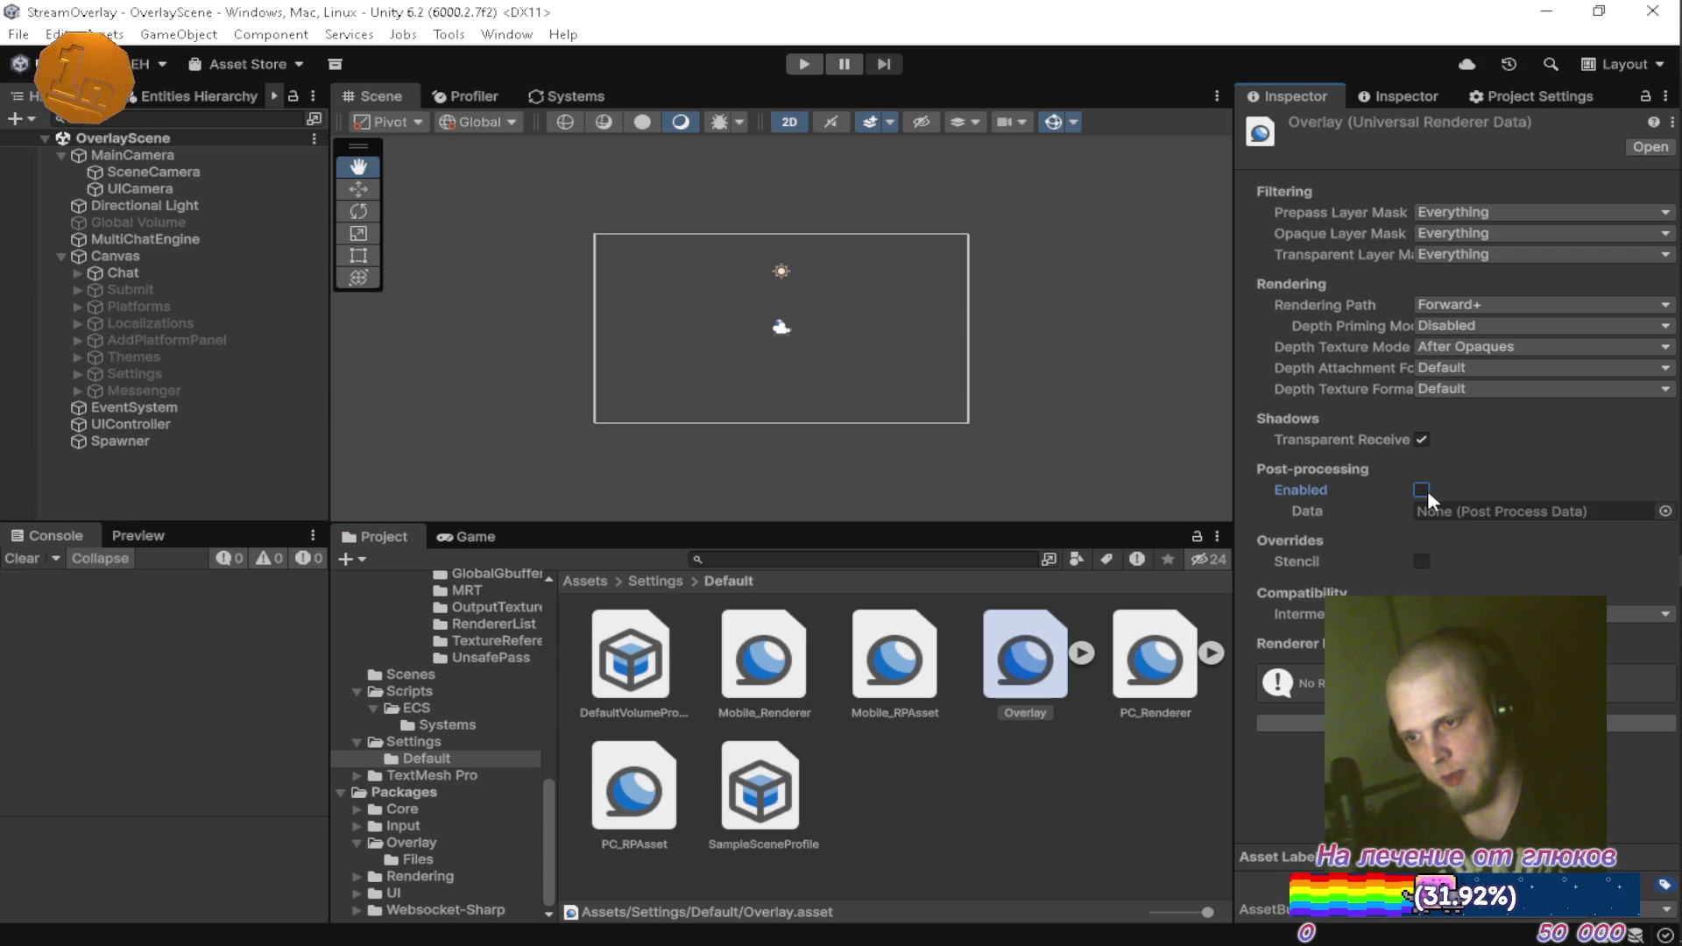
click(1421, 440)
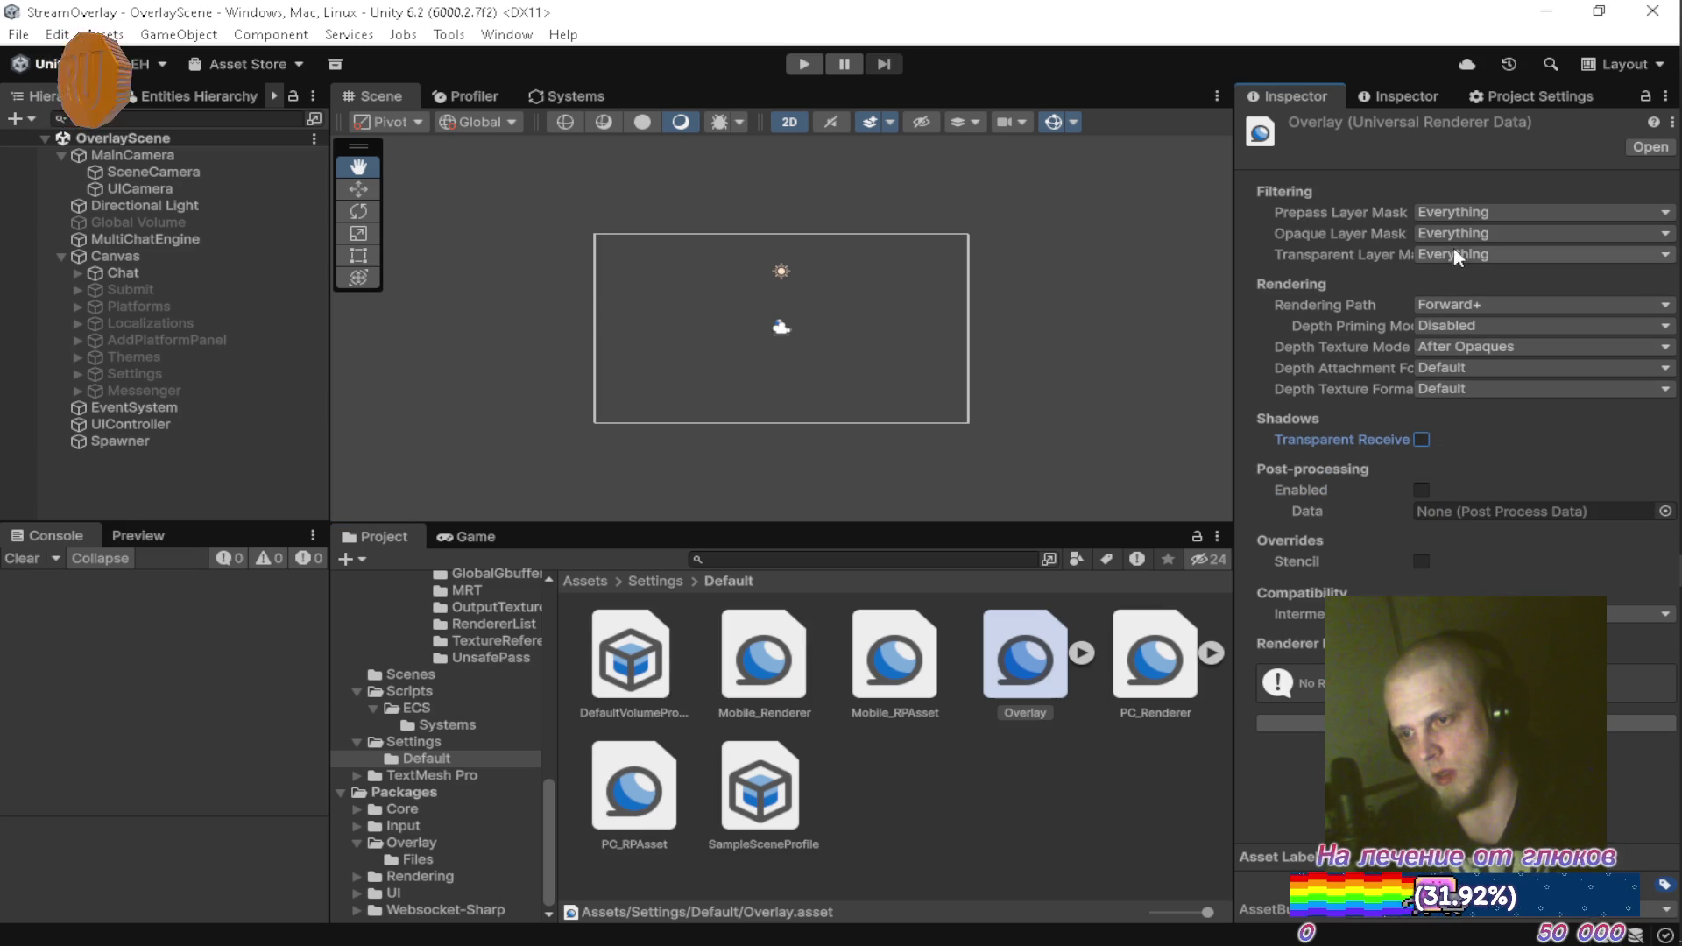
Add an Overlay Feature to the Overlay renderer with the Overlay material as Blend Material
click(1465, 723)
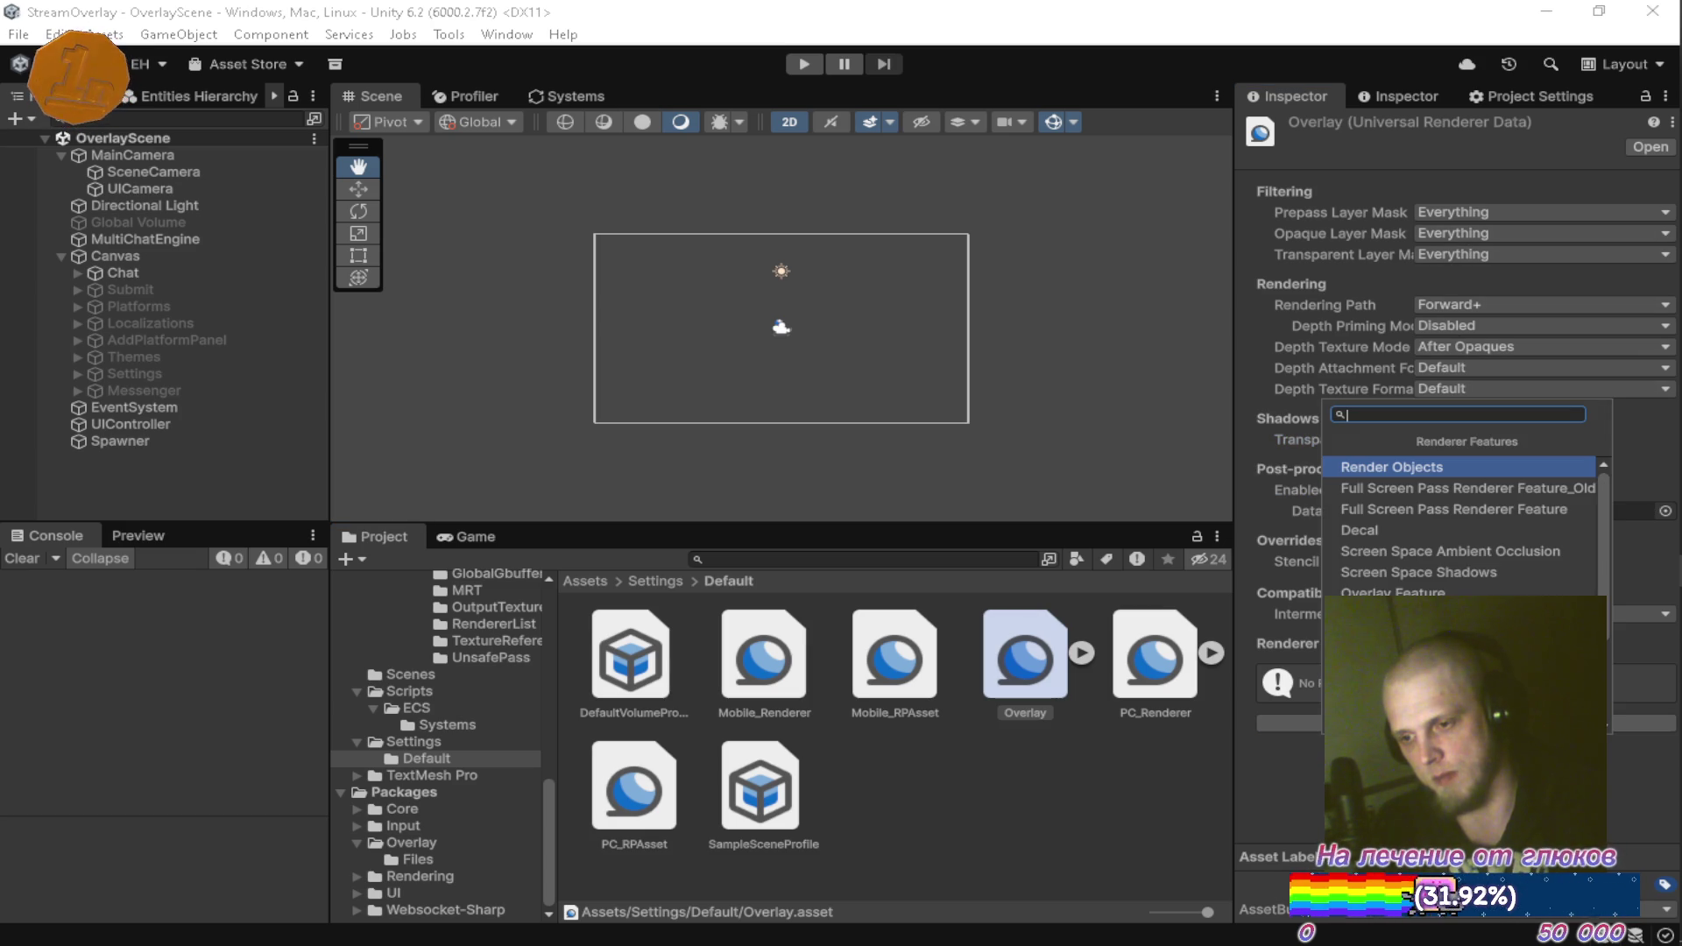
click(1393, 593)
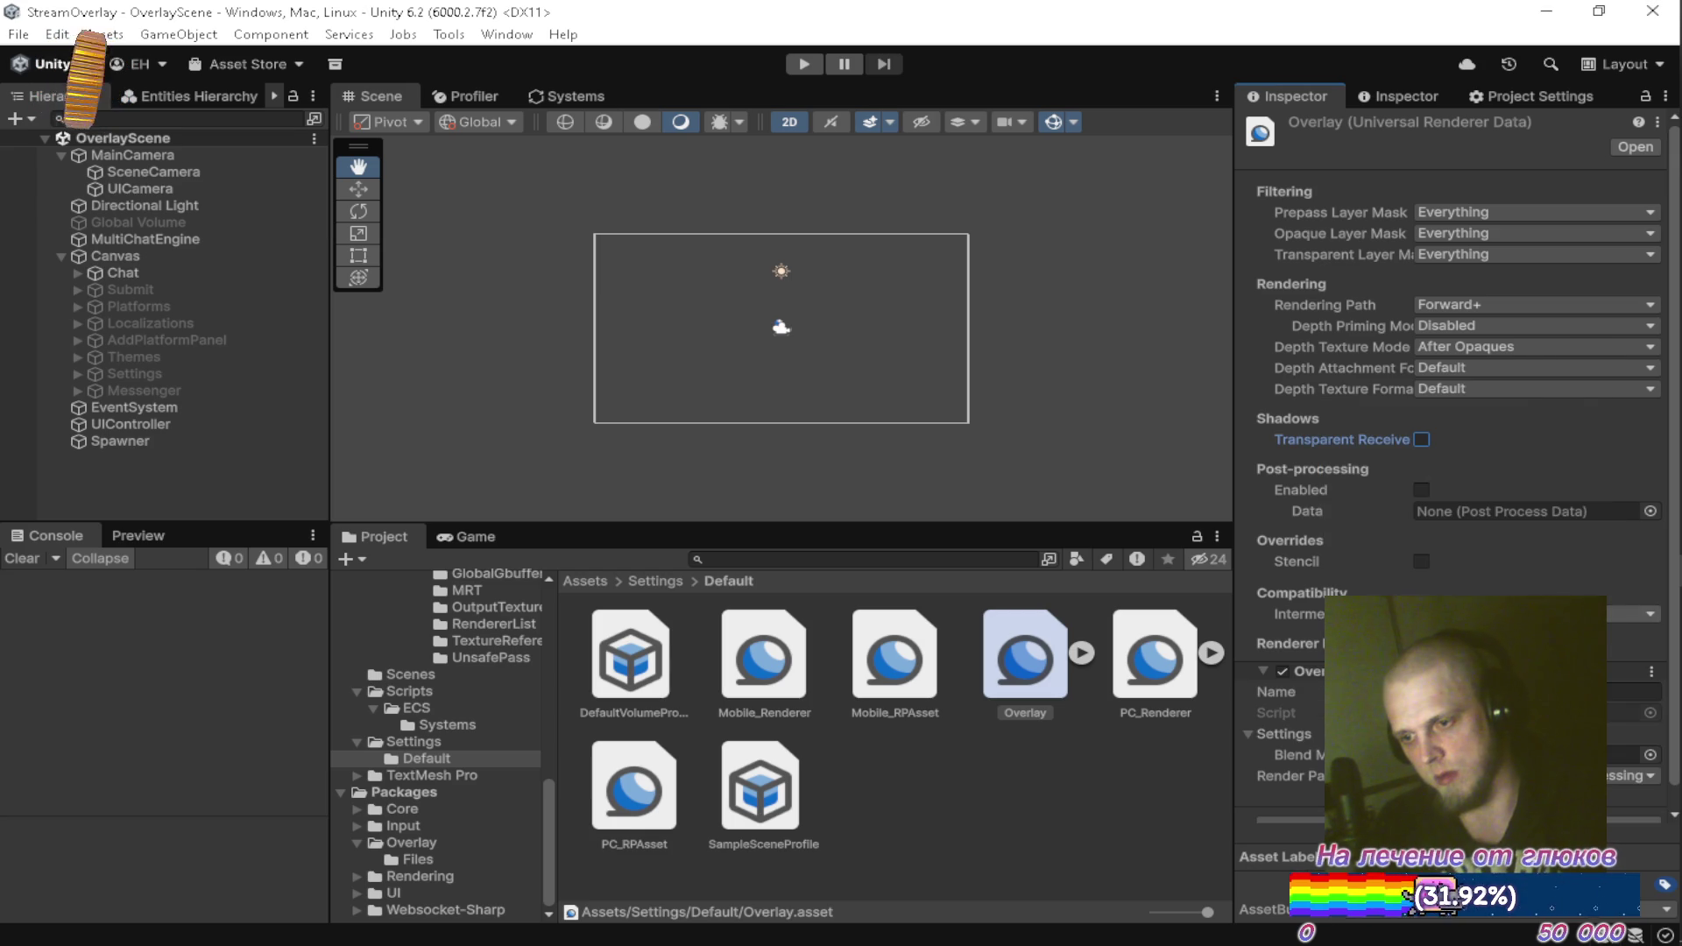
click(1649, 754)
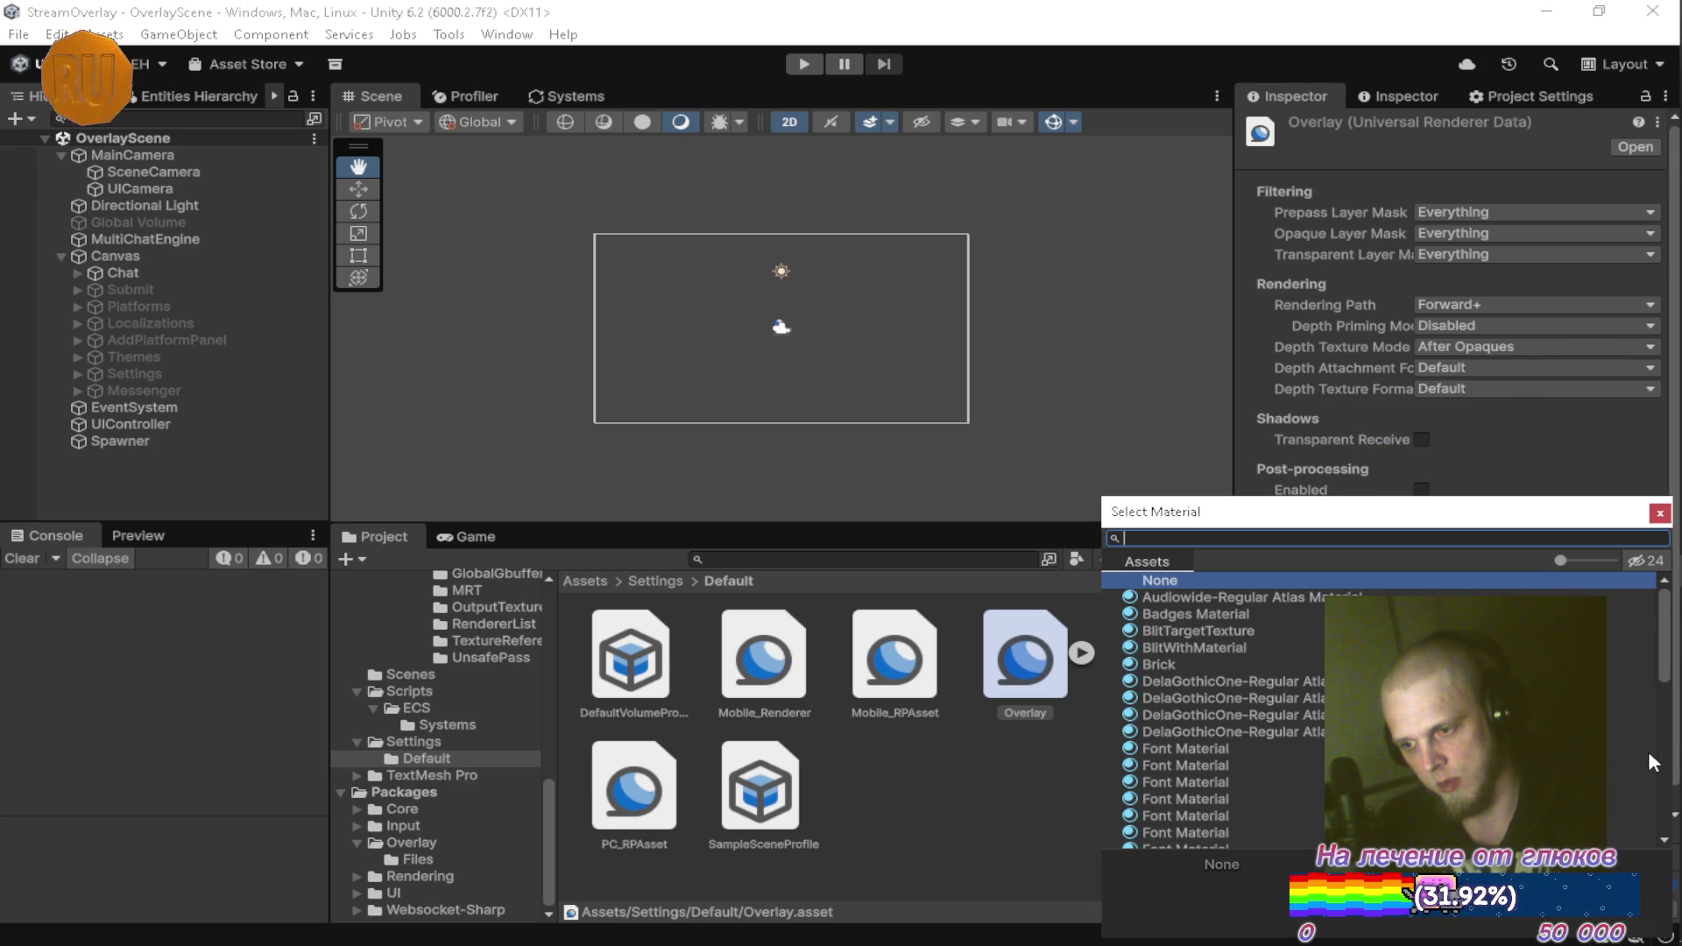
text(ove)
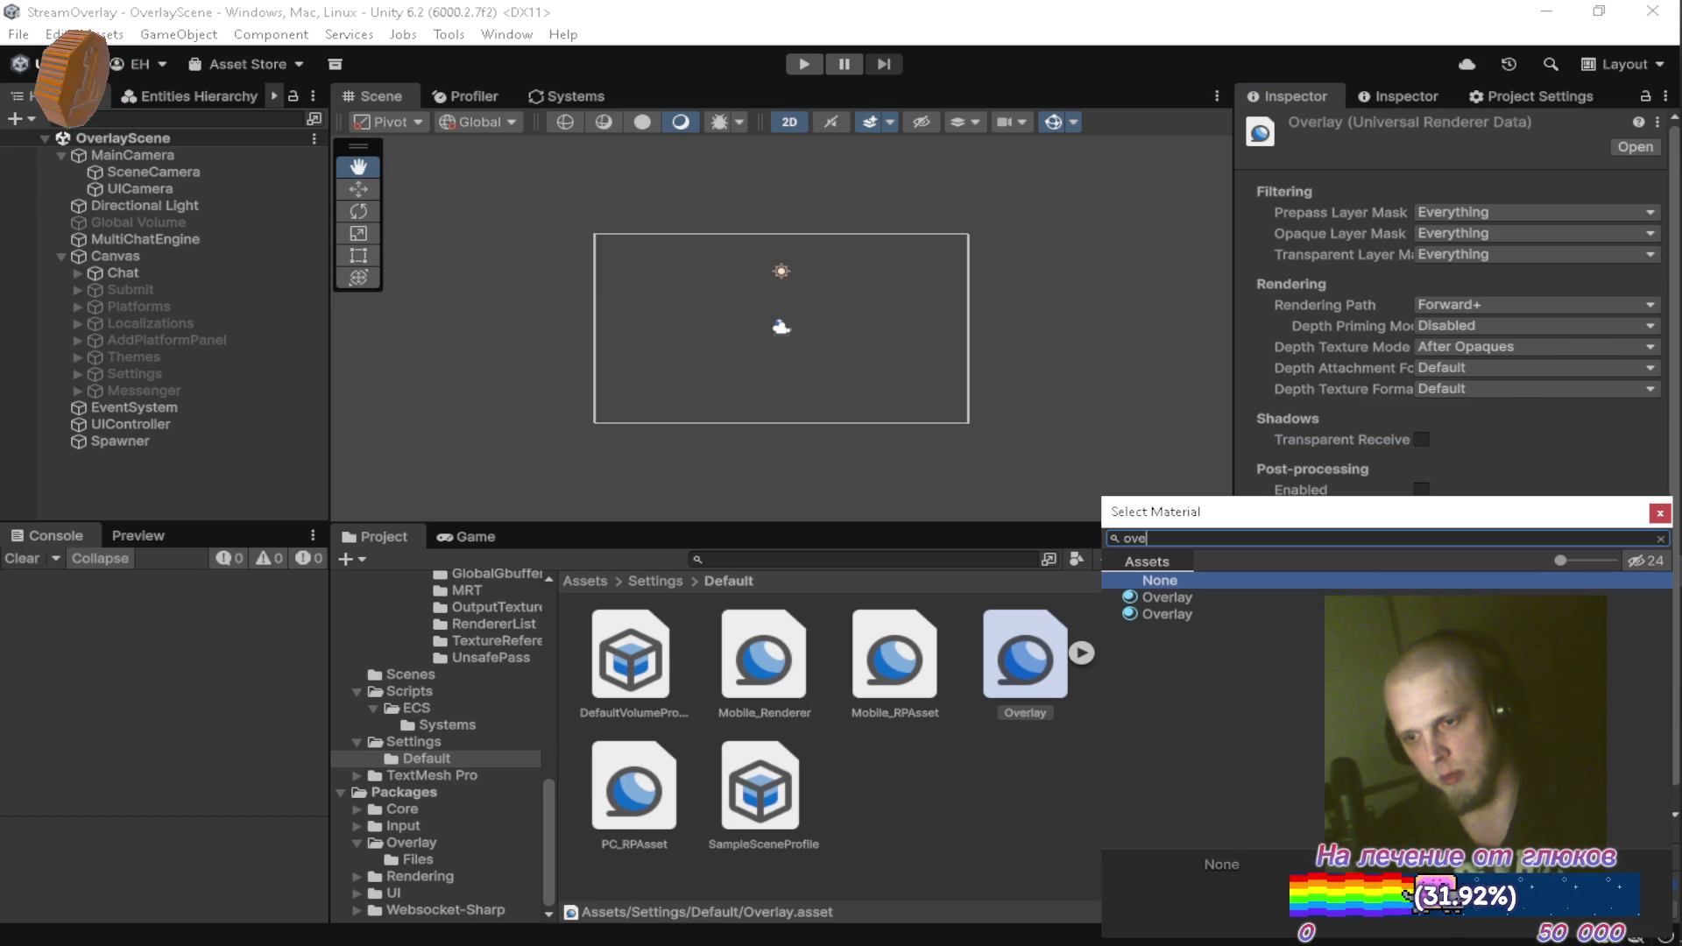
click(1177, 608)
click(1181, 598)
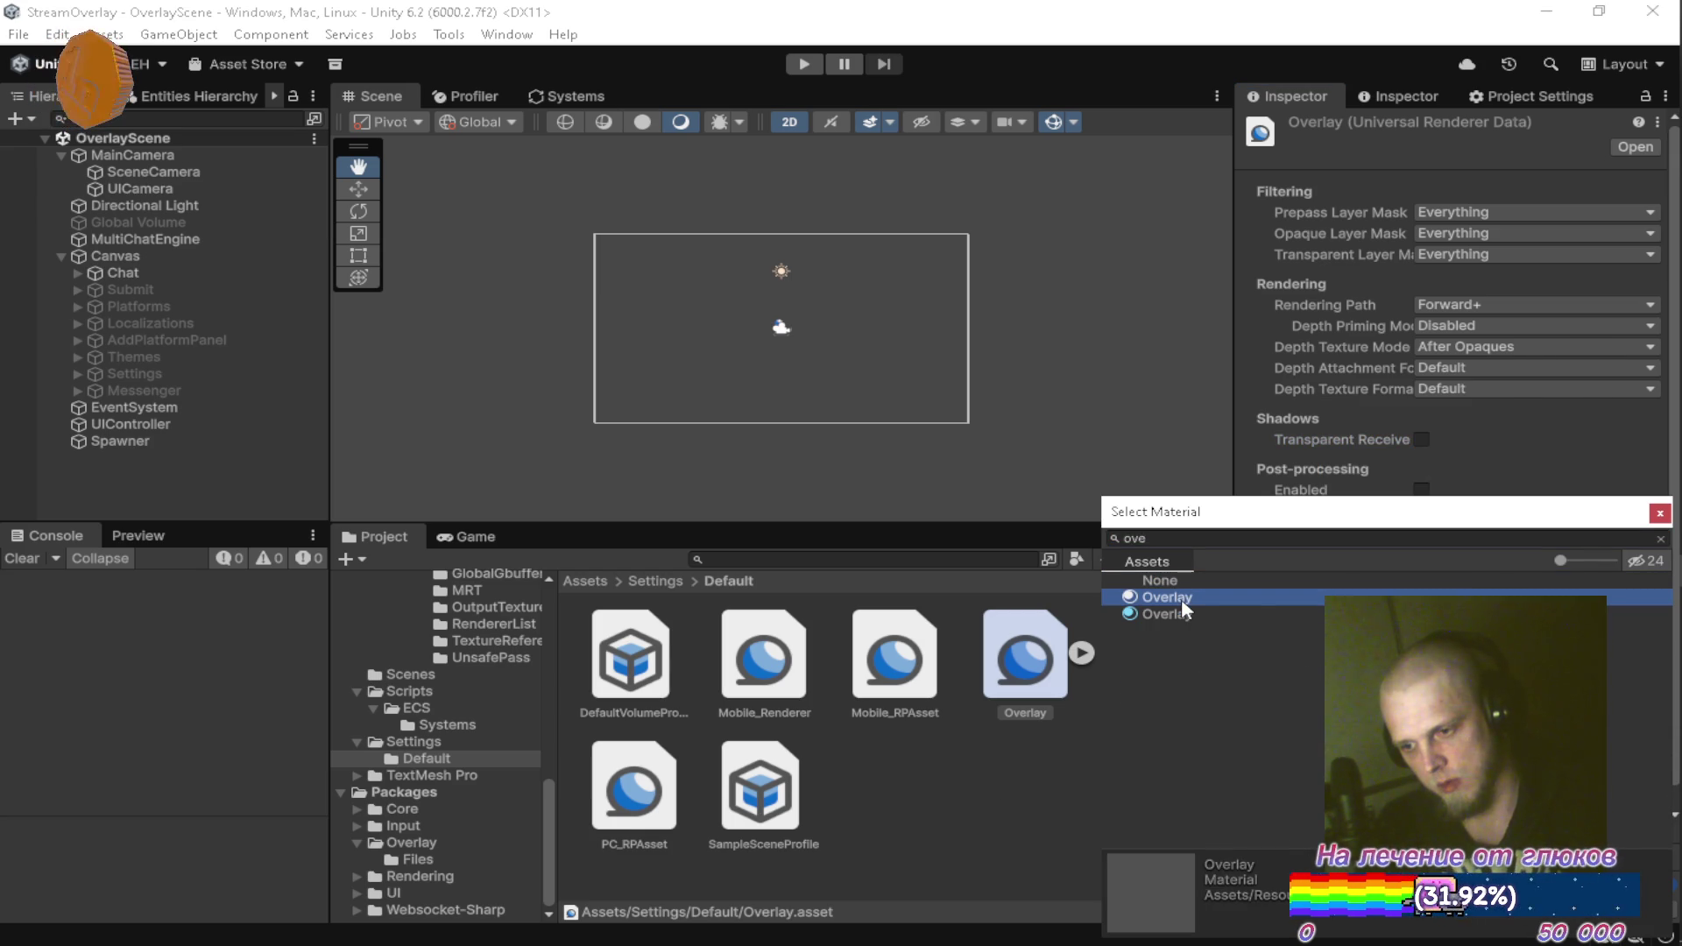
double_click(1575, 596)
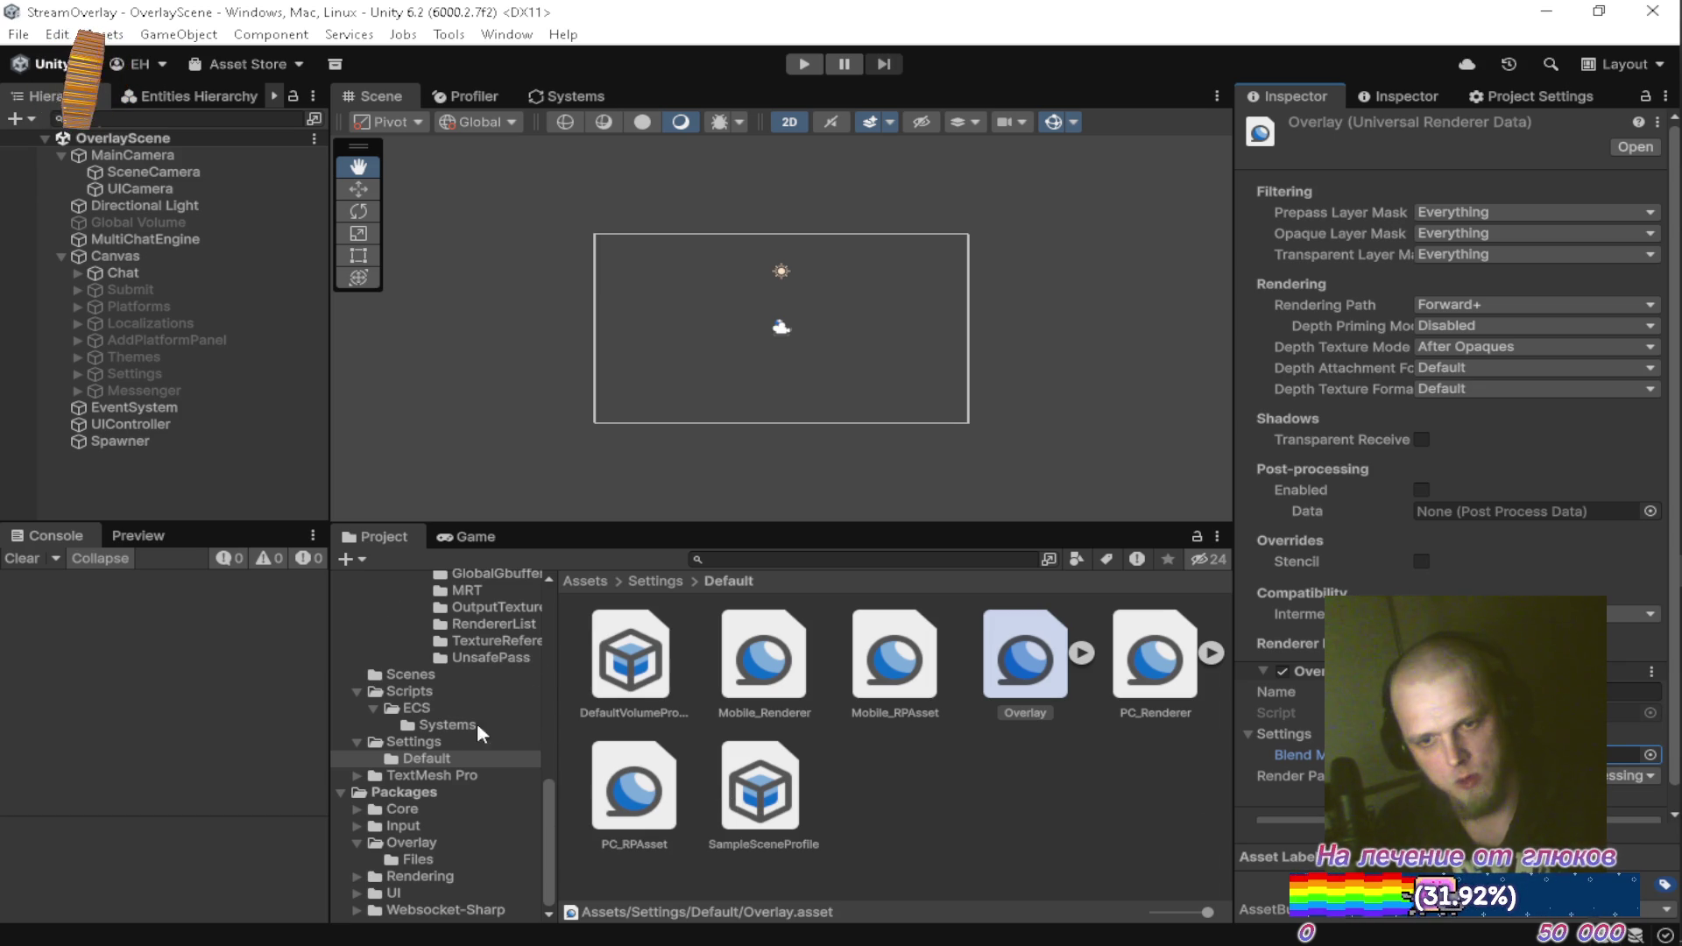
Inspect the Overlay material's shader settings and MainCamera's camera settings
scroll(456, 736, up, 5)
scroll(449, 739, up, 5)
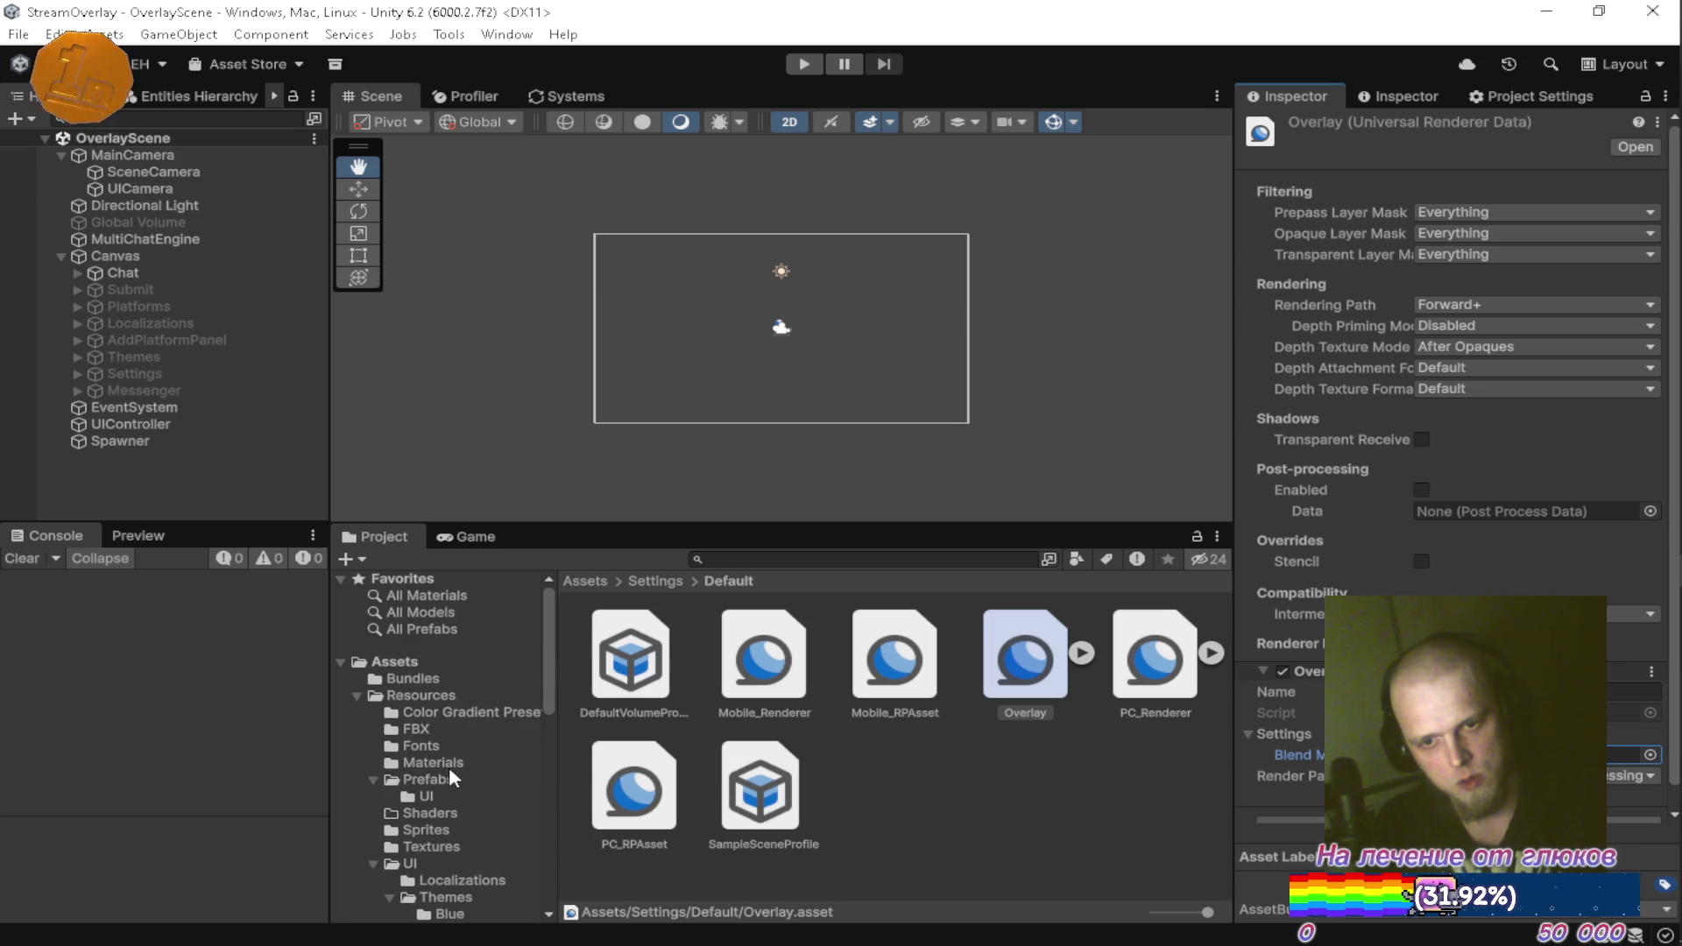
click(448, 764)
click(740, 660)
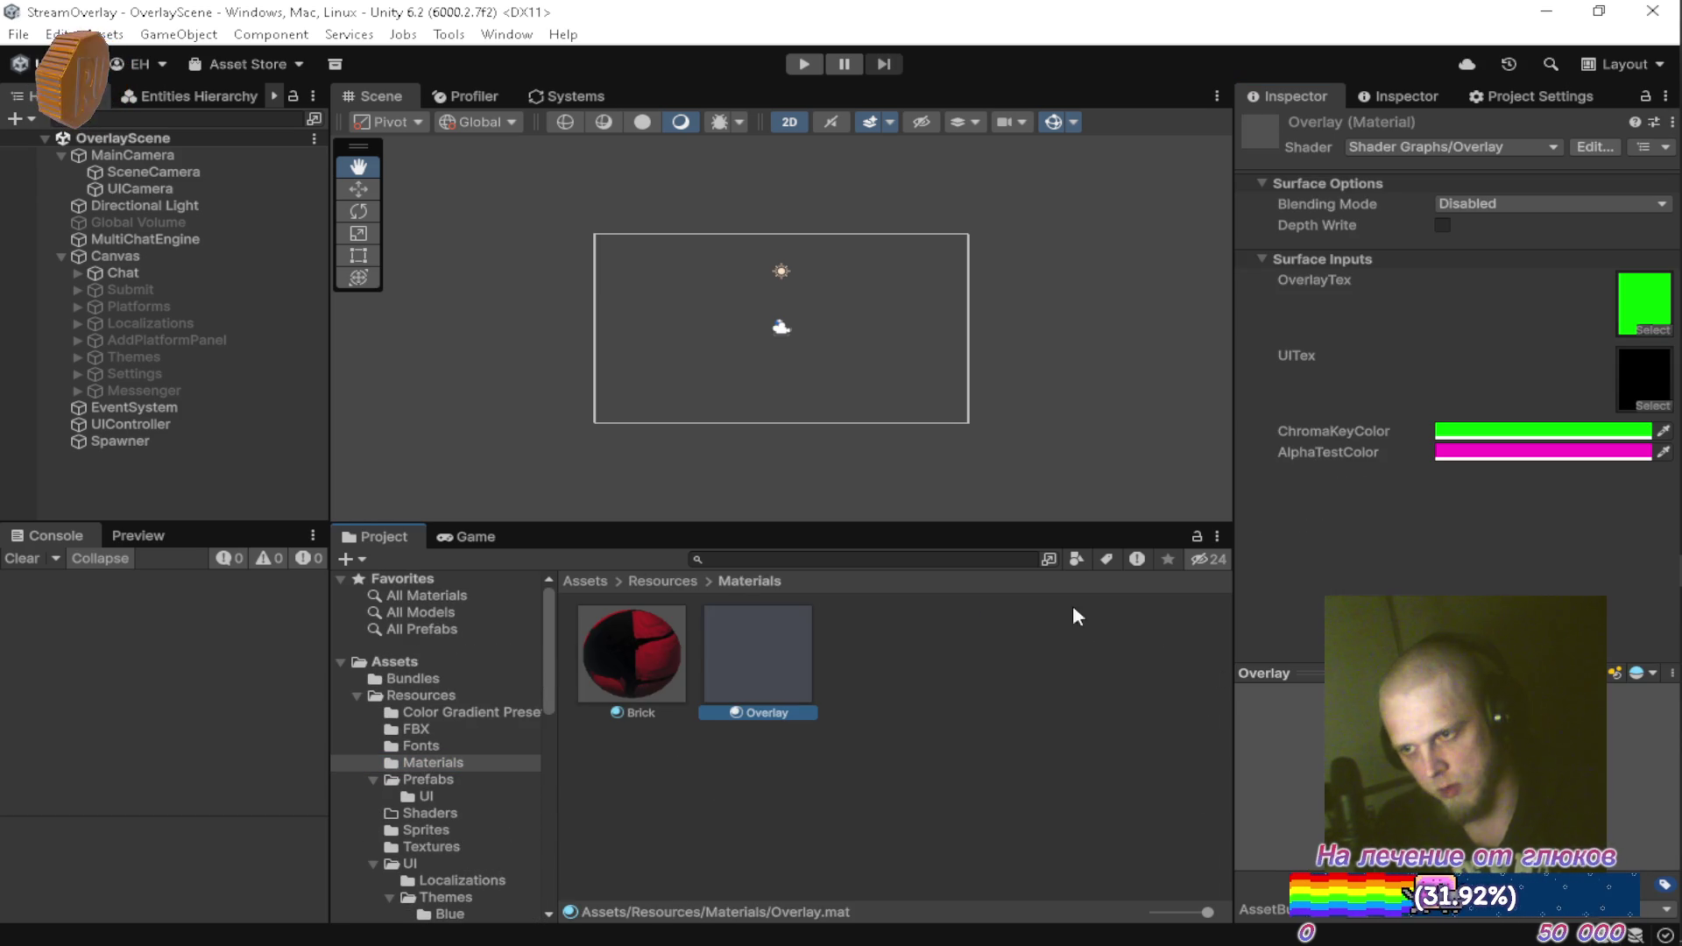
click(219, 156)
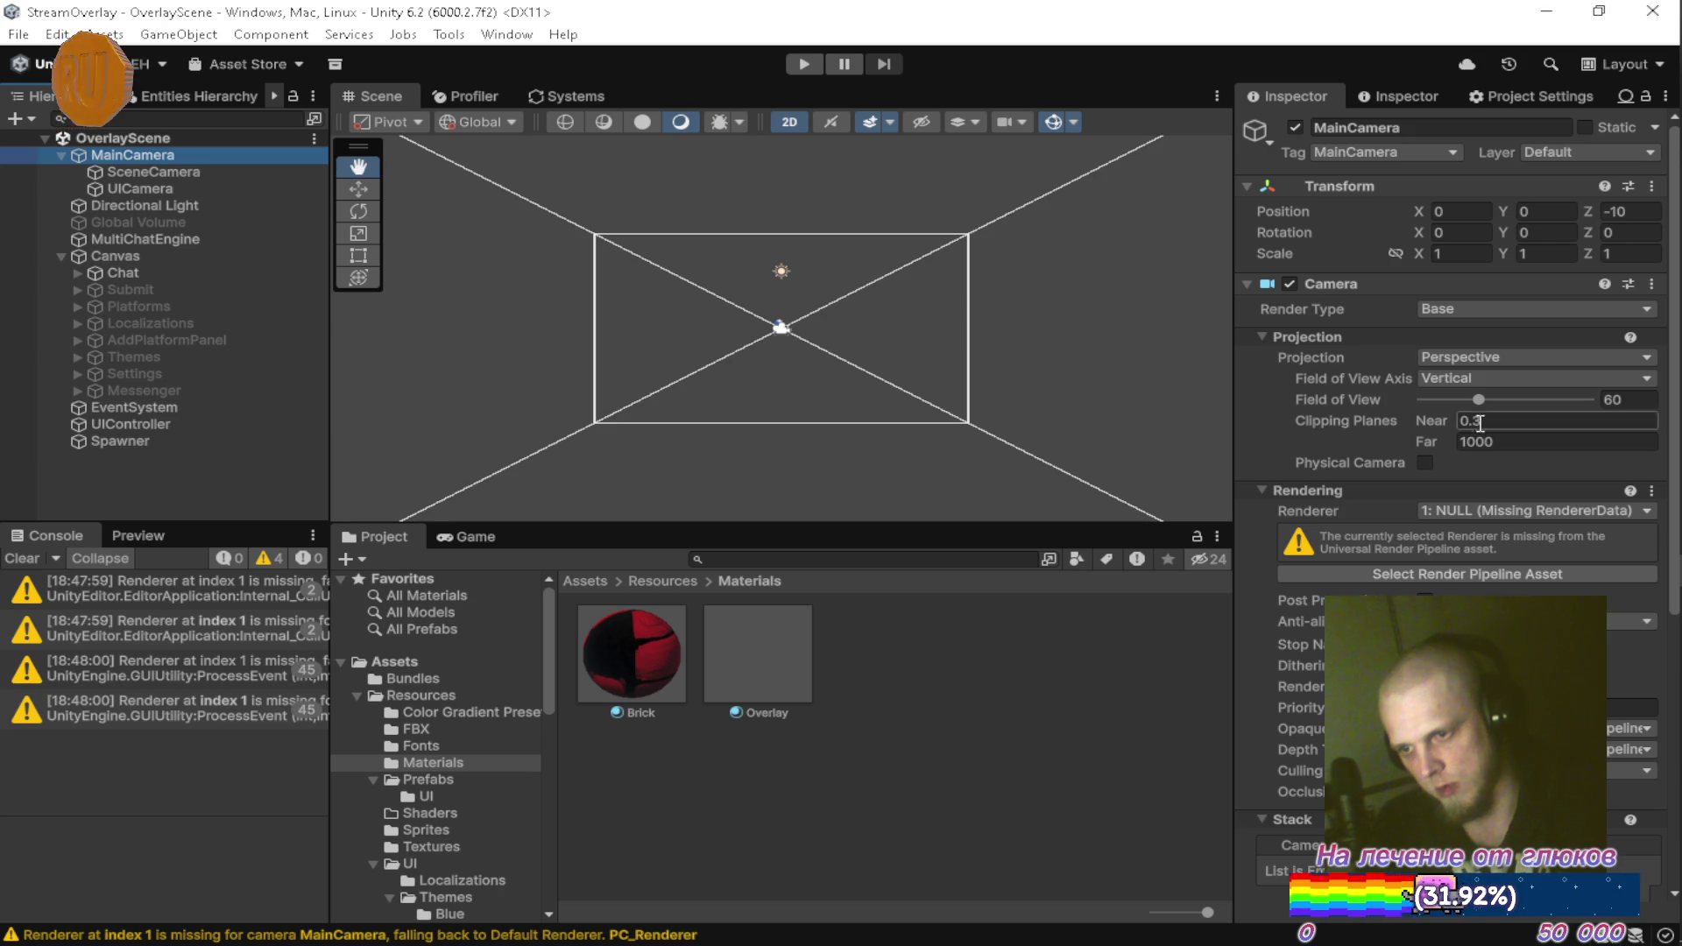
Check MainCamera's available renderers and go to the Settings/Default folder
click(1509, 513)
click(994, 722)
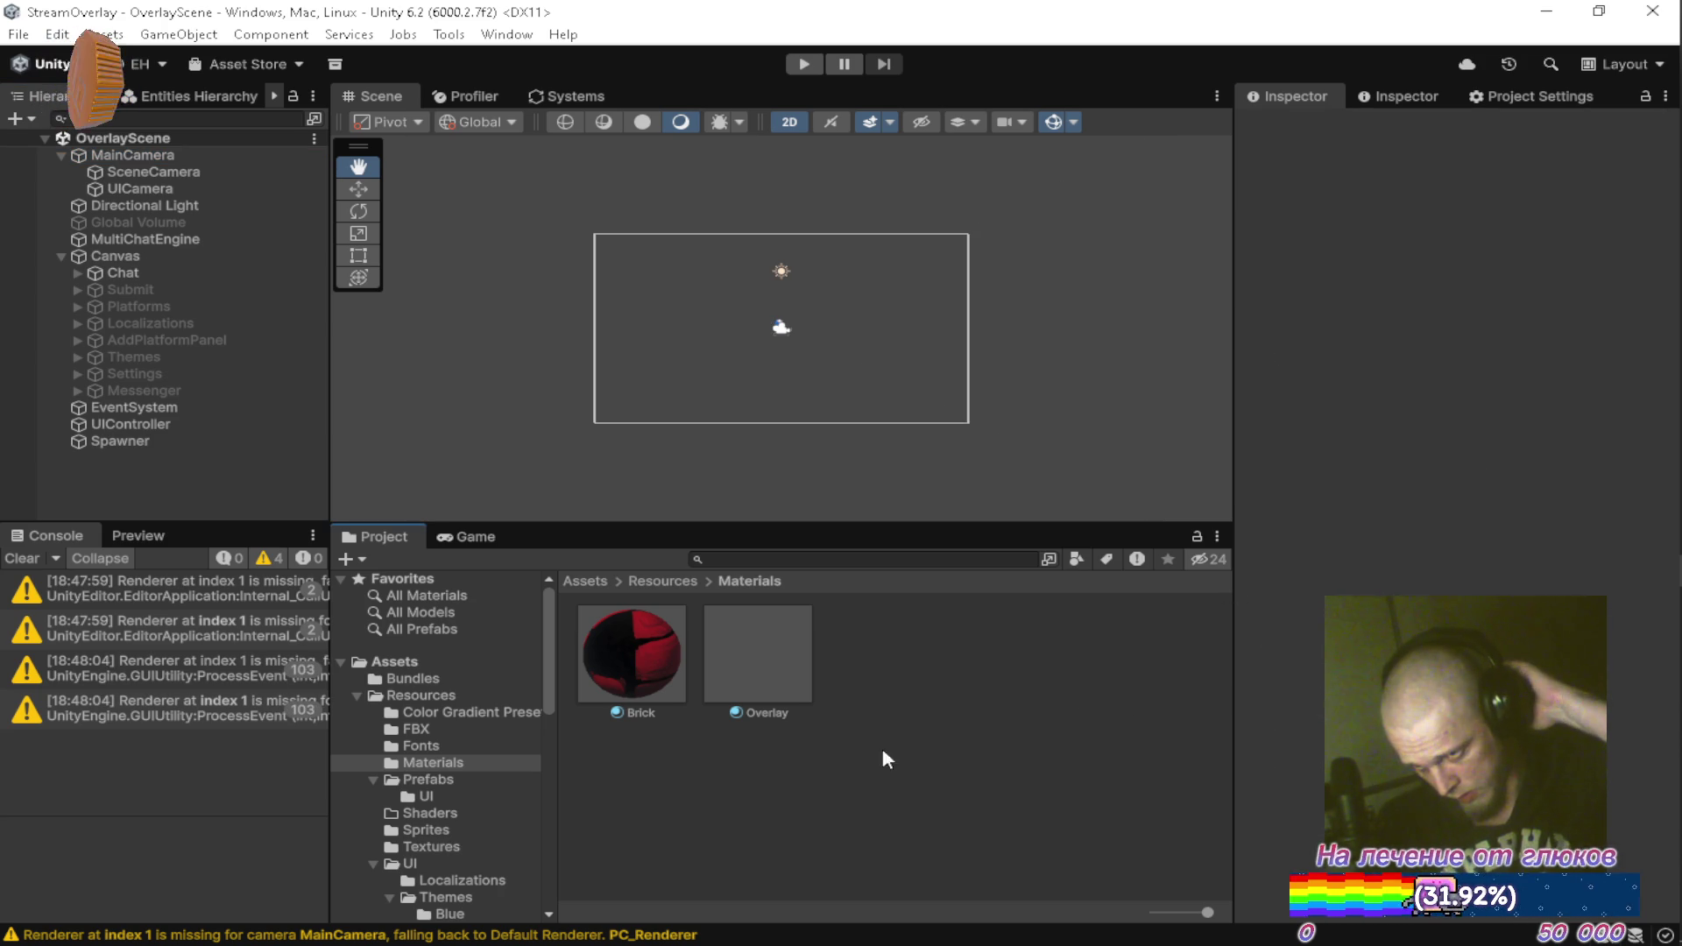
scroll(529, 791, down, 10)
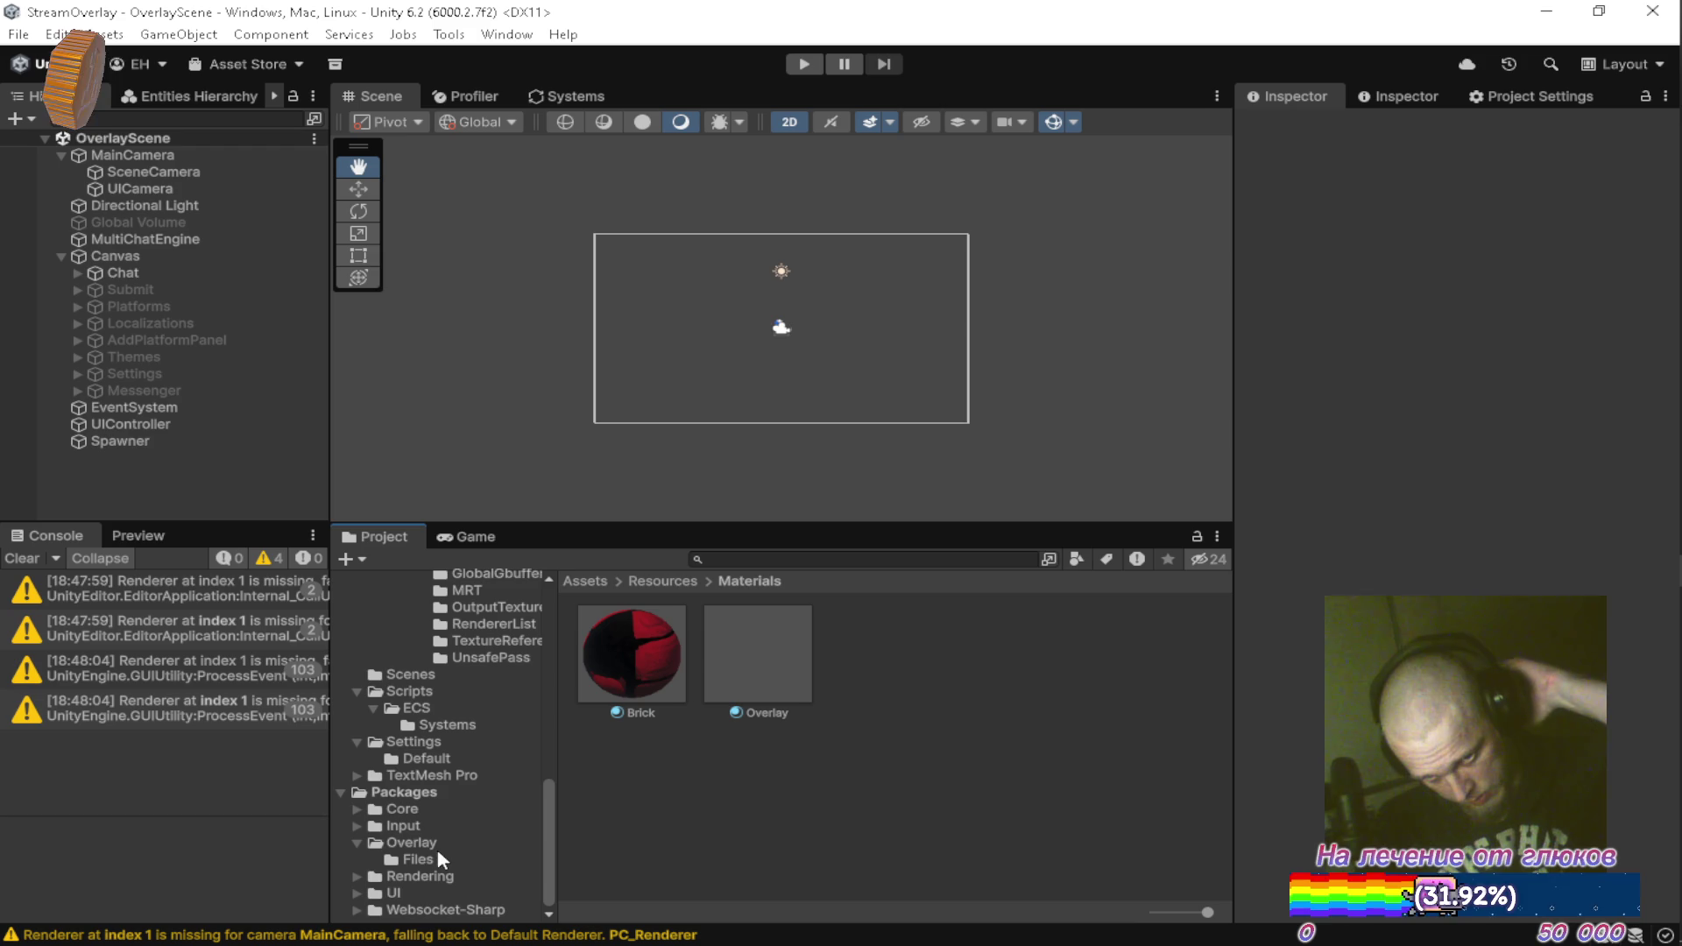
scroll(486, 751, up, 3)
scroll(485, 752, down, 3)
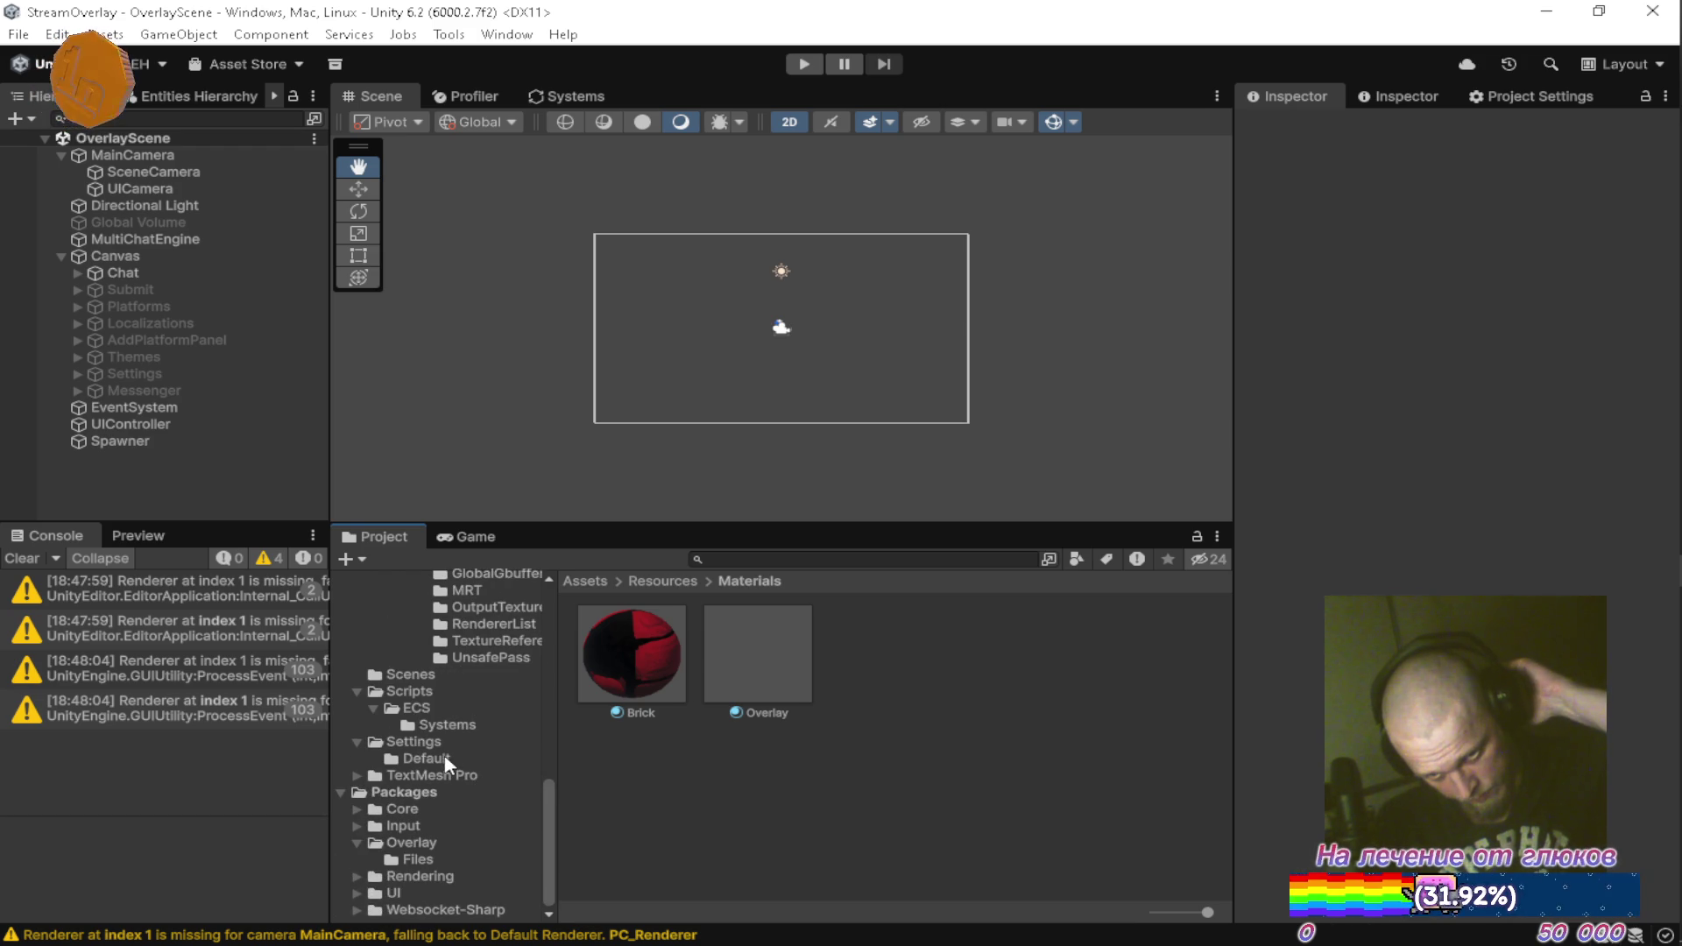
click(443, 759)
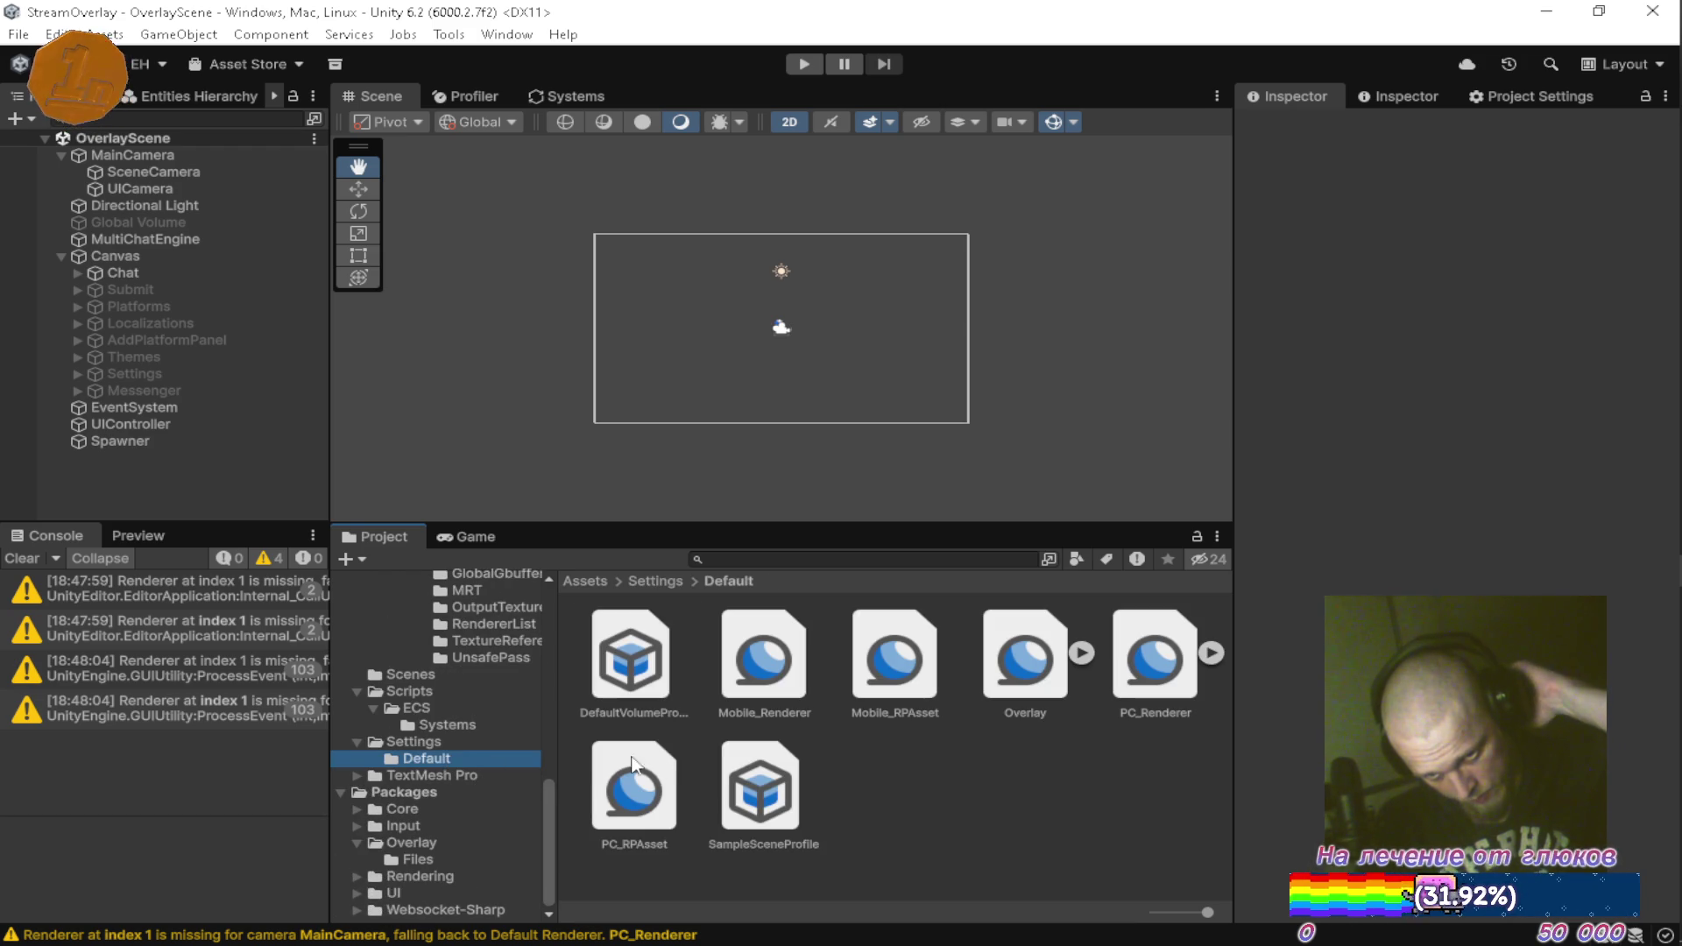
Assign the Overlay renderer to slot 1 of PC_RPAsset's Renderer List
click(674, 803)
click(1529, 260)
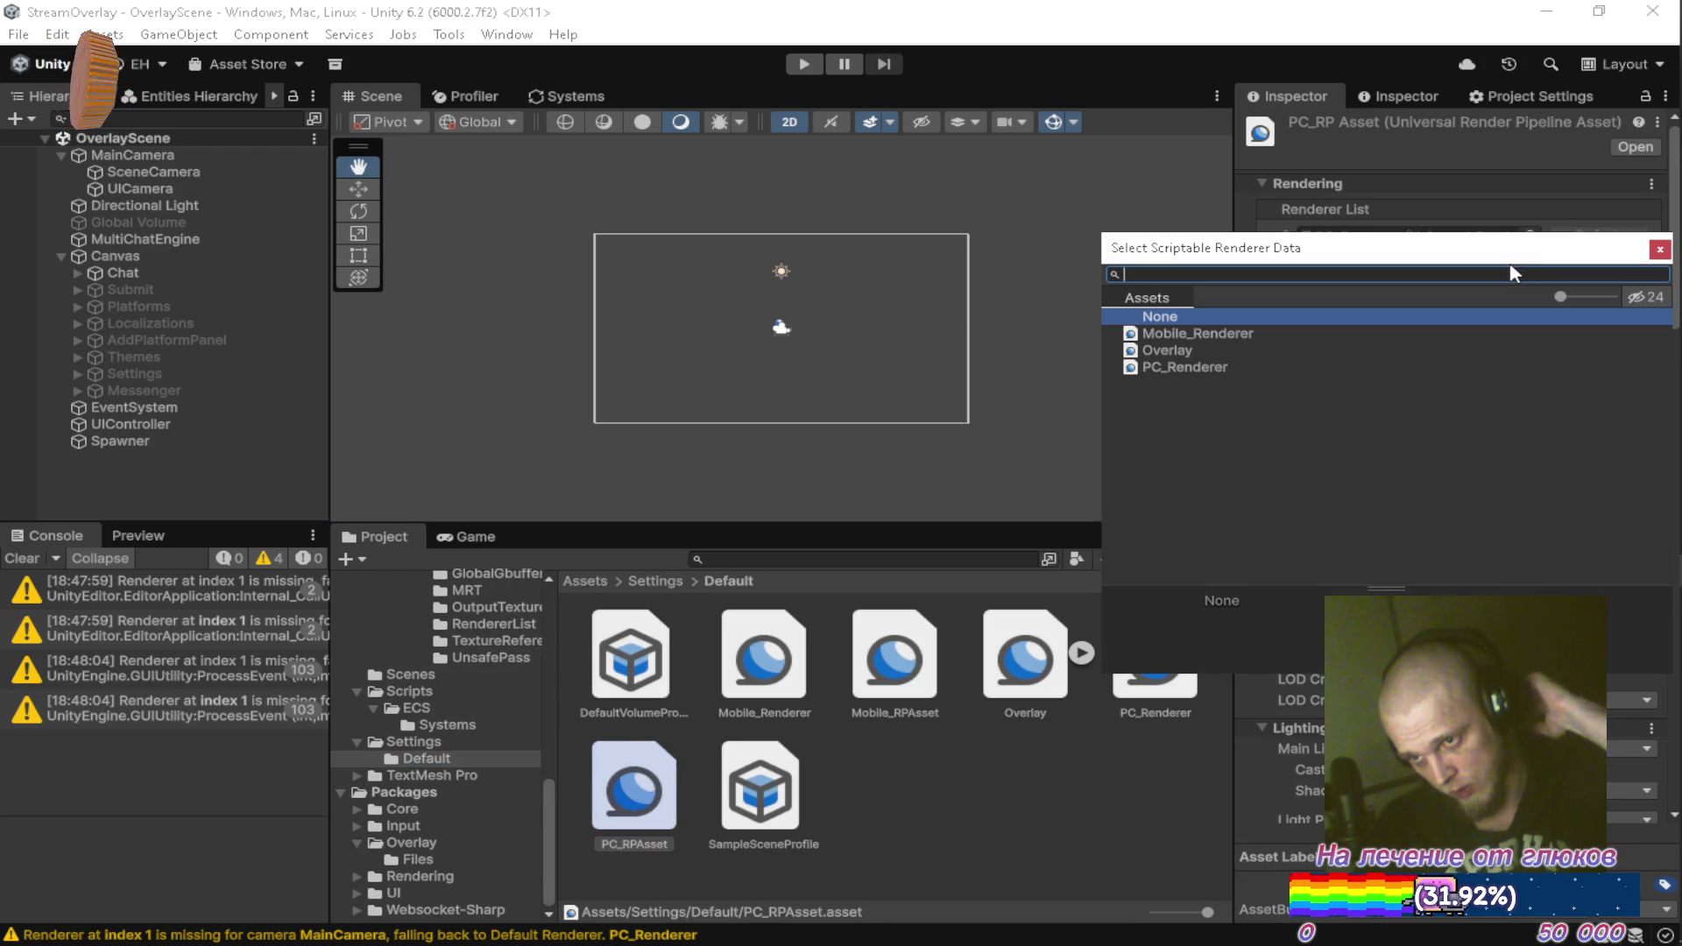
click(1194, 352)
click(1658, 251)
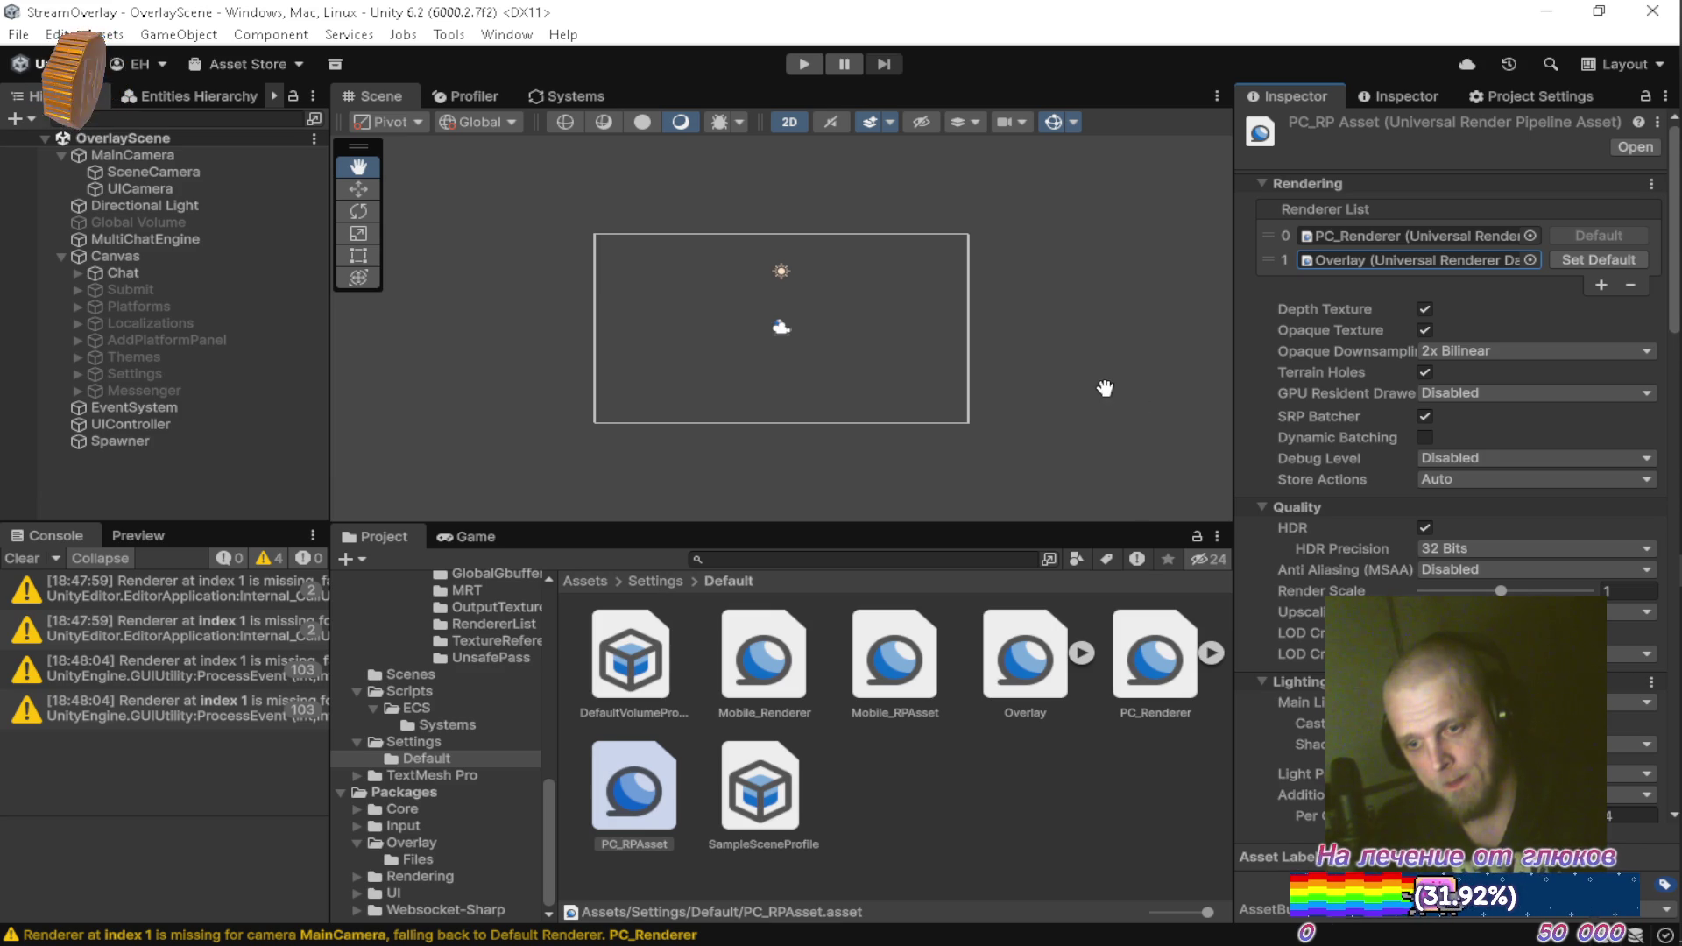
click(1391, 262)
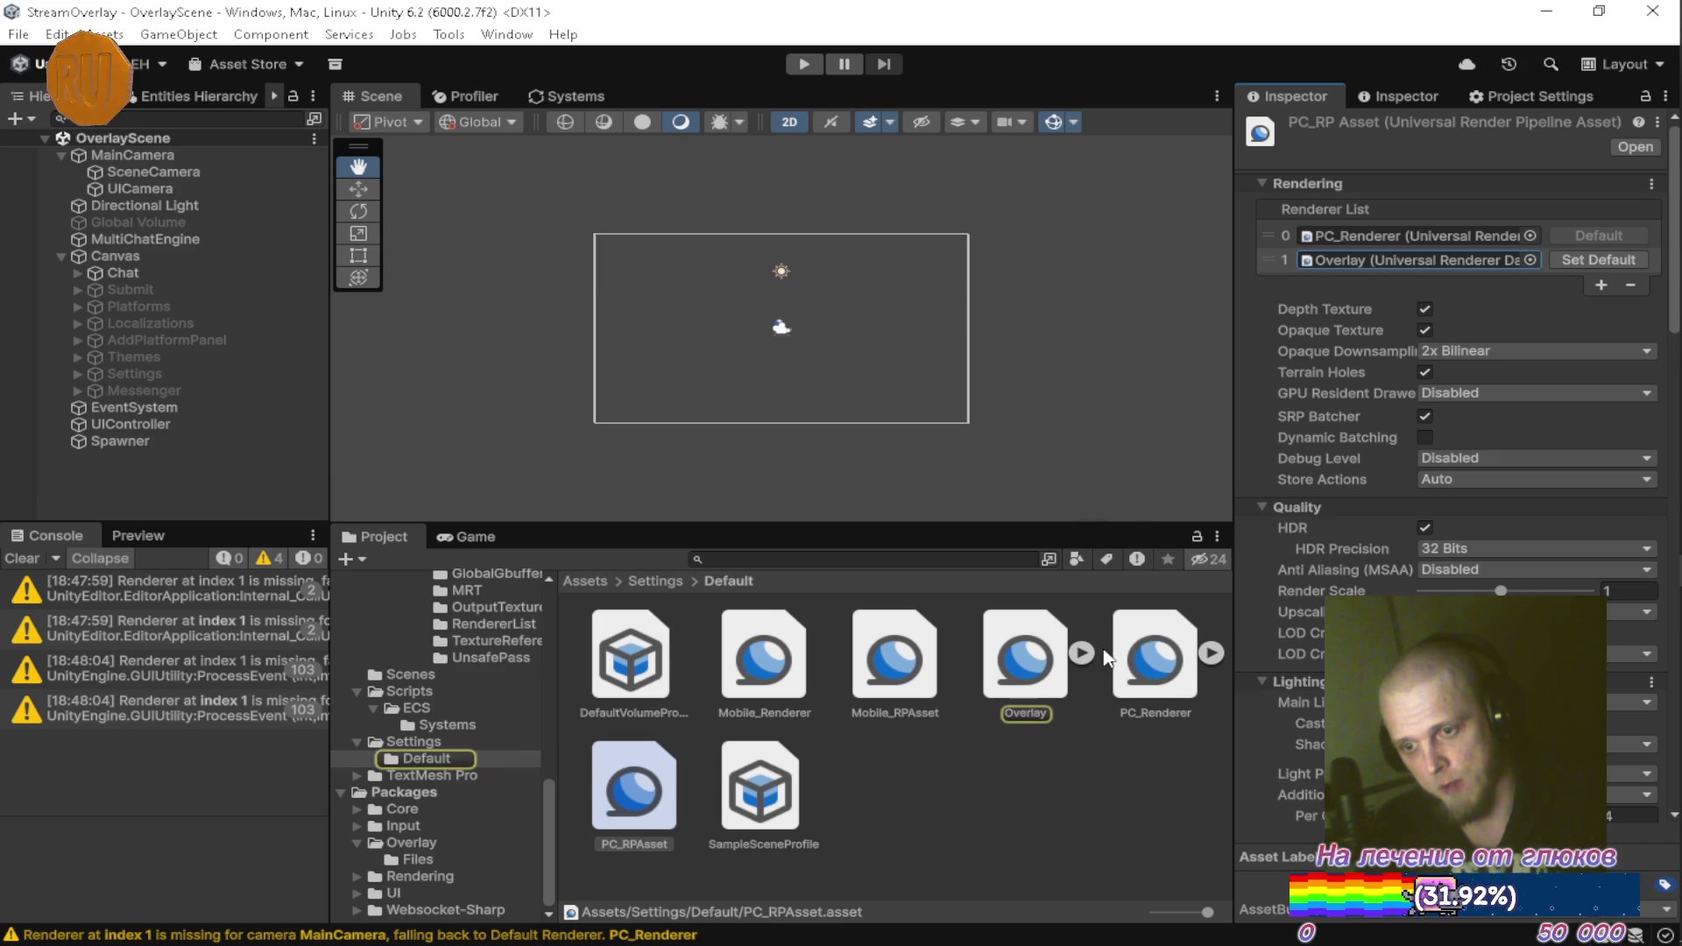
Verify the MainCamera, SceneCamera and UICamera renderers, clear console warnings, and enter Play mode
click(254, 171)
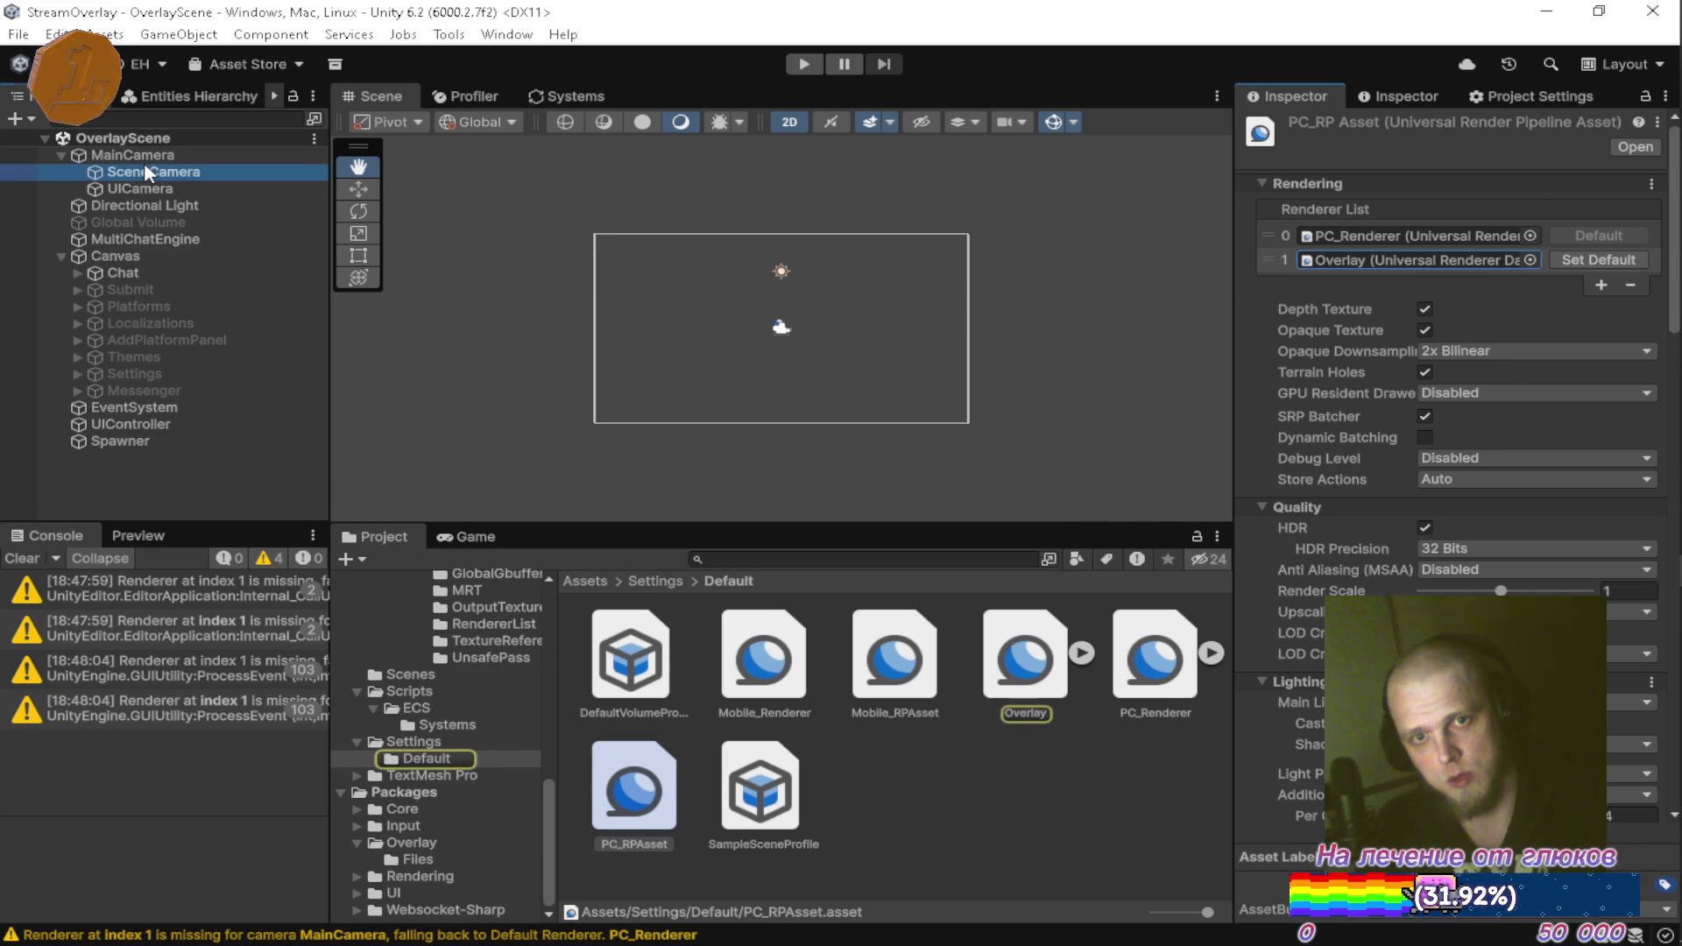
click(254, 155)
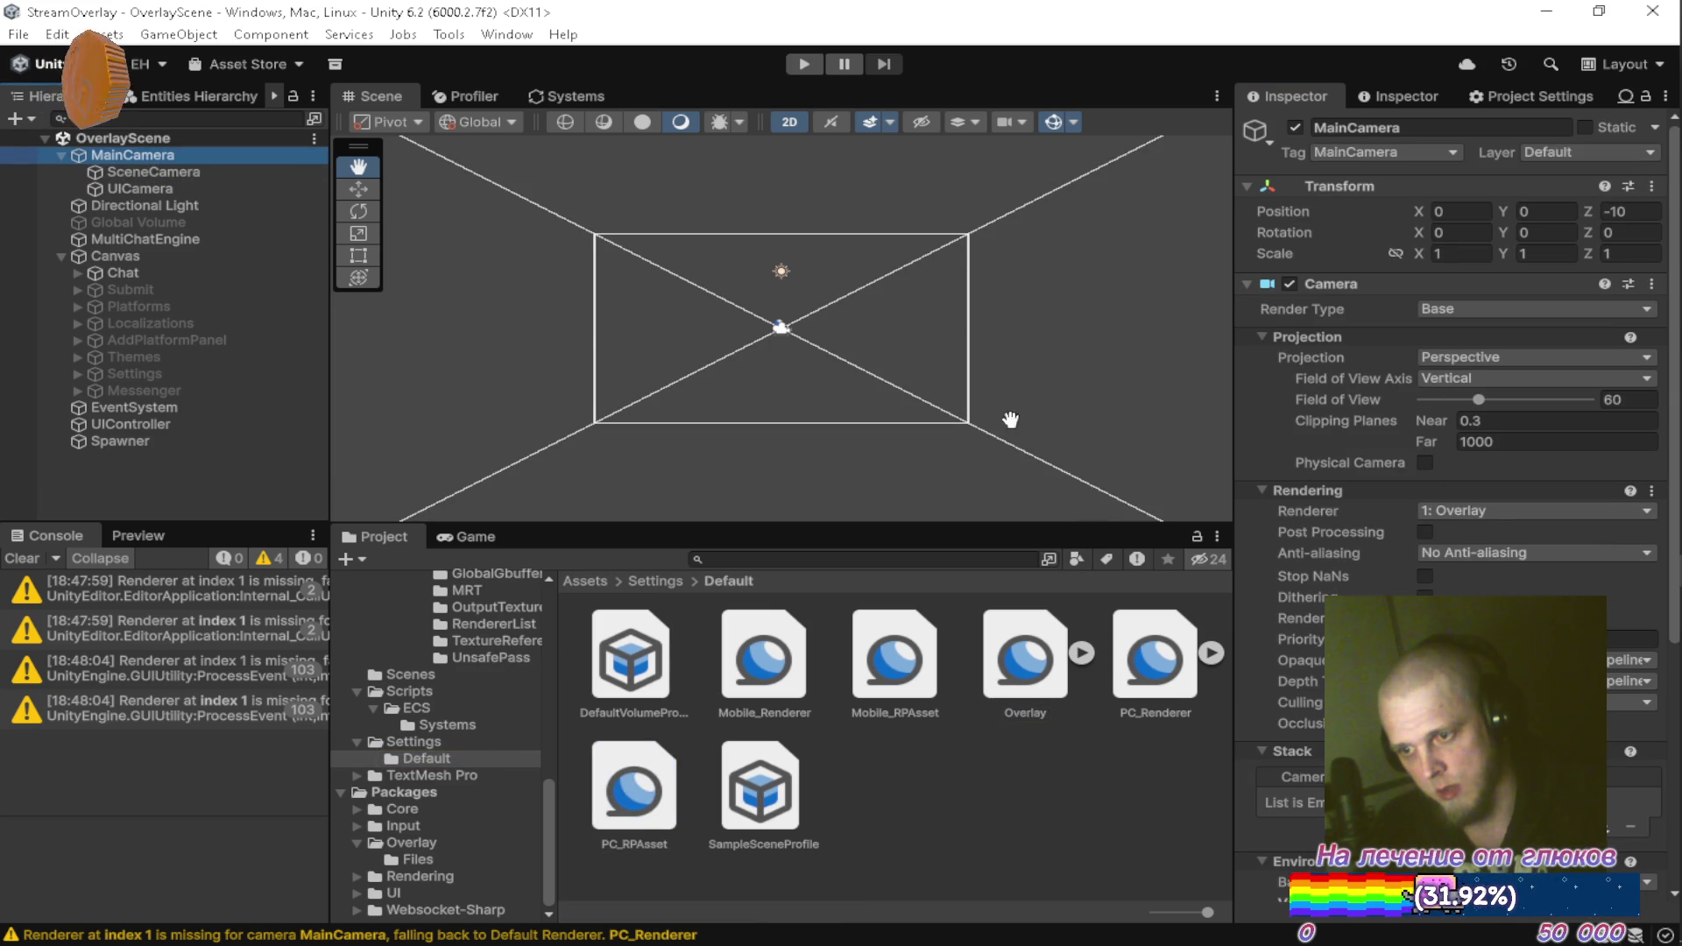
click(183, 172)
click(179, 190)
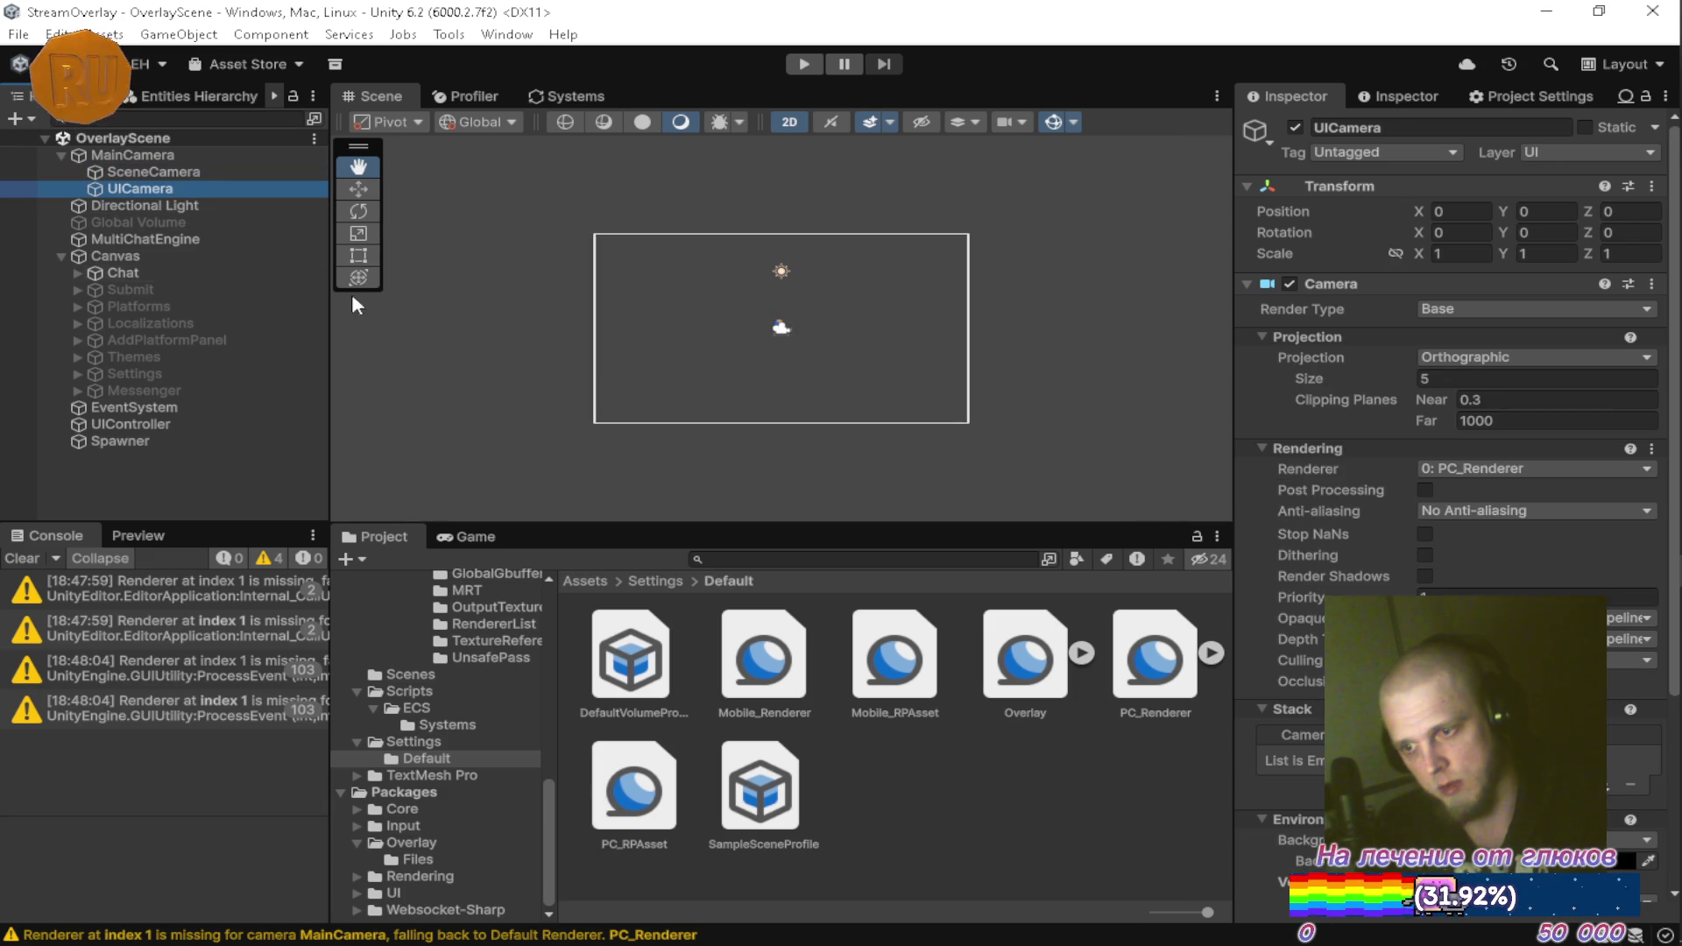
click(181, 172)
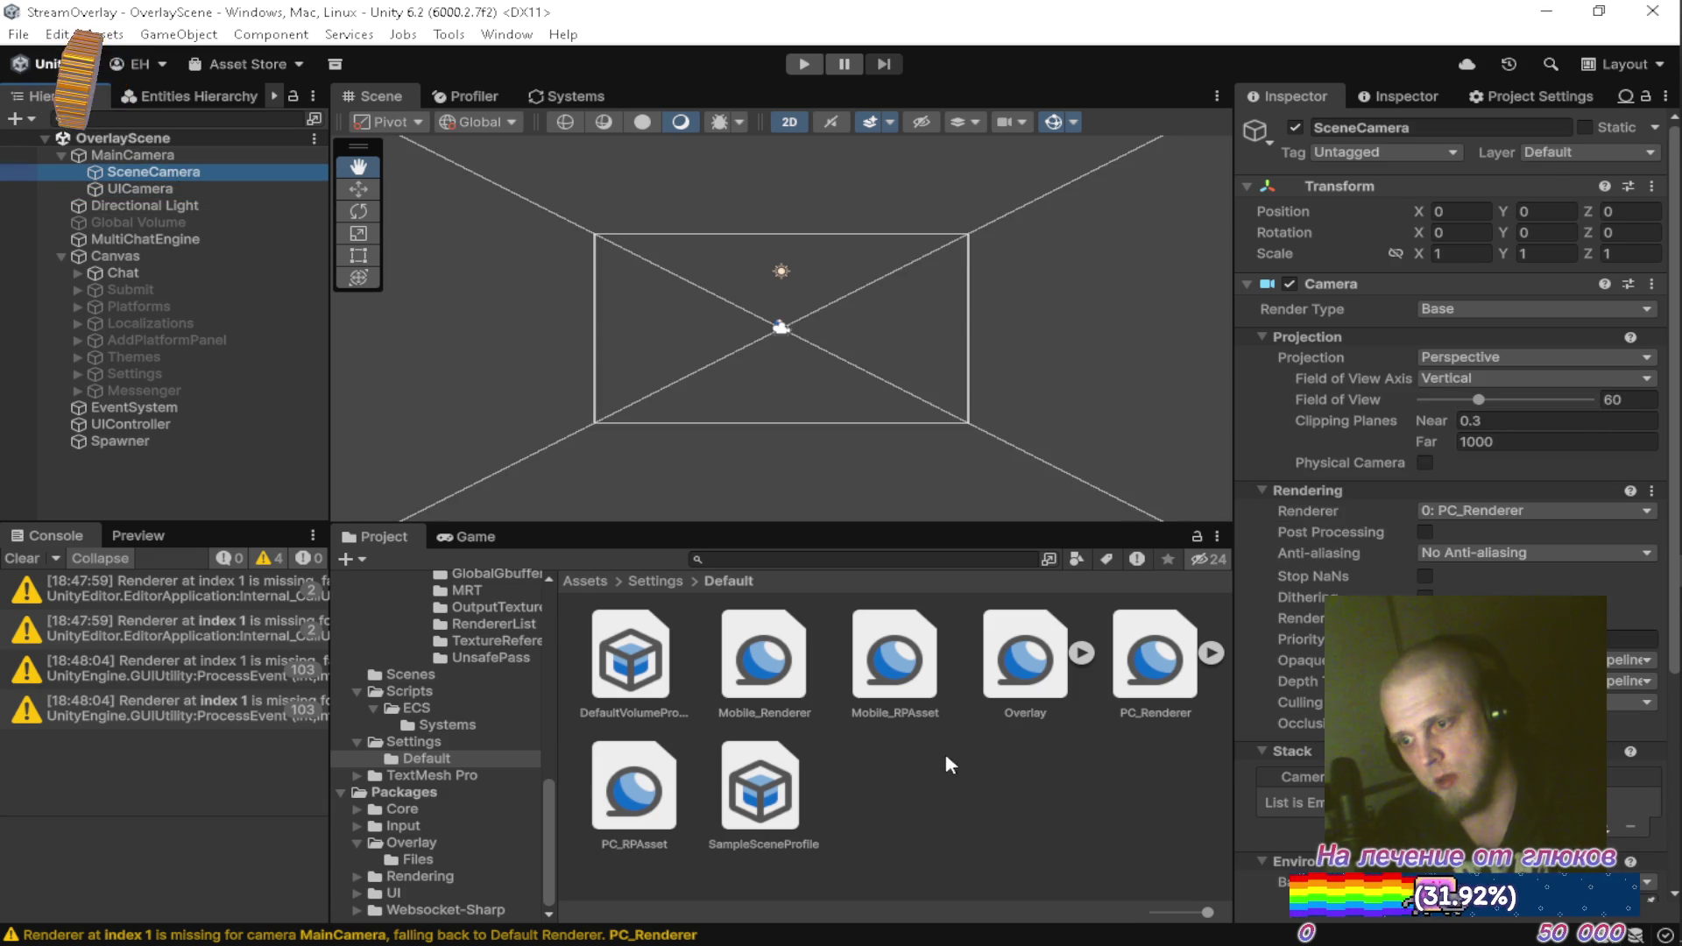
click(926, 804)
click(28, 559)
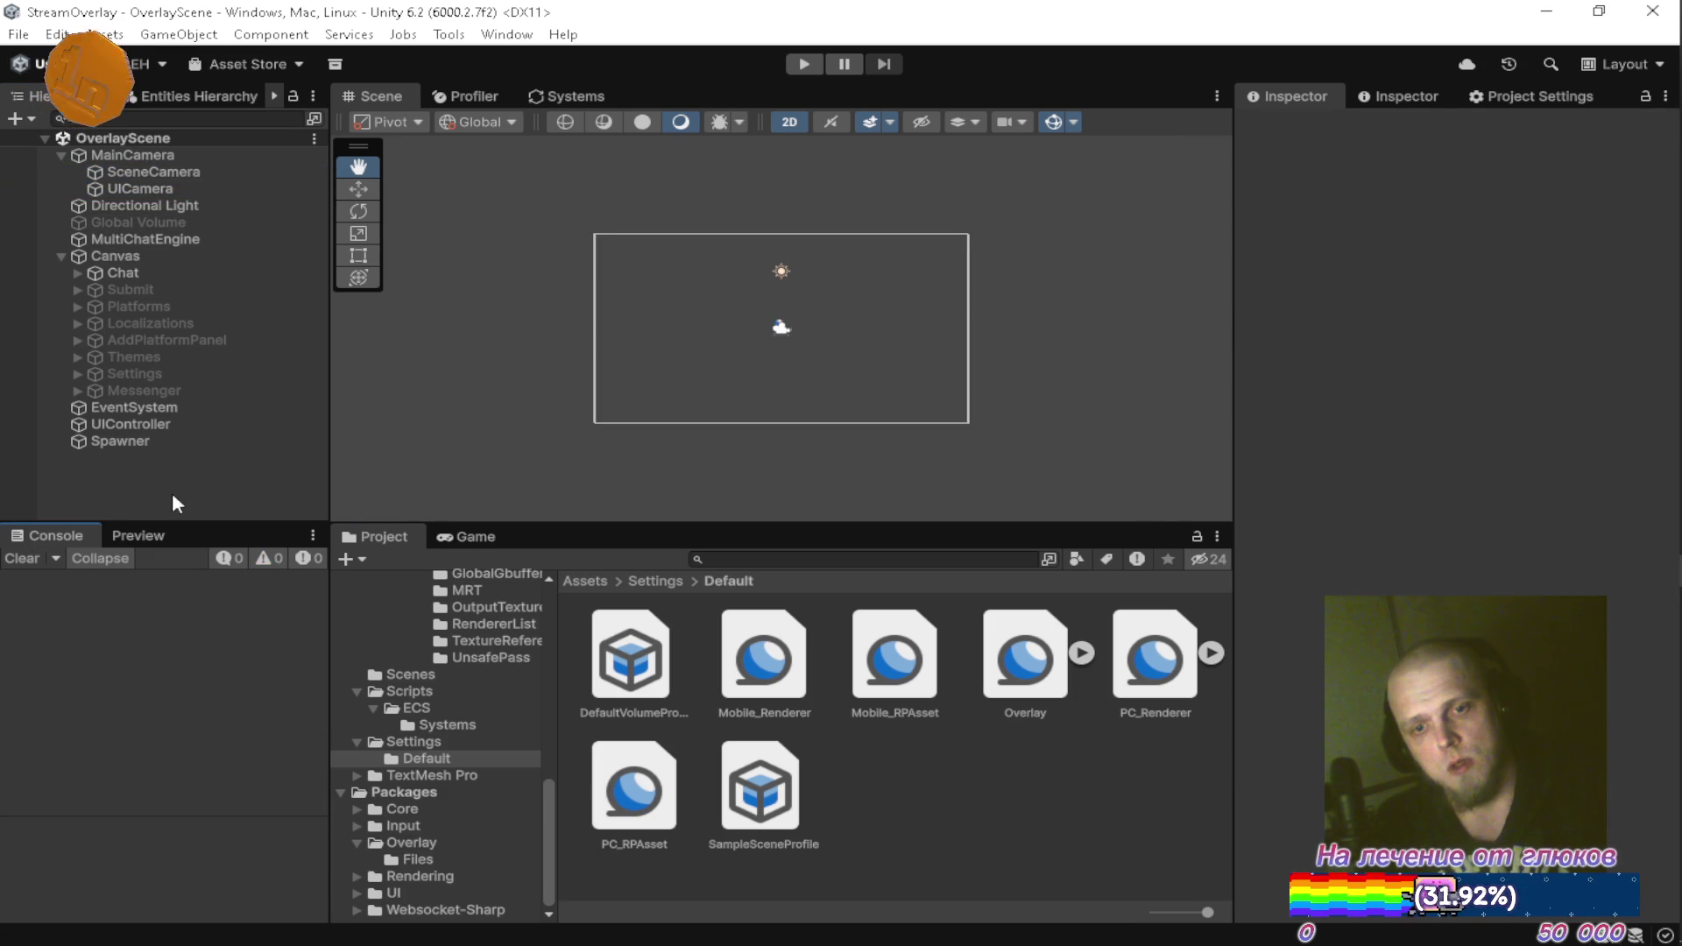
click(813, 64)
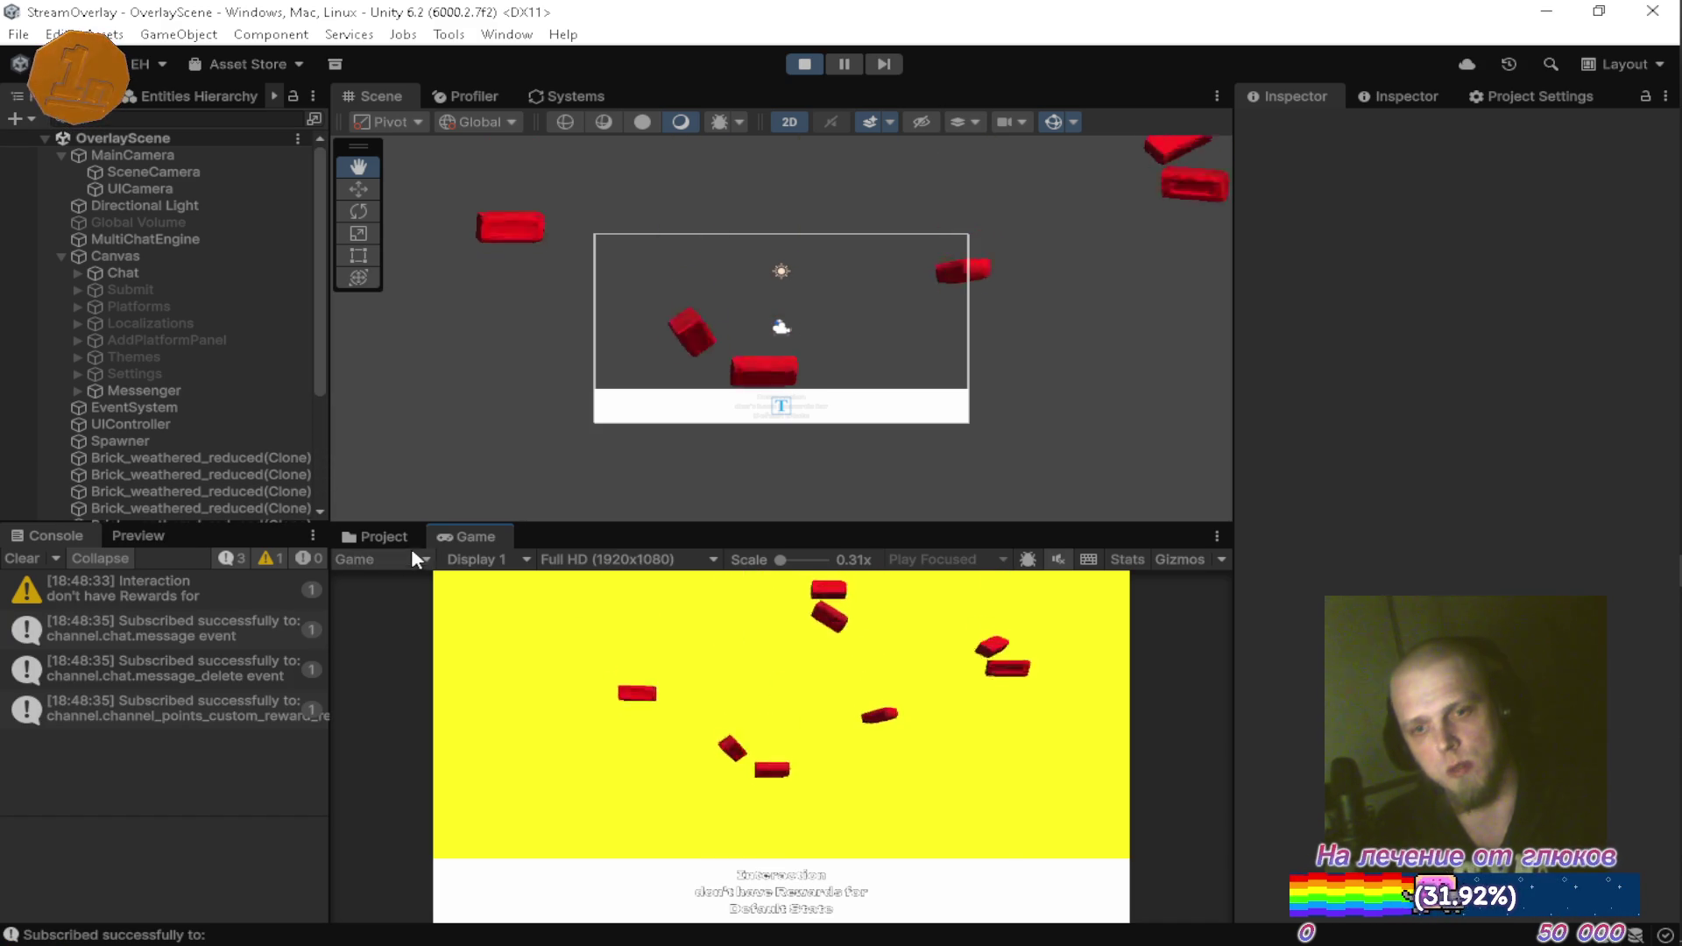
Watch the overlay run in a maximized Game view, then stop and switch to Visual Studio
double_click(484, 538)
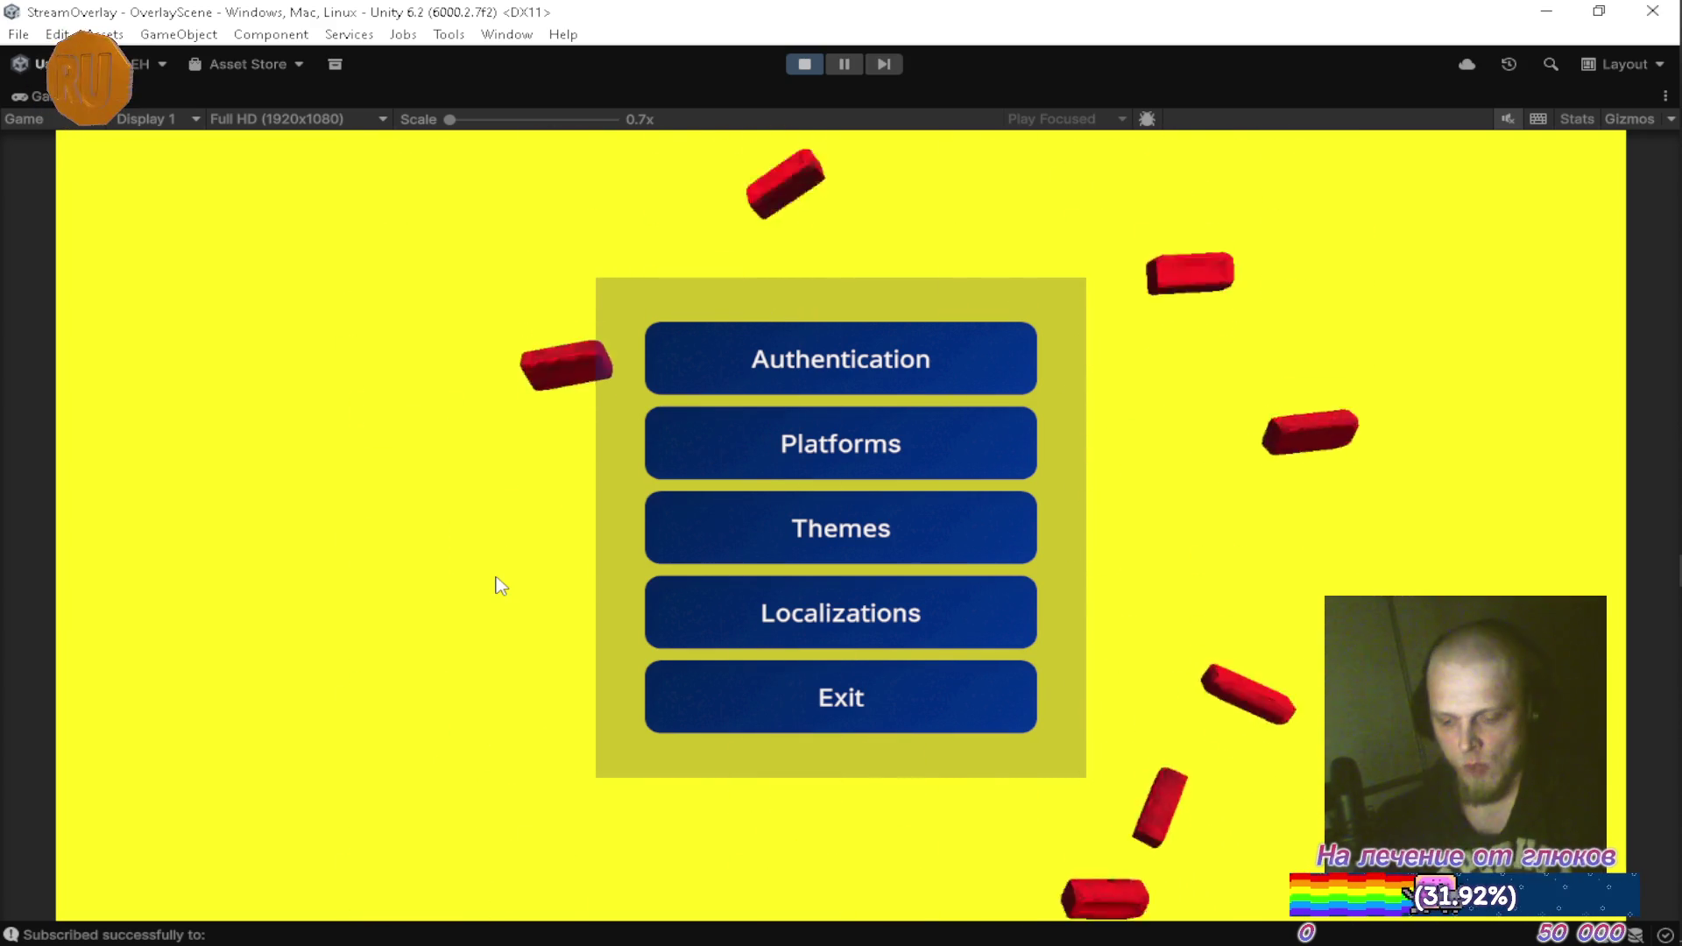
click(806, 65)
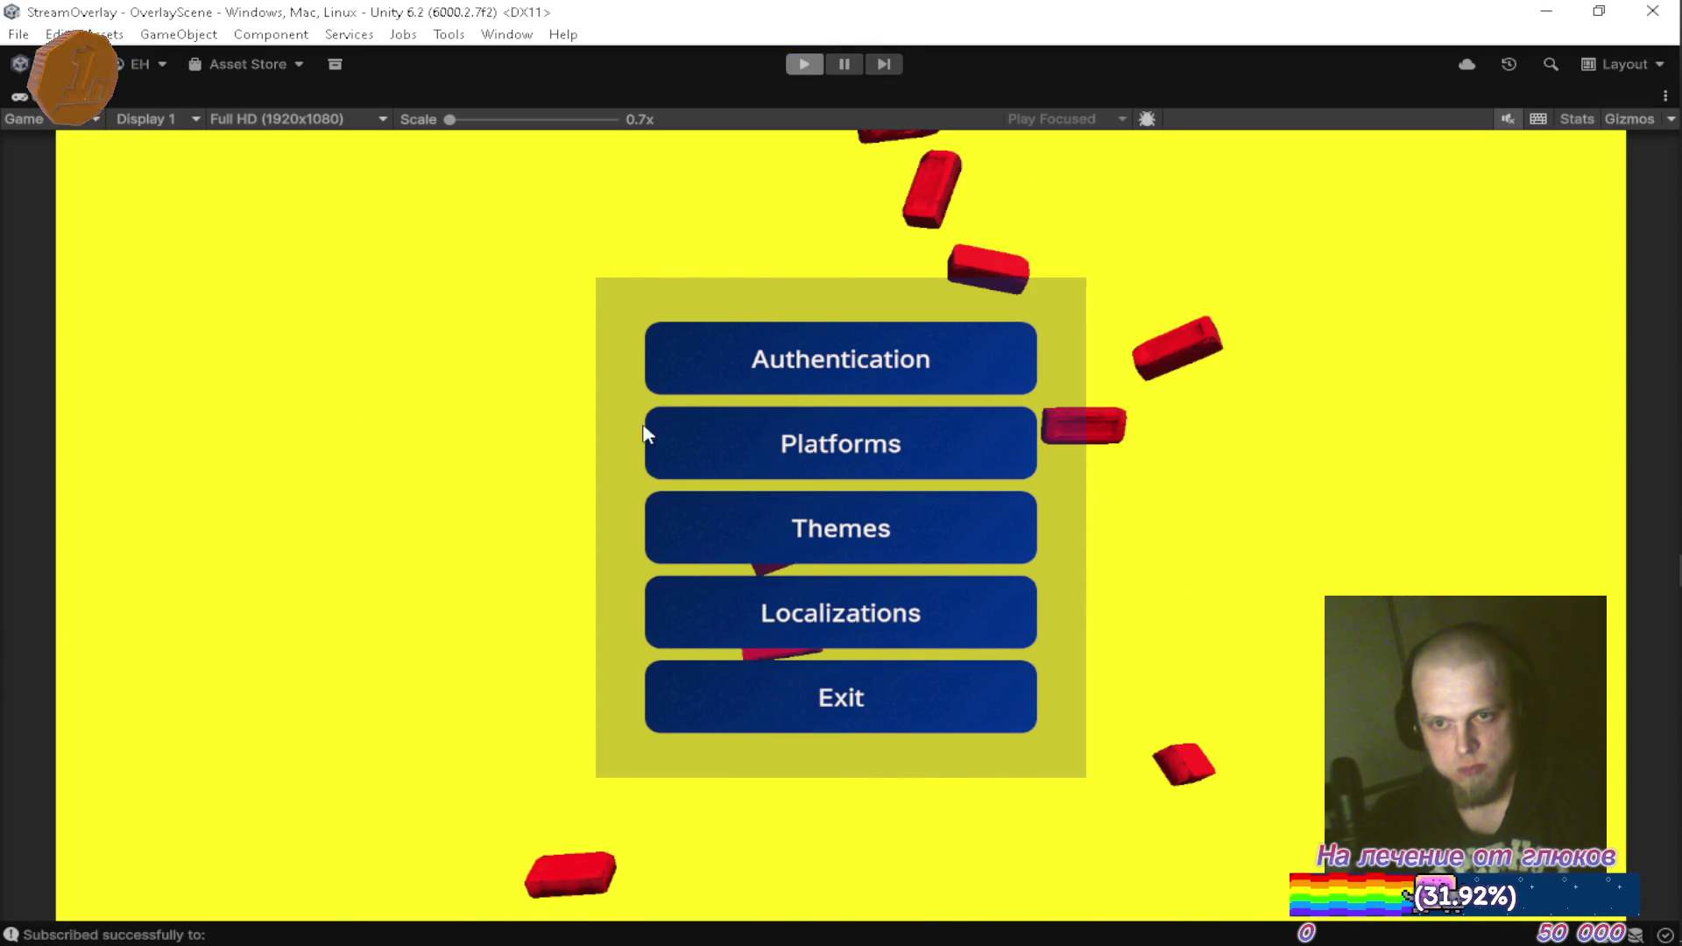
key(alt+Tab)
key(Tab)
key(Tab)
key(Tab)
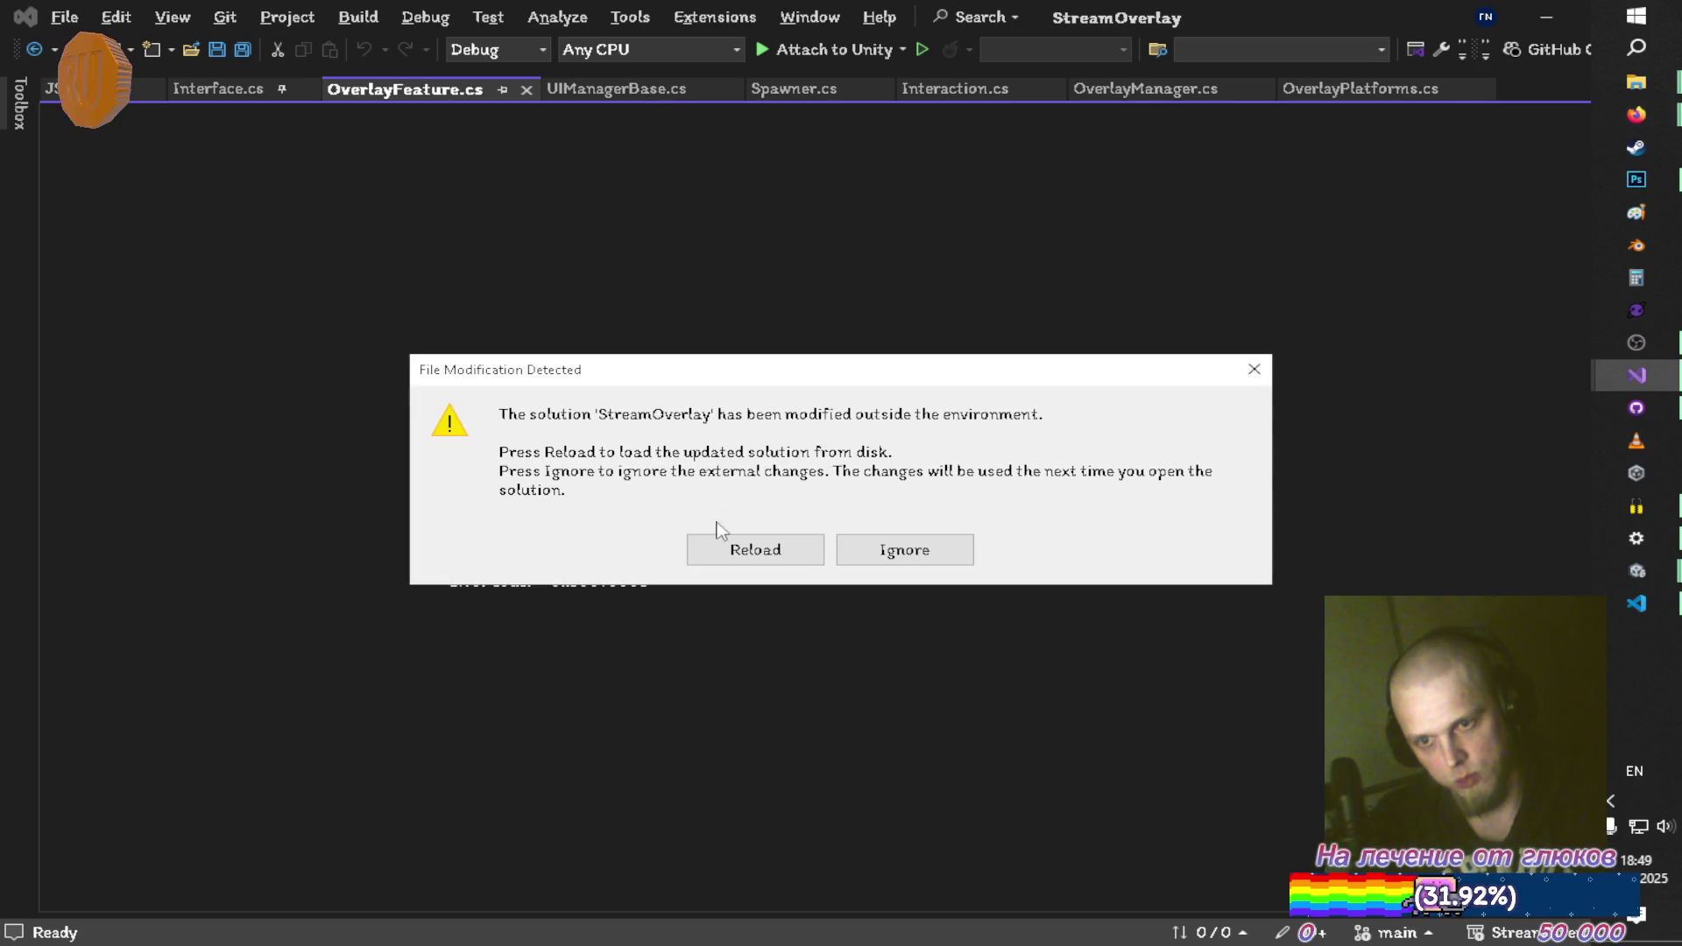
Reload the modified project files and close the broken OverlayFeature.cs document
click(743, 550)
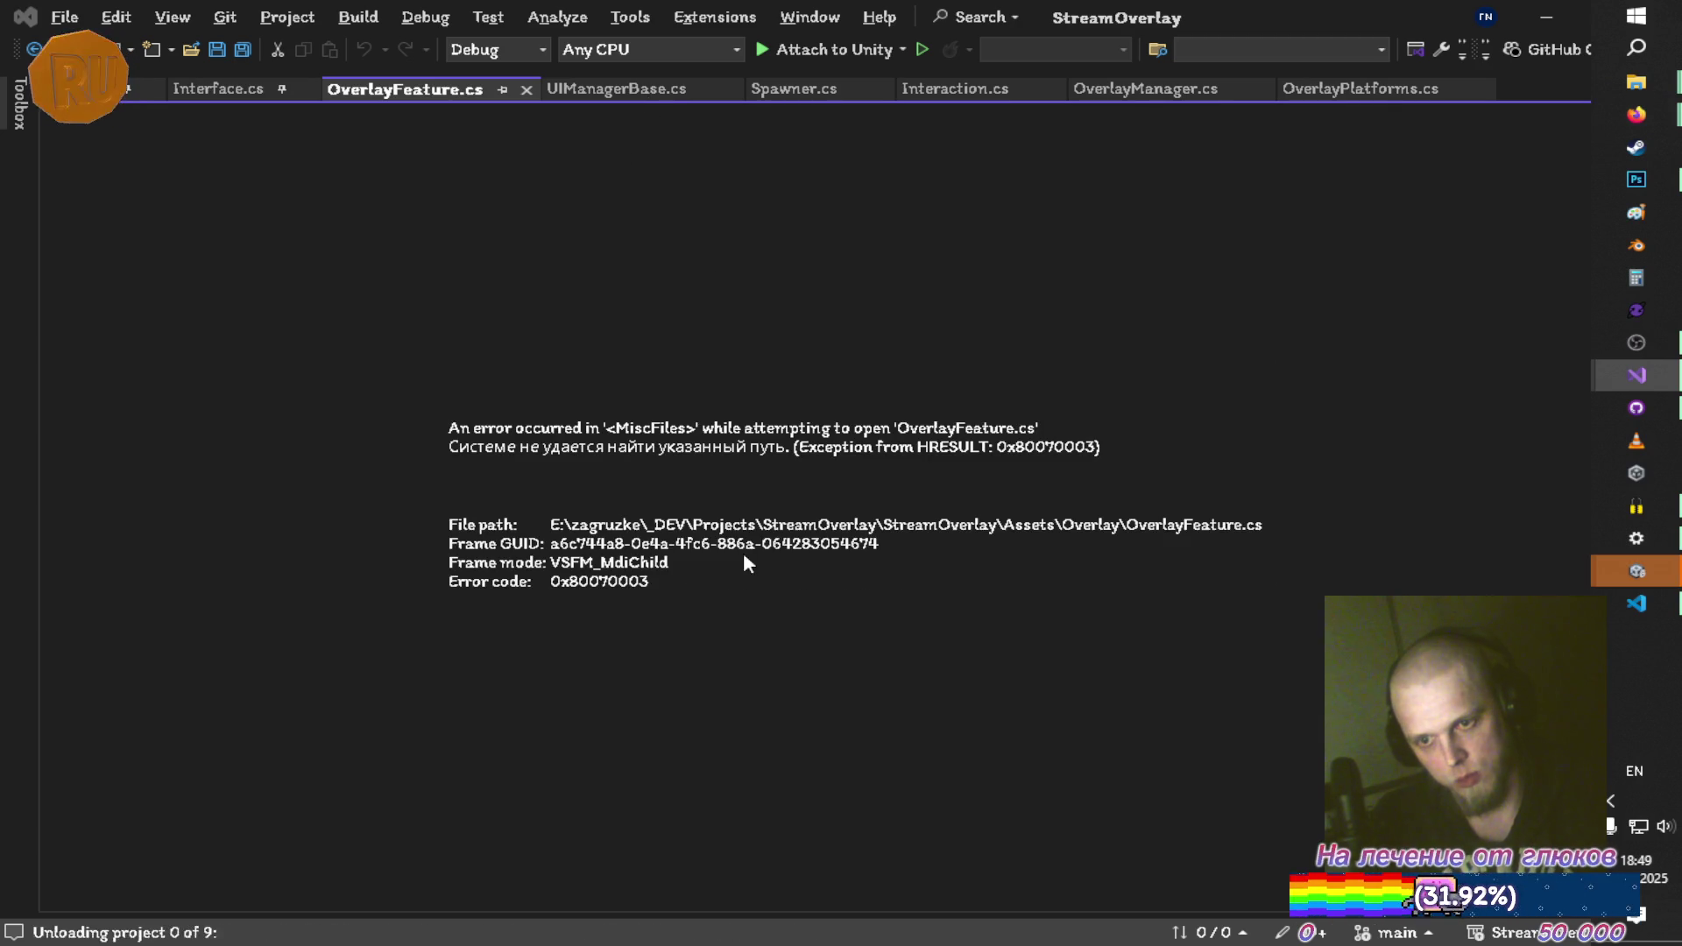
key(alt+Tab)
key(alt+Tab)
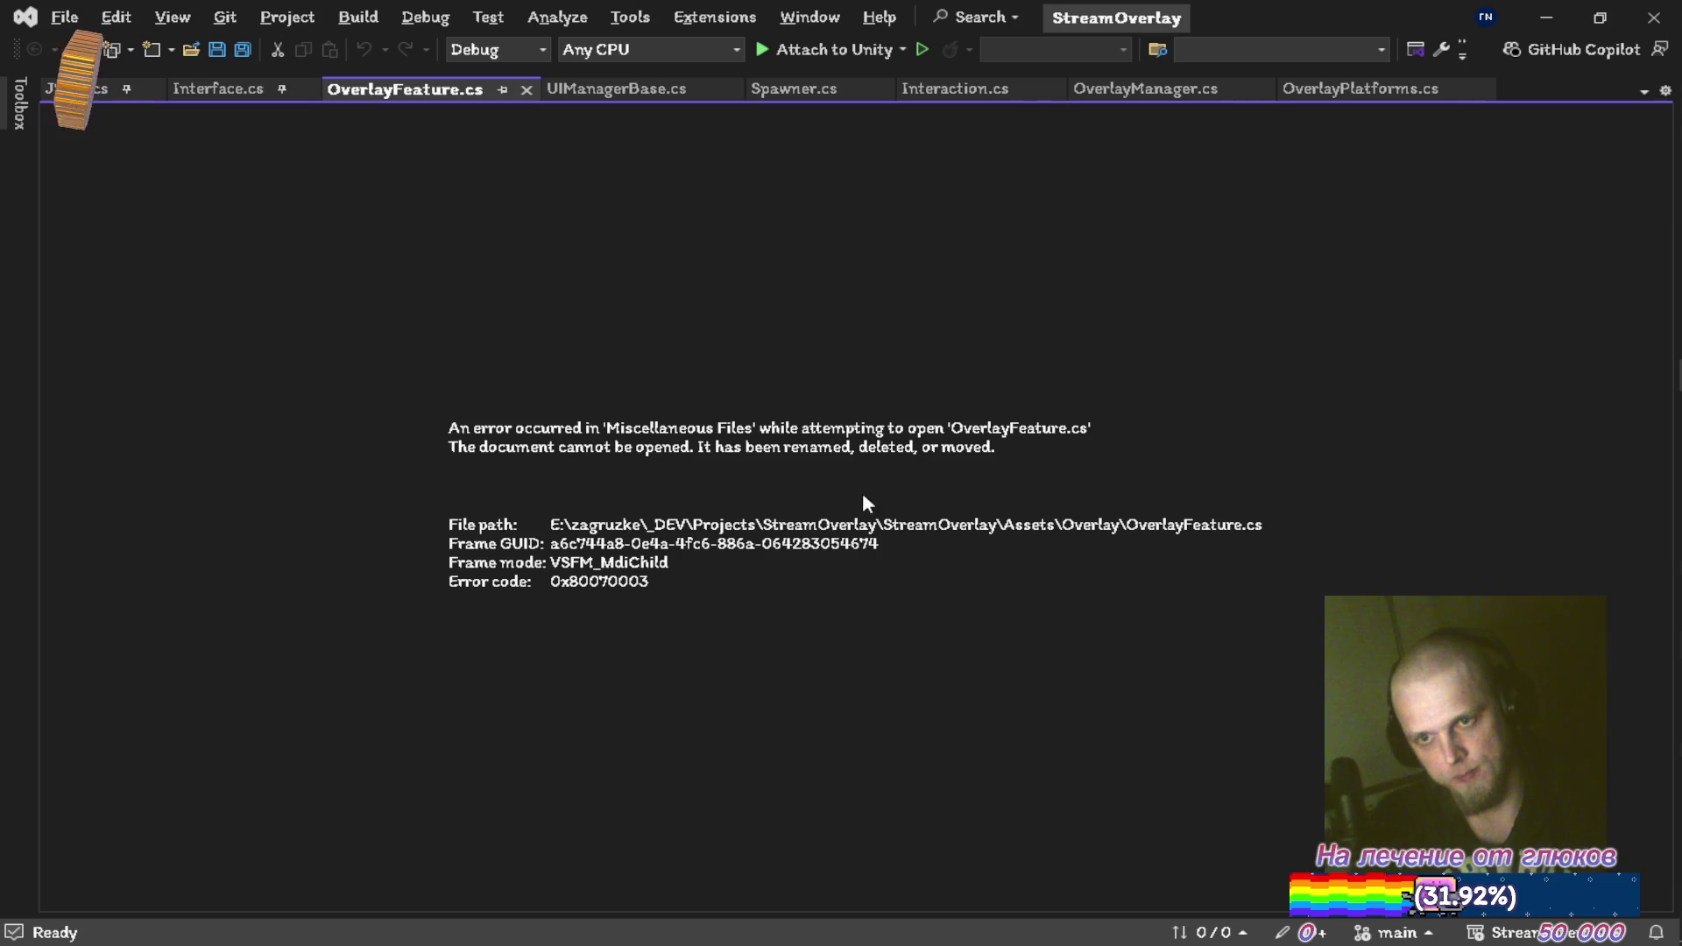
click(525, 90)
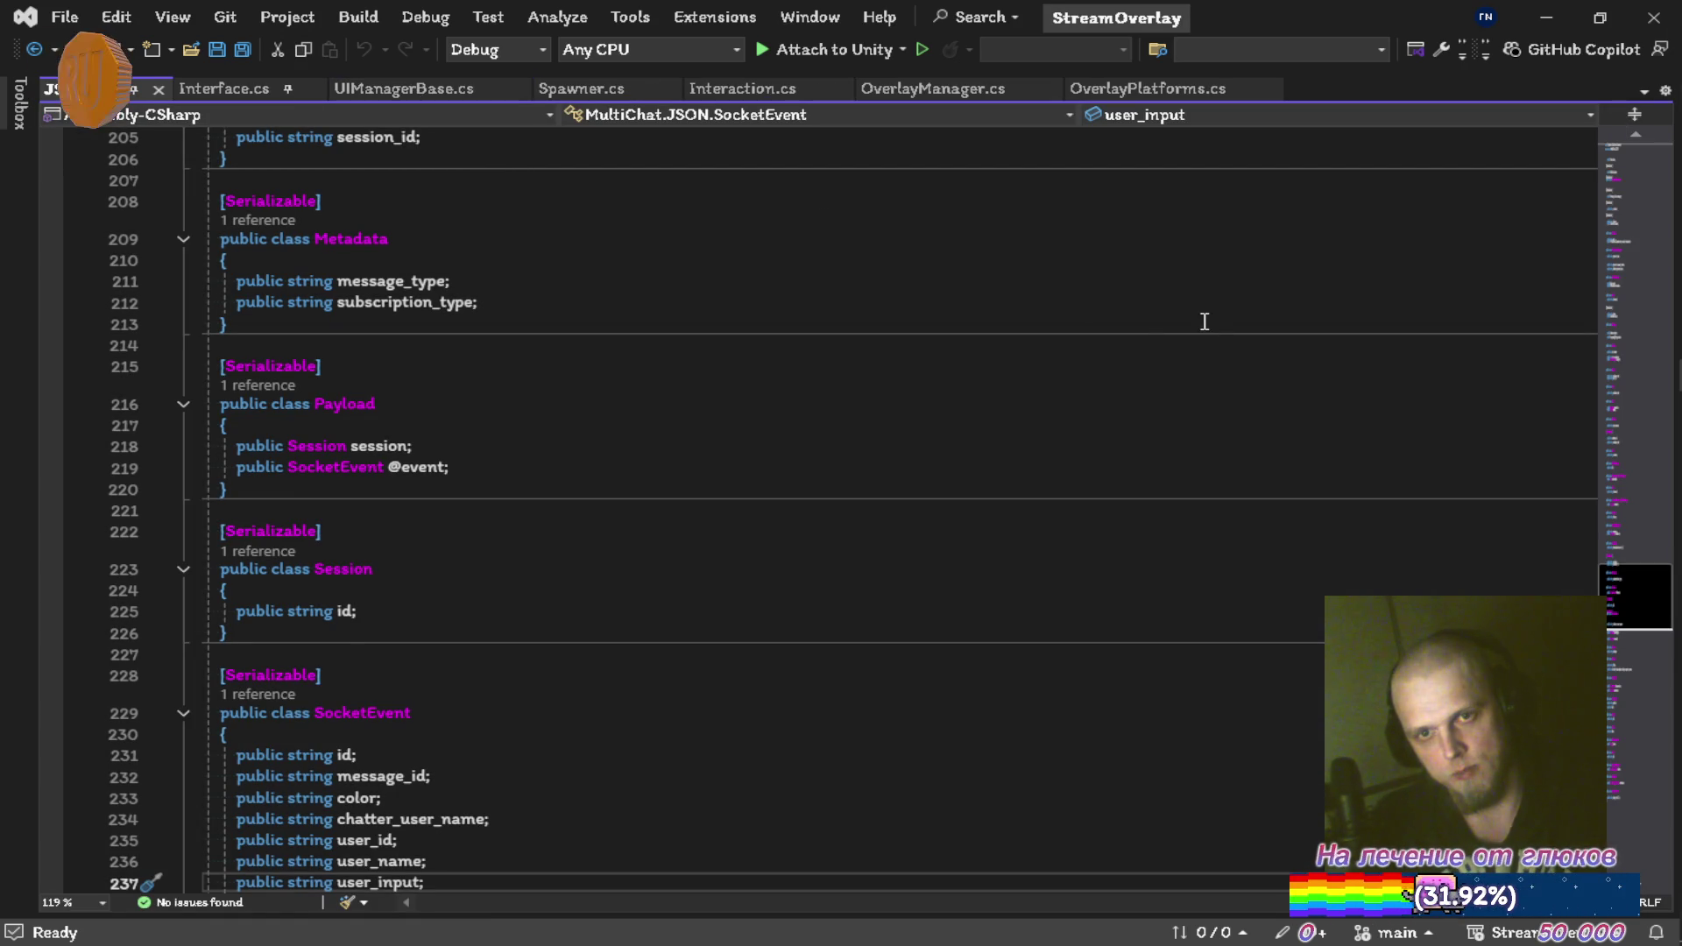
Close the Shared and Assets folder windows and bring the YouTube Music browser forward
key(alt+Tab)
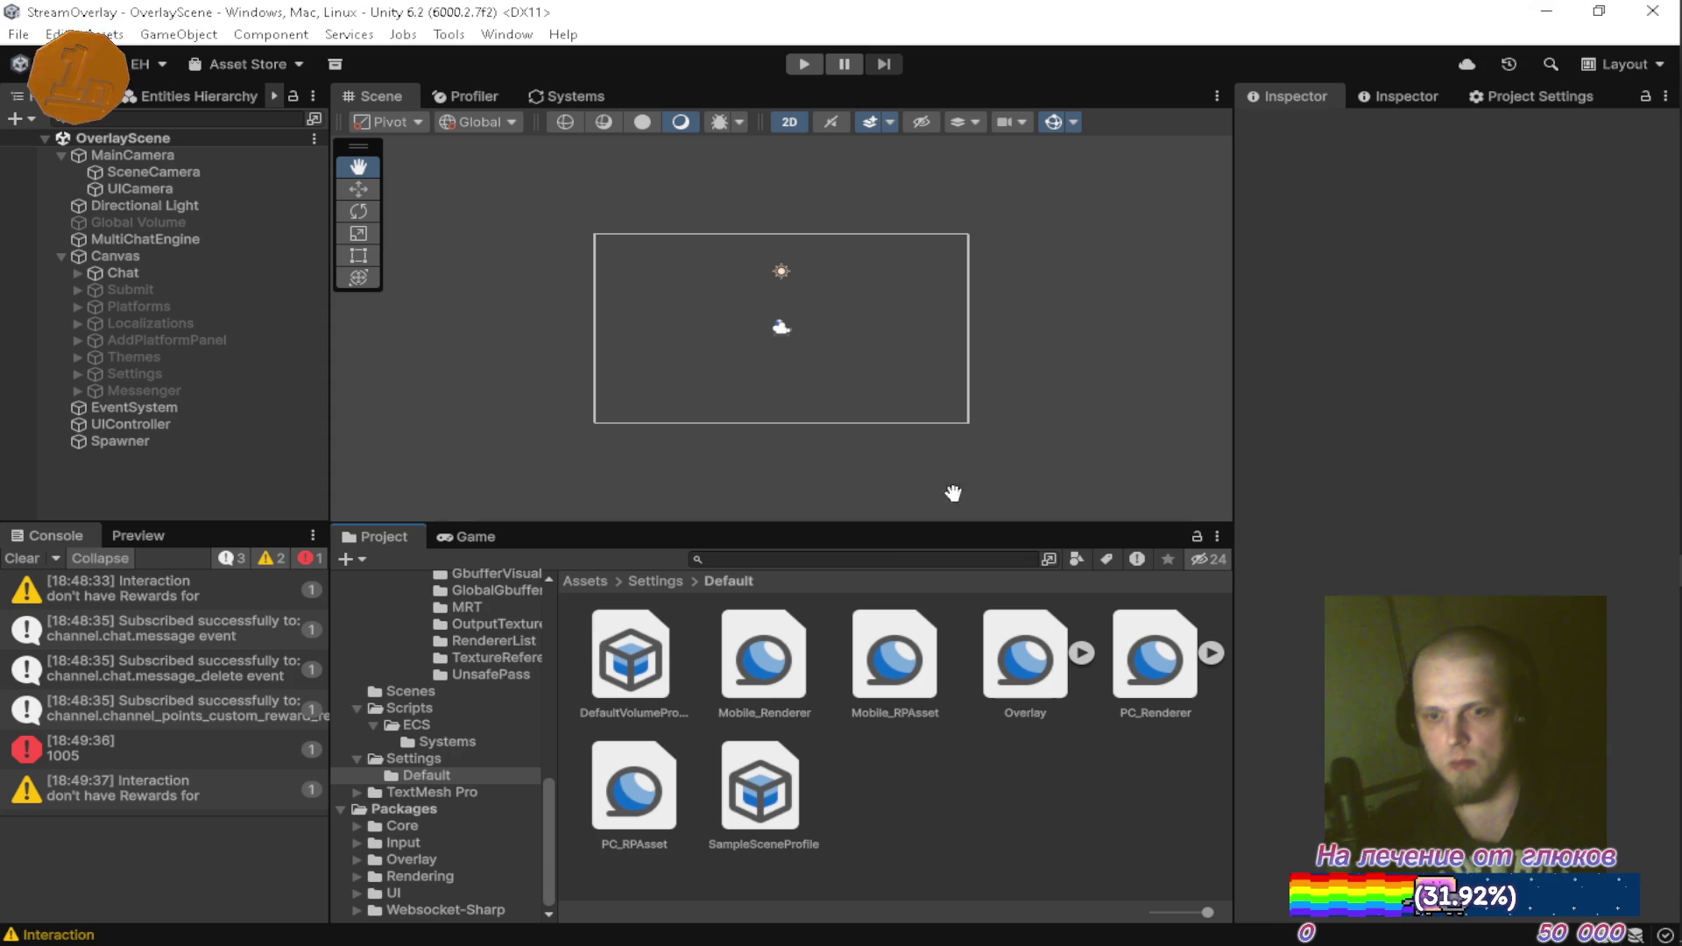
key(alt+Tab)
key(alt+Tab)
key(alt+Tab)
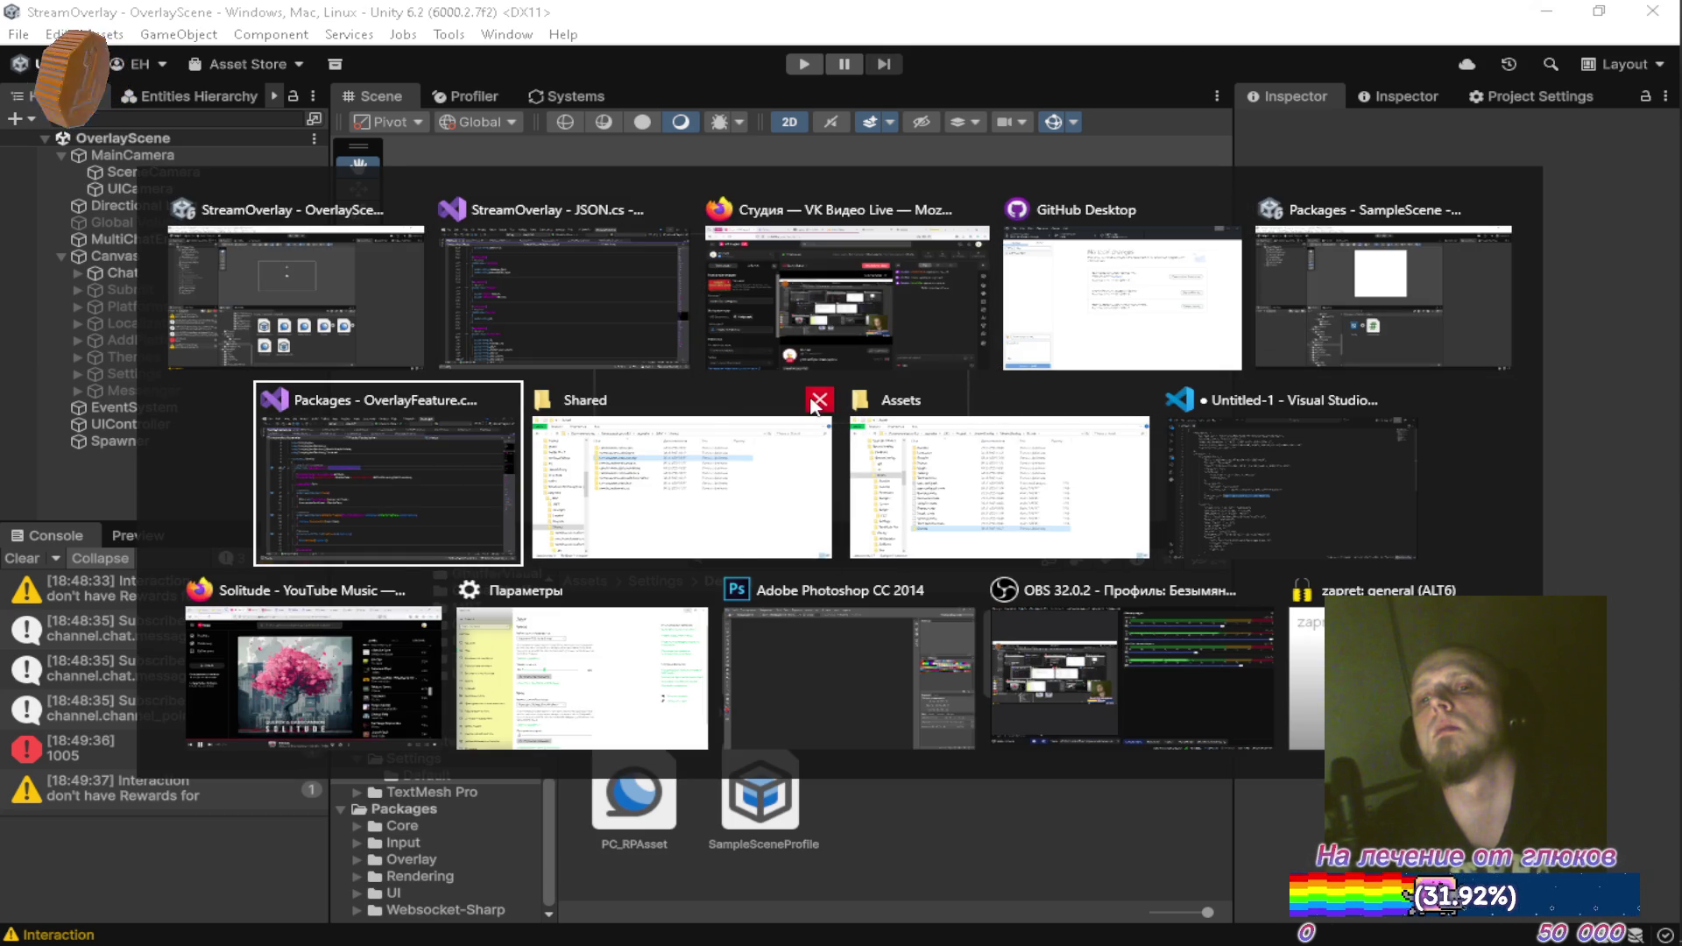
click(824, 401)
click(976, 402)
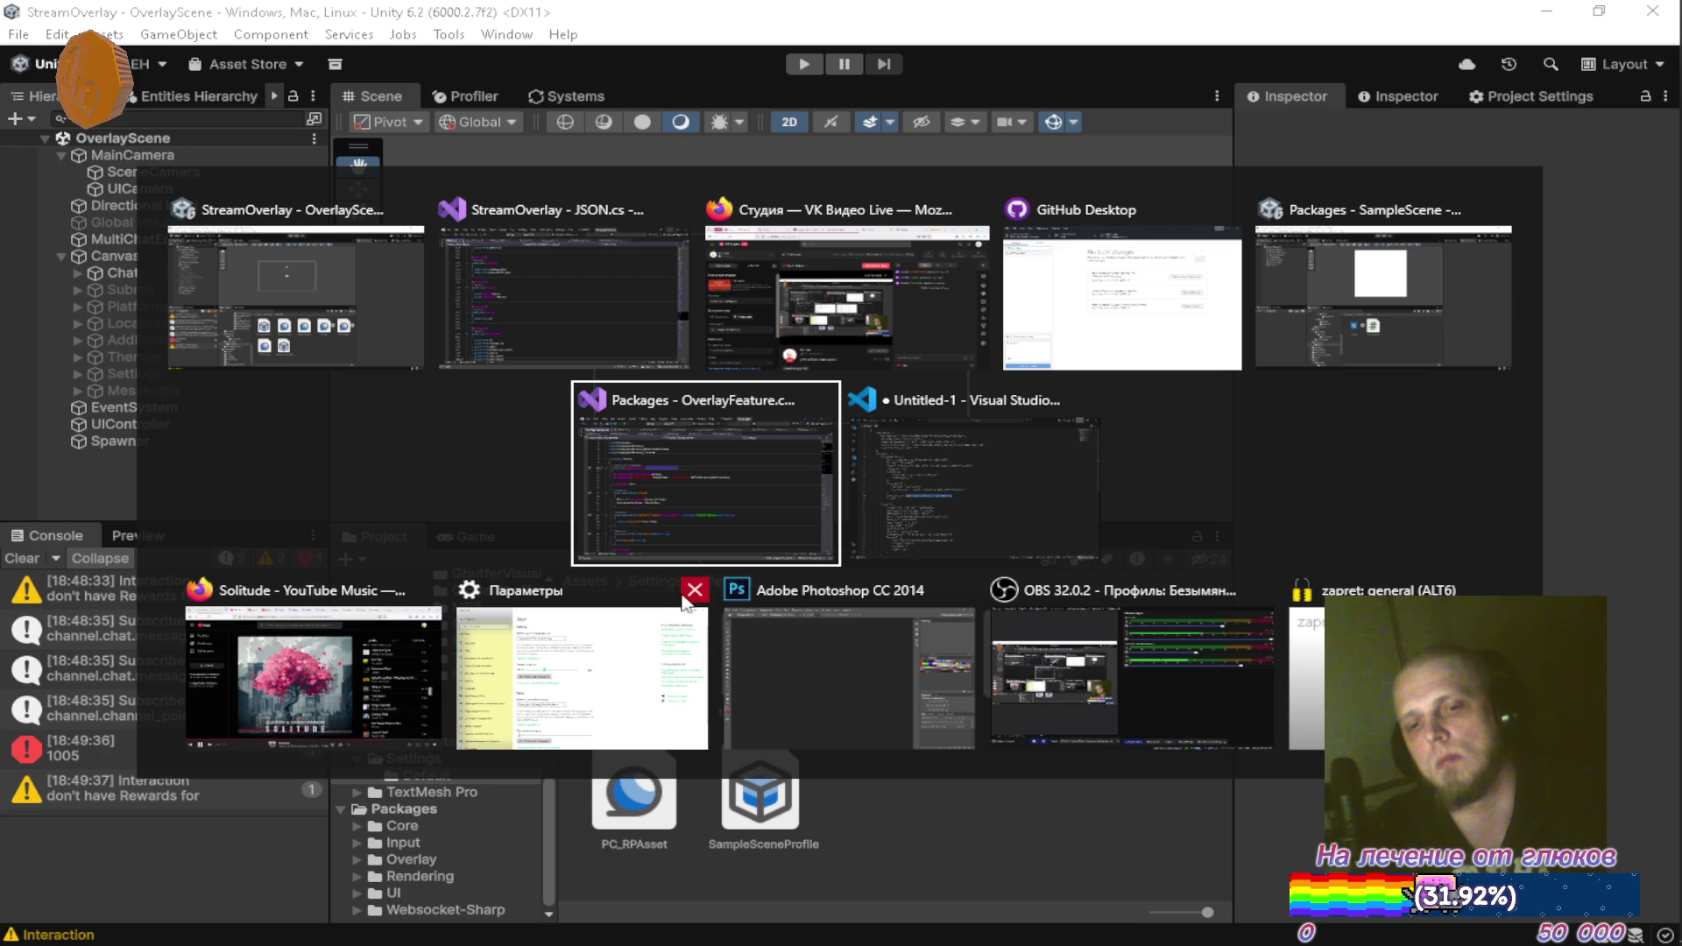
click(341, 655)
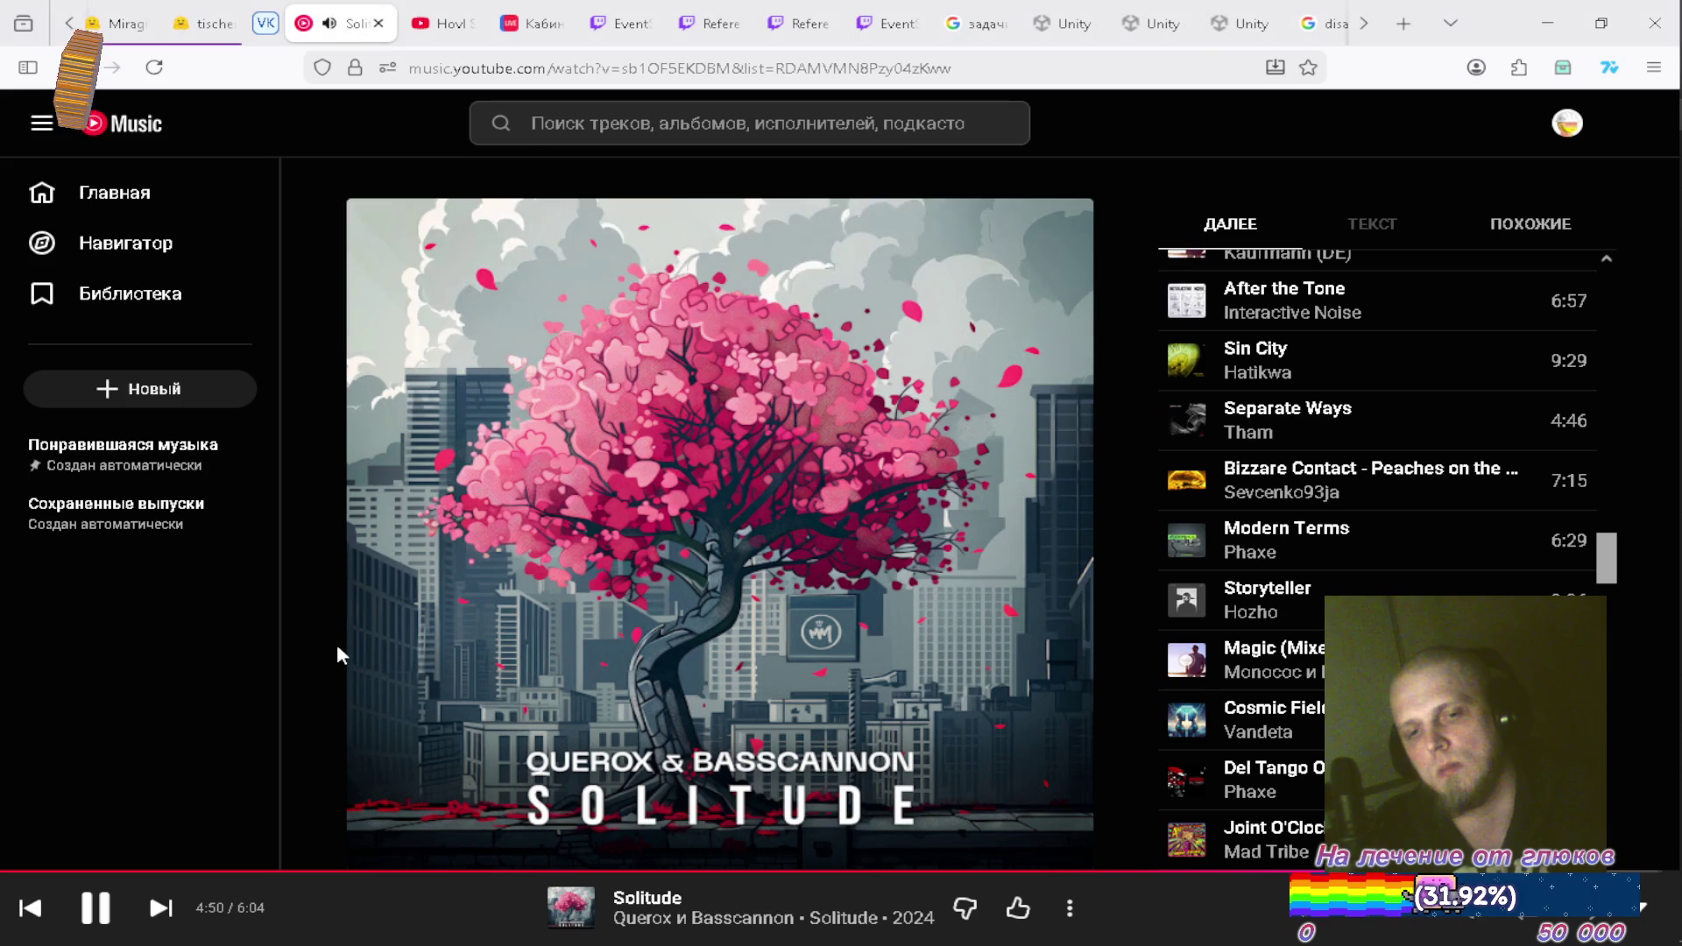
Open the DeepSeek tab and start a new chat
click(70, 23)
click(70, 23)
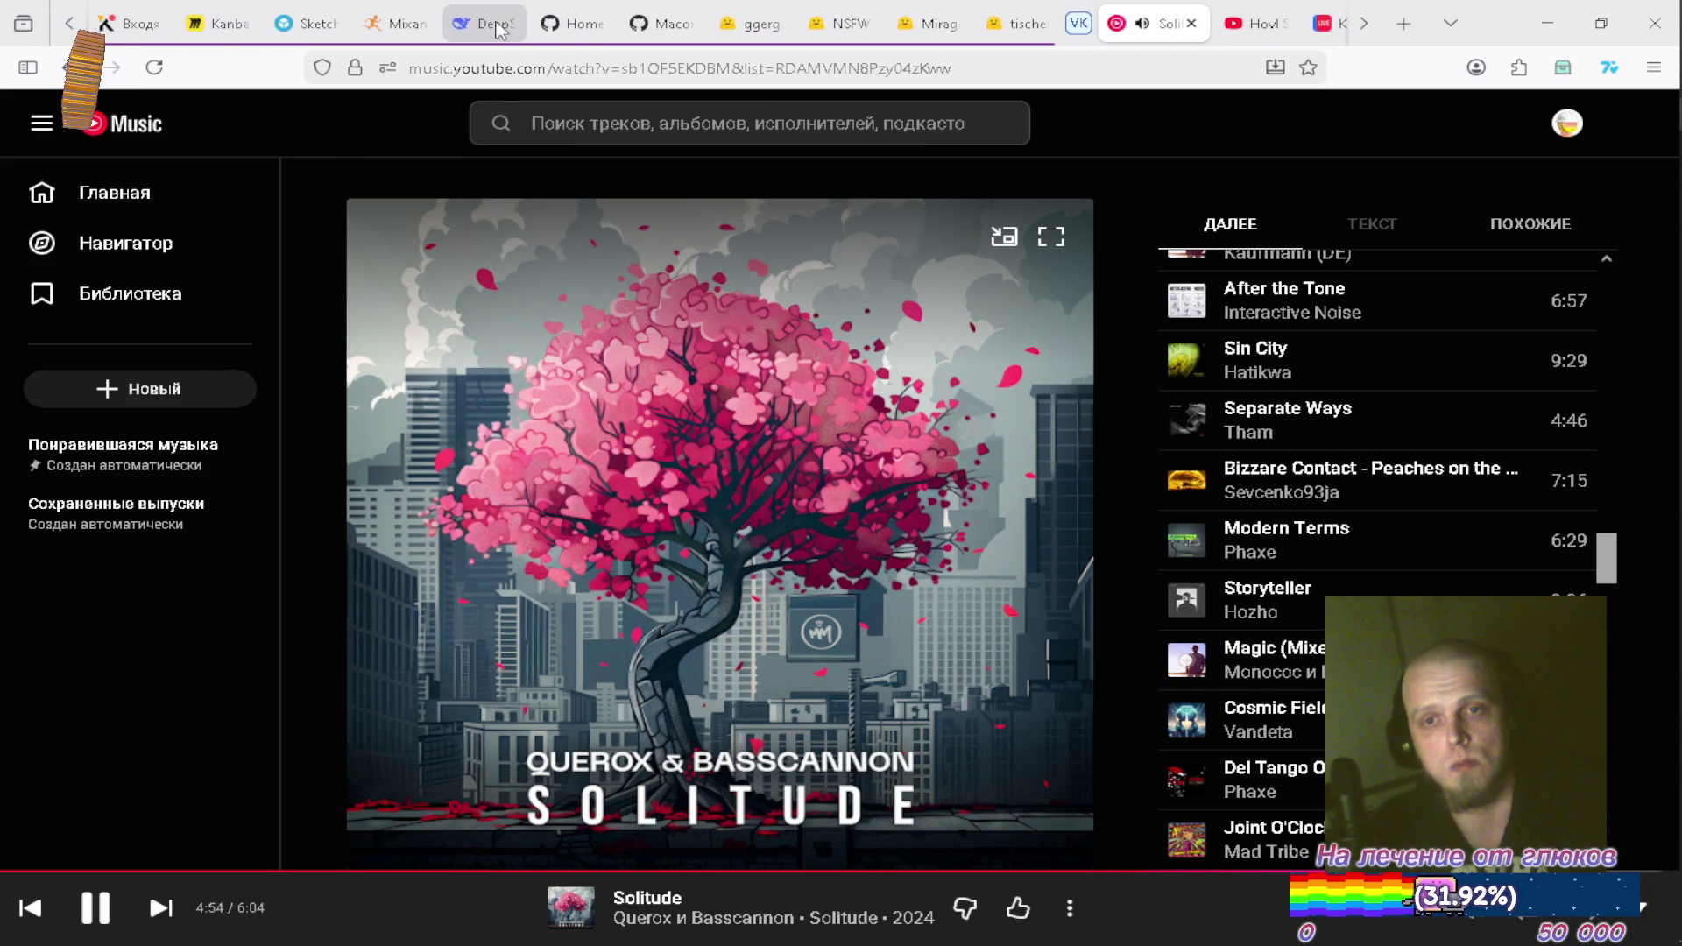
click(480, 23)
click(133, 124)
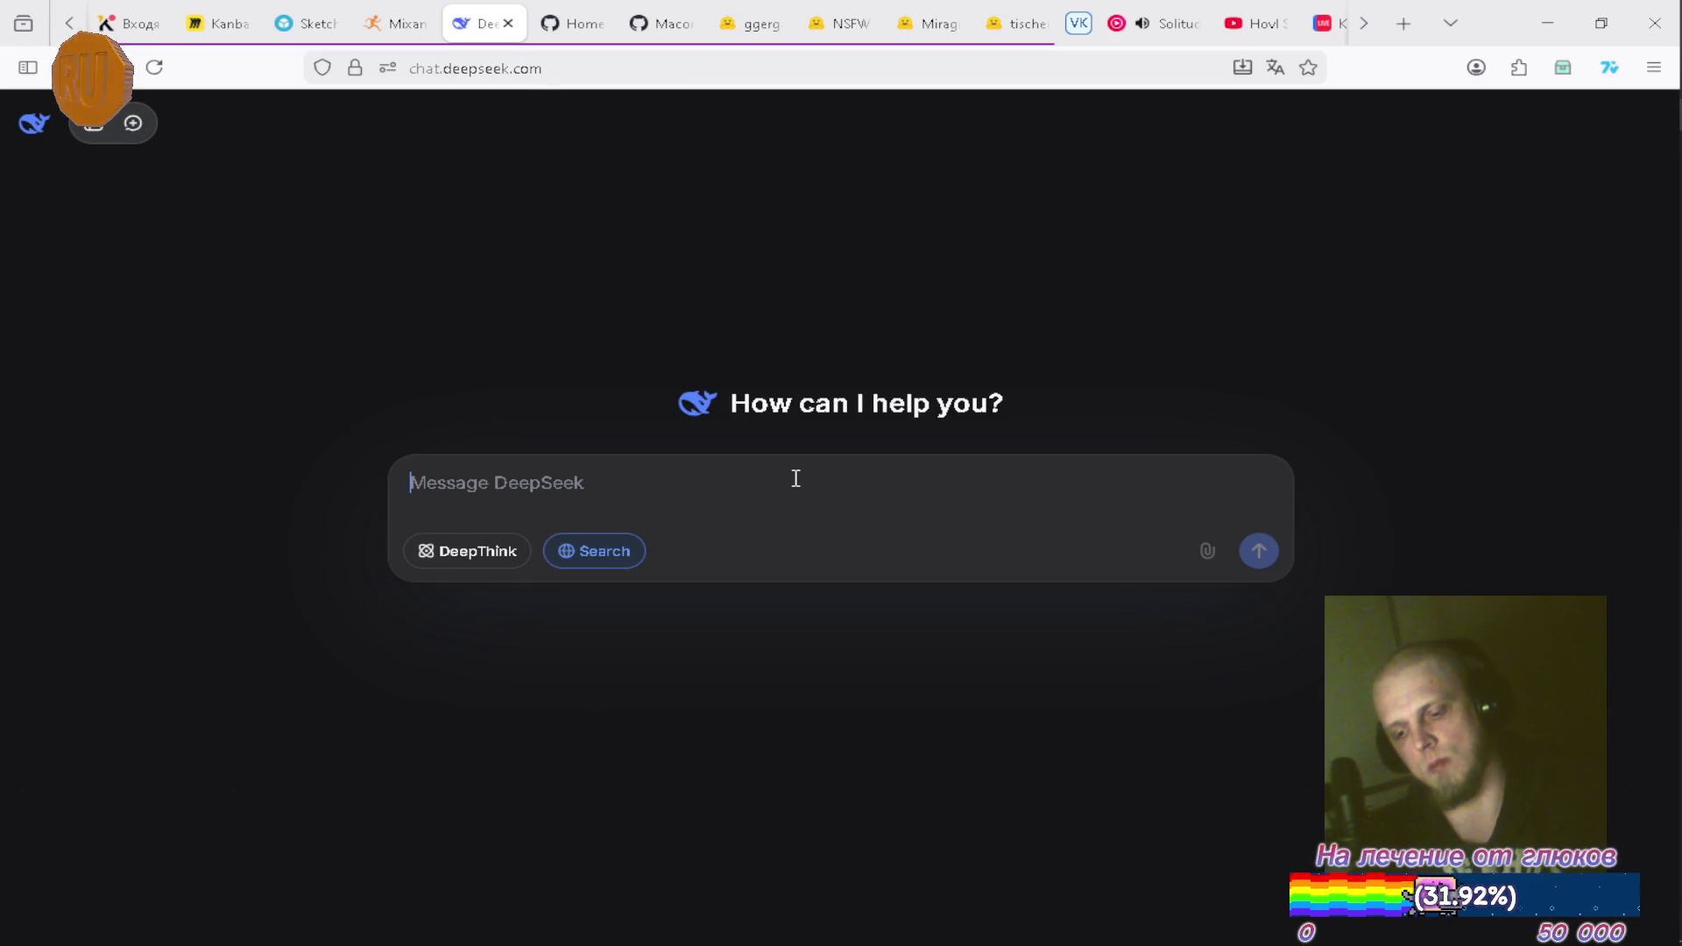
Ask DeepSeek 'юнити рендеринг окна с прозрачным фоном в виндовс', then return to Visual Studio
text(юнити менеджер )
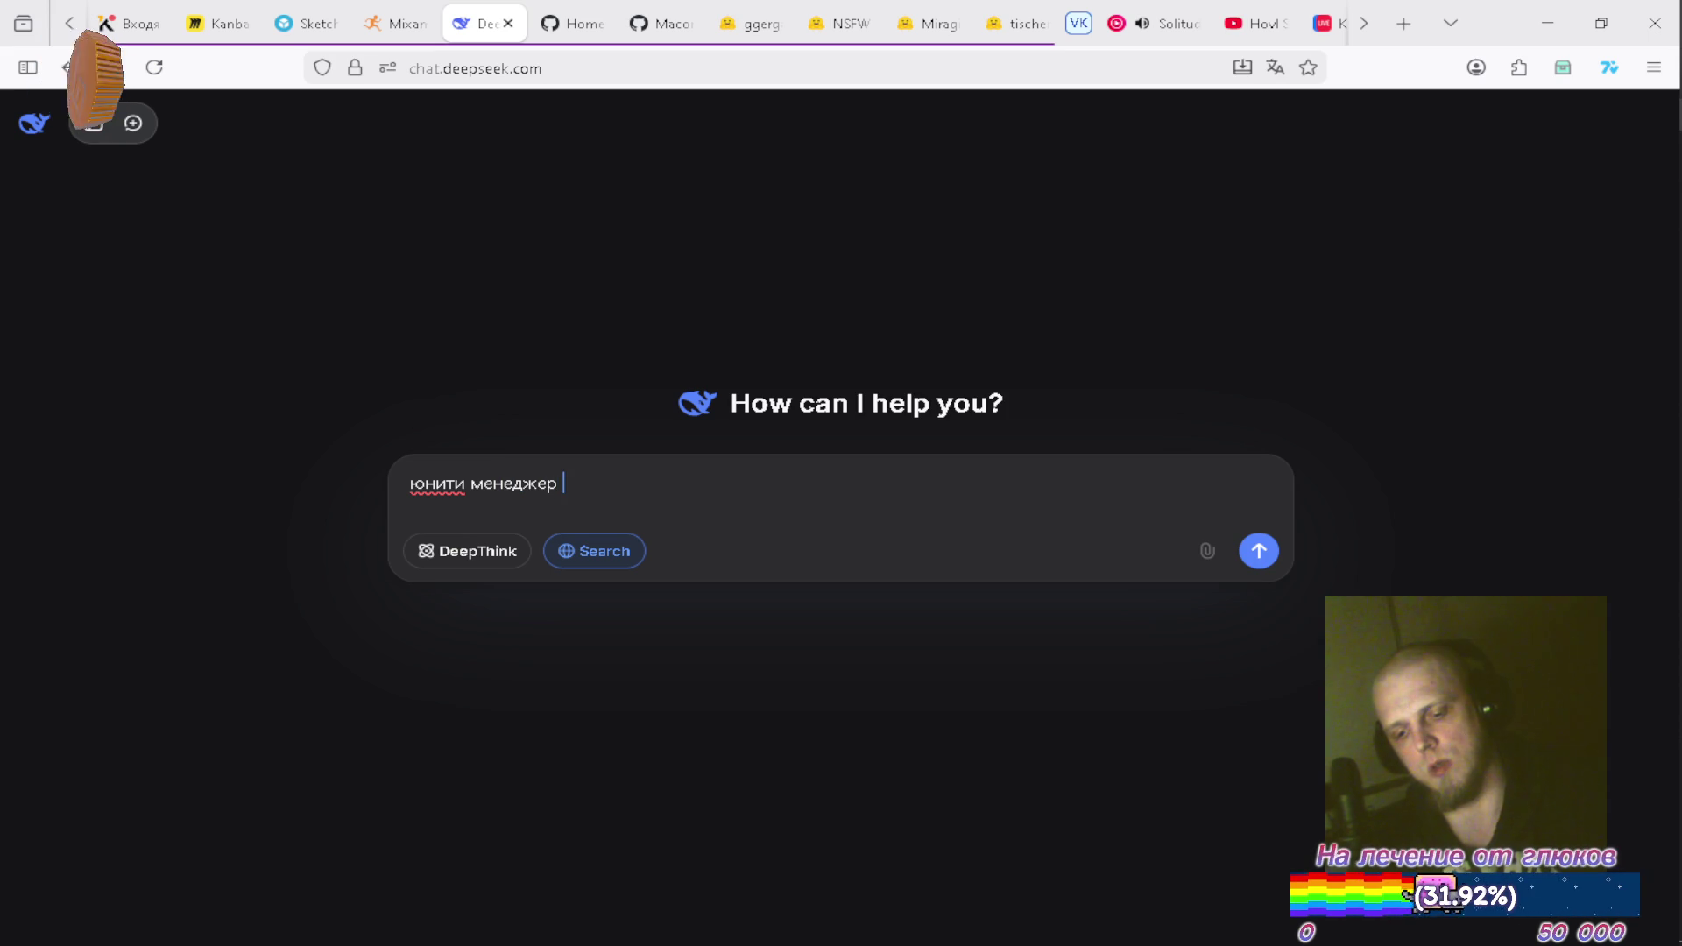
text(отправк)
text(и)
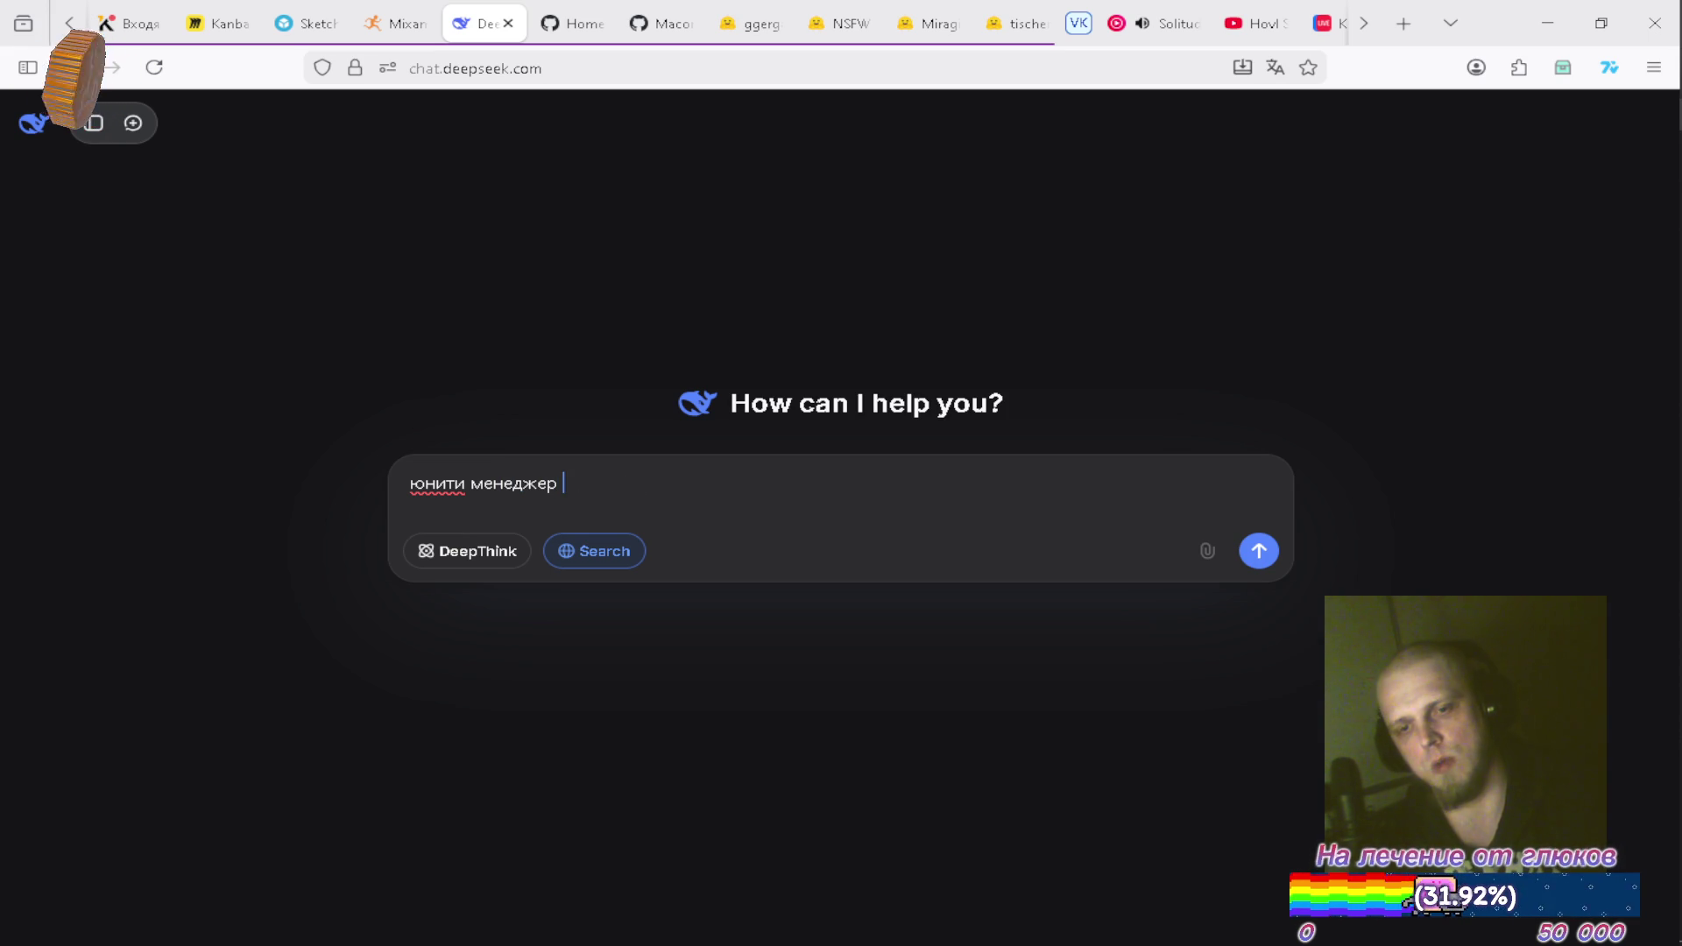
key(ctrl+BackSpace)
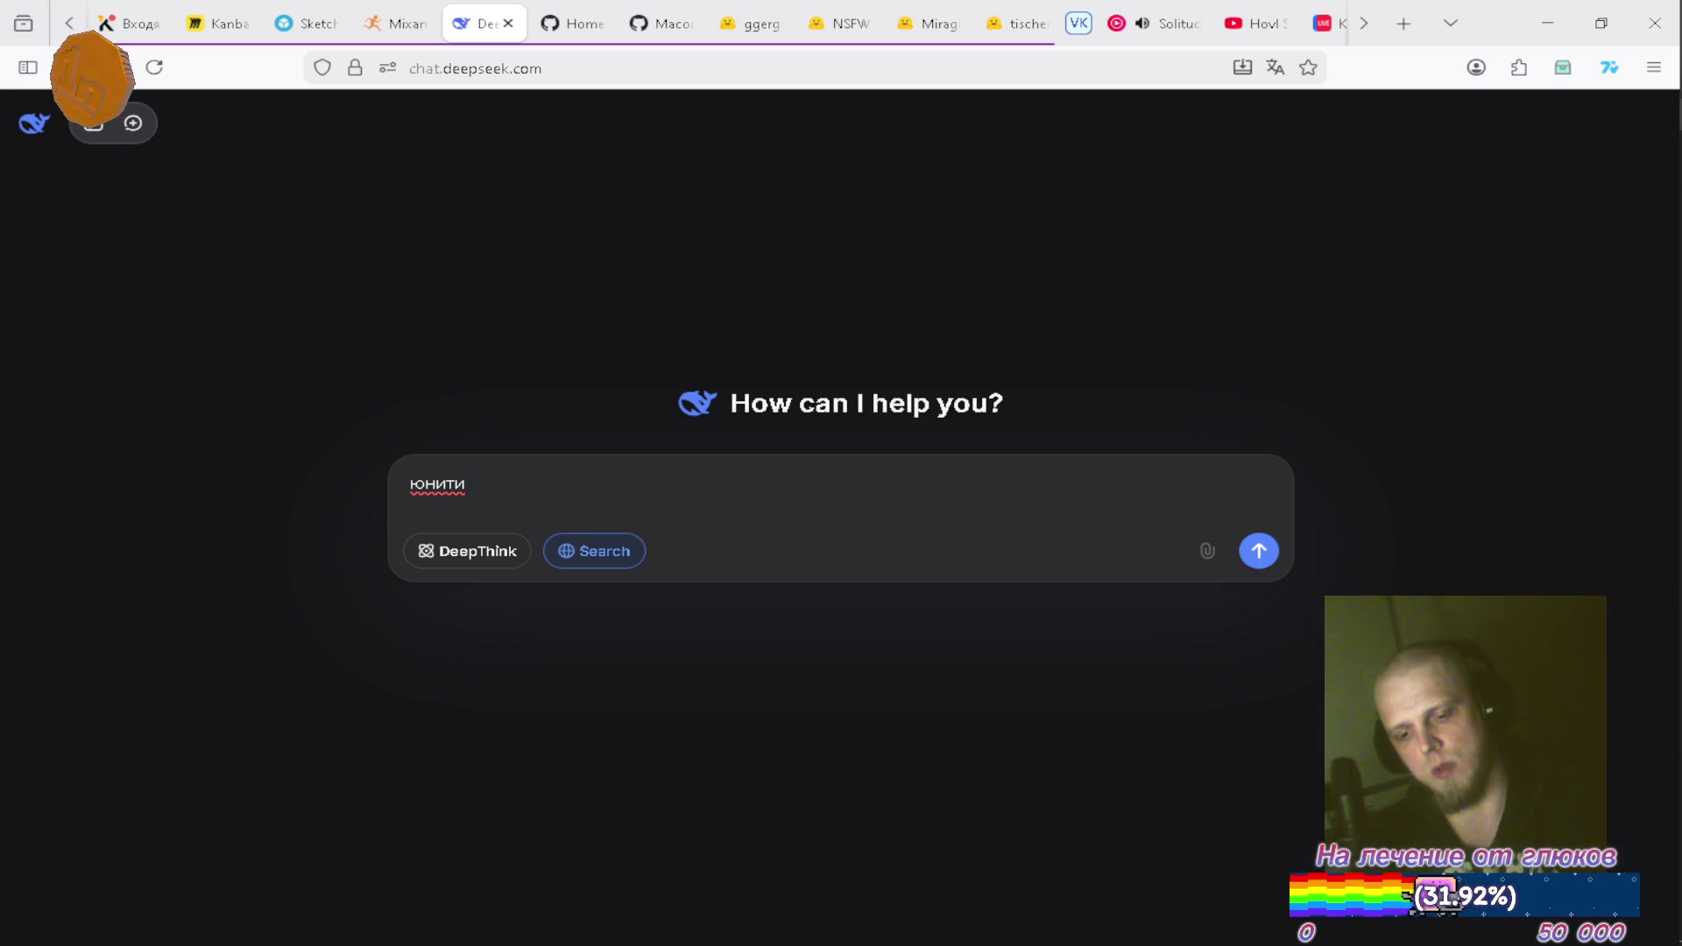
text(ре)
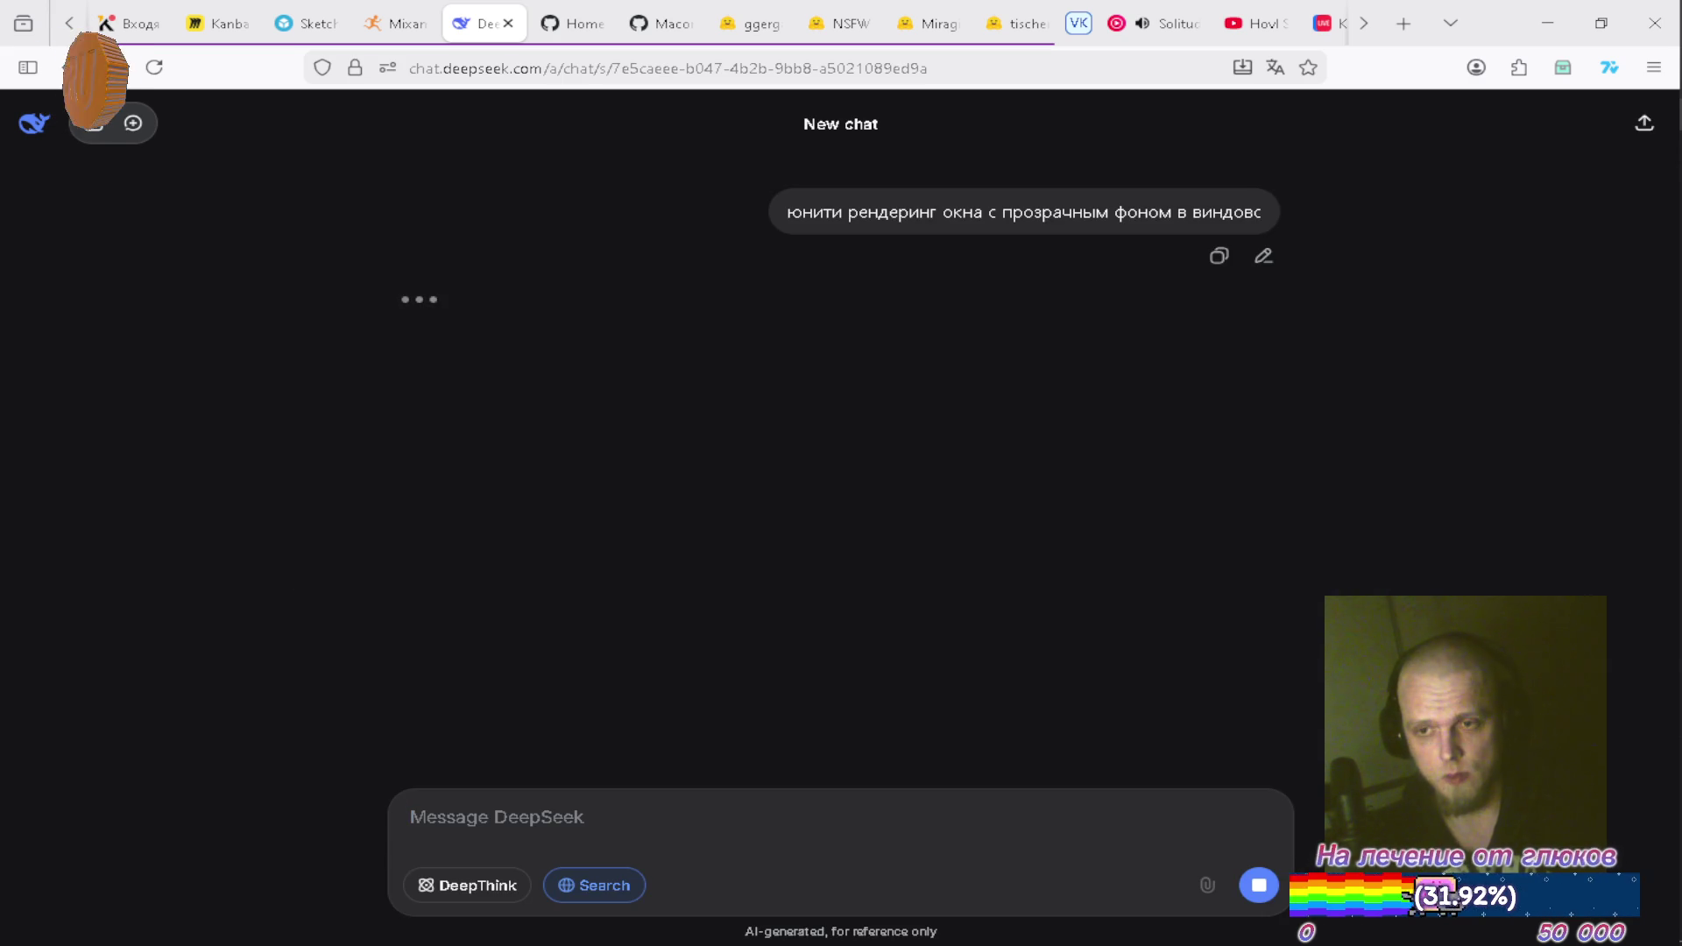
key(alt+Tab)
key(alt+Tab)
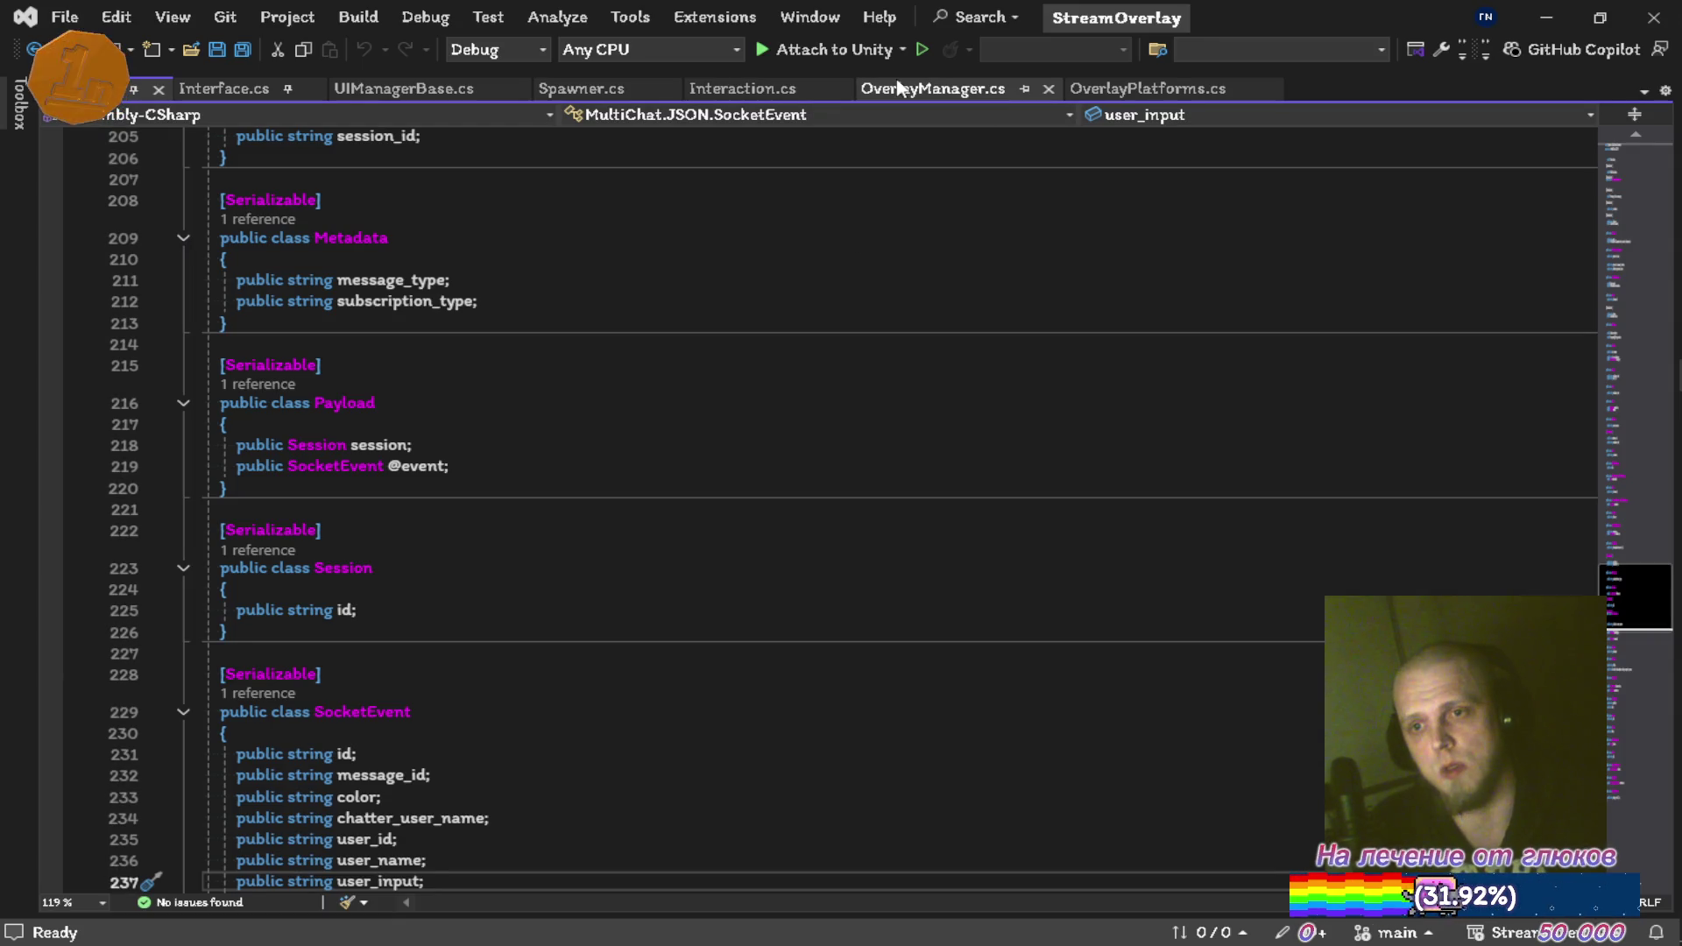
In OverlayManager.cs, expand the FUN HUB region and fold AddData, PerformEvent and Update
click(899, 85)
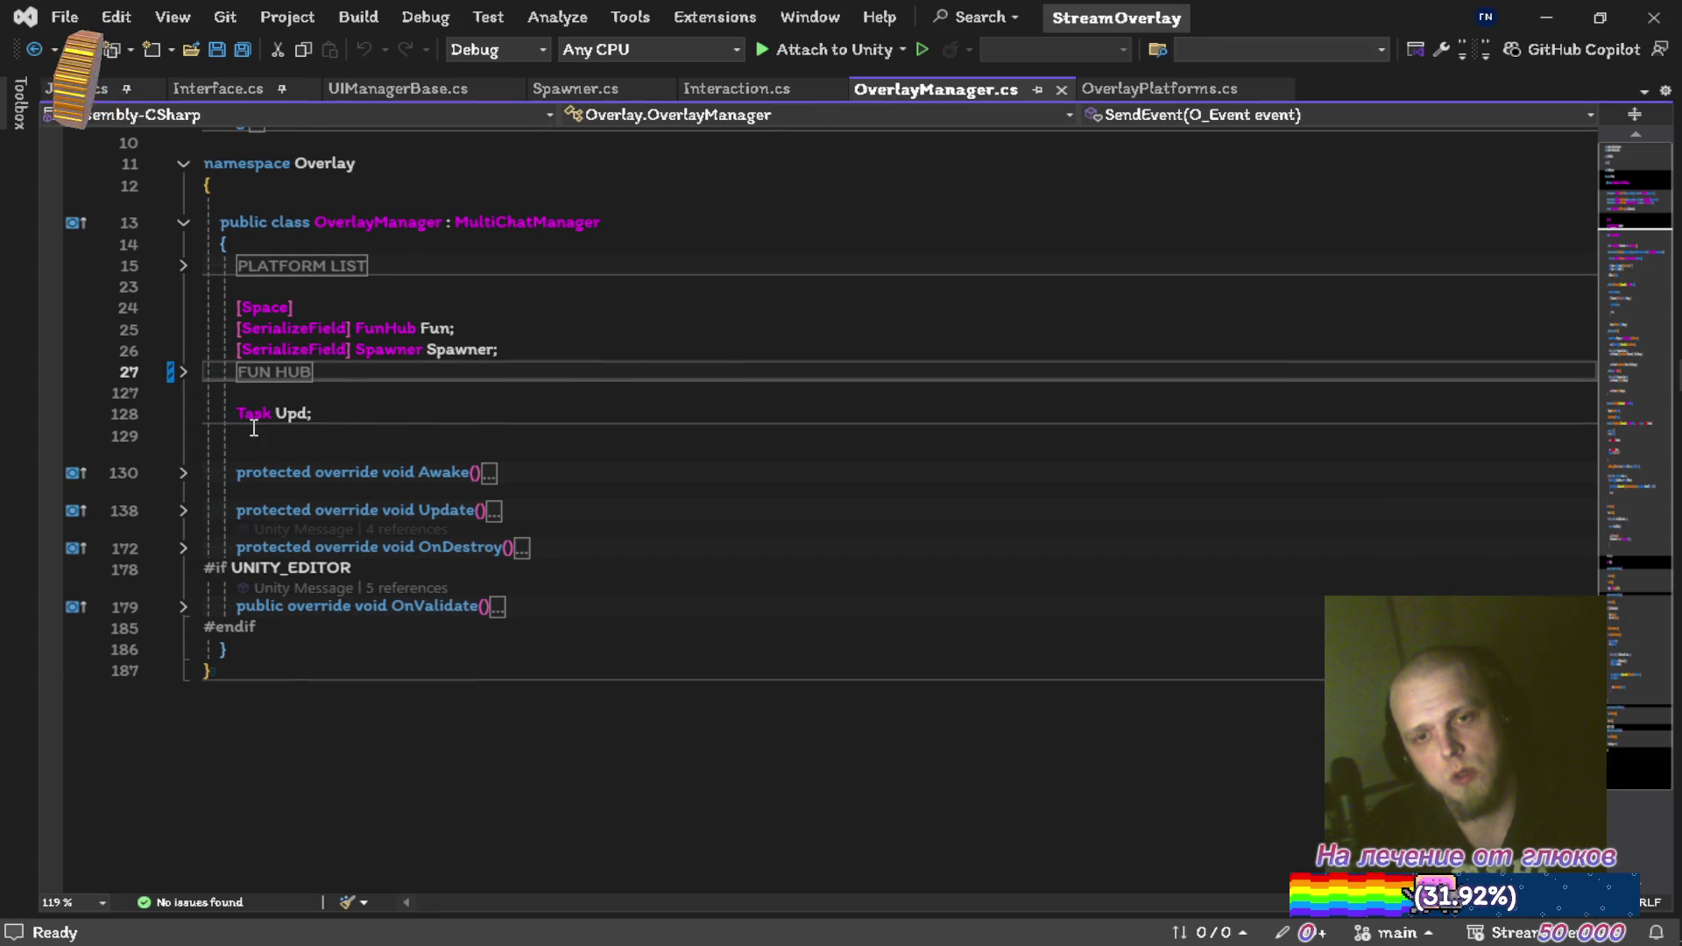
click(184, 373)
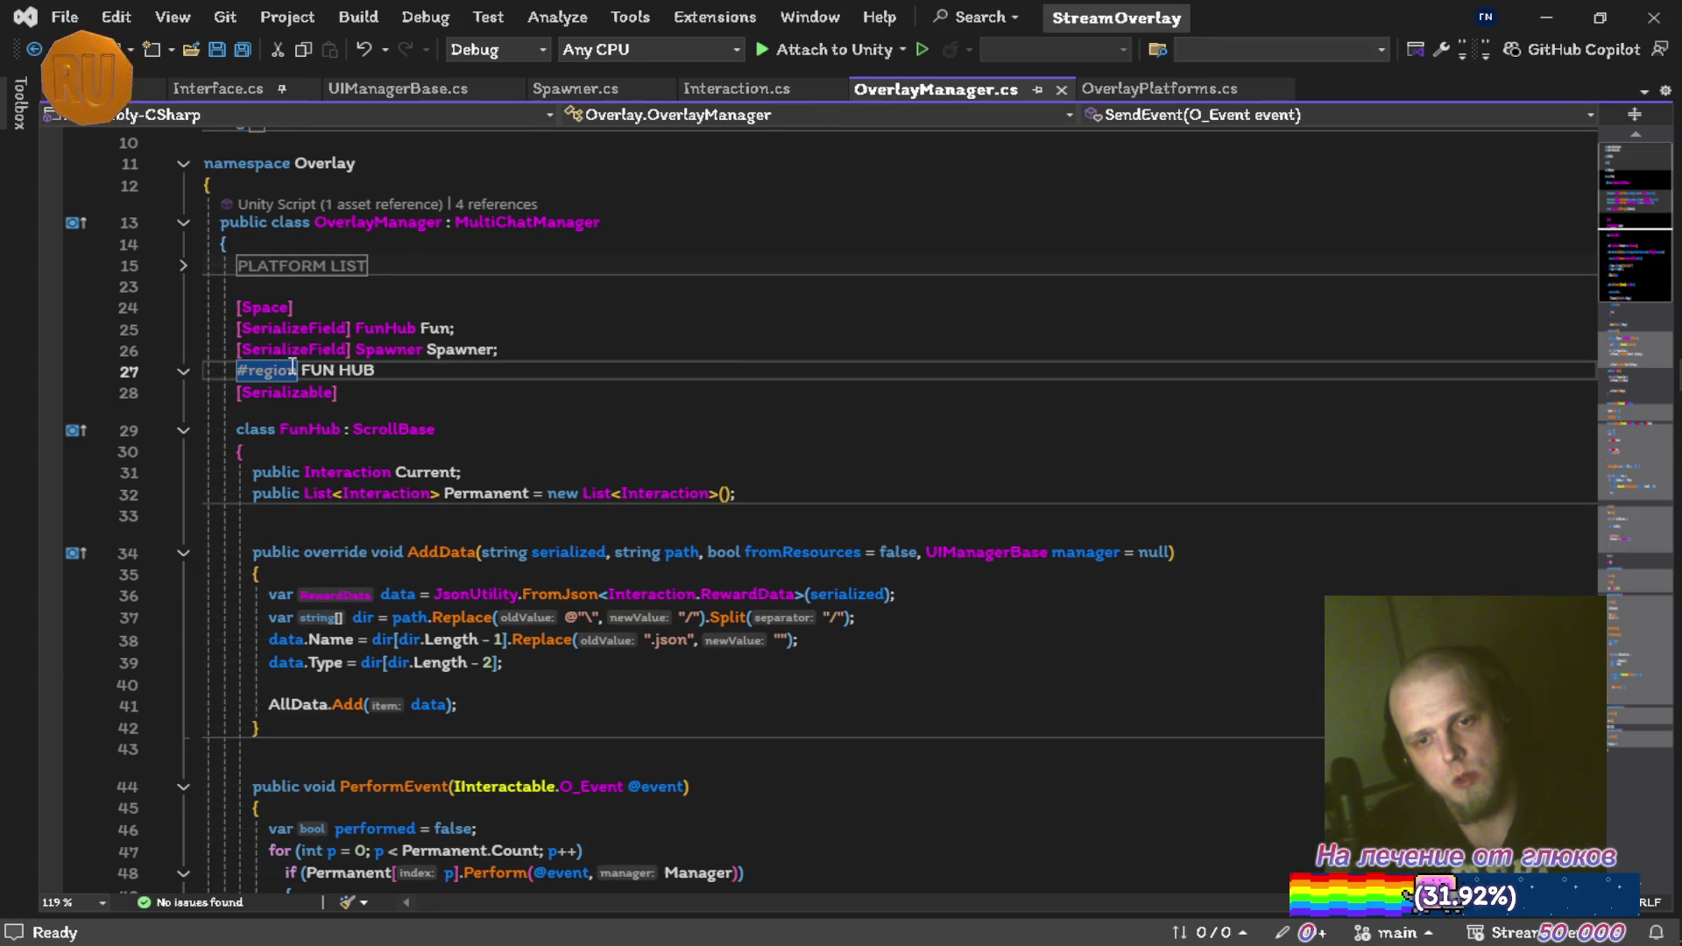
scroll(193, 359, down, 4)
click(184, 299)
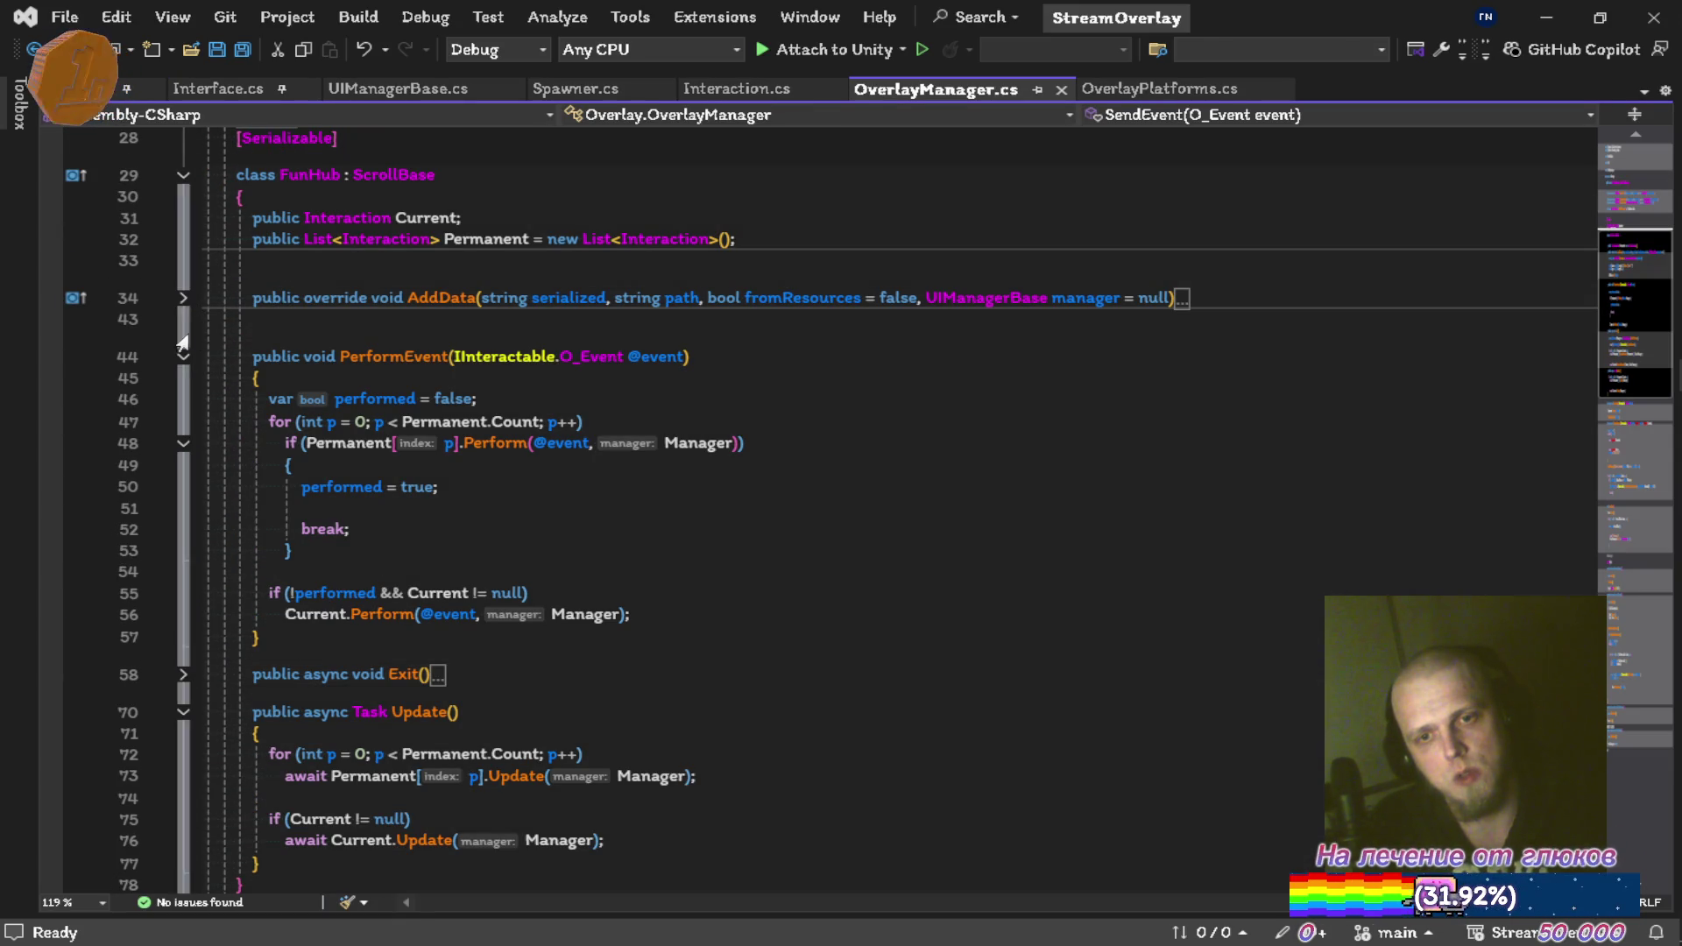
click(184, 358)
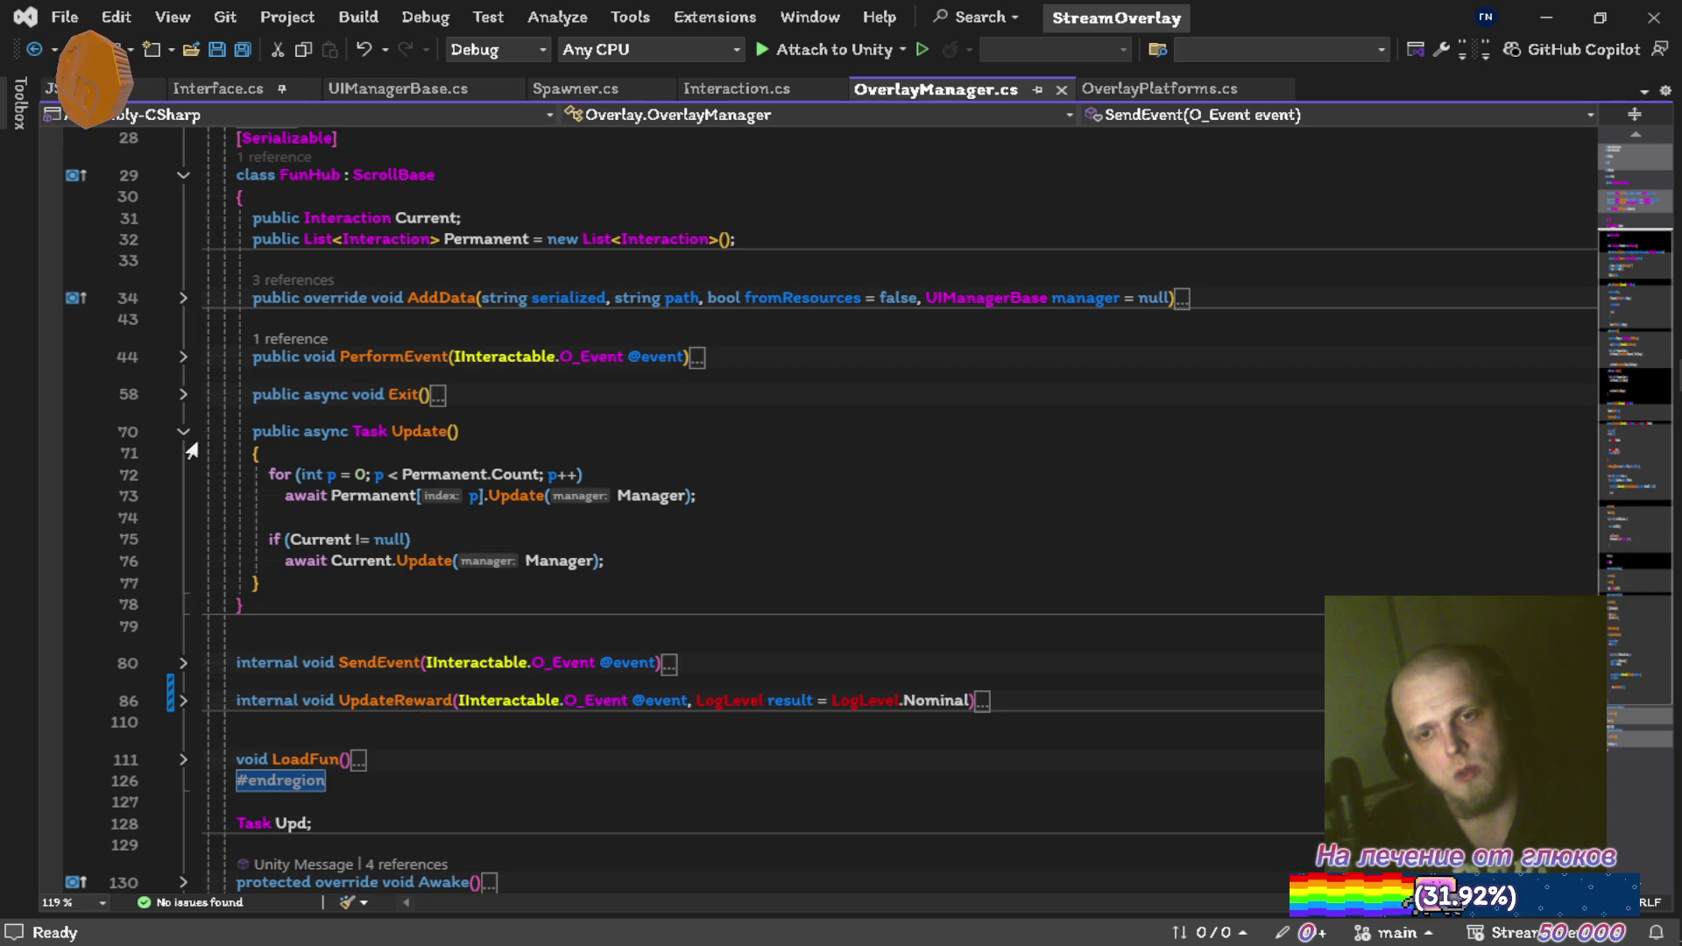
click(184, 433)
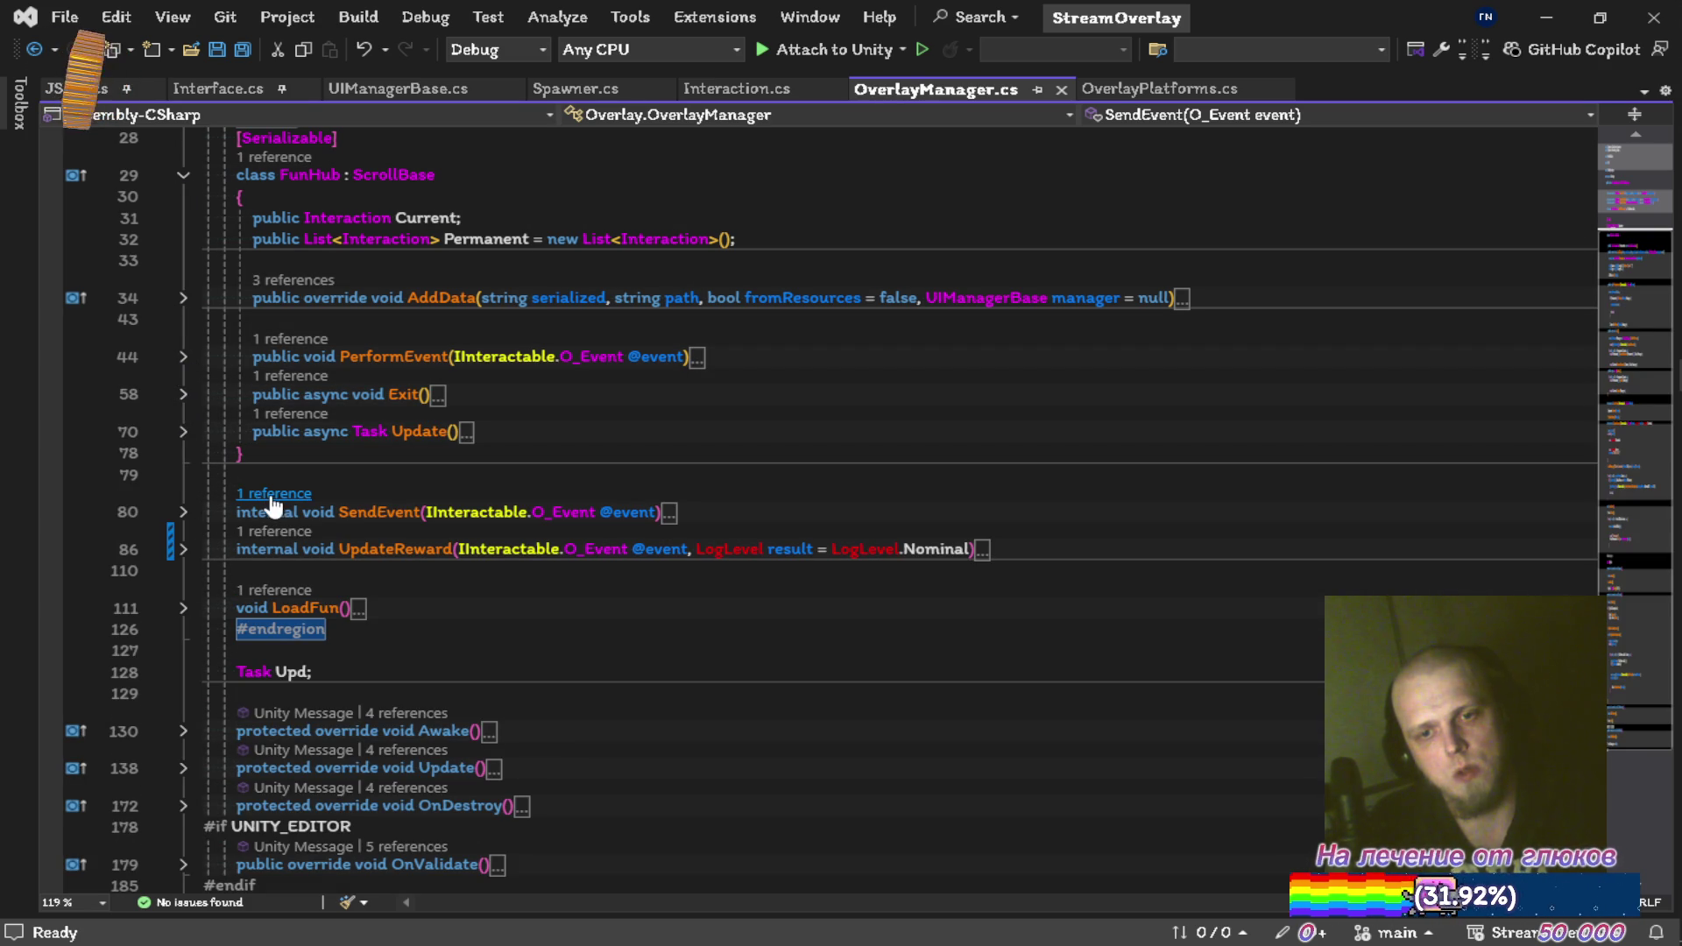
Peek inside the Update override at line 138, fold it again, and return to DeepSeek
scroll(421, 427, down, 5)
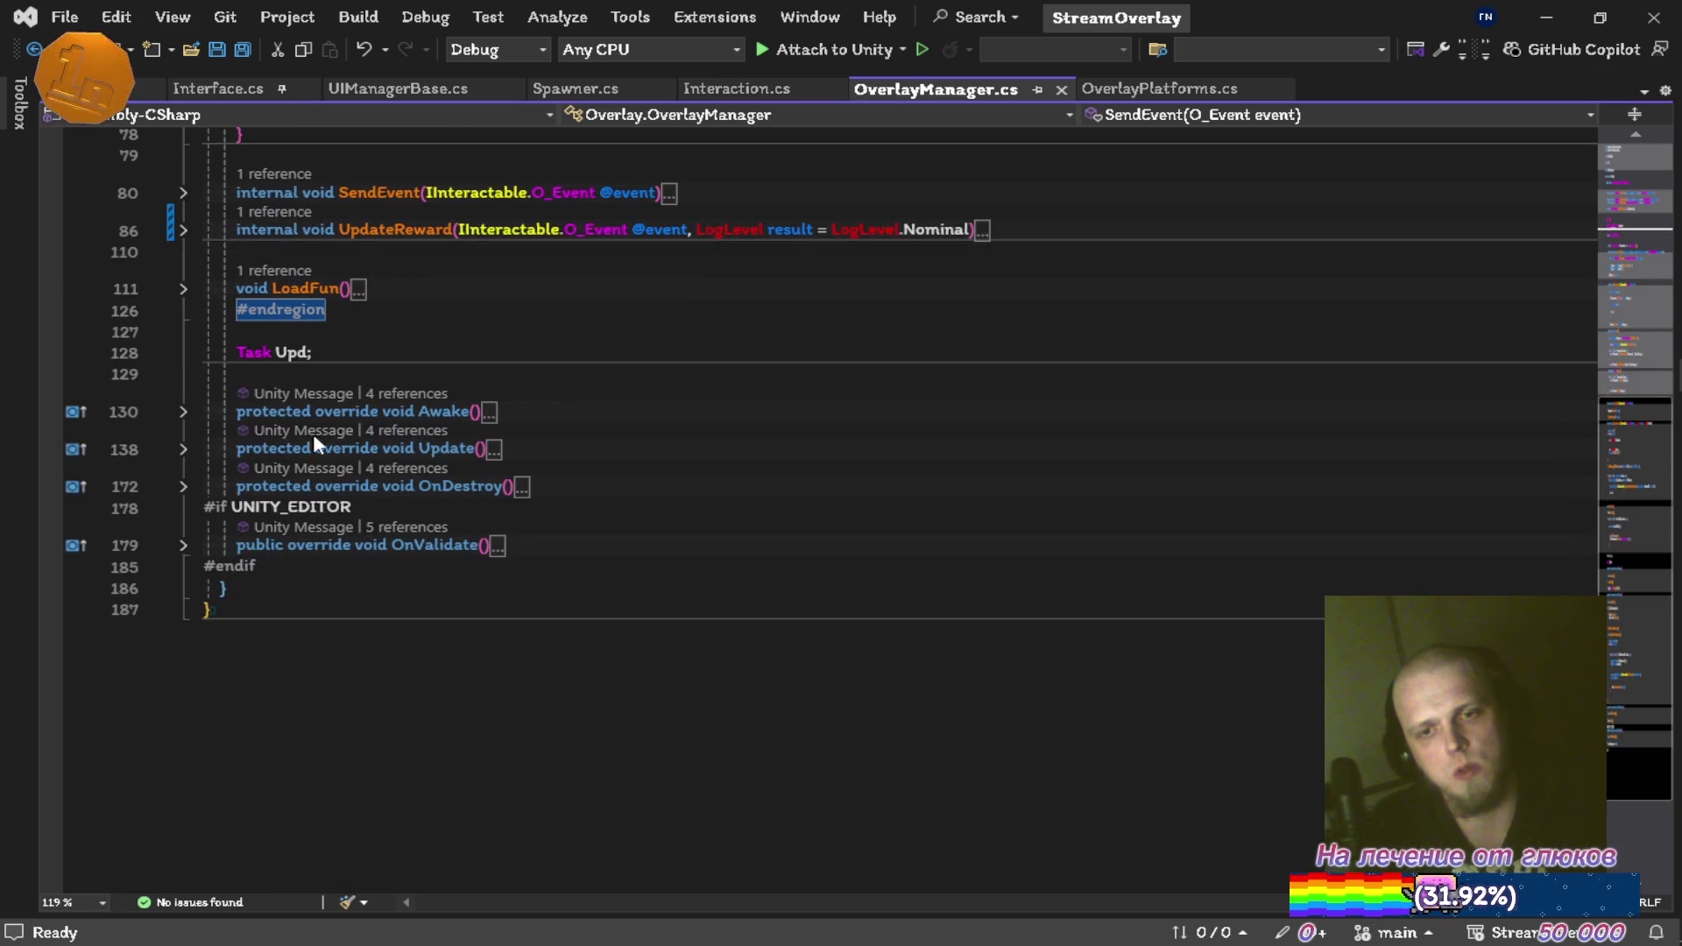
click(186, 453)
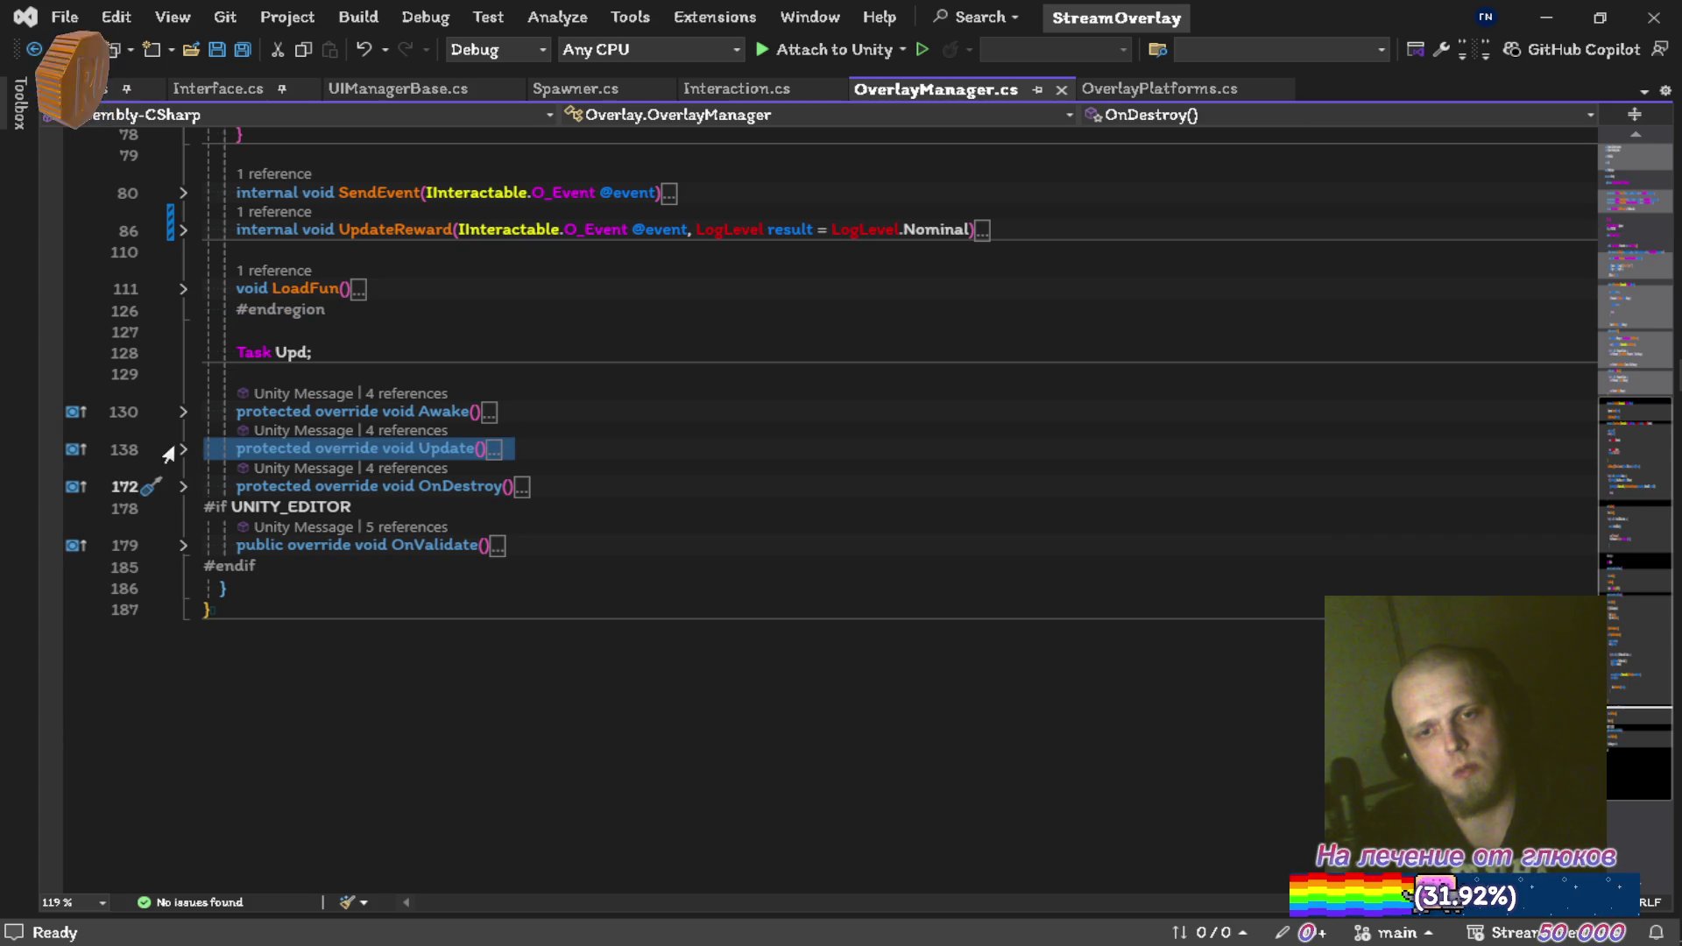
click(183, 450)
click(651, 487)
click(185, 451)
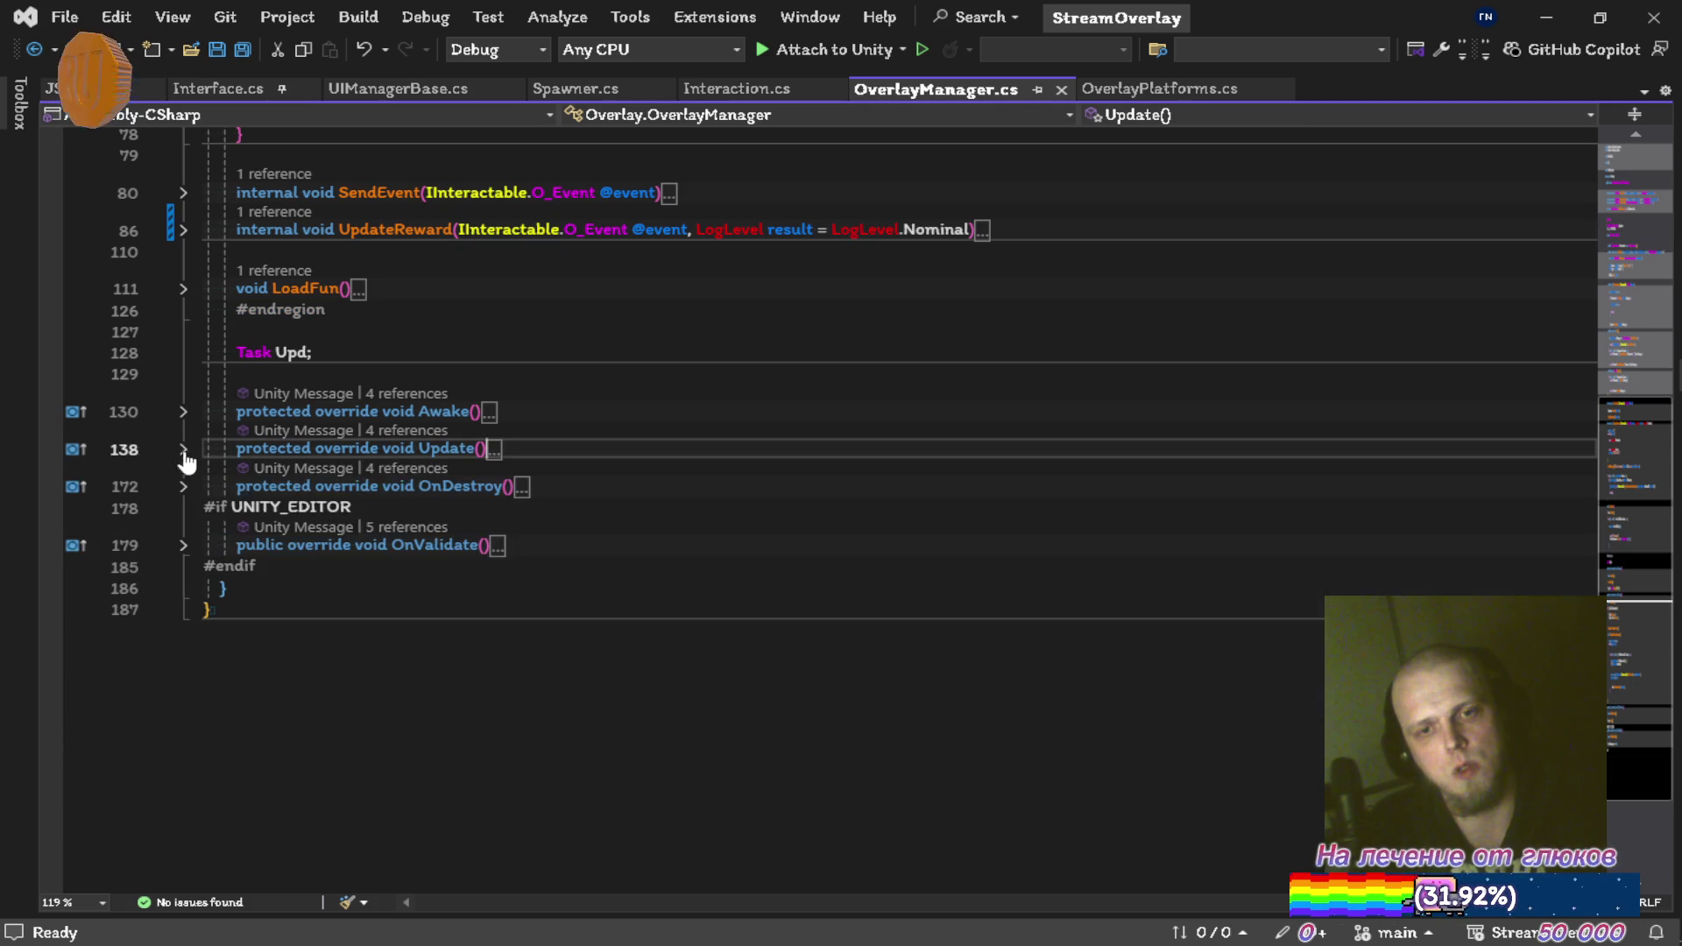
scroll(693, 465, up, 9)
key(alt+Tab)
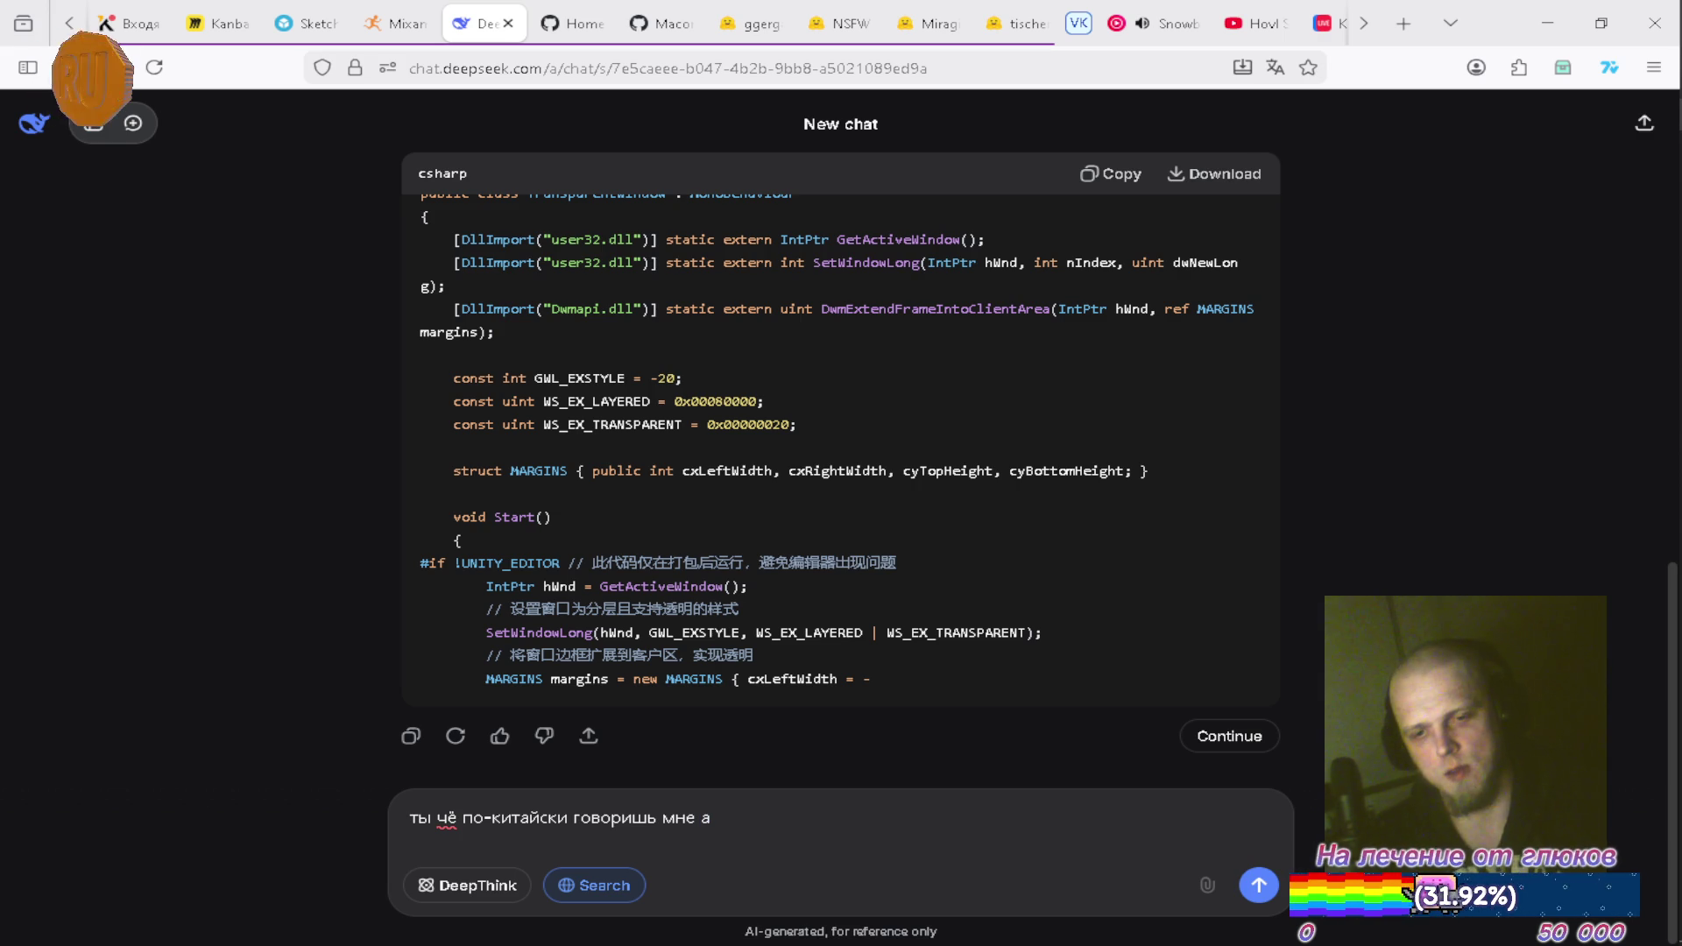
Complain about the Chinese reply, ask DeepSeek to answer in Russian, and read its response
key(Return)
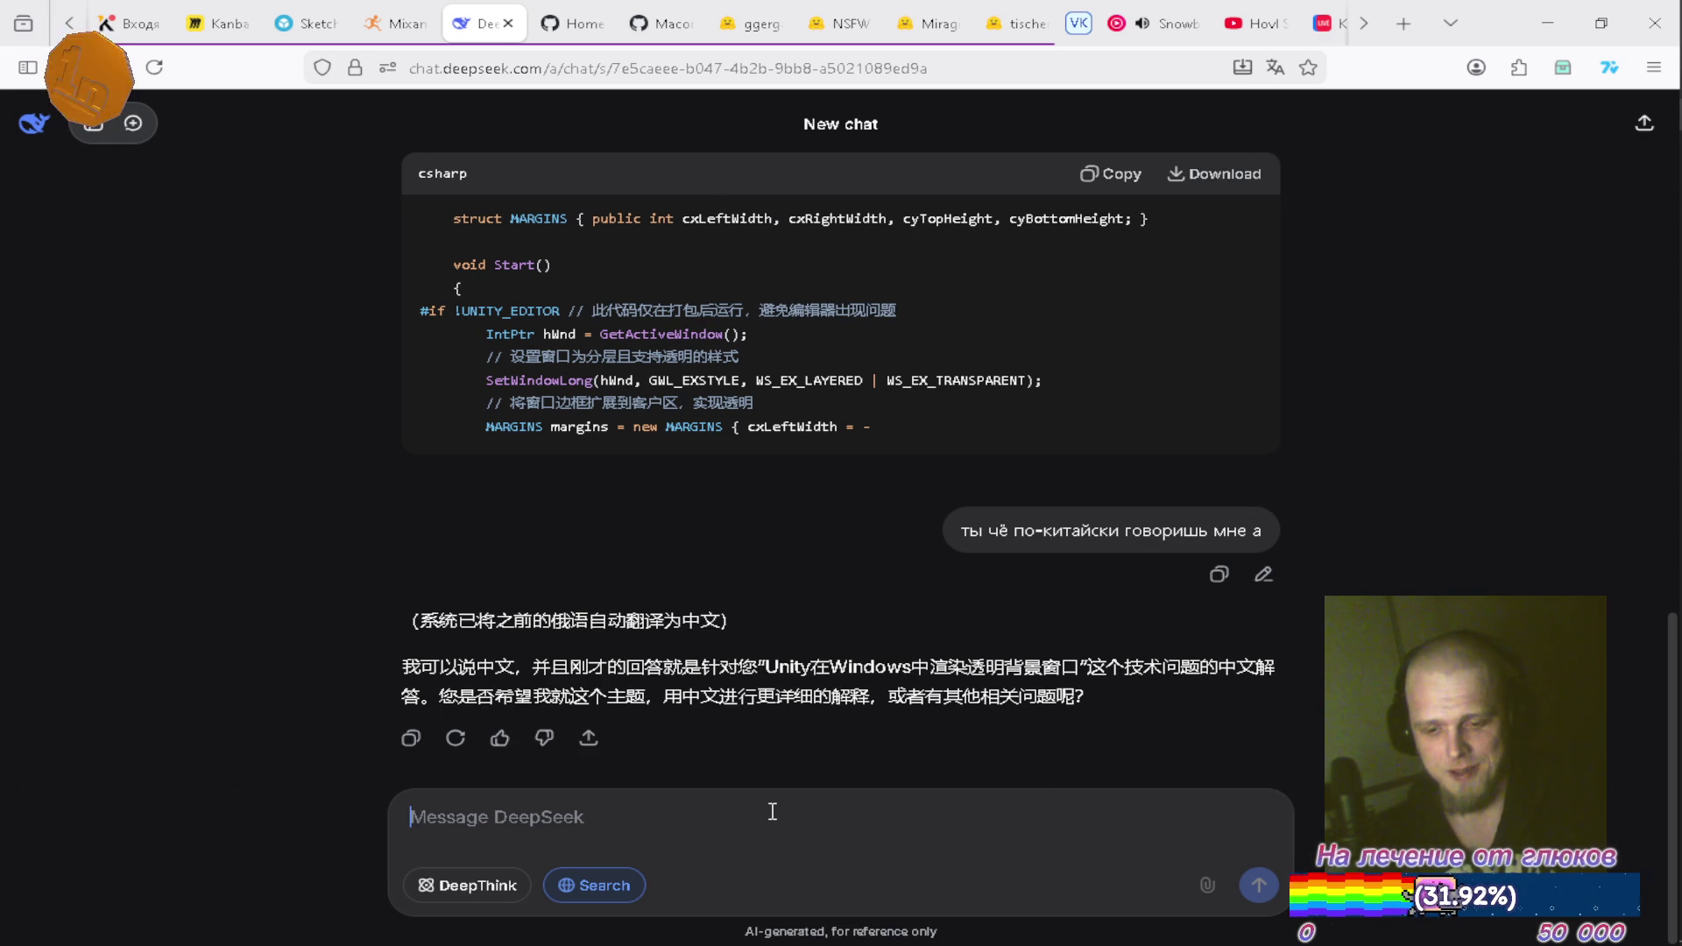
text(ты шо бле, )
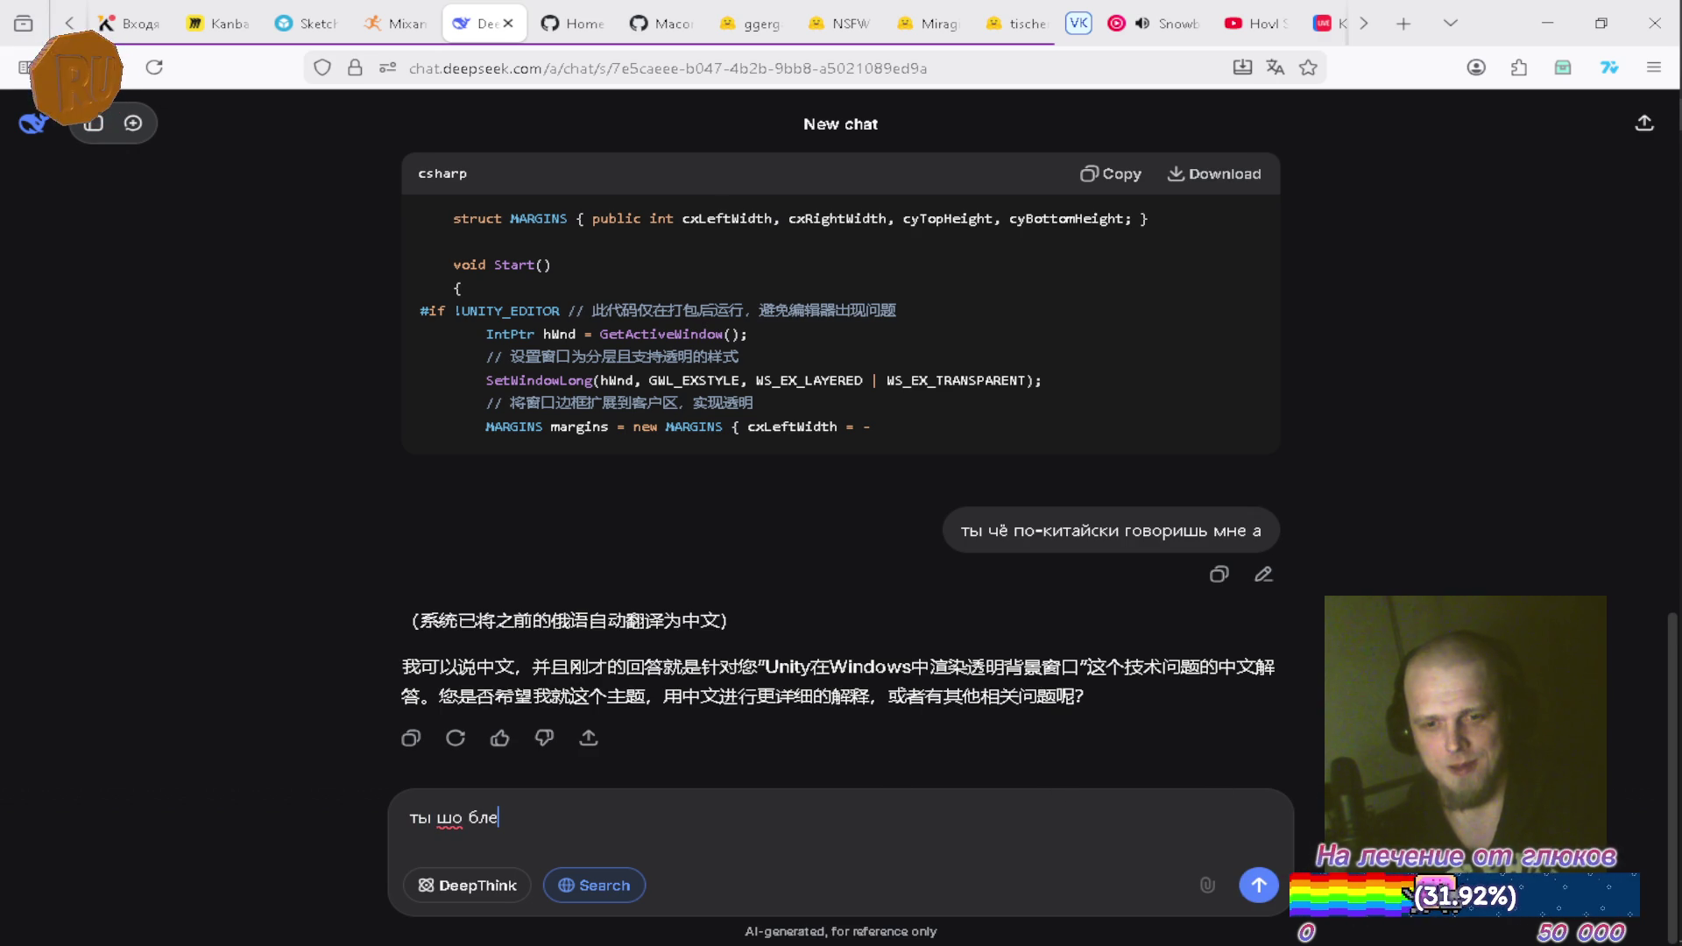
text(да)
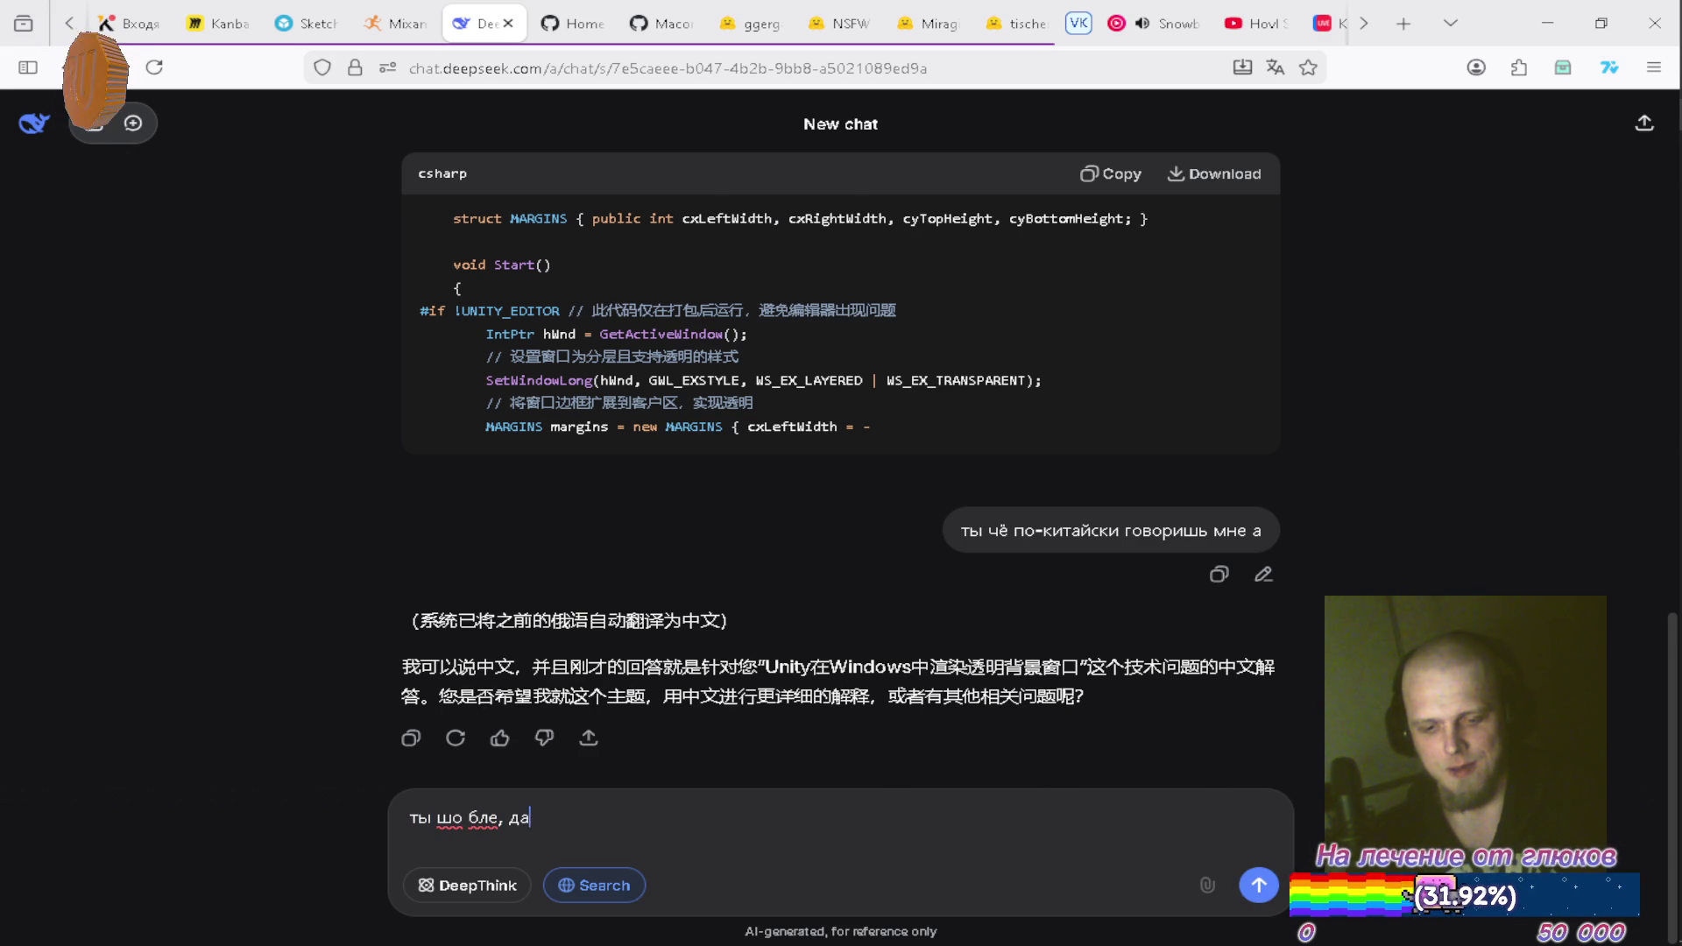
text(вай на ру)
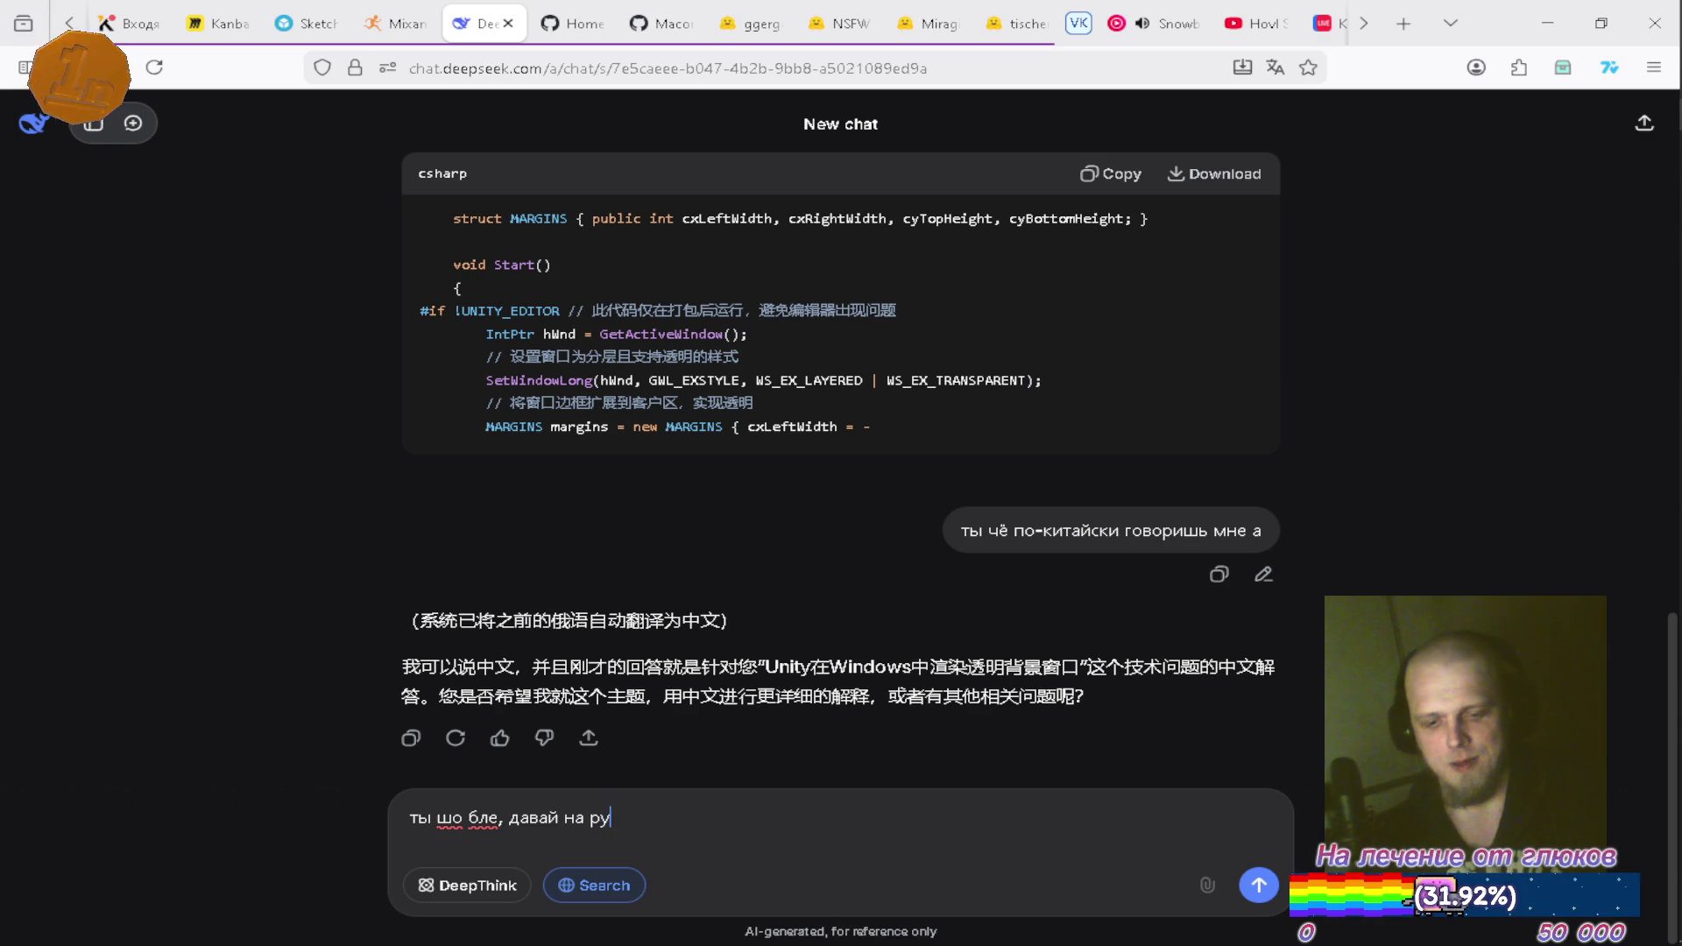
text(с ском быстра)
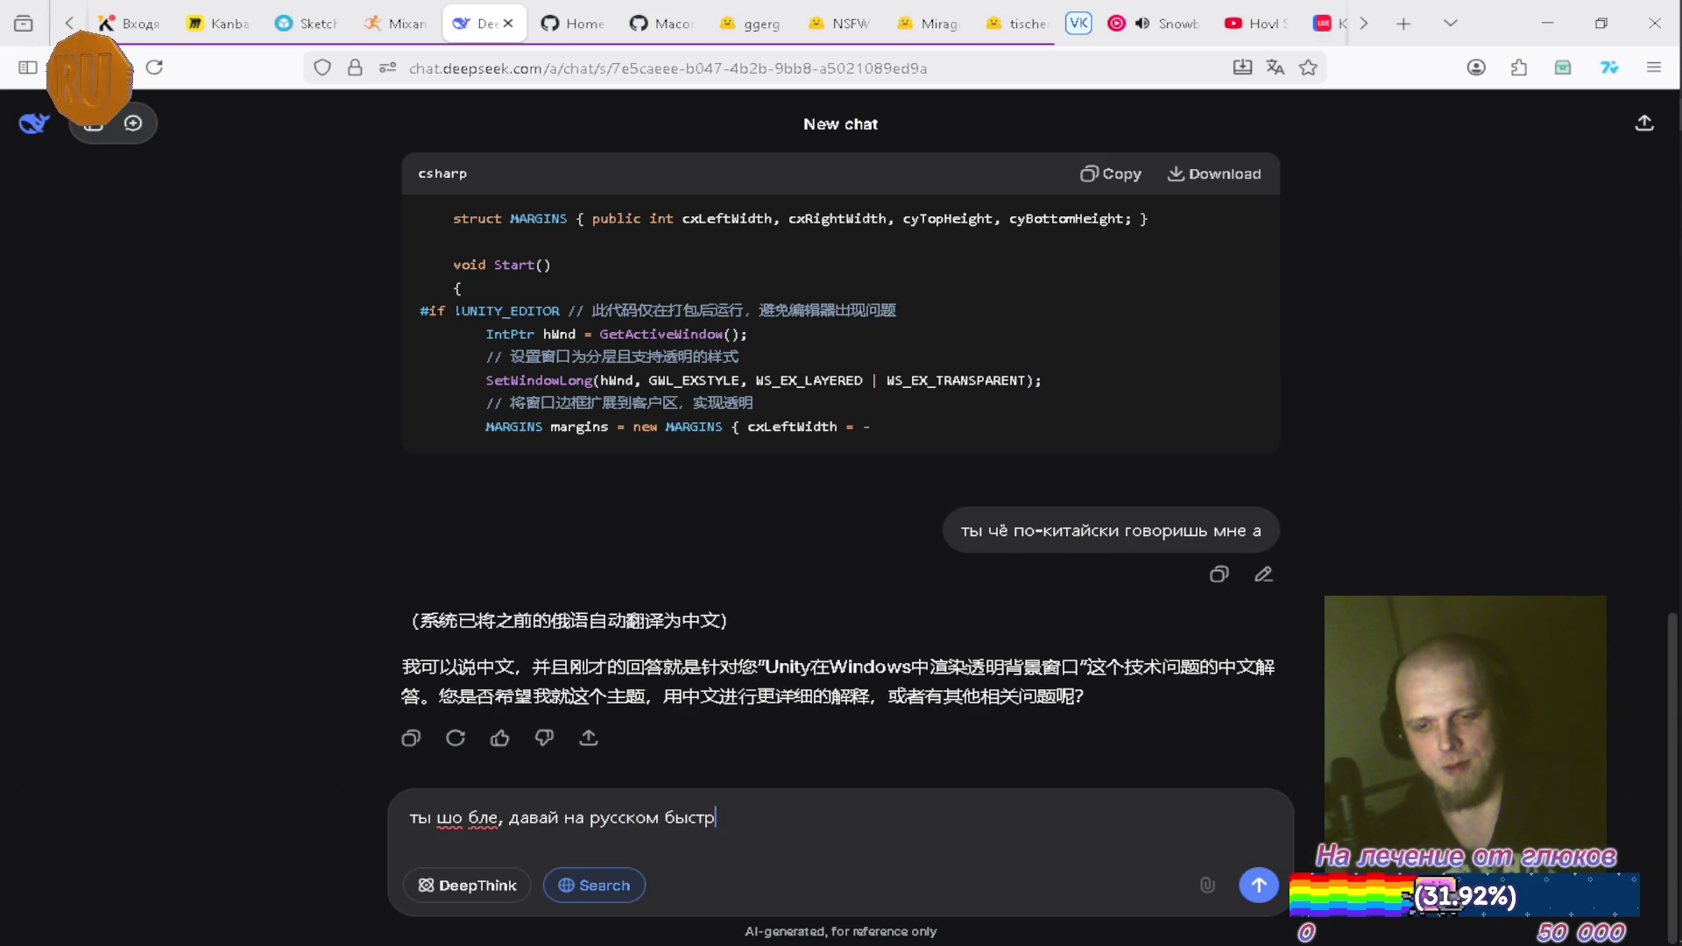
key(Return)
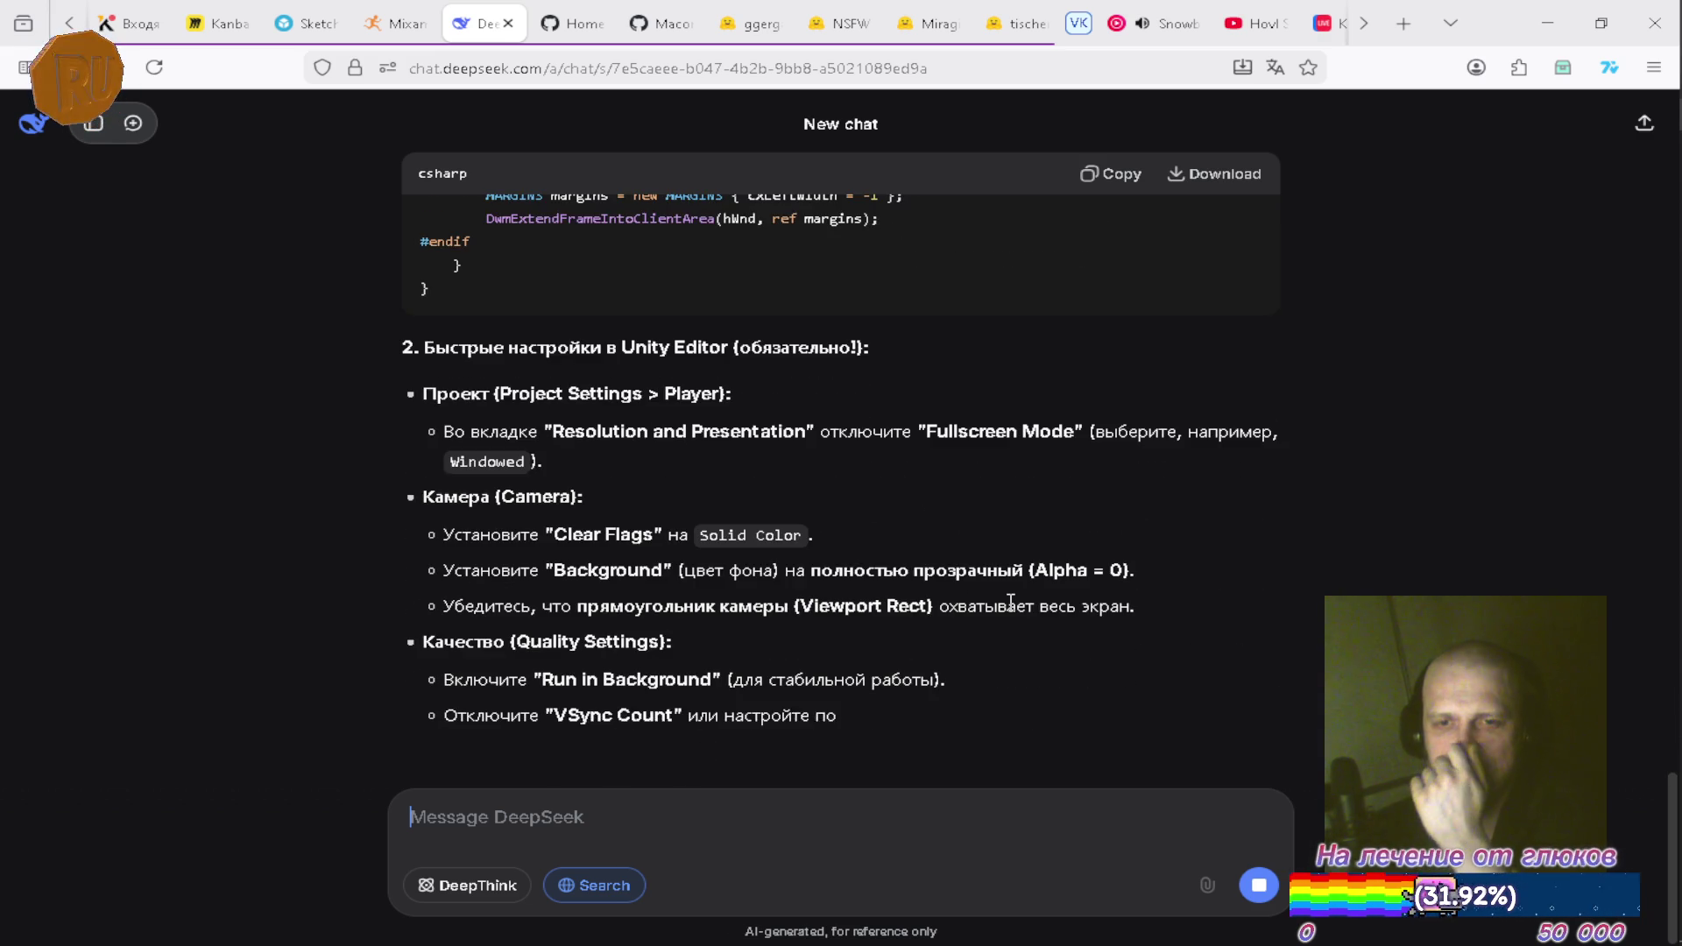
scroll(1012, 604, up, 5)
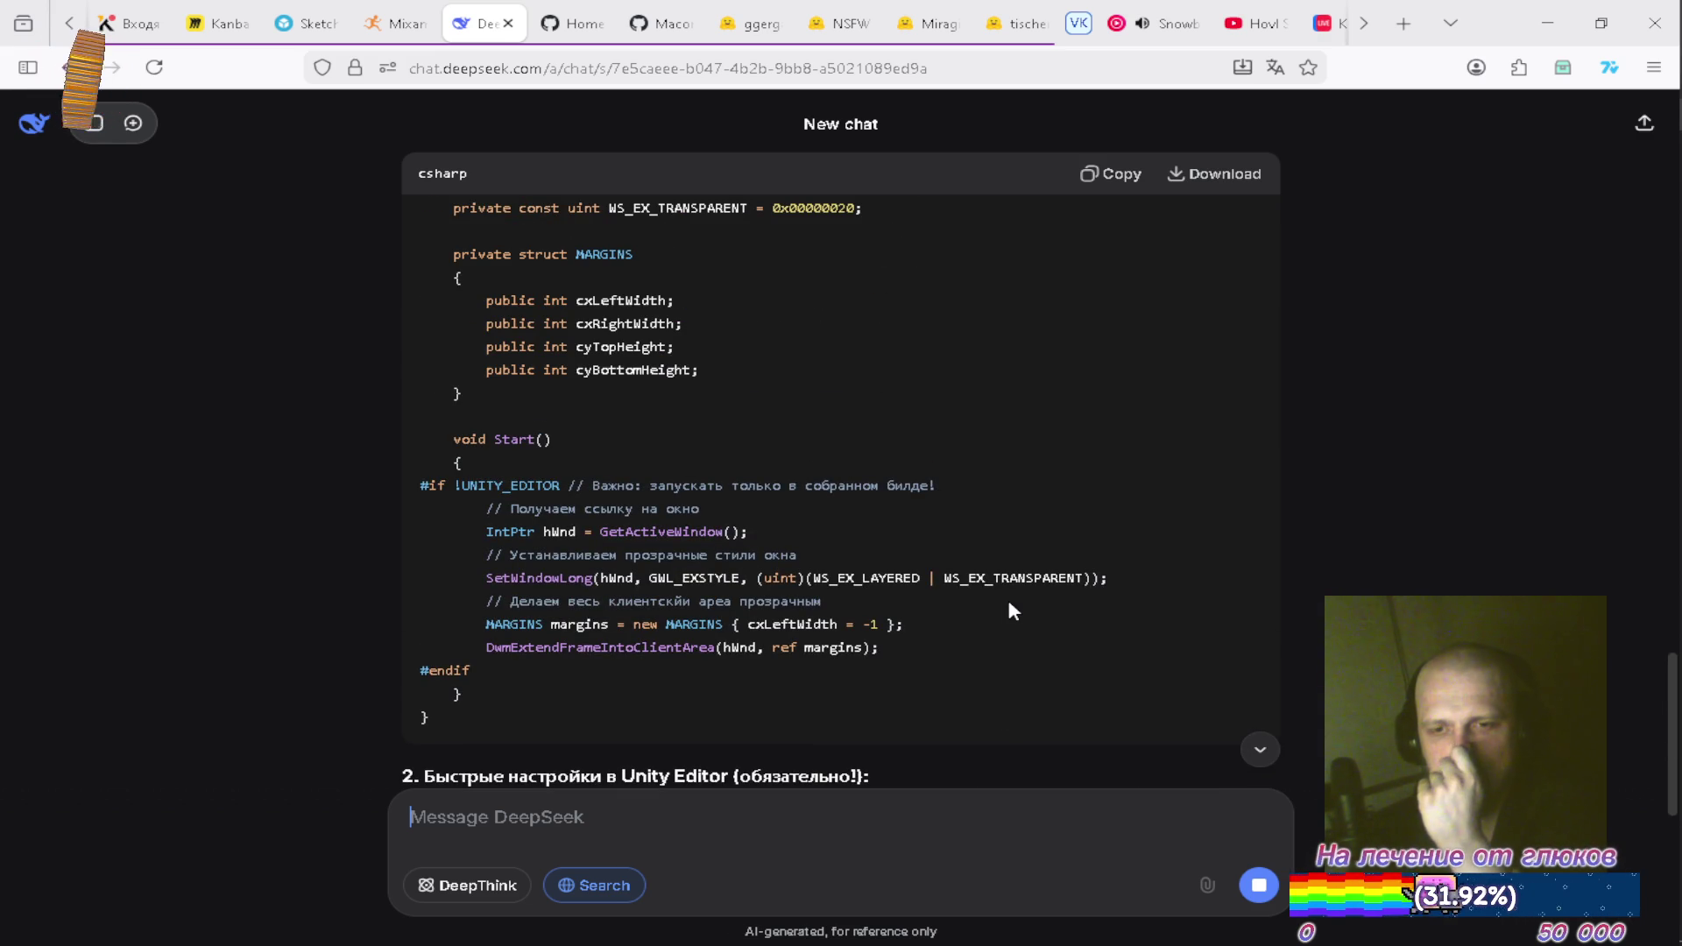
scroll(1012, 610, down, 6)
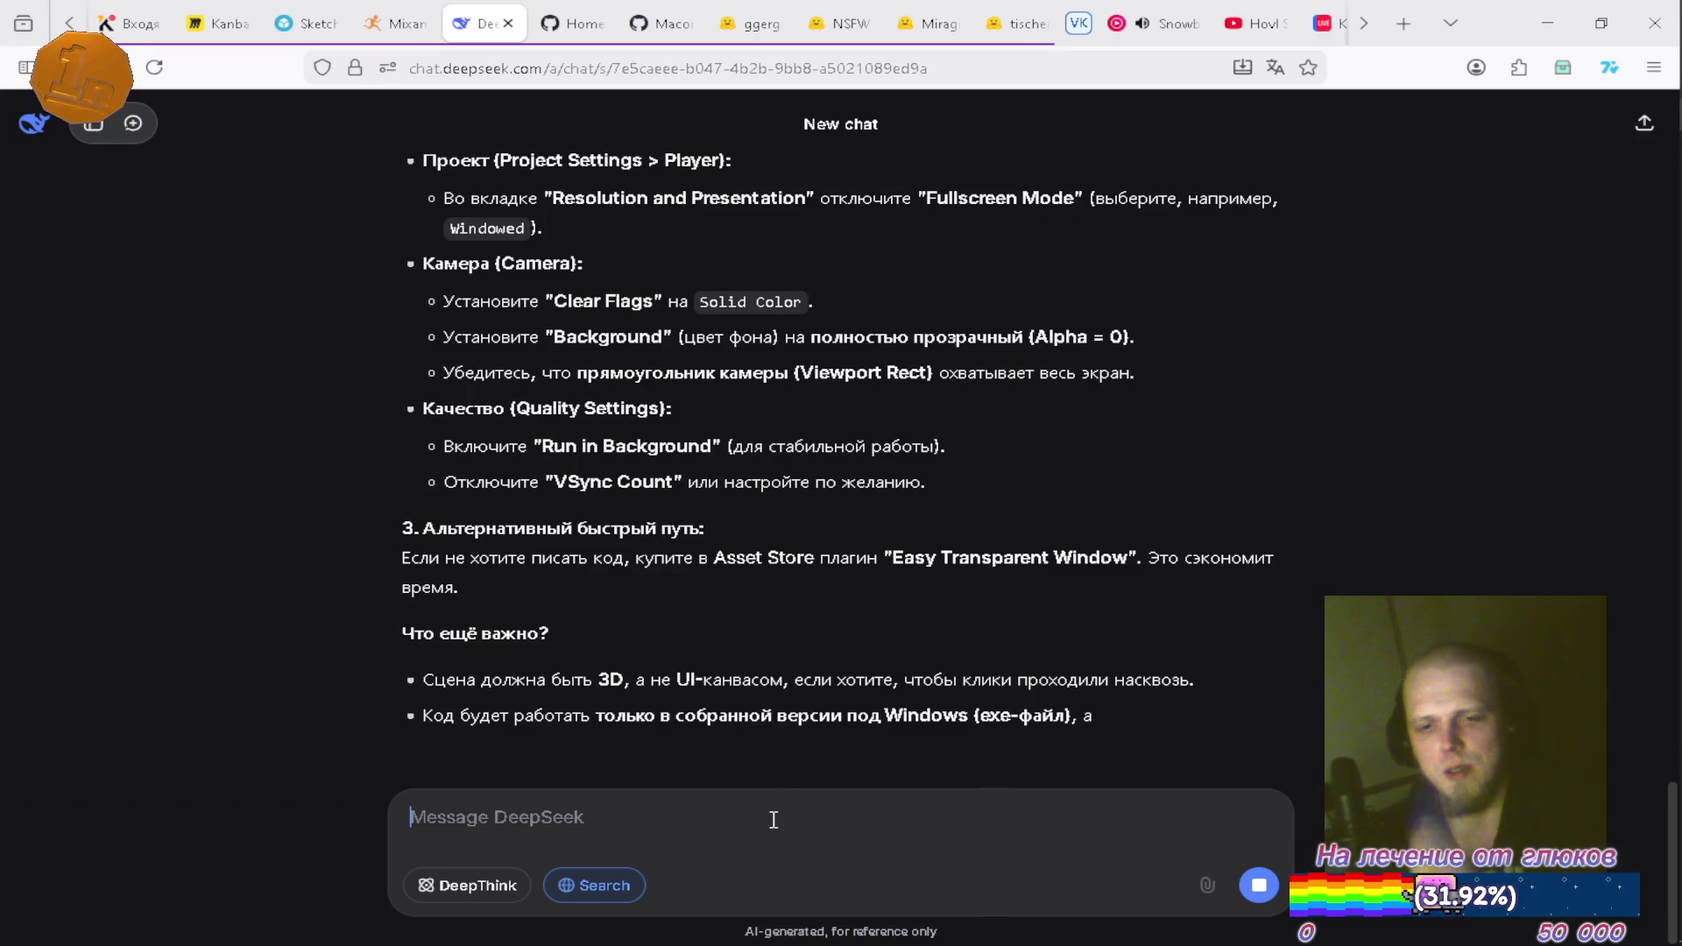
text(Не, мне ну)
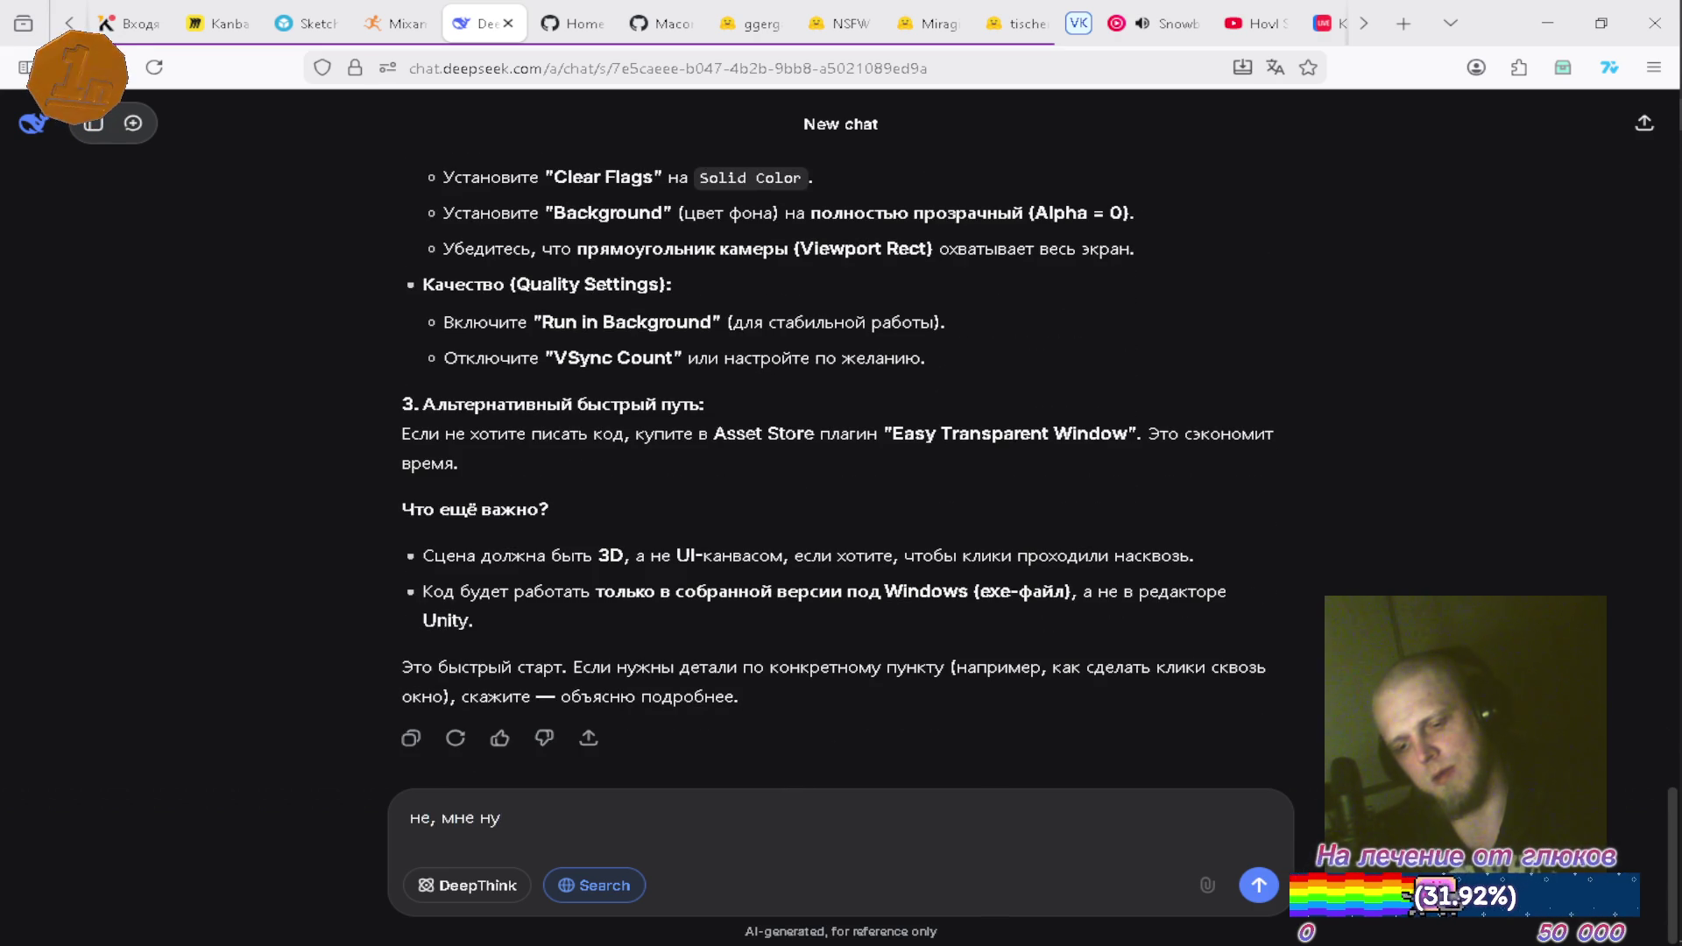
Draft a reply: the frame's alpha channel must reach Windows; only the send manager, semi-transparent elements allowed
key(BackSpace)
key(BackSpace)
key(BackSpace)
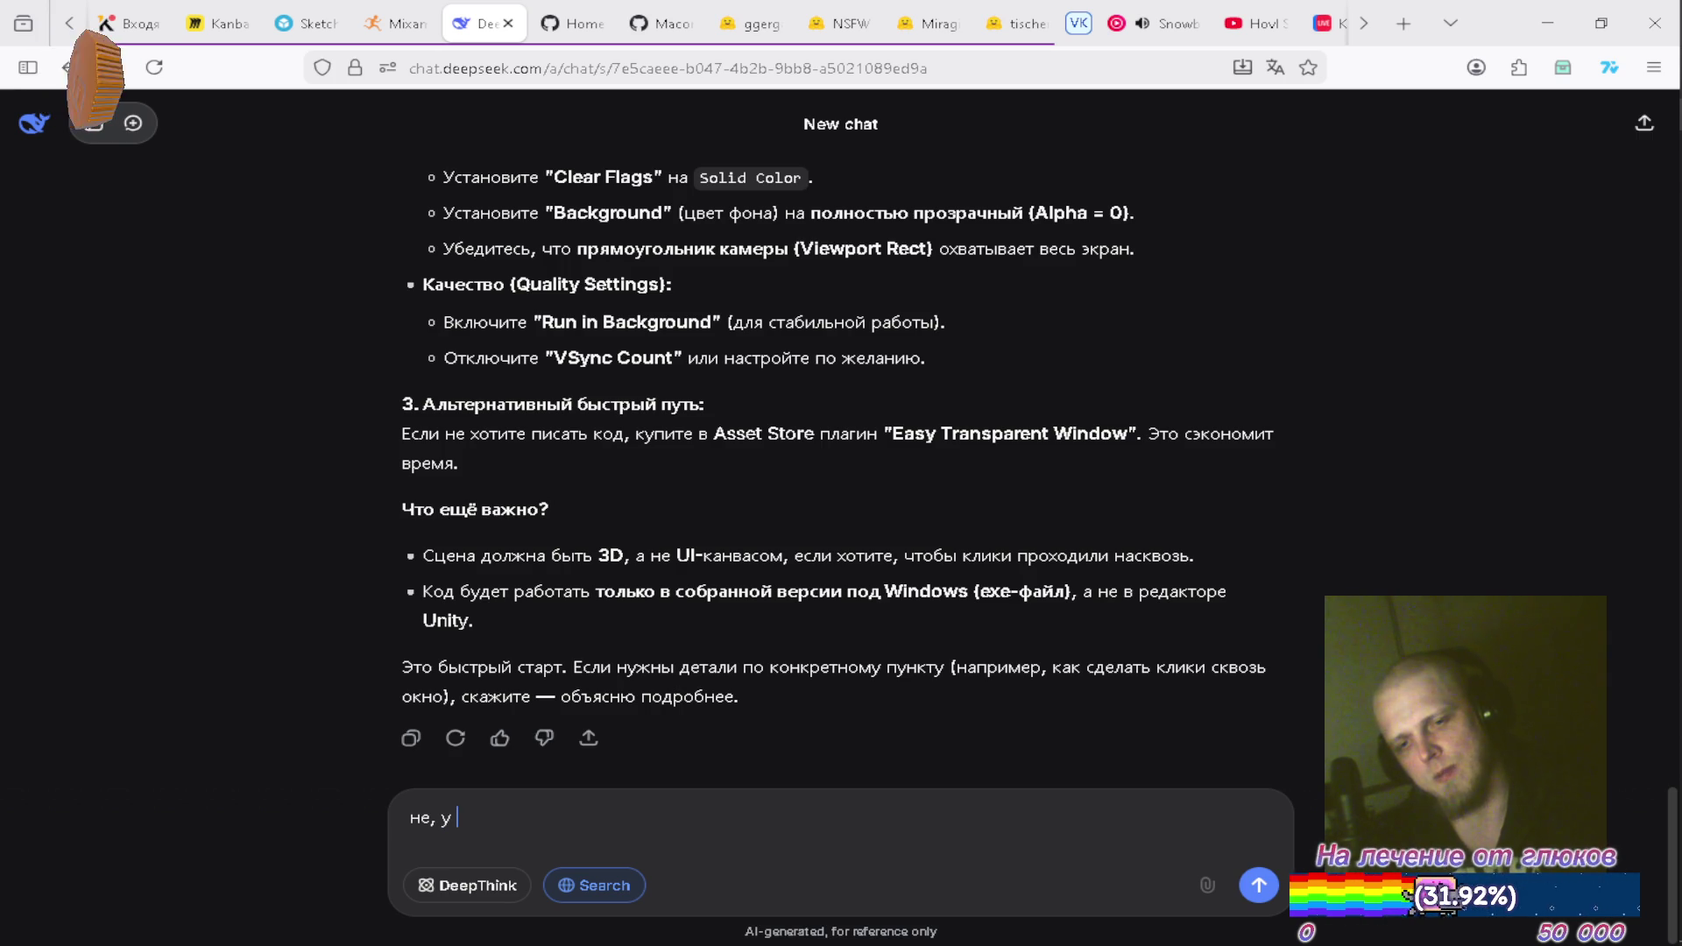
text(меня )
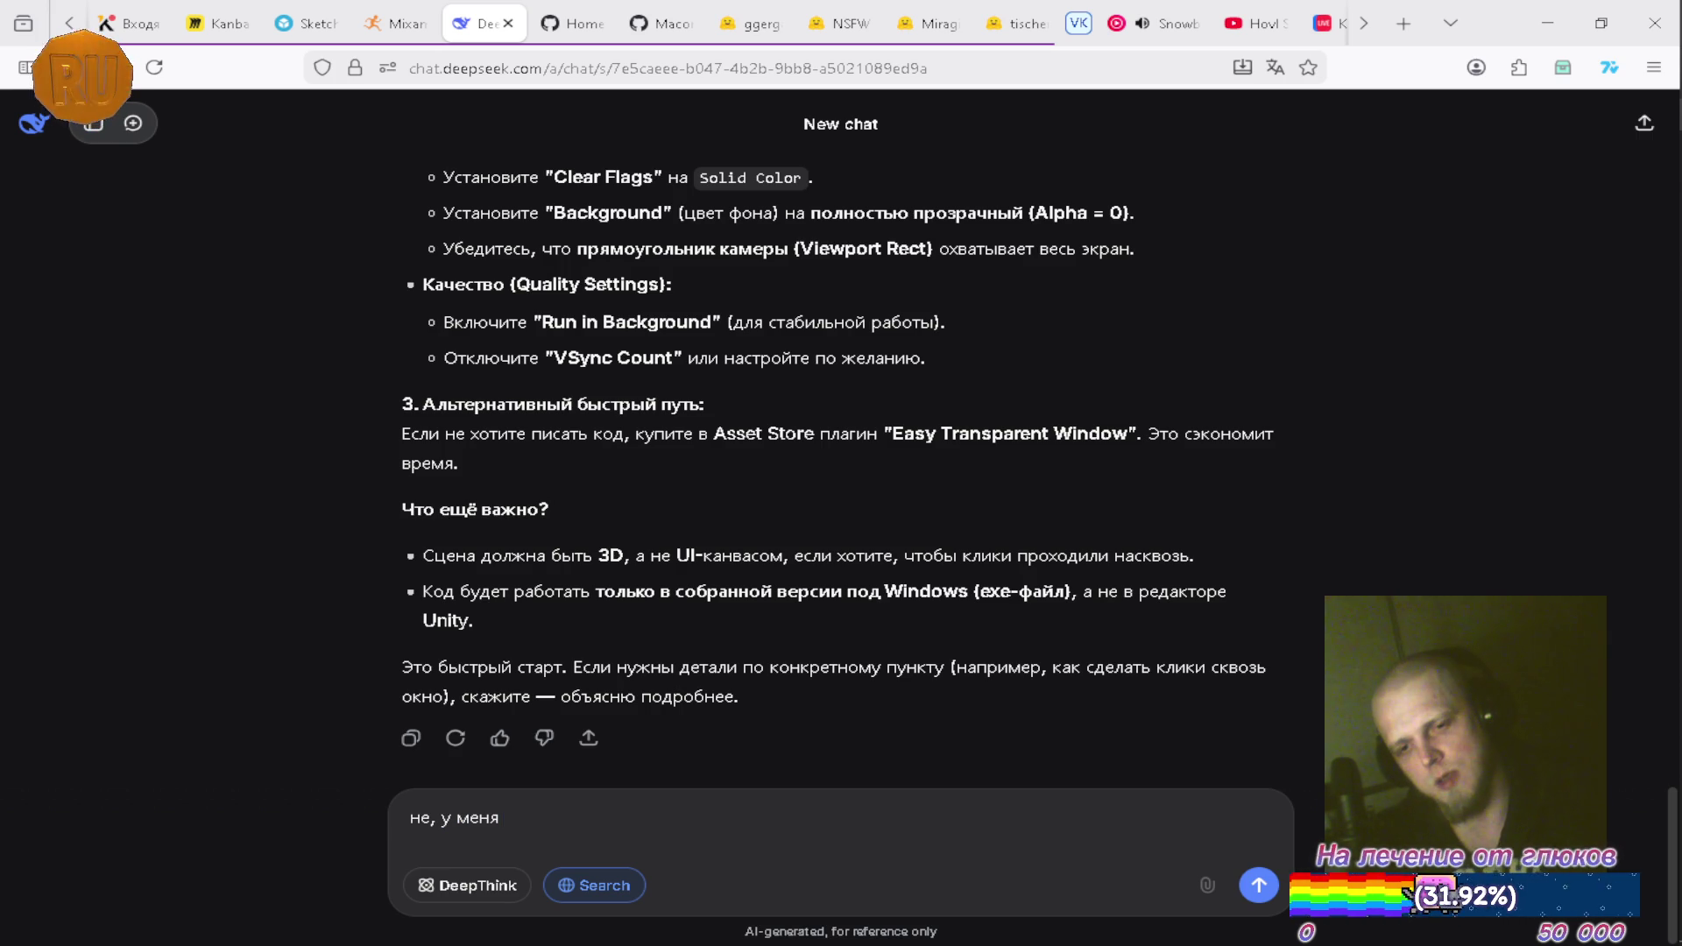
text(в кадре)
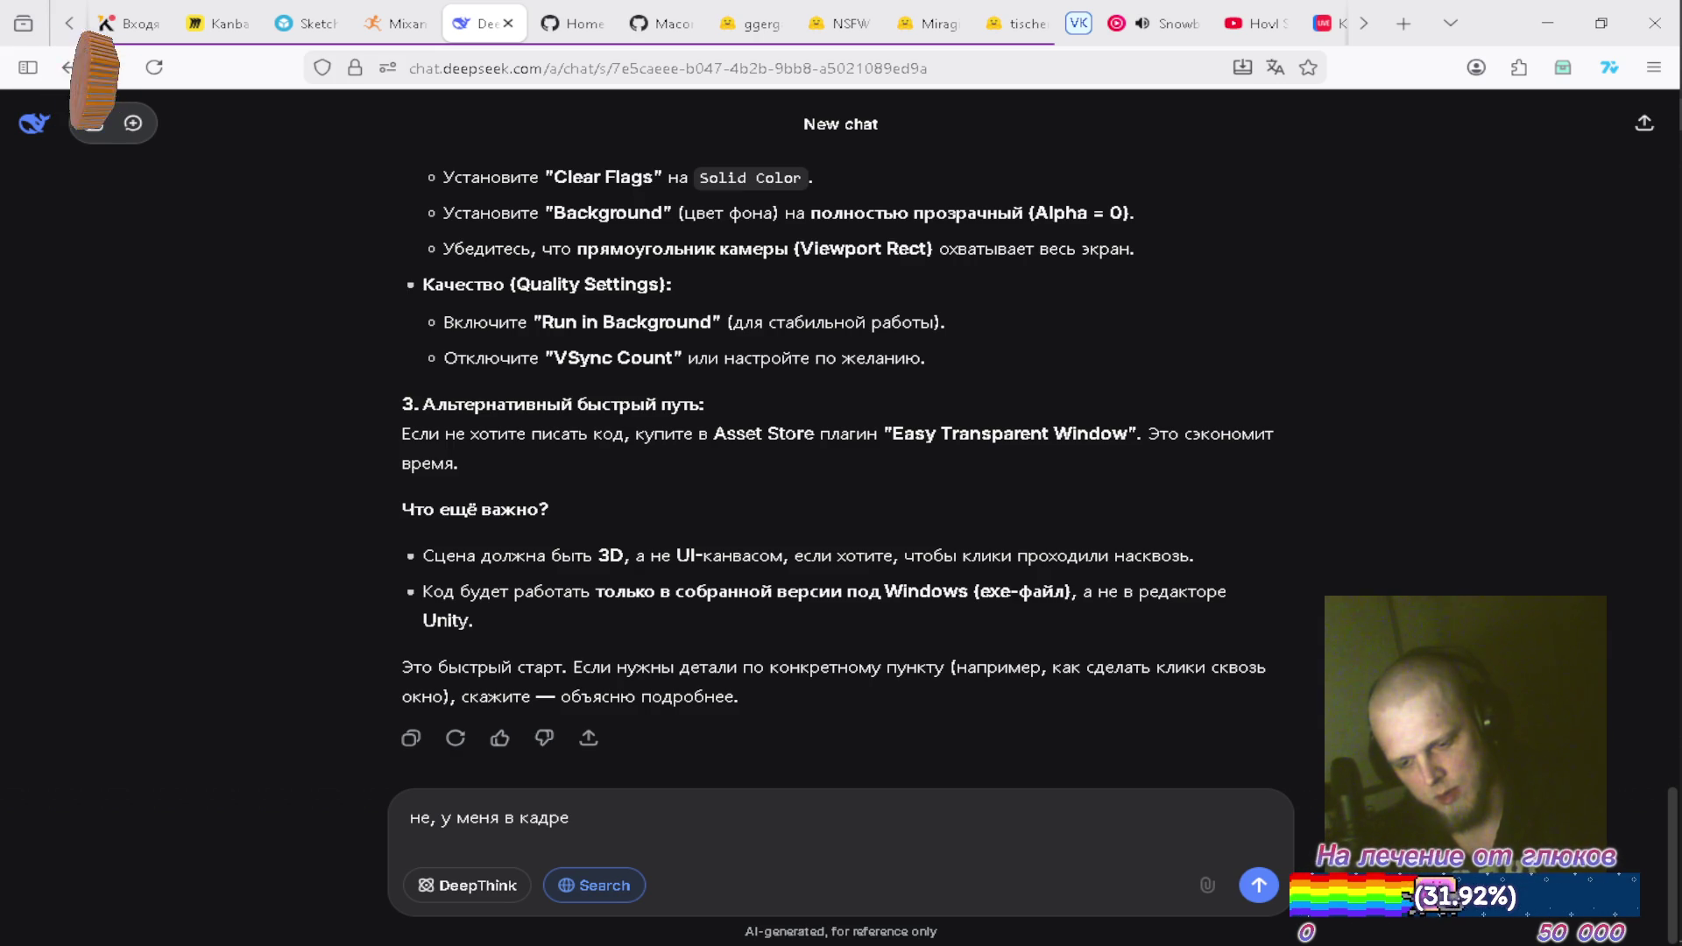
text(настрое)
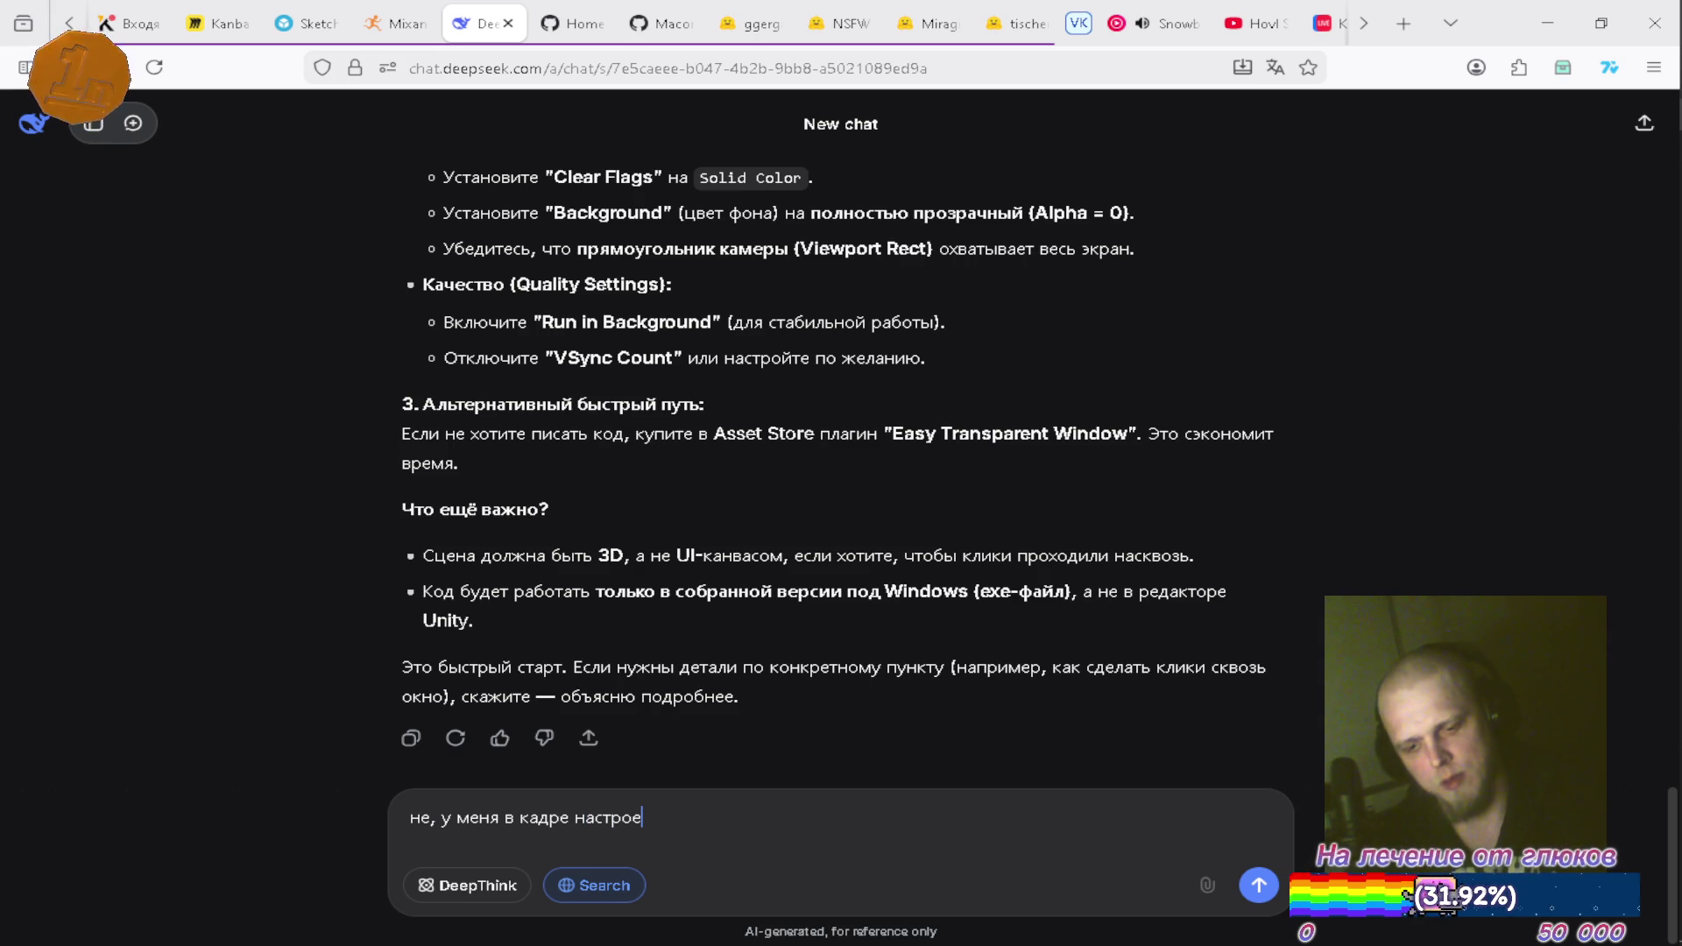
text(н альфа канал )
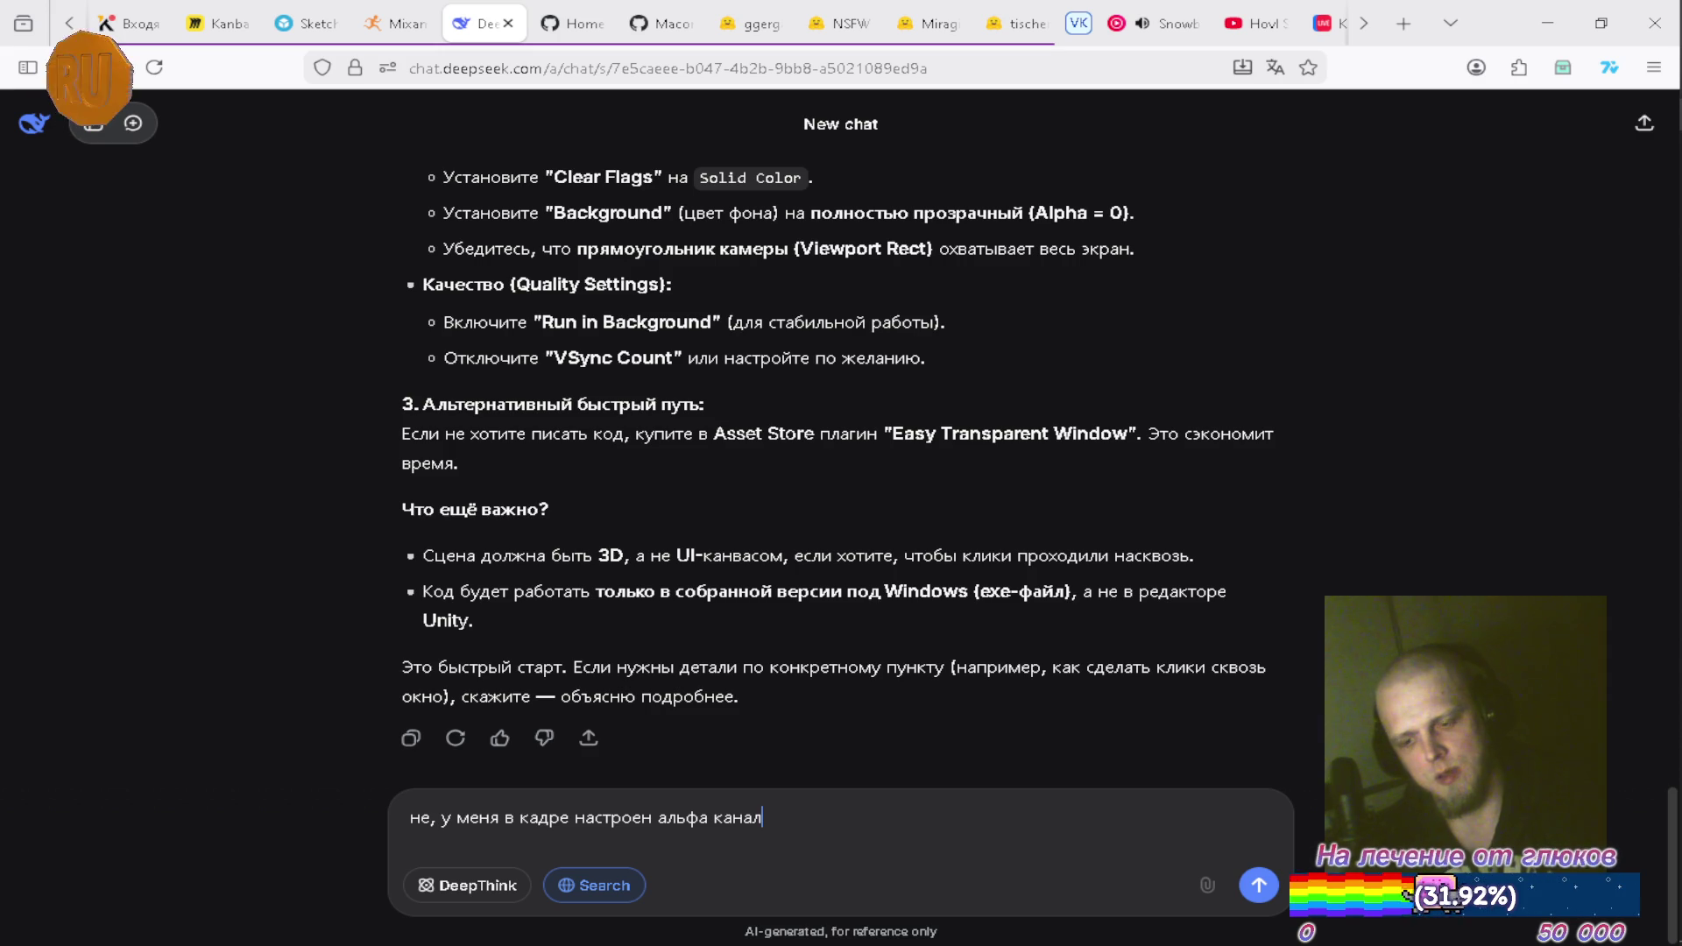
text(и мне н)
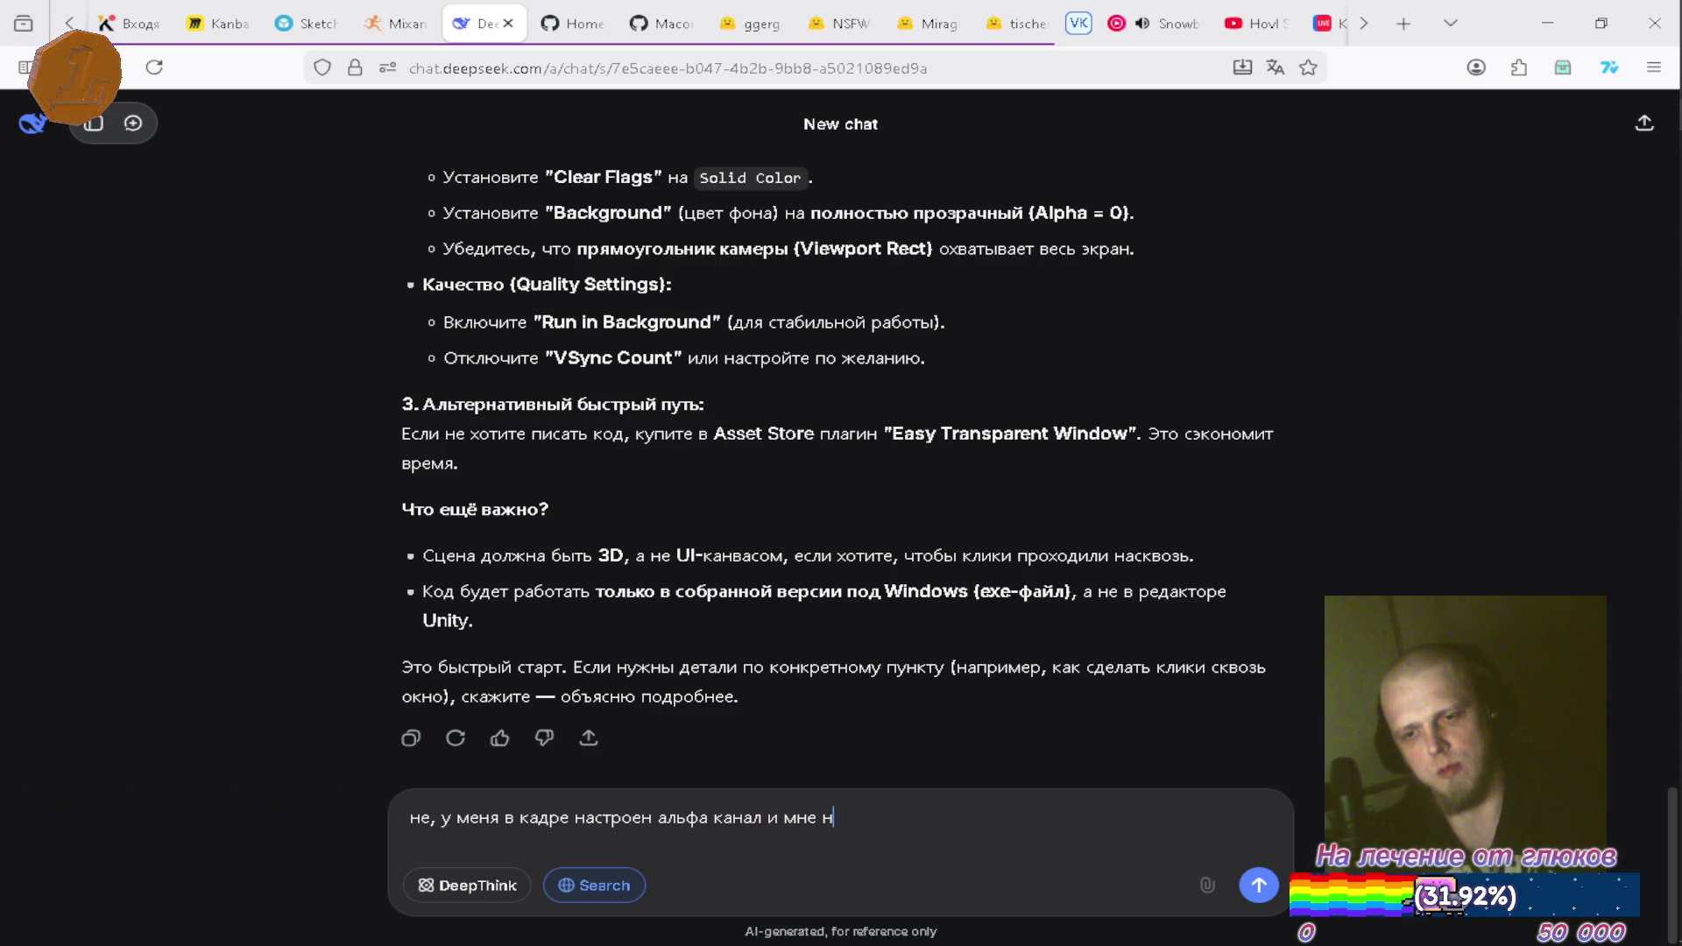
text(ужно перед)
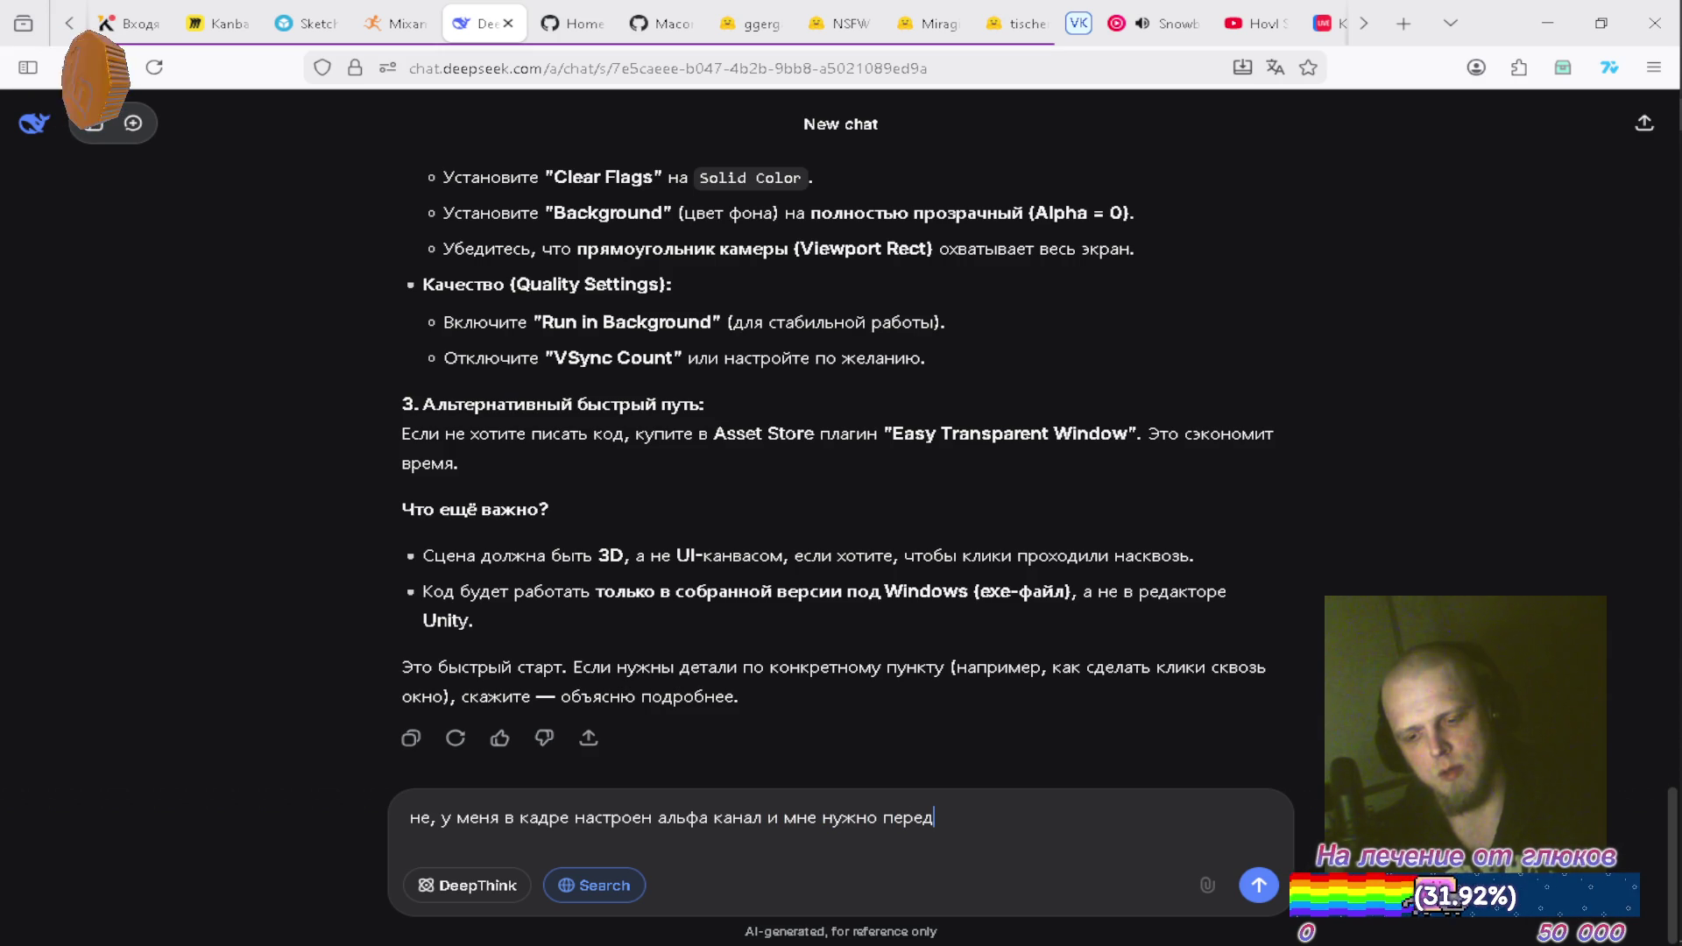
text(авать этот ал)
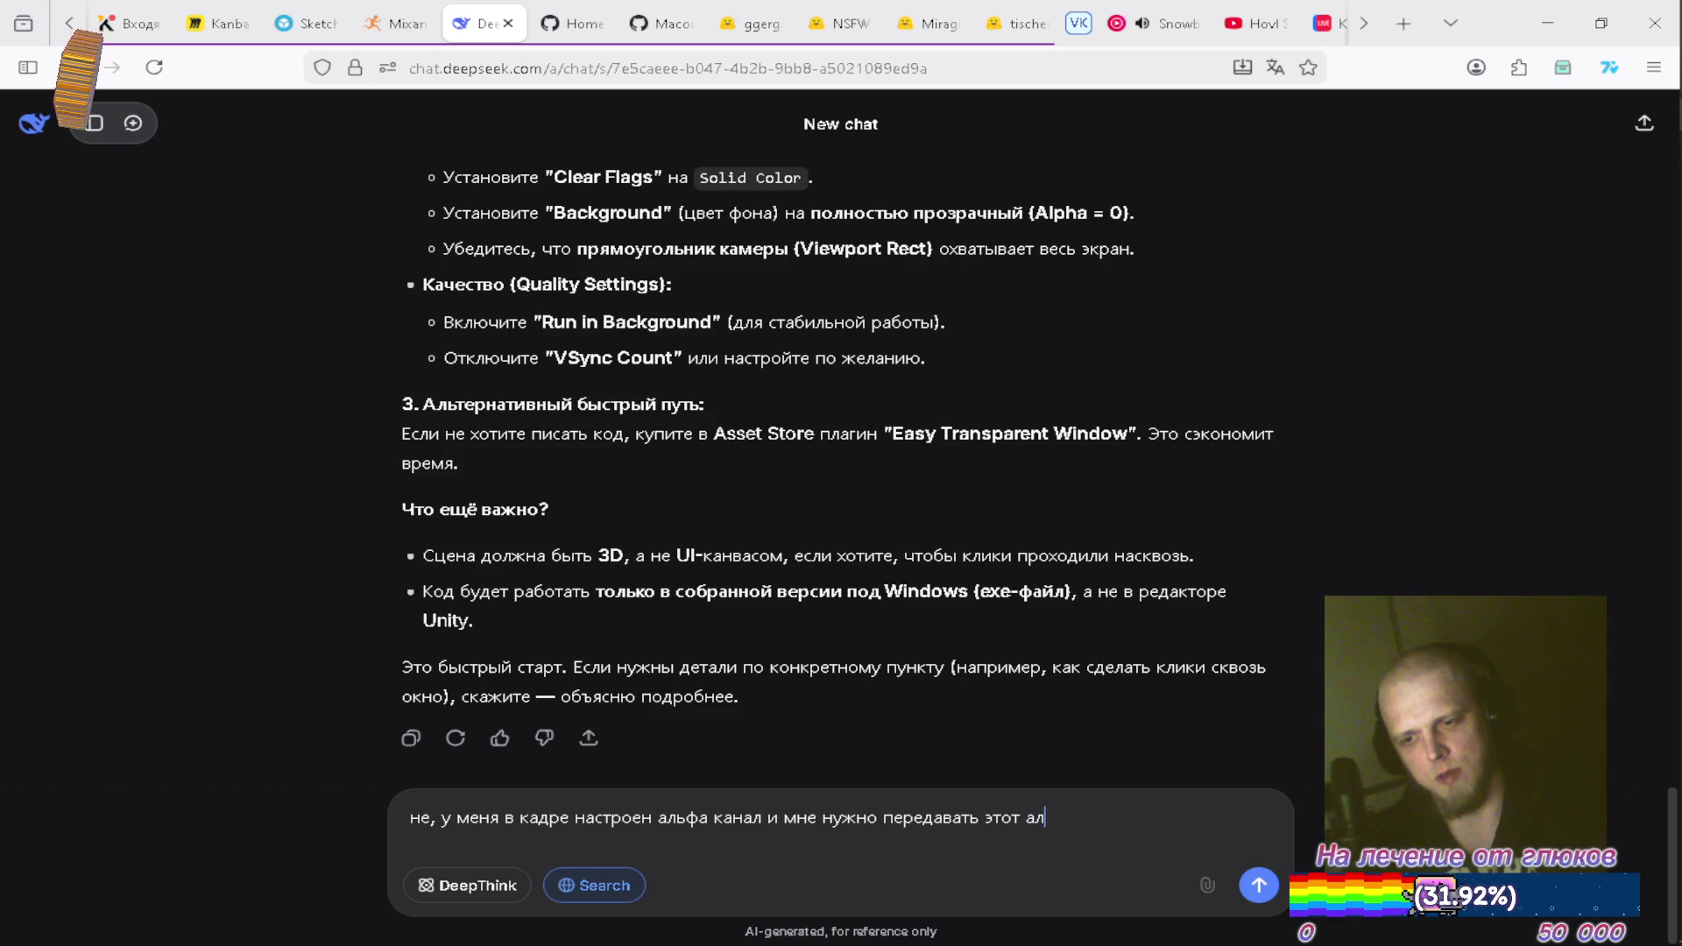
text(ьфа кана)
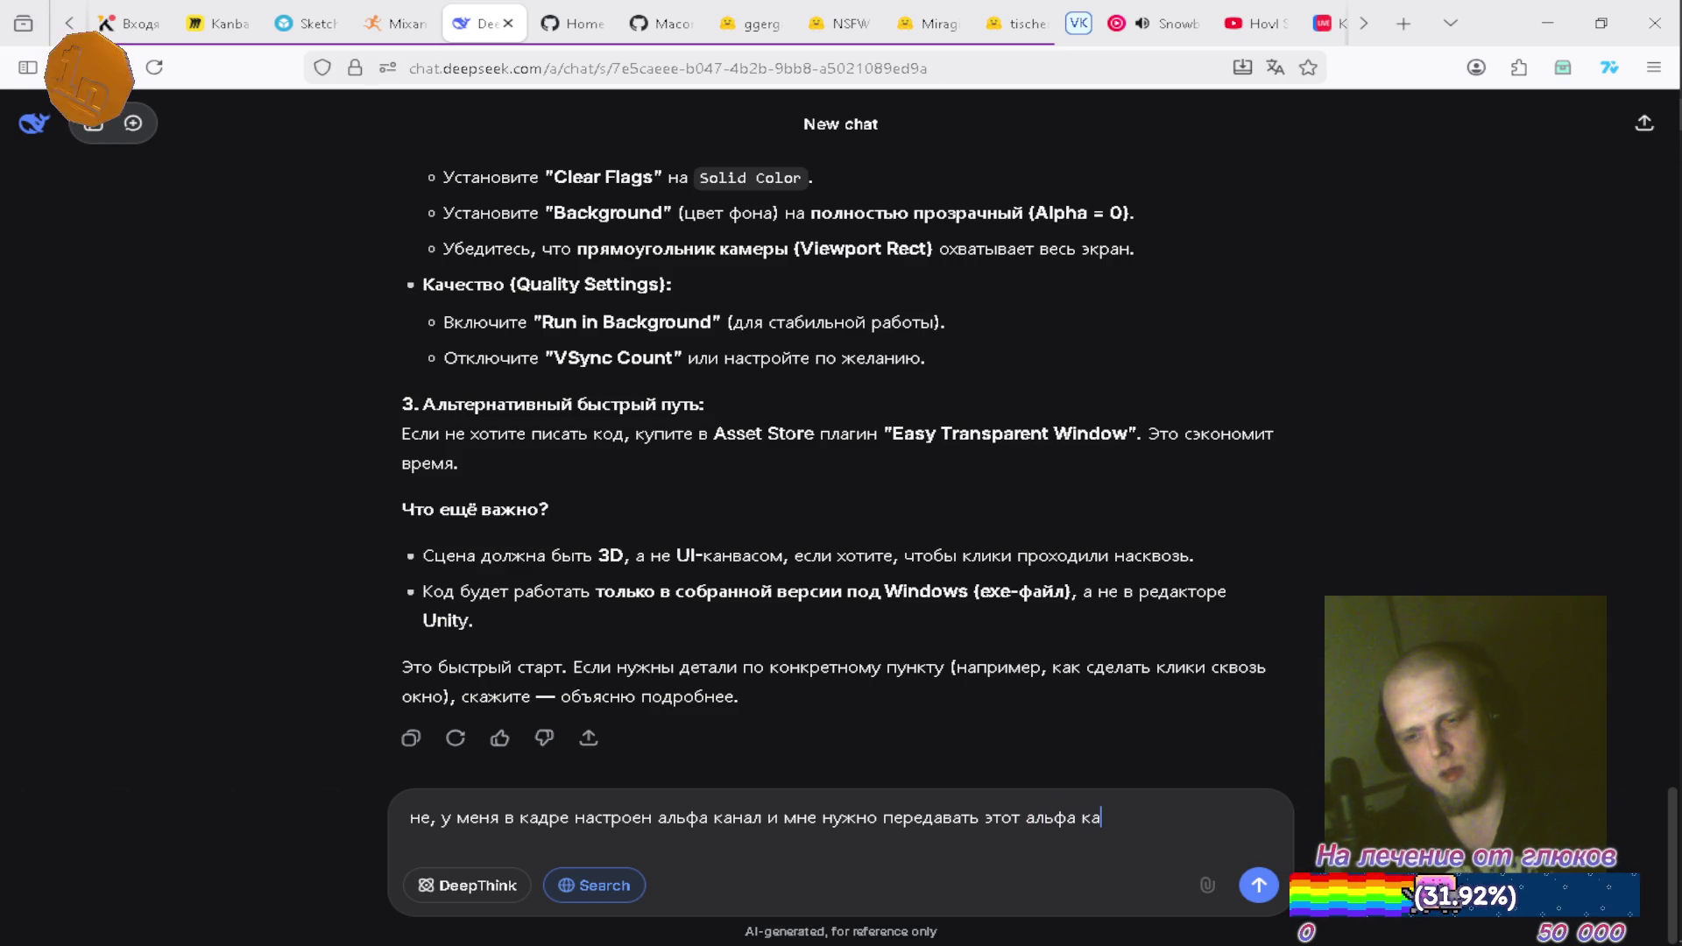
text(л в вин)
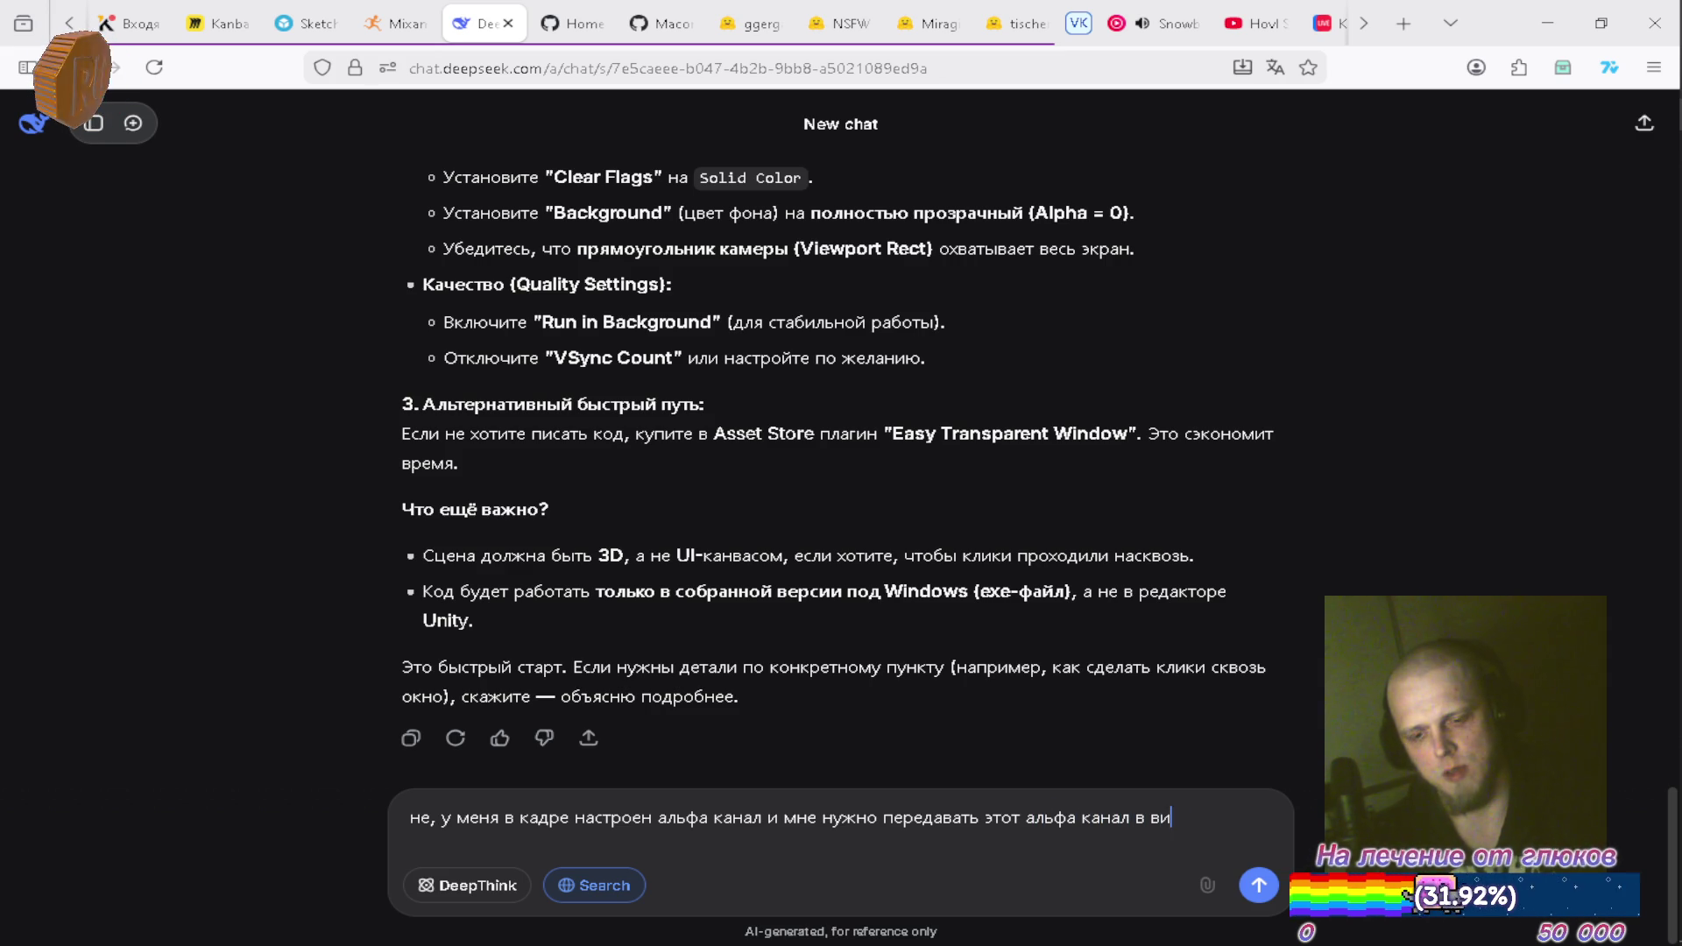
text(довс)
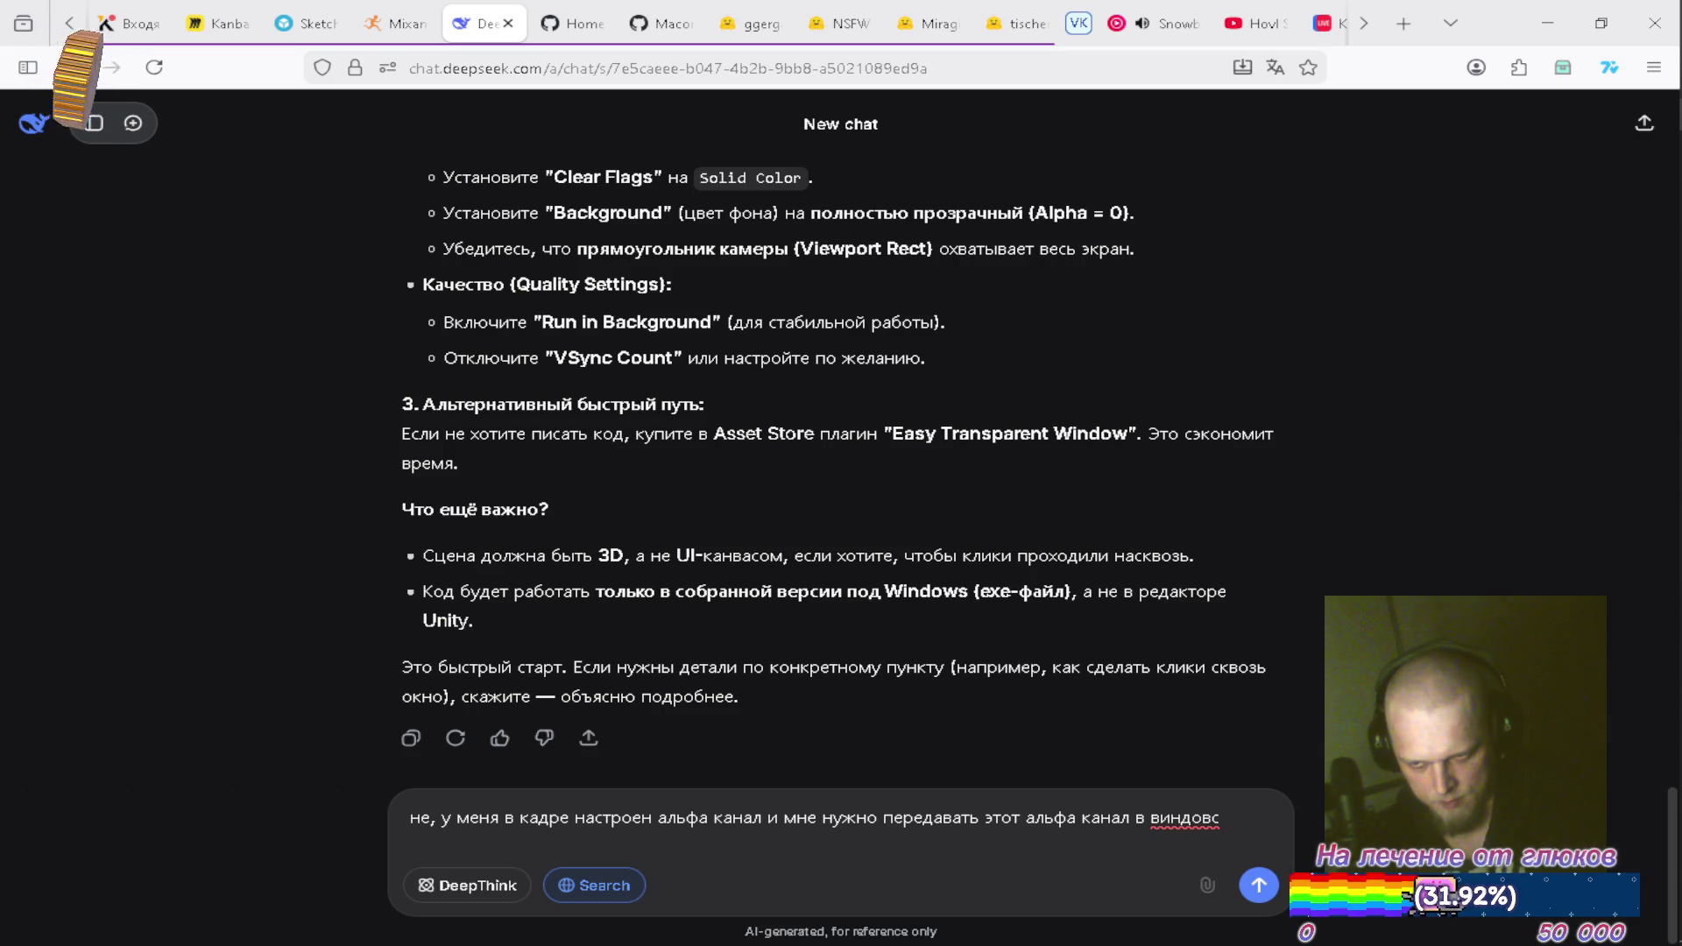
key(BackSpace)
text(,)
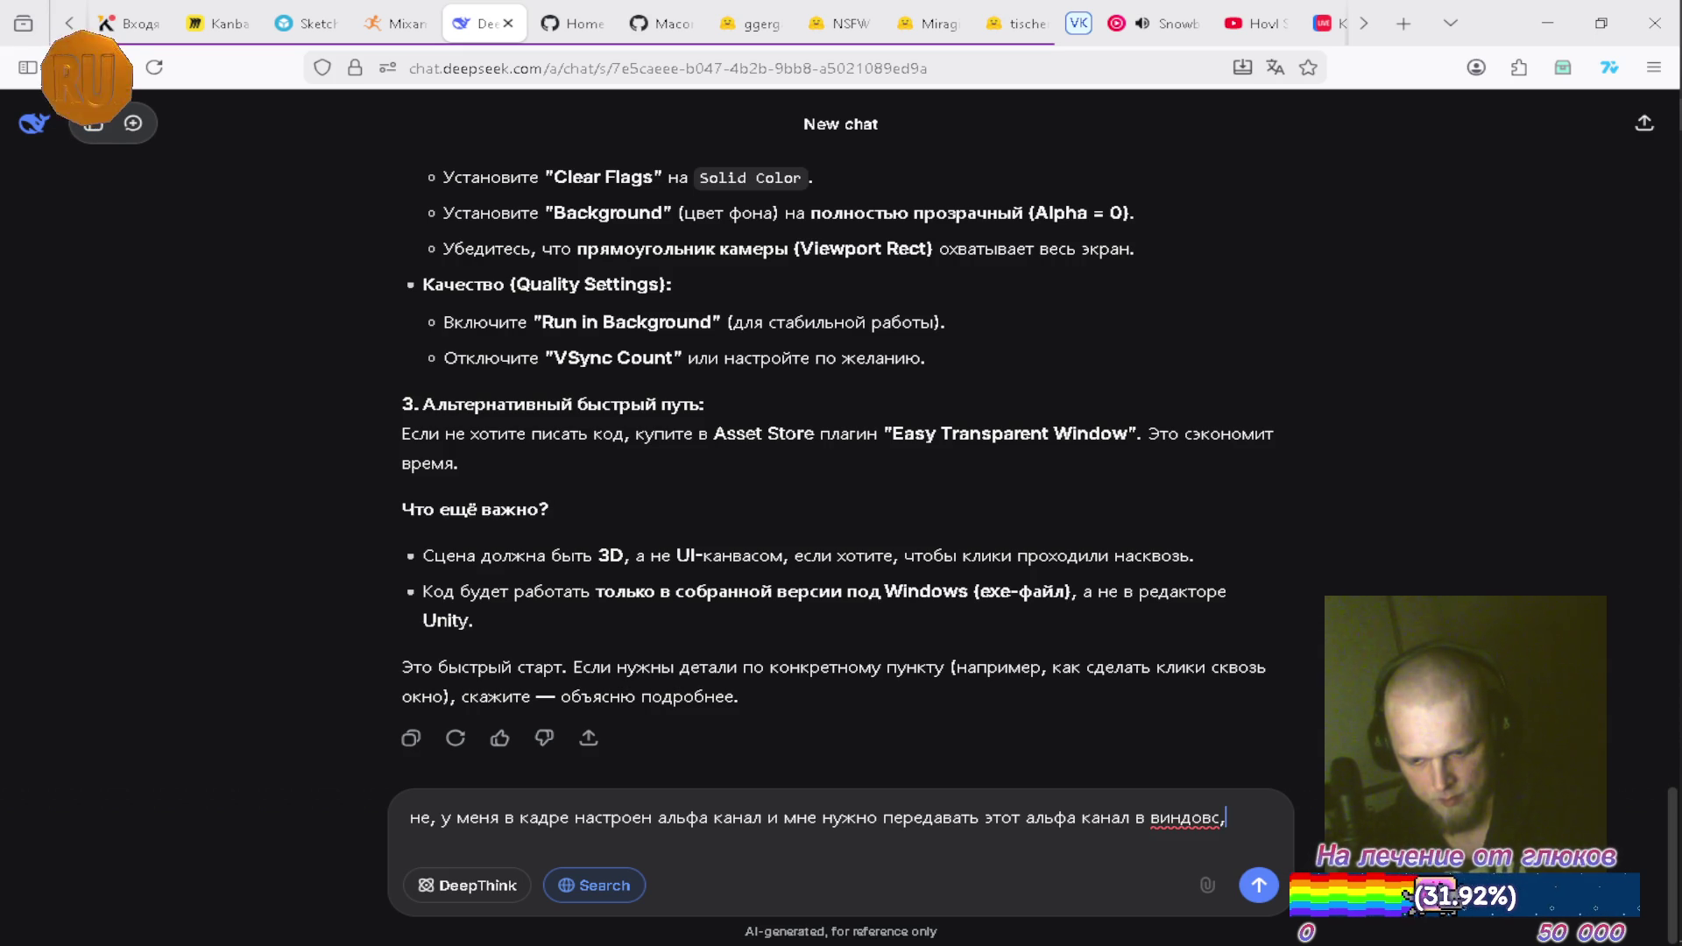
text( элемен)
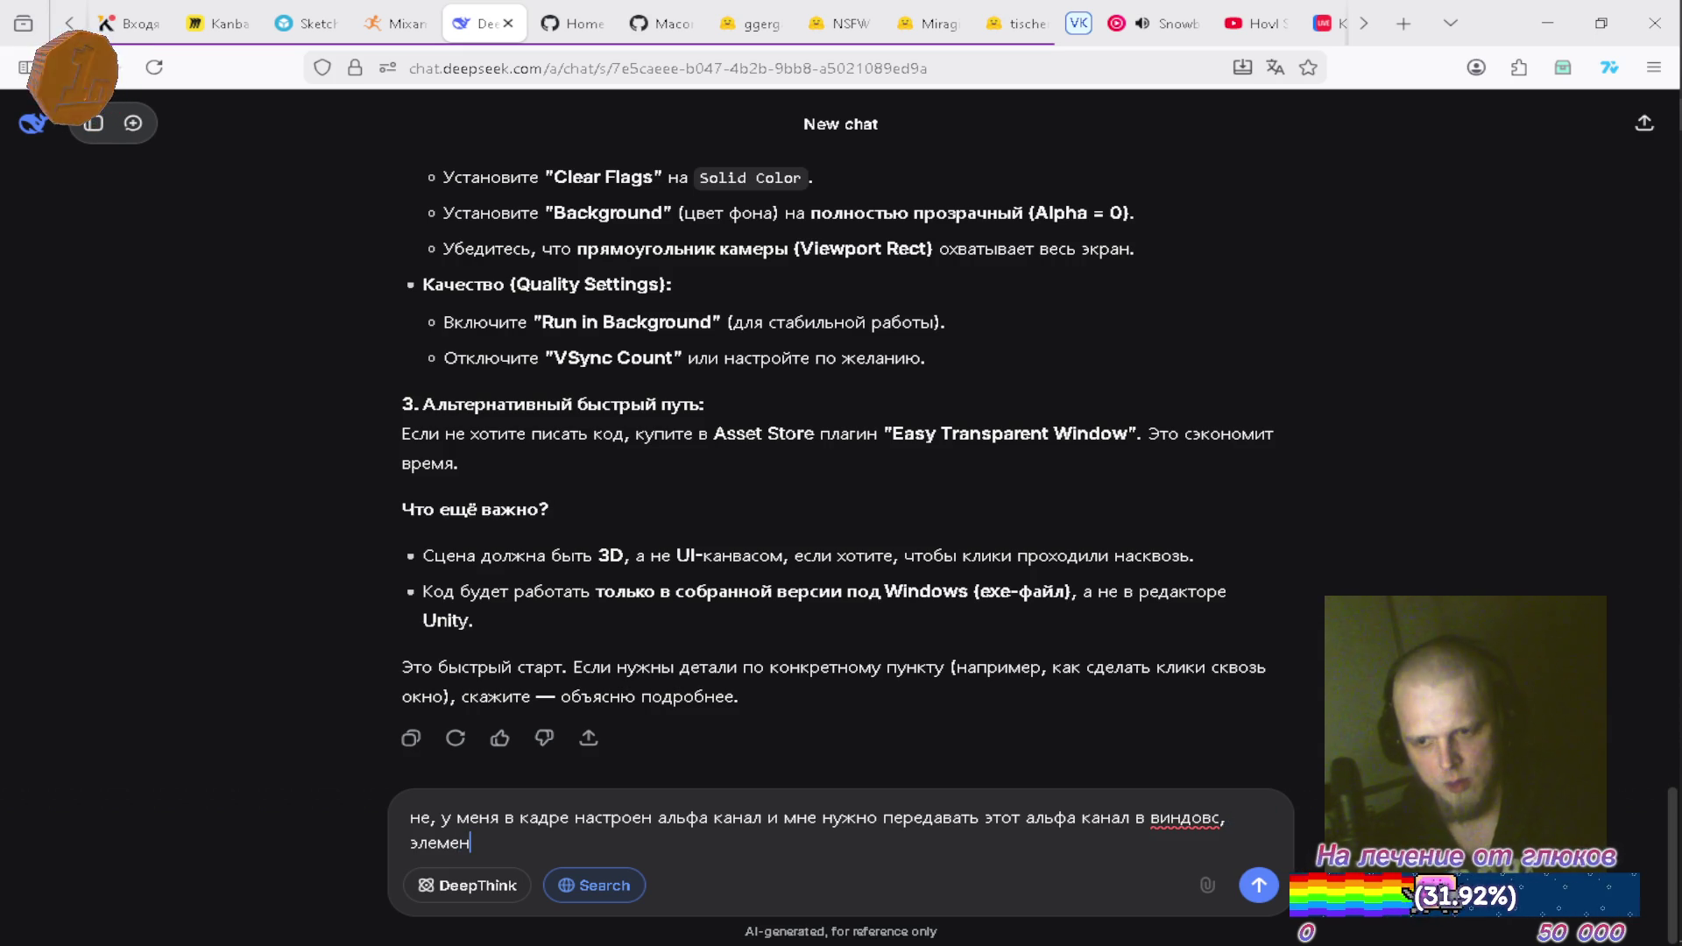
text(ты могут быть полу)
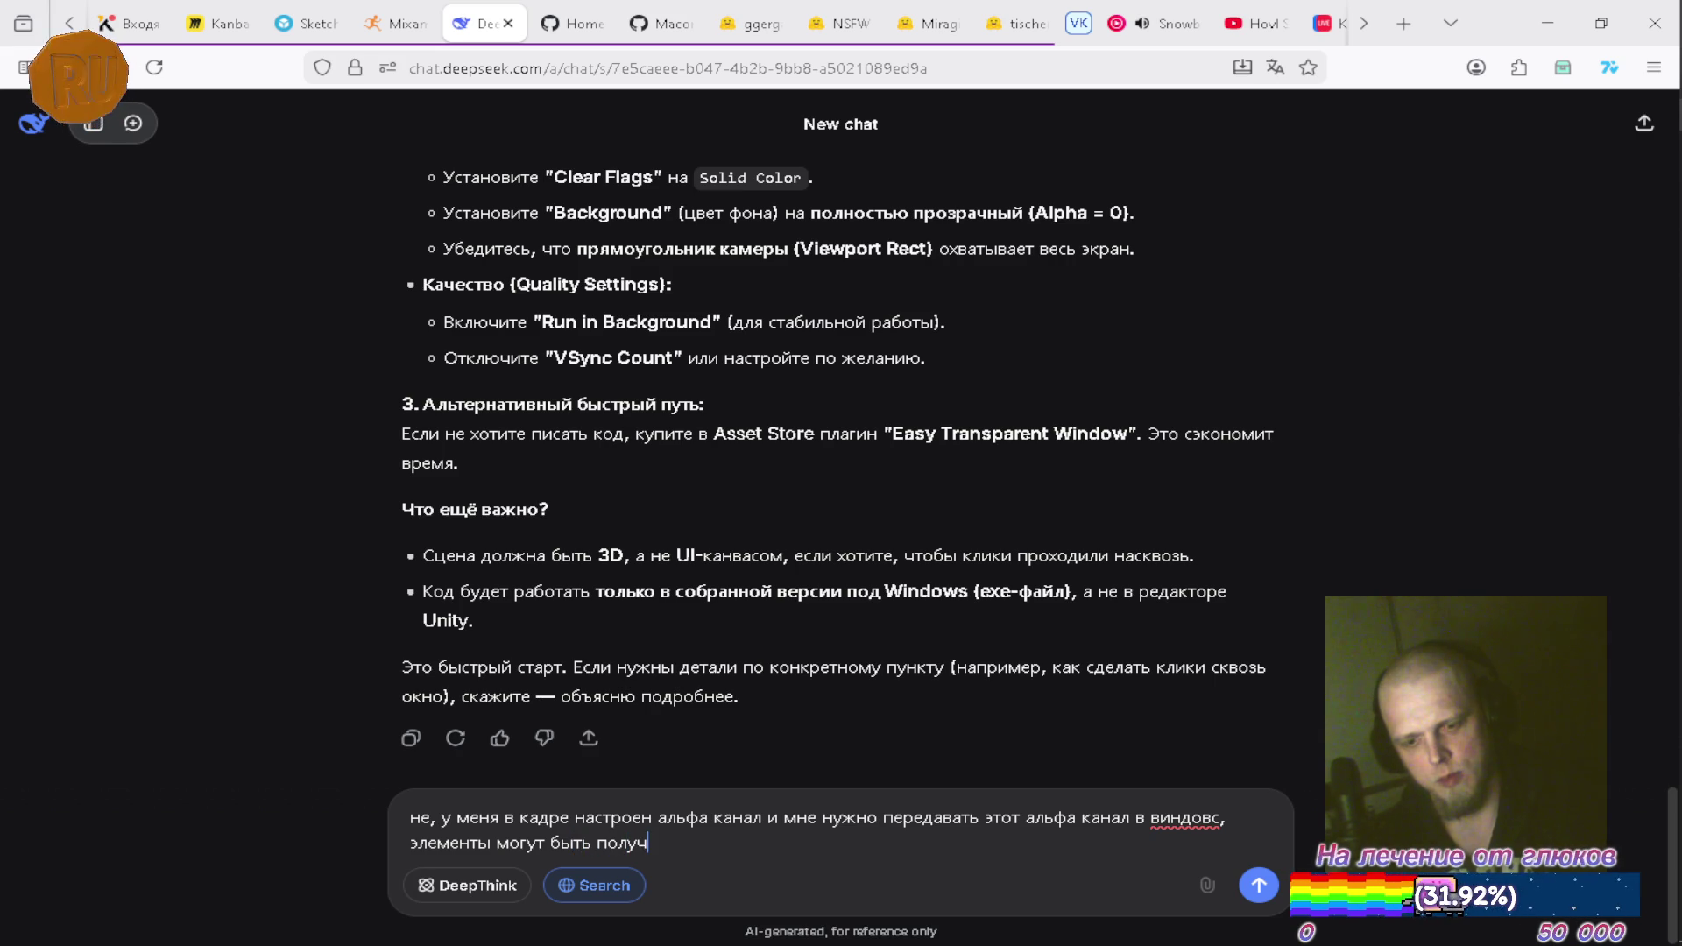
text(прозрачными, т)
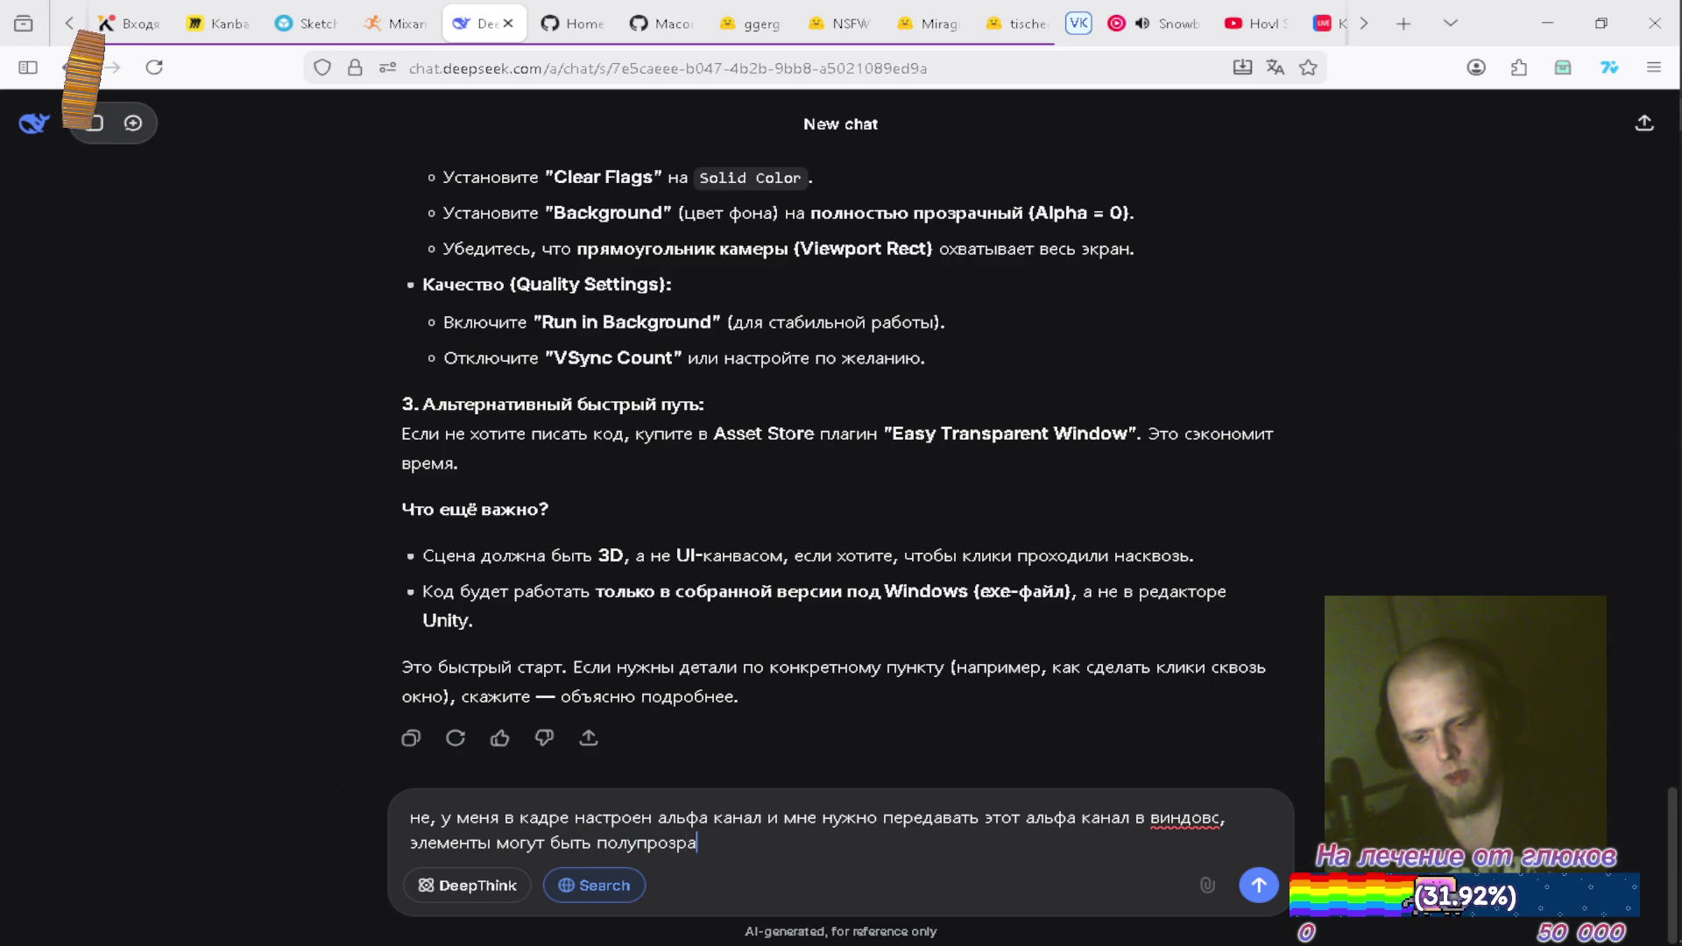
text(олько менедже)
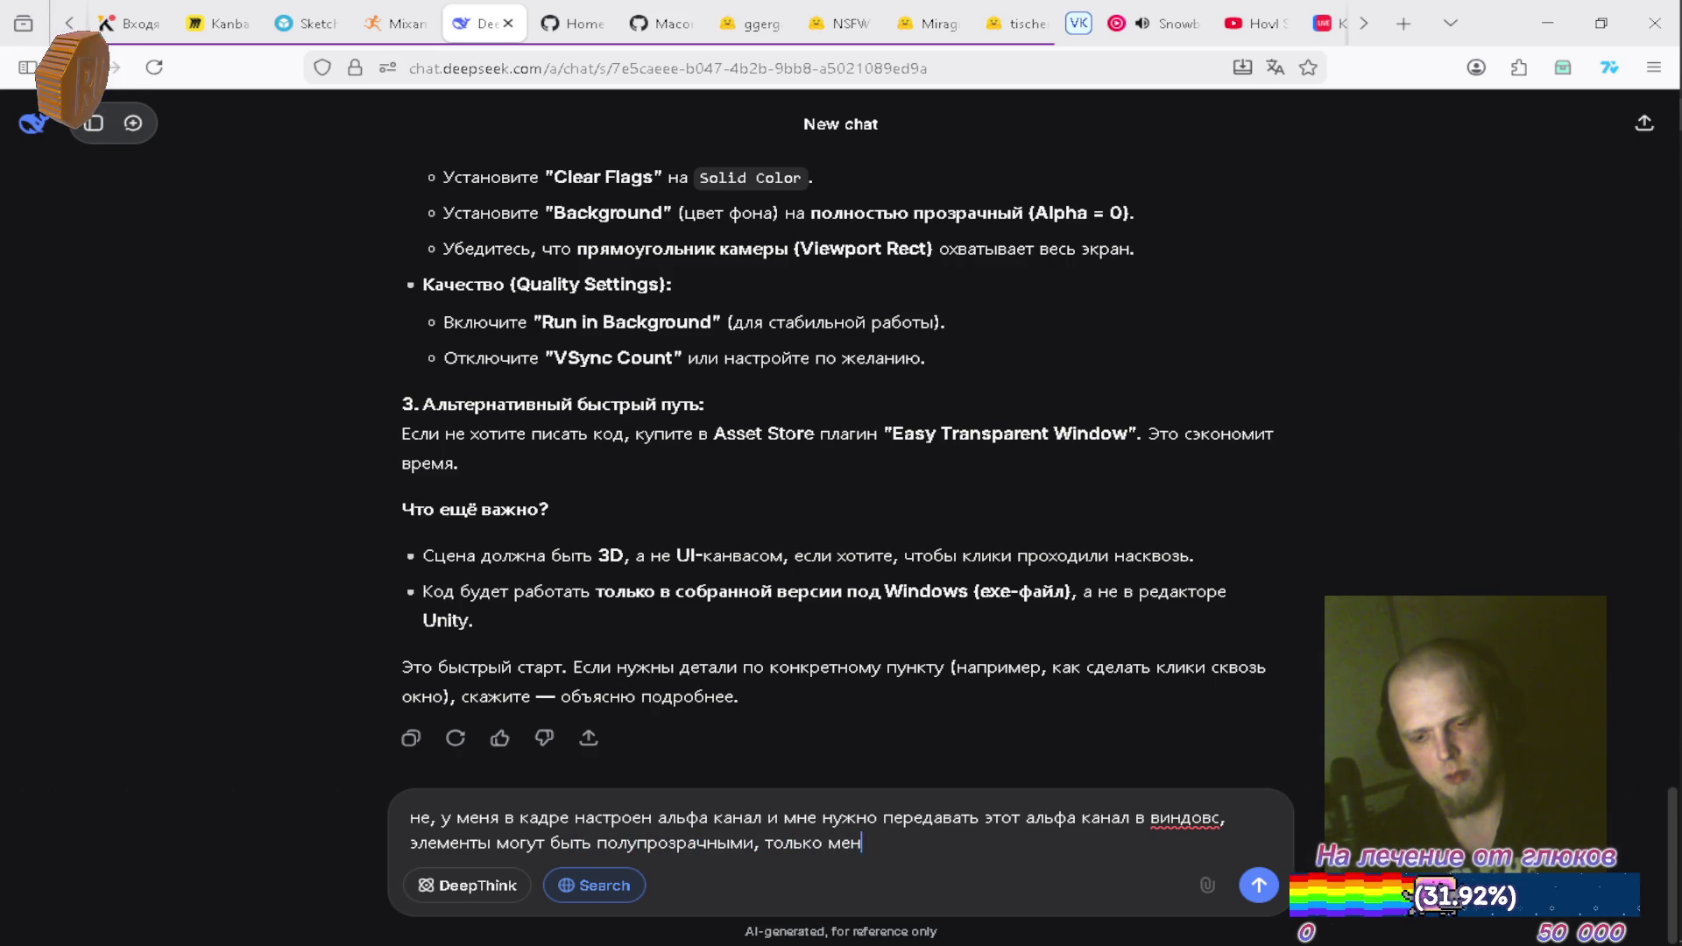
text(р отправки)
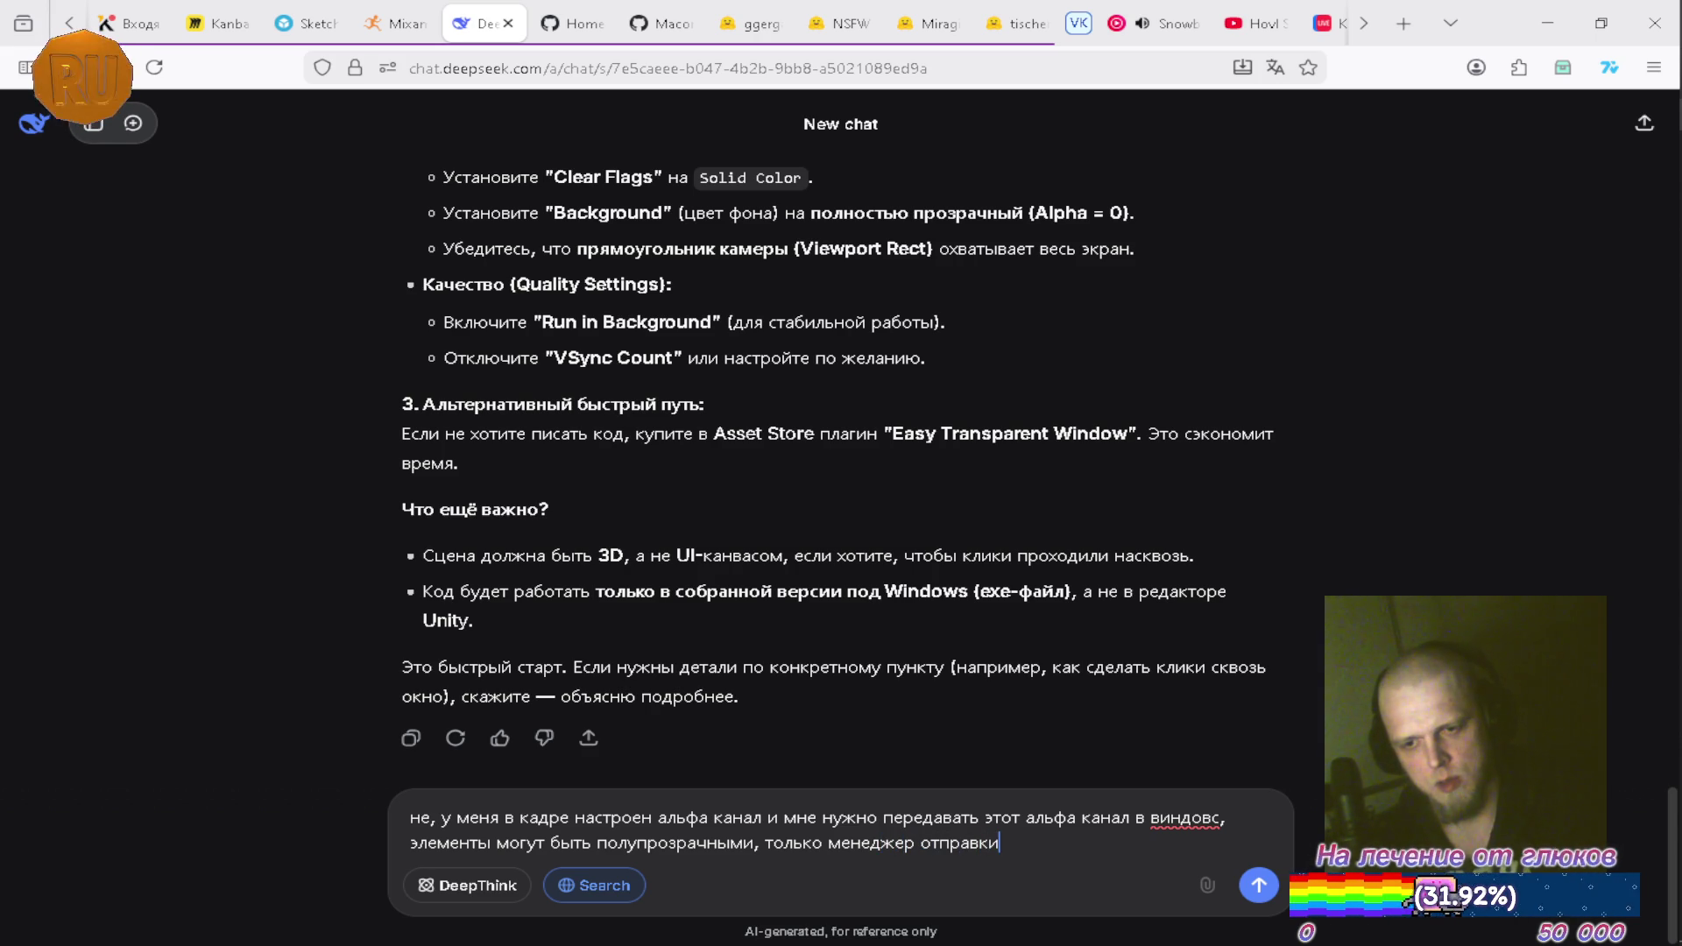
Tell DeepSeek the frame is drawn by a fullscreen material in URP 17.20.0, Unity 6.2, and send it
text(, кадр я уже с)
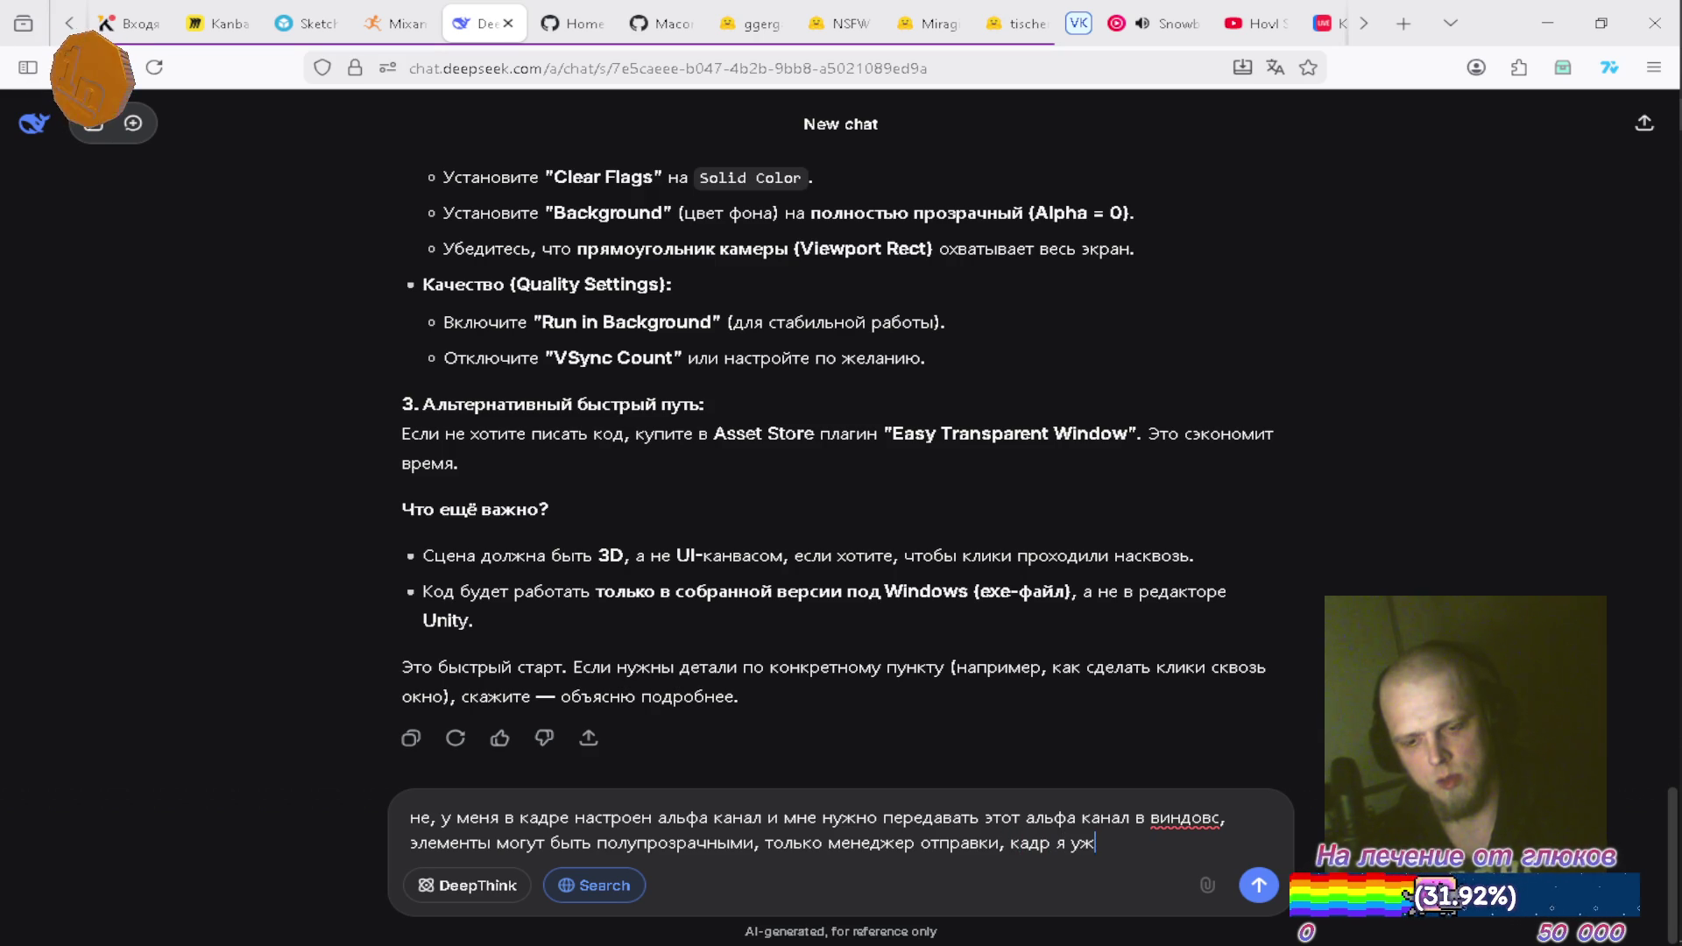
text(обираю сам )
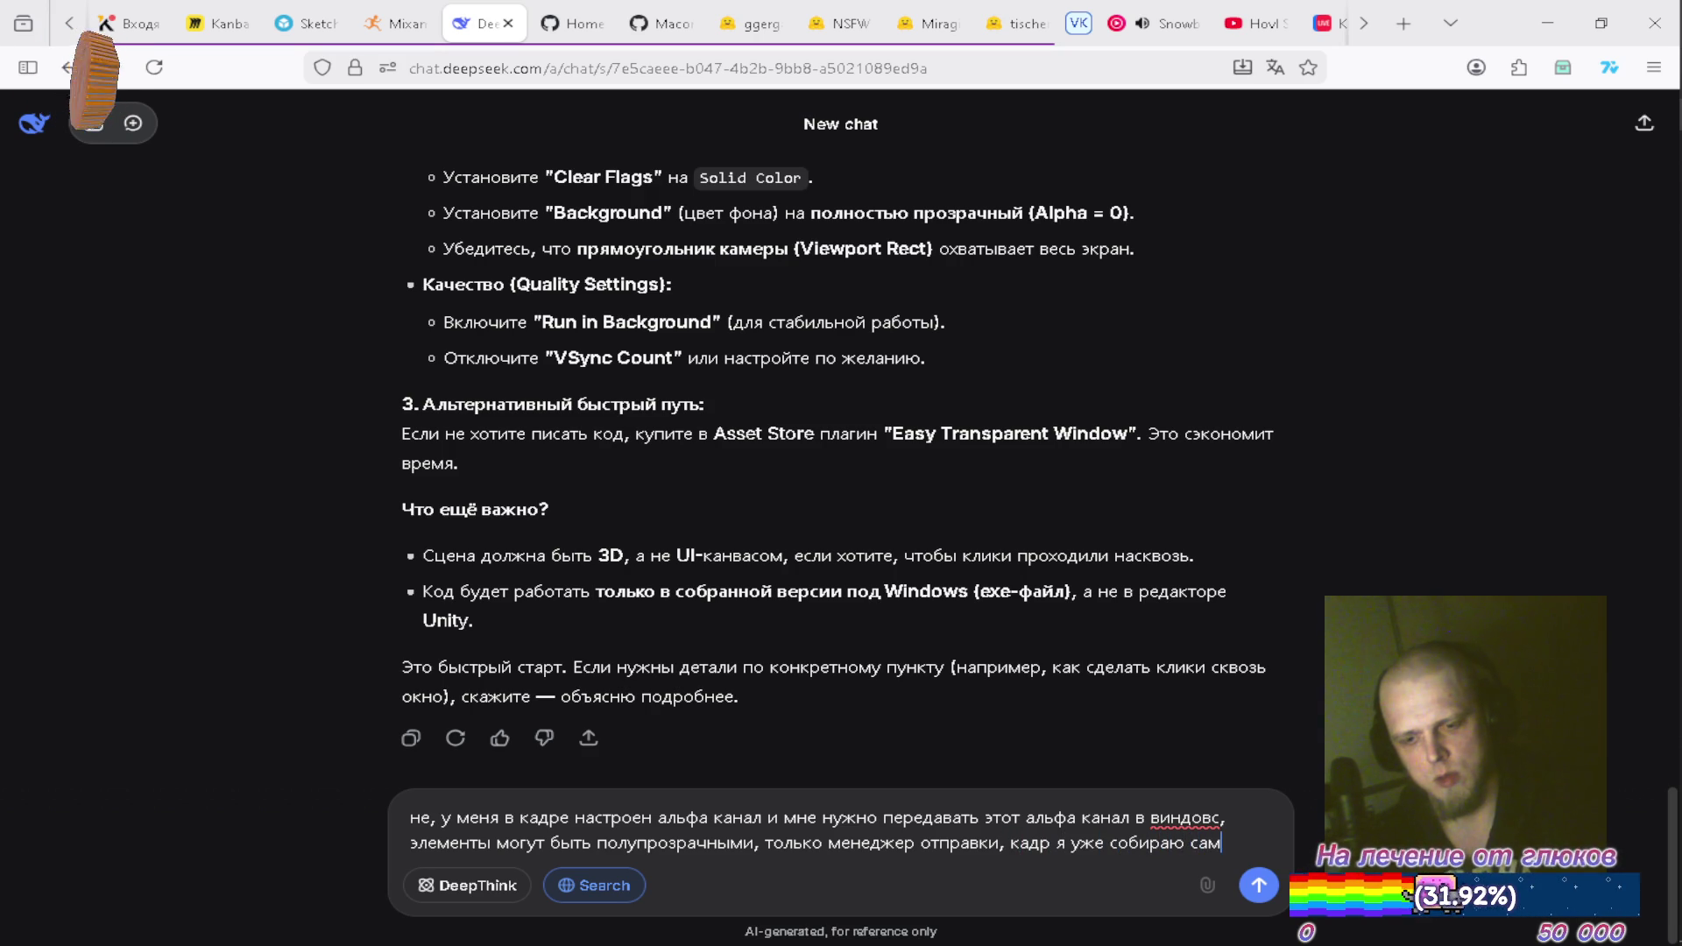
text(и у м)
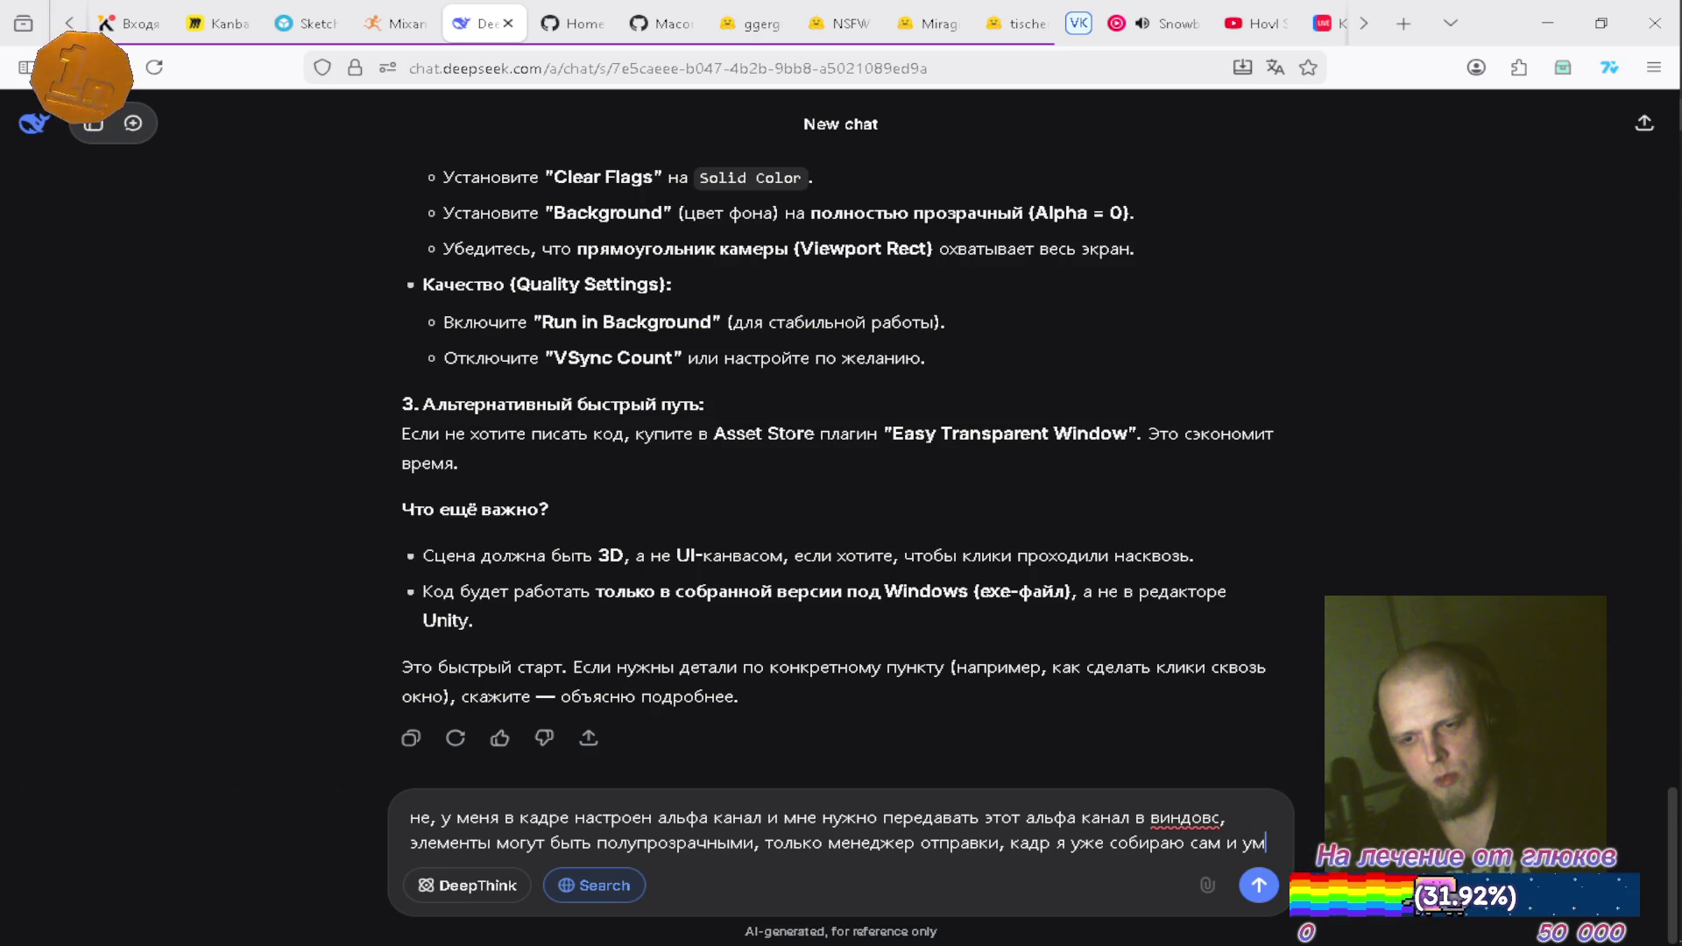
text(и)
key(BackSpace)
text(еня есть полно)
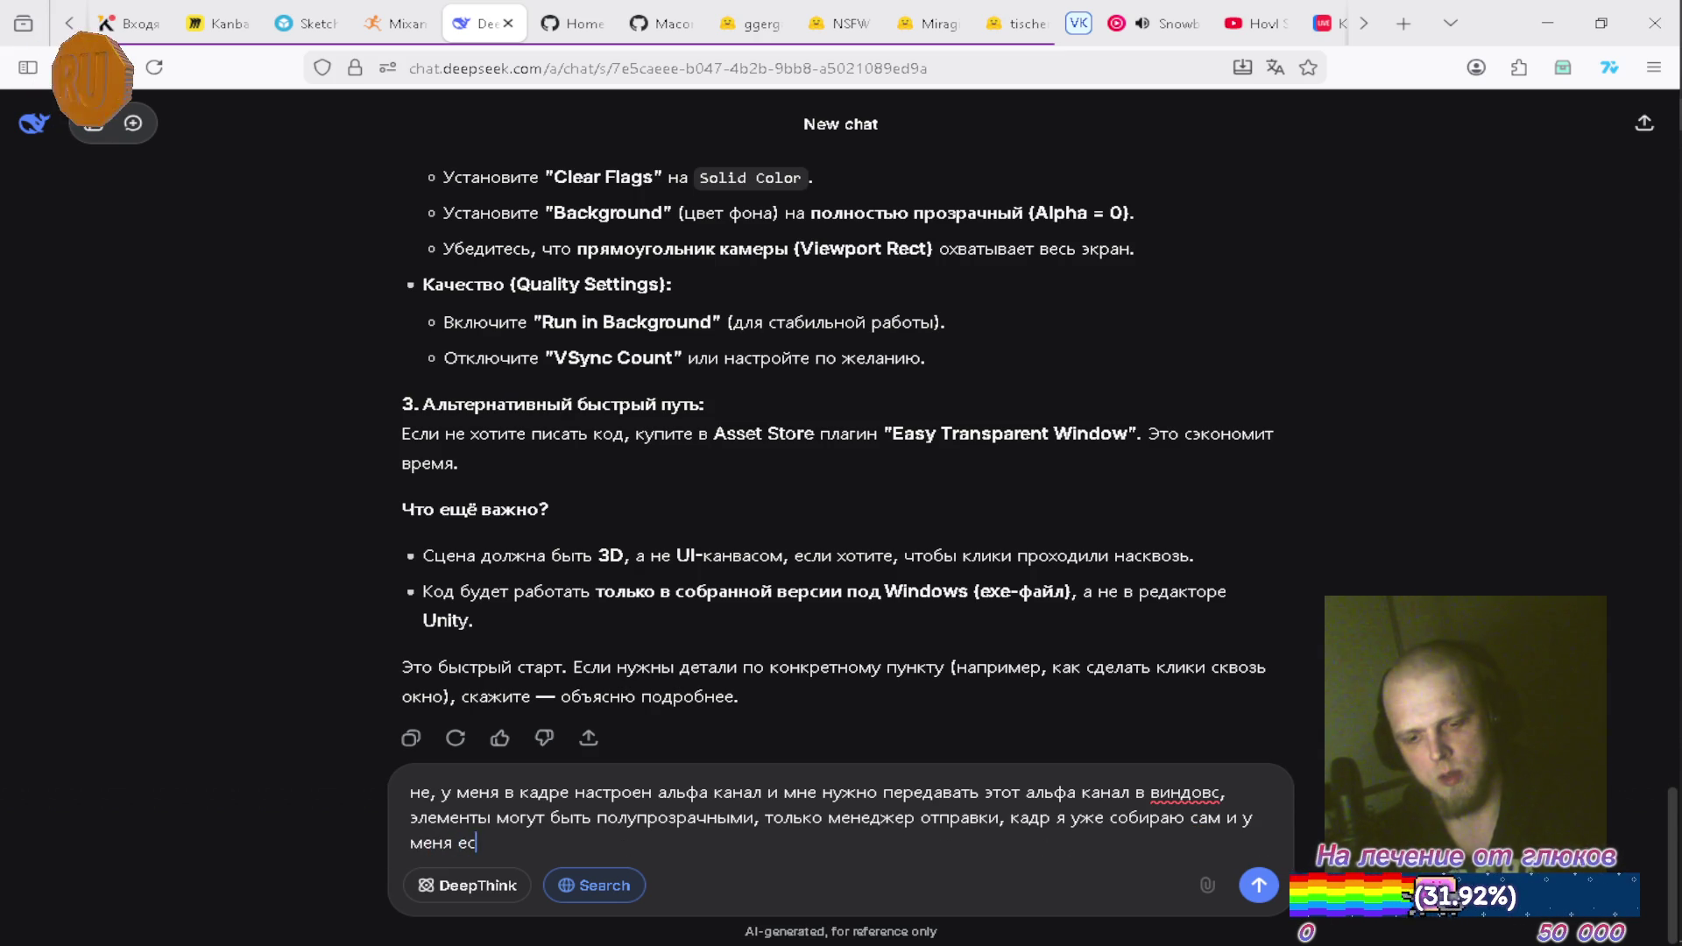
text(экранный )
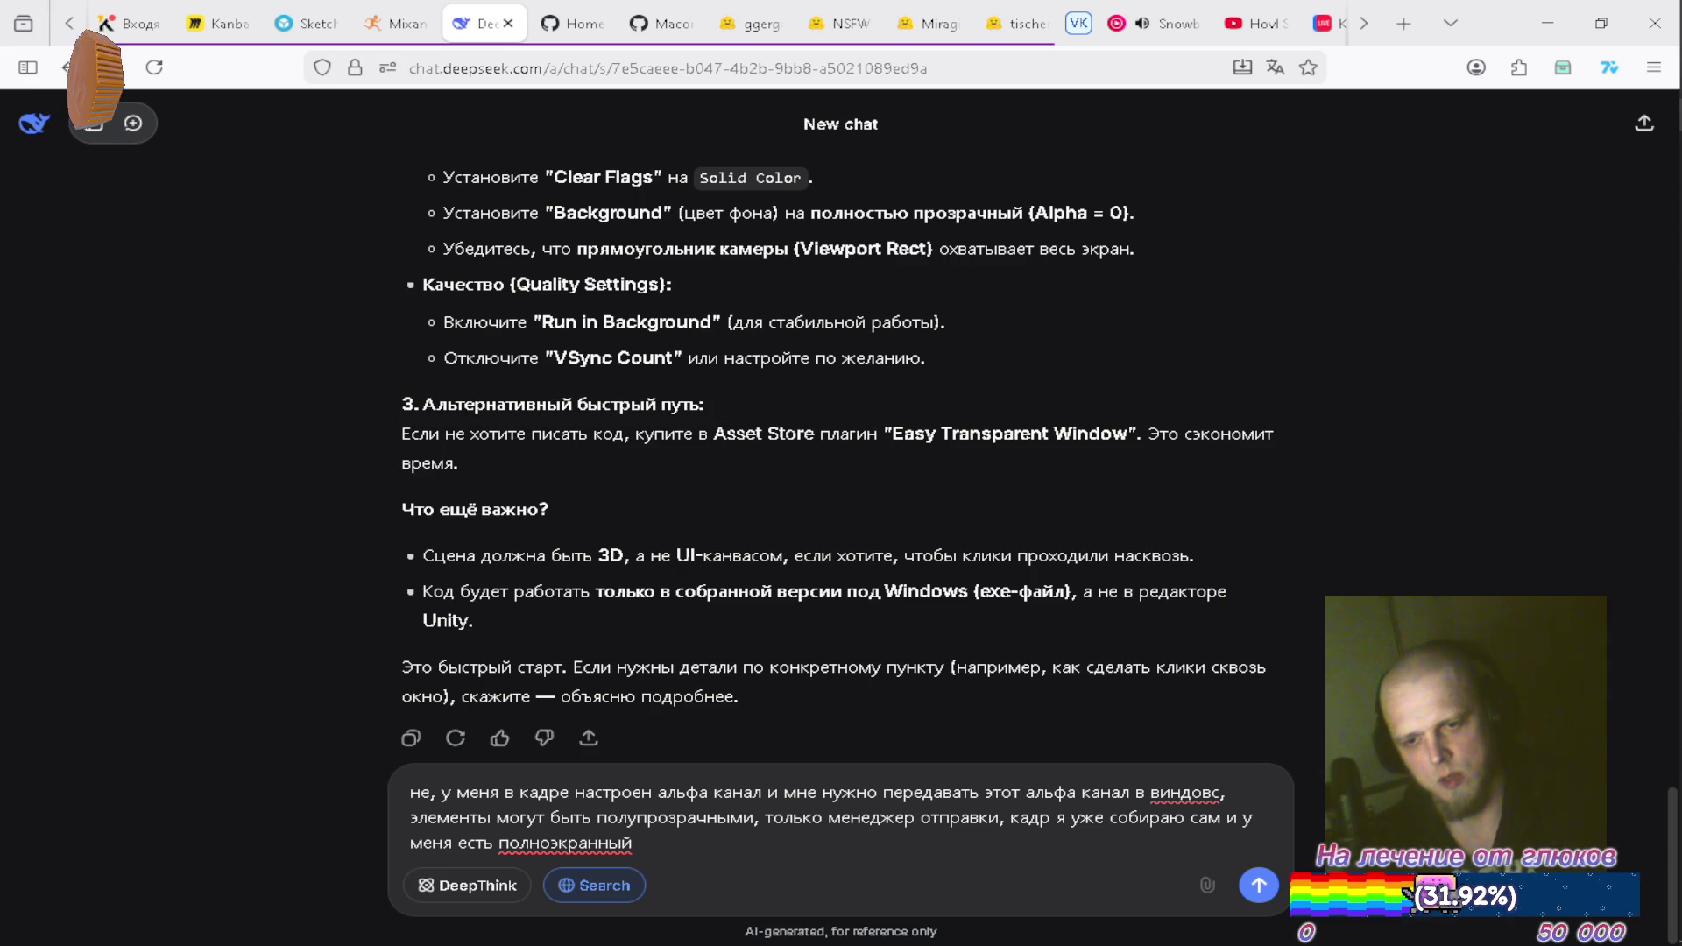
text(материал)
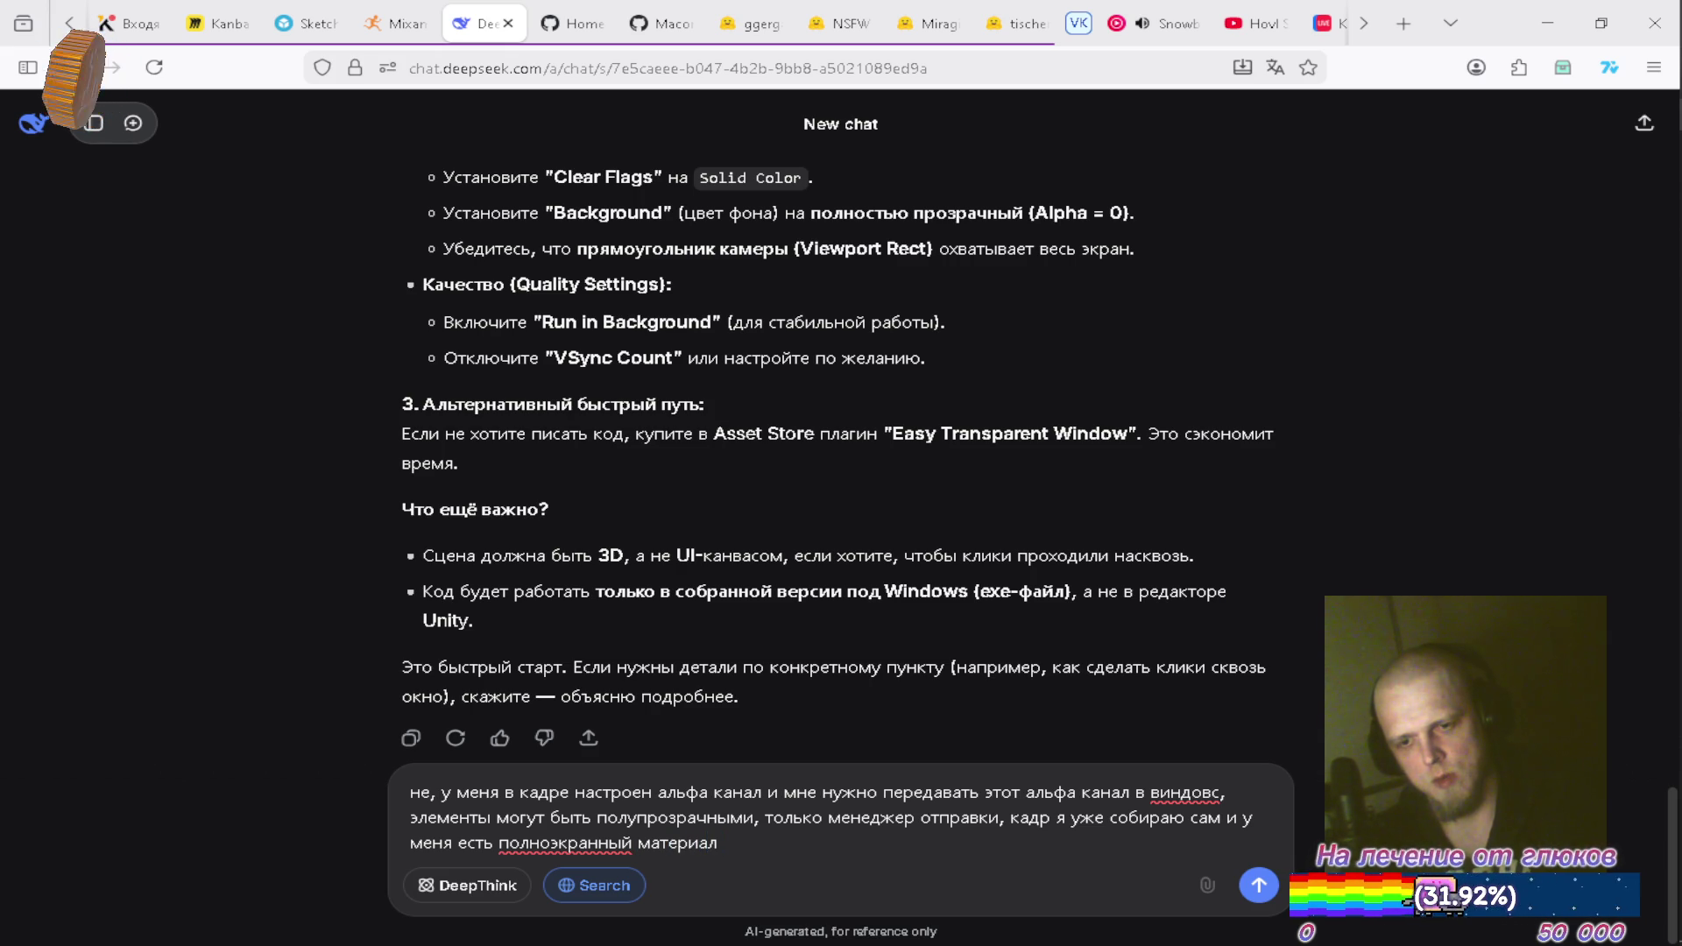
text( который отрисовывает )
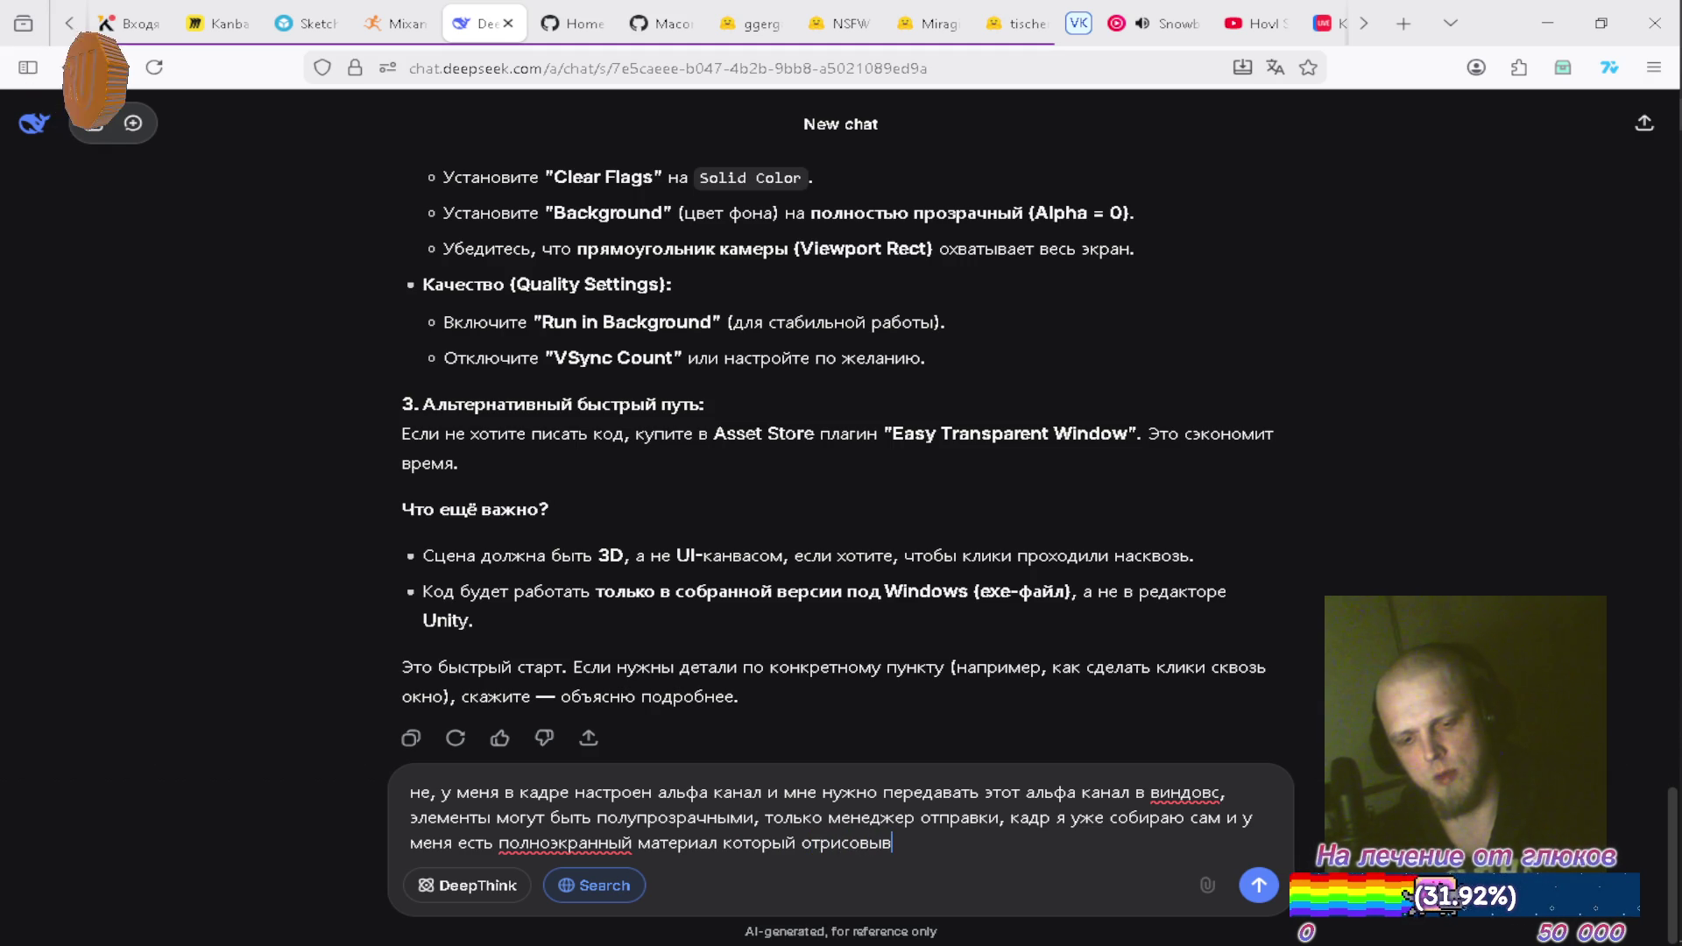
text(этот кадп)
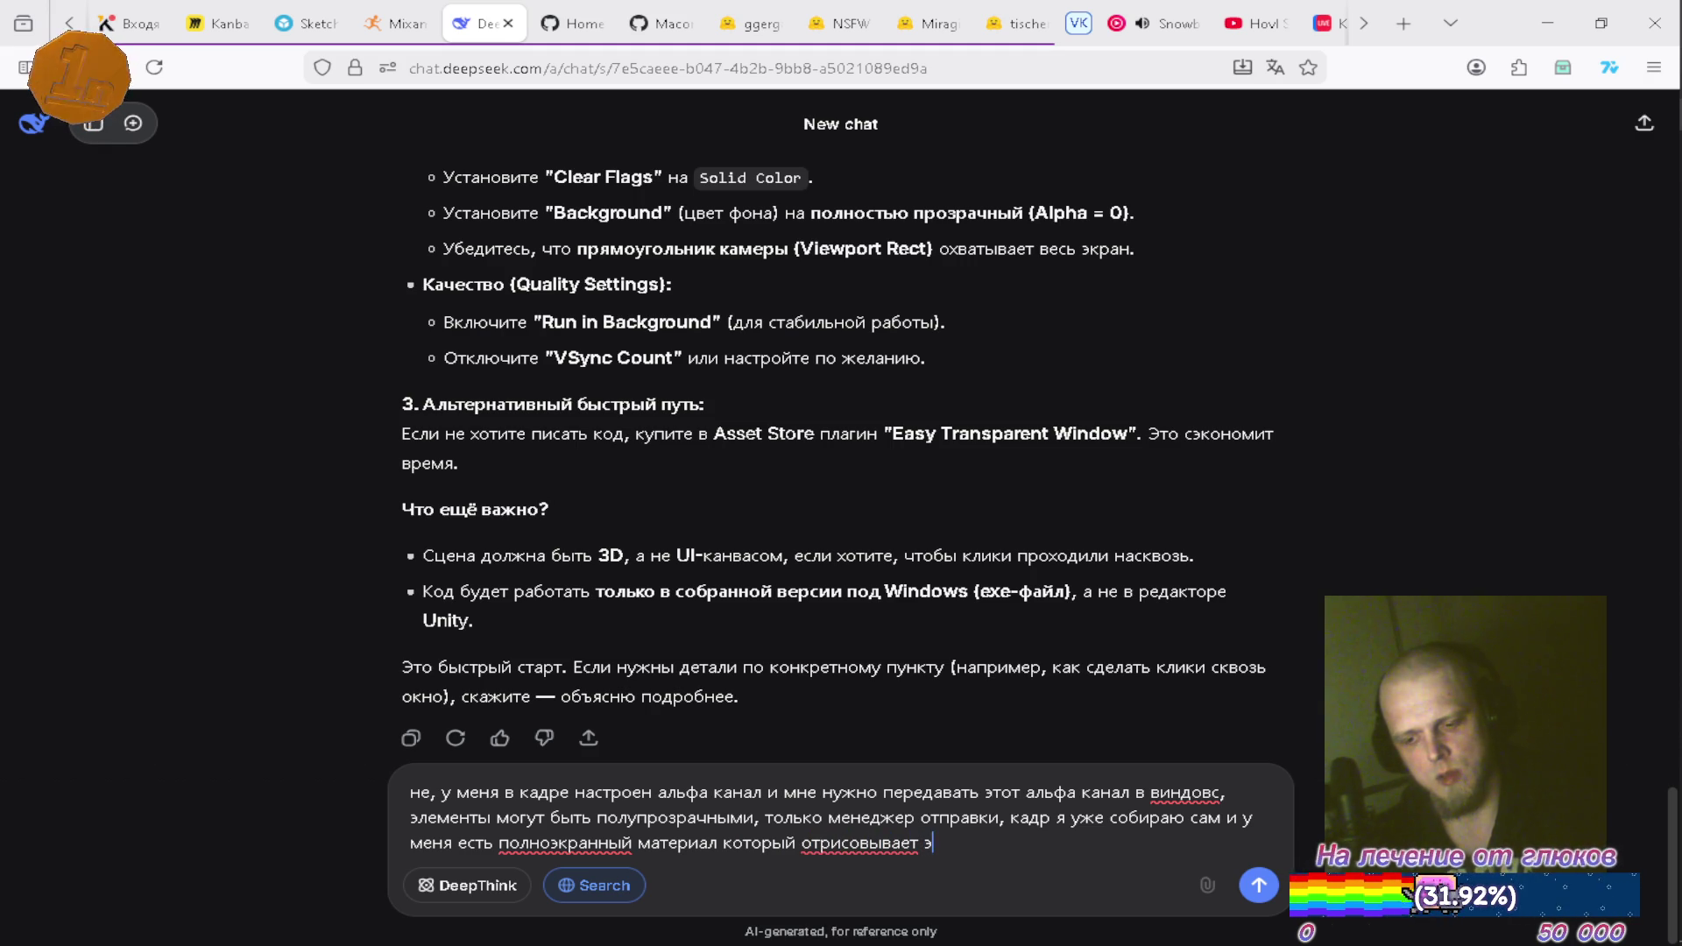
key(BackSpace)
text(р )
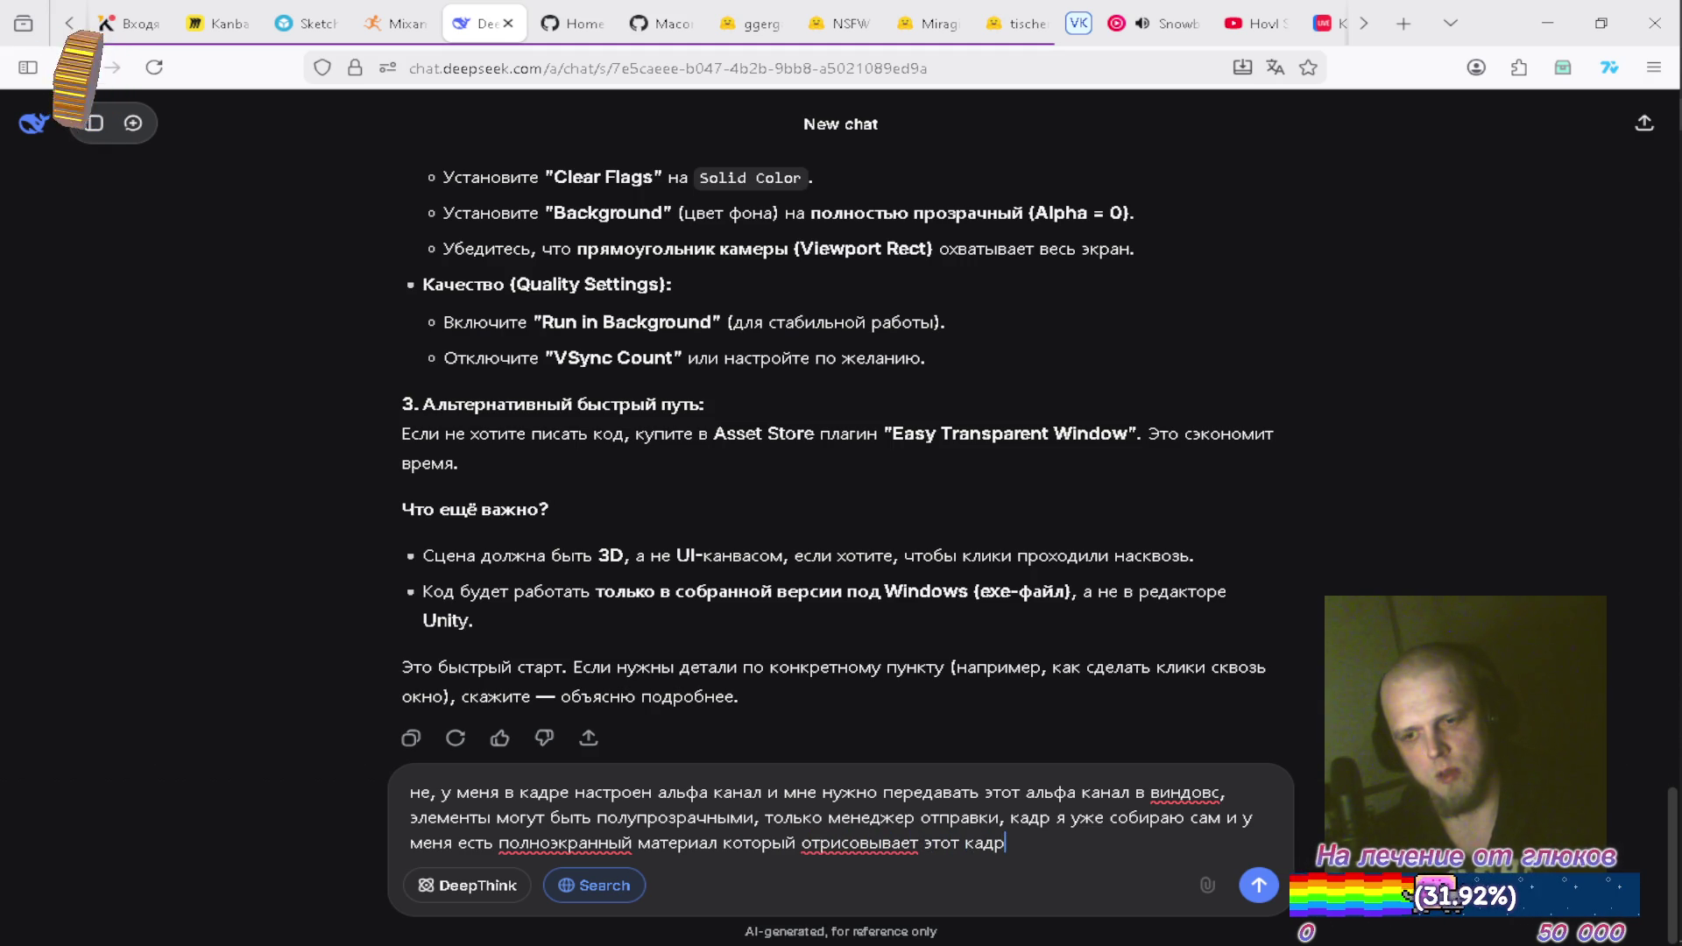
text(в юрп)
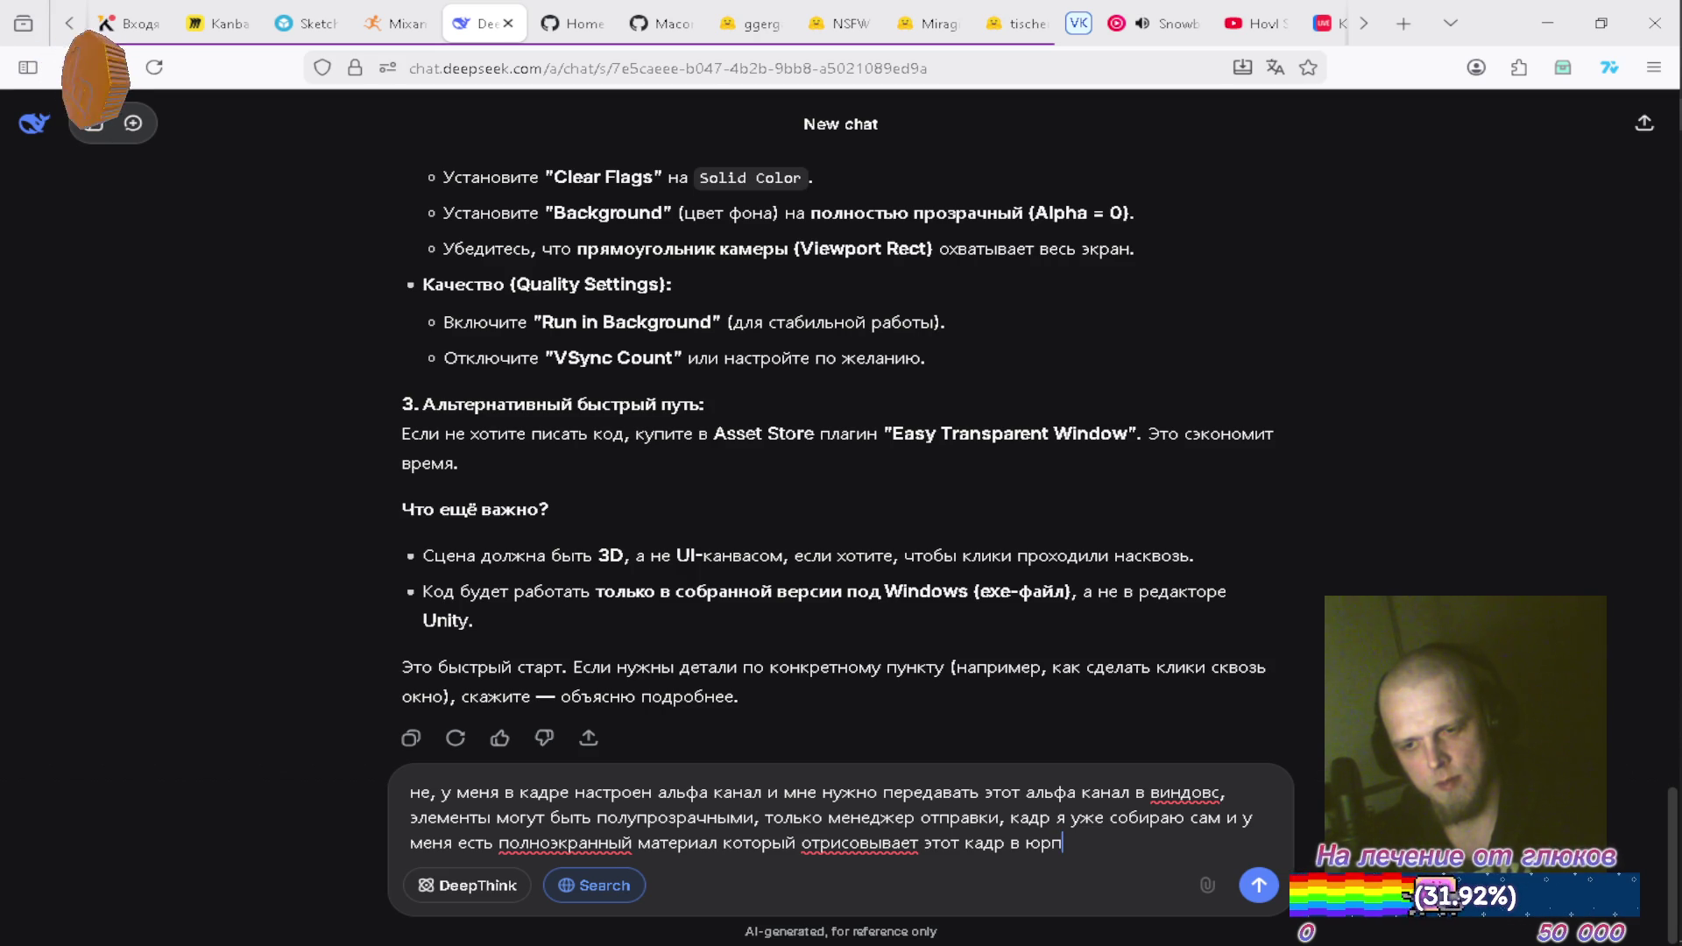
text(7+)
key(BackSpace)
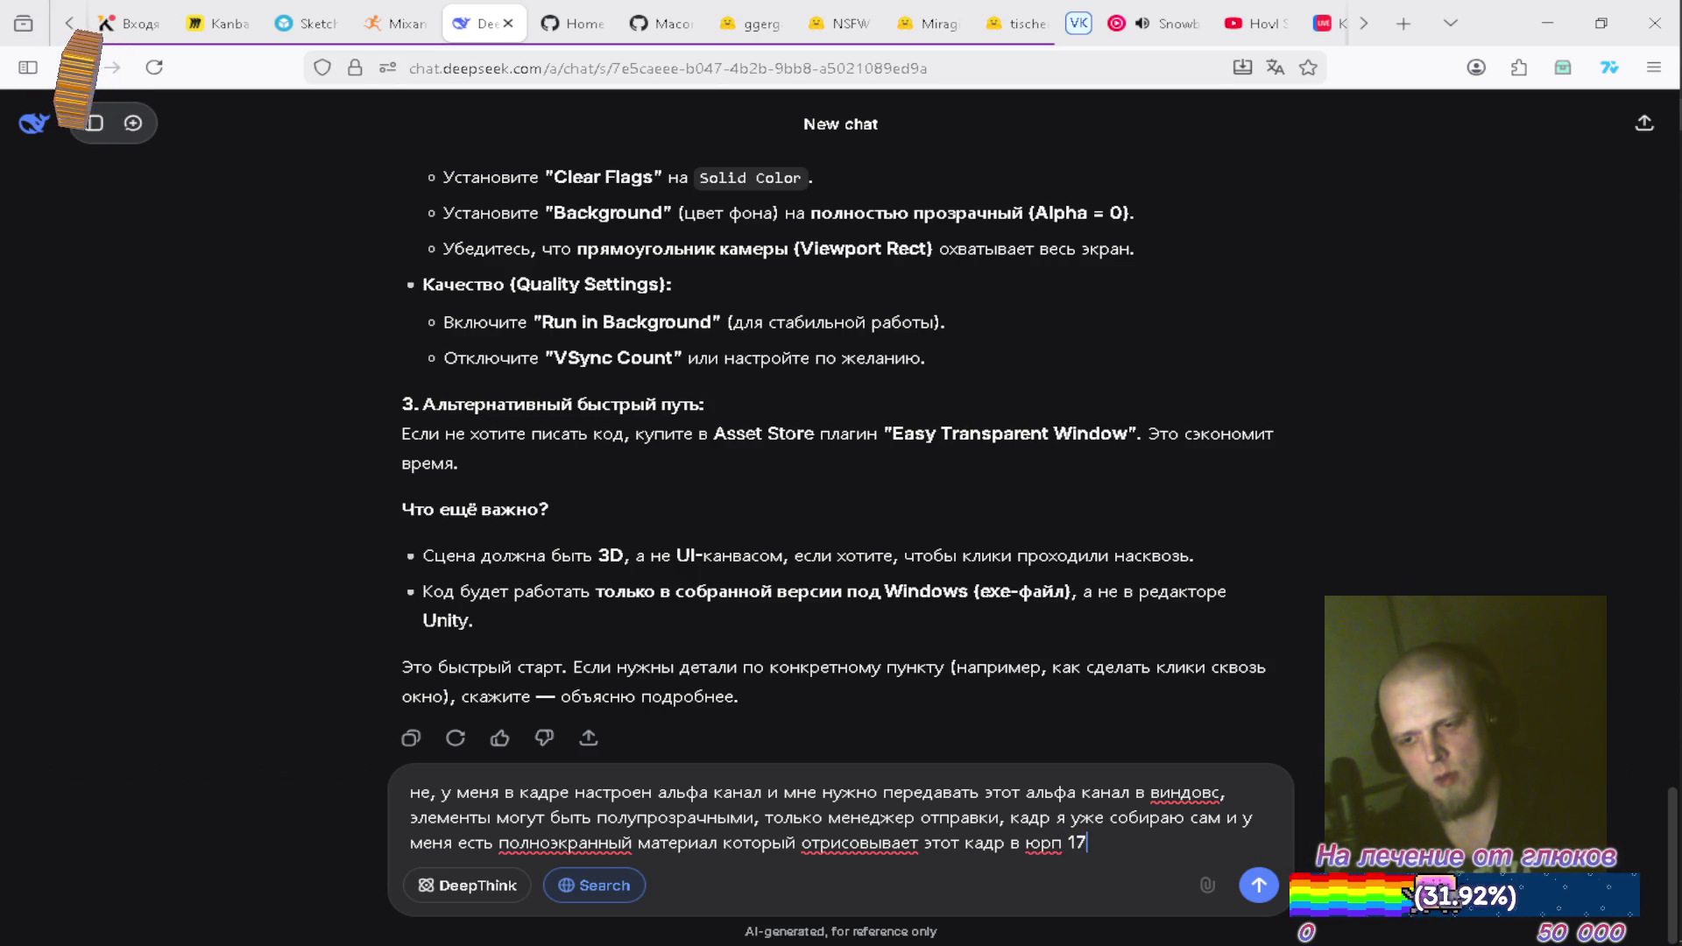
text(.20)
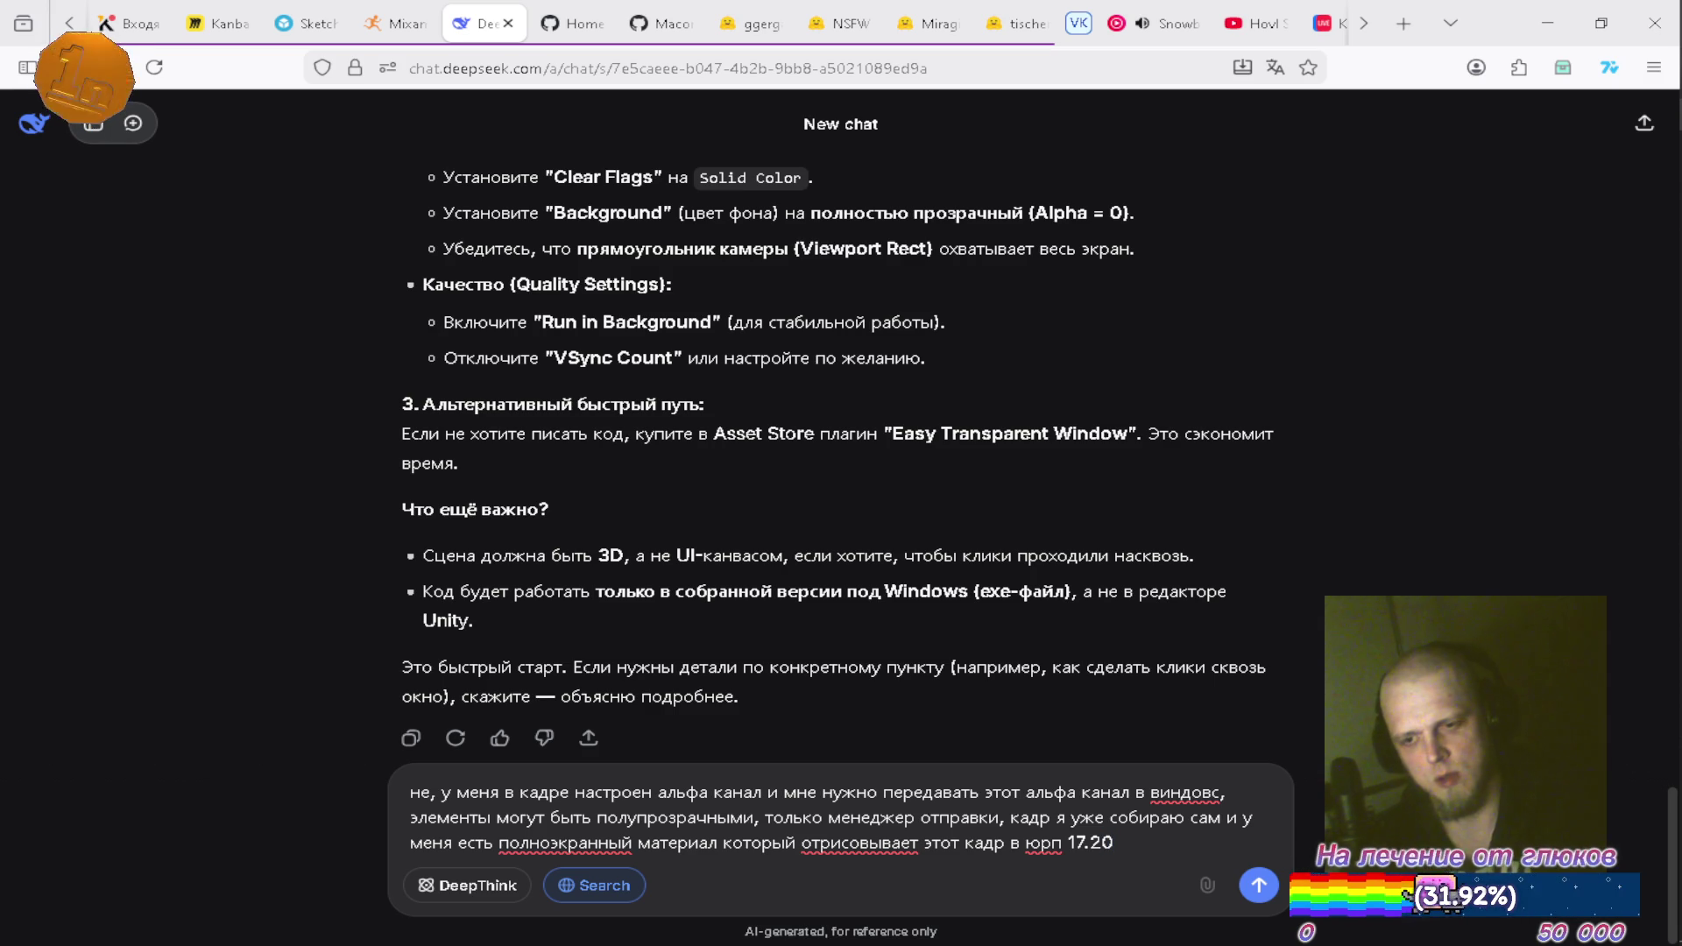
text(.0 )
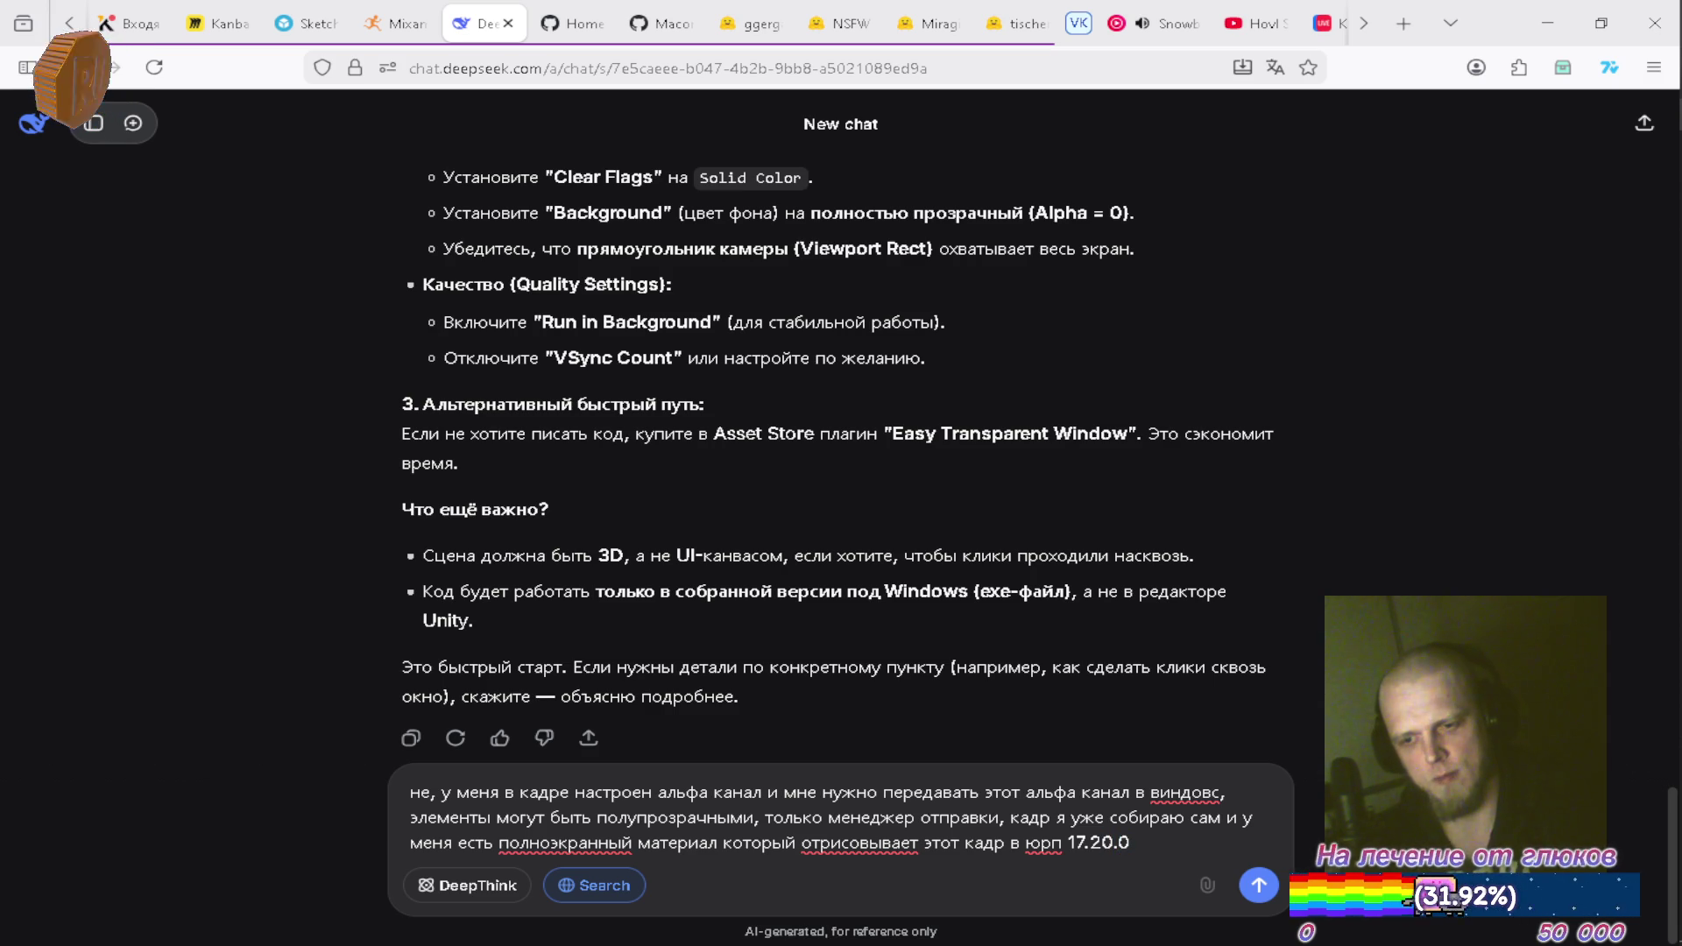
text(юнити )
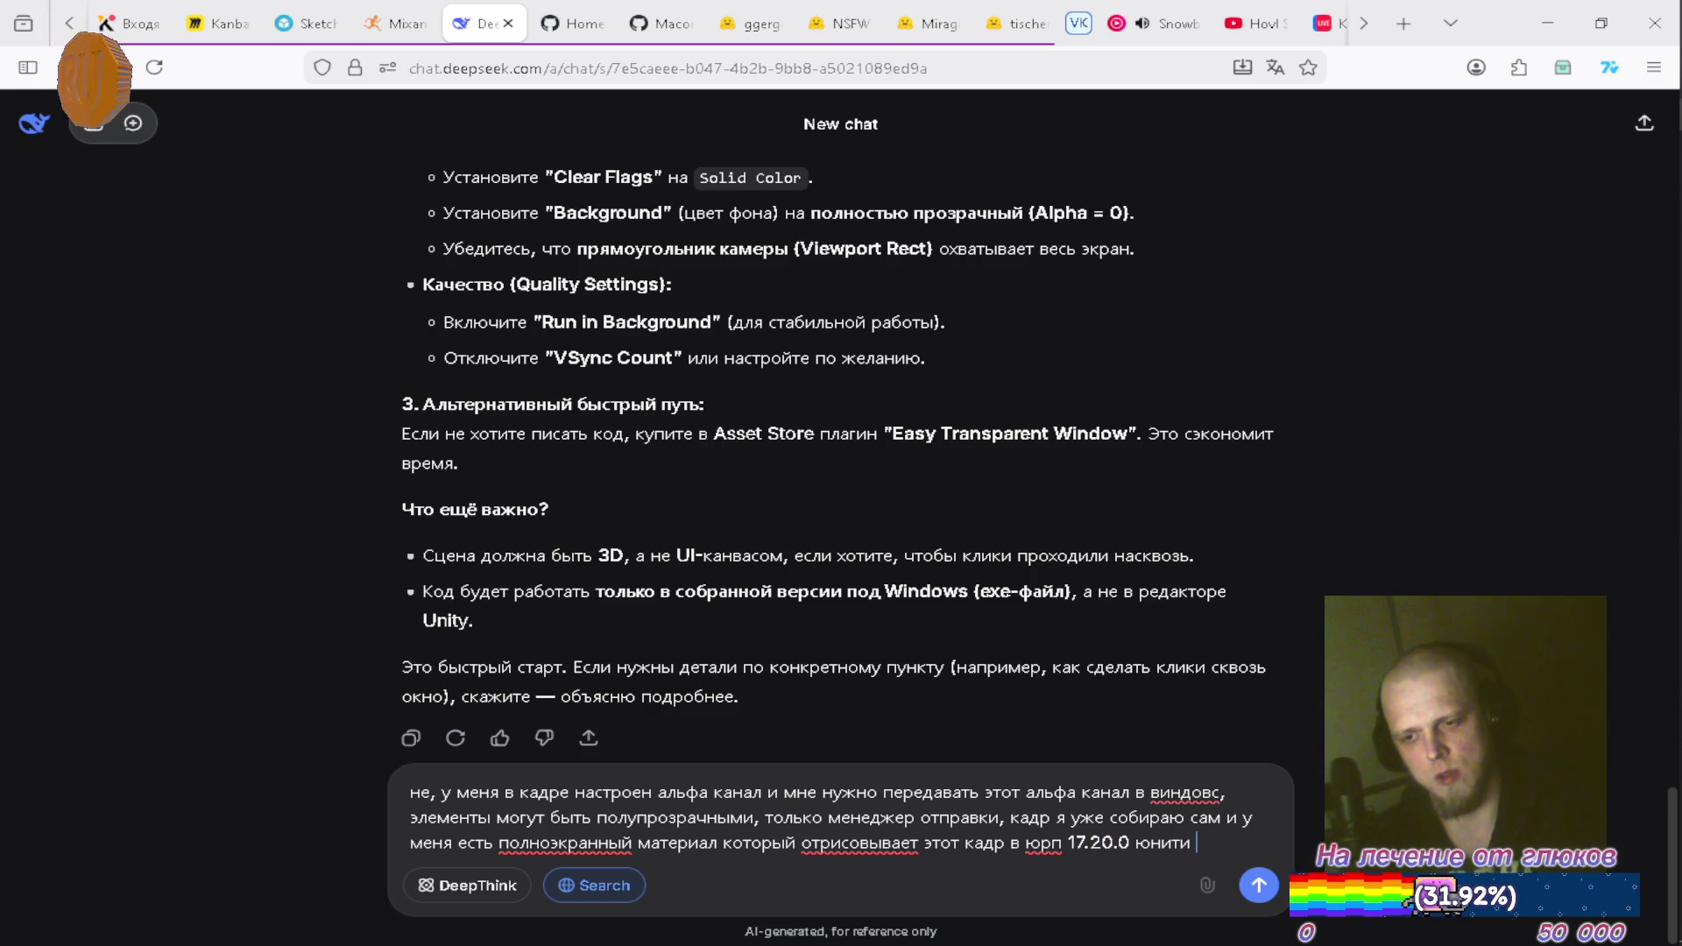
text(6.2)
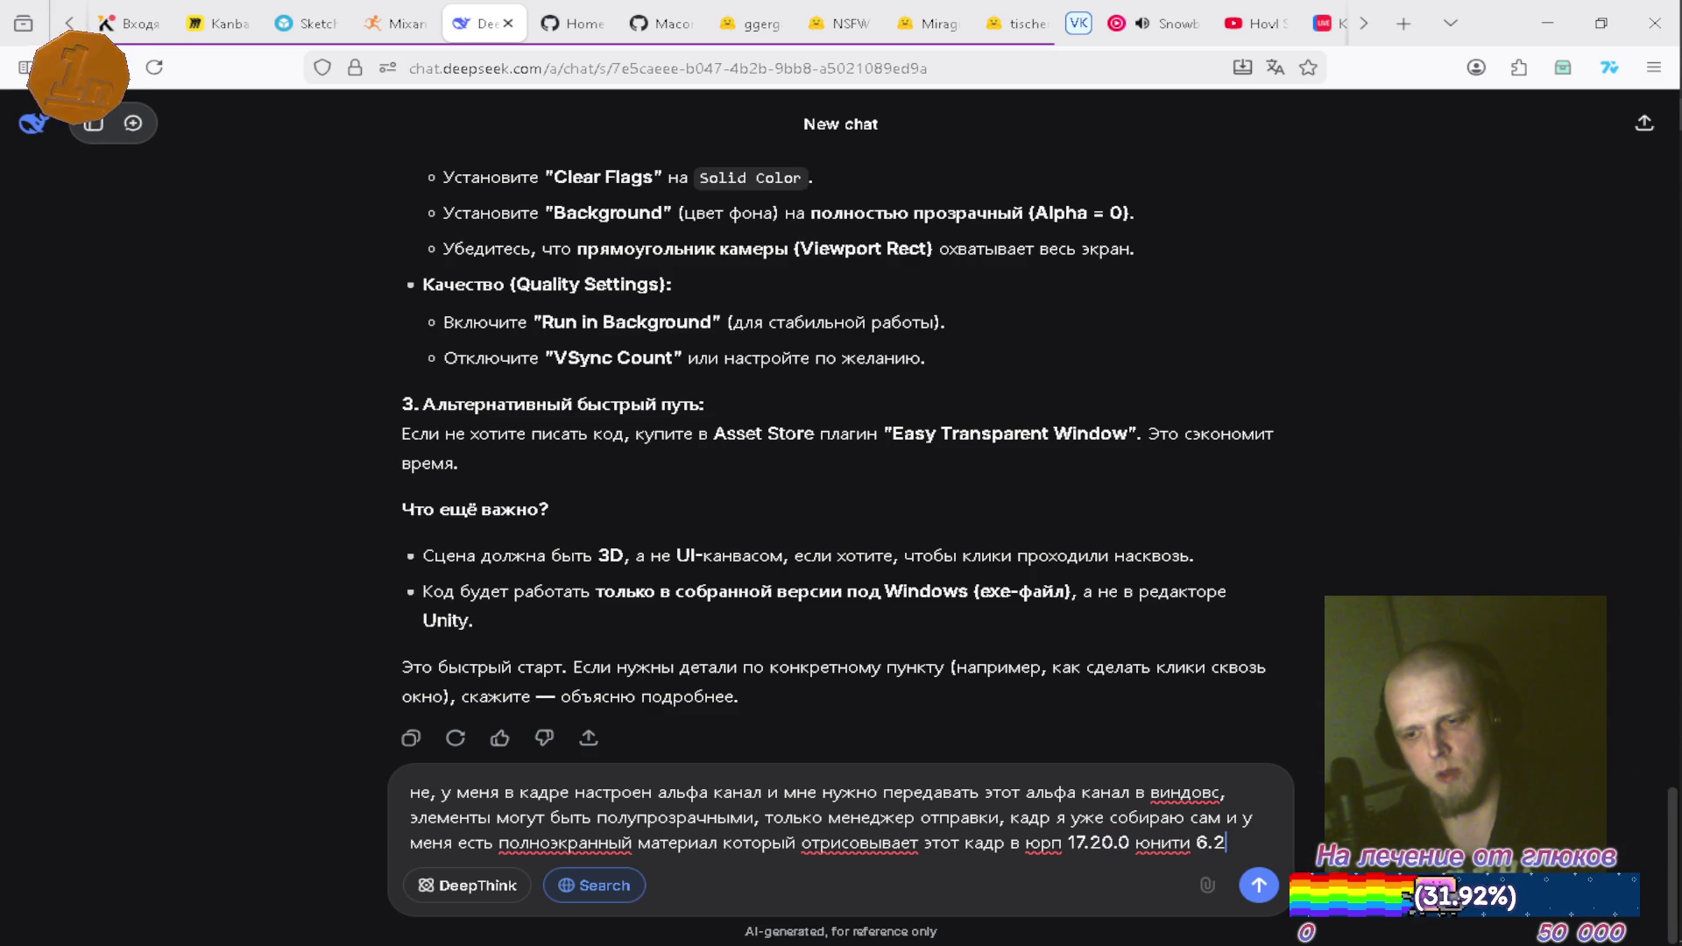
key(Return)
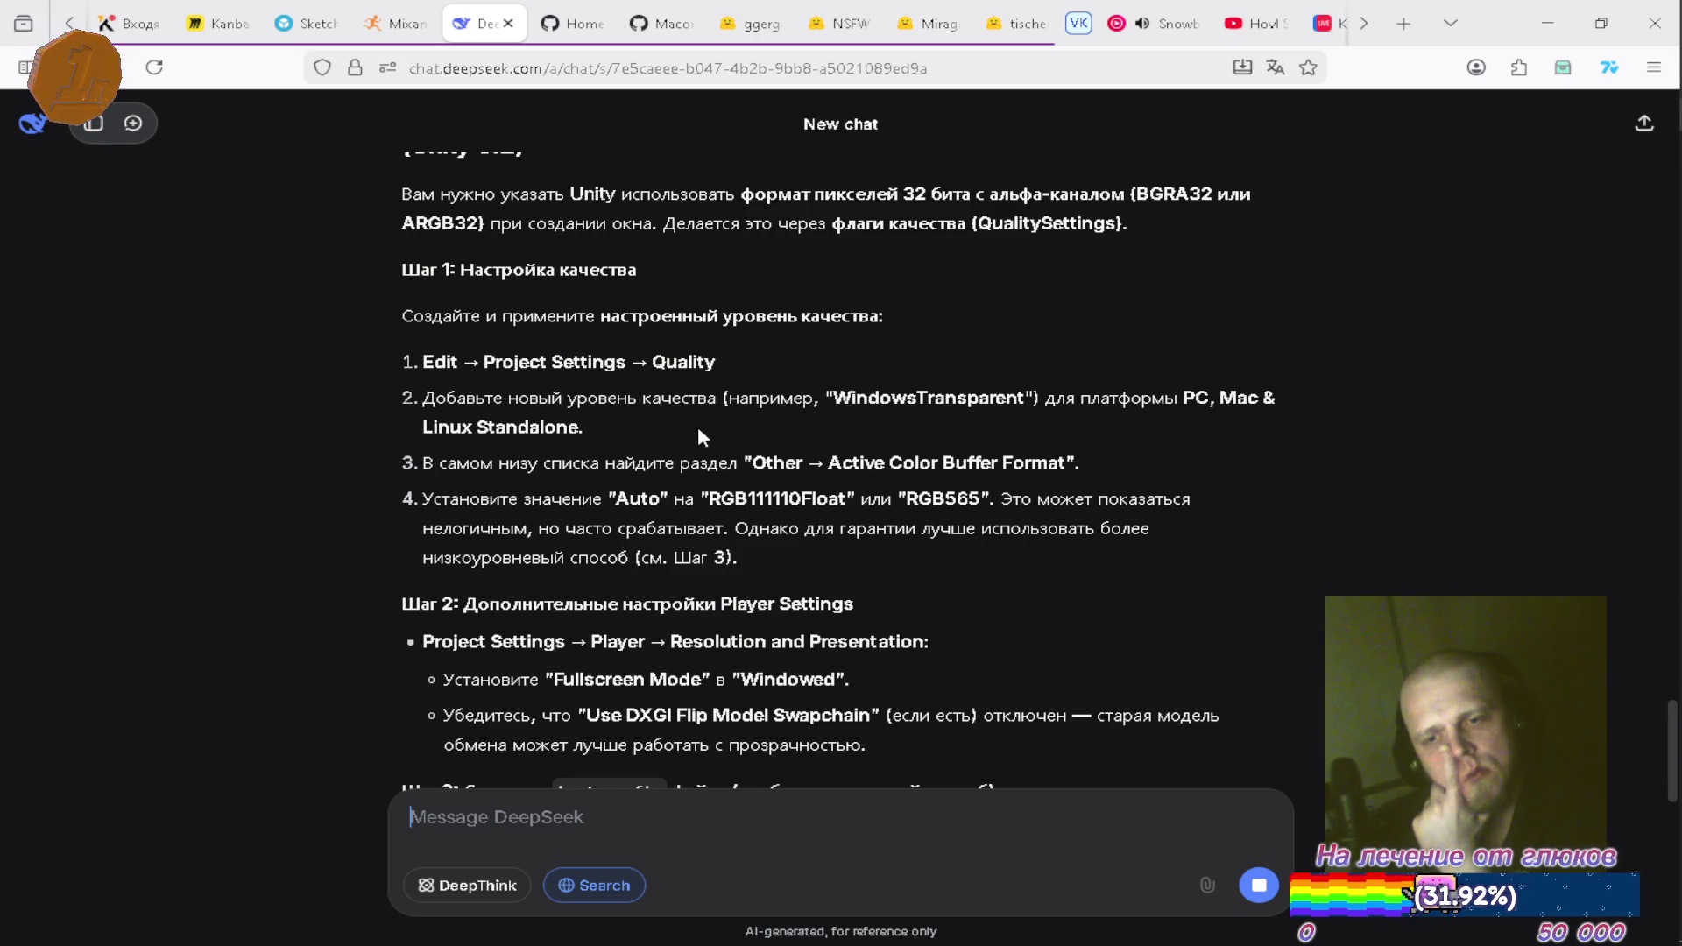
Scroll down through DeepSeek's reply to the boot.config snippet, camera checks and RenderTexture debugging tips
scroll(698, 426, down, 1)
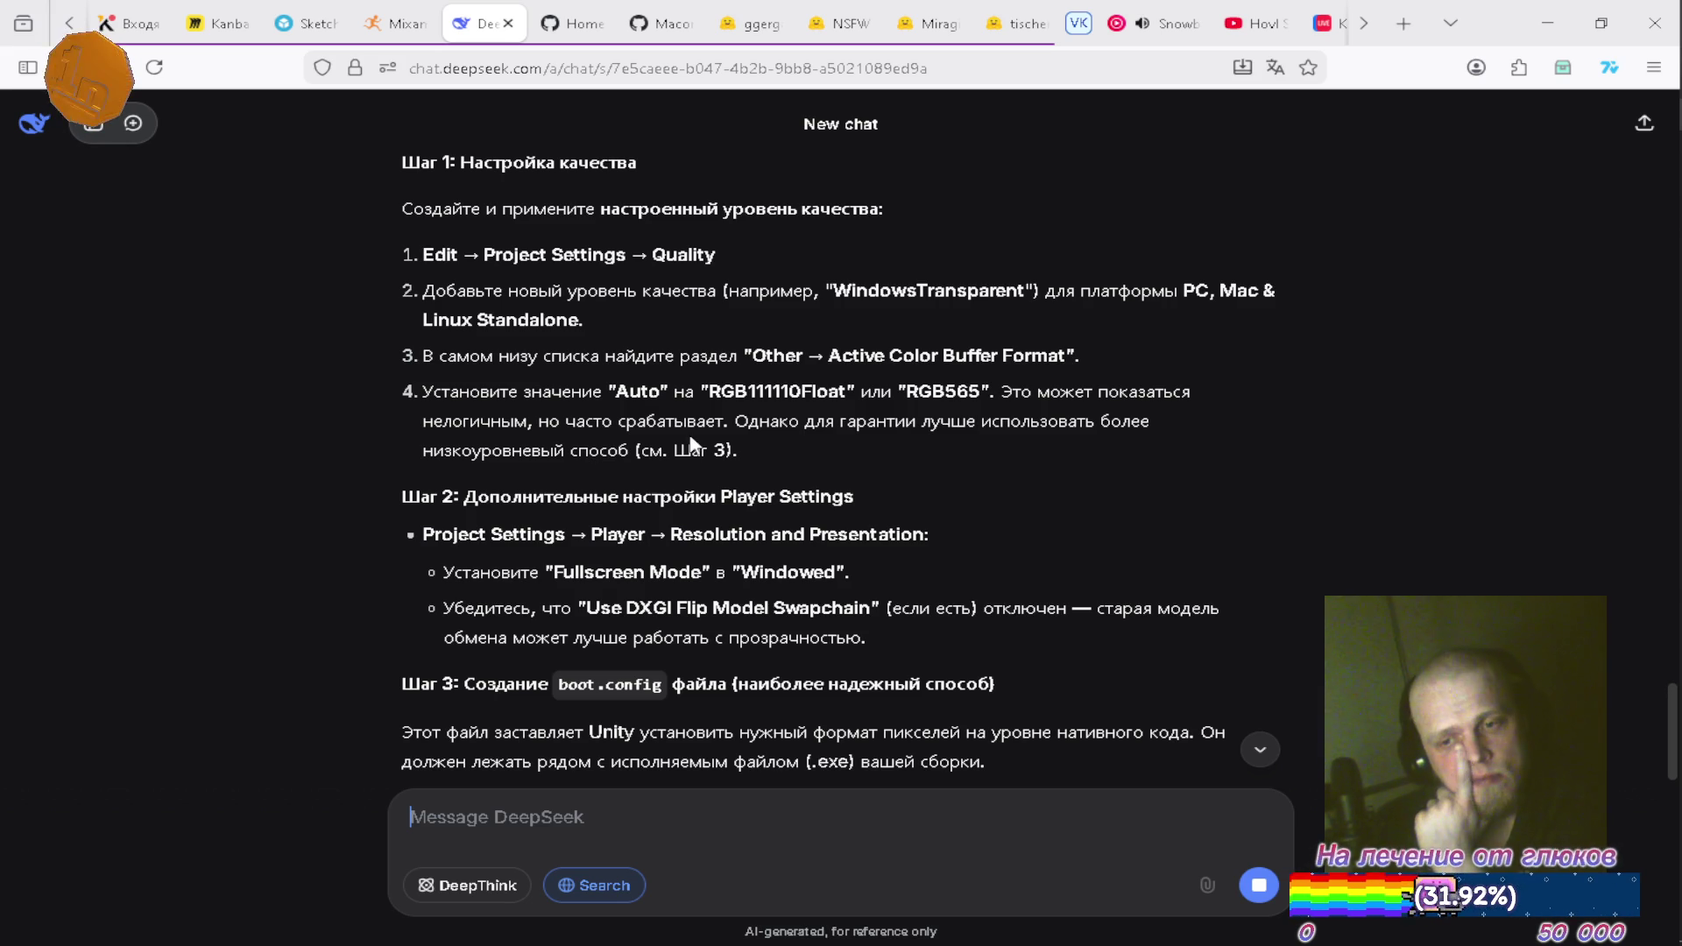
scroll(693, 442, down, 1)
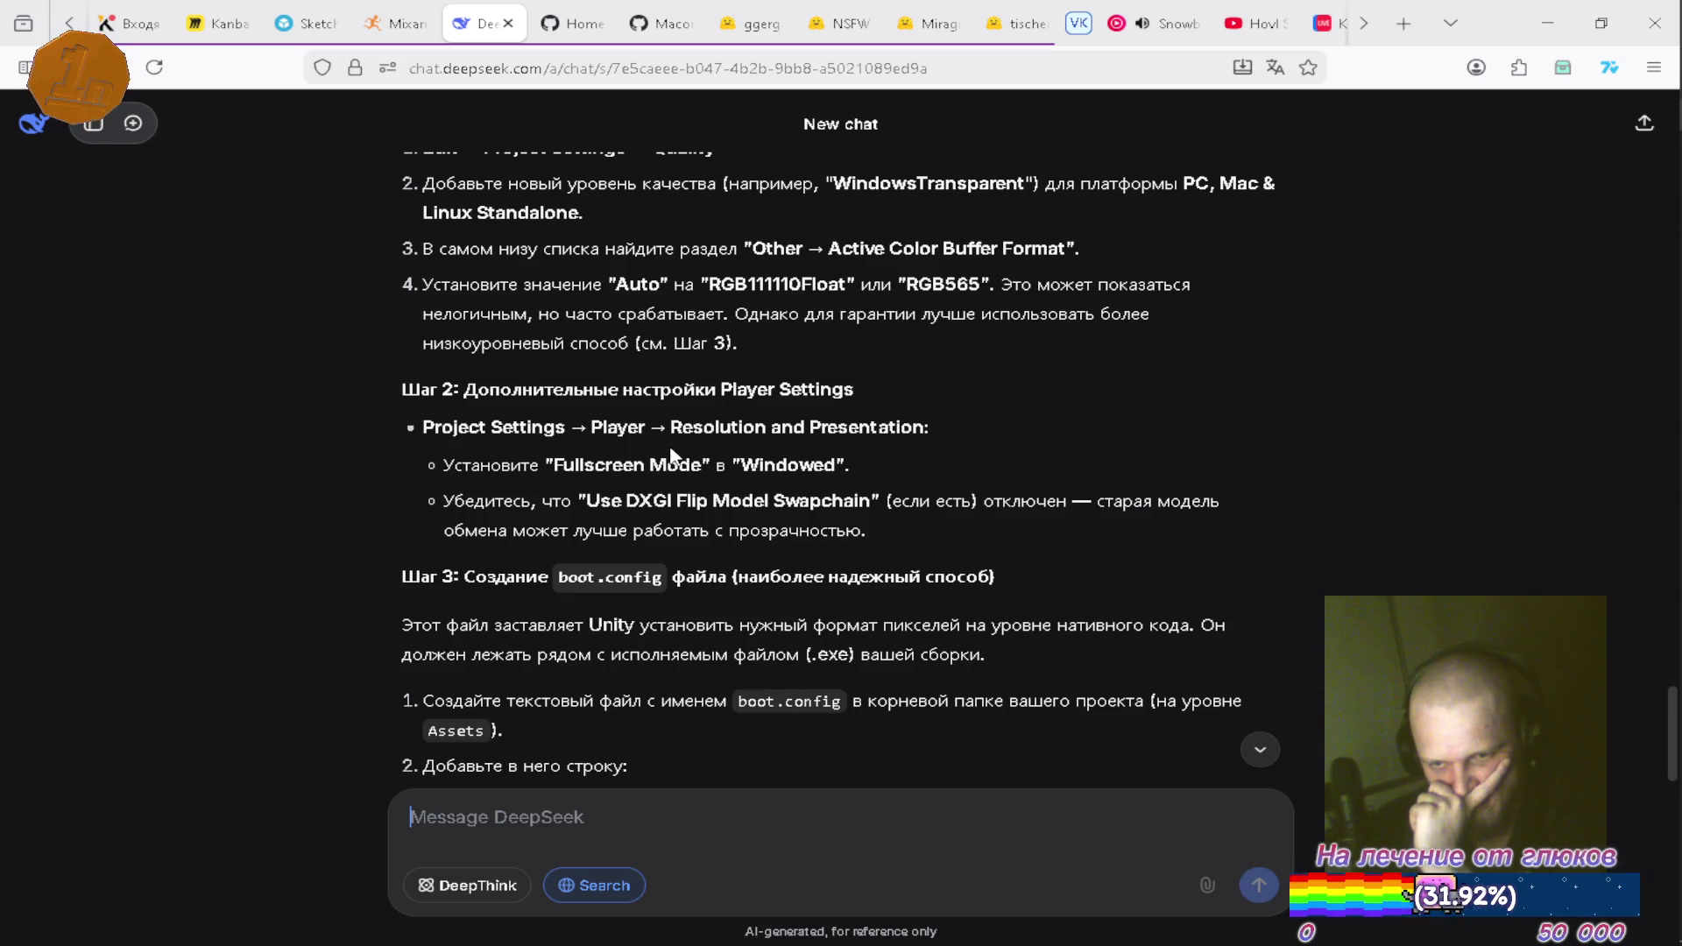
scroll(672, 454, down, 1)
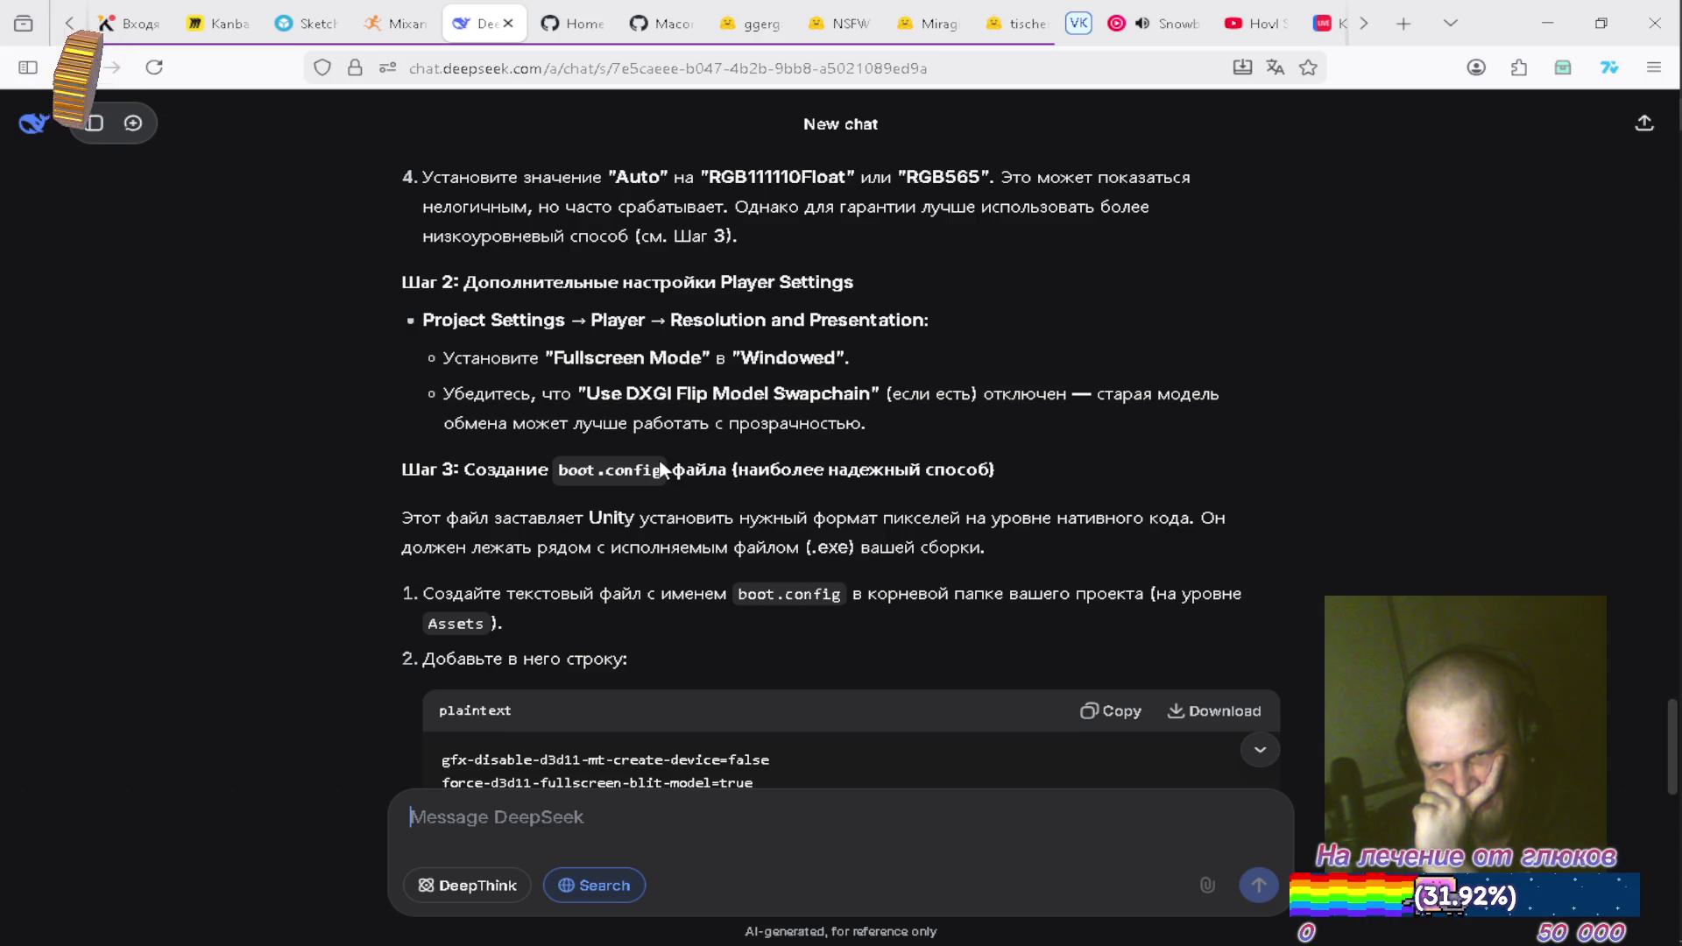
scroll(663, 471, down, 1)
scroll(658, 474, down, 1)
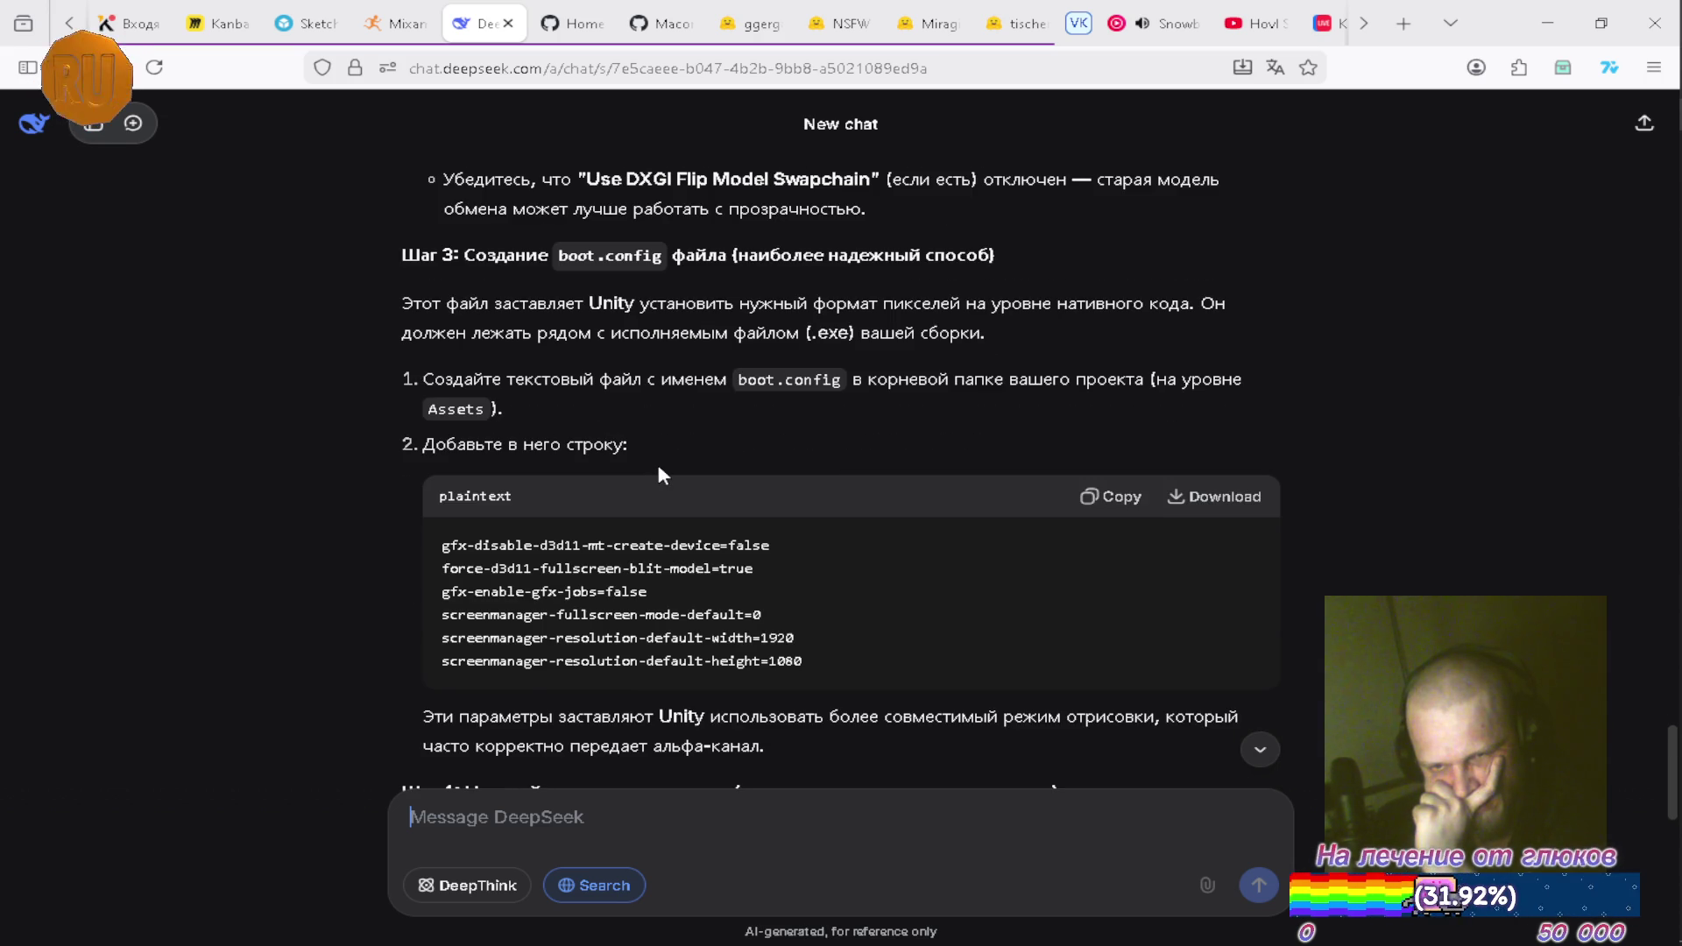
scroll(655, 460, down, 1)
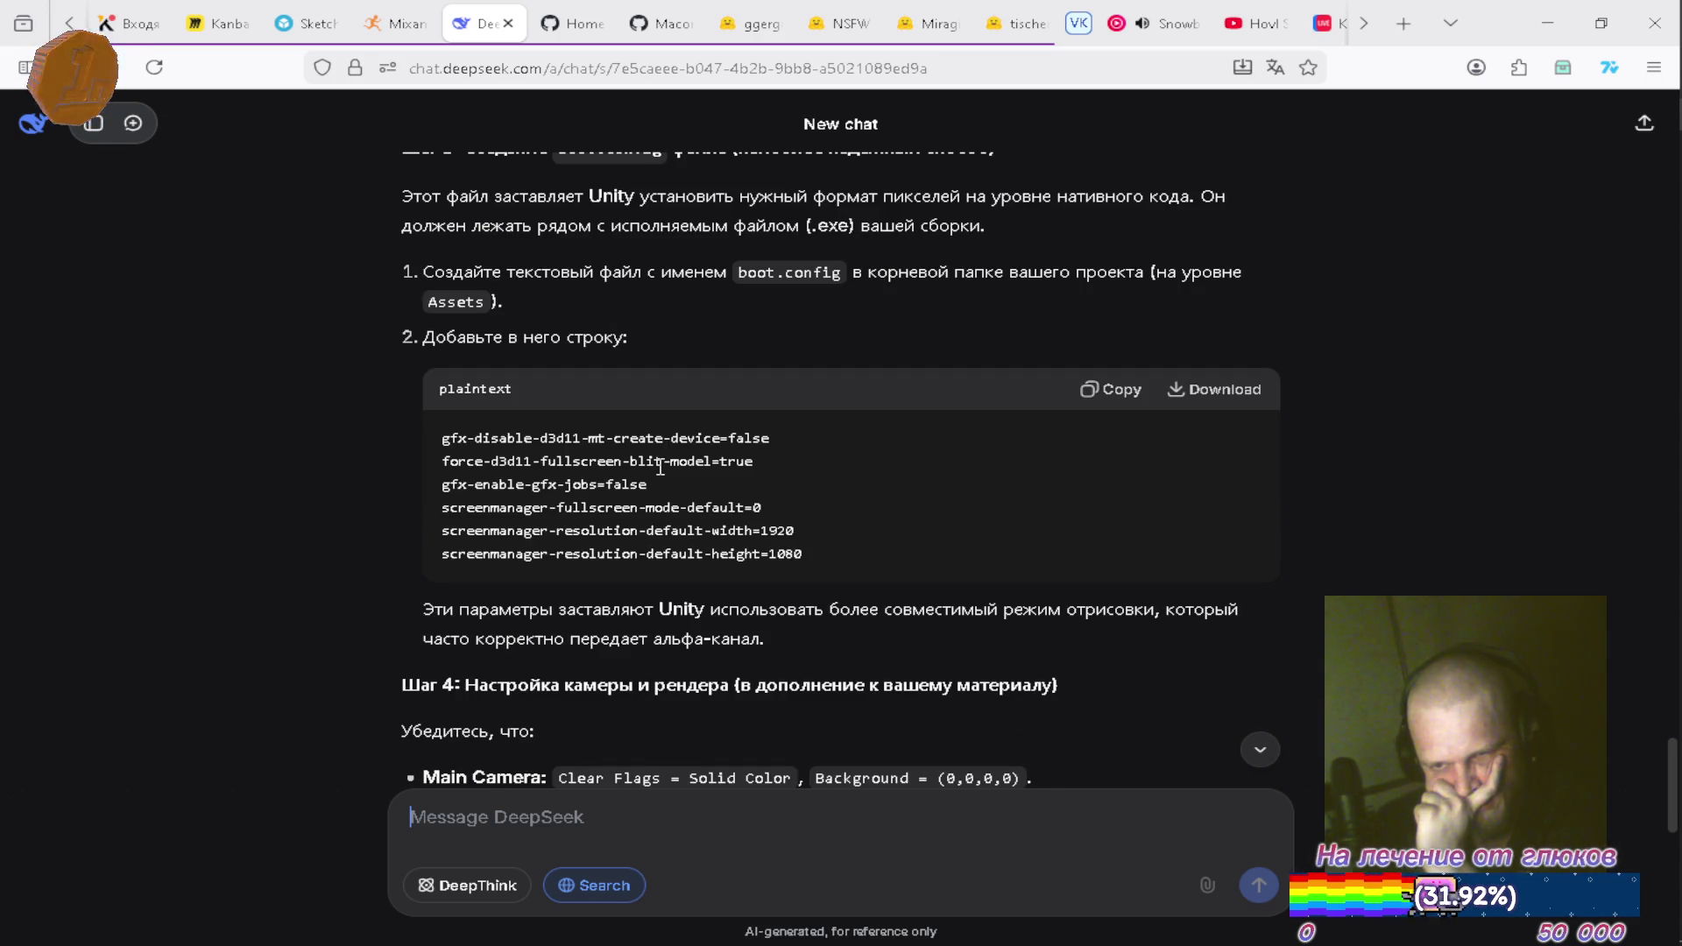
scroll(659, 469, down, 1)
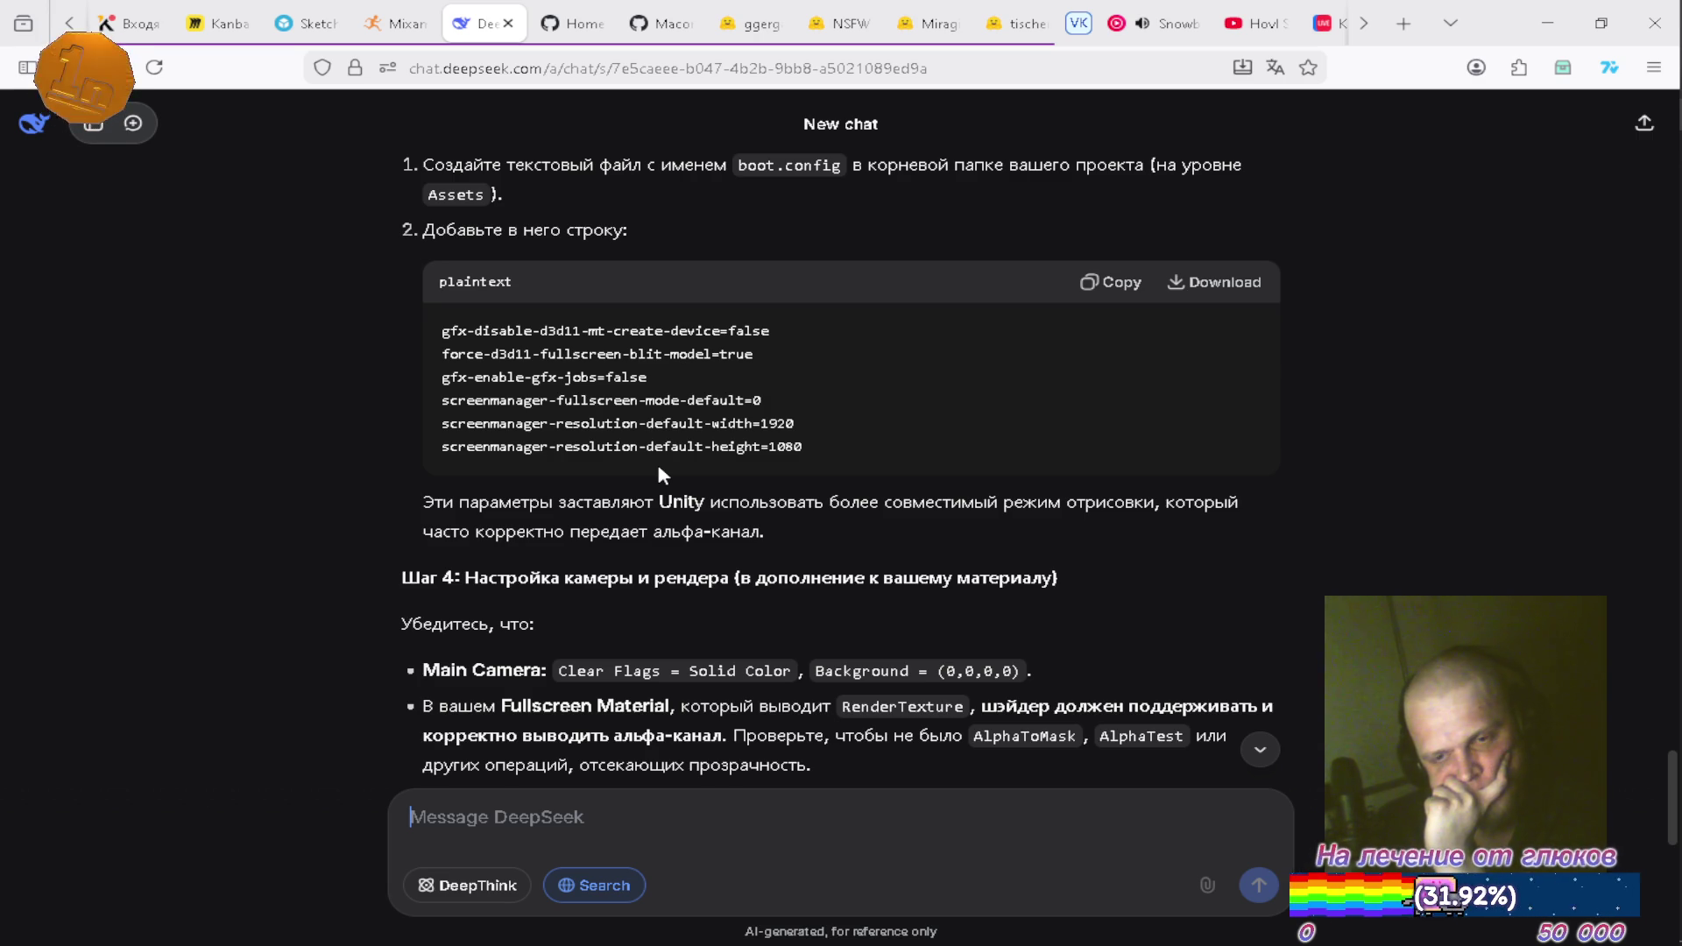
scroll(660, 474, down, 1)
scroll(660, 465, down, 1)
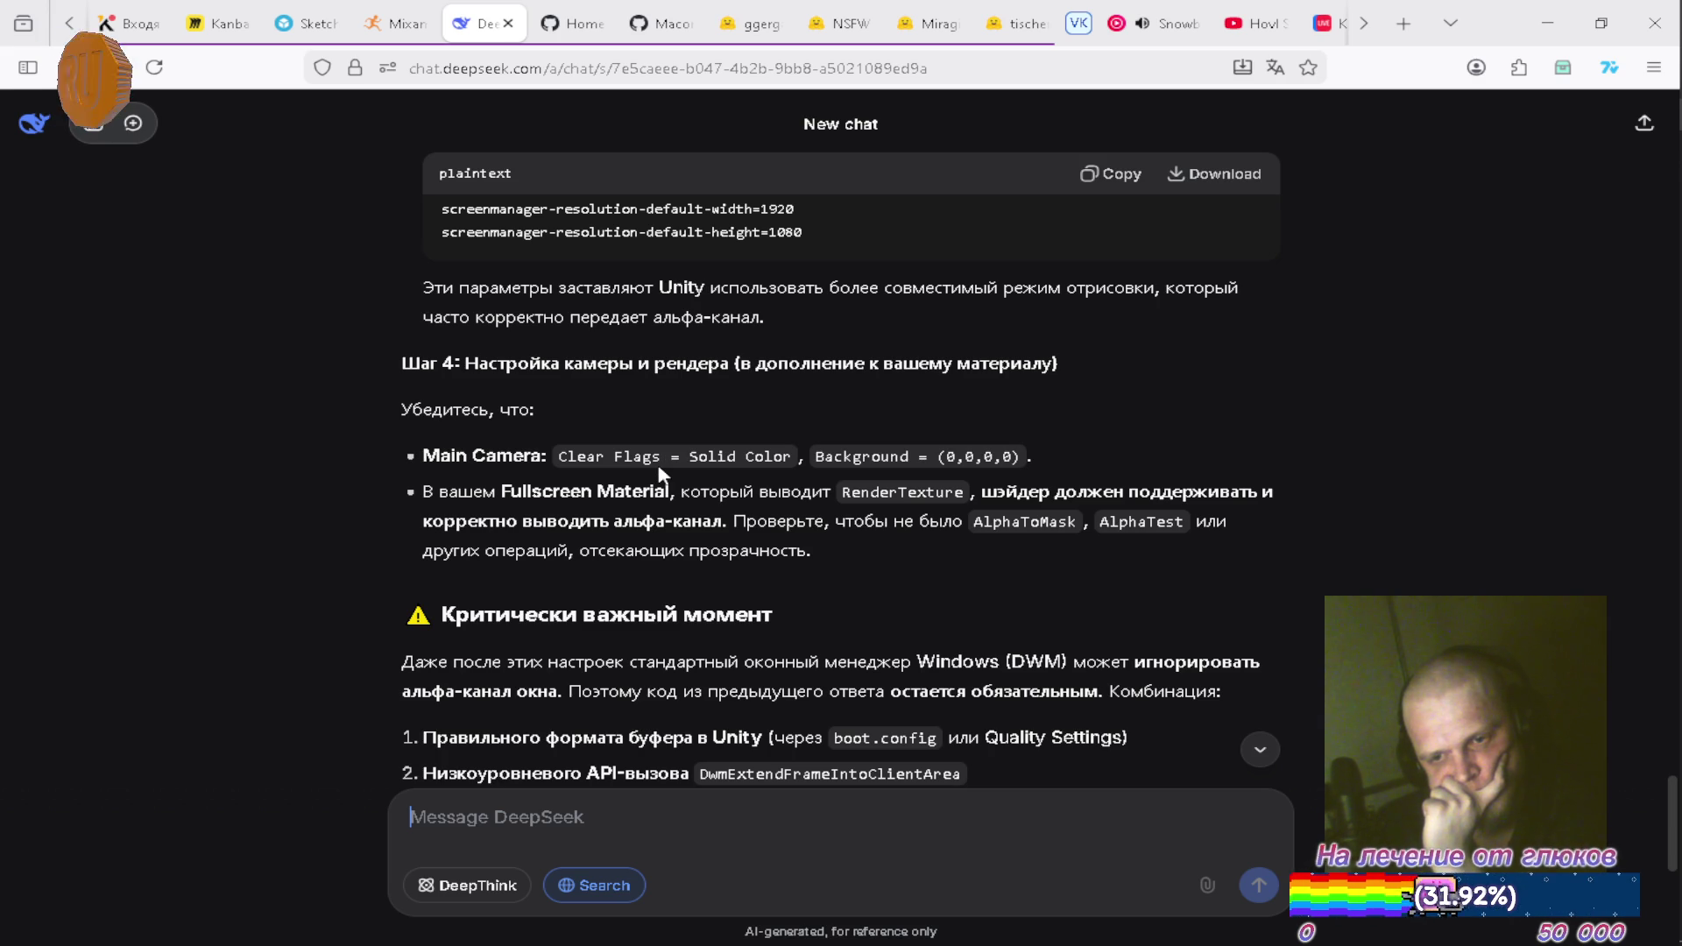
scroll(660, 473, down, 4)
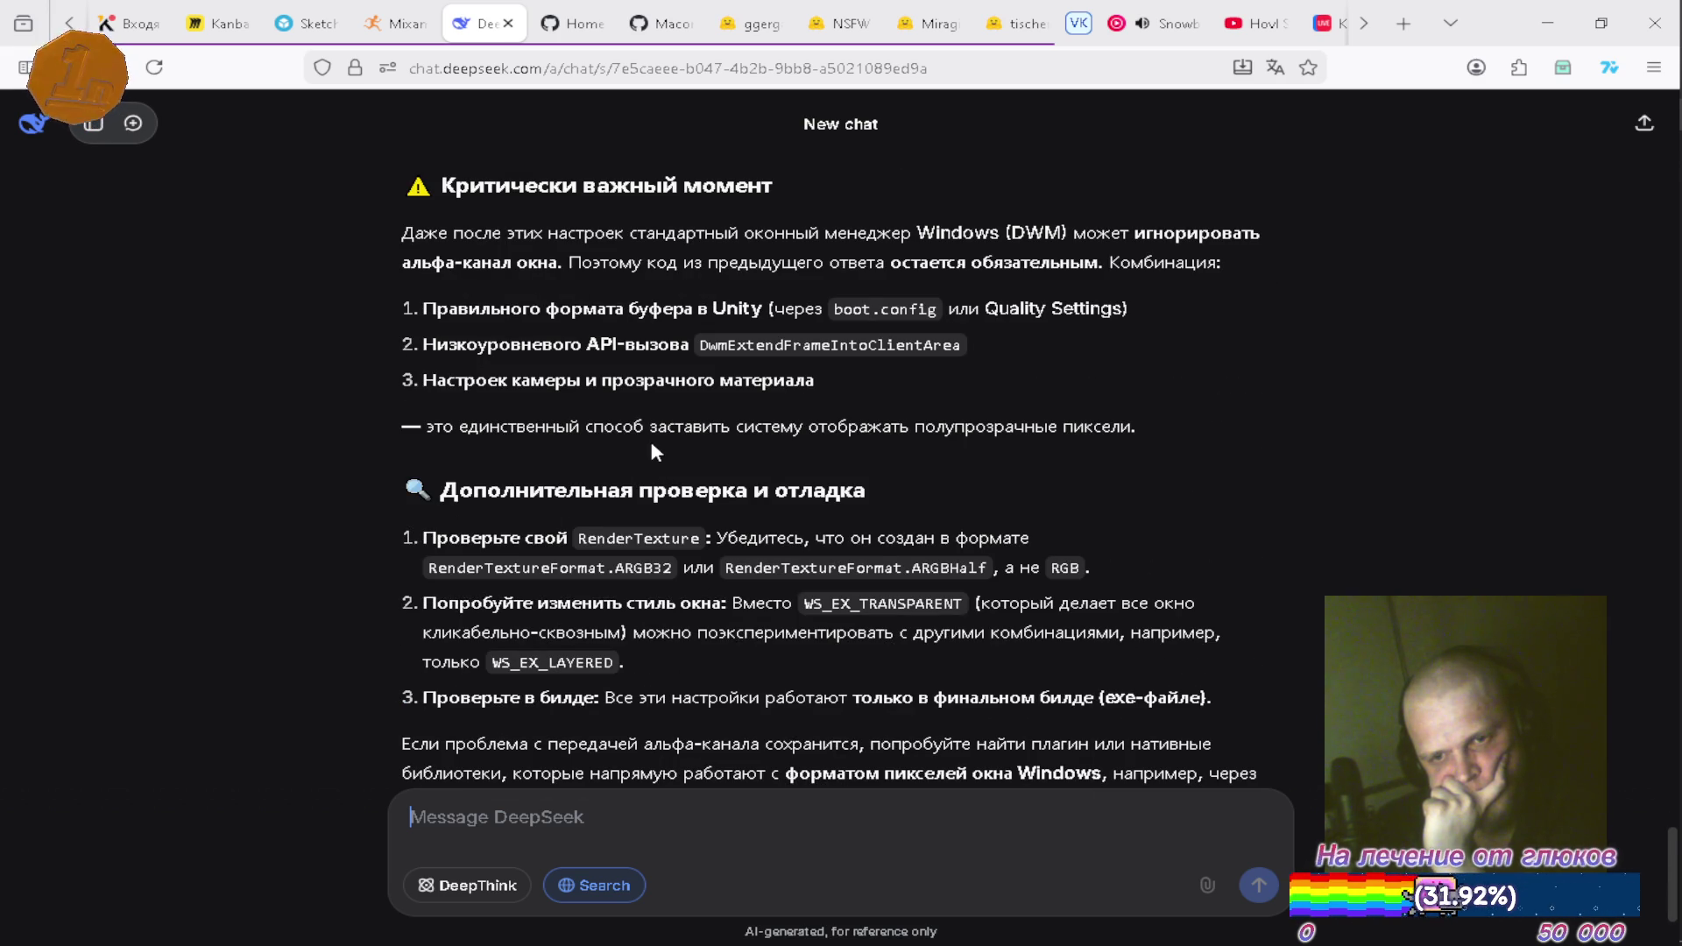
scroll(649, 446, down, 1)
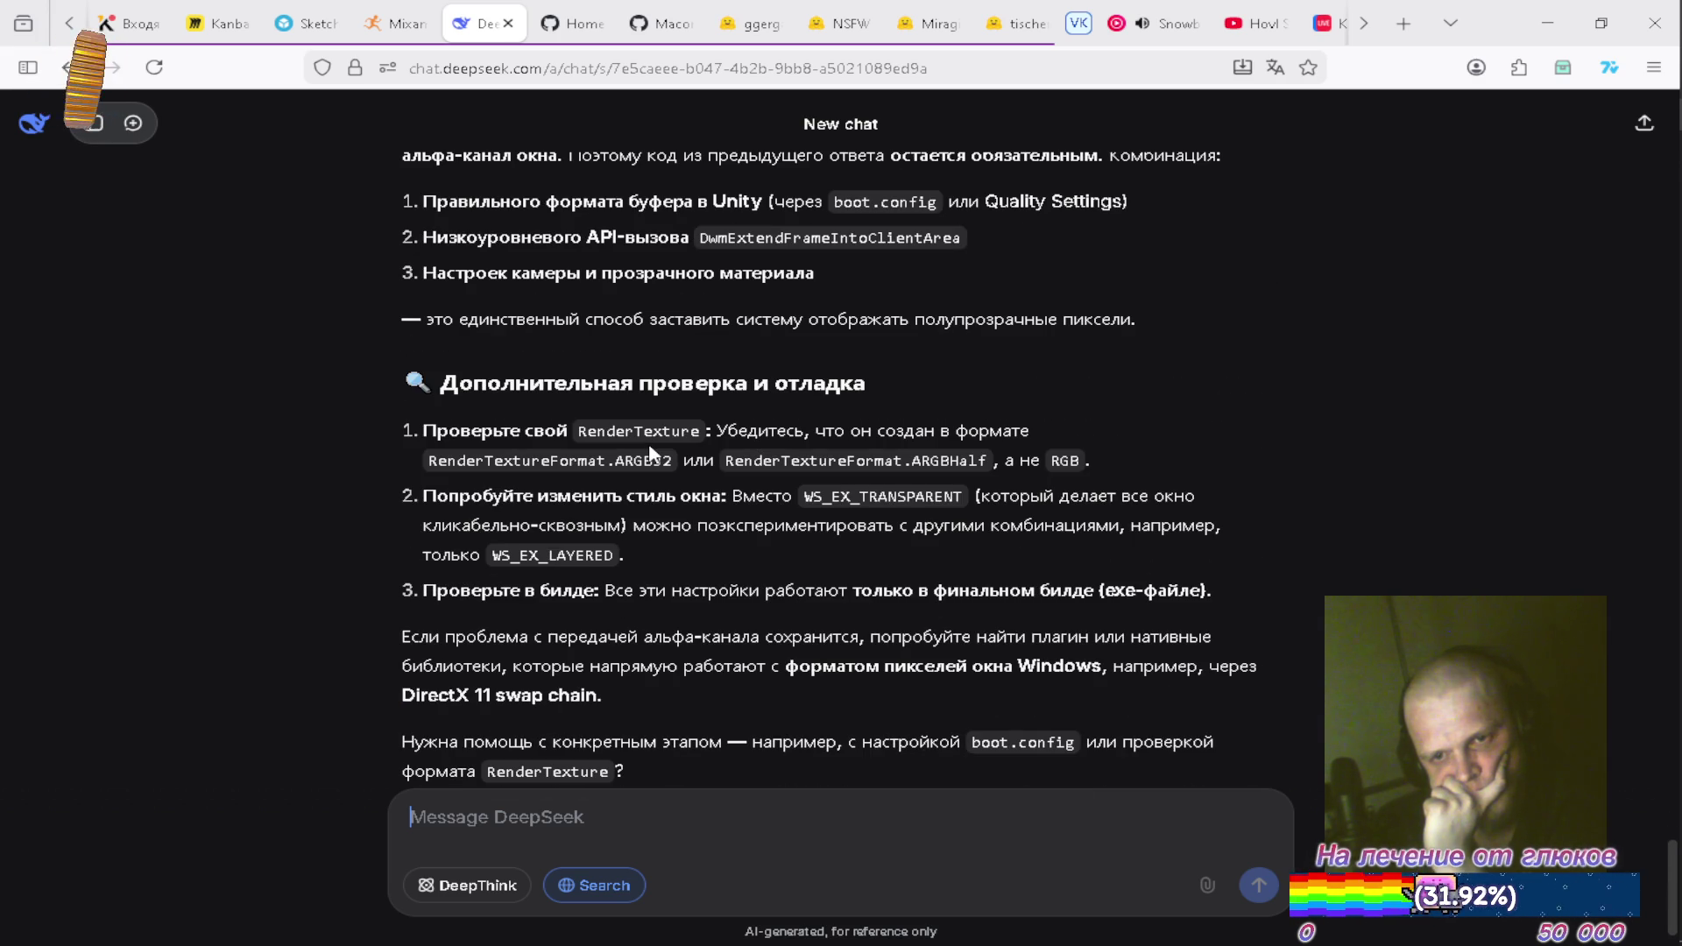
scroll(649, 452, down, 1)
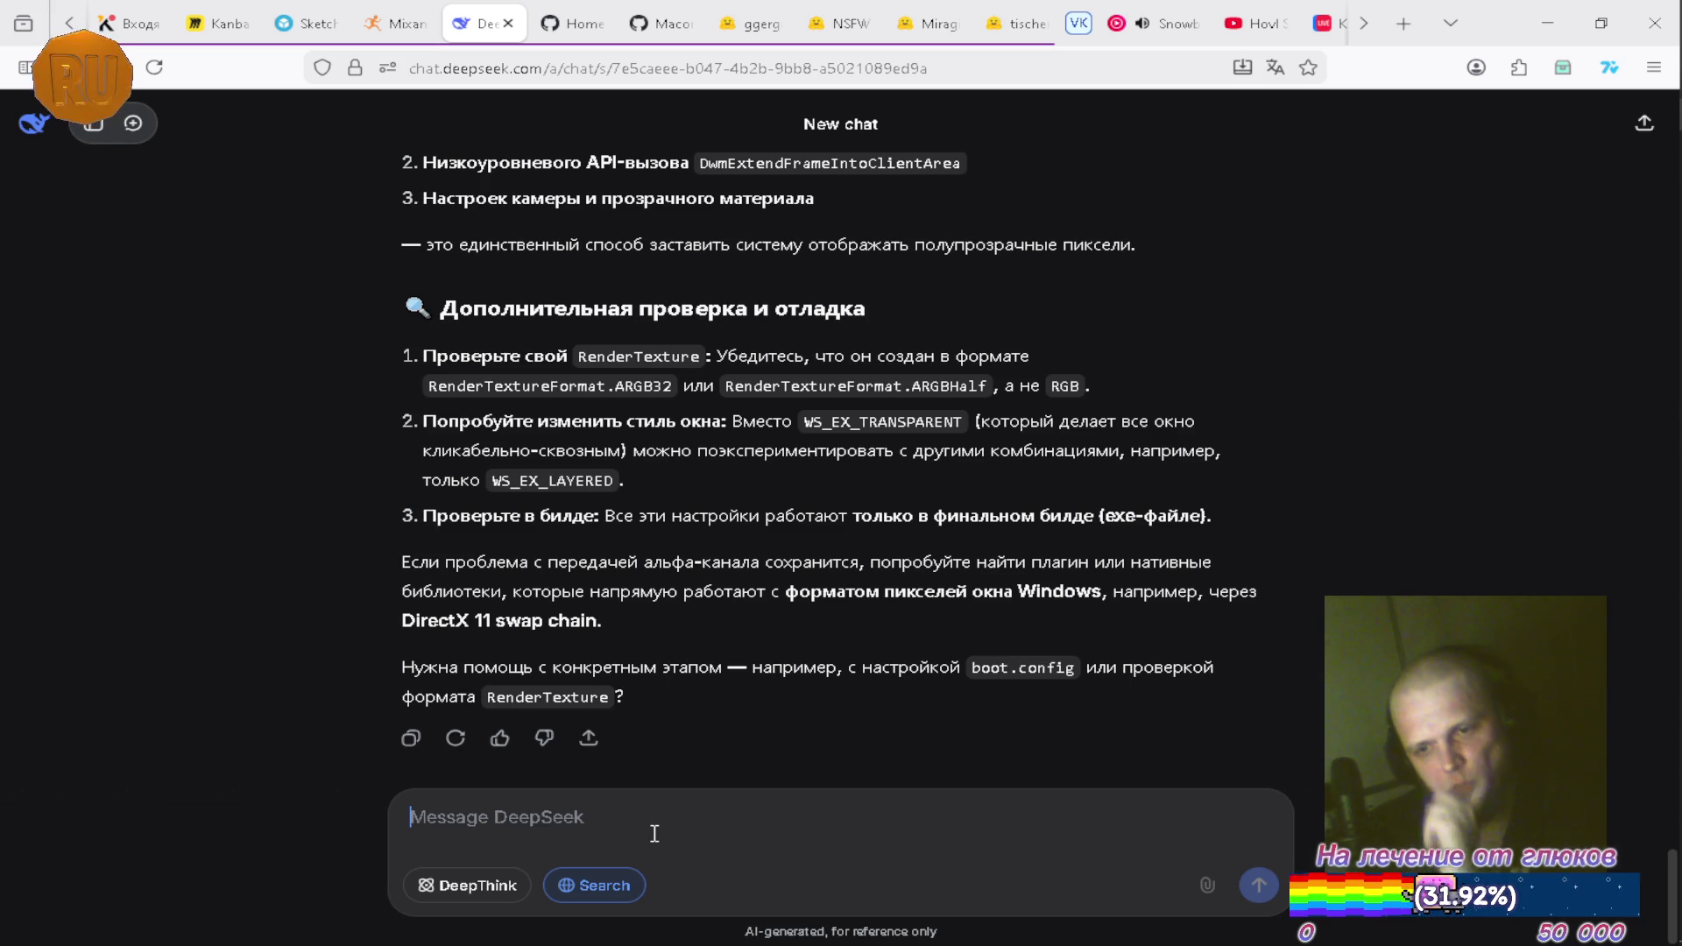
Ask DeepSeek 'где код менеджера то' and scroll back through the returned WindowsAlphaManager script
text(гд)
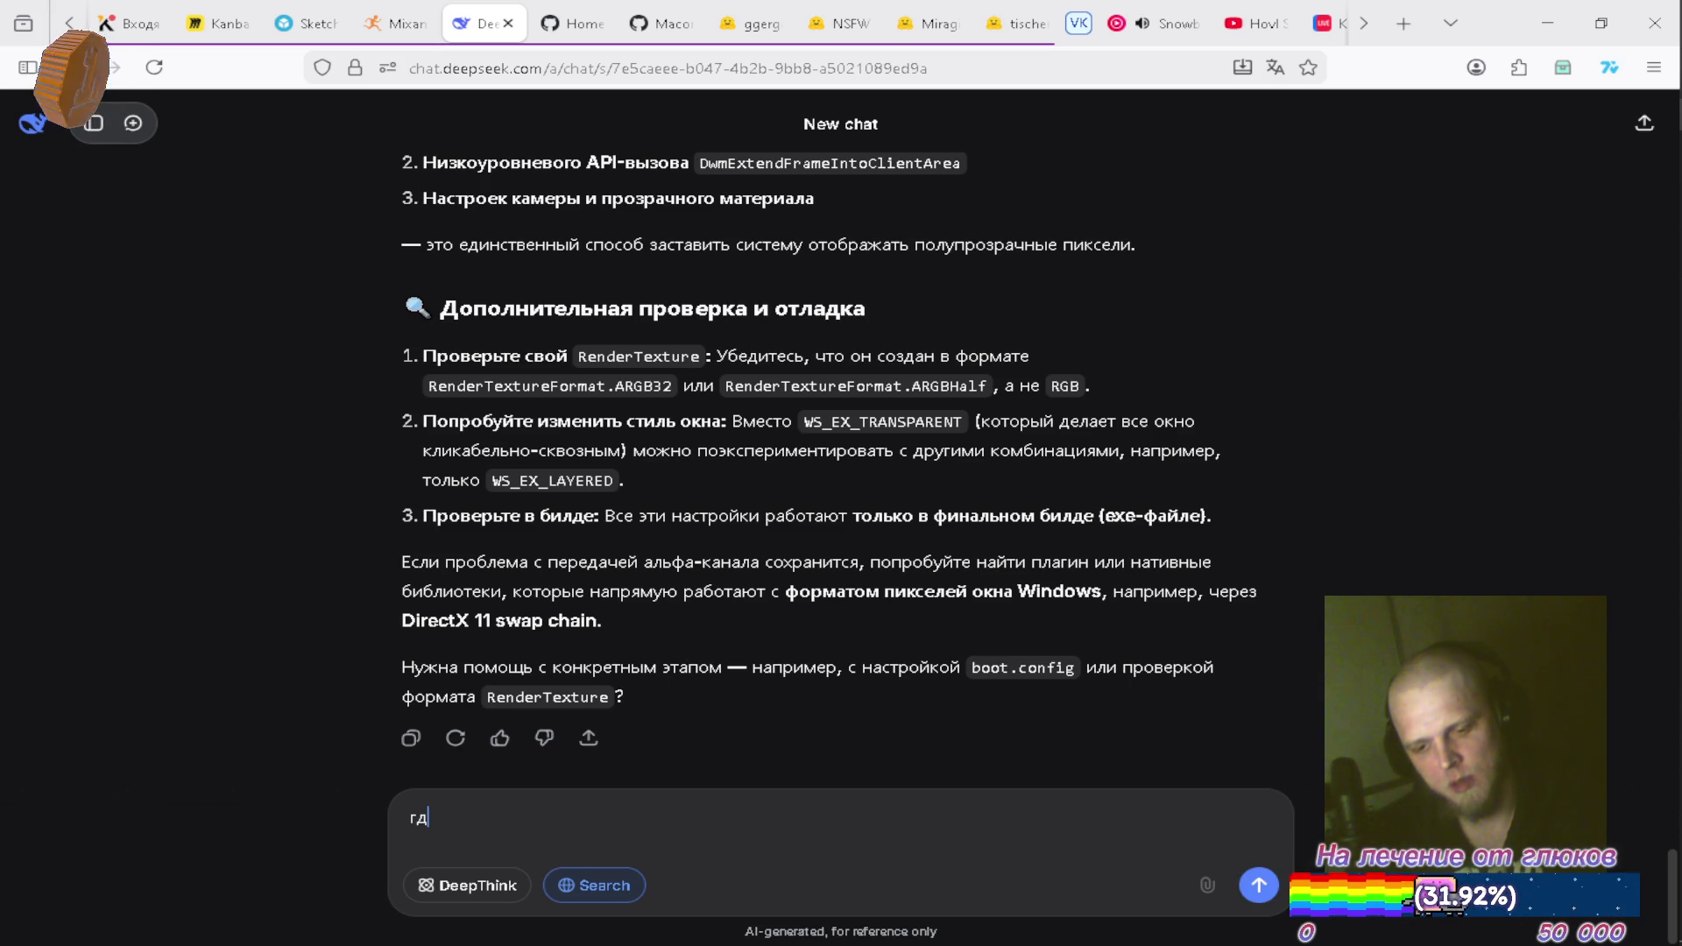
text(е код мен)
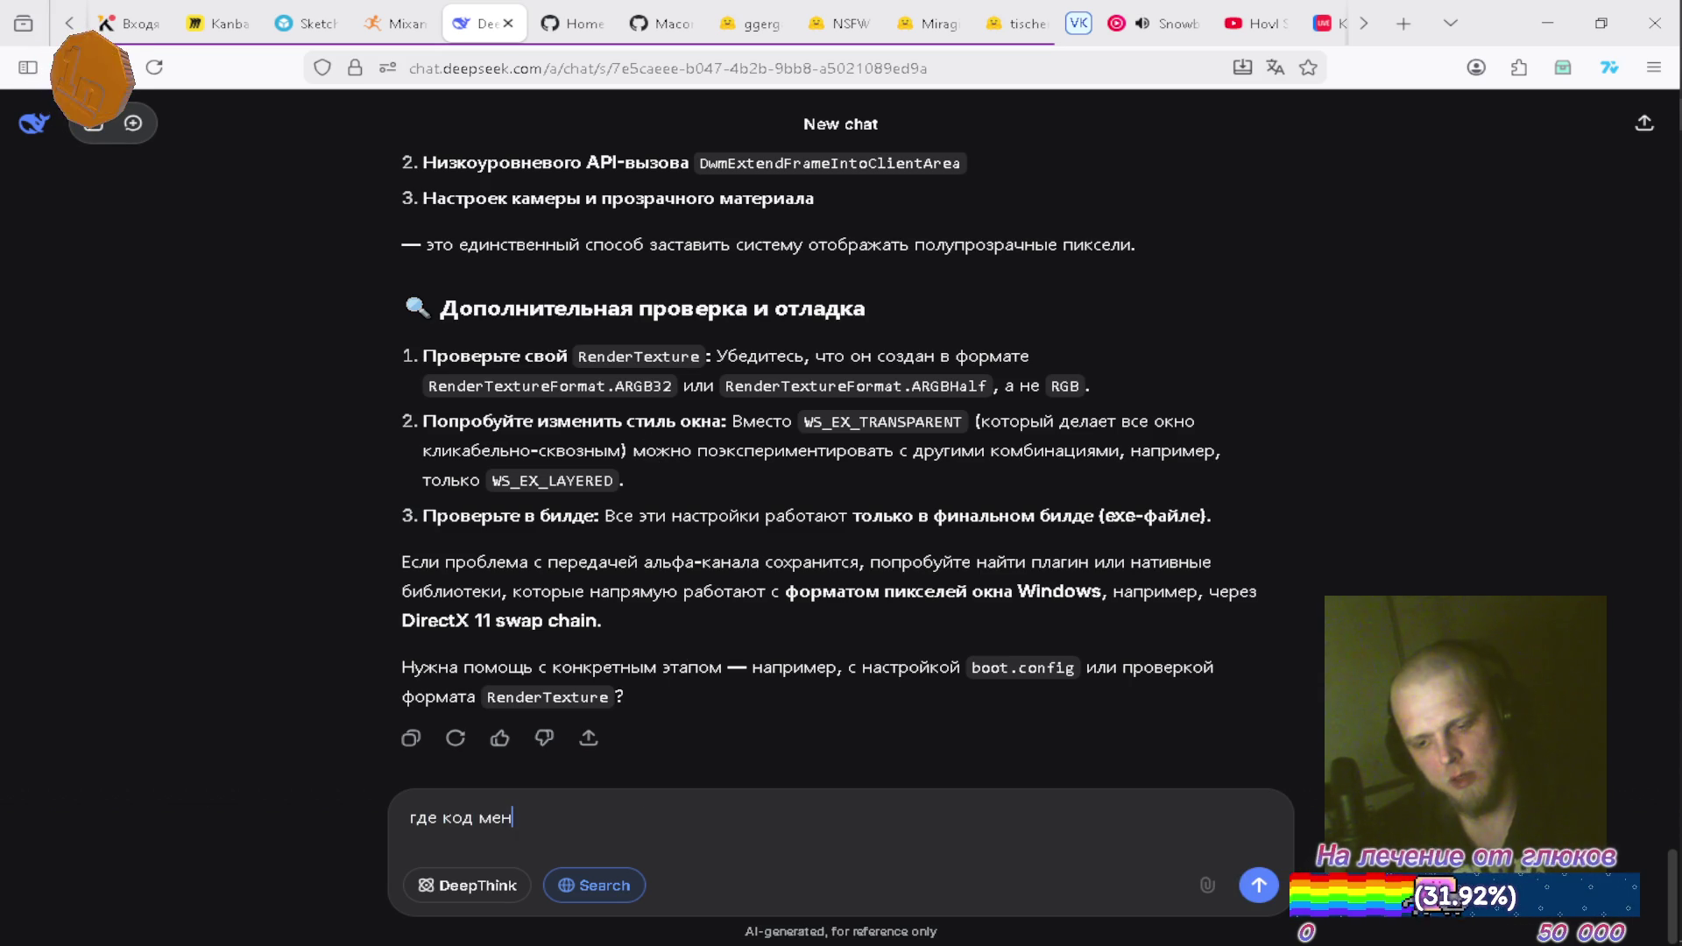
text(еджера то а)
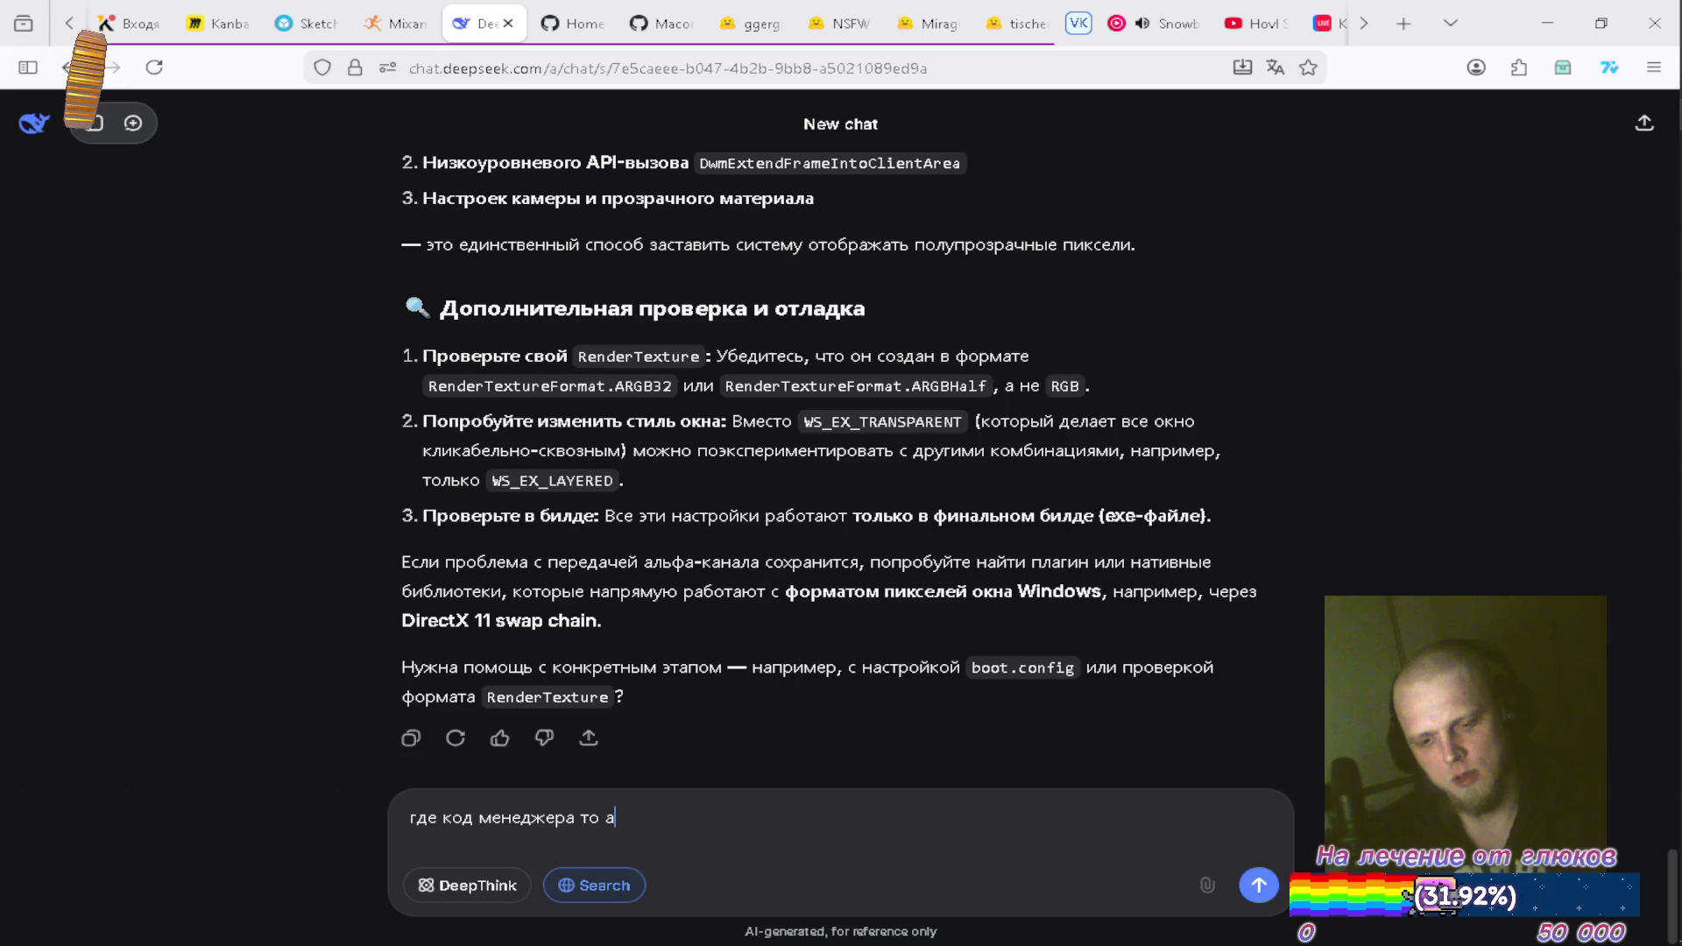
key(Return)
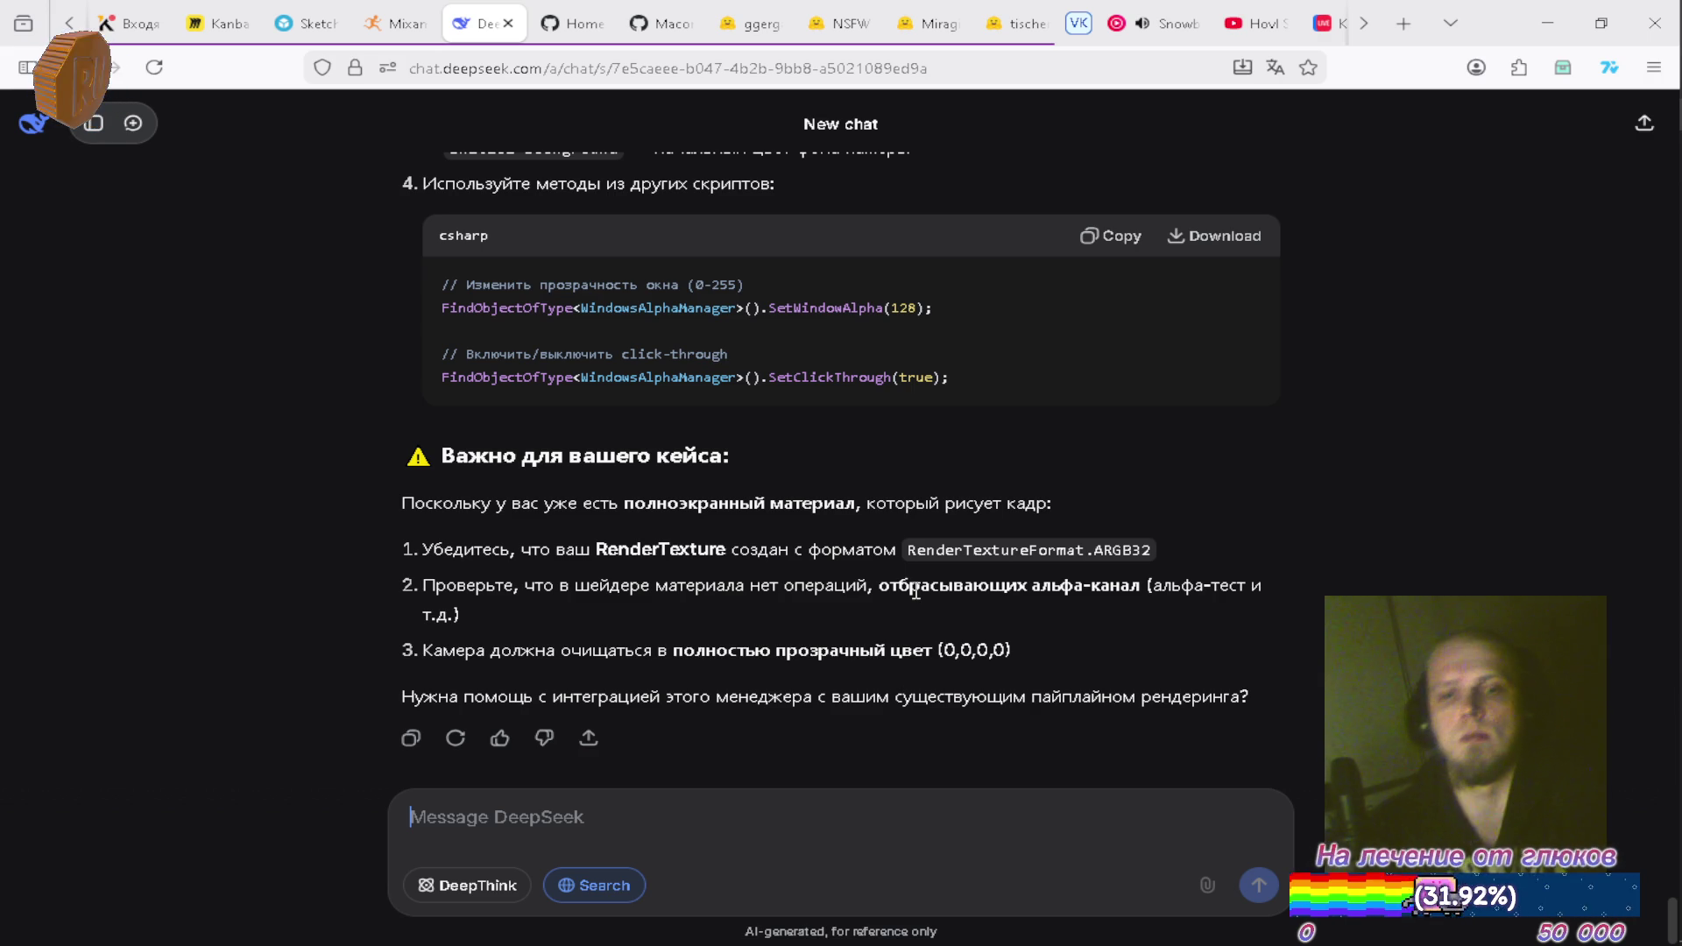
scroll(877, 447, up, 10)
scroll(906, 442, up, 15)
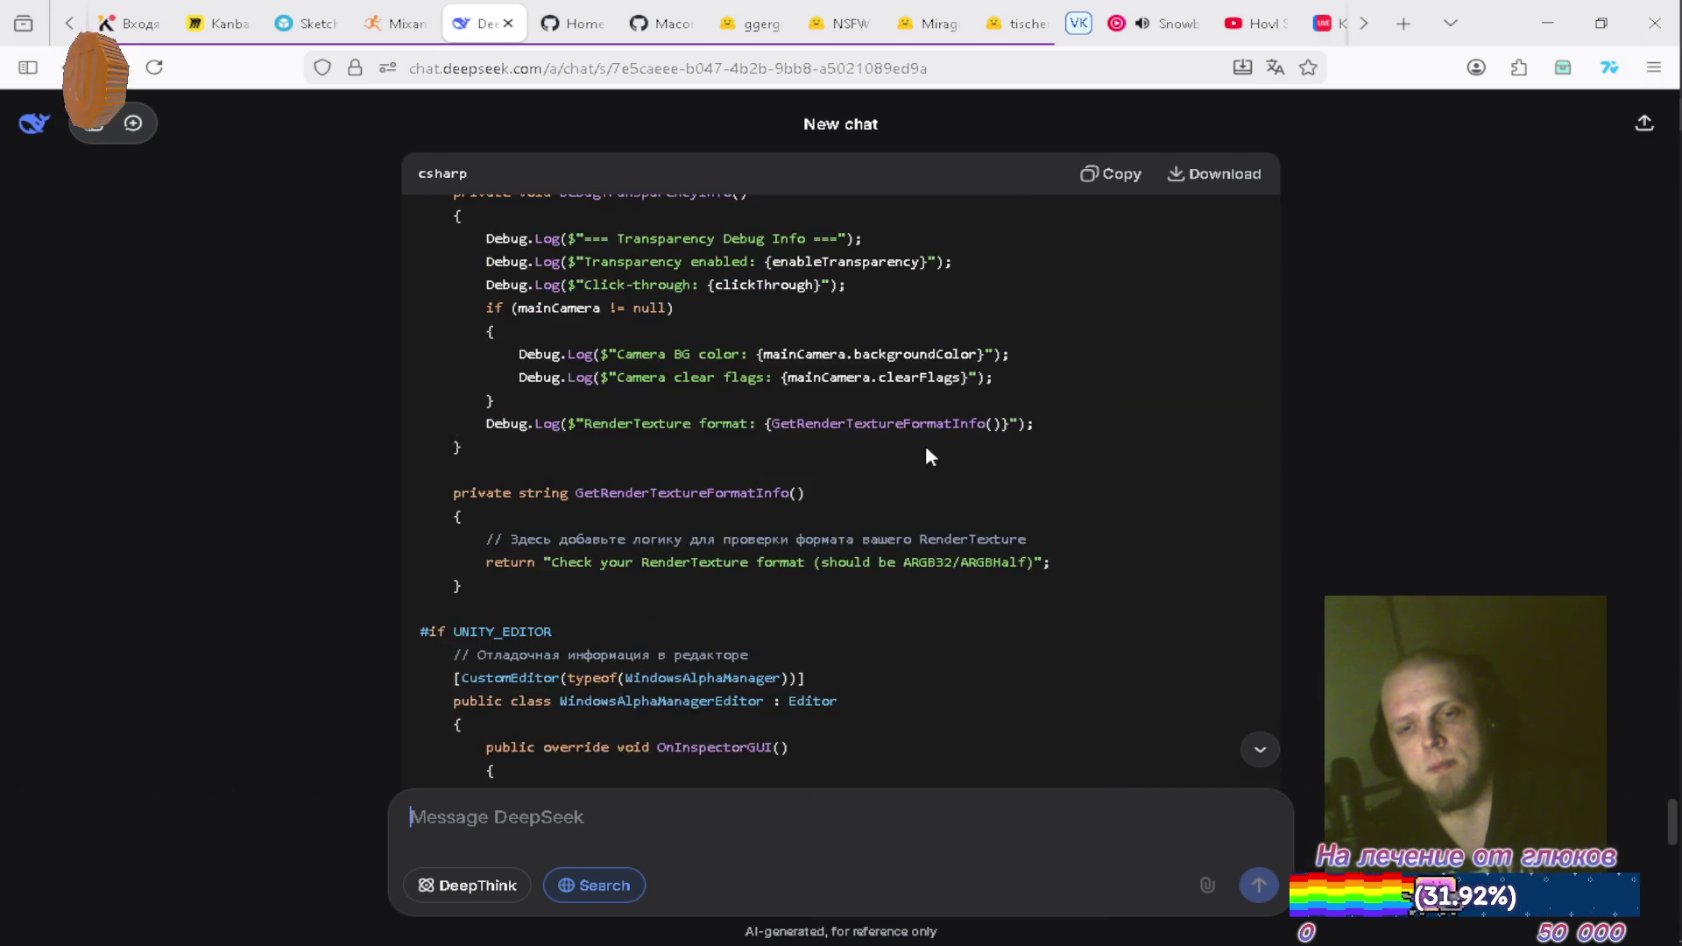
scroll(967, 401, up, 5)
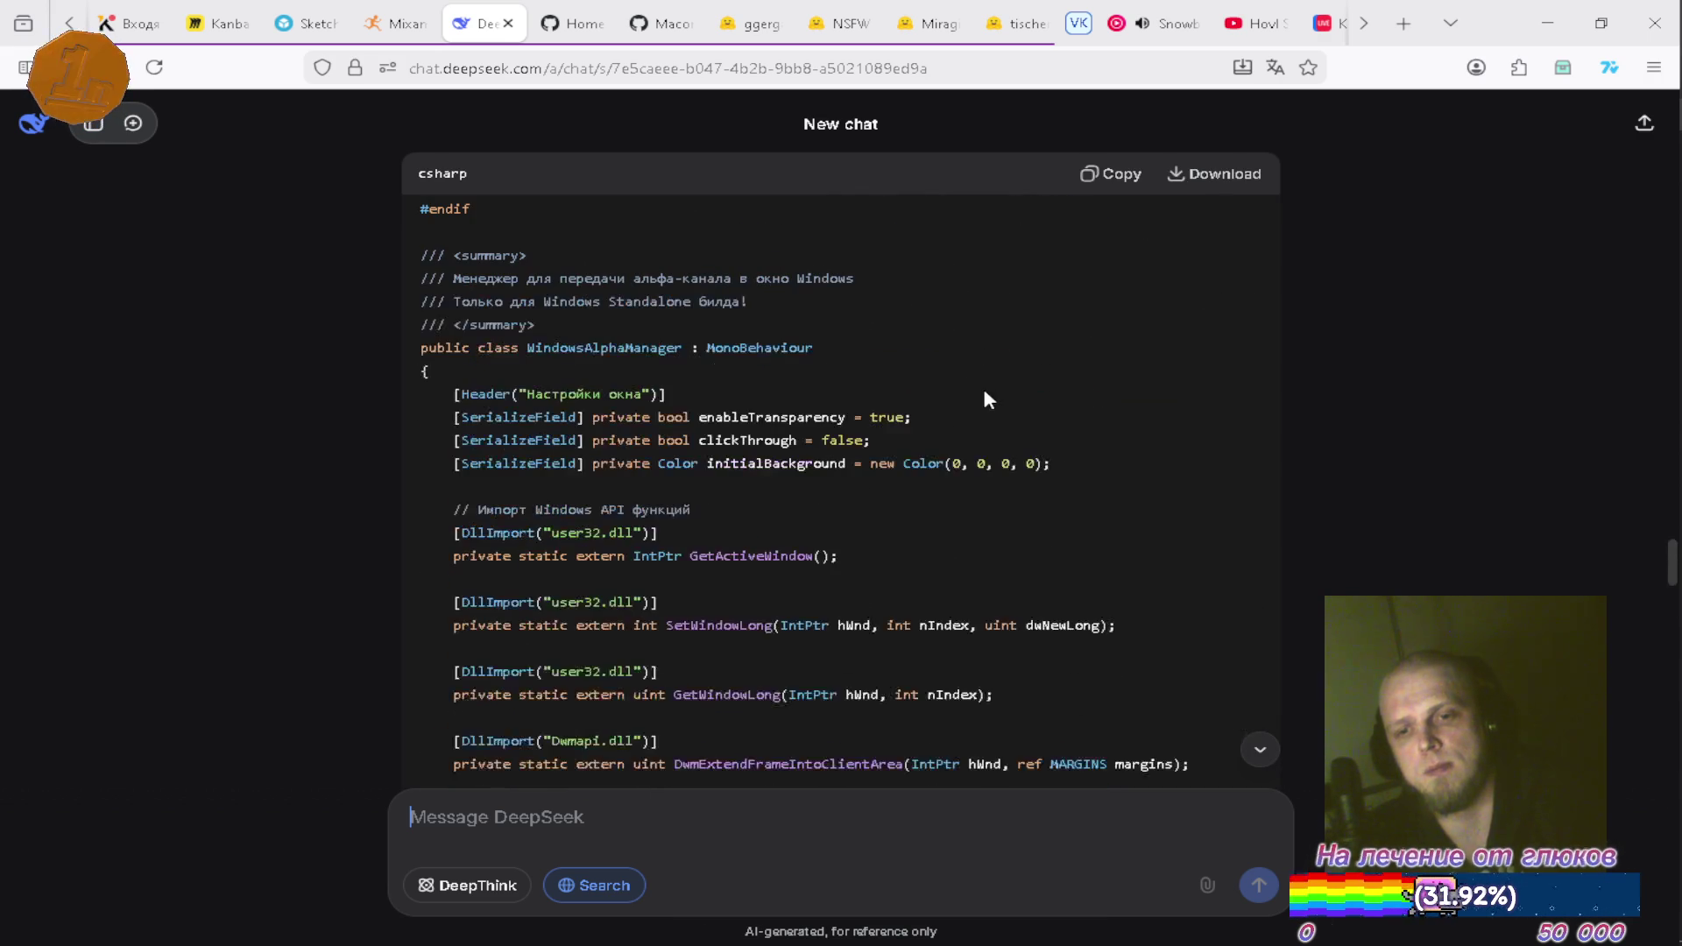
Bring the StreamOverlay Unity project window to the front
mouse_move(1669, 530)
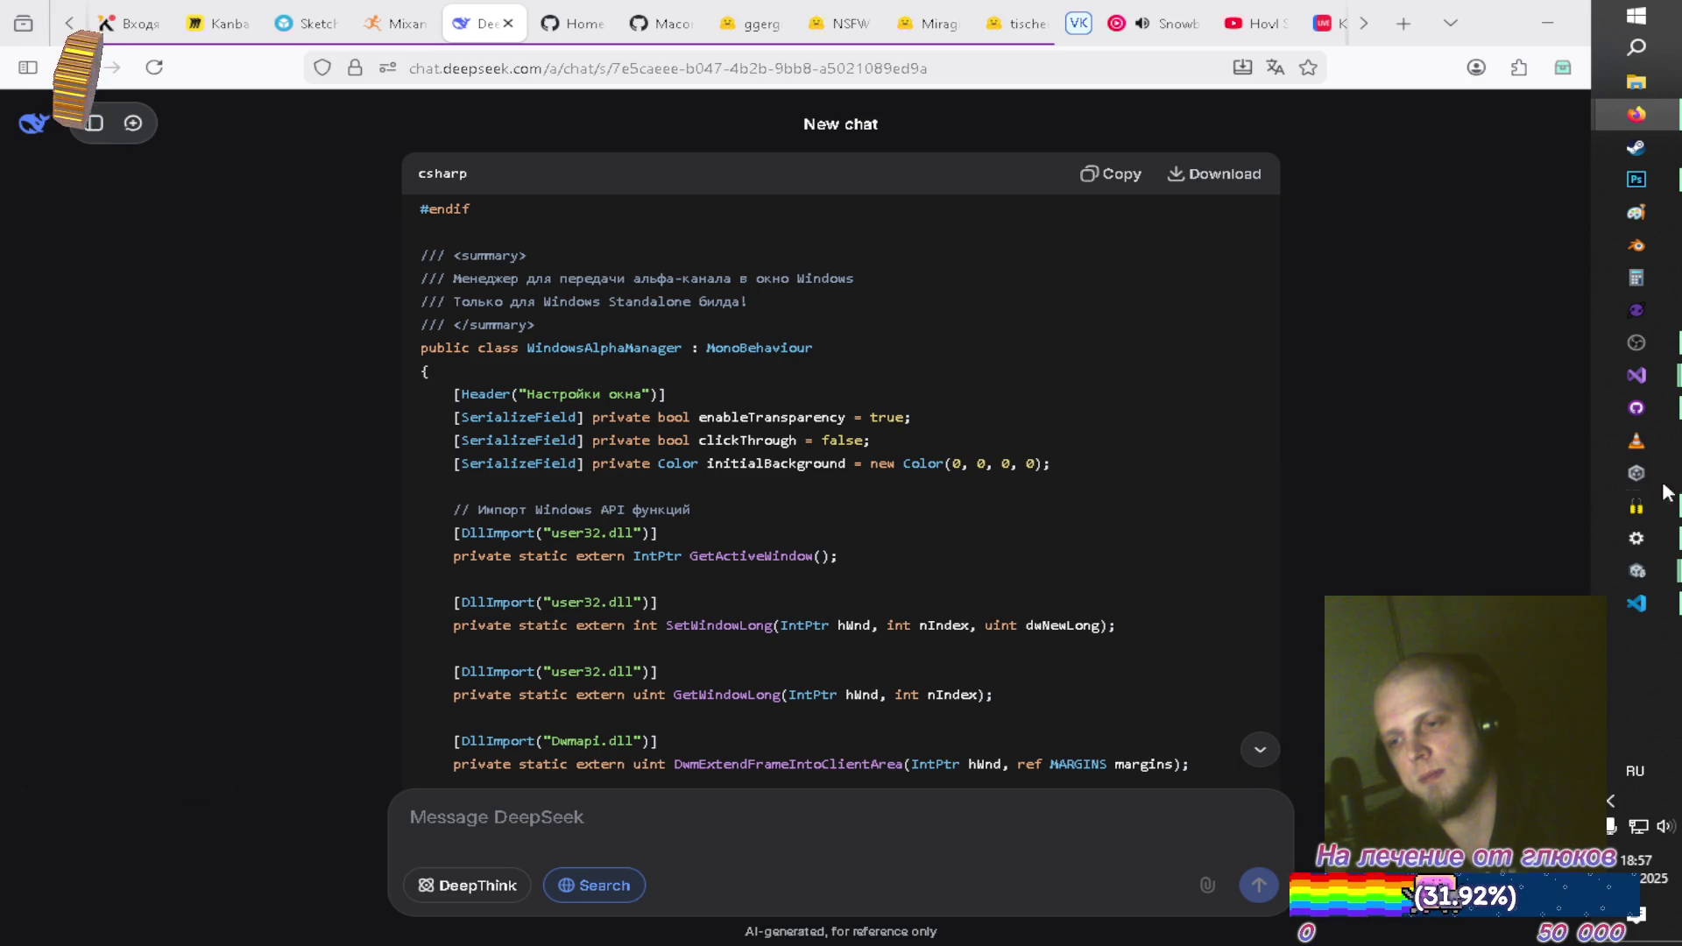
mouse_move(1637, 570)
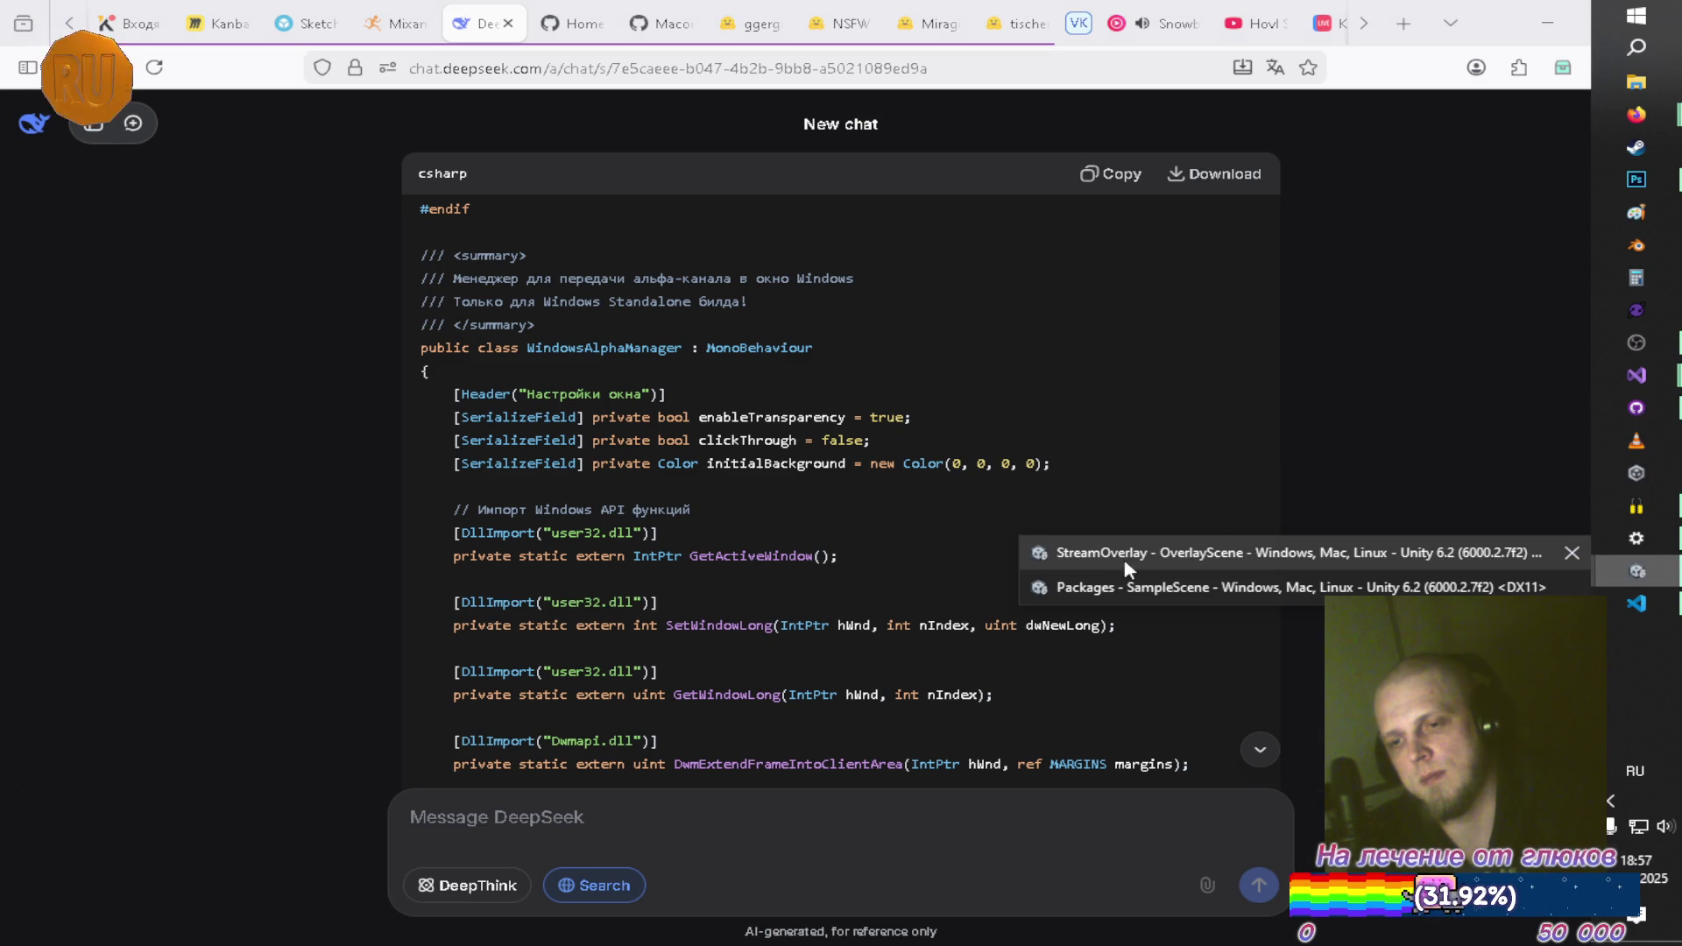
click(1143, 561)
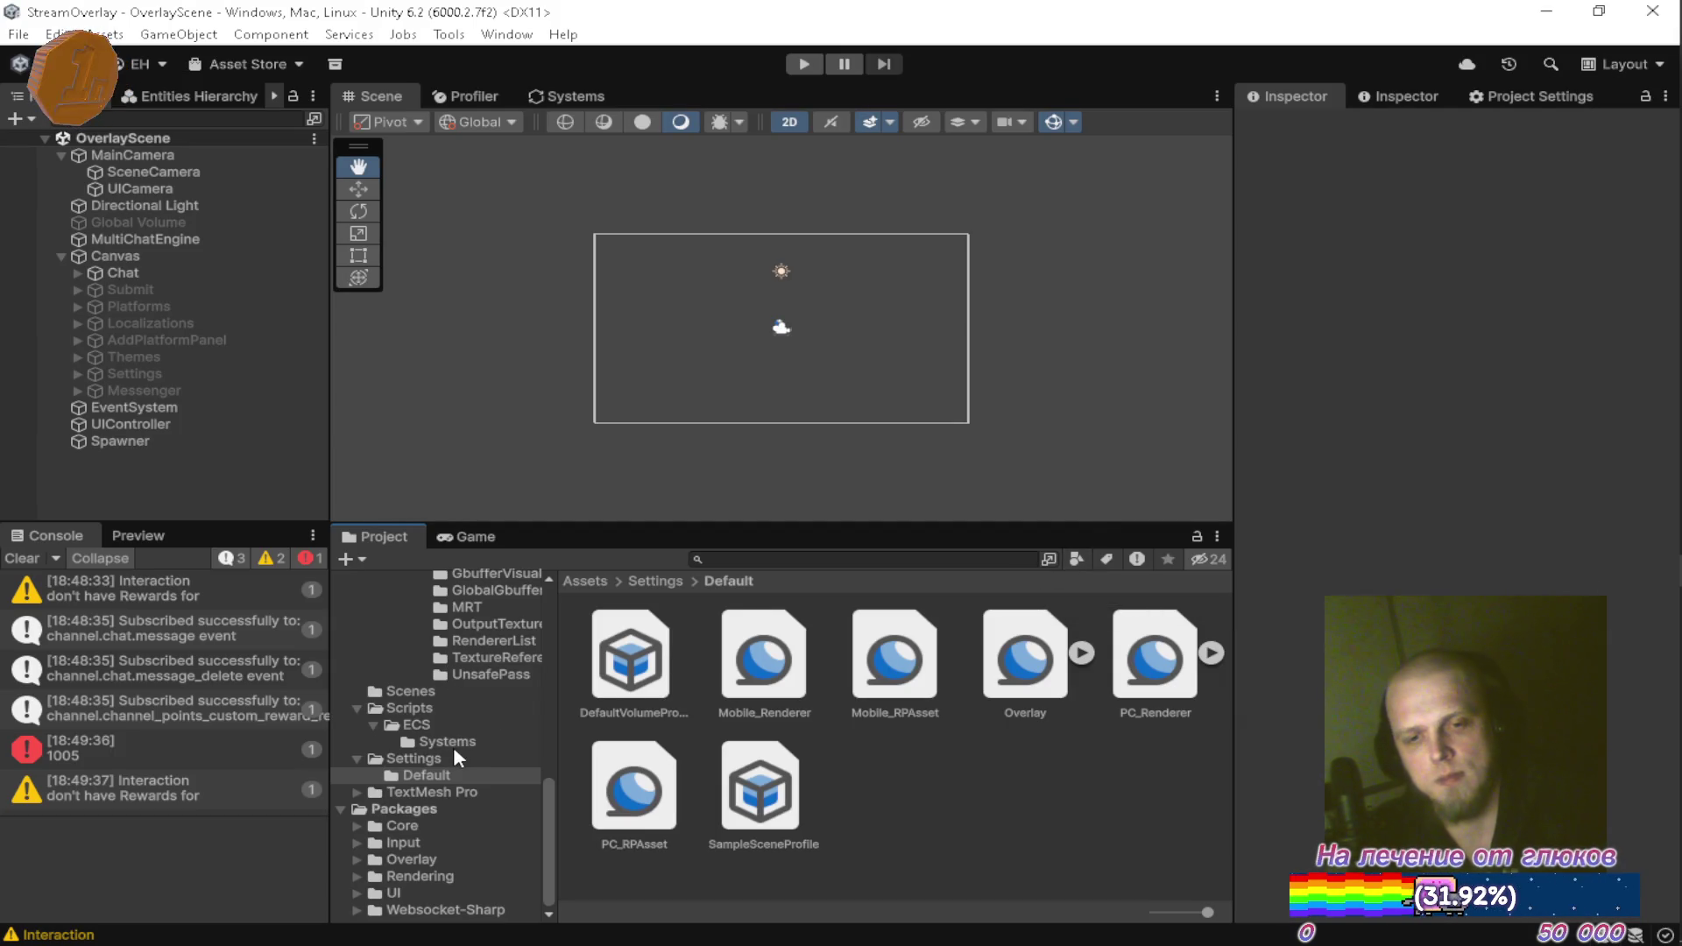
Show the Assets/Scripts folder contents, glancing back at DeepSeek's code in between
click(444, 707)
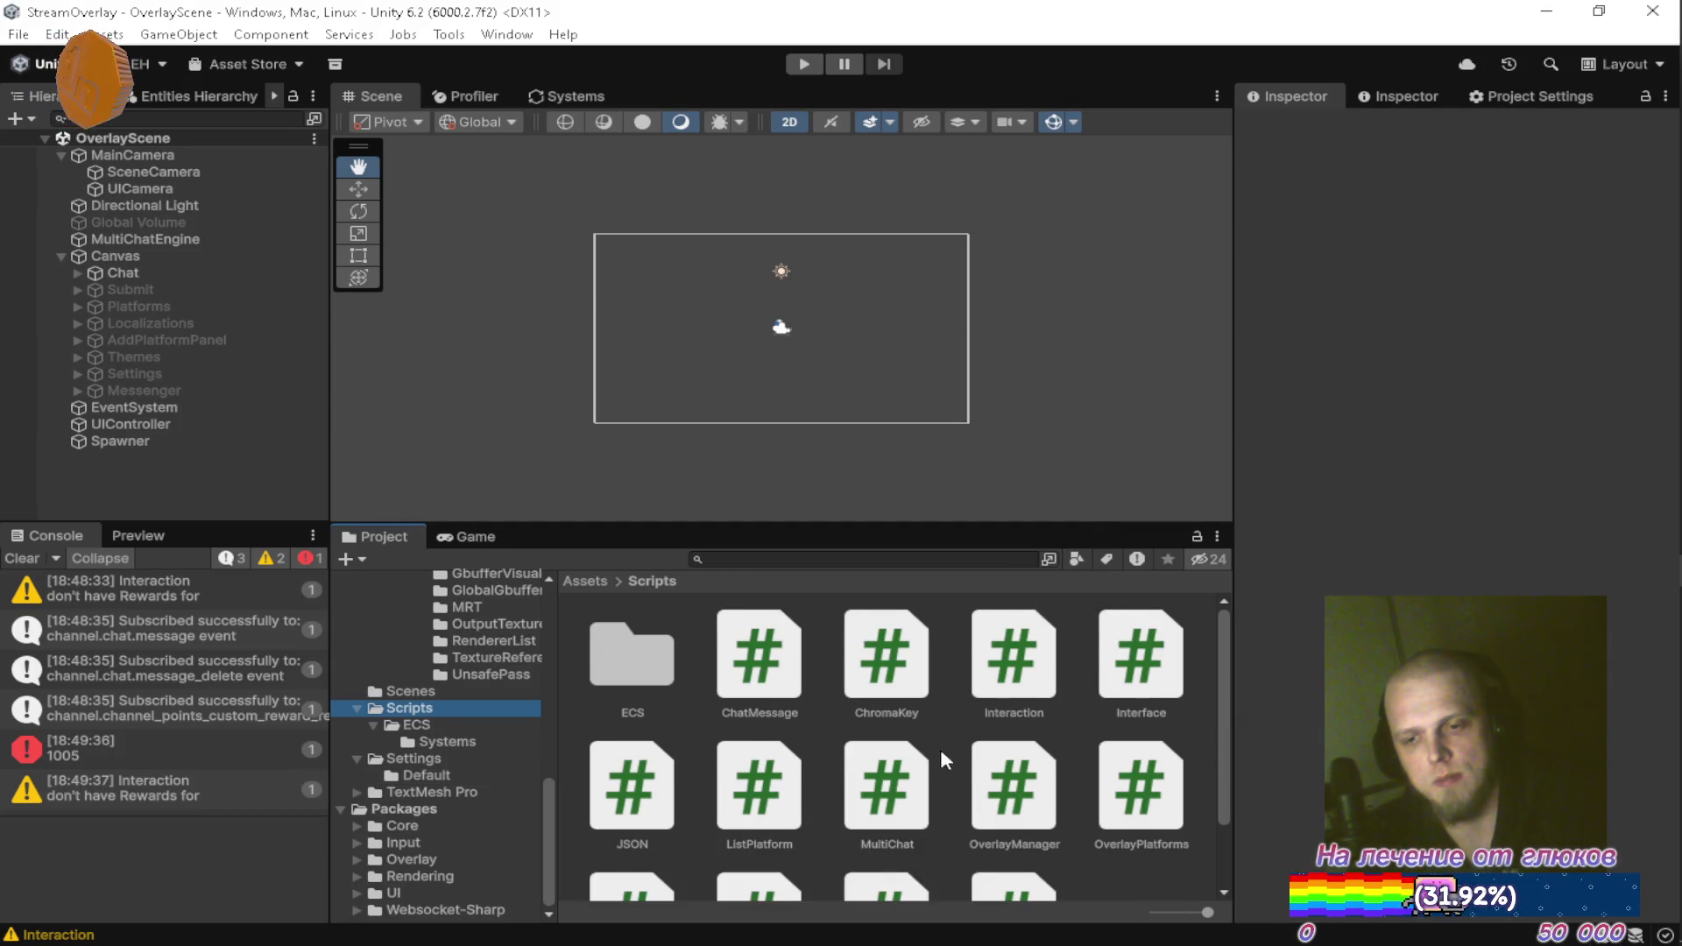
scroll(939, 749, down, 2)
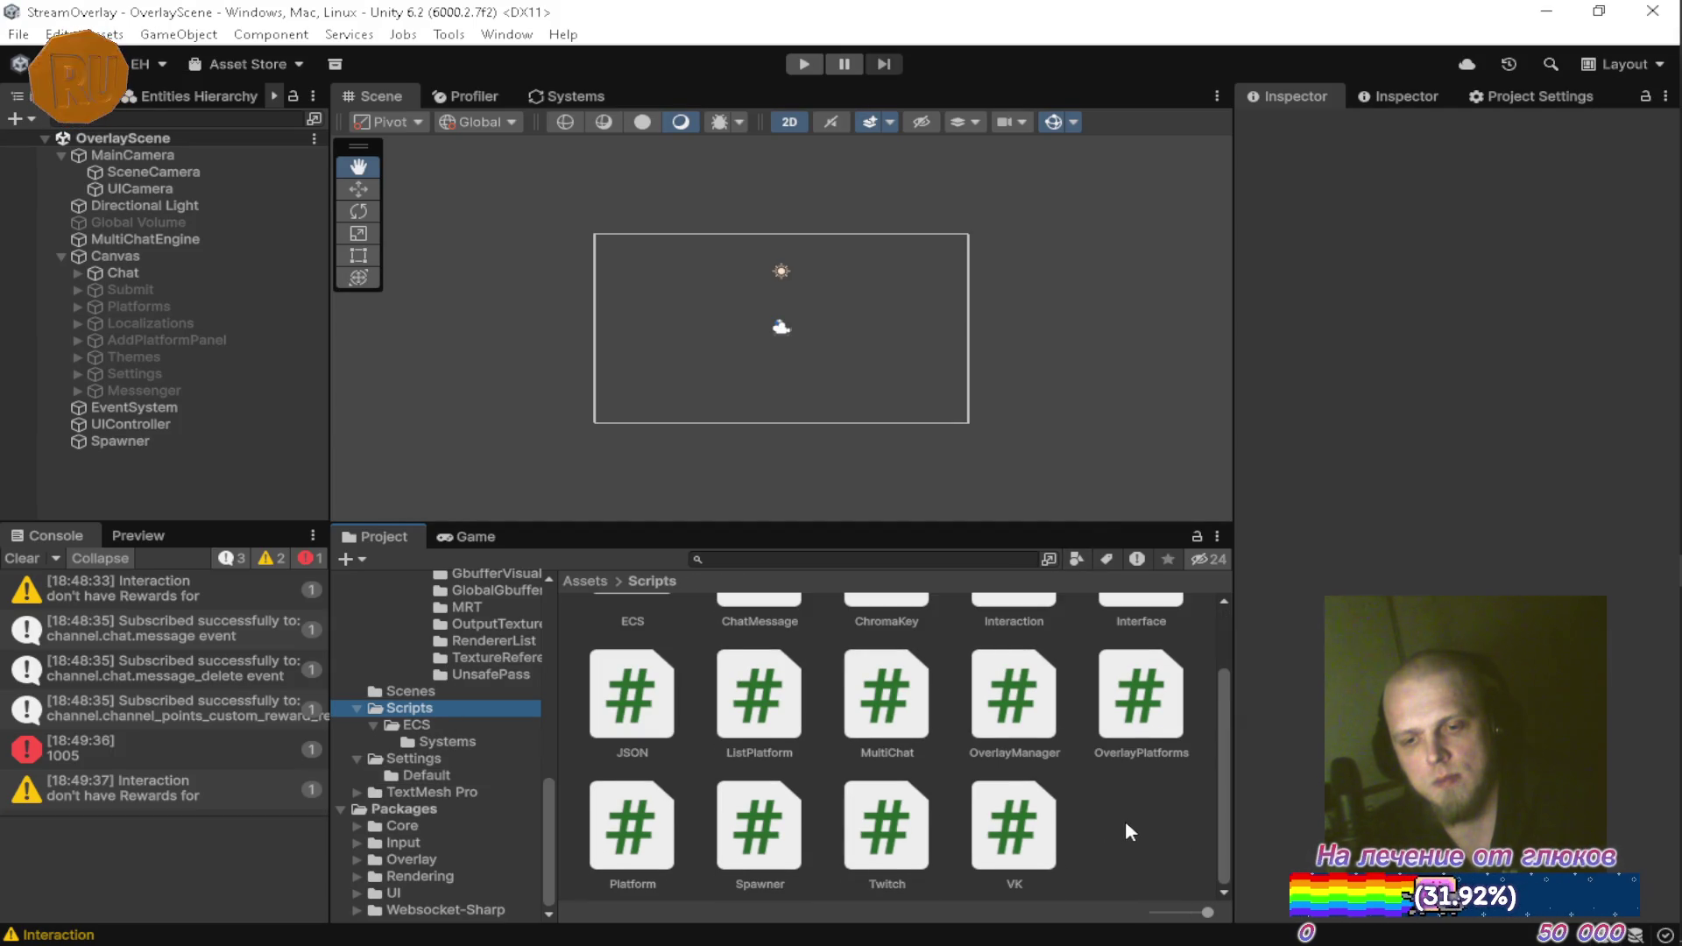
key(alt+Tab)
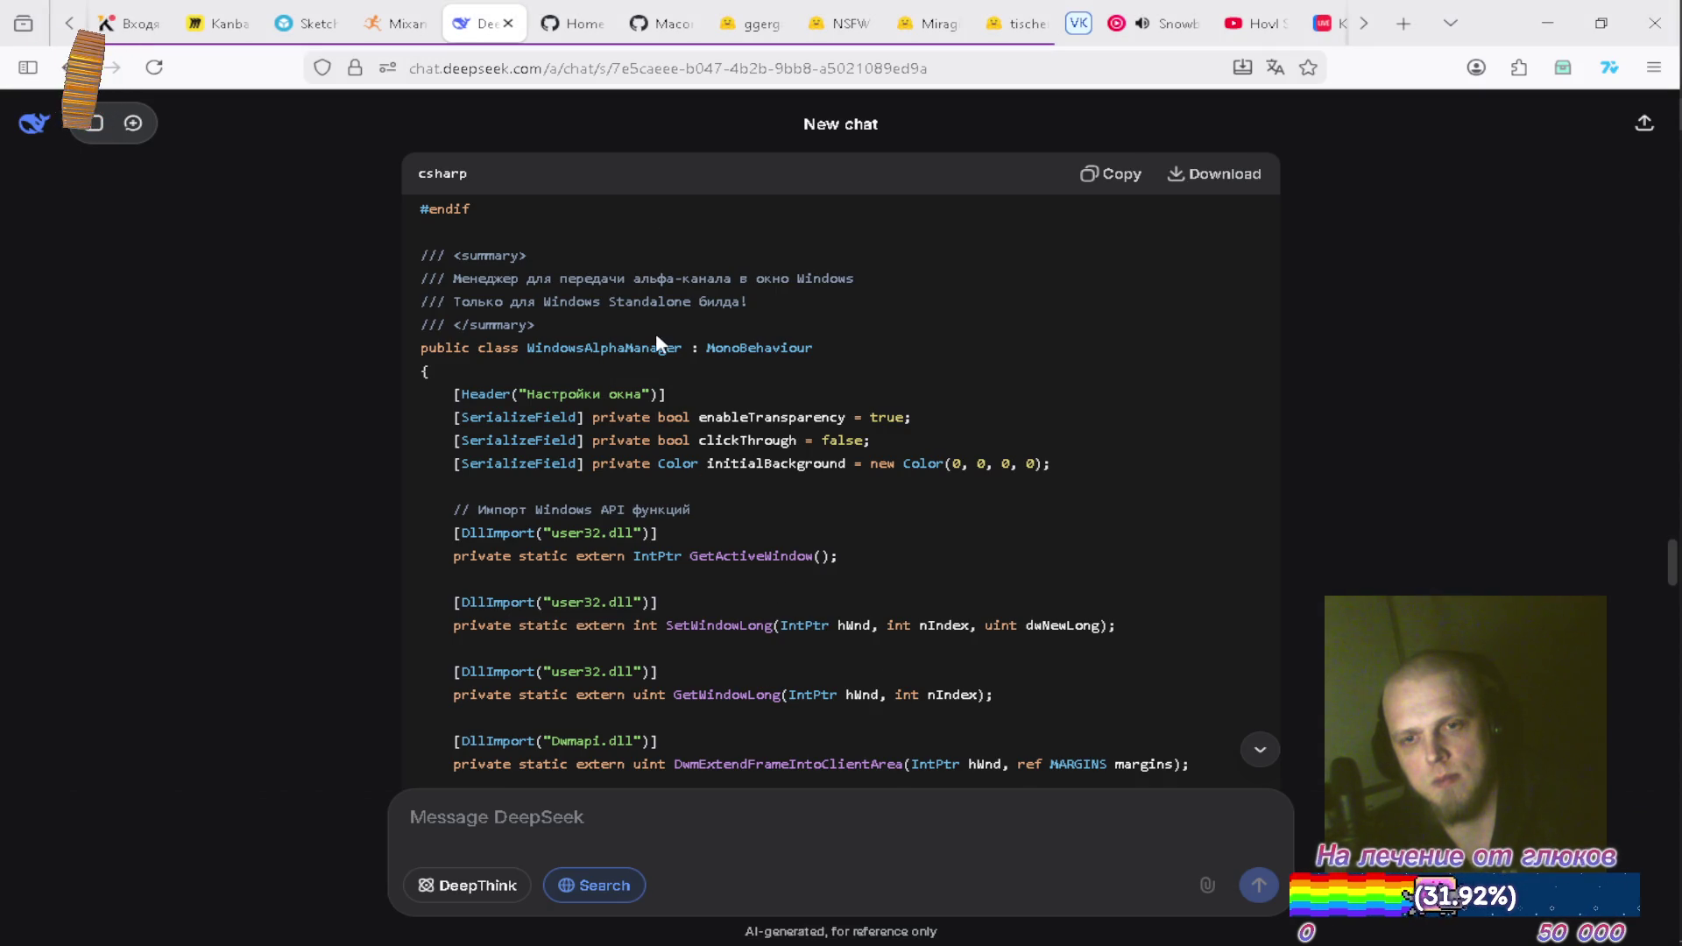
scroll(648, 351, up, 3)
scroll(649, 354, down, 6)
key(alt+Tab)
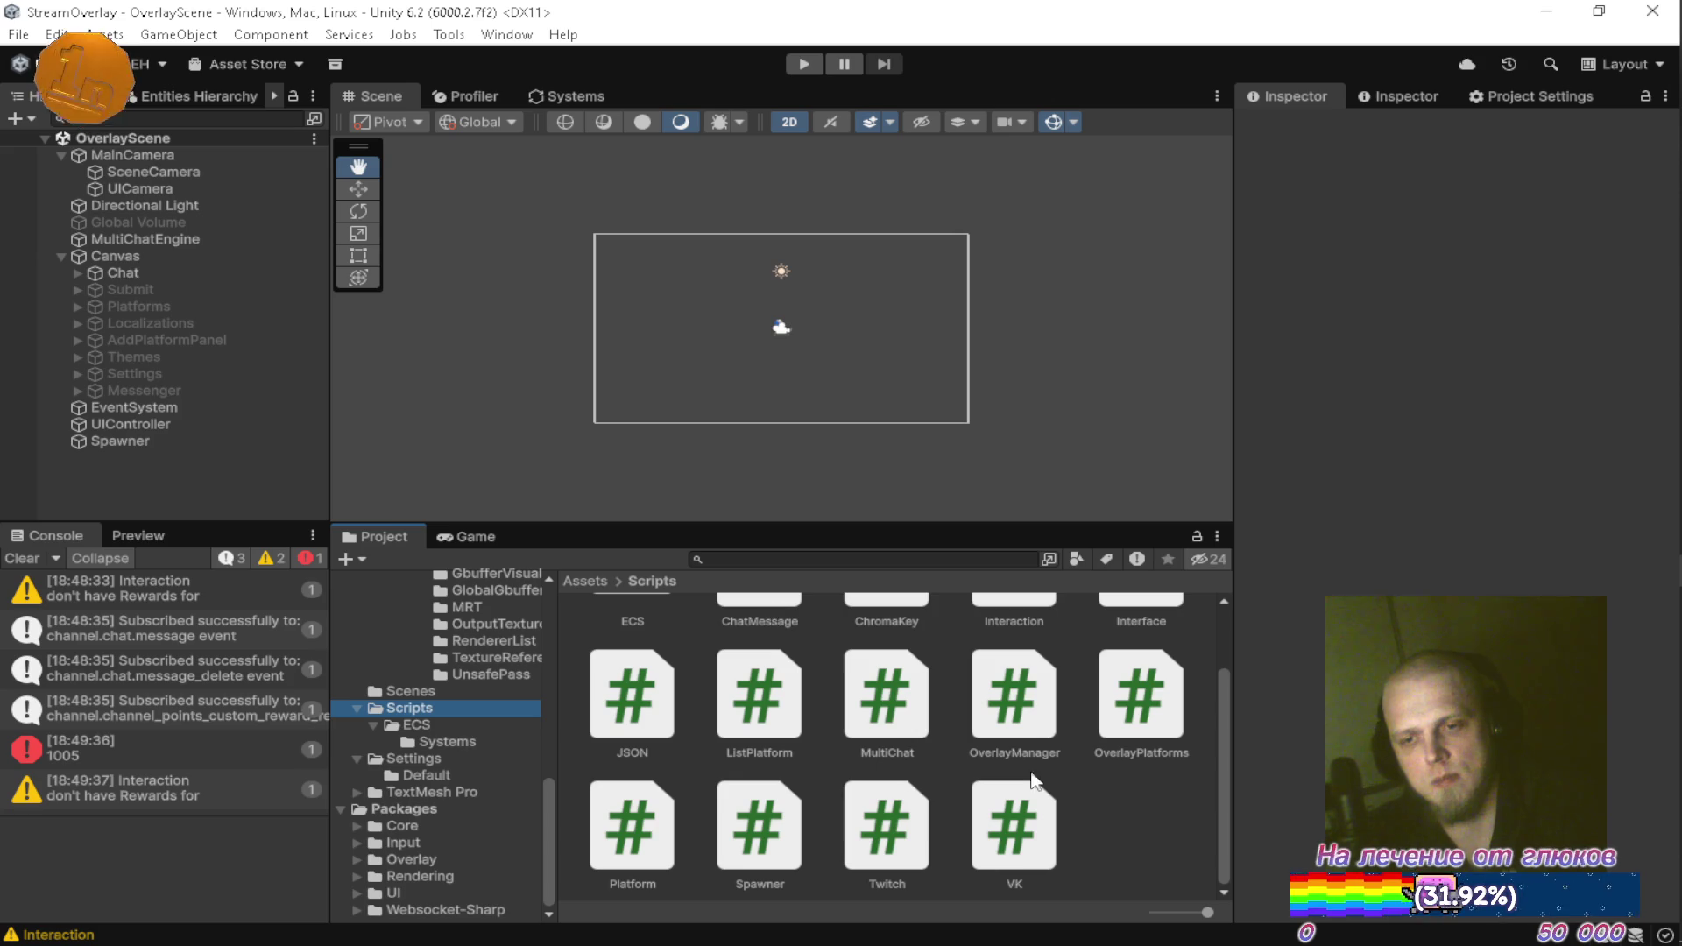
Create a MonoBehaviour script named WindowsAlphaManager in Scripts and open it for editing
right_click(1168, 856)
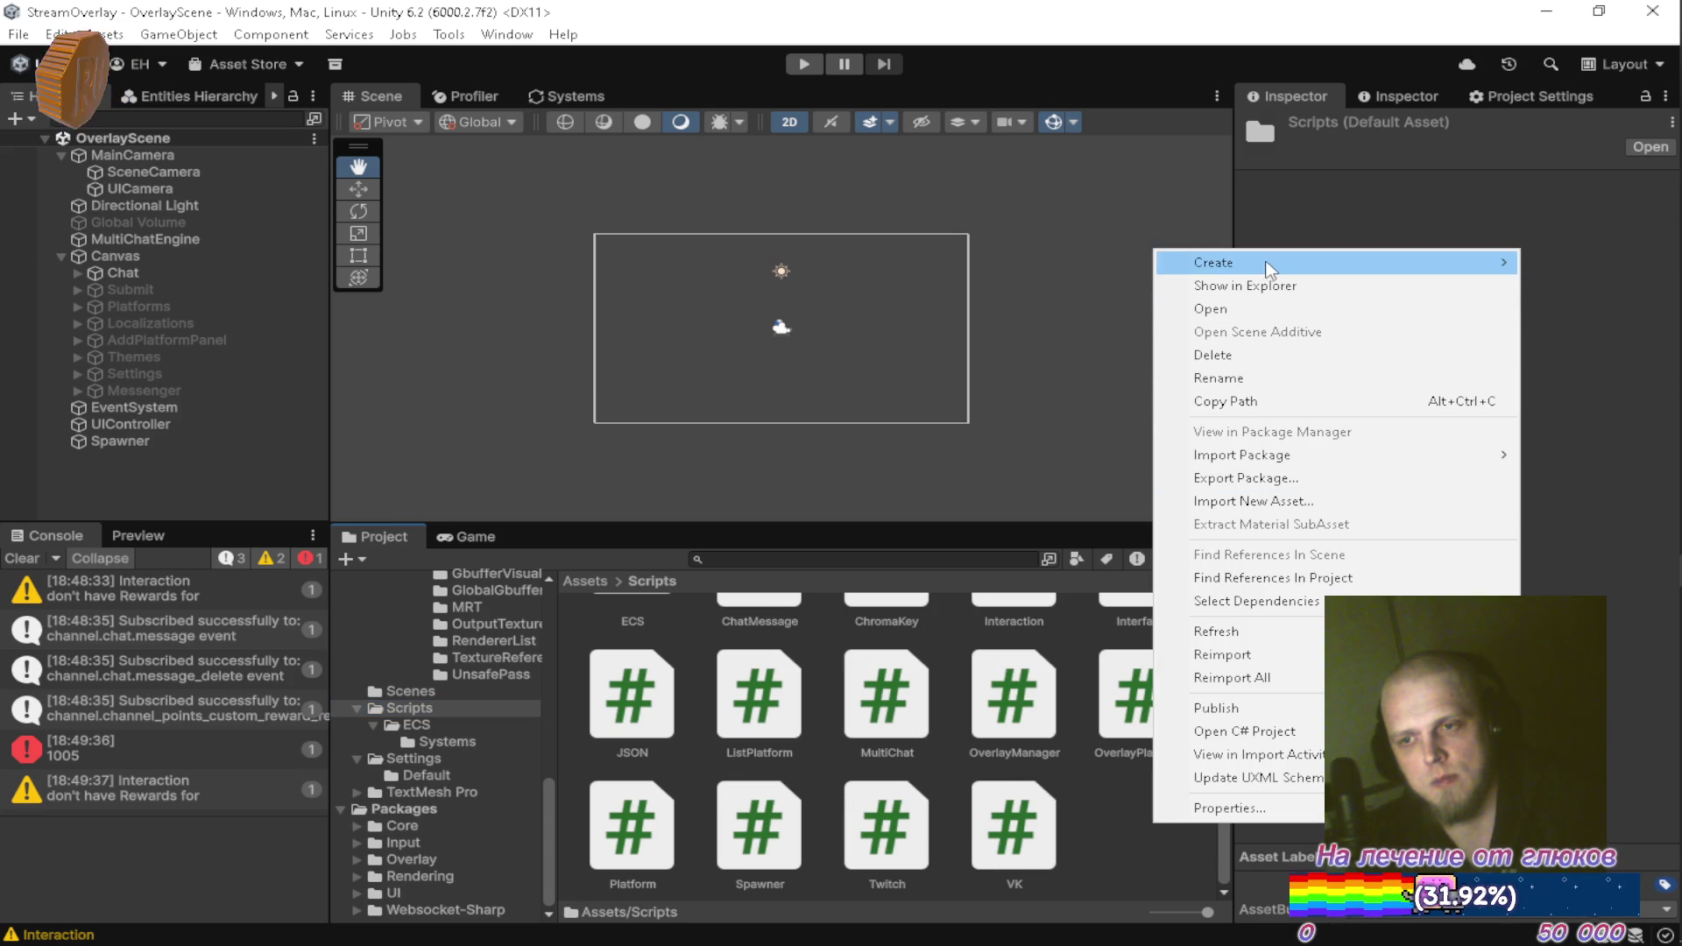
mouse_move(1266, 262)
click(1074, 309)
text(Ц)
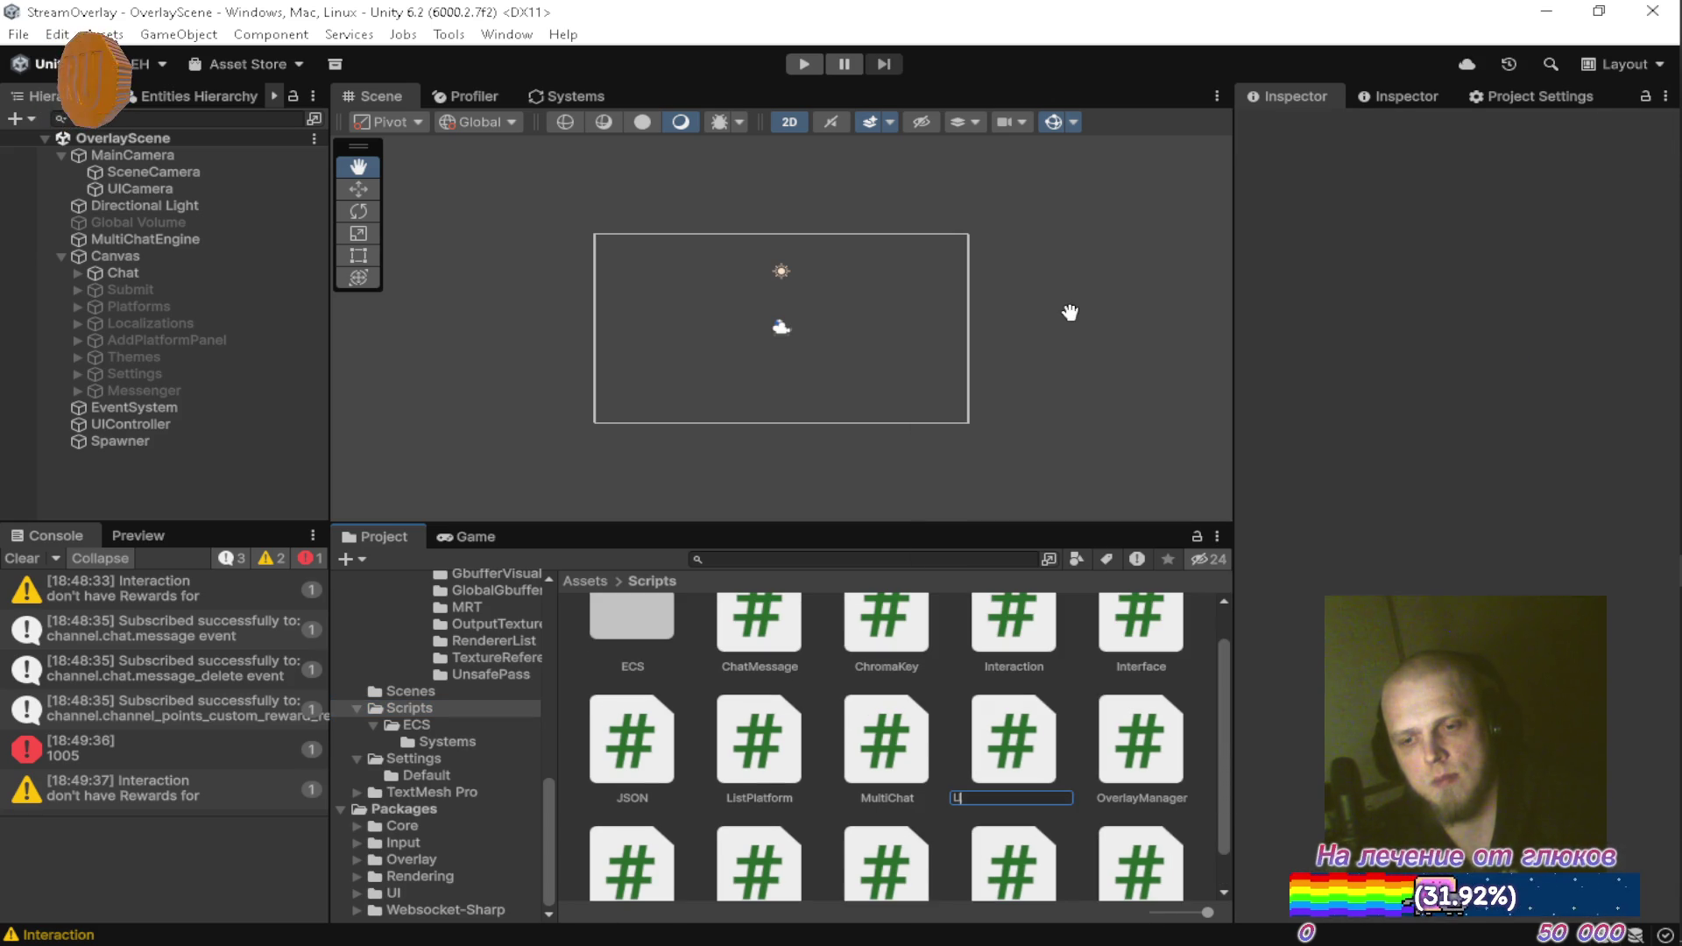
key(BackSpace)
text(Win)
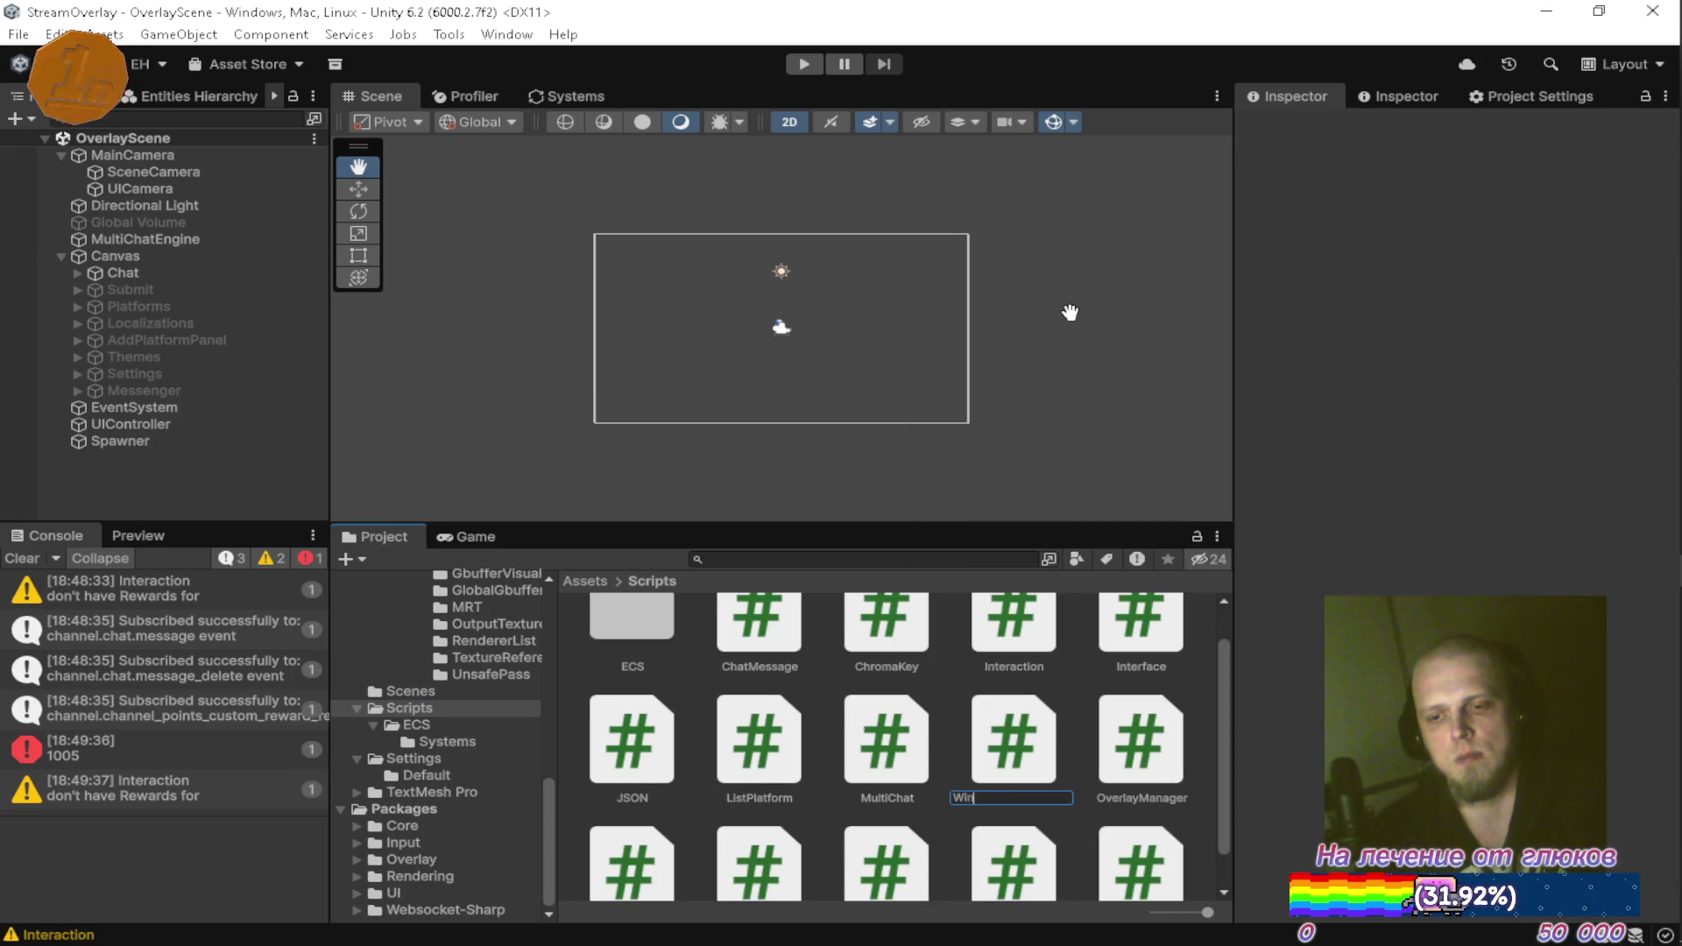
text(dowsAlphaM)
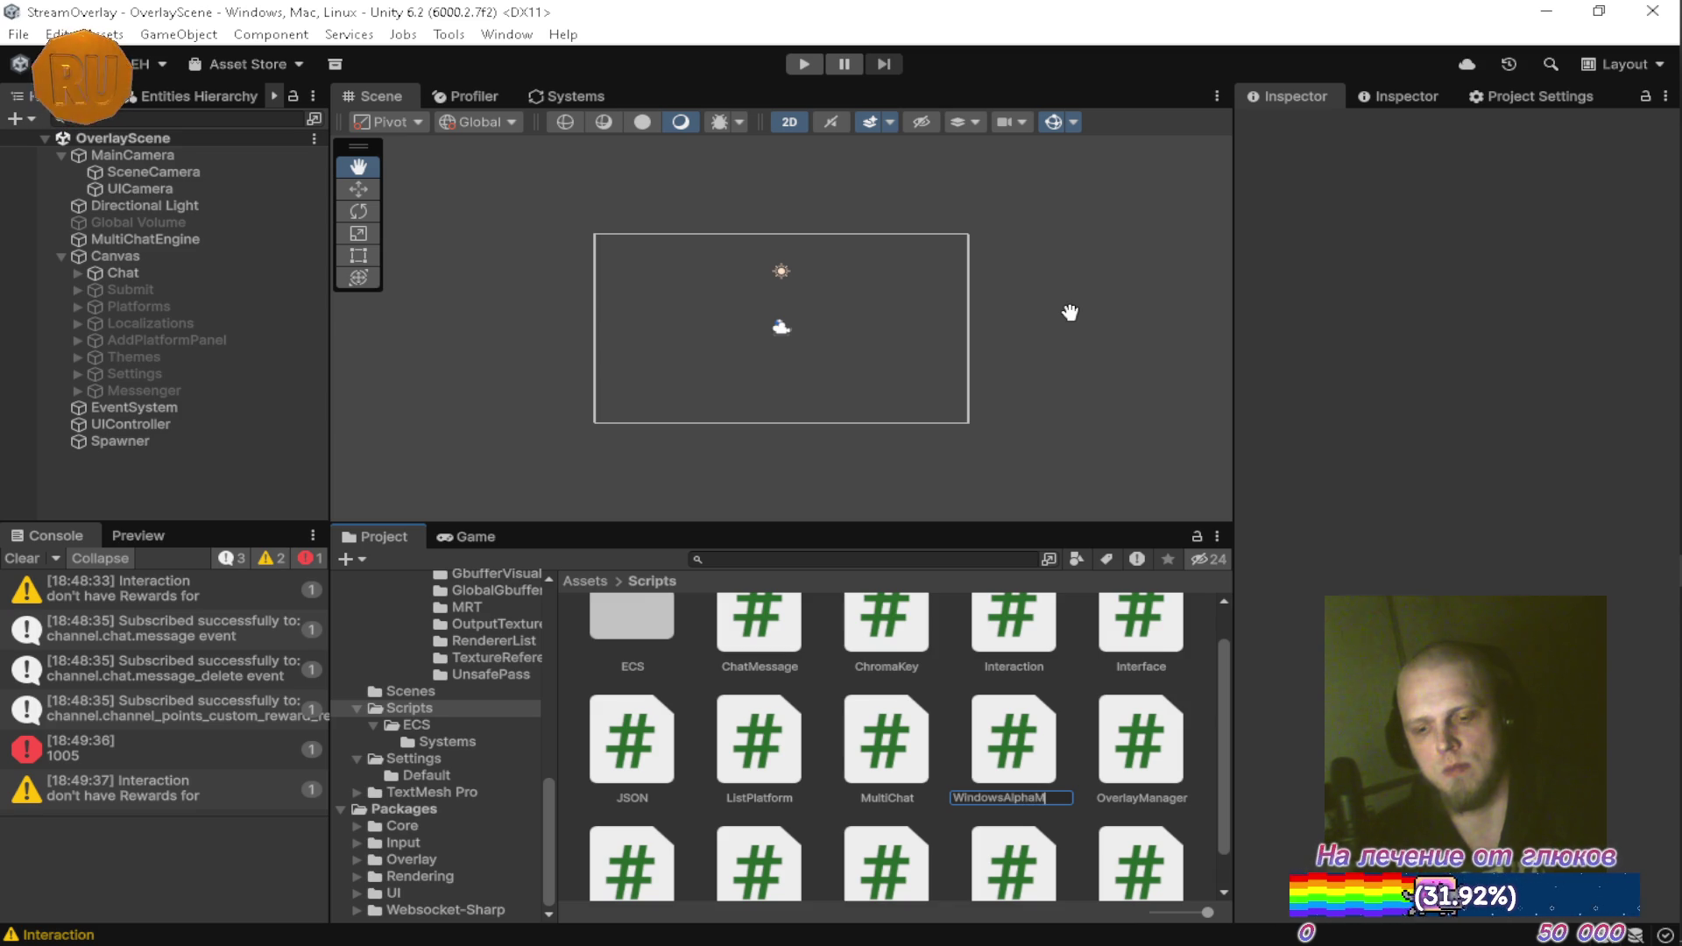
text(ger)
key(Return)
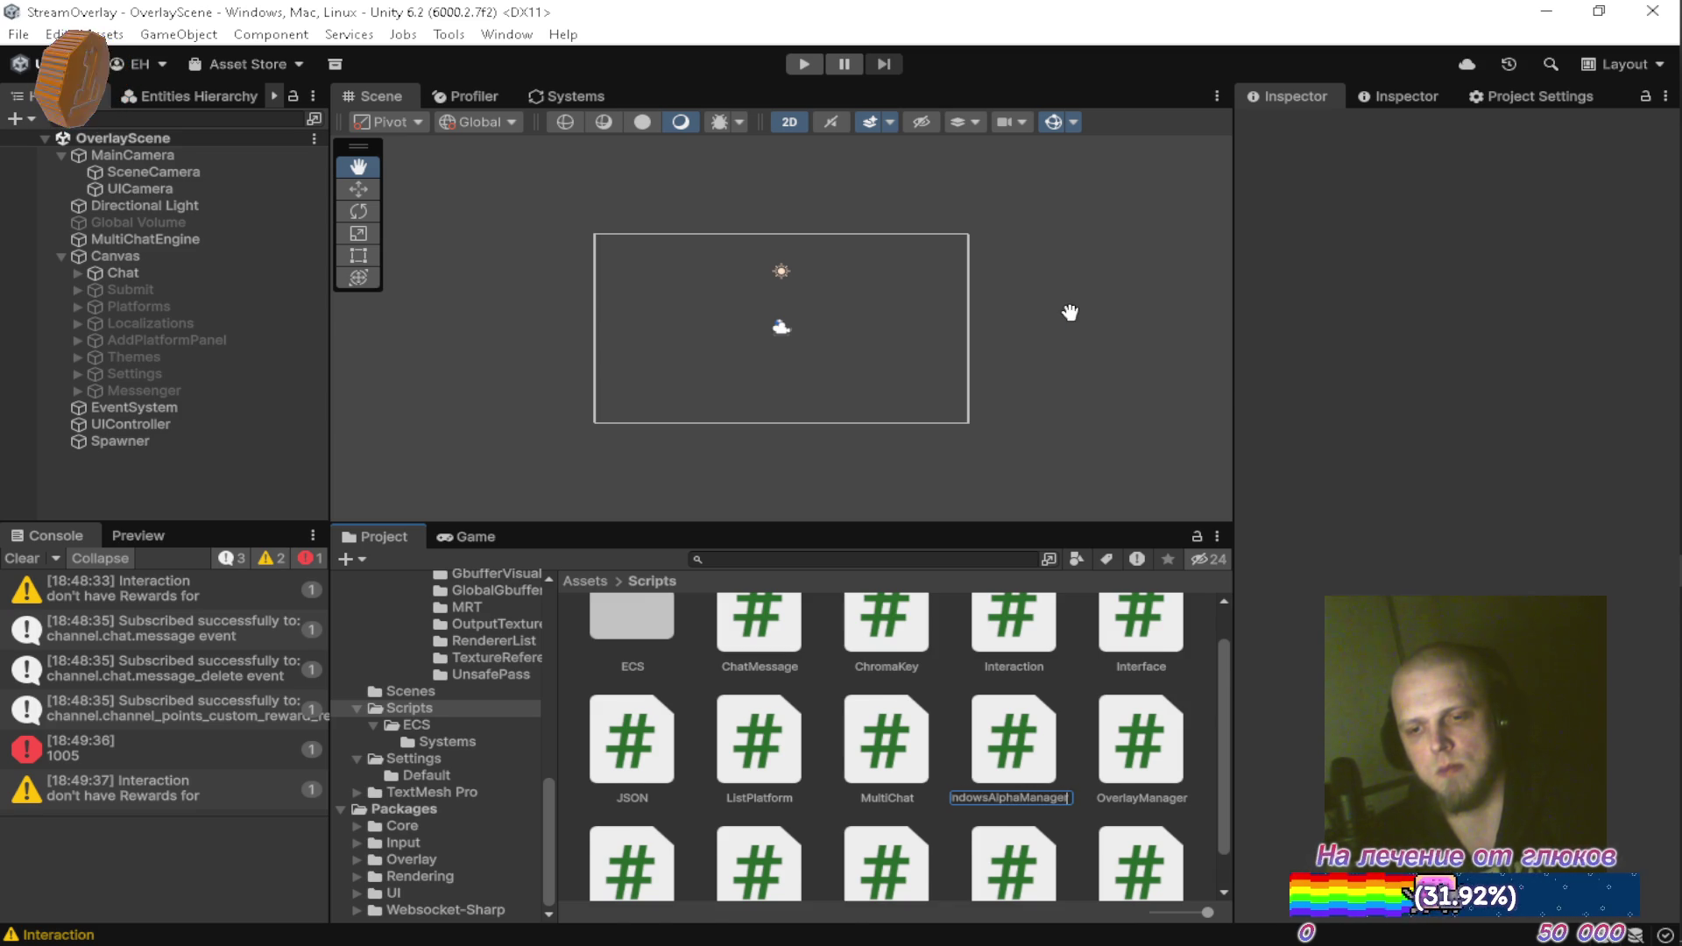
key(Return)
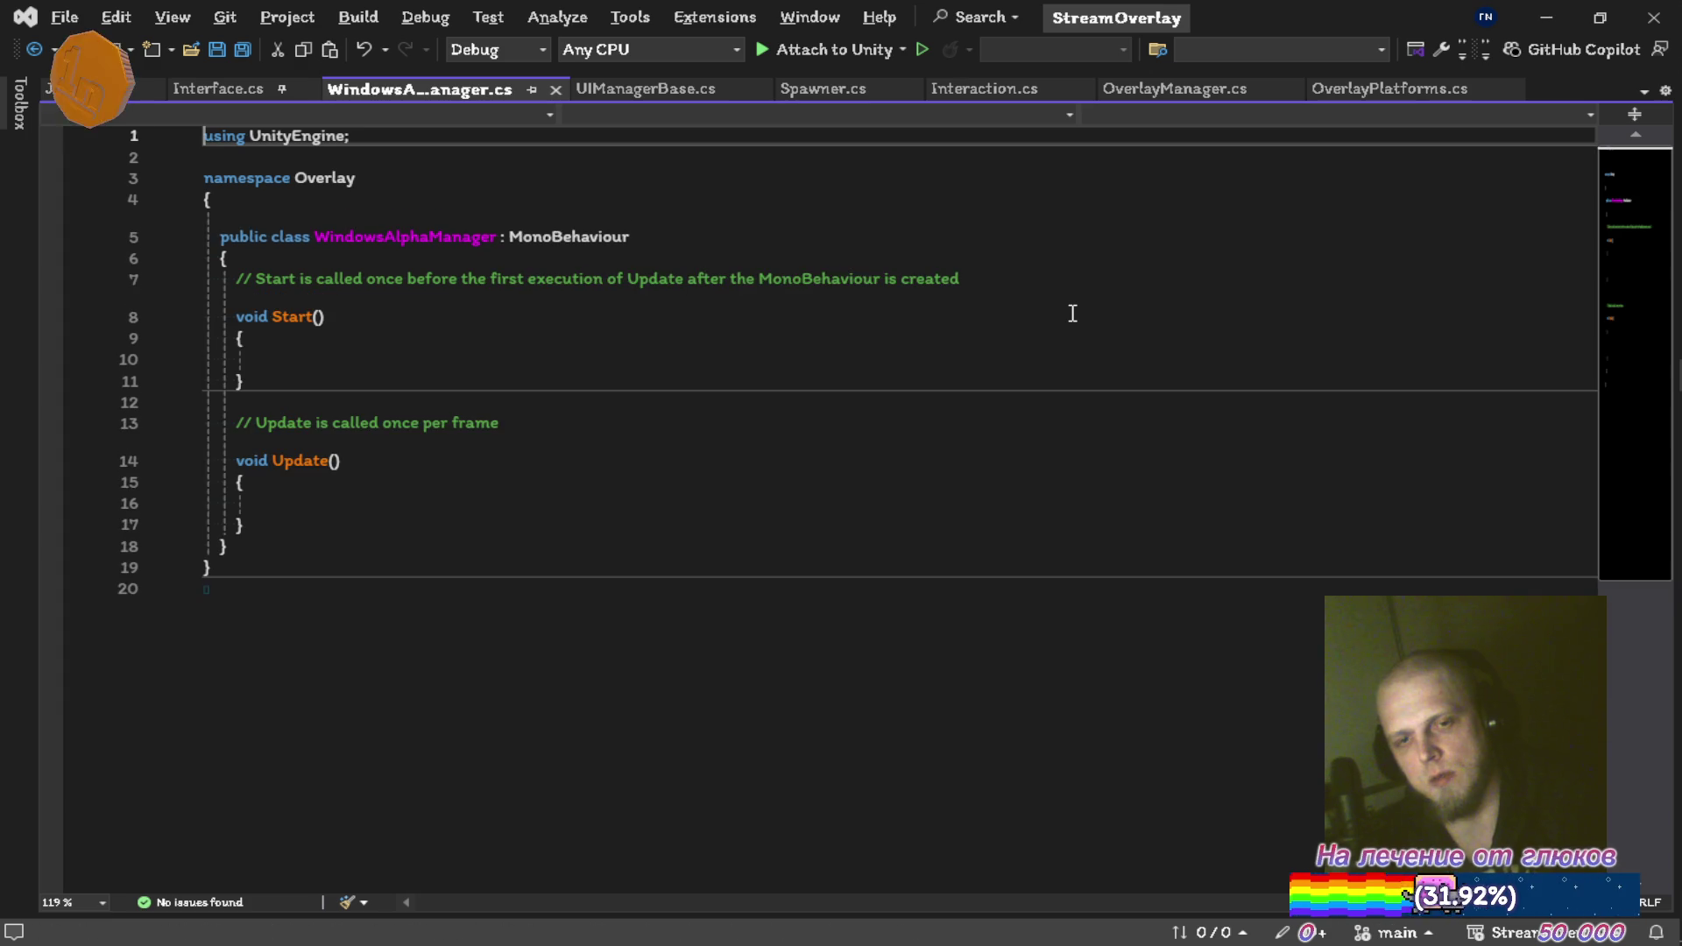
Replace WindowsAlphaManager.cs contents with the DeepSeek code and save
key(ctrl+a)
key(ctrl+v)
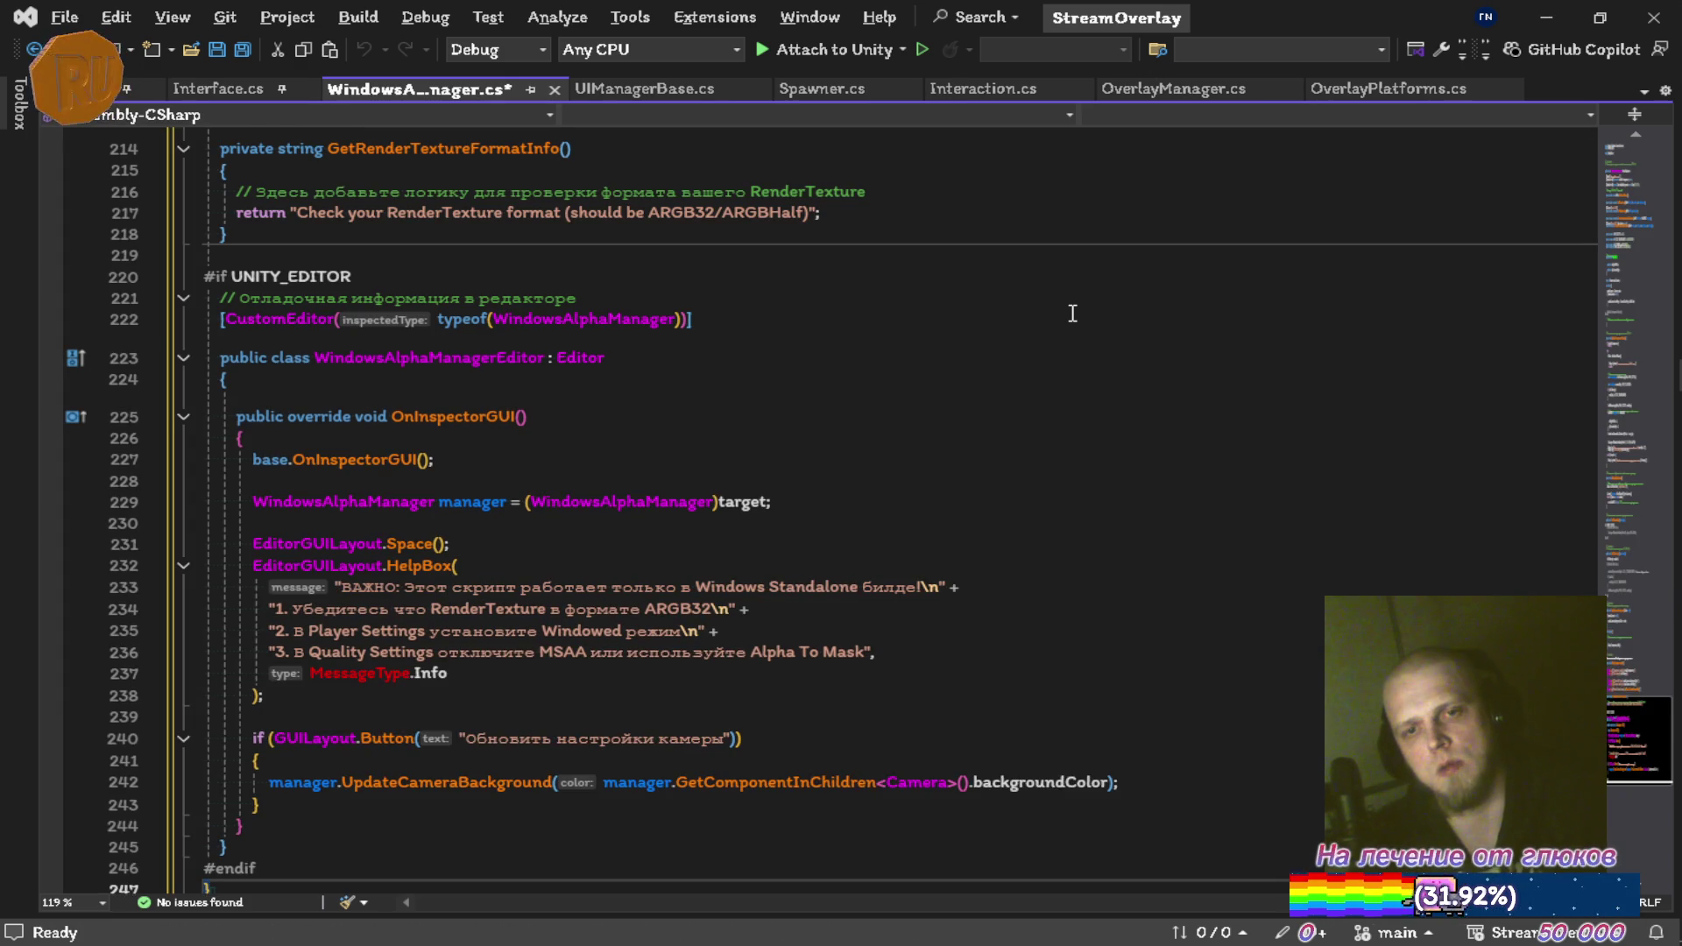
key(ctrl+s)
scroll(1062, 402, up, 10)
scroll(1062, 402, up, 5)
scroll(1077, 432, down, 10)
scroll(1055, 444, up, 5)
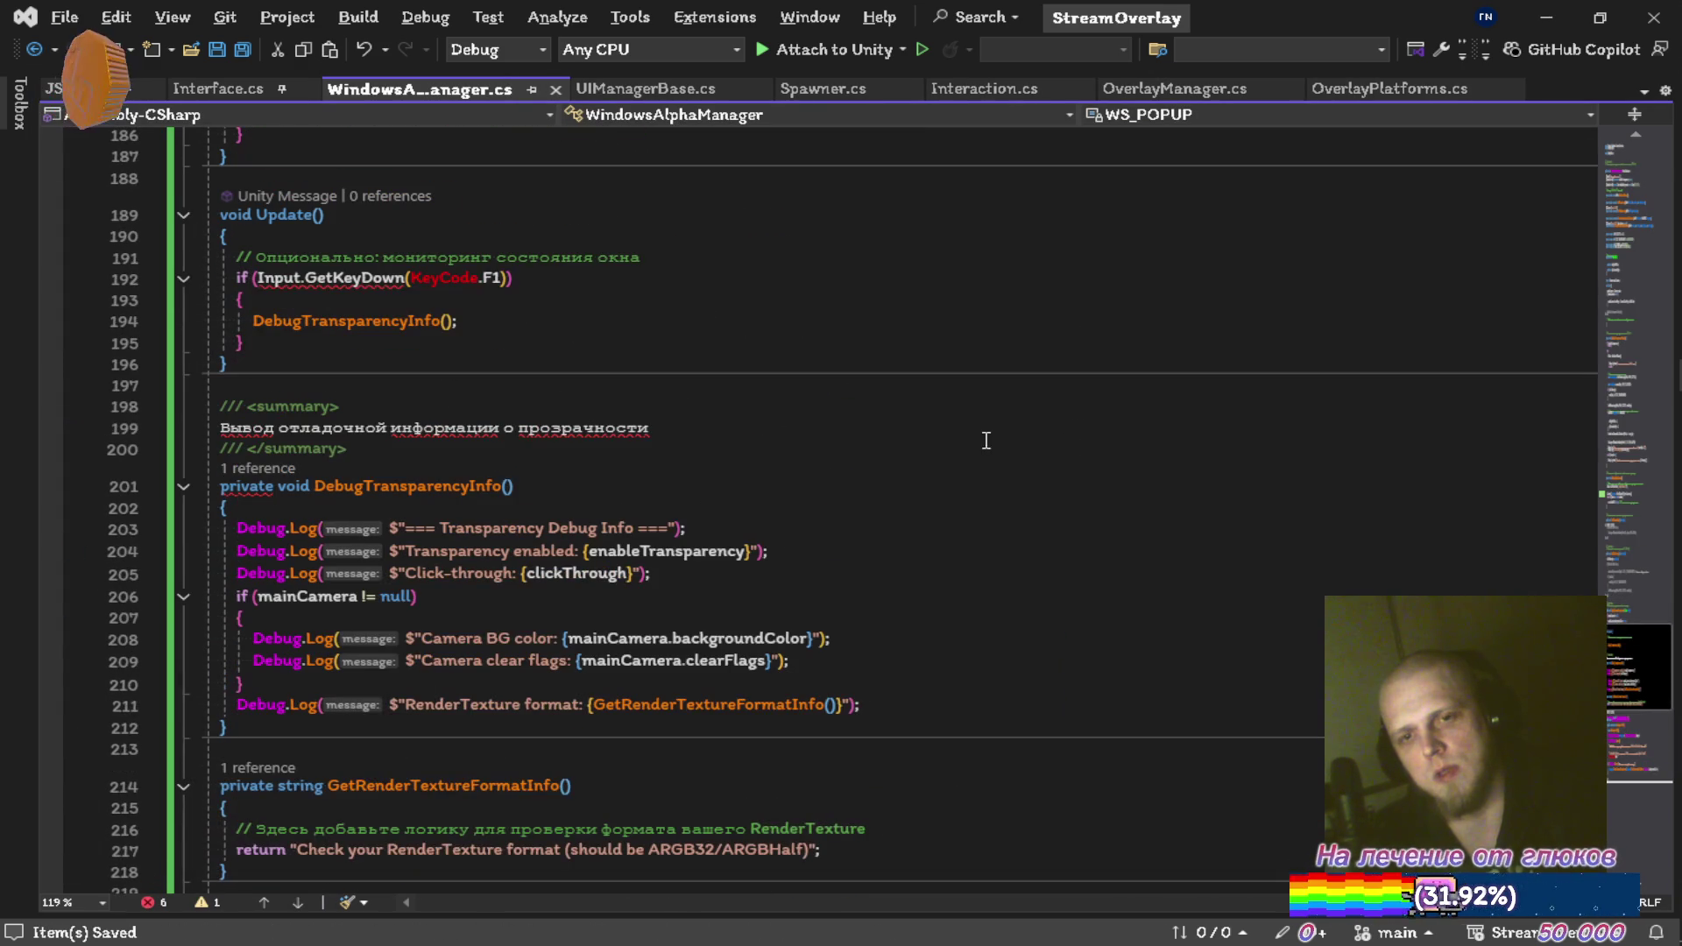
Delete the stray Russian text line from the pasted code
click(848, 428)
key(ctrl+x)
key(Down)
key(Up)
key(Up)
key(Up)
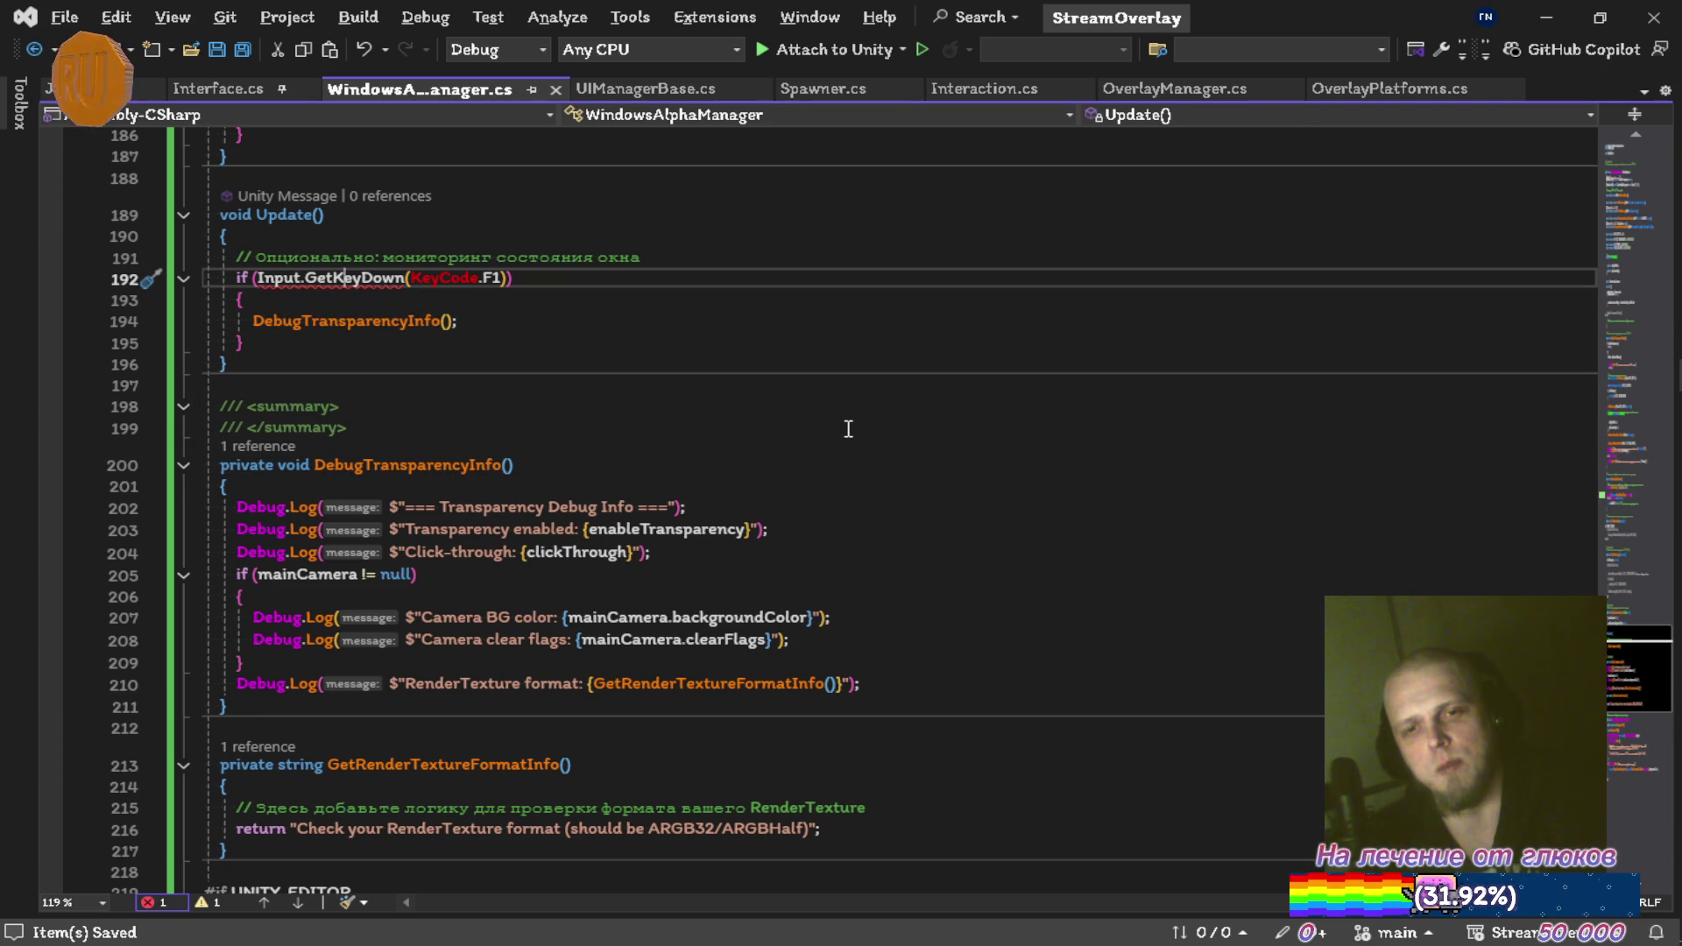
Review suggested fixes for the Input error on line 192, remove stray letters, and save
key(ctrl+period)
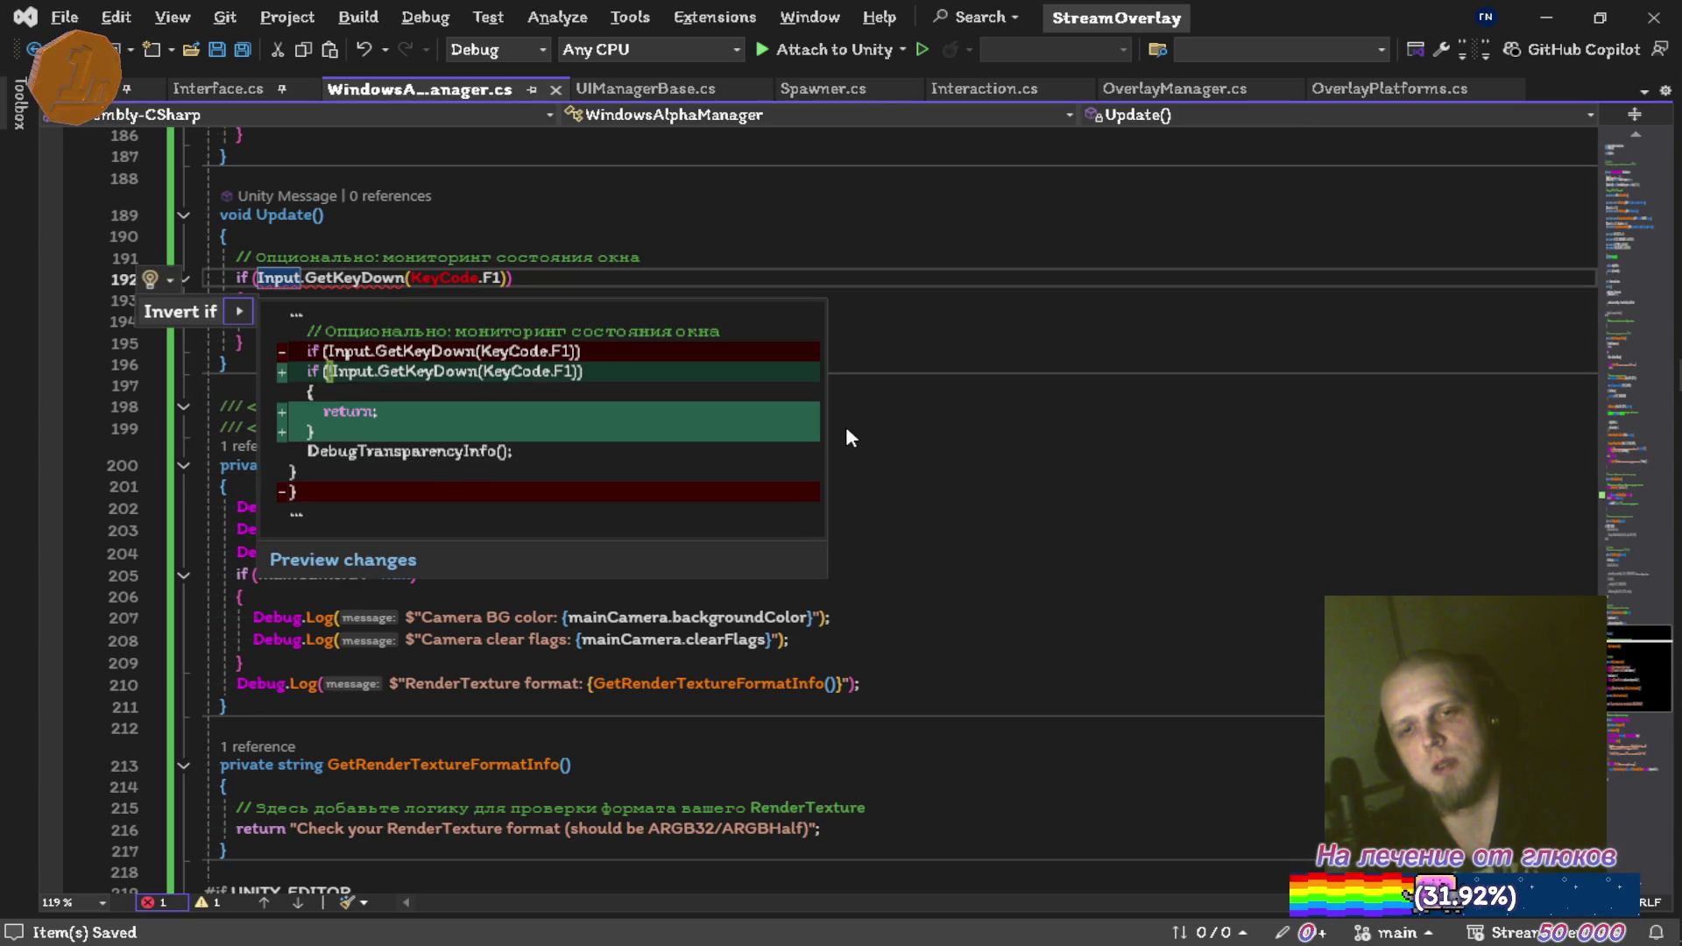
key(Escape)
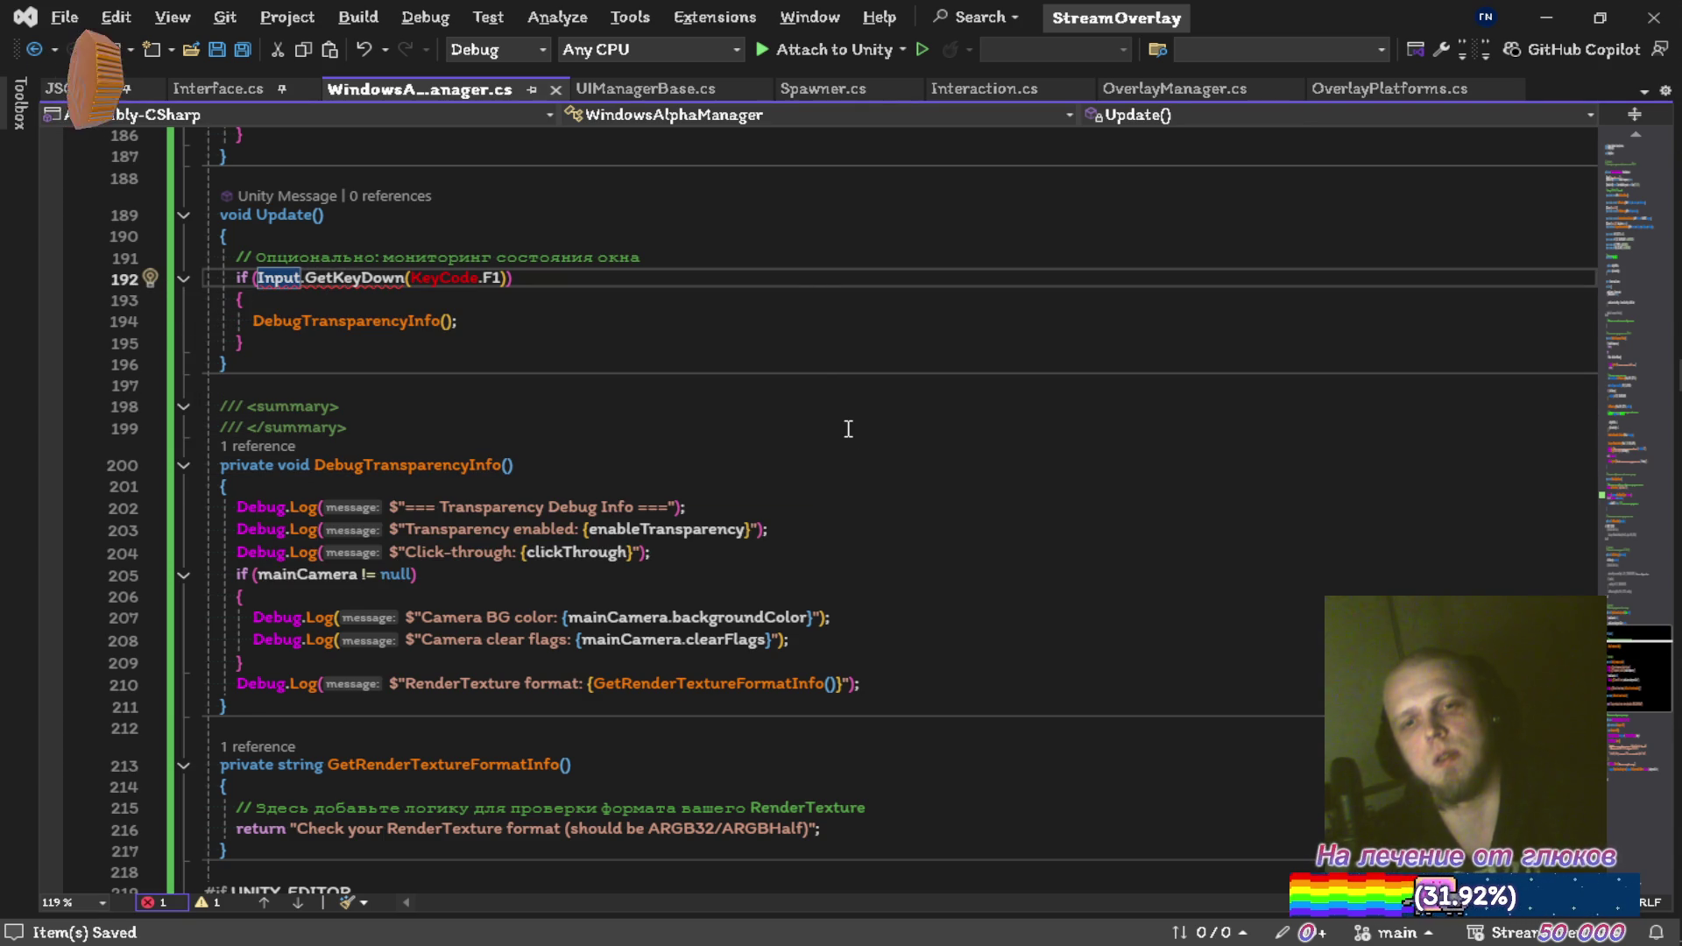
scroll(848, 429, up, 2)
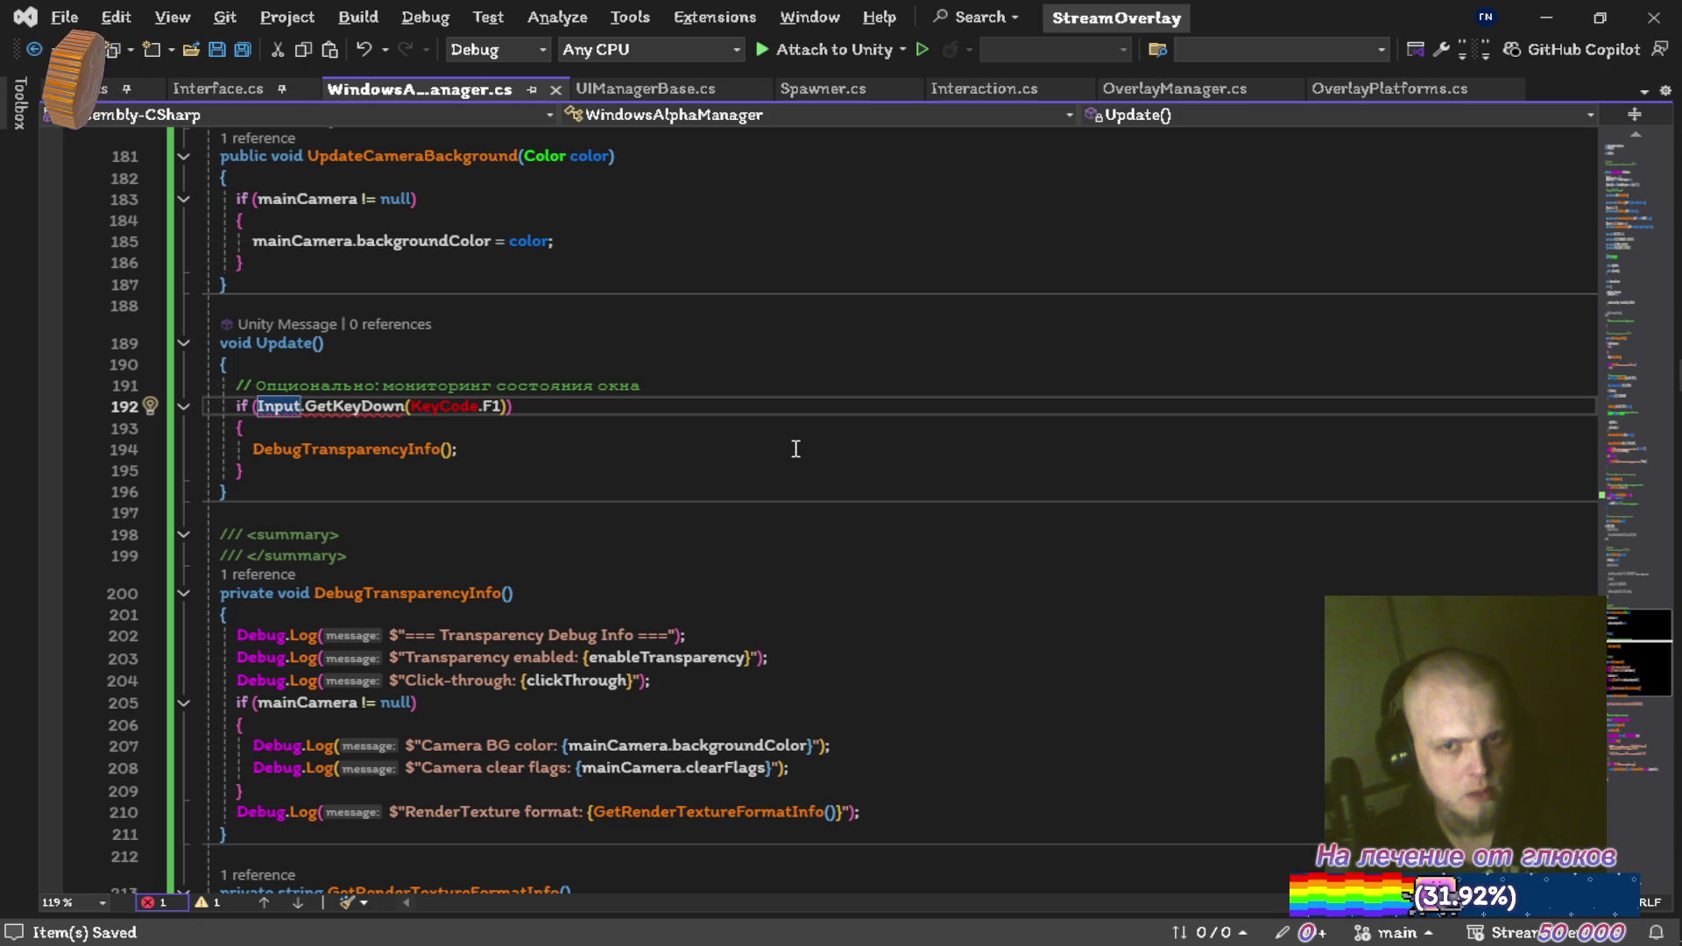
key(ctrl+period)
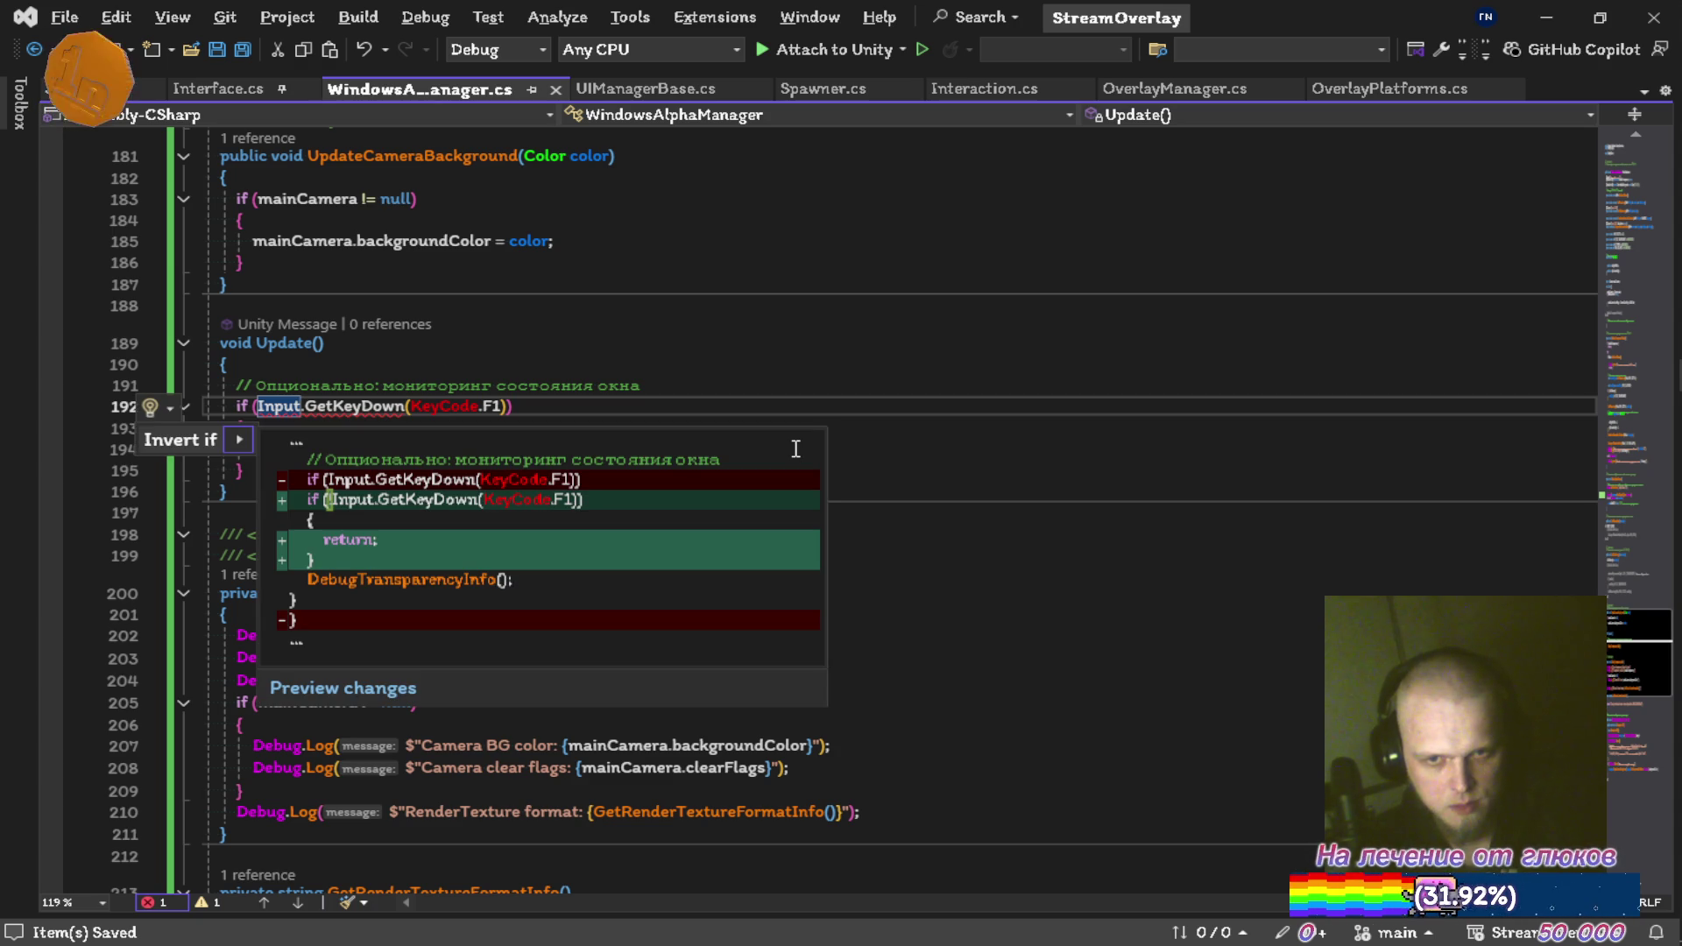
key(Escape)
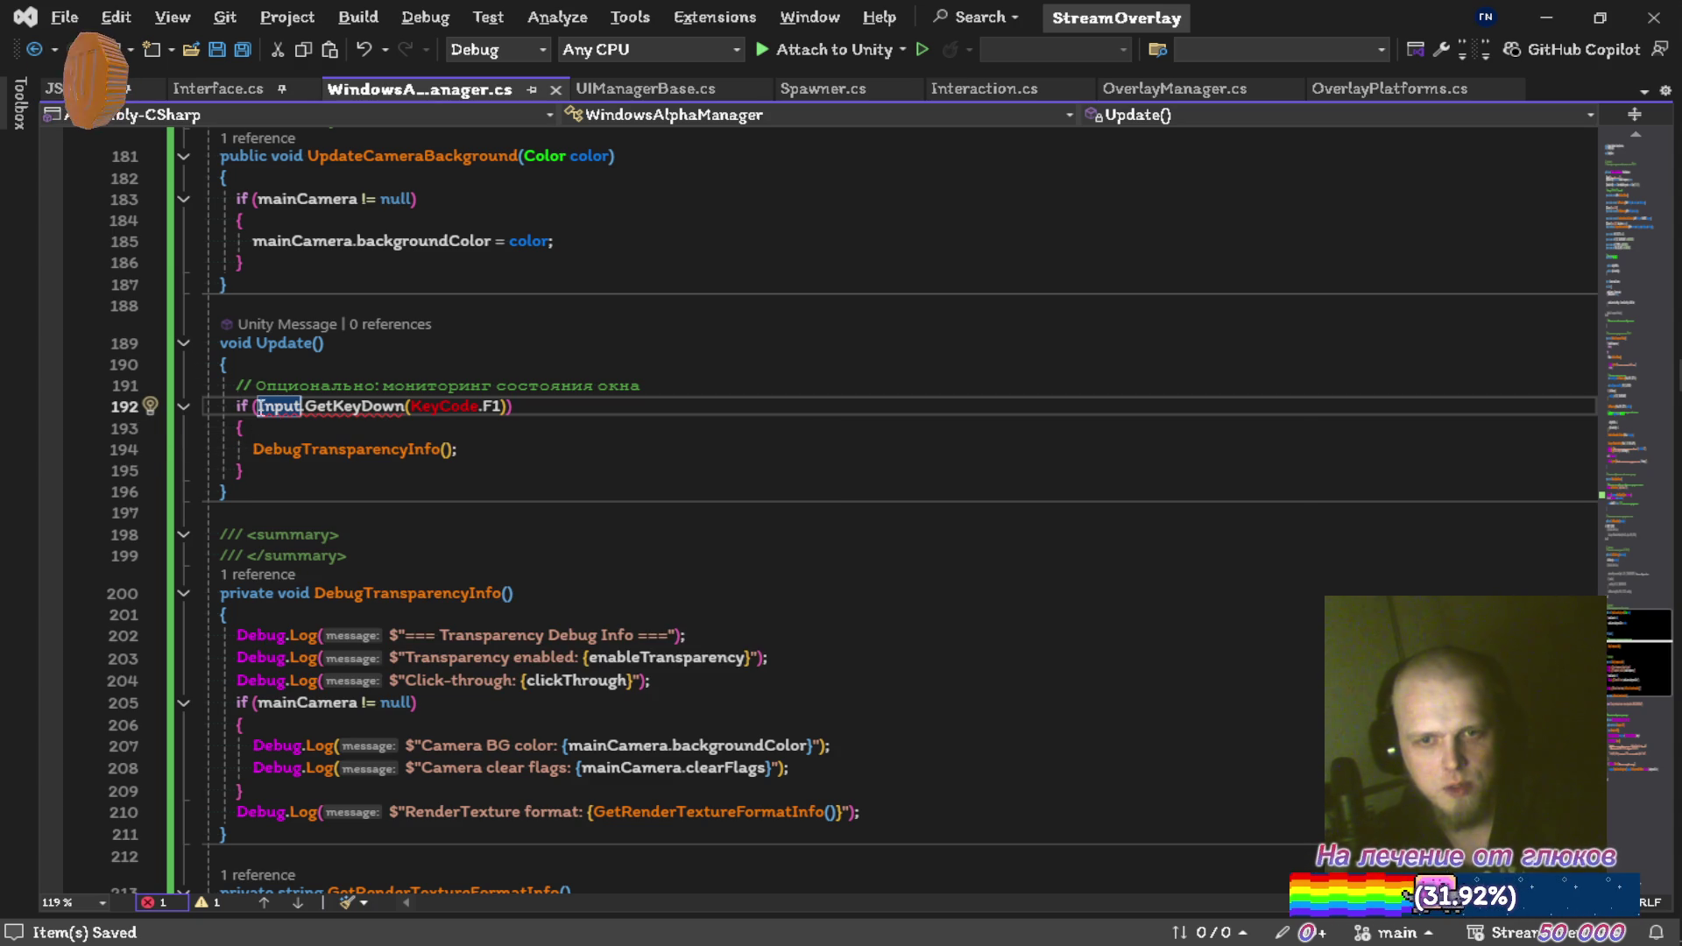
mouse_move(286, 411)
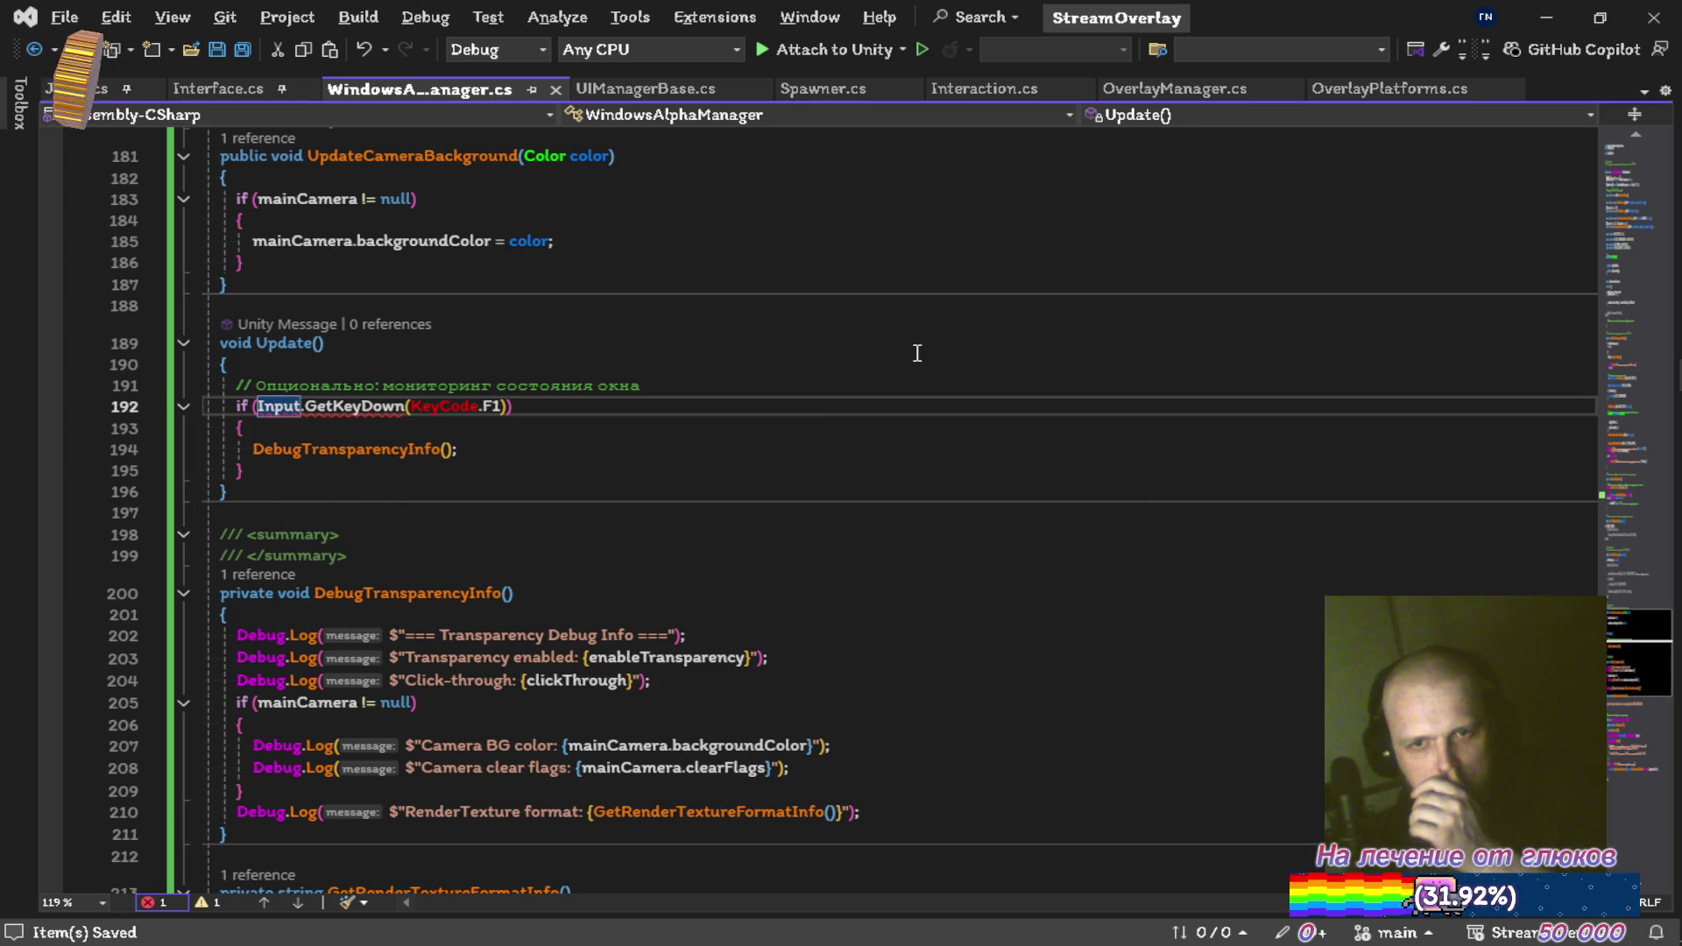
text(ge)
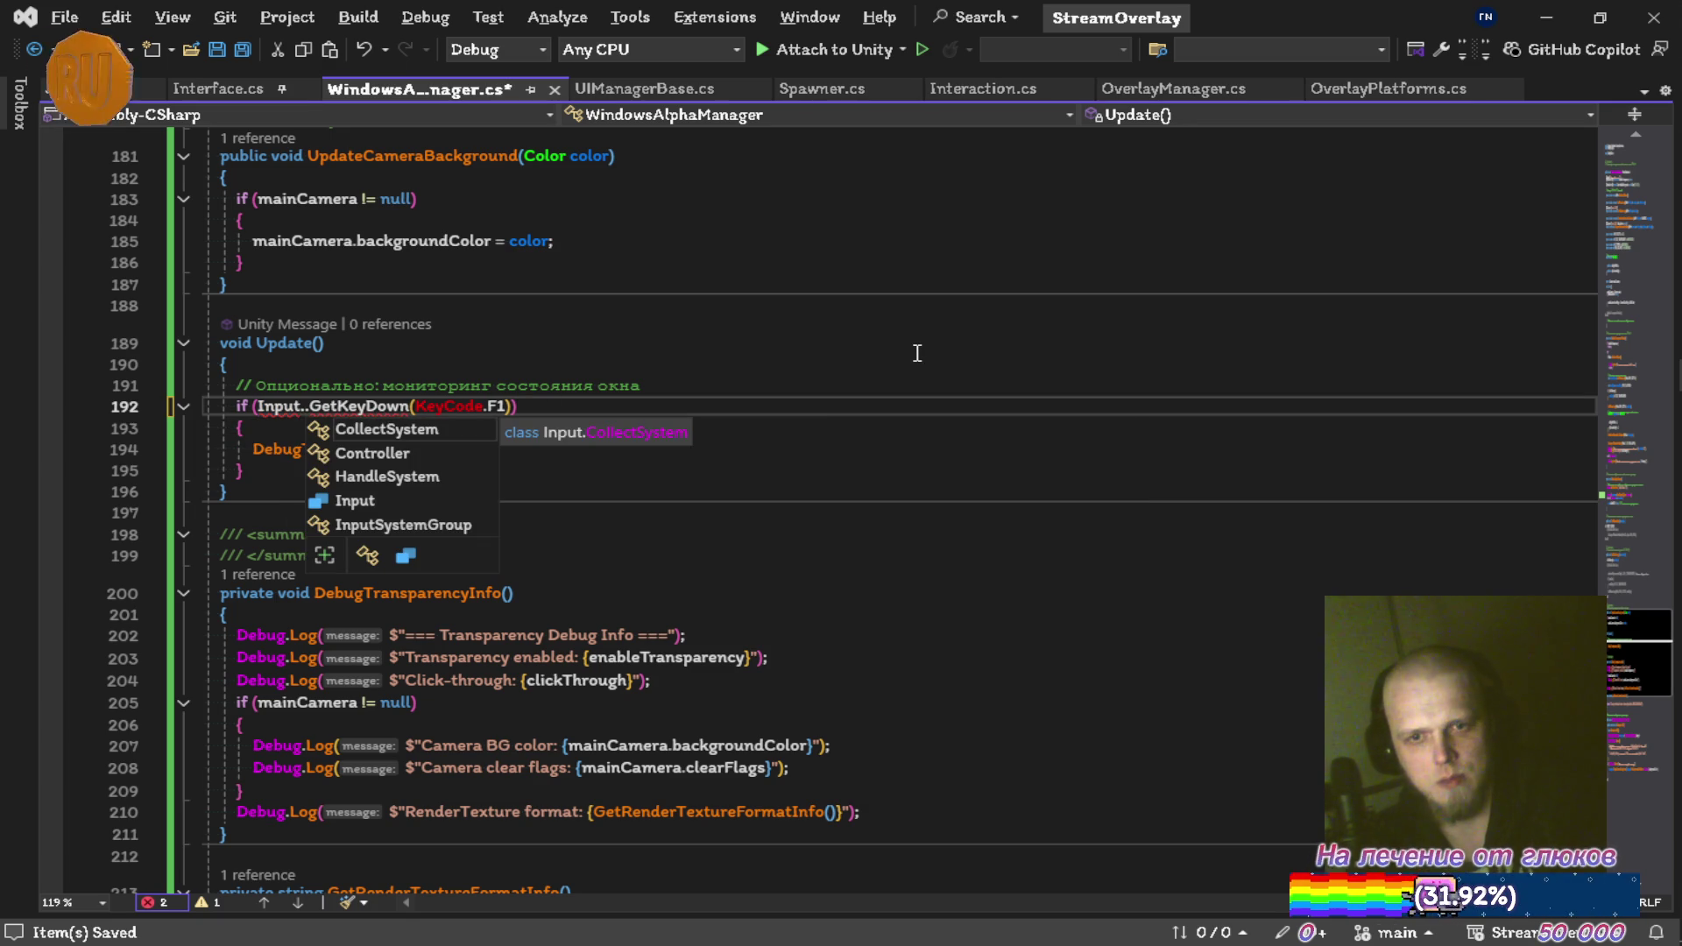
key(BackSpace)
key(BackSpace)
key(BackSpace)
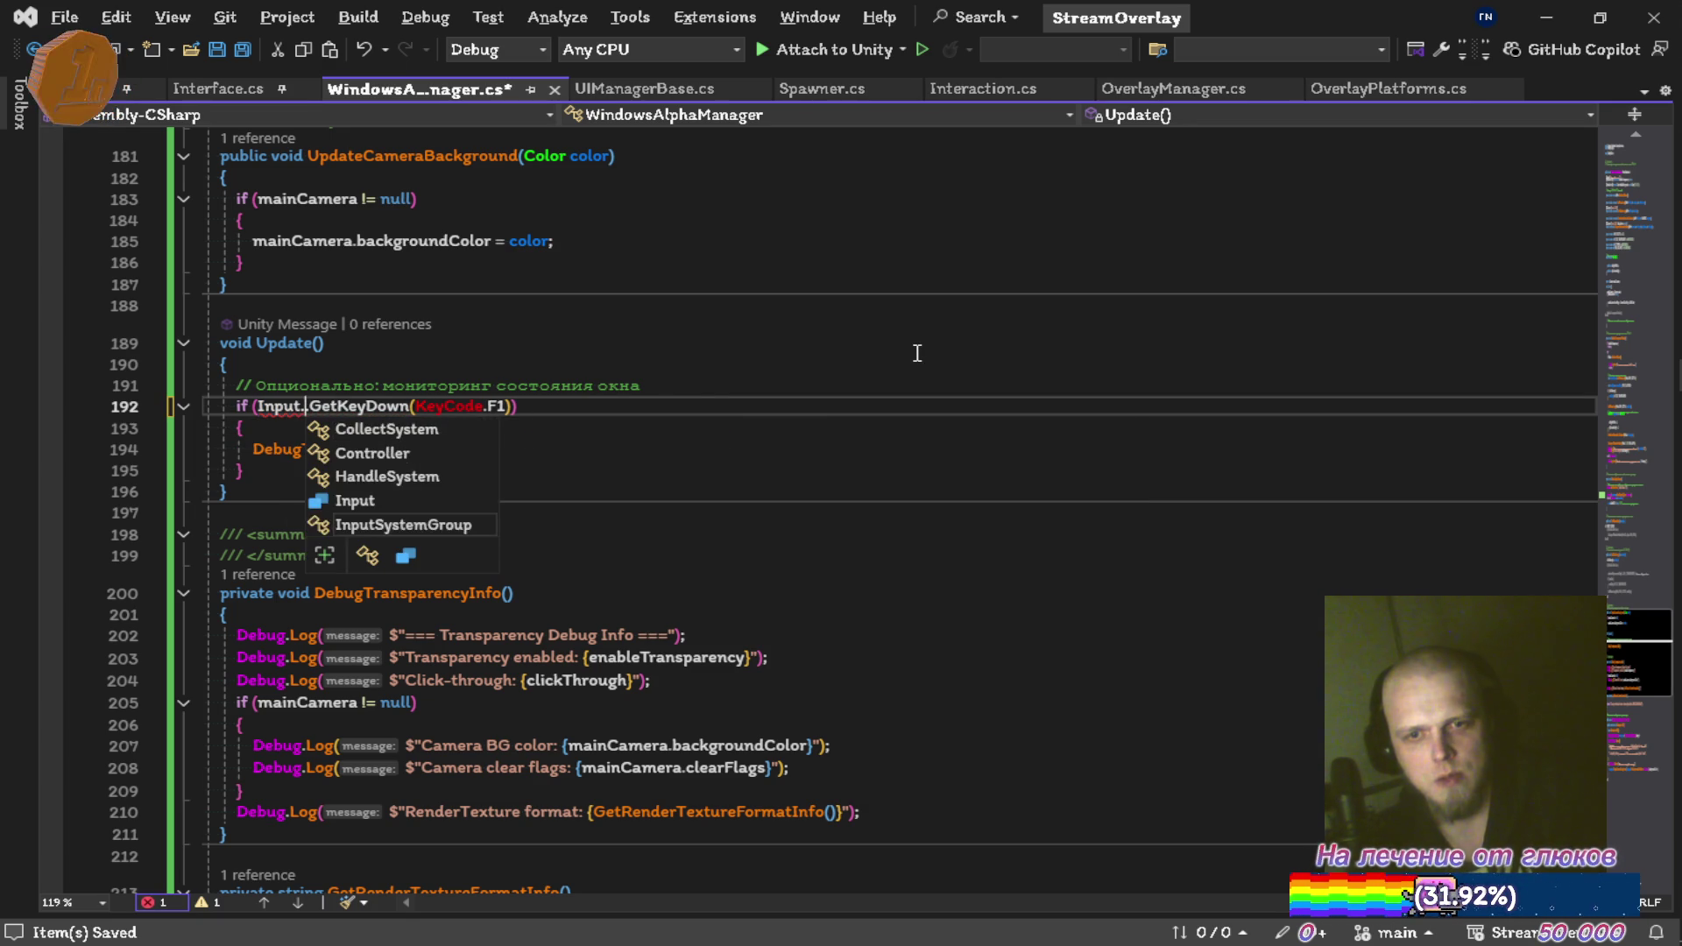
key(ctrl+s)
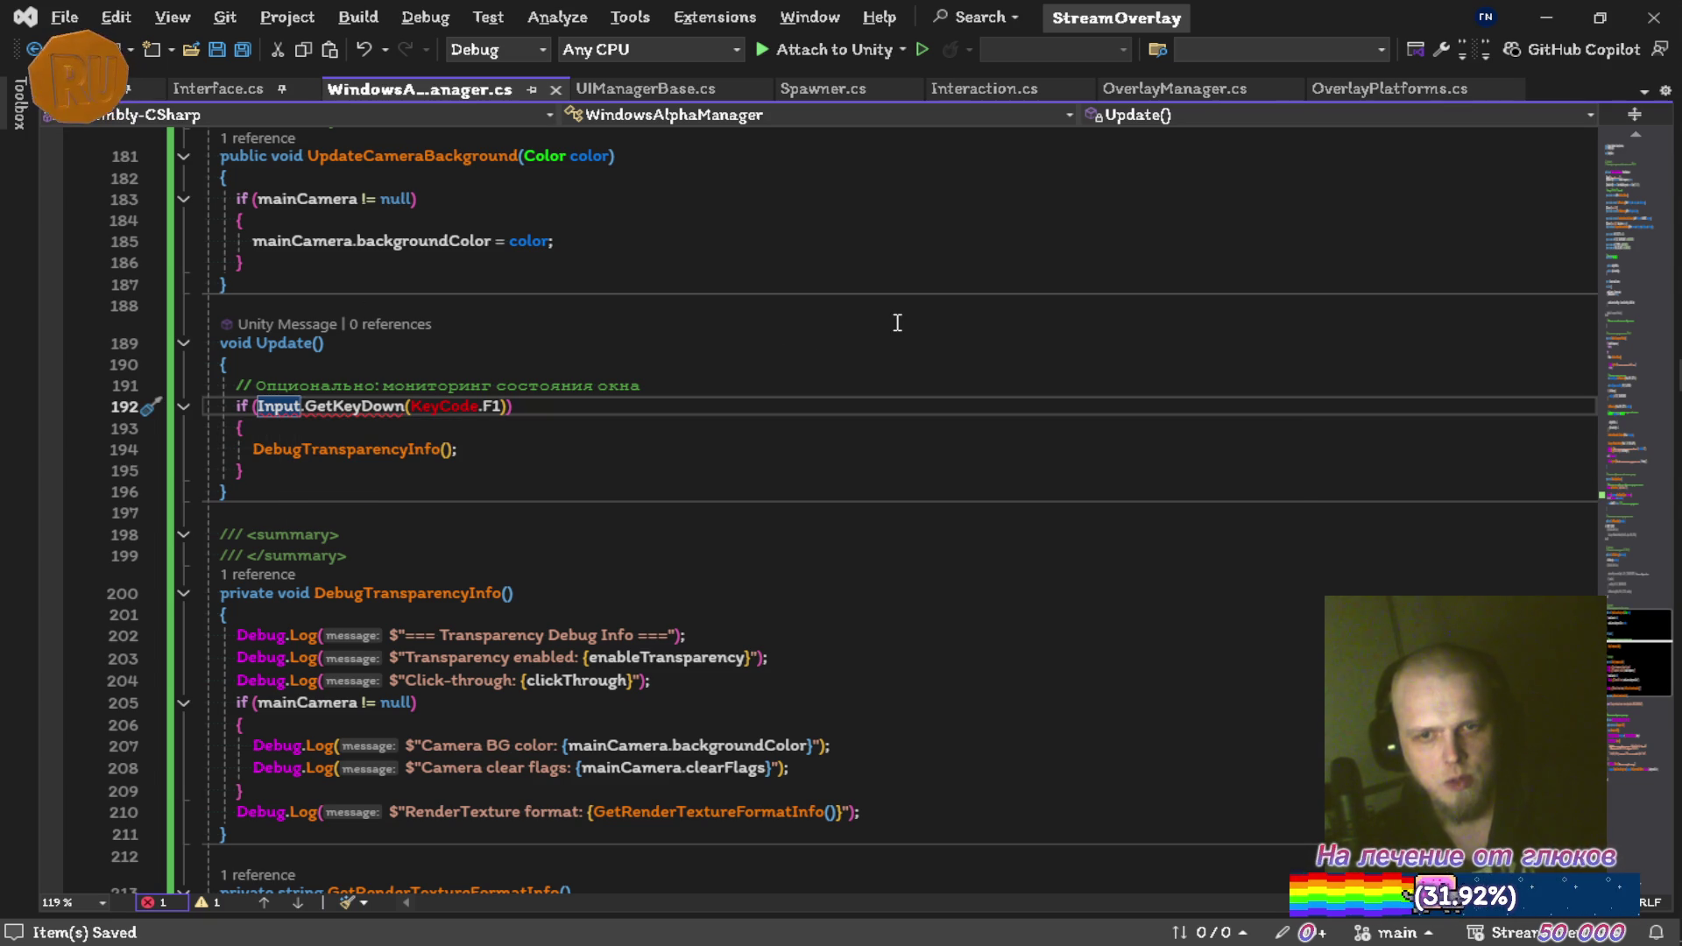
Delete the summary comment above the class and save
scroll(897, 323, up, 20)
scroll(908, 448, up, 20)
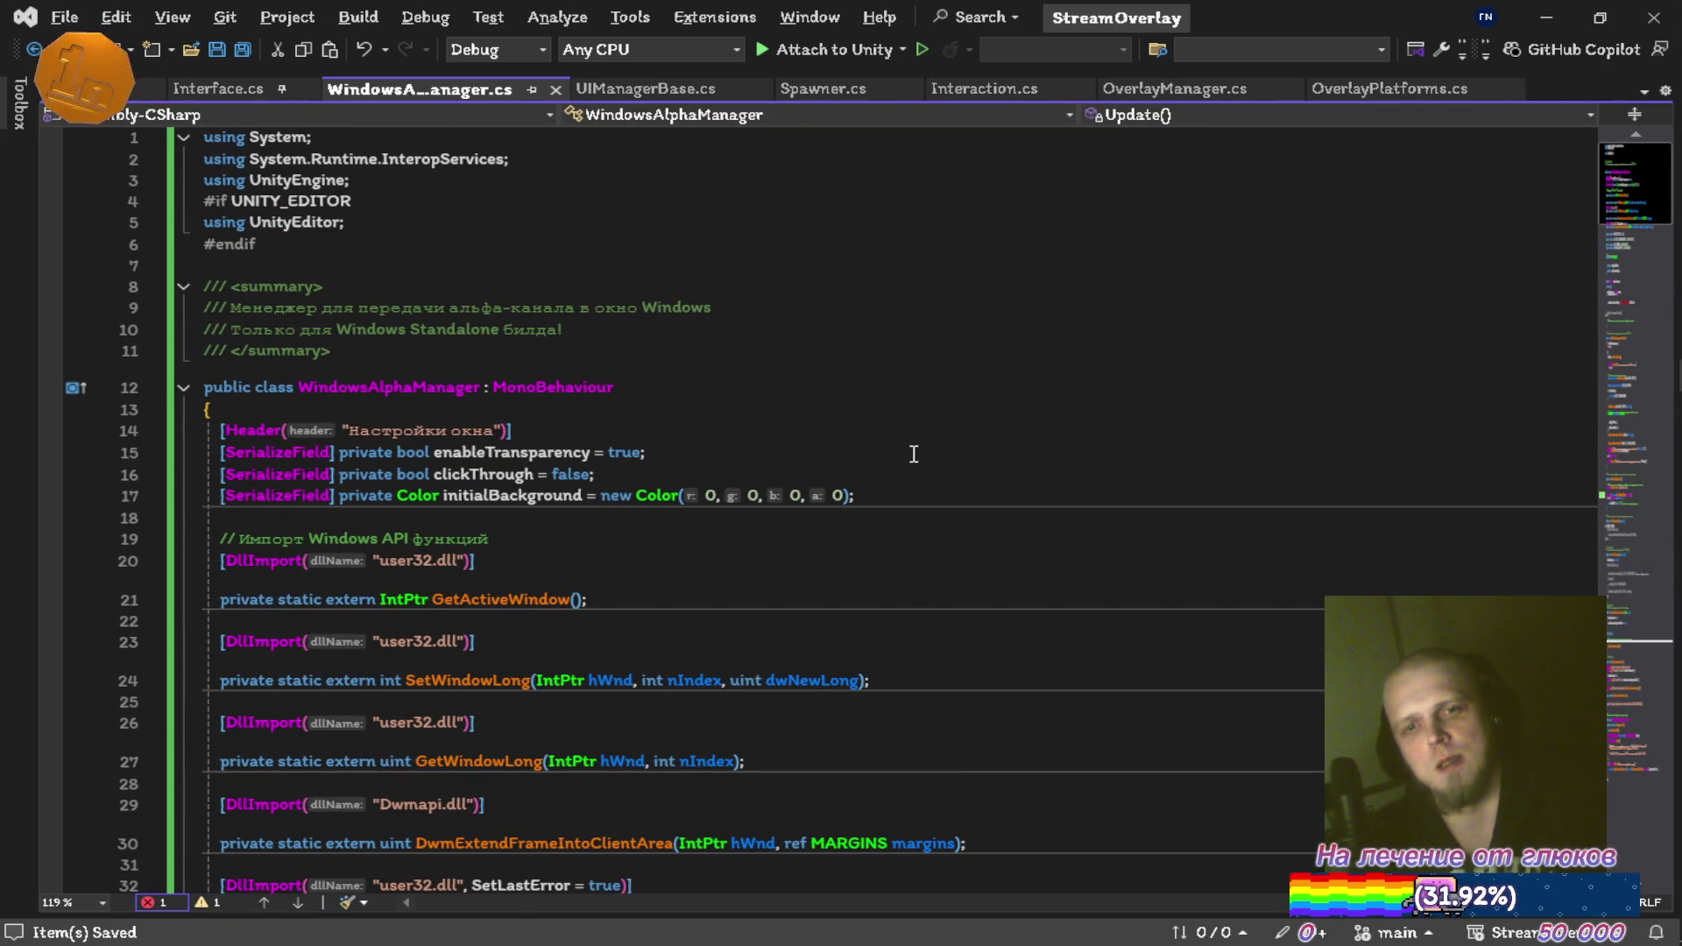
click(924, 294)
key(shift+Delete)
key(shift+Delete)
key(shift+Delete)
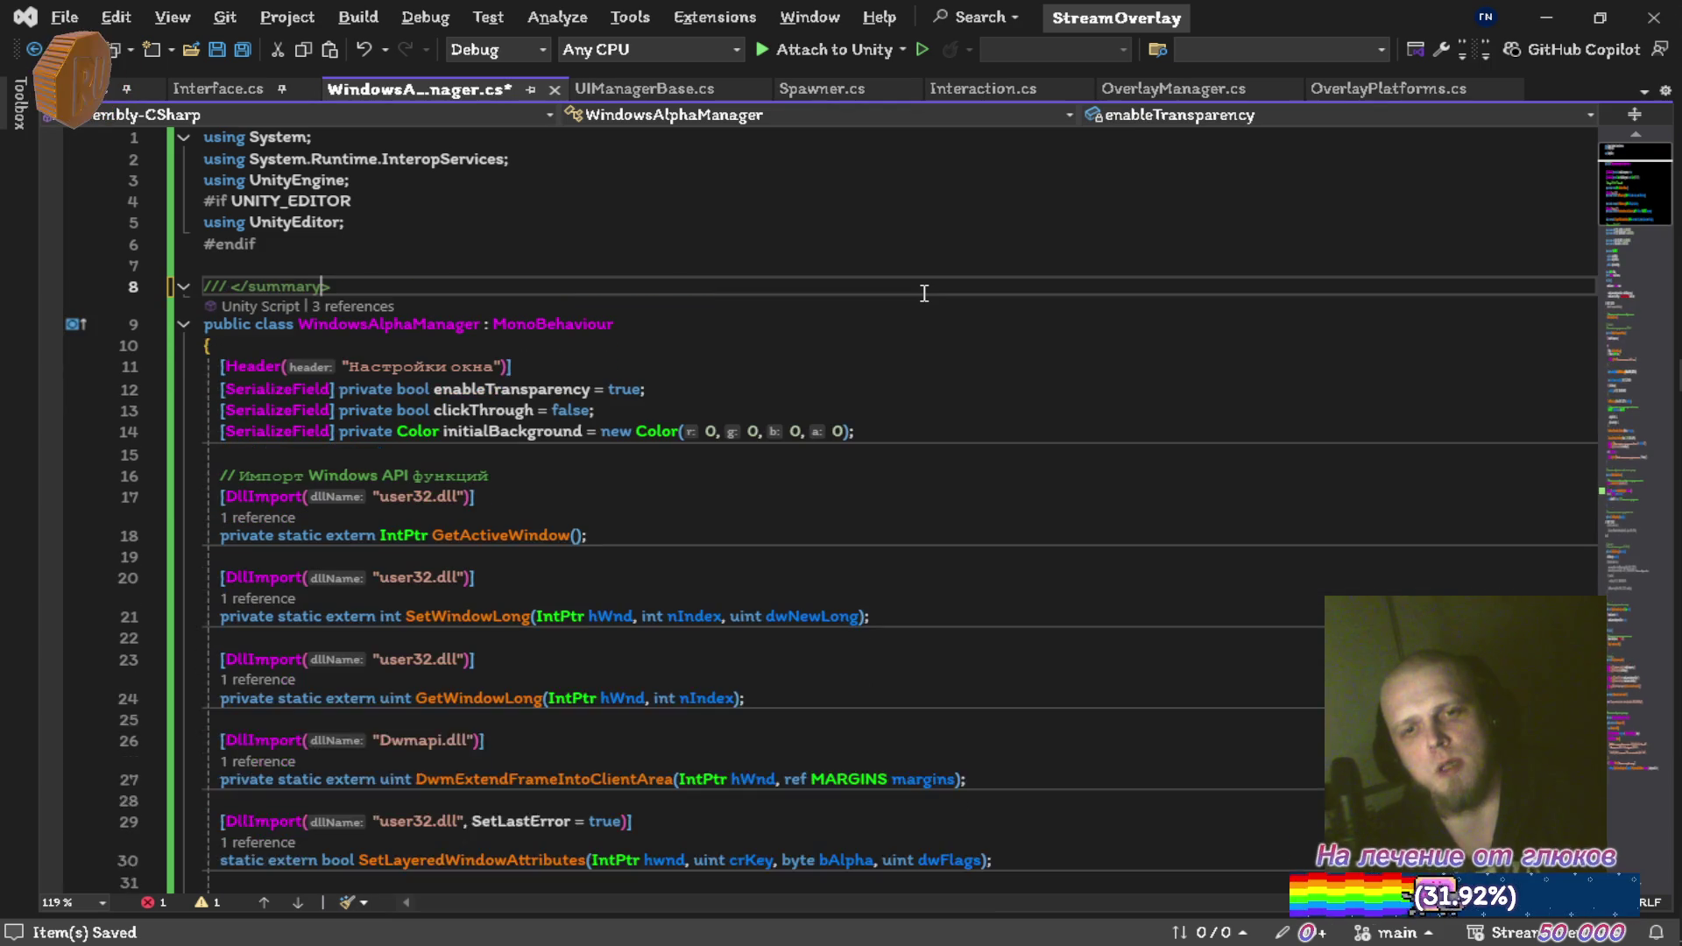
key(ctrl+s)
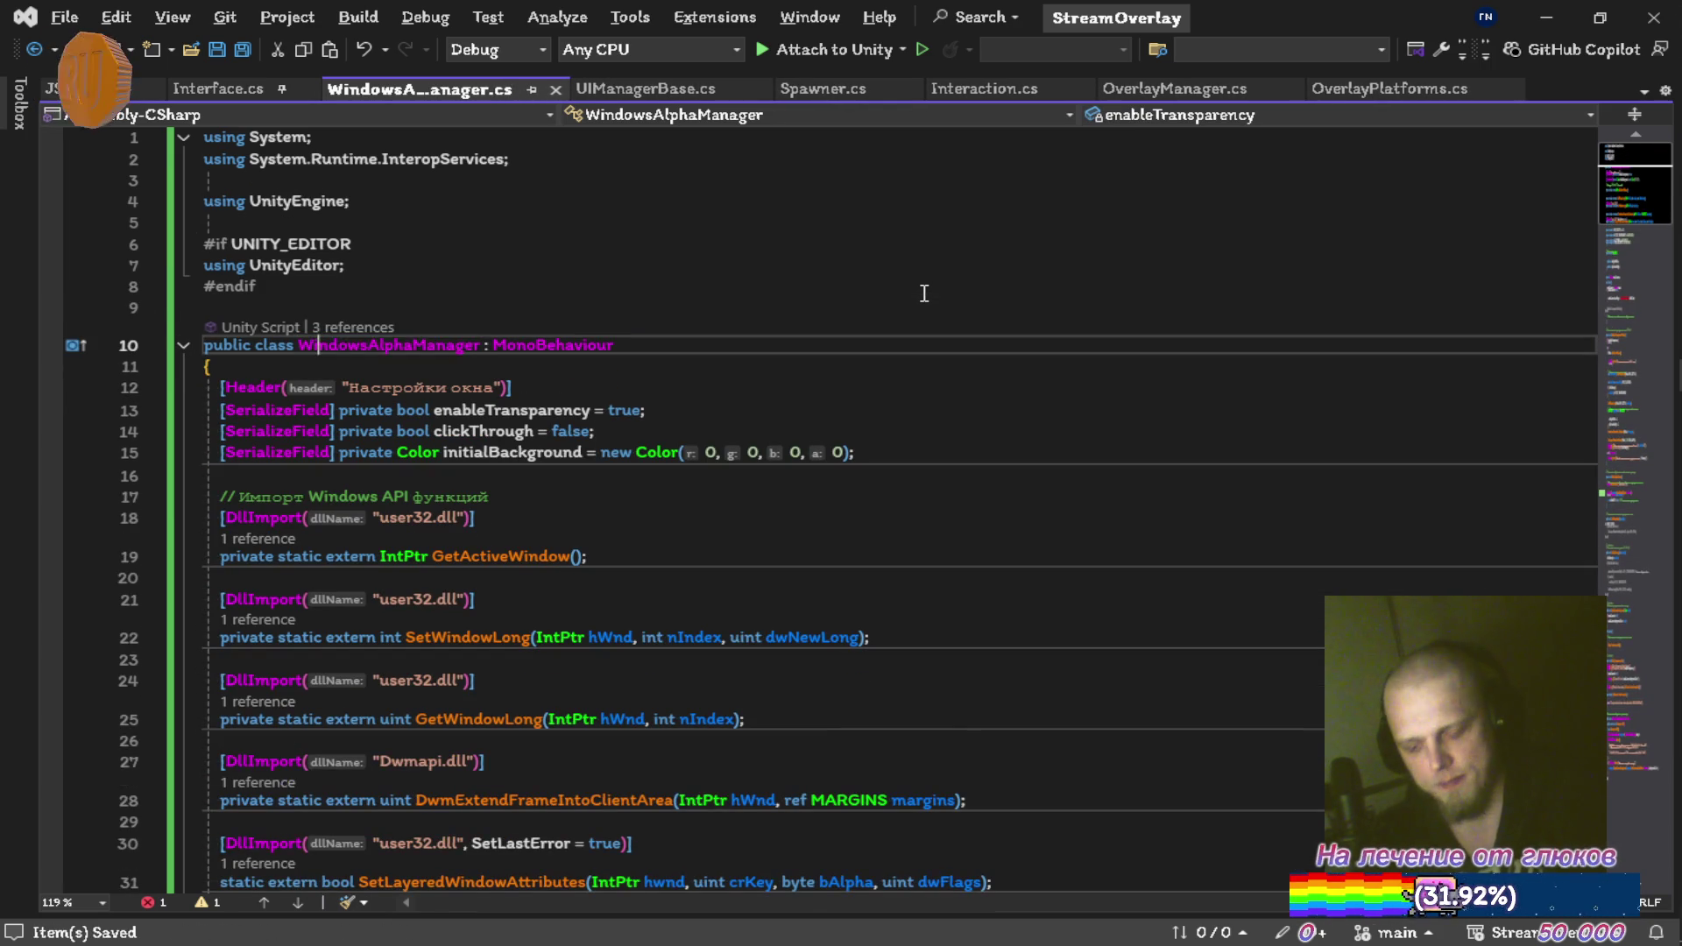
Remove 'private' from the enableTransparency, clickThrough and initialBackground fields and save
key(Down)
key(Down)
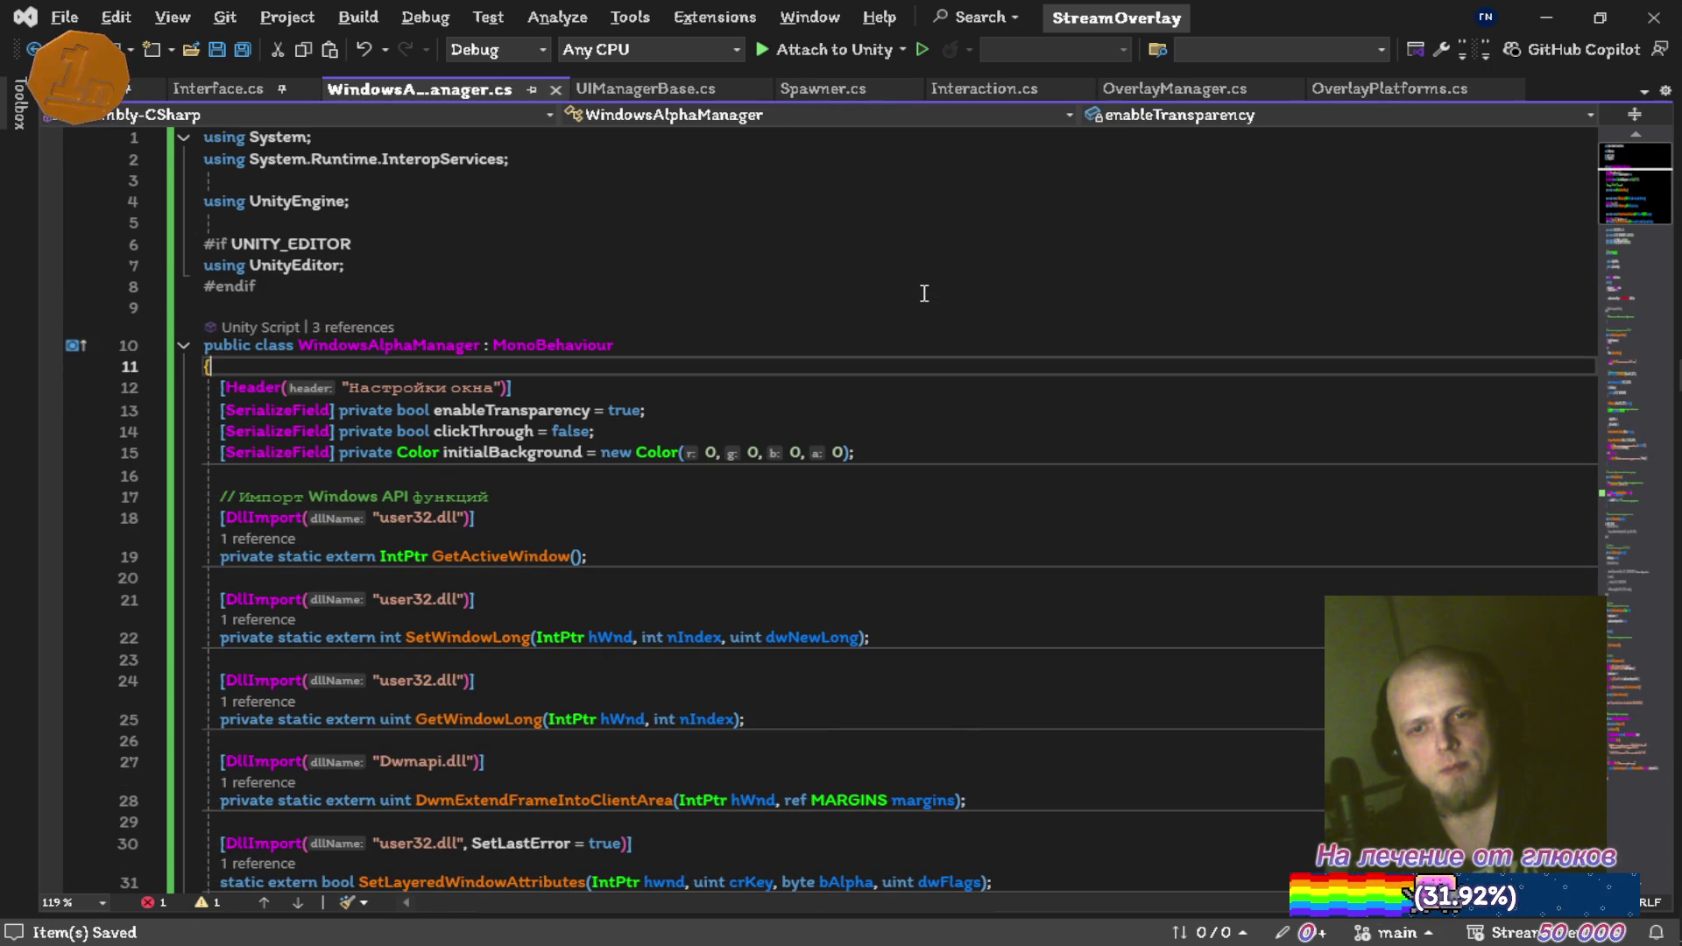
key(Down)
key(ctrl+Delete)
key(Down)
key(ctrl+Delete)
key(Down)
key(ctrl+Delete)
key(ctrl+s)
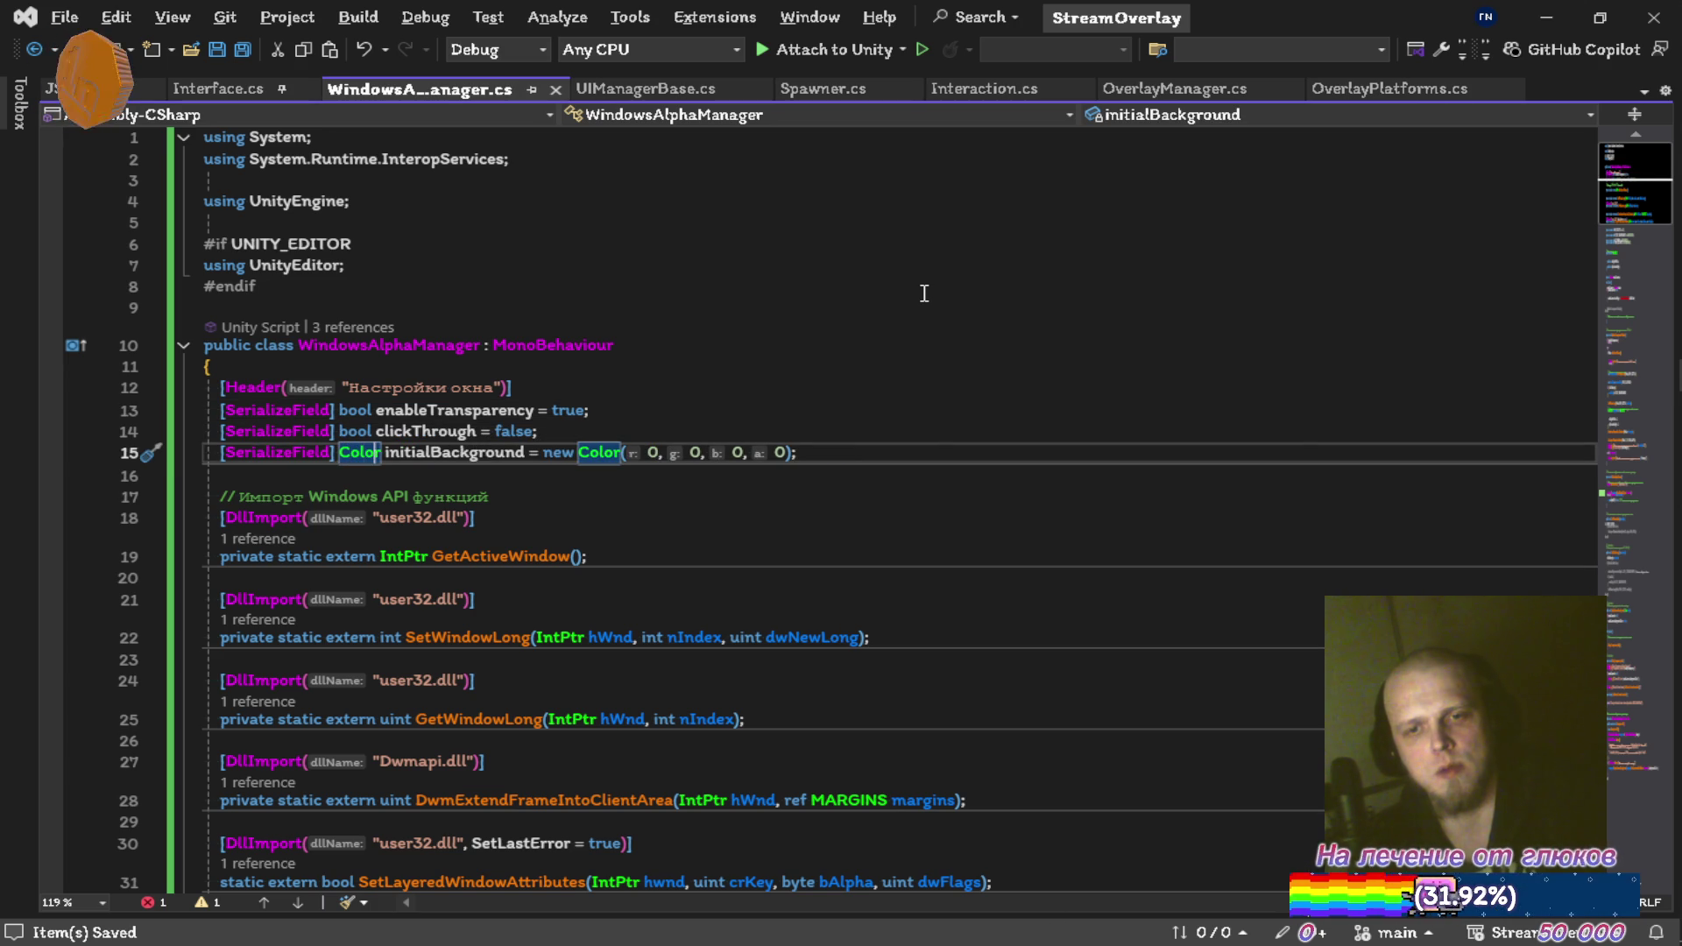
Rename enableTransparency to EnableTransparency, then delete that field line
key(Up)
key(Up)
key(ctrl+r)
key(ctrl+r)
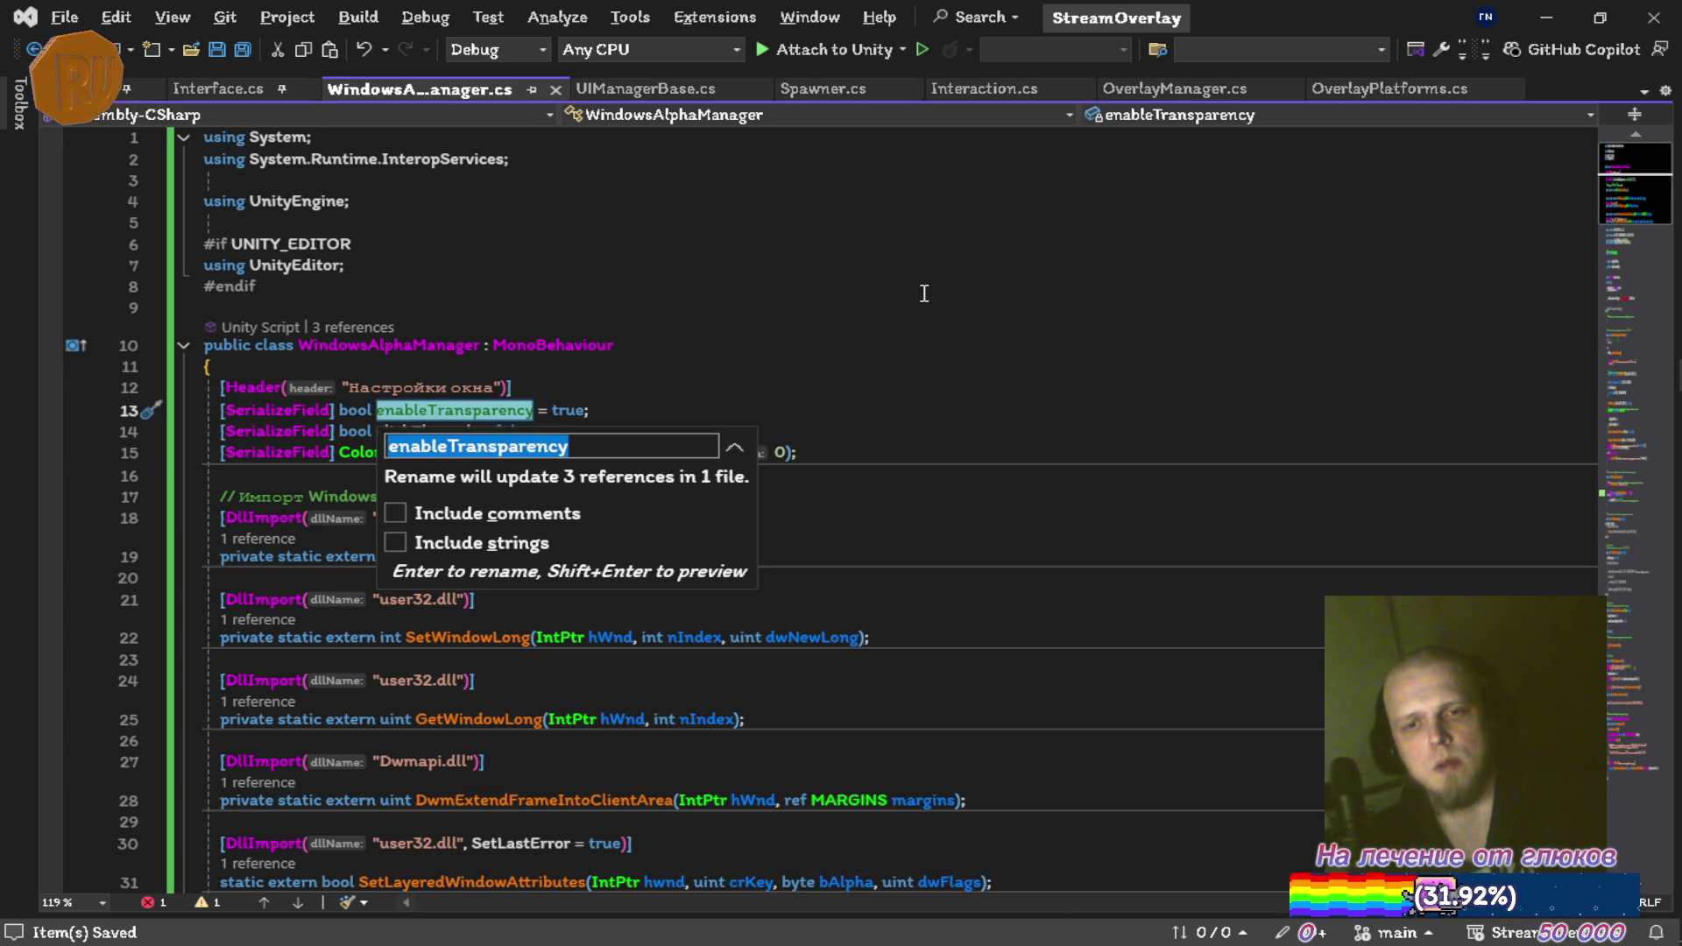
key(Delete)
text(E)
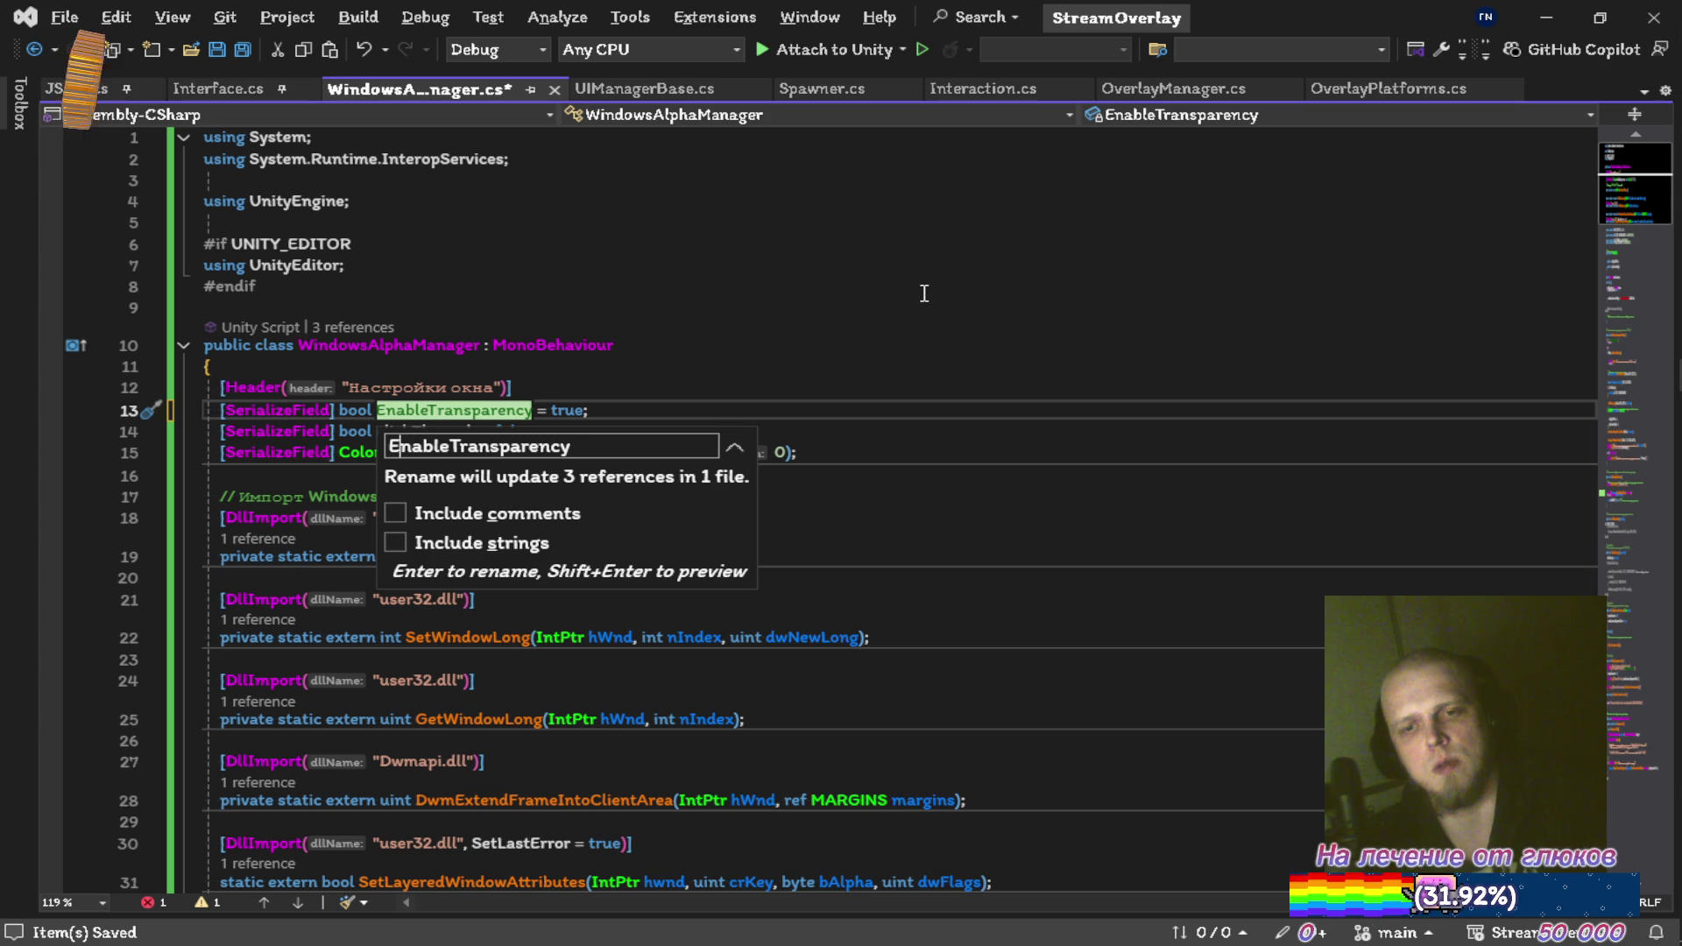
key(Return)
key(ctrl+s)
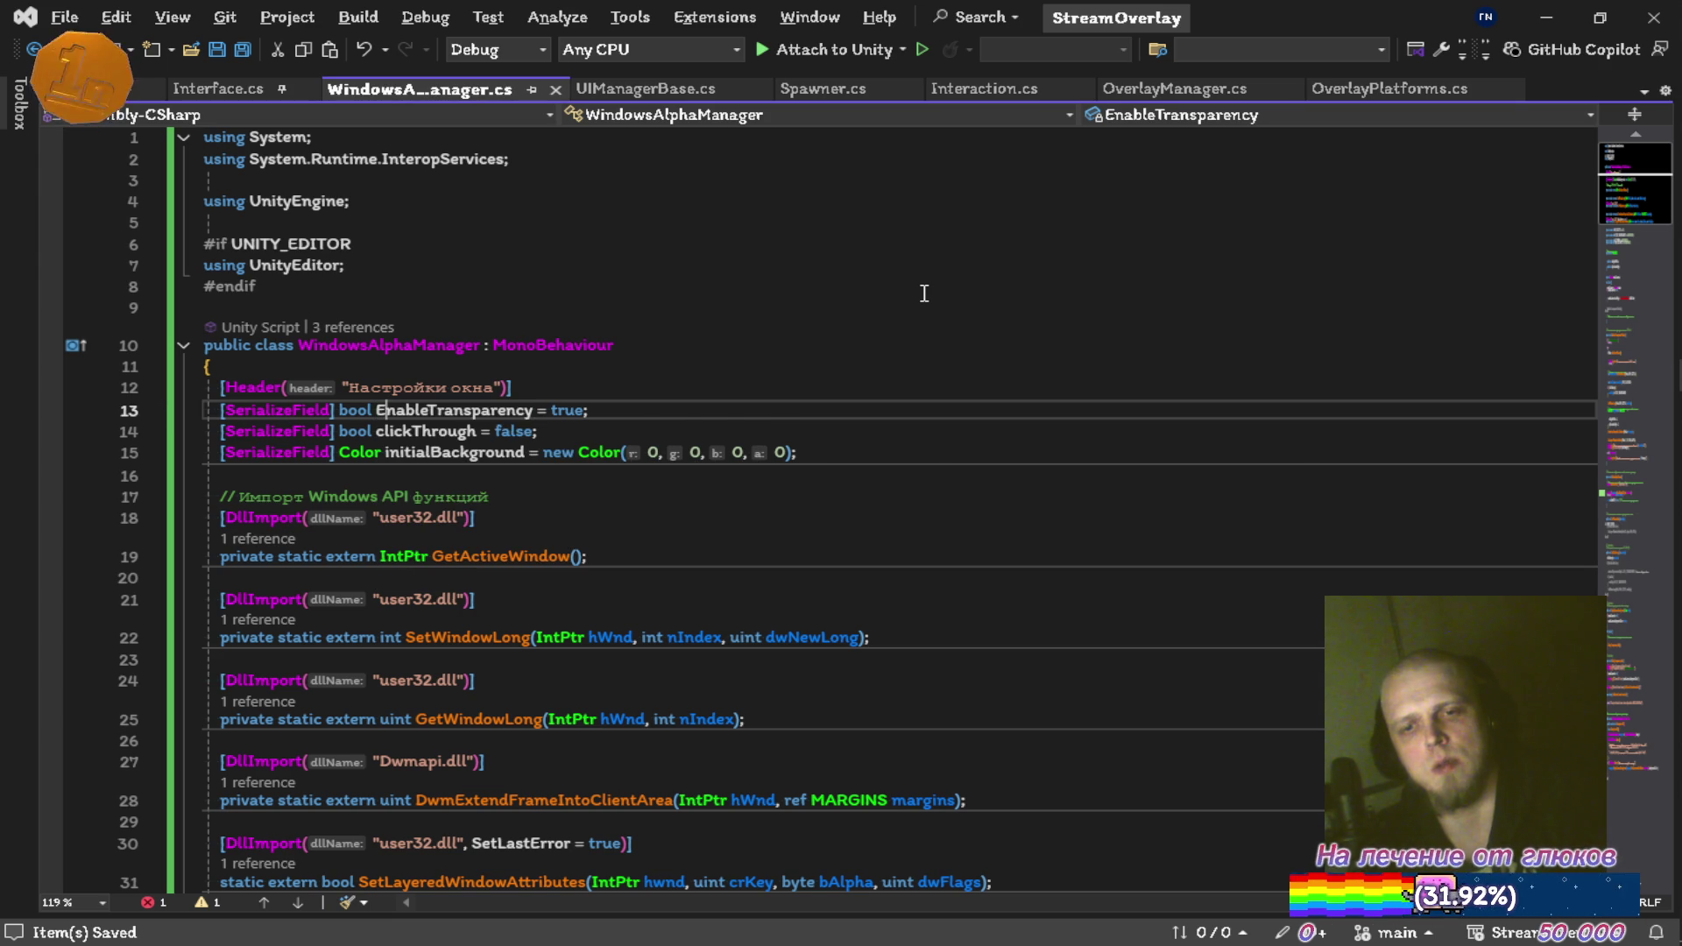
key(ctrl+x)
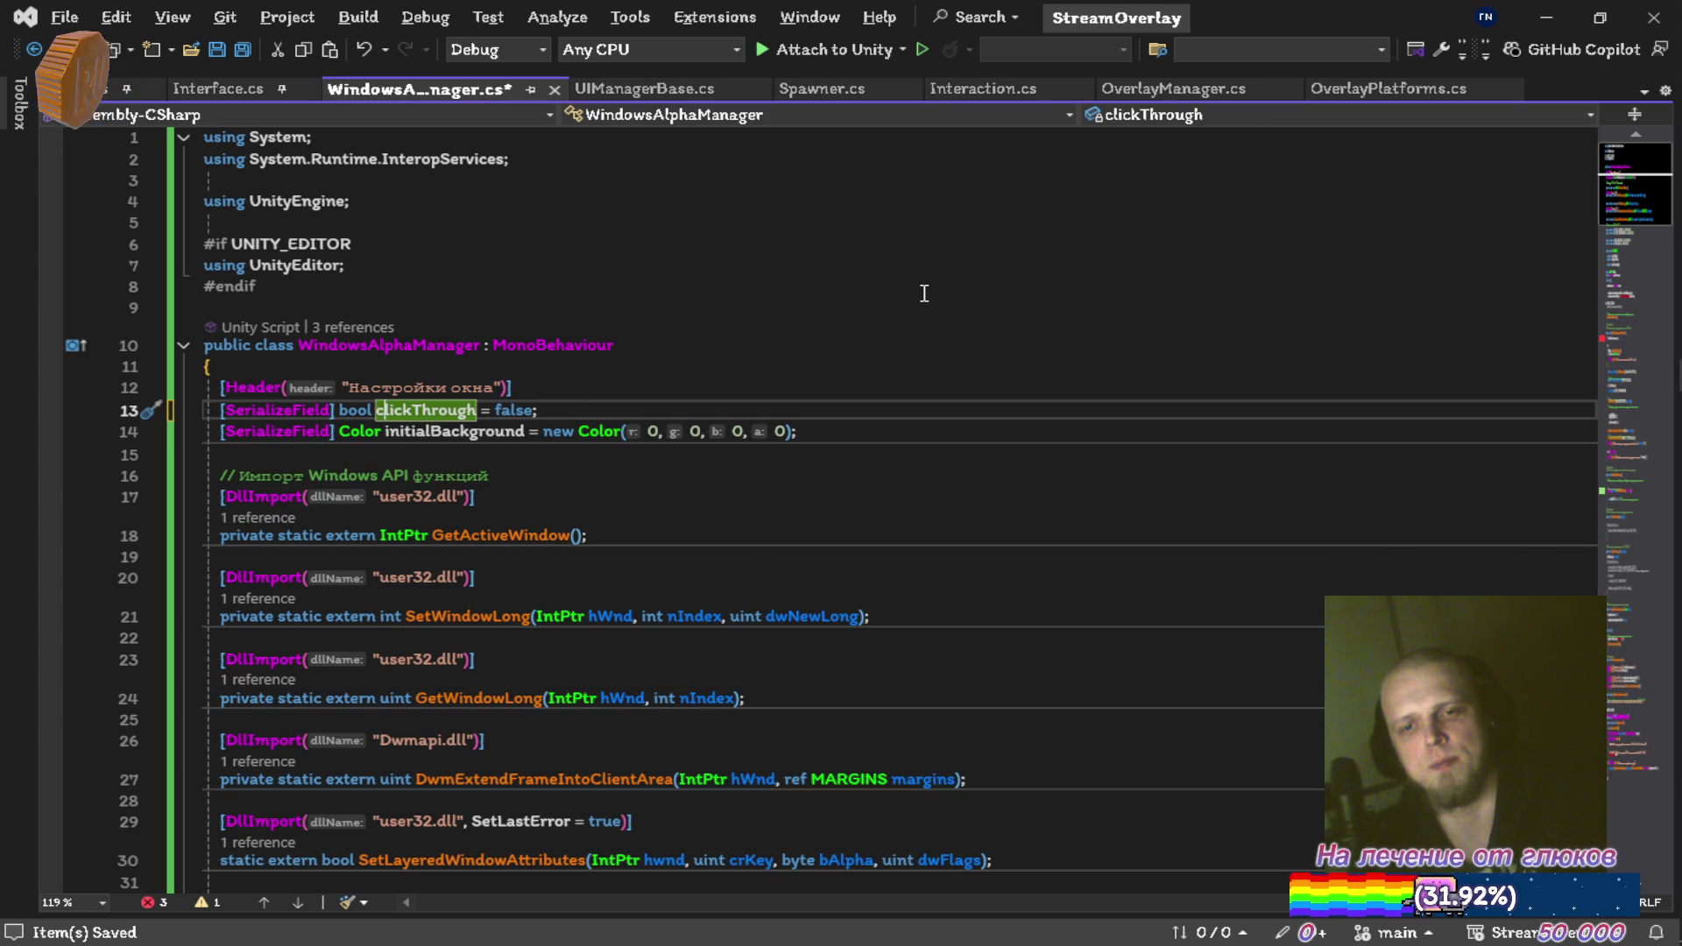
Rename the clickThrough field to ClickThrough and save
key(ctrl+r)
key(ctrl+r)
key(Delete)
text(C)
key(Return)
key(ctrl+s)
Try renaming initialBackground to ChromaKey, but cancel and keep the original name
key(Down)
key(ctrl+r)
key(ctrl+r)
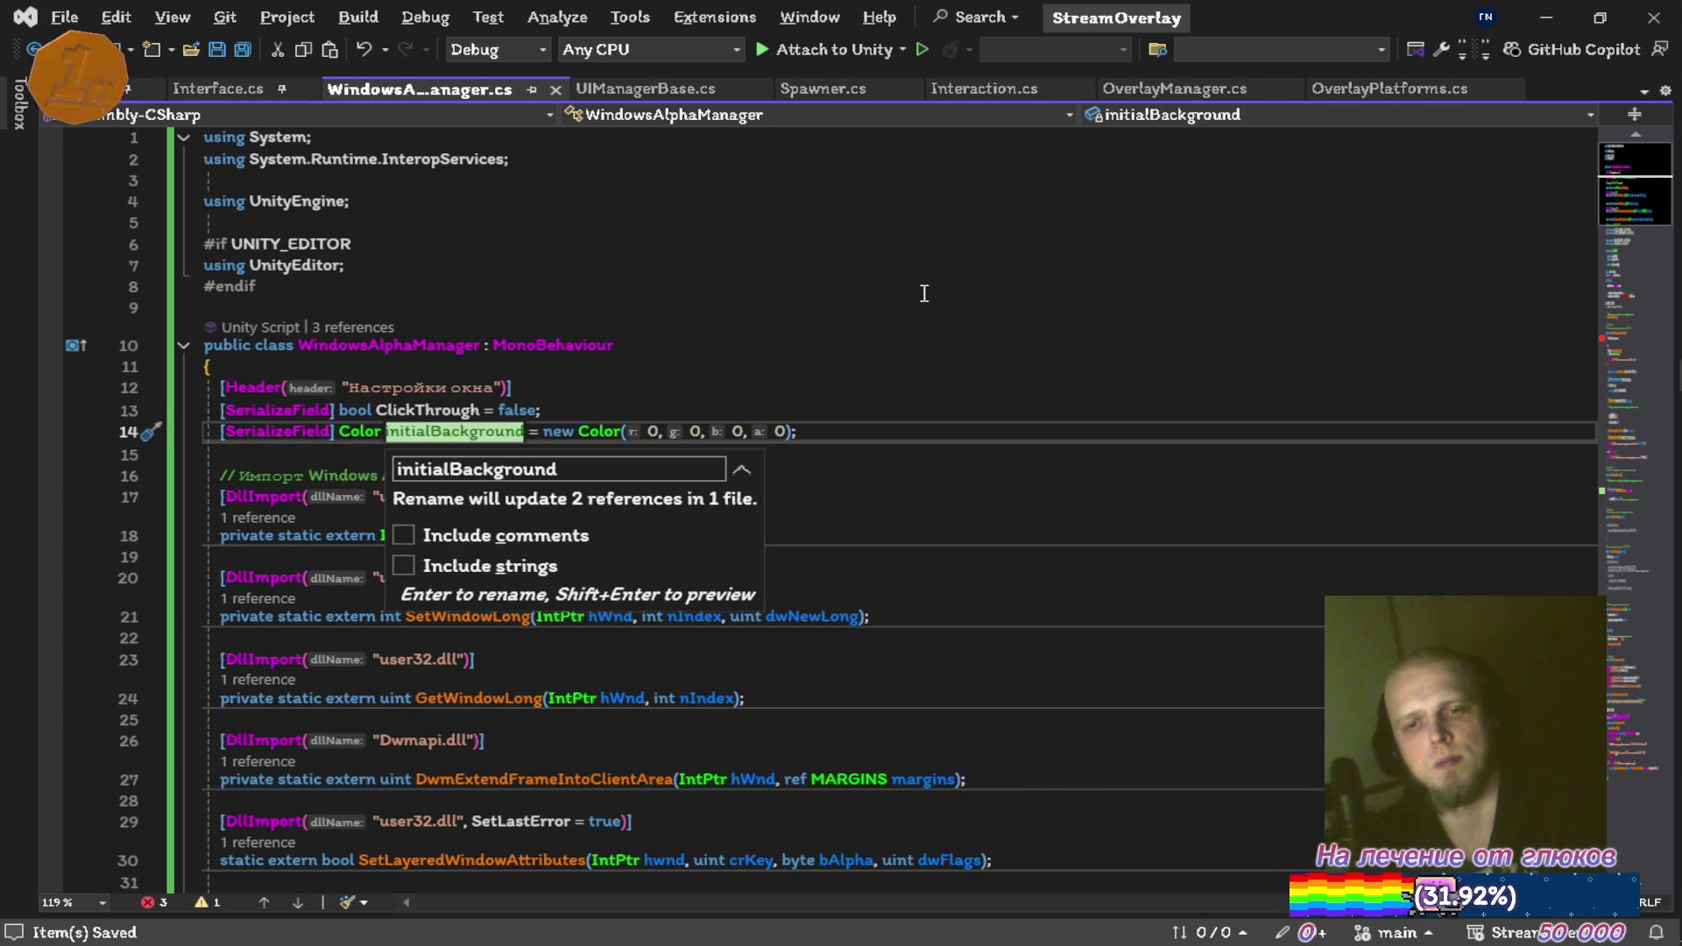
key(BackSpace)
text(ChromaKey)
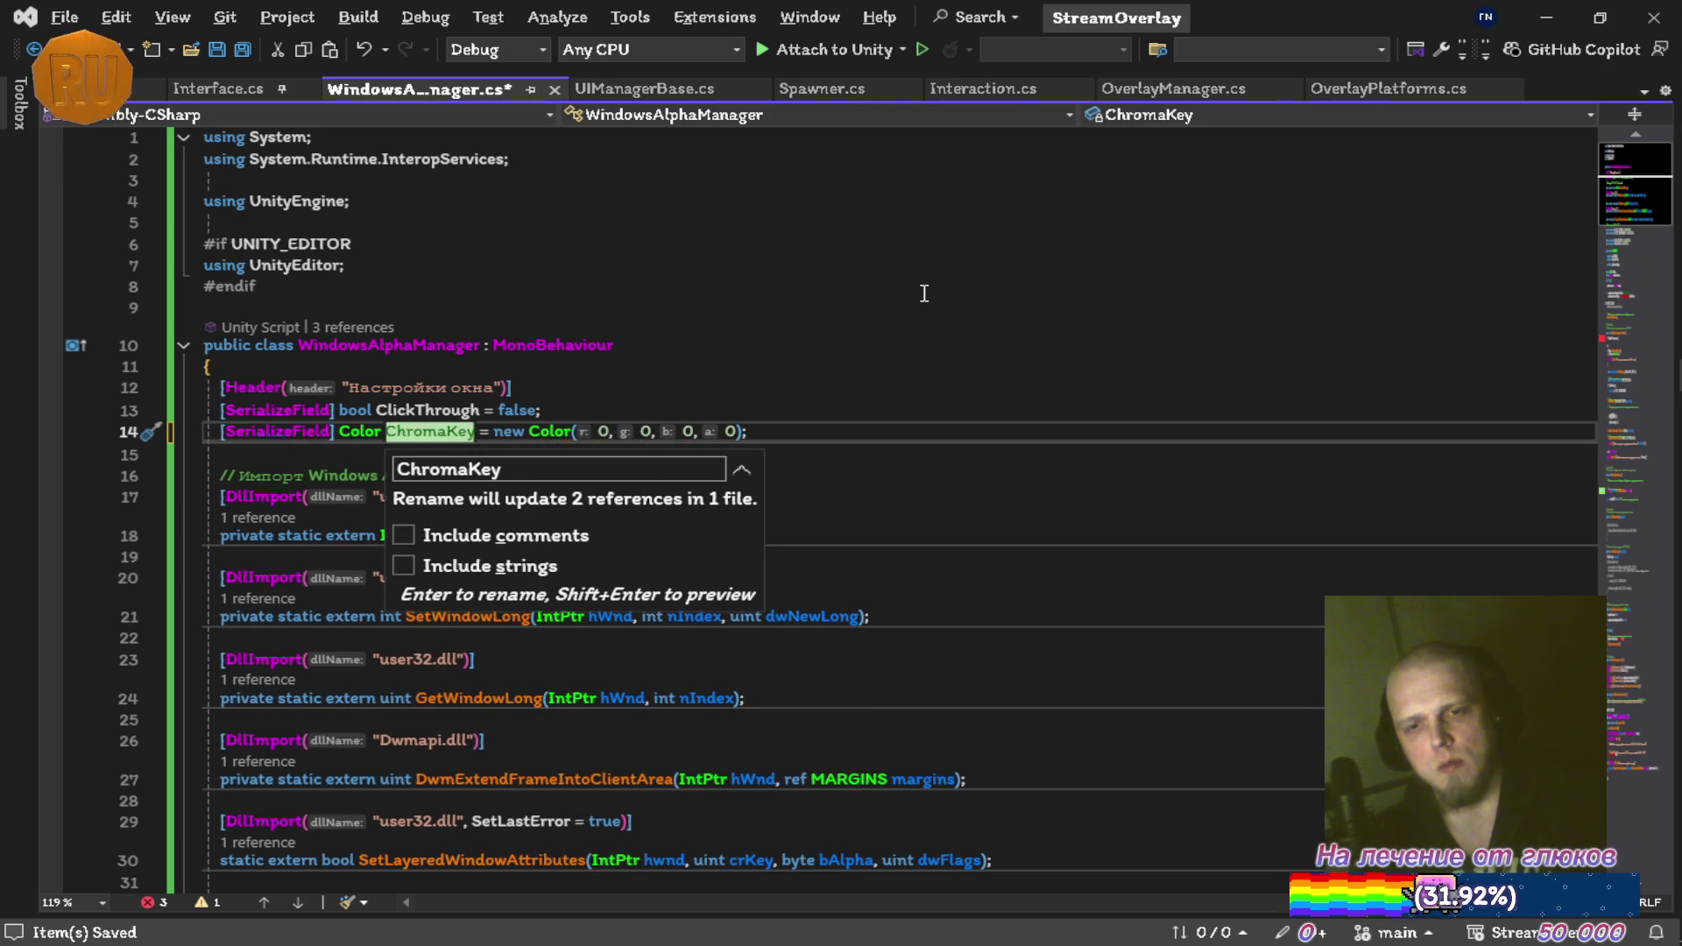
key(Escape)
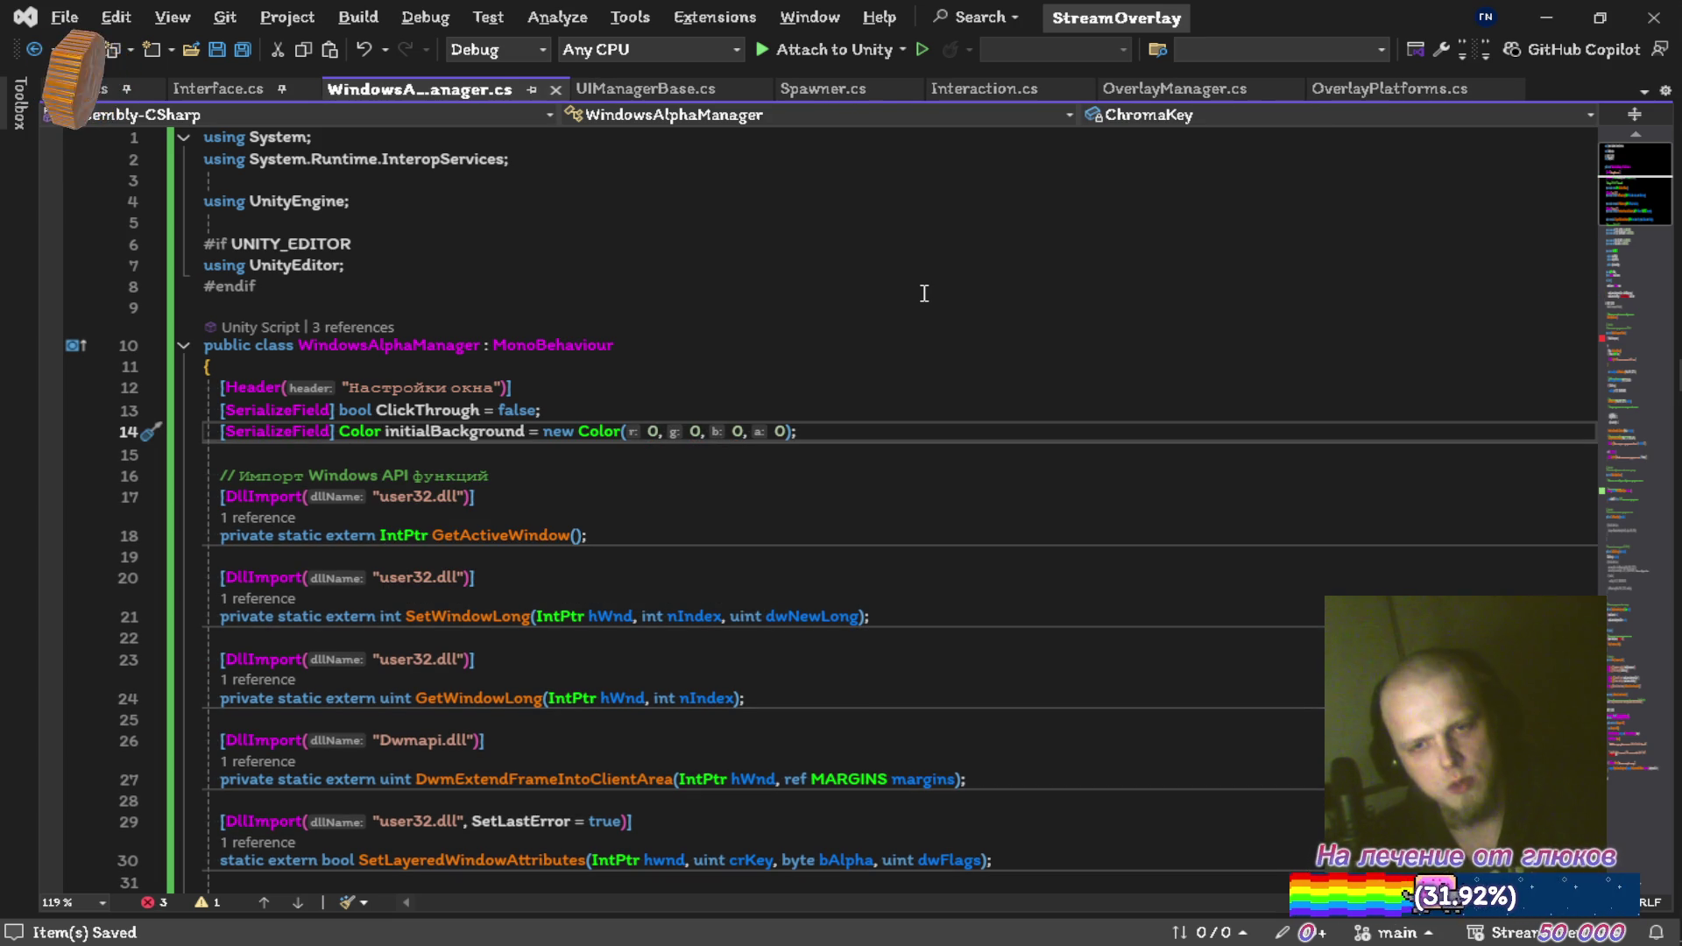
Delete the Windows API import comment and drop 'private' from the GetActiveWindow declaration
key(Down)
key(Down)
key(ctrl+shift+l)
key(Down)
key(Home)
key(ctrl+Delete)
key(Down)
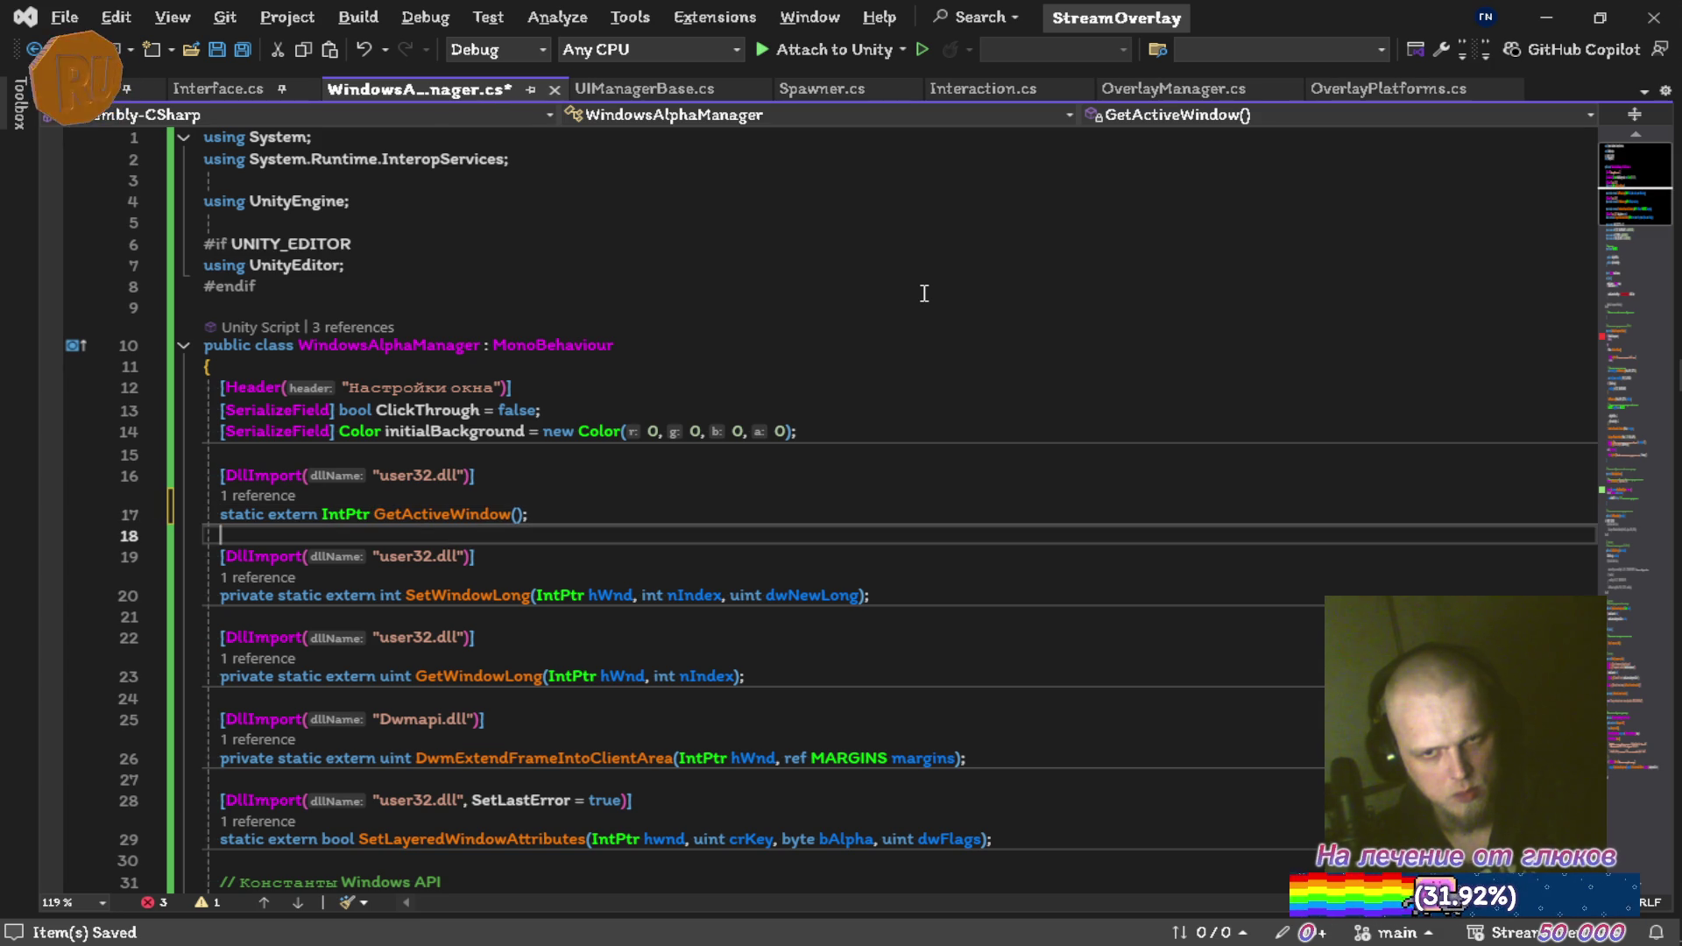
Strip blank lines and private modifiers from the SetWindowLong, GetWindowLong and DwmExtendFrameIntoClientArea imports
key(ctrl+shift+l)
key(Down)
key(ctrl+Delete)
key(Down)
key(ctrl+shift+l)
key(Down)
key(ctrl+Delete)
key(Down)
key(ctrl+shift+l)
key(Down)
key(ctrl+Delete)
scroll(925, 294, down, 5)
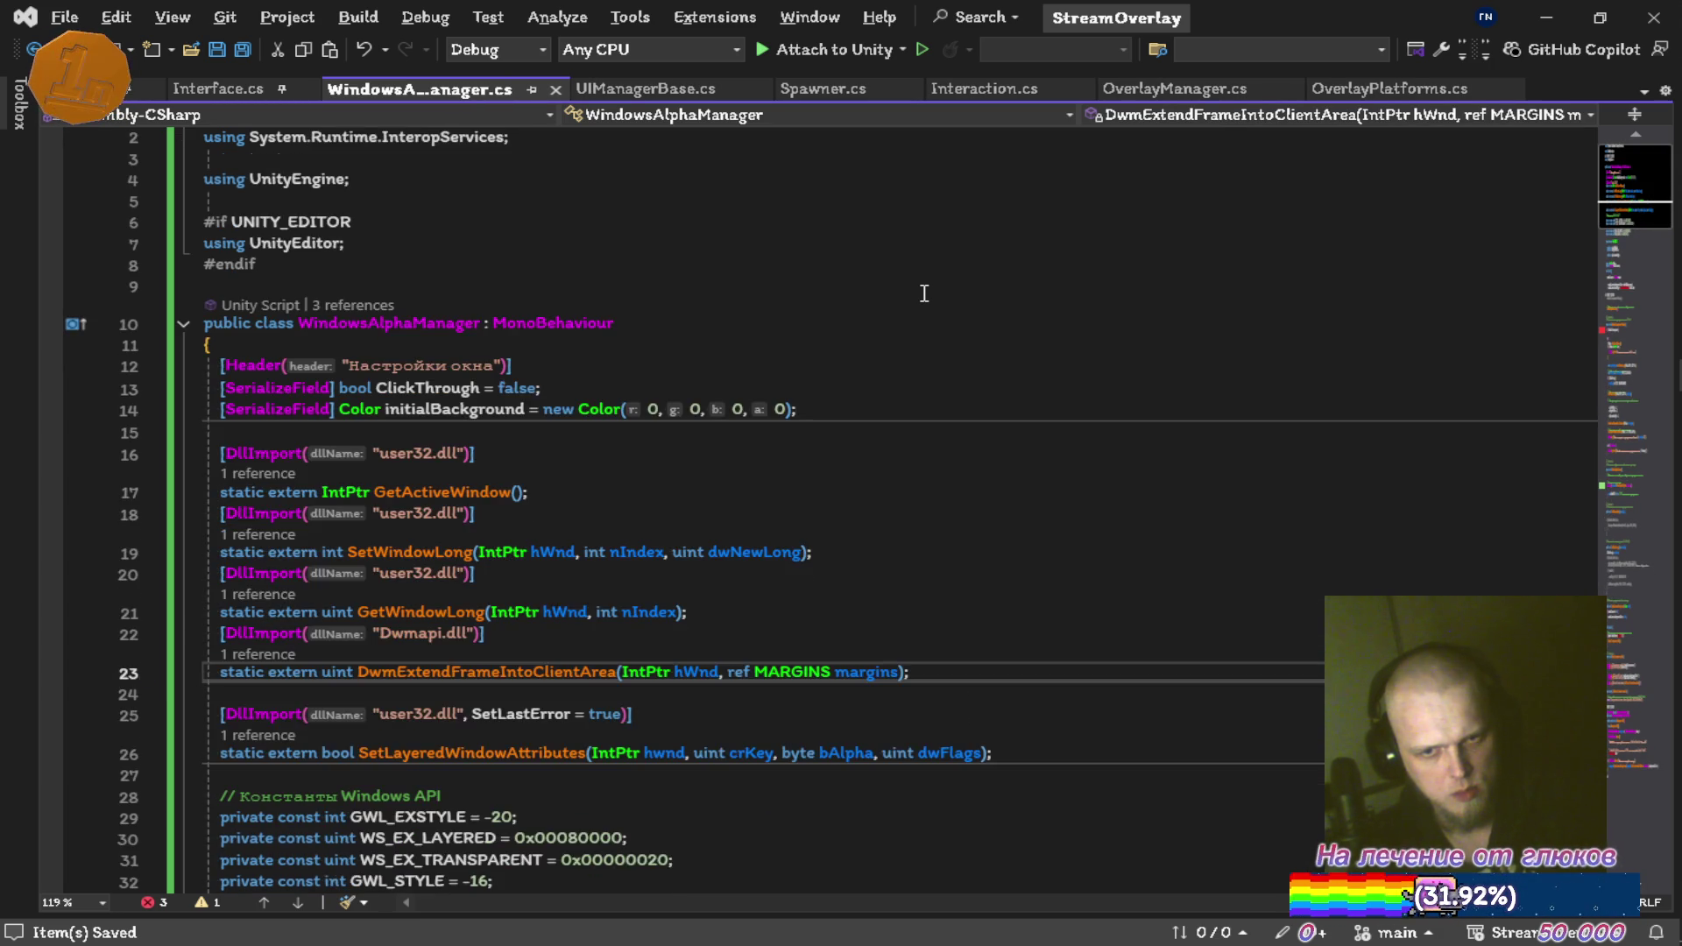
key(Down)
key(ctrl+shift+l)
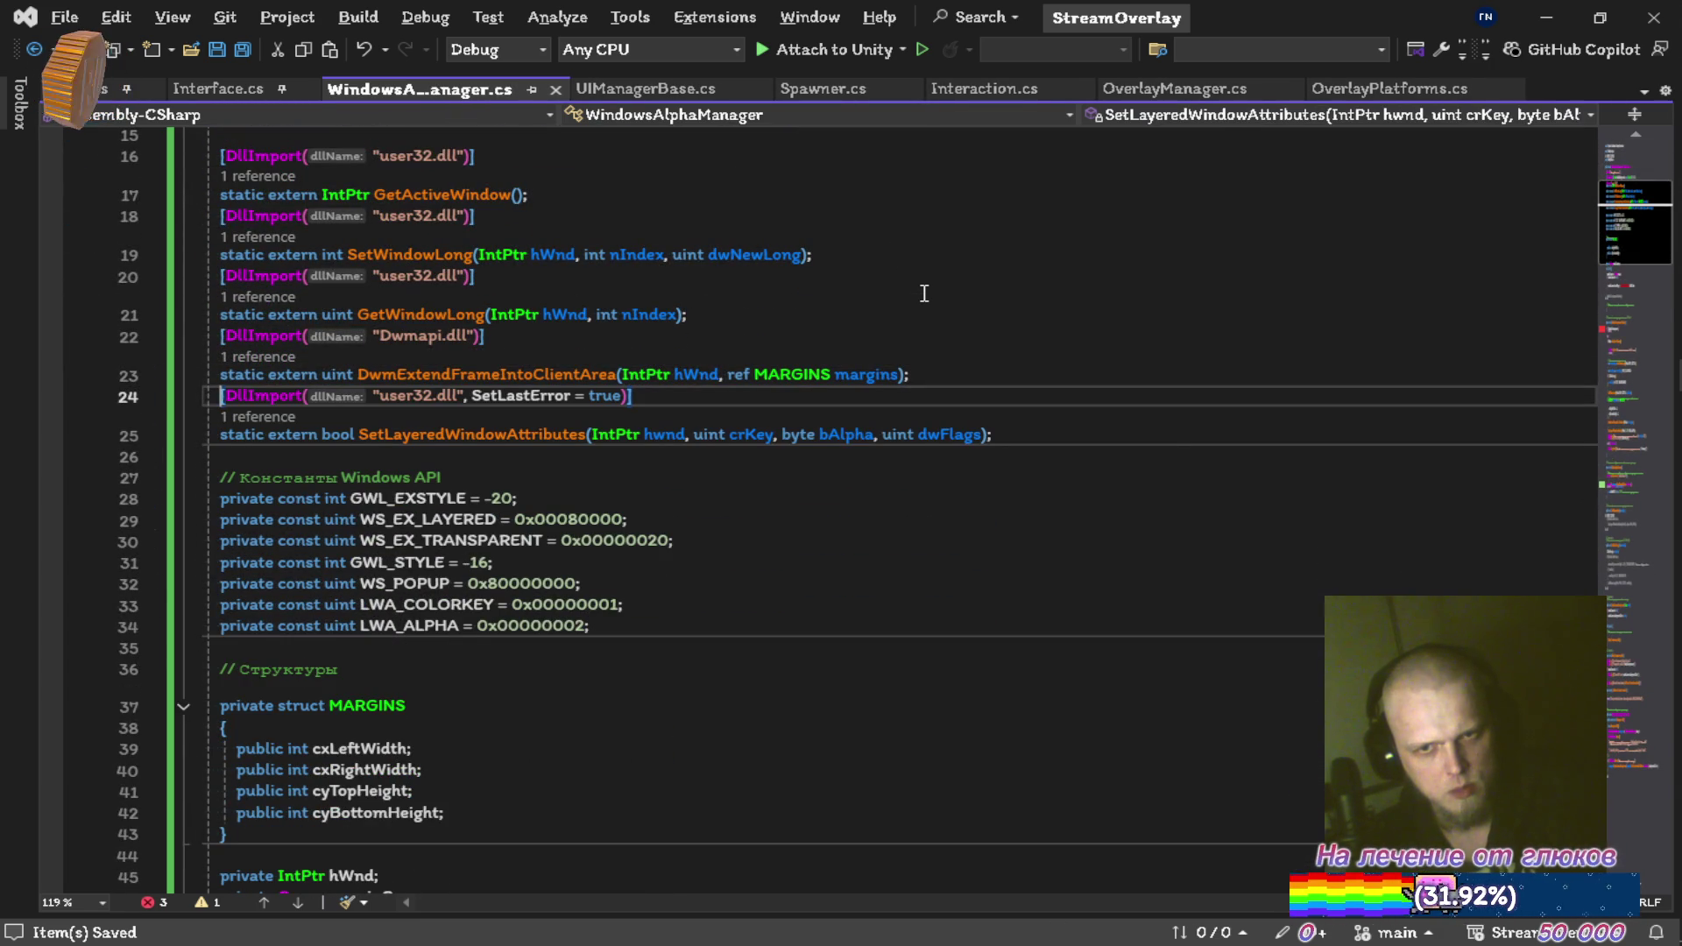
Delete the Windows API constants comment and drop private from GWL_EXSTYLE through LWA_ALPHA
key(Down)
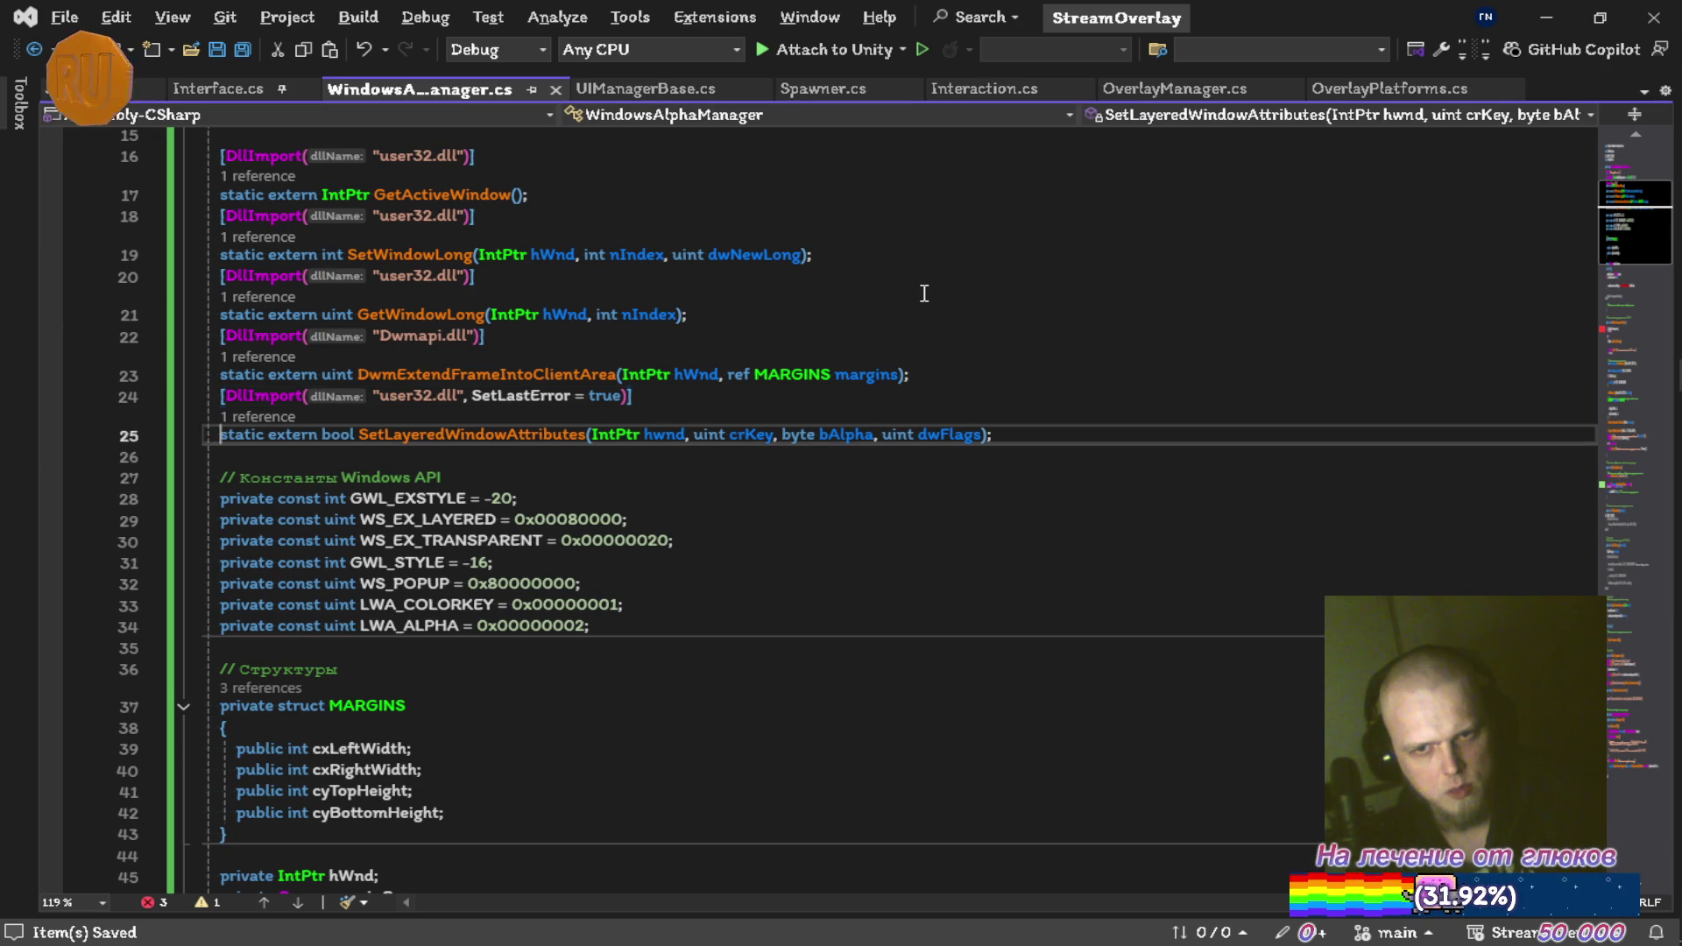
key(Down)
key(Down)
key(ctrl+shift+l)
key(ctrl+Delete)
key(Down)
key(ctrl+Delete)
key(Down)
key(ctrl+Delete)
key(Down)
key(ctrl+Delete)
key(Down)
key(ctrl+Delete)
key(Down)
key(ctrl+Delete)
key(Down)
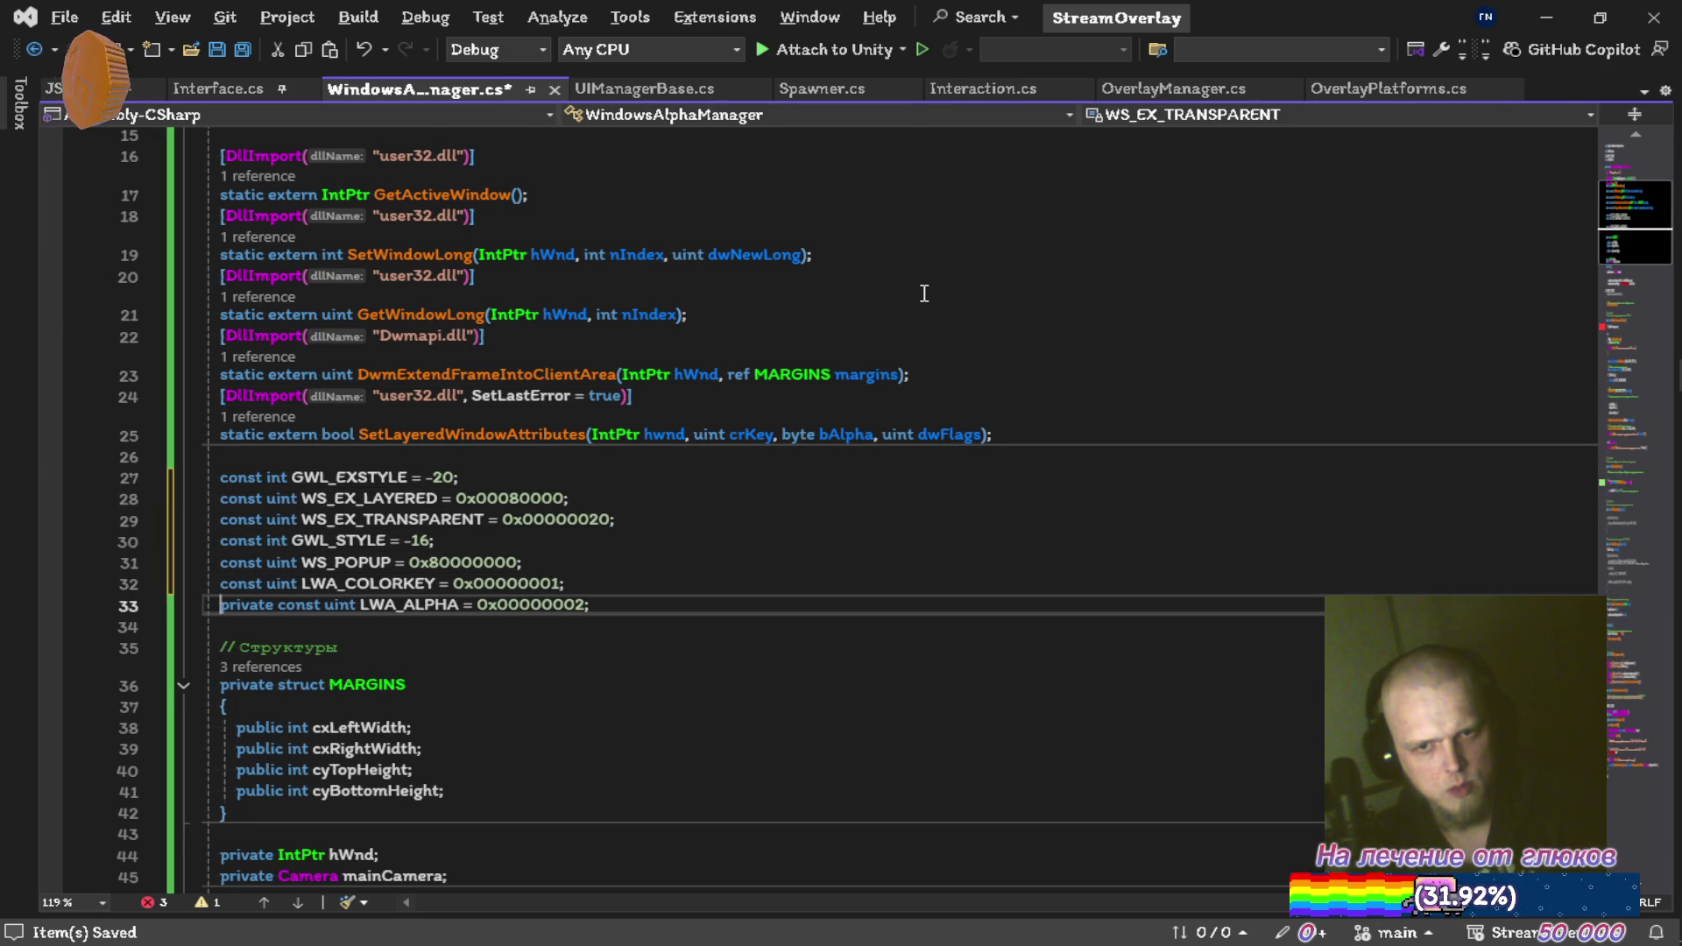
key(ctrl+Delete)
scroll(924, 294, down, 4)
Remove the structures comment and private from the MARGINS struct, hWnd and mainCamera fields
key(Down)
key(Down)
key(ctrl+shift+l)
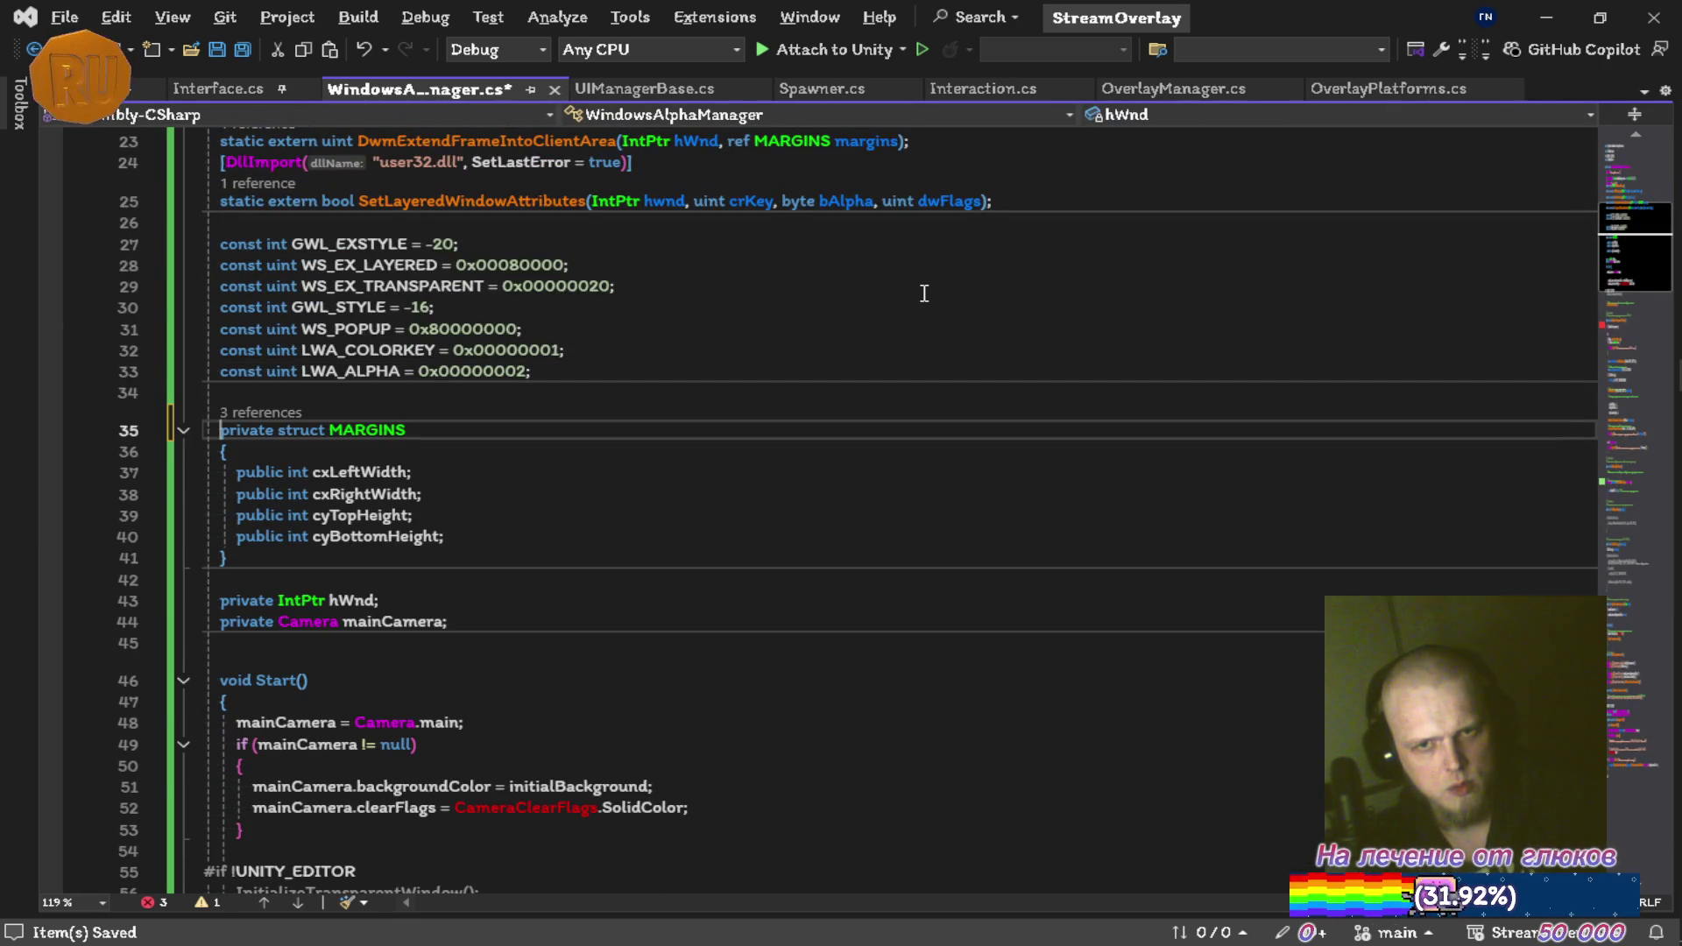
key(ctrl+Delete)
key(Down)
key(Down)
key(Down)
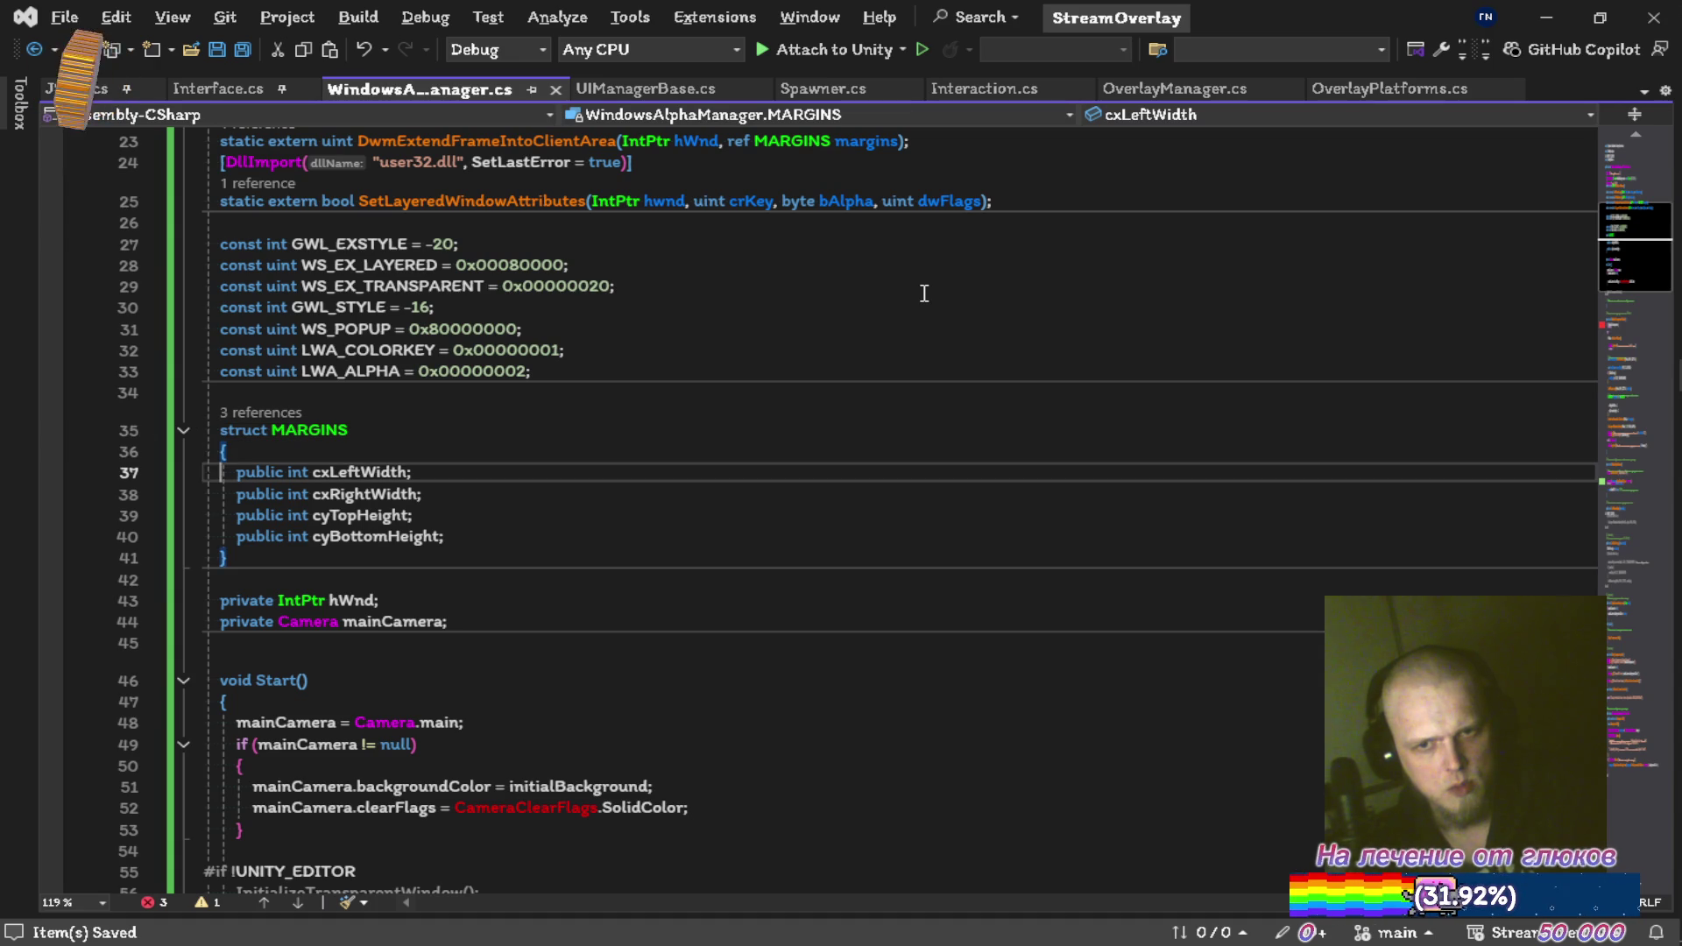
key(Down)
key(ctrl+Delete)
key(Down)
key(ctrl+Delete)
scroll(924, 293, down, 3)
key(Down)
key(Down)
key(Down)
scroll(924, 294, up, 10)
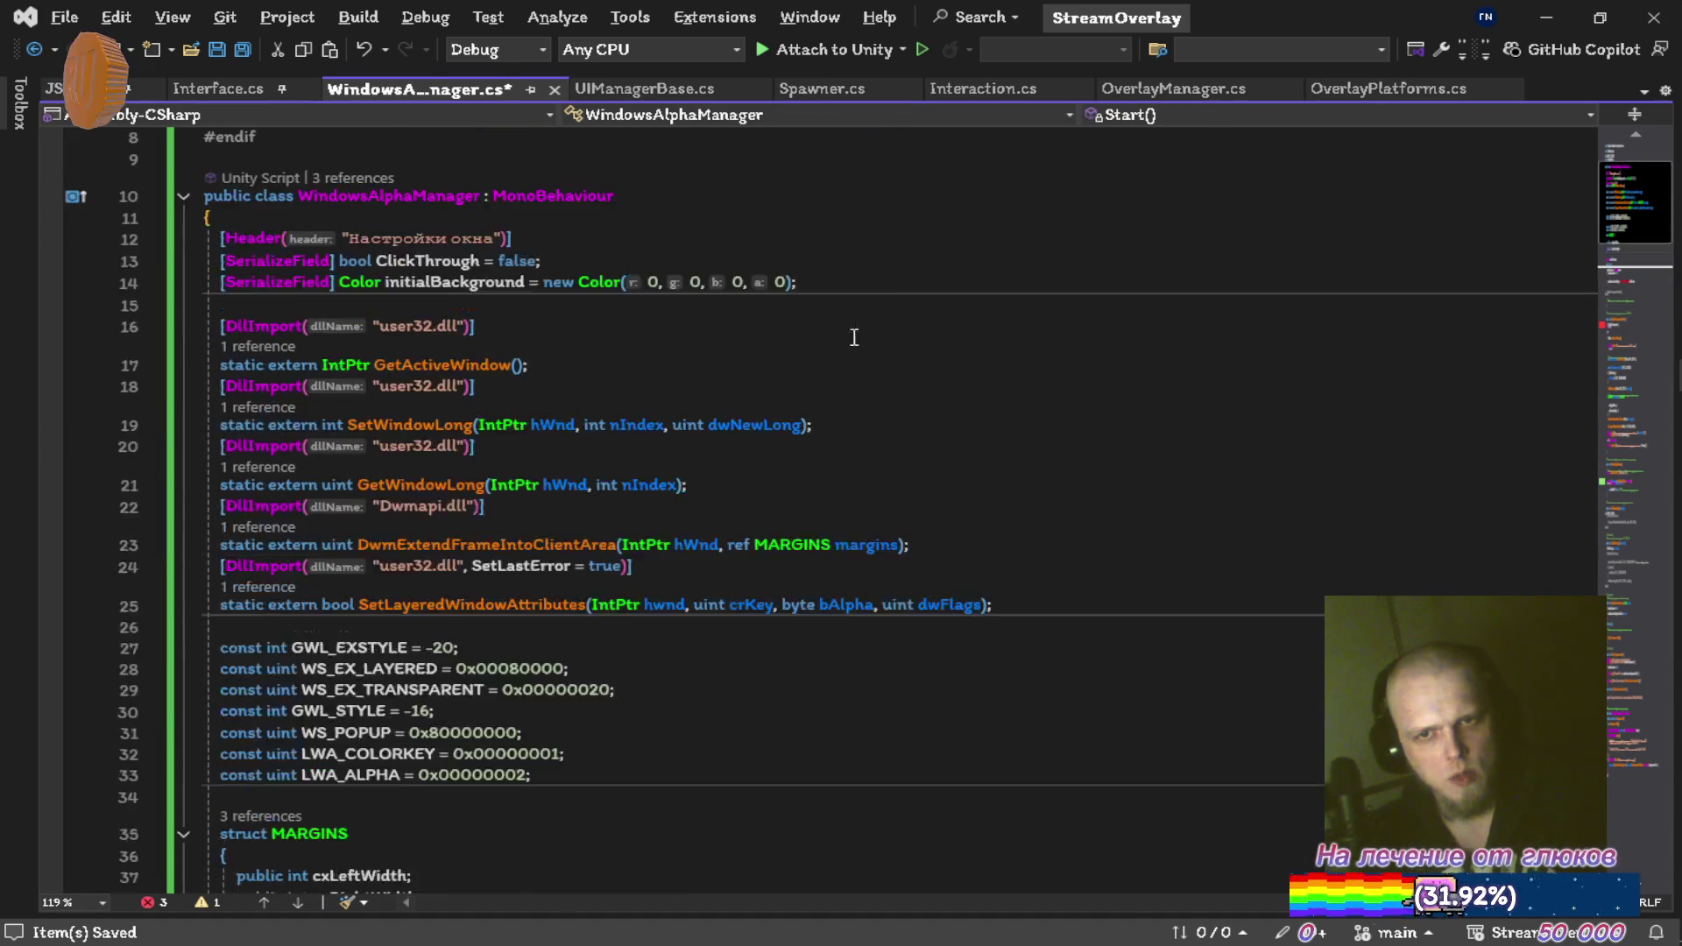
Replace the Header attribute with a [SerializeField] Camera MainCamera field and save
click(737, 383)
key(ctrl+x)
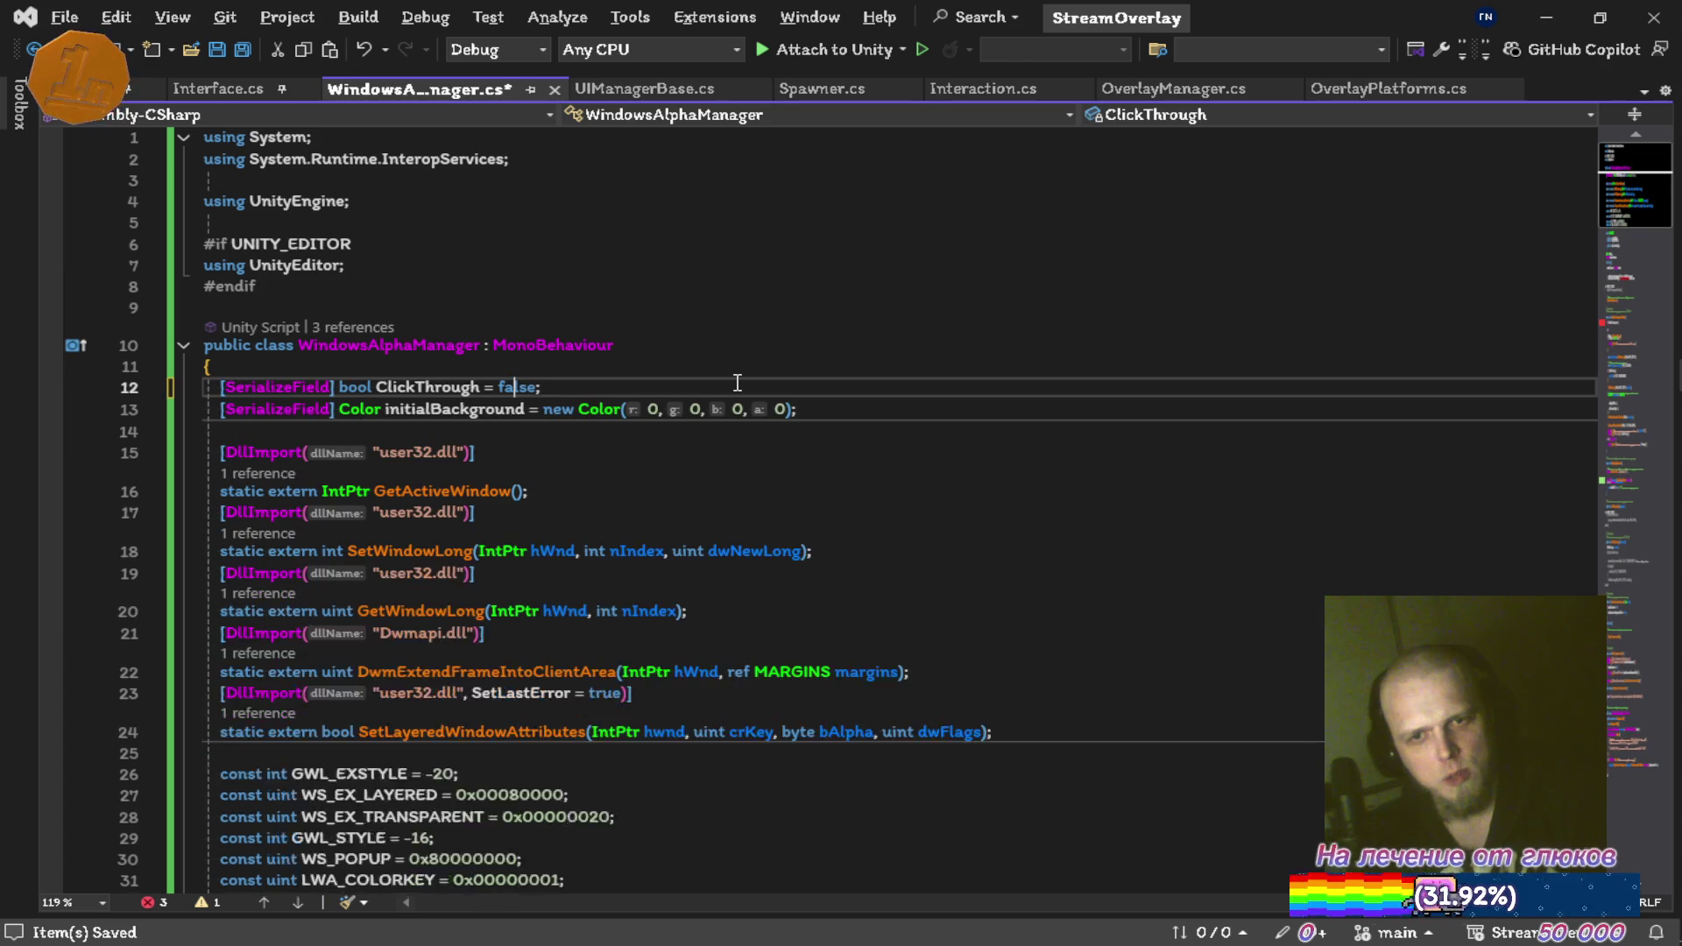
key(ctrl+Return)
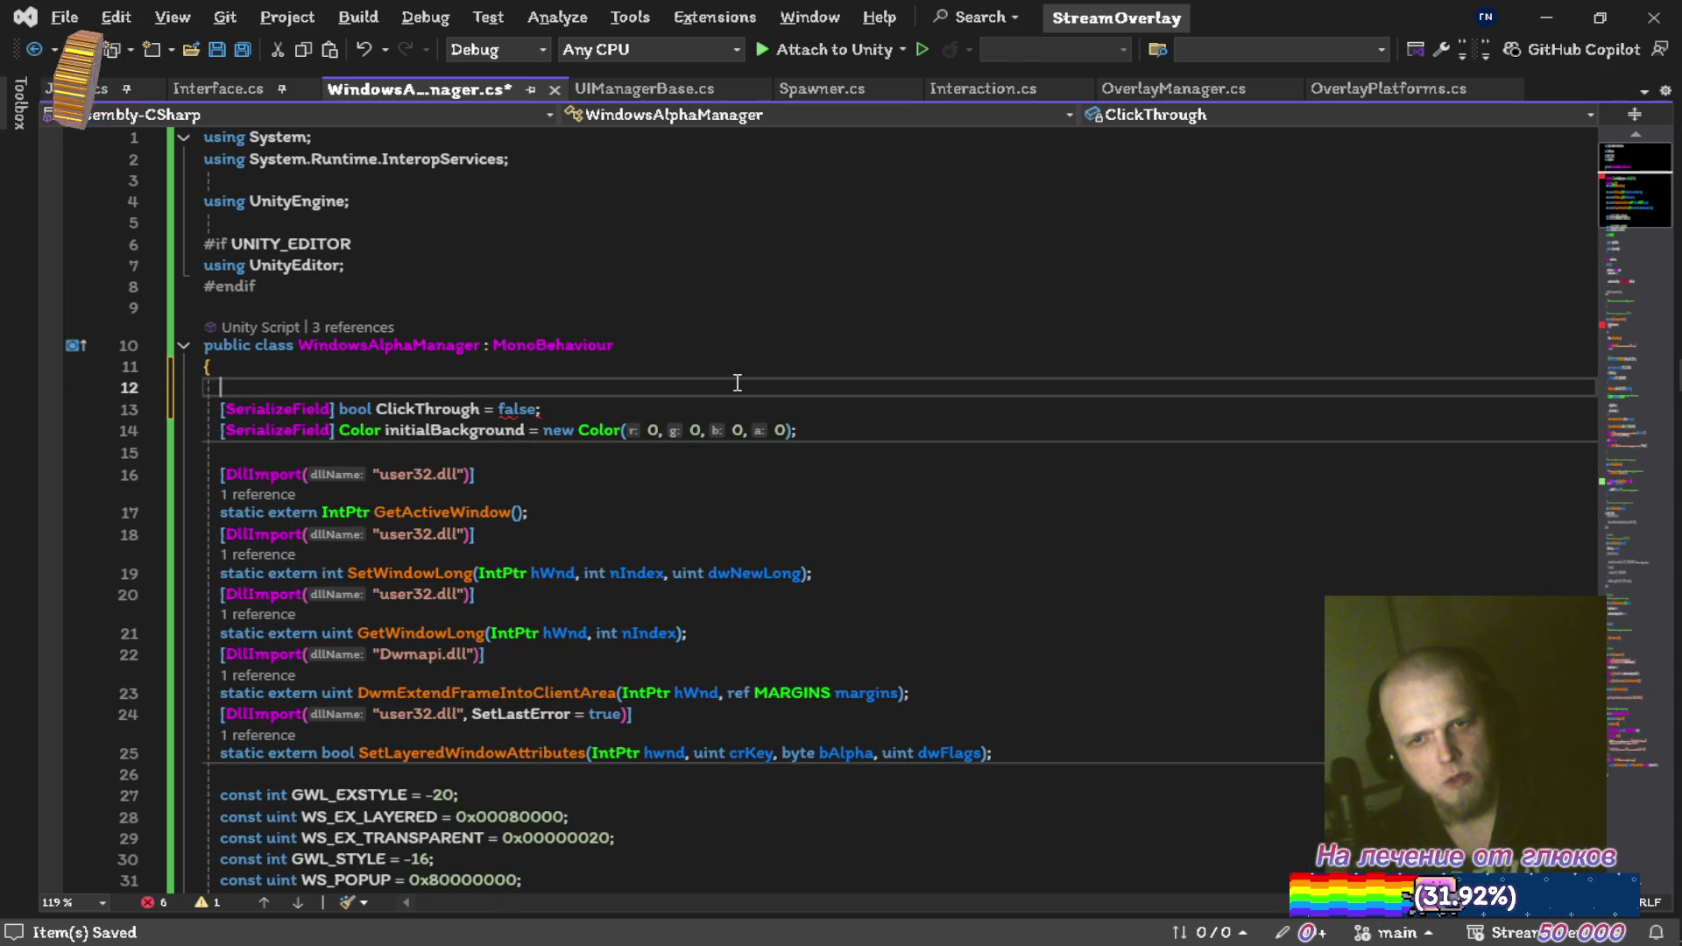
text([se)
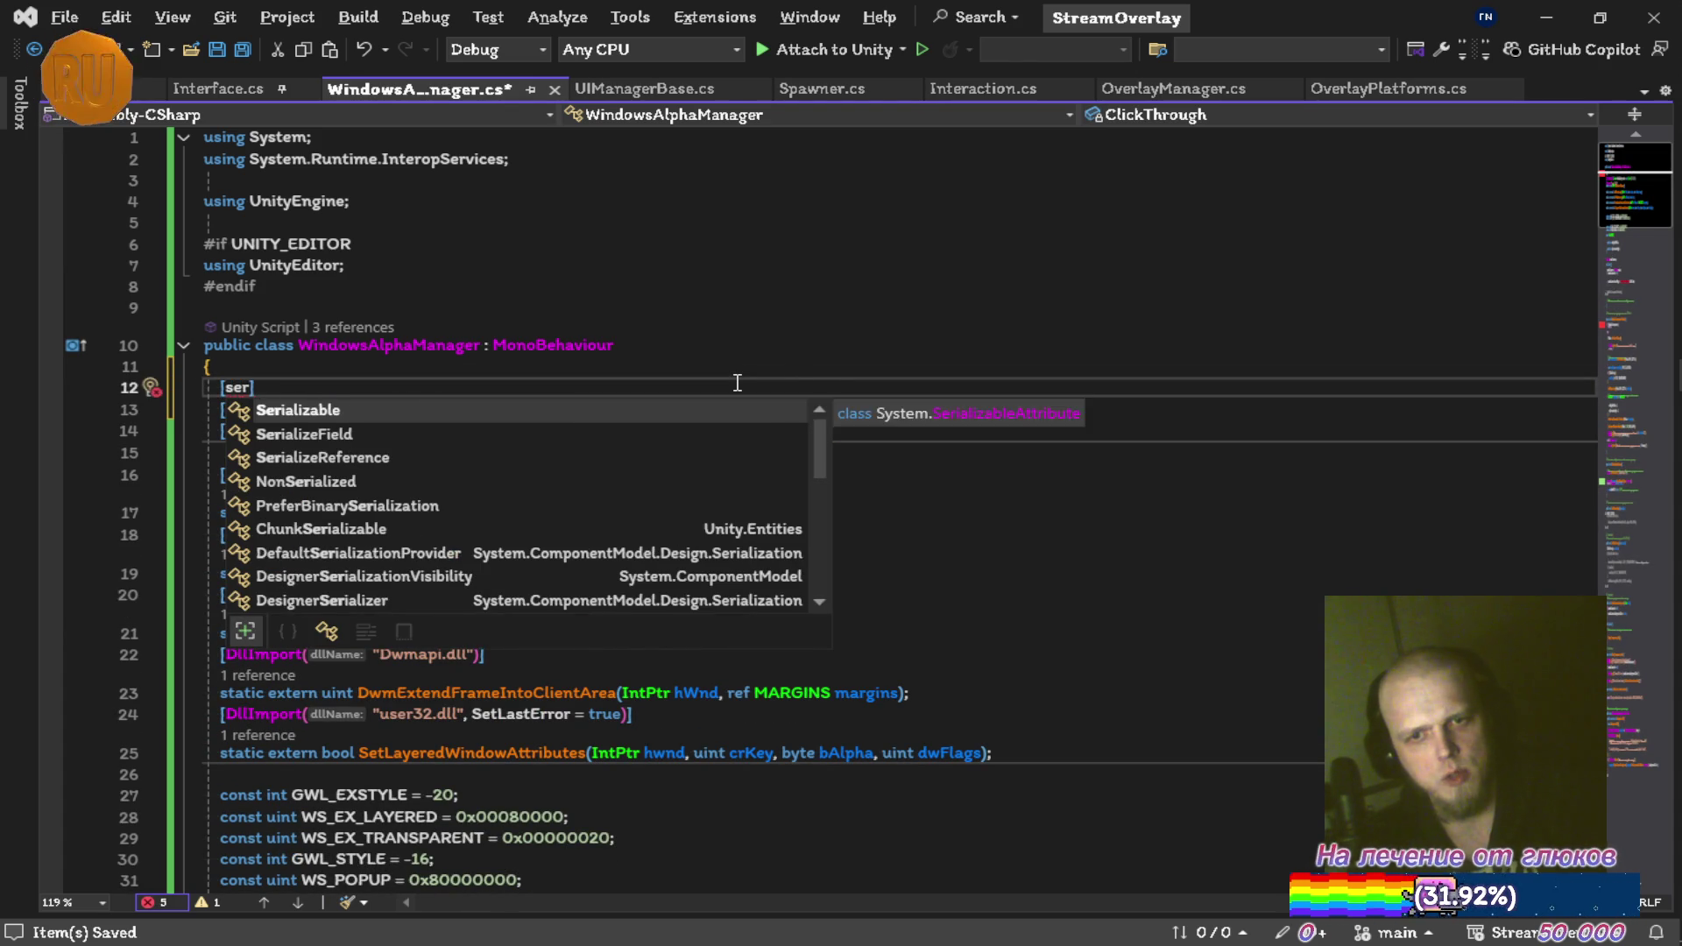
key(Tab)
text(cam)
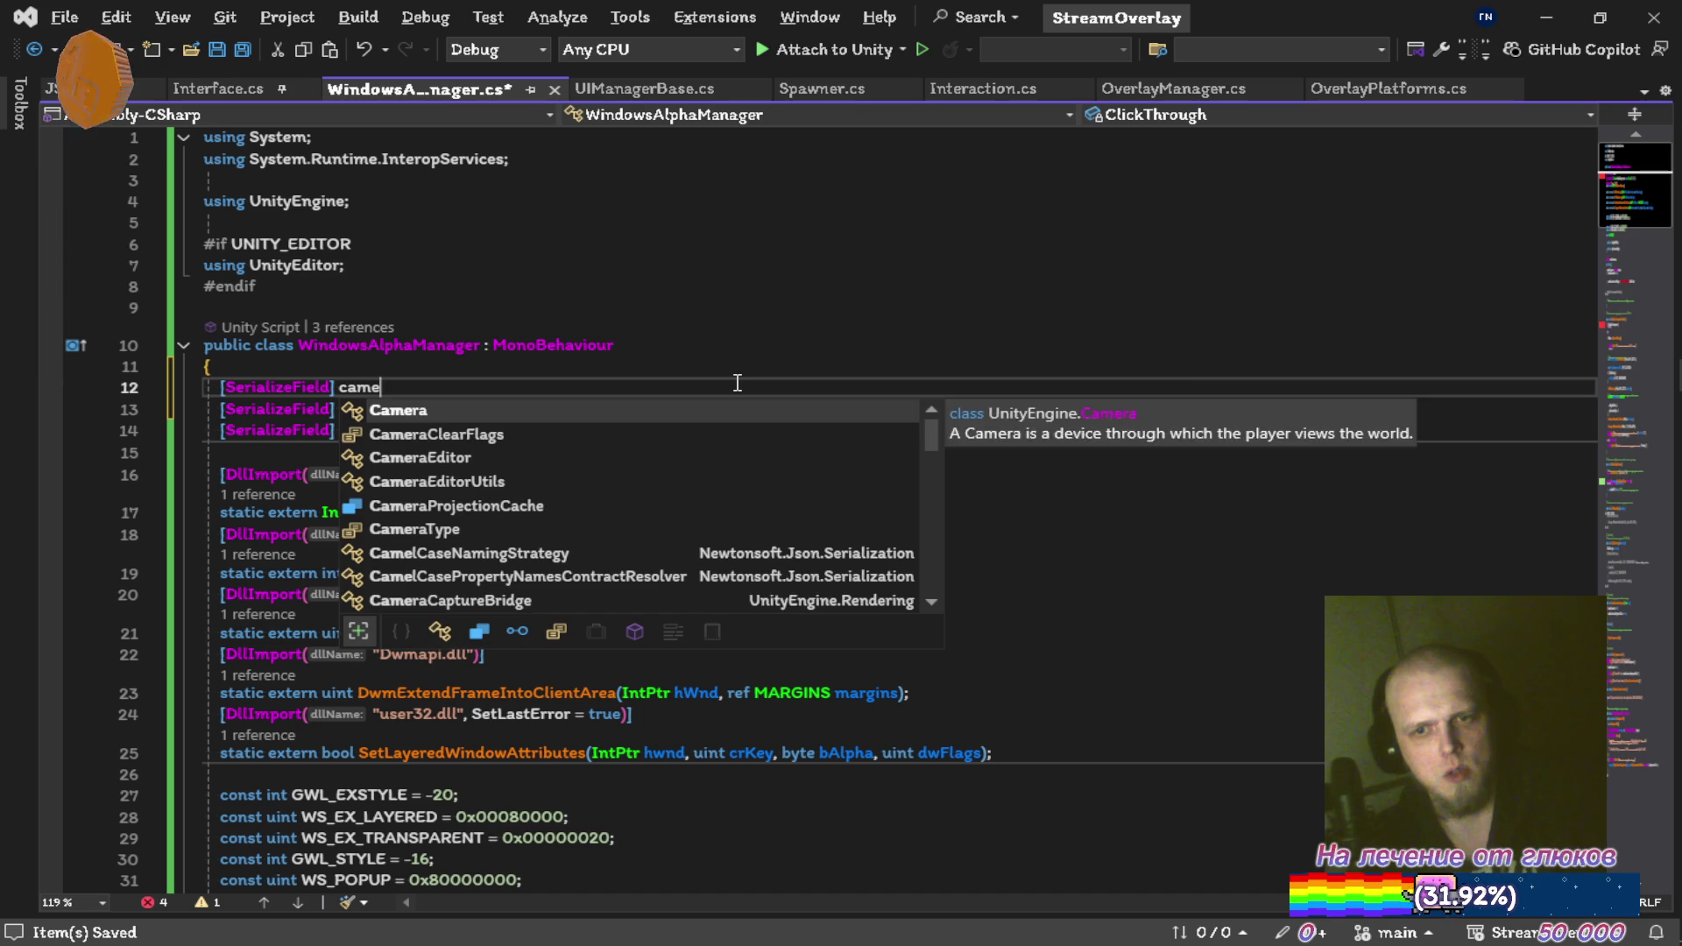
text( MainCamer)
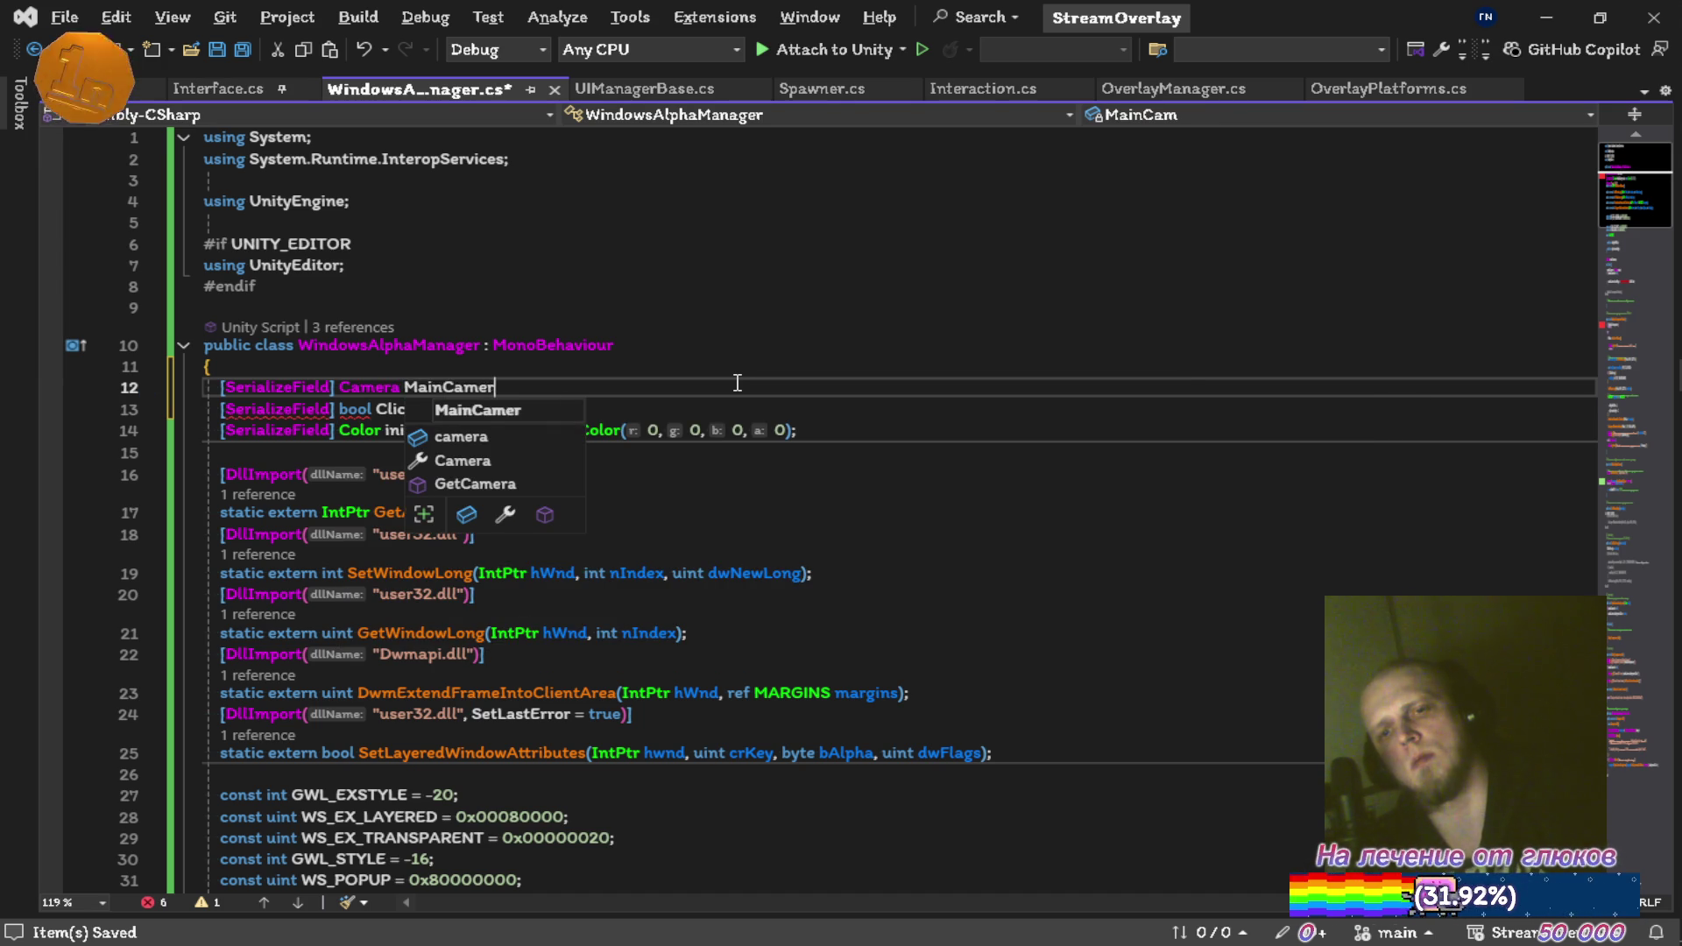
text(a;)
key(ctrl+s)
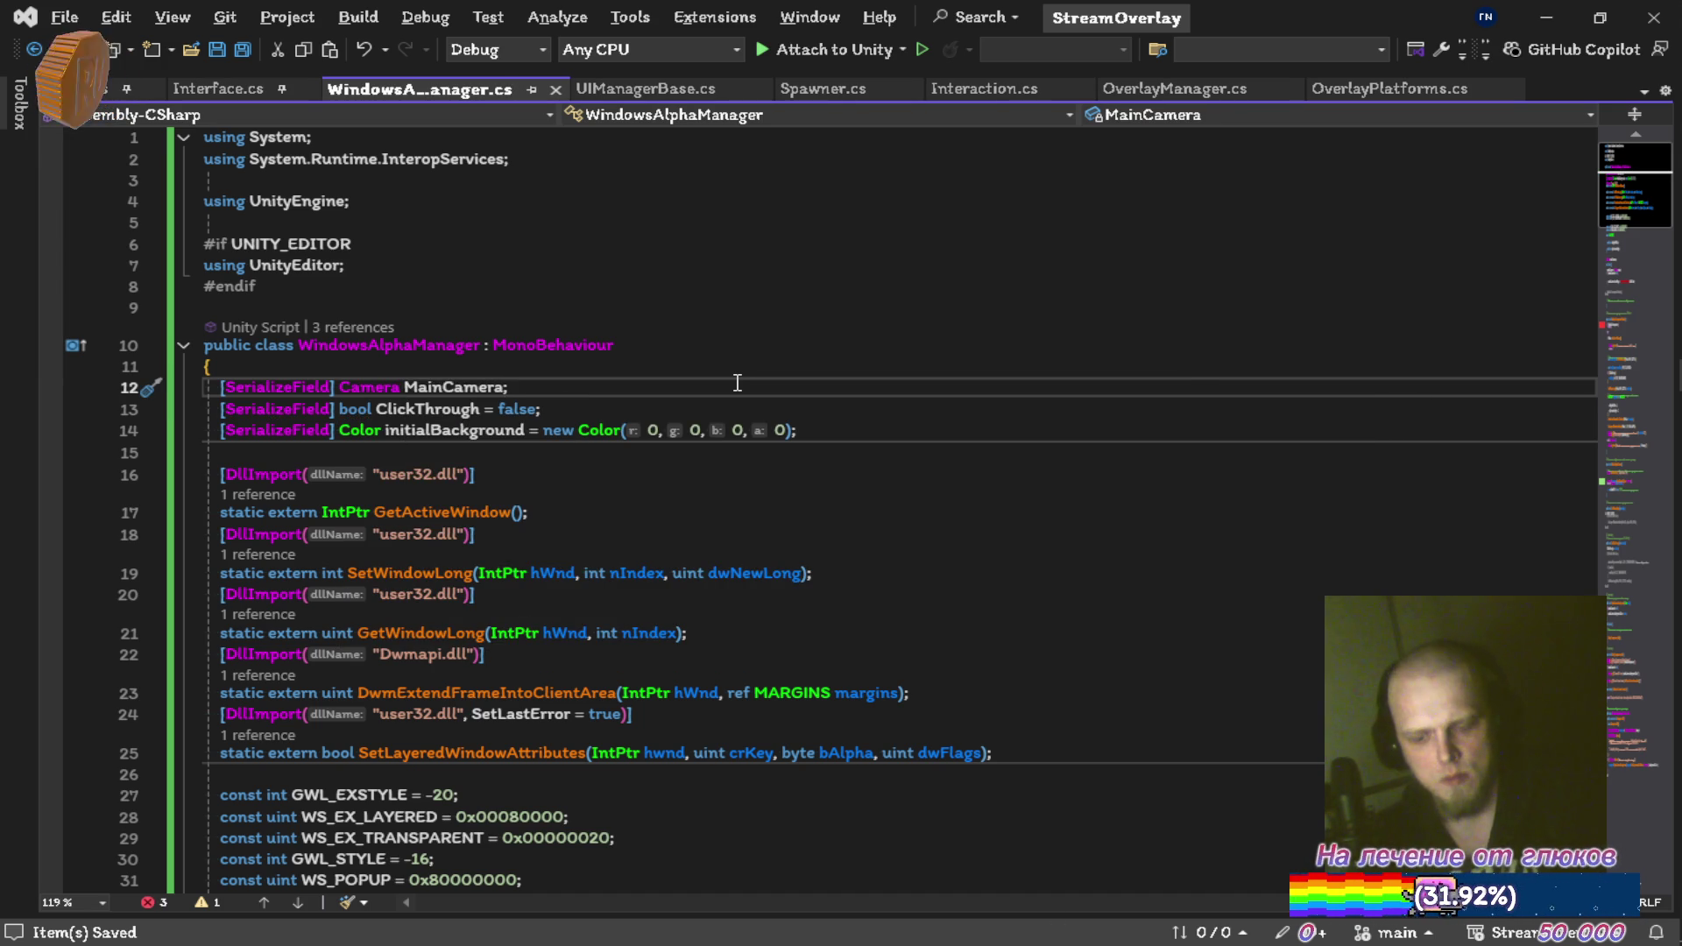
Delete the mainCamera = Camera.main assignment in Start and the old private mainCamera field
scroll(612, 377, down, 9)
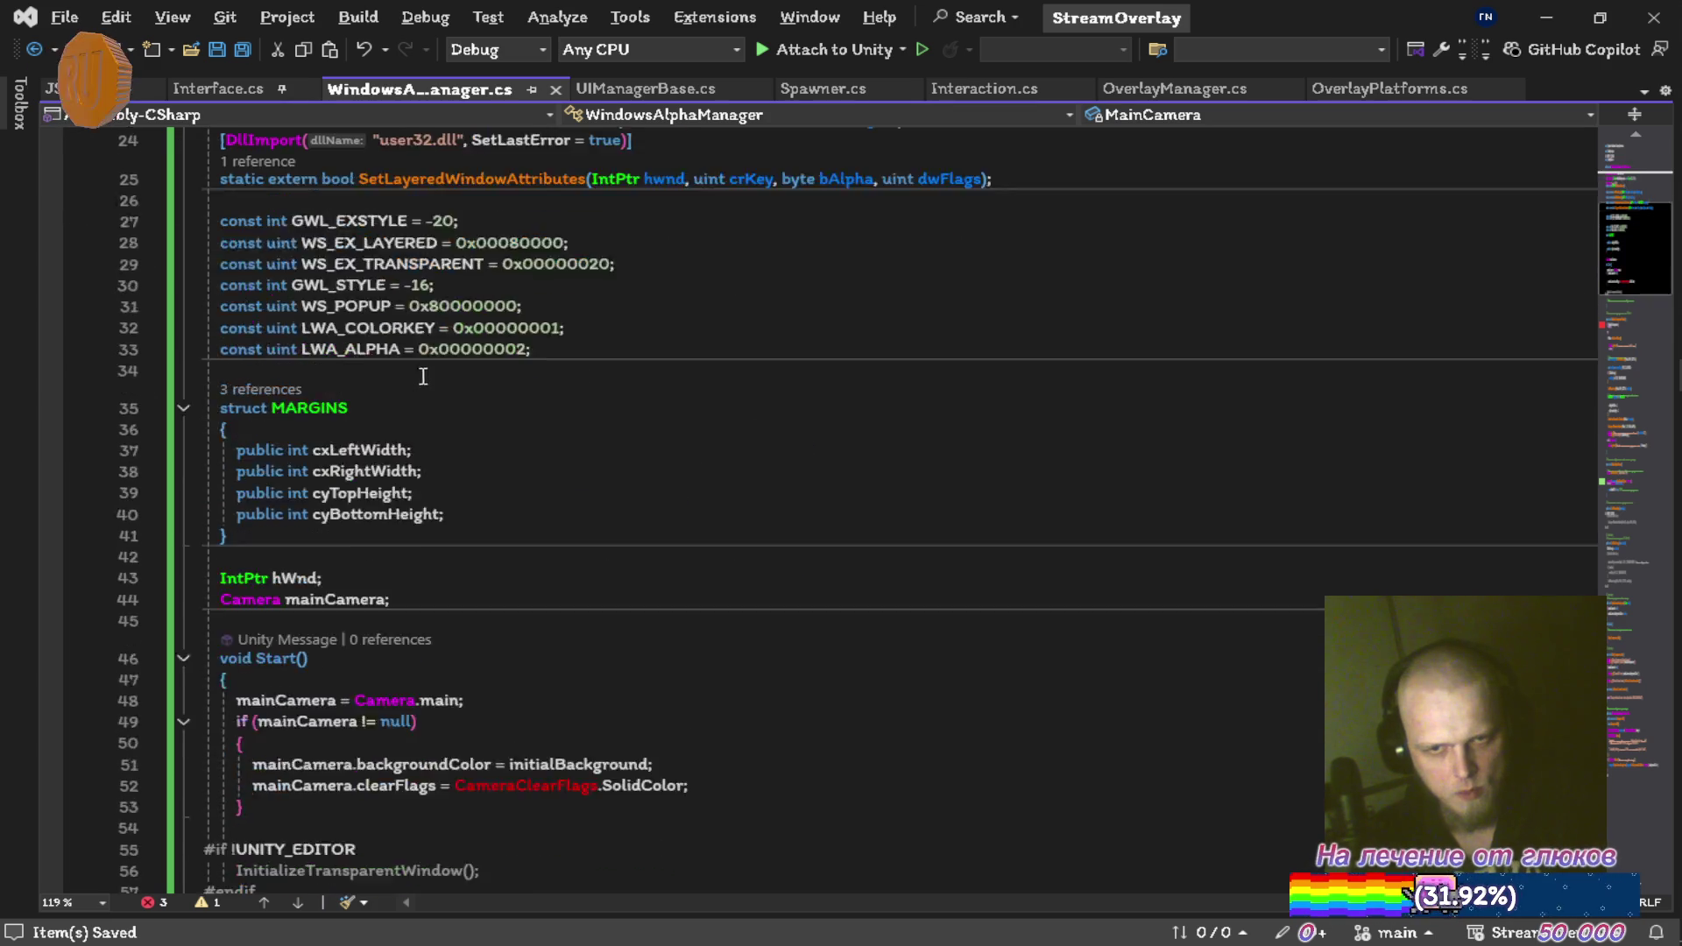
click(603, 574)
key(ctrl+x)
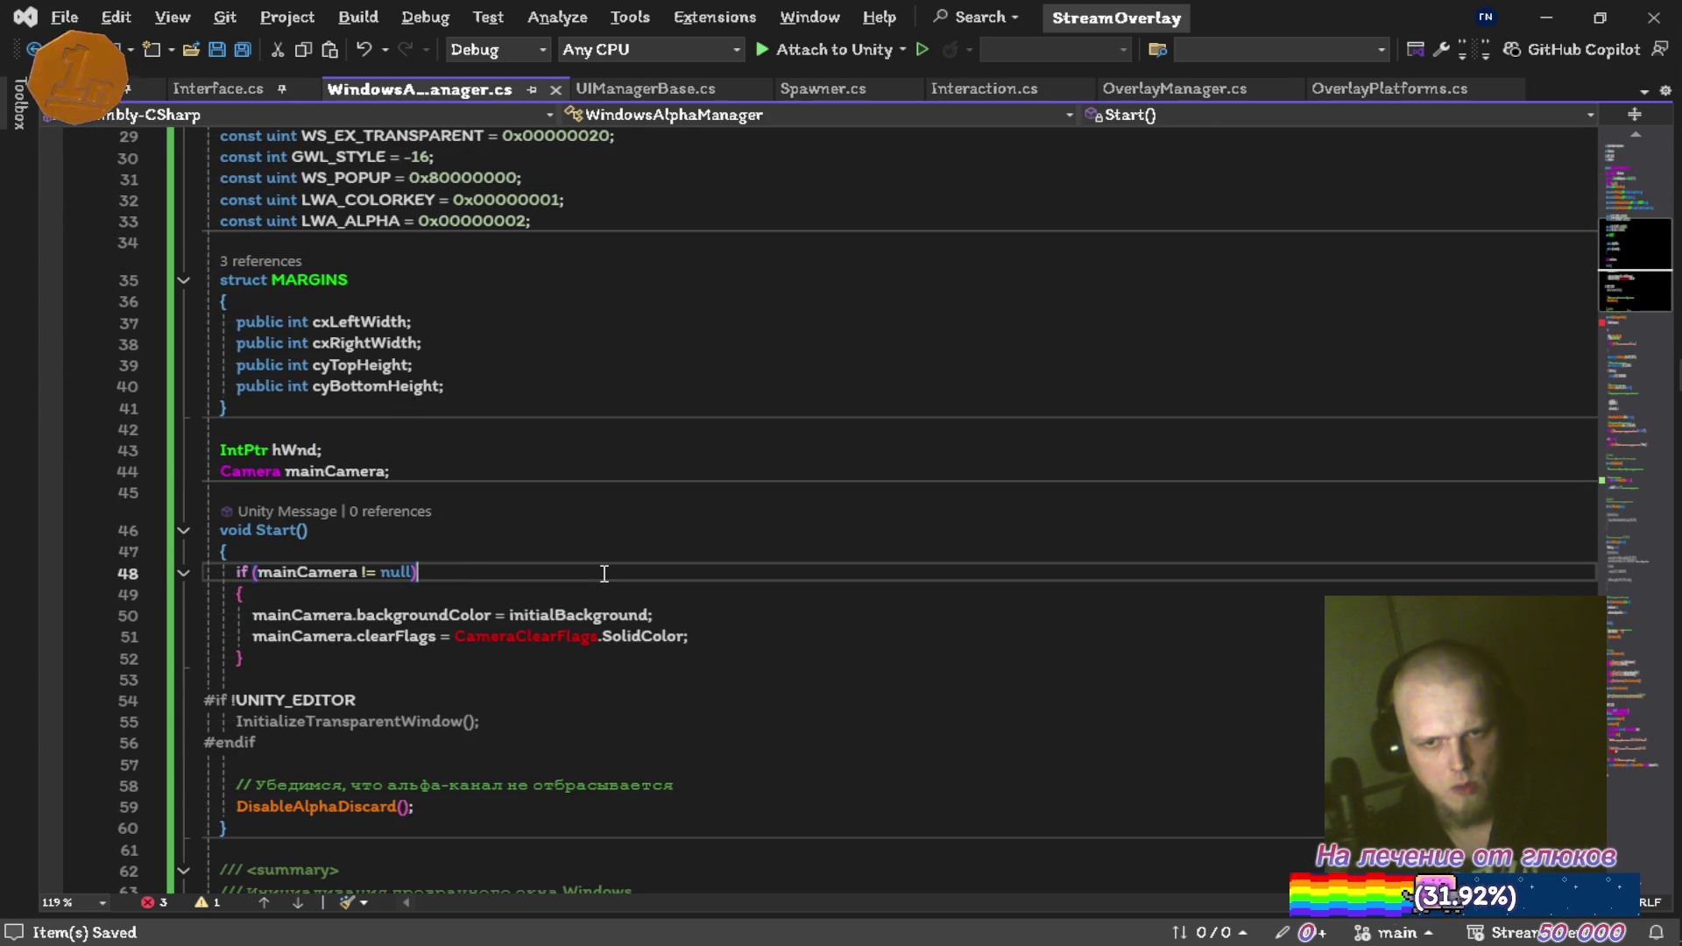
scroll(604, 574, up, 9)
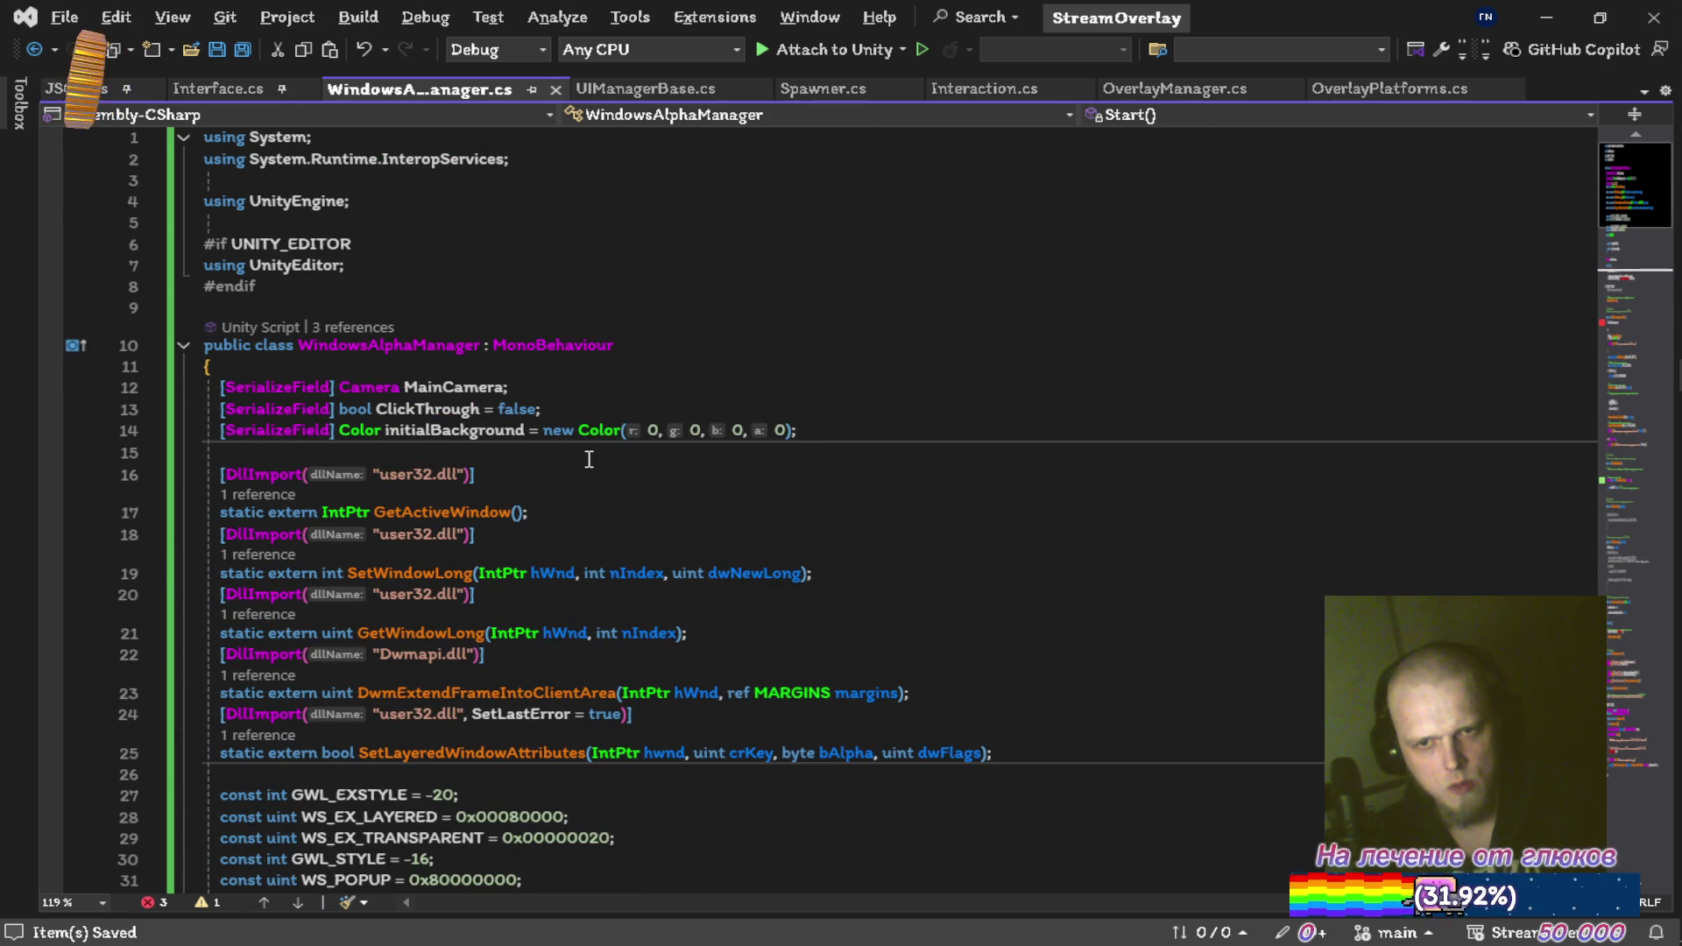
scroll(594, 471, down, 8)
click(481, 600)
key(ctrl+x)
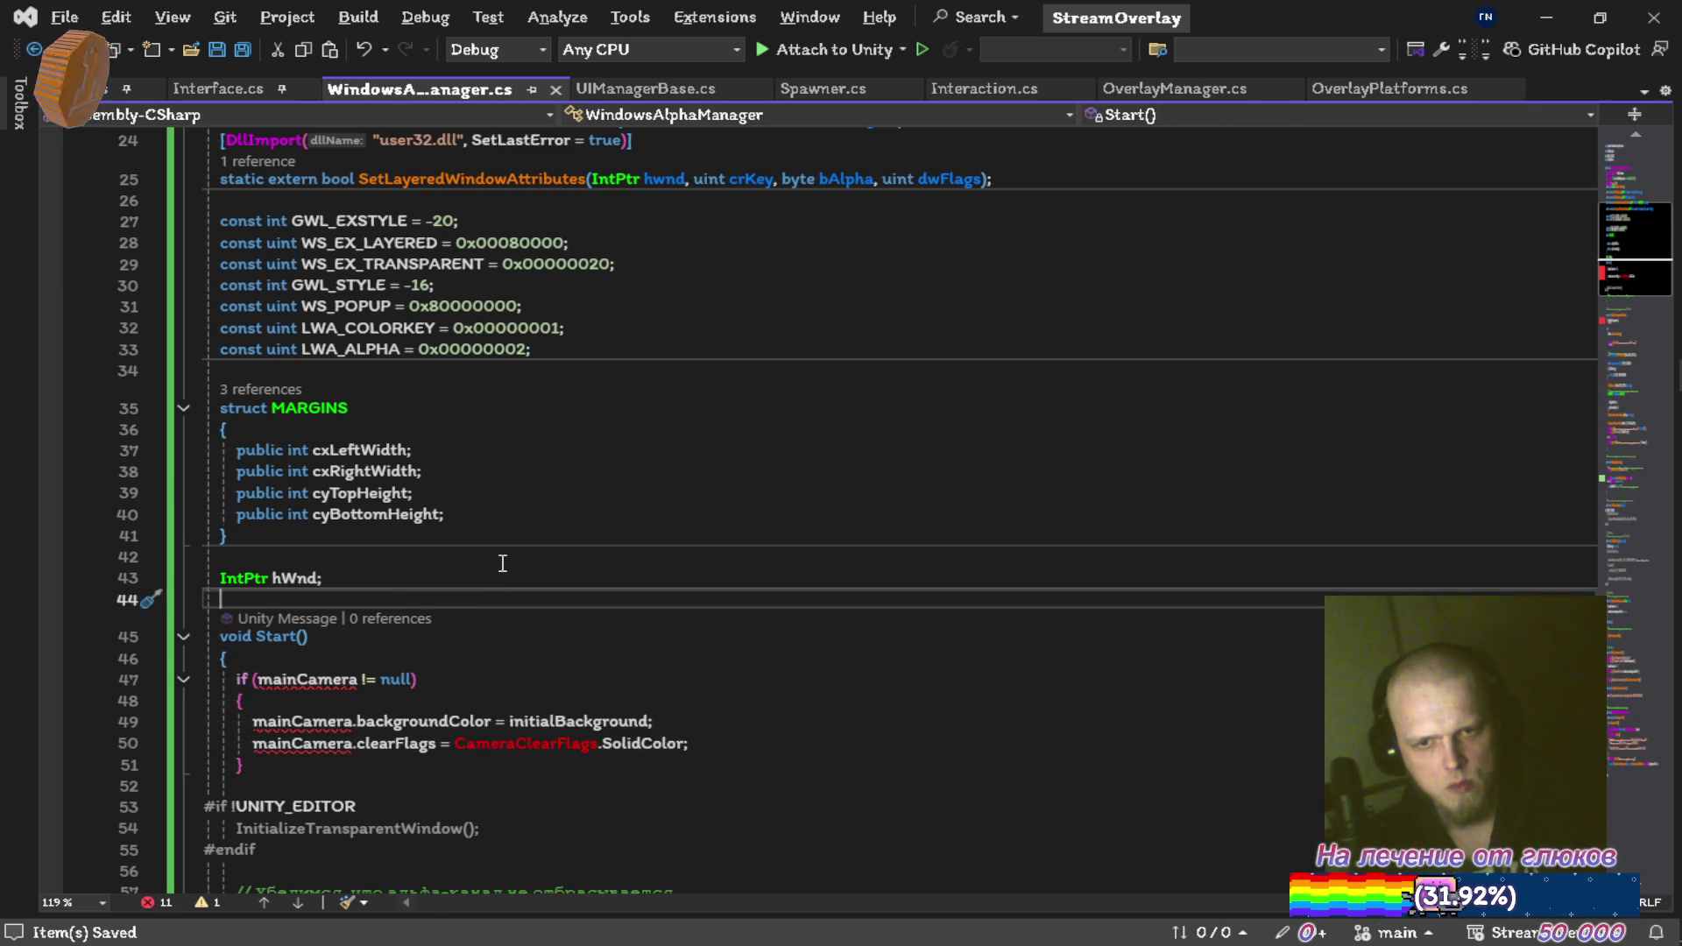
Delete the mainCamera null-check block setting the camera background in Start, then save
scroll(300, 515, down, 3)
click(486, 488)
key(ctrl+x)
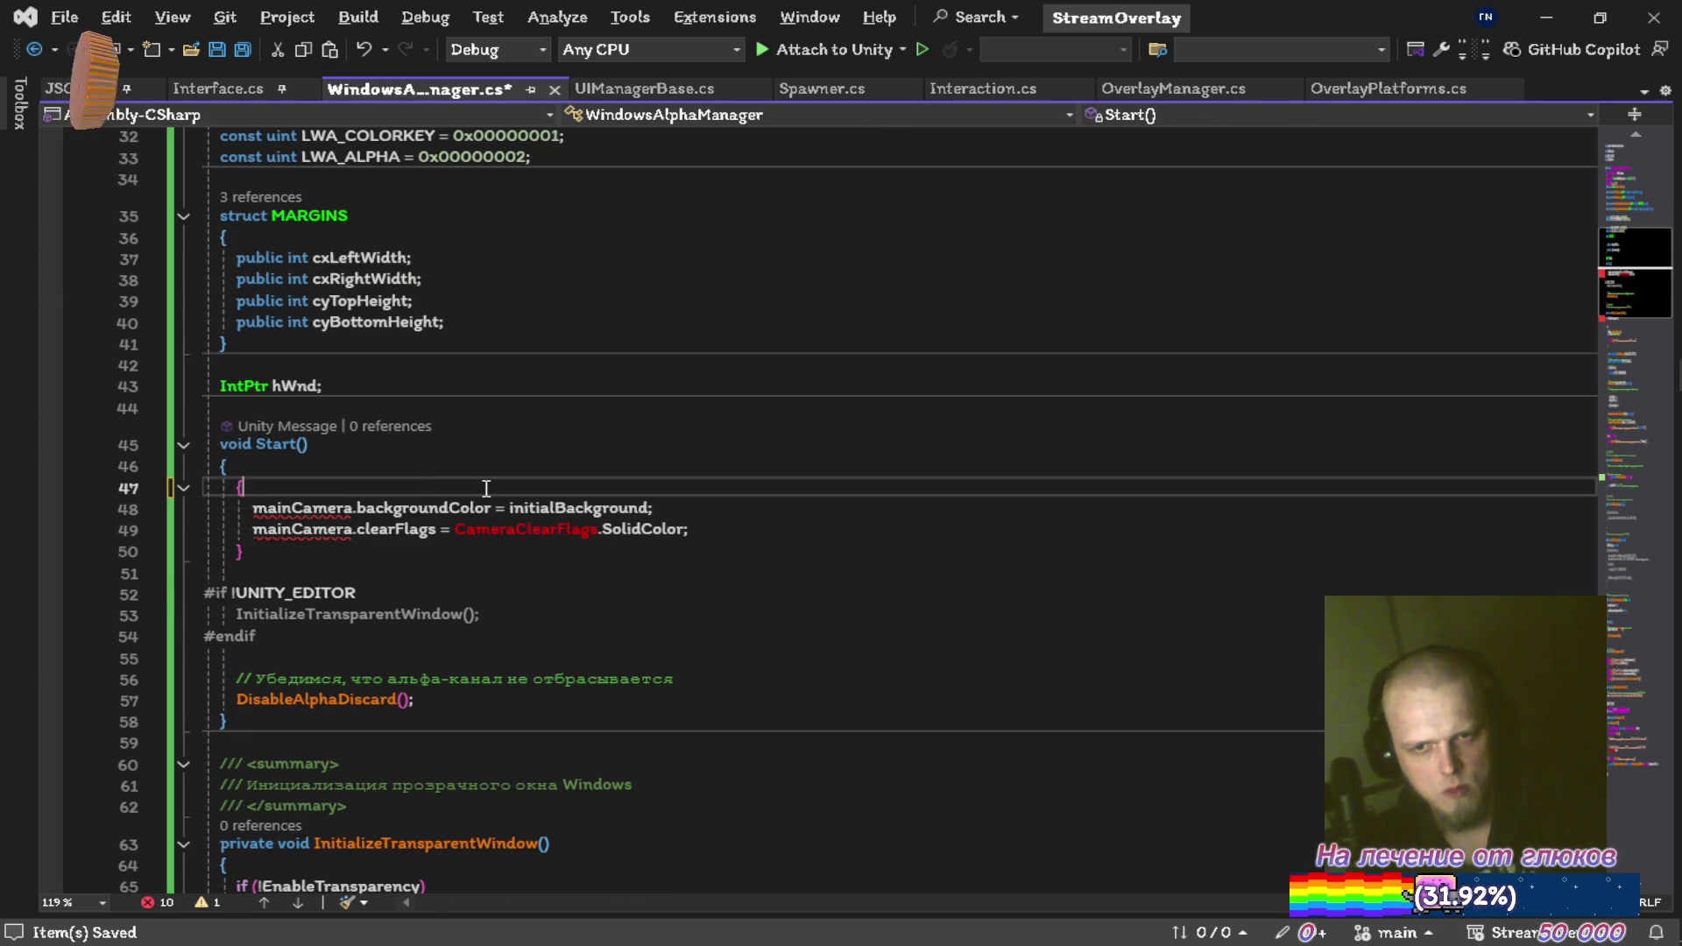
key(ctrl+x)
key(ctrl+x)
key(ctrl+x)
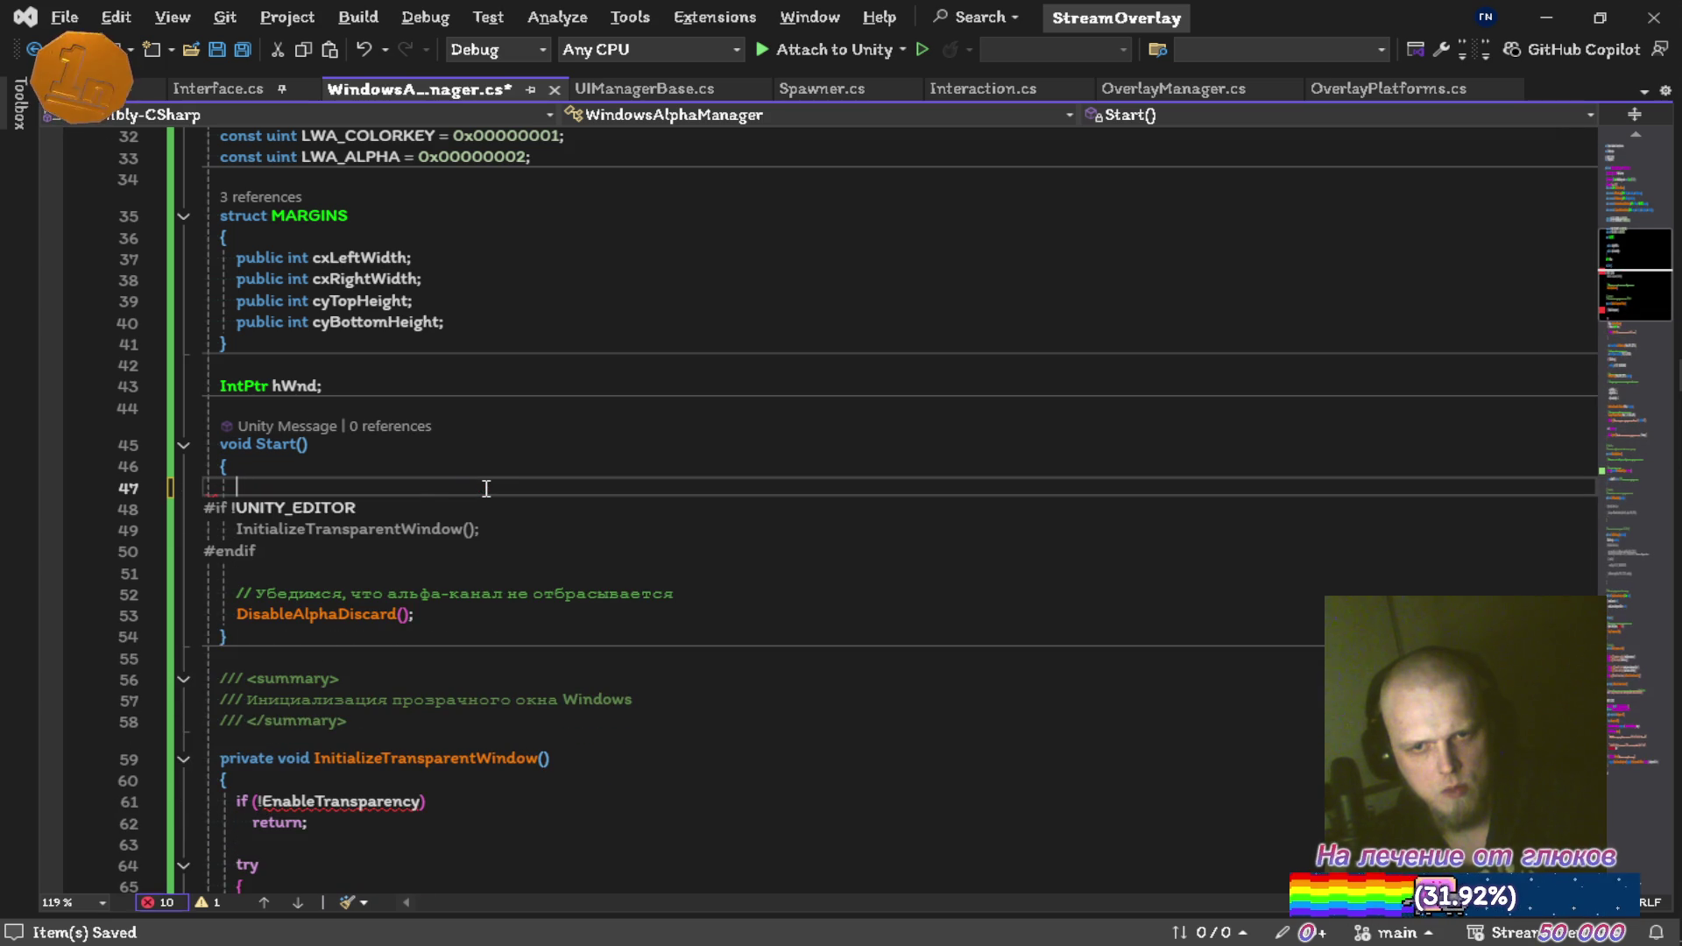
key(ctrl+s)
Remove the Russian and summary comments, private, and the EnableTransparency check from InitializeTransparentWindow
key(ctrl+shift+Right)
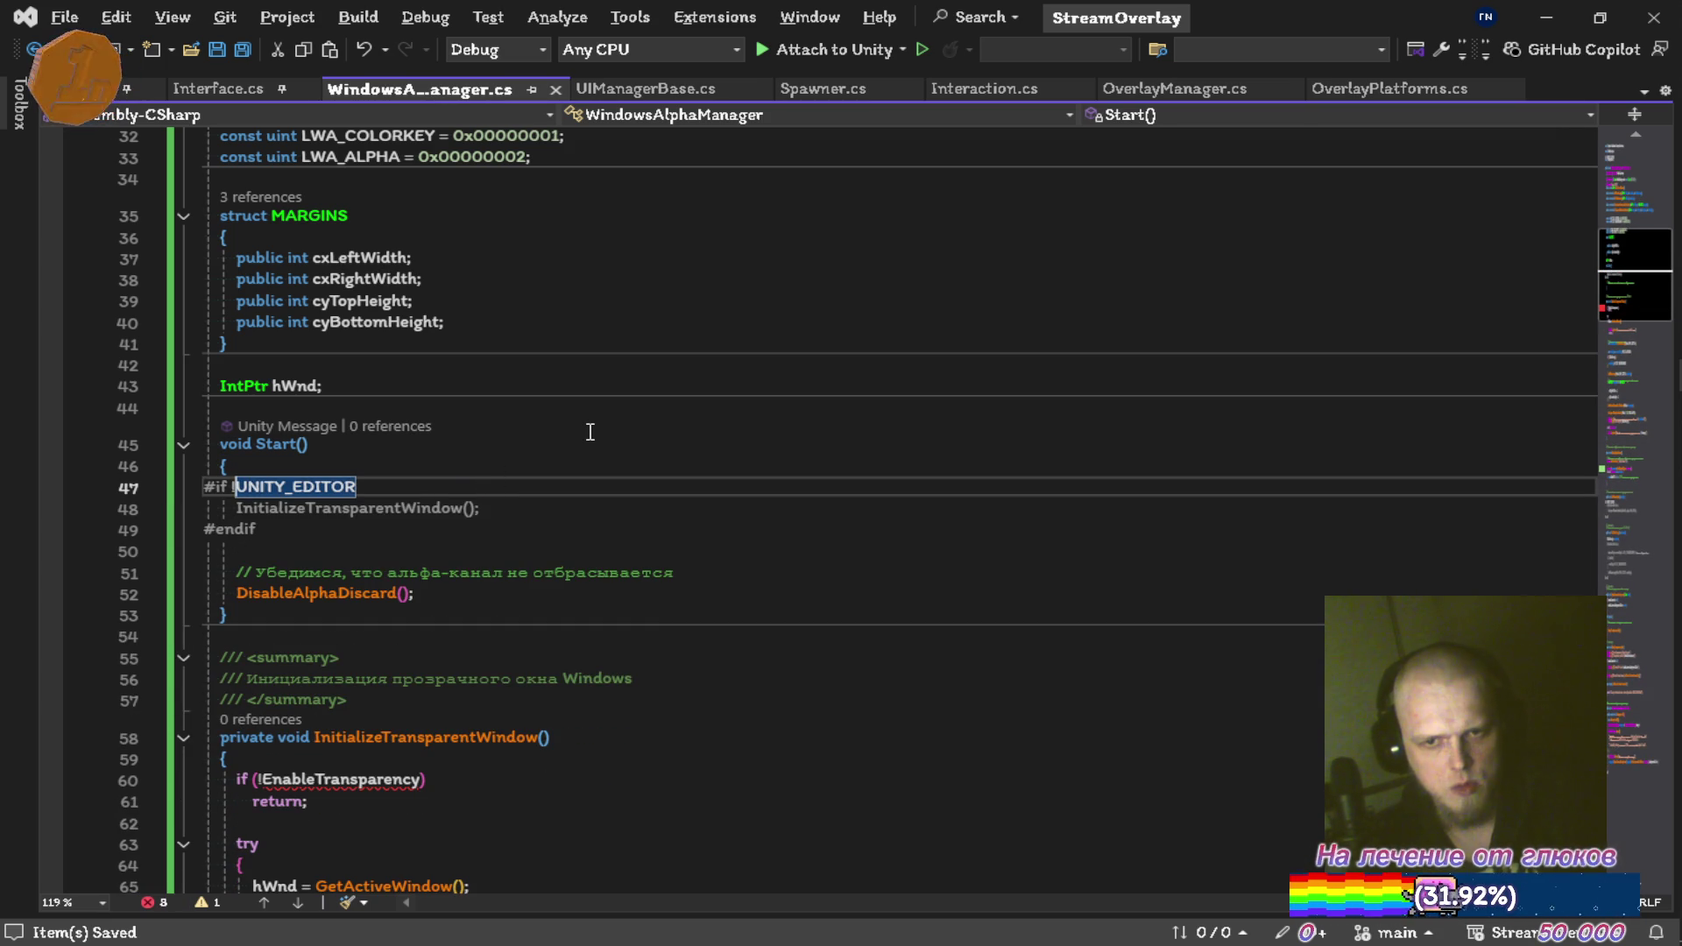
key(Down)
key(Down)
key(Down)
key(ctrl+x)
key(Down)
key(Down)
key(Down)
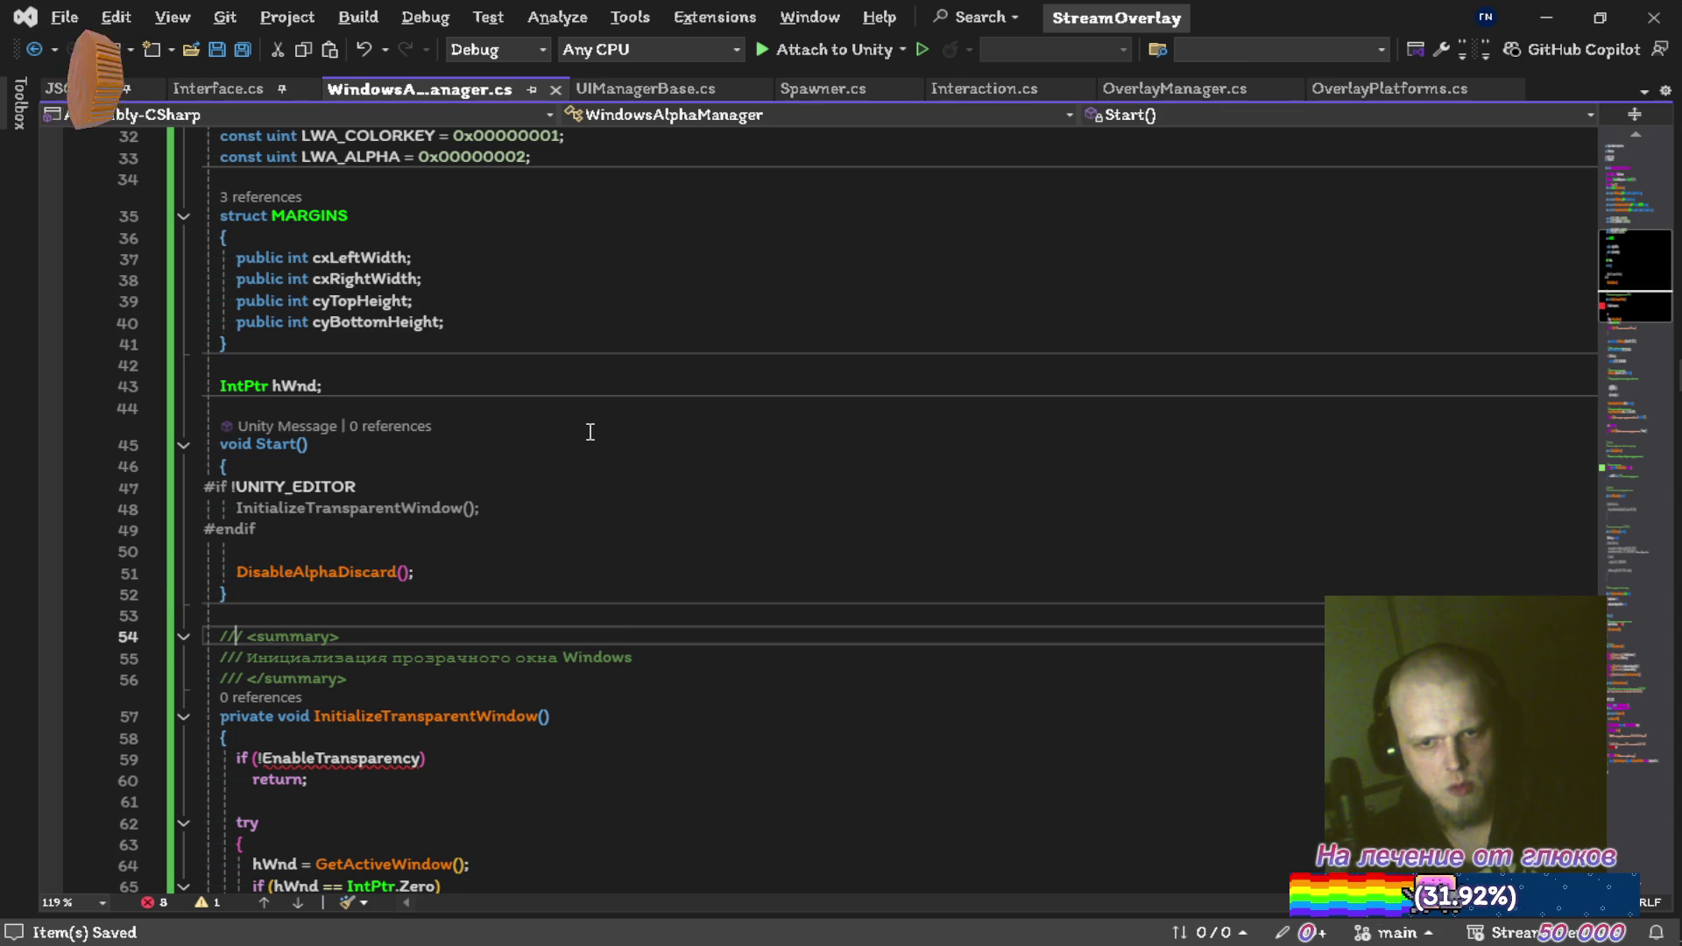
key(ctrl+x)
key(ctrl+x)
key(ctrl+x)
key(ctrl+Delete)
key(Down)
key(Down)
key(ctrl+x)
key(ctrl+x)
key(ctrl+x)
key(ctrl+x)
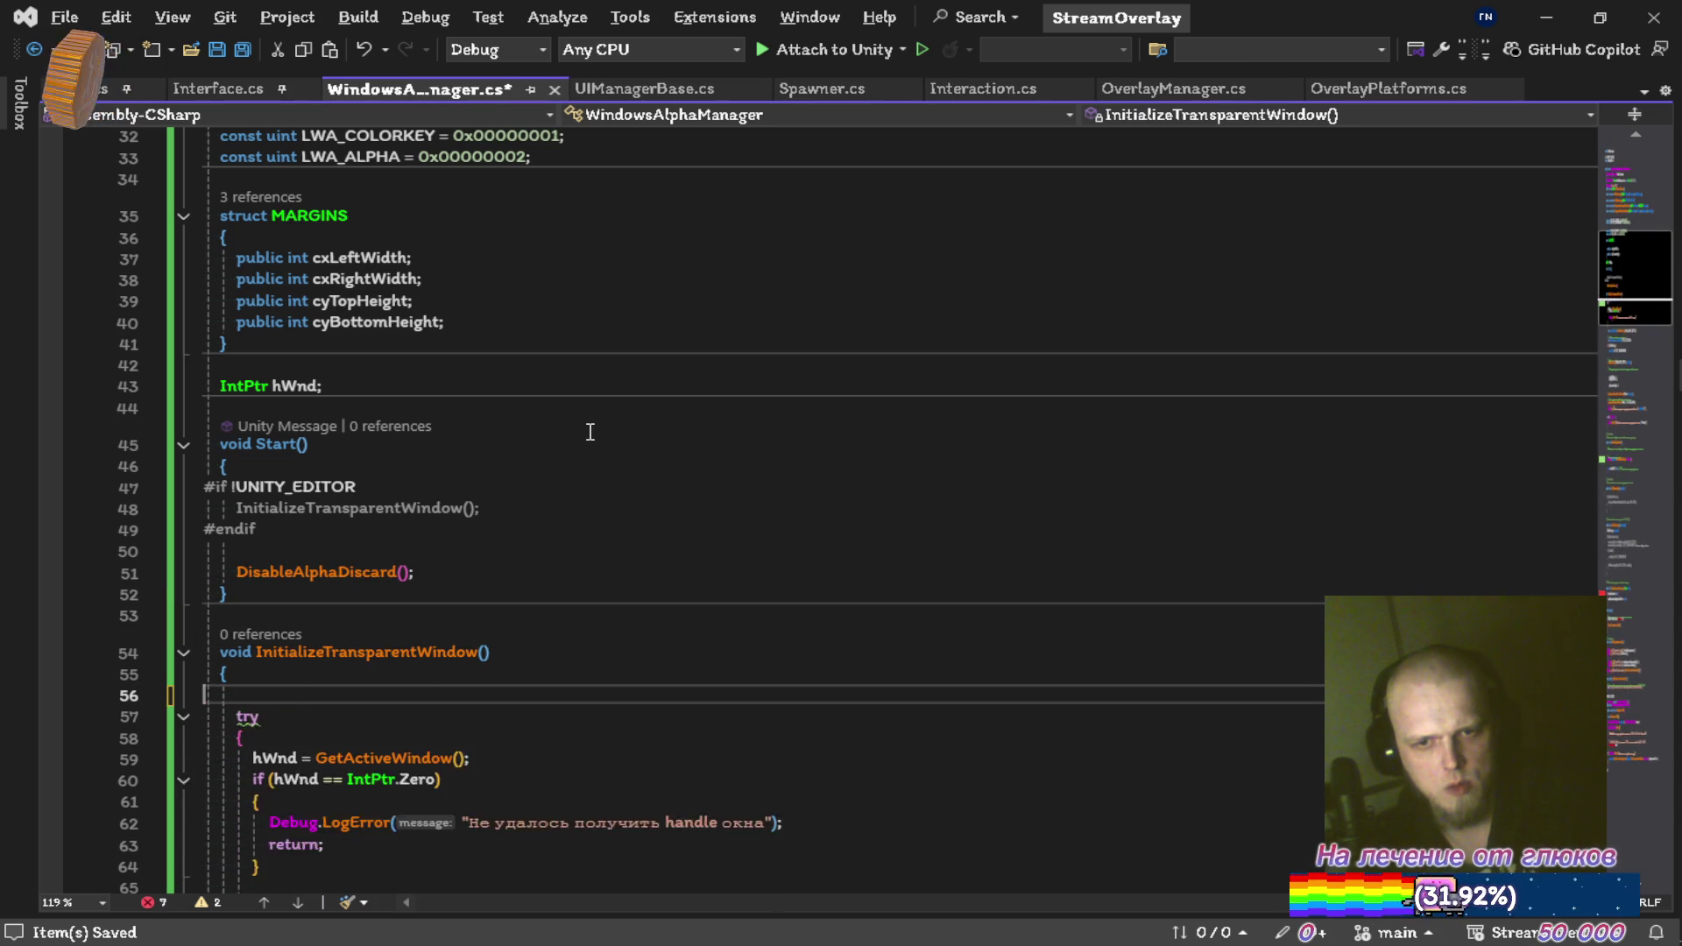
Drop the try/catch wrapper from InitializeTransparentWindow and re-indent the method body
key(Down)
key(Down)
key(Down)
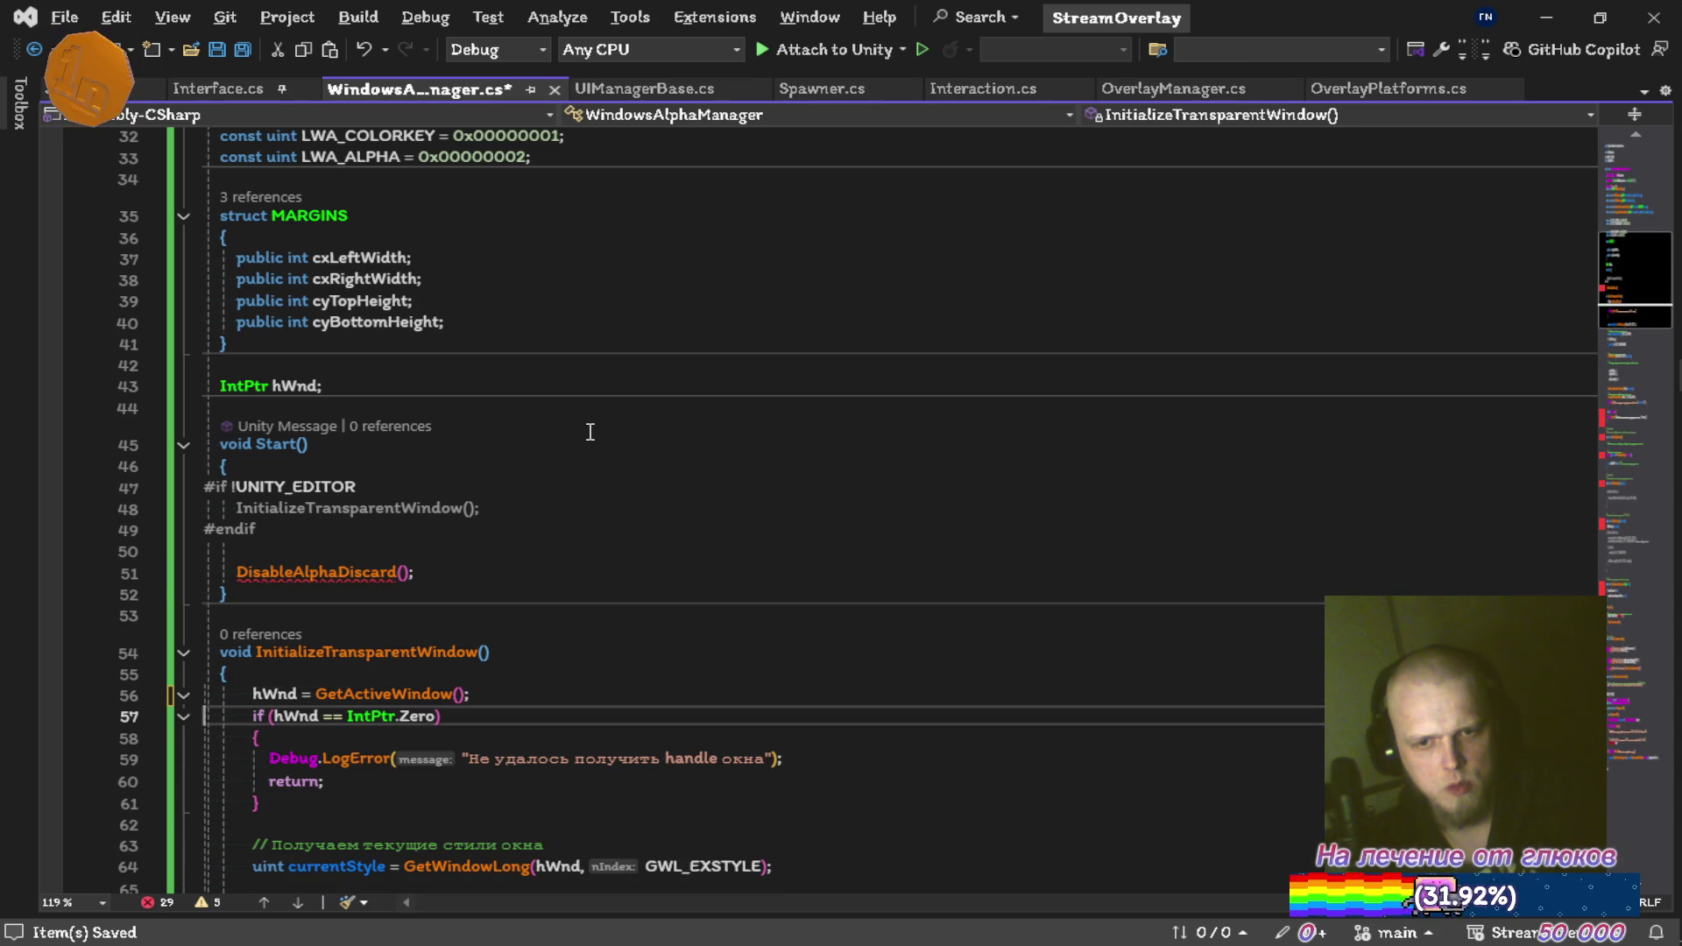
key(Up)
key(Up)
key(Up)
key(Down)
key(Down)
key(Down)
key(Down)
key(Down)
key(Down)
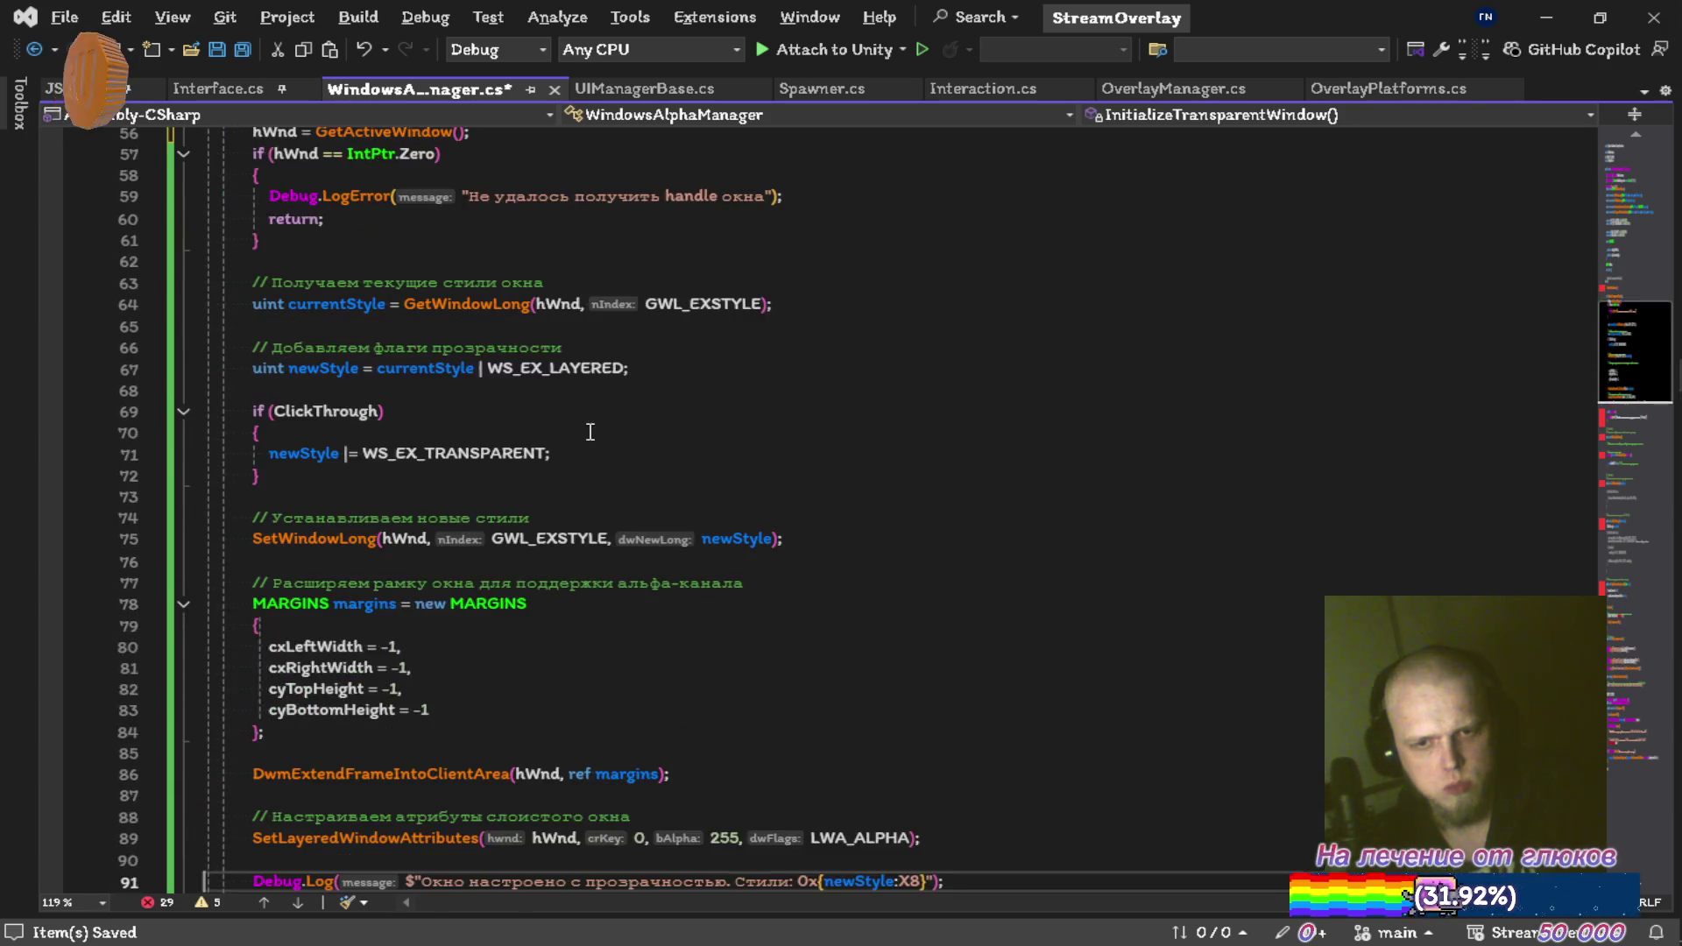
key(Up)
key(Up)
key(Up)
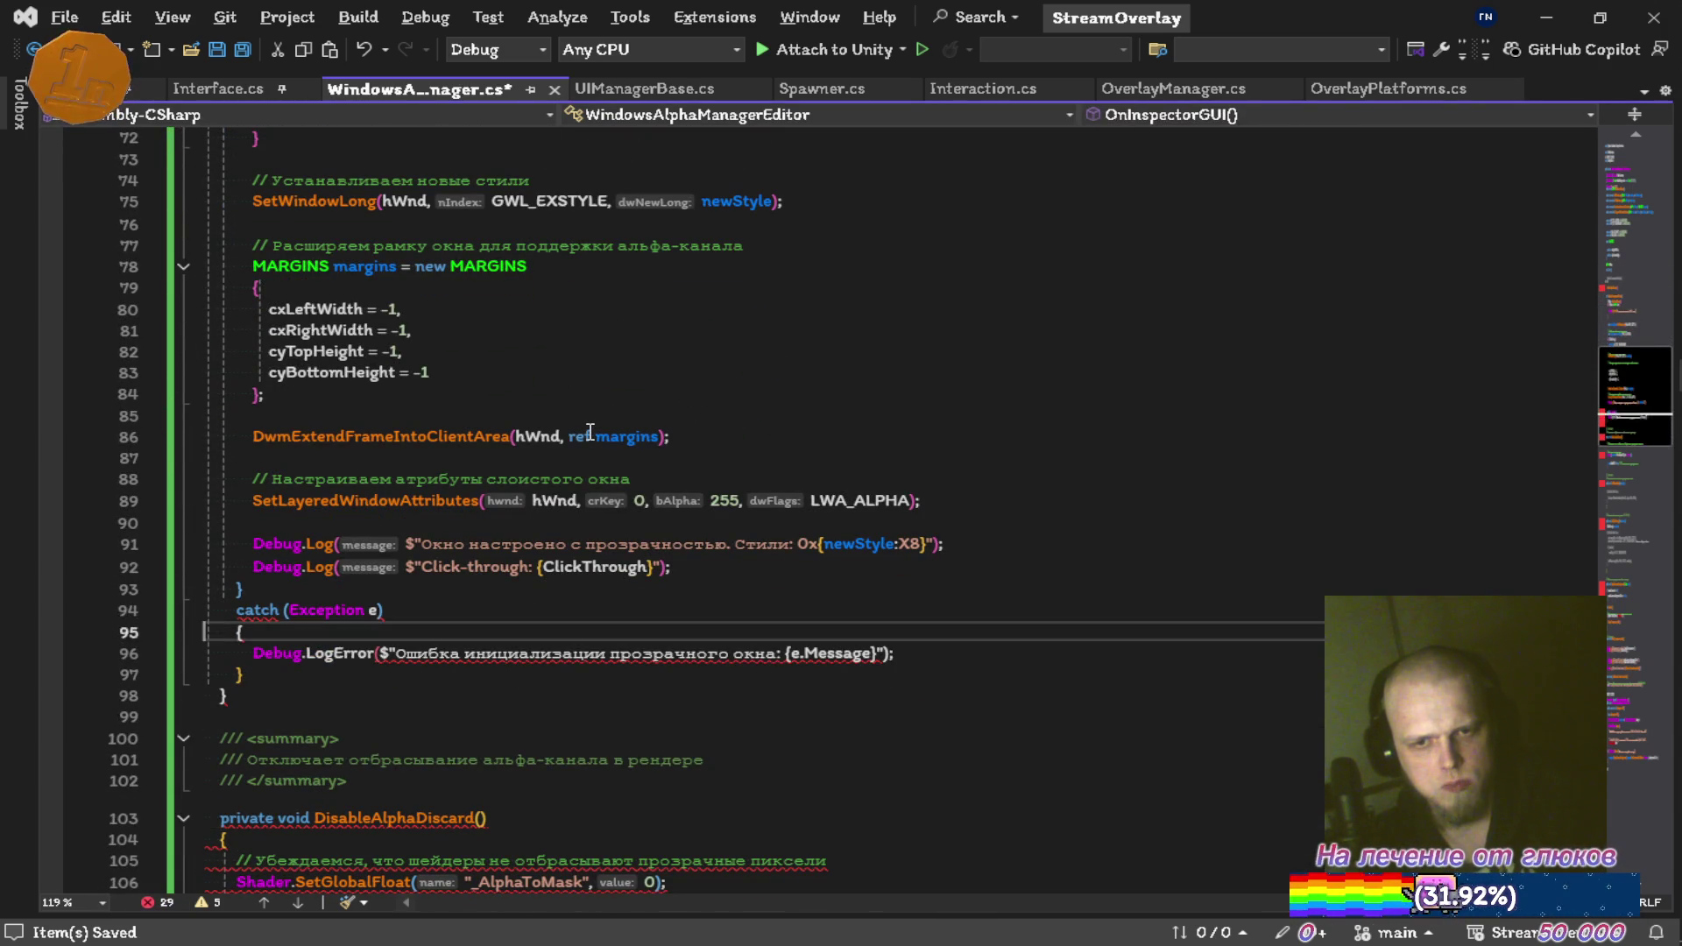
key(ctrl+shift+l)
key(ctrl+shift+l)
key(ctrl+shift+l)
key(Up)
key(ctrl+shift+l)
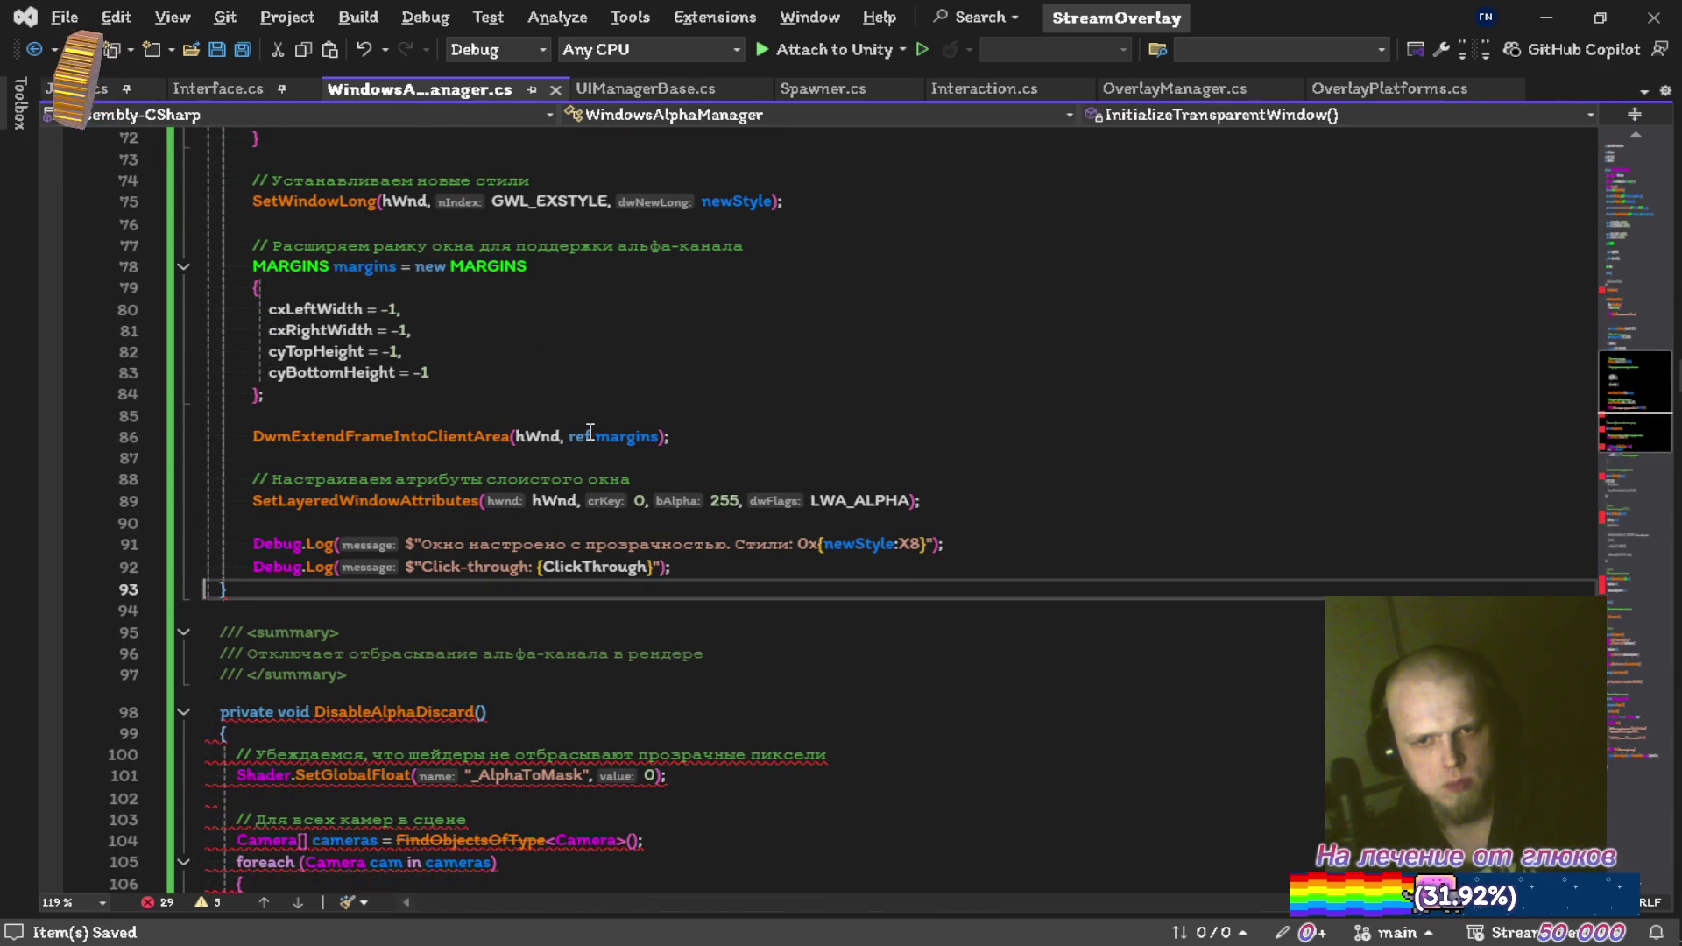
key(ctrl+k)
key(ctrl+d)
Collapse the null-handle and ClickThrough checks without braces, switch to var, and drop comments
key(Up)
key(Up)
key(Up)
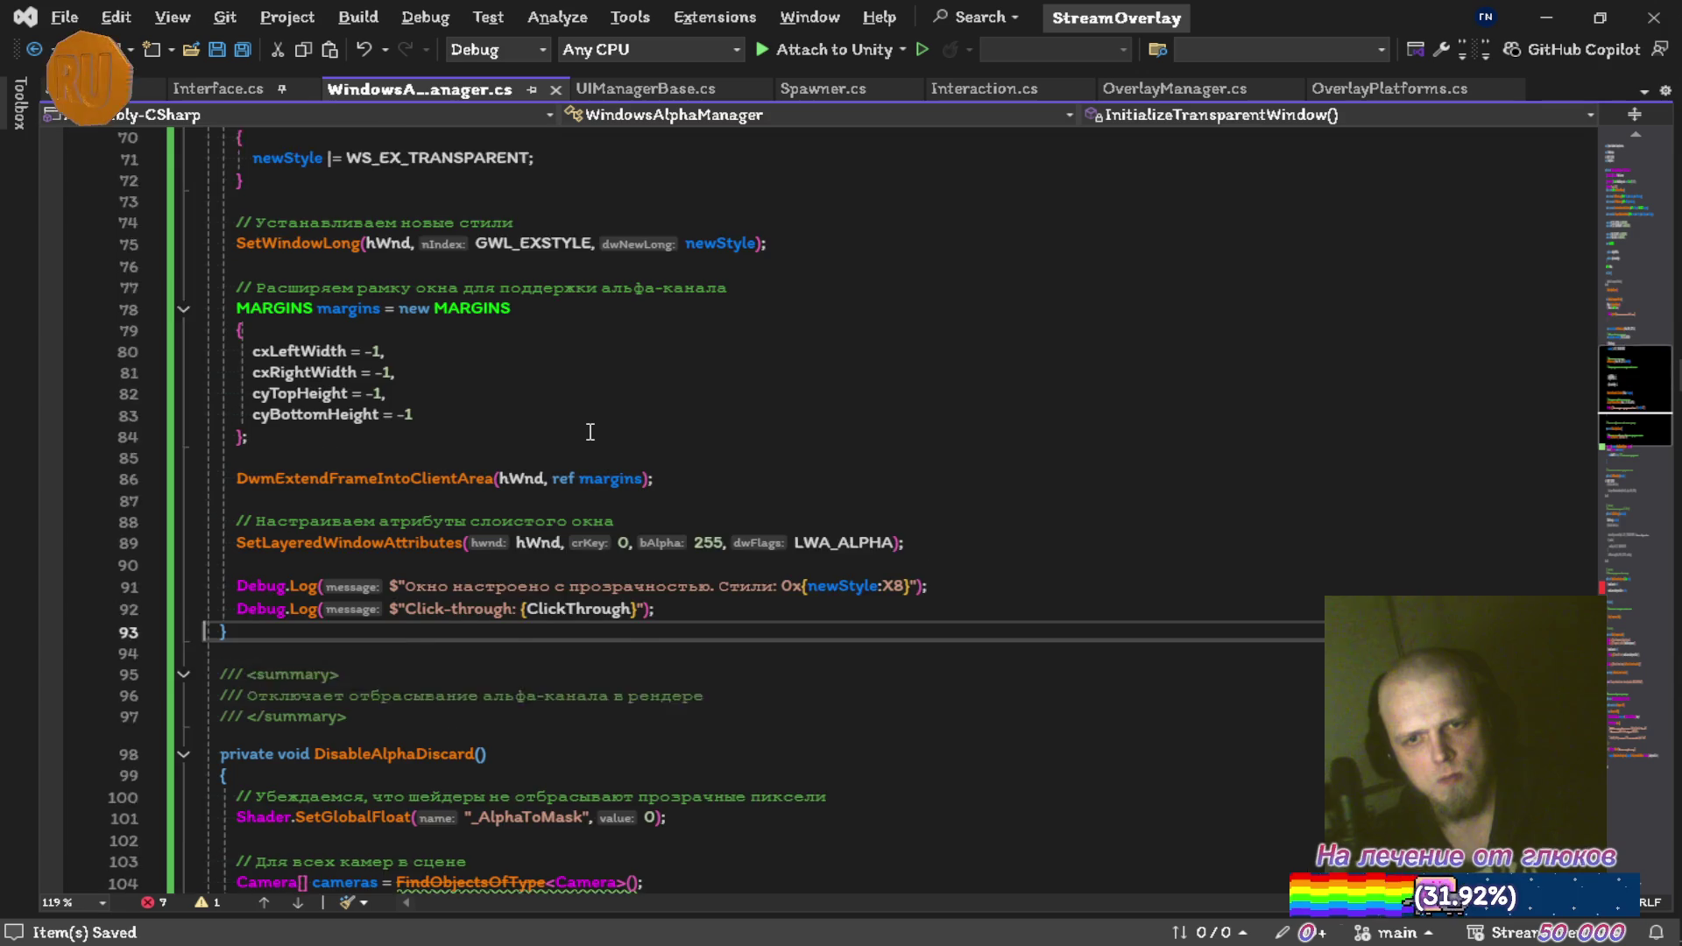
key(Up)
key(Up)
key(Up)
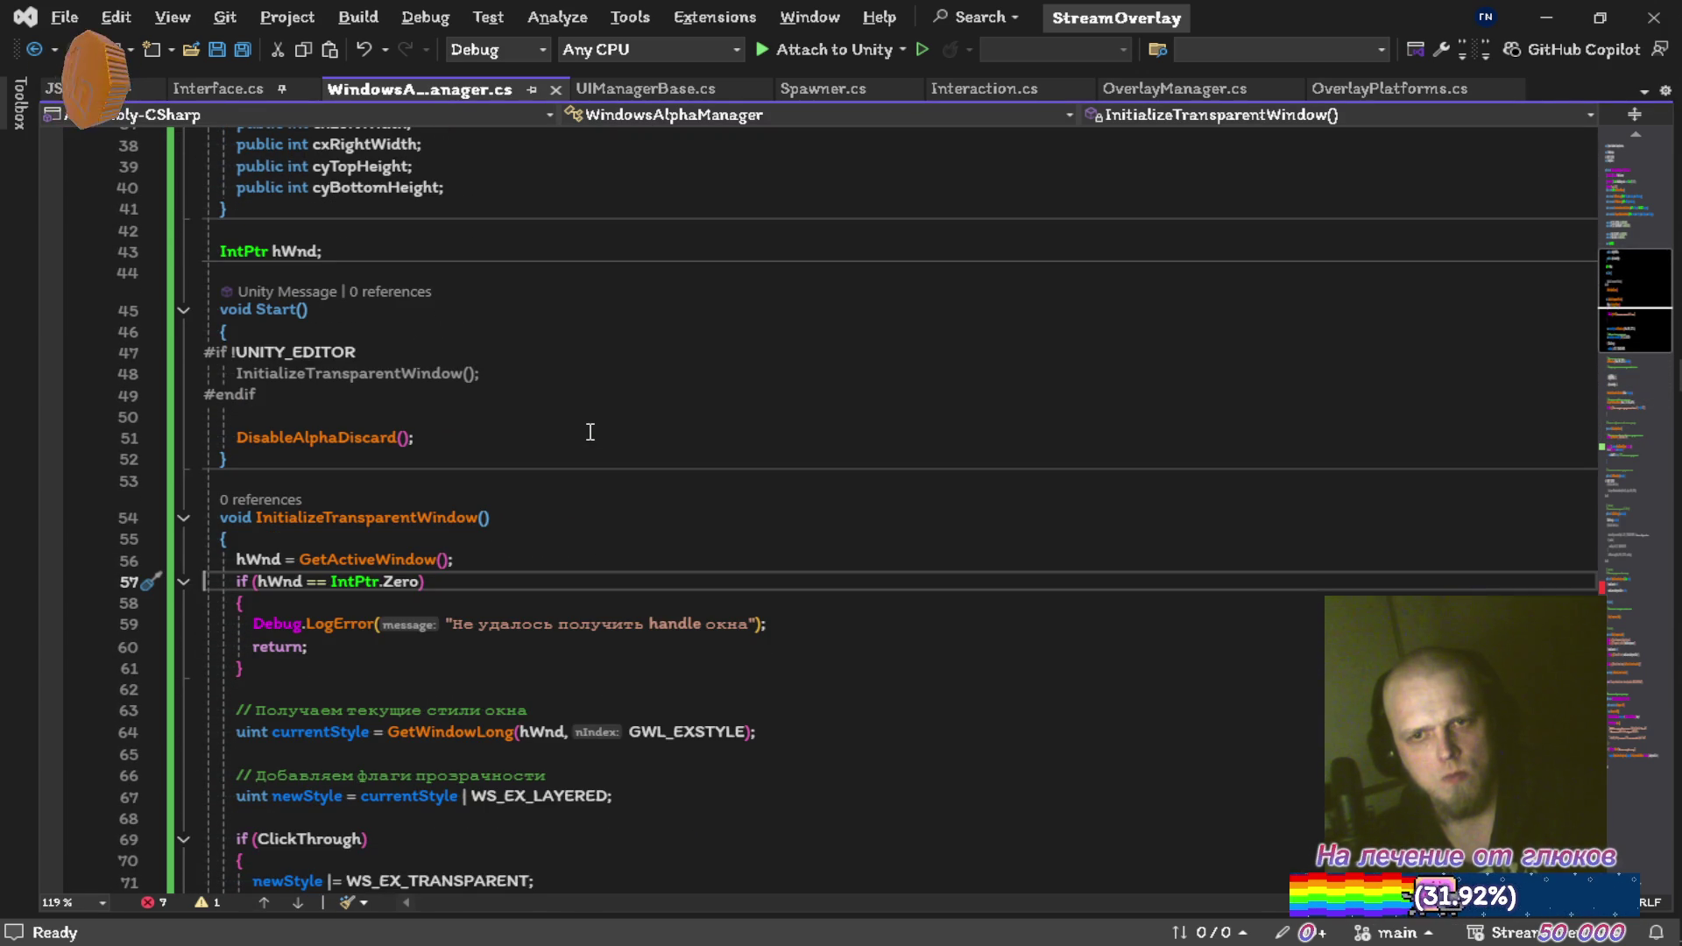
key(ctrl+z)
key(ctrl+z)
key(ctrl+z)
key(ctrl+s)
key(ctrl+z)
key(ctrl+z)
key(ctrl+z)
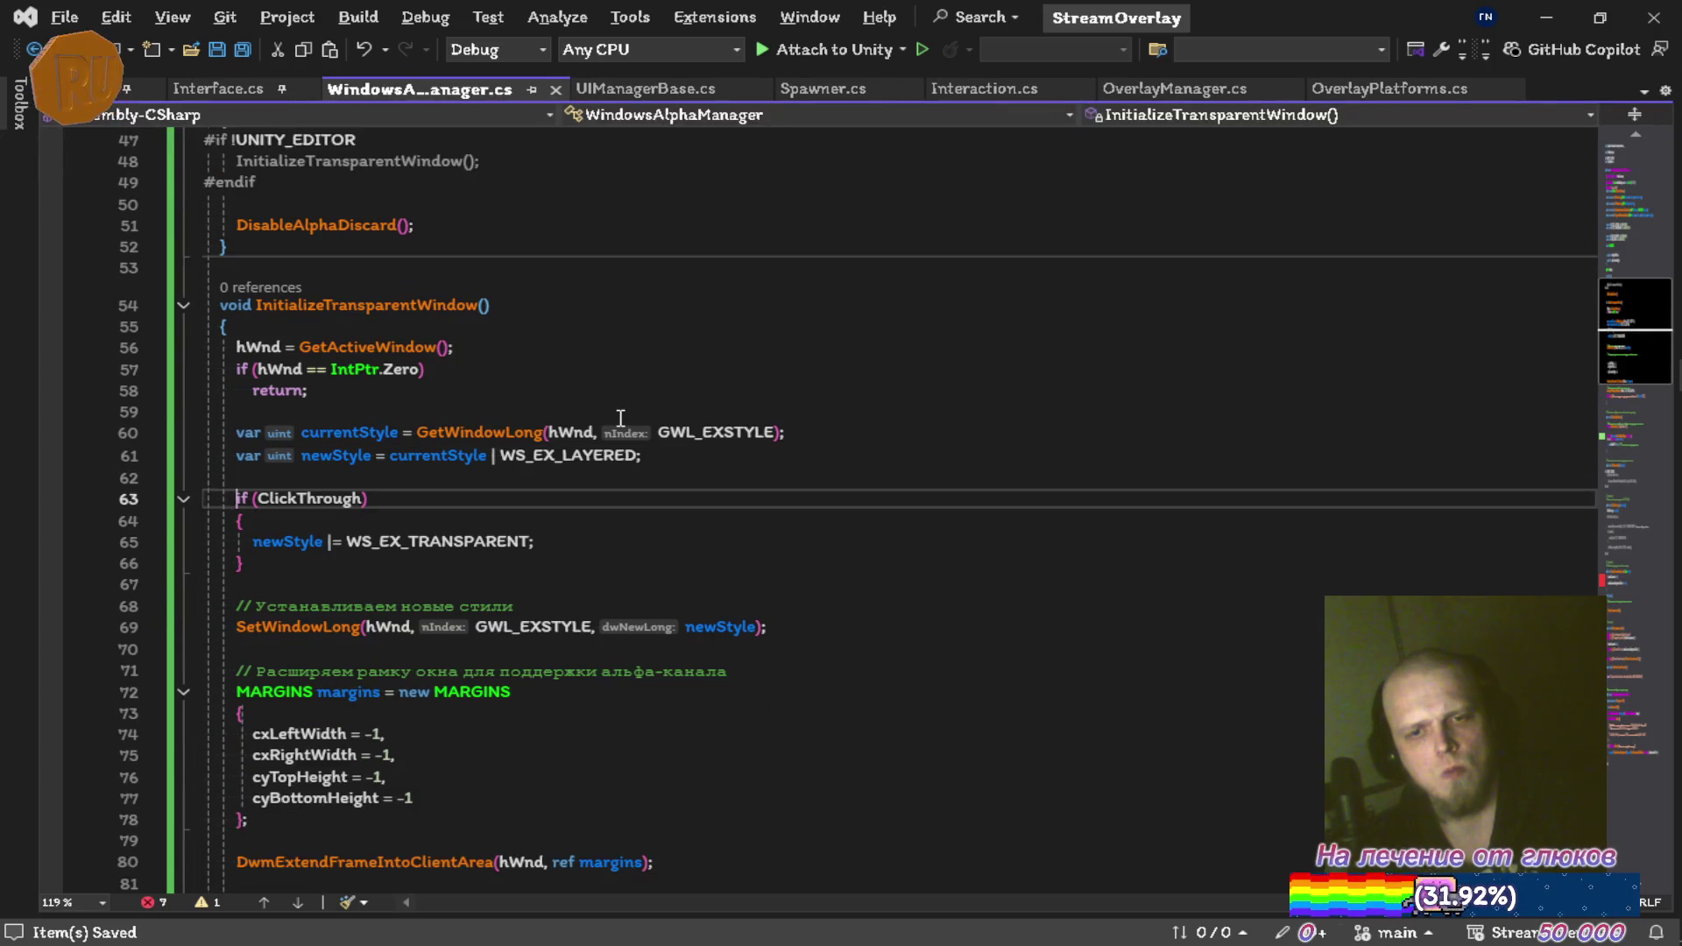
key(ctrl+z)
key(ctrl+z)
key(ctrl+z)
key(ctrl+z)
key(ctrl+z)
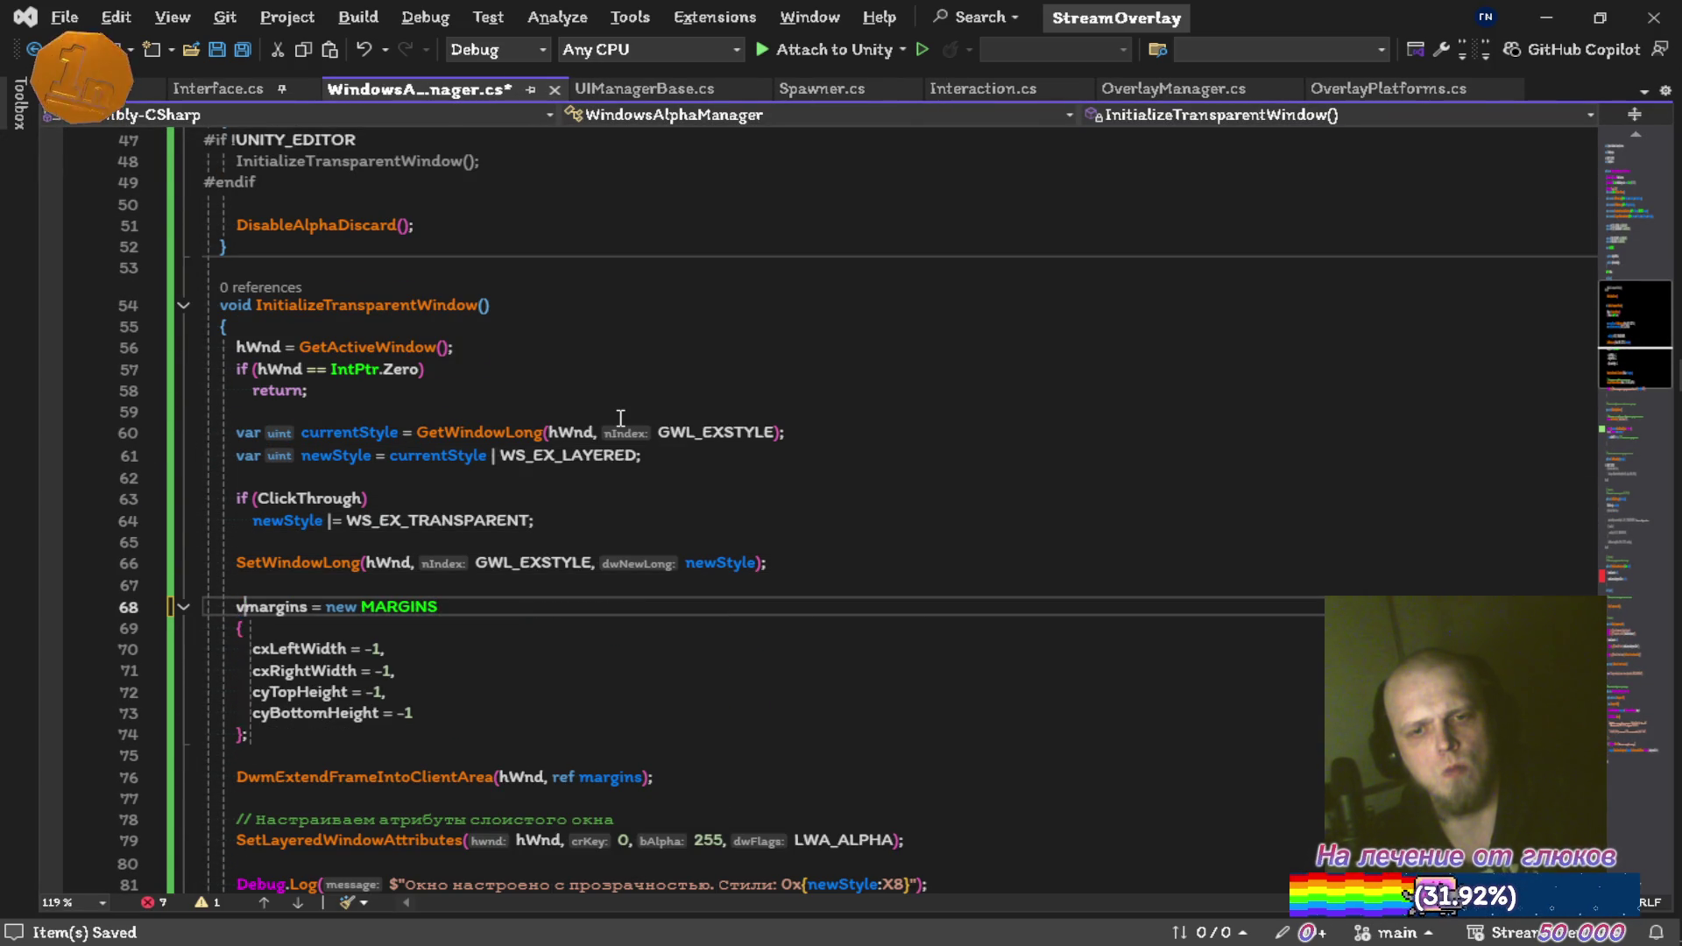
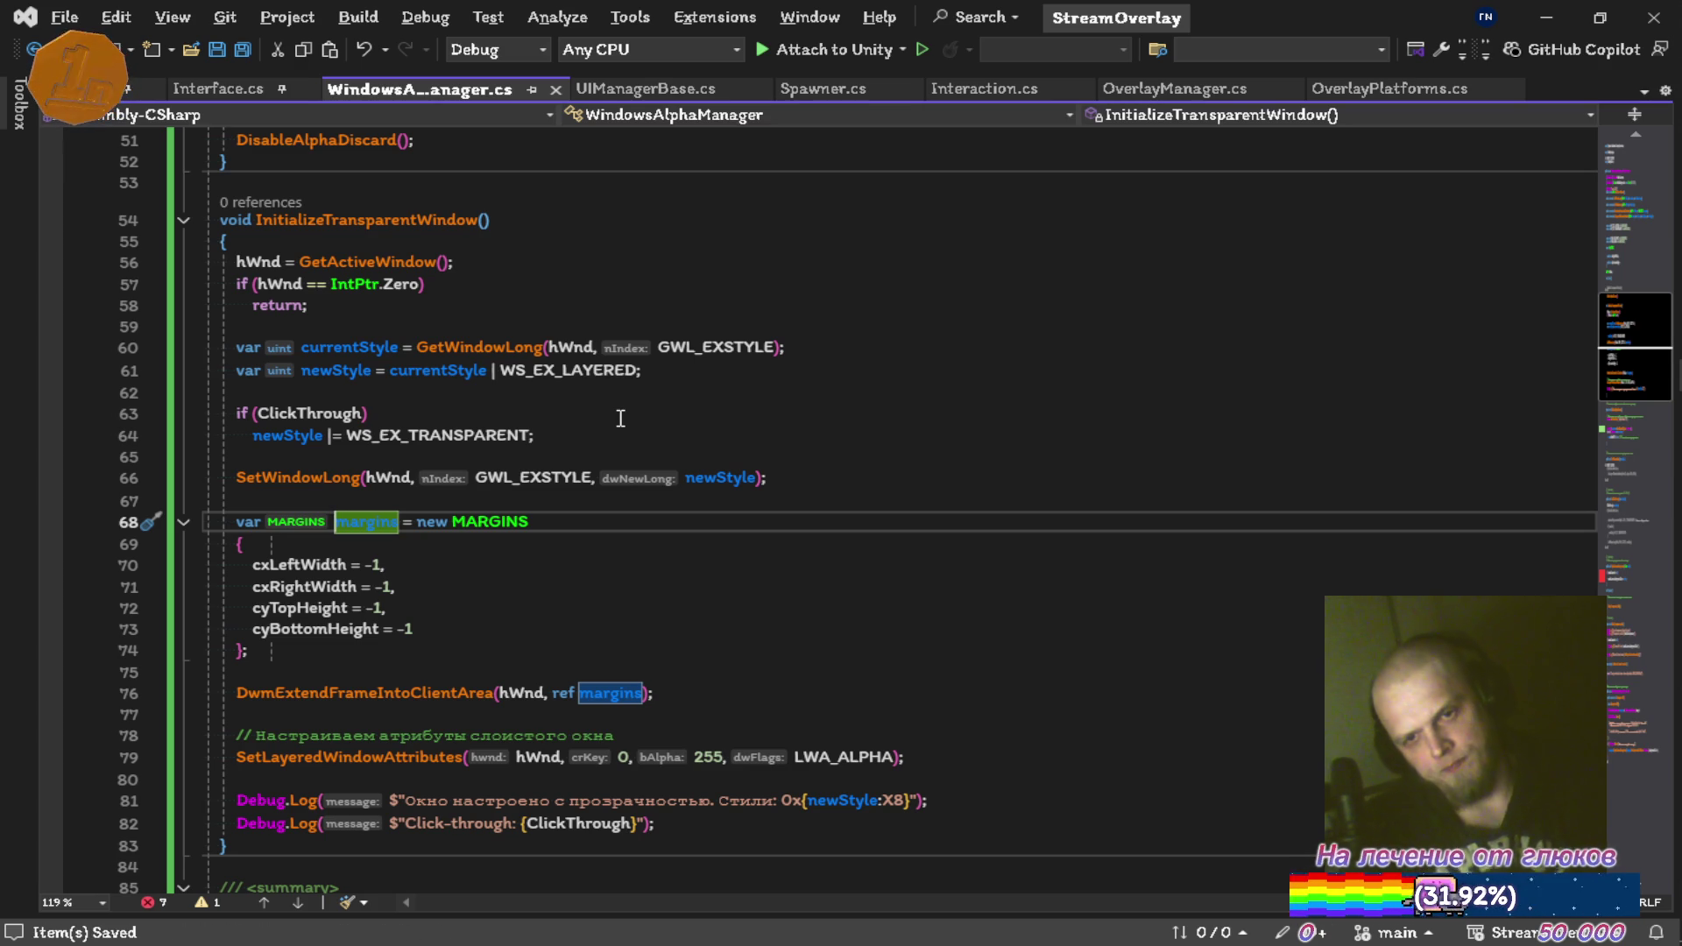
Delete the comment above SetLayeredWindowAttributes and the Debug.Log lines after it
key(Down)
key(Down)
key(Down)
key(Down)
key(Down)
key(Down)
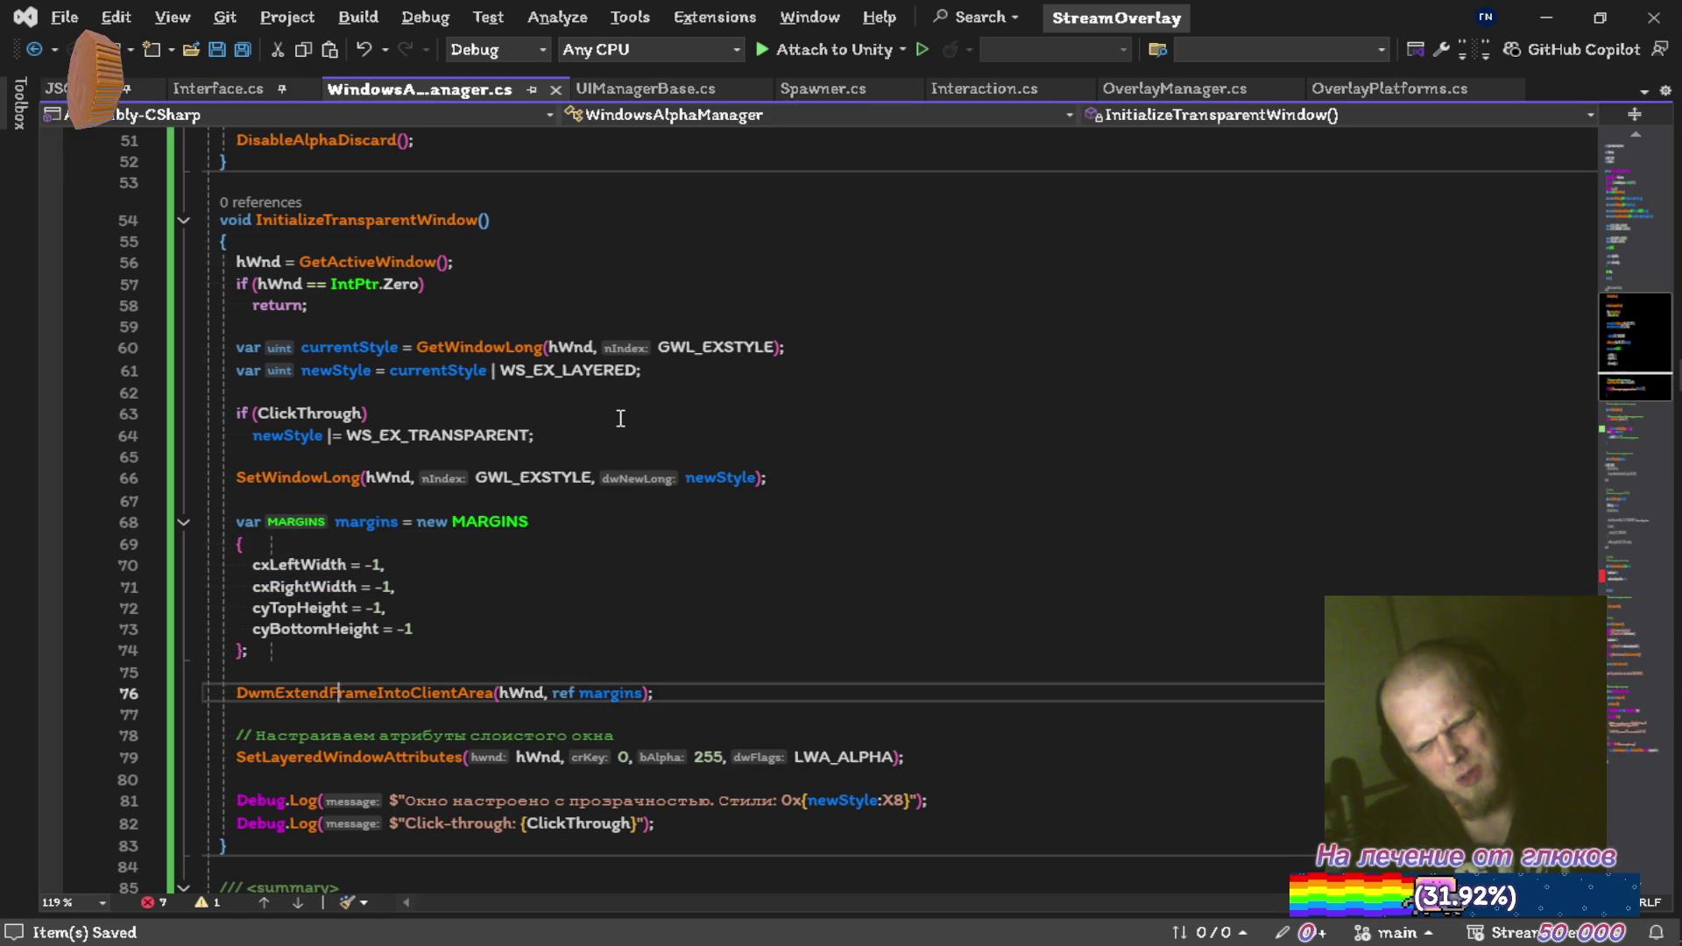
key(ctrl+shift+l)
key(ctrl+shift+l)
scroll(620, 418, down, 1)
key(Down)
key(ctrl+shift+l)
key(ctrl+shift+l)
key(ctrl+shift+l)
key(Down)
key(Down)
Remove the whole DisableAlphaDiscard method, including its summary comment, Shader.SetGlobalFloat line and body
key(ctrl+shift+l)
key(ctrl+shift+l)
key(ctrl+shift+l)
key(ctrl+Delete)
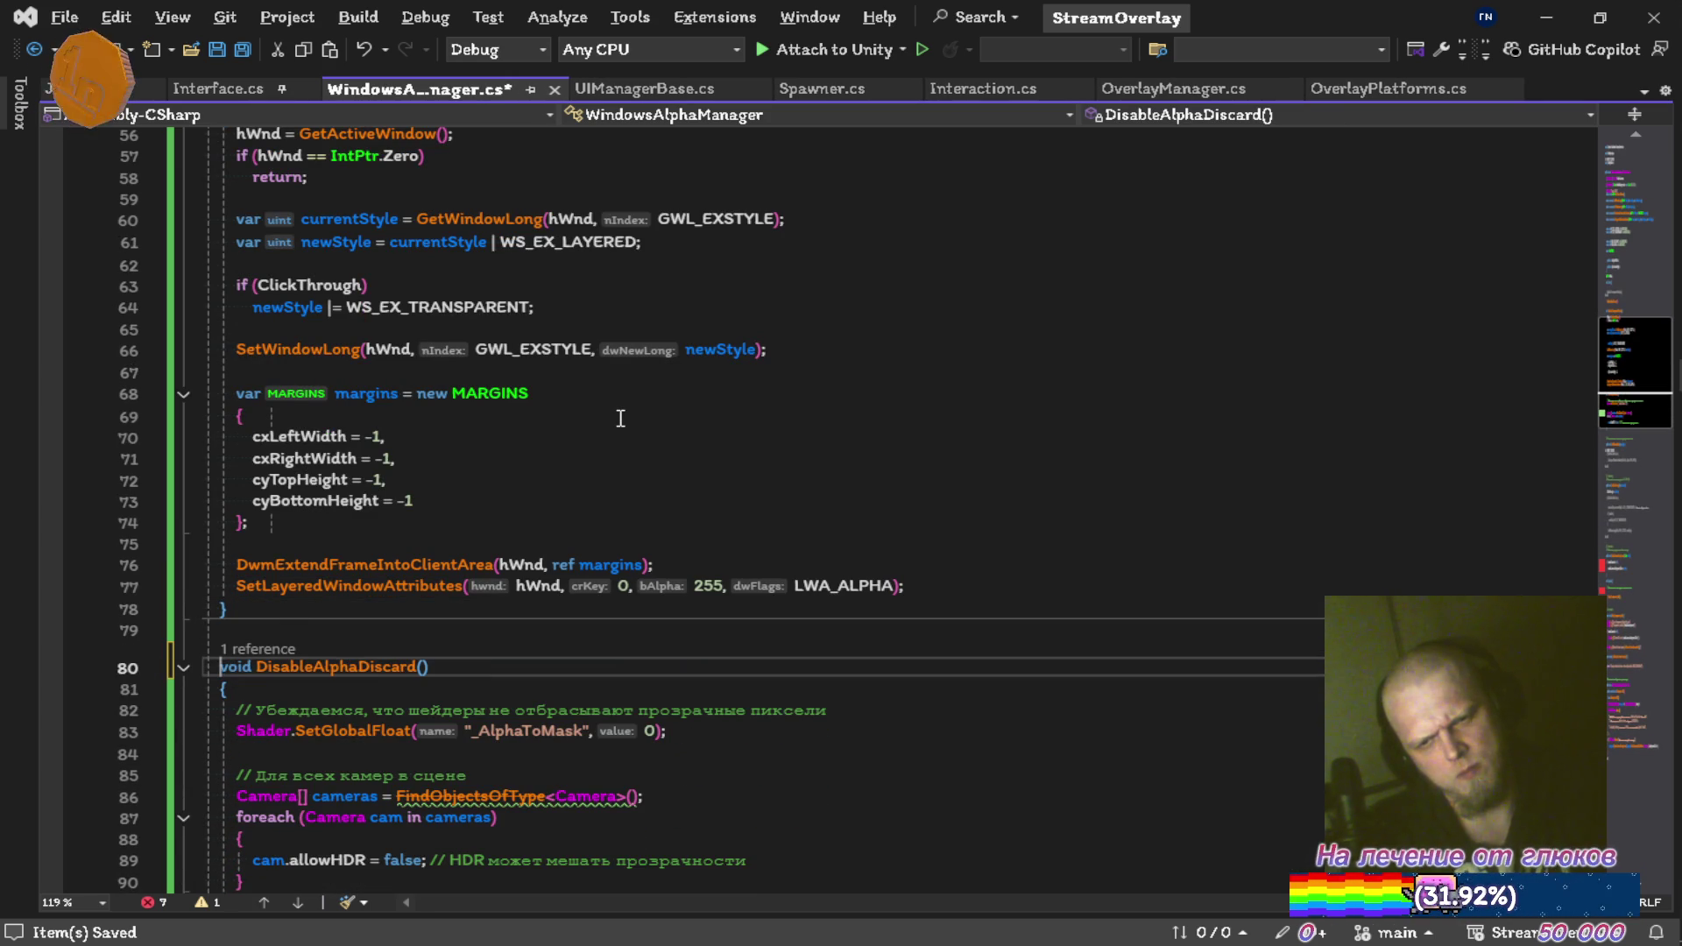
key(ctrl+s)
key(Down)
key(Down)
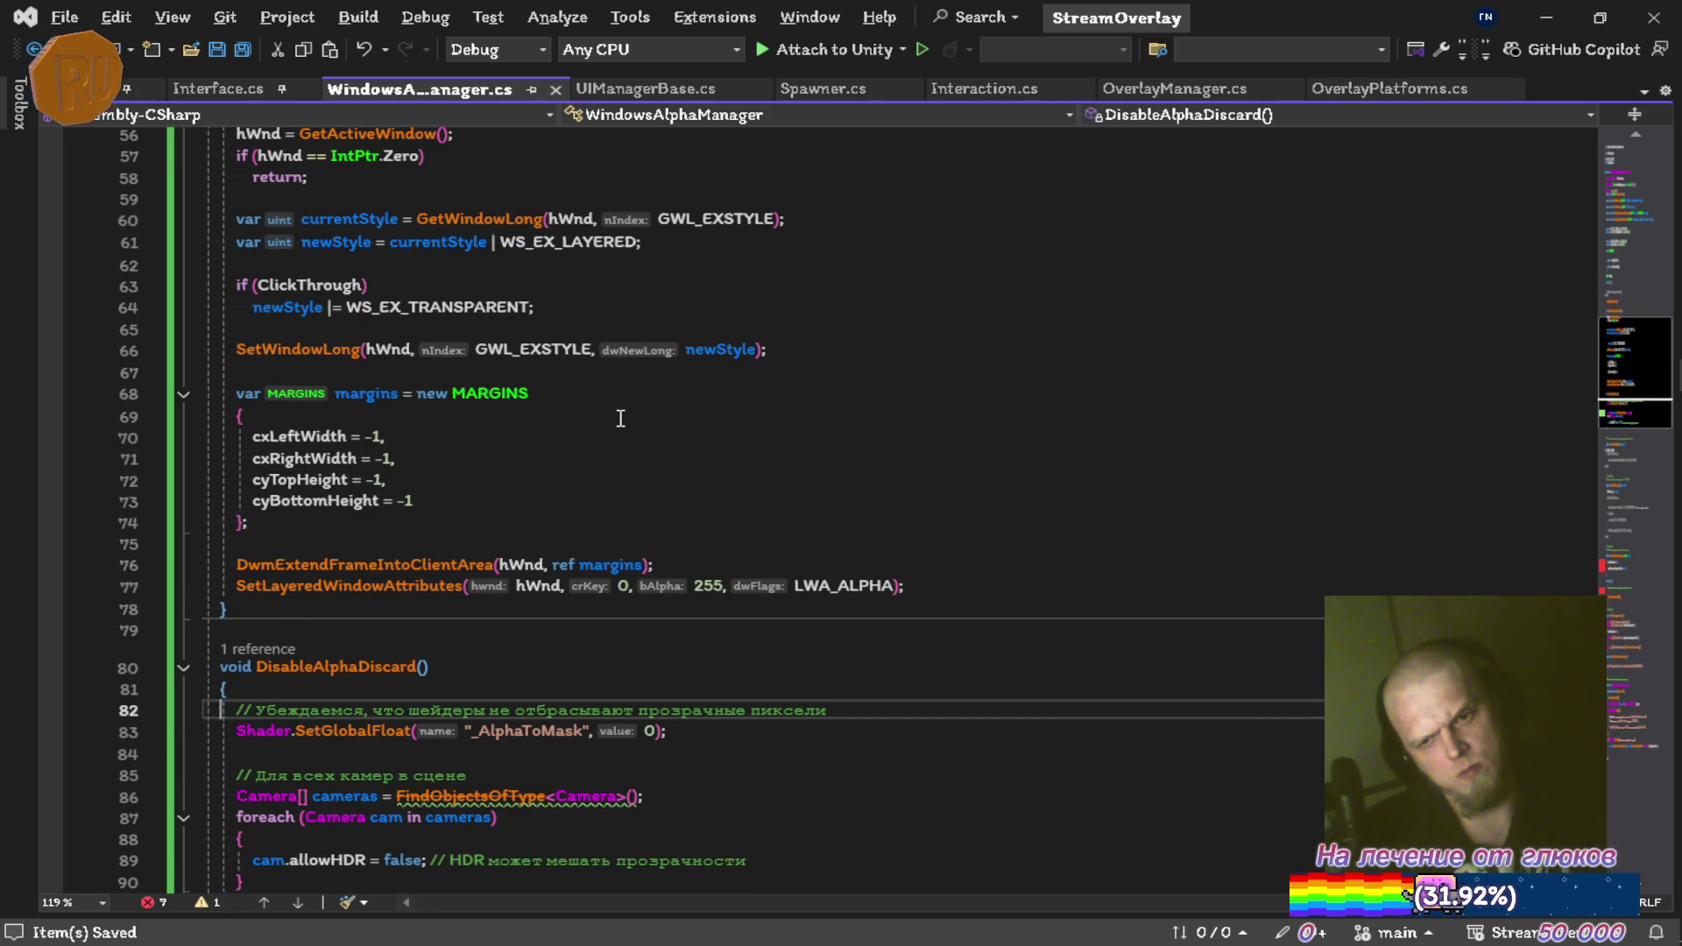
key(ctrl+shift+l)
scroll(620, 418, down, 5)
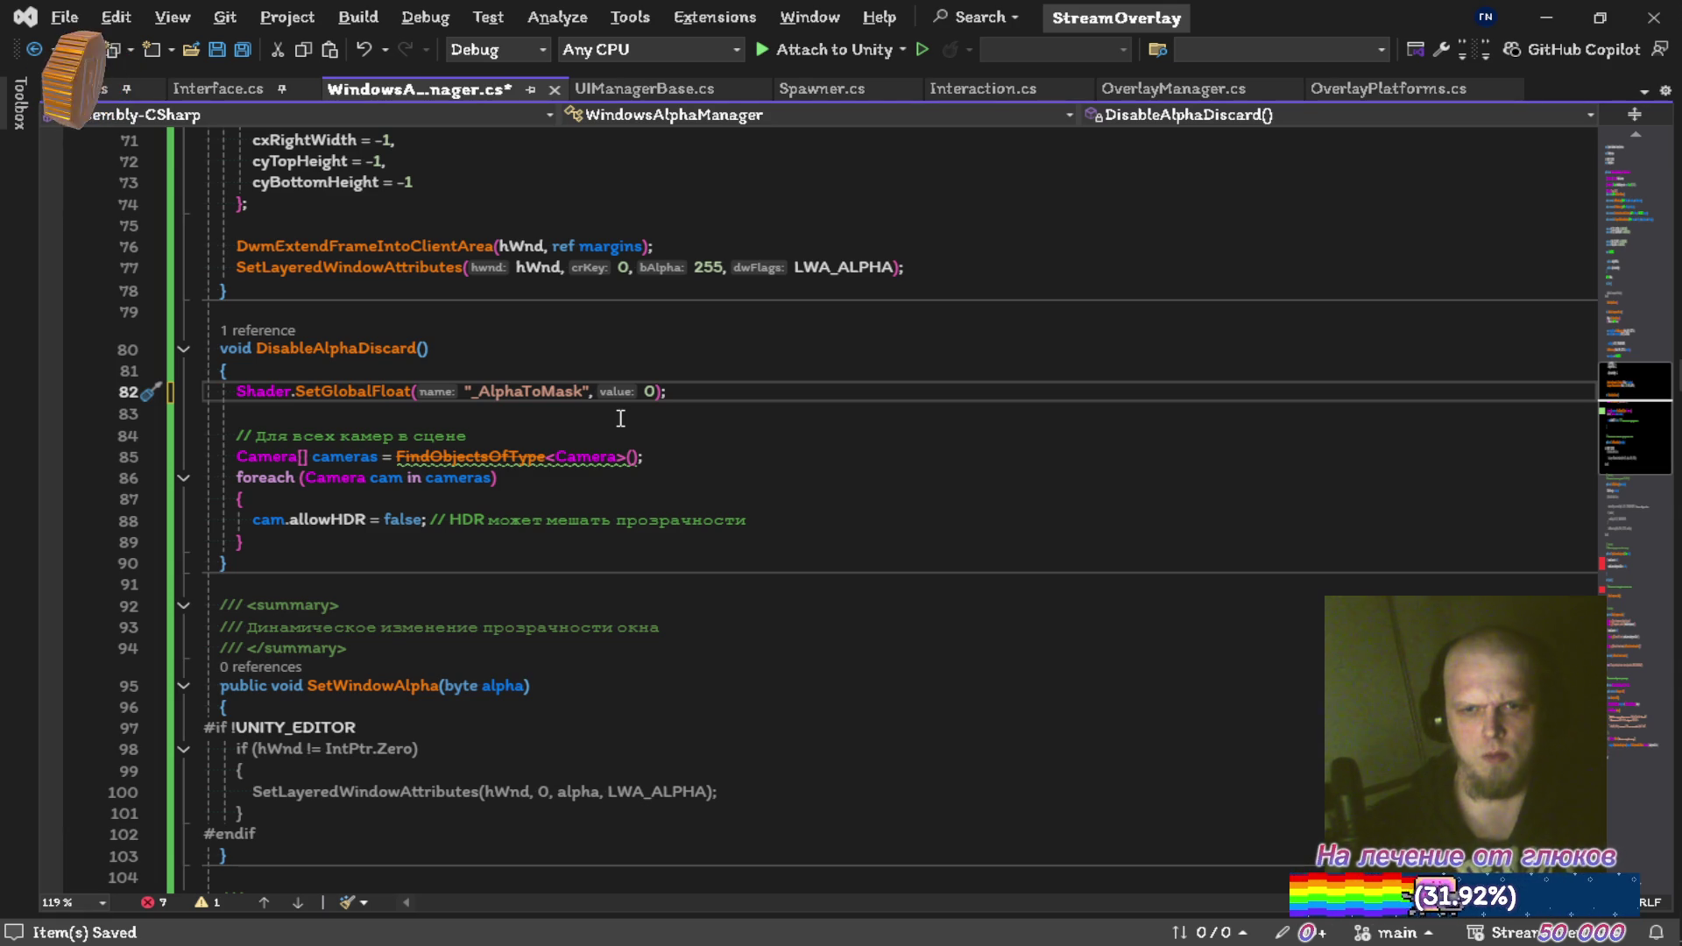
key(ctrl+z)
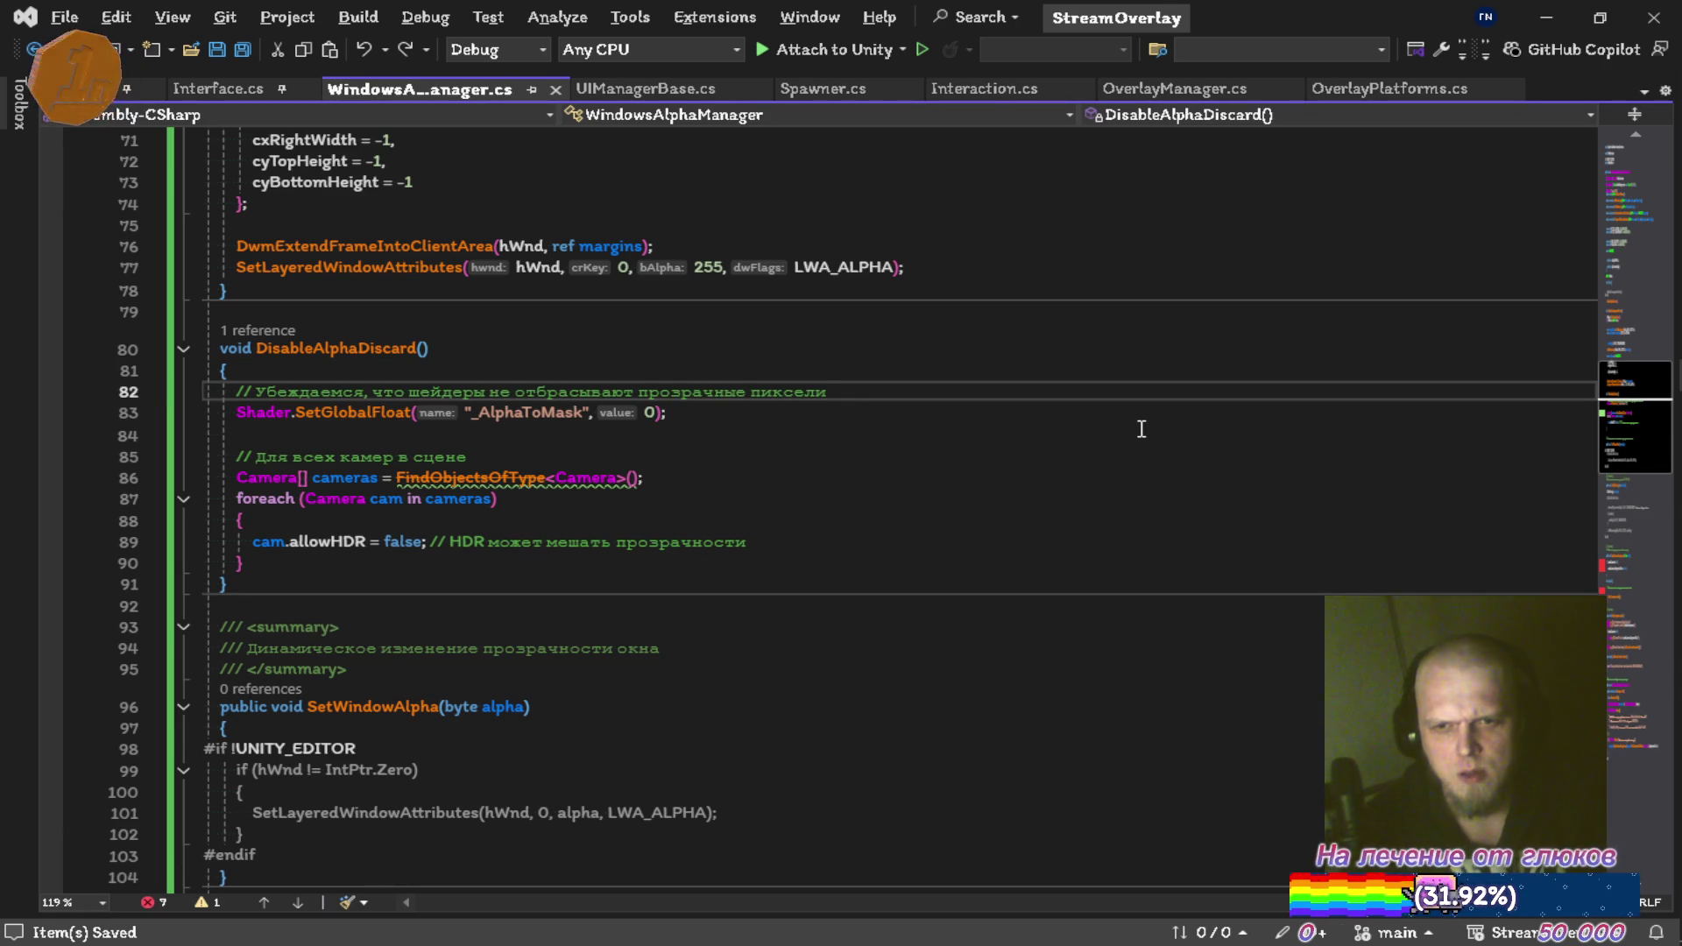
key(ctrl+shift+l)
key(ctrl+shift+l)
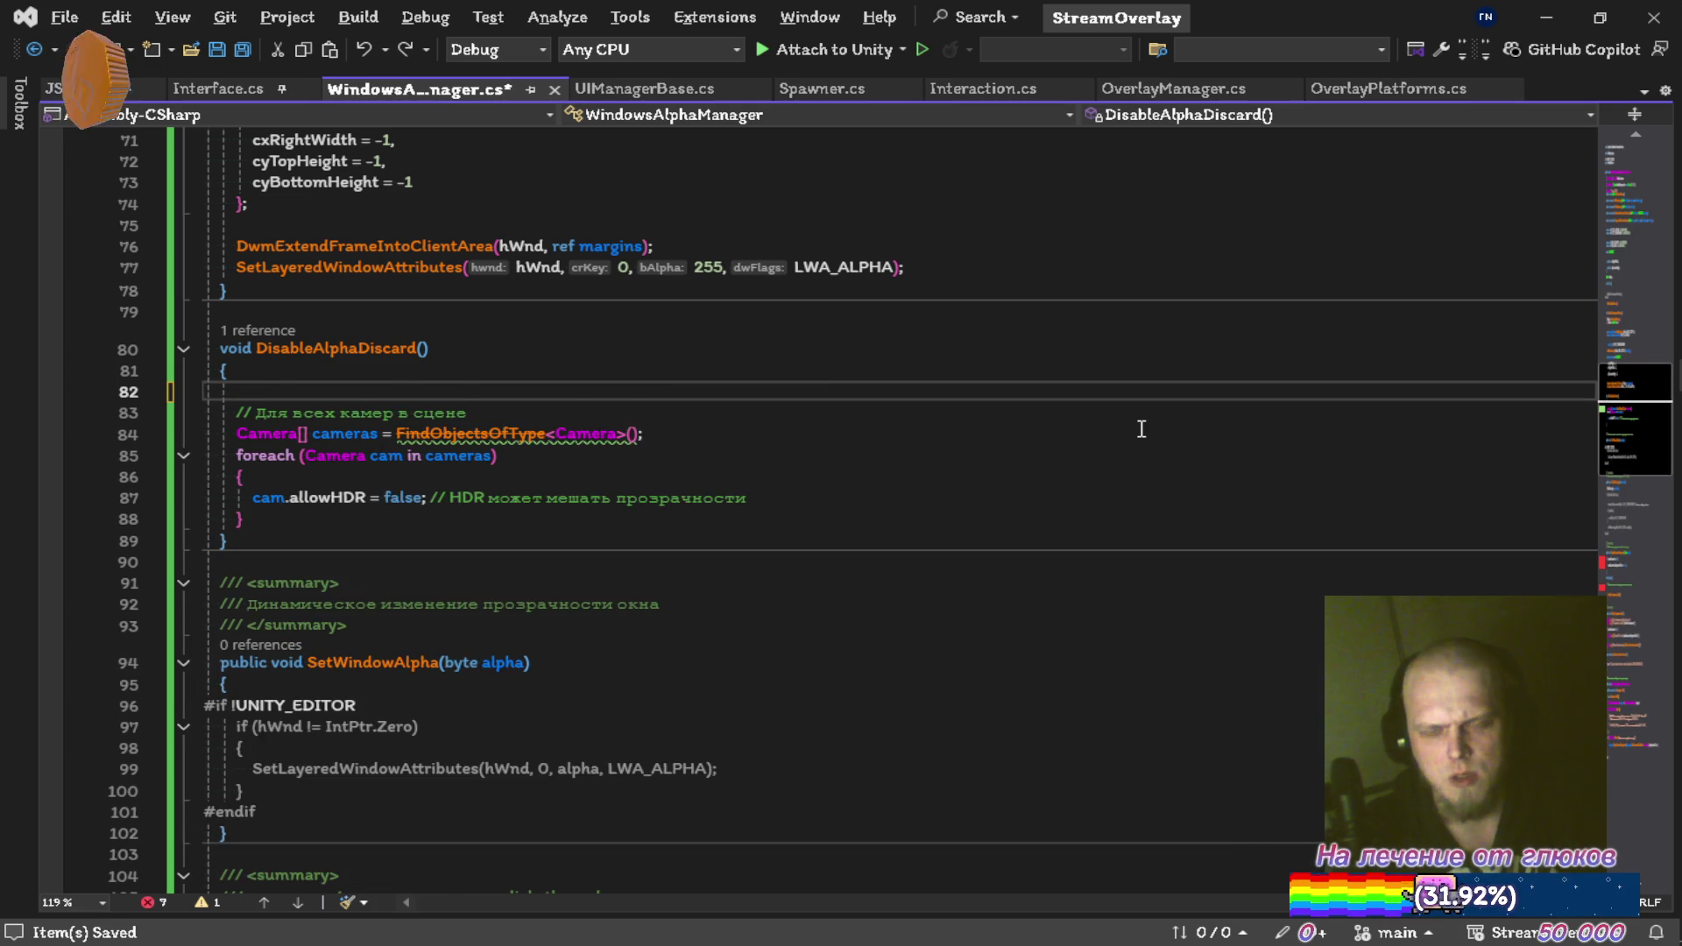
key(ctrl+shift+l)
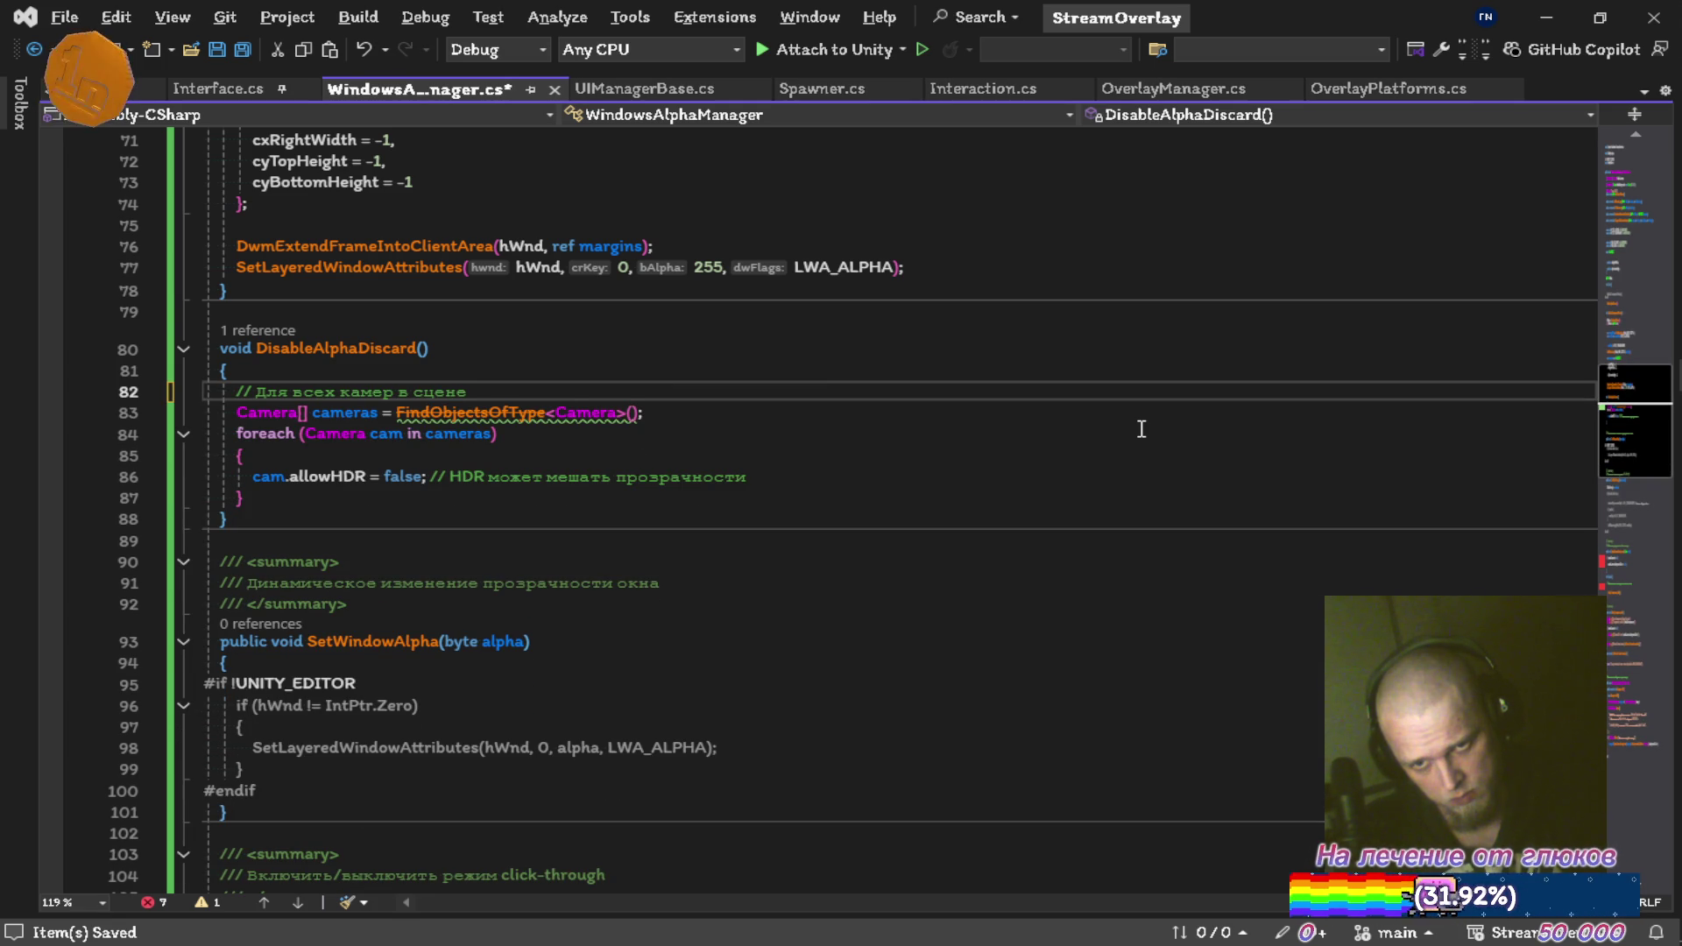
key(ctrl+shift+l)
key(ctrl+shift+l)
key(ctrl+shift+l)
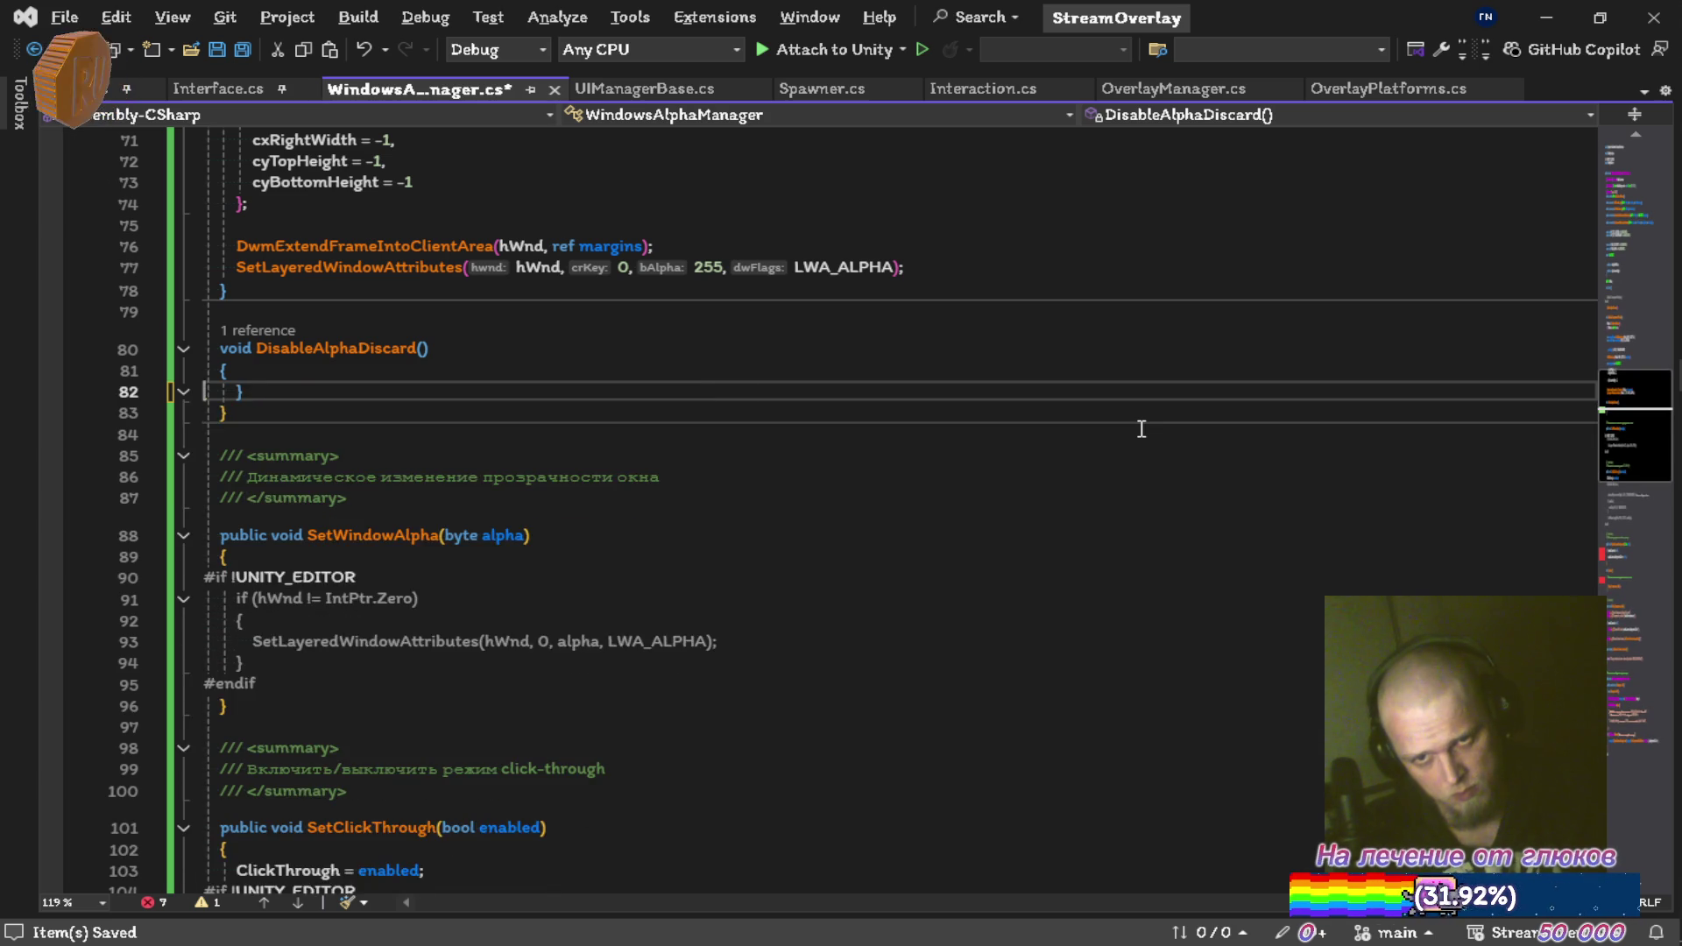
key(ctrl+shift+l)
key(ctrl+shift+l)
key(ctrl+shift+l)
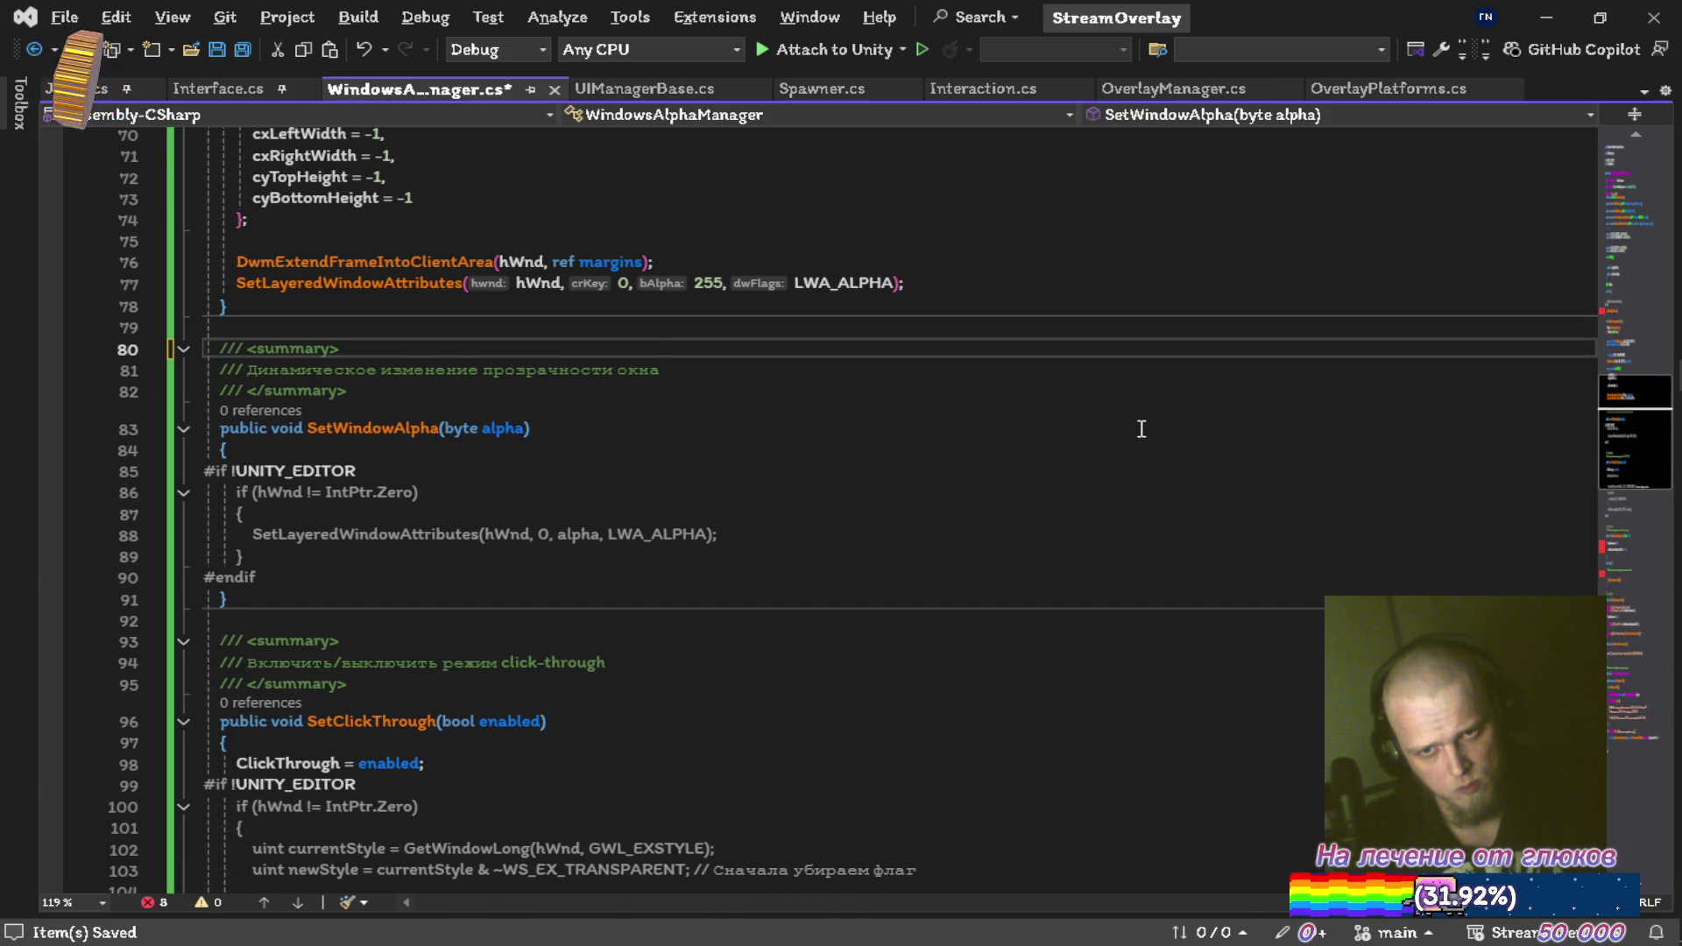
Remove SetWindowAlpha's summary comment and the braces around its SetLayeredWindowAttributes call, then save
key(ctrl+shift+l)
key(ctrl+shift+l)
key(ctrl+shift+l)
key(ctrl+s)
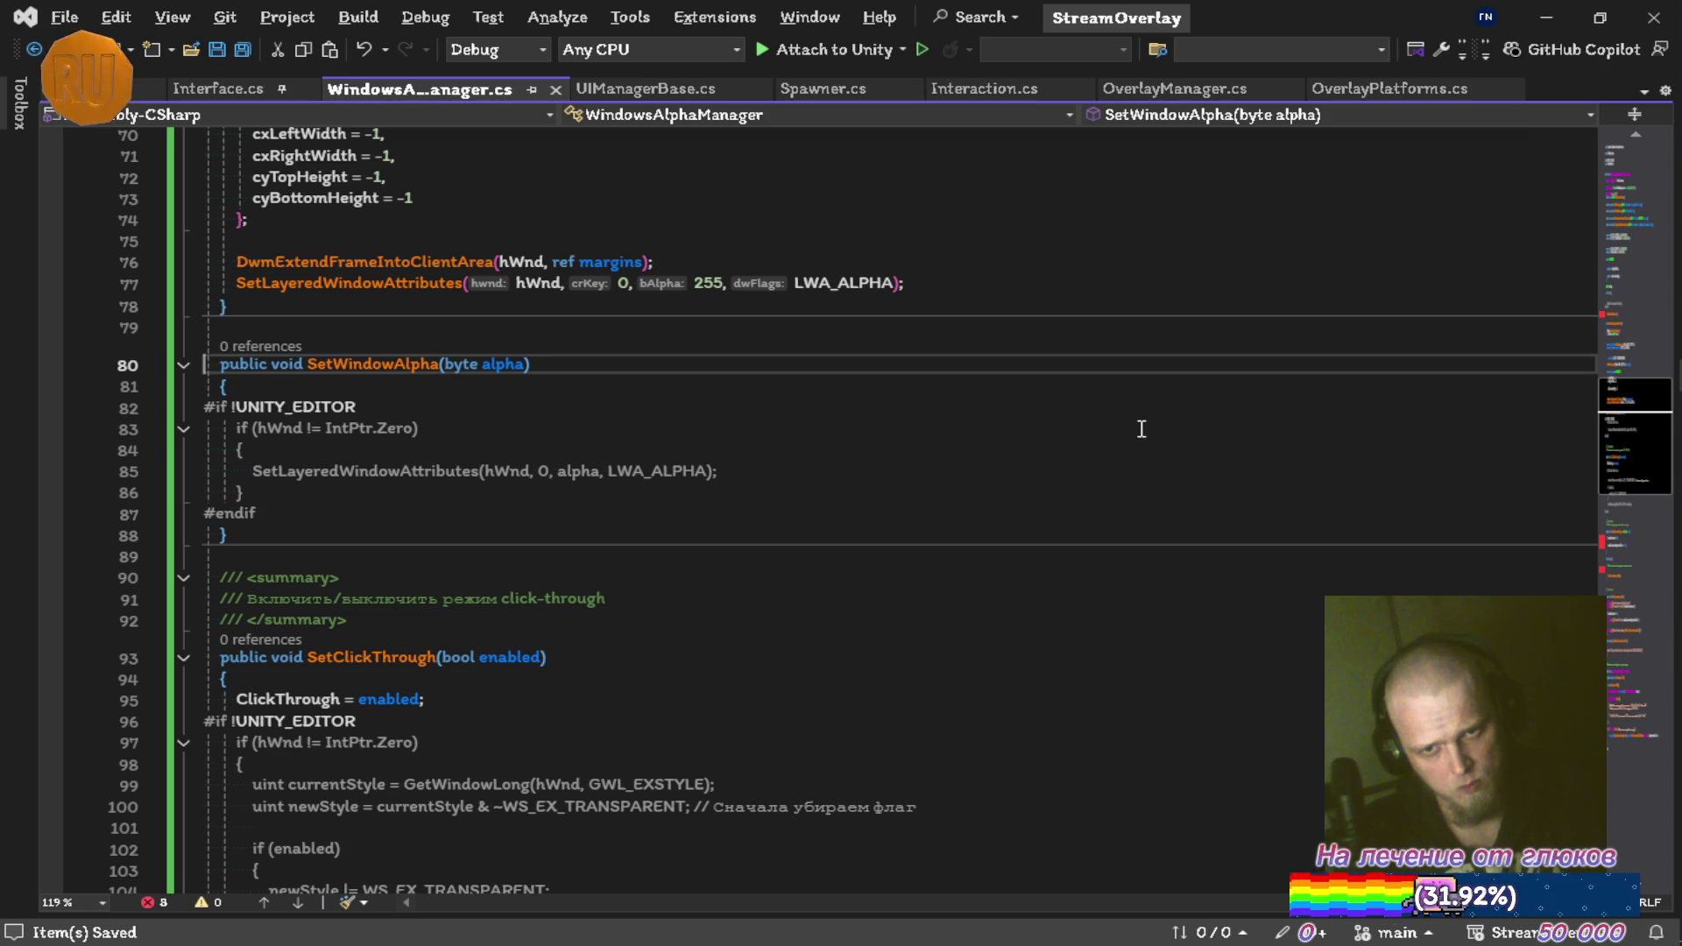
key(Down)
key(Down)
key(Down)
key(ctrl+shift+l)
key(Down)
key(ctrl+shift+l)
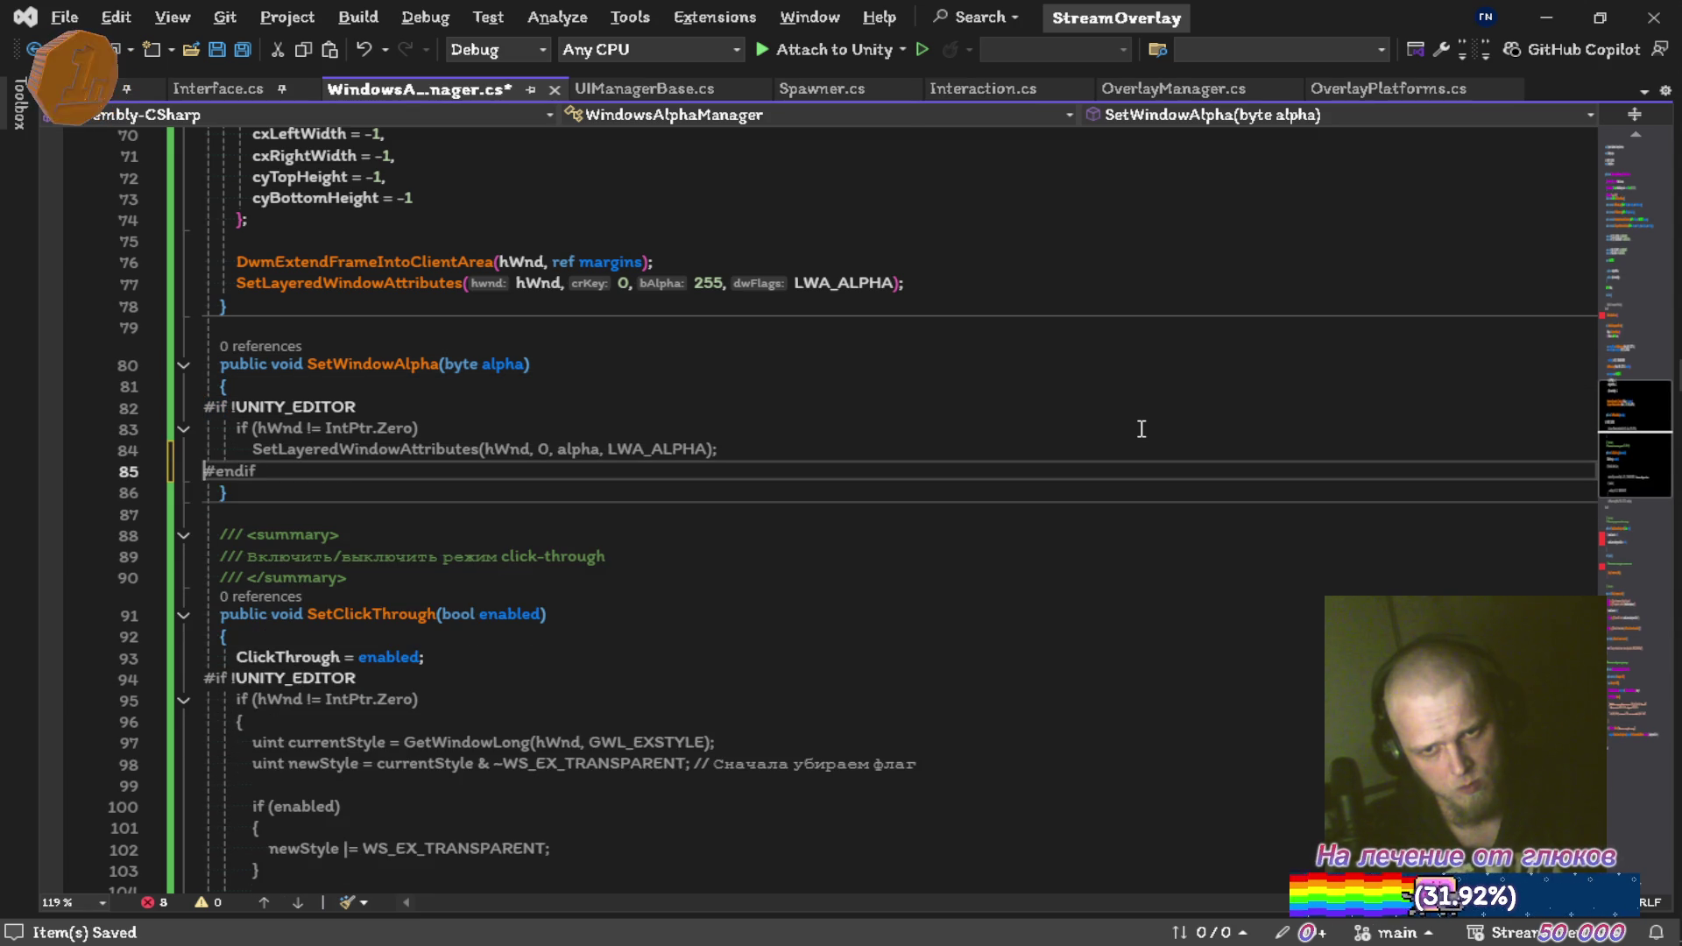
key(ctrl+s)
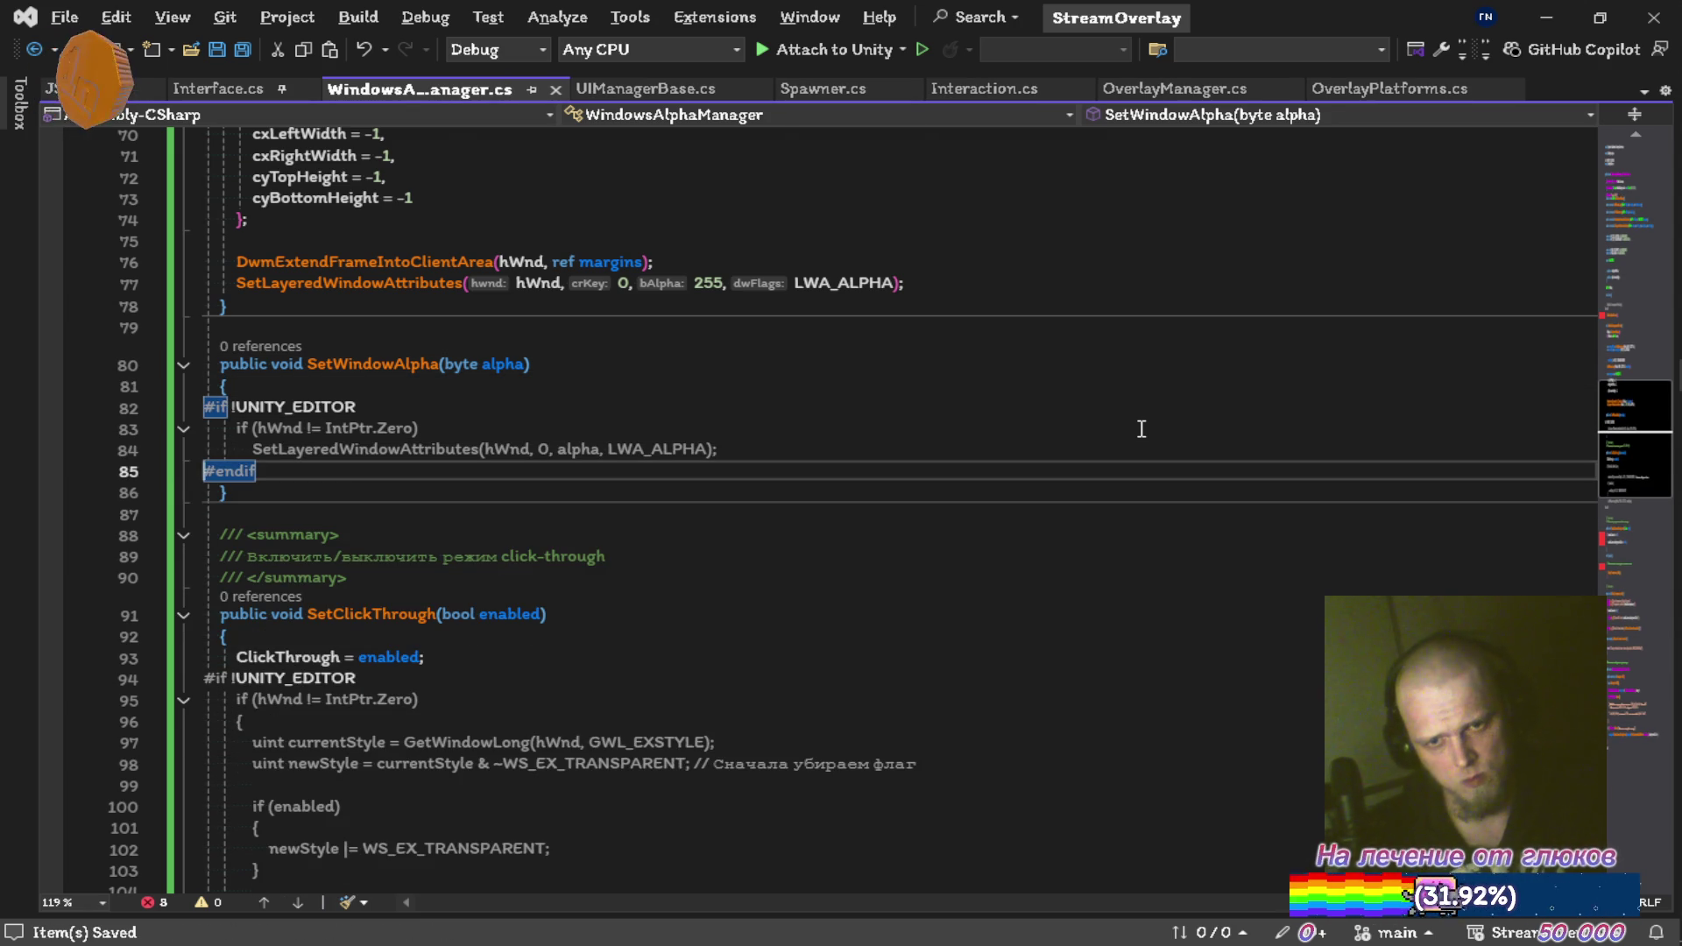
Drop SetClickThrough's summary comment and declare currentStyle and newStyle with var instead of uint
key(Down)
key(Down)
key(Down)
key(ctrl+shift+l)
key(ctrl+shift+l)
key(ctrl+shift+l)
key(ctrl+s)
scroll(1142, 429, down, 4)
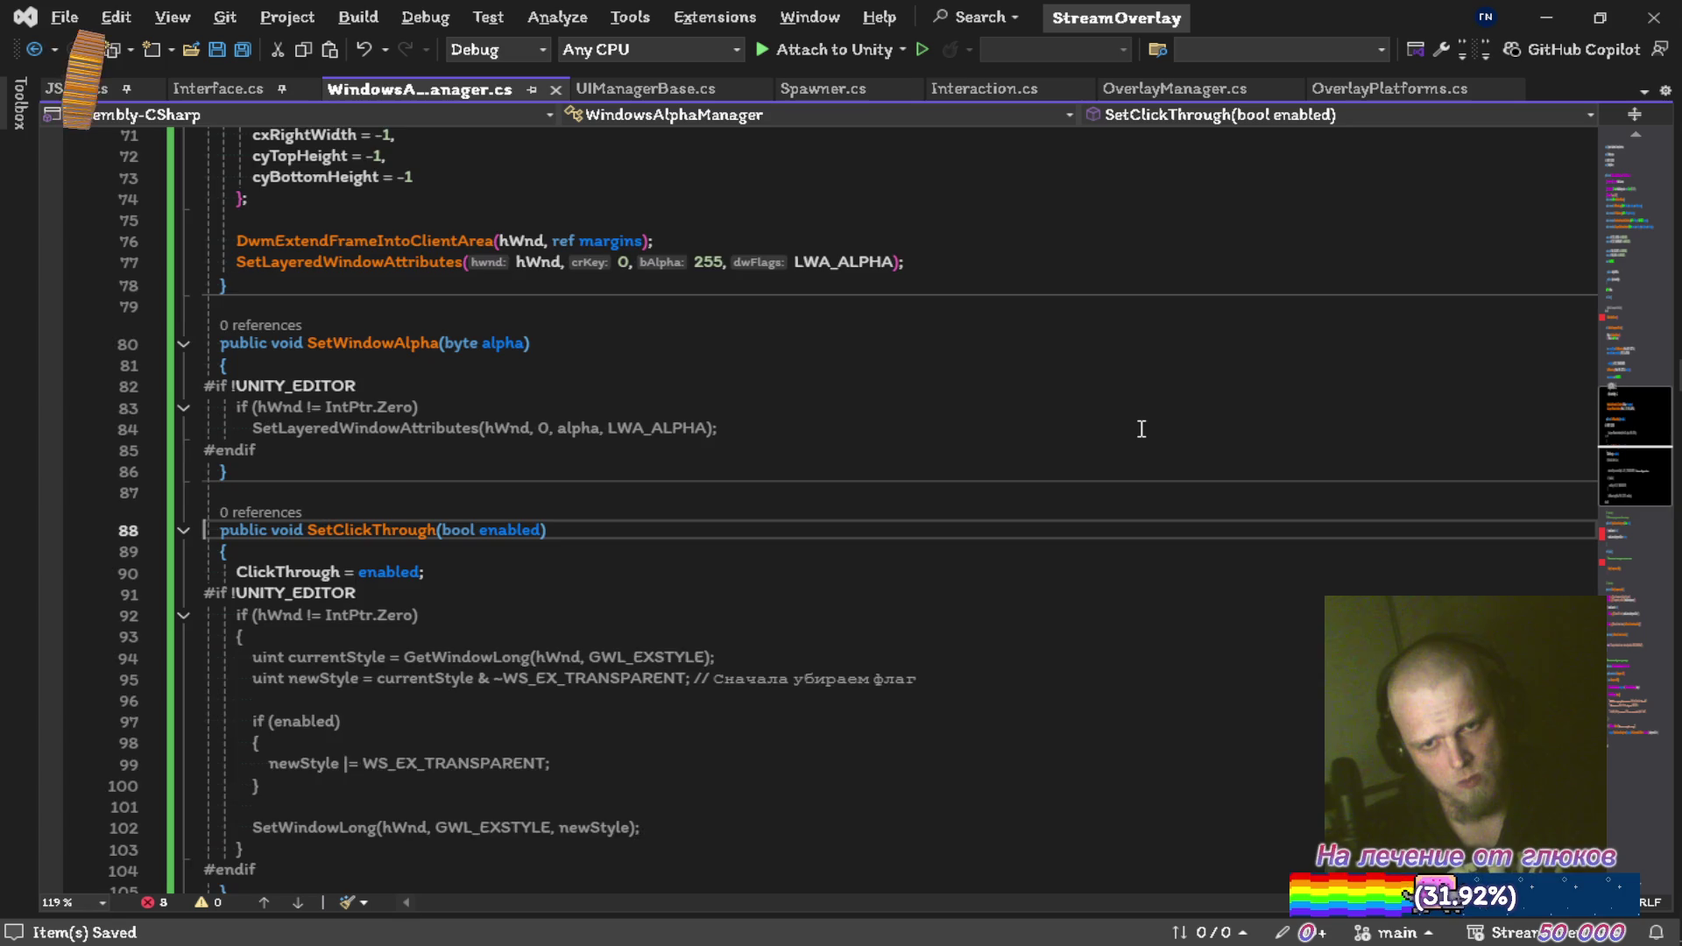
key(Down)
key(Down)
key(Down)
key(Down)
Remove the braces around the newStyle flag line in the if (enabled) block and save
key(Down)
key(Down)
key(Home)
key(ctrl+Delete)
text(var)
key(Down)
key(Home)
key(ctrl+Delete)
text(var)
key(Down)
key(Down)
key(Down)
key(ctrl+shift+l)
key(Down)
key(ctrl+shift+l)
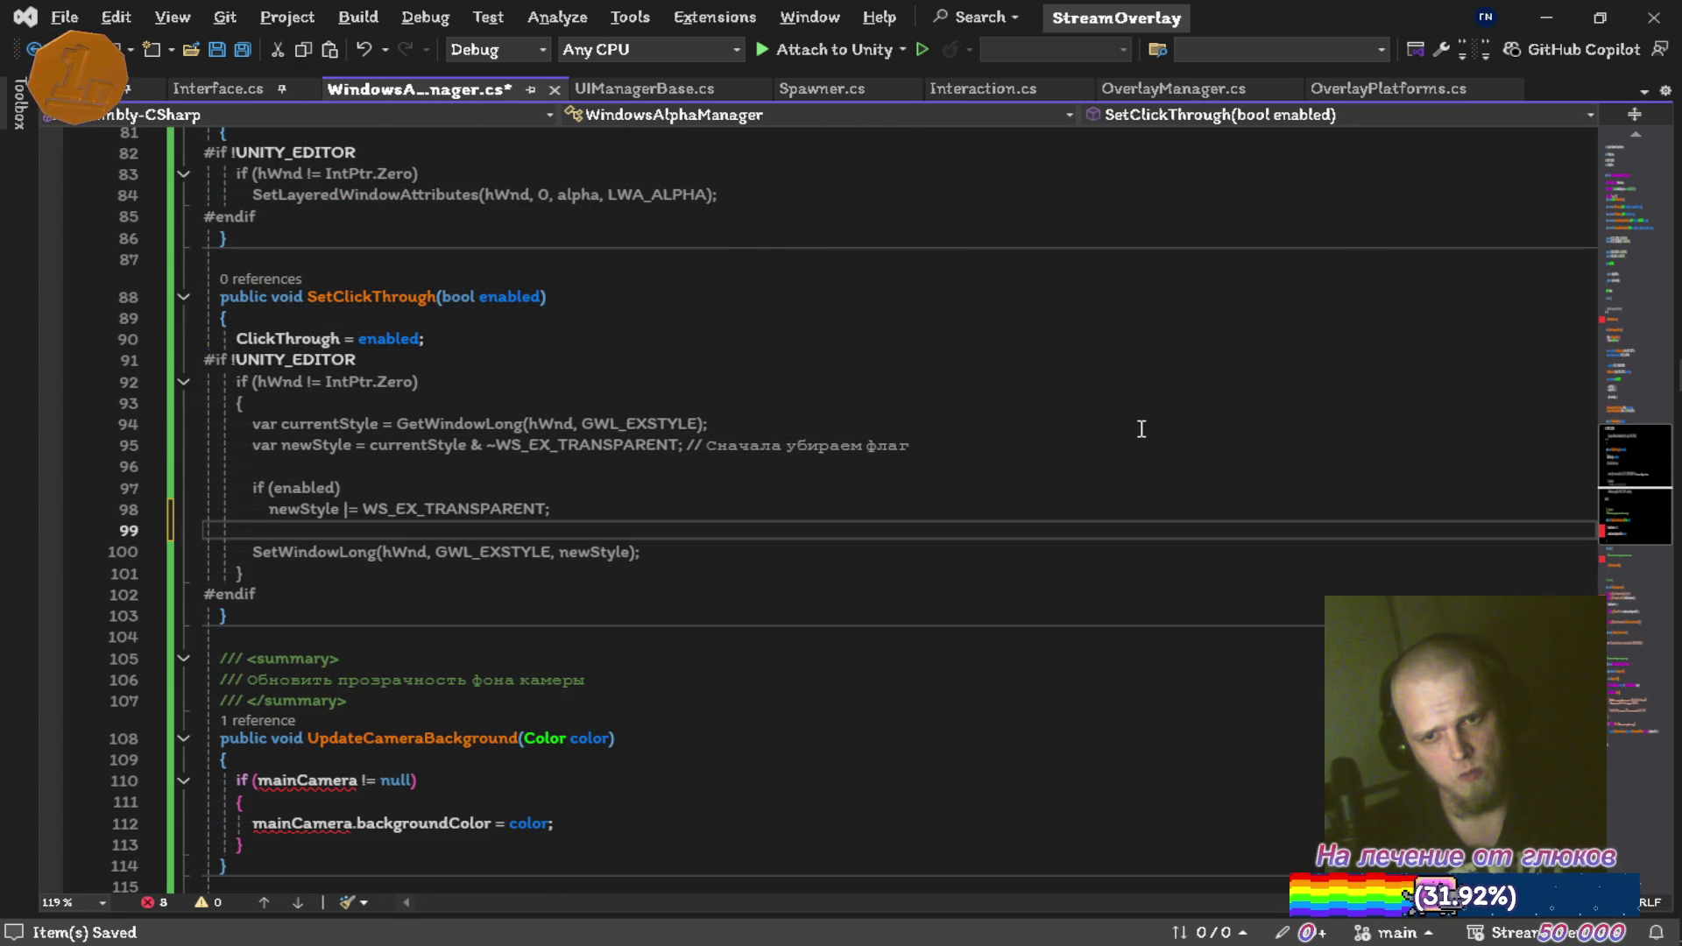
key(ctrl+s)
scroll(1141, 428, down, 4)
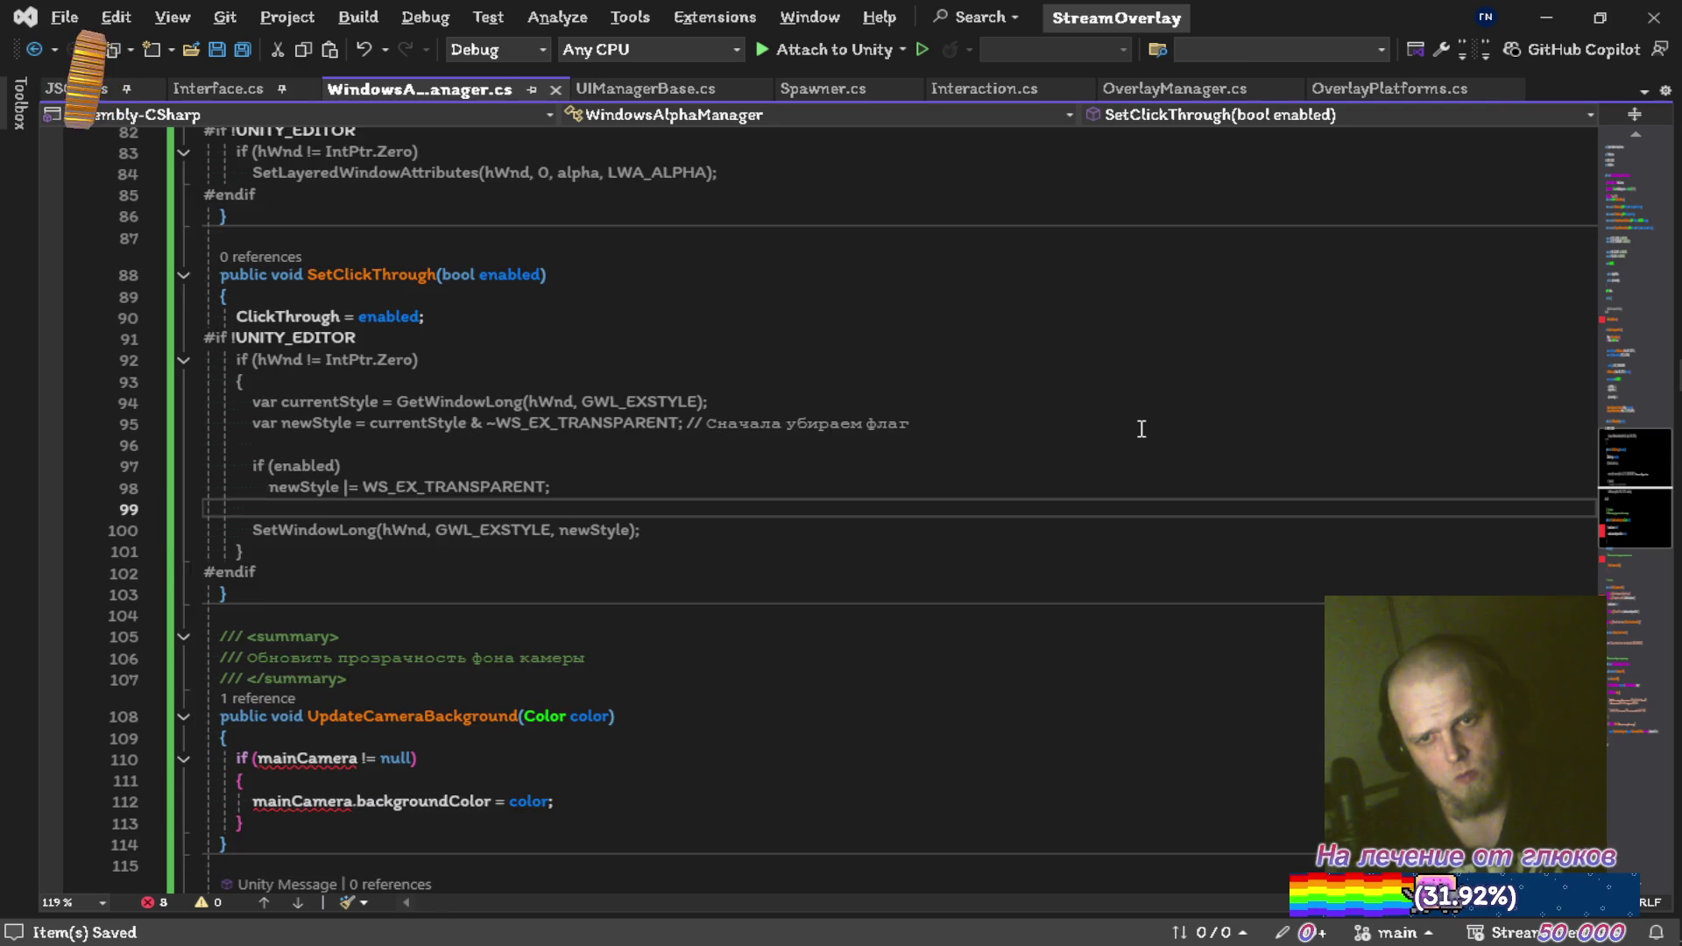
key(Down)
key(Down)
key(Down)
key(Down)
key(Down)
key(Down)
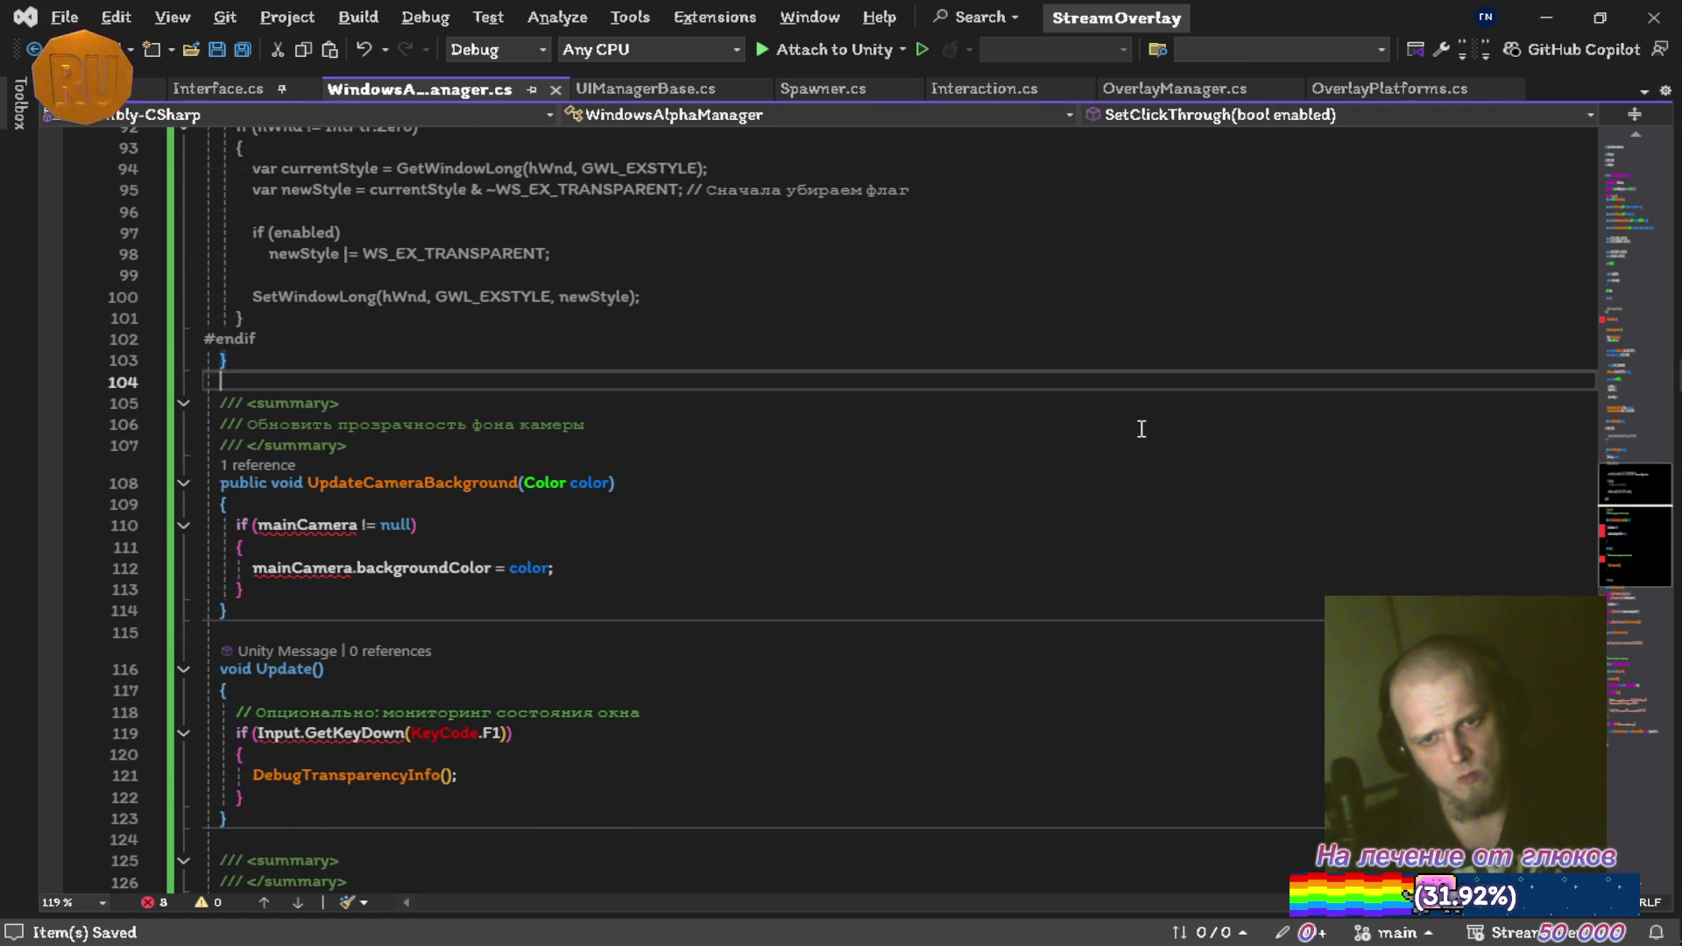
Delete the UpdateCameraBackground method and its summary comment, then save
key(ctrl+x)
key(ctrl+x)
key(ctrl+x)
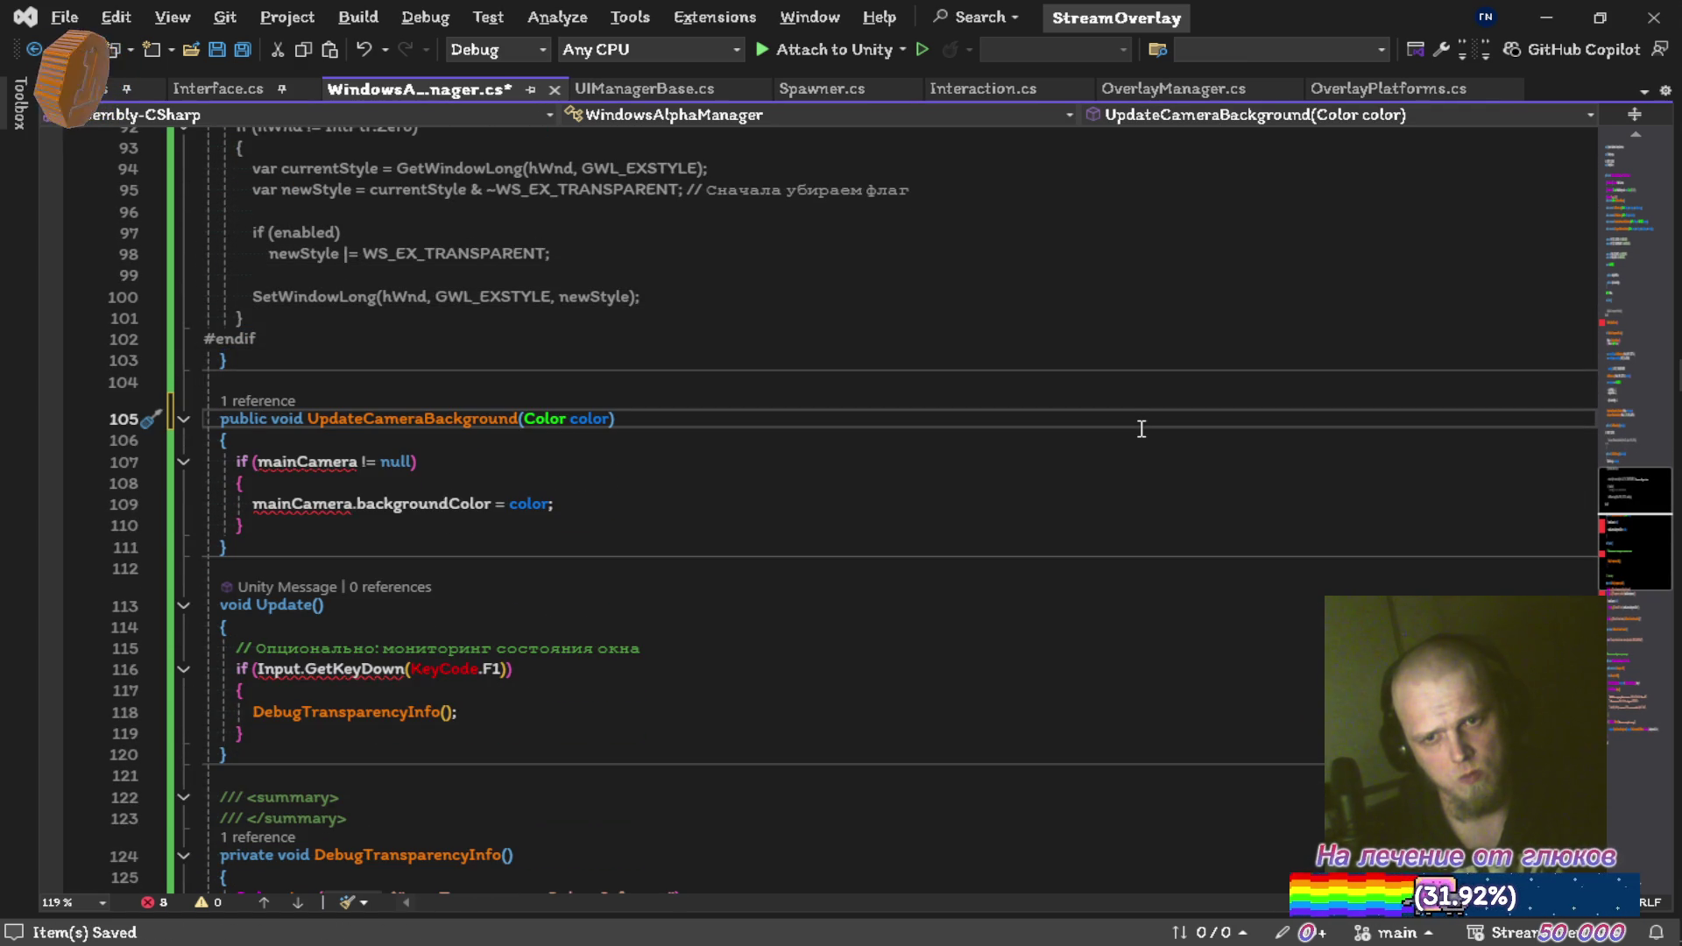
key(ctrl+s)
key(ctrl+x)
key(ctrl+x)
key(ctrl+x)
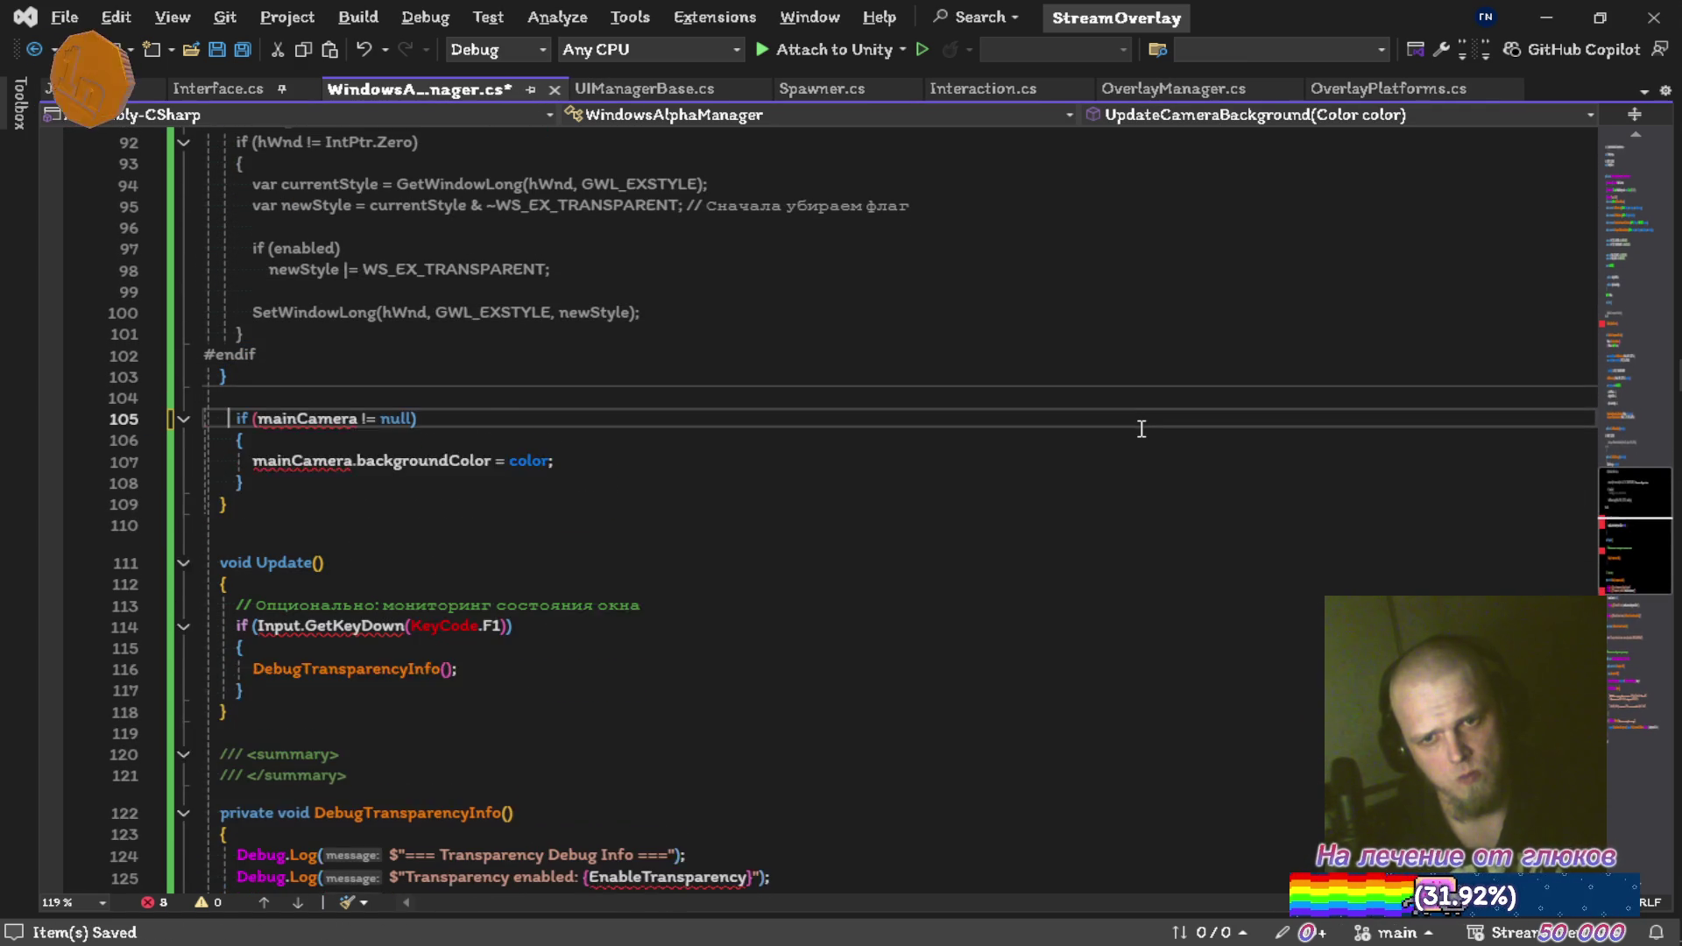
key(ctrl+z)
key(ctrl+z)
key(ctrl+z)
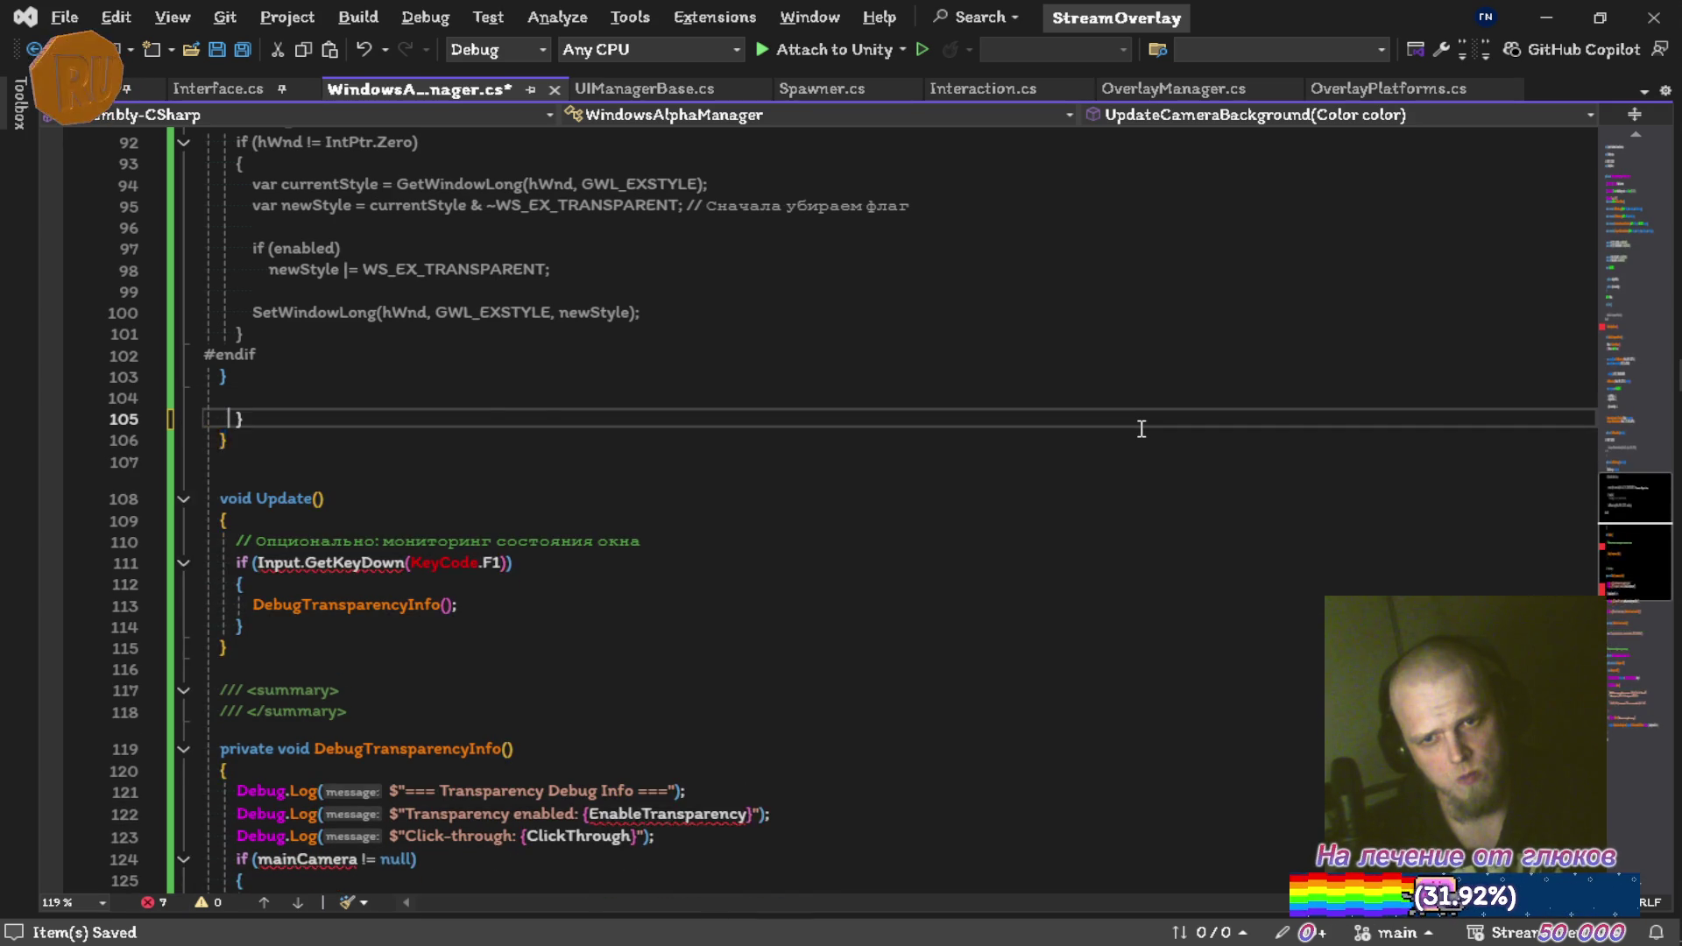
key(ctrl+x)
key(ctrl+x)
key(ctrl+x)
key(ctrl+x)
key(ctrl+x)
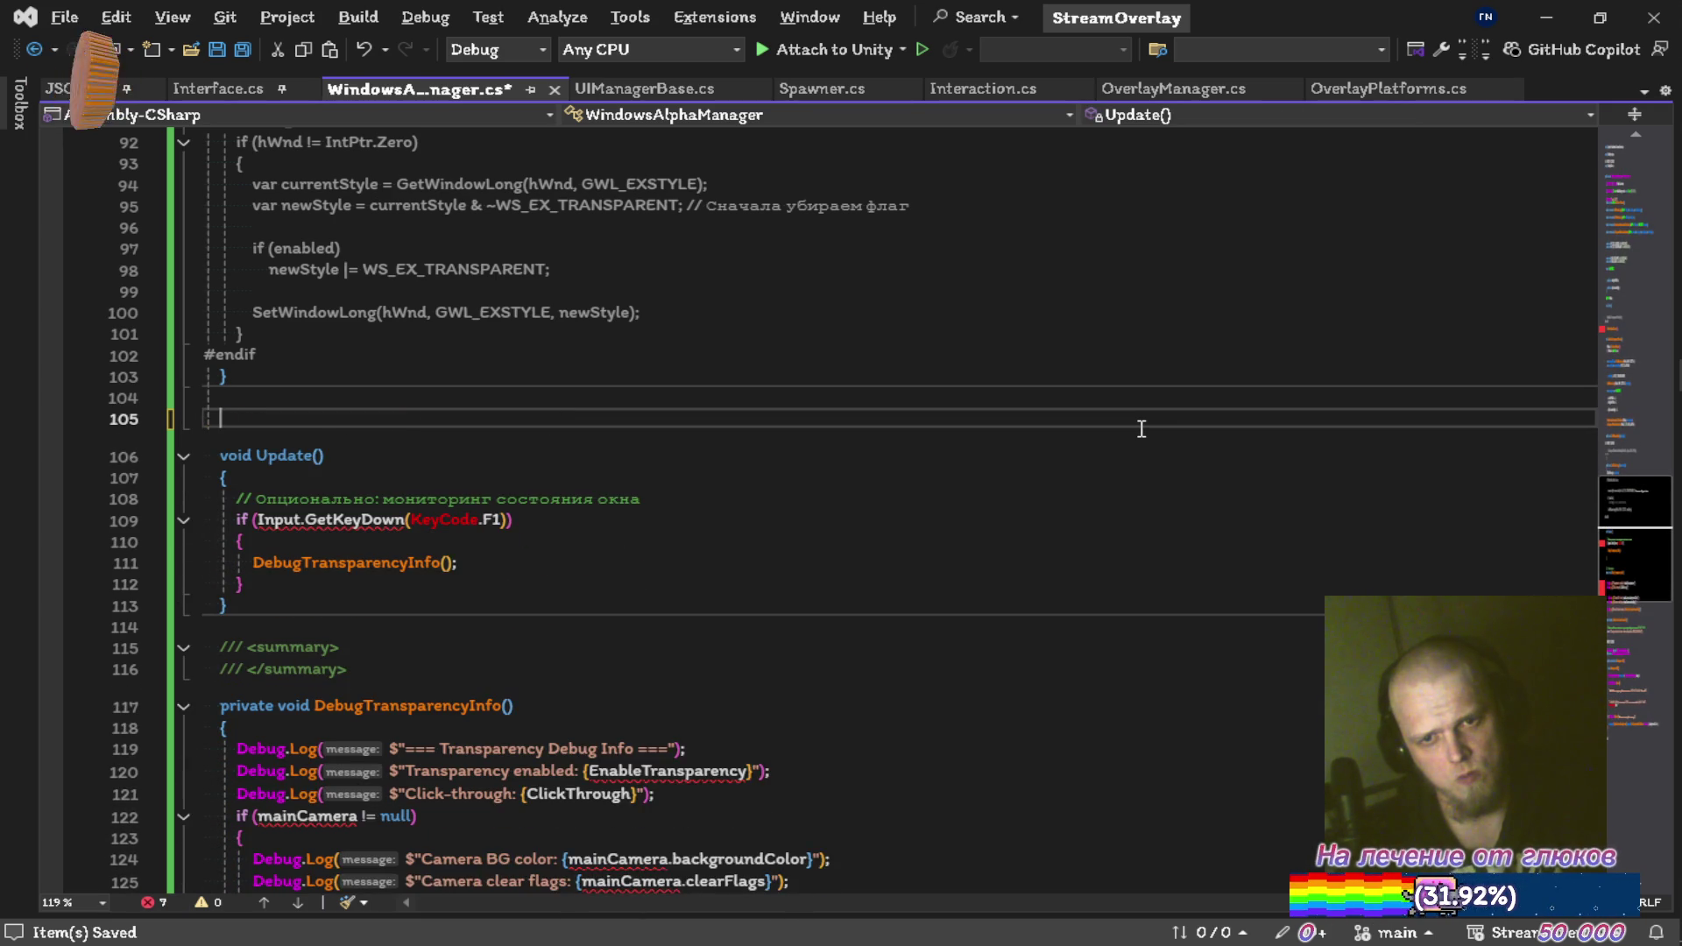
key(ctrl+s)
Delete the Update method and the entire DebugTransparencyInfo method
key(Down)
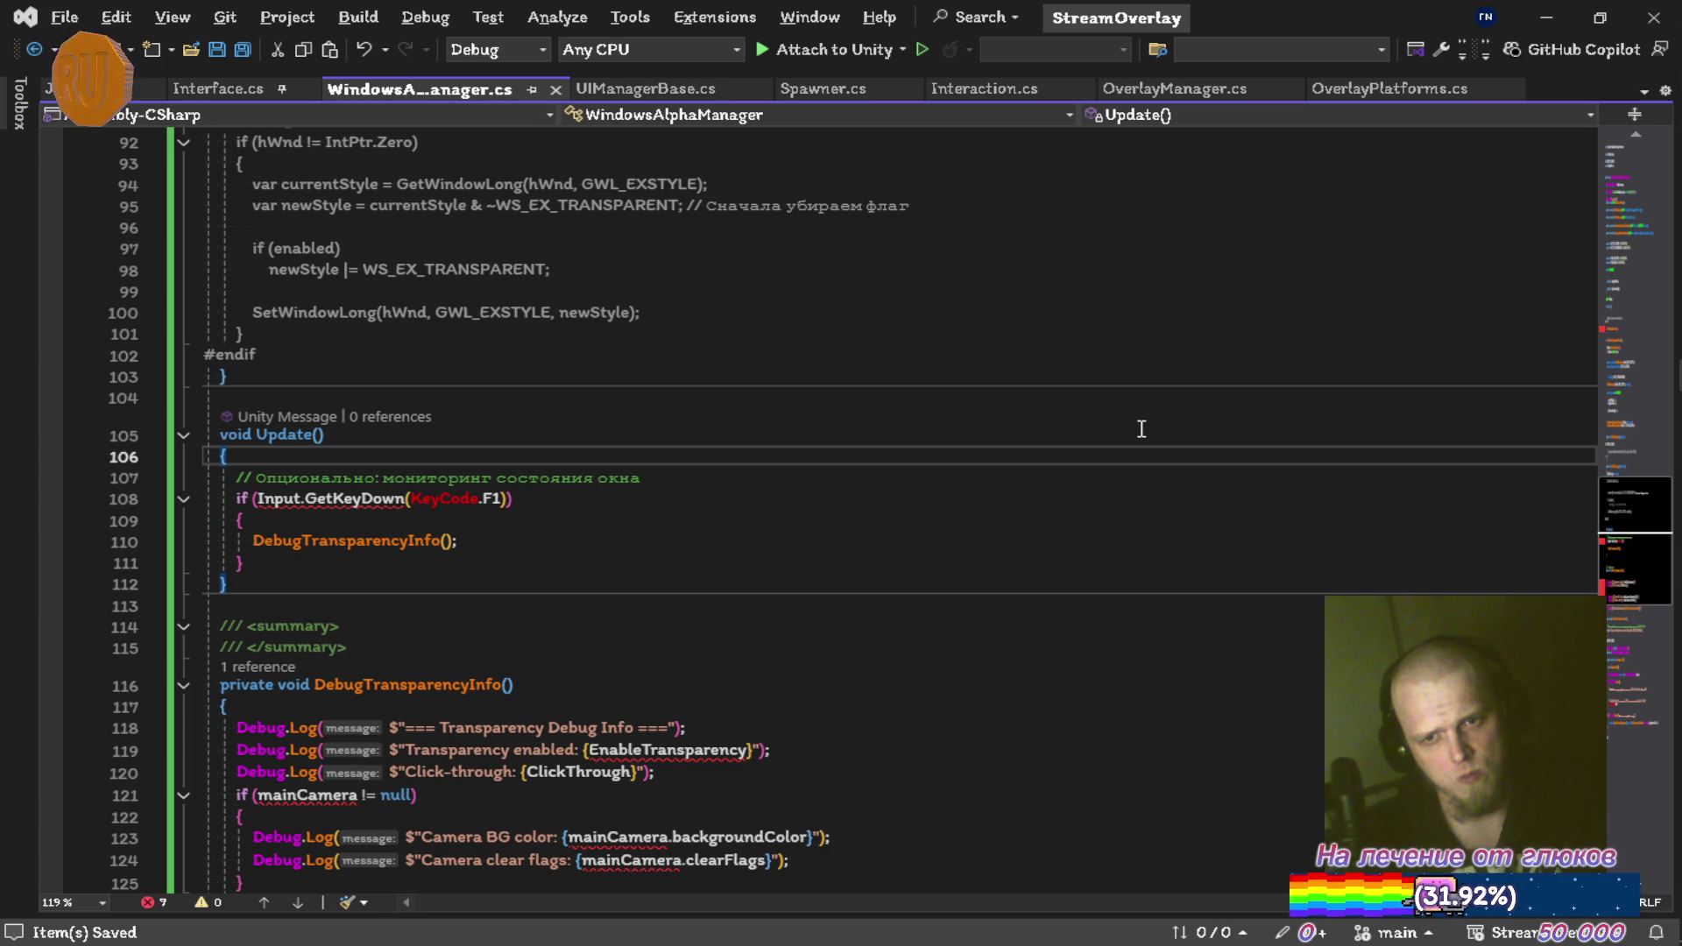
key(Up)
key(ctrl+x)
key(ctrl+x)
key(ctrl+x)
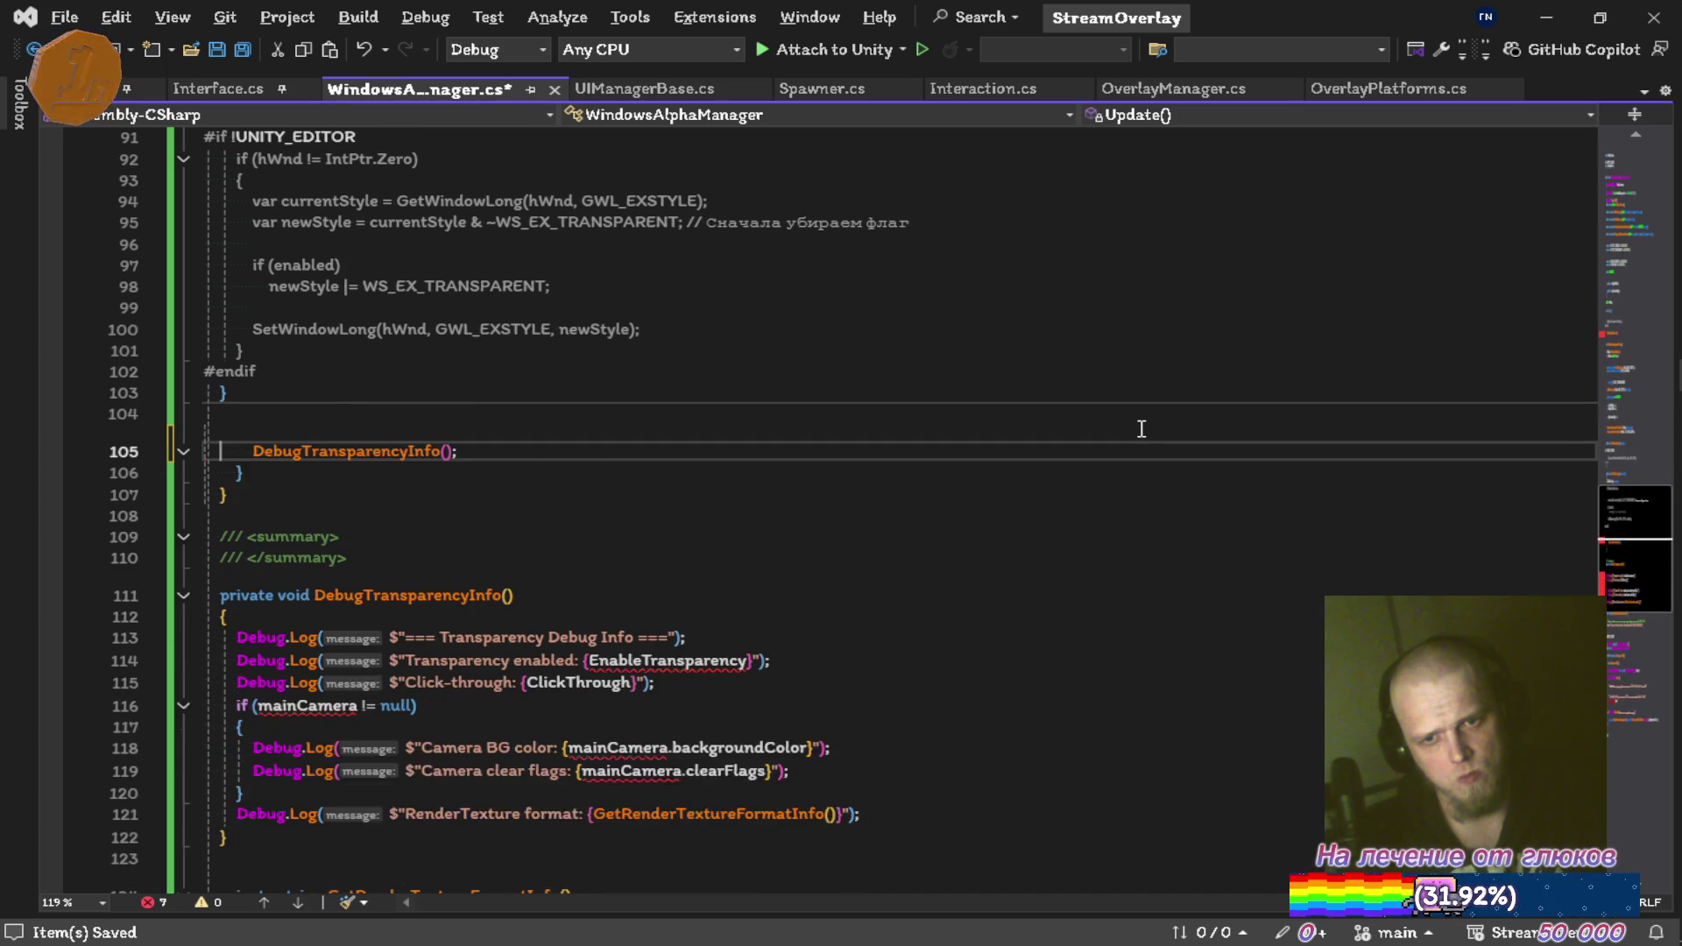
key(ctrl+x)
key(ctrl+x)
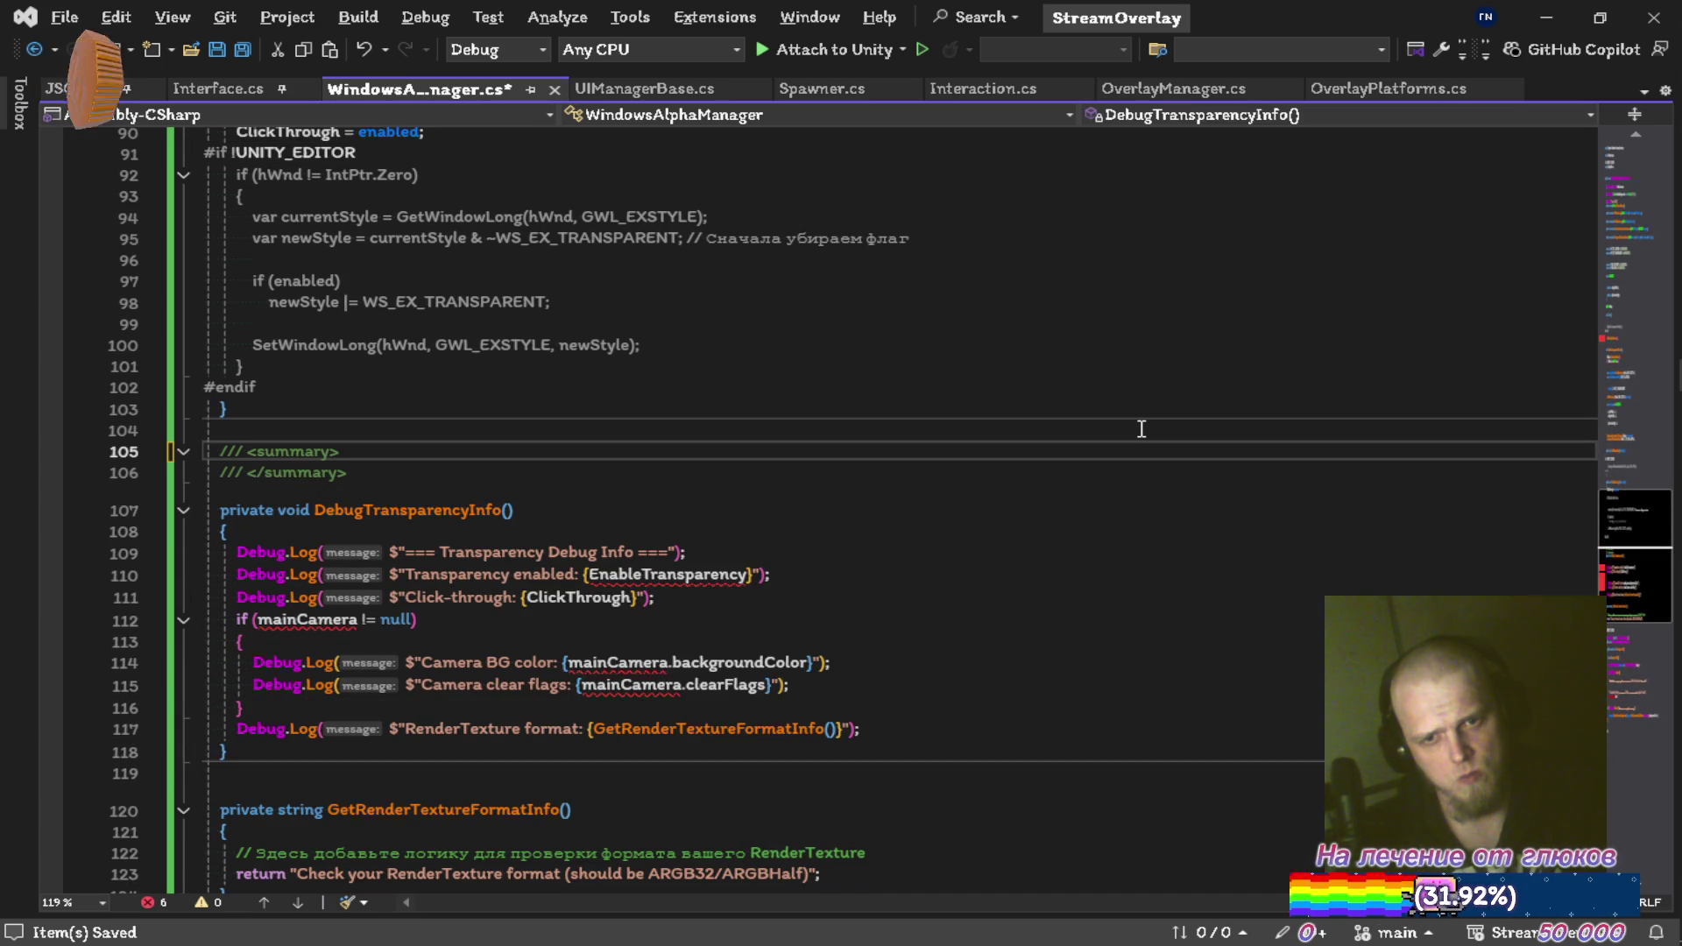
key(ctrl+x)
key(ctrl+x)
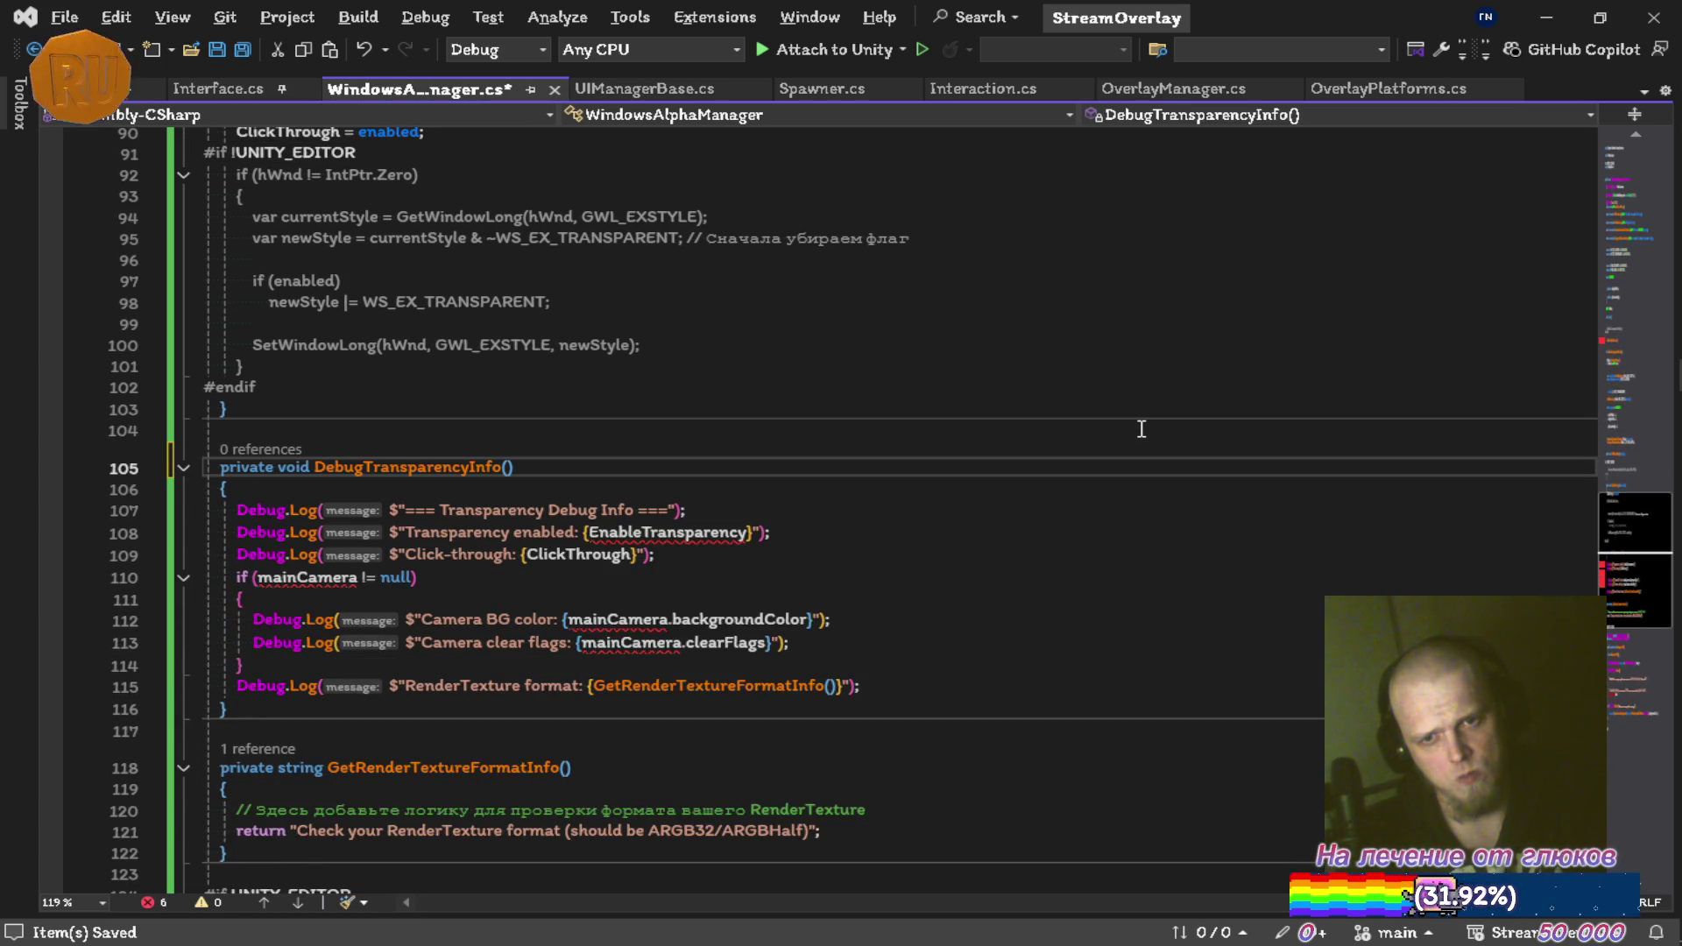
key(ctrl+x)
key(ctrl+x)
key(ctrl+x)
key(ctrl+x)
key(ctrl+x)
key(ctrl+x)
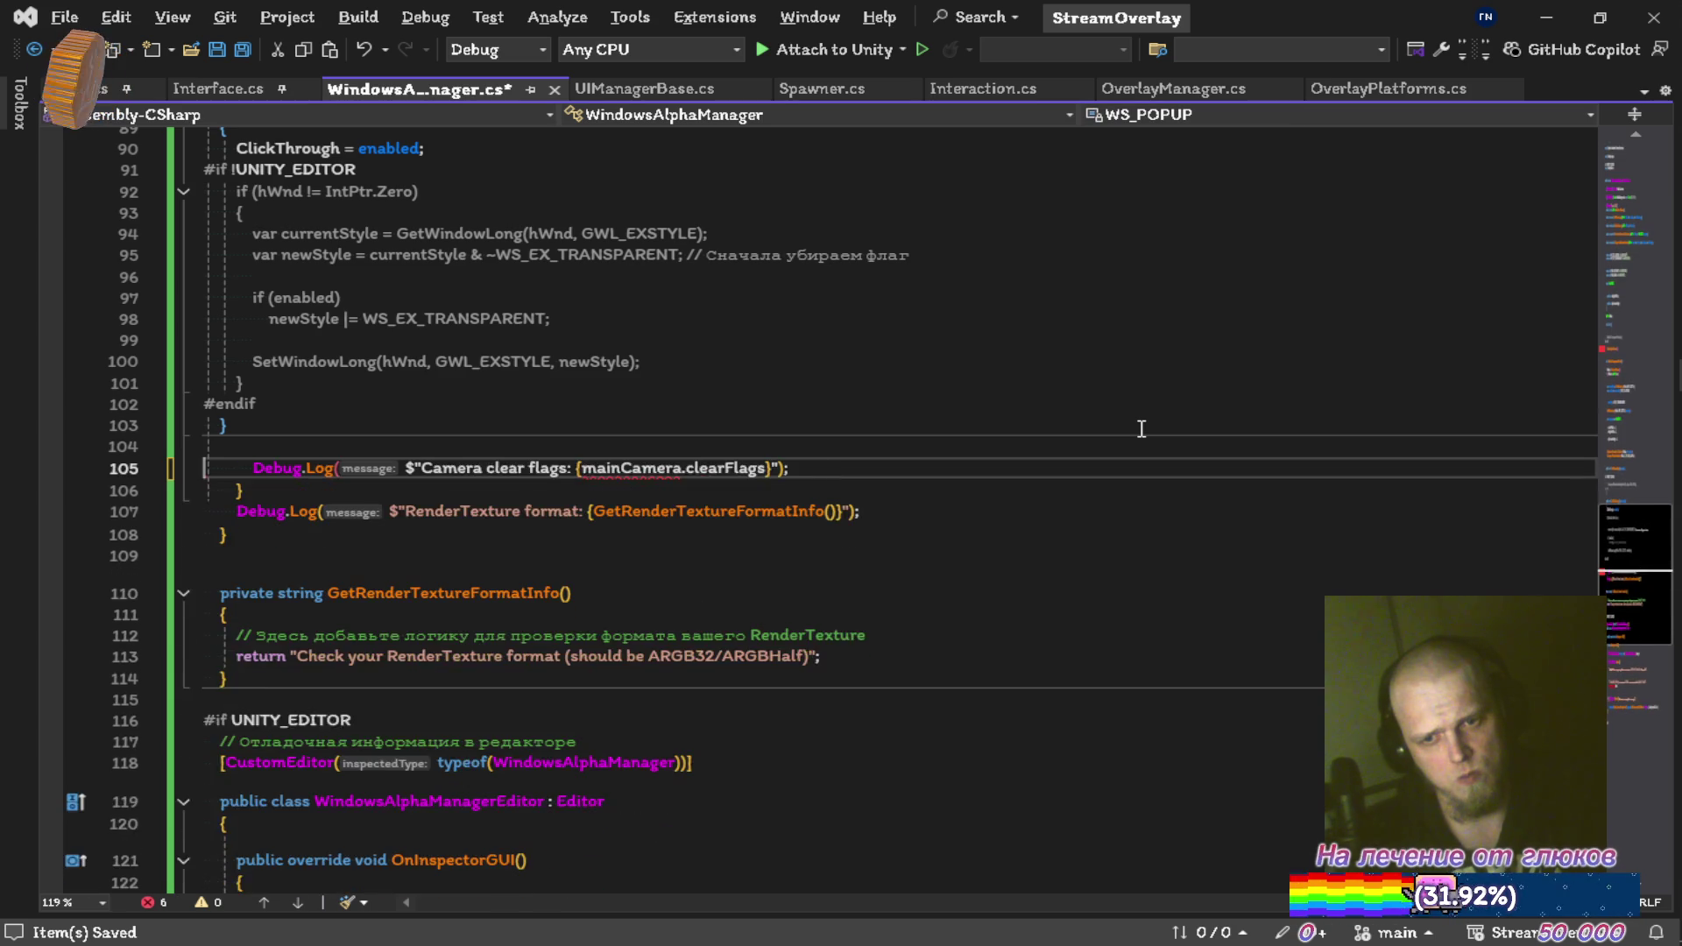
key(ctrl+x)
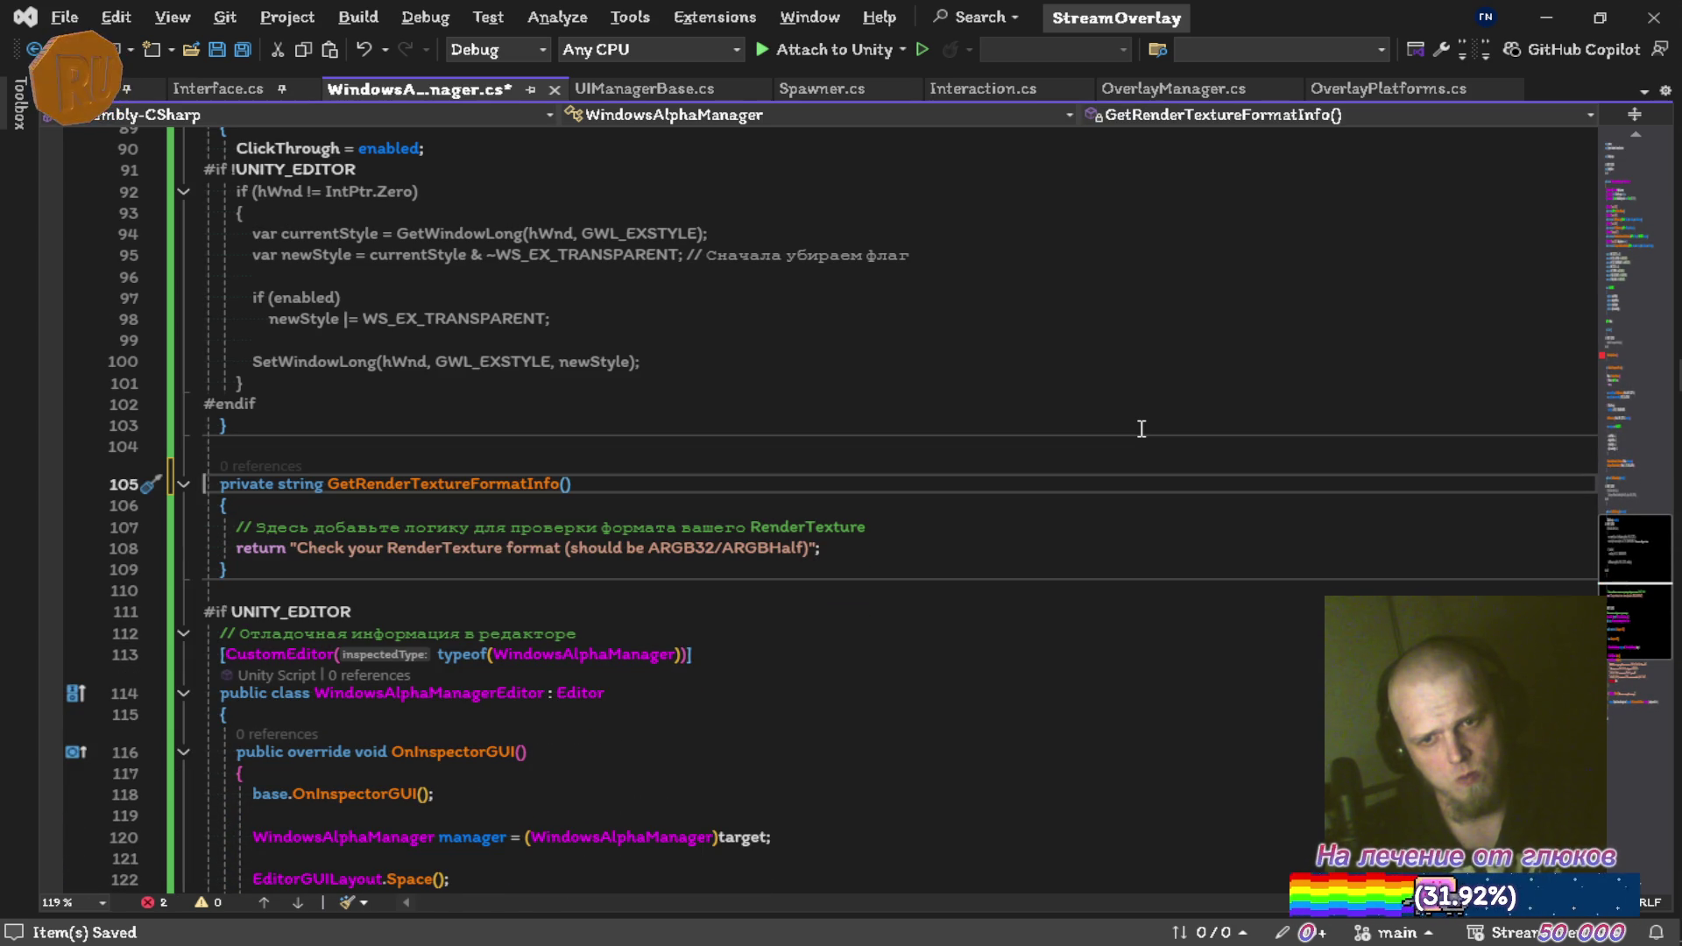
Delete GetRenderTextureFormatInfo and the leftover lines after the class end, then save
key(ctrl+x)
key(ctrl+x)
key(ctrl+x)
key(ctrl+x)
key(ctrl+x)
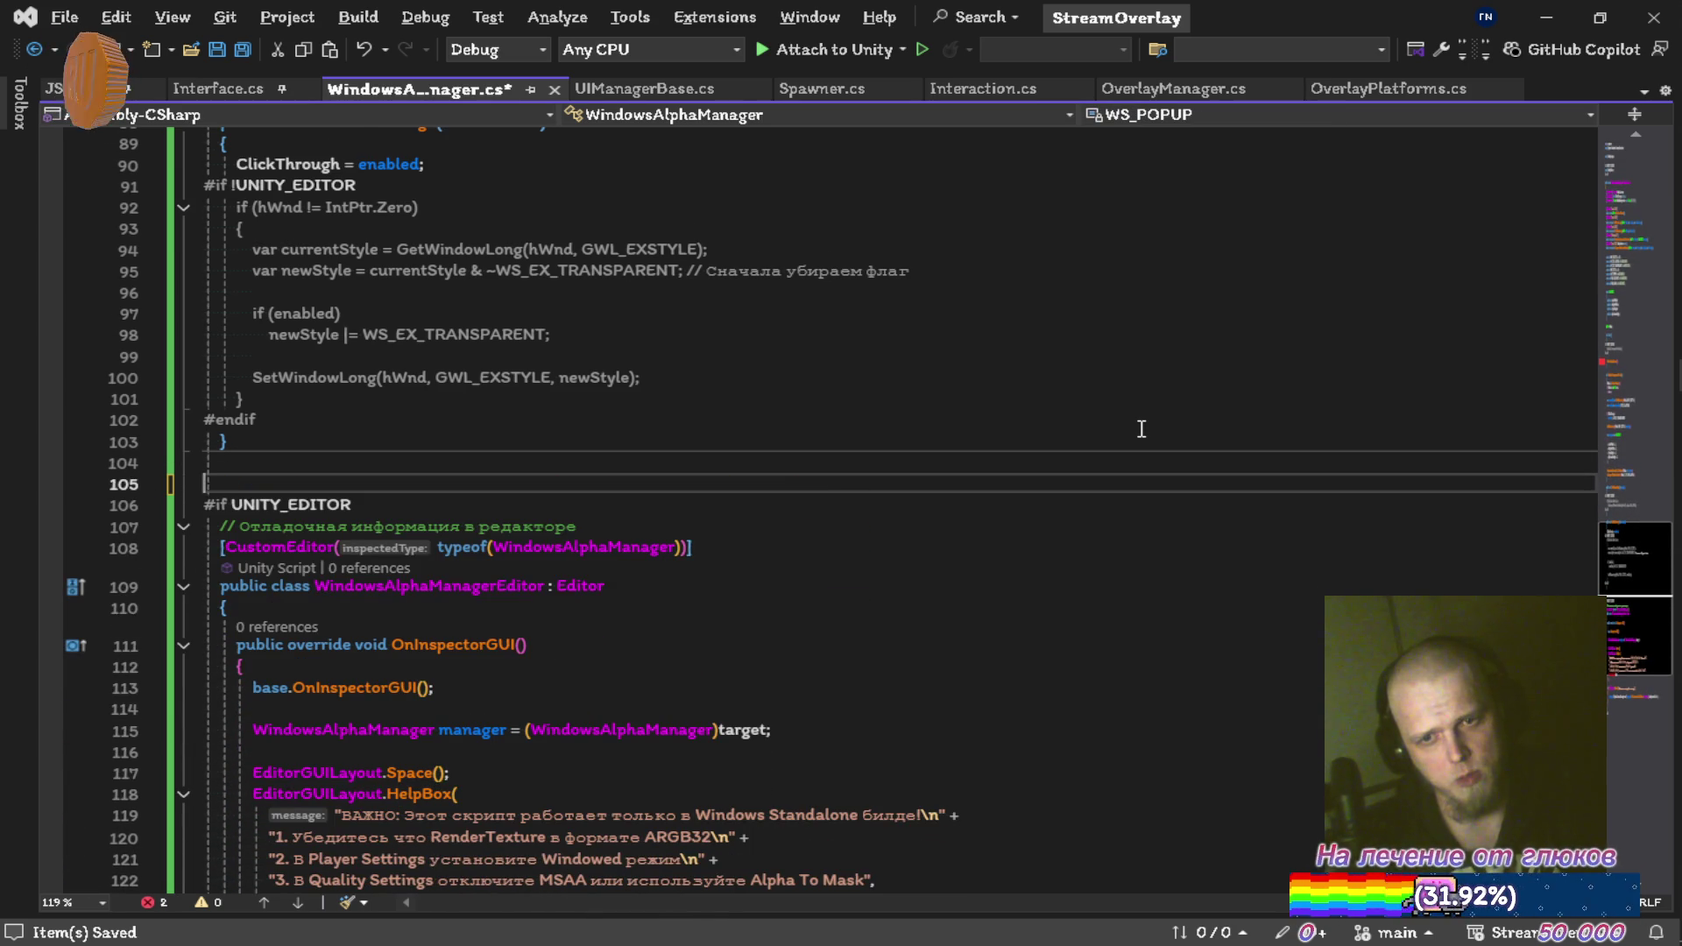
key(ctrl+x)
key(ctrl+s)
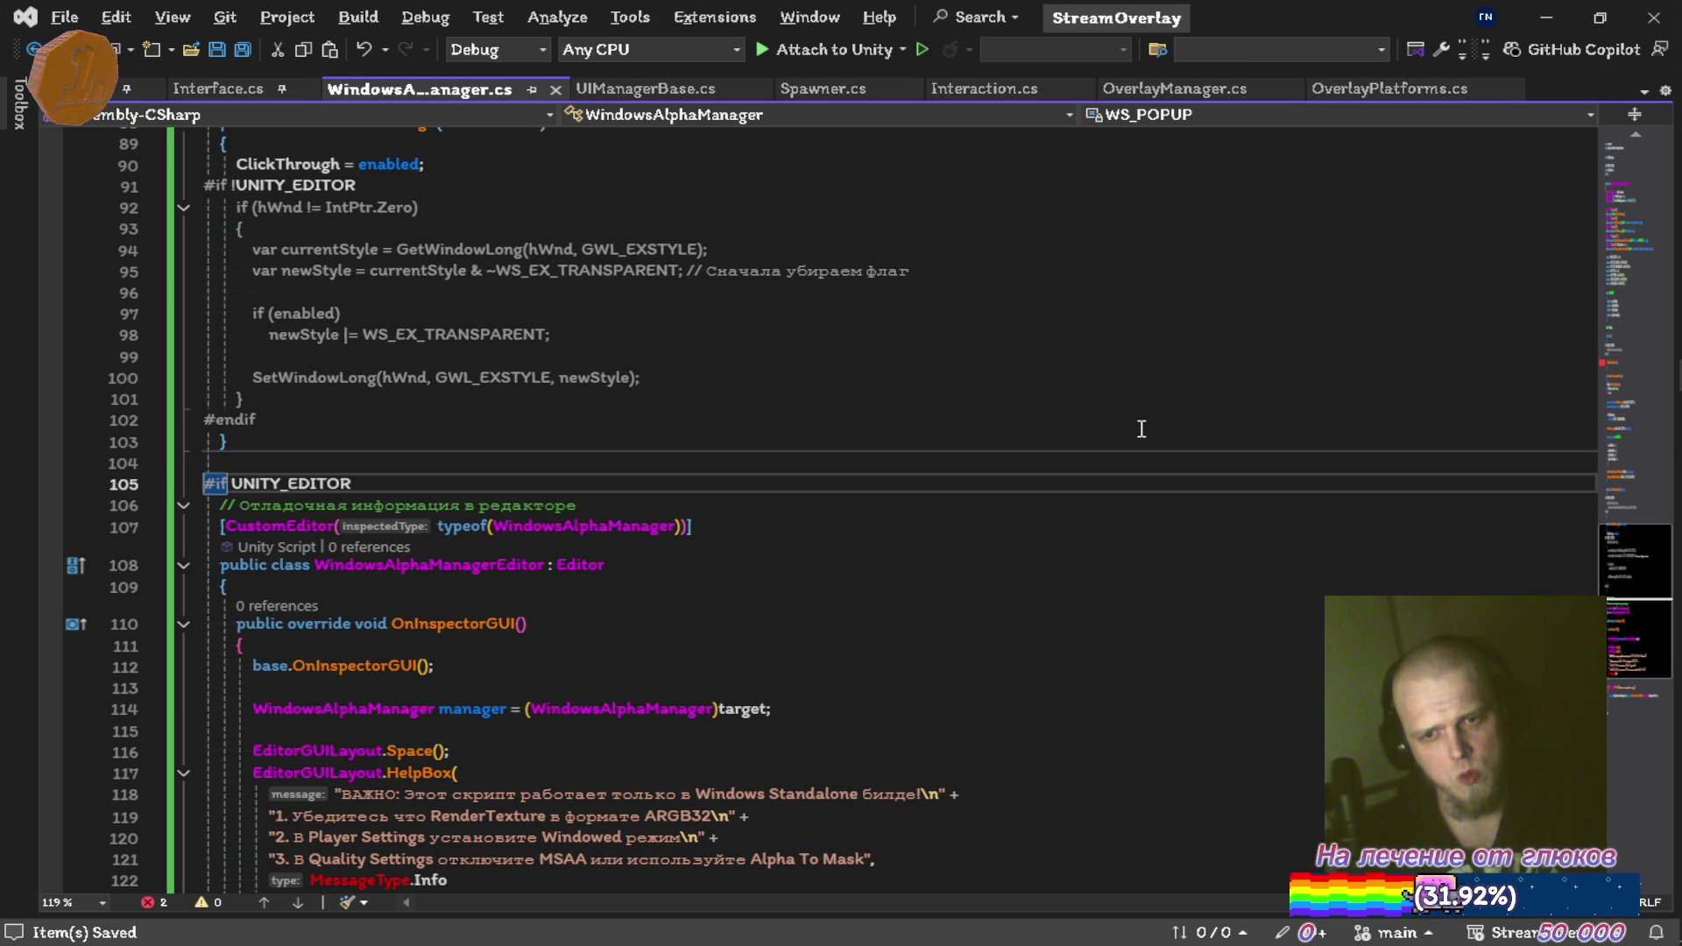
key(ctrl+m)
key(ctrl+l)
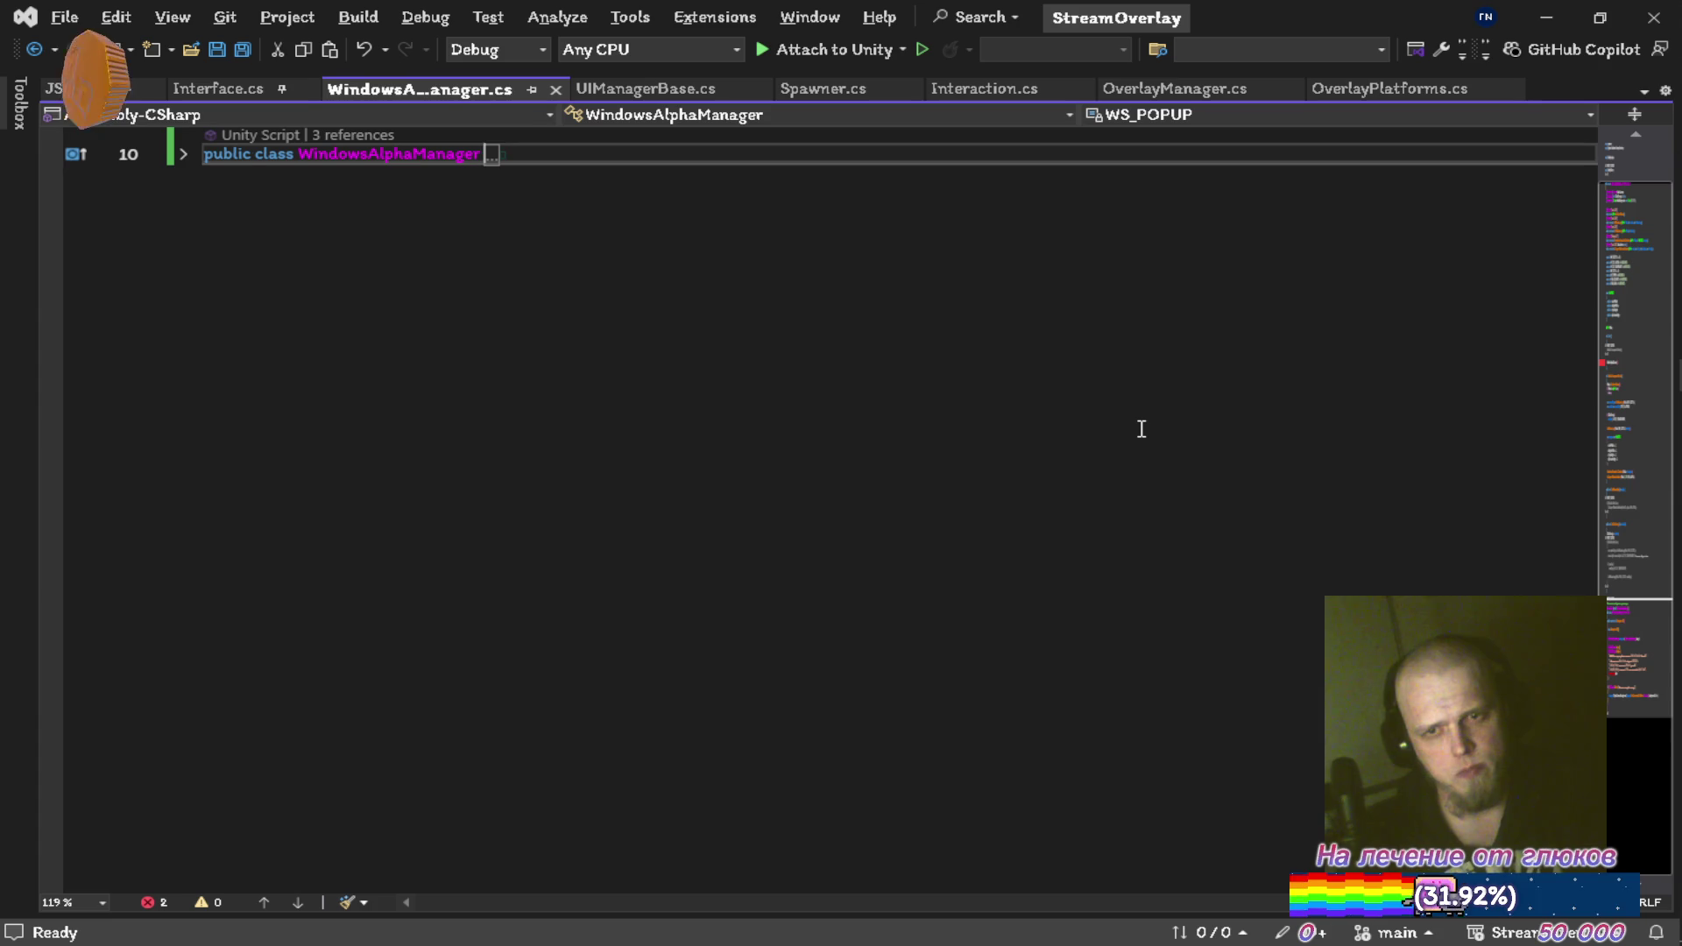
Delete the collapsed #if UNITY_EDITOR custom inspector block and save the script
key(ctrl+m)
key(ctrl+l)
scroll(1148, 426, down, 10)
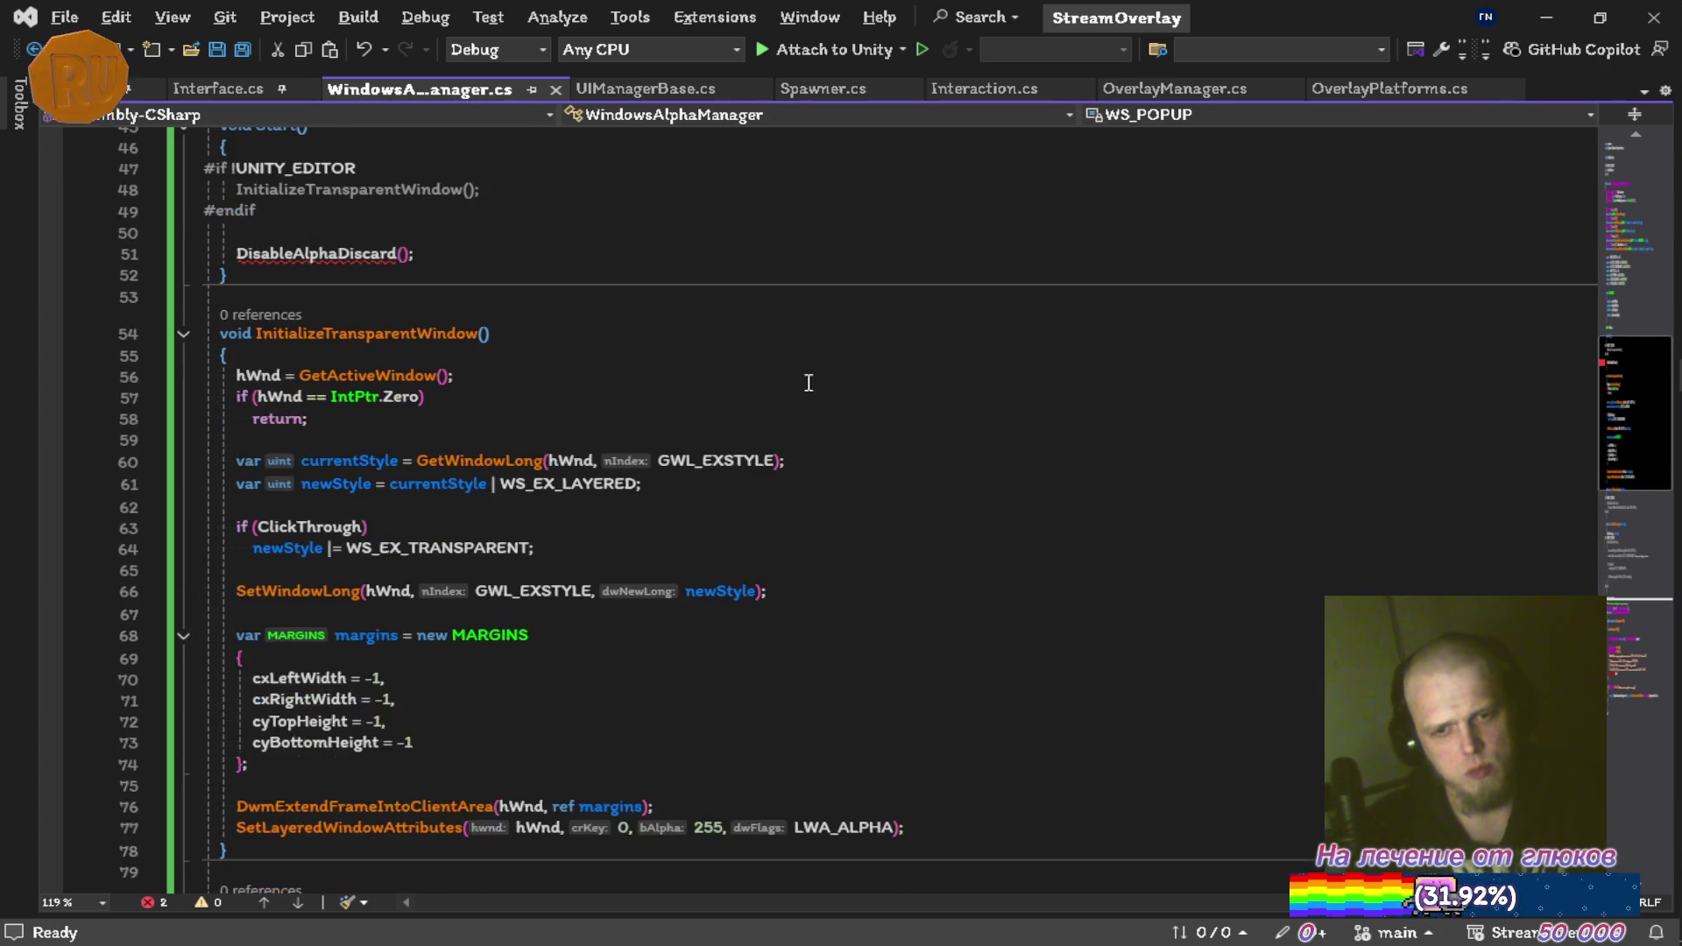
scroll(611, 357, down, 15)
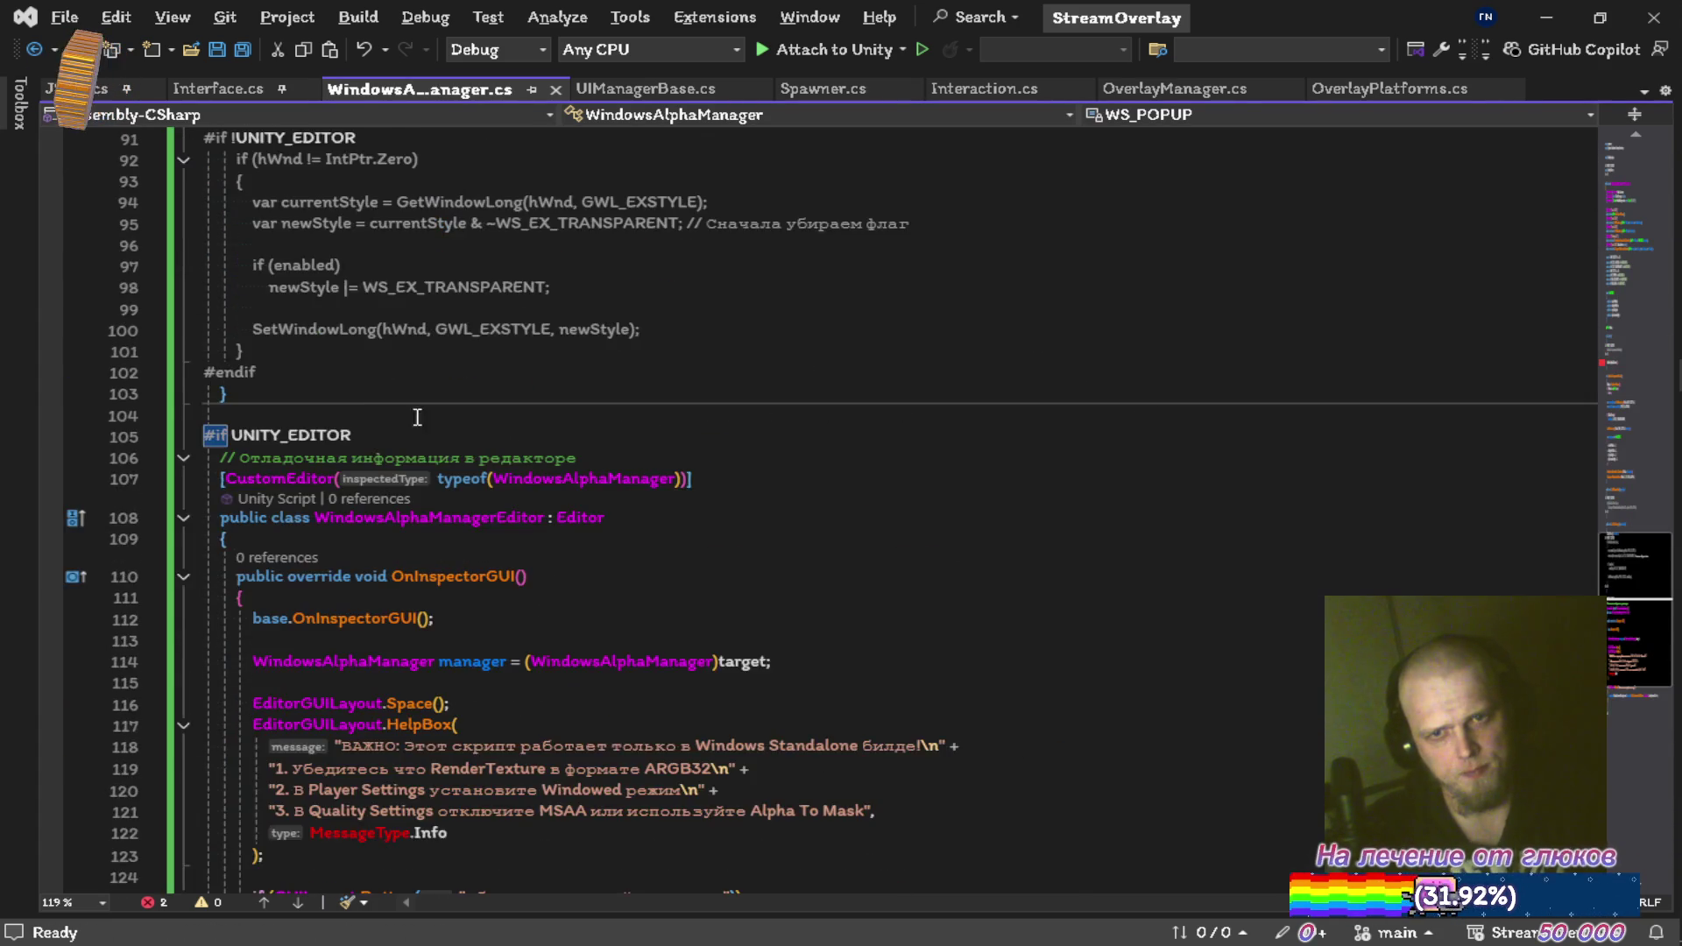
scroll(384, 438, down, 5)
scroll(365, 461, up, 5)
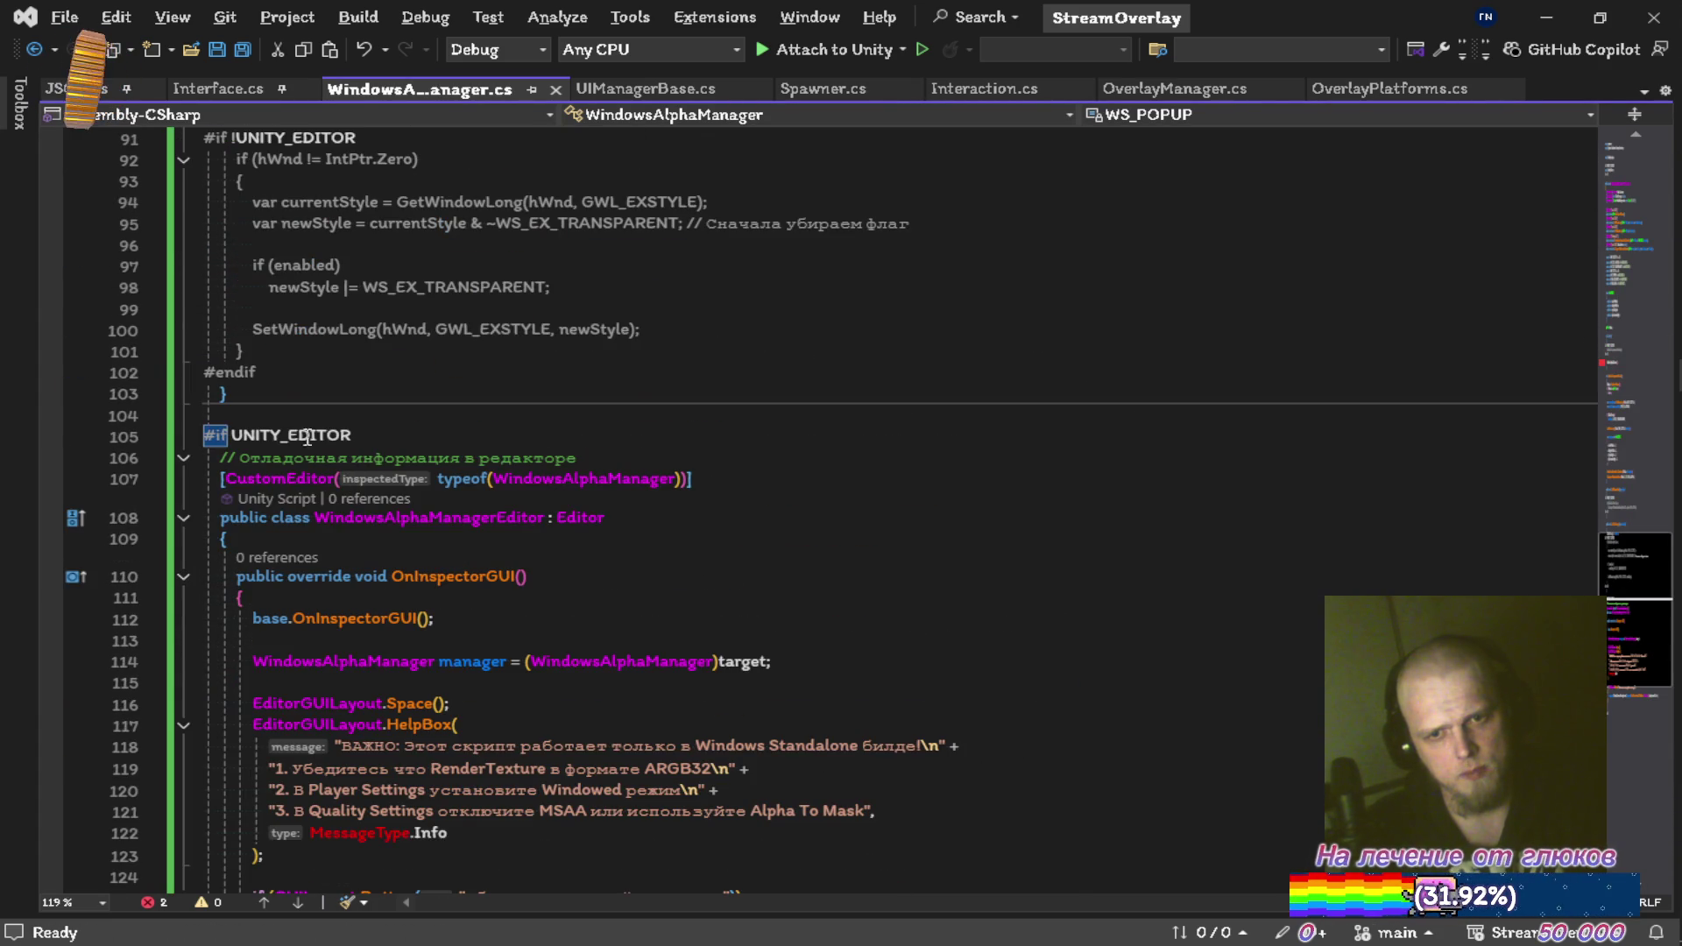
click(183, 457)
click(418, 432)
key(ctrl+shift+l)
key(ctrl+shift+l)
key(ctrl+shift+l)
key(BackSpace)
key(ctrl+s)
Delete the DisableAlphaDiscard(); call from Start and begin wrapping InitializeTransparentWindow in Invoke(nameof(
scroll(418, 432, up, 20)
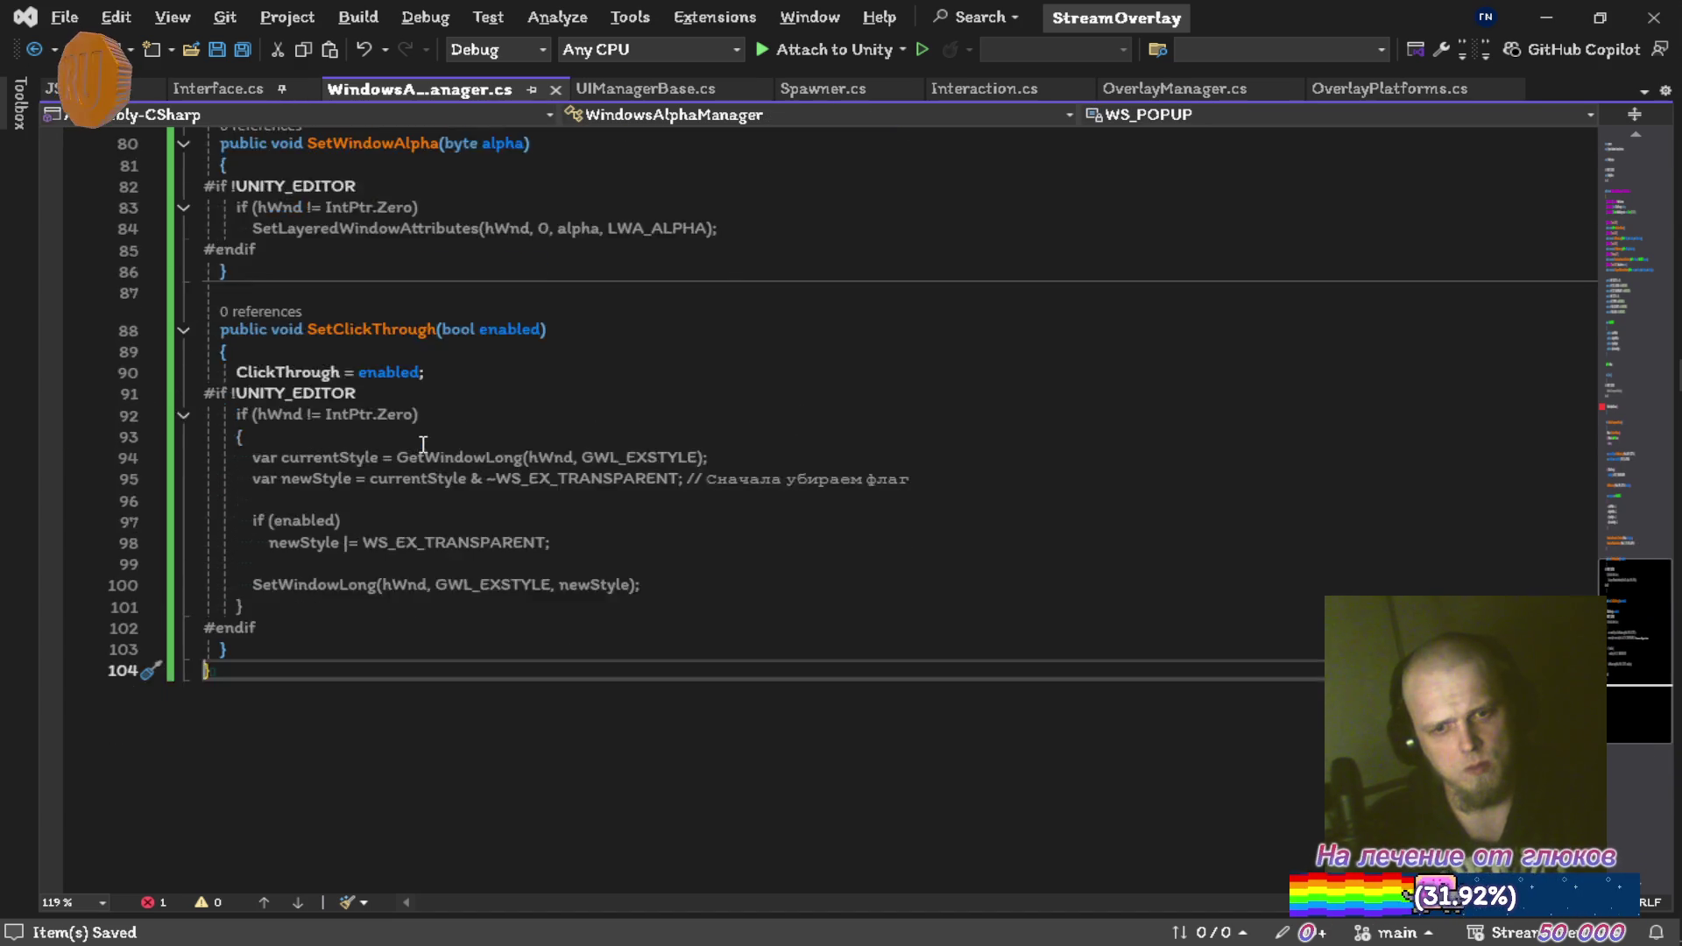
scroll(426, 476, down, 3)
click(574, 465)
key(Down)
key(ctrl+shift+l)
key(ctrl+shift+l)
key(ctrl+s)
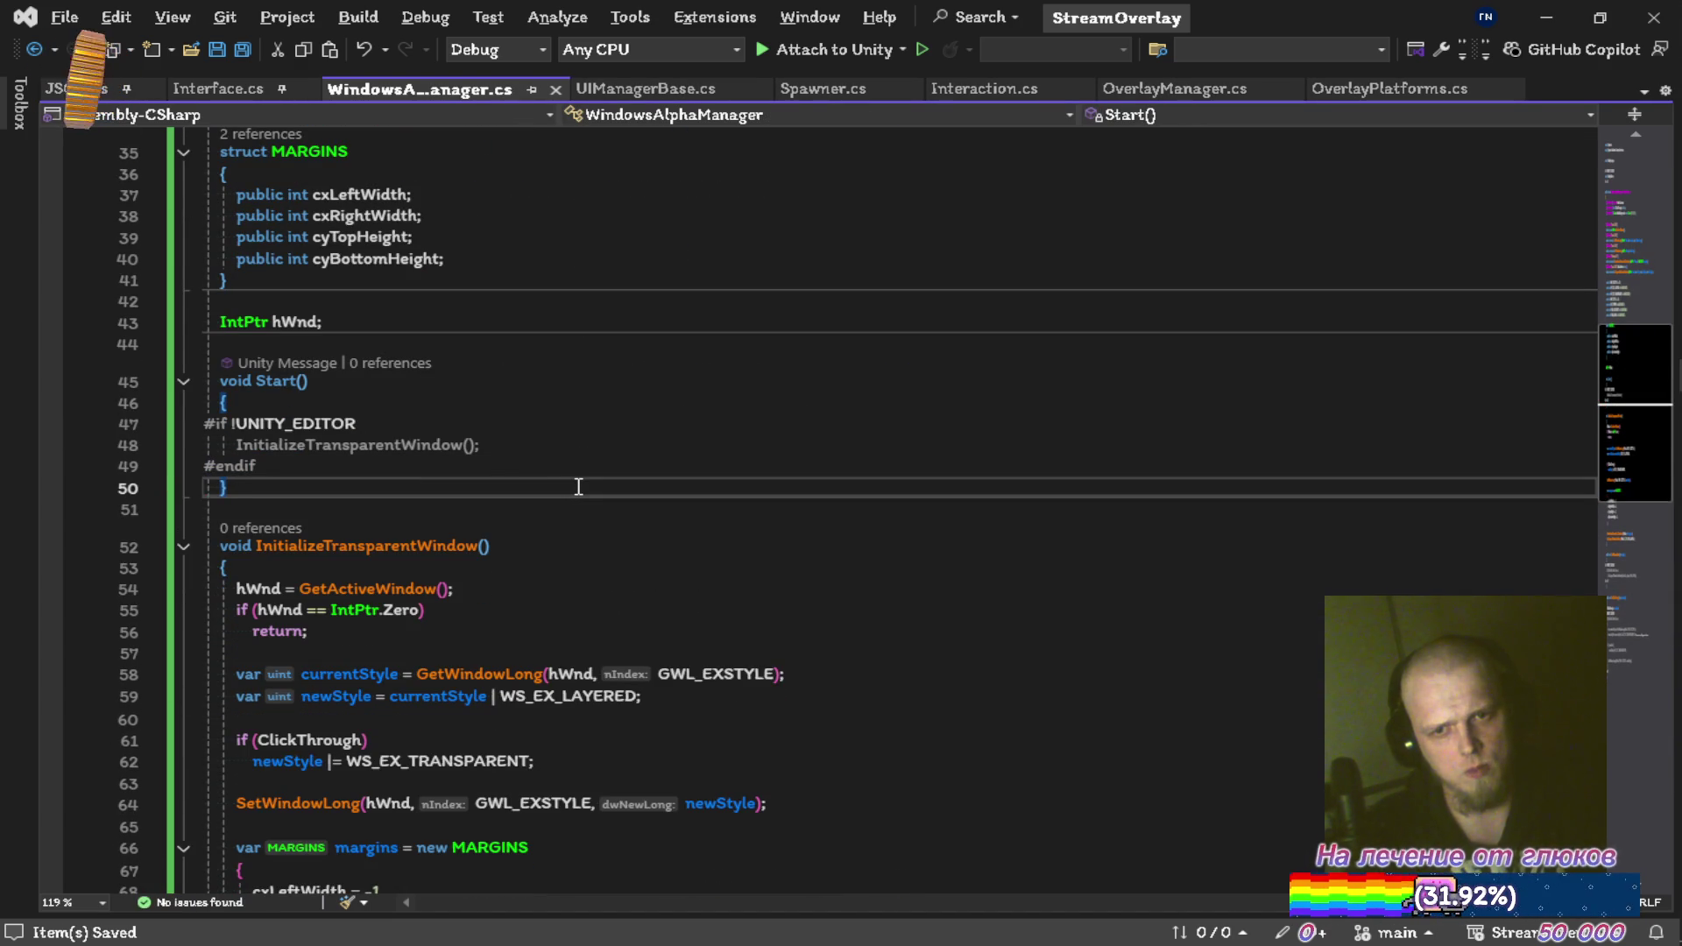
scroll(577, 487, up, 5)
scroll(561, 495, down, 5)
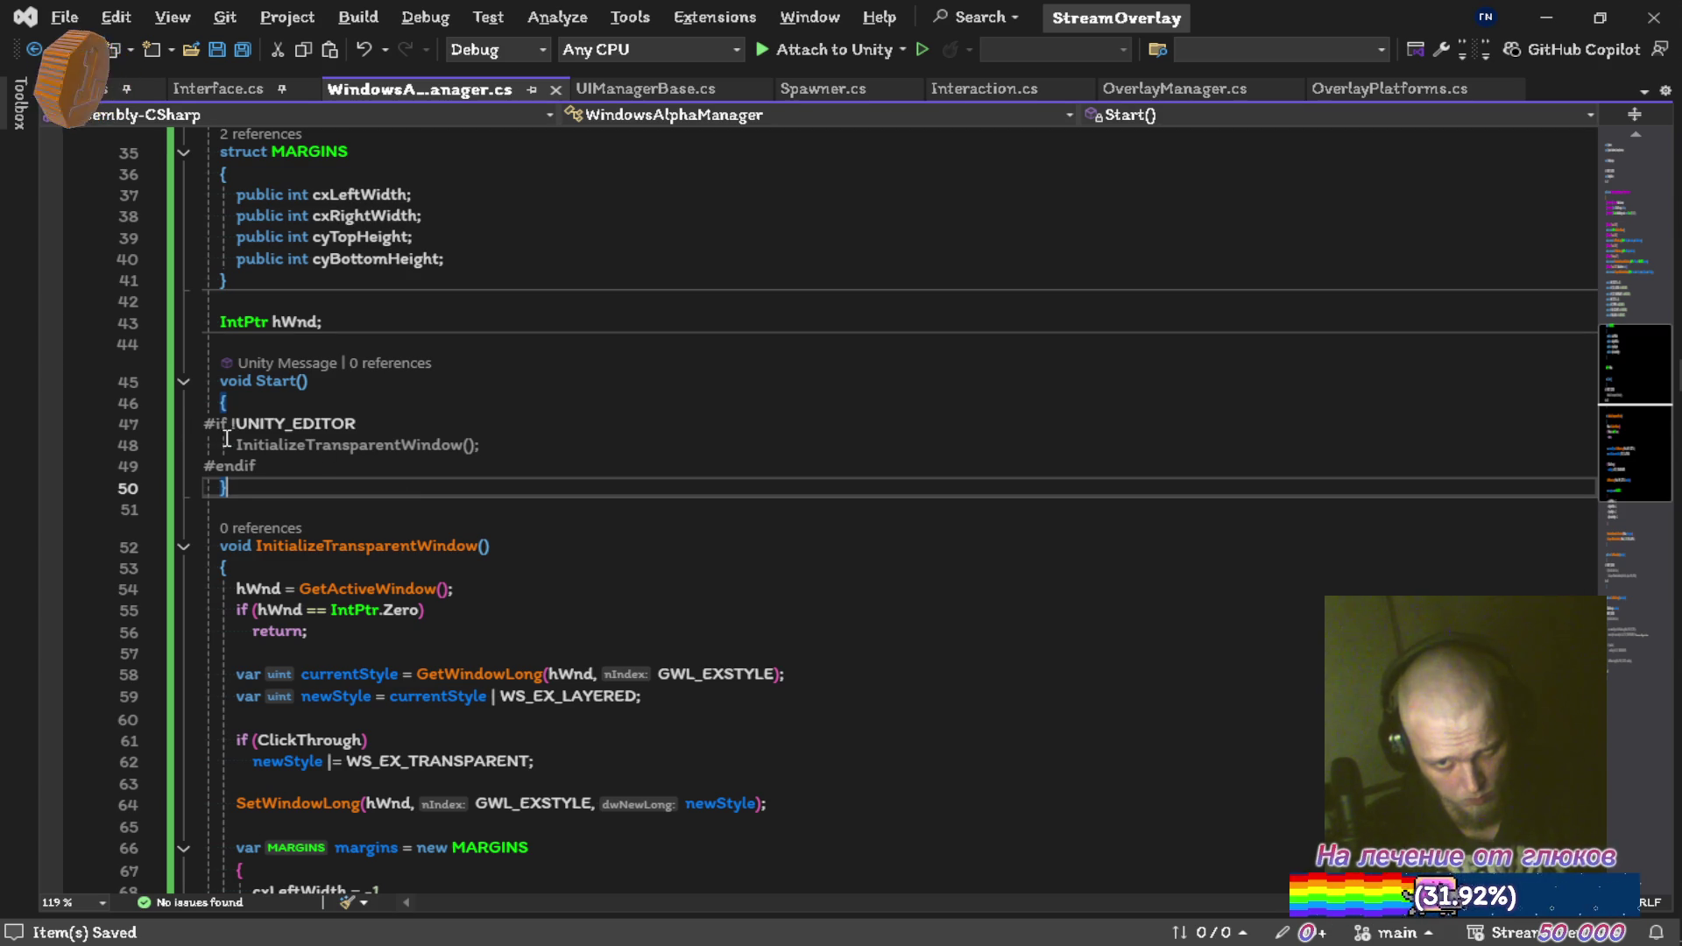
key(Up)
key(Up)
text(Invoke)
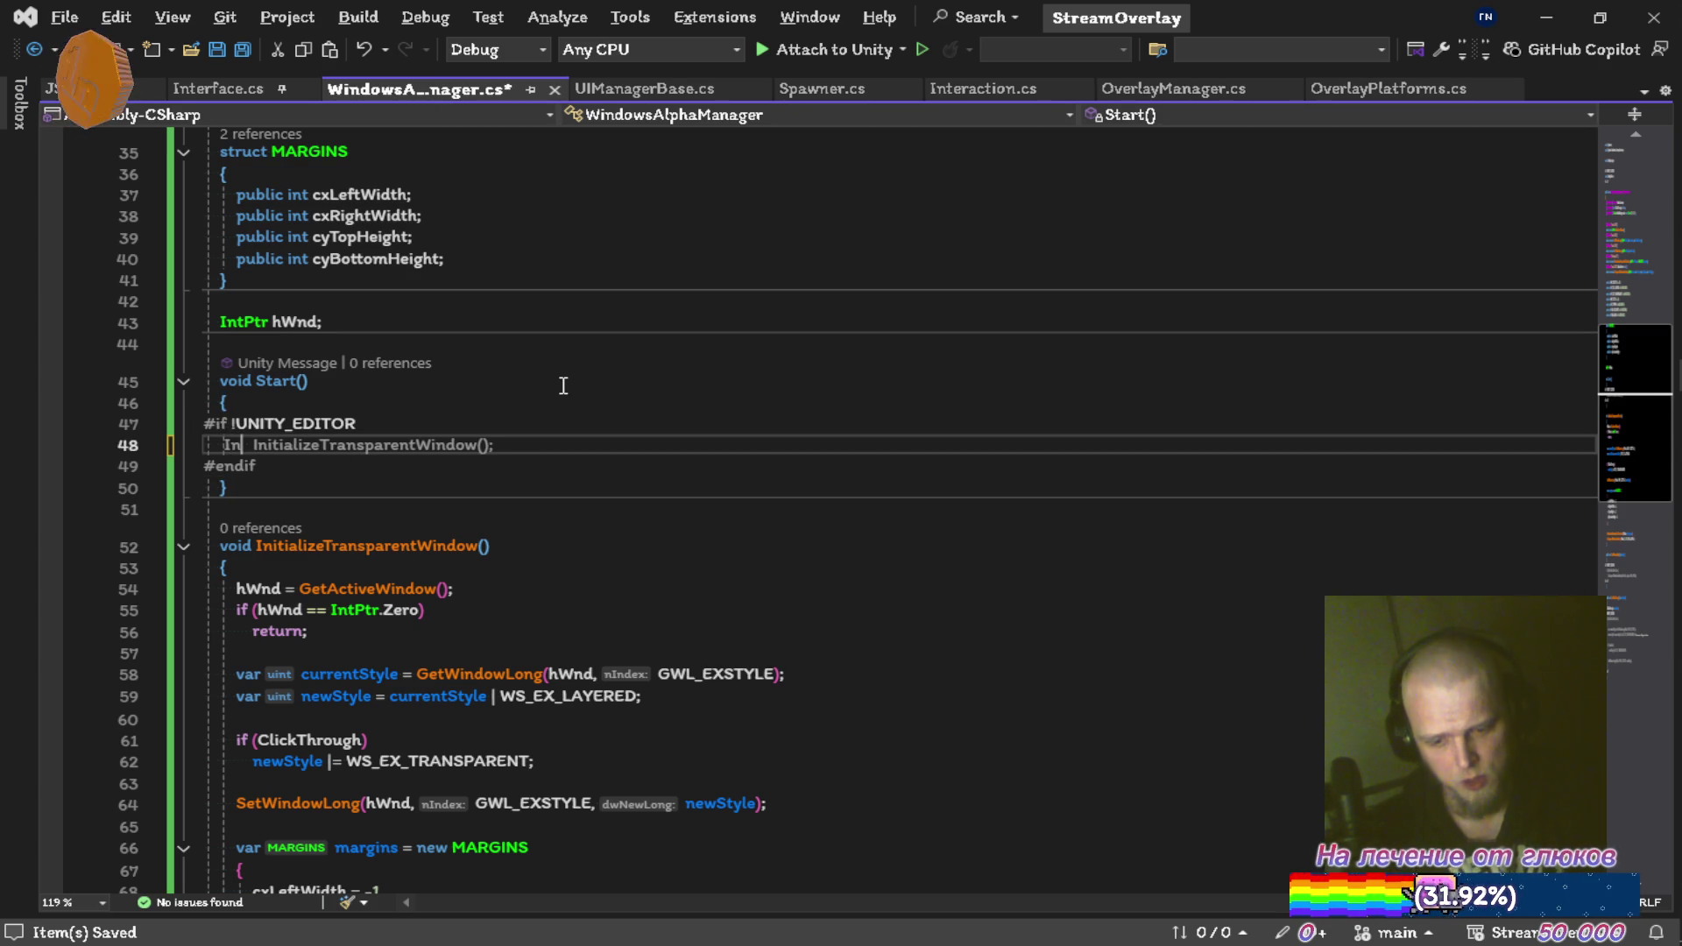
text((name)
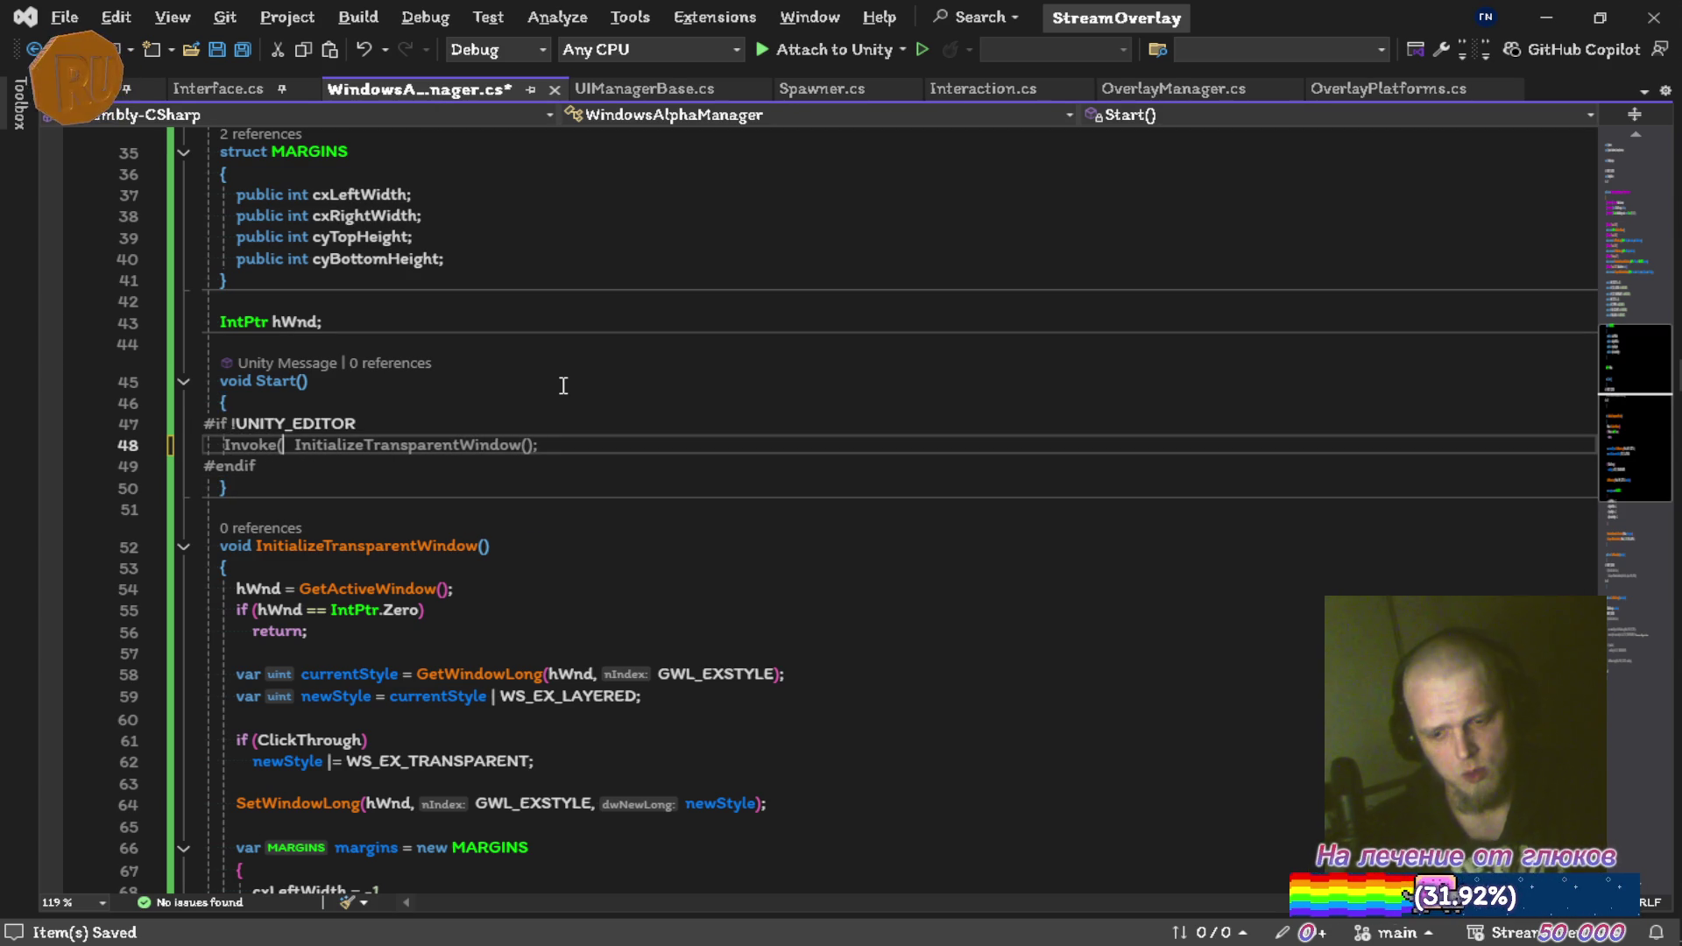
text(of)
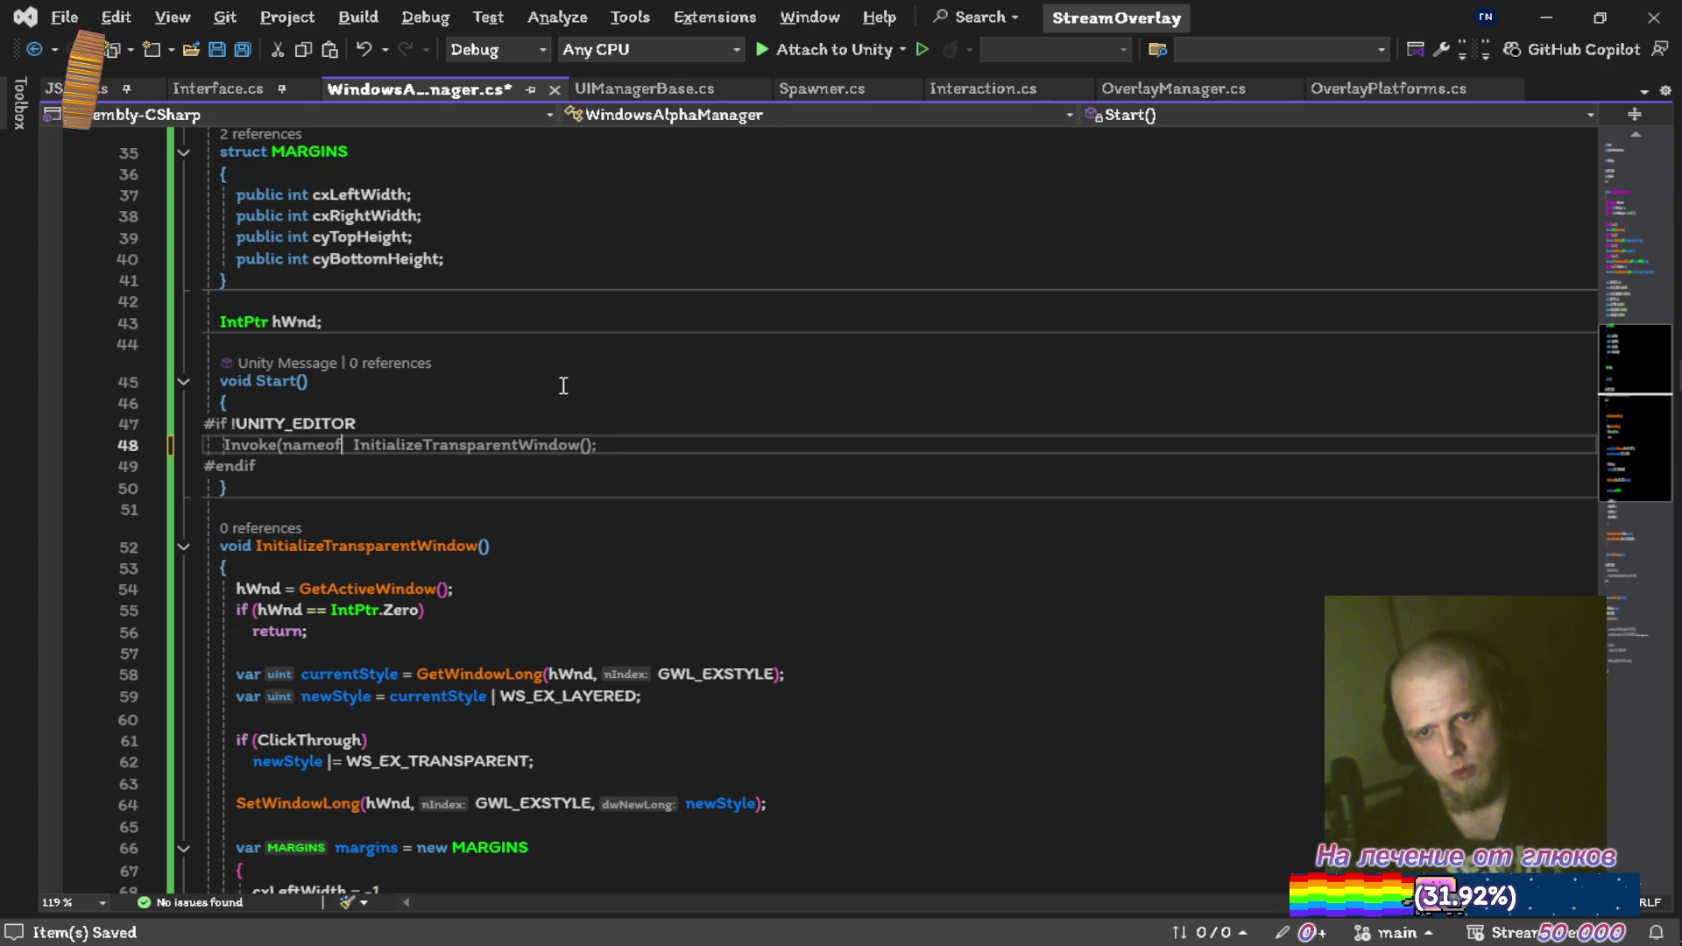
text(()
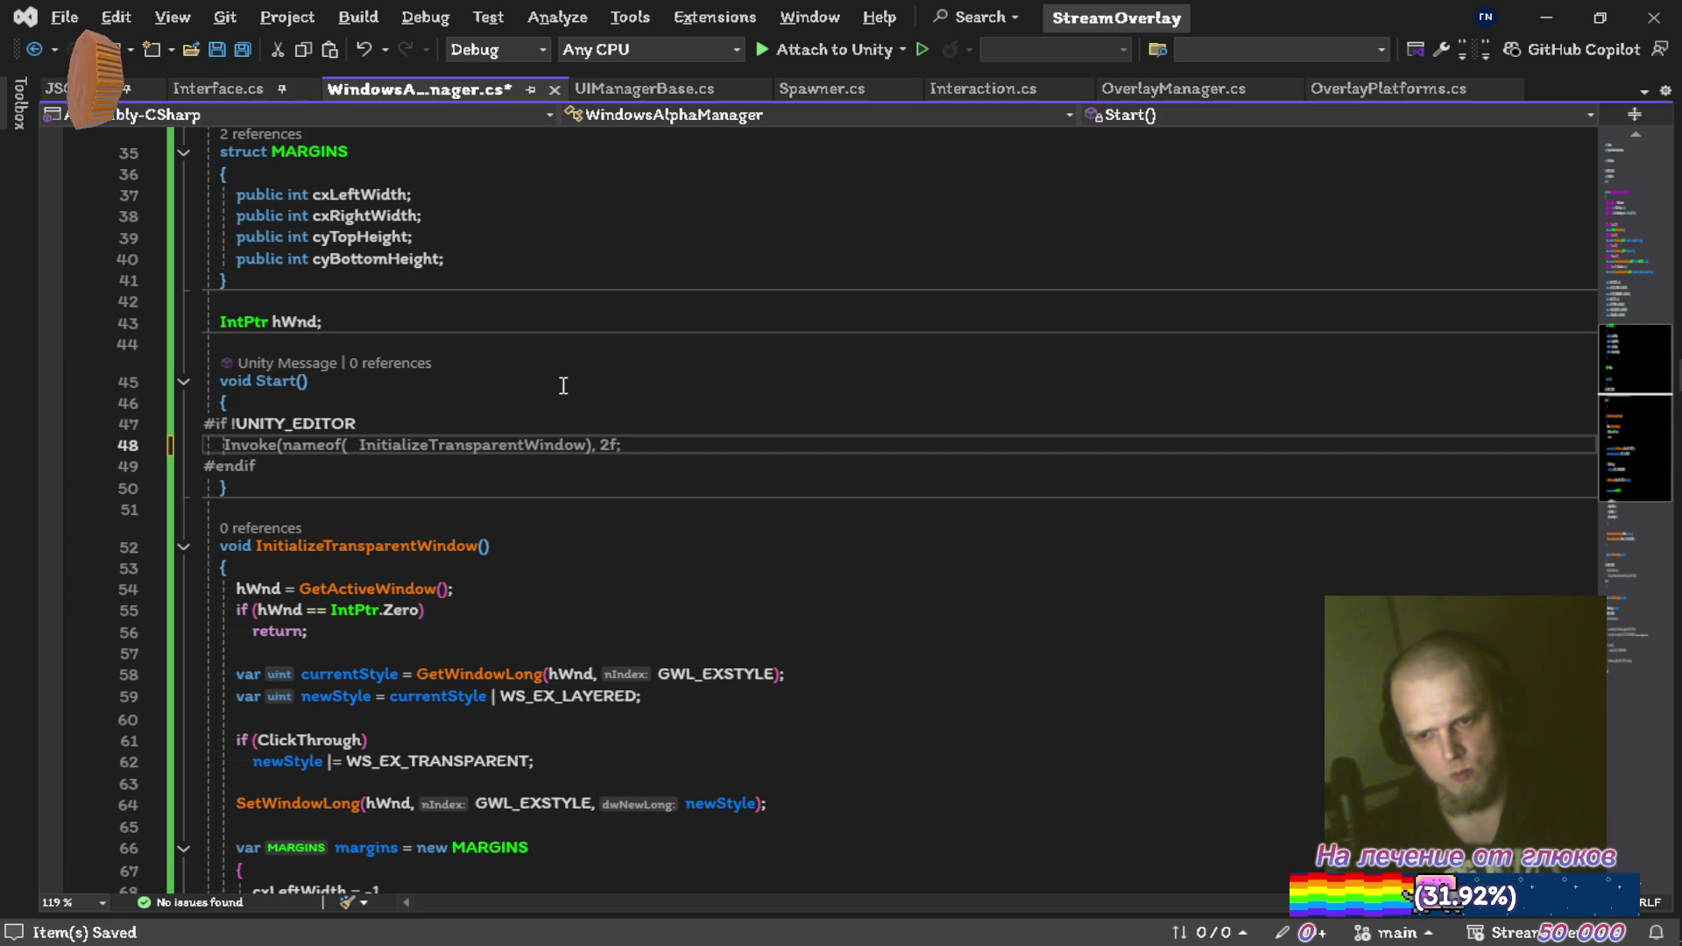
Comment out the #if !UNITY_EDITOR and #endif lines around Start's Invoke call, then save
key(Up)
key(shift+Home)
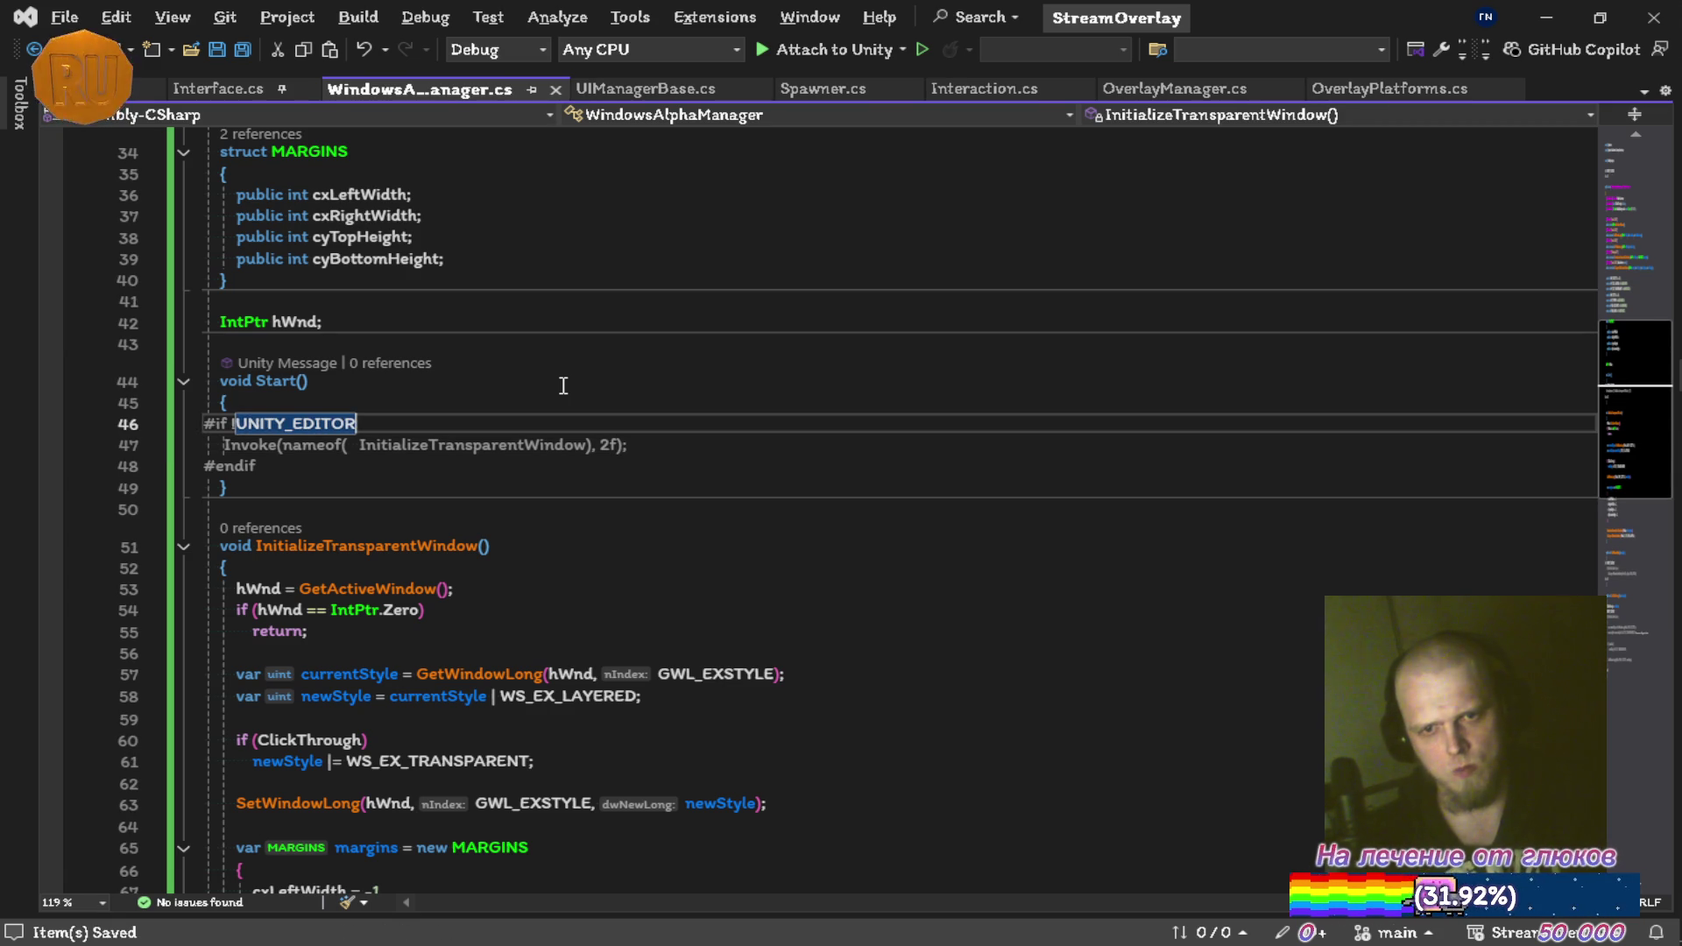
key(ctrl+k)
key(ctrl+c)
key(Down)
key(Down)
key(End)
key(shift+Home)
key(ctrl+k)
key(ctrl+c)
key(ctrl+s)
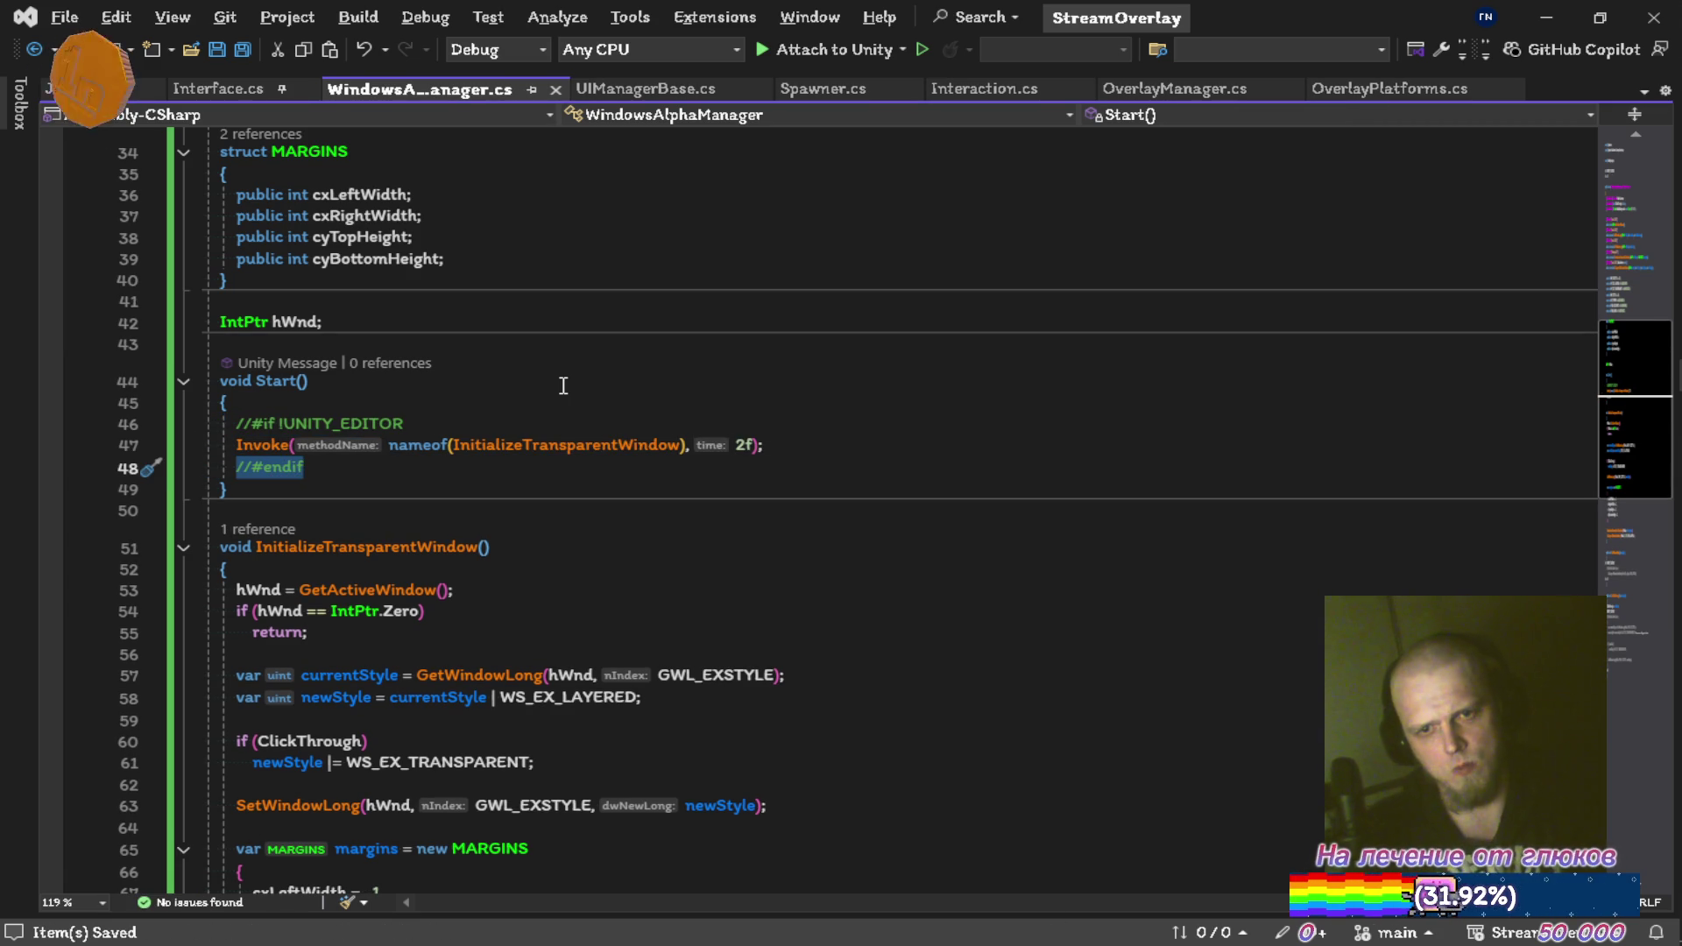
Comment out the #if guard and #endif inside SetWindowAlpha and save
scroll(559, 383, up, 6)
scroll(558, 382, down, 7)
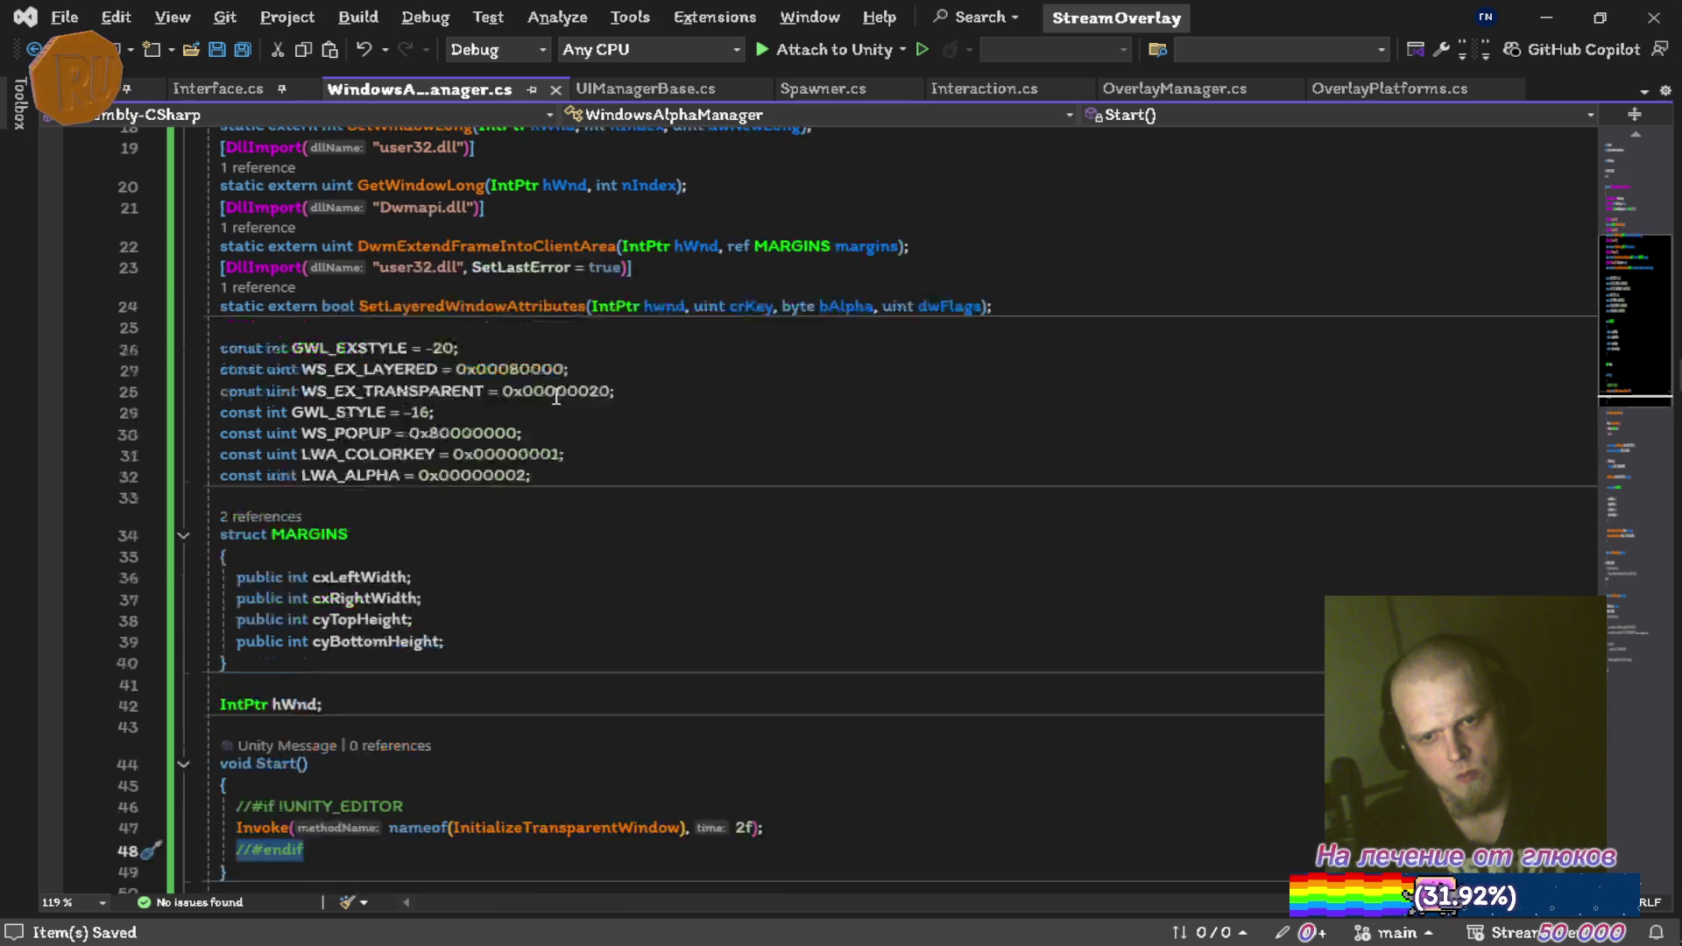
scroll(557, 380, down, 3)
scroll(553, 372, down, 6)
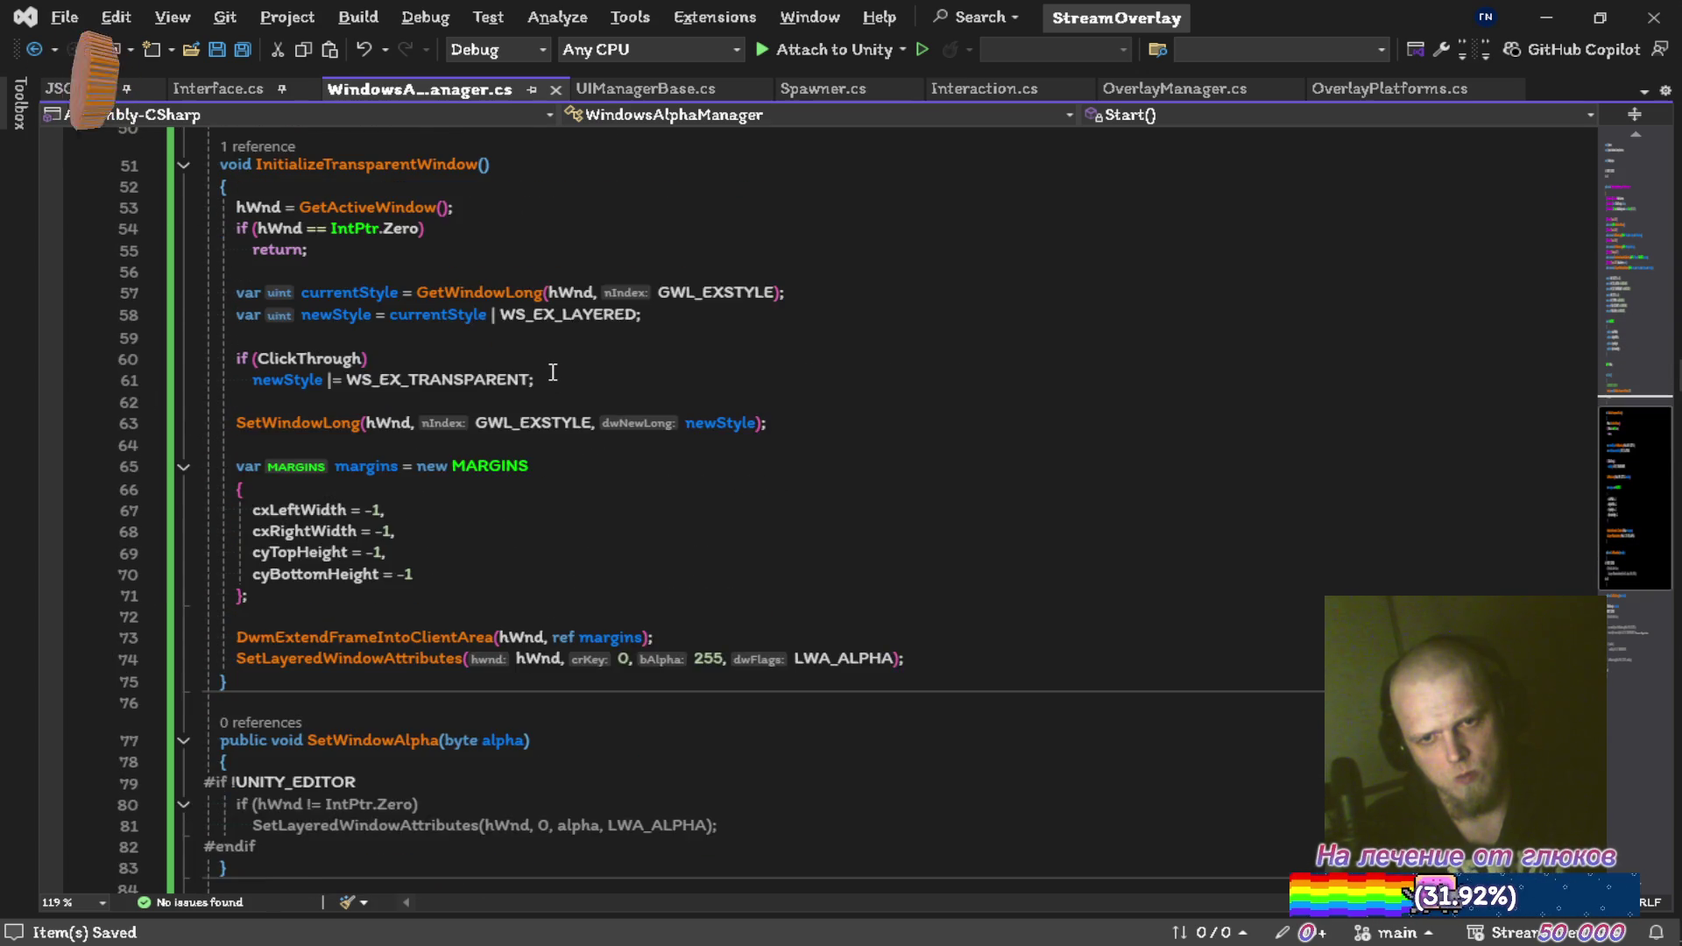
click(627, 523)
key(ctrl+k)
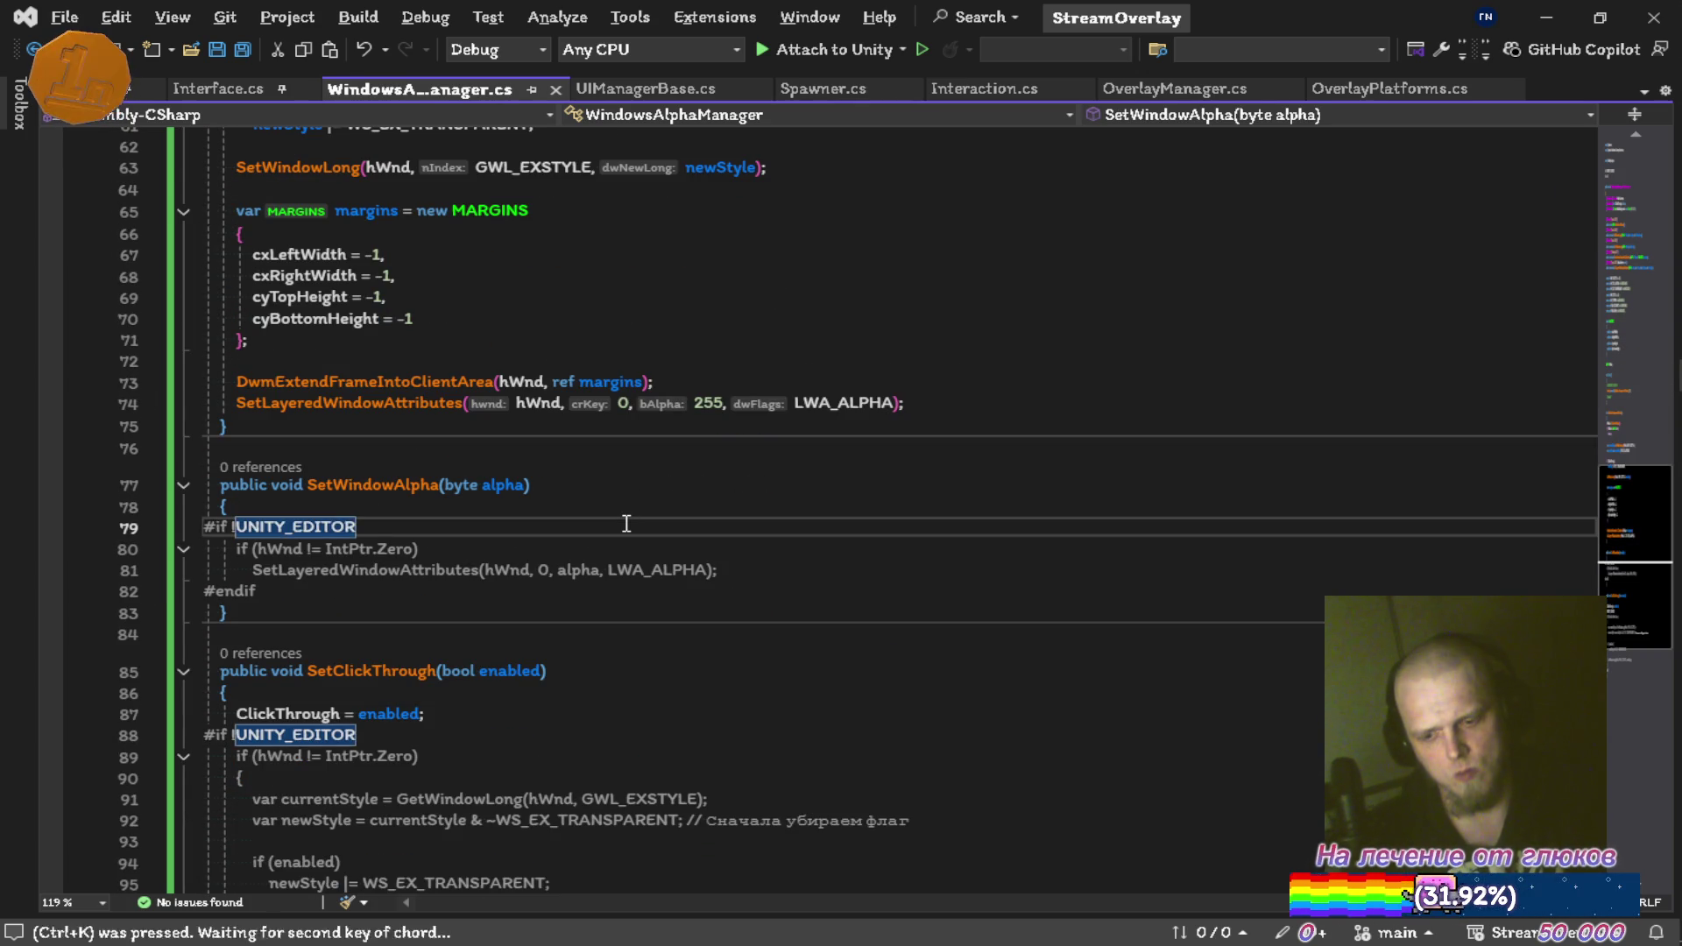
key(ctrl+c)
key(Down)
key(Down)
key(Down)
key(ctrl+k)
key(ctrl+c)
key(ctrl+s)
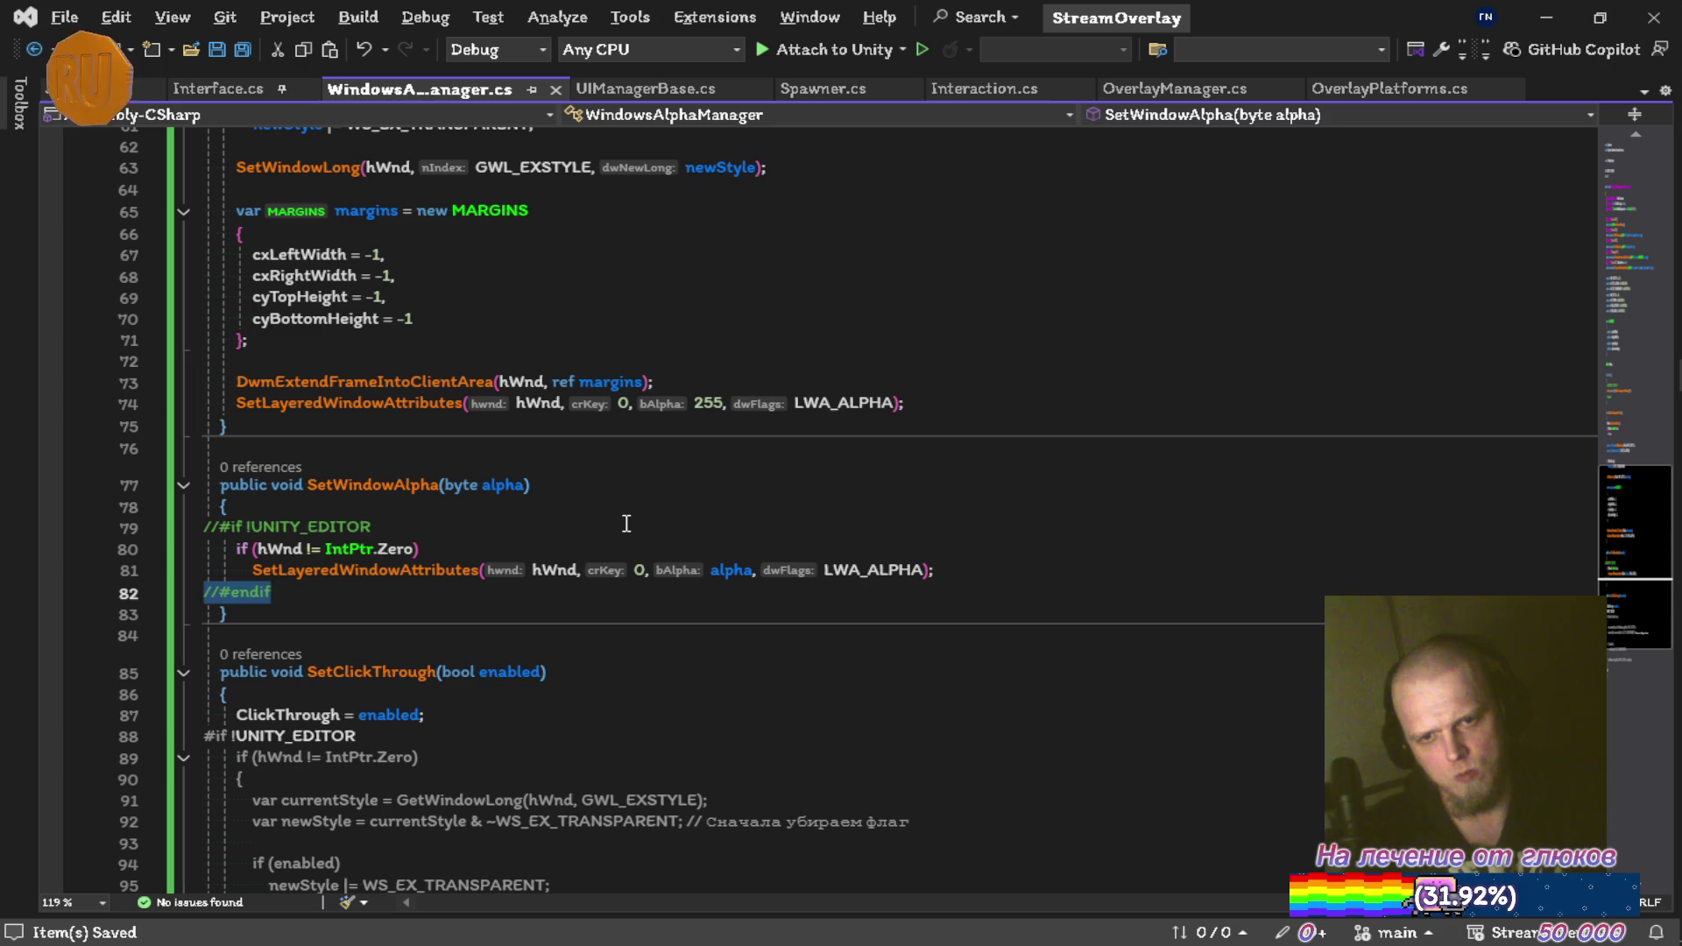
Delete the collapsed SetWindowAlpha and SetClickThrough methods and the ClickThrough field
click(183, 485)
key(shift+Up)
key(Delete)
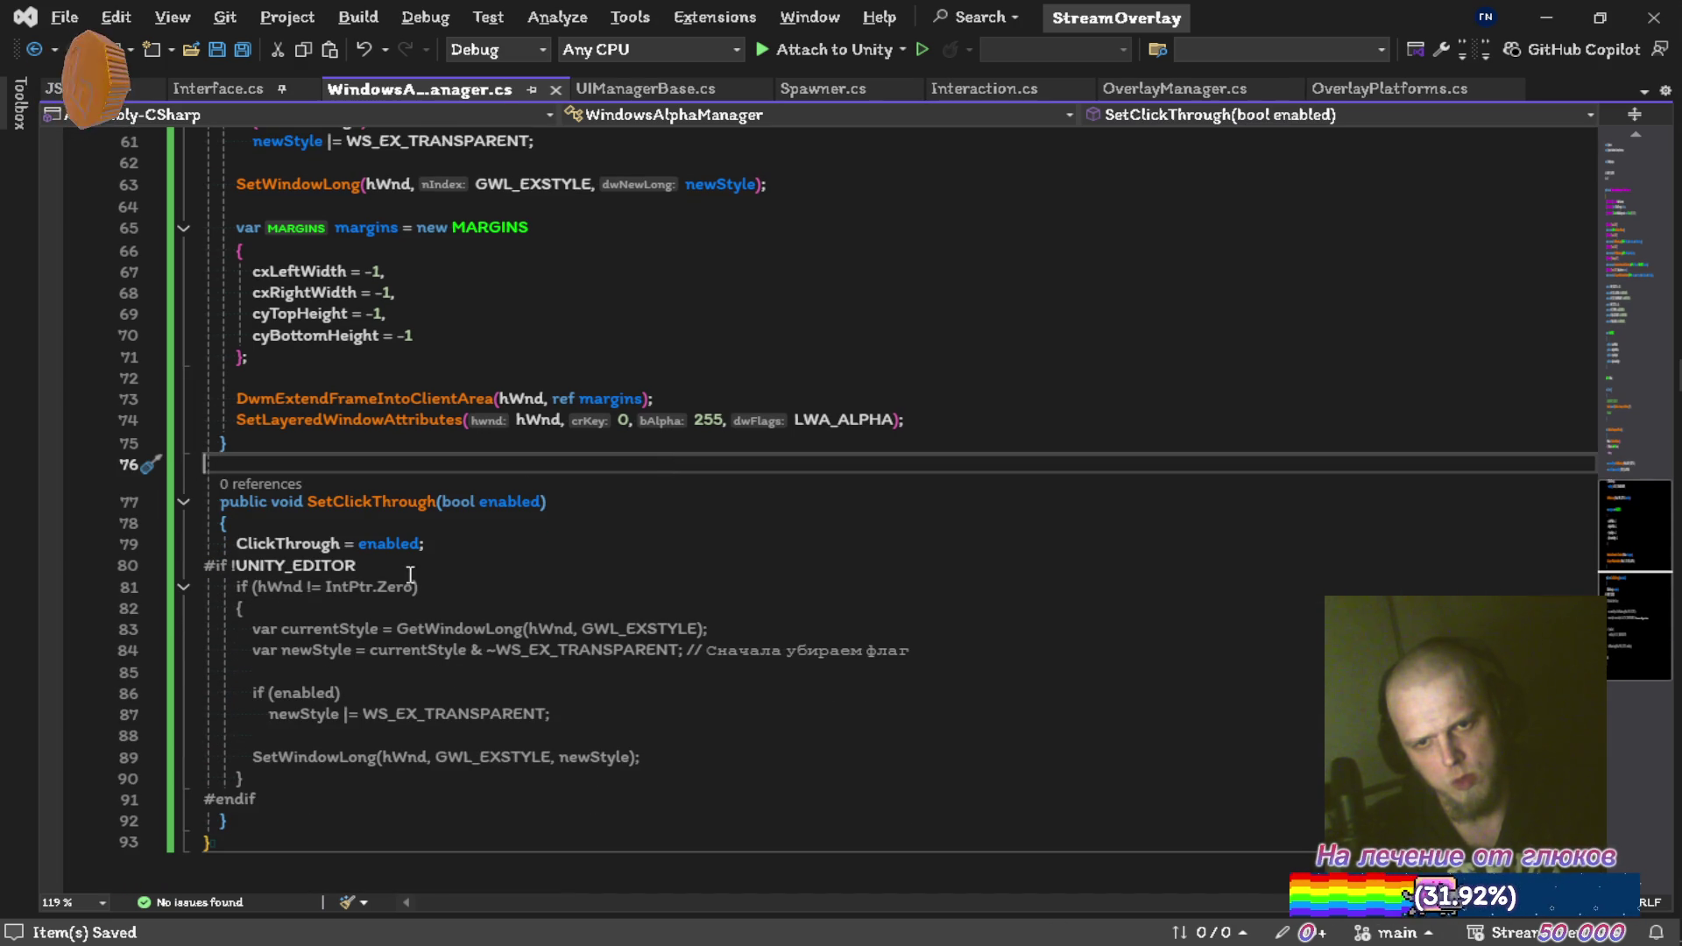
click(183, 502)
scroll(375, 458, up, 20)
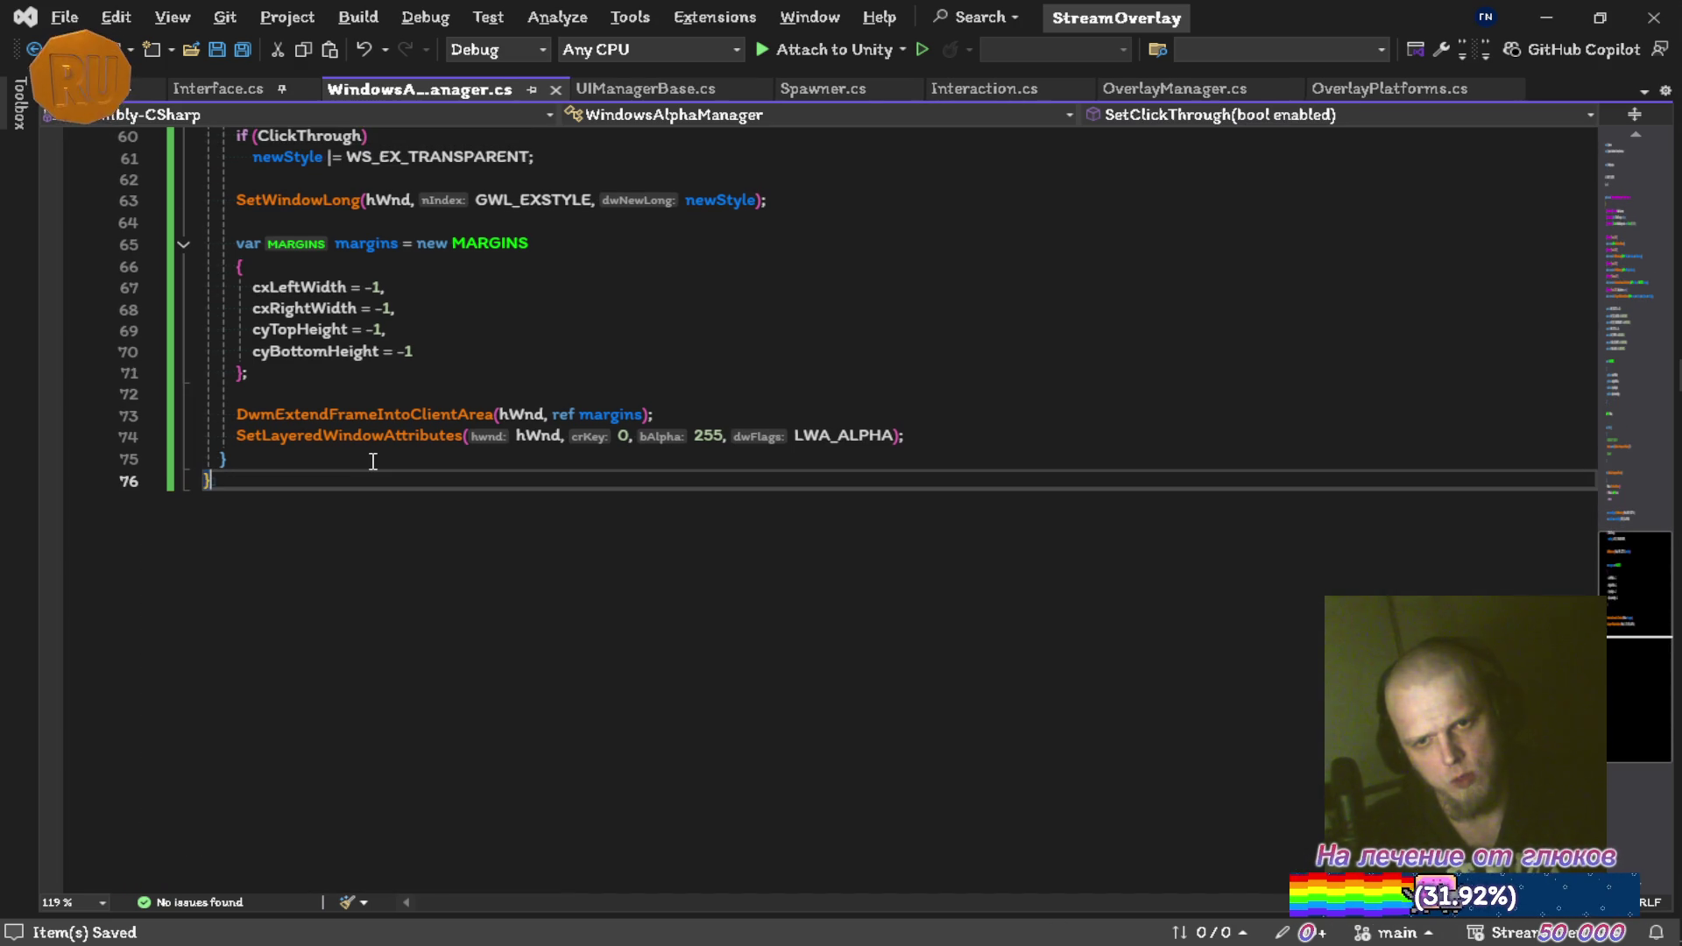
click(576, 390)
key(ctrl+x)
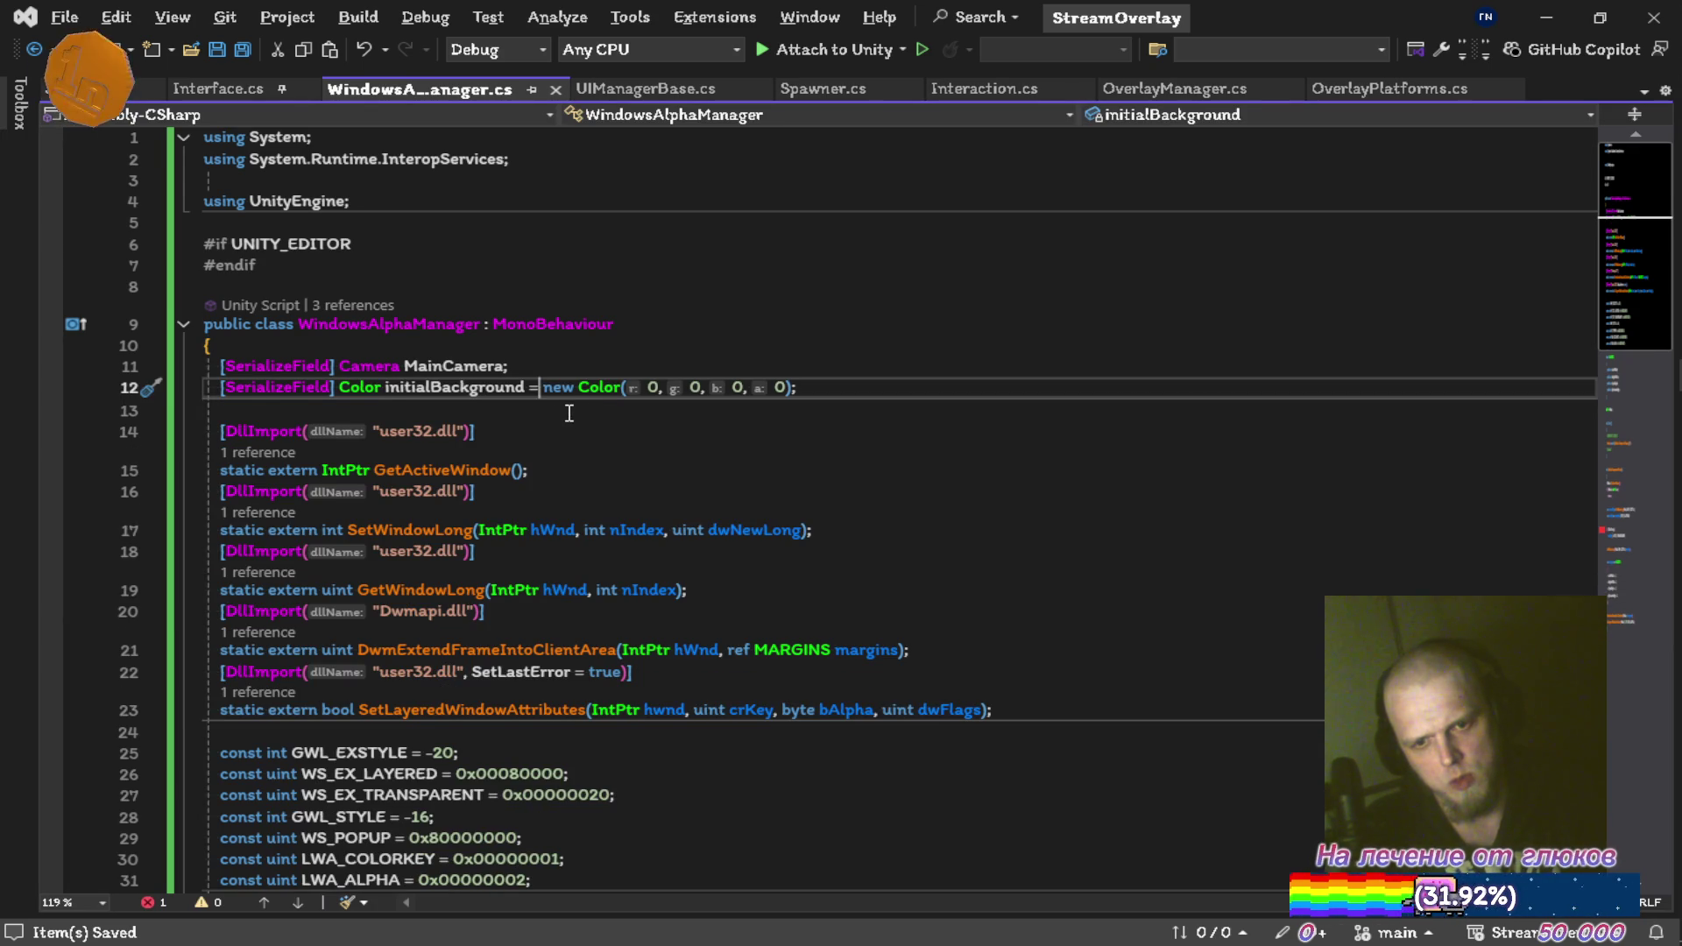
Remove the if (ClickThrough) transparent-style check from InitializeTransparentWindow
scroll(526, 421, down, 14)
click(473, 512)
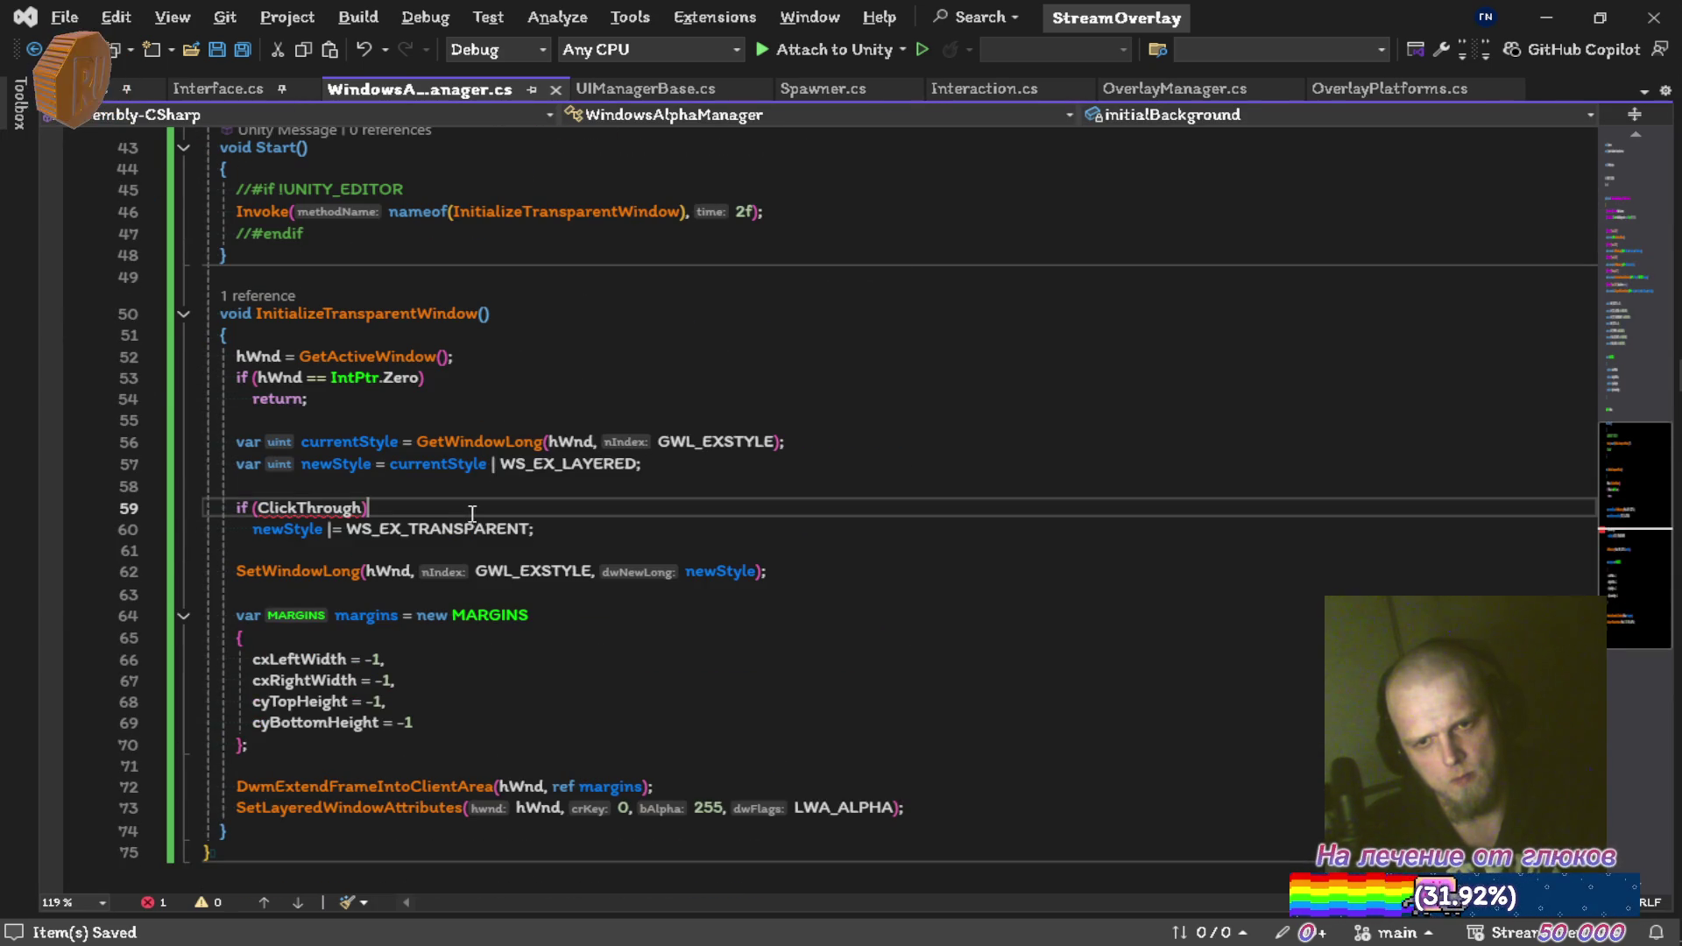
key(ctrl+x)
key(ctrl+x)
key(ctrl+x)
key(F12)
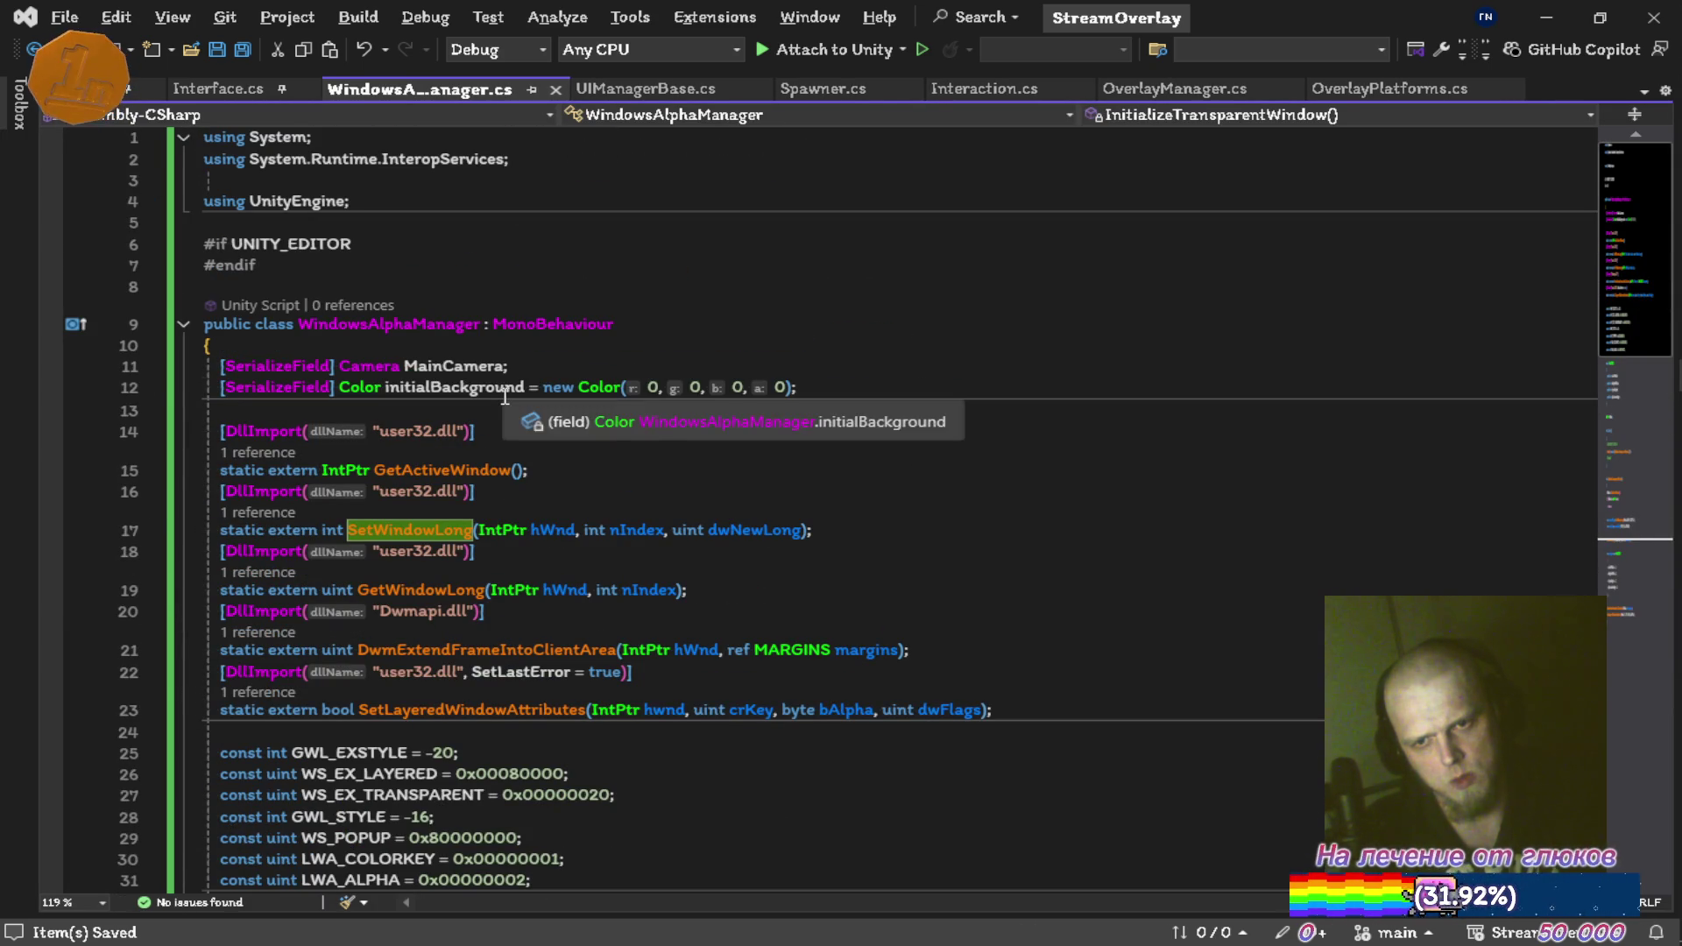
Rename the initialBackground field to InitialBackground
click(502, 392)
key(ctrl+r)
key(ctrl+r)
key(Home)
key(Delete)
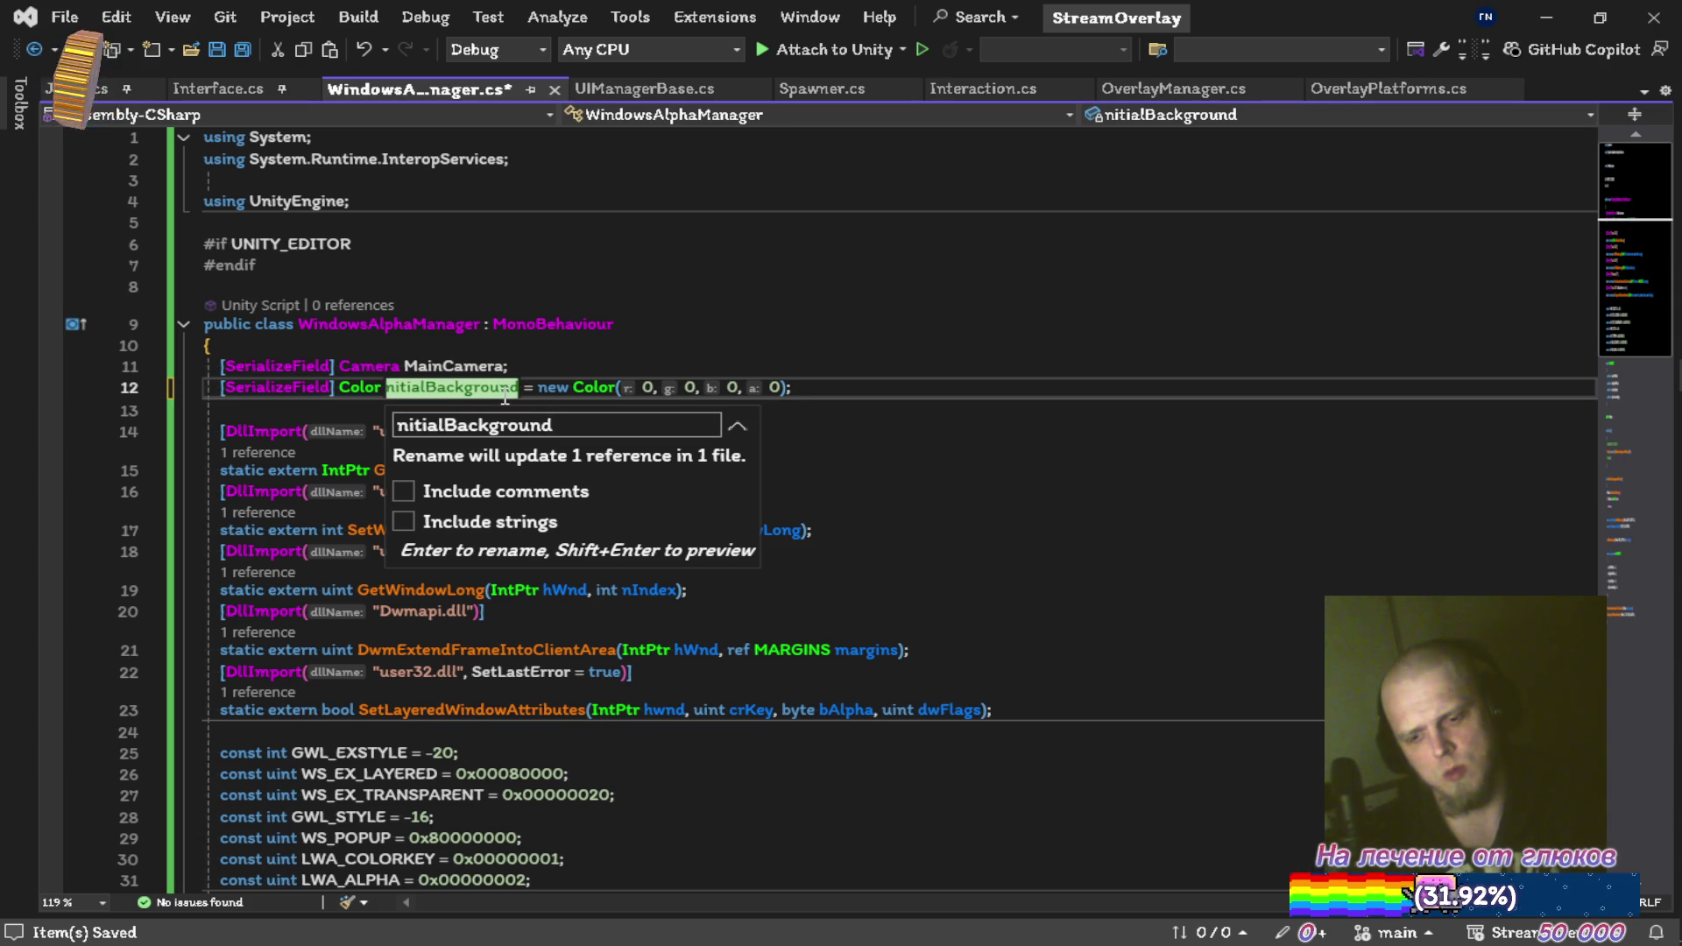
text(I)
key(Return)
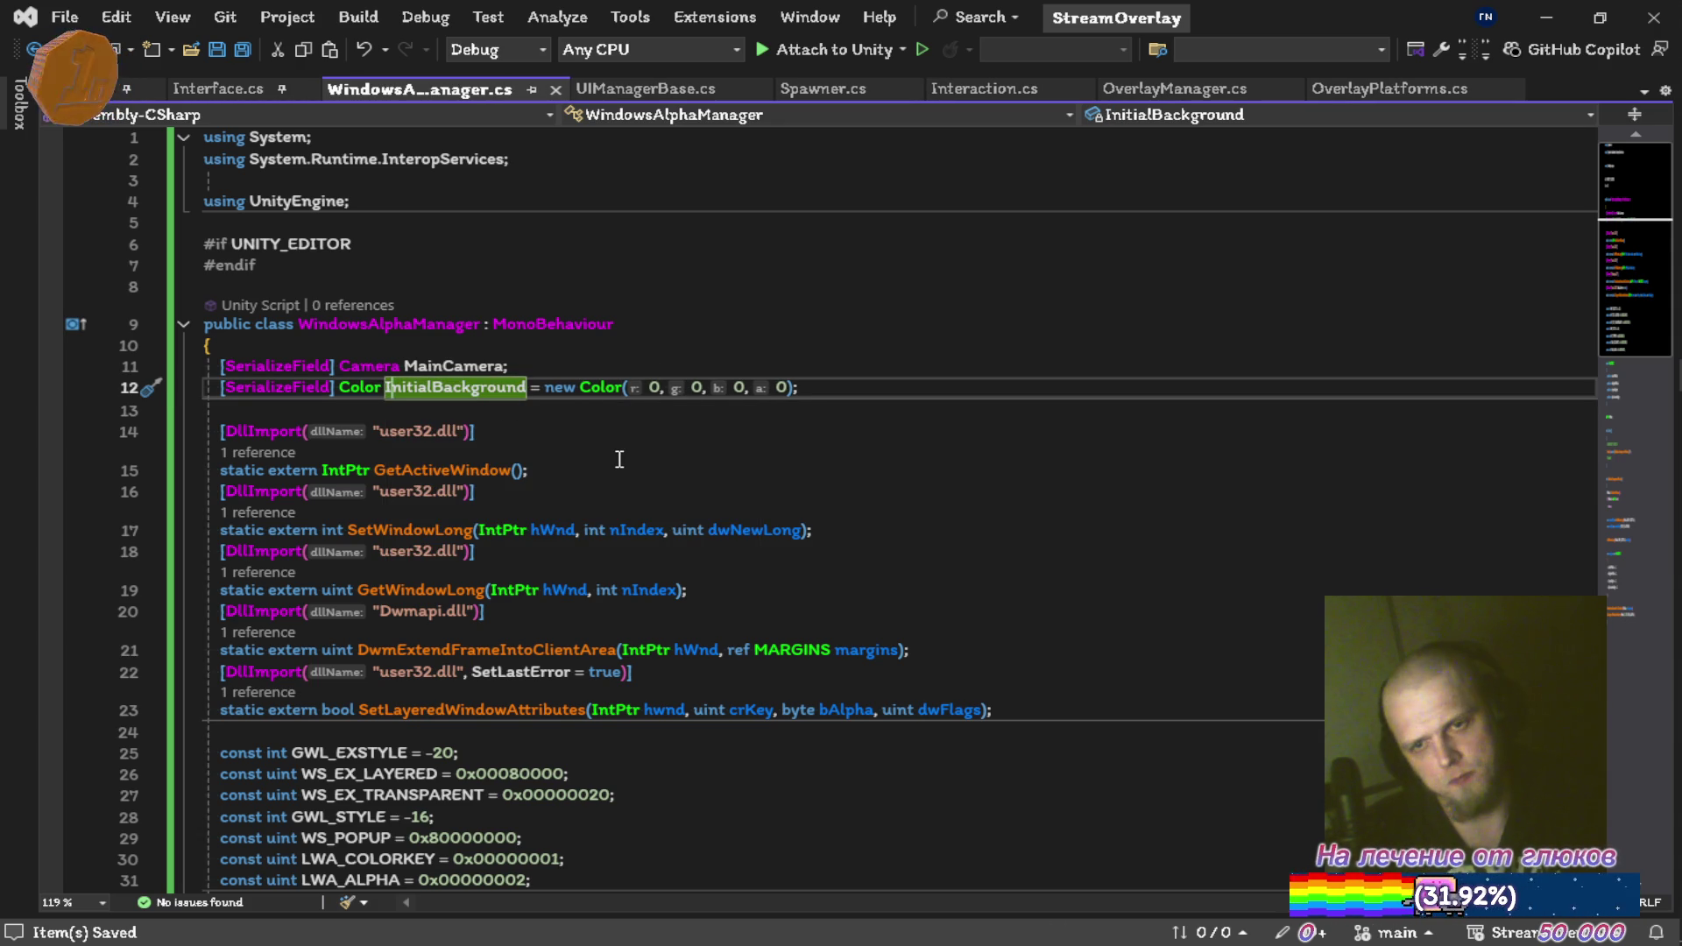
scroll(621, 458, down, 5)
scroll(627, 424, down, 2)
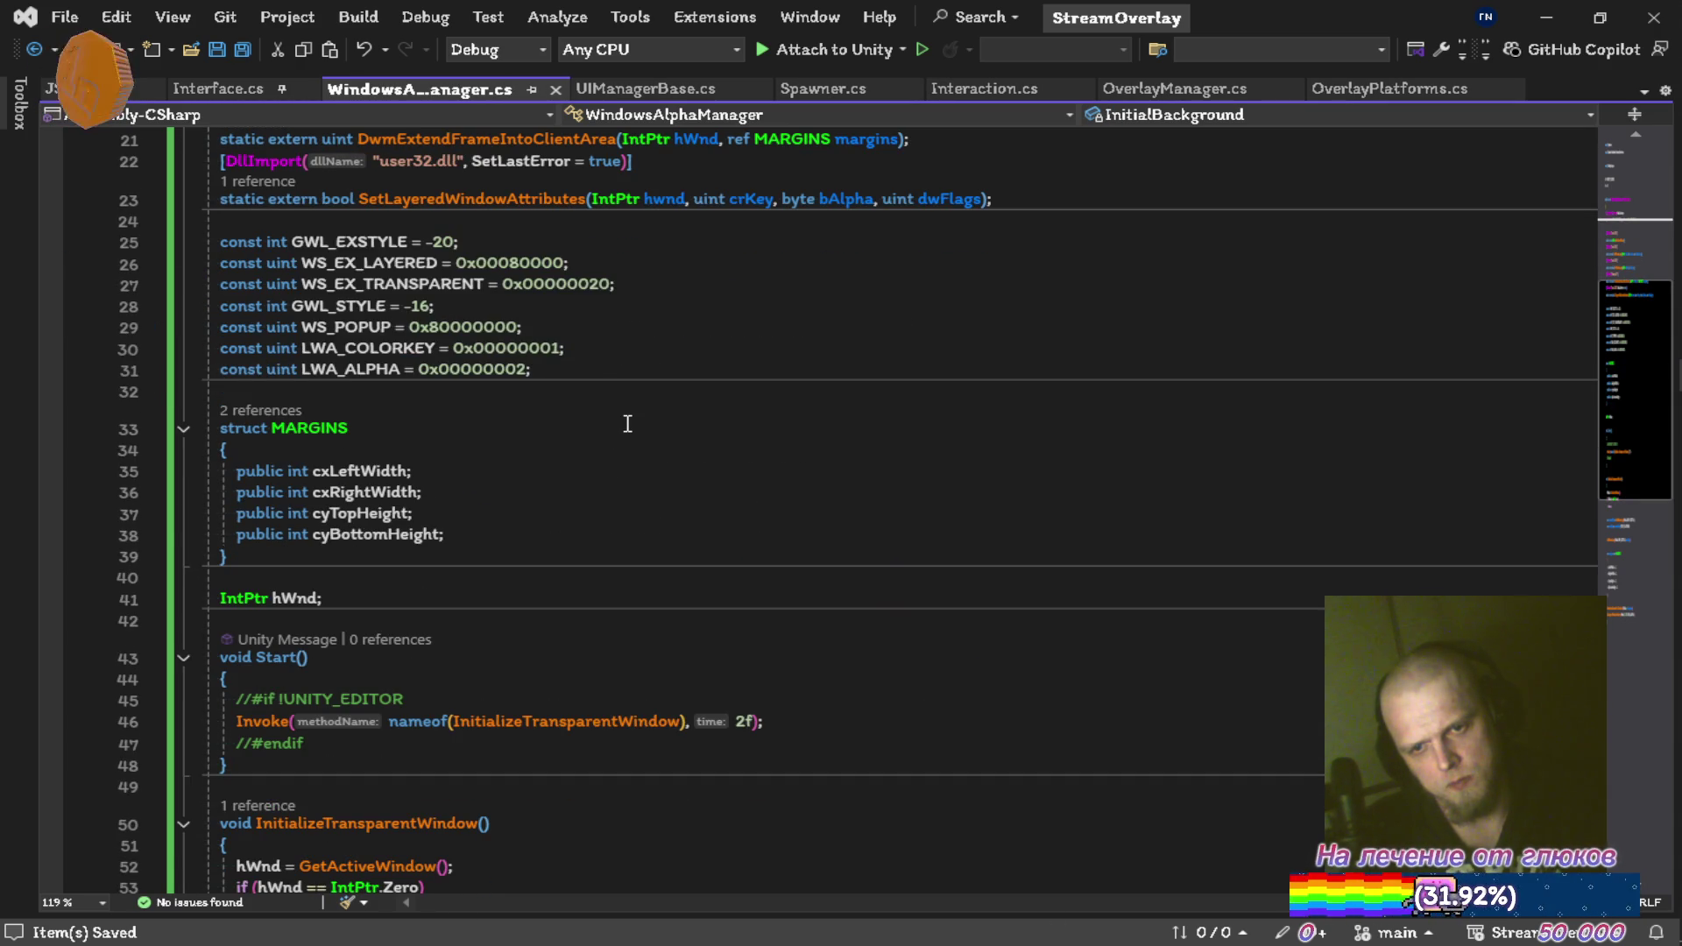
scroll(627, 424, down, 10)
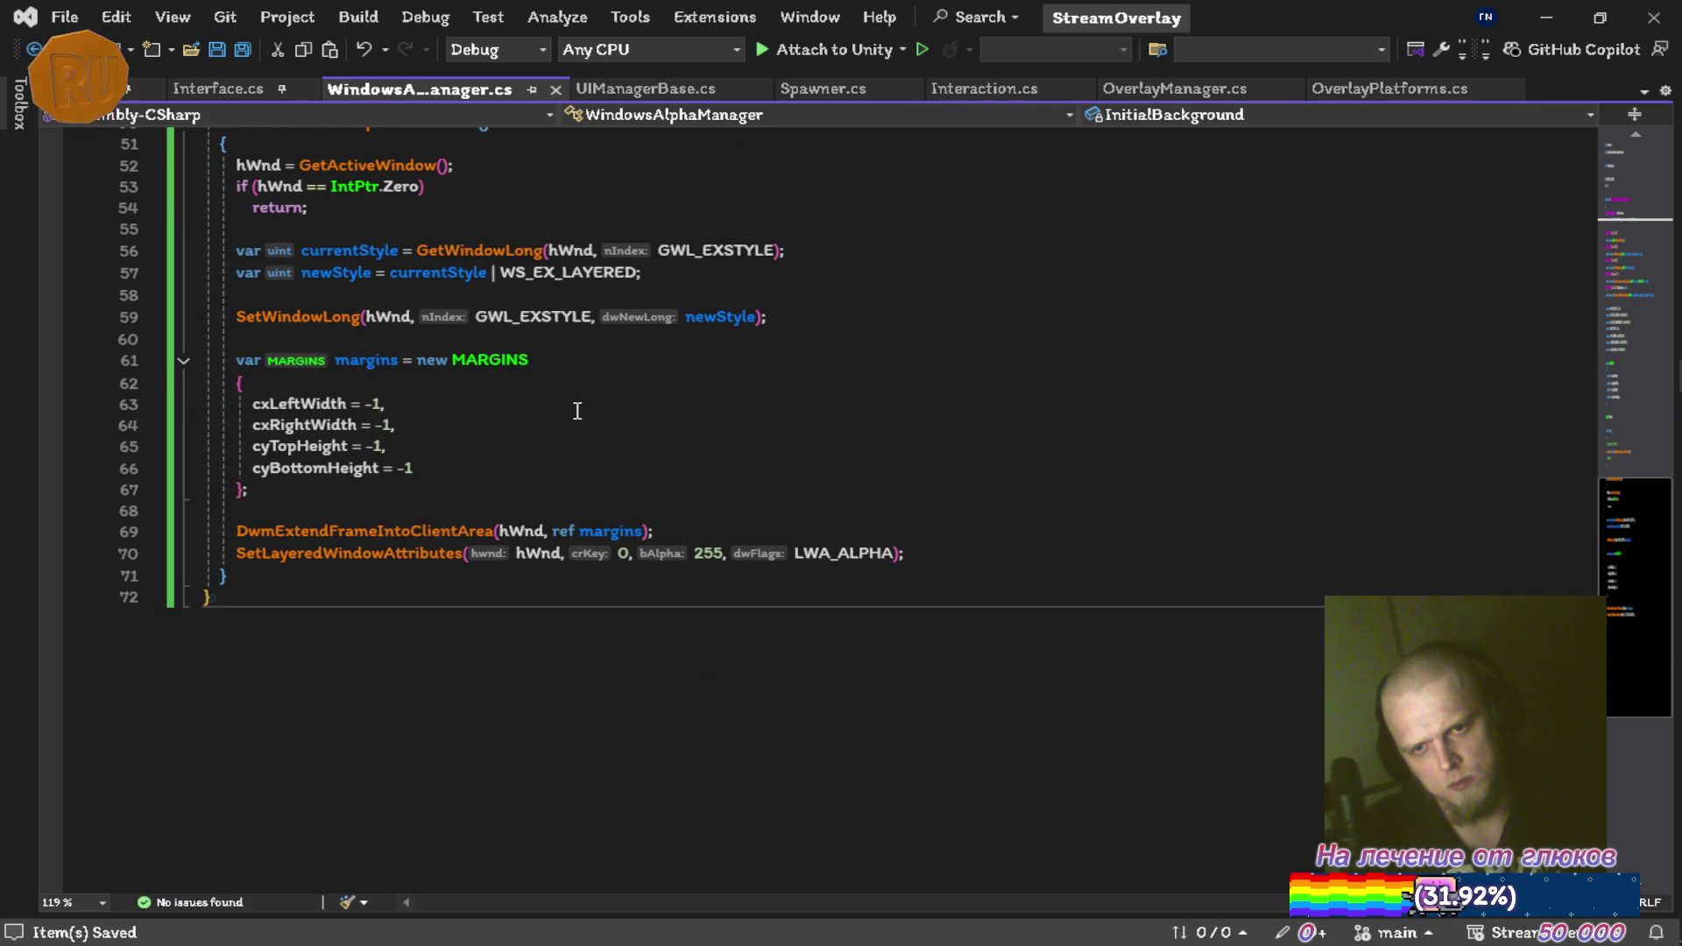
scroll(591, 410, up, 5)
scroll(591, 410, down, 3)
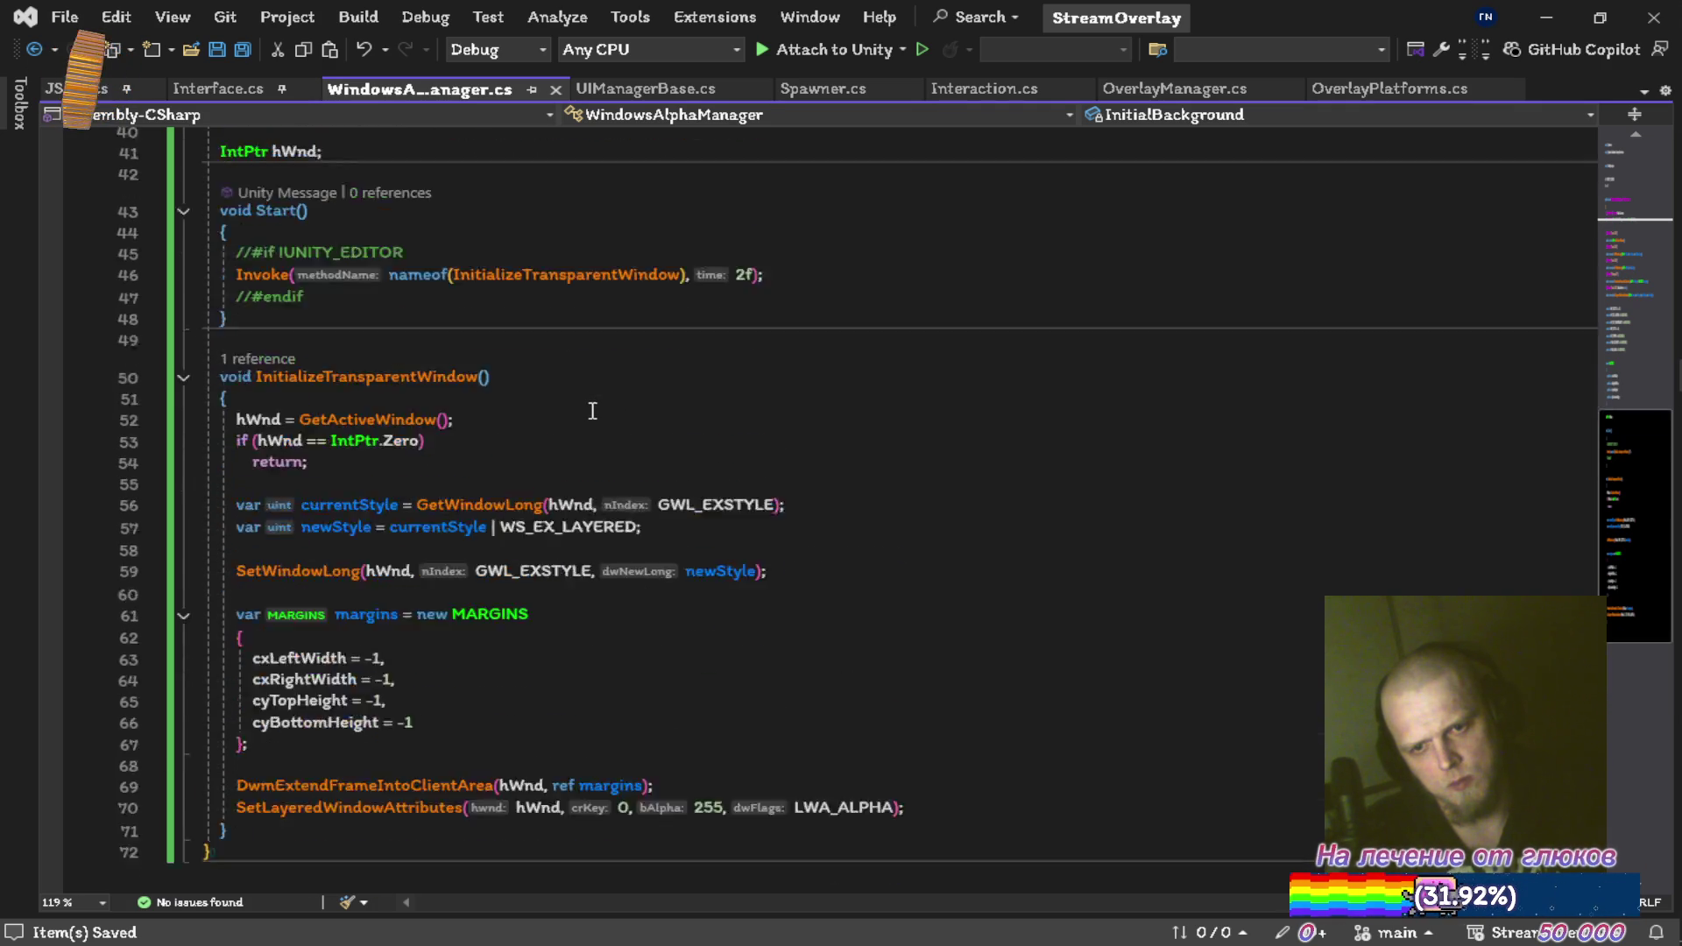
scroll(605, 407, up, 3)
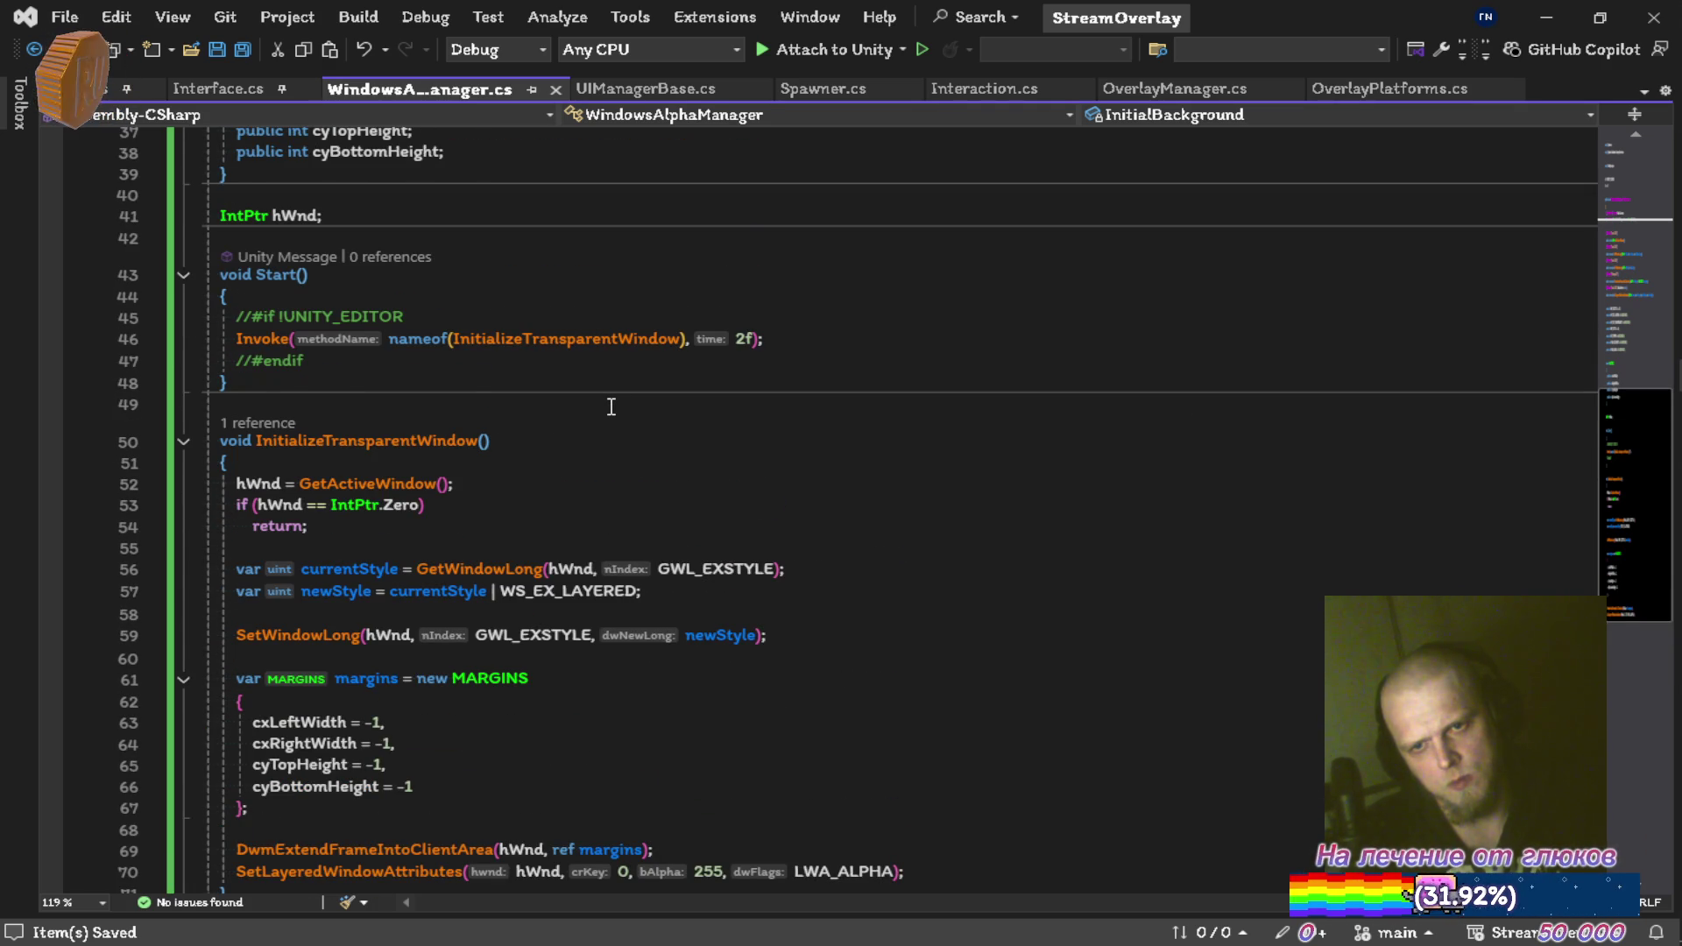
scroll(610, 407, down, 4)
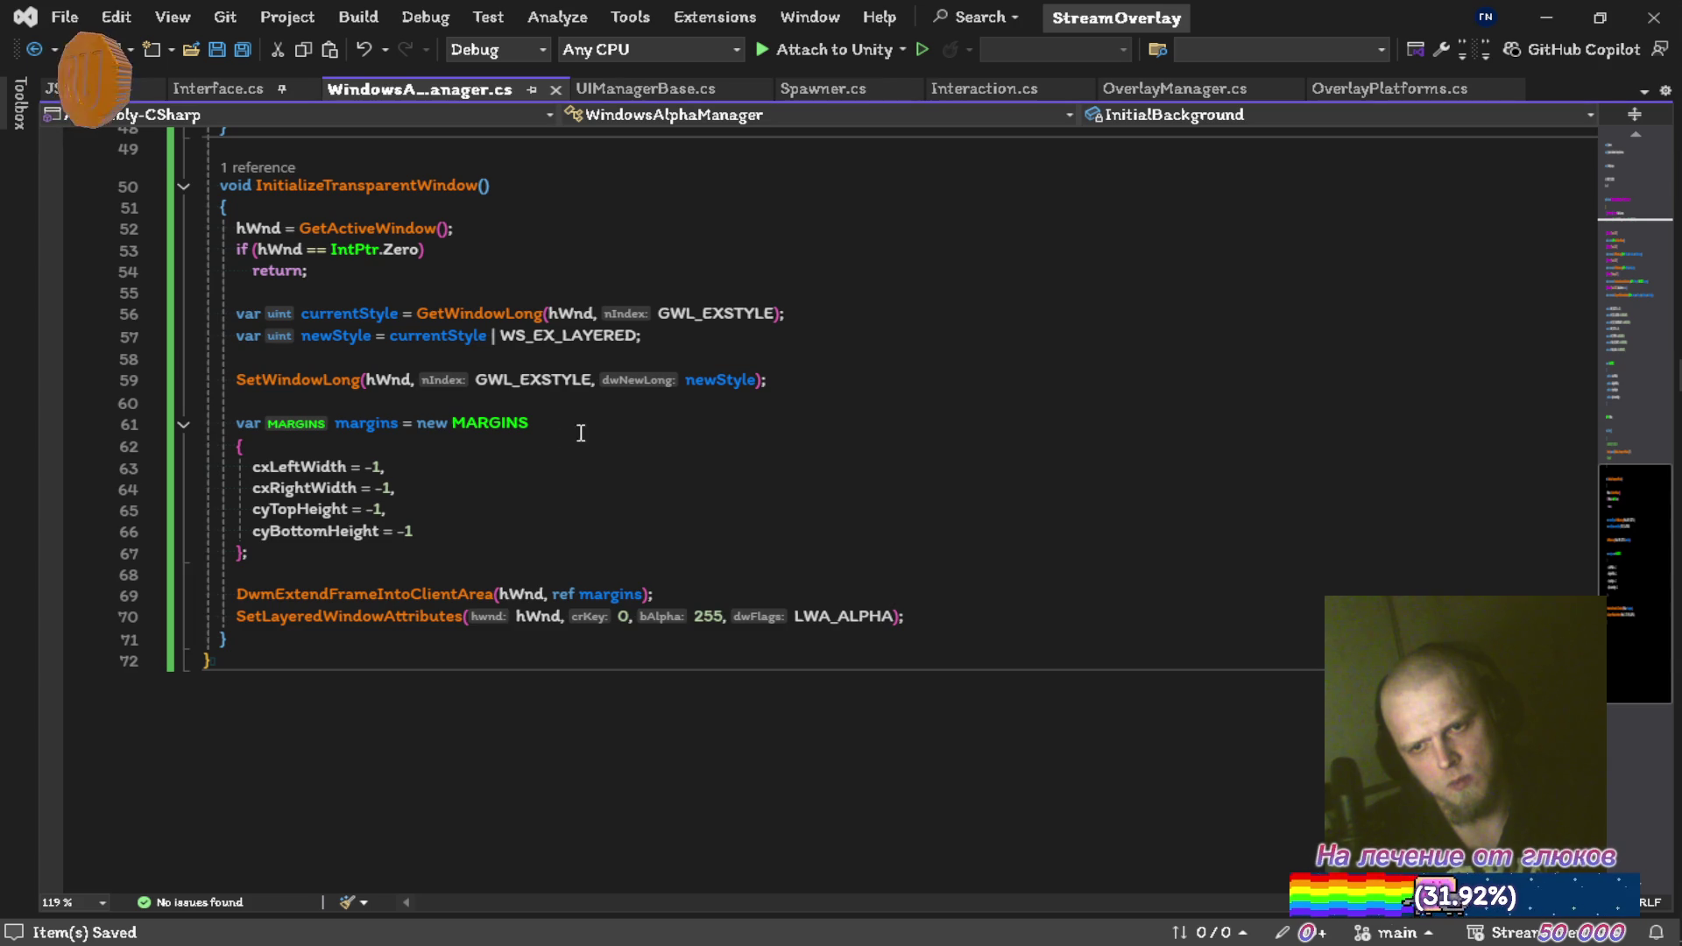
click(349, 419)
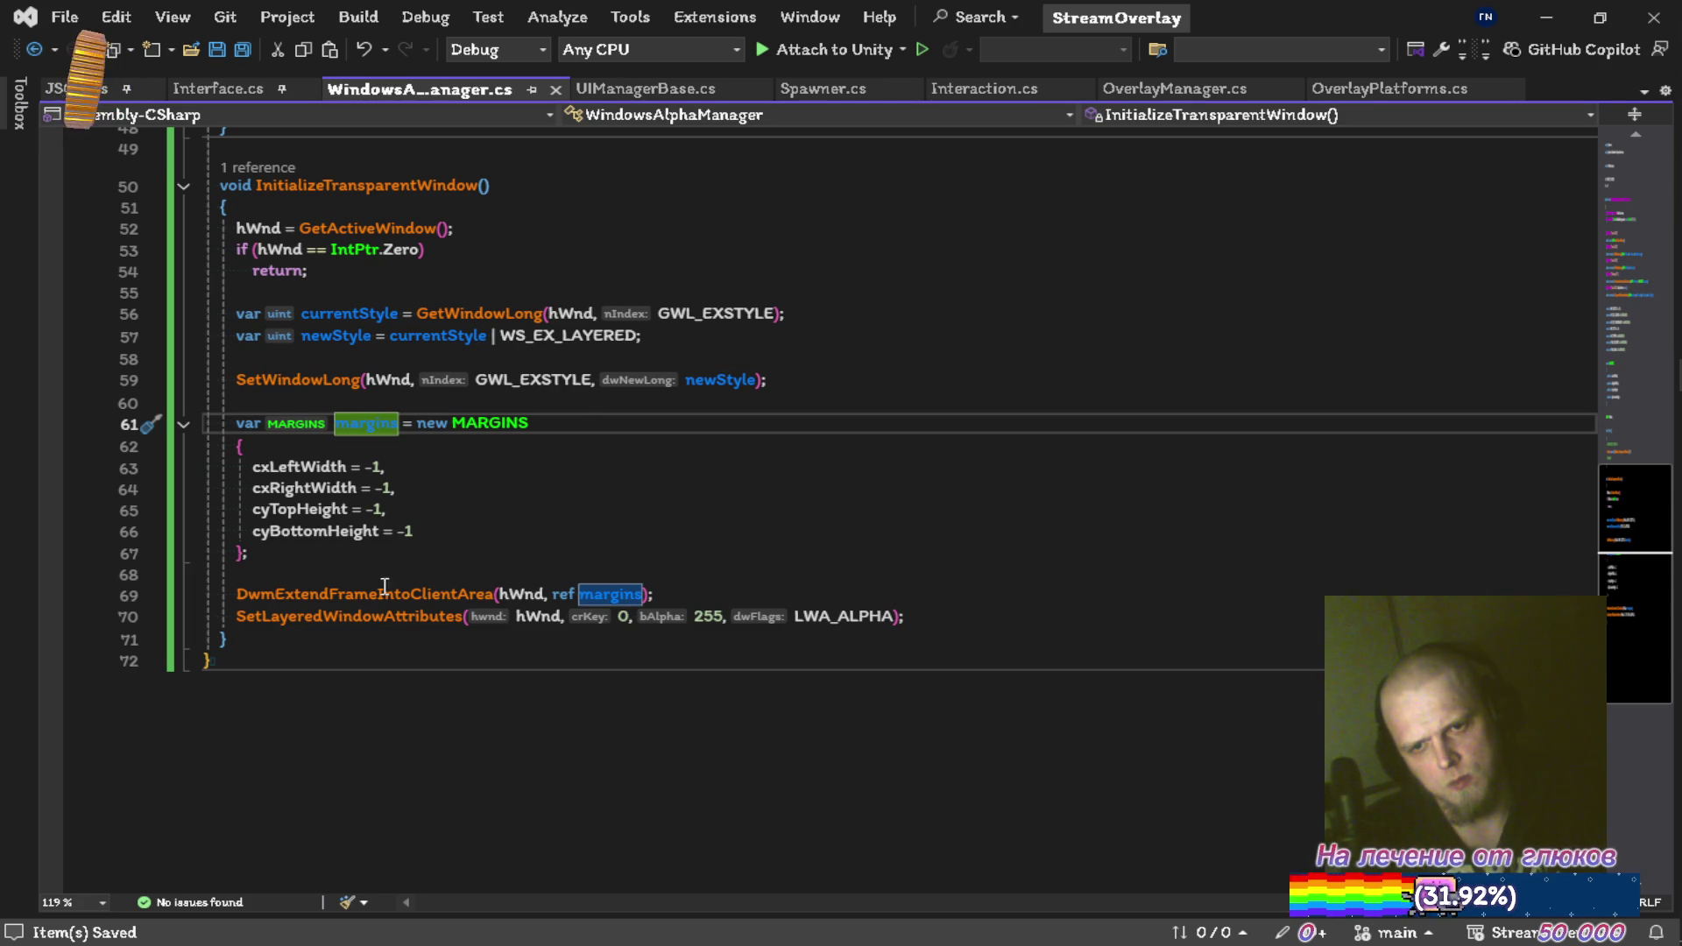
mouse_move(361, 589)
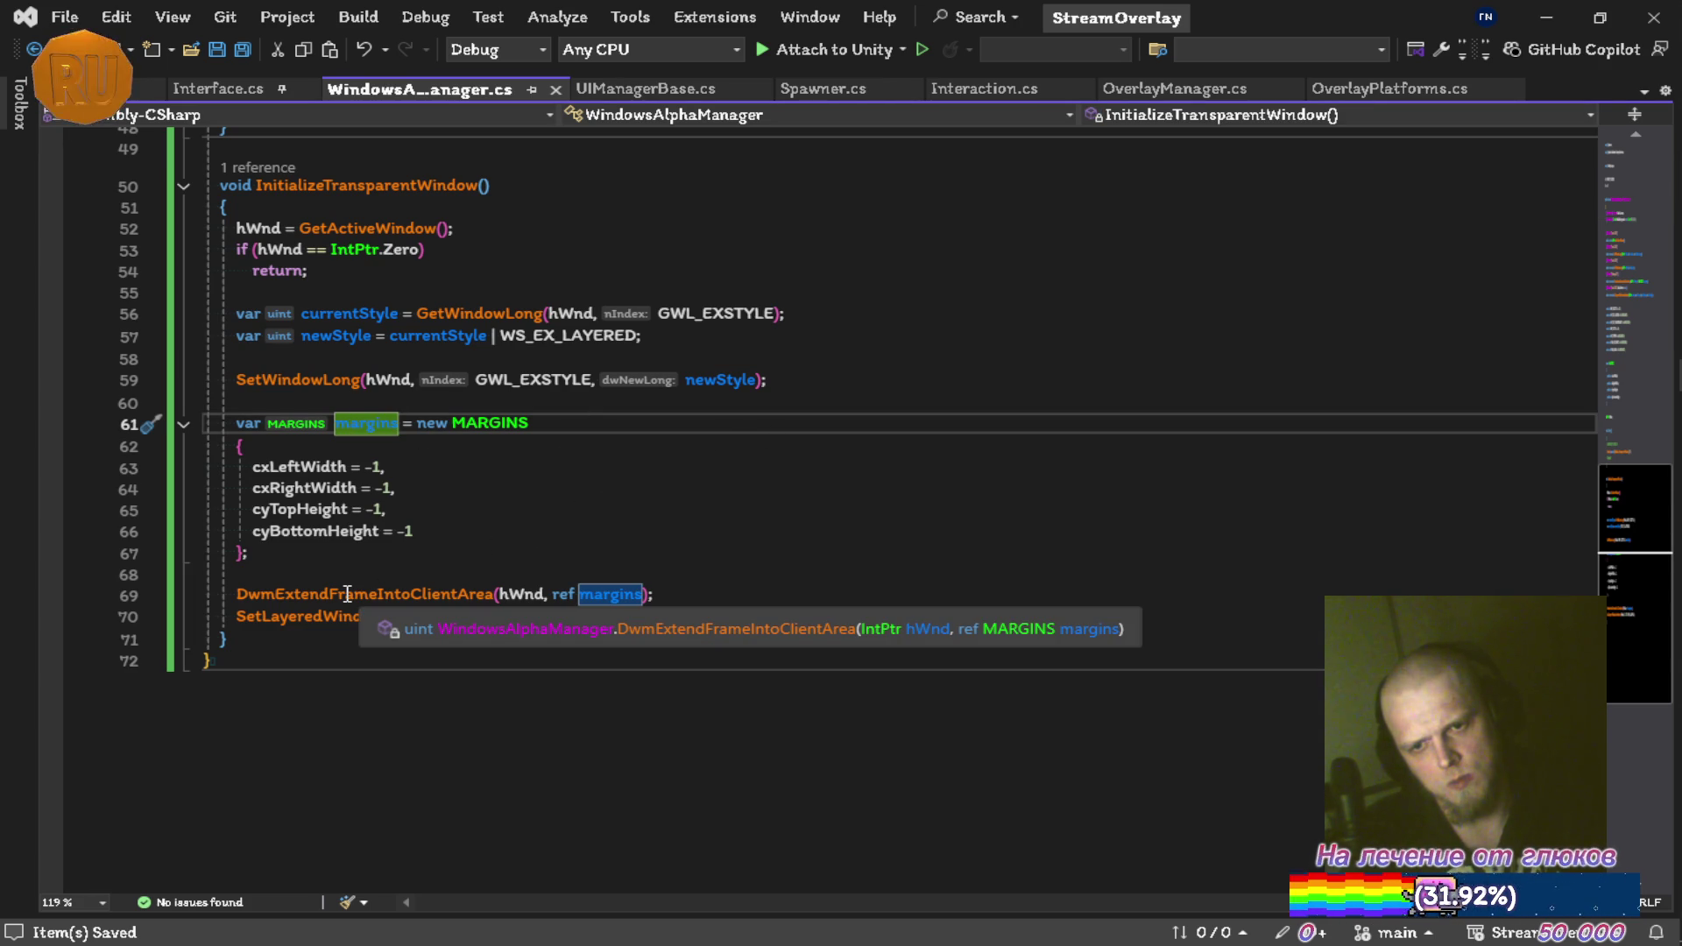
click(350, 575)
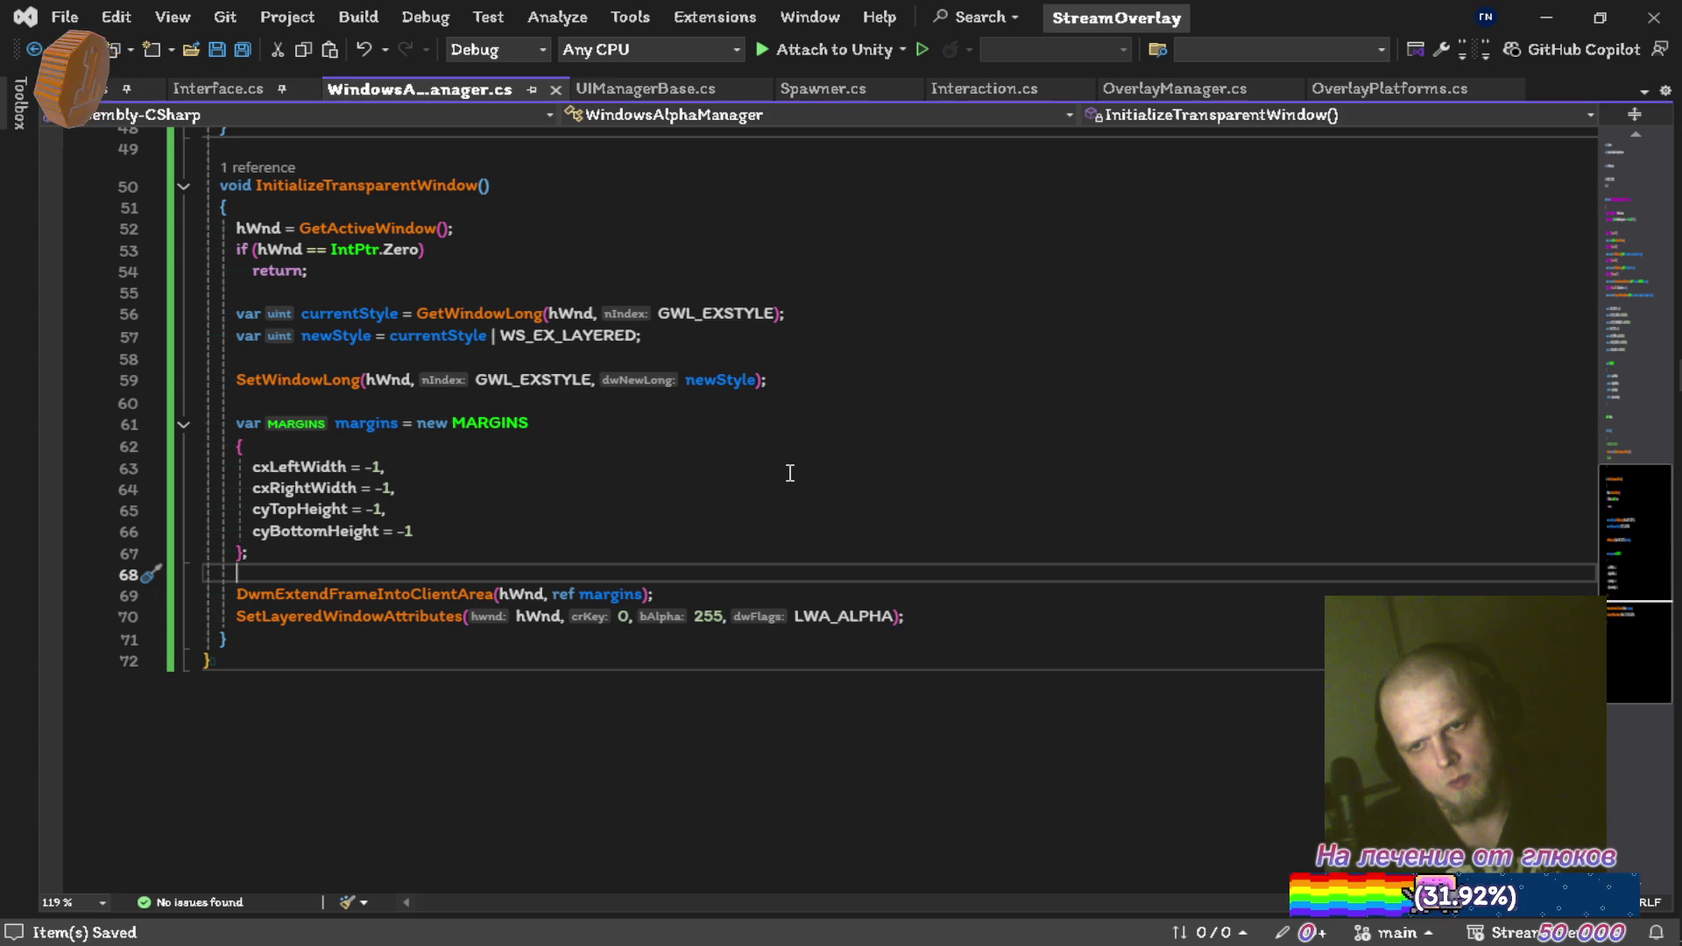
scroll(789, 474, up, 3)
scroll(789, 473, up, 1)
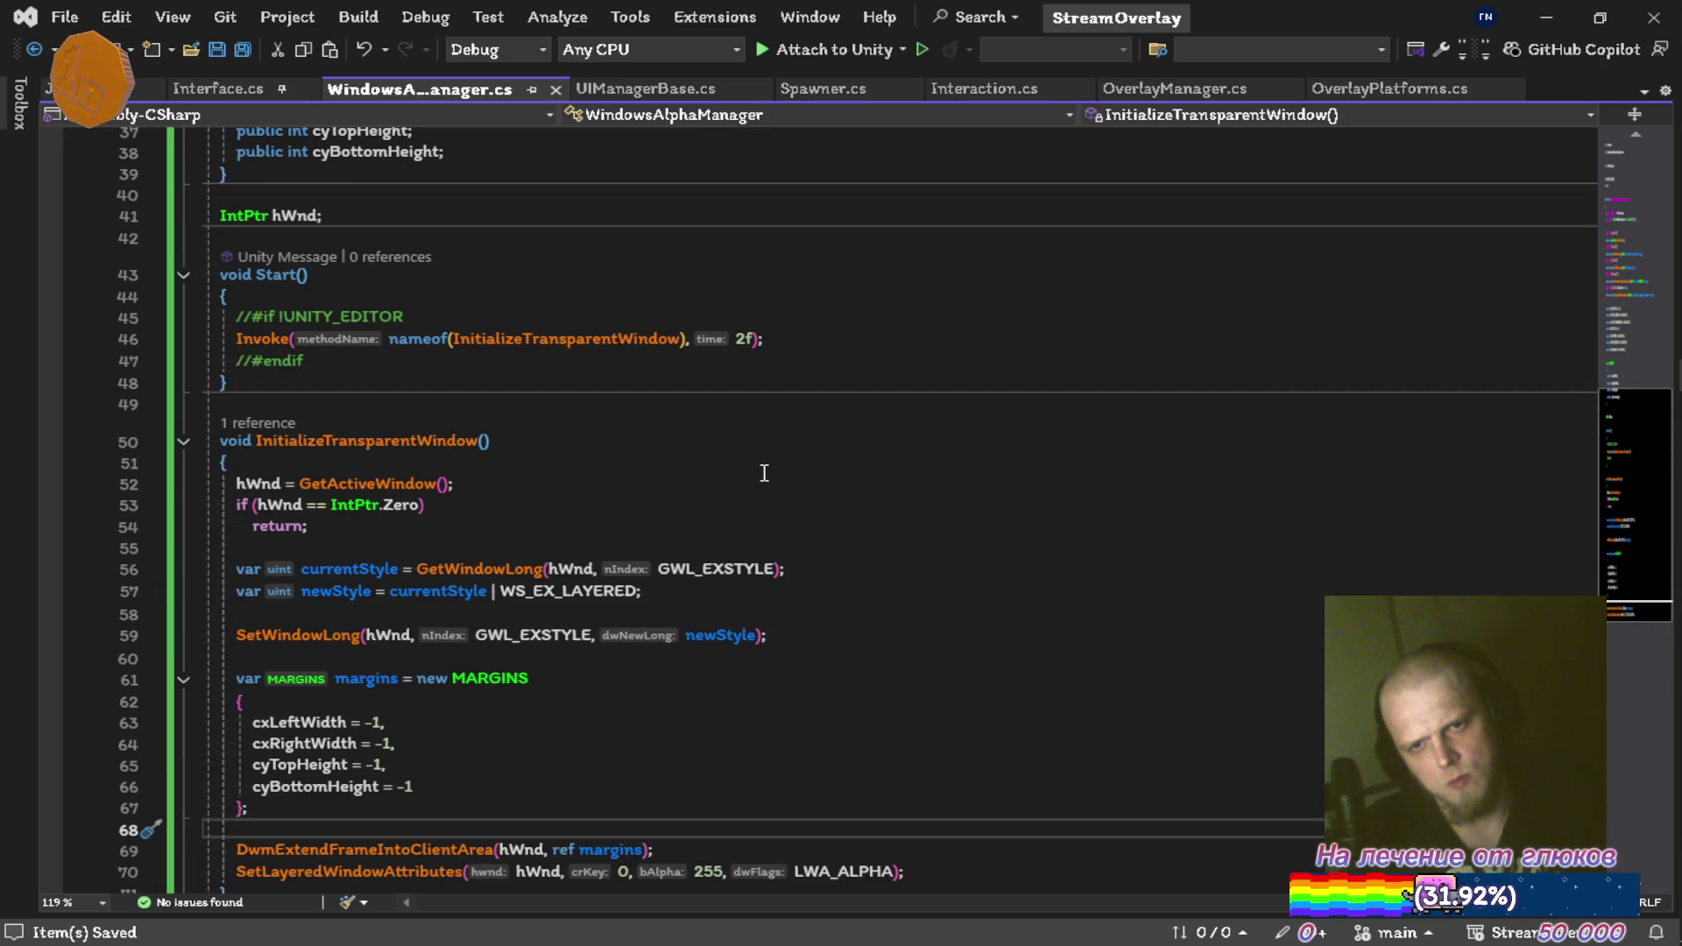
scroll(764, 473, down, 3)
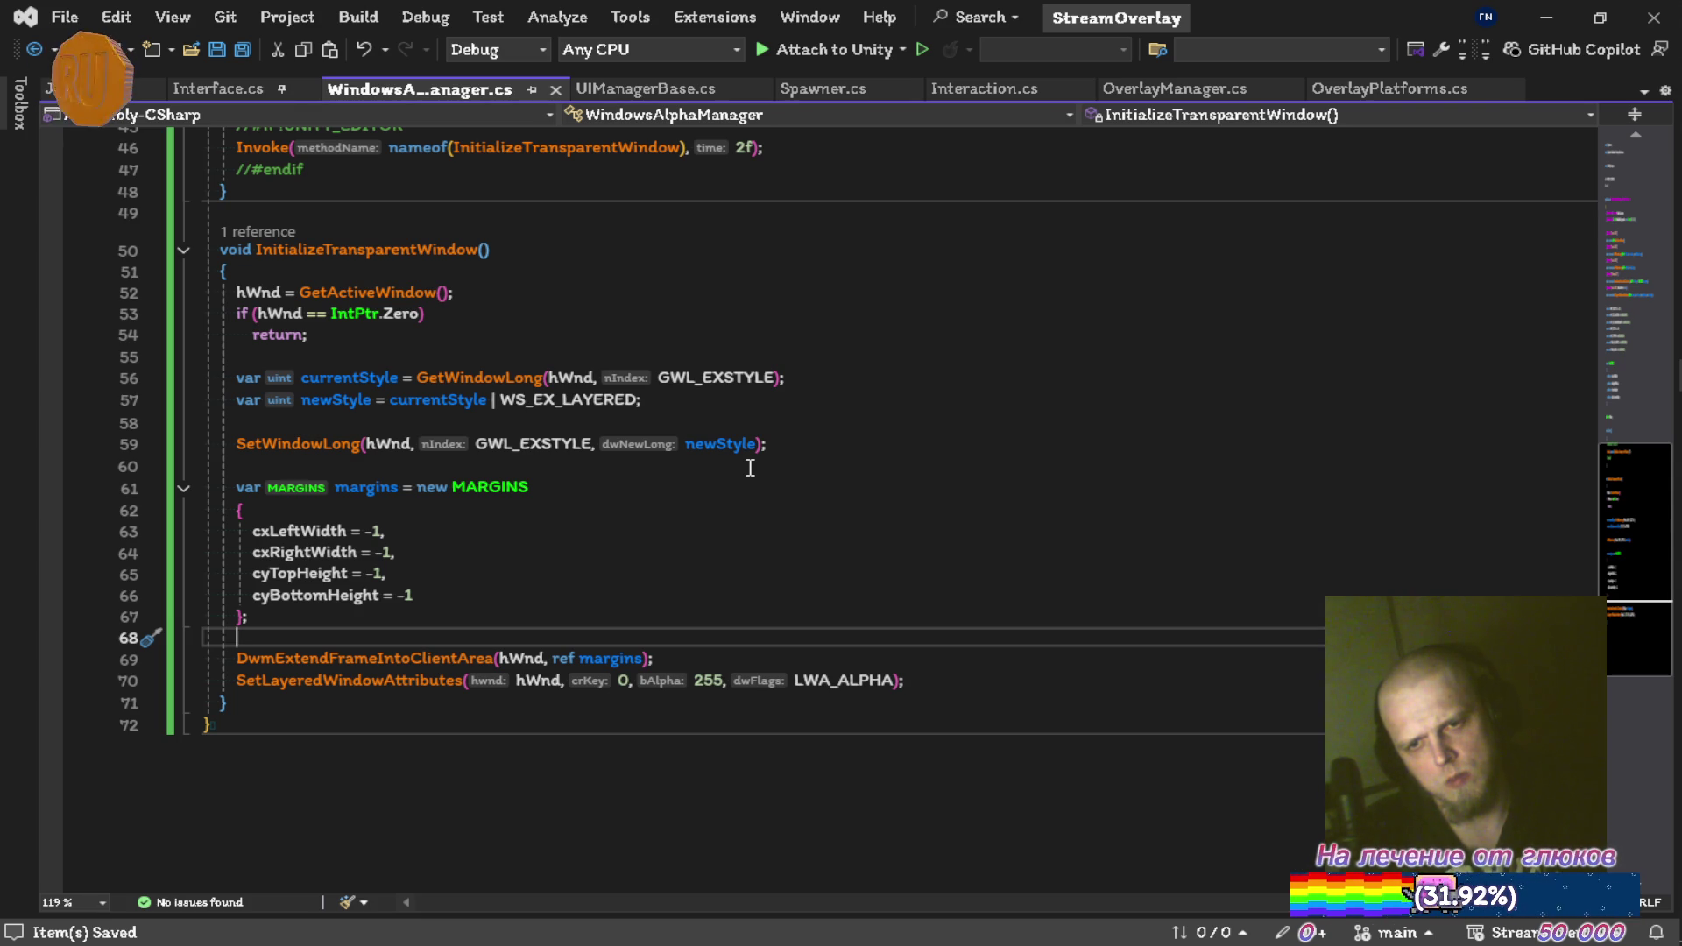
scroll(743, 371, up, 6)
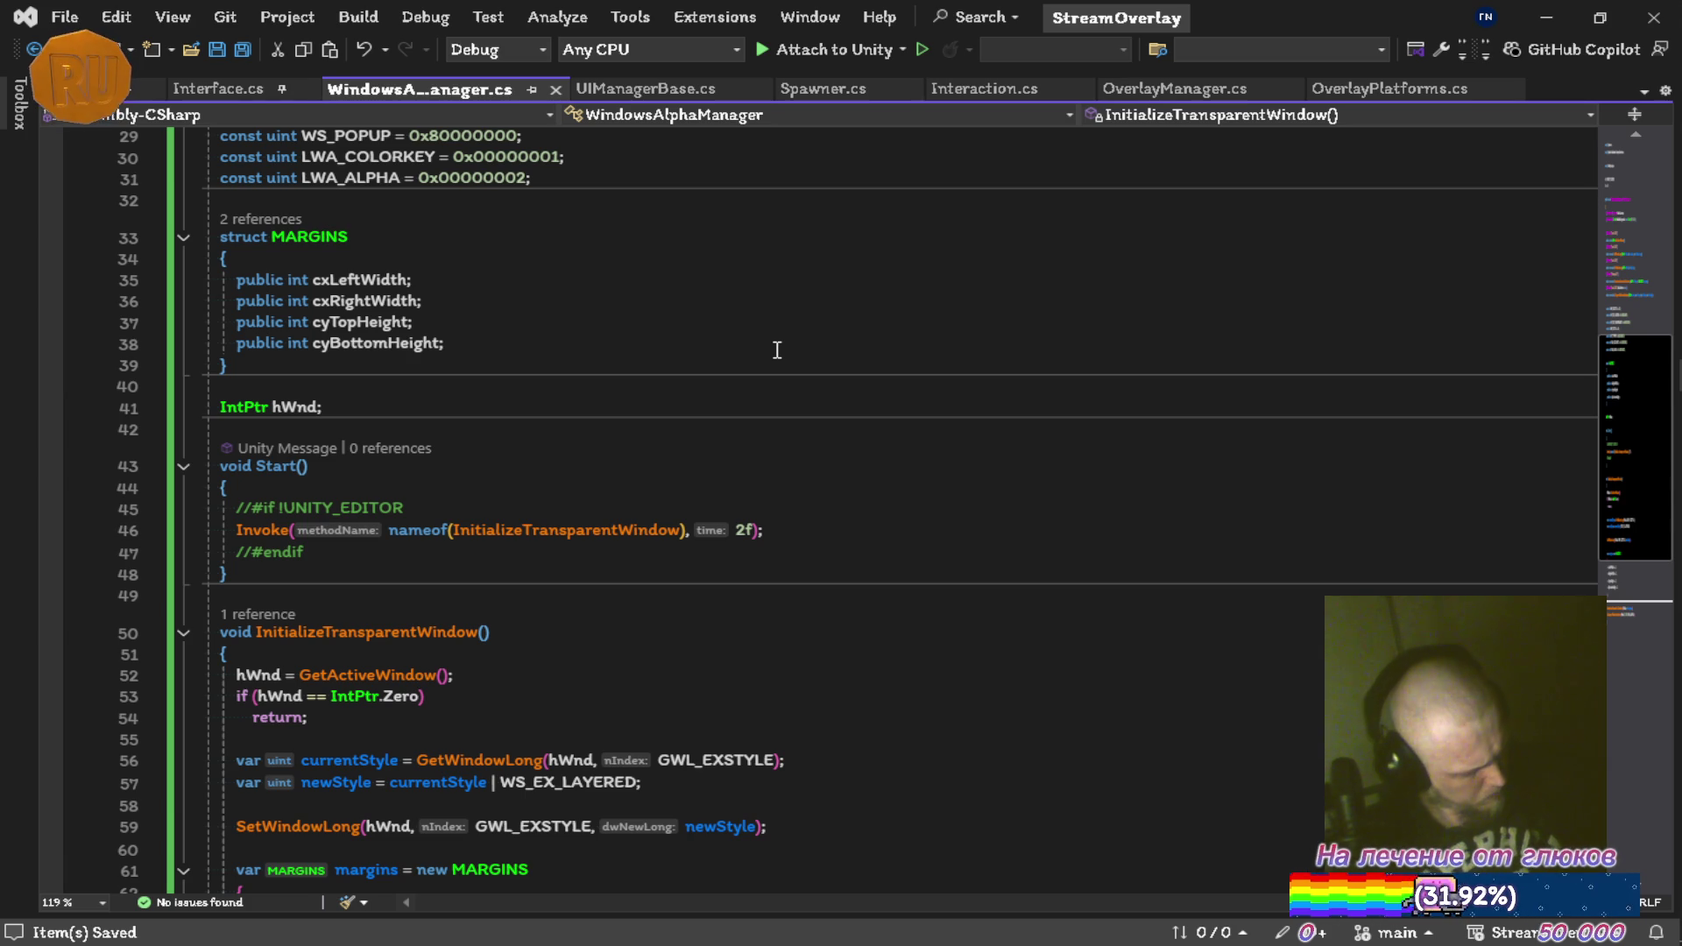
key(Pause)
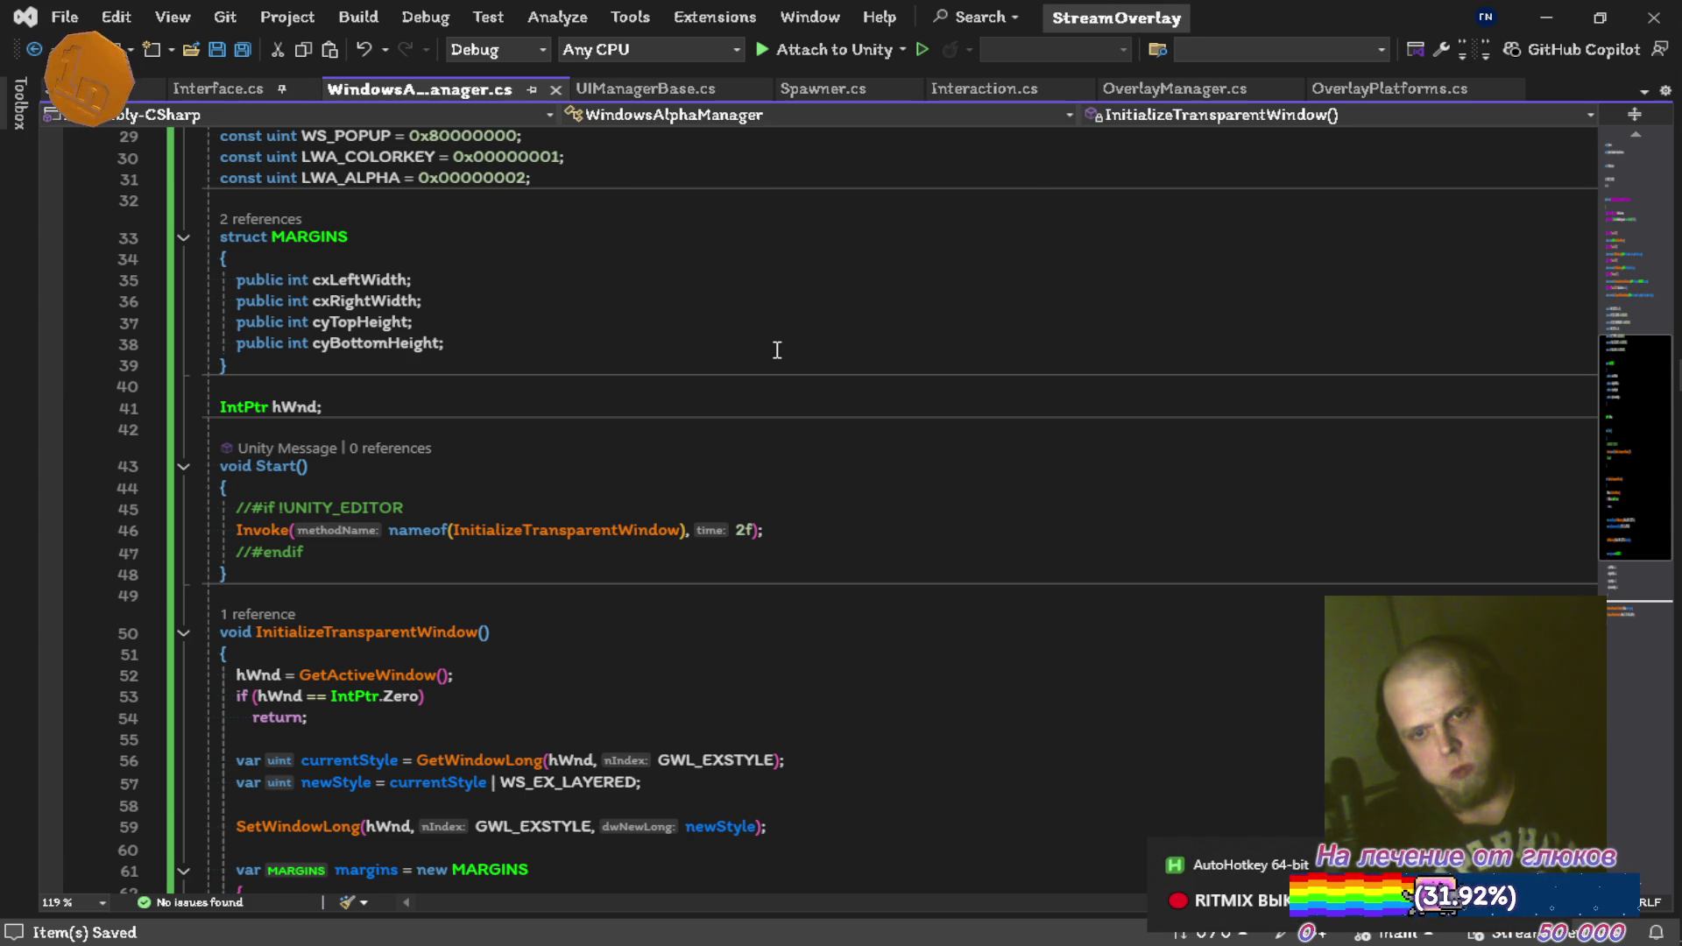
scroll(748, 357, up, 4)
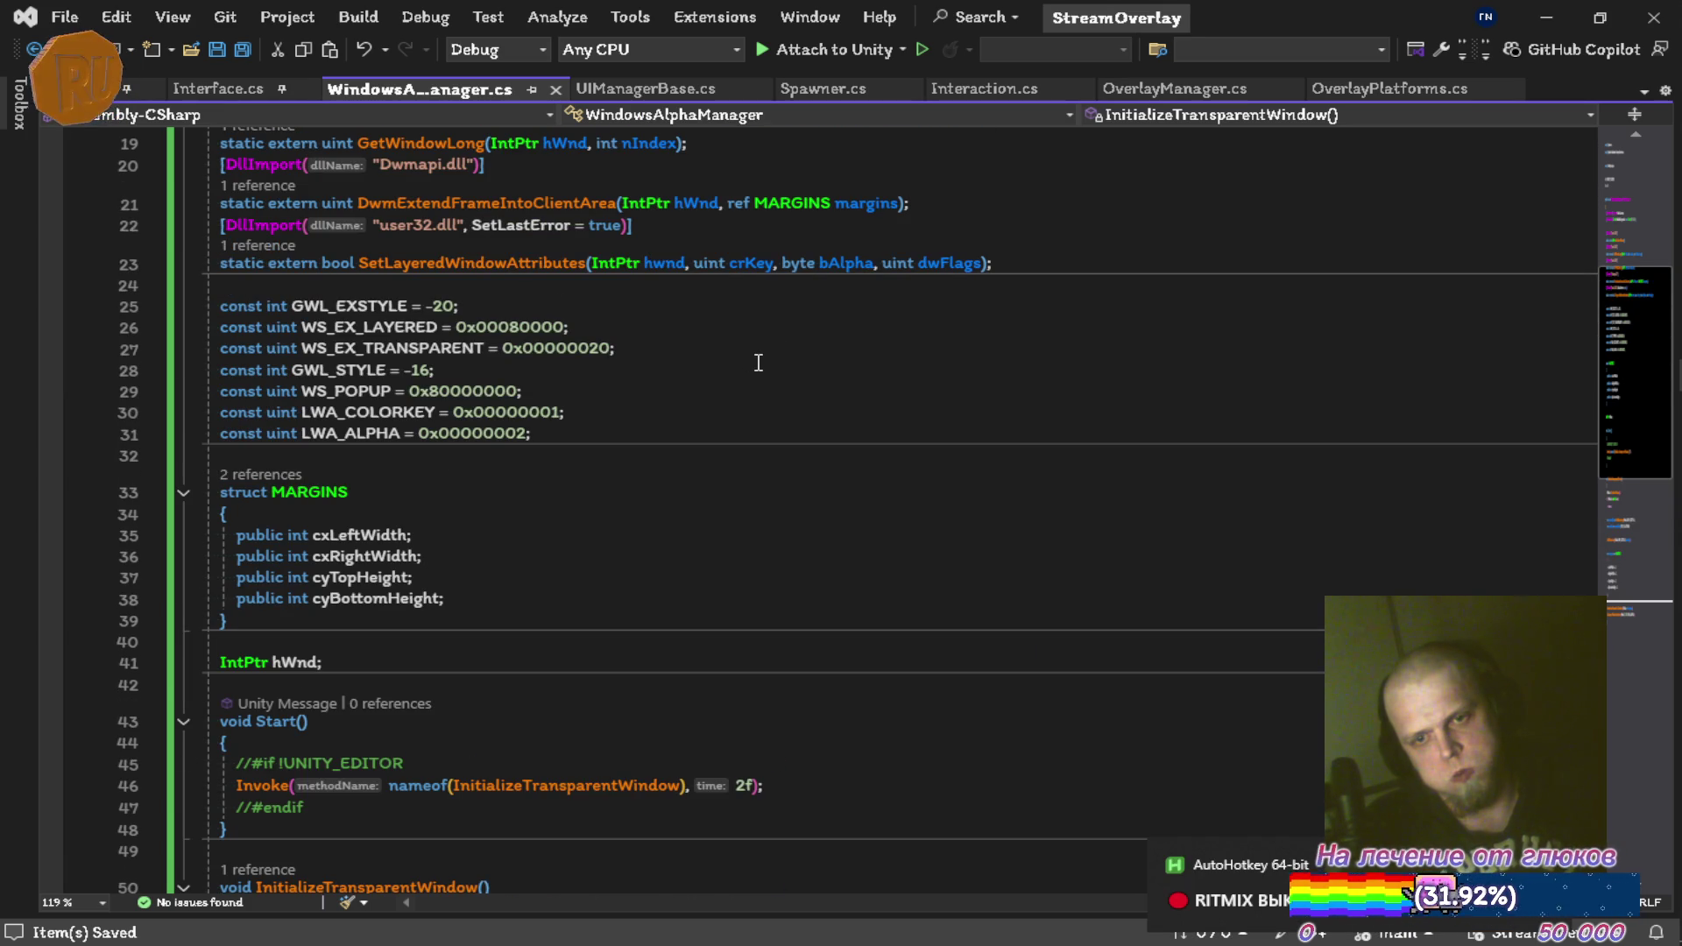
scroll(759, 363, up, 5)
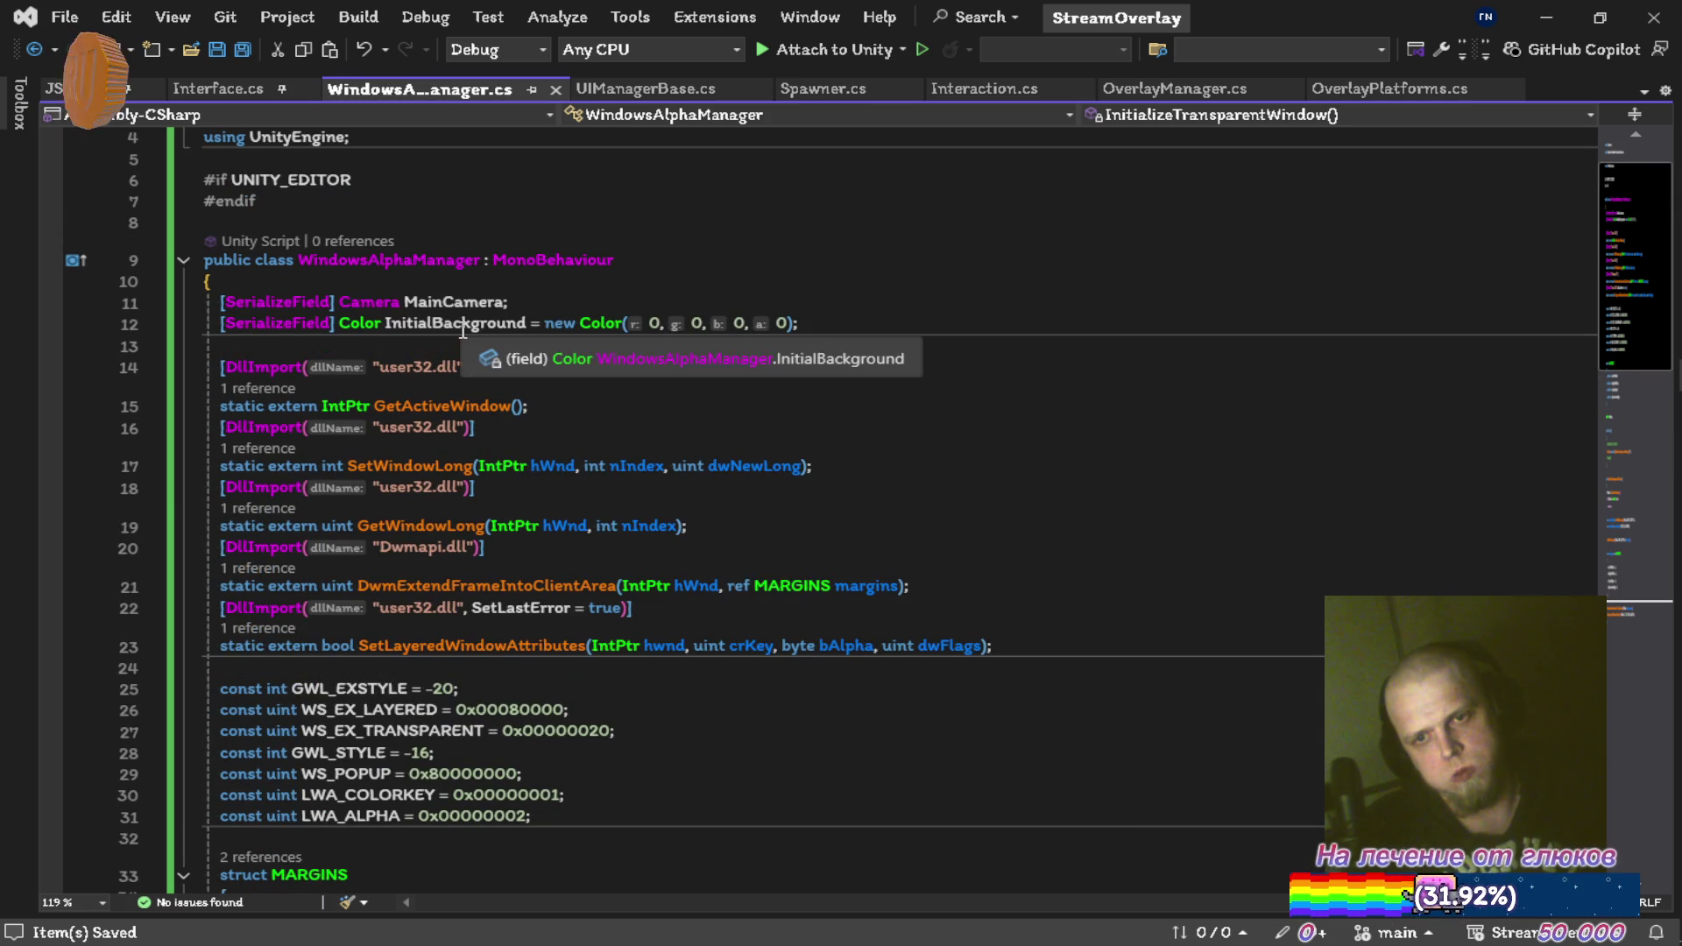
Confirm InitialBackground has no references, delete that field line and save
right_click(463, 331)
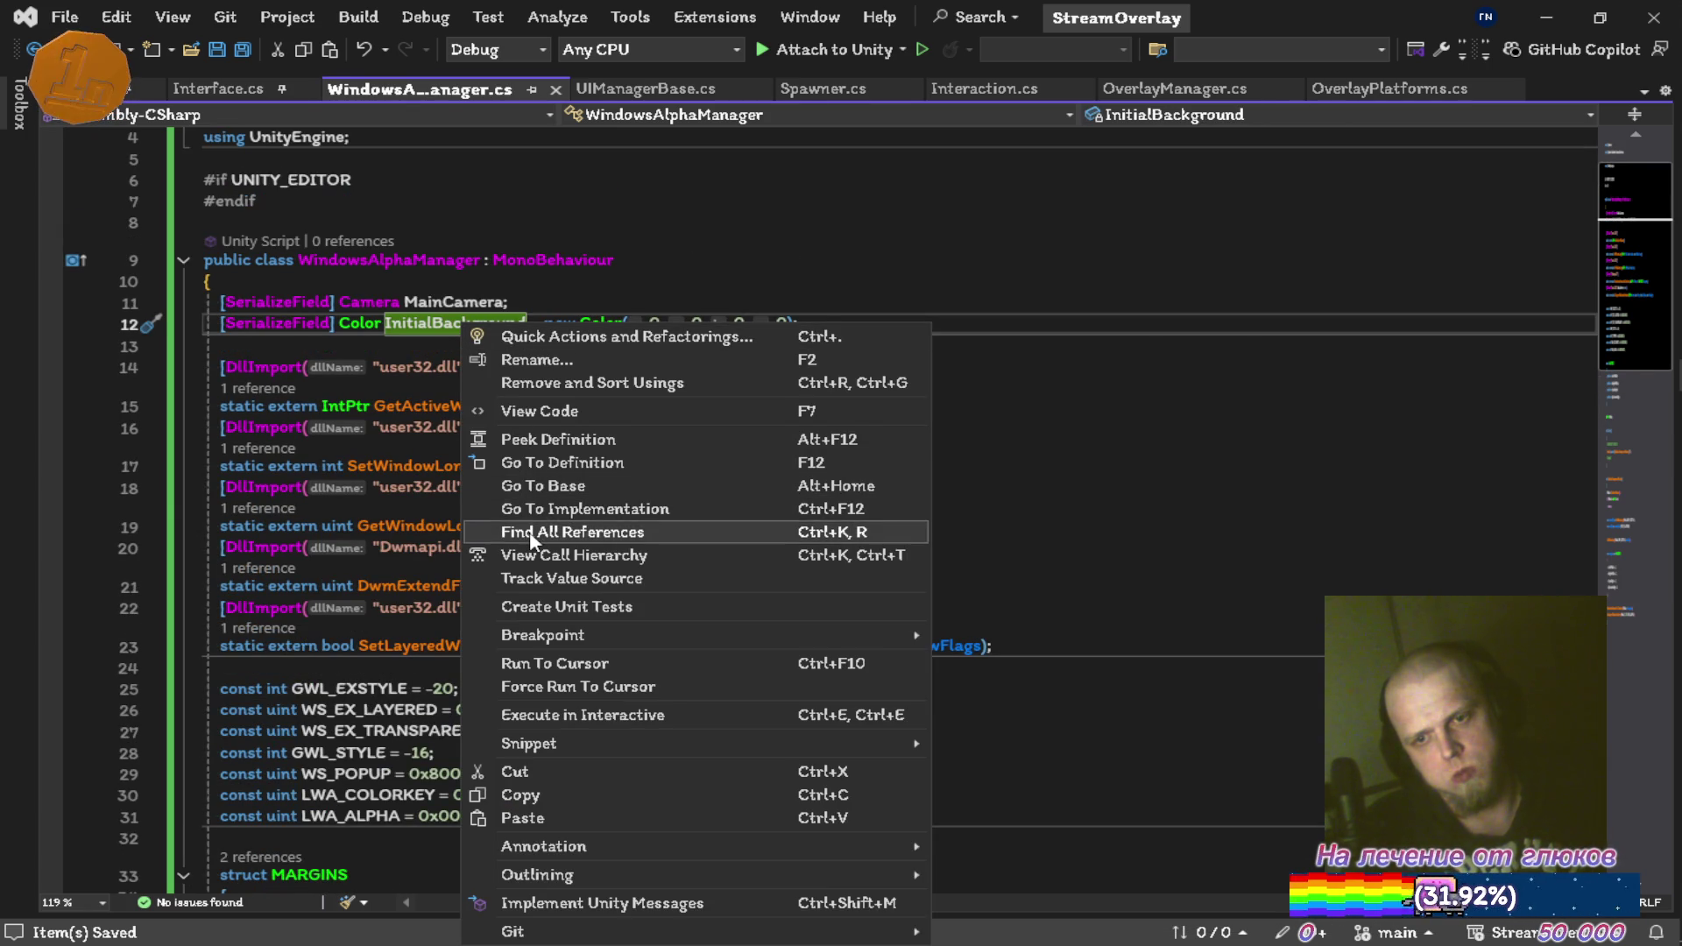
click(532, 535)
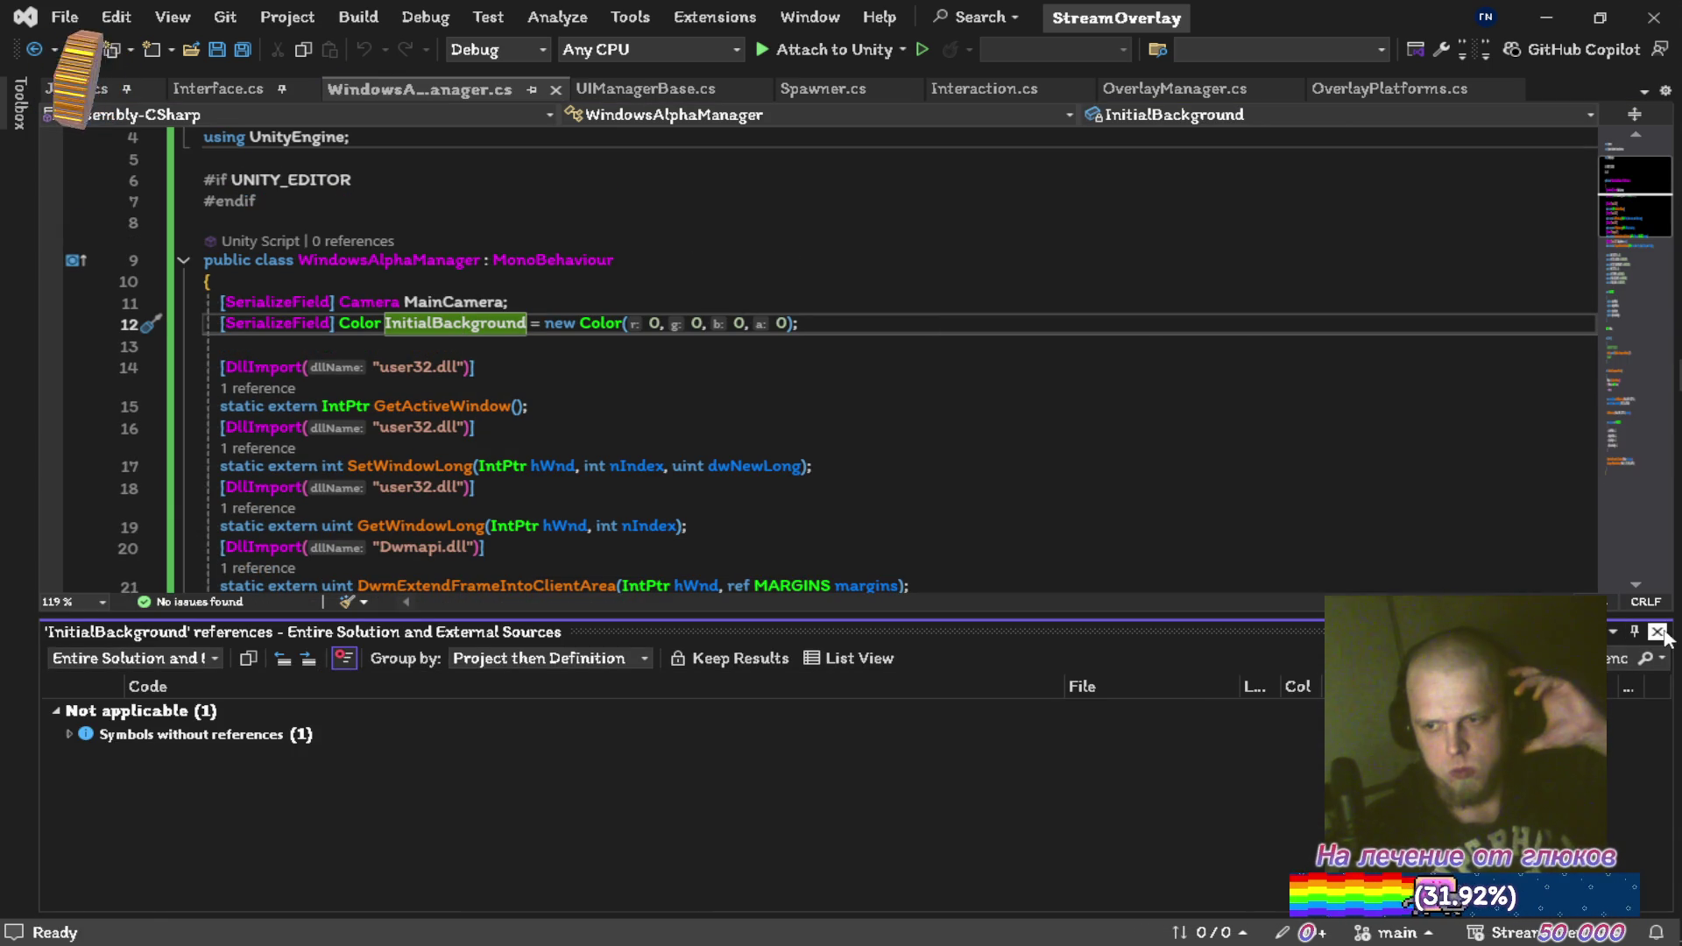
key(Escape)
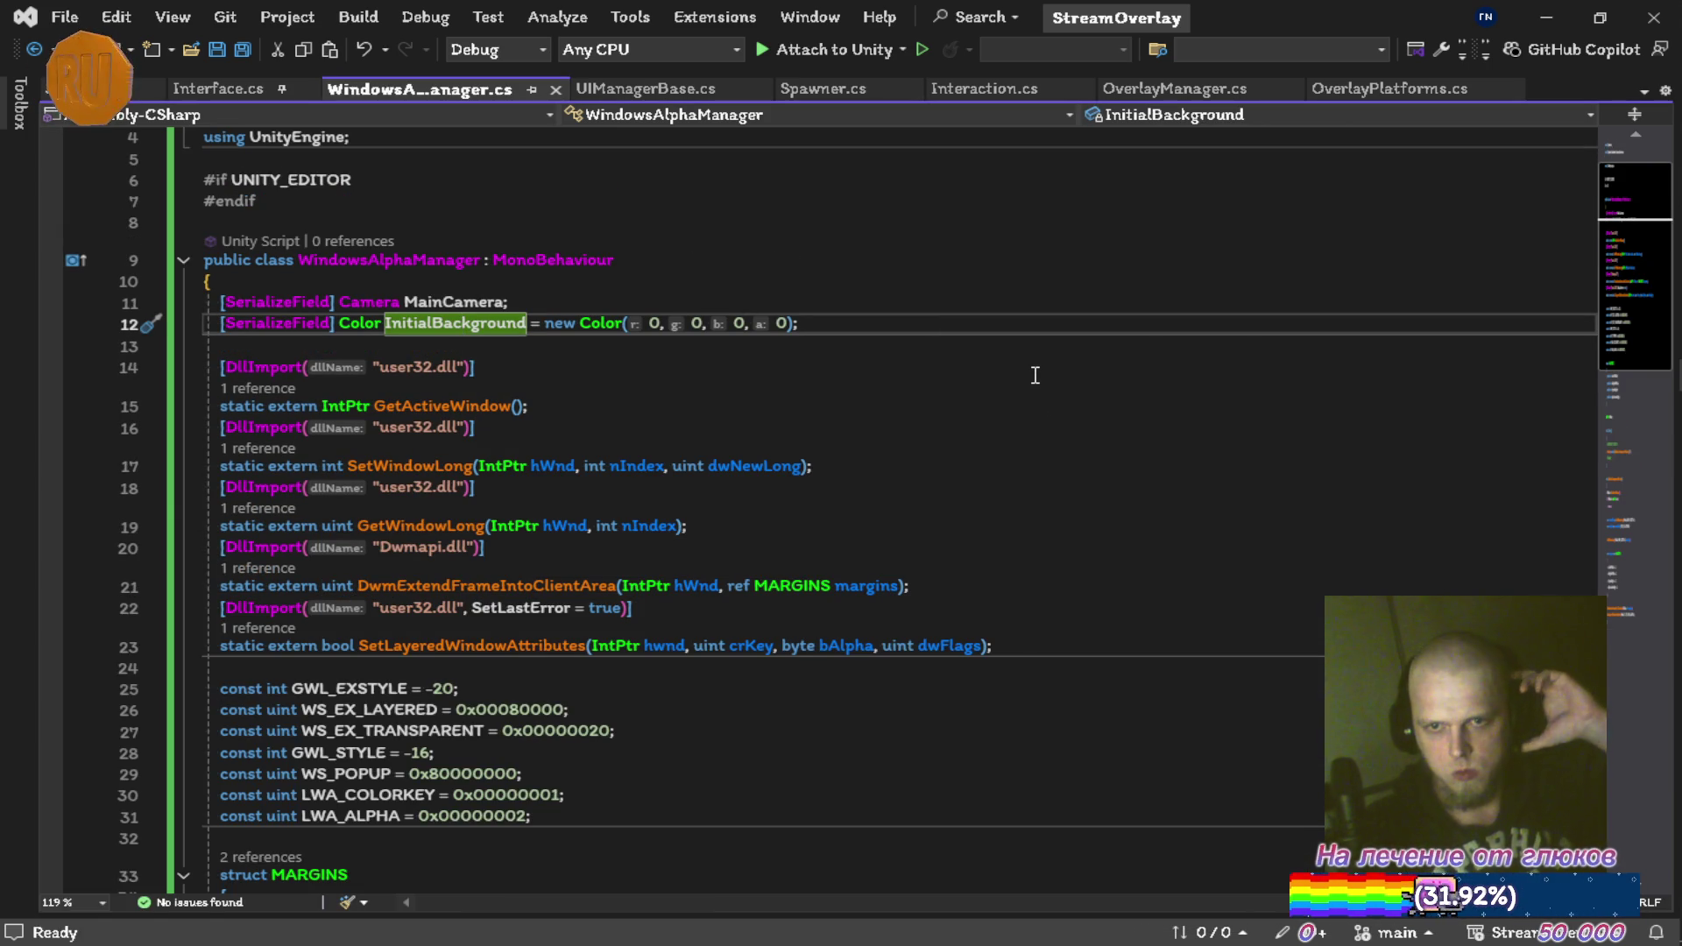
key(ctrl+x)
key(ctrl+s)
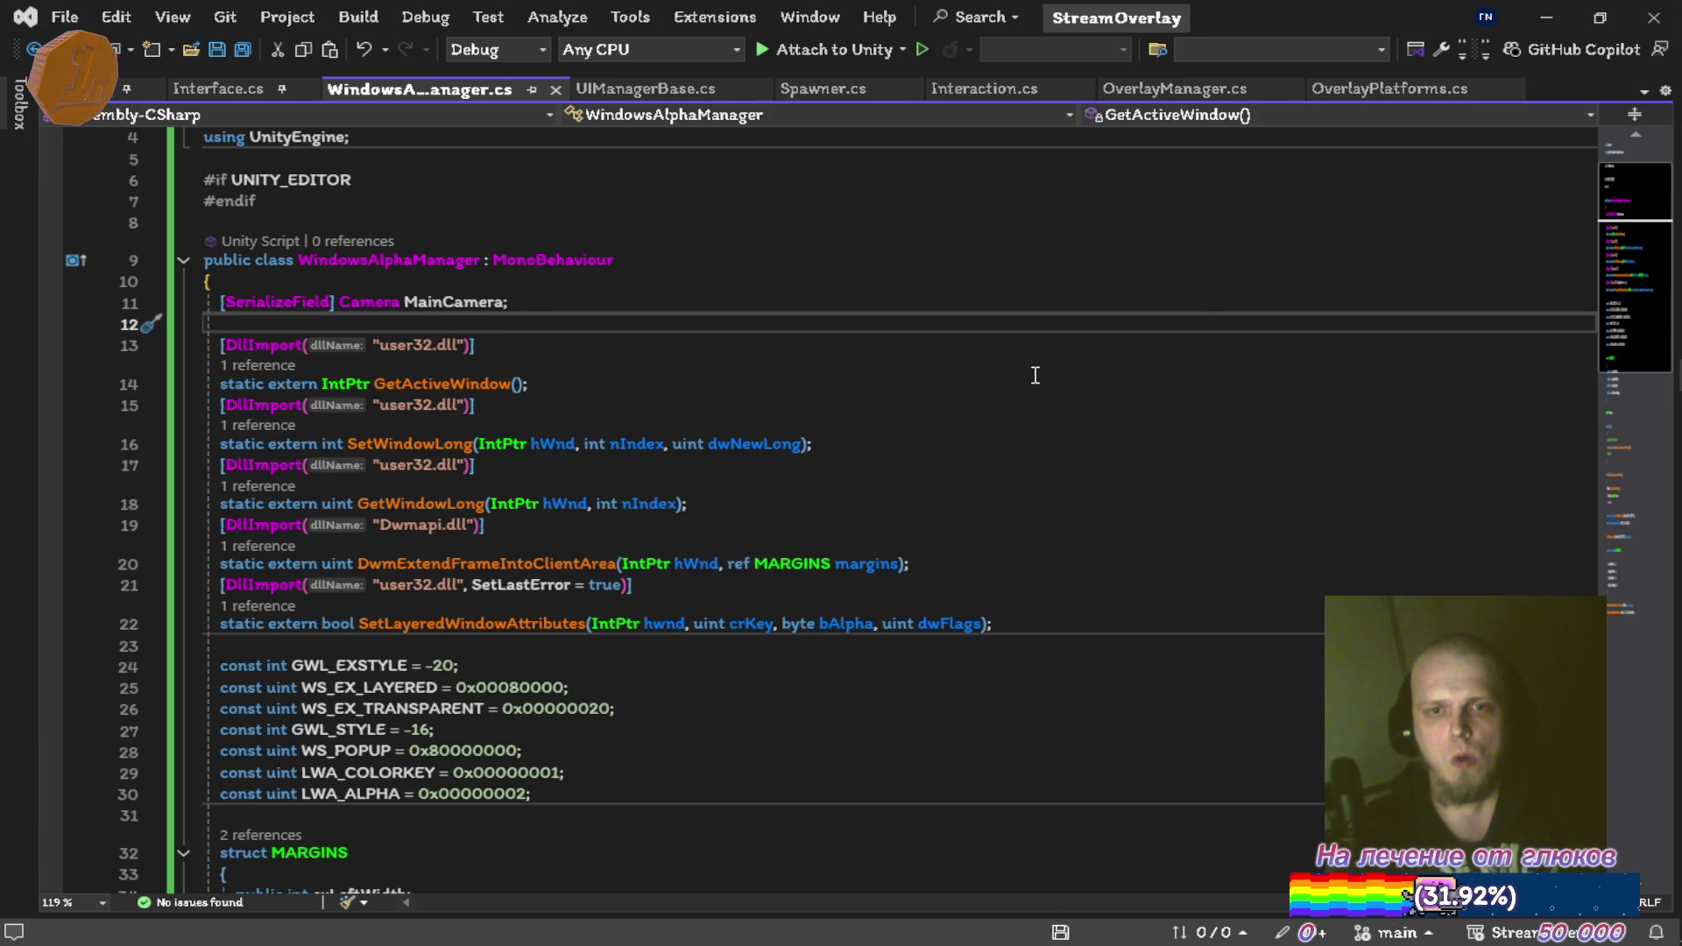
Confirm MainCamera is unused, delete its field, save, and review the file
click(428, 305)
right_click(442, 300)
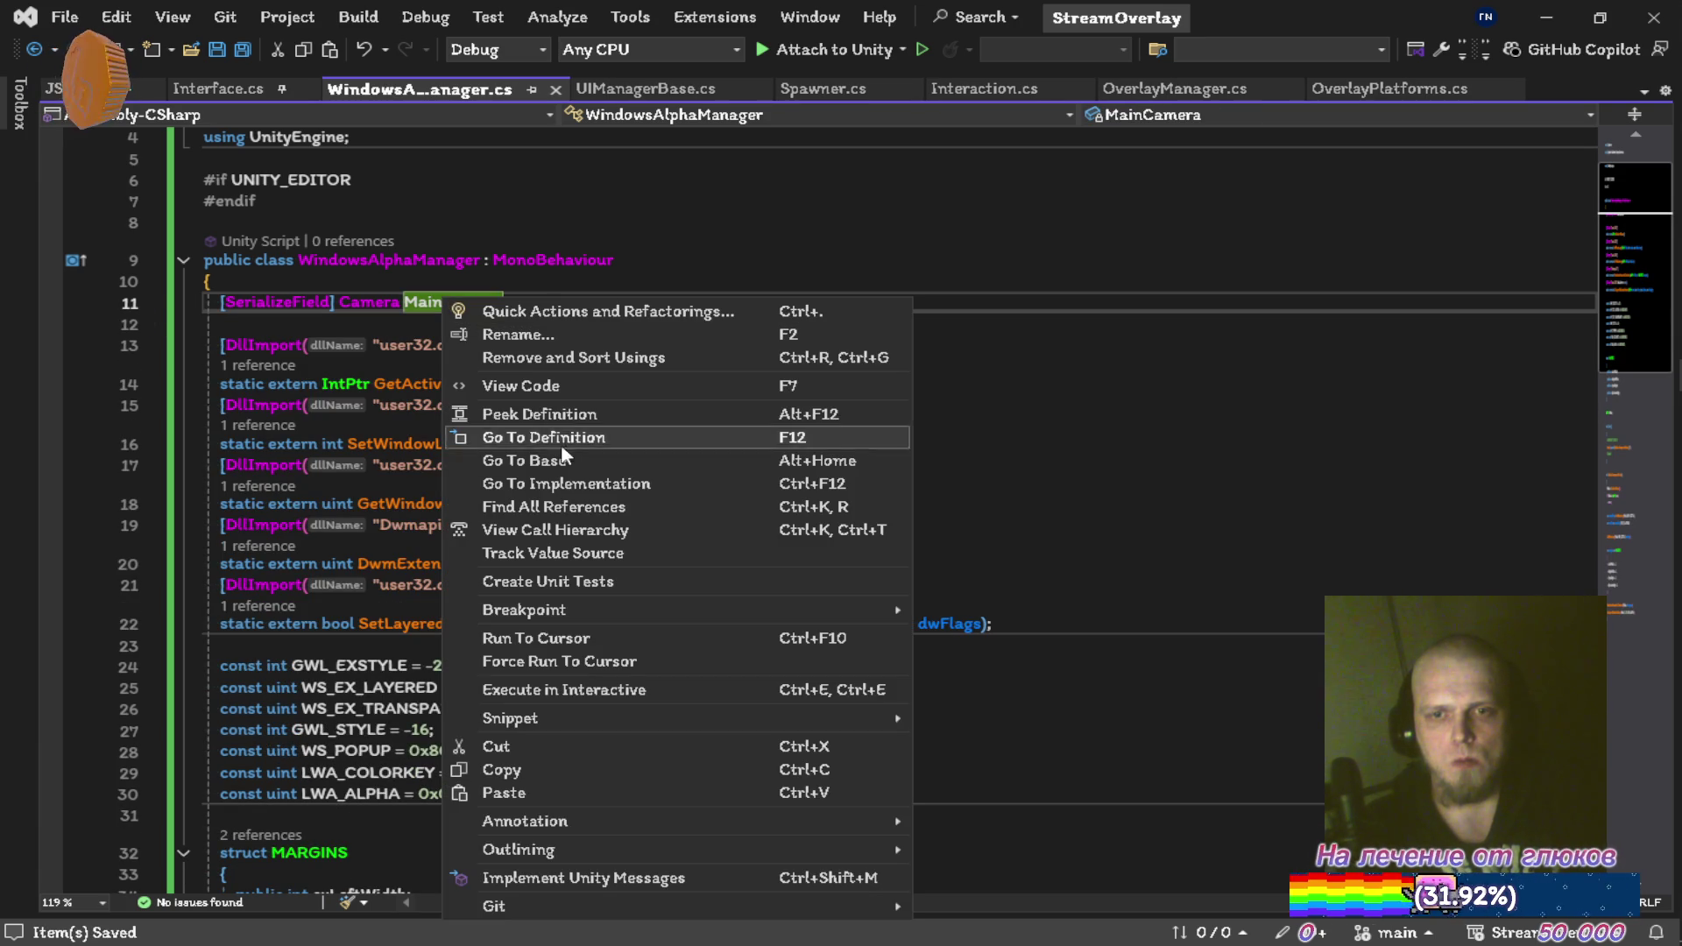
click(554, 506)
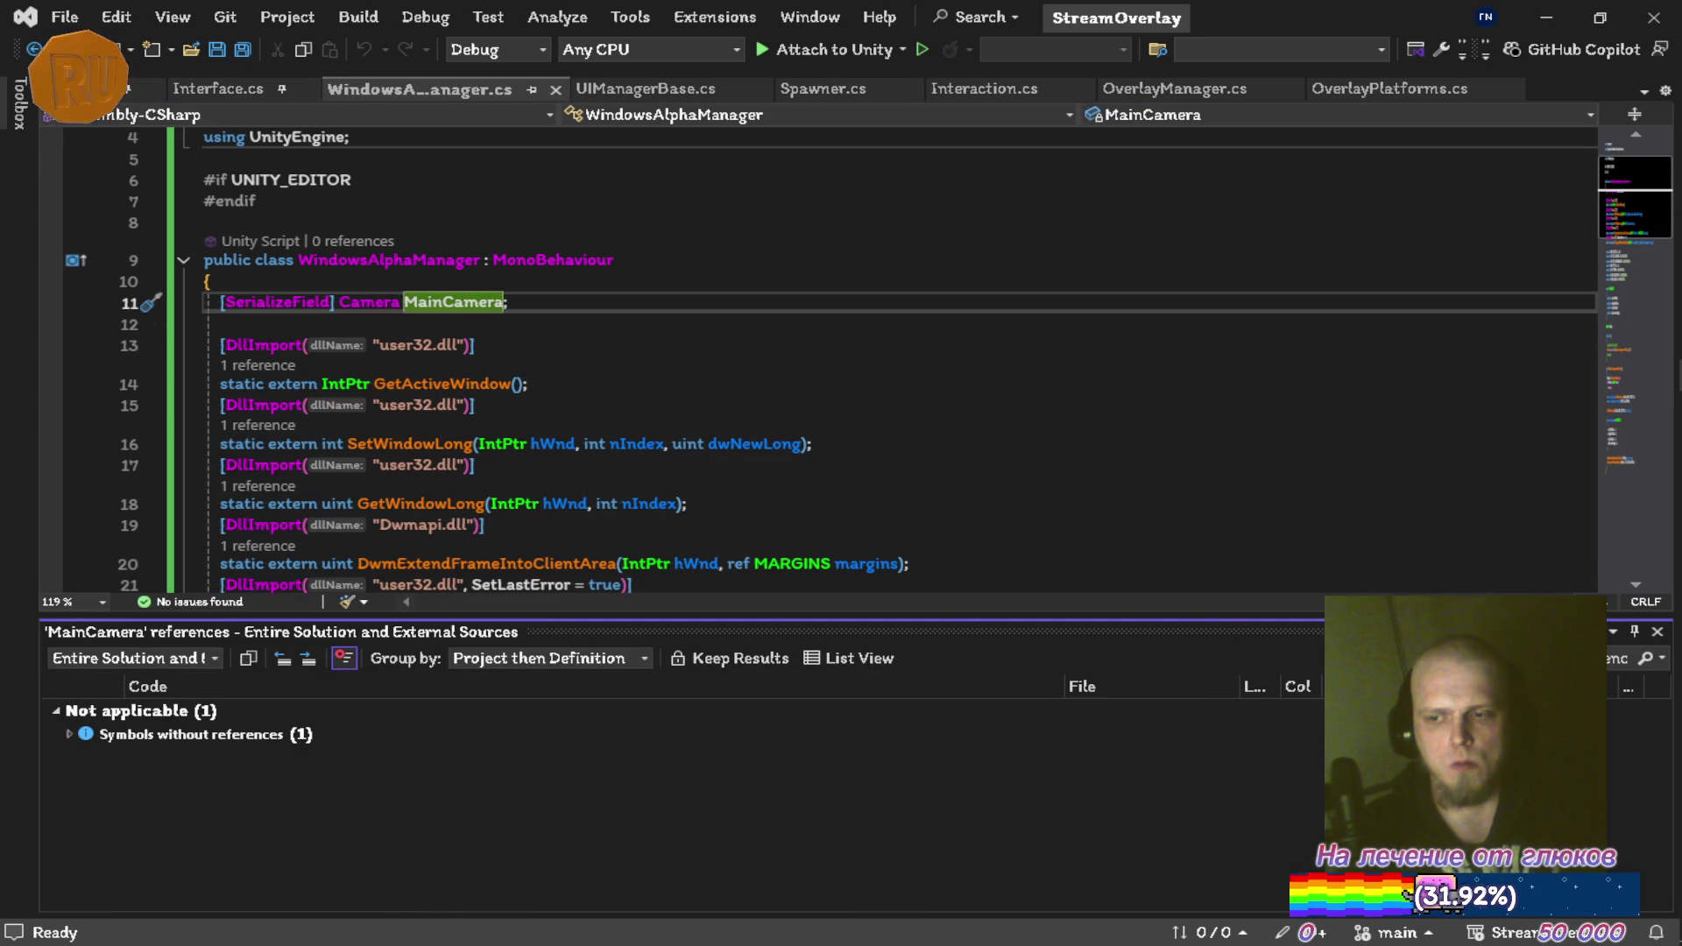
click(1658, 631)
key(ctrl+x)
key(ctrl+x)
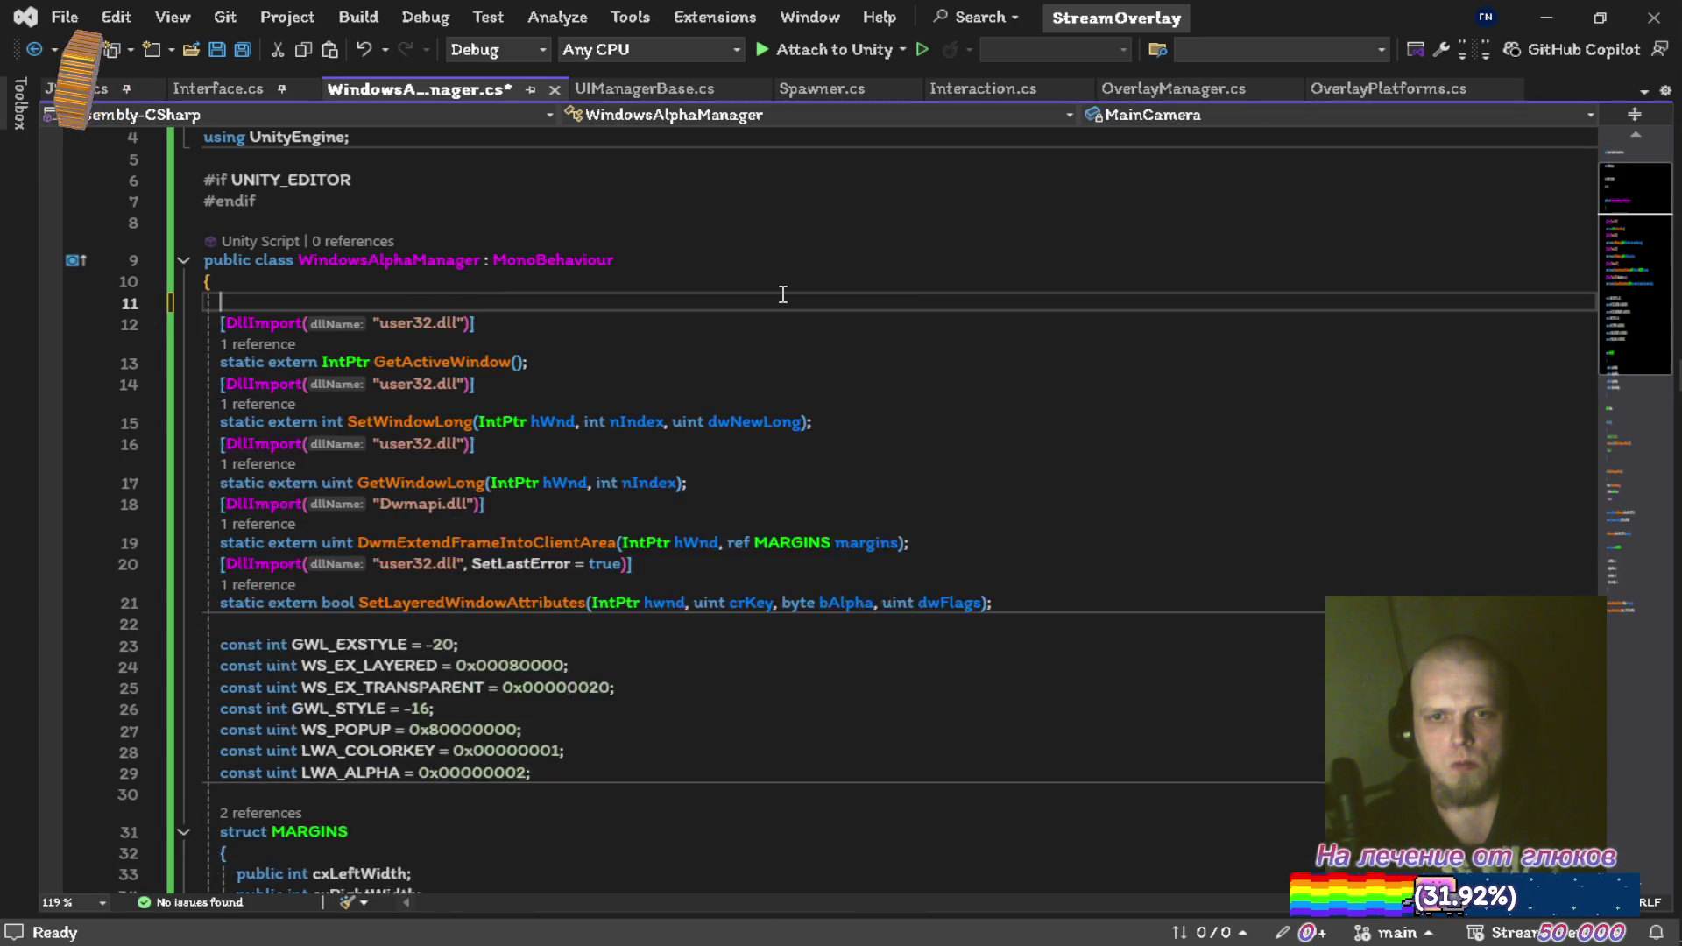
key(ctrl+s)
scroll(782, 295, down, 4)
scroll(783, 296, down, 3)
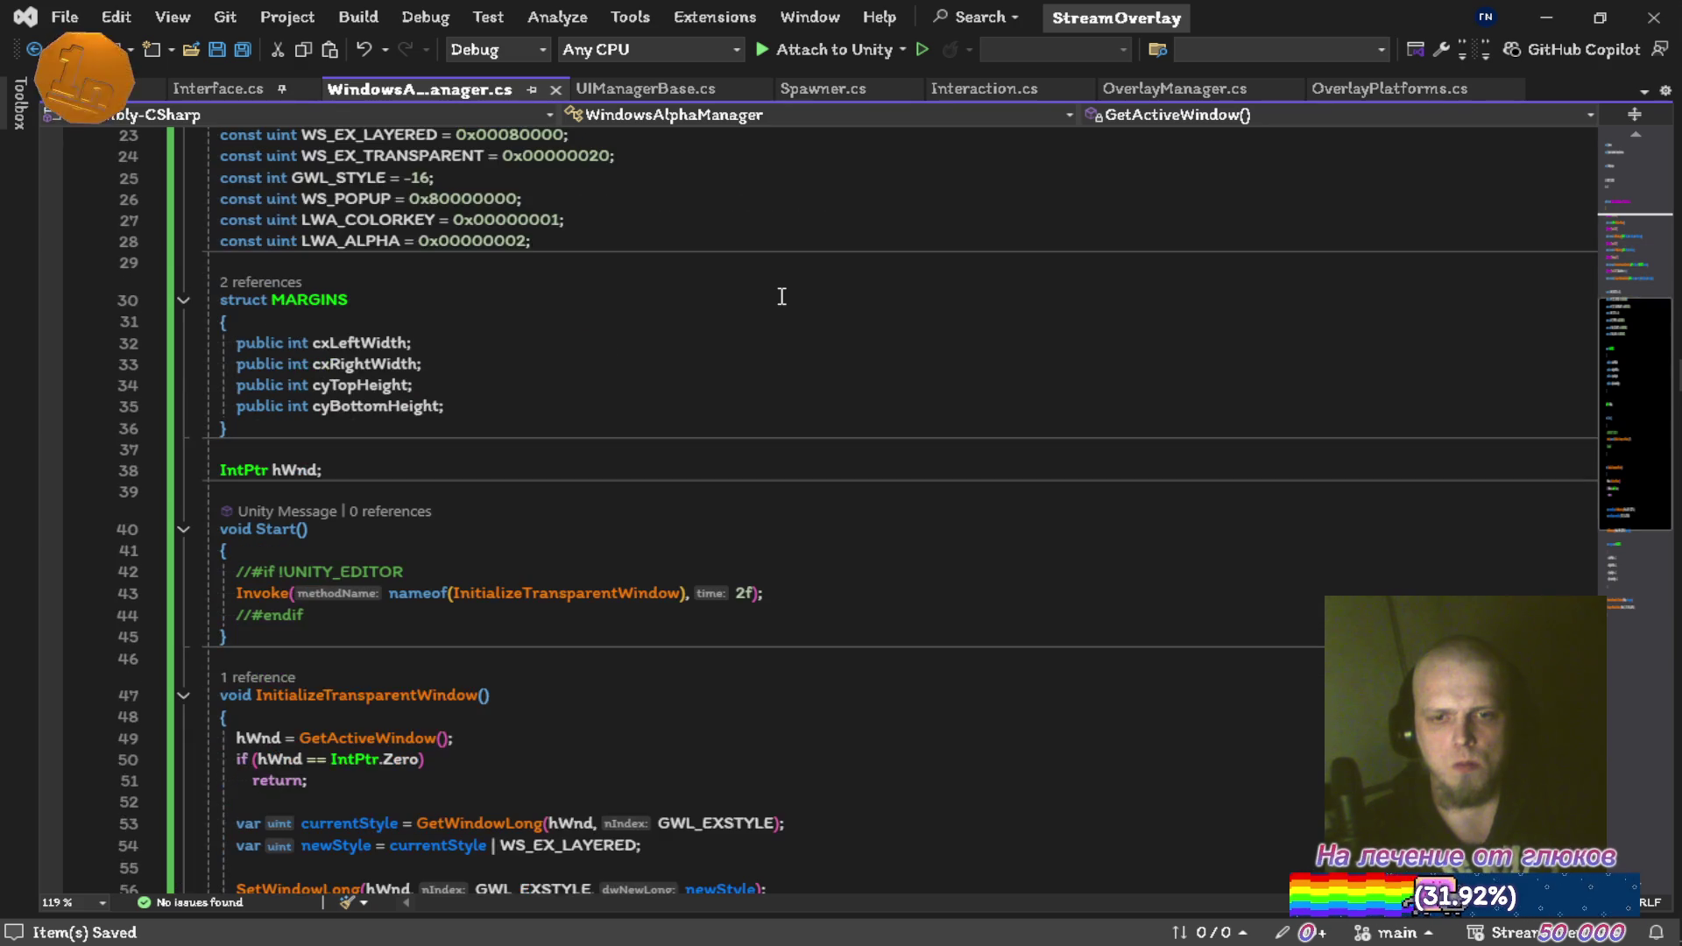
scroll(782, 296, down, 3)
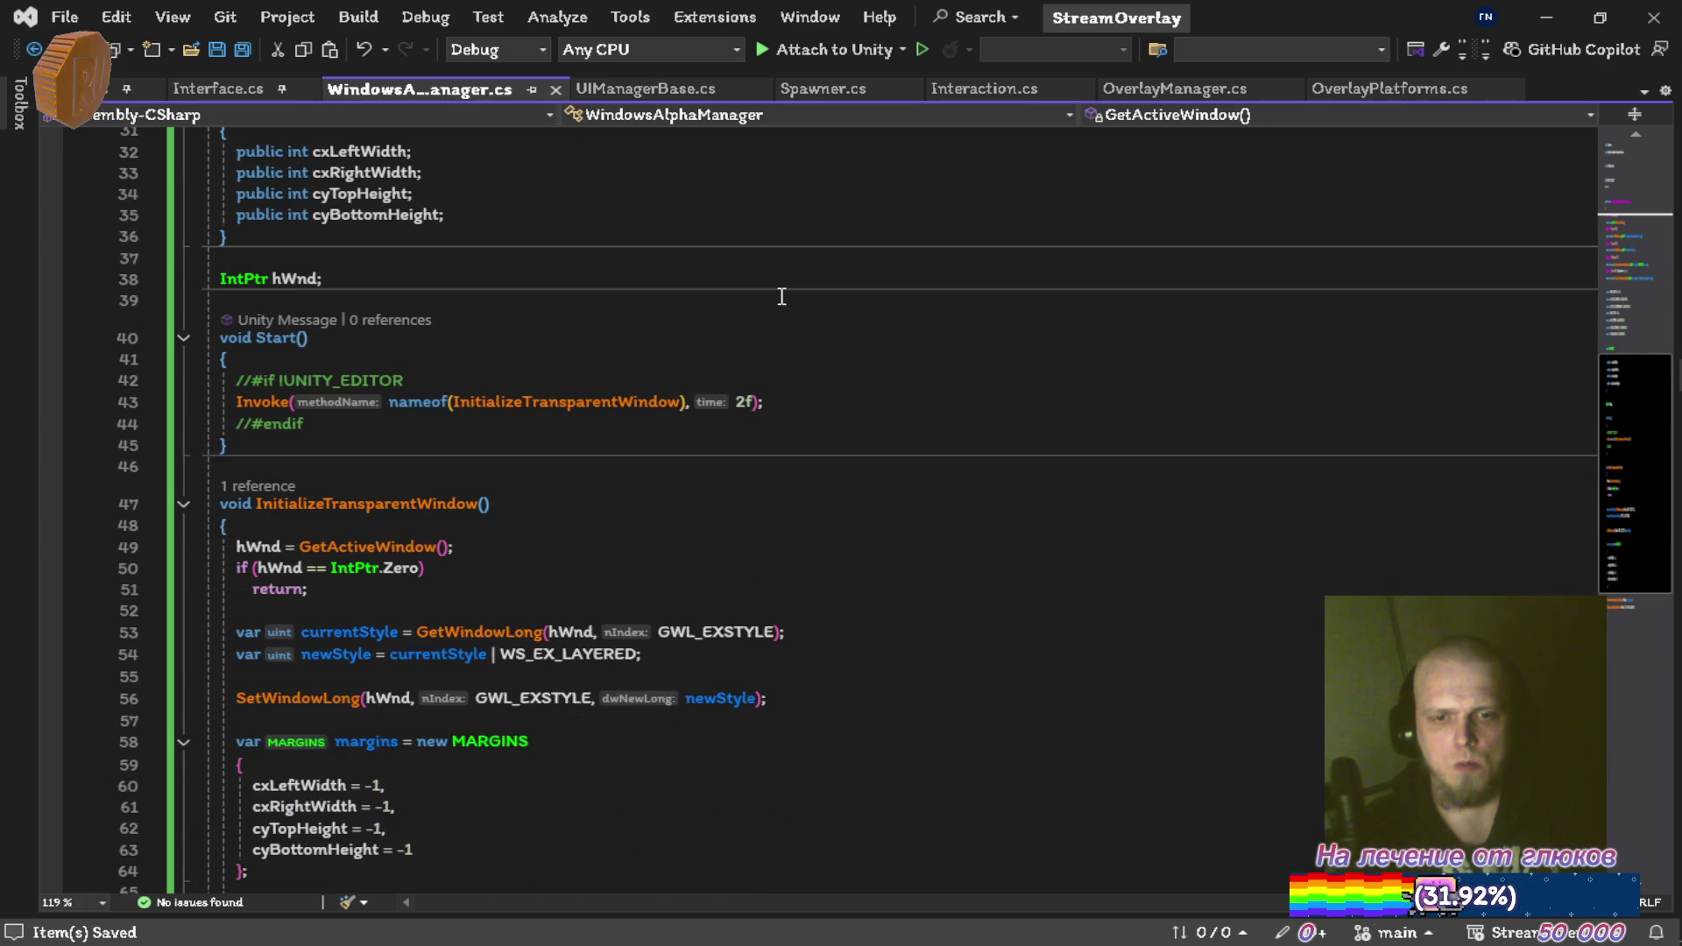
scroll(782, 296, down, 3)
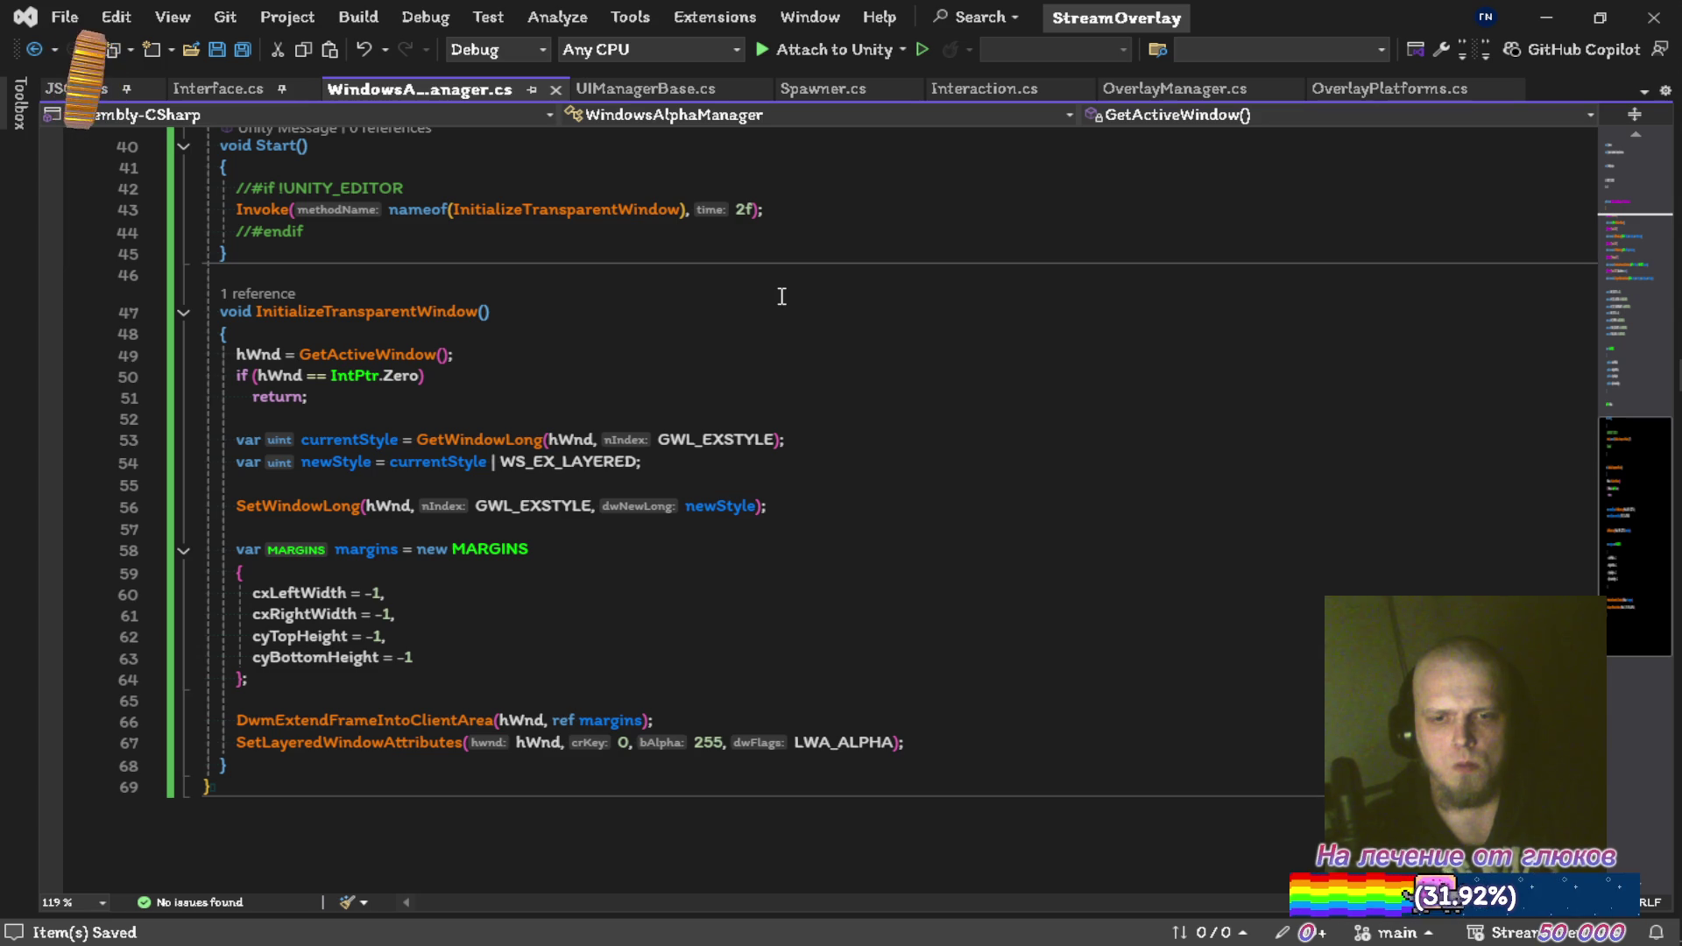
scroll(785, 301, up, 13)
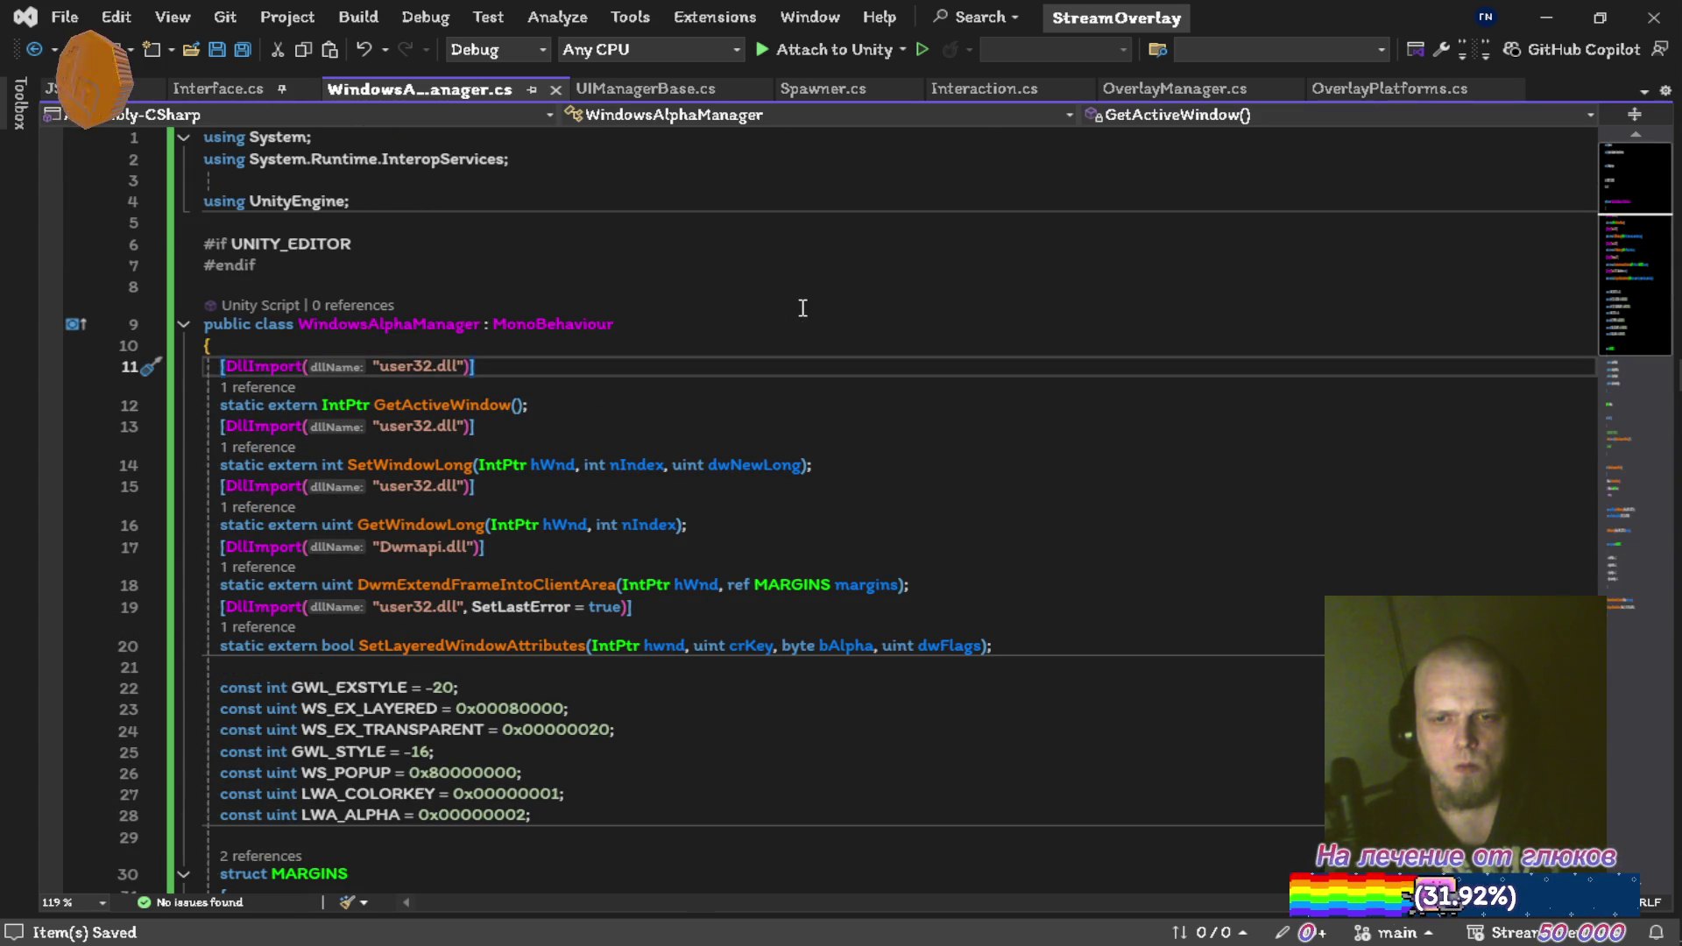
scroll(802, 308, down, 9)
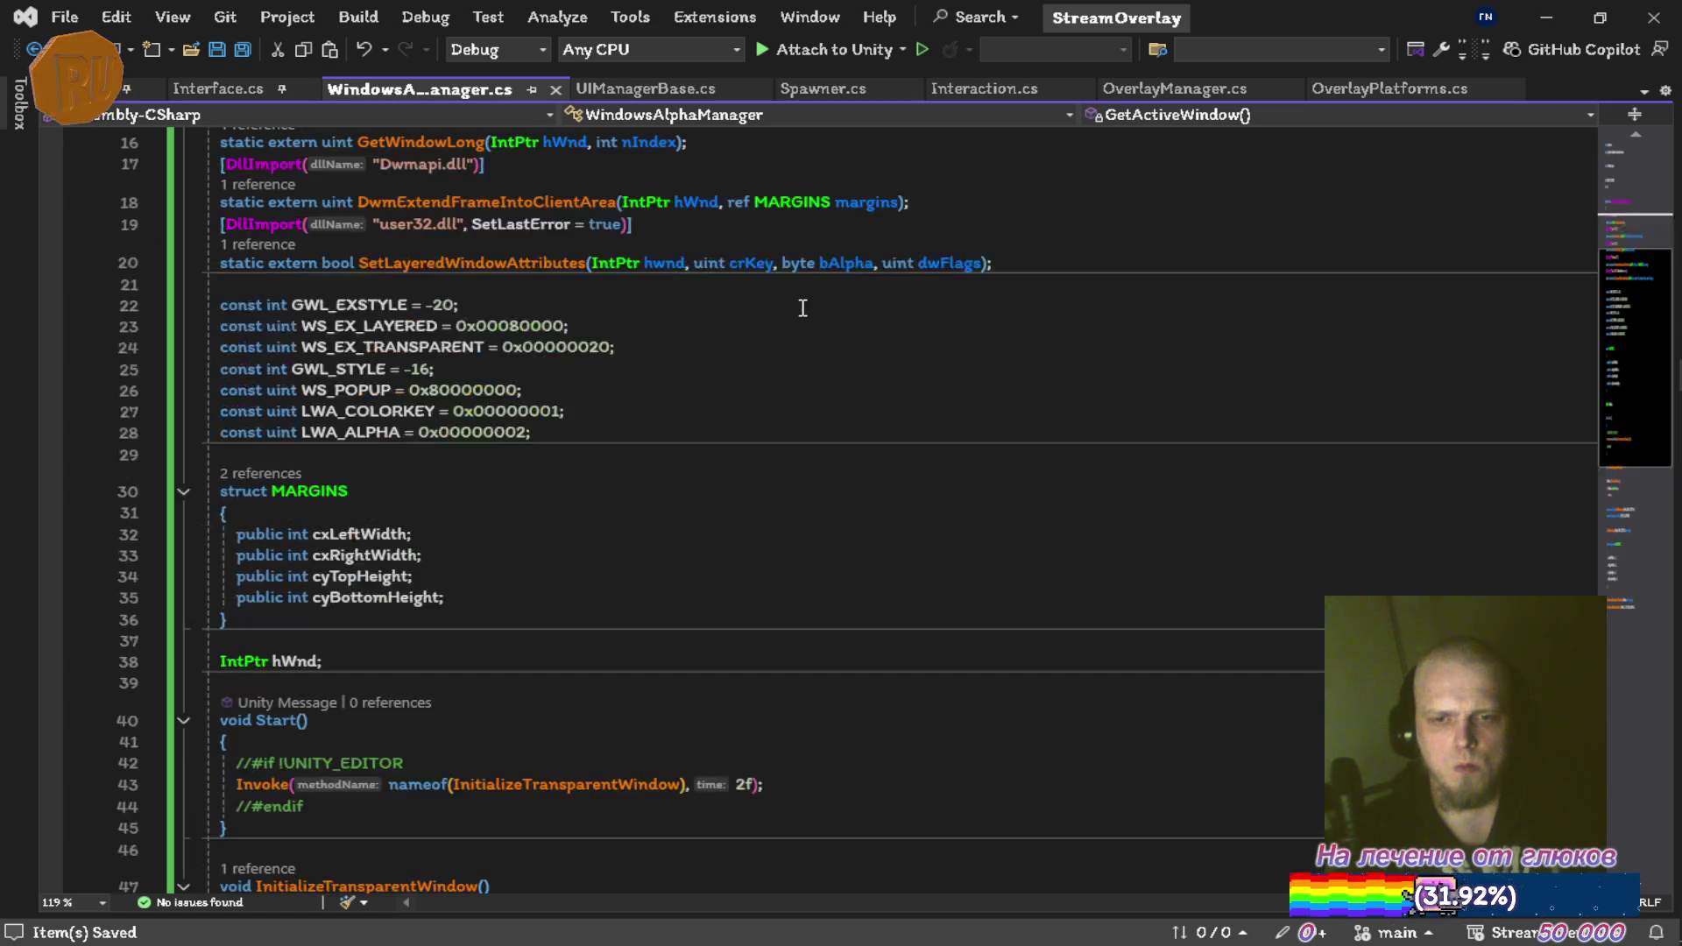
scroll(780, 319, down, 1)
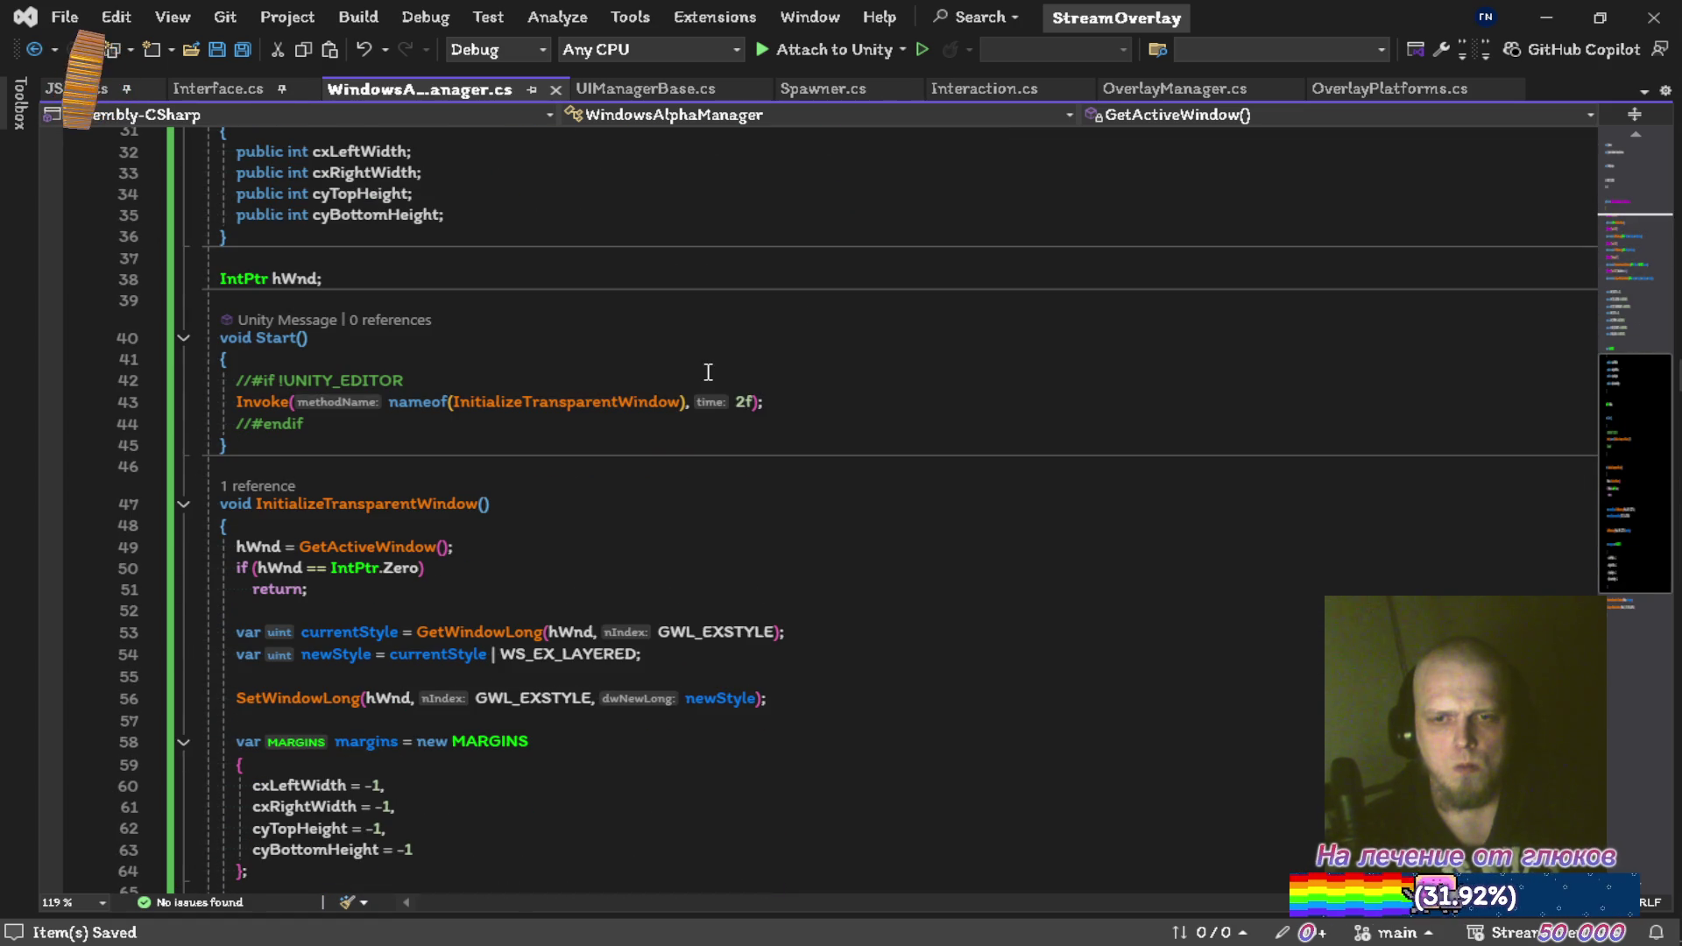
Uncomment the #if !UNITY_EDITOR and #endif directives in Start() and save the script
click(707, 384)
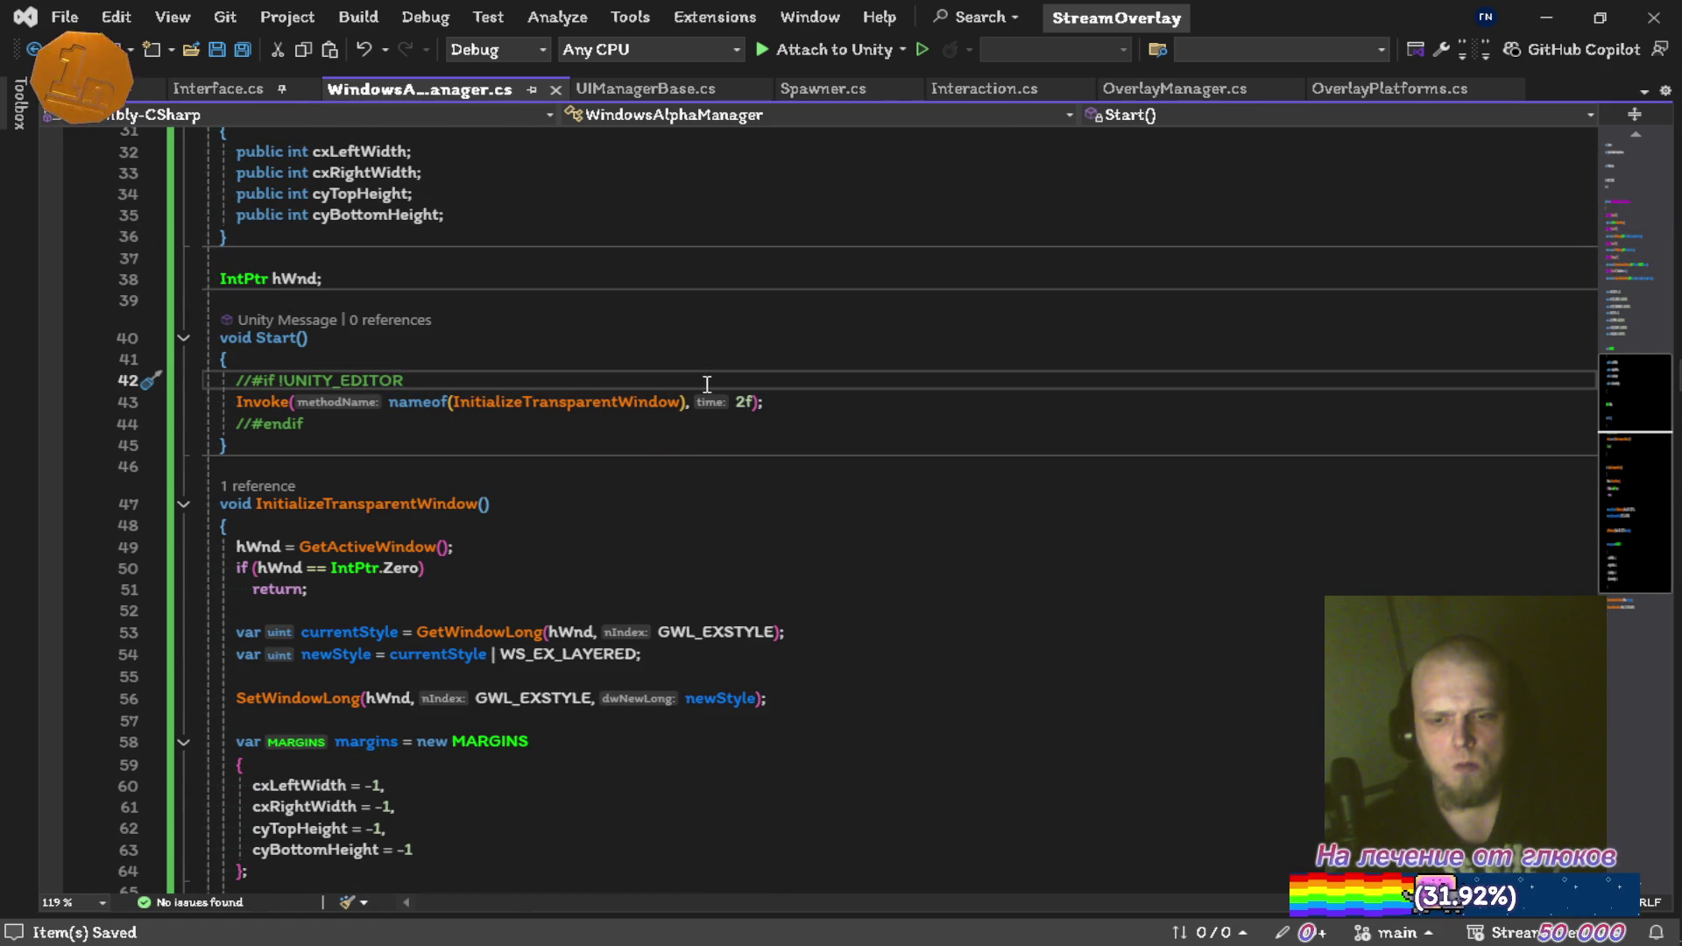
key(ctrl+k)
key(ctrl+u)
key(Down)
key(Down)
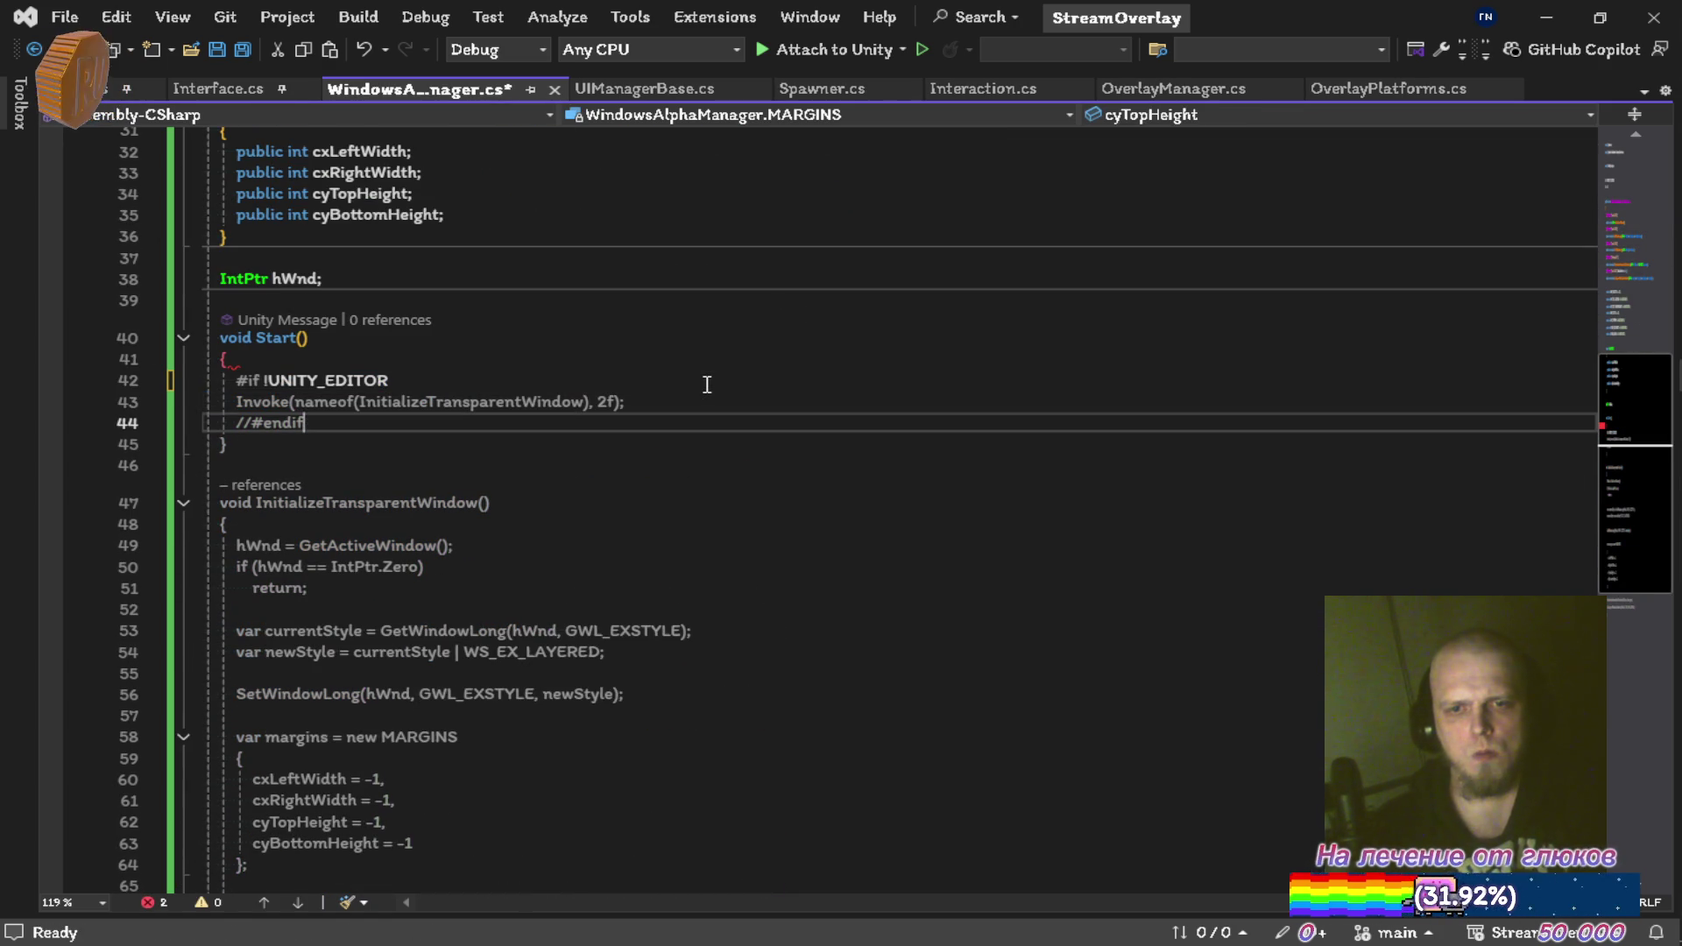
key(ctrl+k)
key(ctrl+u)
key(ctrl+s)
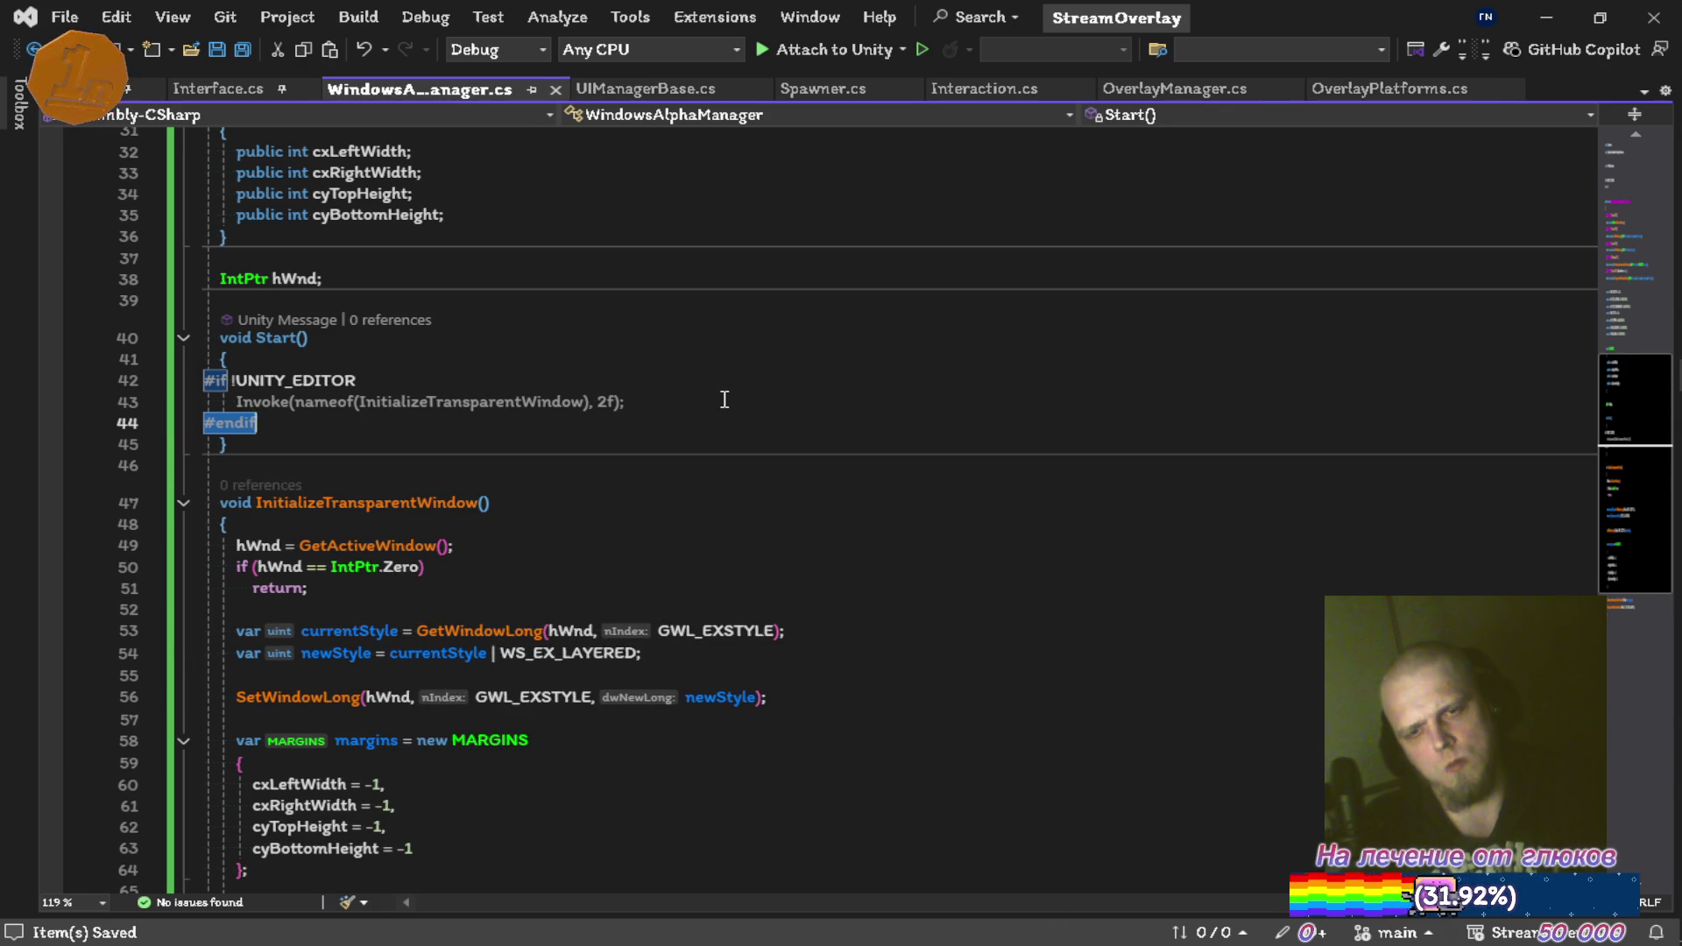
Wrap the WindowsAlphaManager class in 'namespace Overlay { … }' and save the script
scroll(714, 385, up, 10)
click(706, 293)
key(Return)
text(namespace ove)
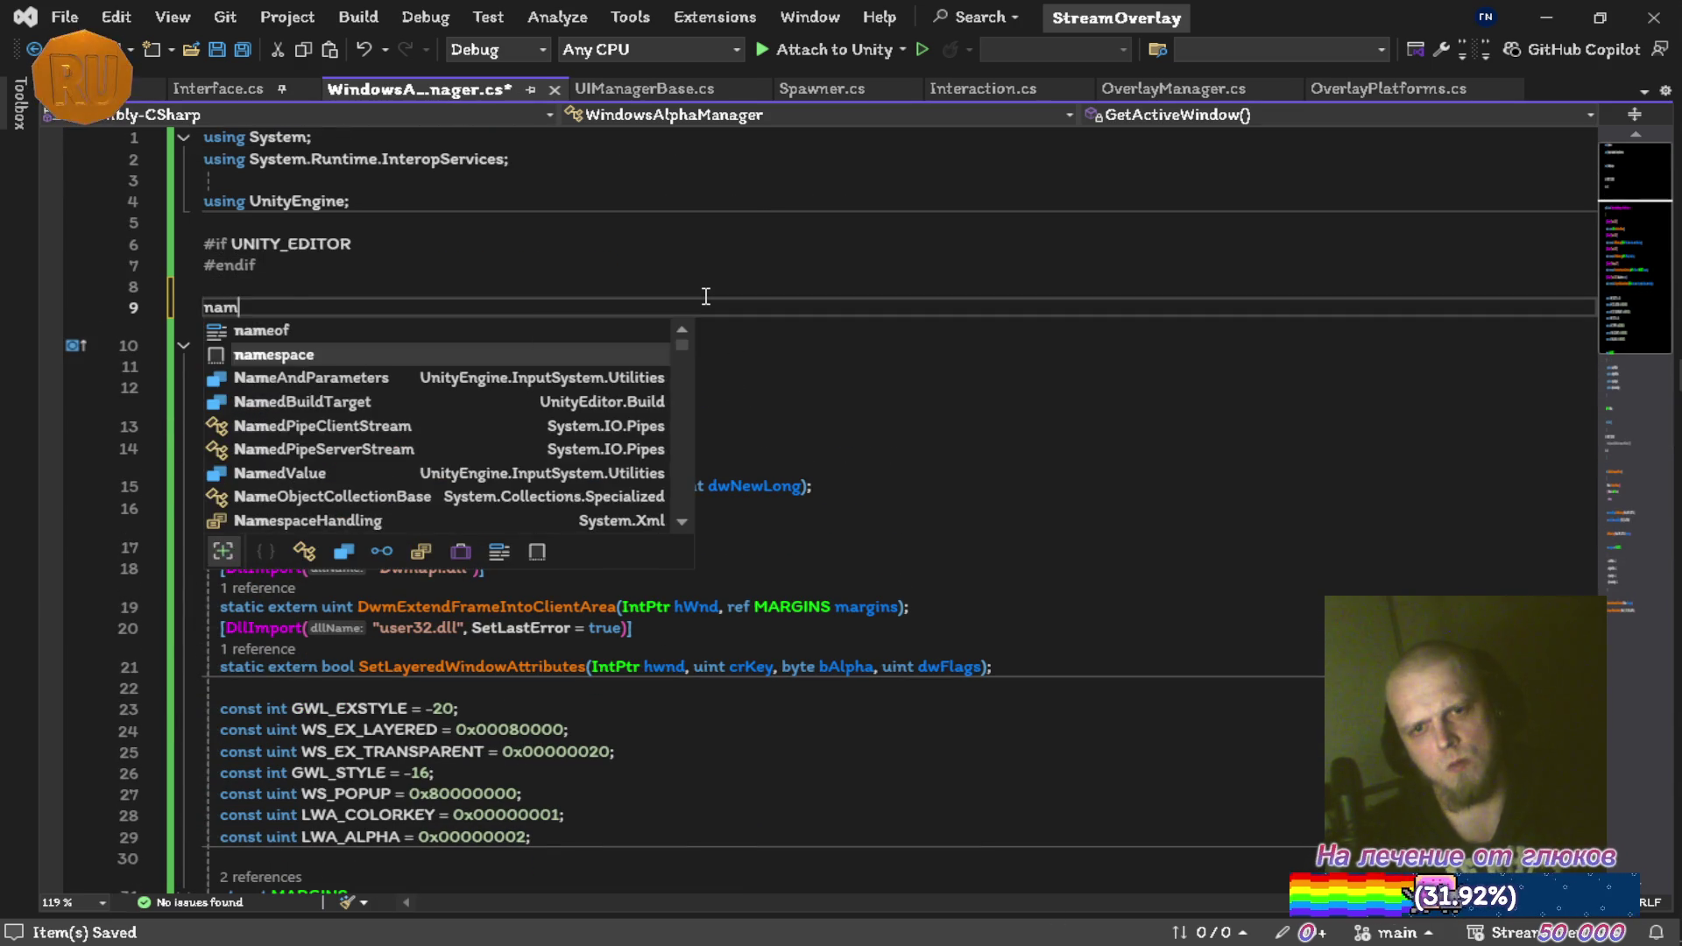
key(Tab)
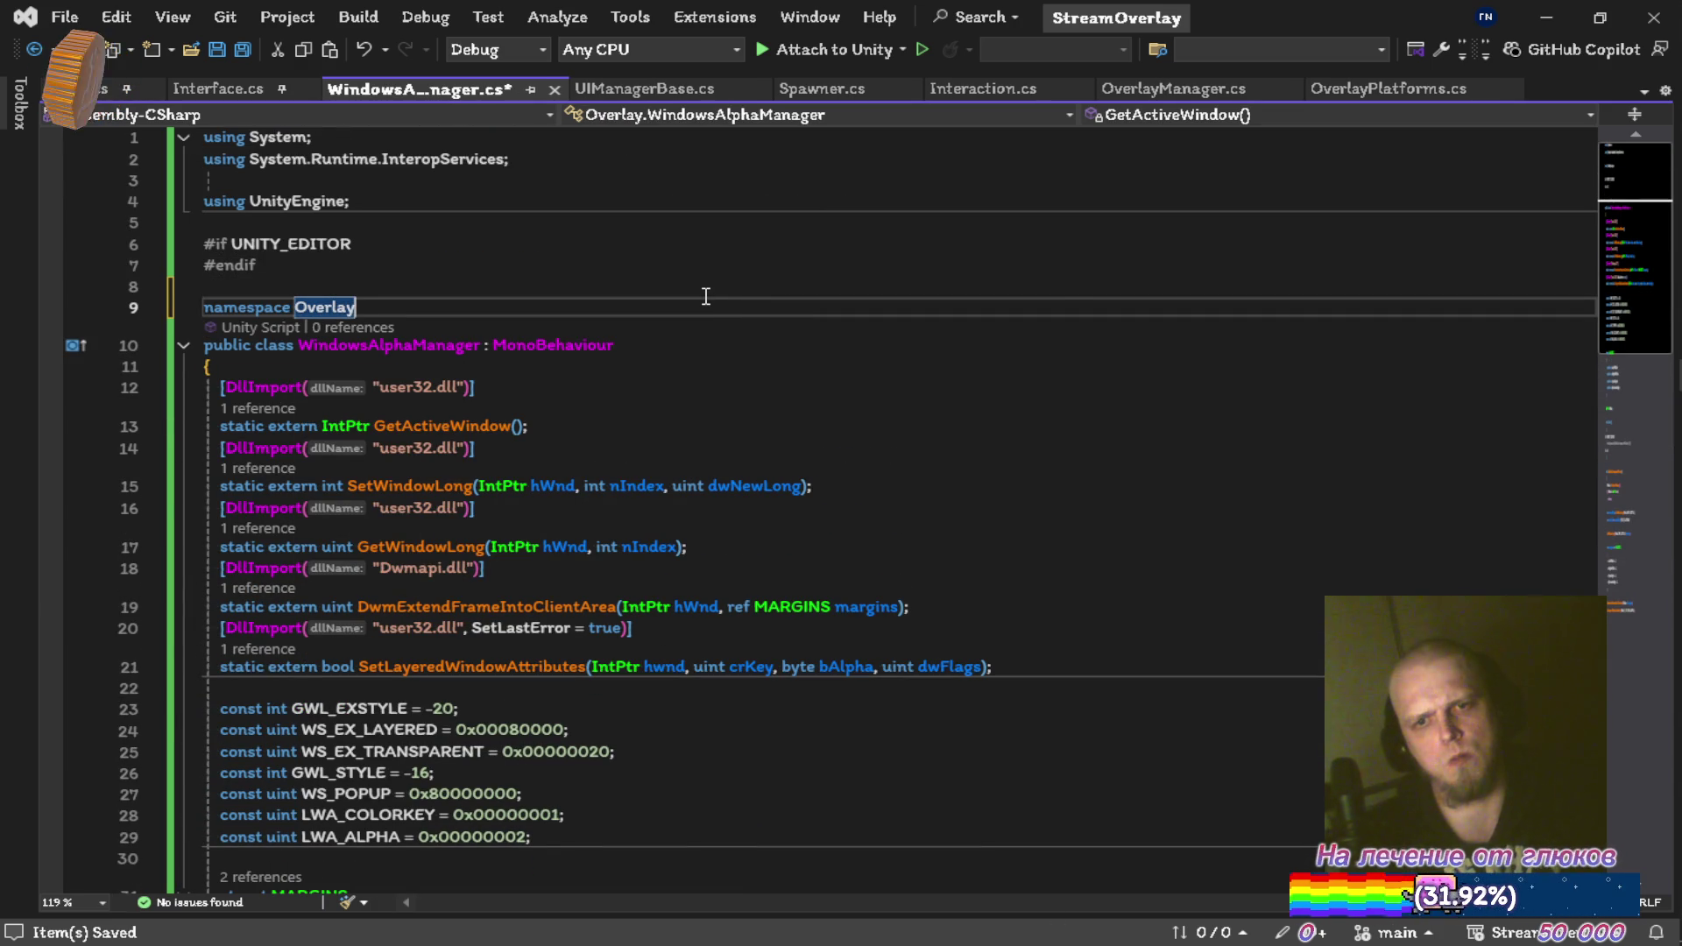
text({)
scroll(706, 296, down, 18)
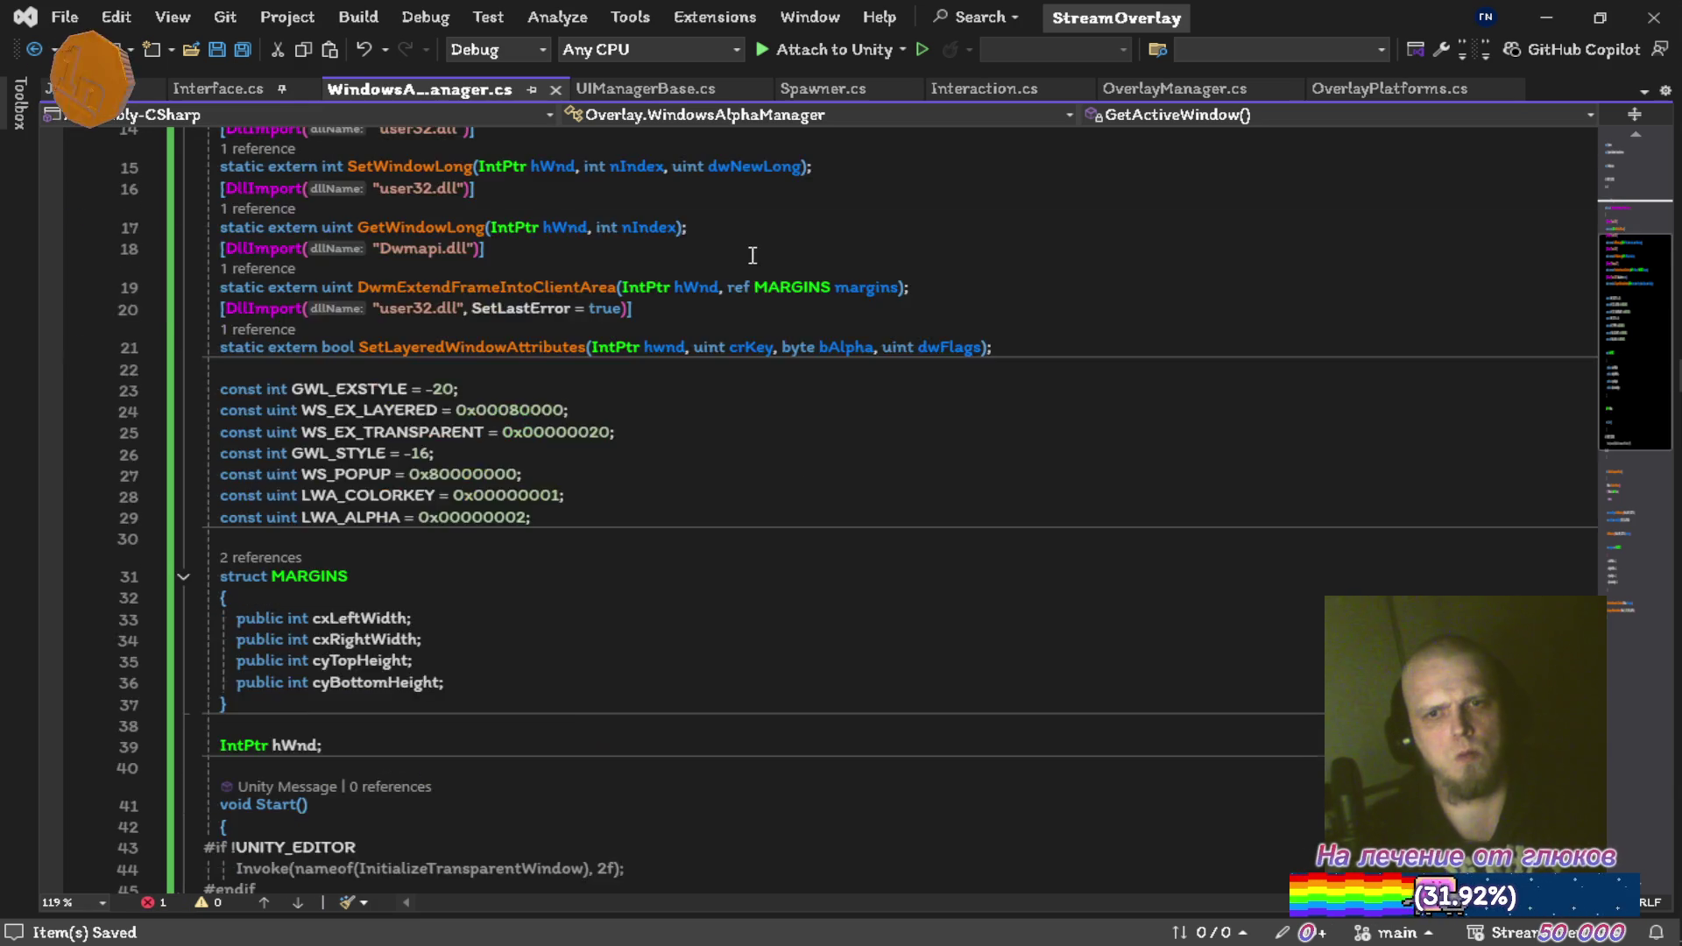
click(476, 495)
key(Return)
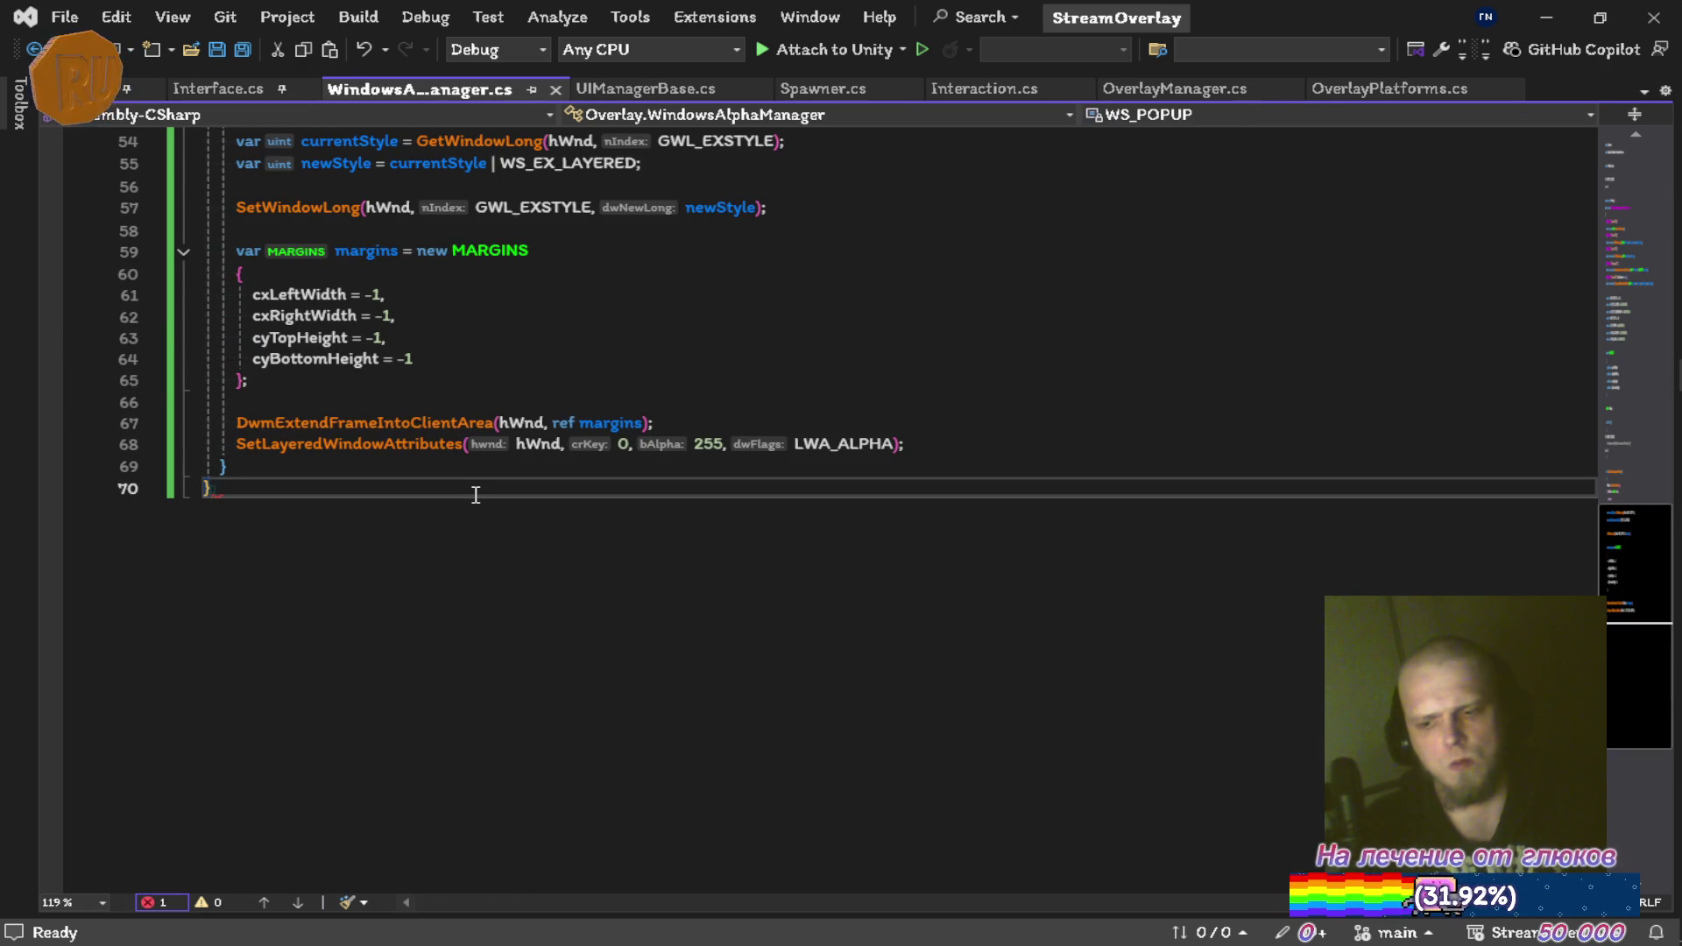
text(})
key(ctrl+s)
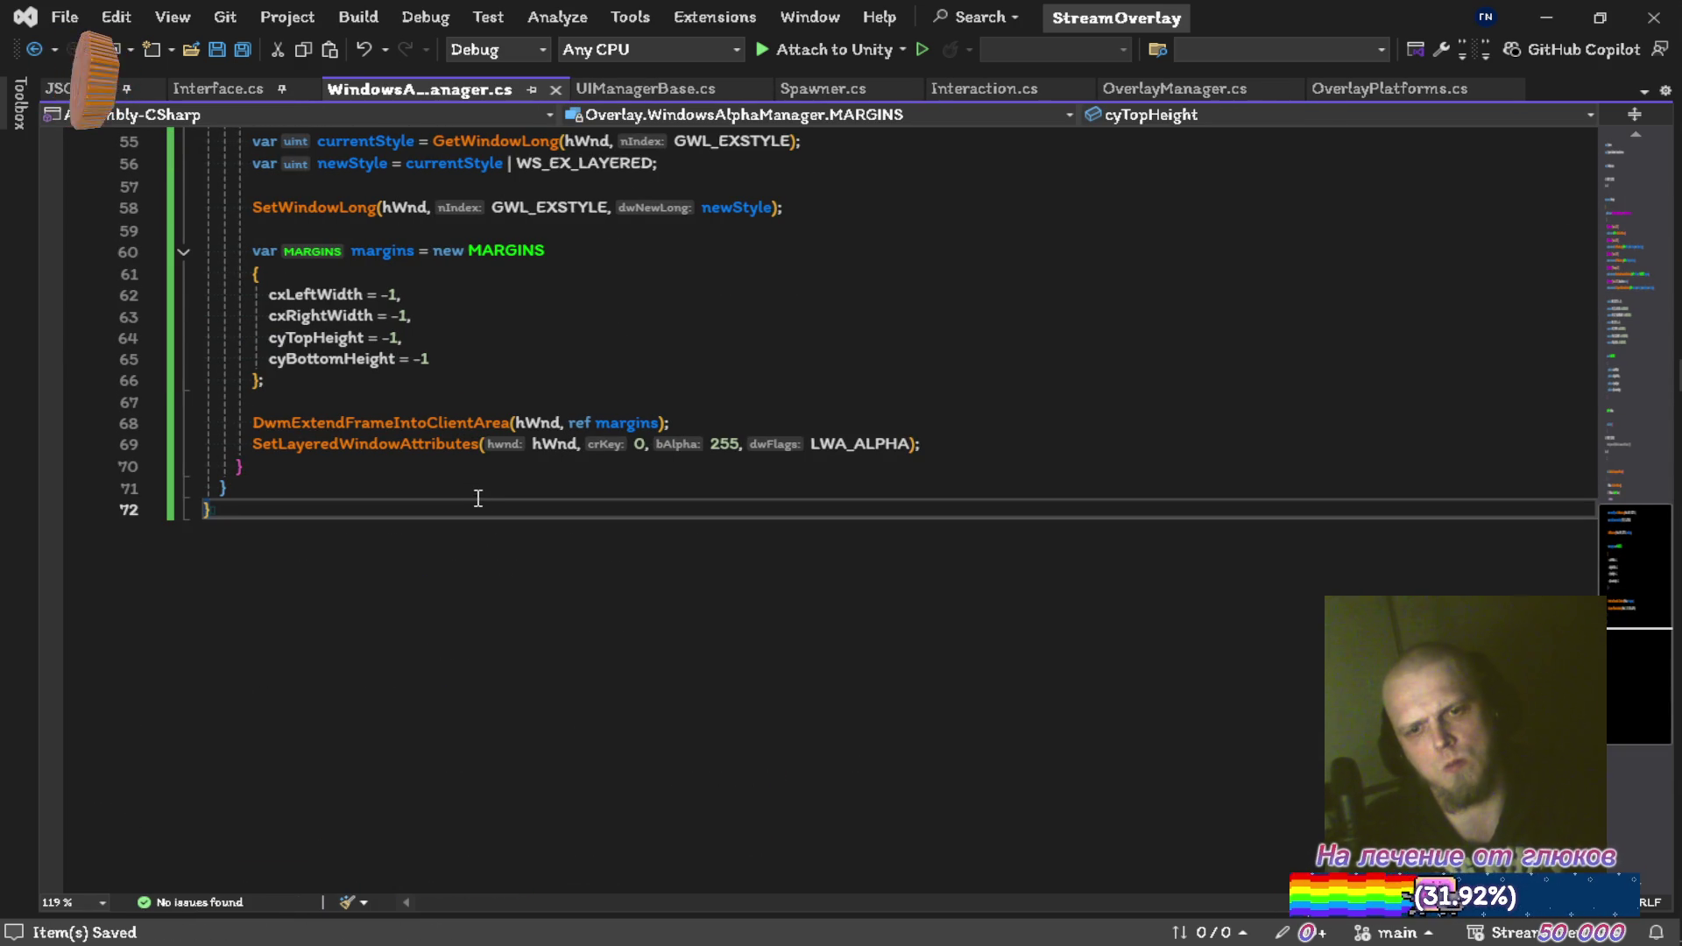
Look over the namespaced script and begin reformatting the whole document with Ctrl+K
scroll(544, 469, up, 10)
scroll(573, 455, up, 8)
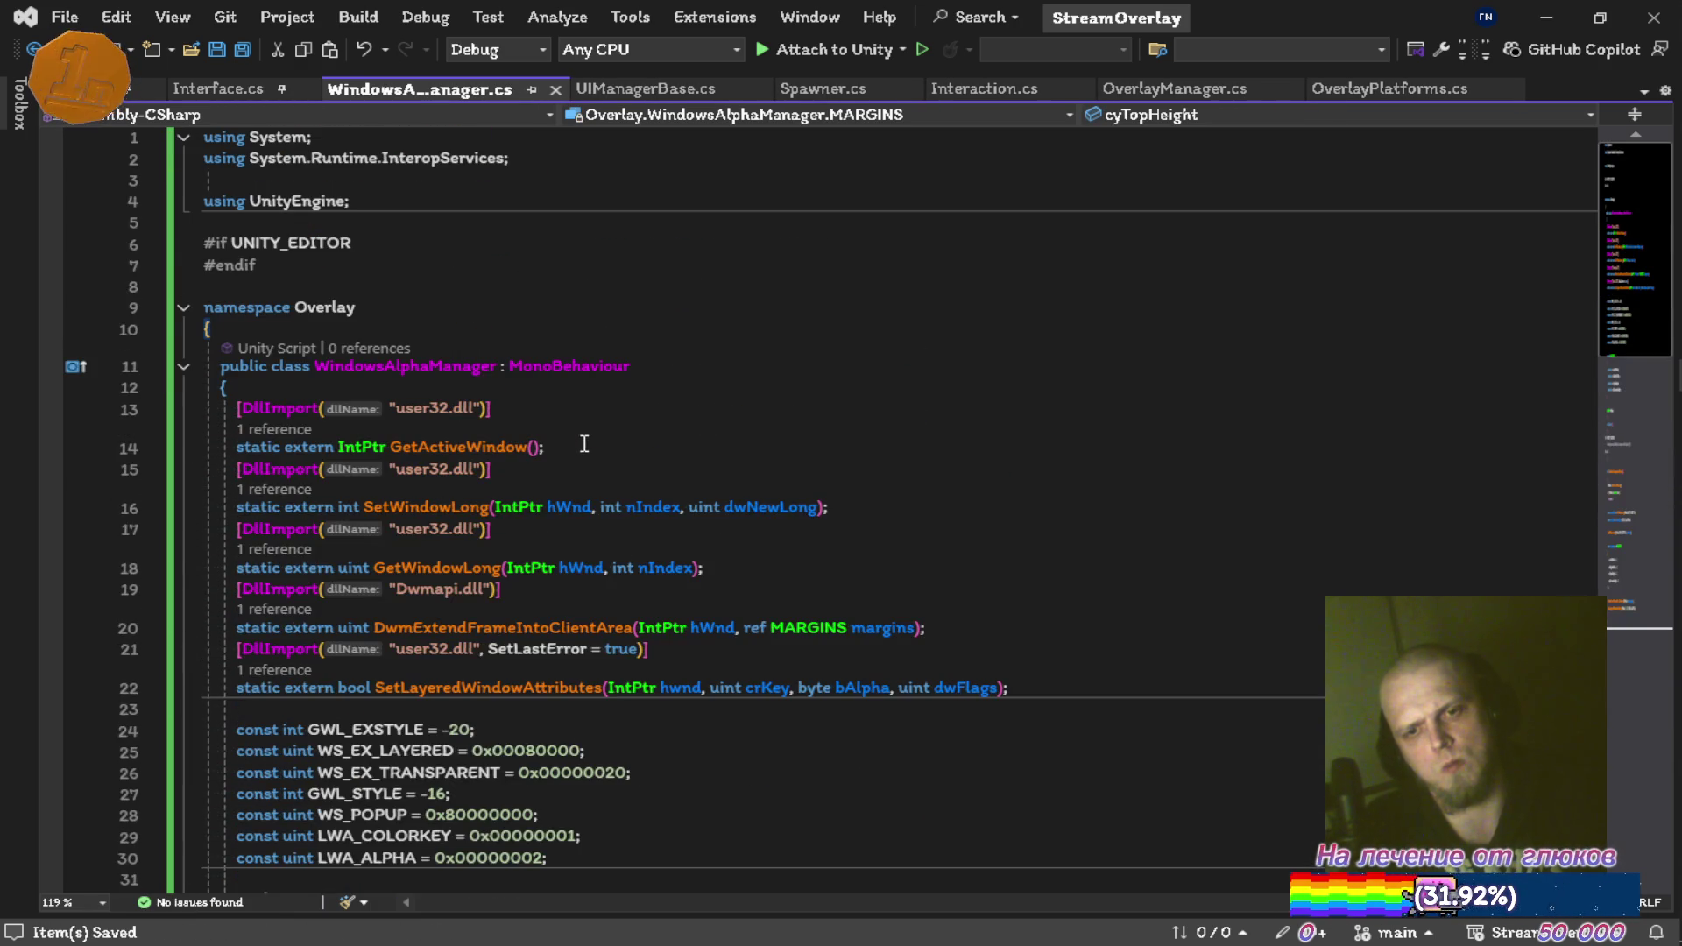
scroll(581, 438, down, 8)
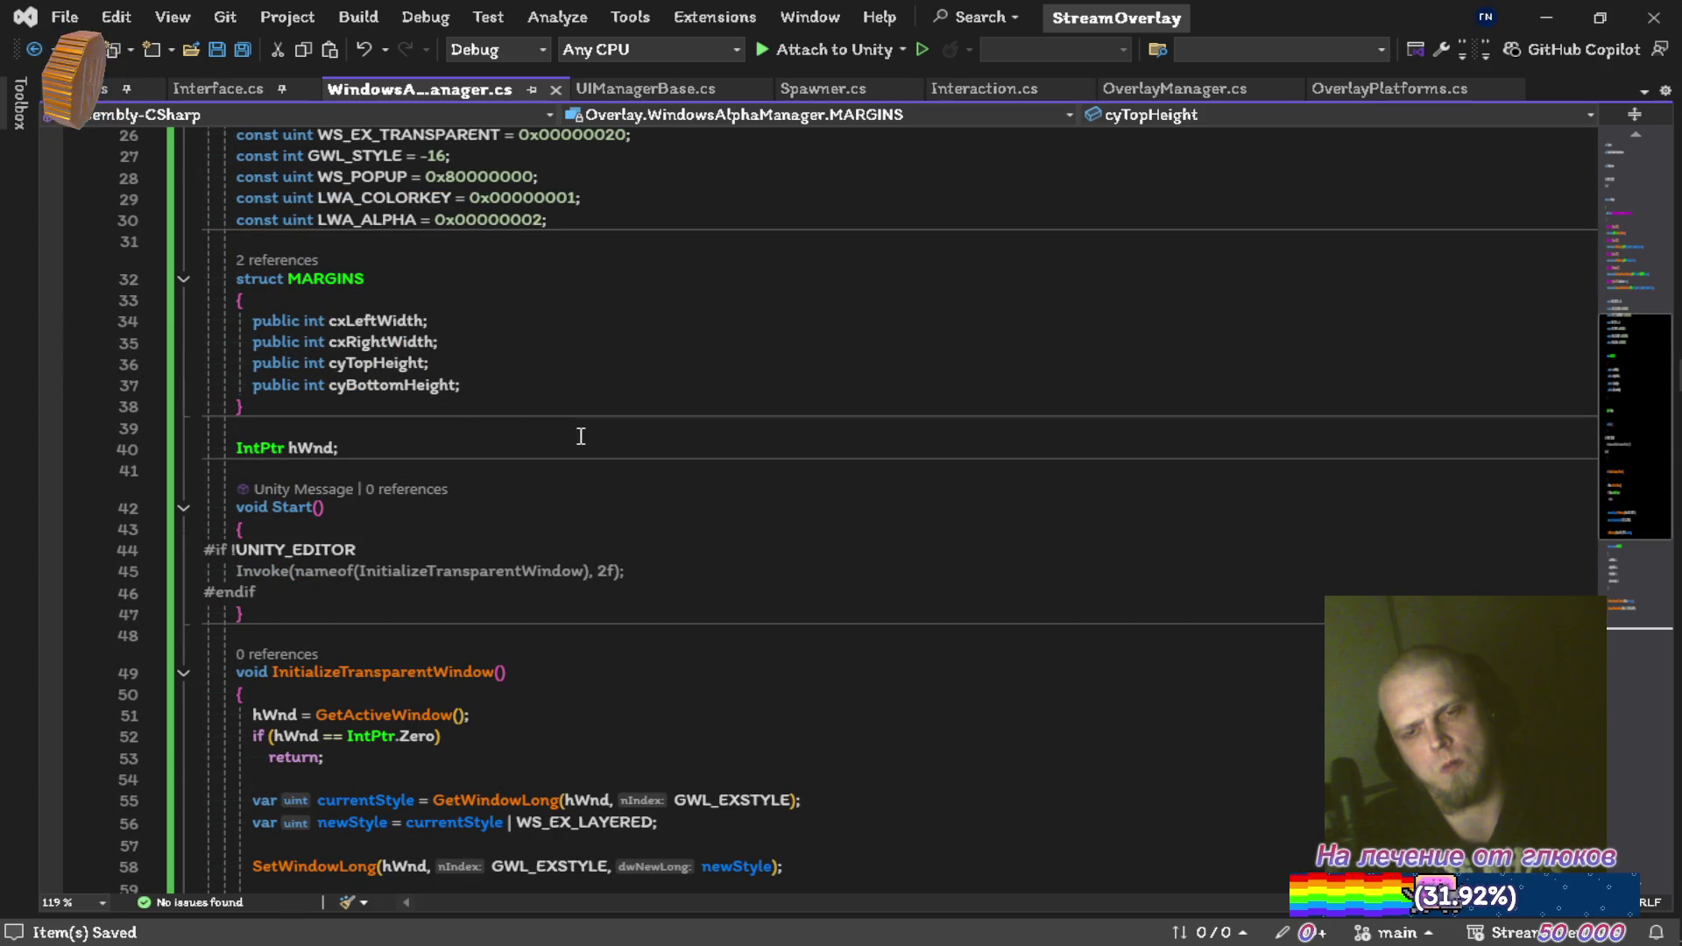
scroll(581, 436, up, 8)
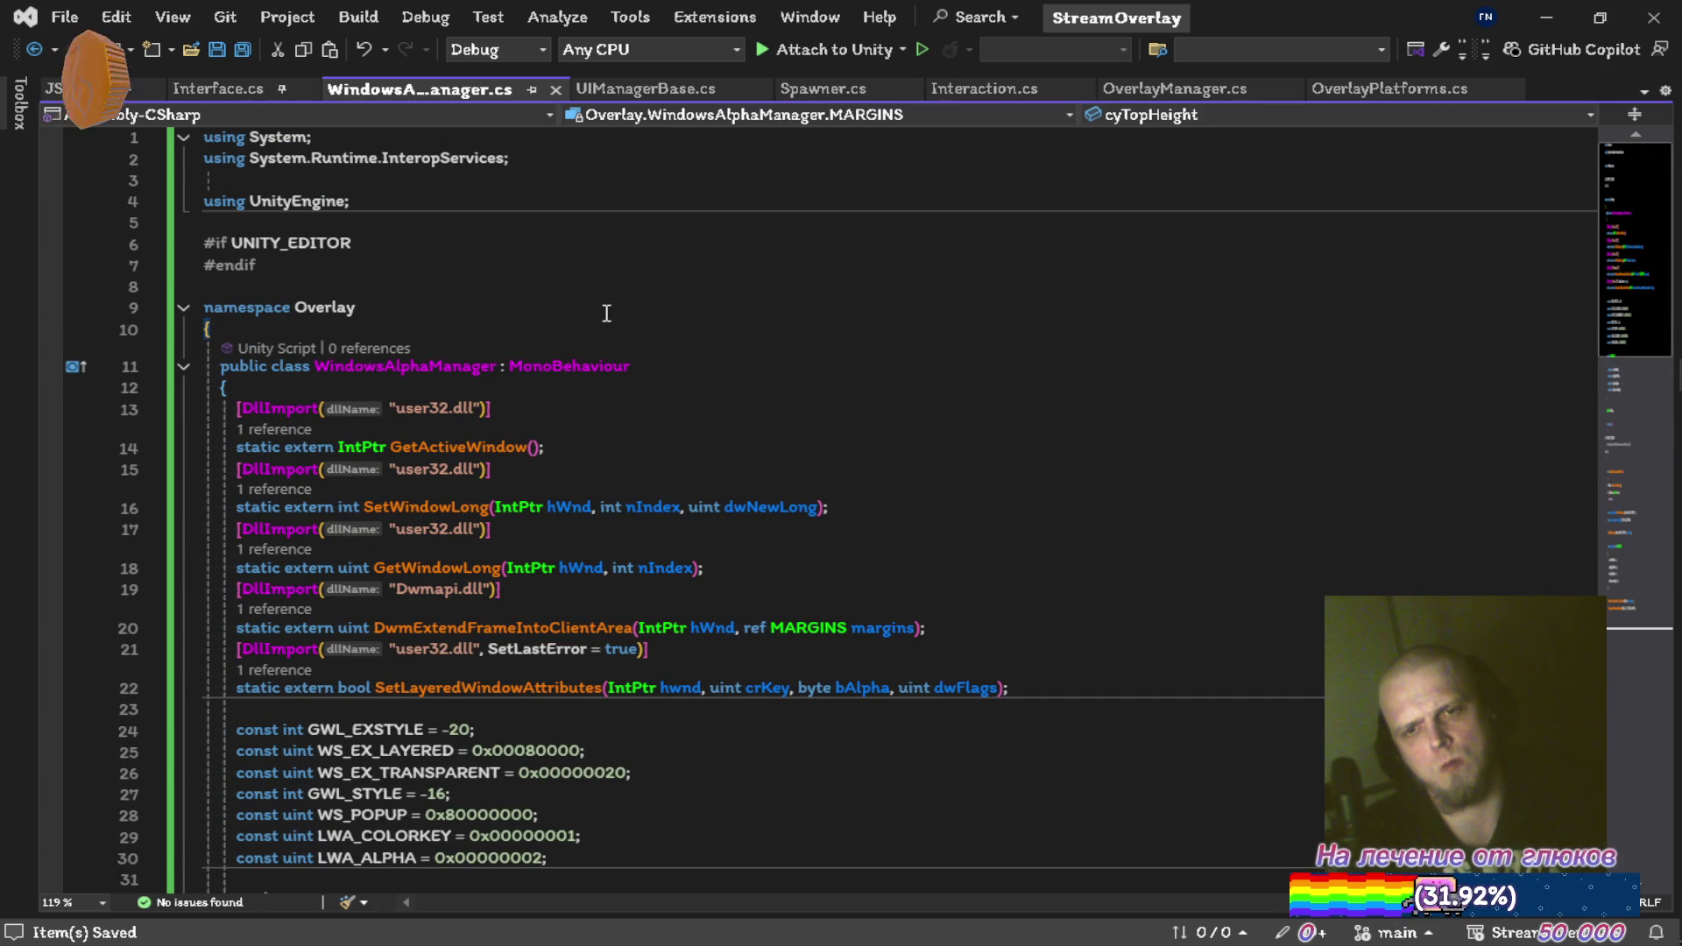
key(ctrl+k)
Finish reformatting the document, delete the empty top UNITY_EDITOR block, and save
key(ctrl+d)
key(ctrl+s)
click(490, 225)
key(Delete)
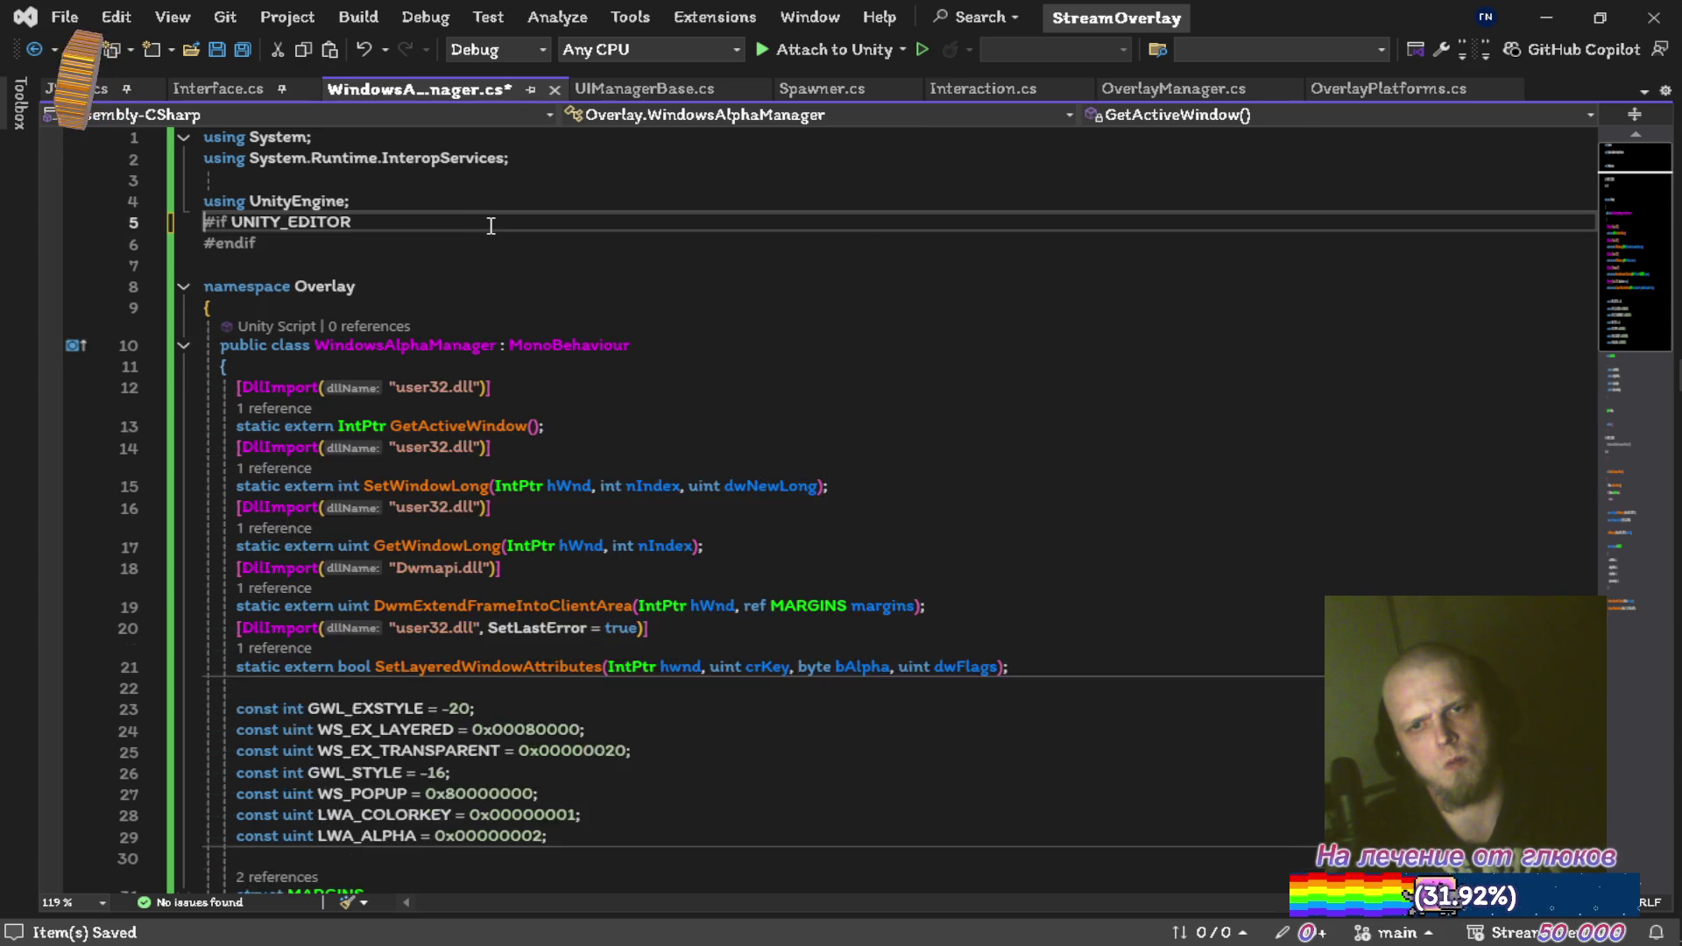
key(ctrl+x)
key(ctrl+x)
key(ctrl+s)
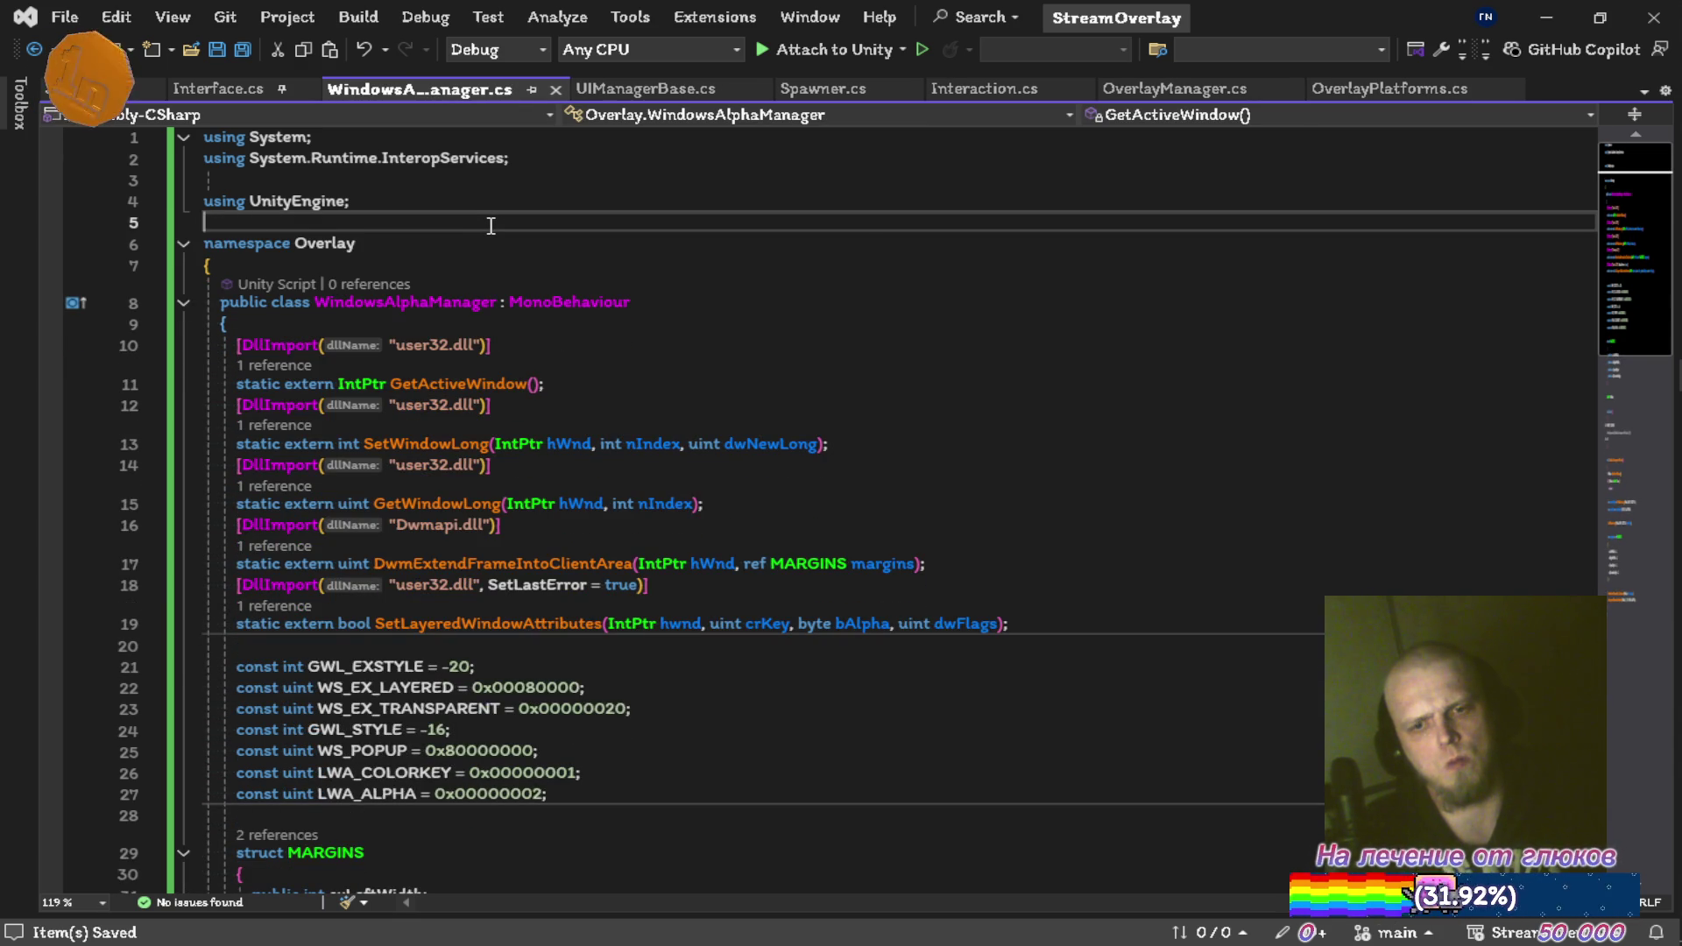
Indent the Invoke call in Start() one level, then switch to the Unity editor
scroll(491, 226, down, 8)
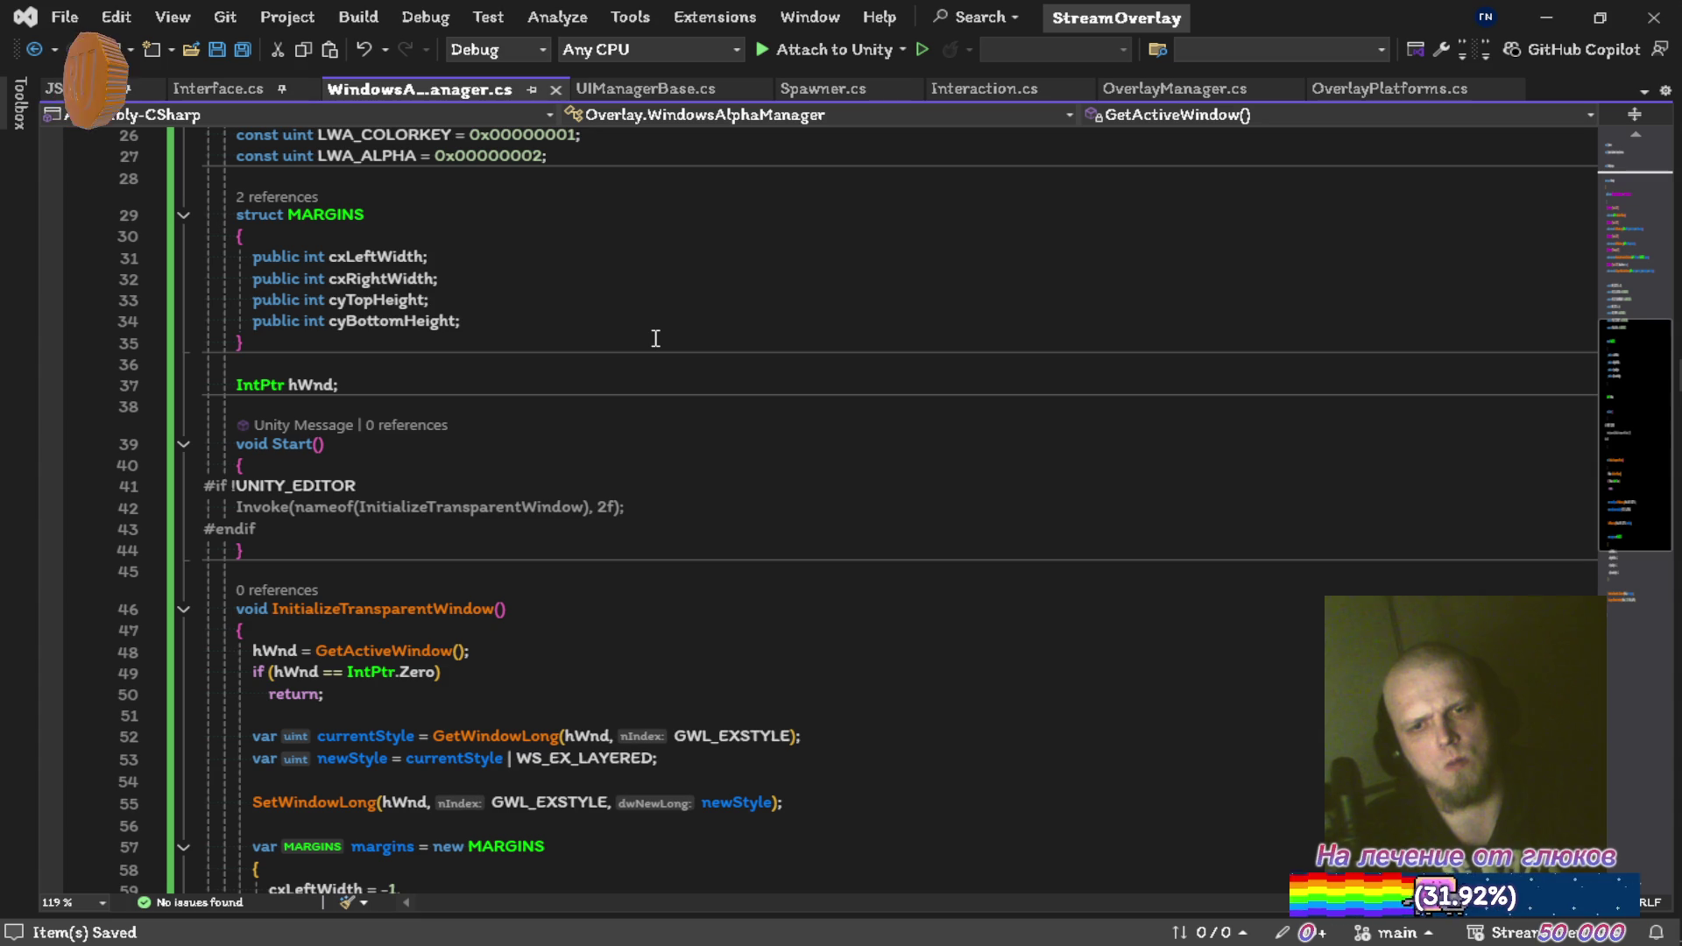
click(237, 506)
key(Tab)
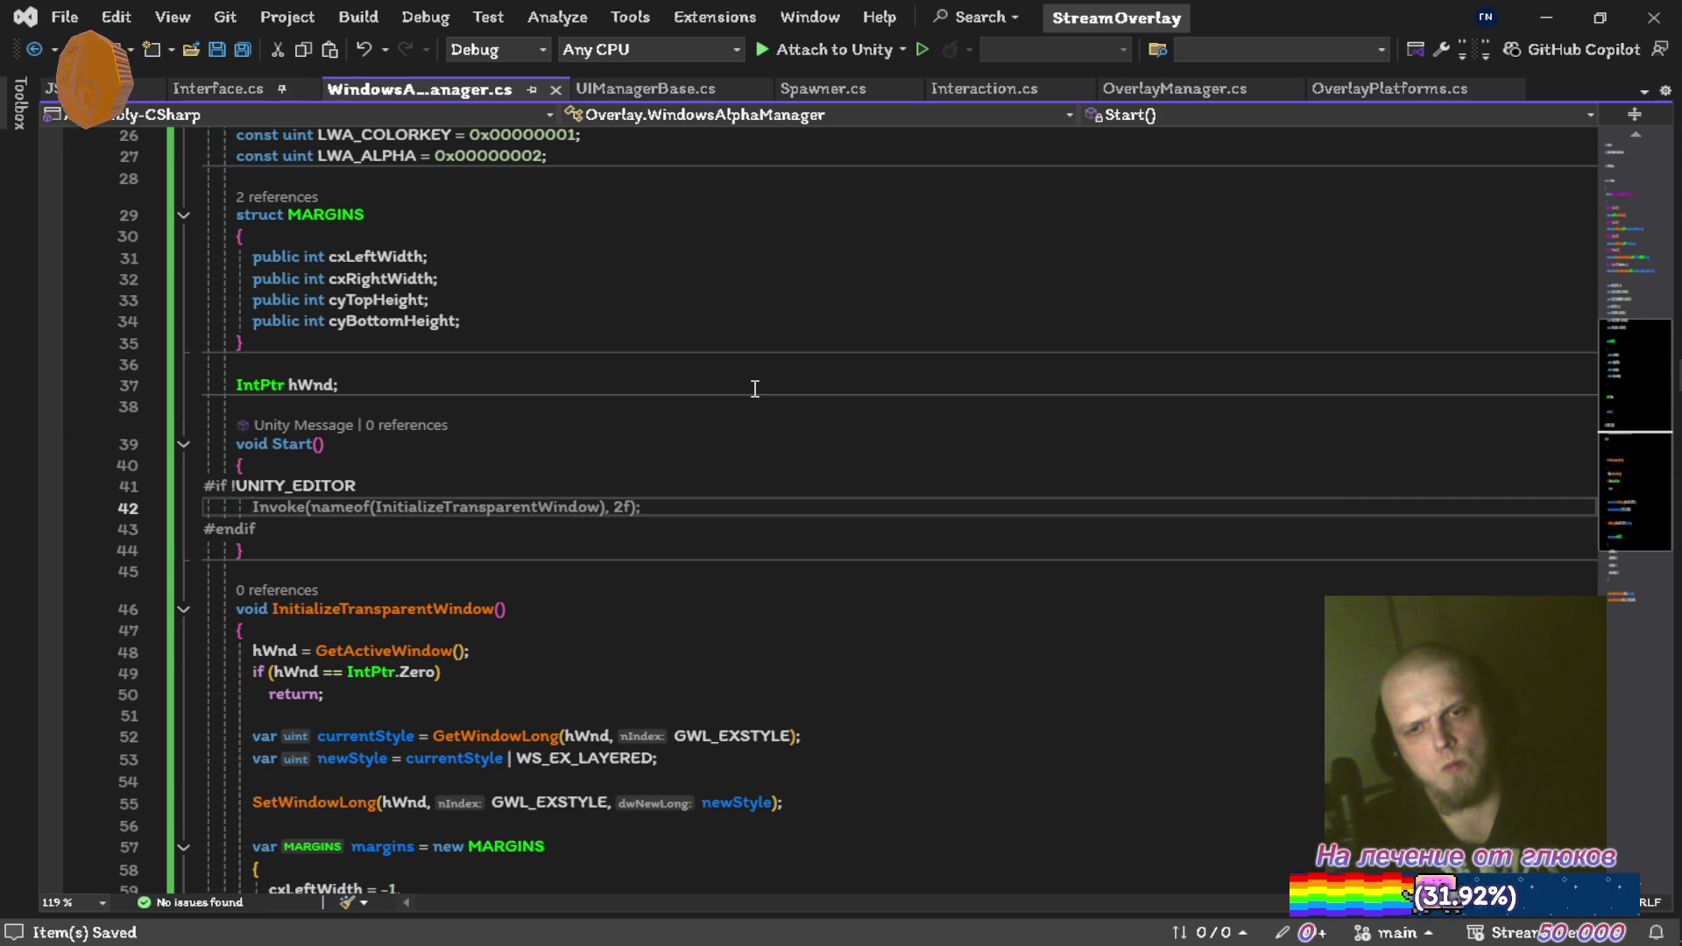
scroll(754, 388, down, 3)
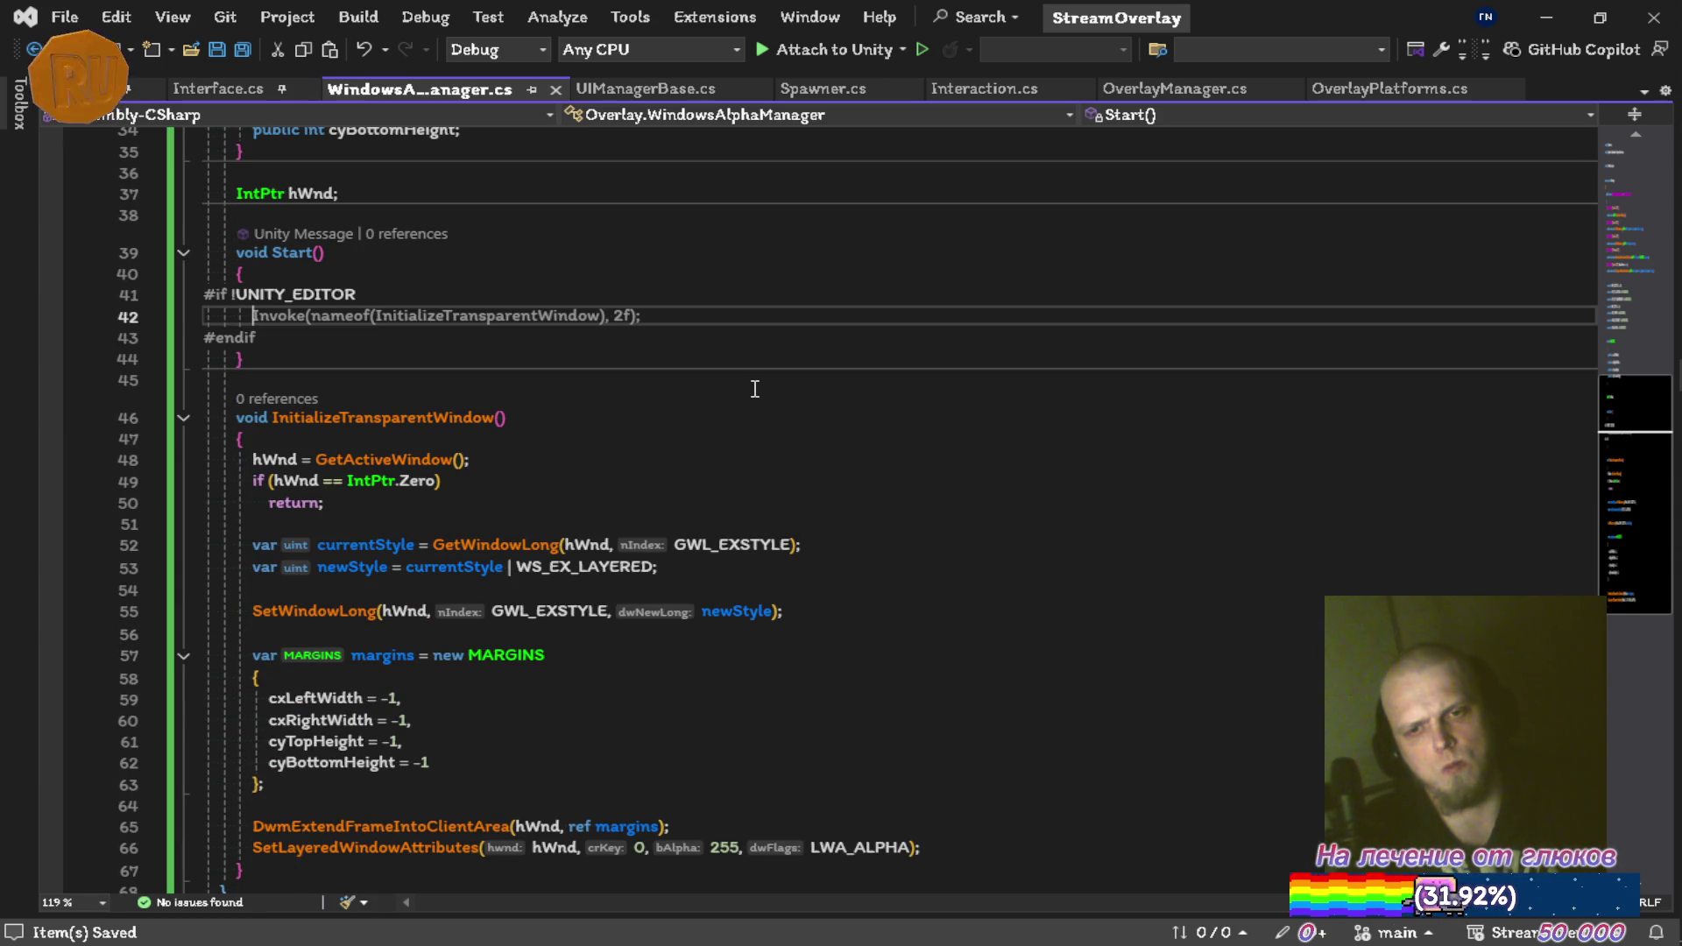
scroll(750, 383, up, 10)
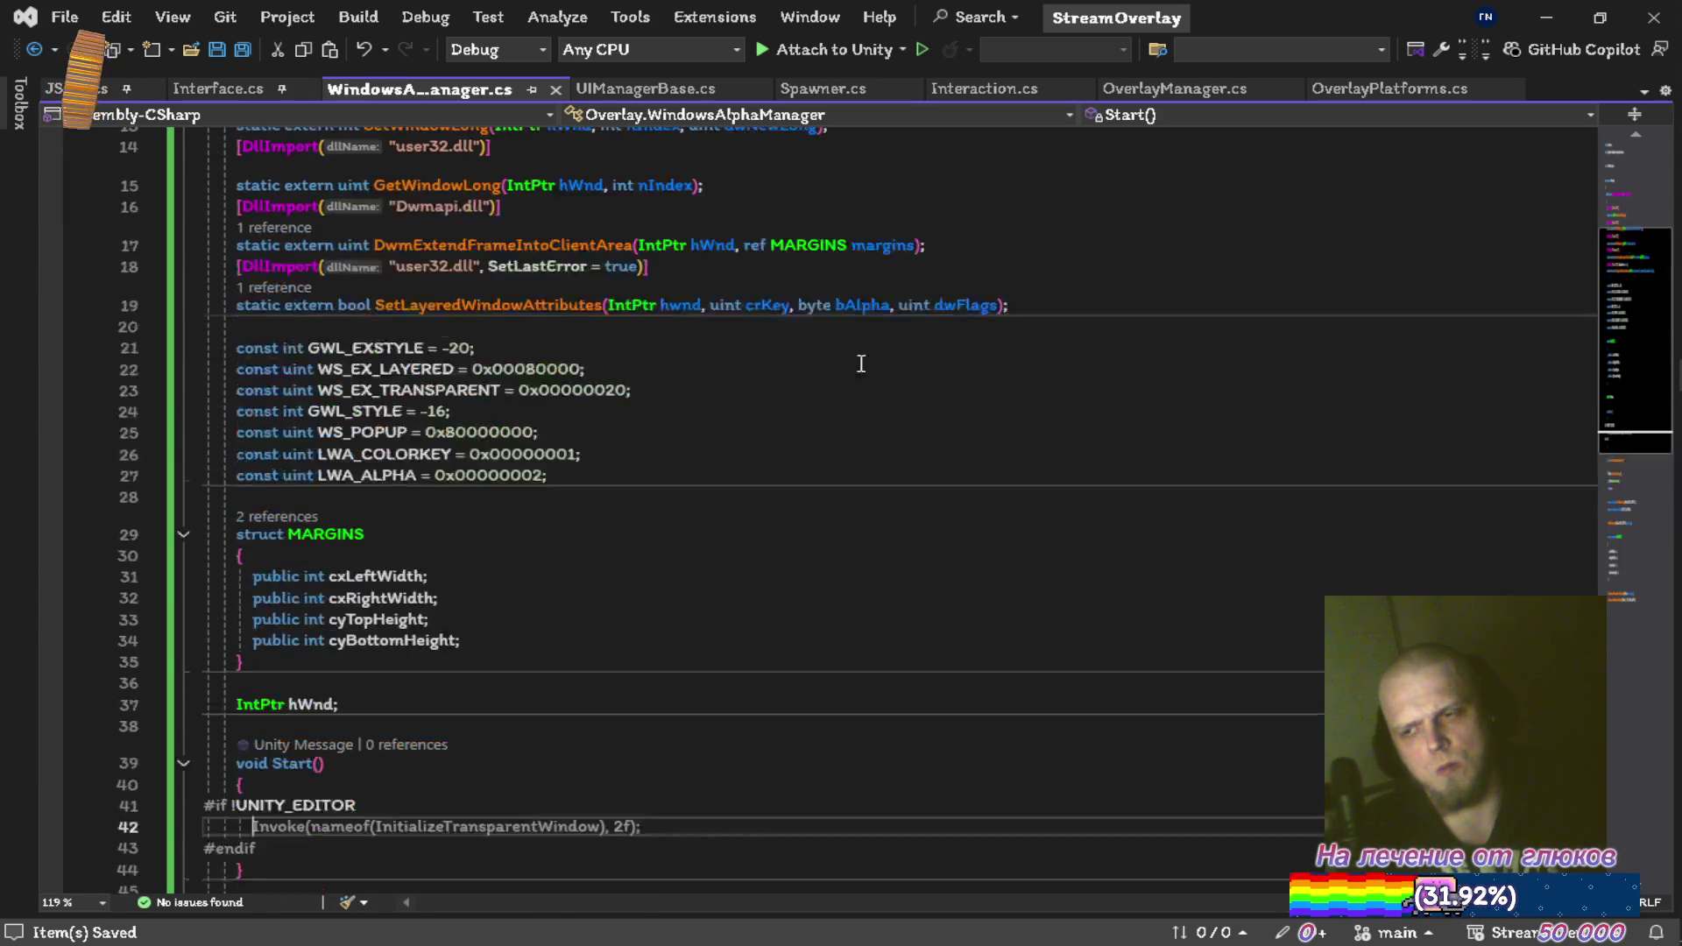
key(alt+Tab)
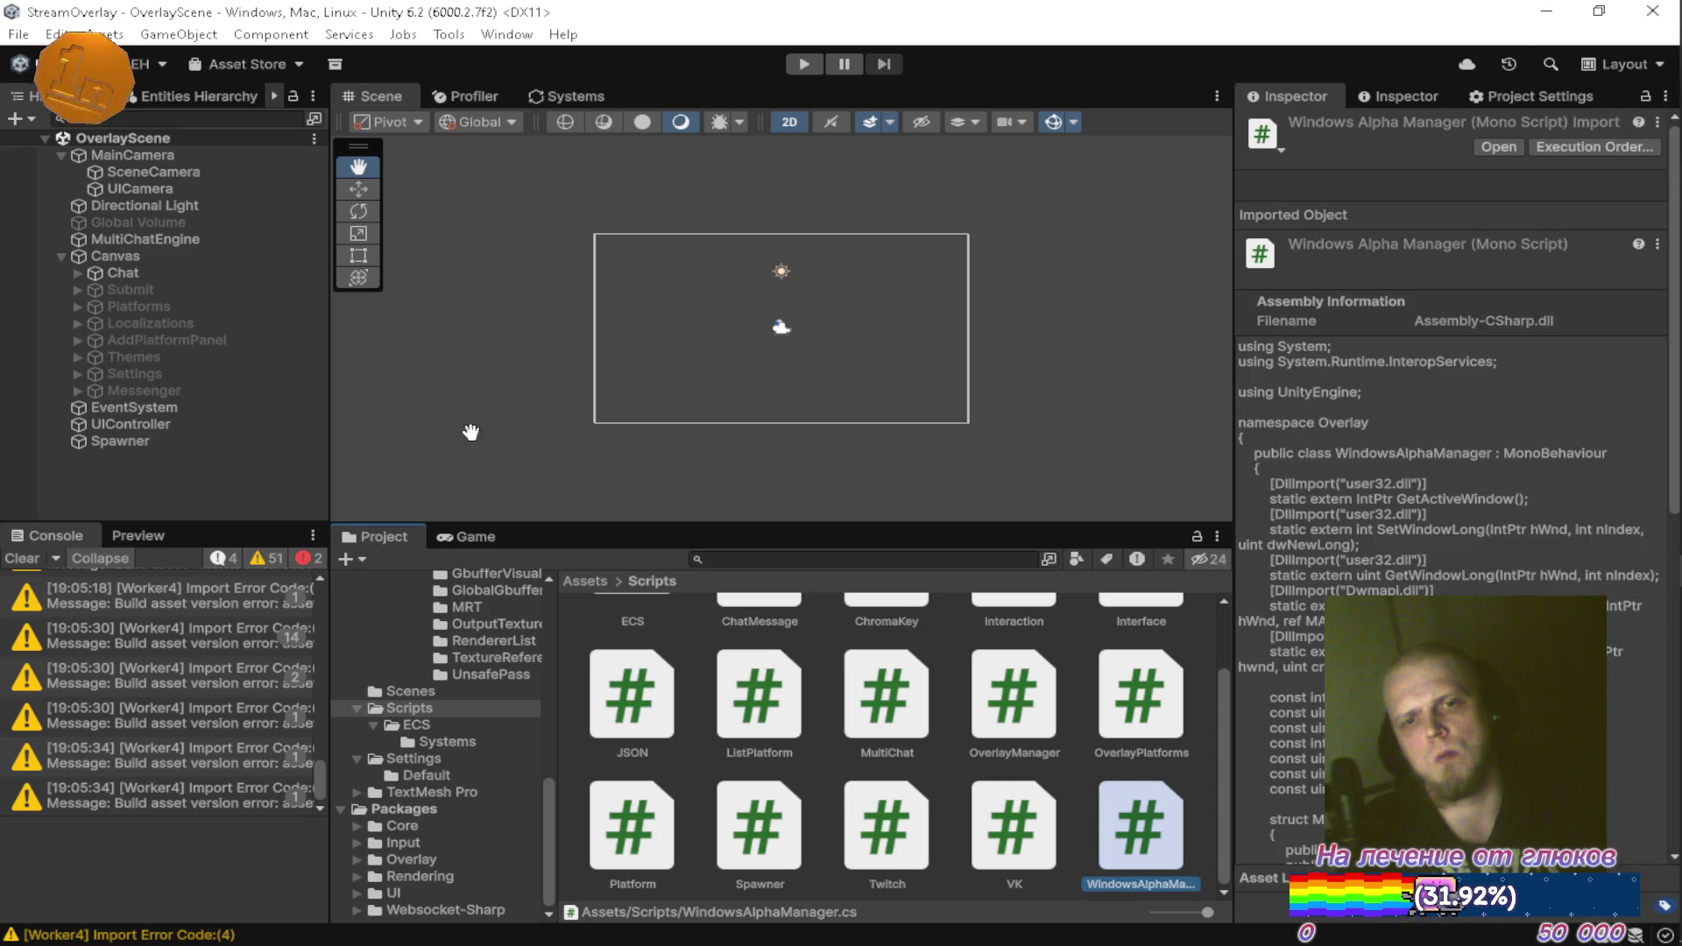
Create an empty GameObject named OverlayManager in the OverlayScene hierarchy
click(59, 155)
click(61, 222)
click(116, 367)
right_click(149, 302)
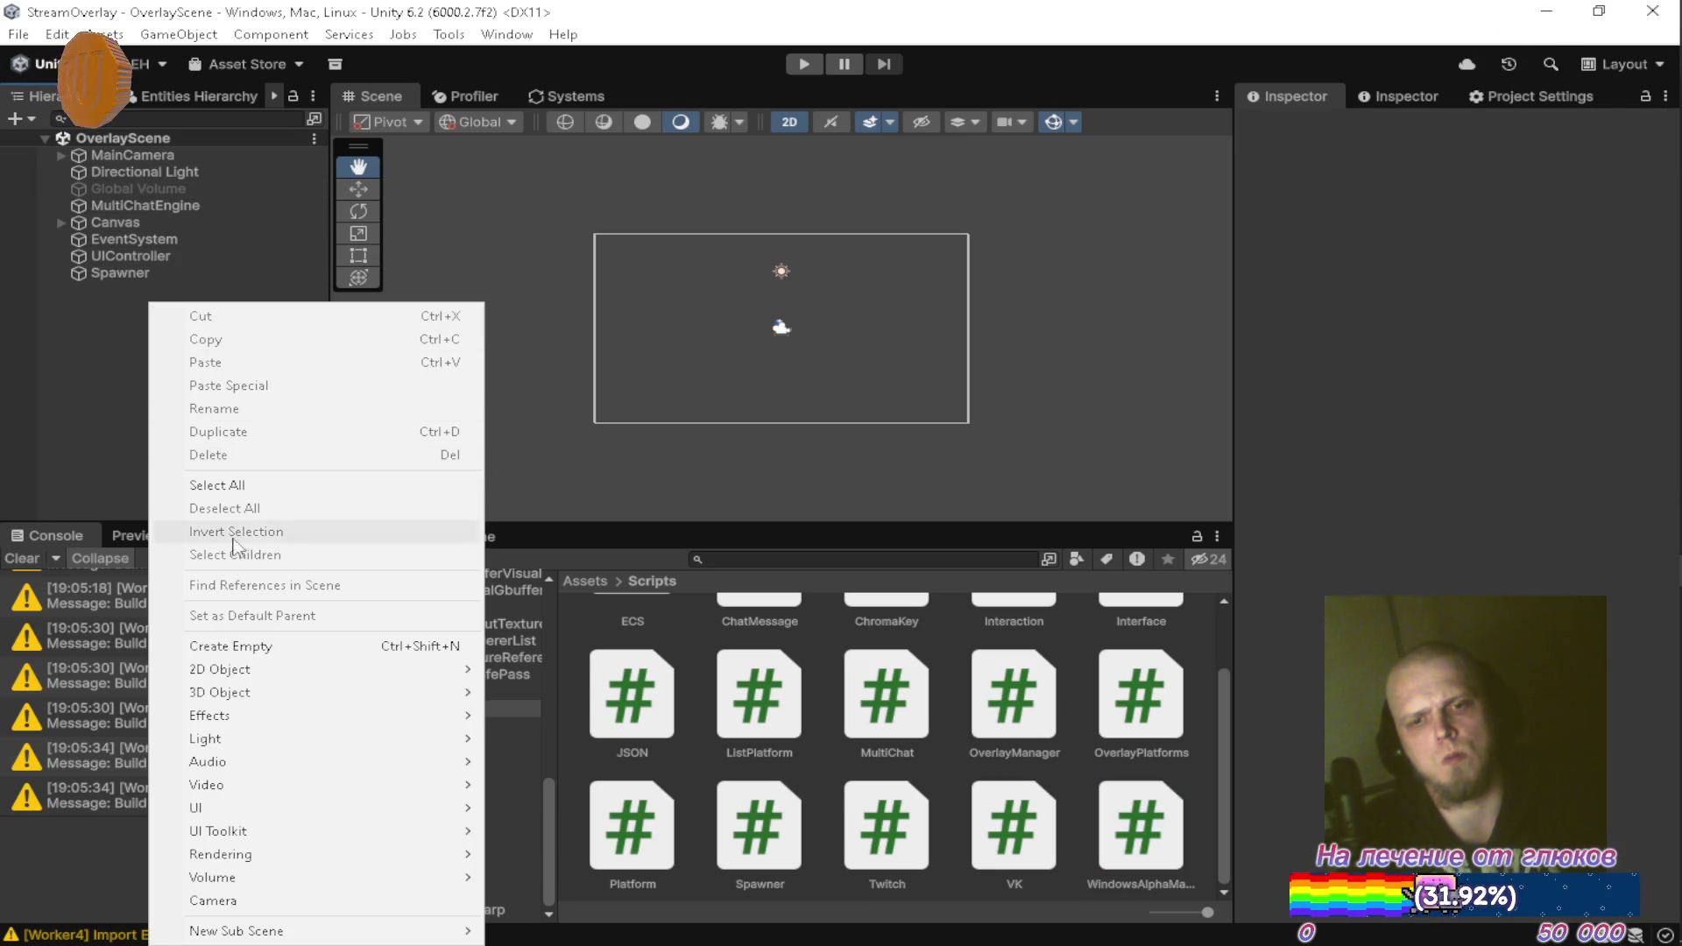
click(320, 646)
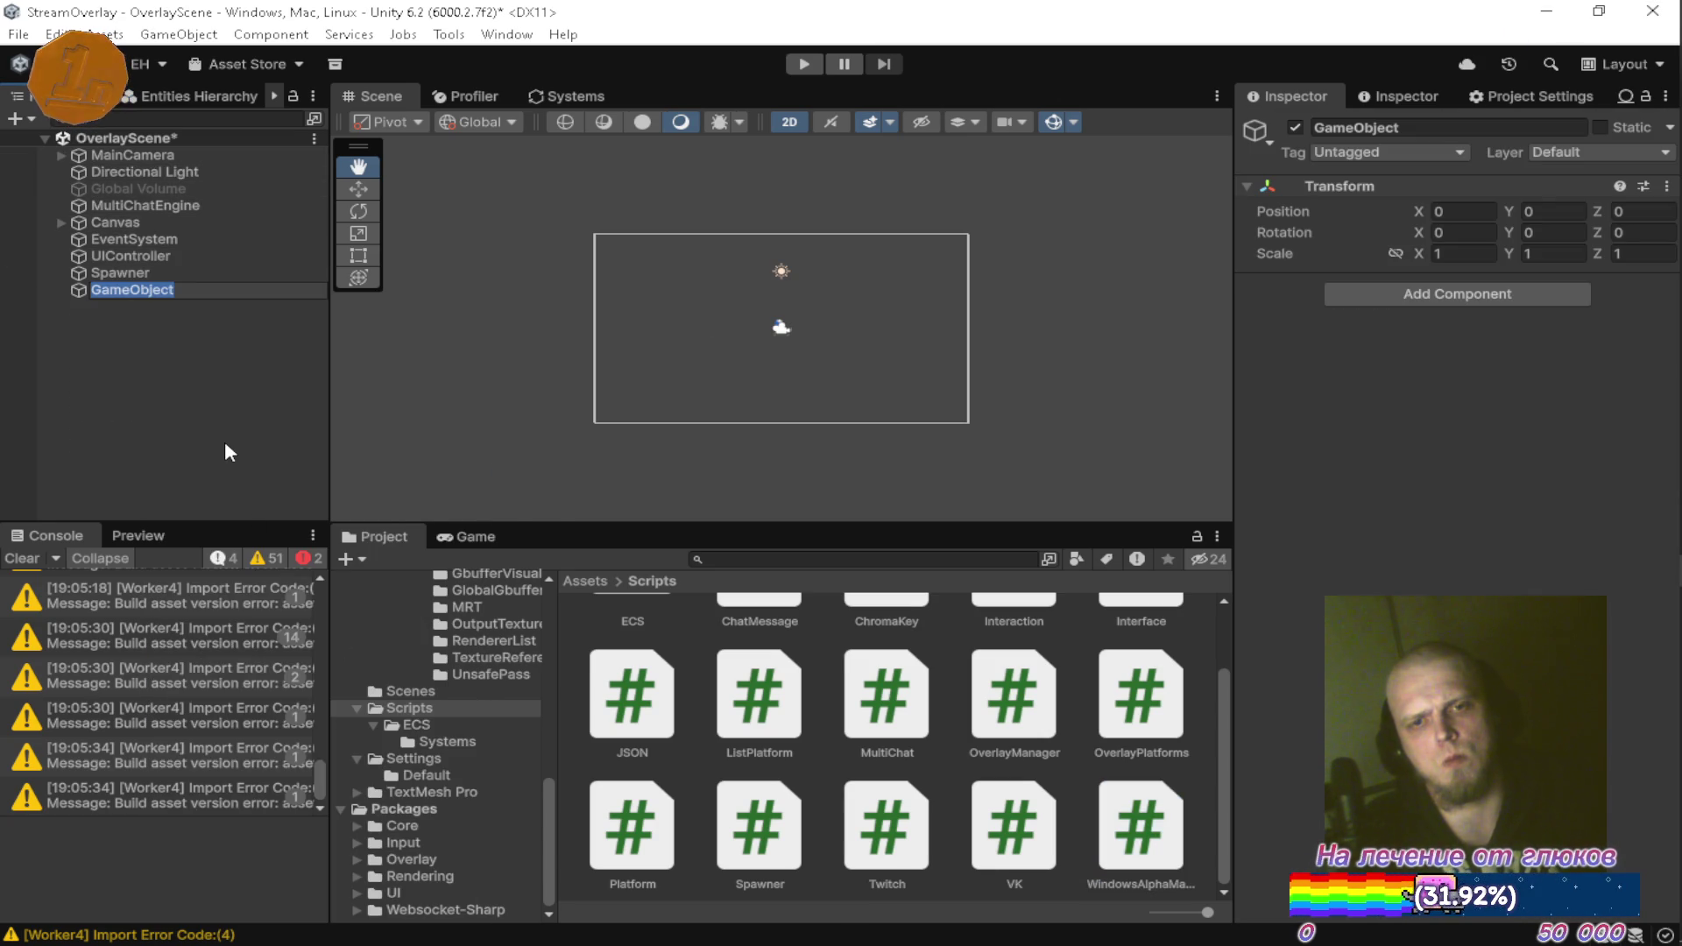
text(Overla)
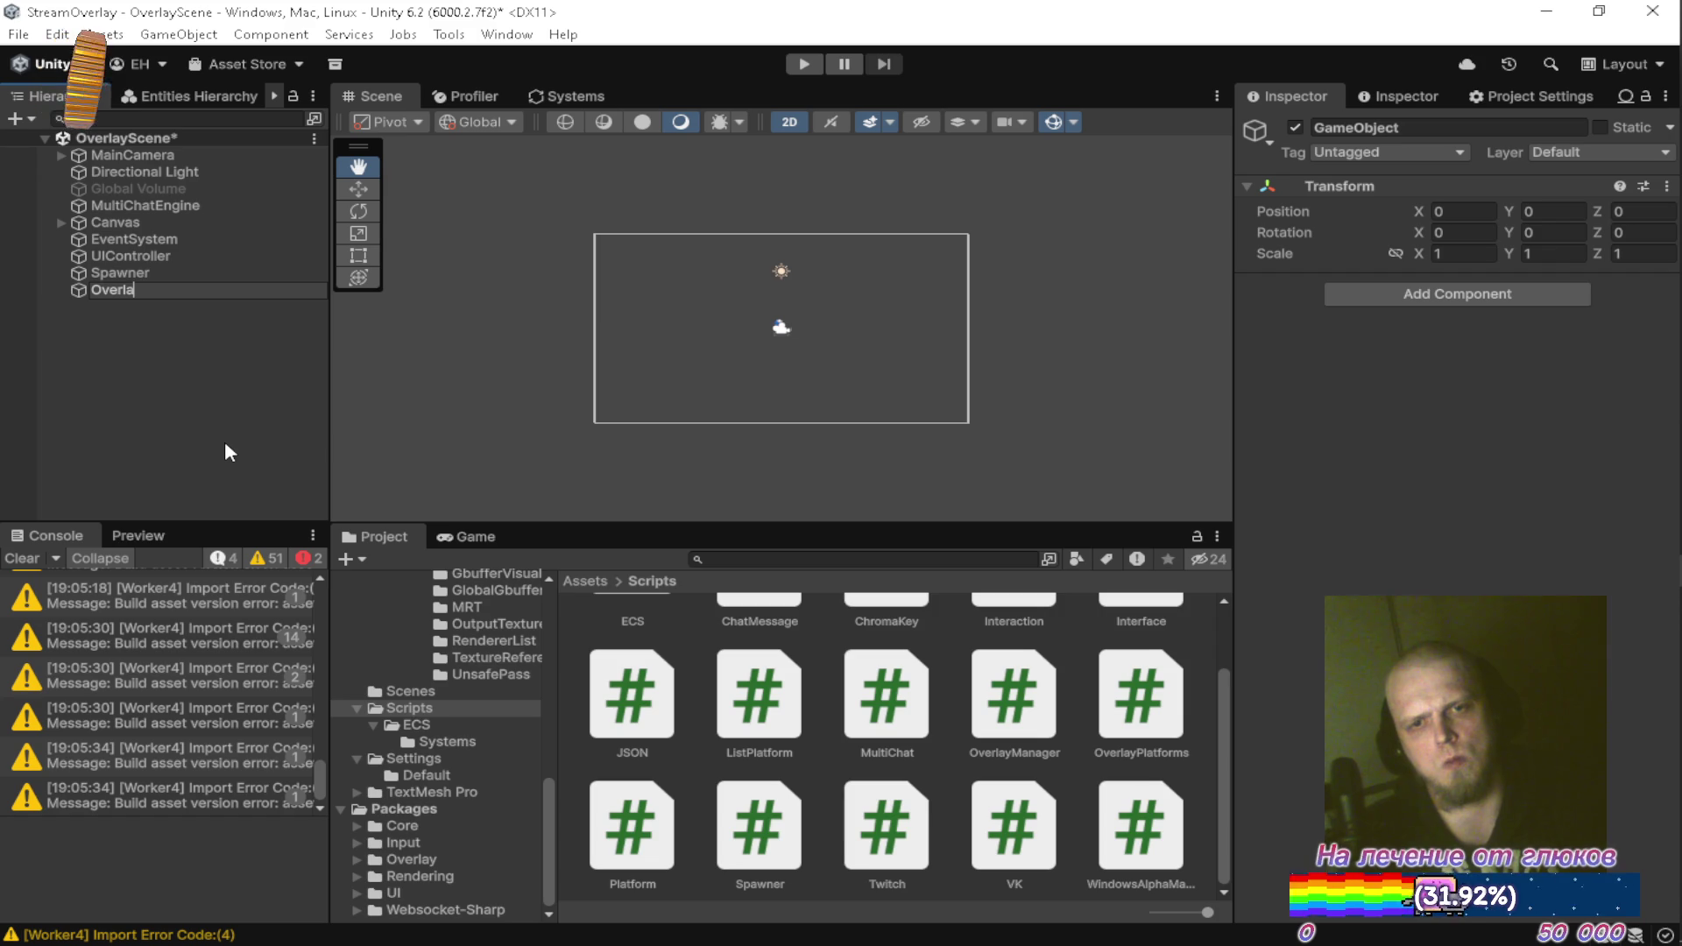
text(yManager)
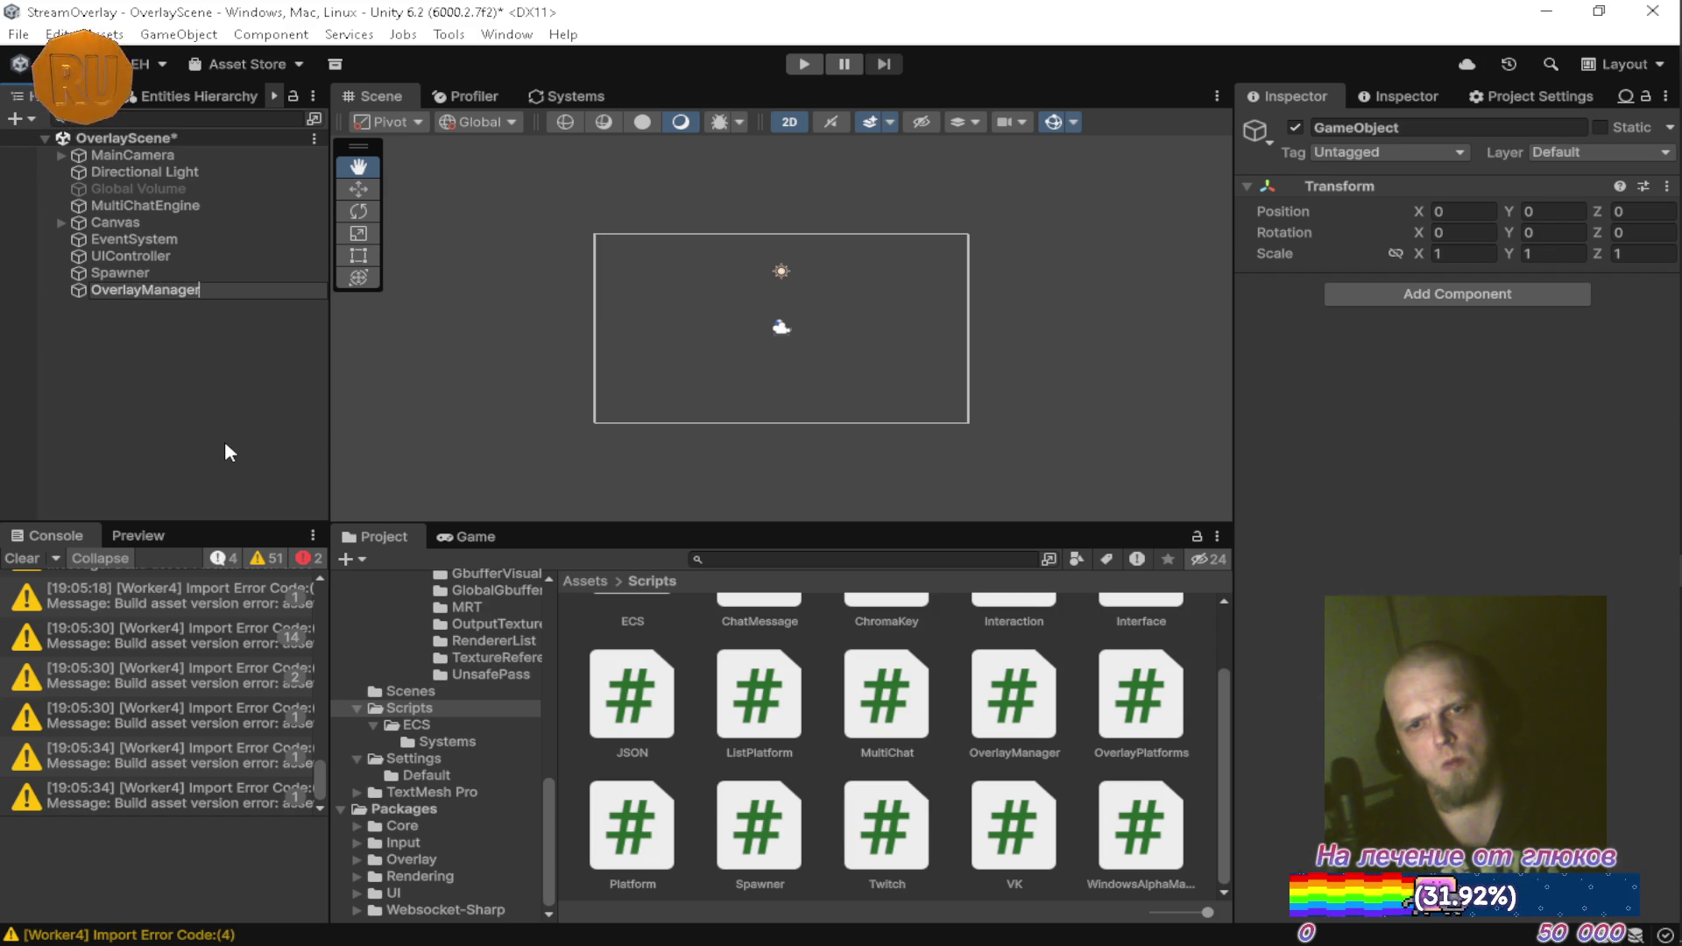
key(Return)
Attach WindowsAlphaManager.cs to OverlayManager, save the scene, clear the console and enter Play mode
drag(1105, 828, 1455, 289)
key(ctrl+s)
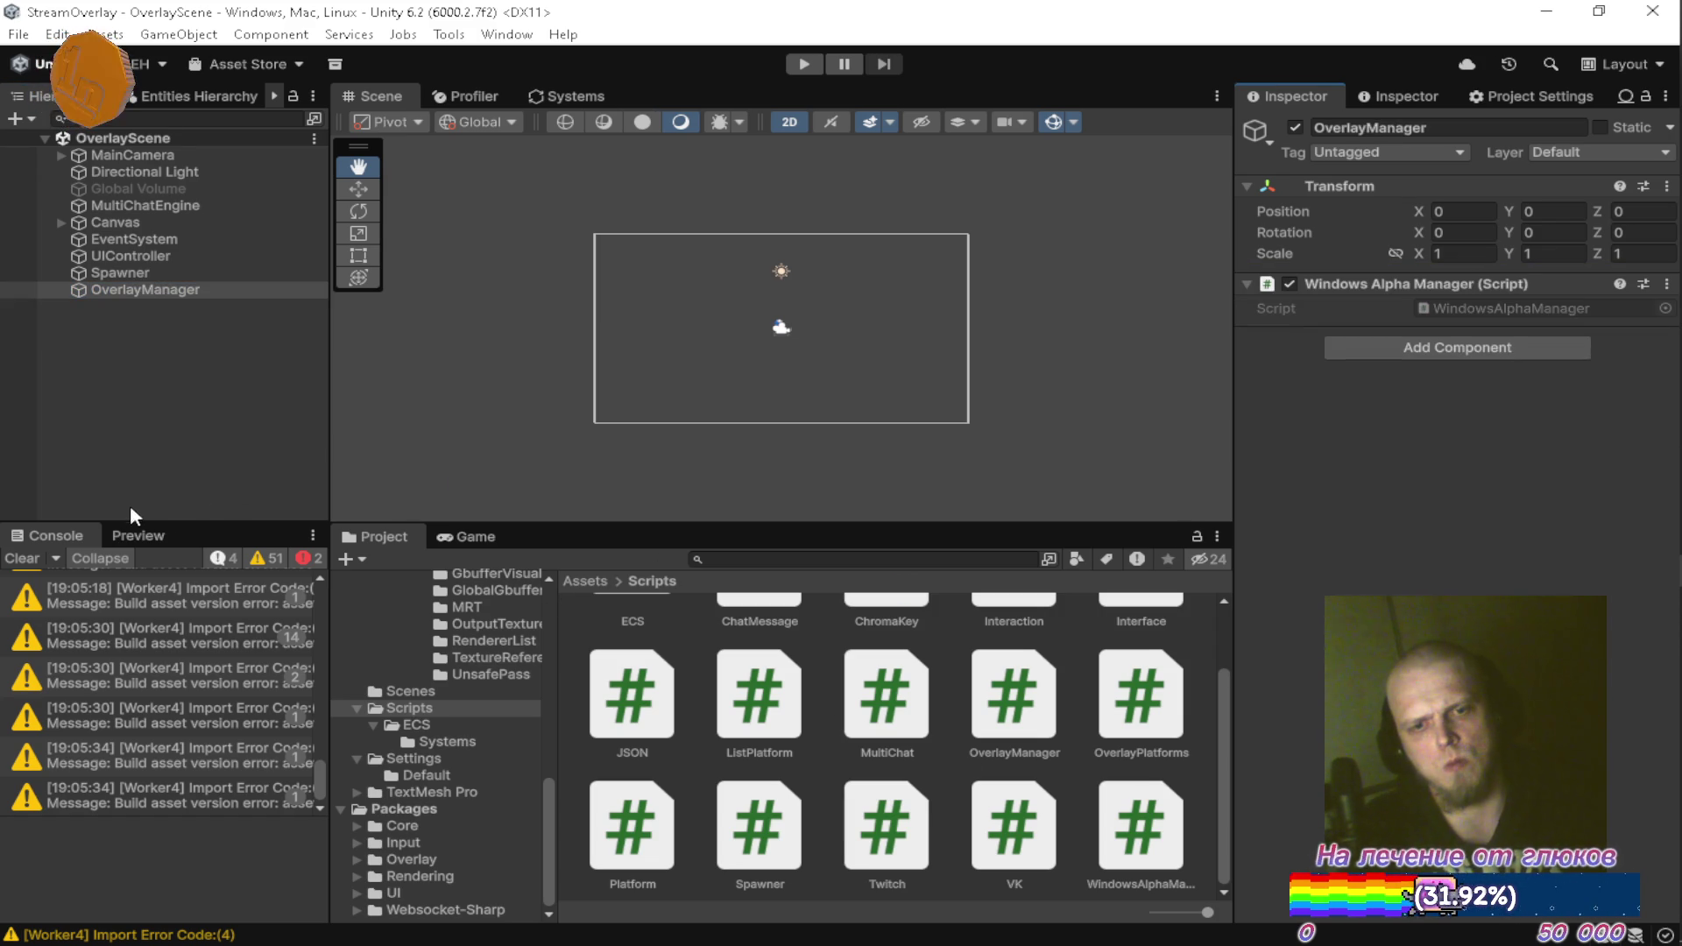
scroll(112, 592, up, 5)
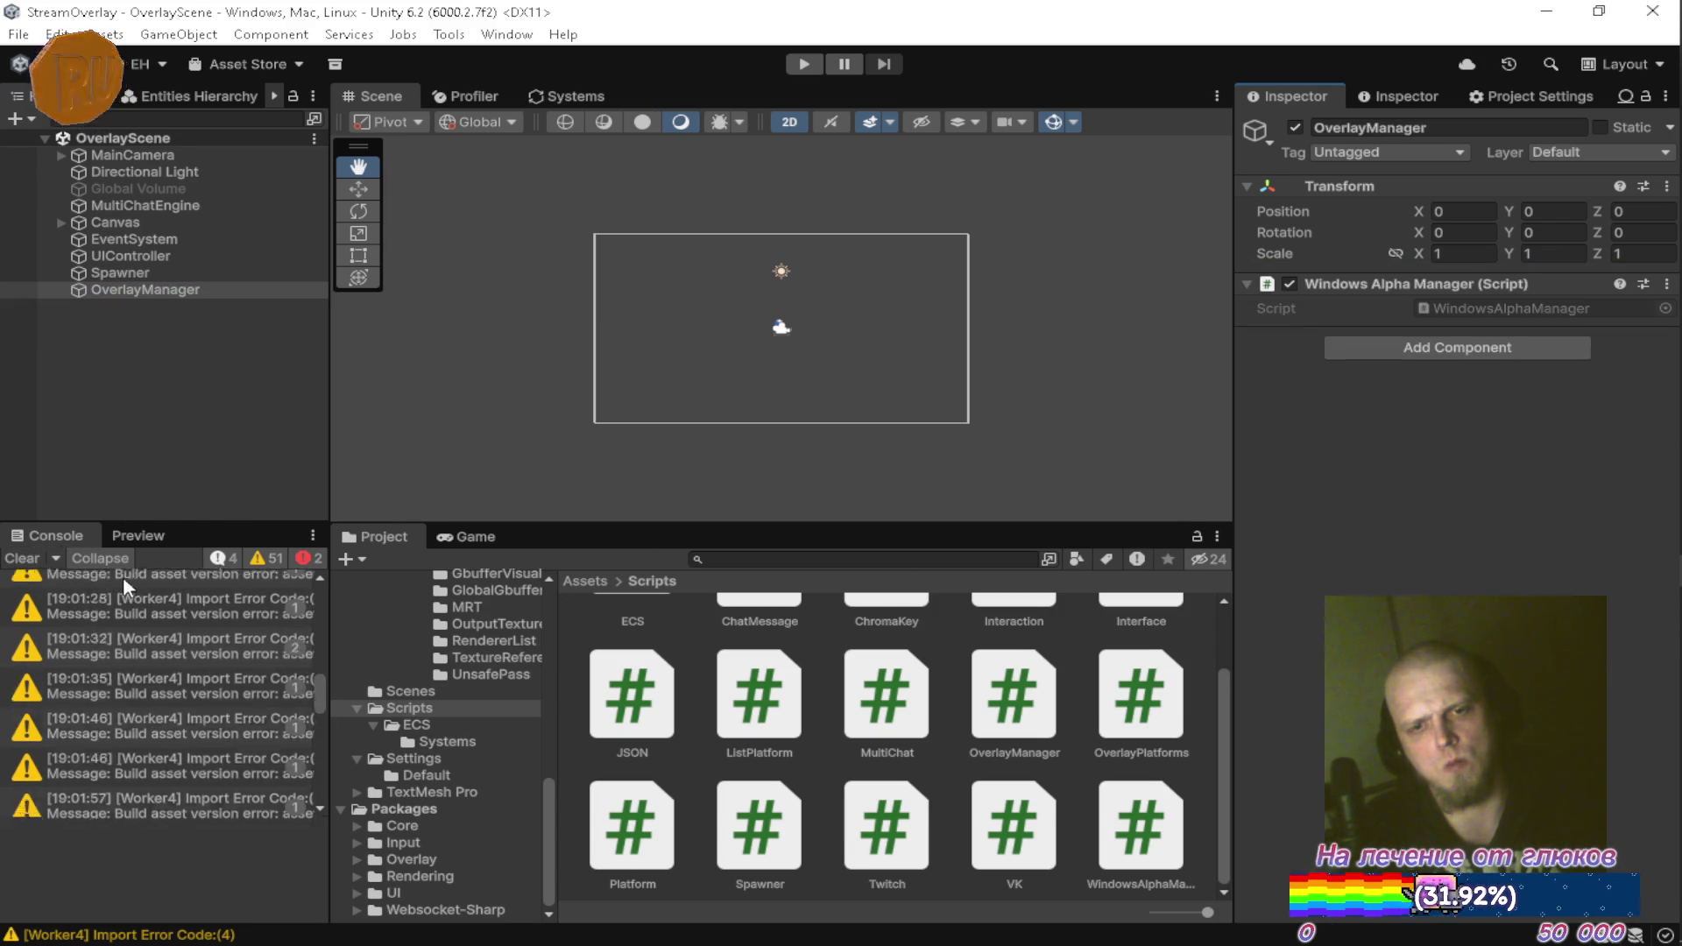
click(22, 558)
click(803, 64)
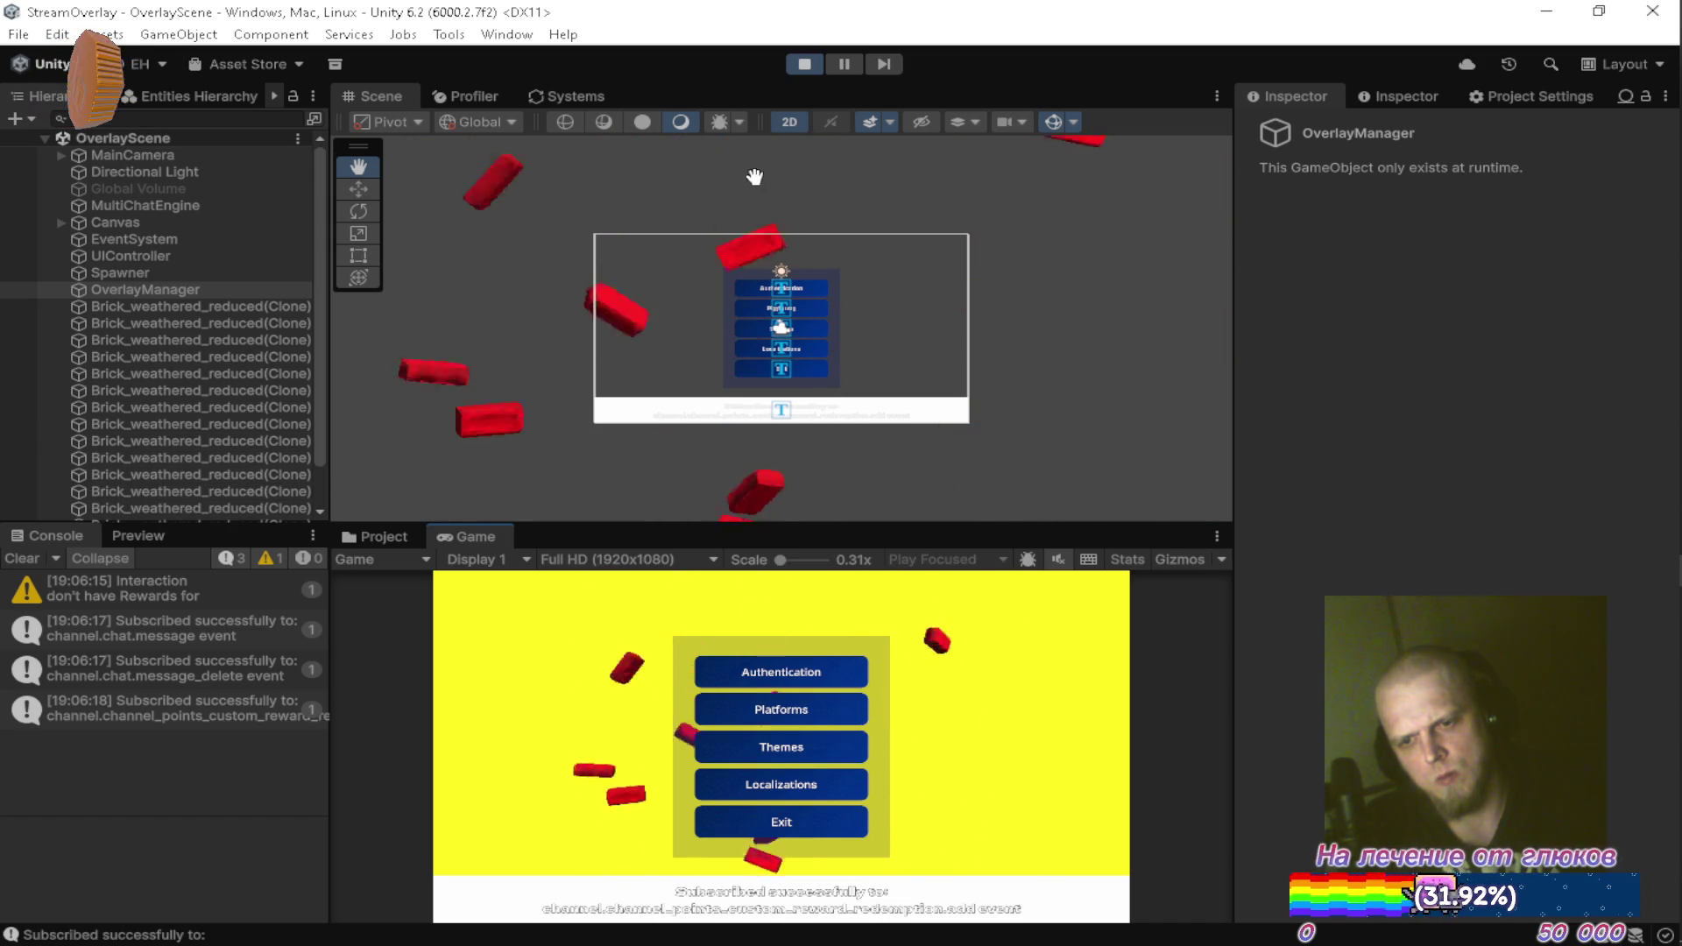
Stop Play mode after watching the overlay menu and falling bricks
click(804, 64)
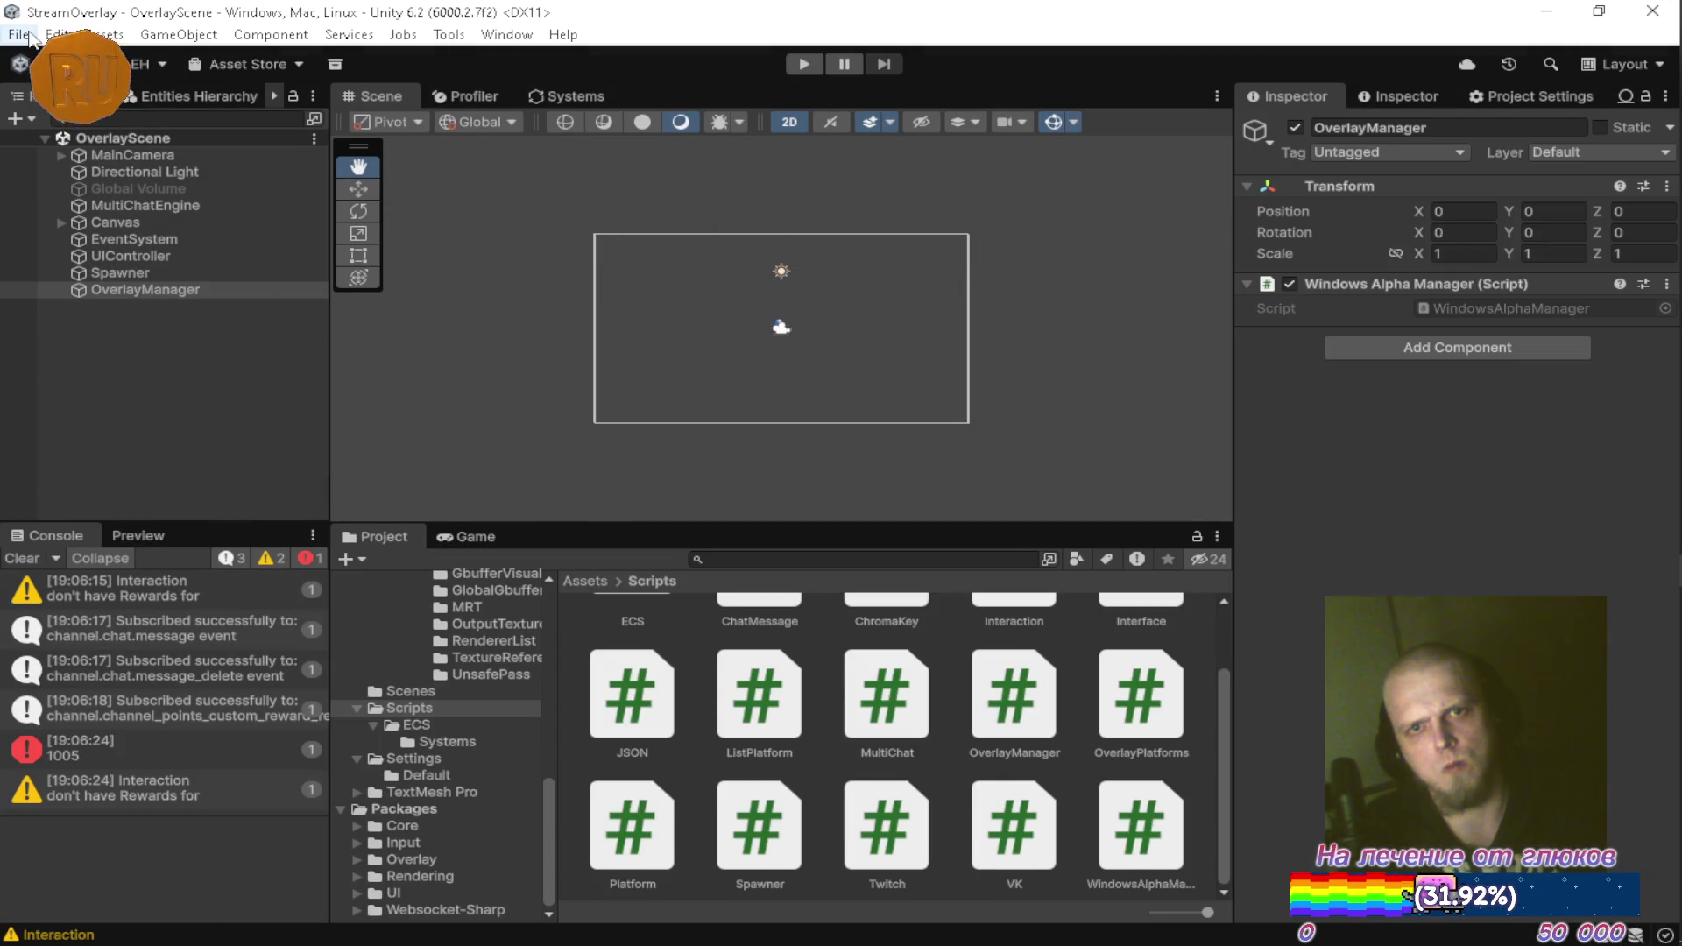
Start Build And Run for the Windows player with DevBuild as the output folder
click(19, 34)
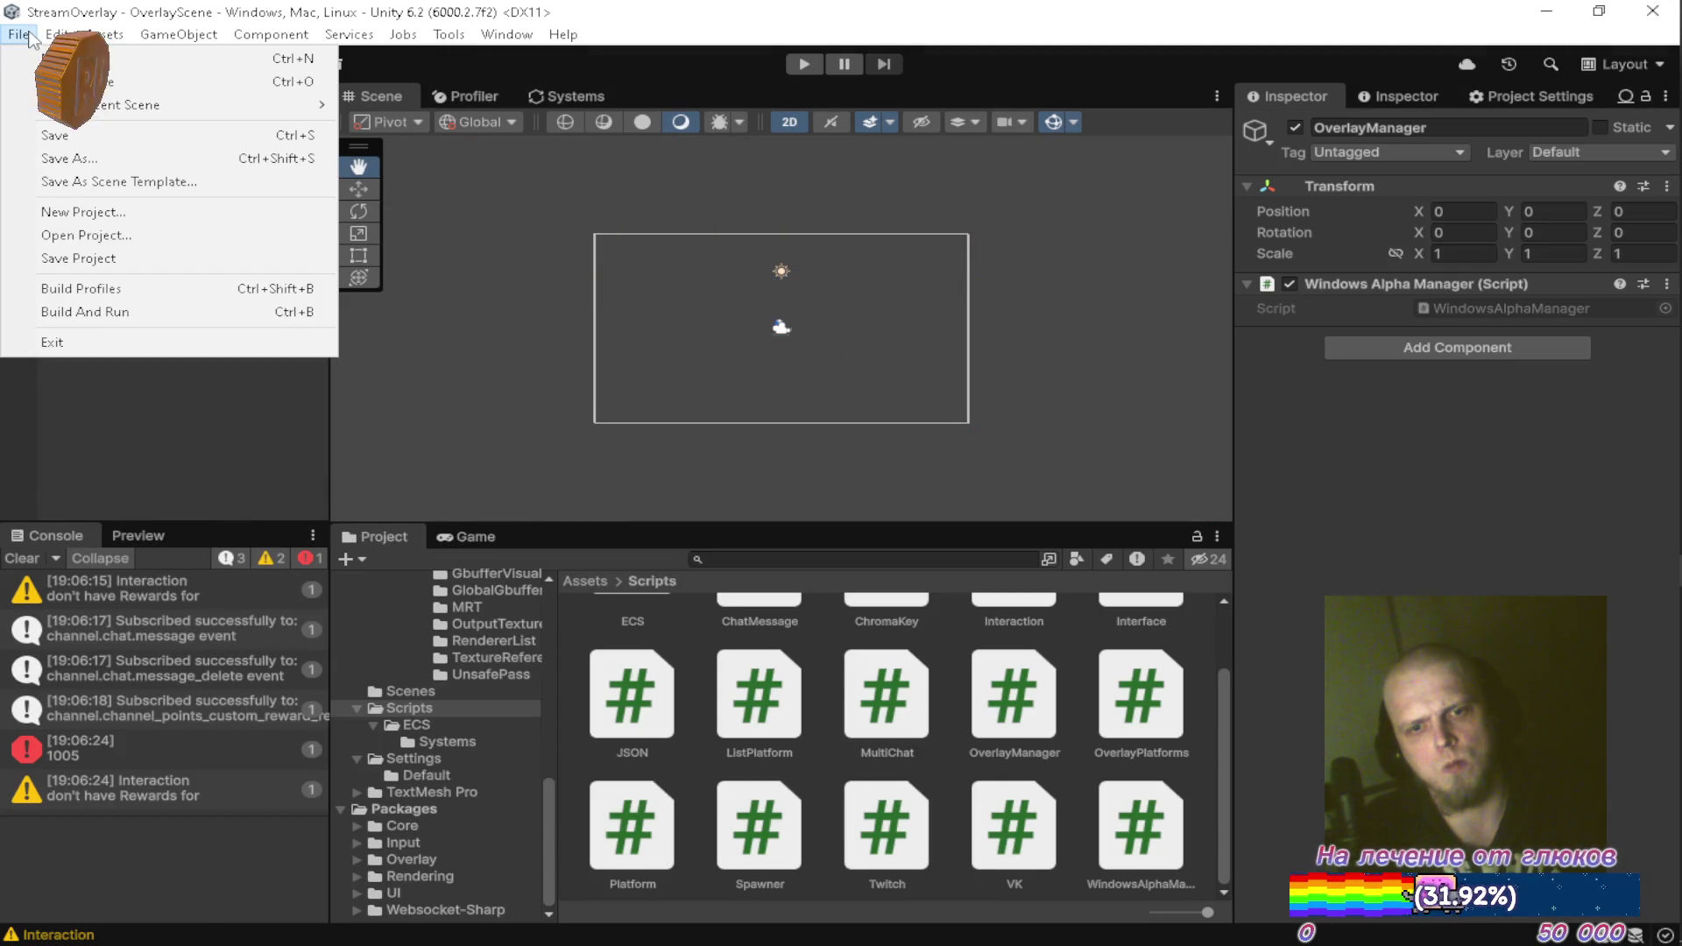
click(106, 311)
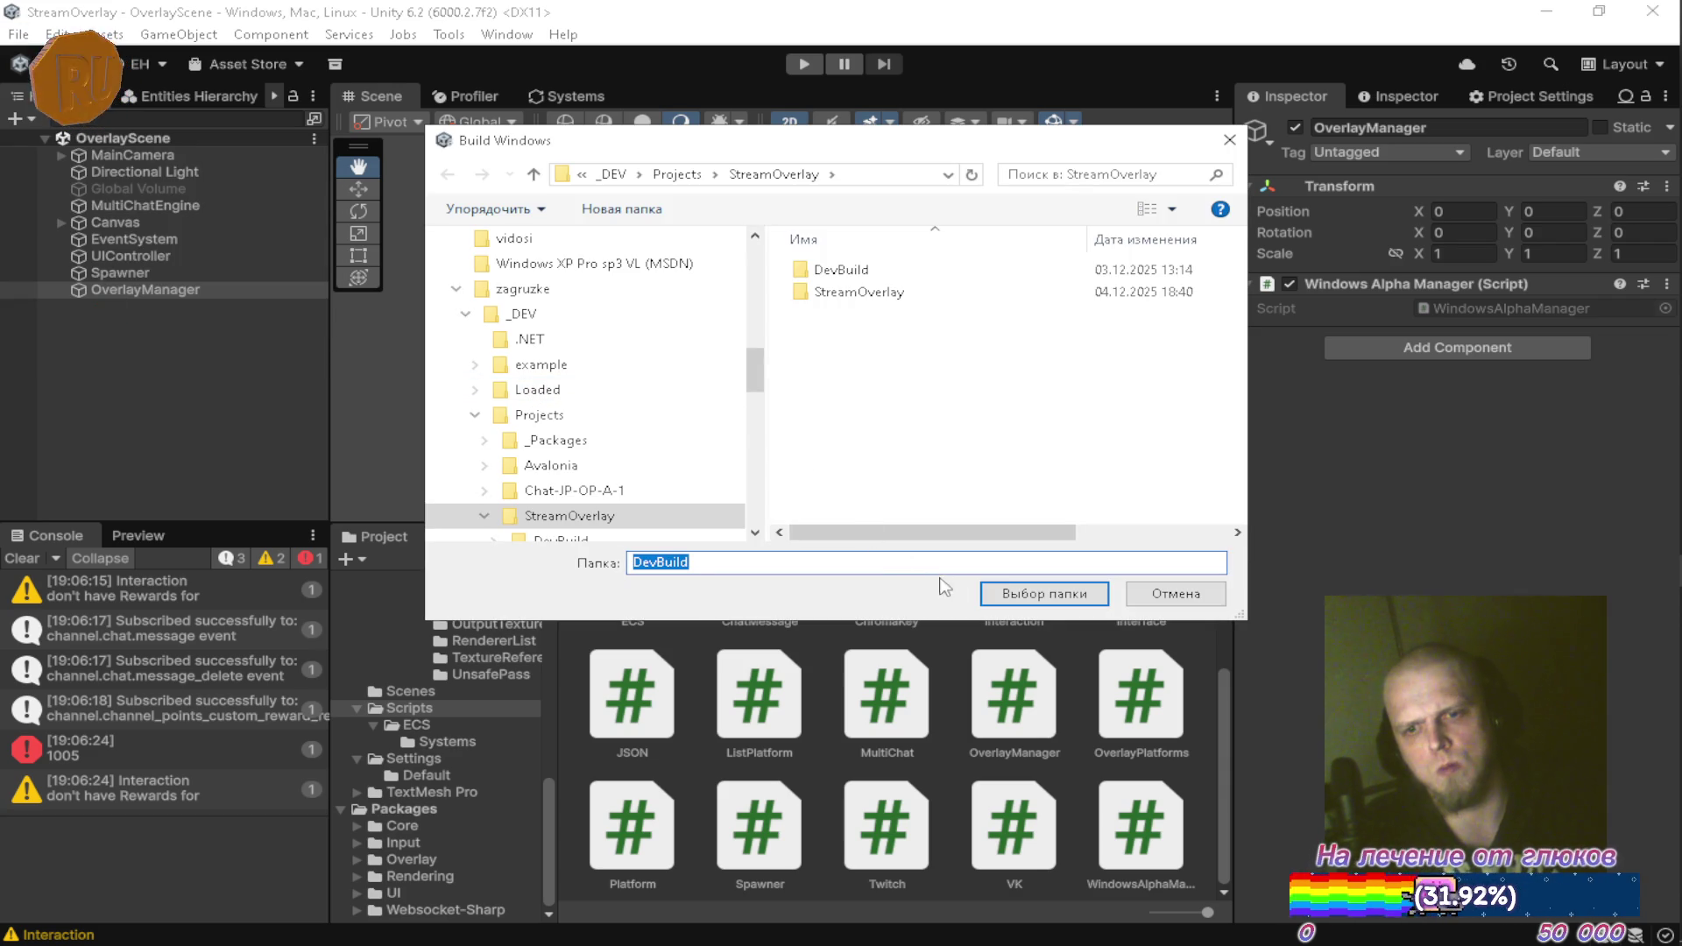
click(1012, 599)
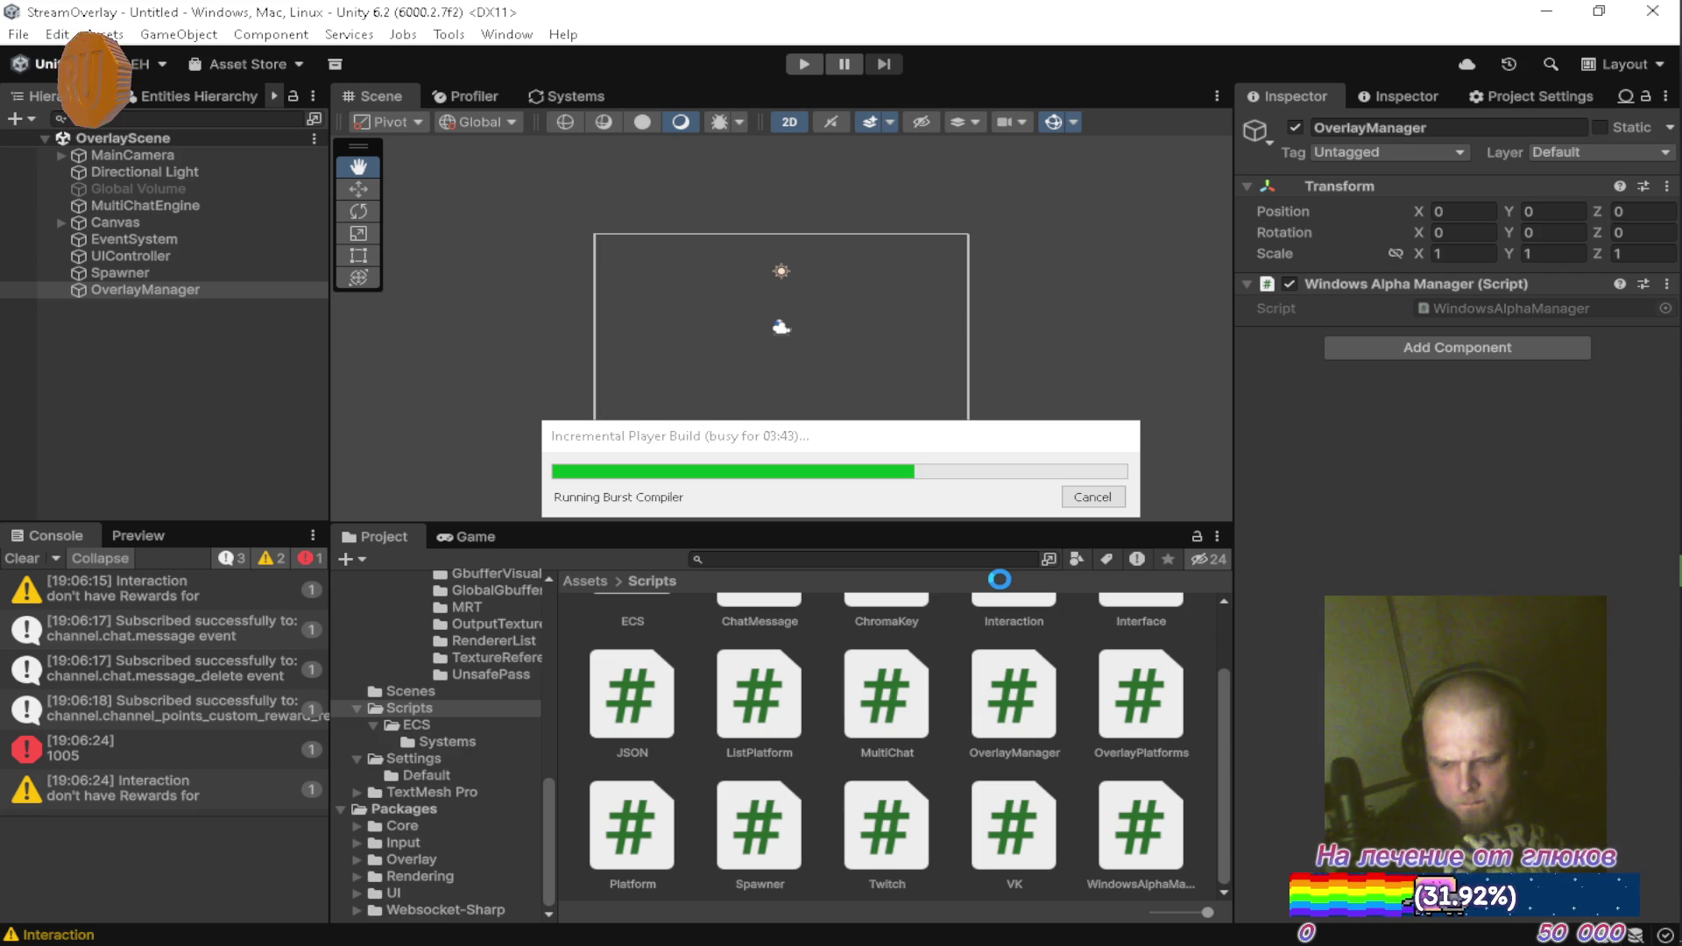
Toggle the RITMIX hotkey helper on, off and back on while the player build finishes
key(F9)
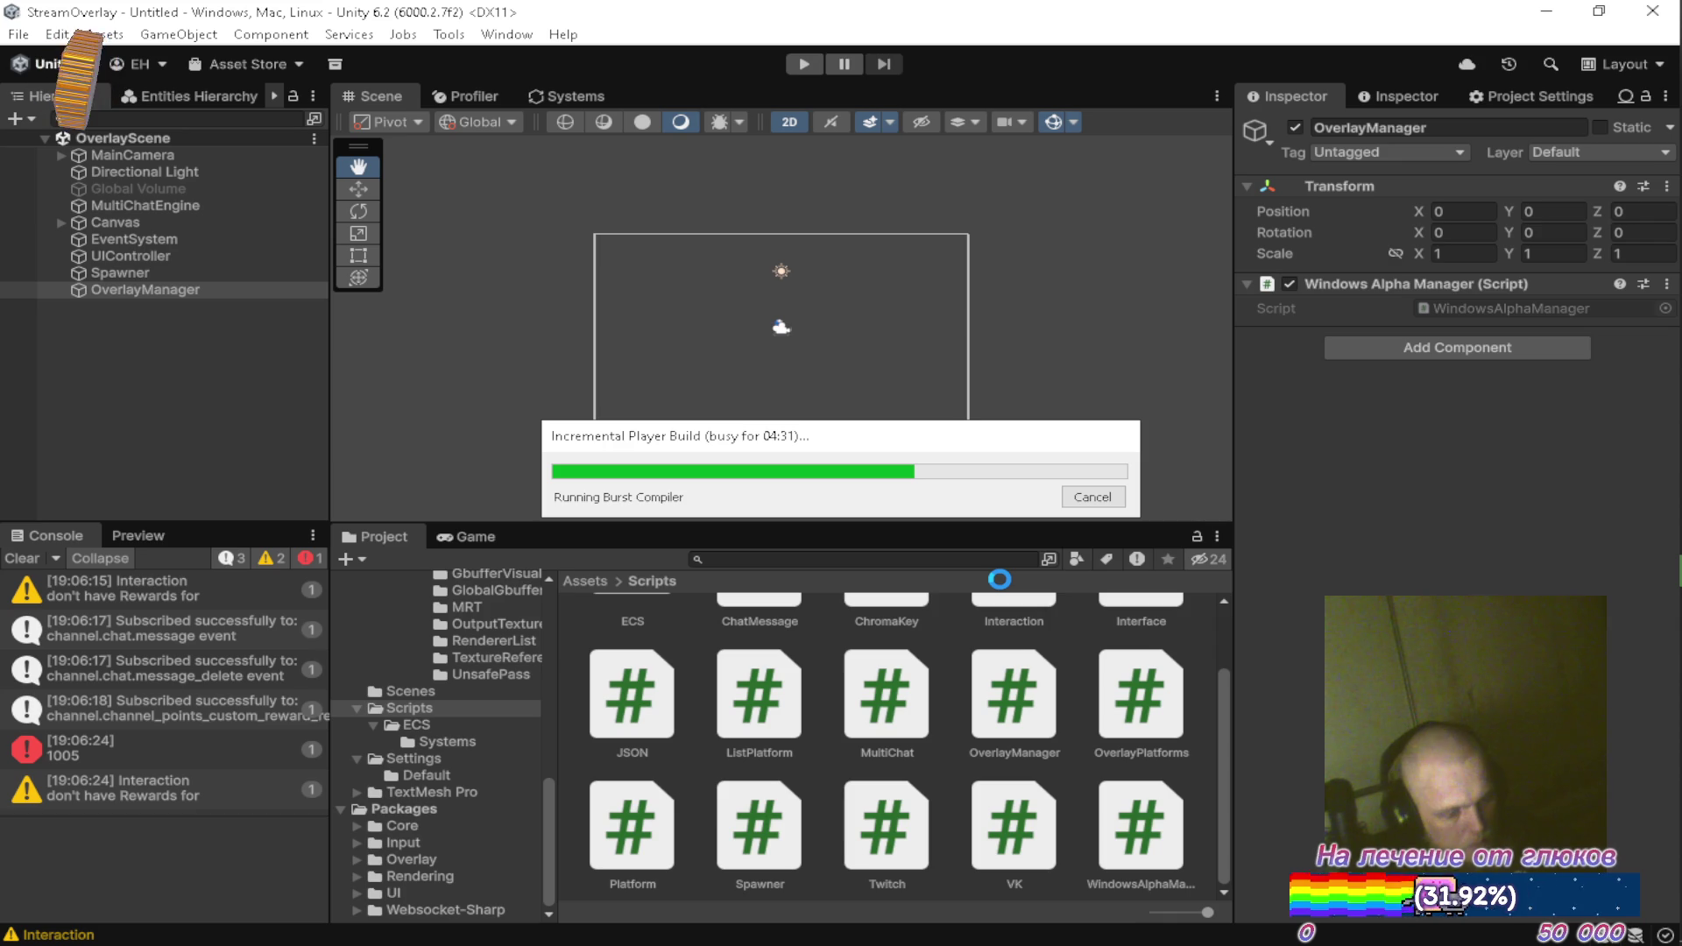
key(Pause)
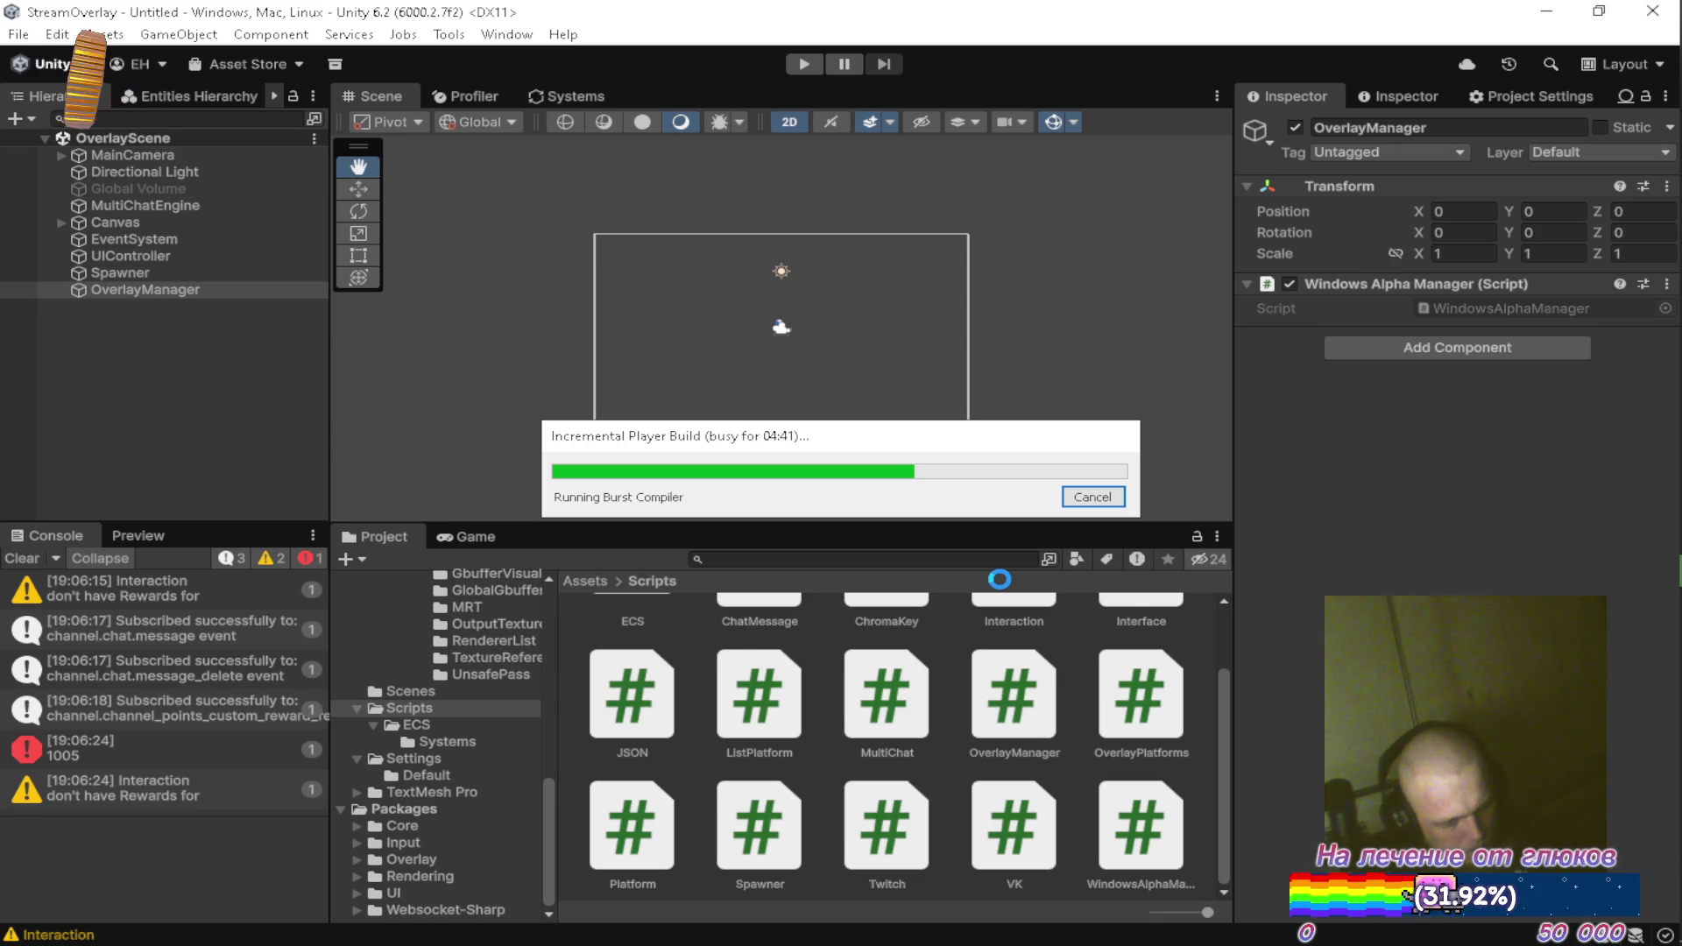
key(Pause)
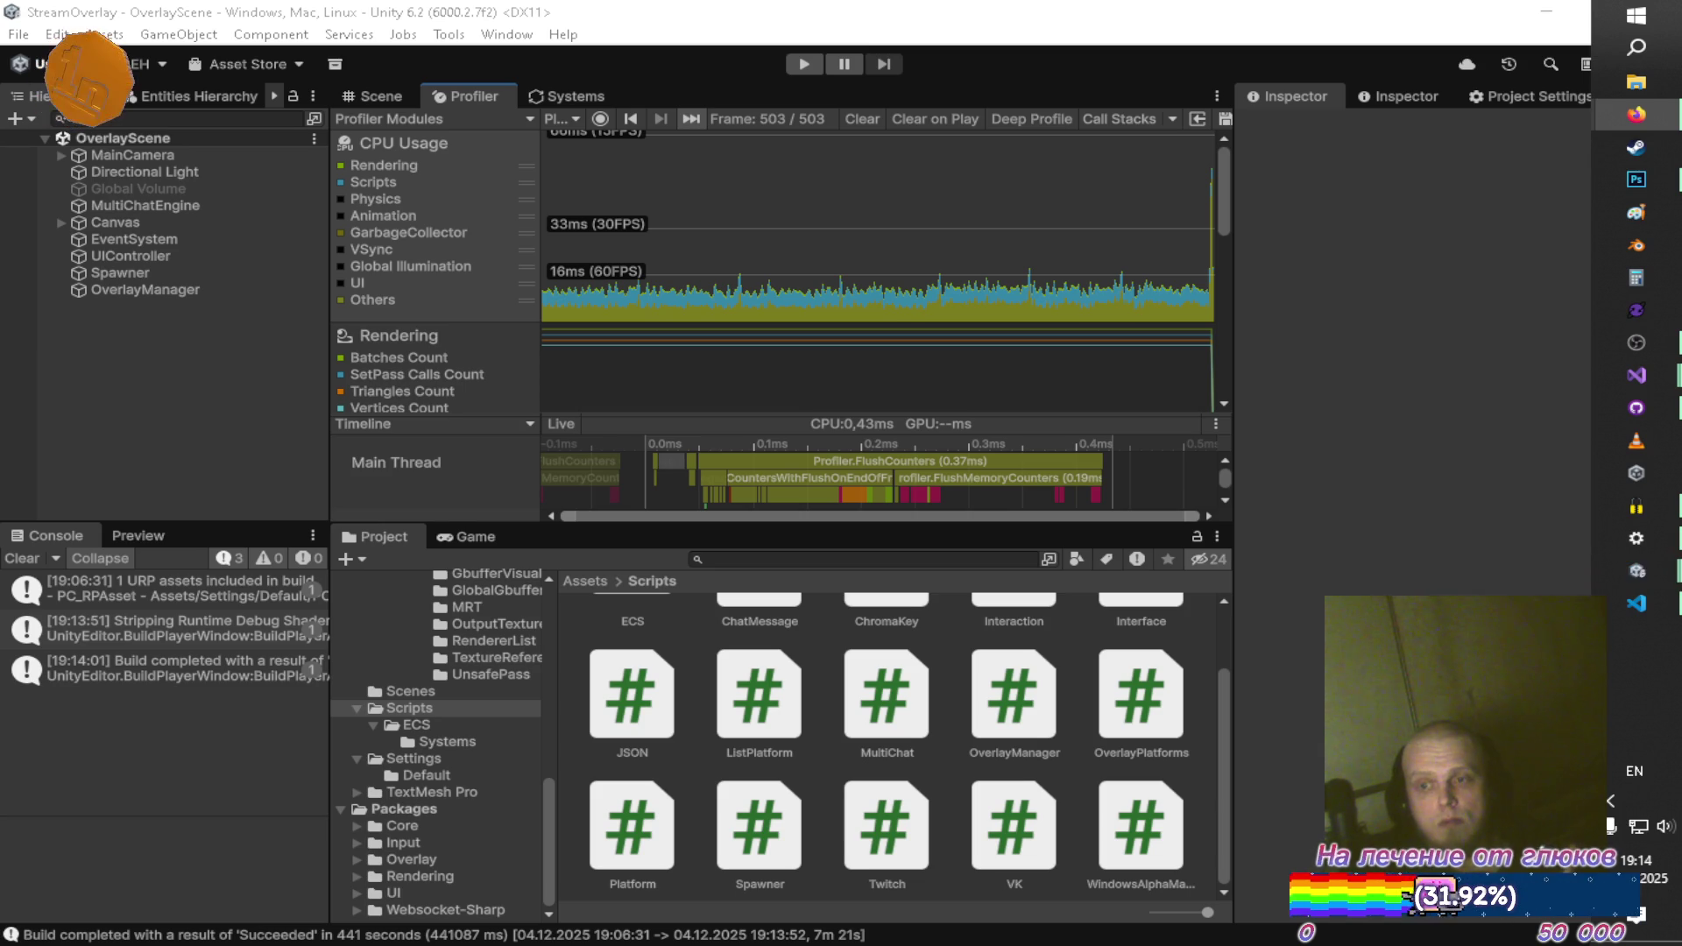
Switch to the running overlay player, open its Esc menu, and exit the player
click(1653, 574)
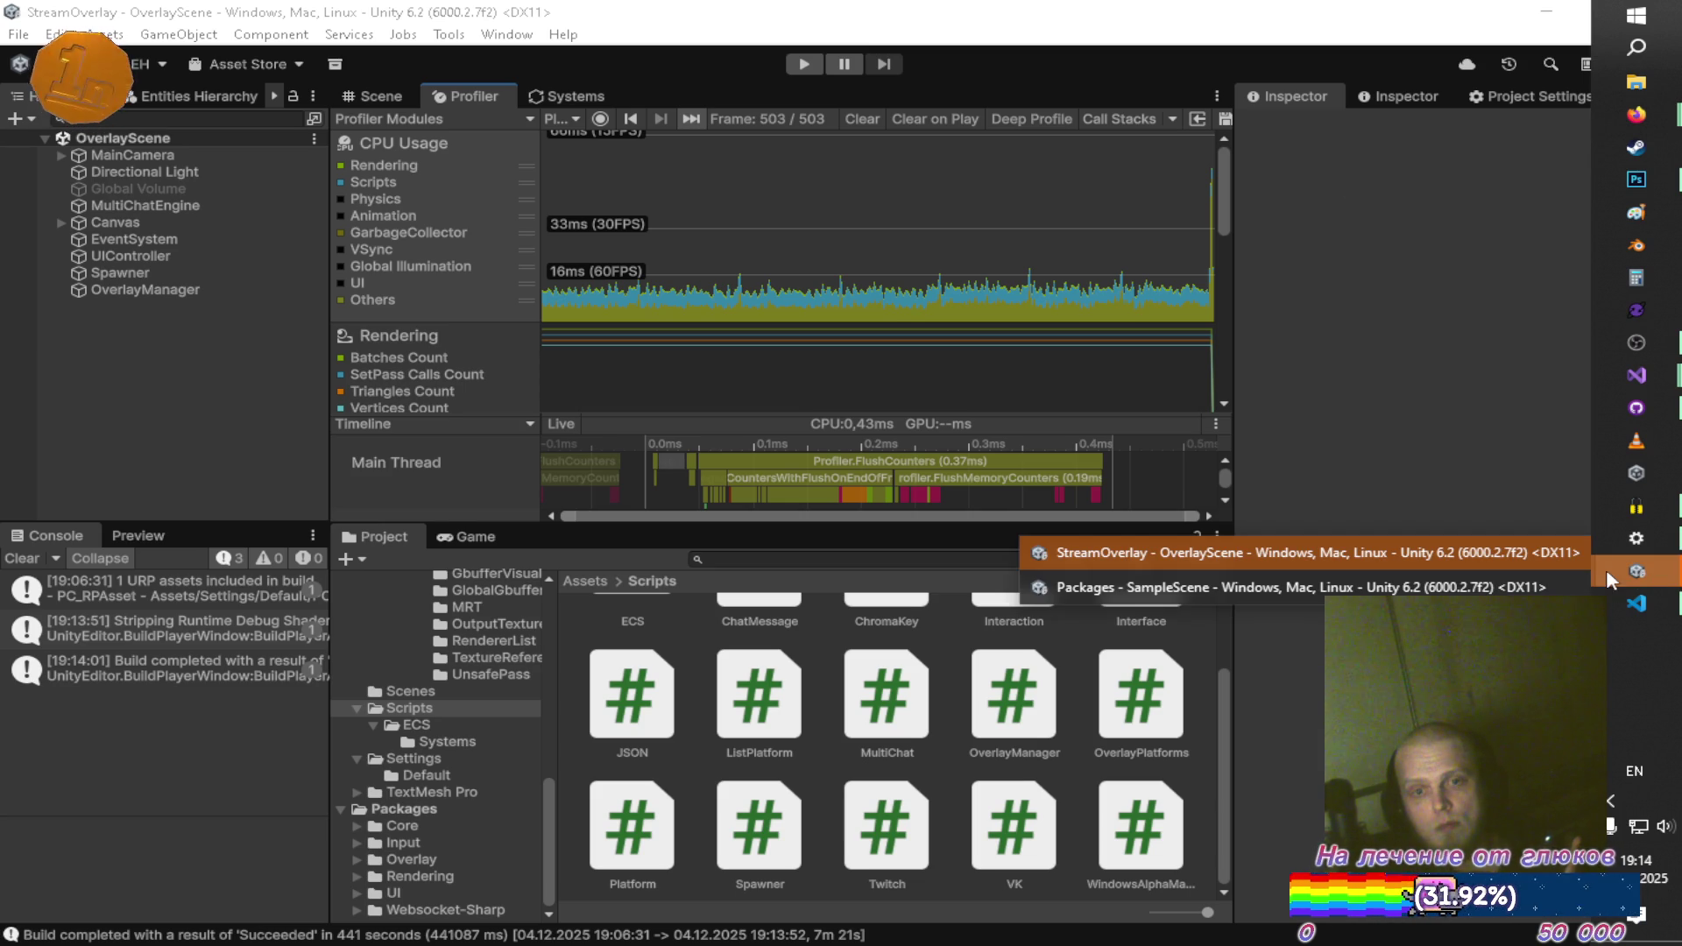
click(1341, 553)
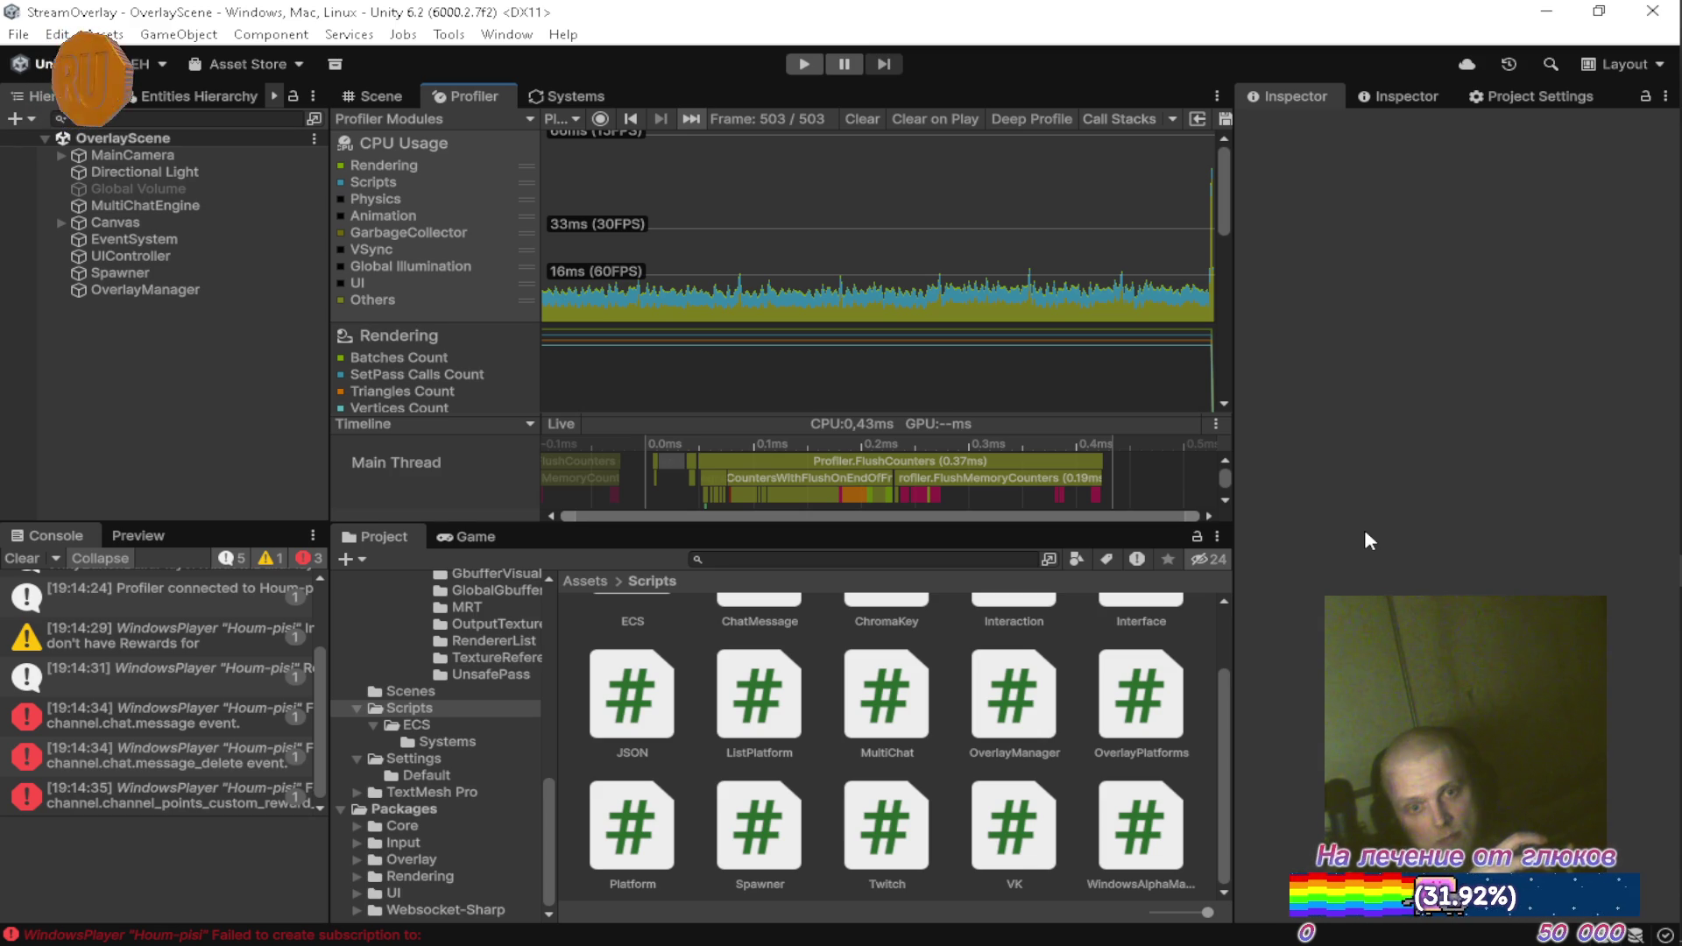
mouse_move(1678, 535)
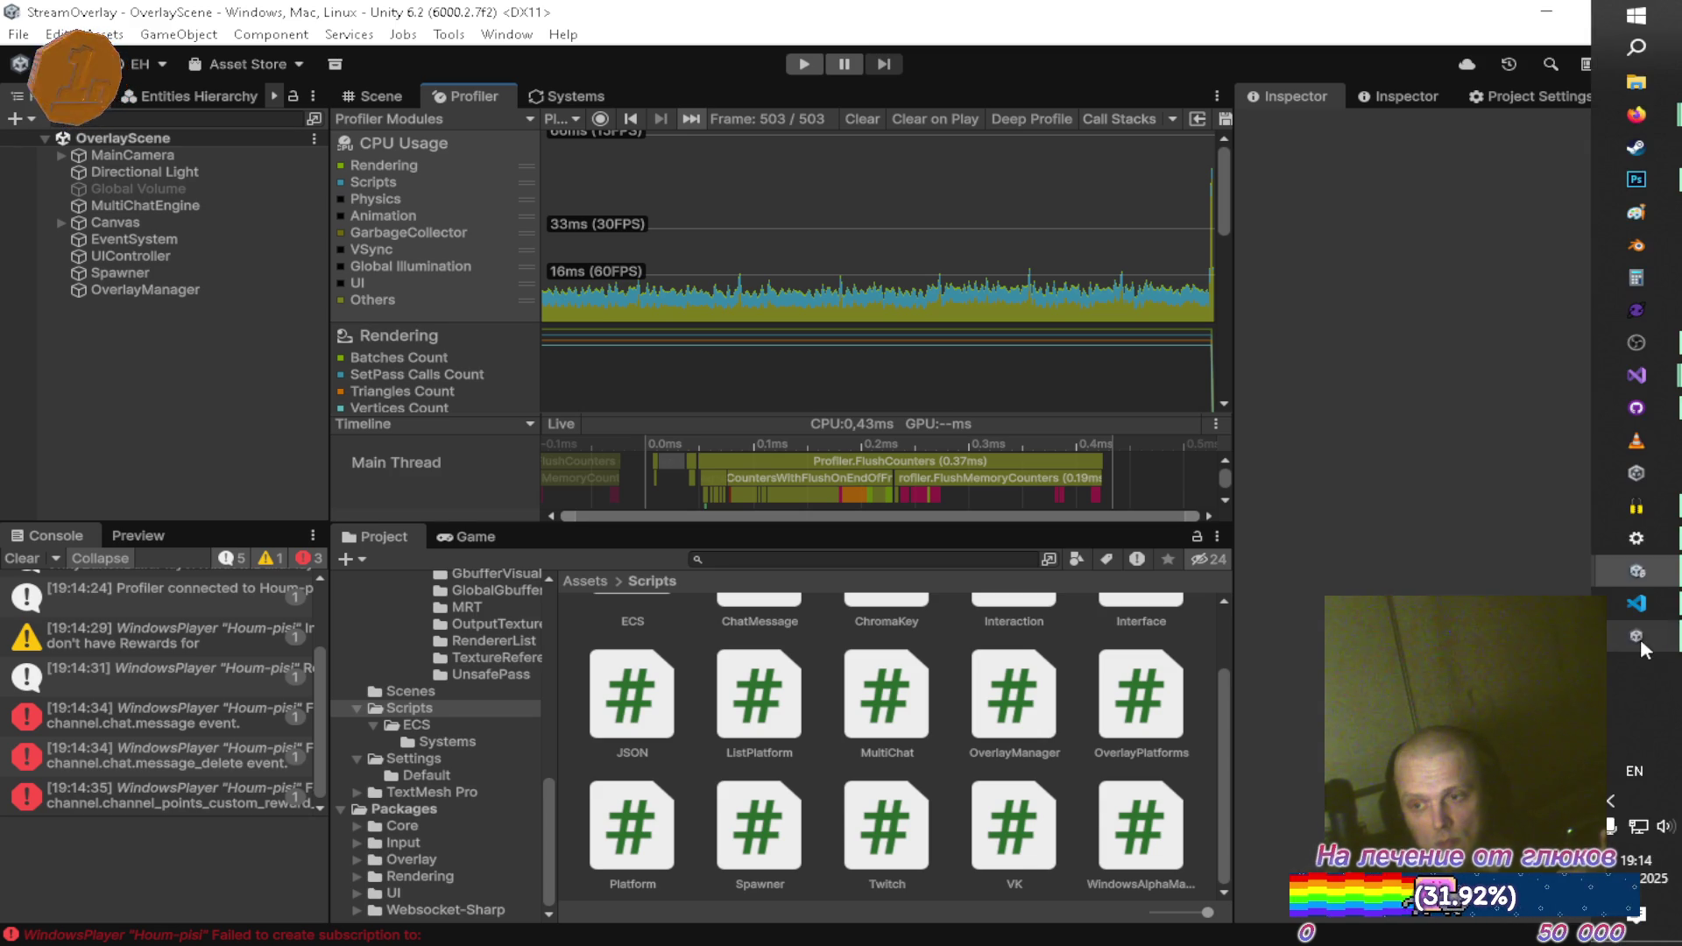
click(1637, 636)
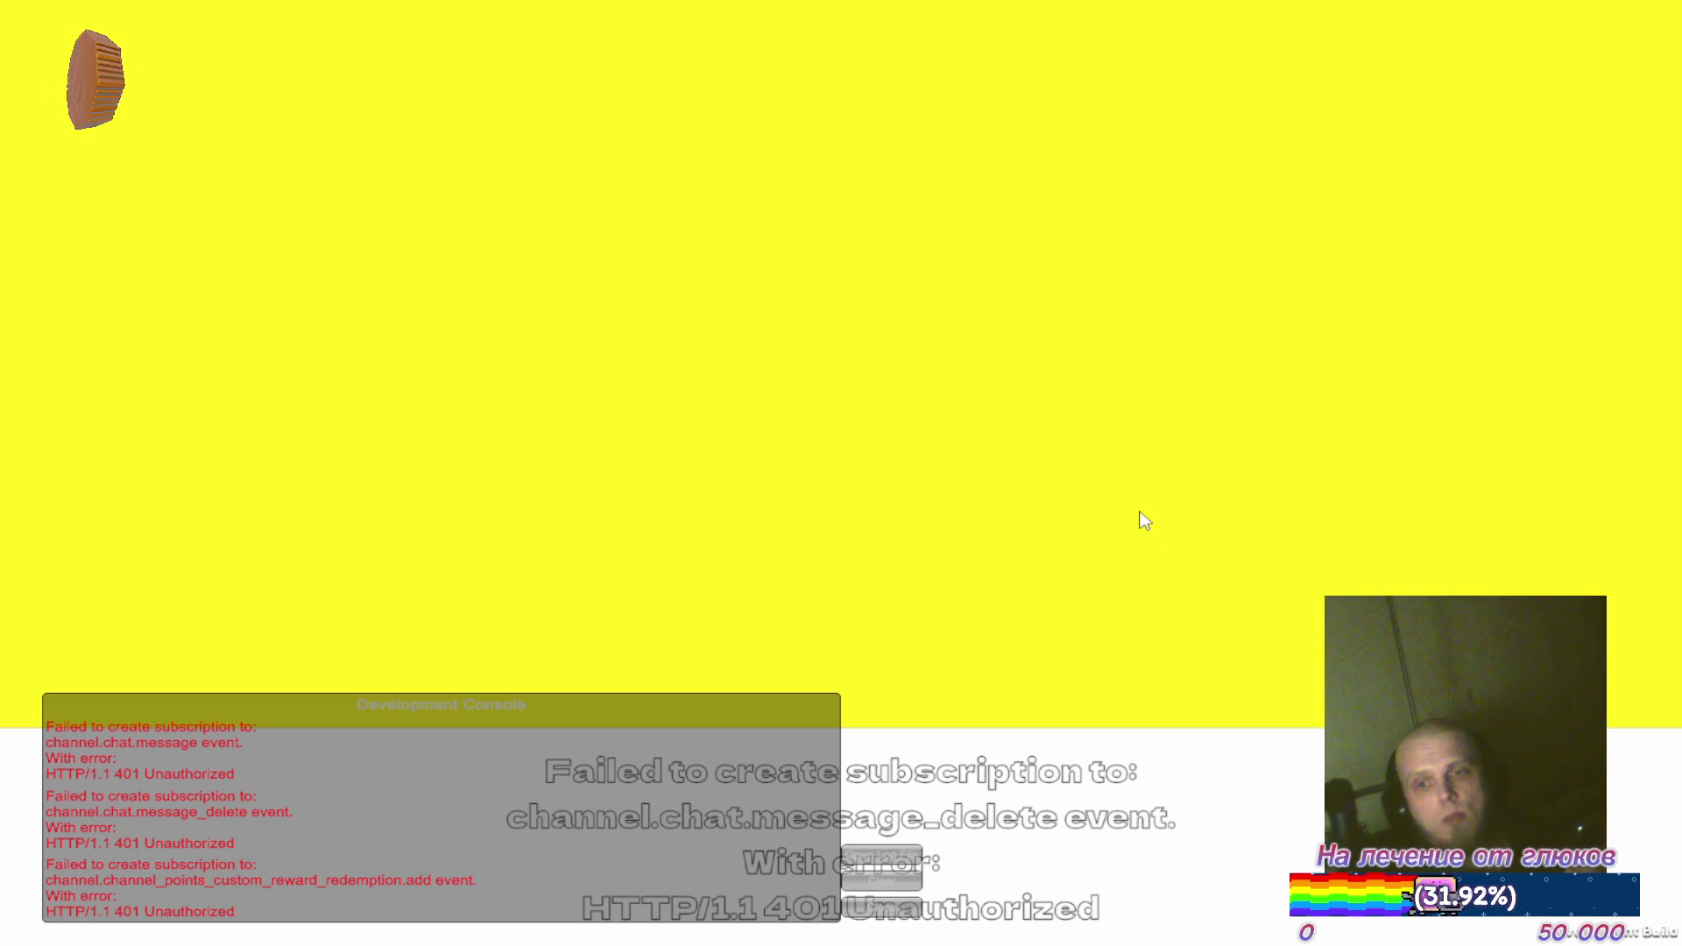
key(Escape)
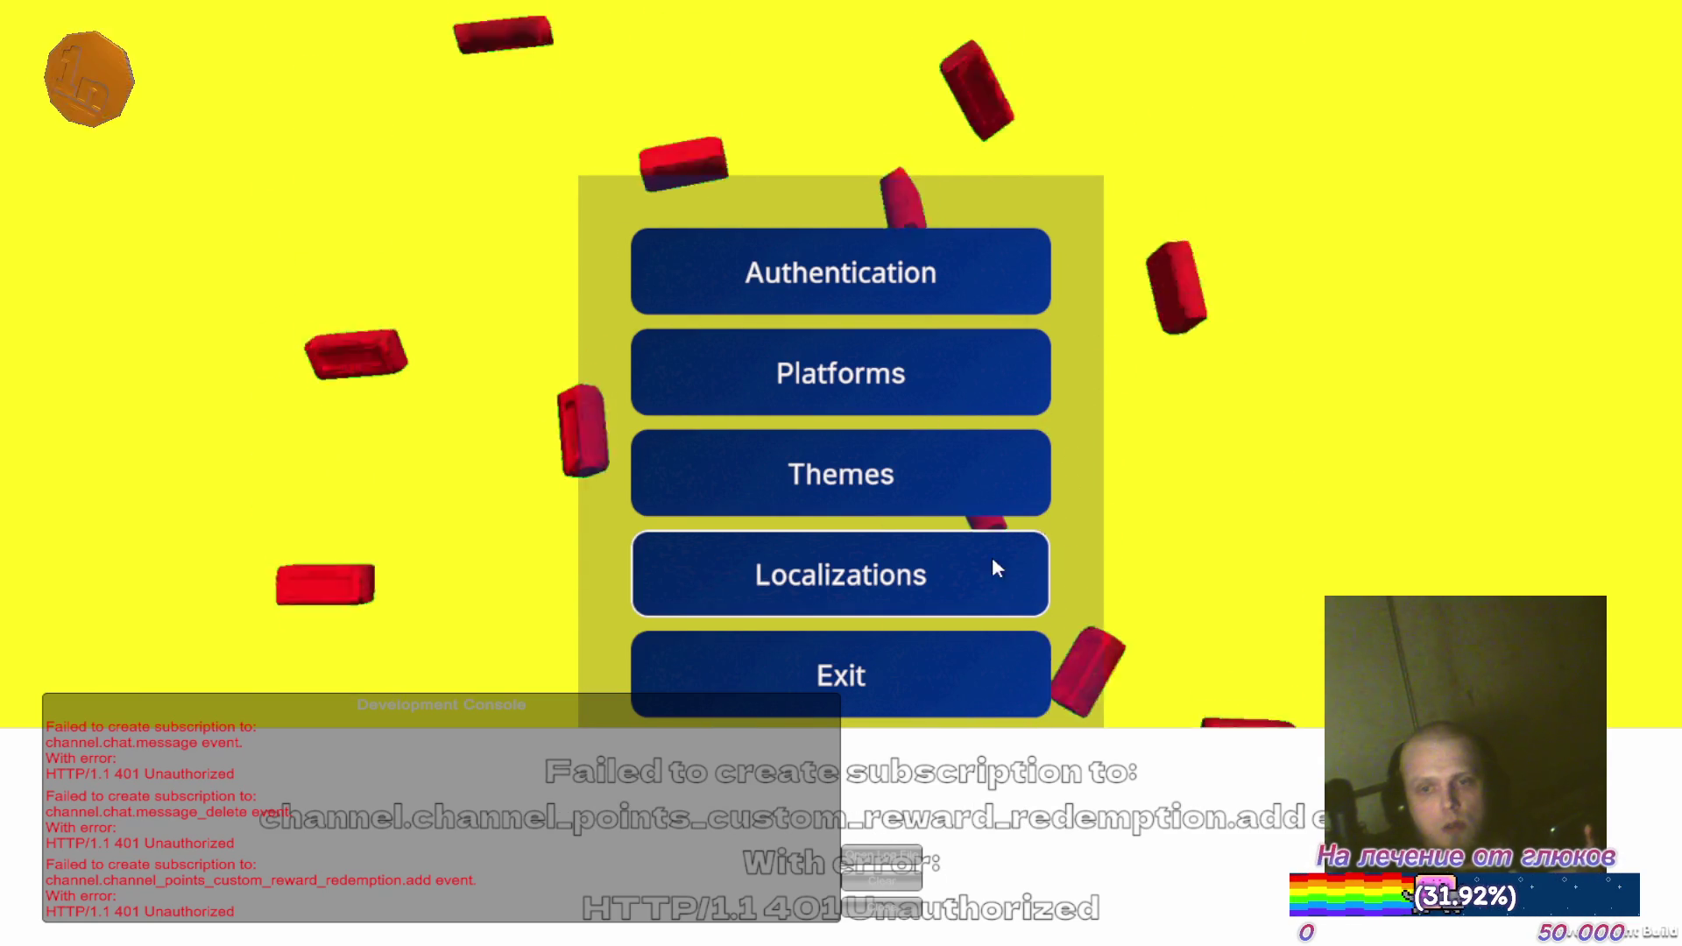
click(893, 654)
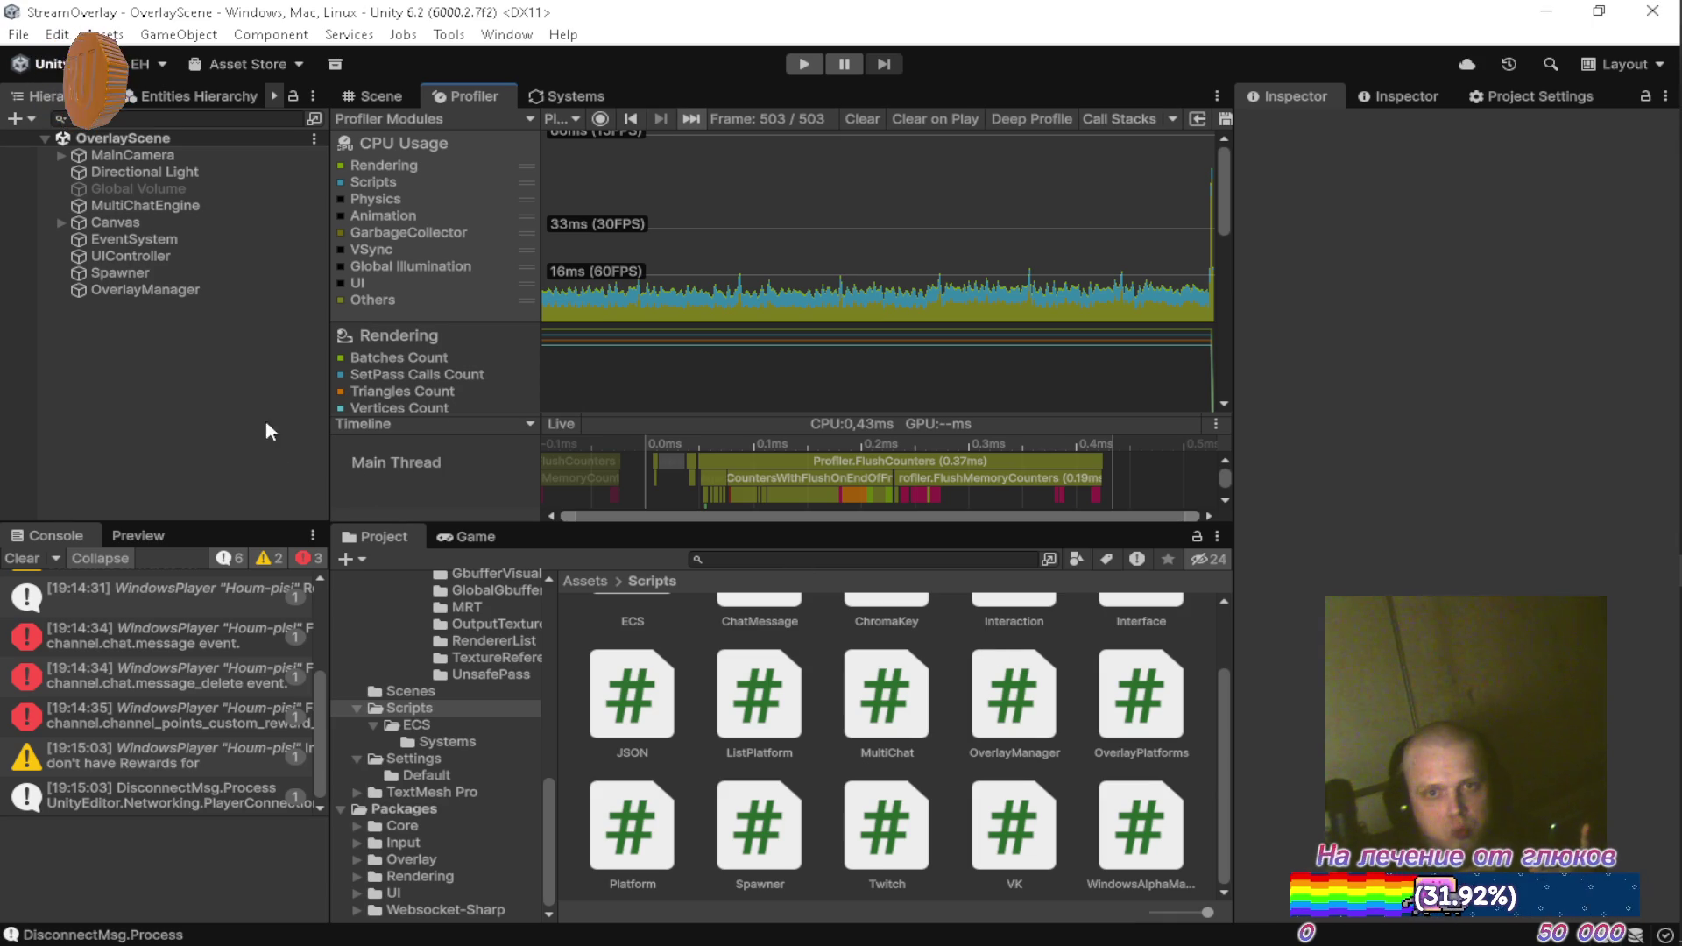
Select OverlayManager in Unity and bring up WindowsAlphaManager.cs in Visual Studio
scroll(161, 706, up, 4)
scroll(161, 698, down, 3)
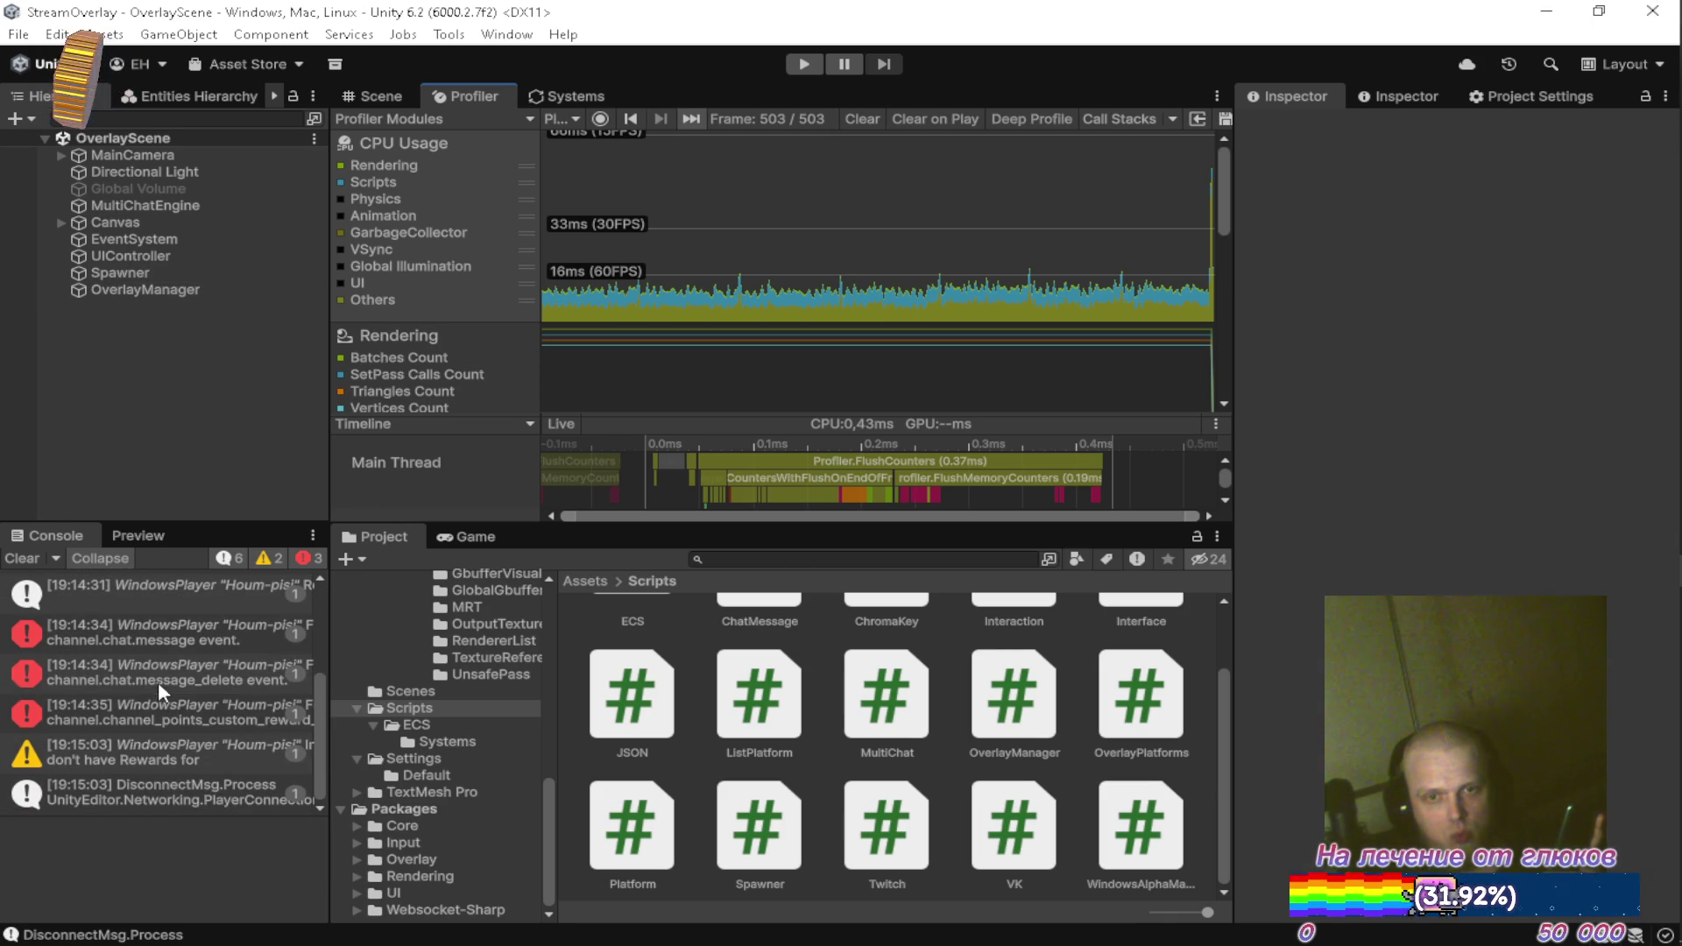
click(171, 287)
mouse_move(1656, 420)
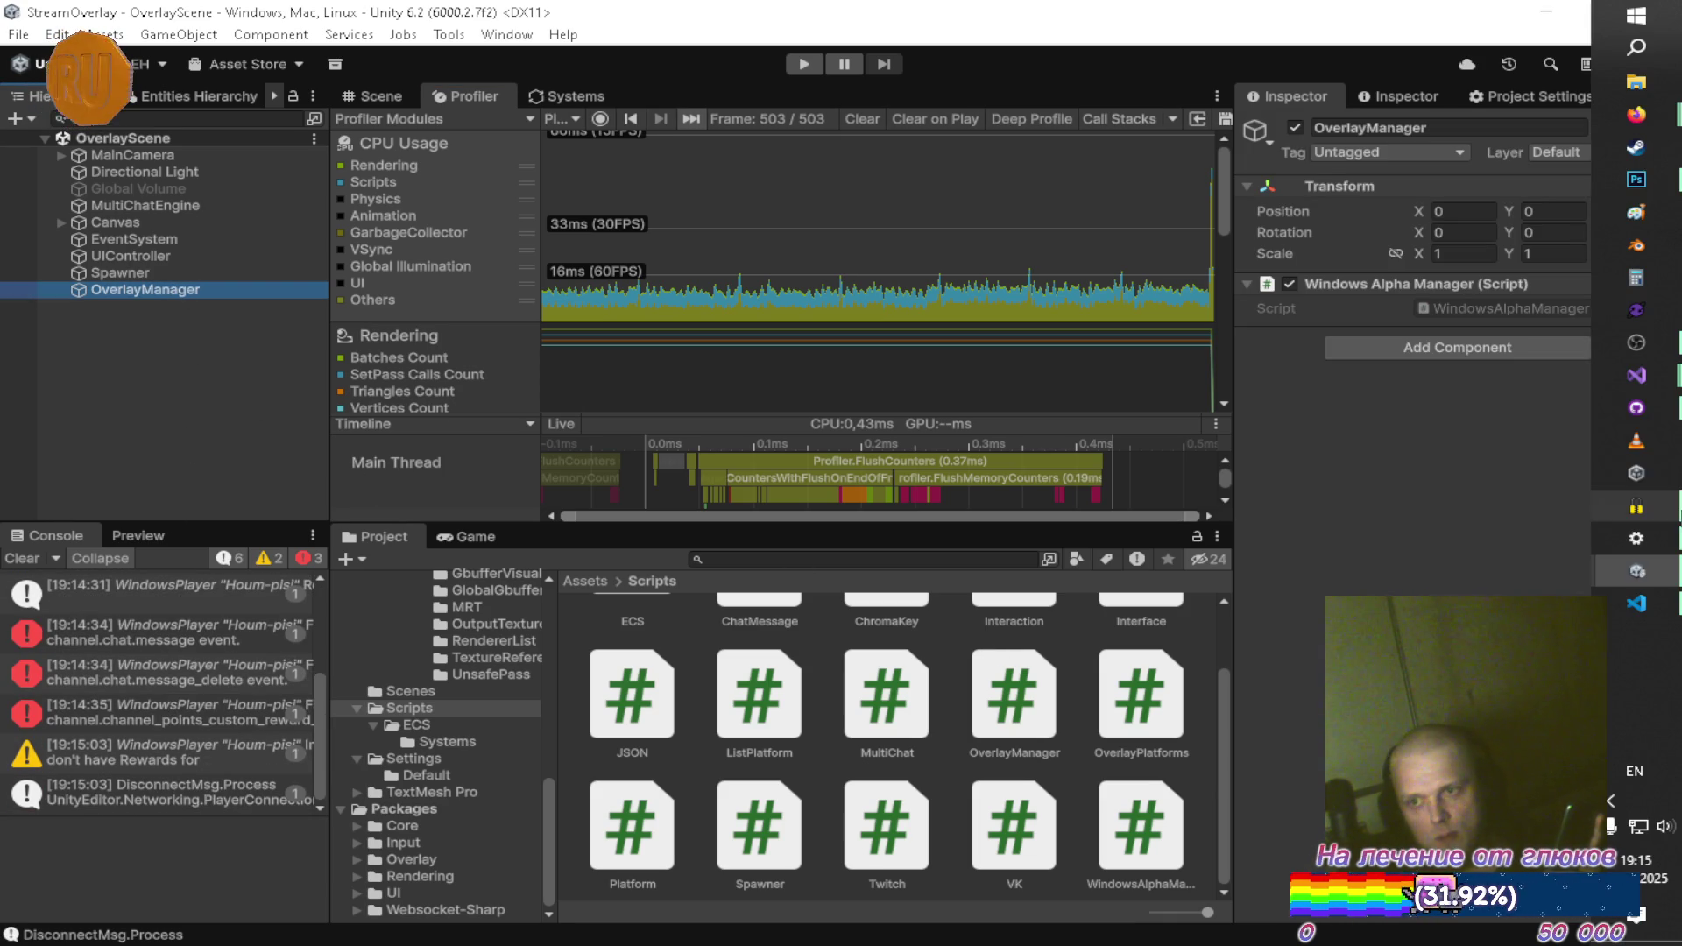
mouse_move(1637, 375)
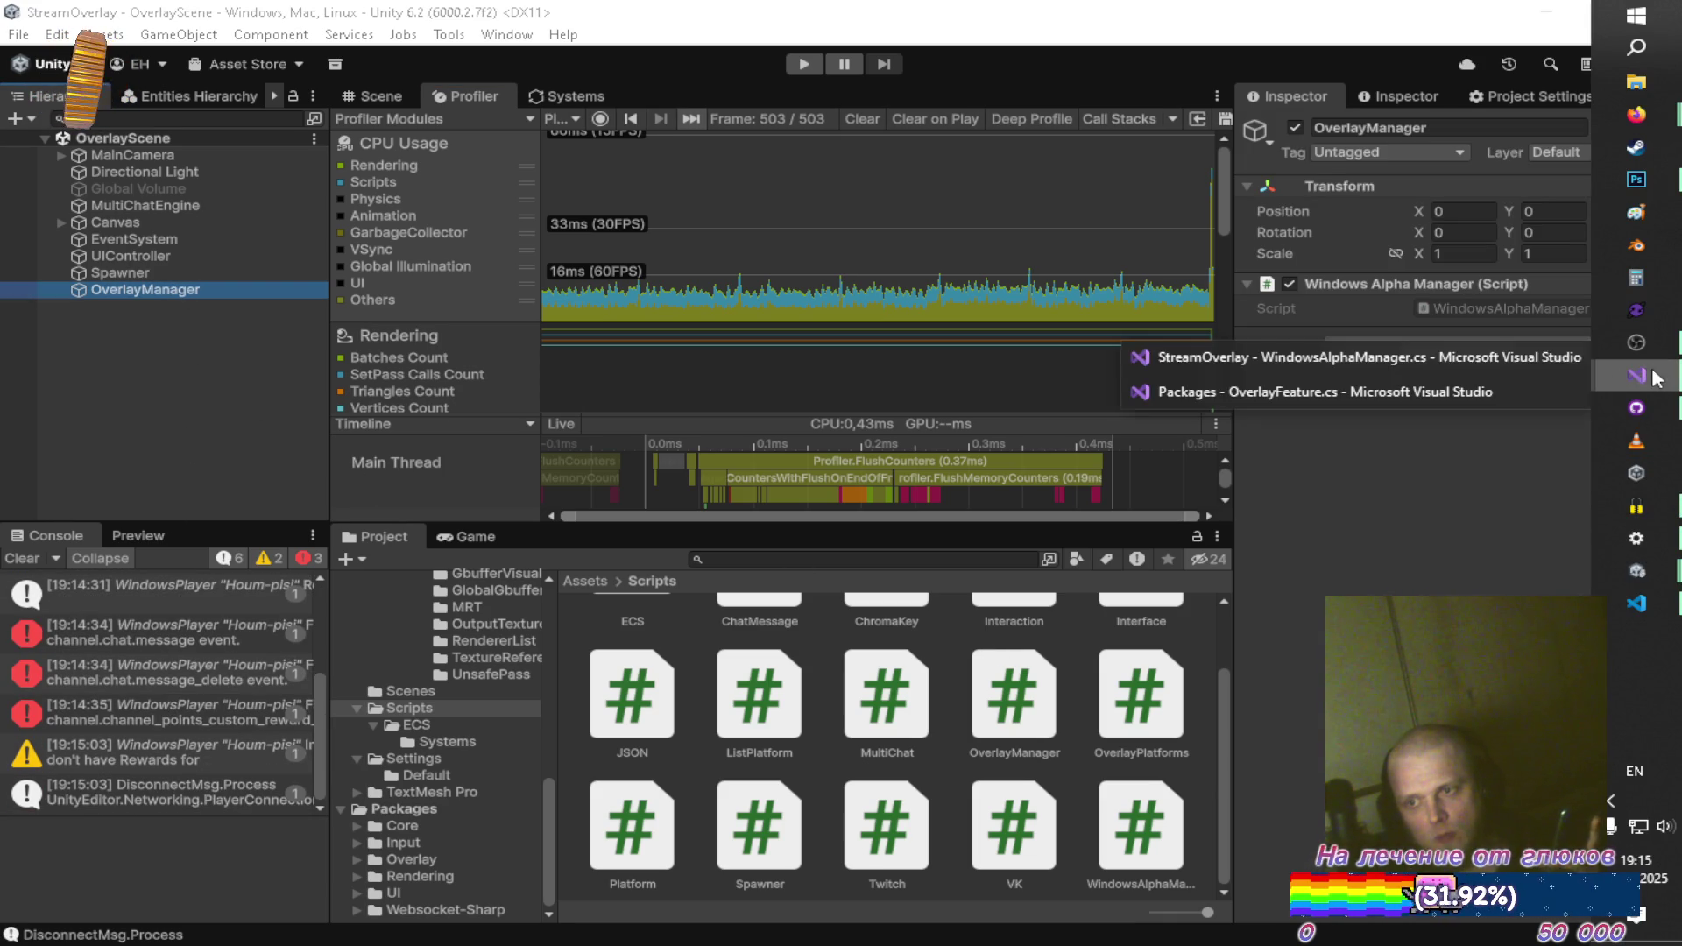
click(1249, 354)
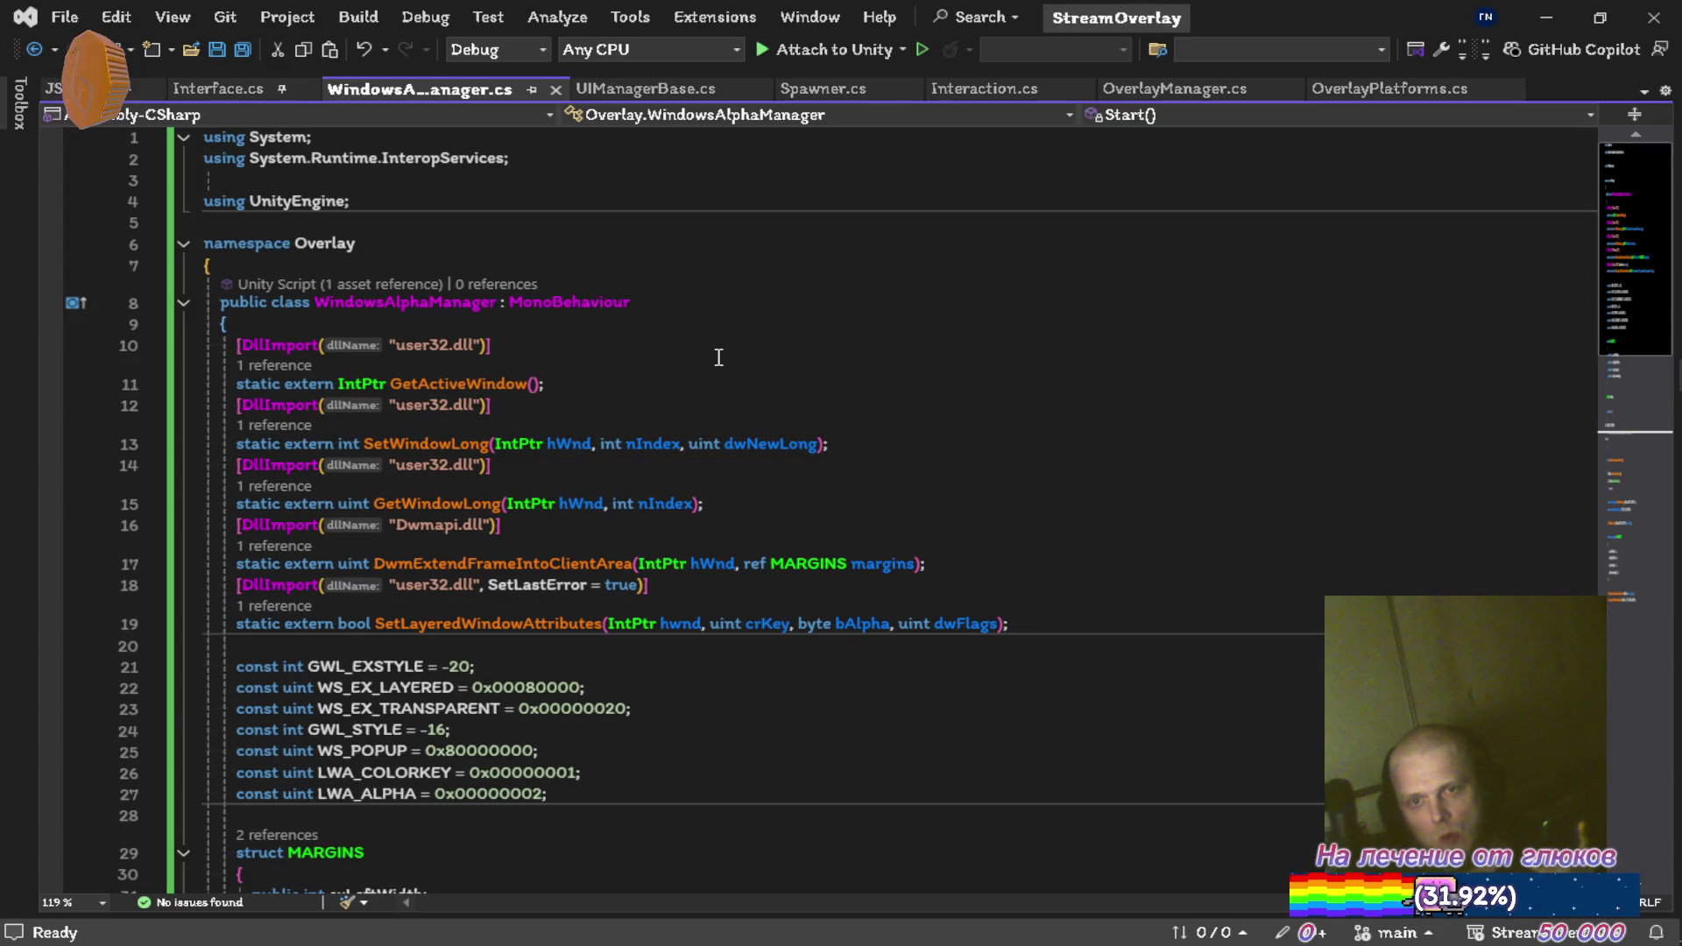
scroll(719, 357, down, 3)
scroll(719, 358, down, 3)
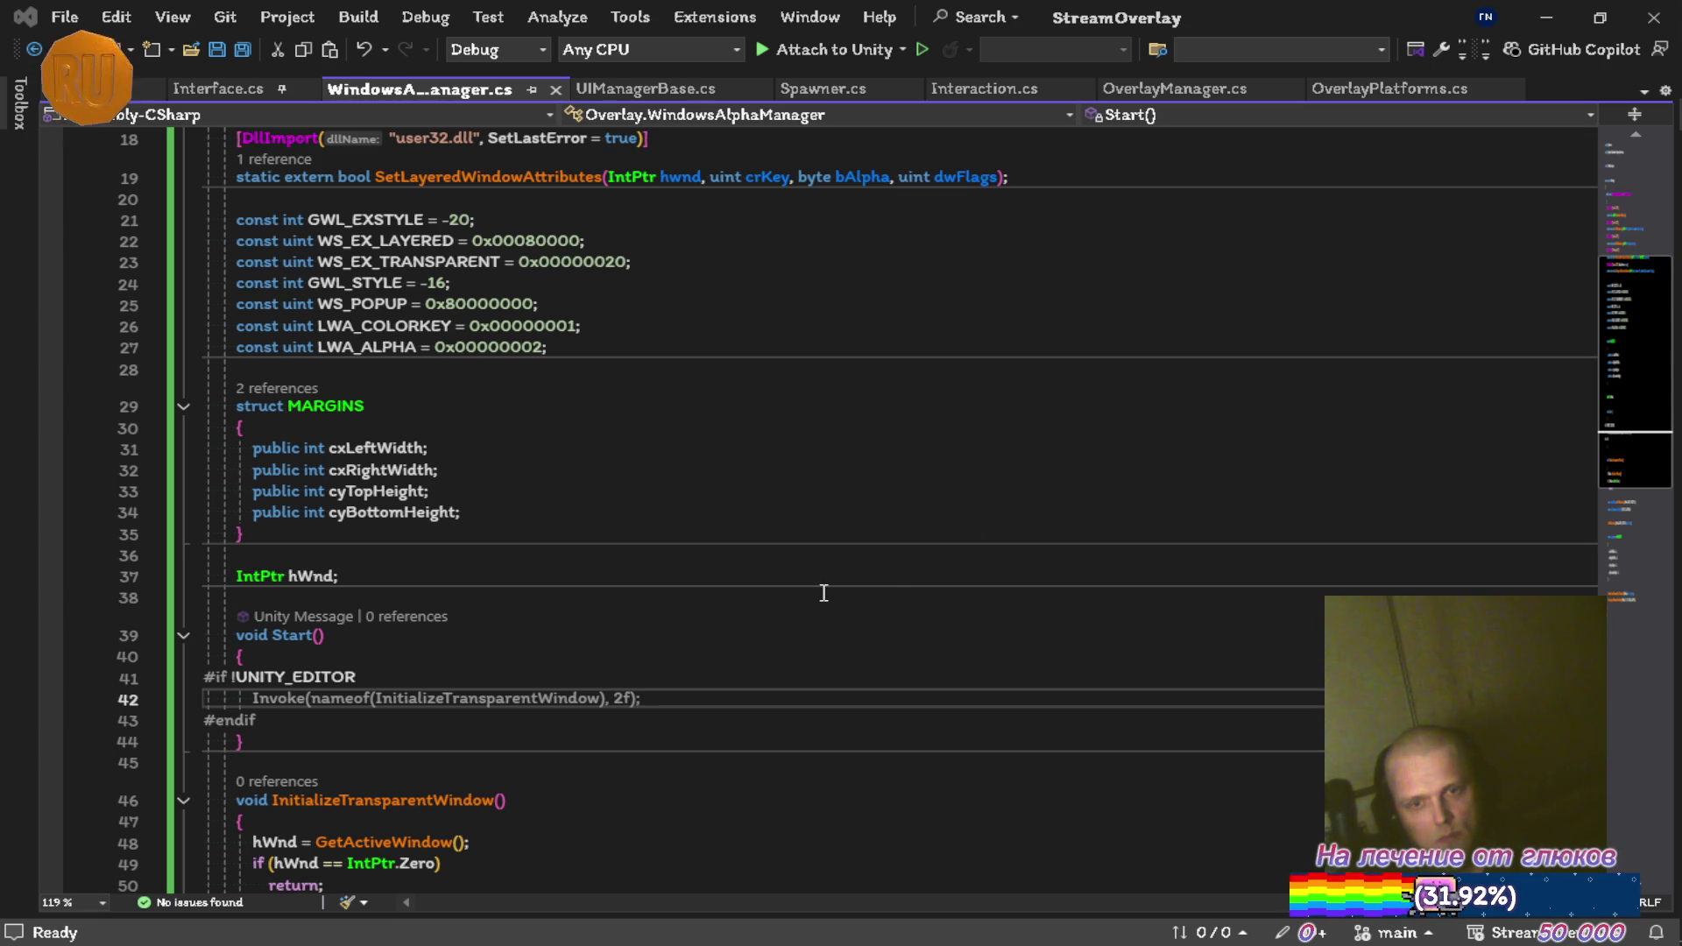
Select and copy the entire script, then bring the DeepSeek chat to the front
click(906, 580)
key(ctrl+a)
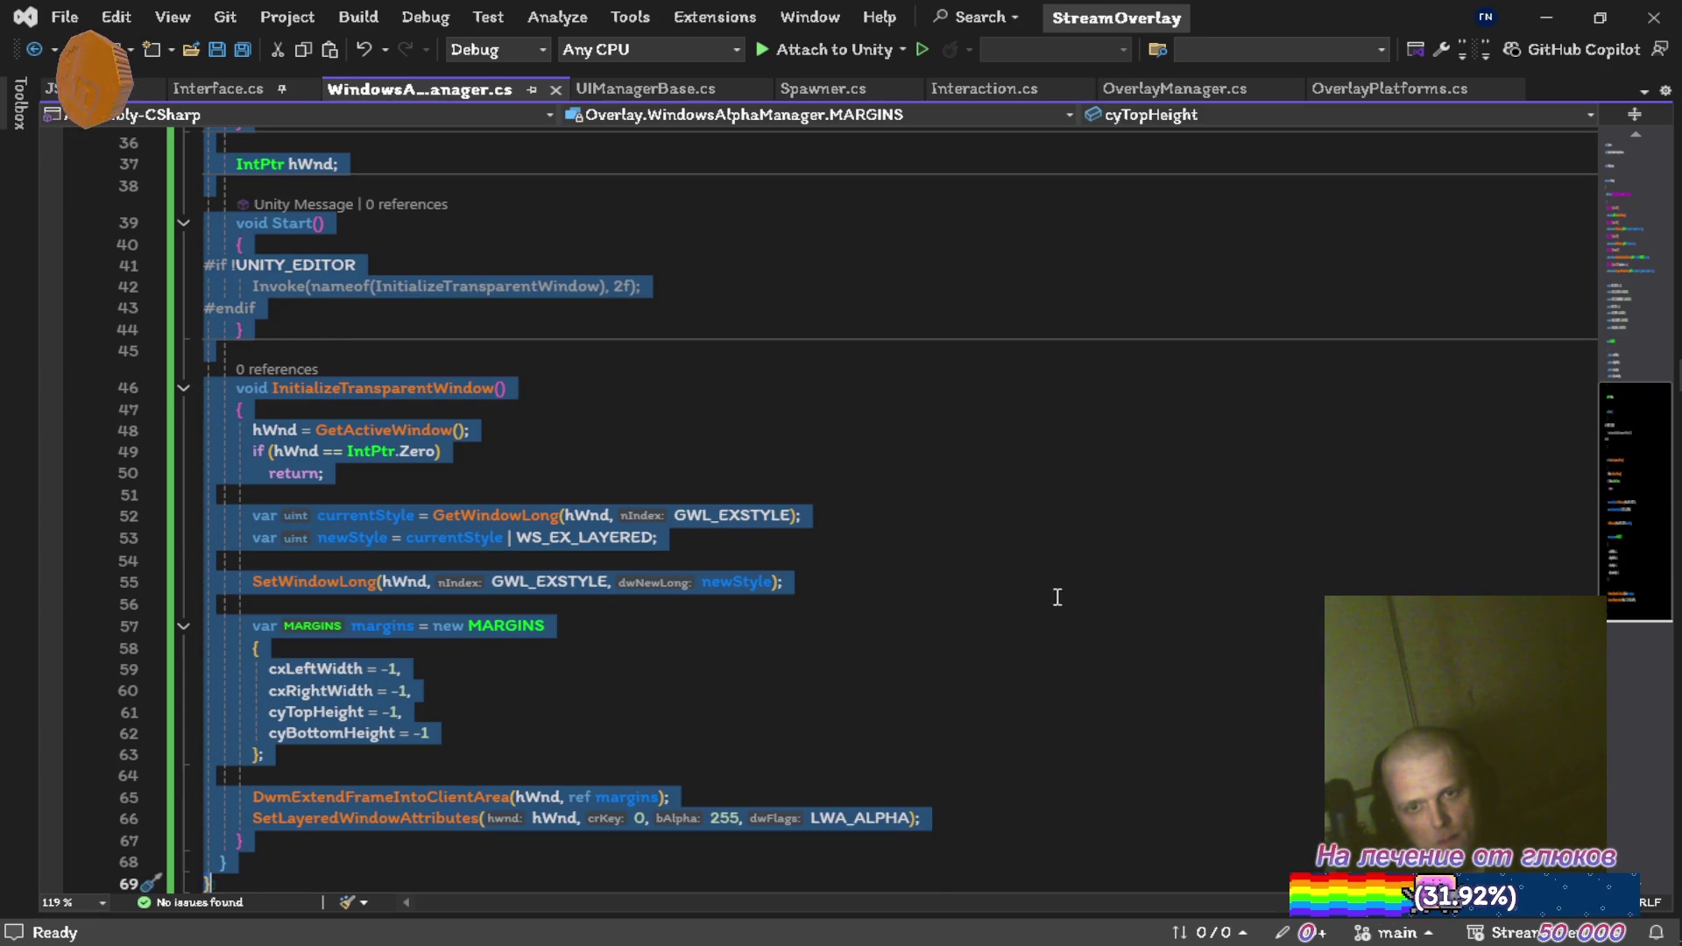
key(alt+Tab)
key(alt+Tab)
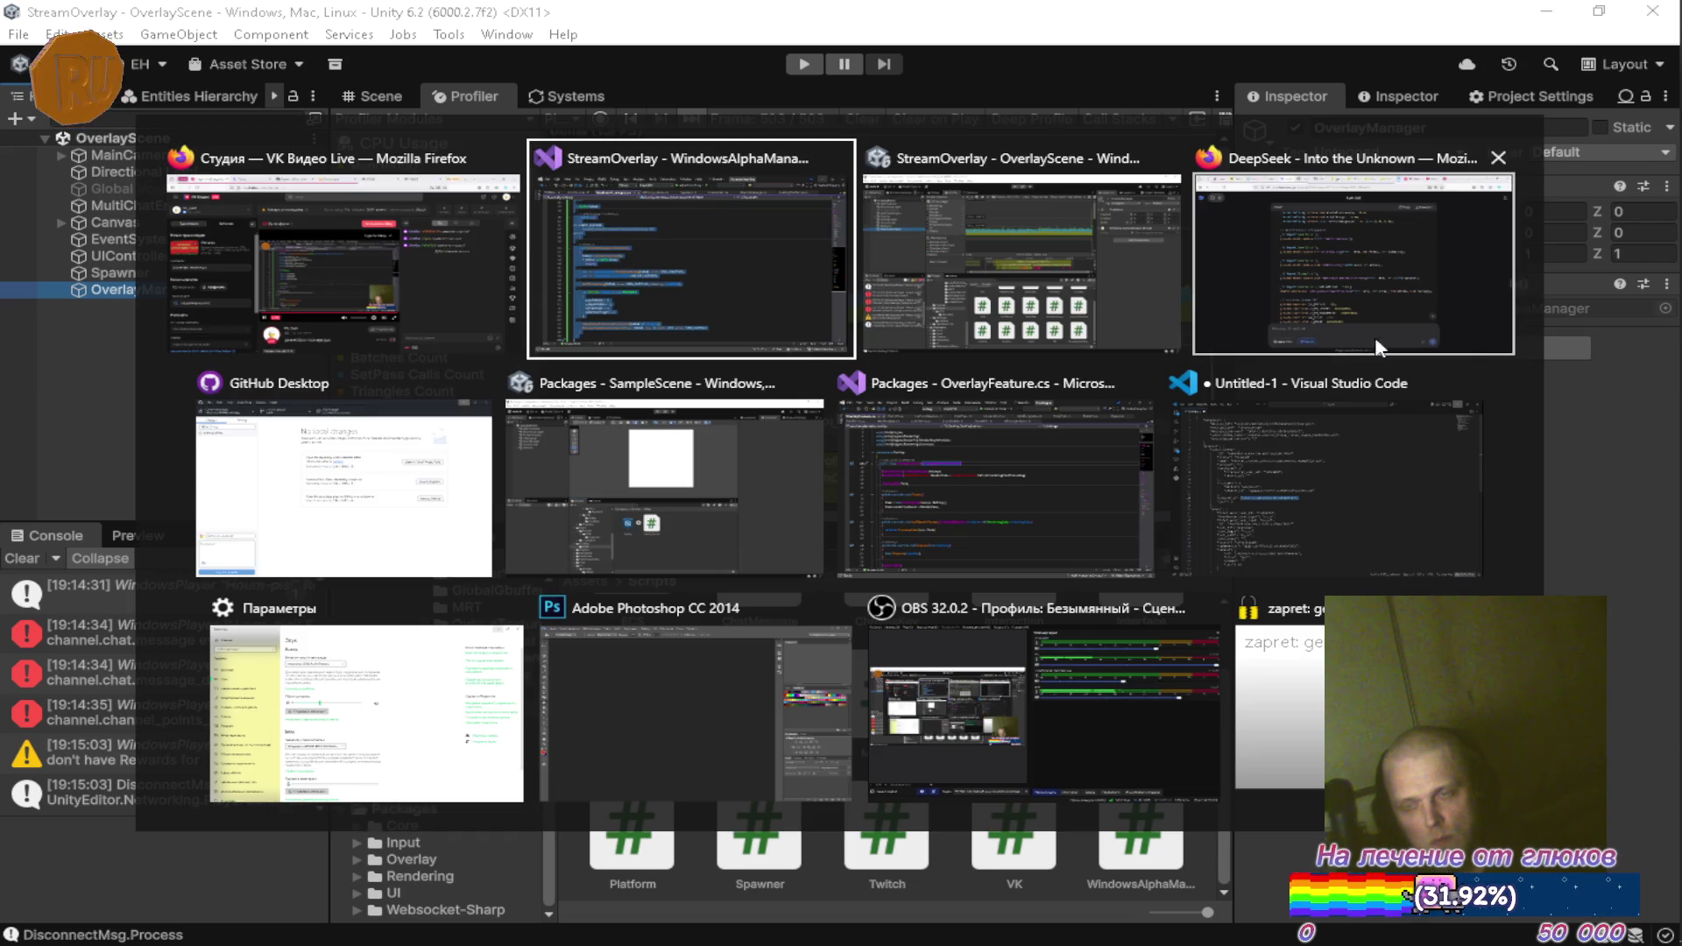
click(1232, 350)
Paste the script into the DeepSeek message and add a Russian note about the background cut-out
scroll(816, 591, down, 10)
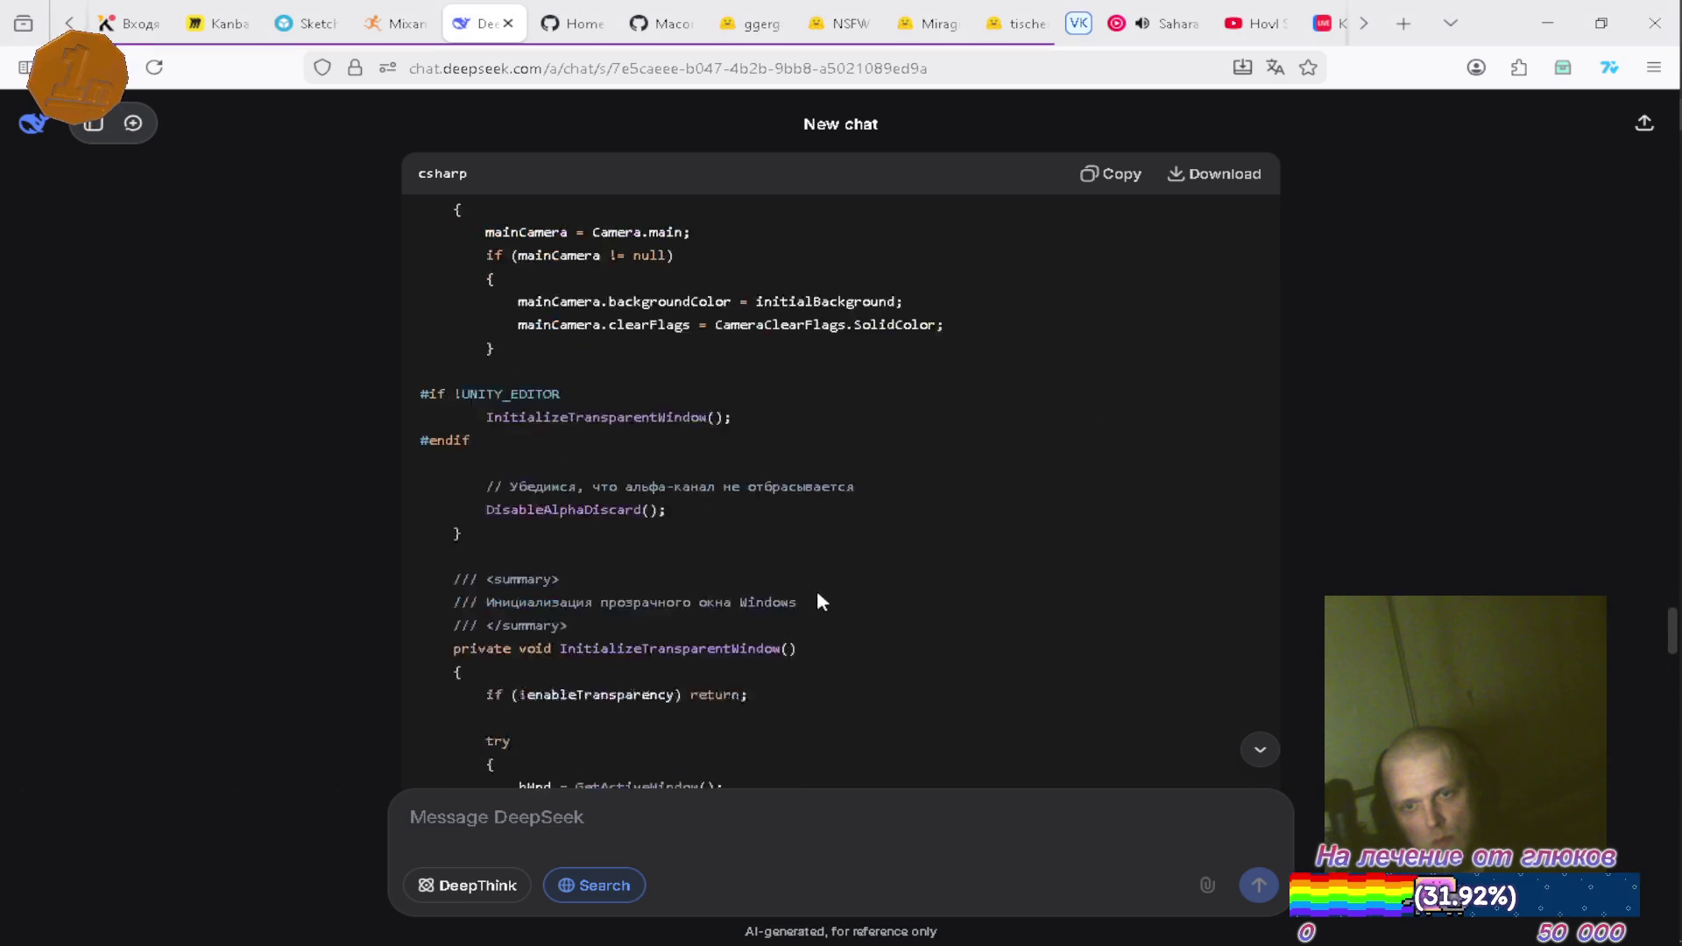
click(1261, 756)
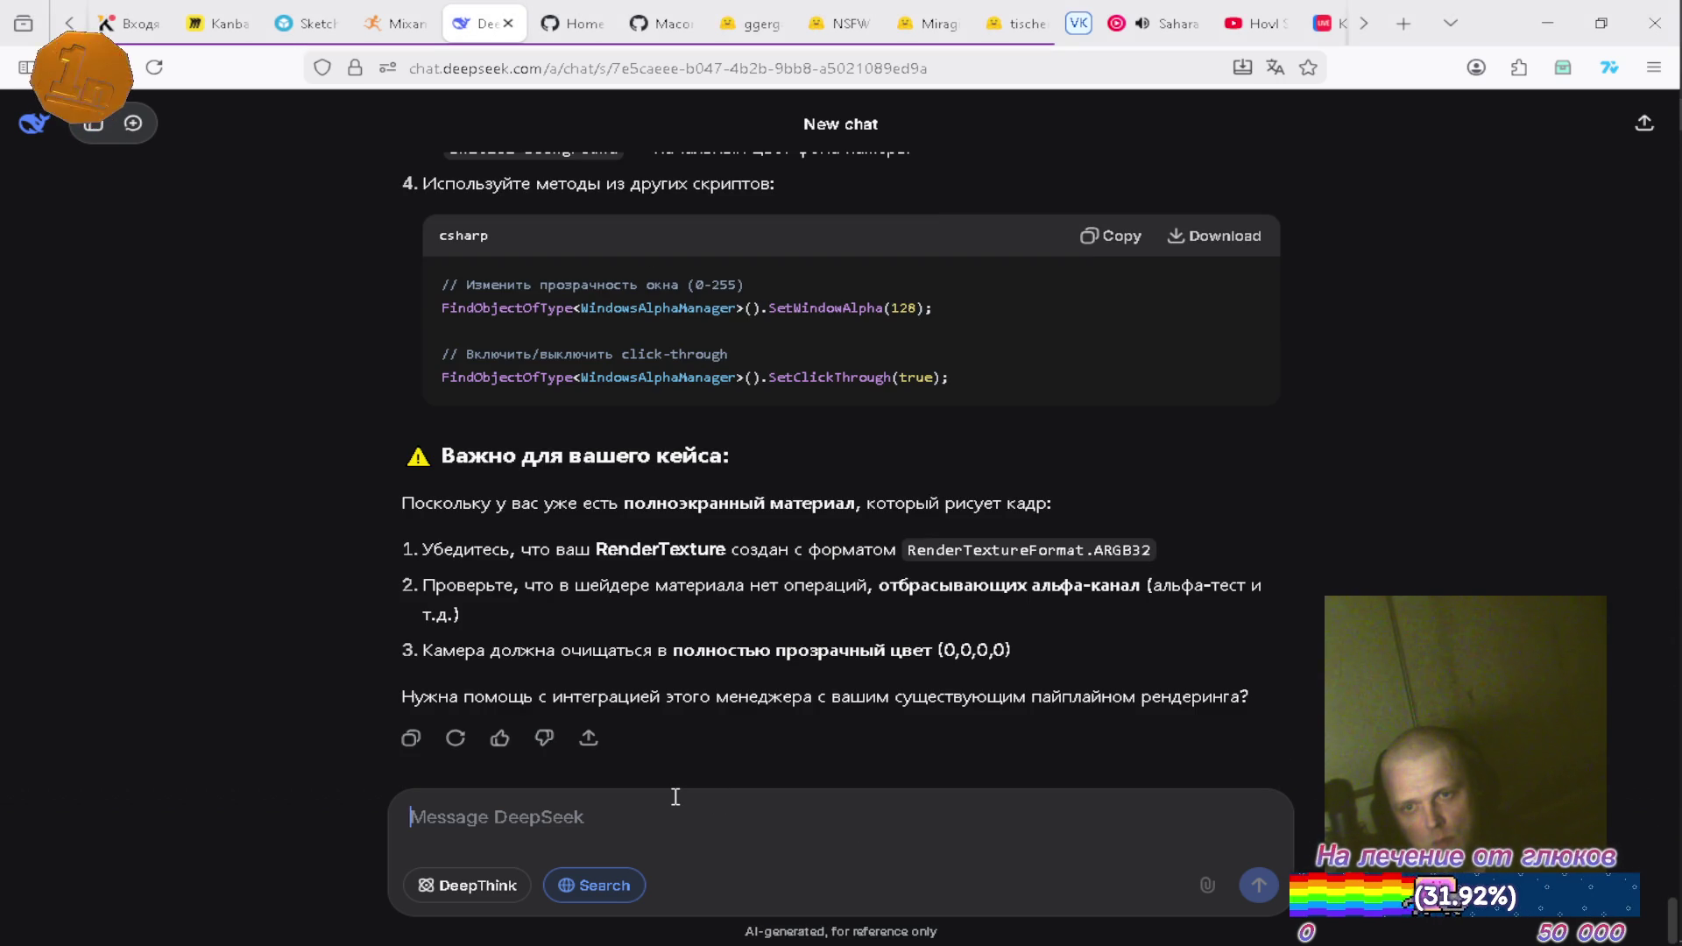
key(ctrl+v)
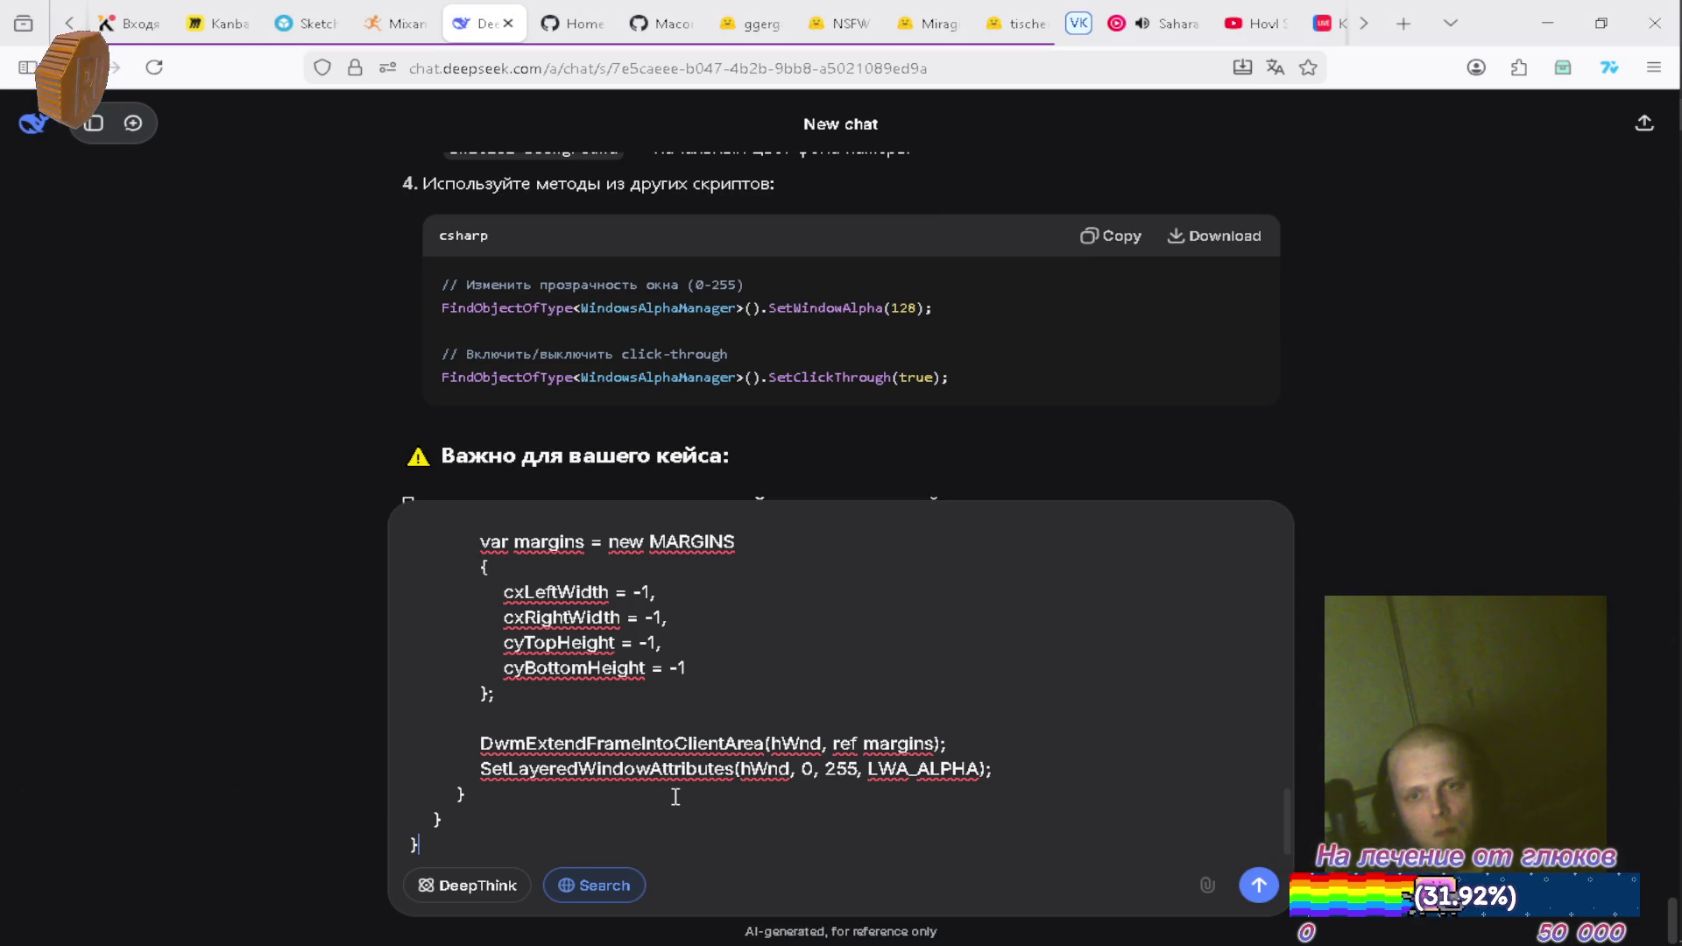
key(shift+Return)
key(shift+Return)
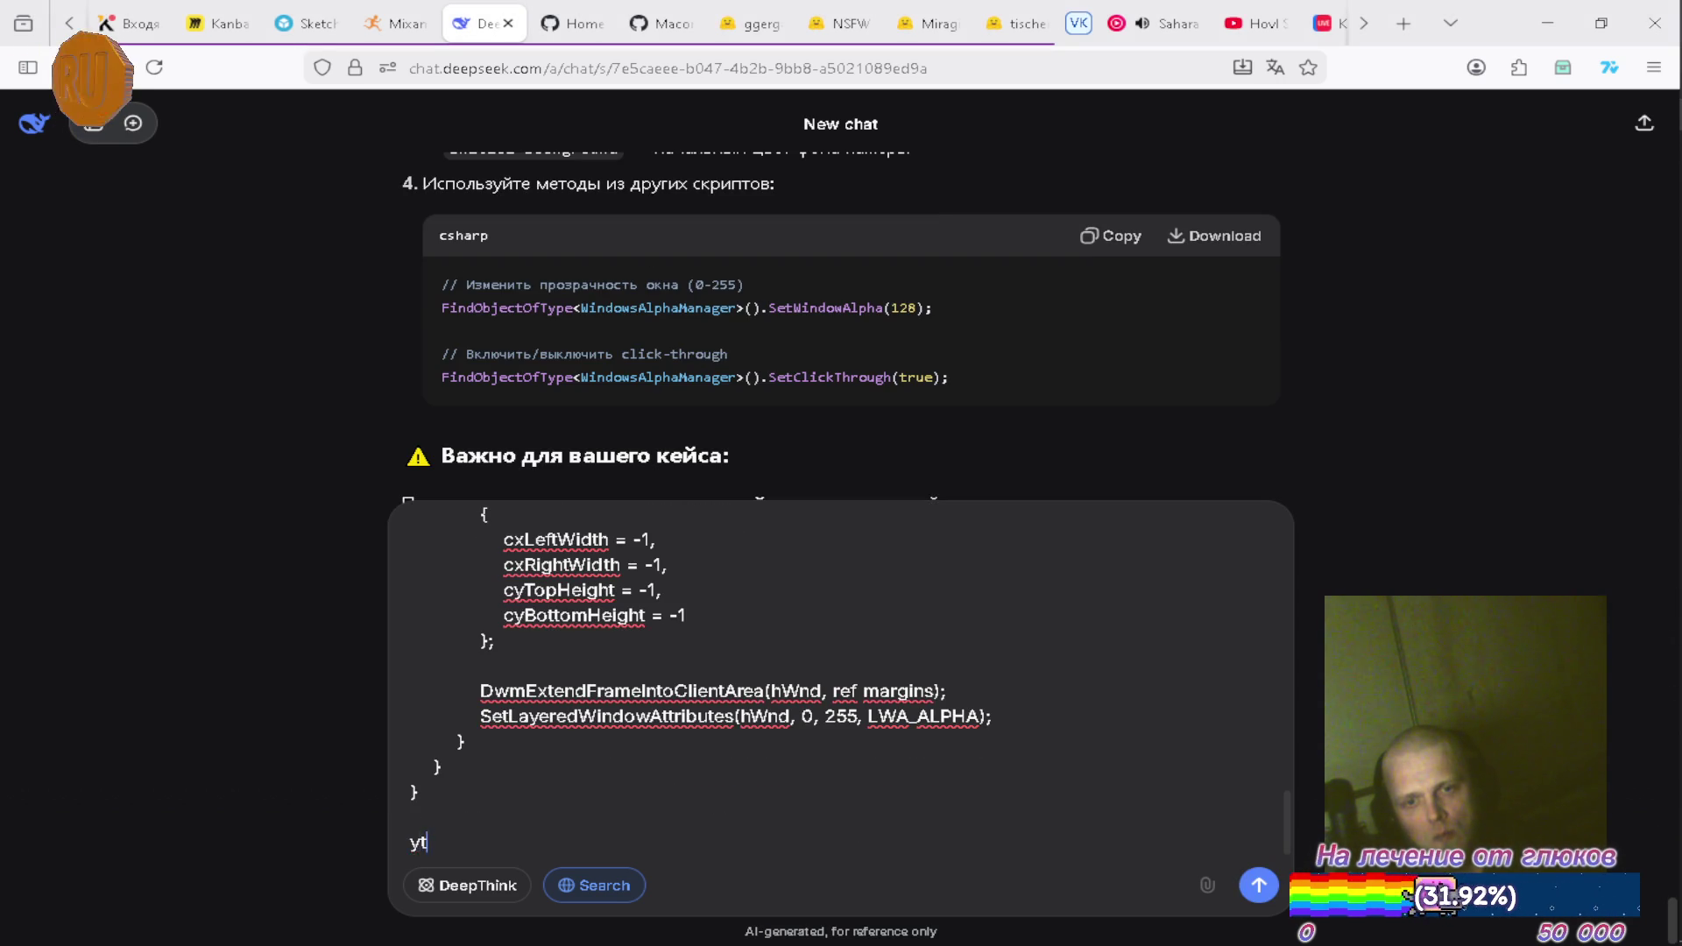
text(обра)
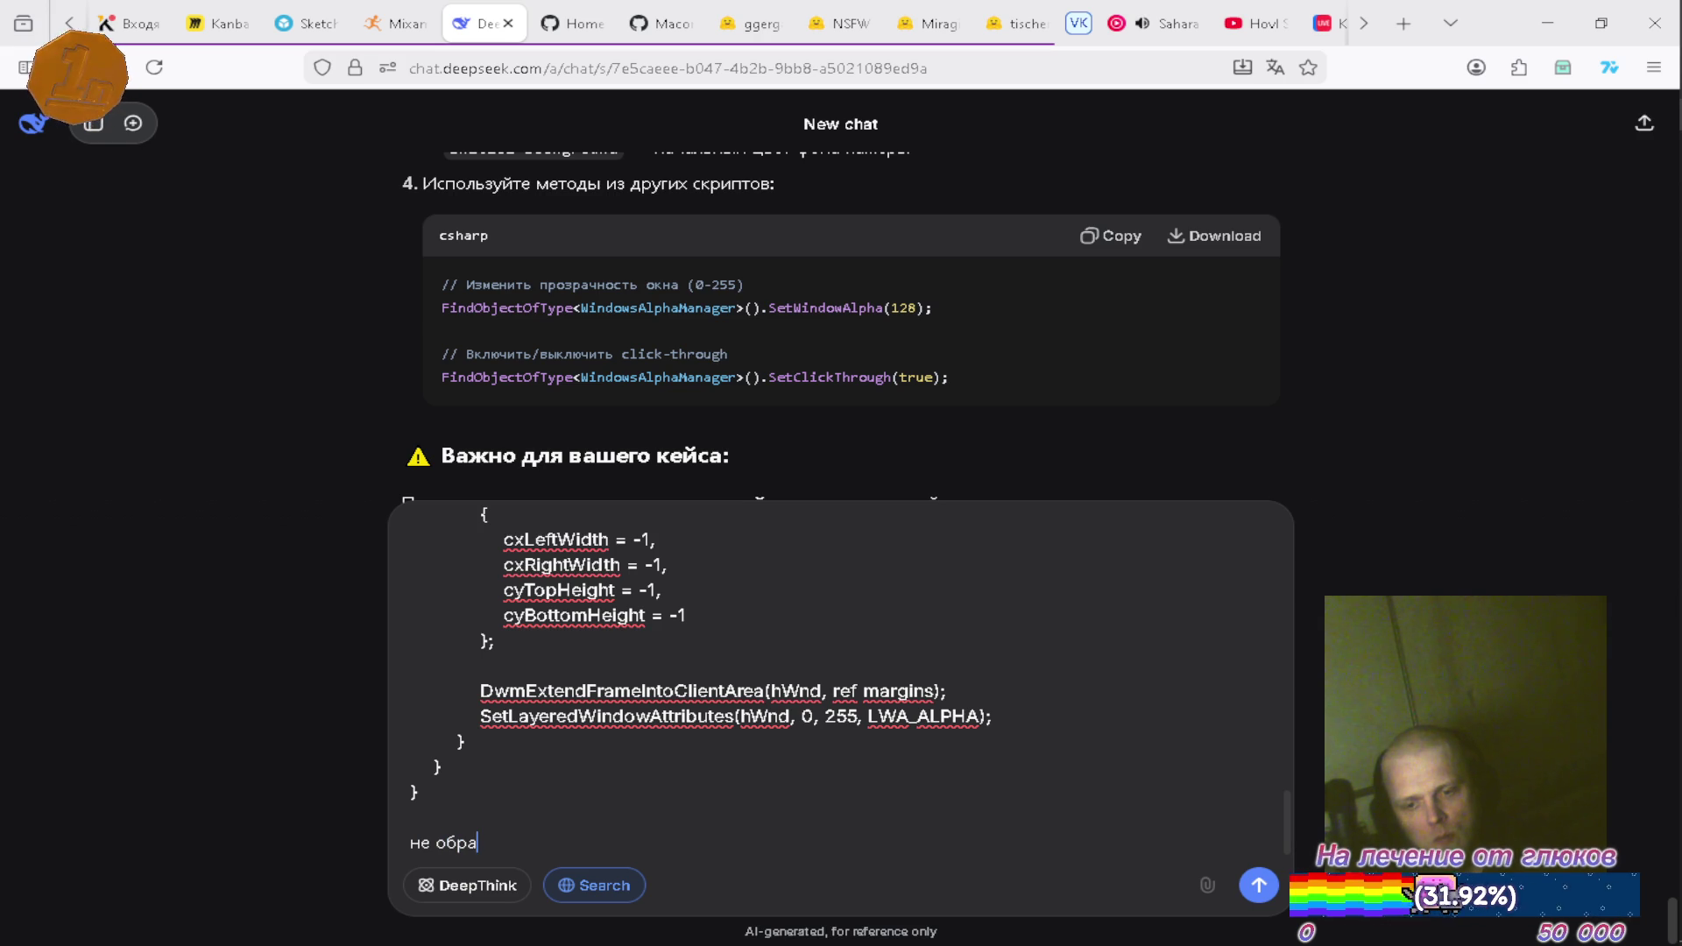
text(зает фон)
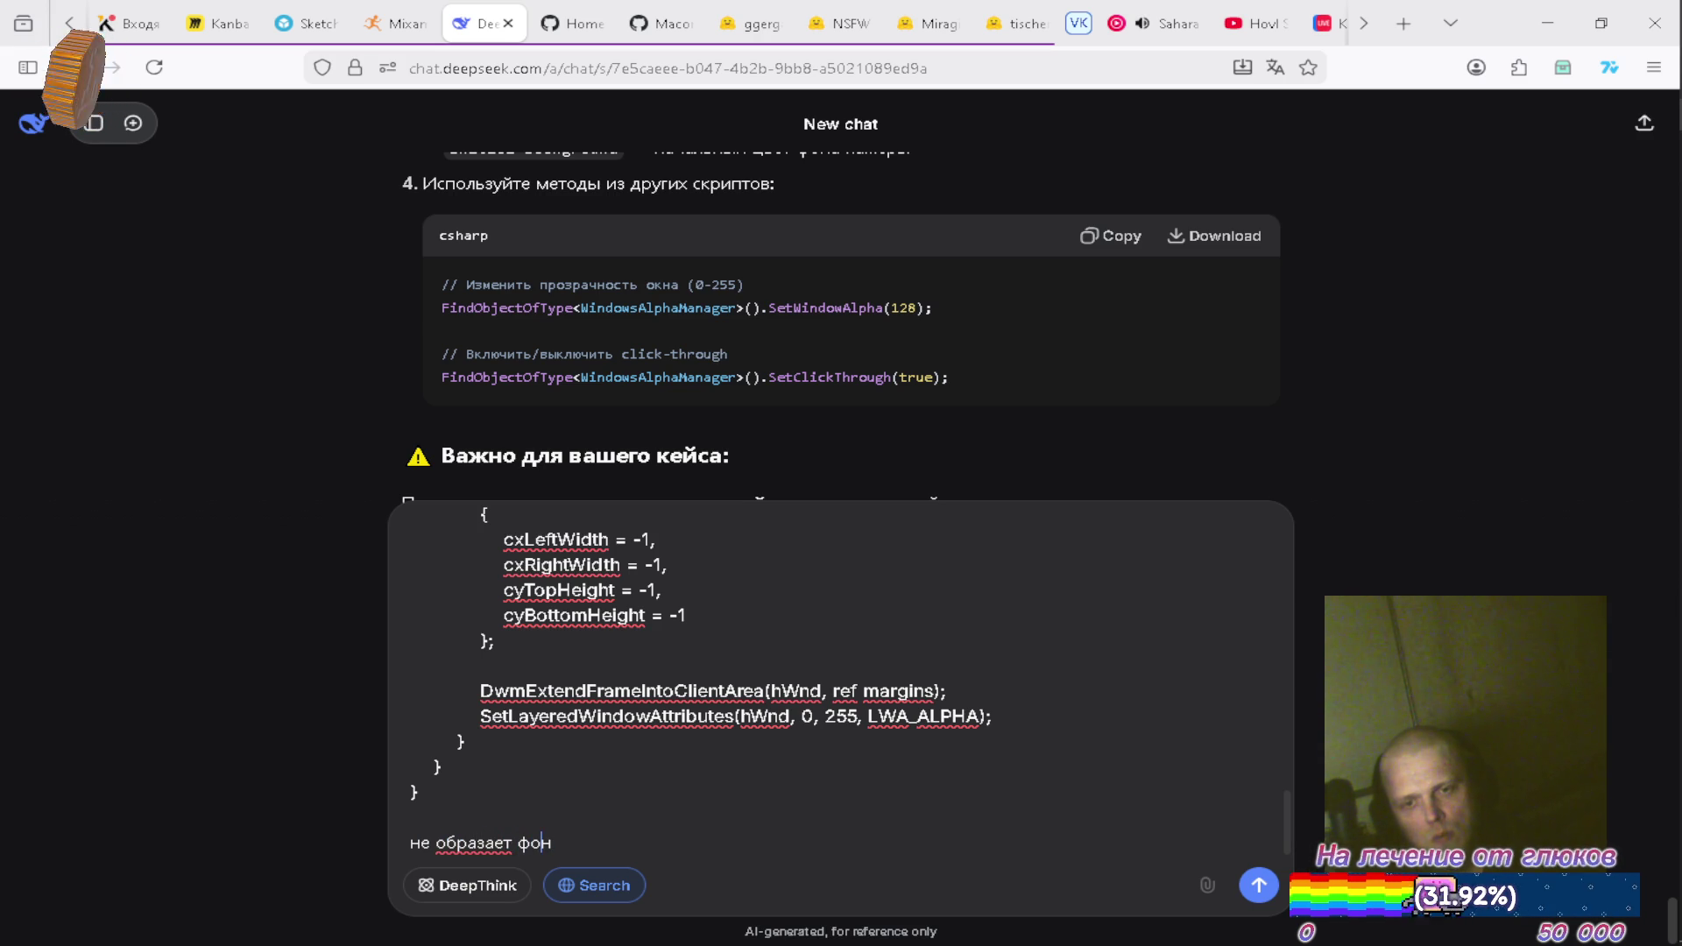
key(BackSpace)
text(е)
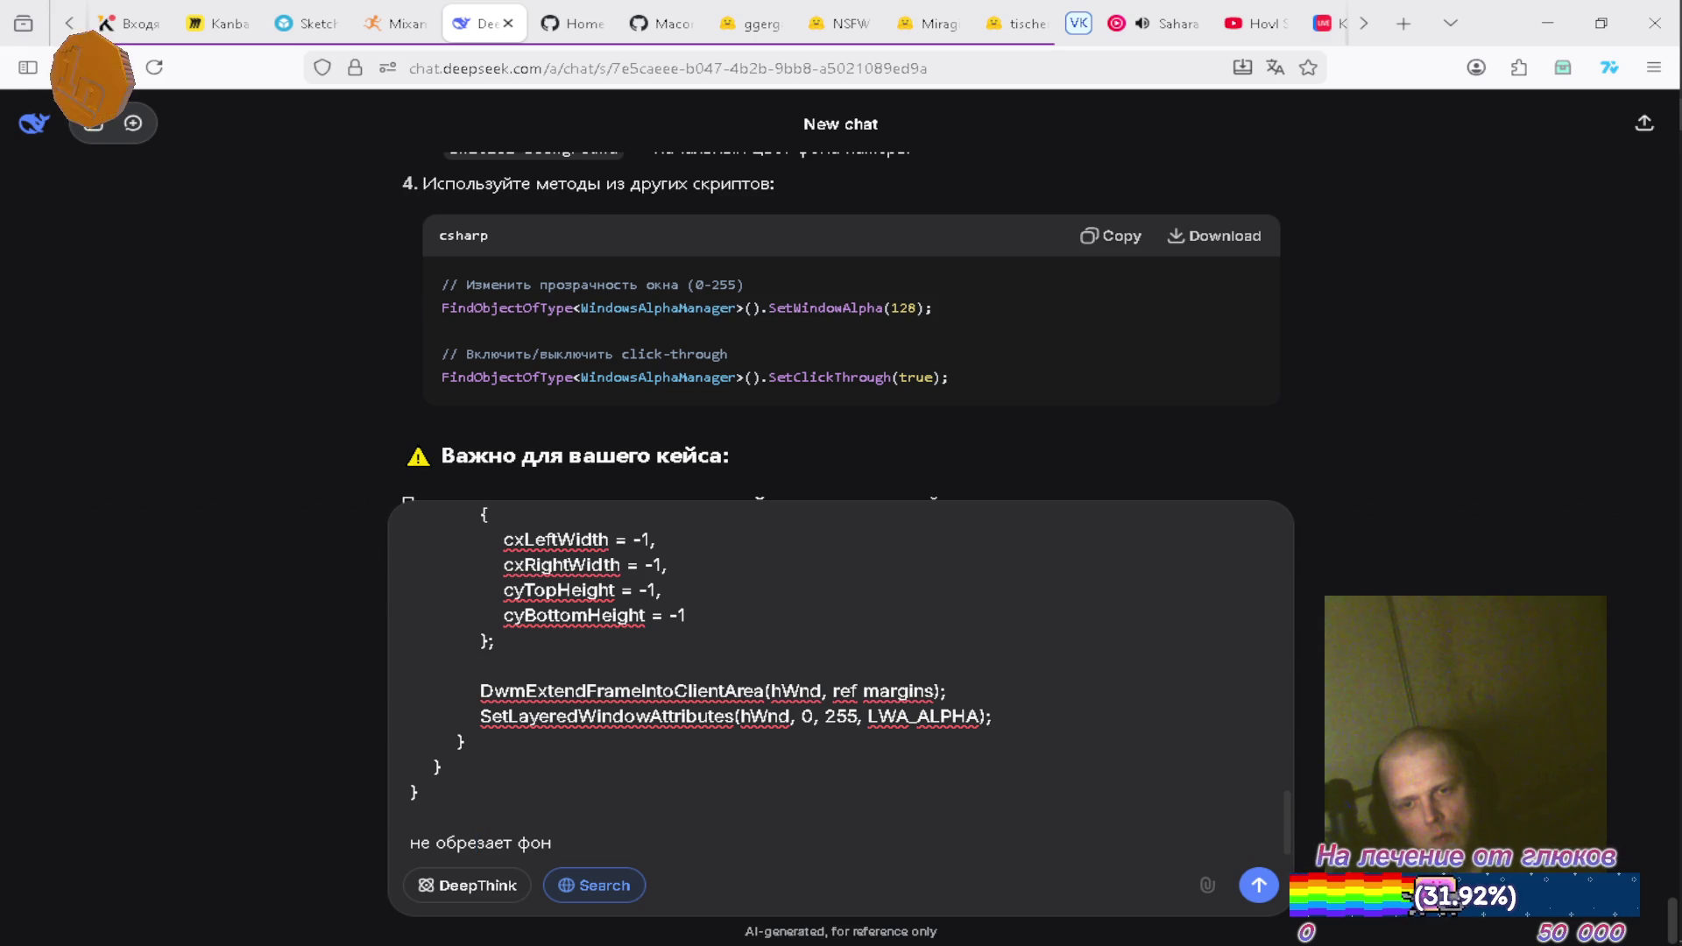
Recheck the script in Visual Studio, then send the DeepSeek message
key(alt+Tab)
key(alt+Tab)
scroll(575, 624, up, 12)
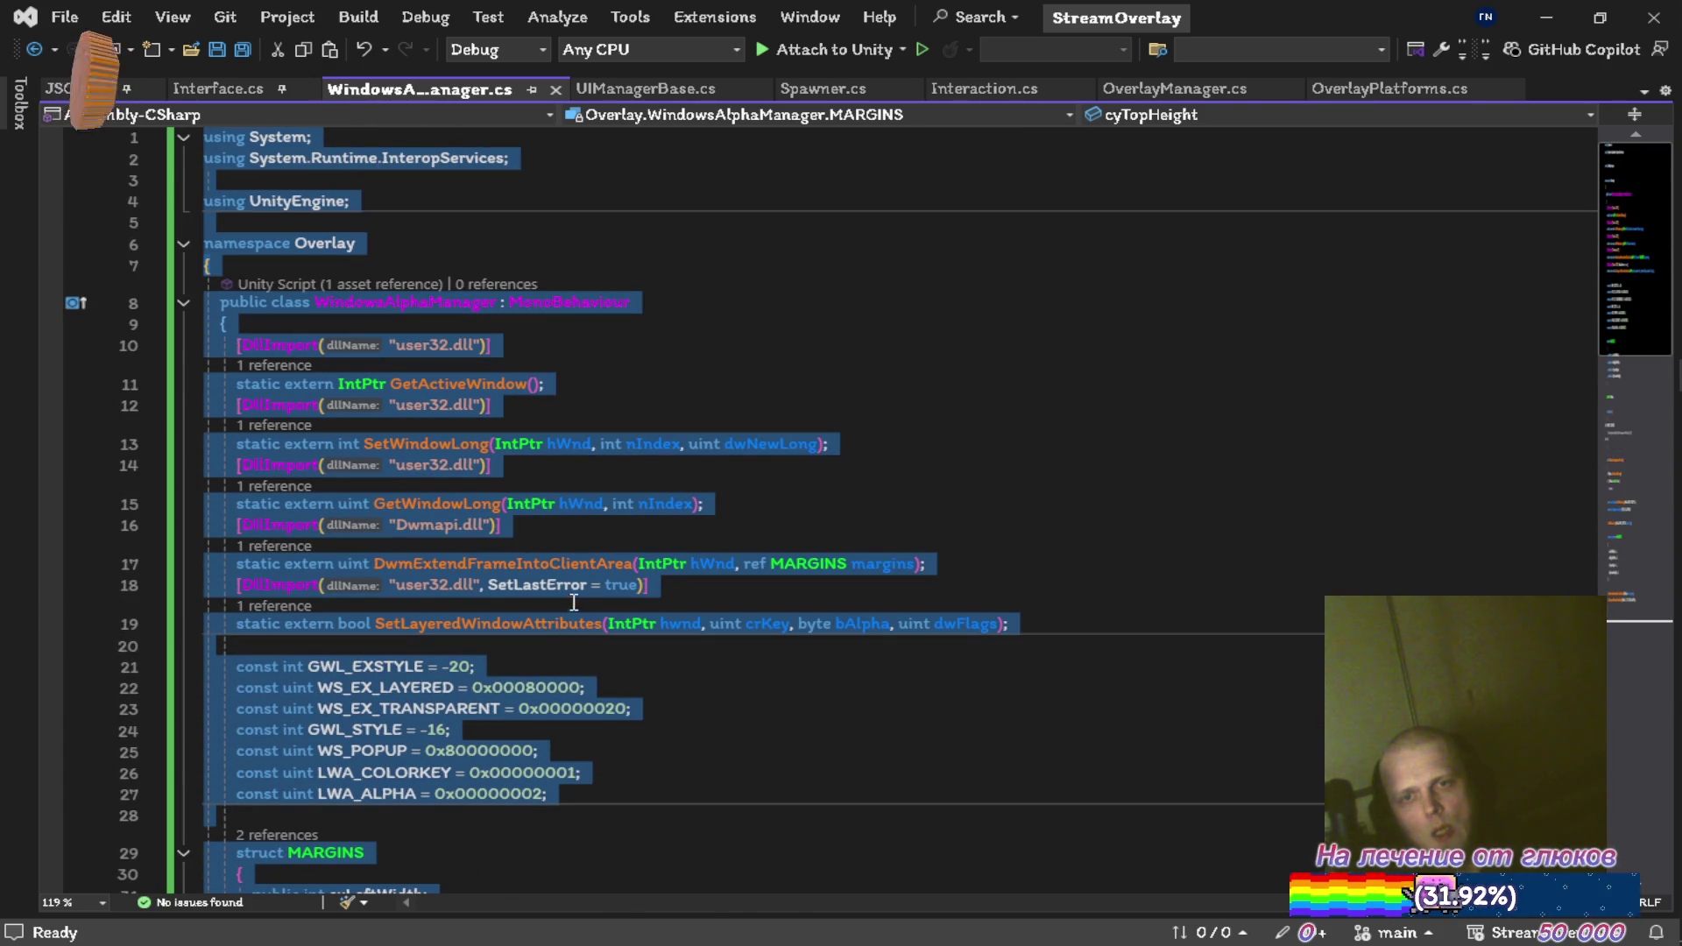
scroll(697, 547, down, 11)
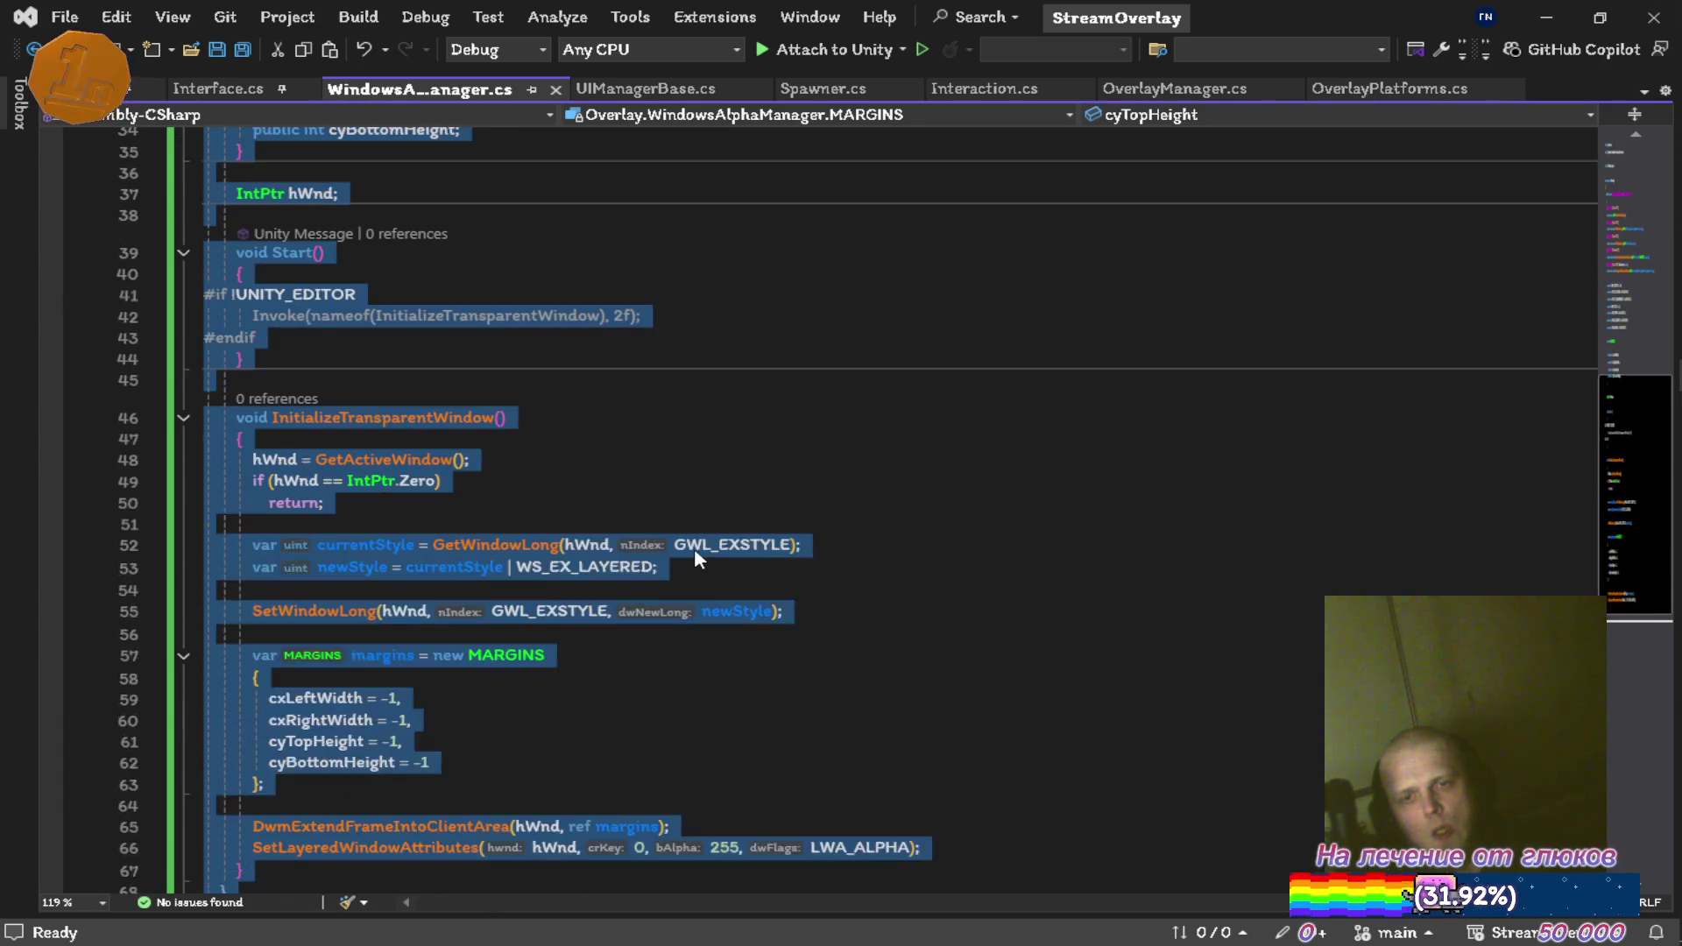
key(alt+Tab)
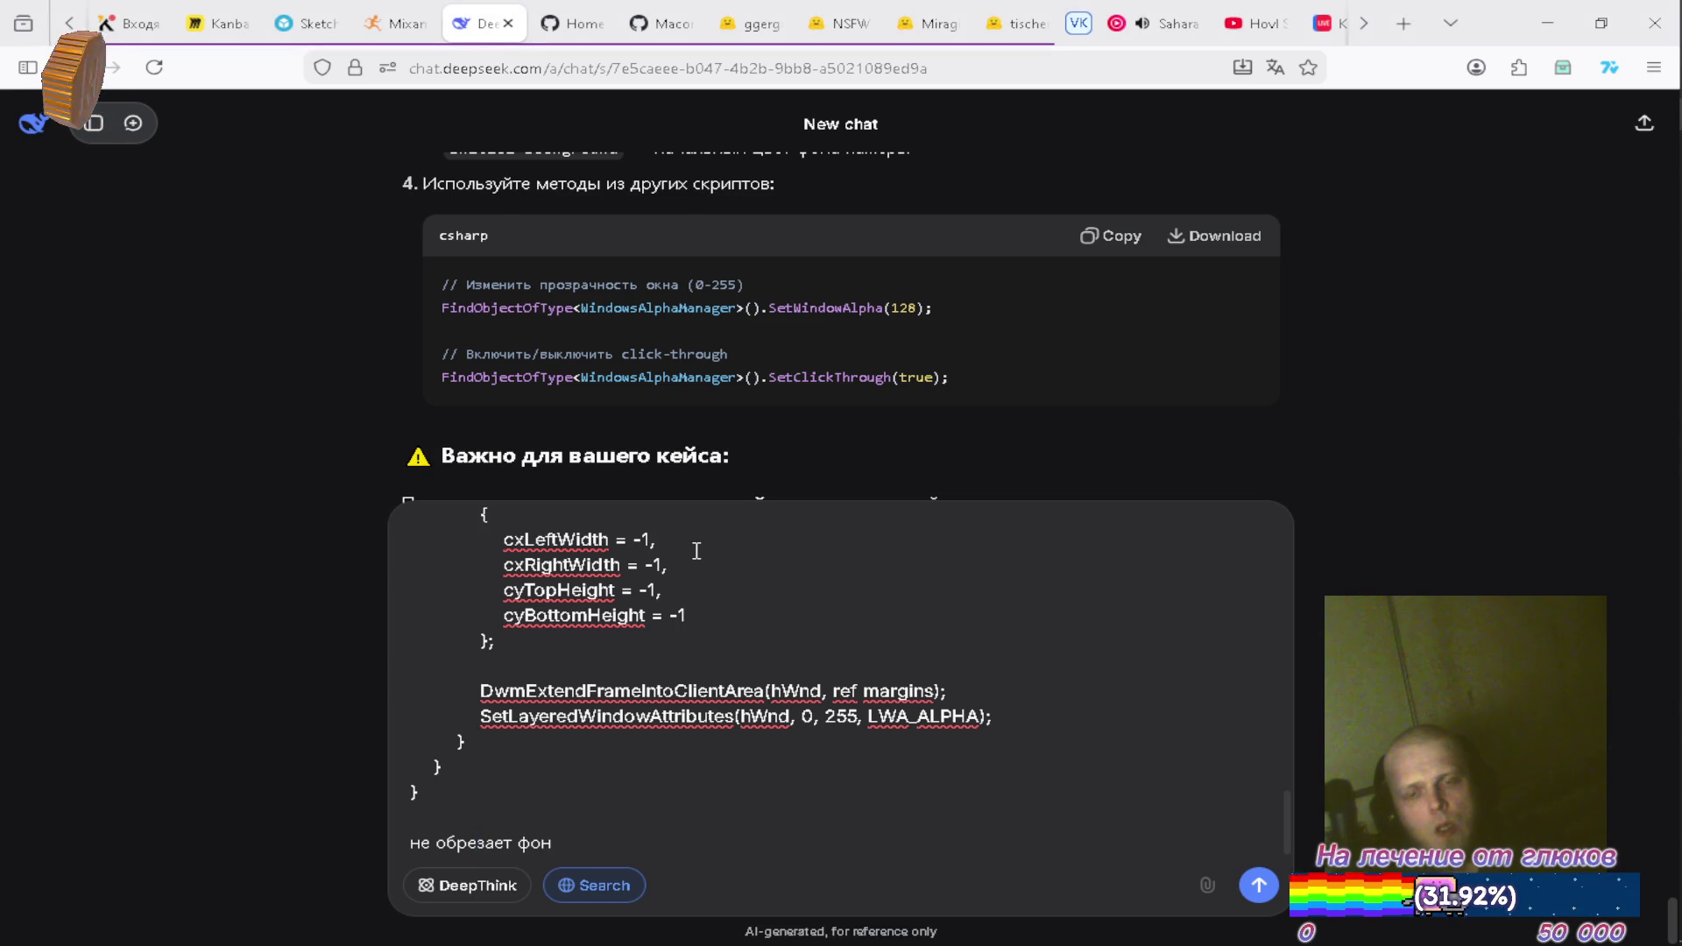
key(Return)
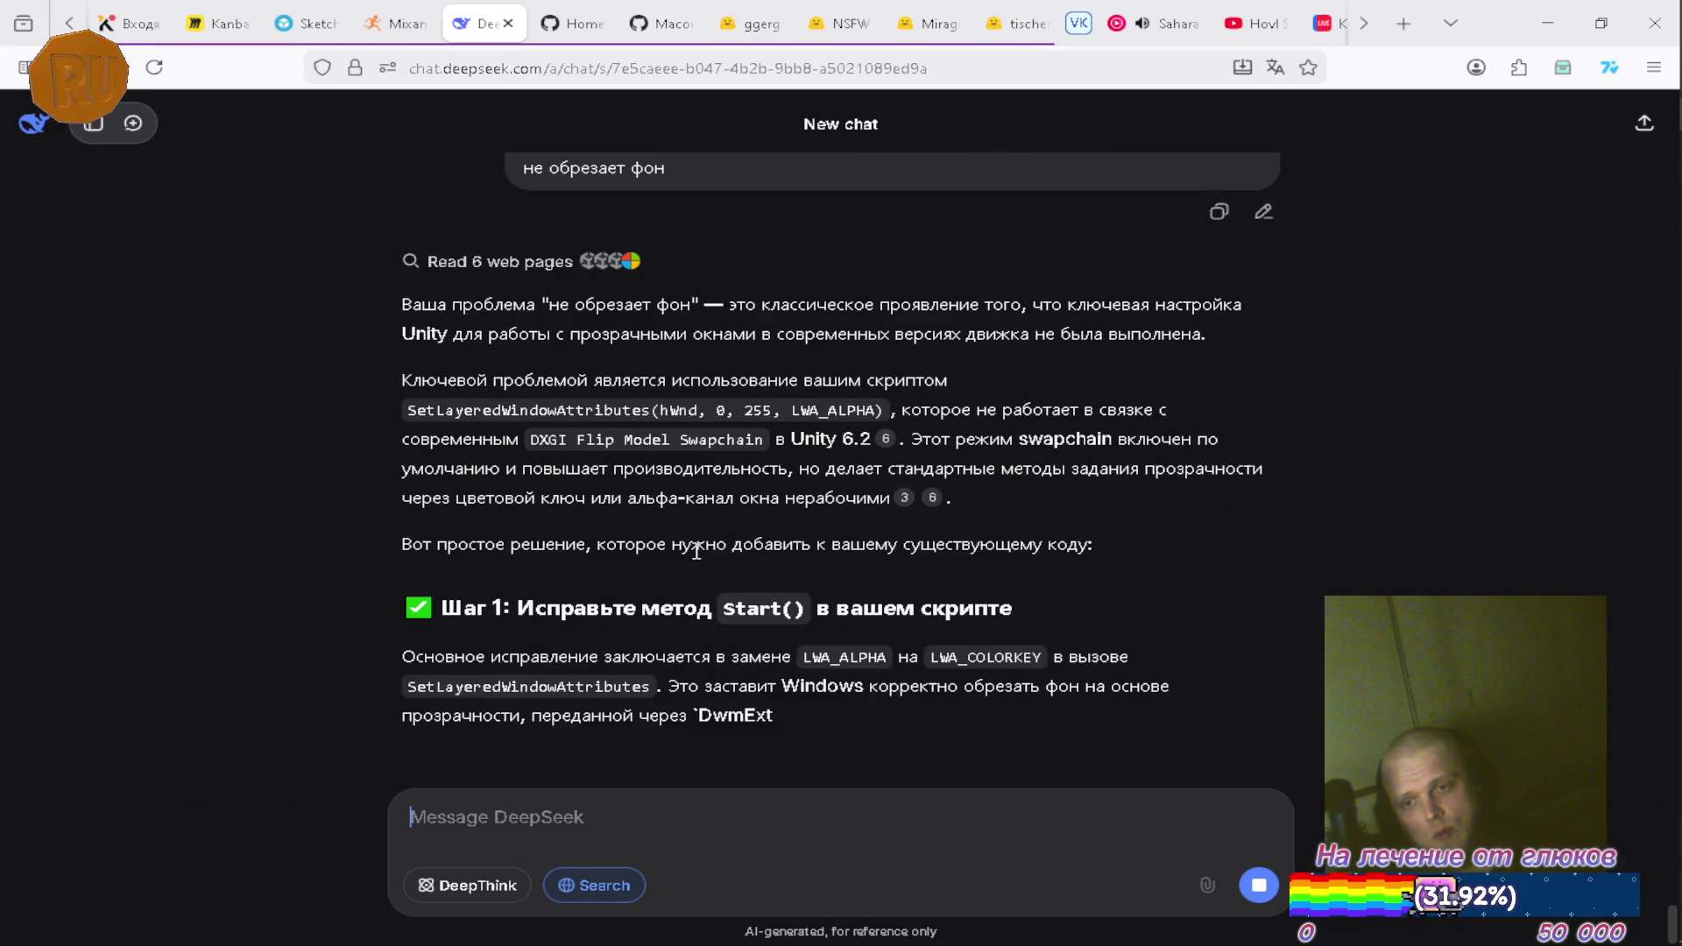
Bring the Unity OverlayScene editor forward and show its Project Settings
key(alt+Tab)
key(Tab)
key(Tab)
click(1545, 96)
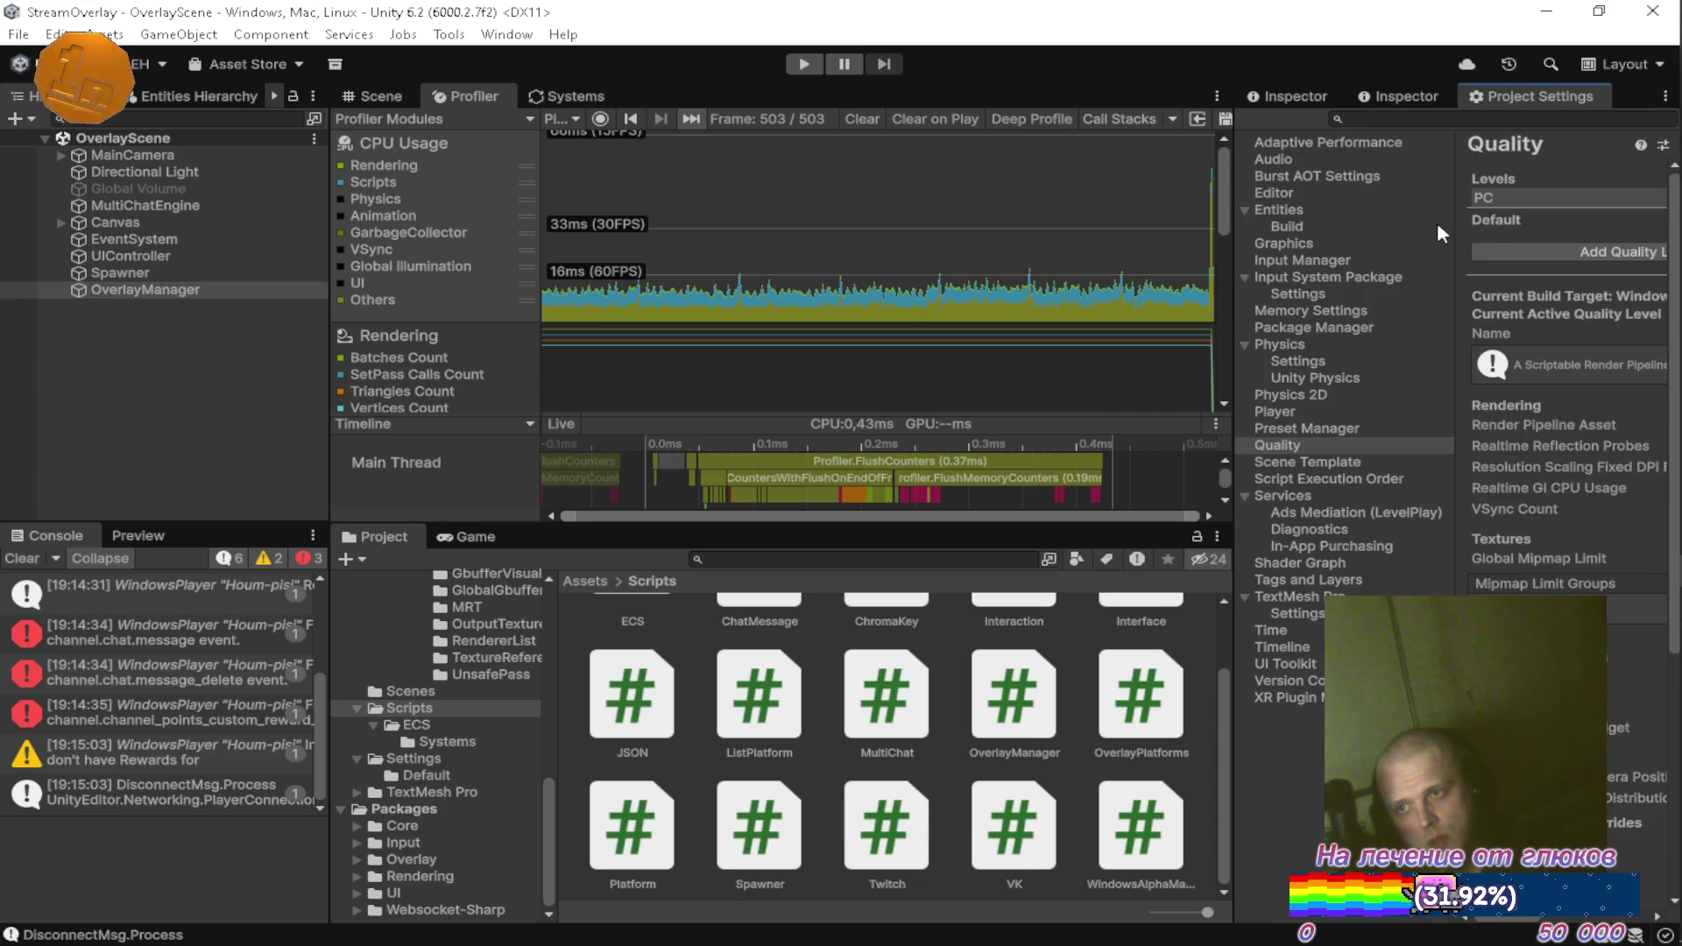
Widen Project Settings and show Player settings with Resolution and Presentation expanded
drag(1237, 325, 902, 325)
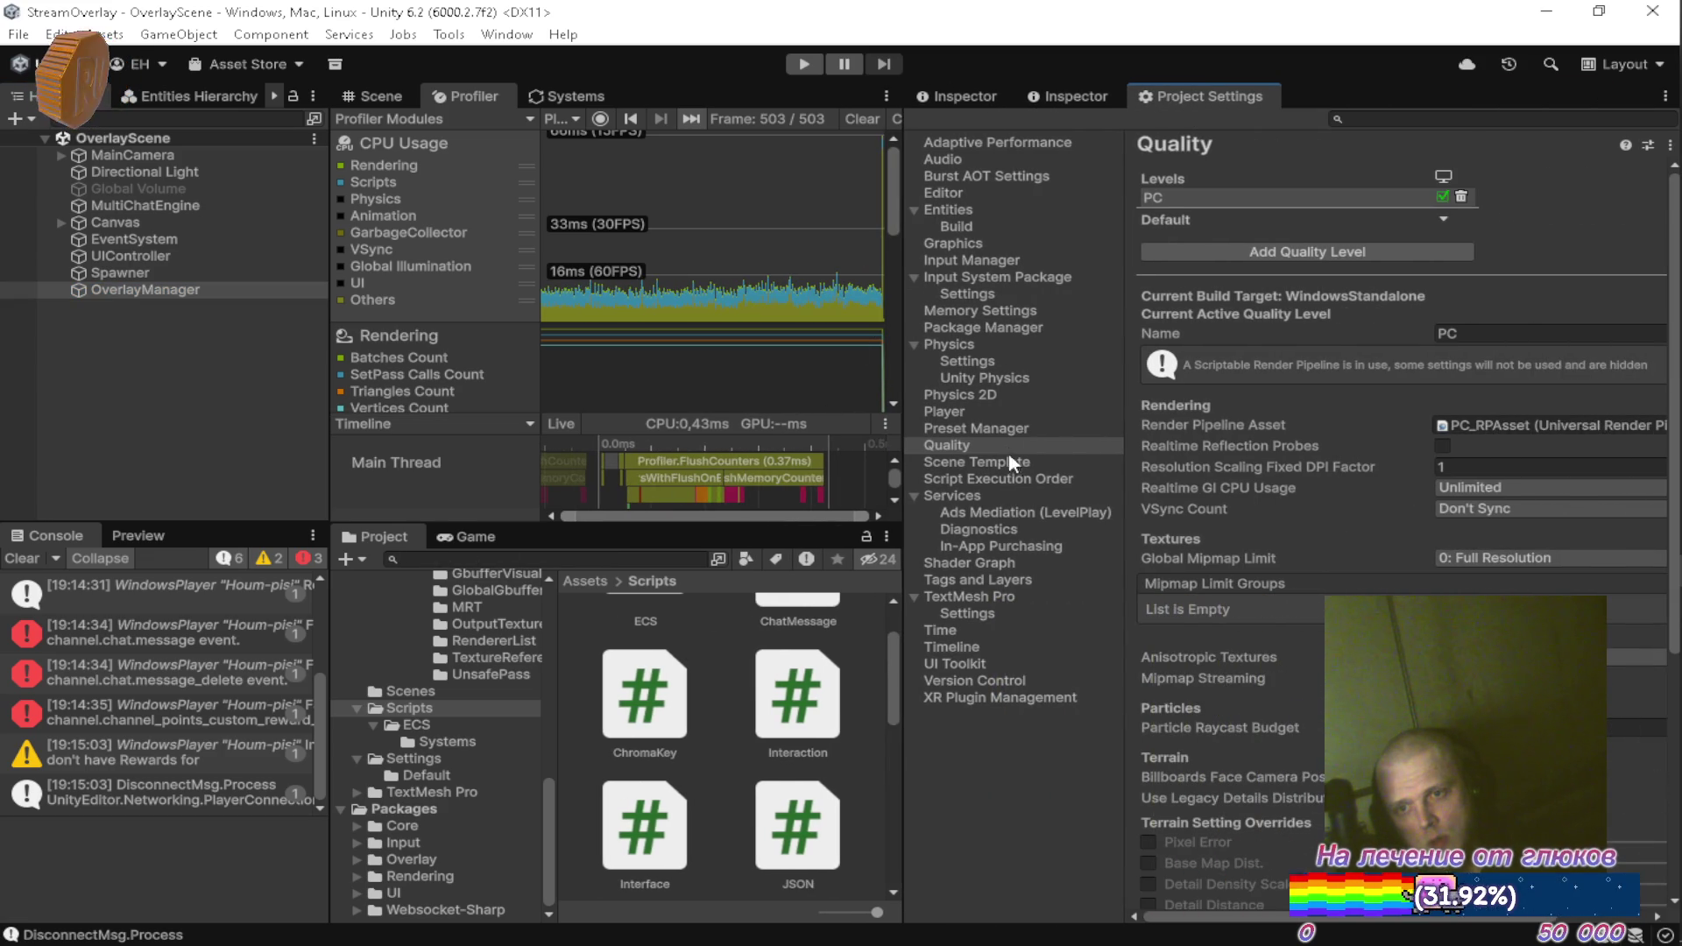
click(1006, 413)
scroll(1204, 501, down, 5)
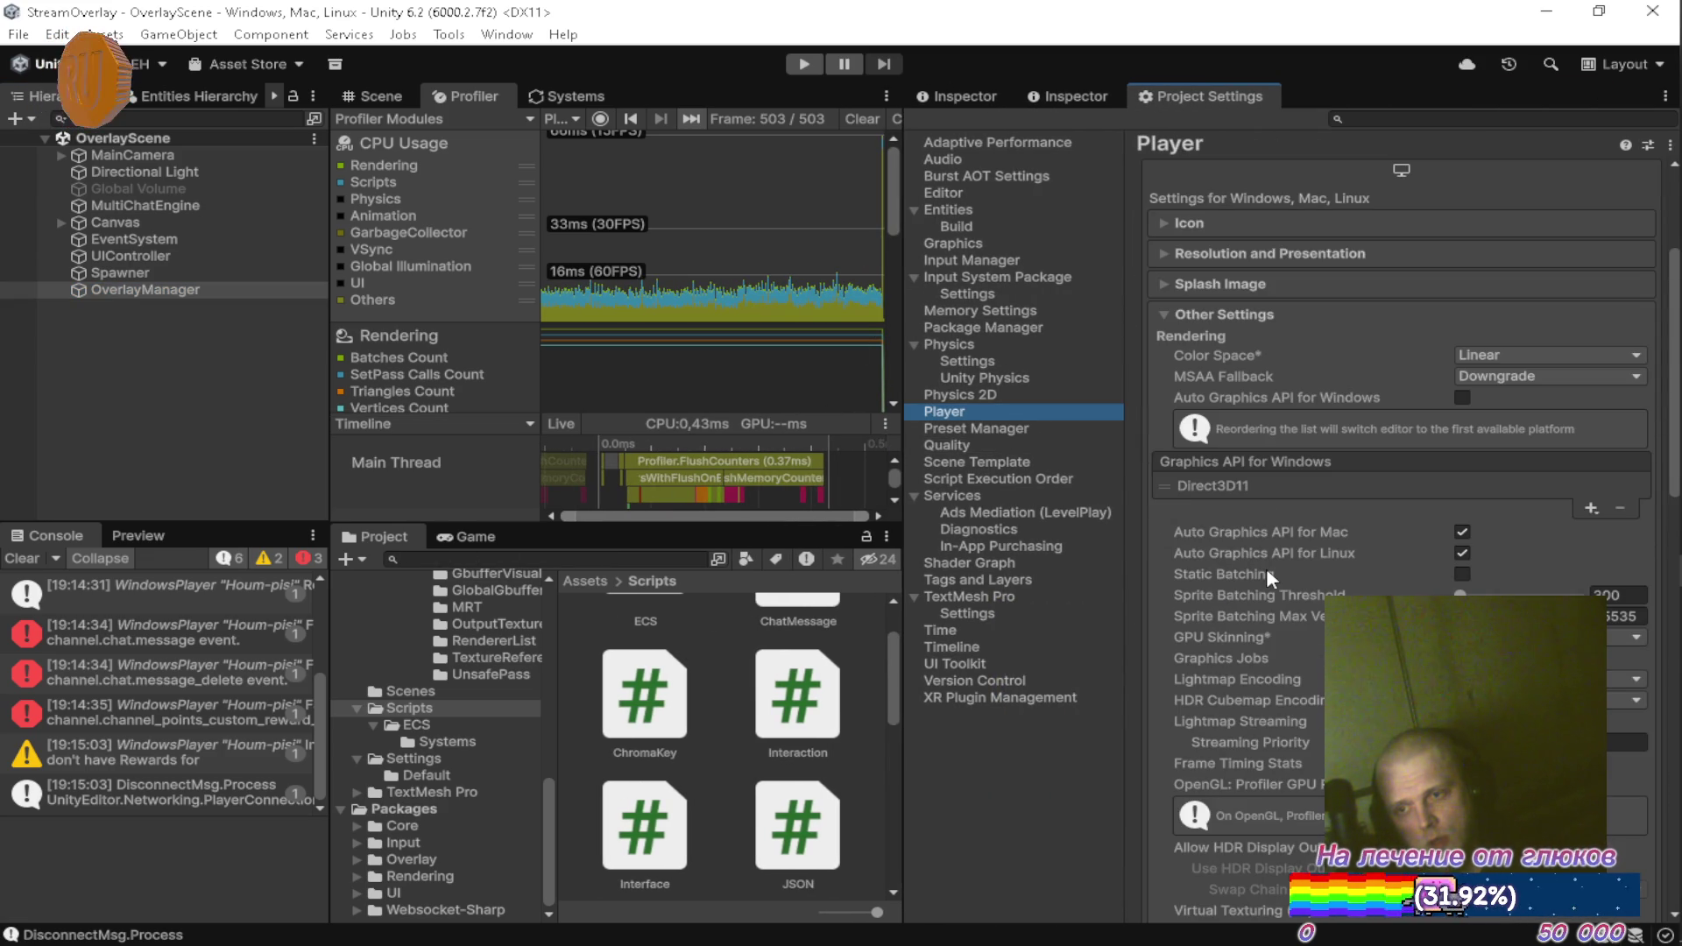
click(1282, 245)
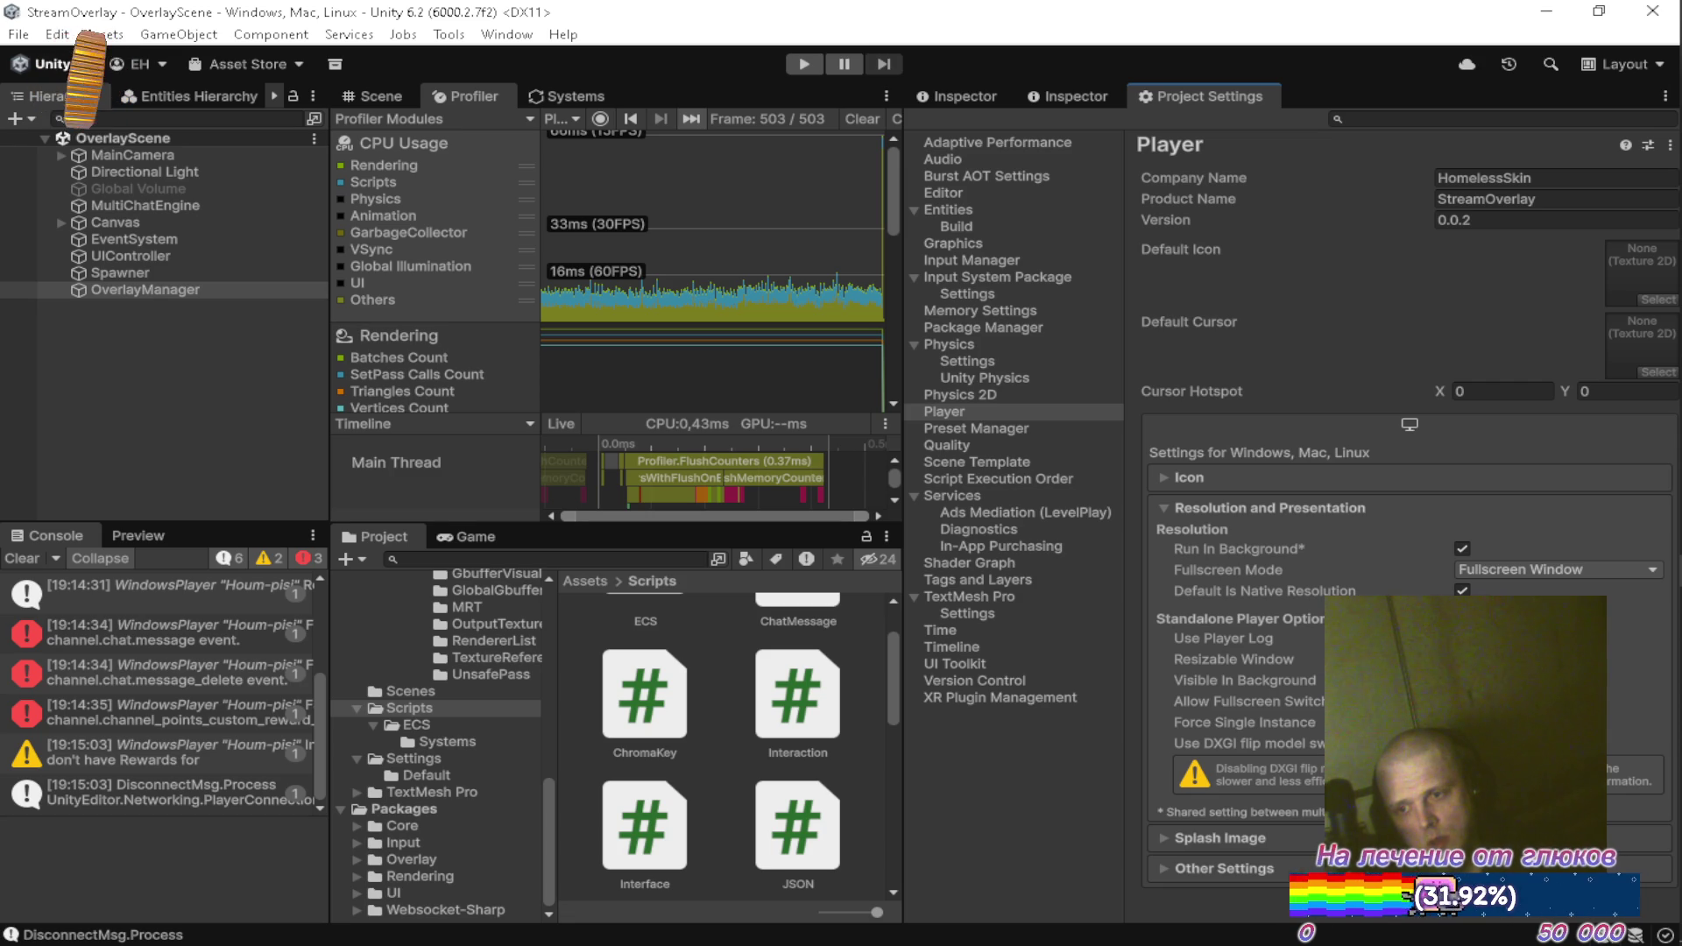
Pass through the DeepSeek chat back to WindowsAlphaManager.cs in Visual Studio
key(alt+Tab)
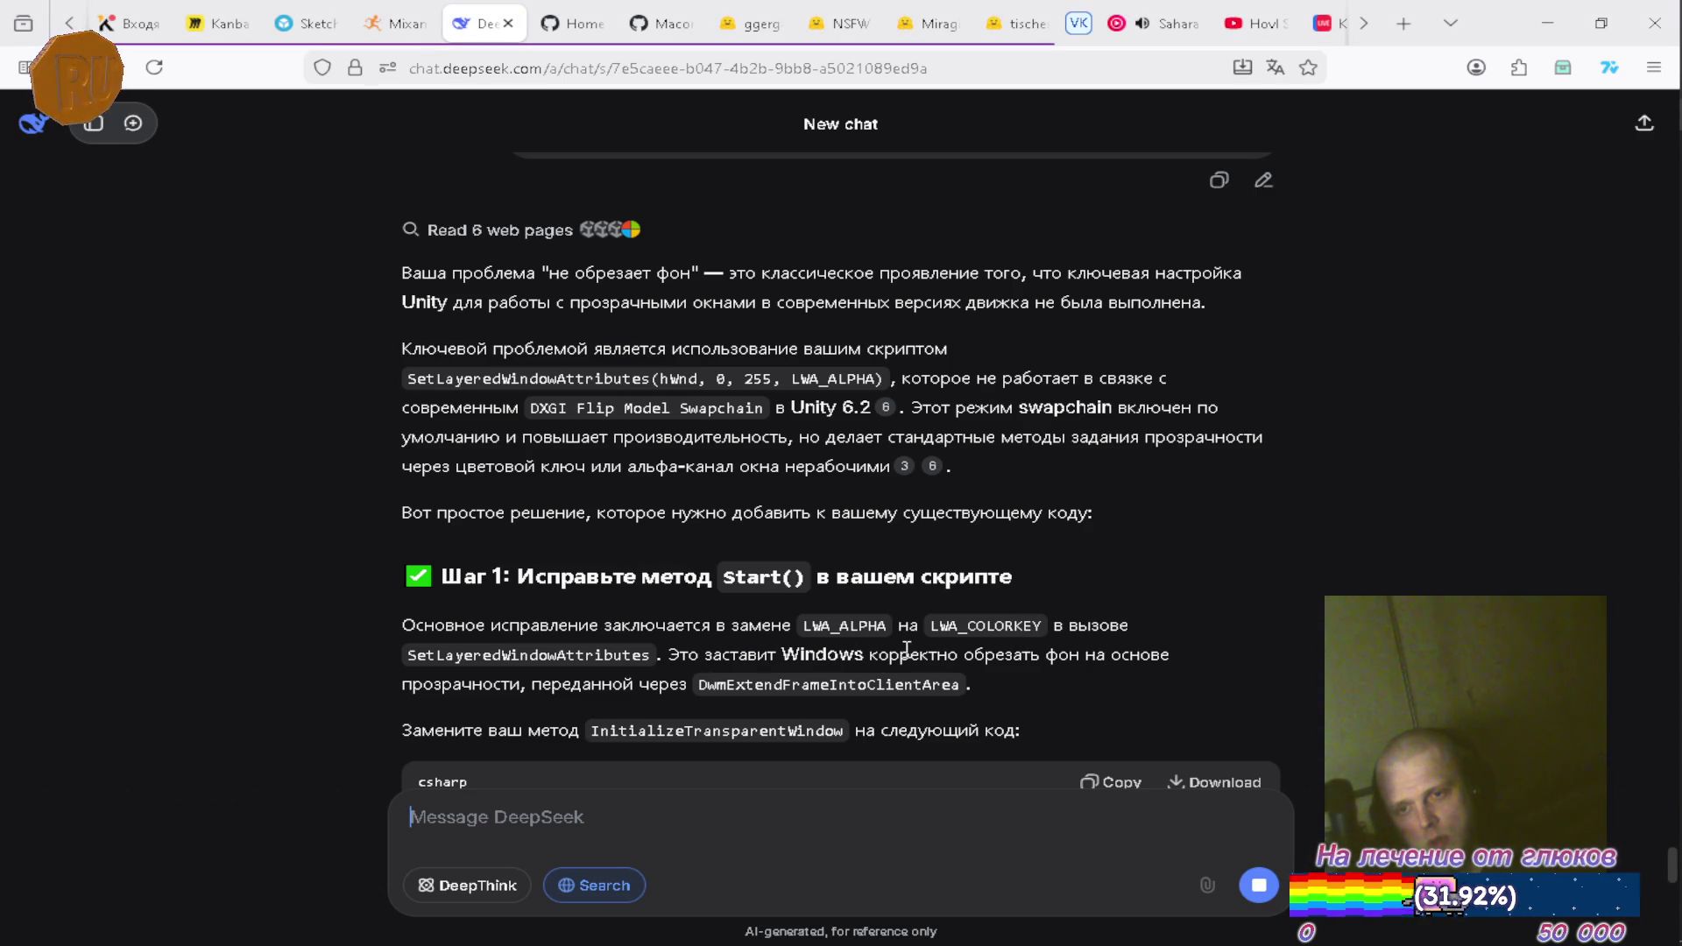
key(alt+Tab)
key(Tab)
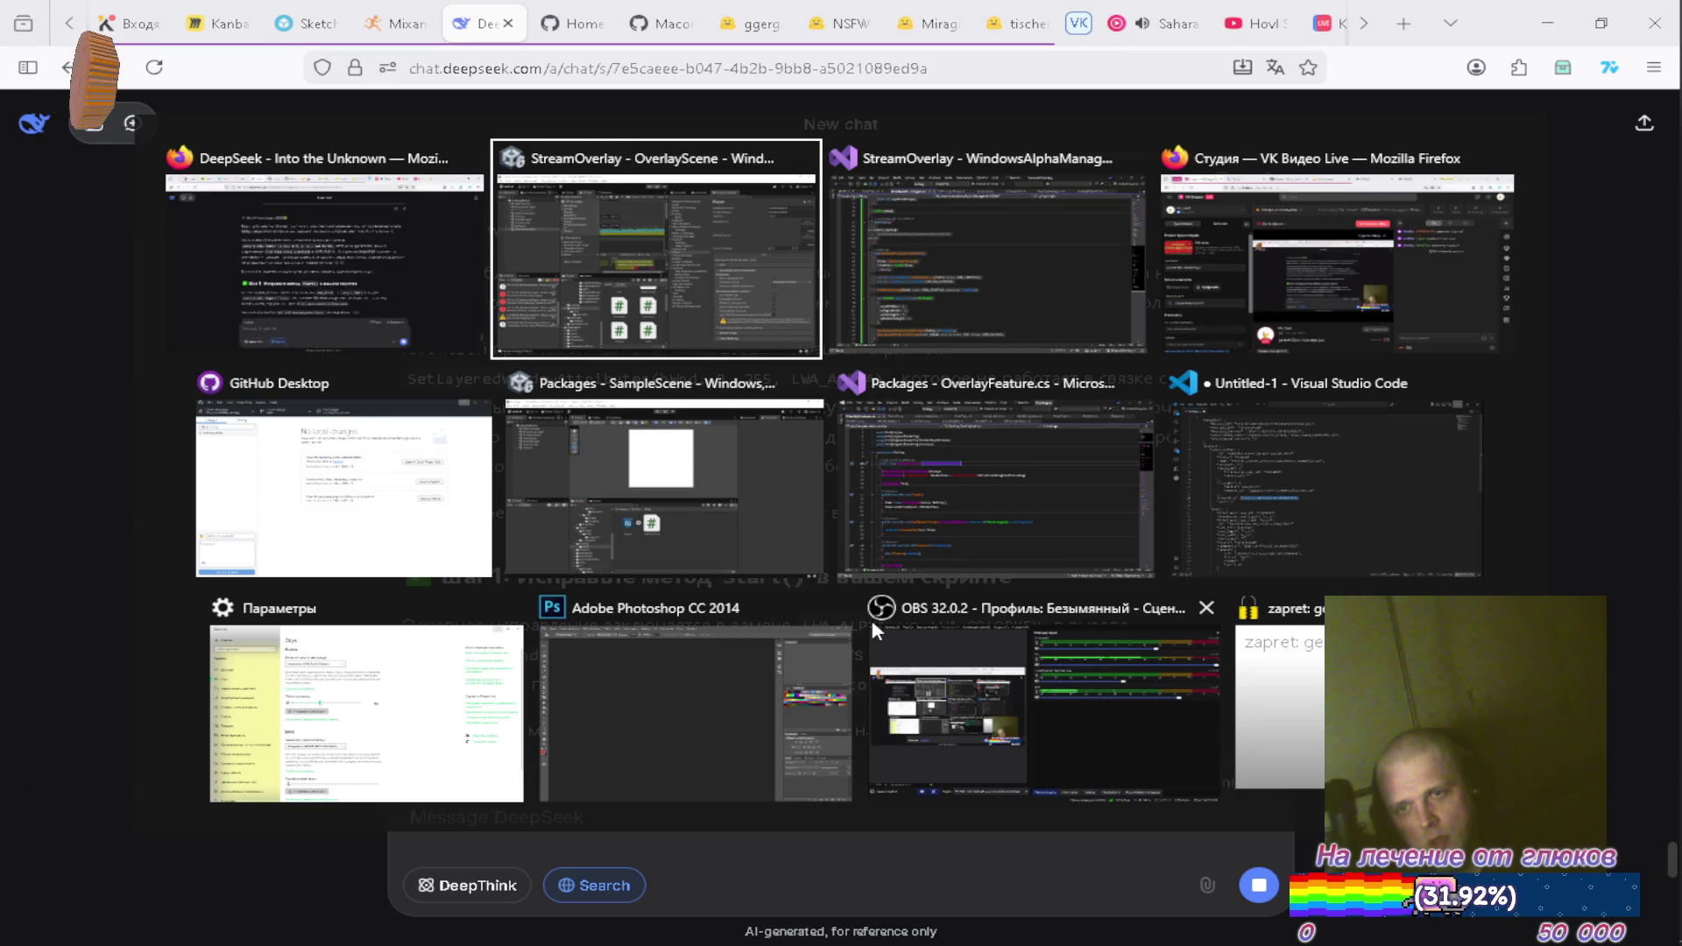
scroll(771, 585, up, 4)
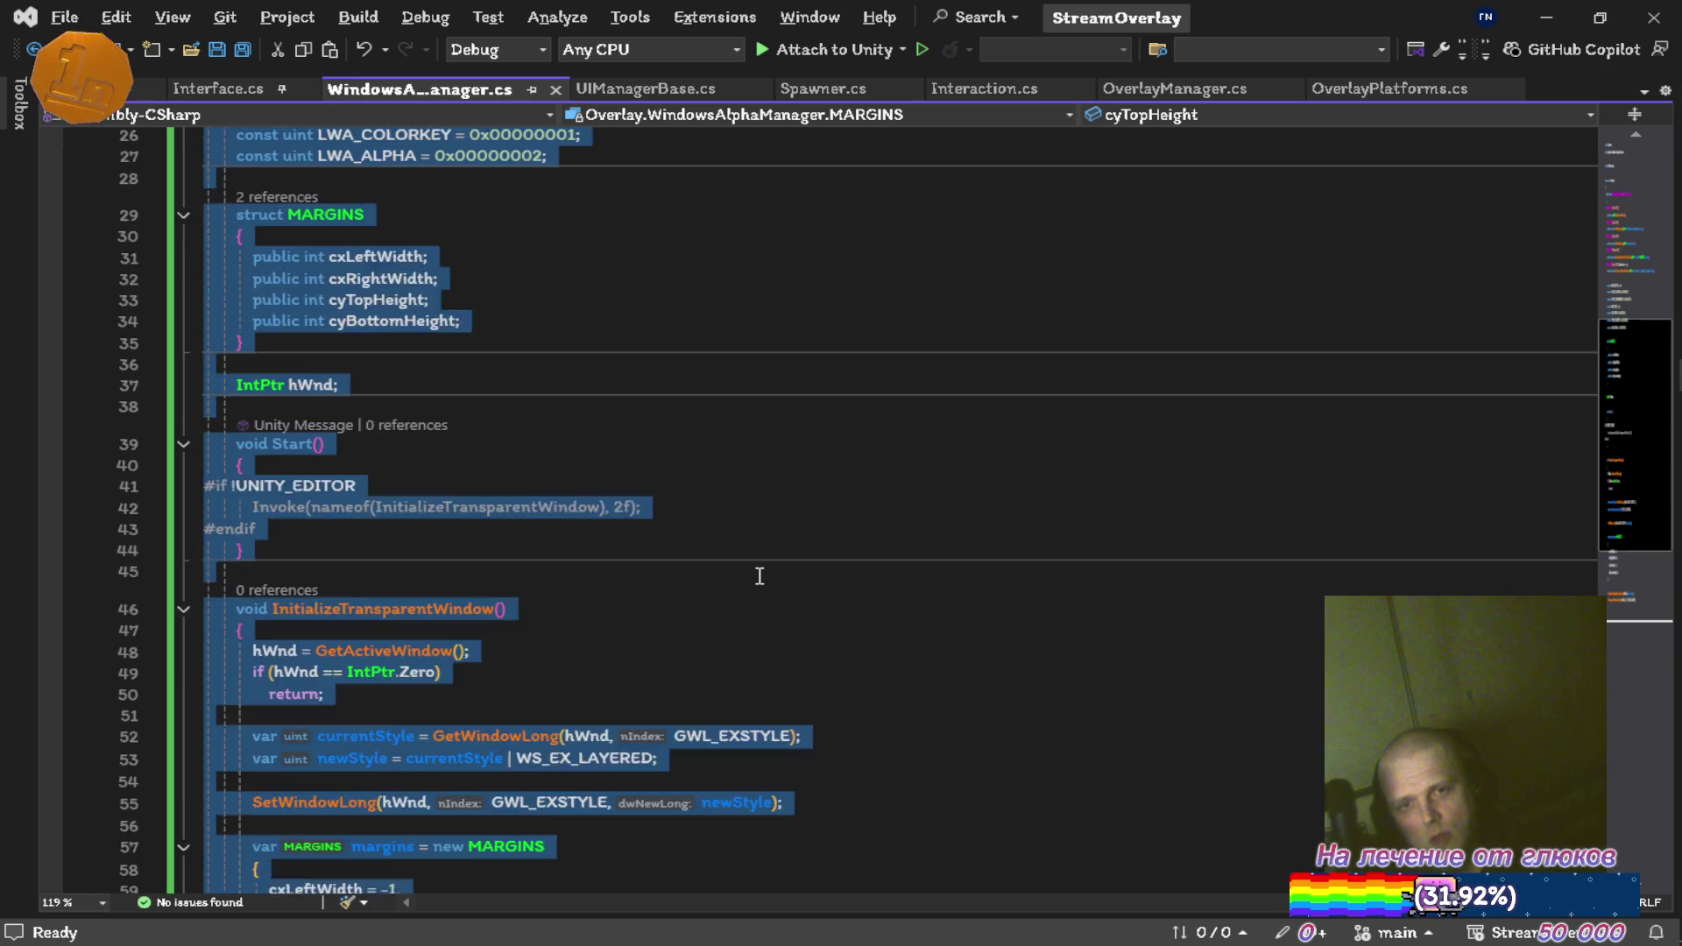
Review the constants and the SetLayeredWindowAttributes(hWnd, 0, 255, LWA_ALPHA) call in WindowsAlphaManager.cs
scroll(752, 570, down, 5)
scroll(748, 567, up, 9)
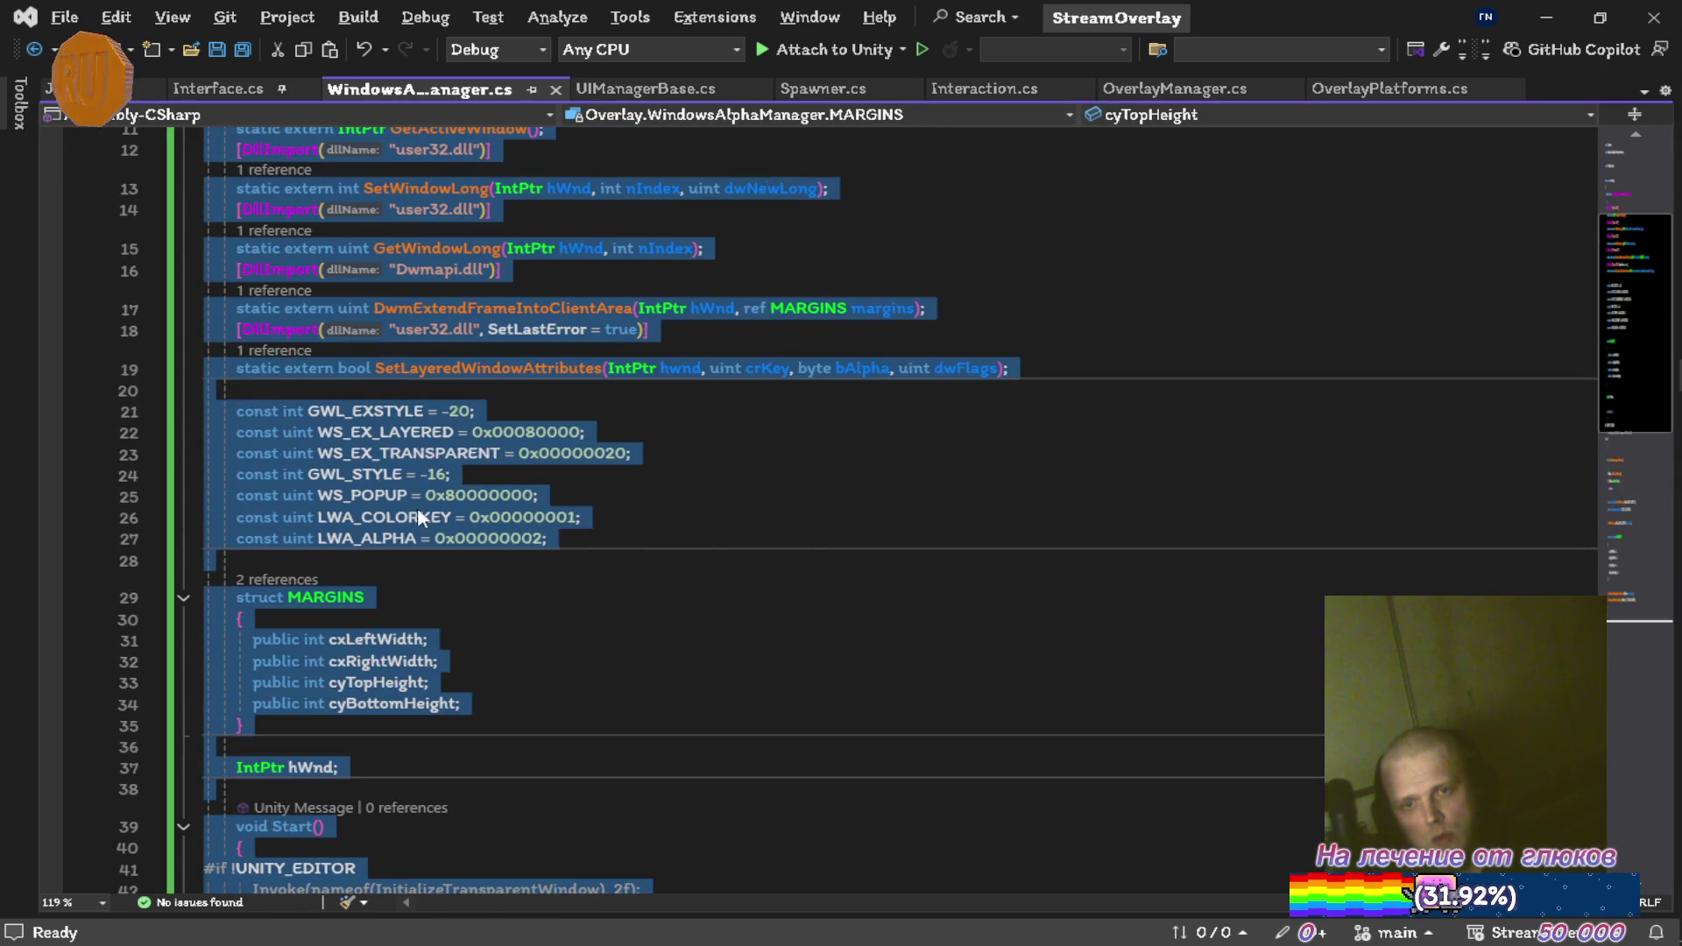
click(418, 511)
scroll(796, 569, down, 6)
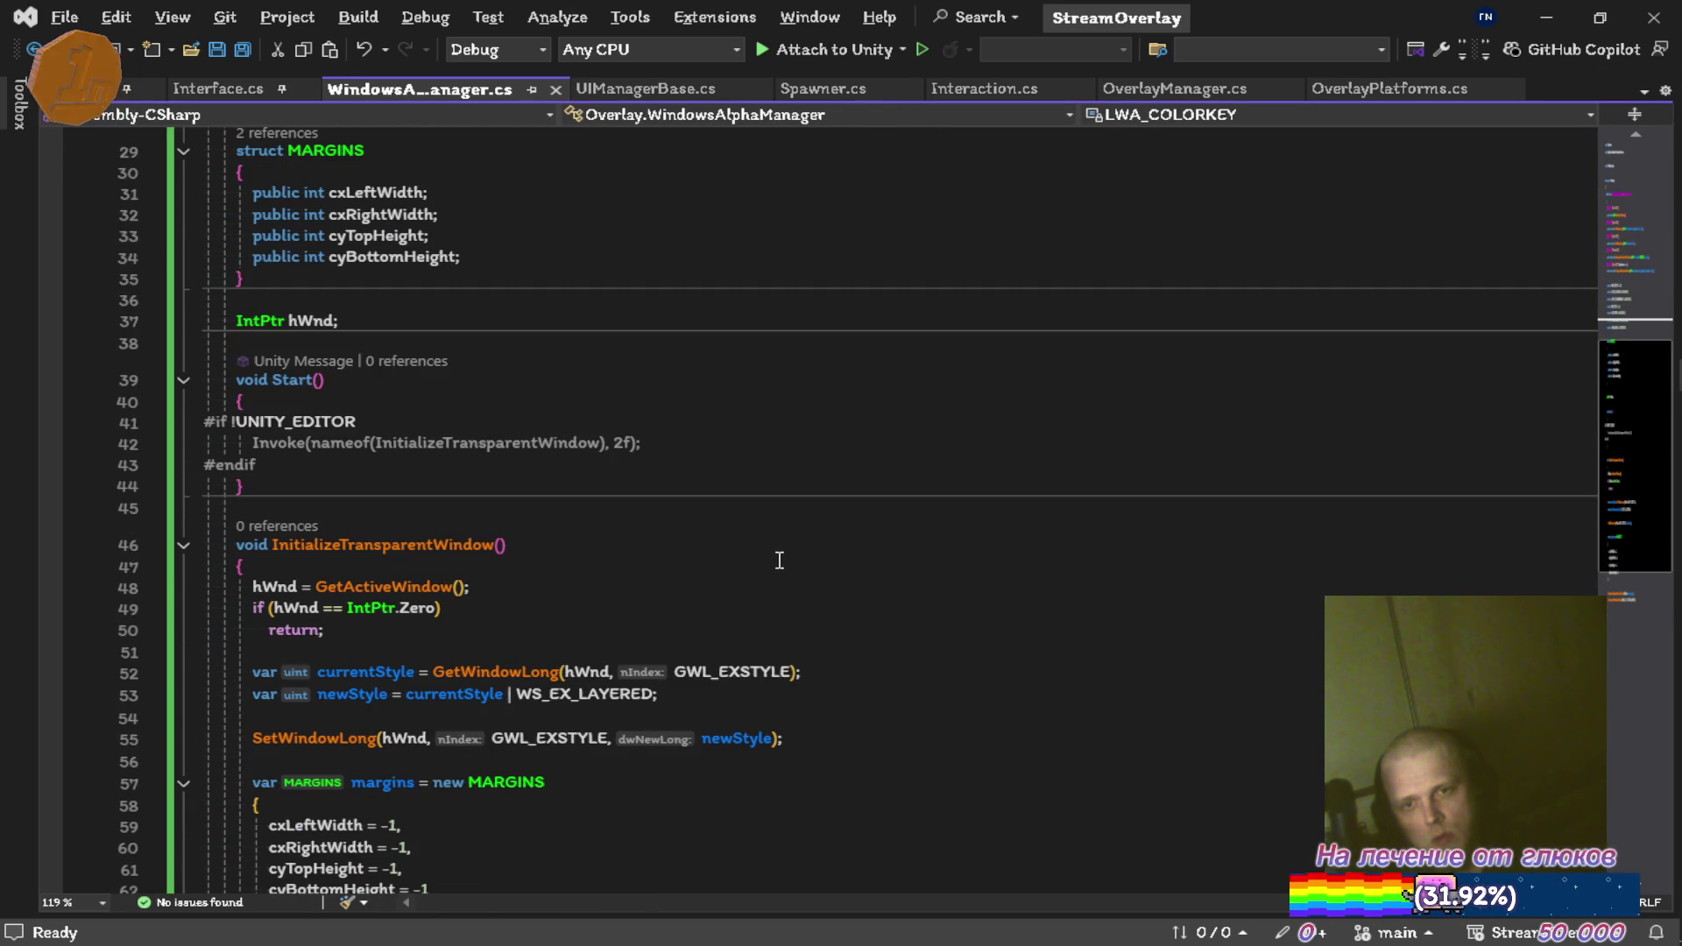
scroll(776, 554, down, 1)
scroll(775, 554, down, 2)
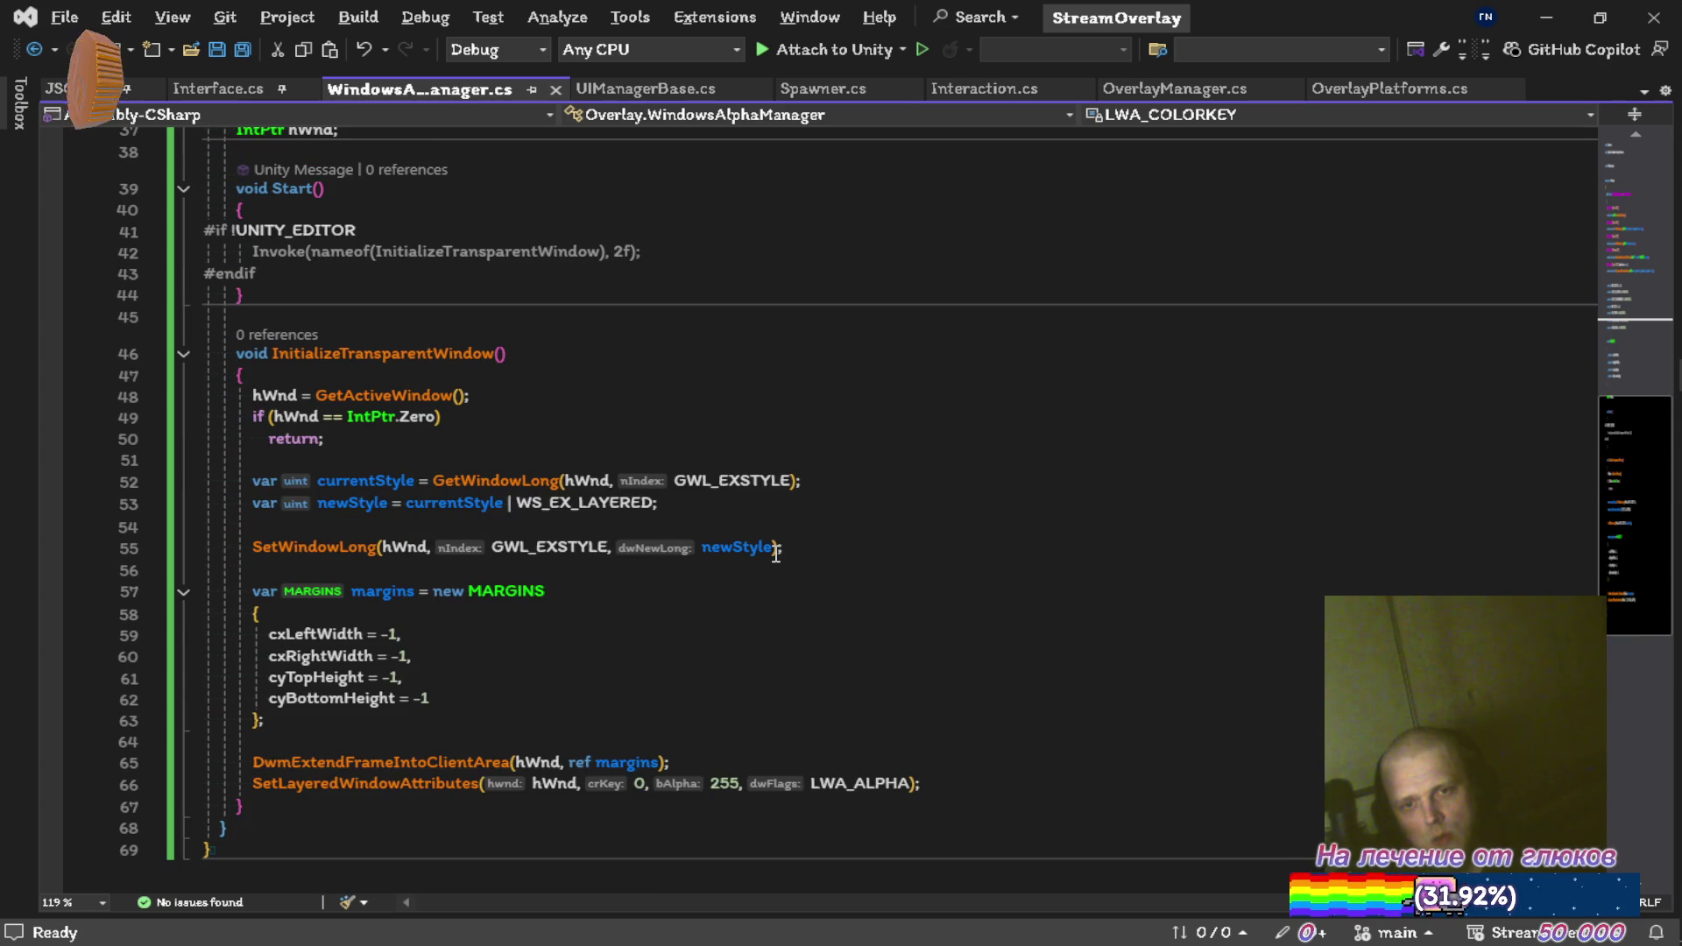
mouse_move(841, 784)
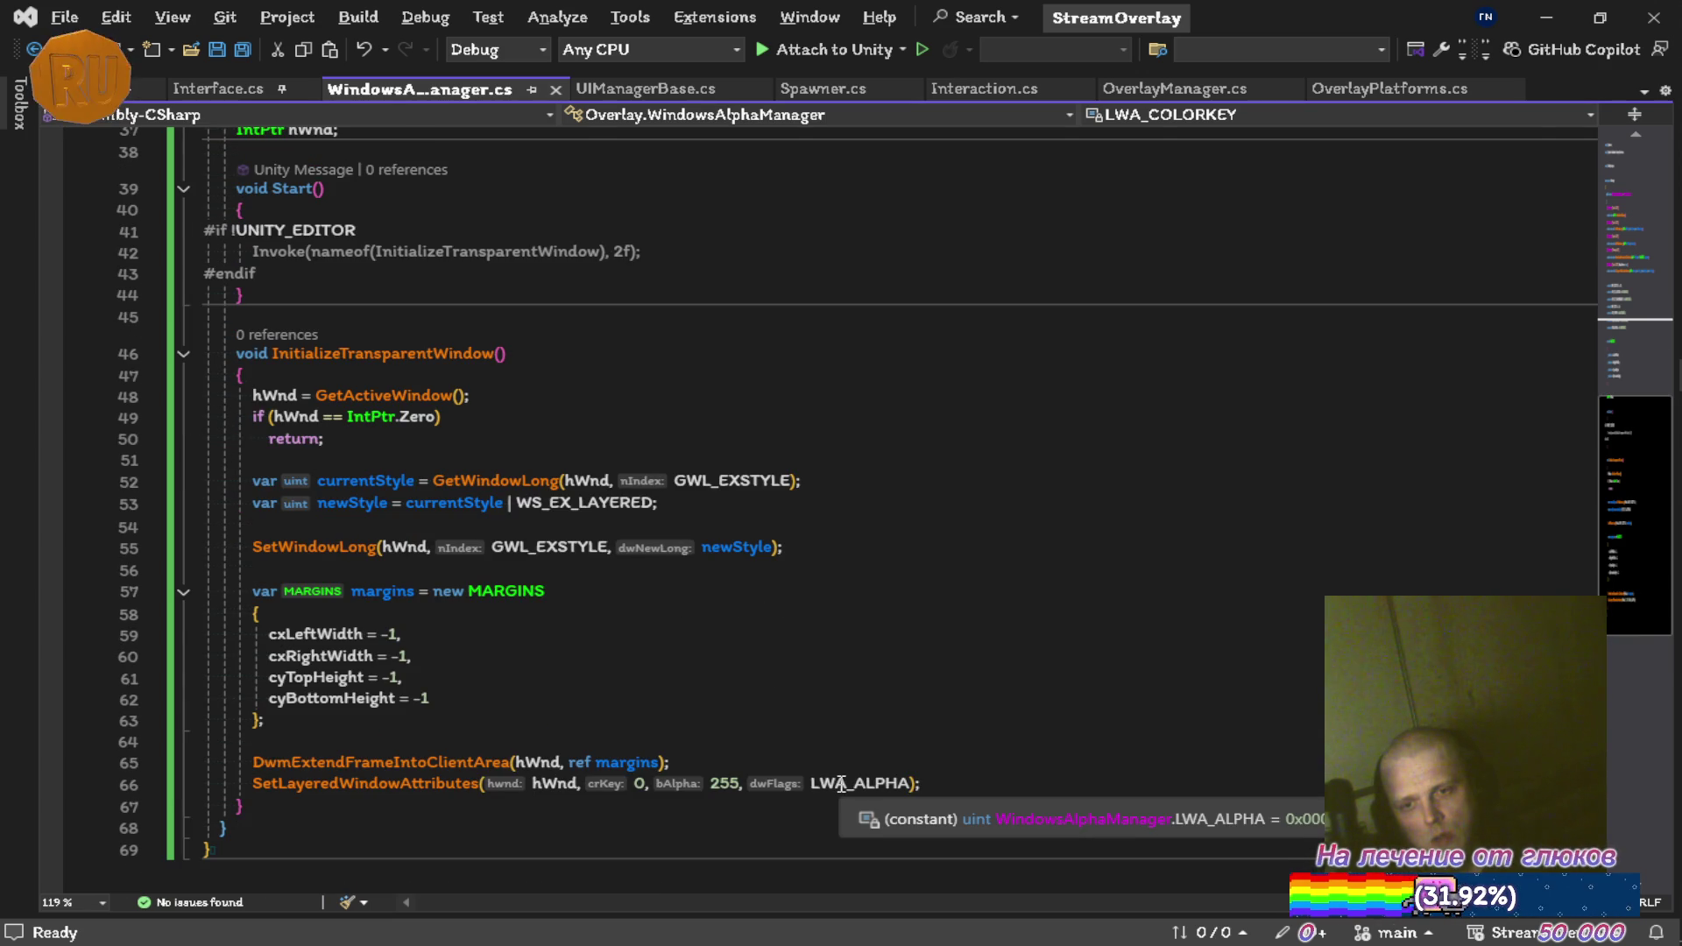
key(alt+Tab)
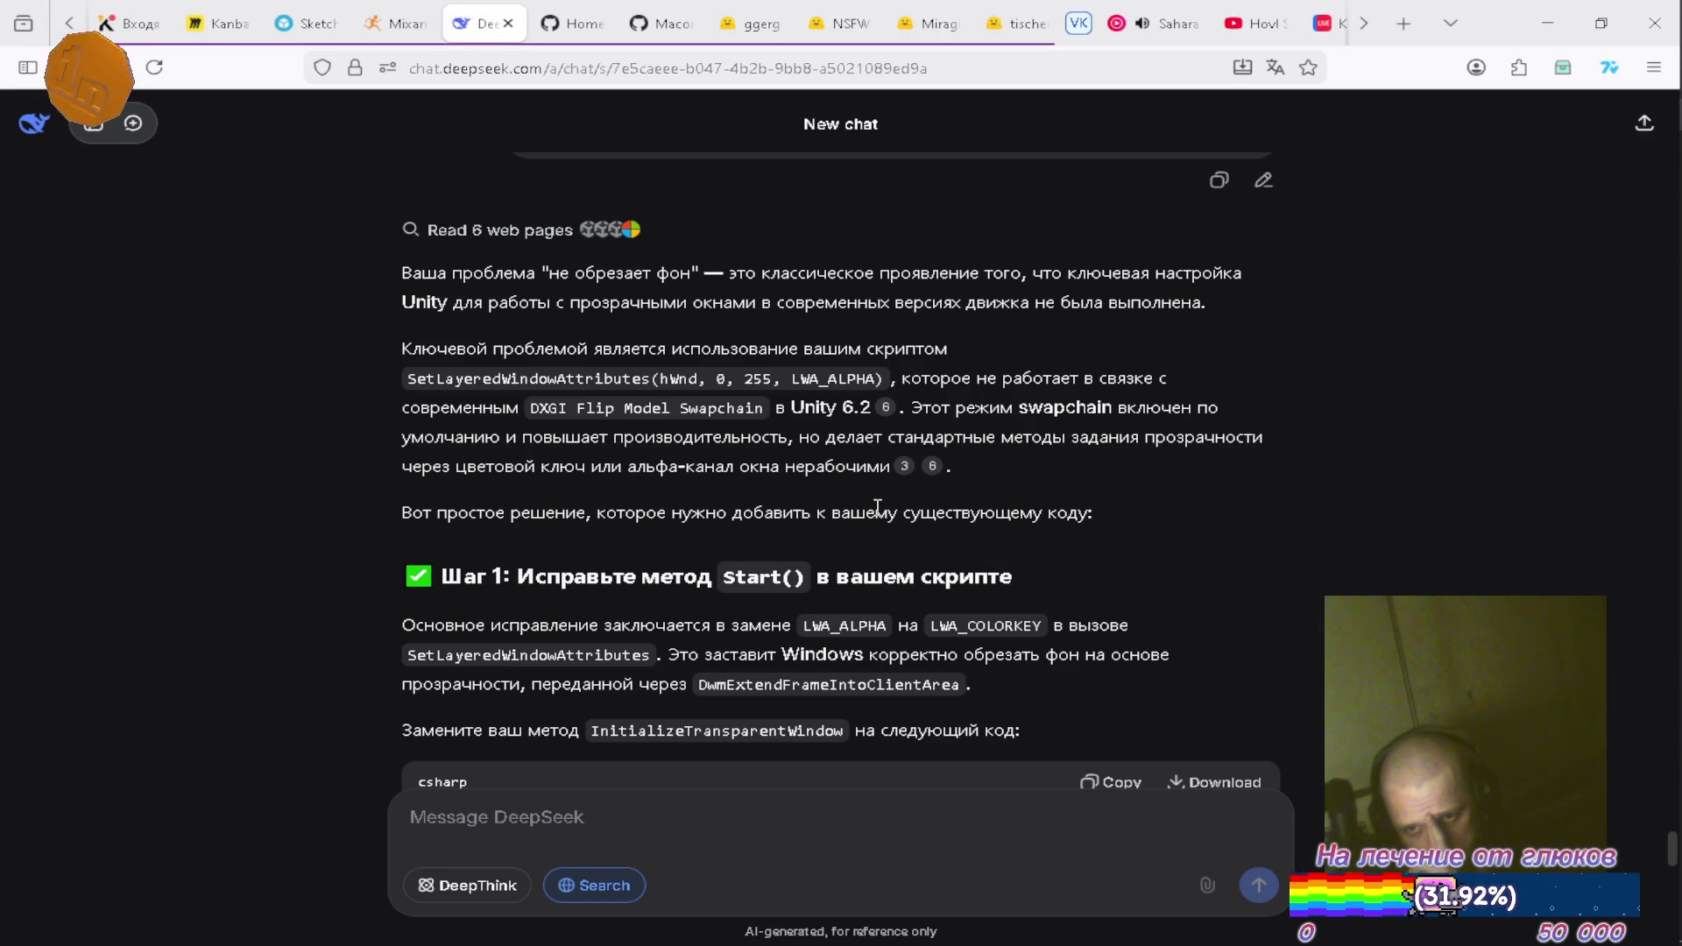
Read DeepSeek's LWA_COLORKEY code and Project Settings step, then select LWA_ALPHA on line 66
scroll(878, 507, down, 2)
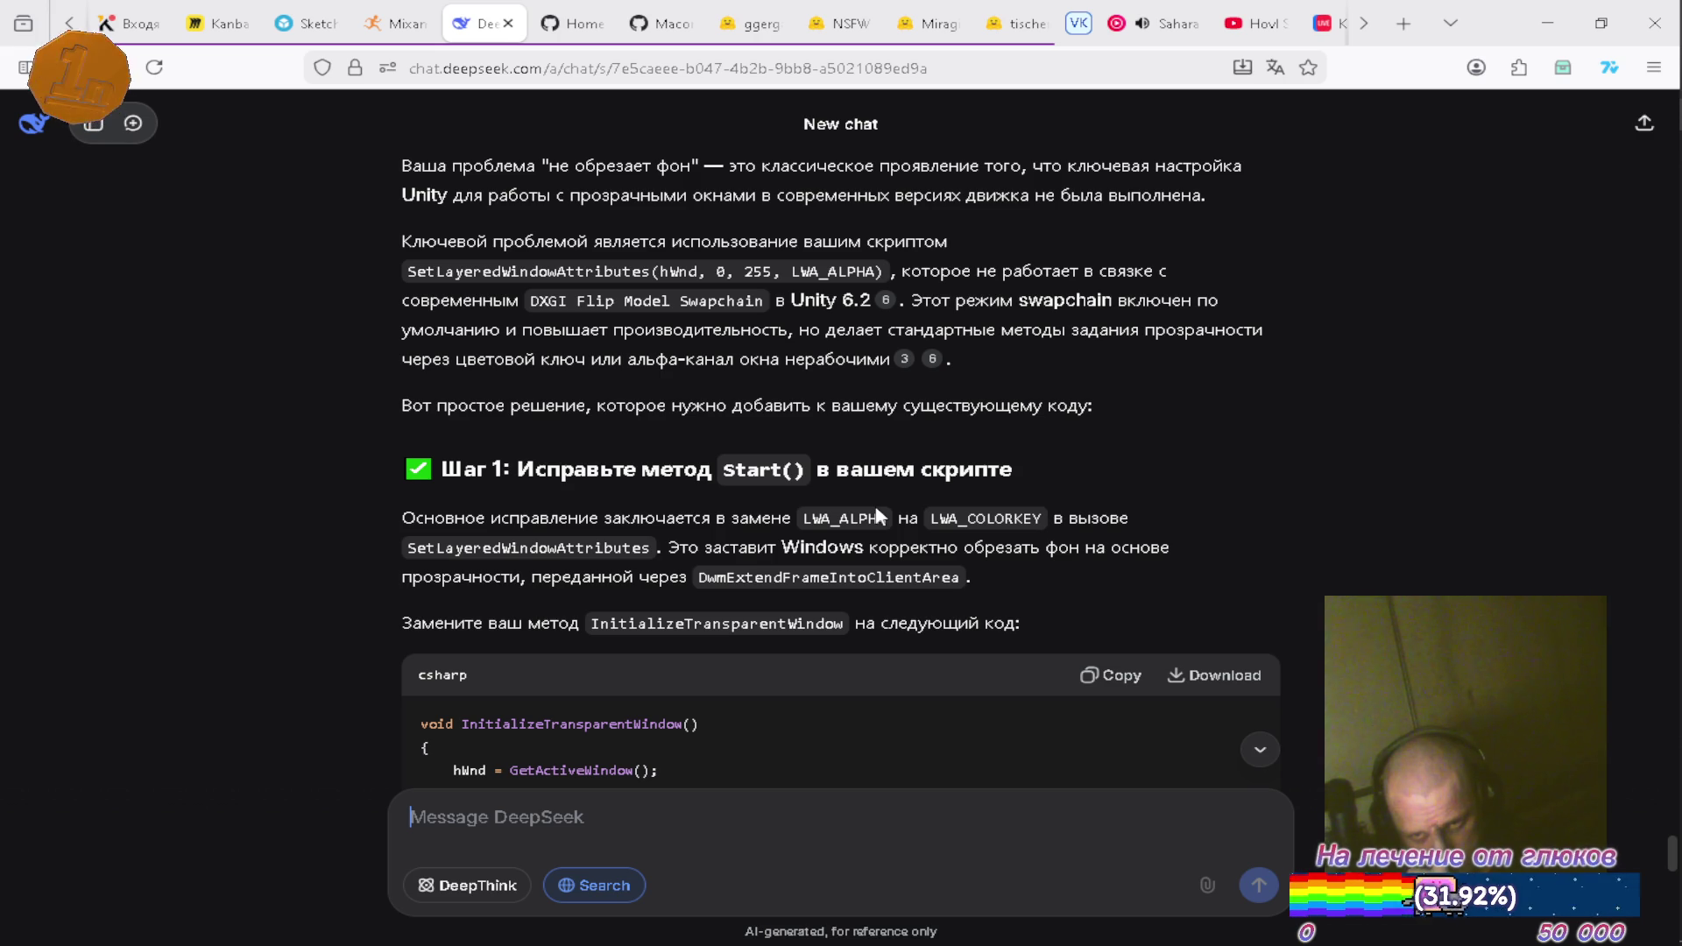
scroll(878, 516, down, 2)
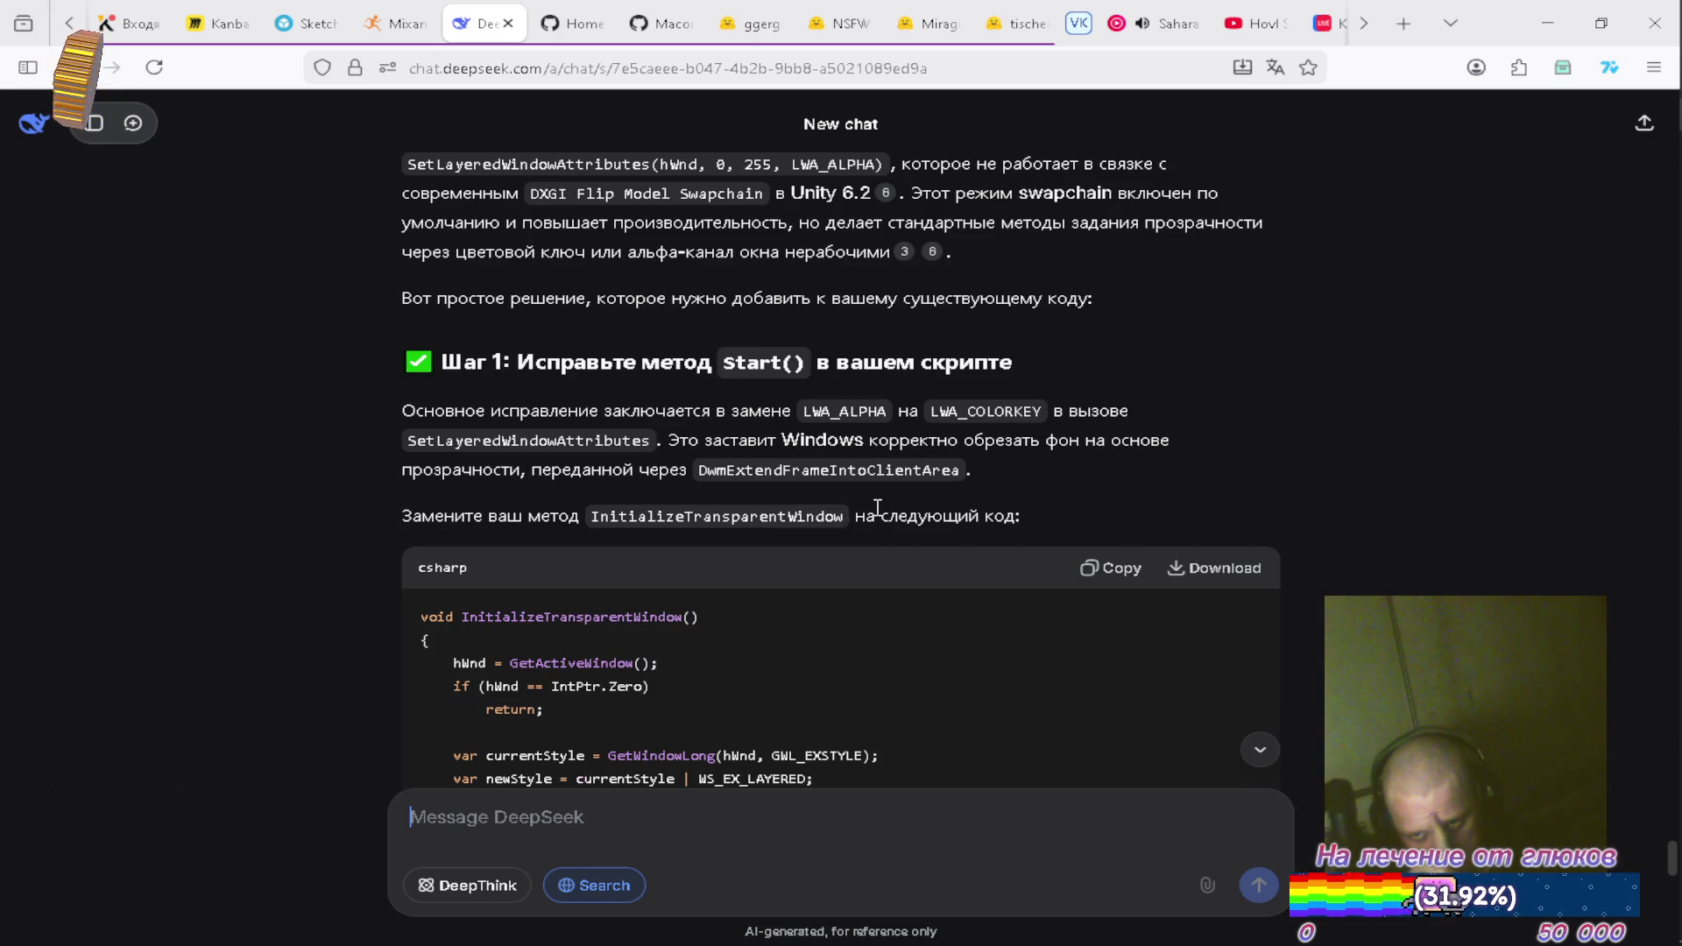
scroll(878, 507, down, 2)
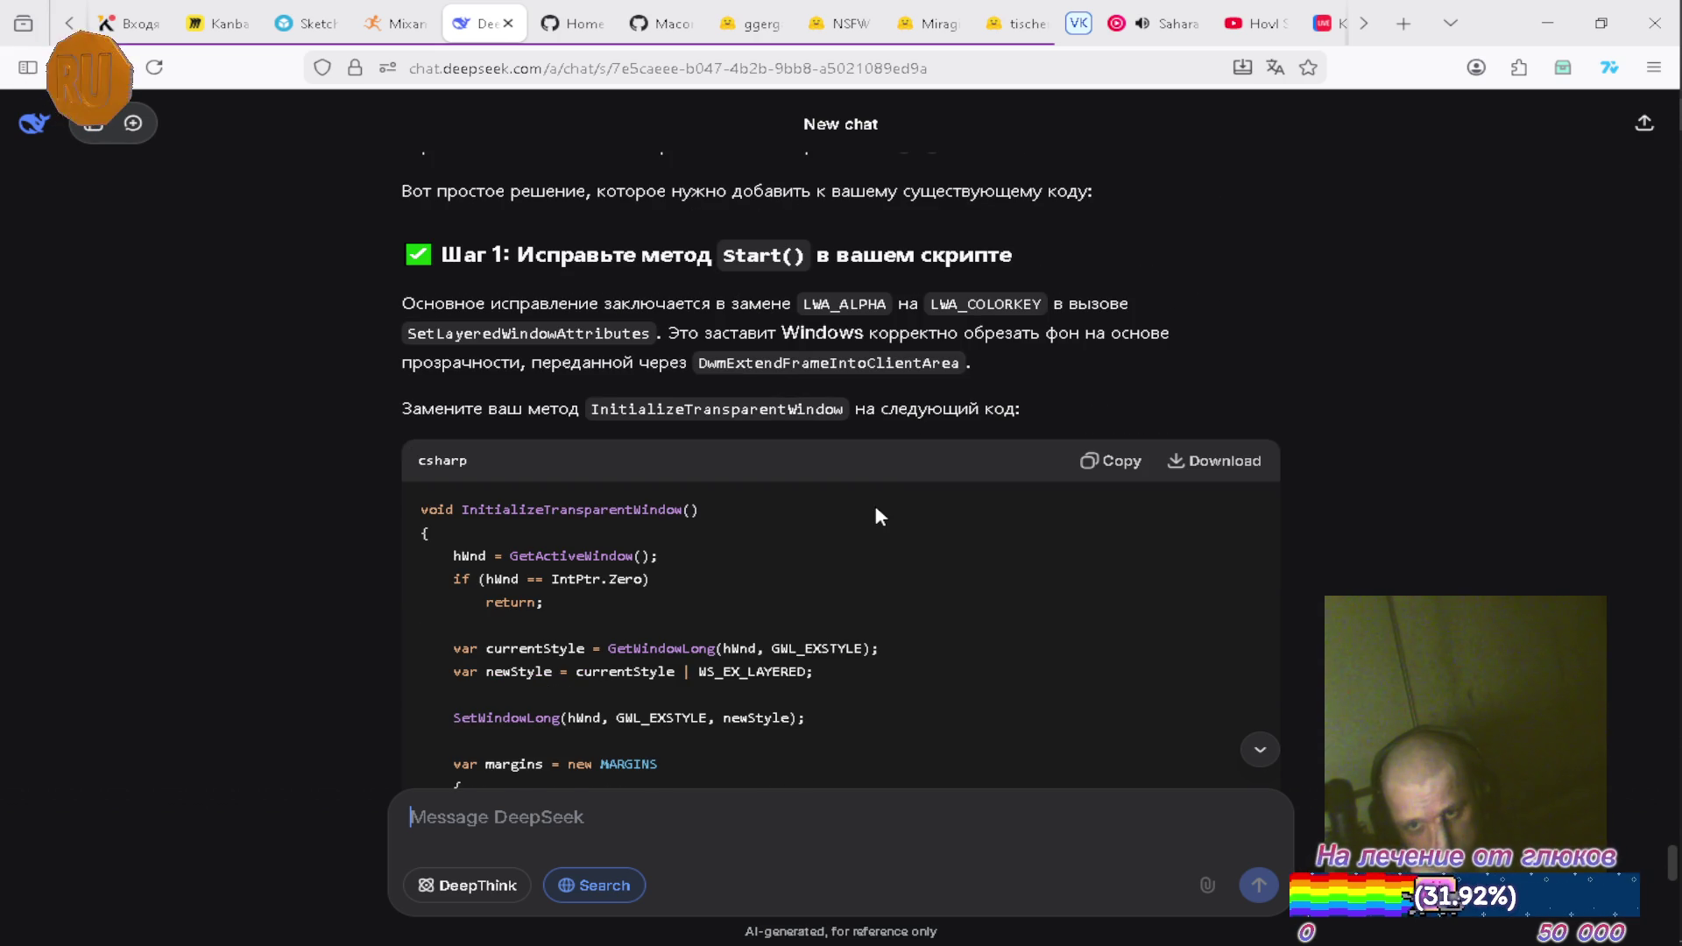
scroll(878, 516, down, 6)
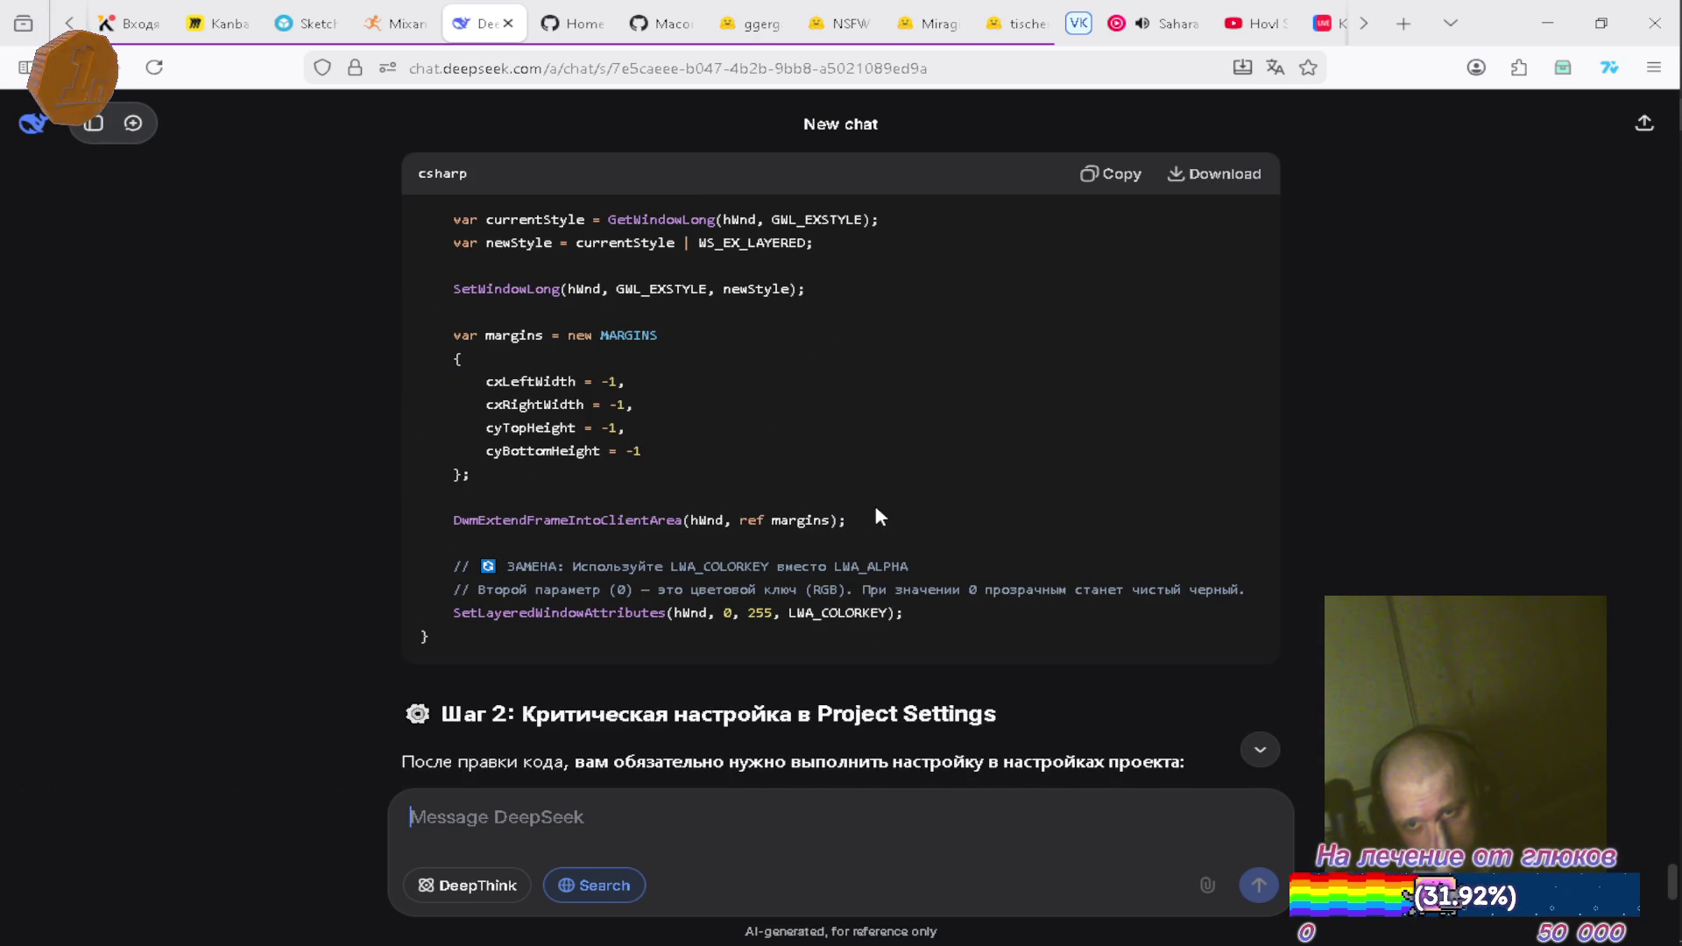
scroll(872, 506, down, 2)
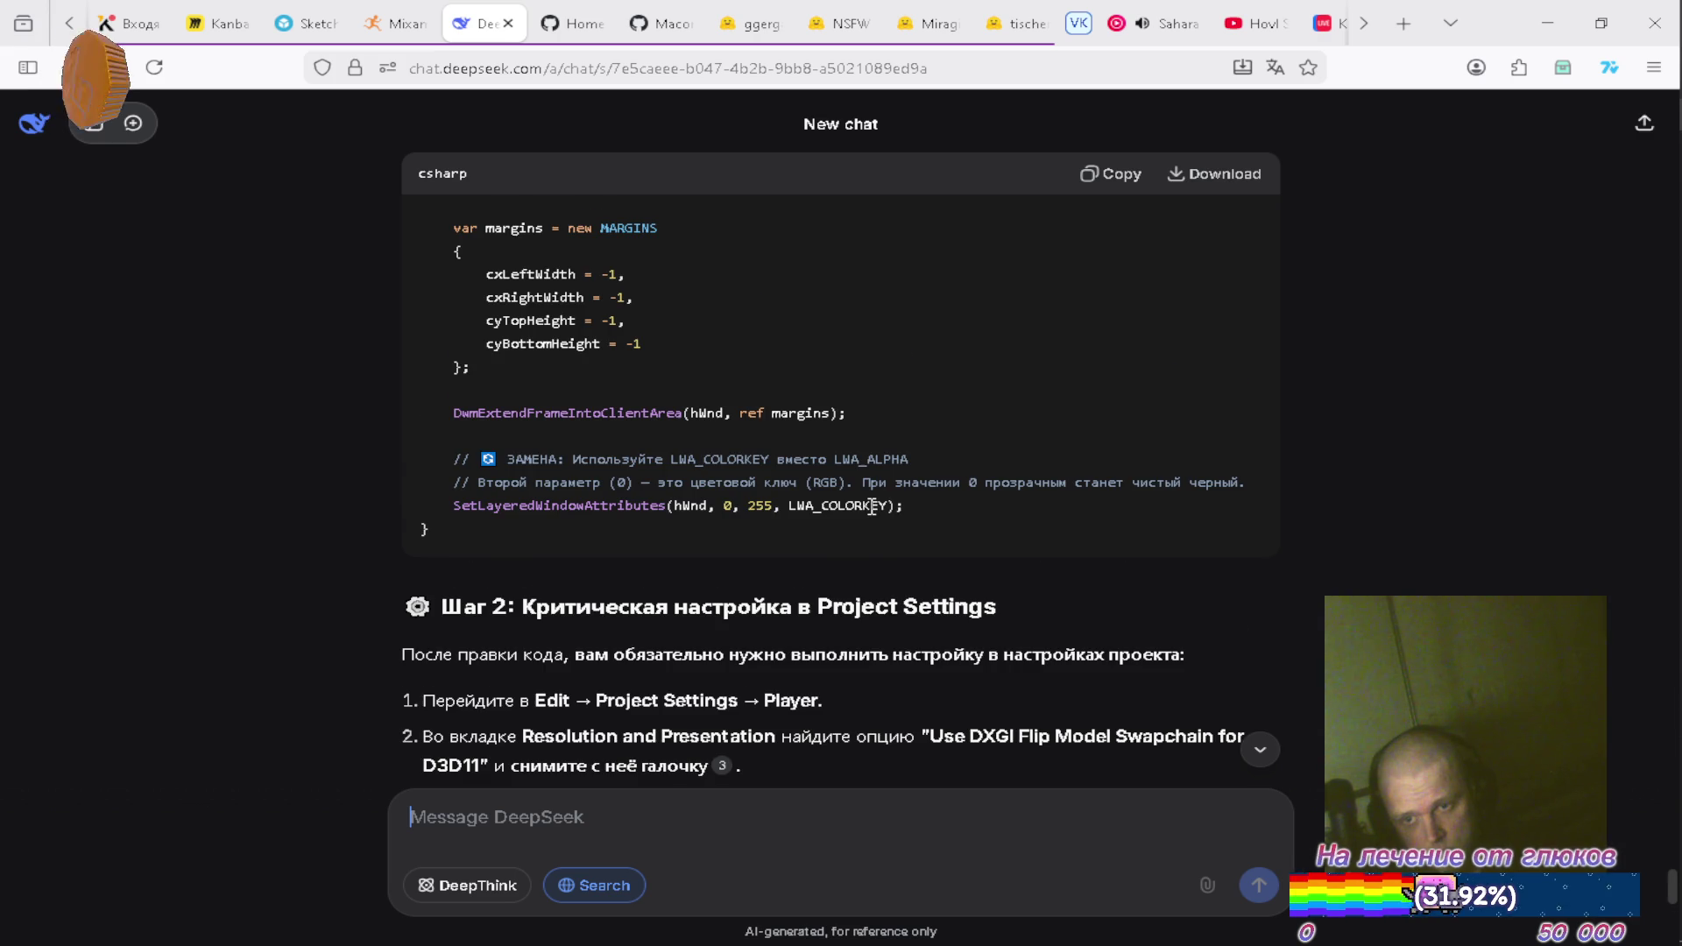
scroll(873, 507, down, 2)
key(alt+Tab)
double_click(863, 783)
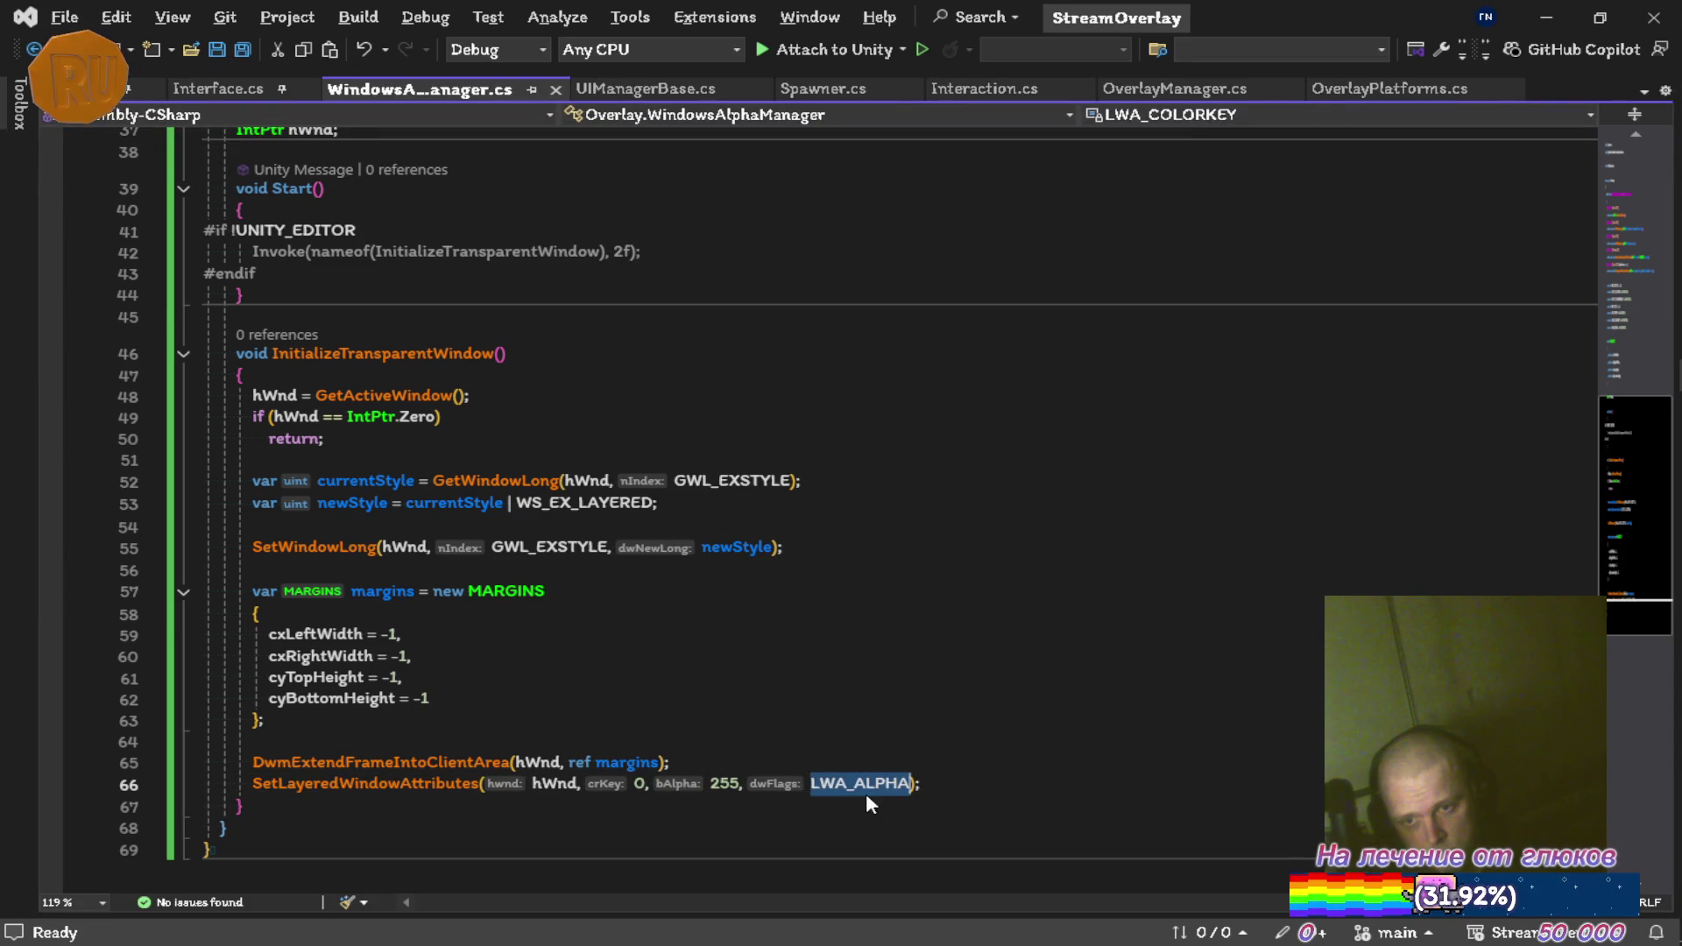
Replace LWA_ALPHA with LWA_COLORKEY in the SetLayeredWindowAttributes call and save
key(BackSpace)
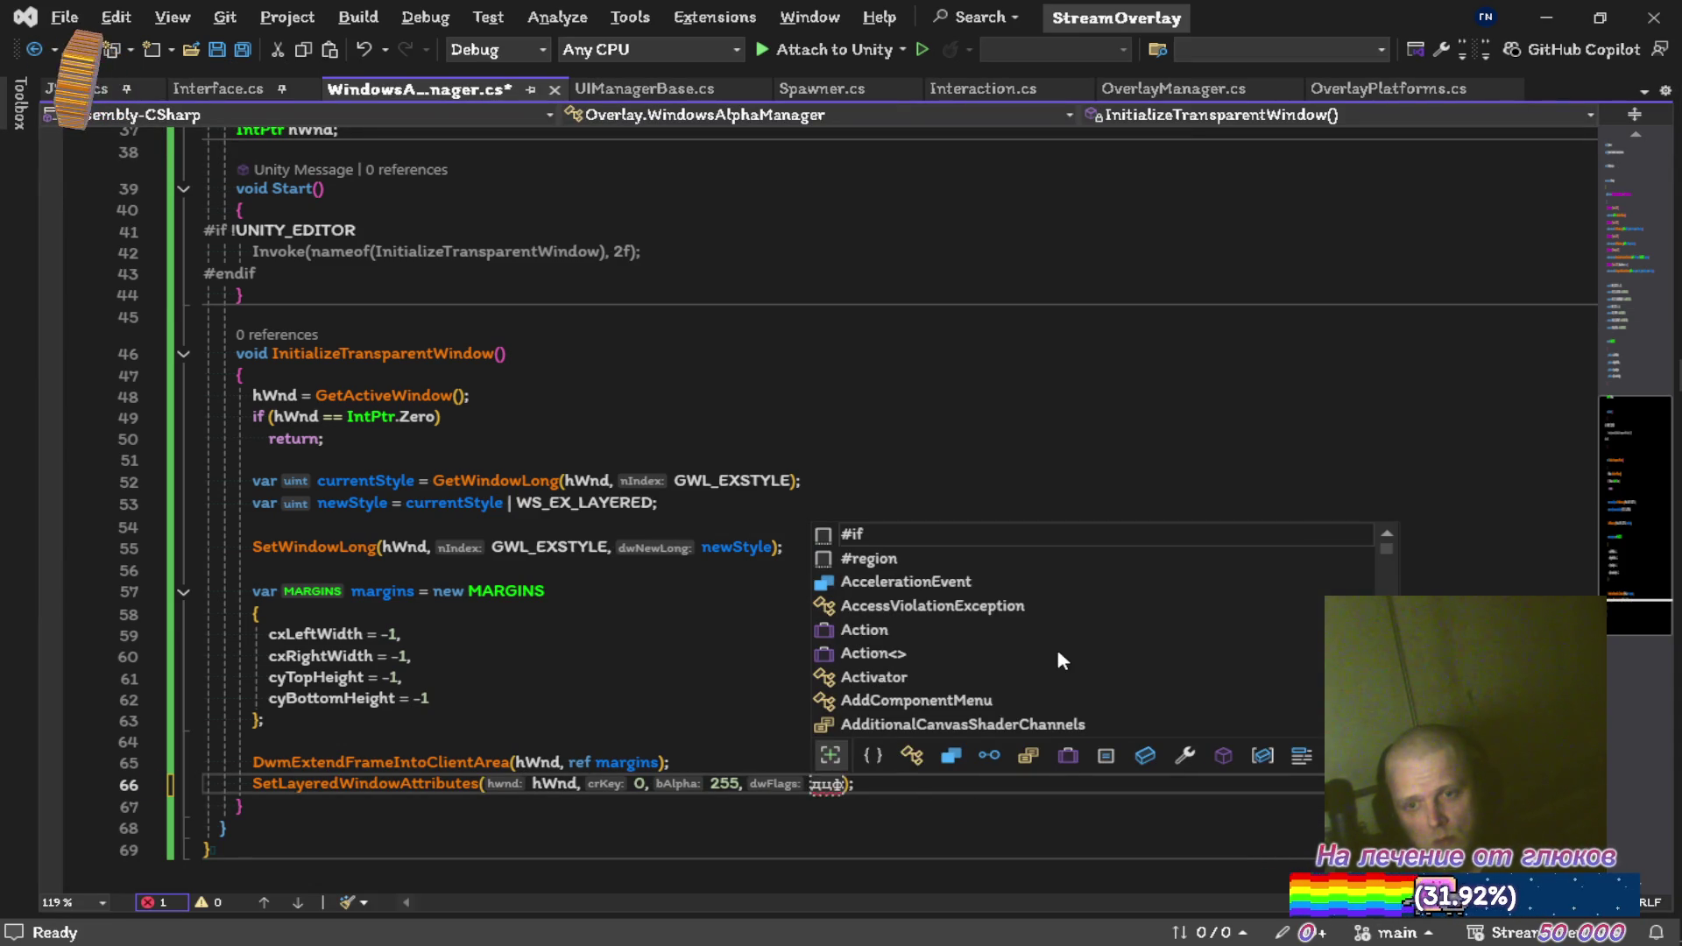
text(LWA_)
key(Down)
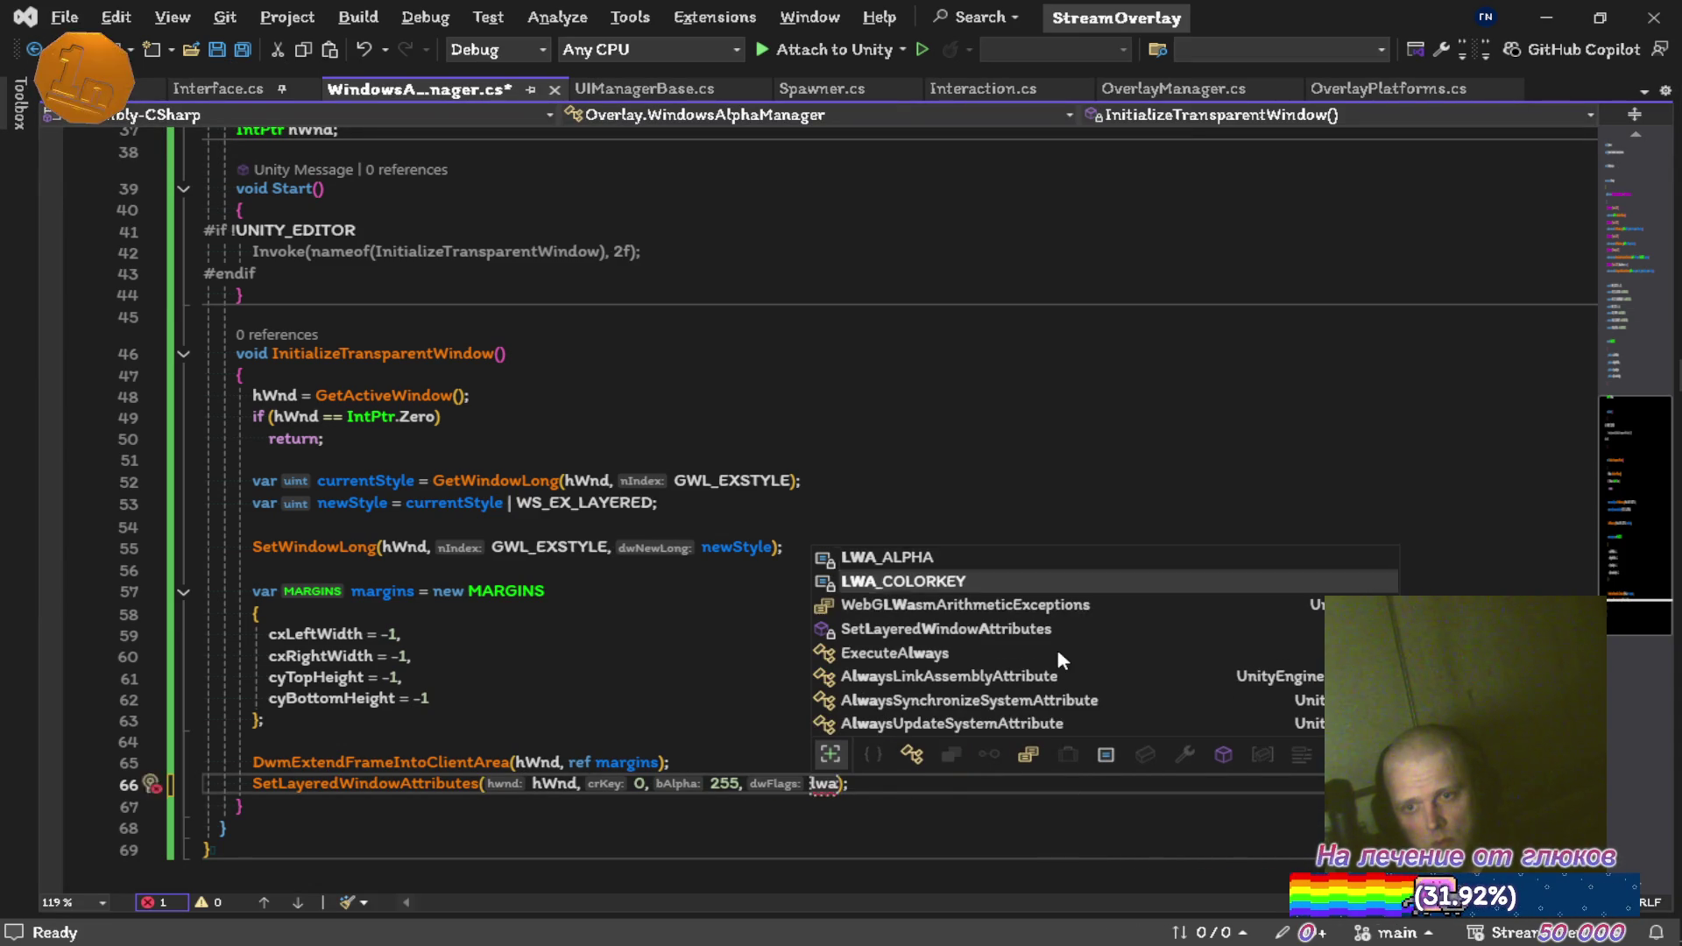
key(Tab)
key(ctrl+s)
Remove the now-unused LWA_ALPHA constant declaration
scroll(725, 489, up, 6)
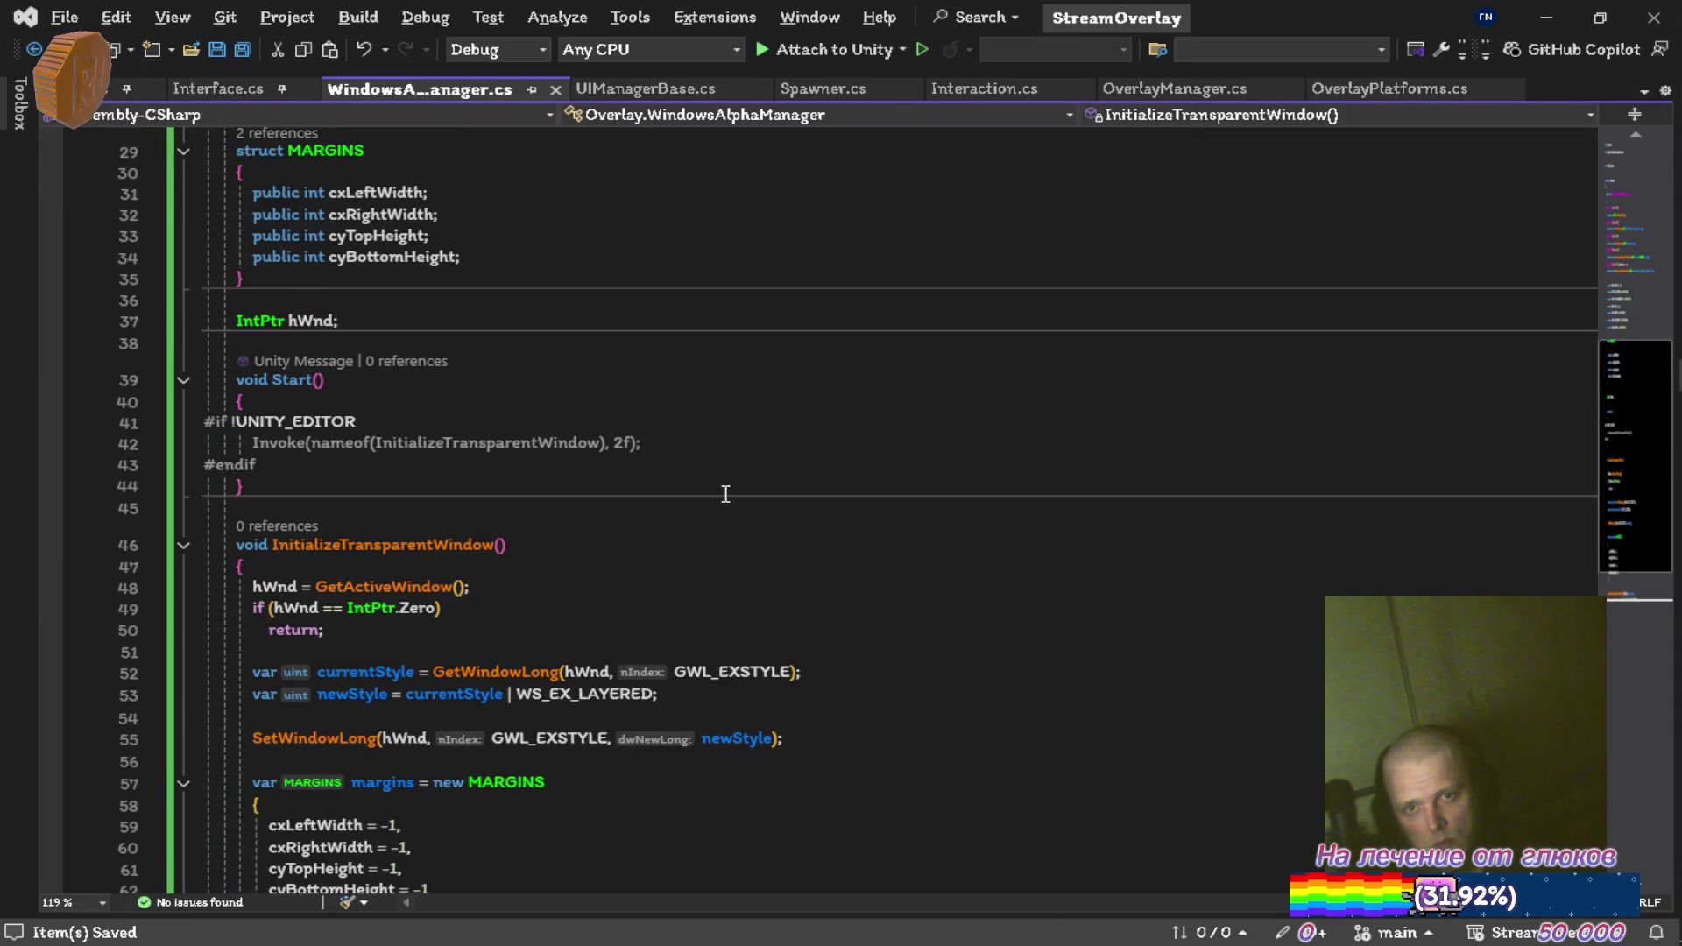
click(389, 333)
click(373, 347)
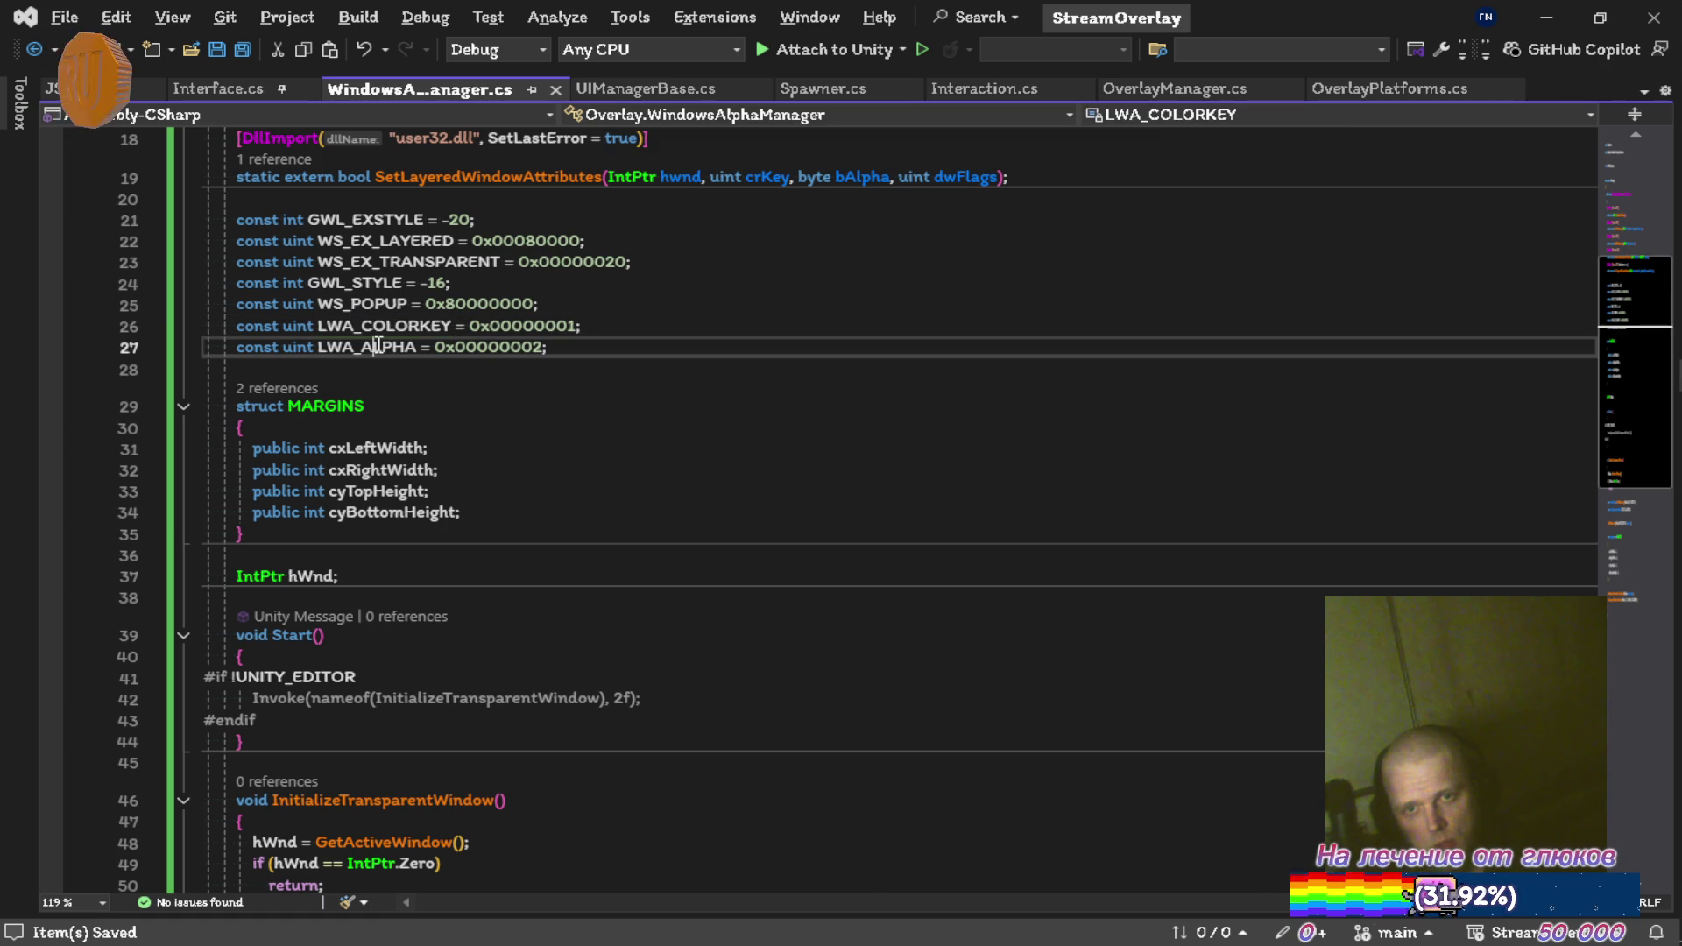
scroll(830, 265, down, 5)
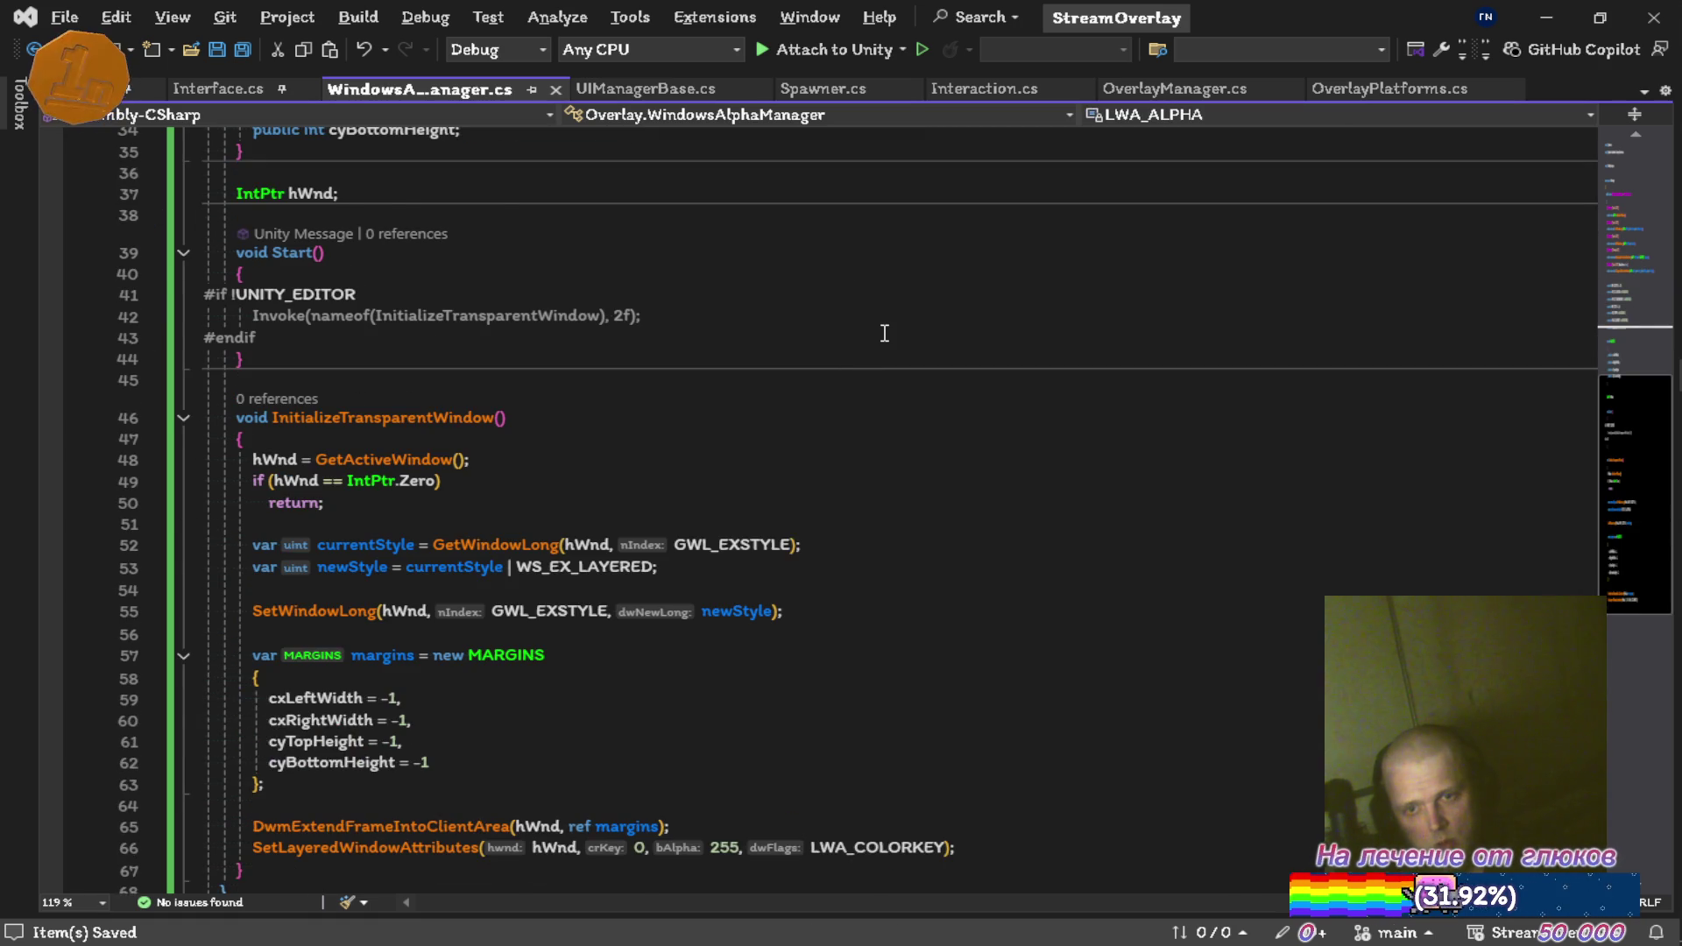
scroll(885, 333, up, 5)
key(ctrl+x)
Delete the WS_POPUP, GWL_STYLE and WS_EX_TRANSPARENT constants and save the script
scroll(899, 329, up, 2)
click(634, 429)
key(ctrl+x)
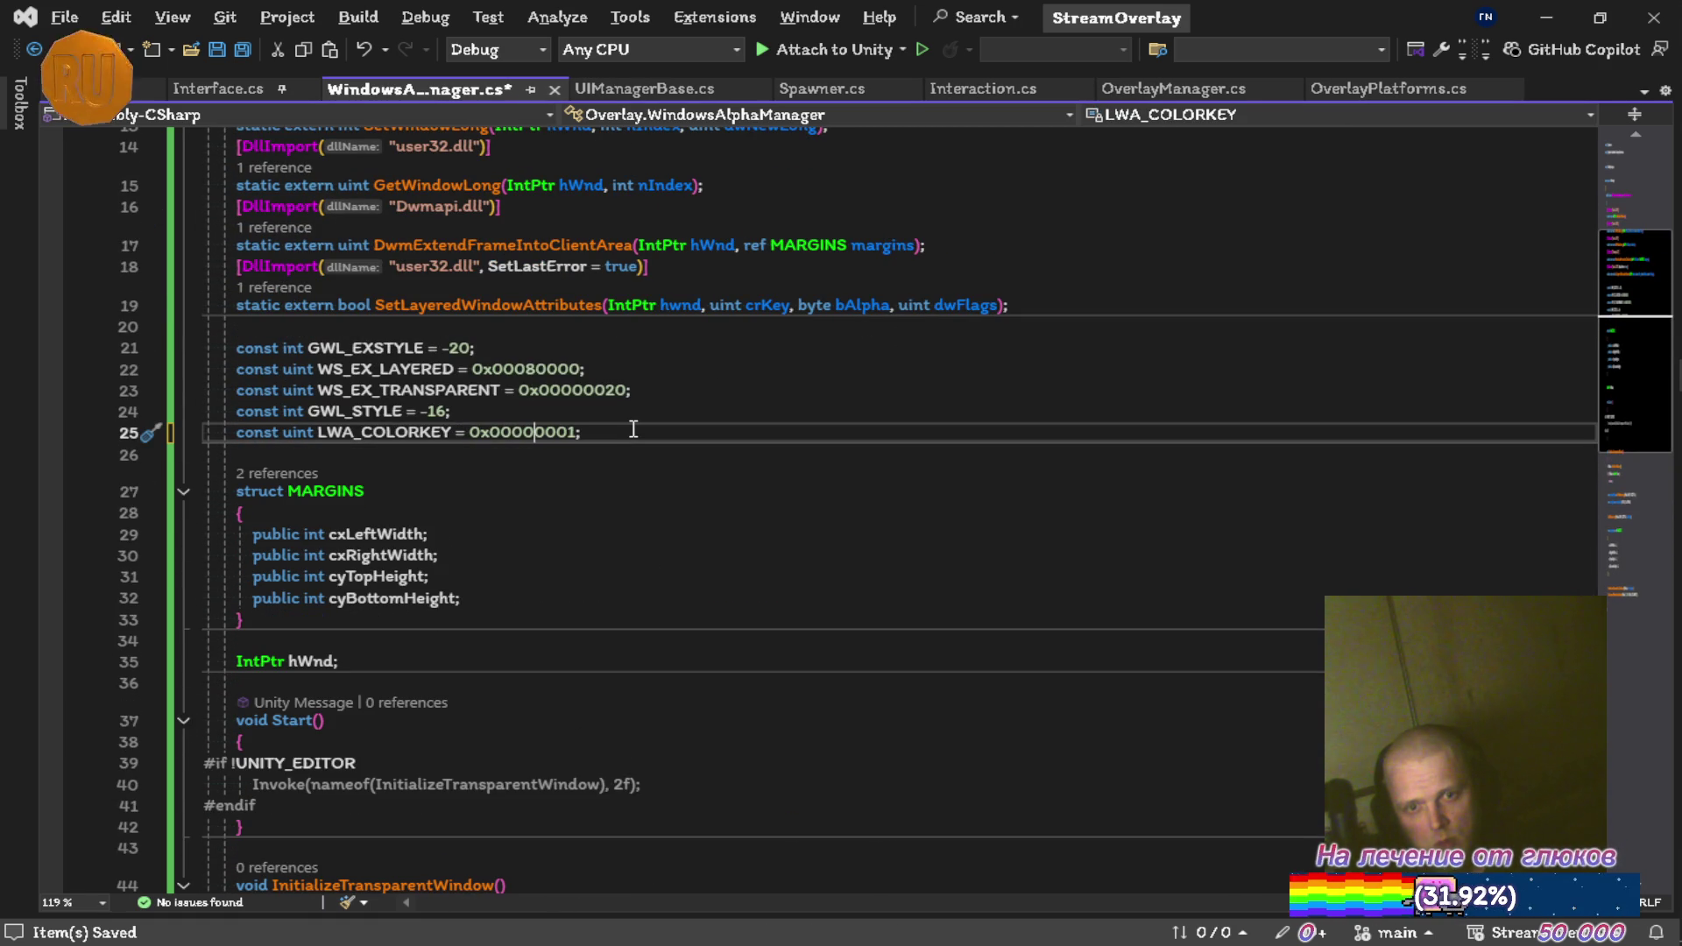
click(615, 413)
key(ctrl+x)
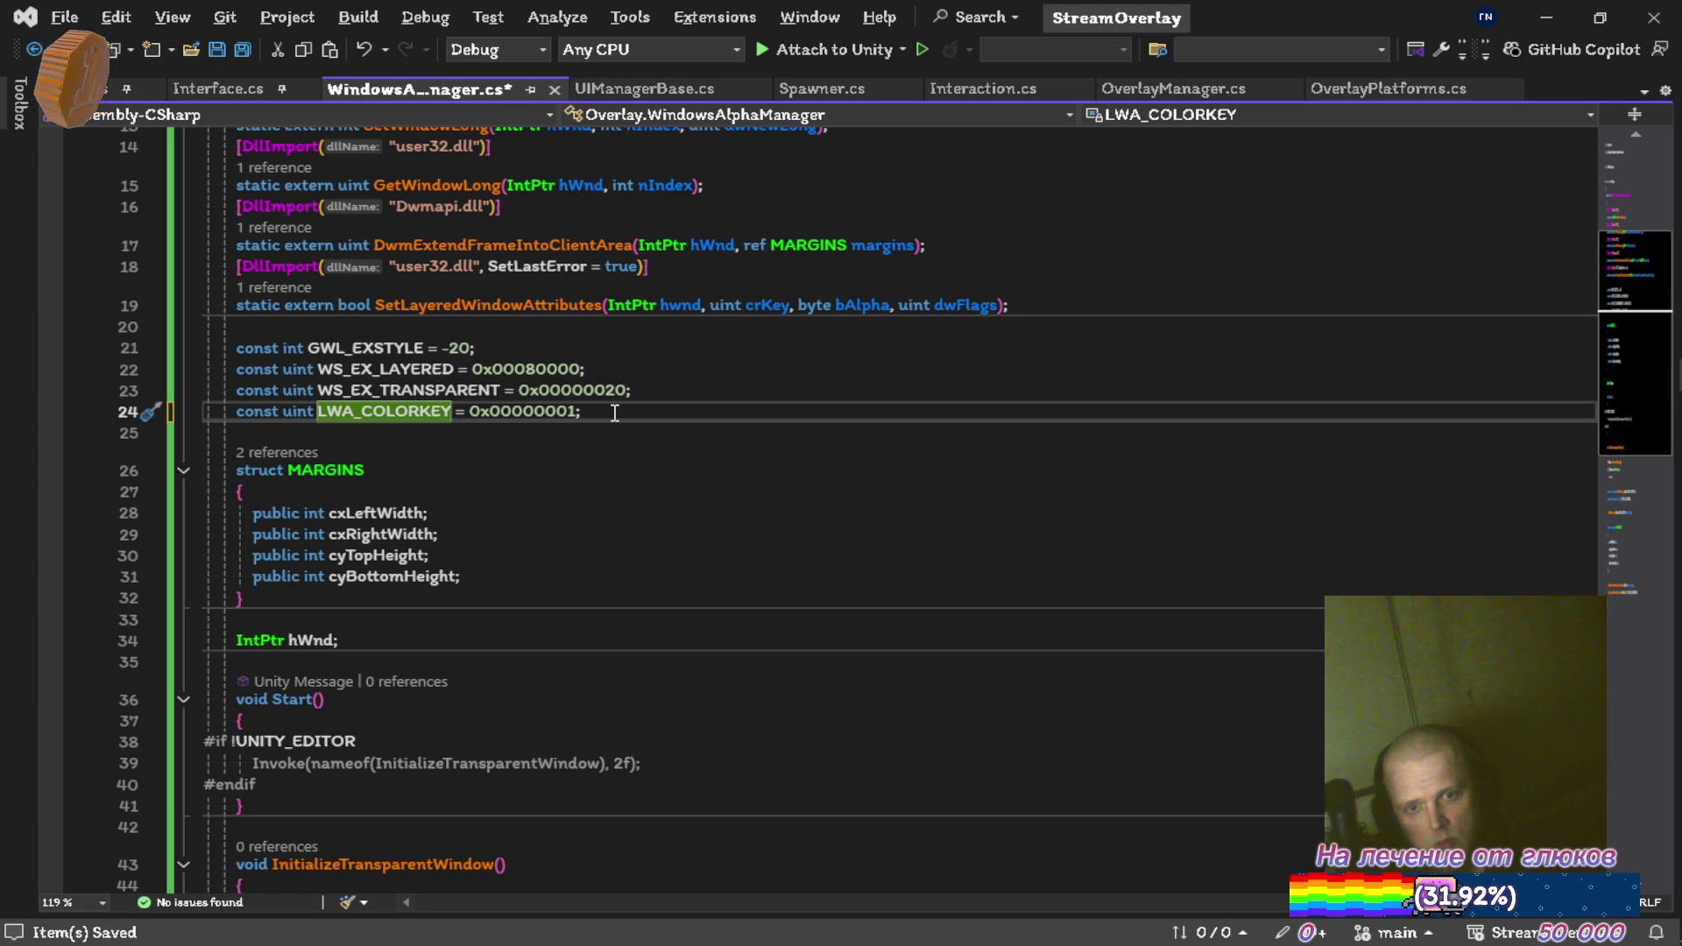
click(662, 372)
click(668, 389)
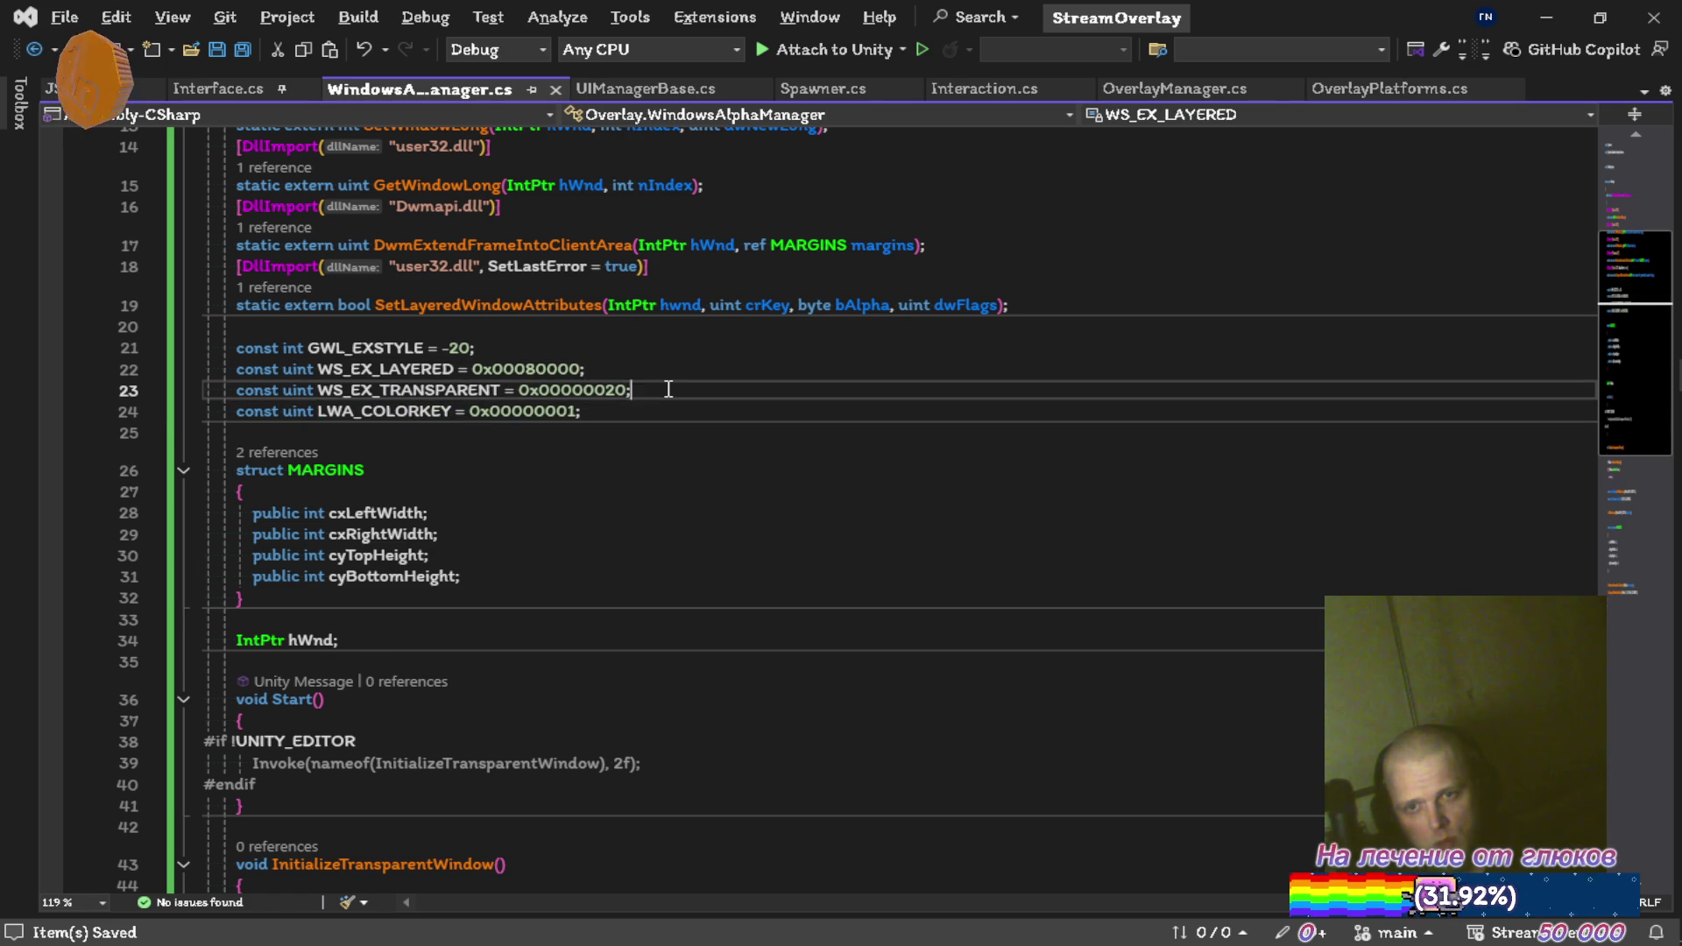
key(ctrl+x)
key(ctrl+s)
Cut the WS_EX_LAYERED line, undo to keep it, and recheck the GWL_EXSTYLE line
click(663, 372)
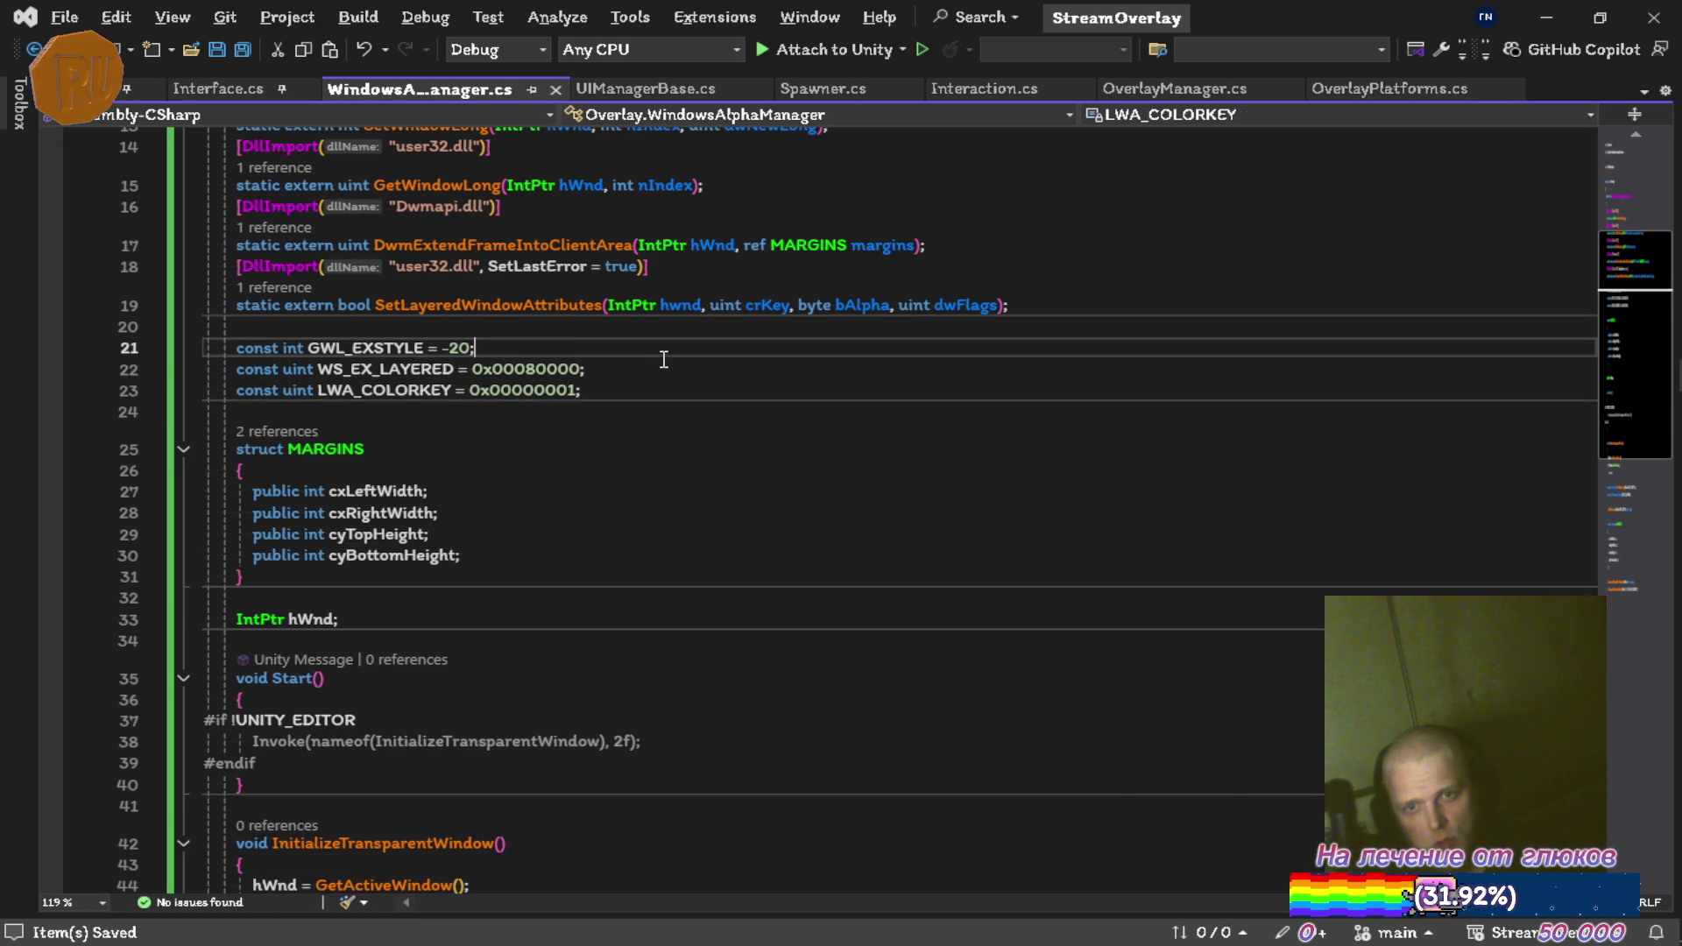
key(ctrl+x)
key(ctrl+z)
click(617, 355)
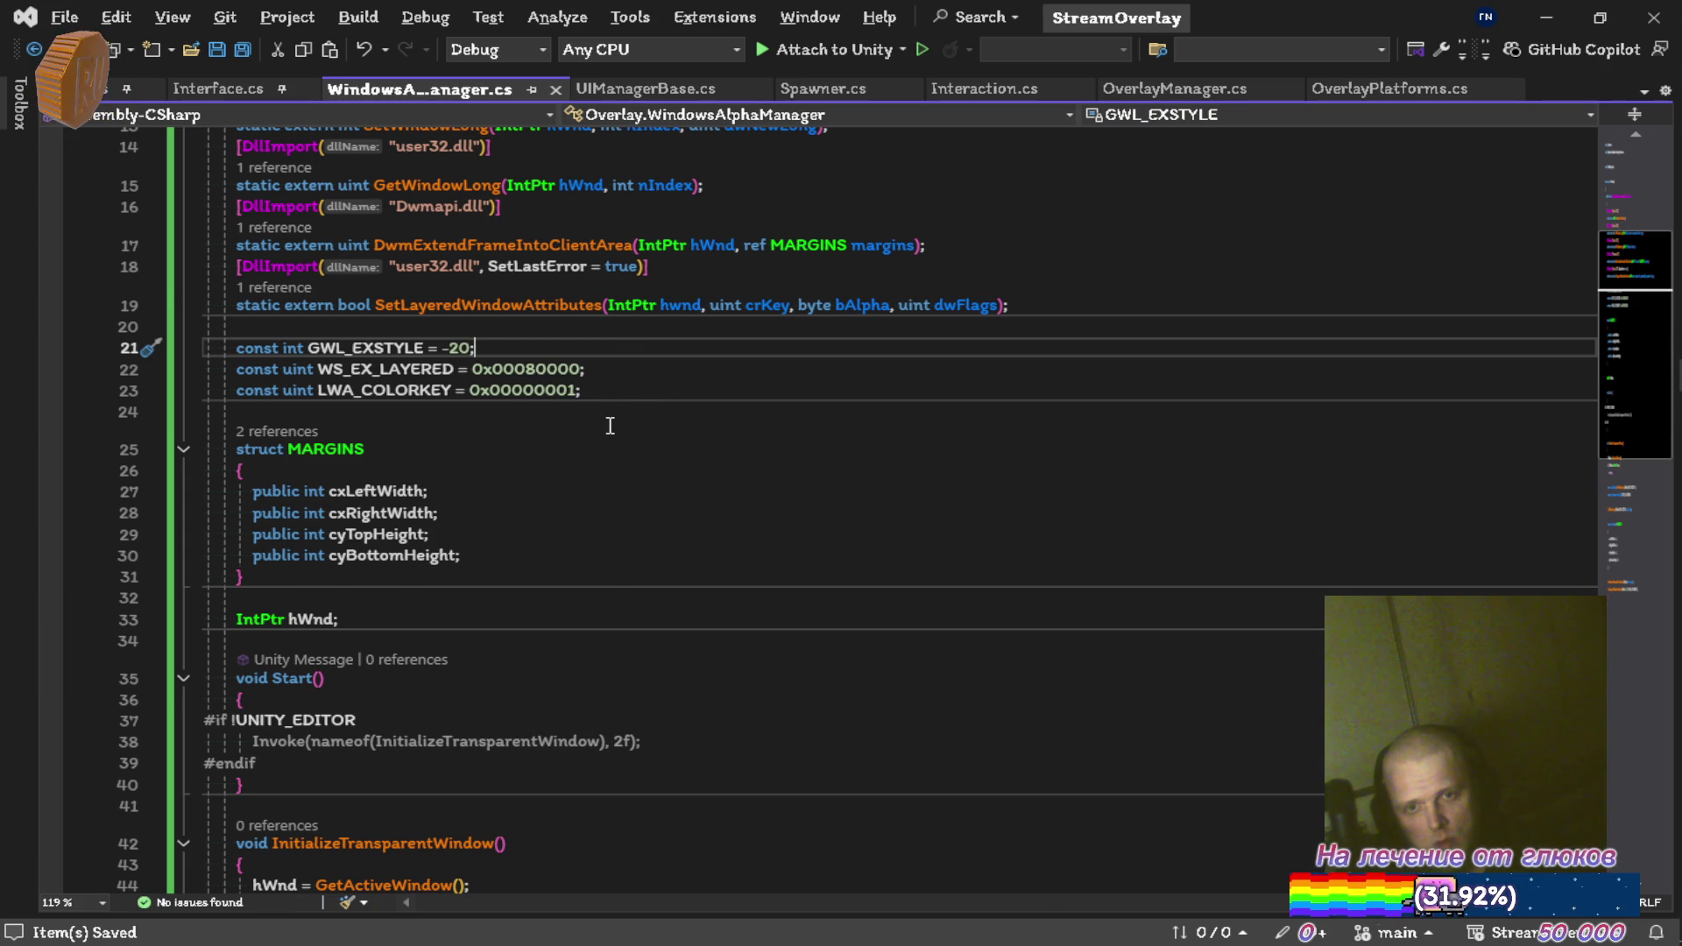
scroll(622, 426, down, 8)
scroll(633, 425, up, 7)
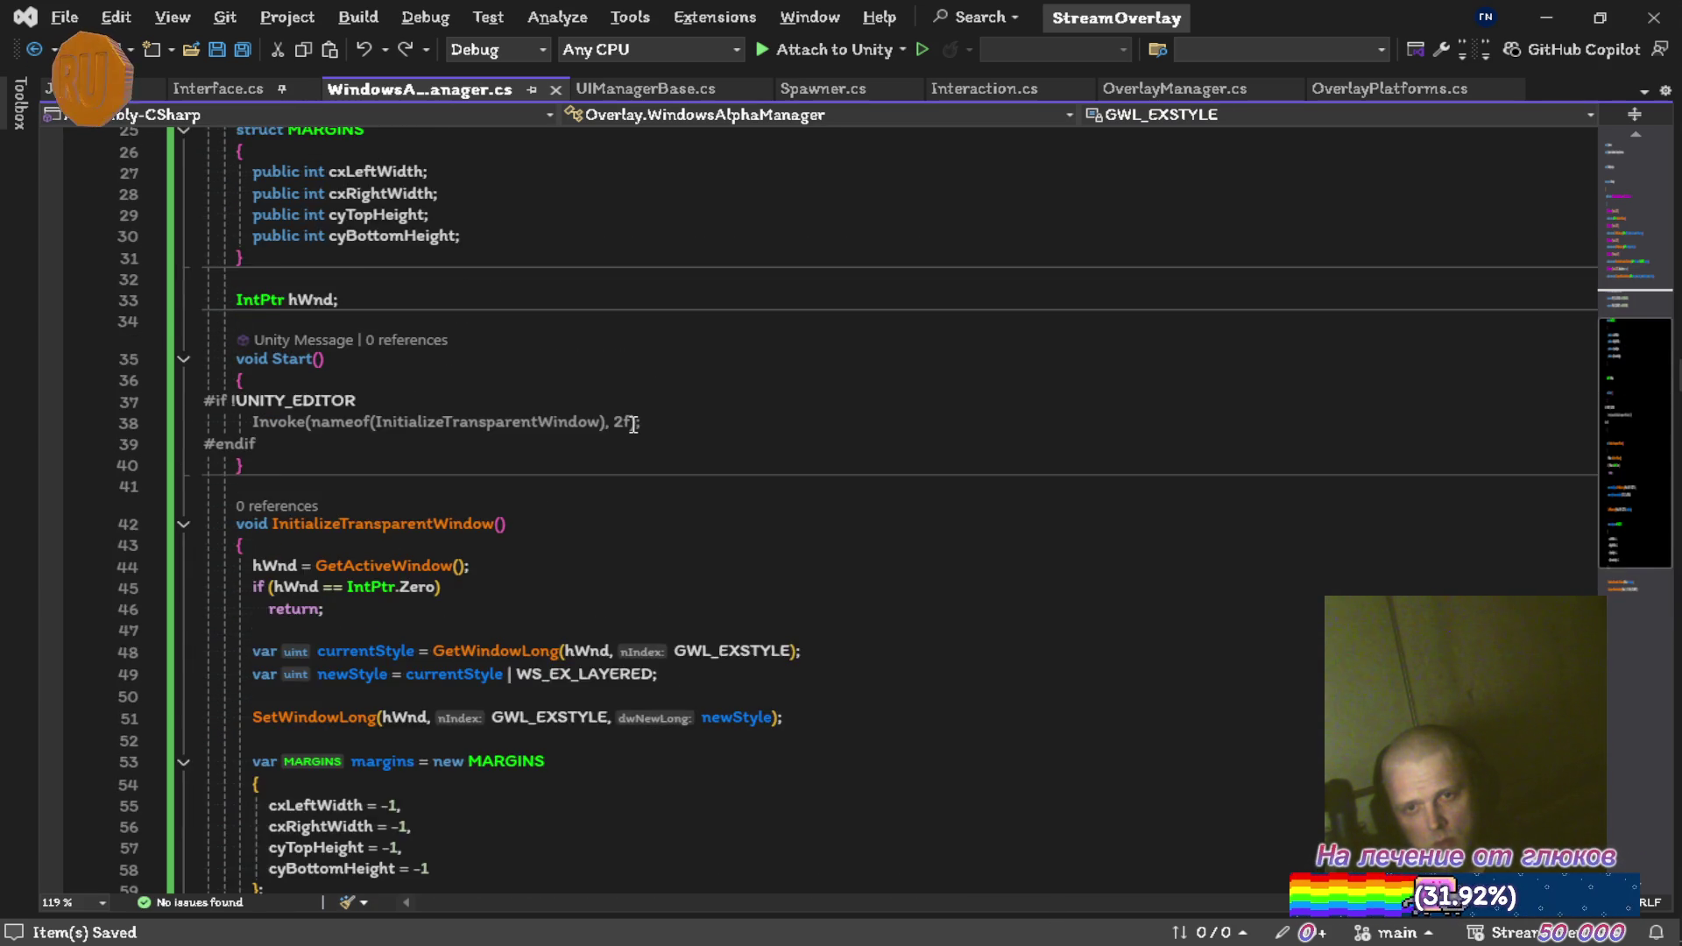
scroll(633, 425, down, 3)
key(alt+Tab)
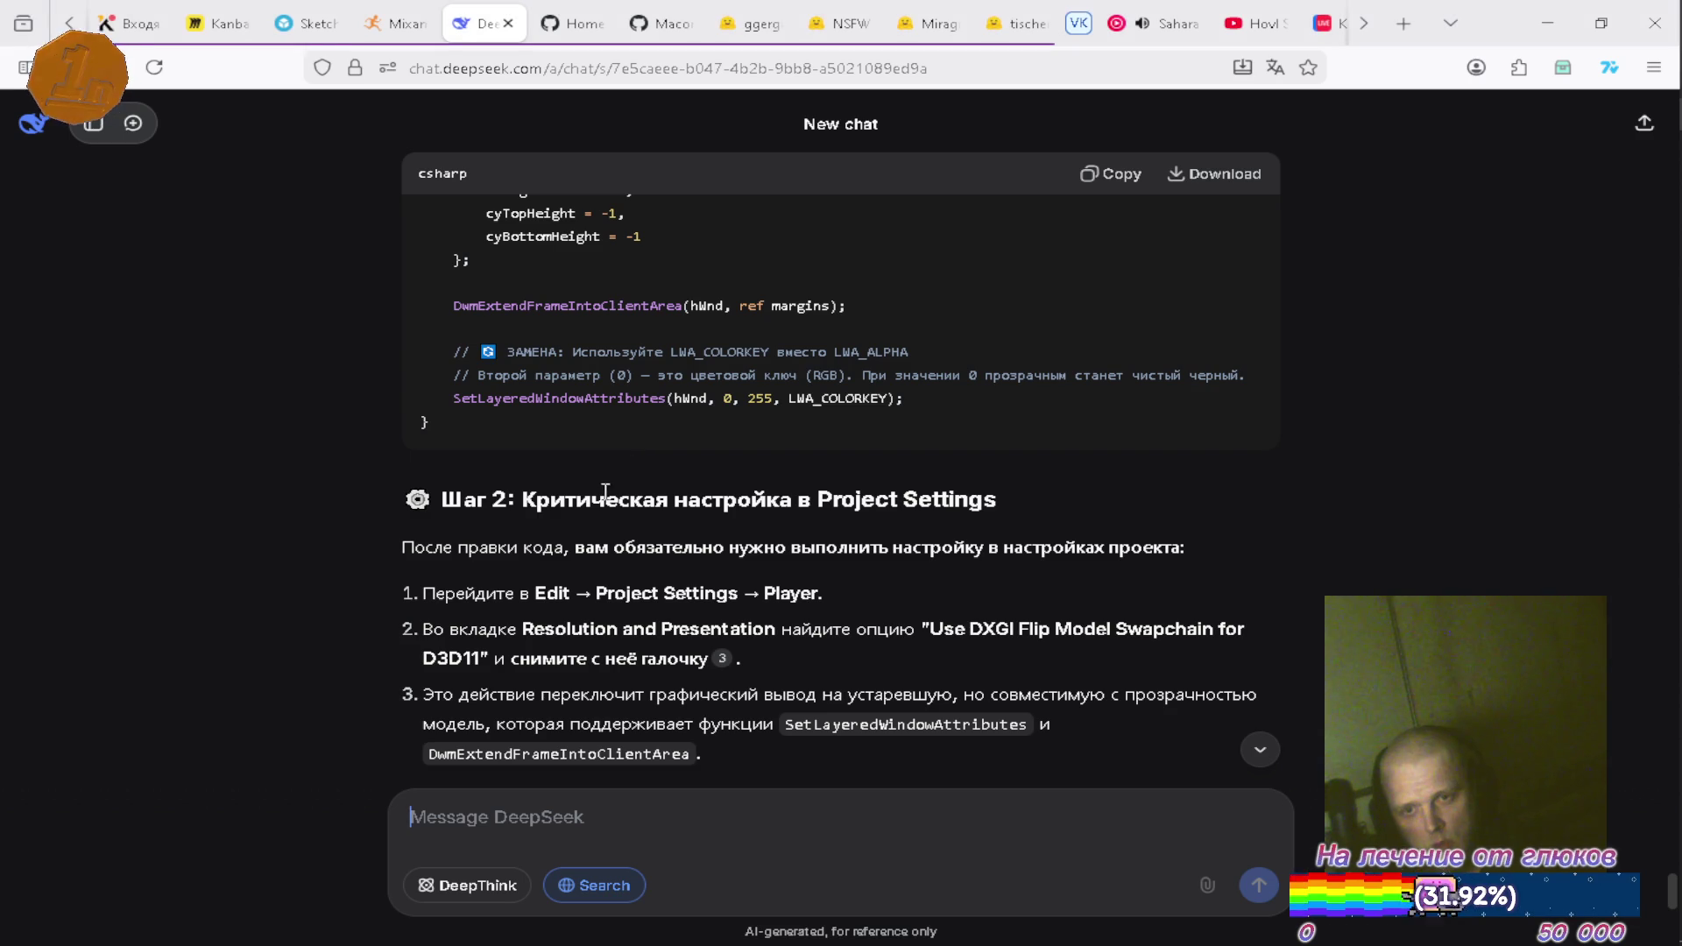
Read DeepSeek's Step 2 and the Резюме изменений table: LWA_COLORKEY, Flip Model Swapchain off, Alpha=0
key(alt+Tab)
key(Tab)
key(alt+Tab)
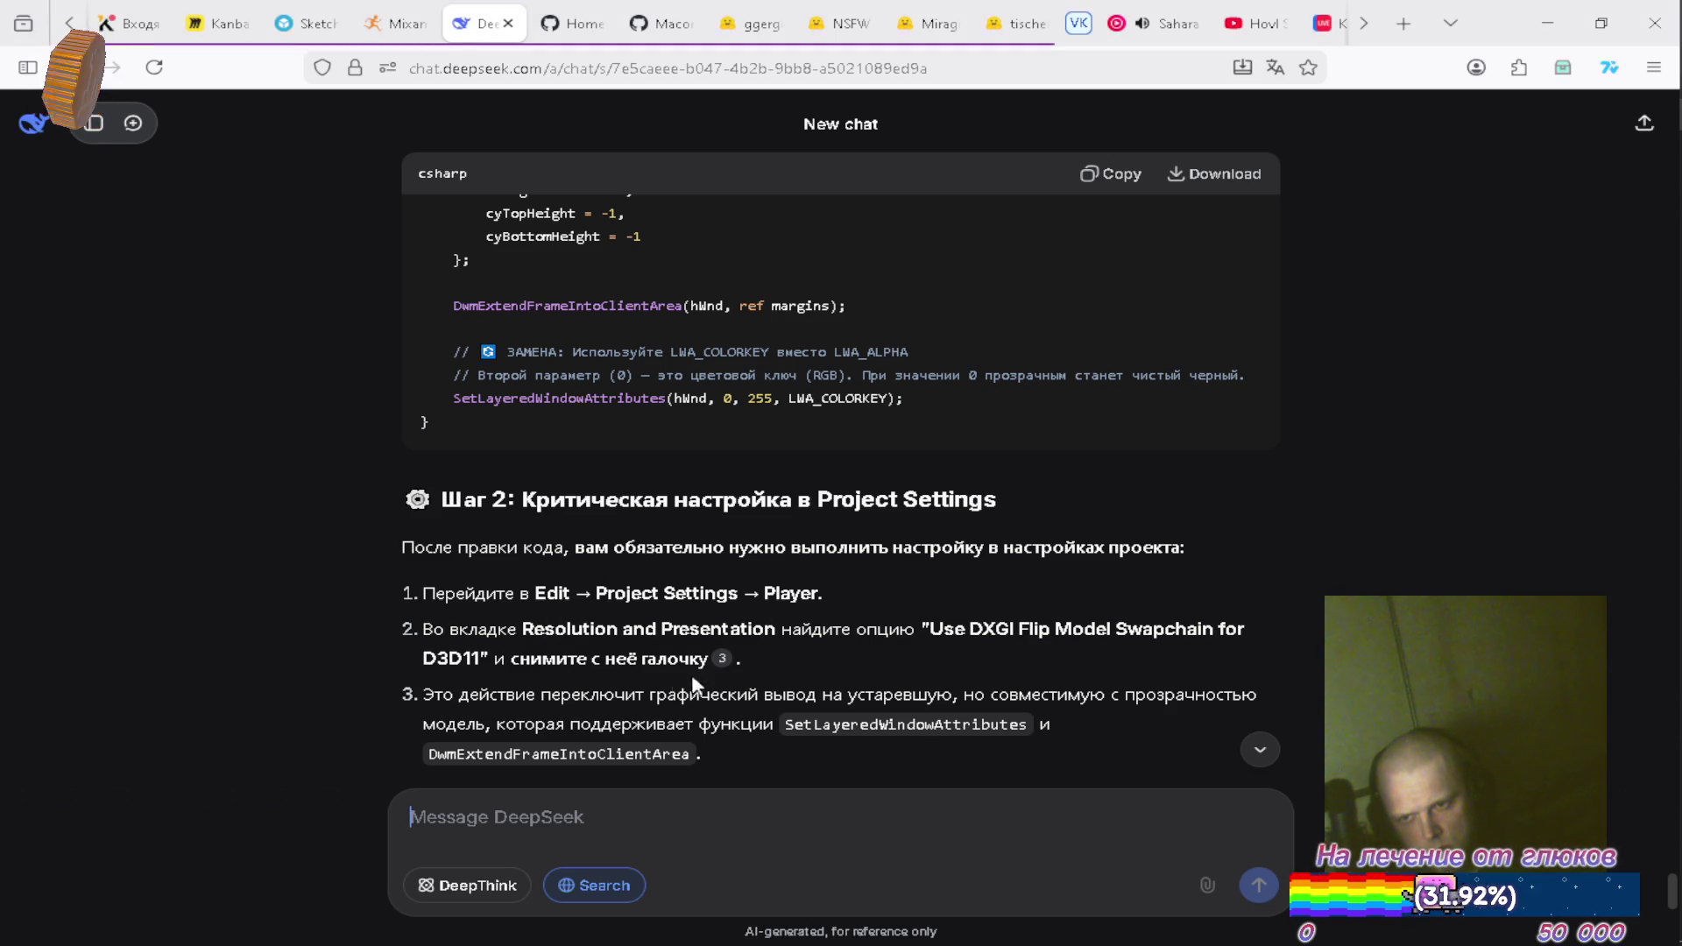
scroll(579, 711, down, 2)
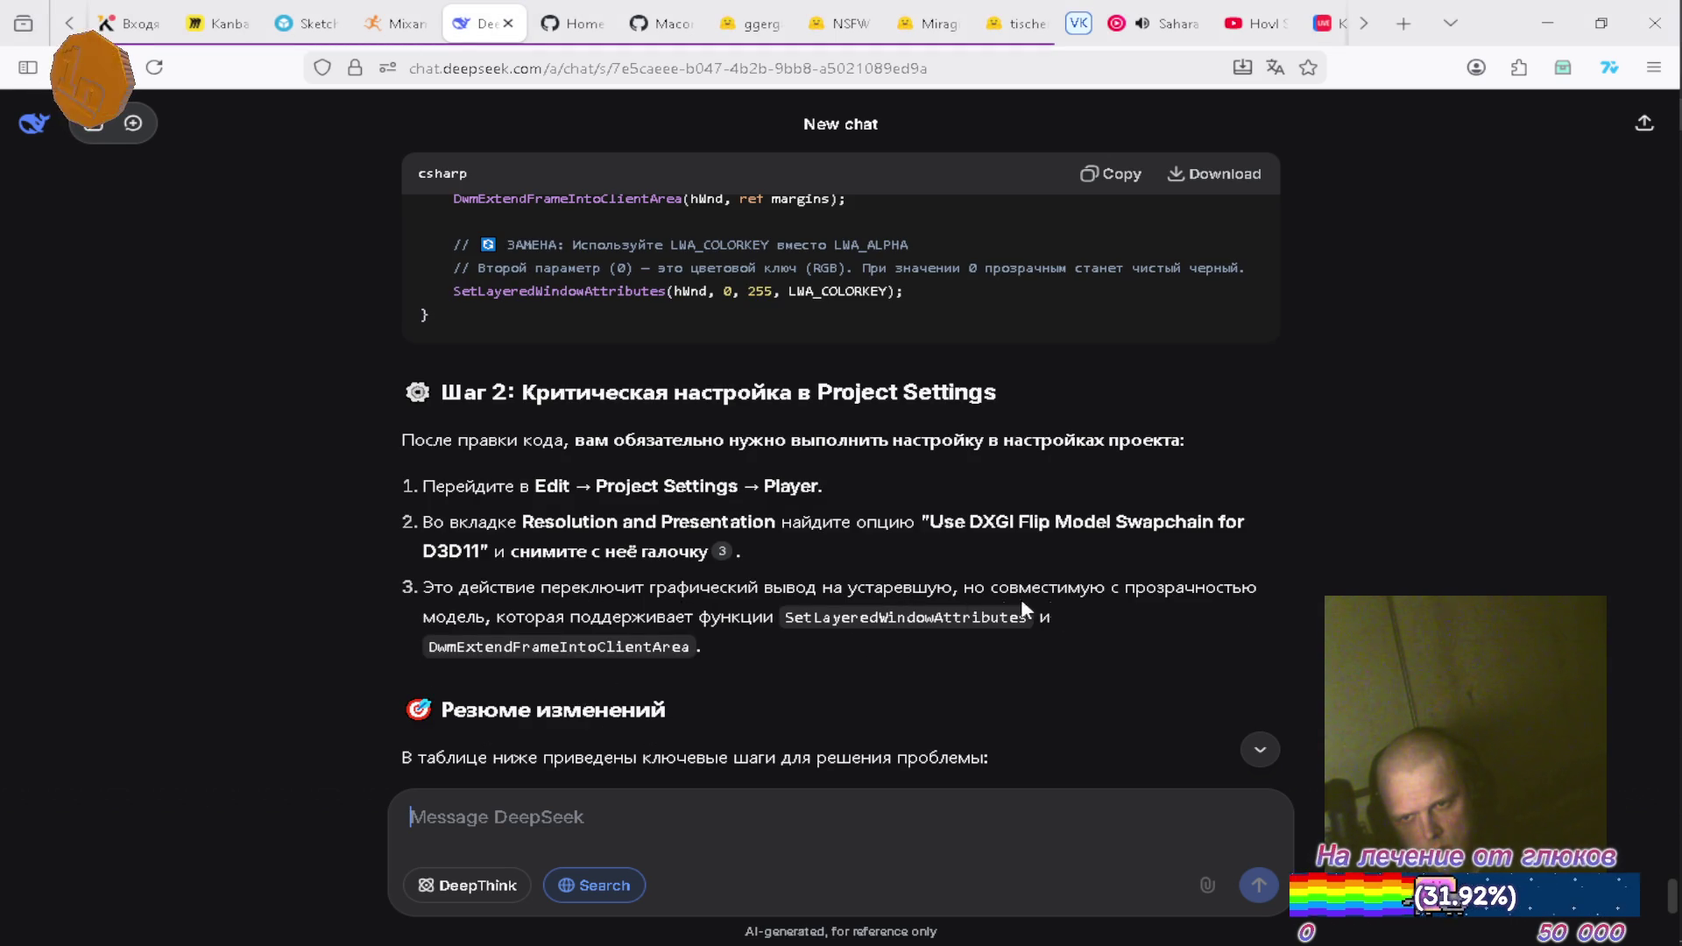
scroll(568, 679, down, 2)
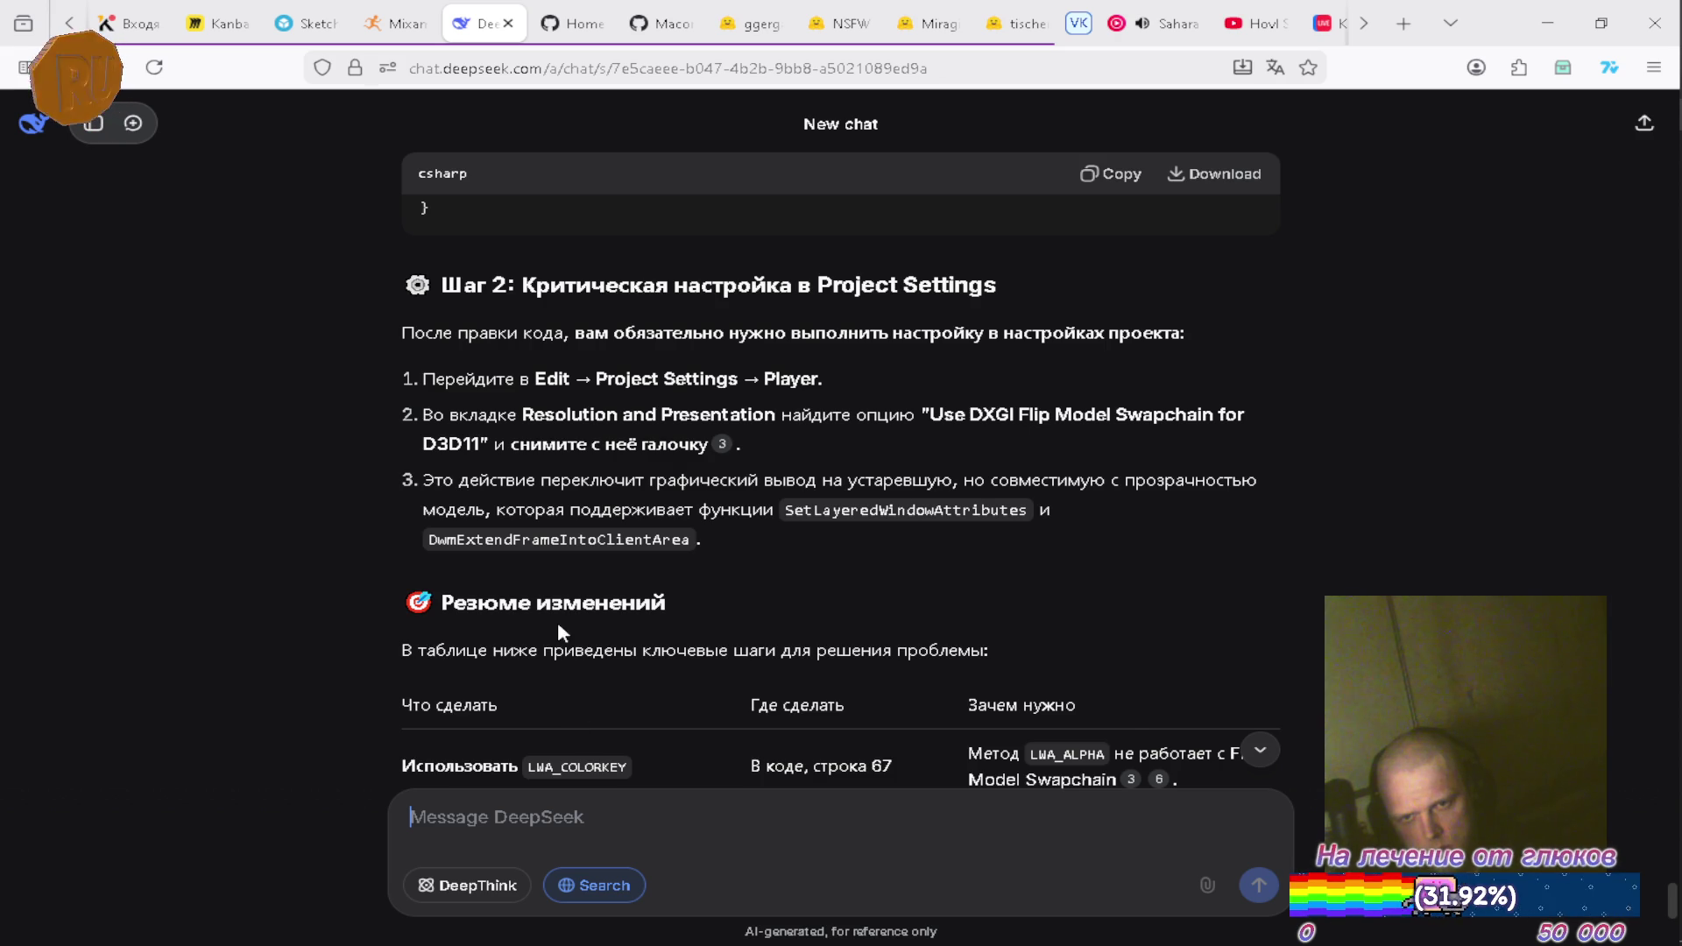
scroll(571, 644, down, 4)
scroll(574, 644, down, 4)
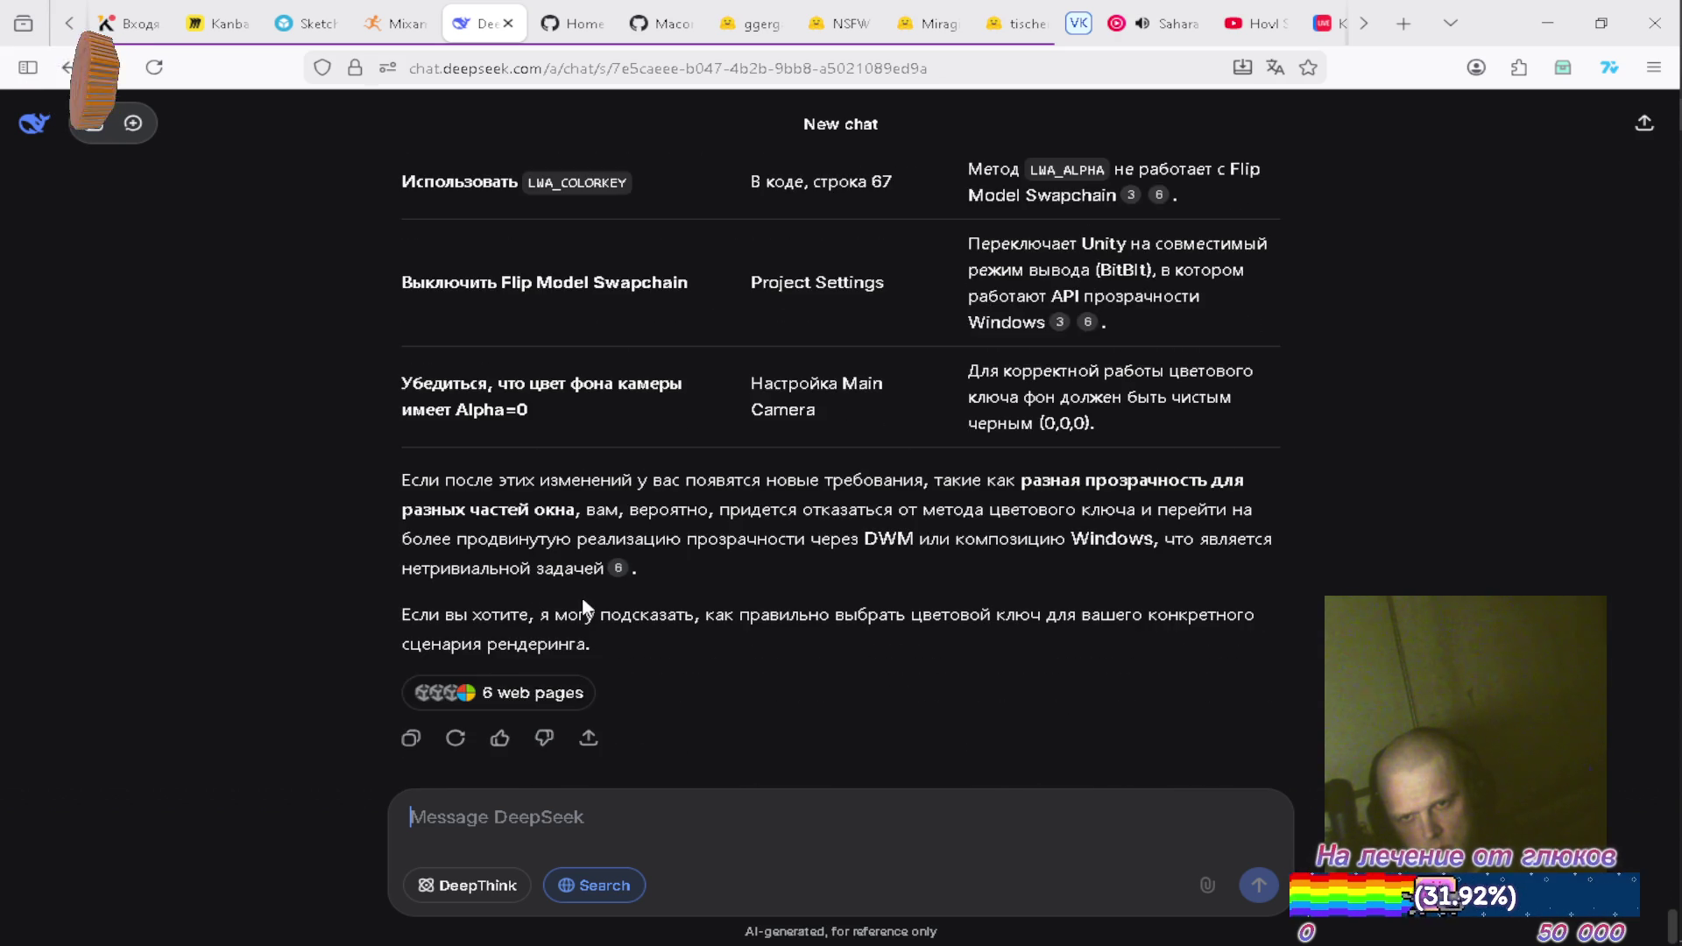
key(alt+Tab)
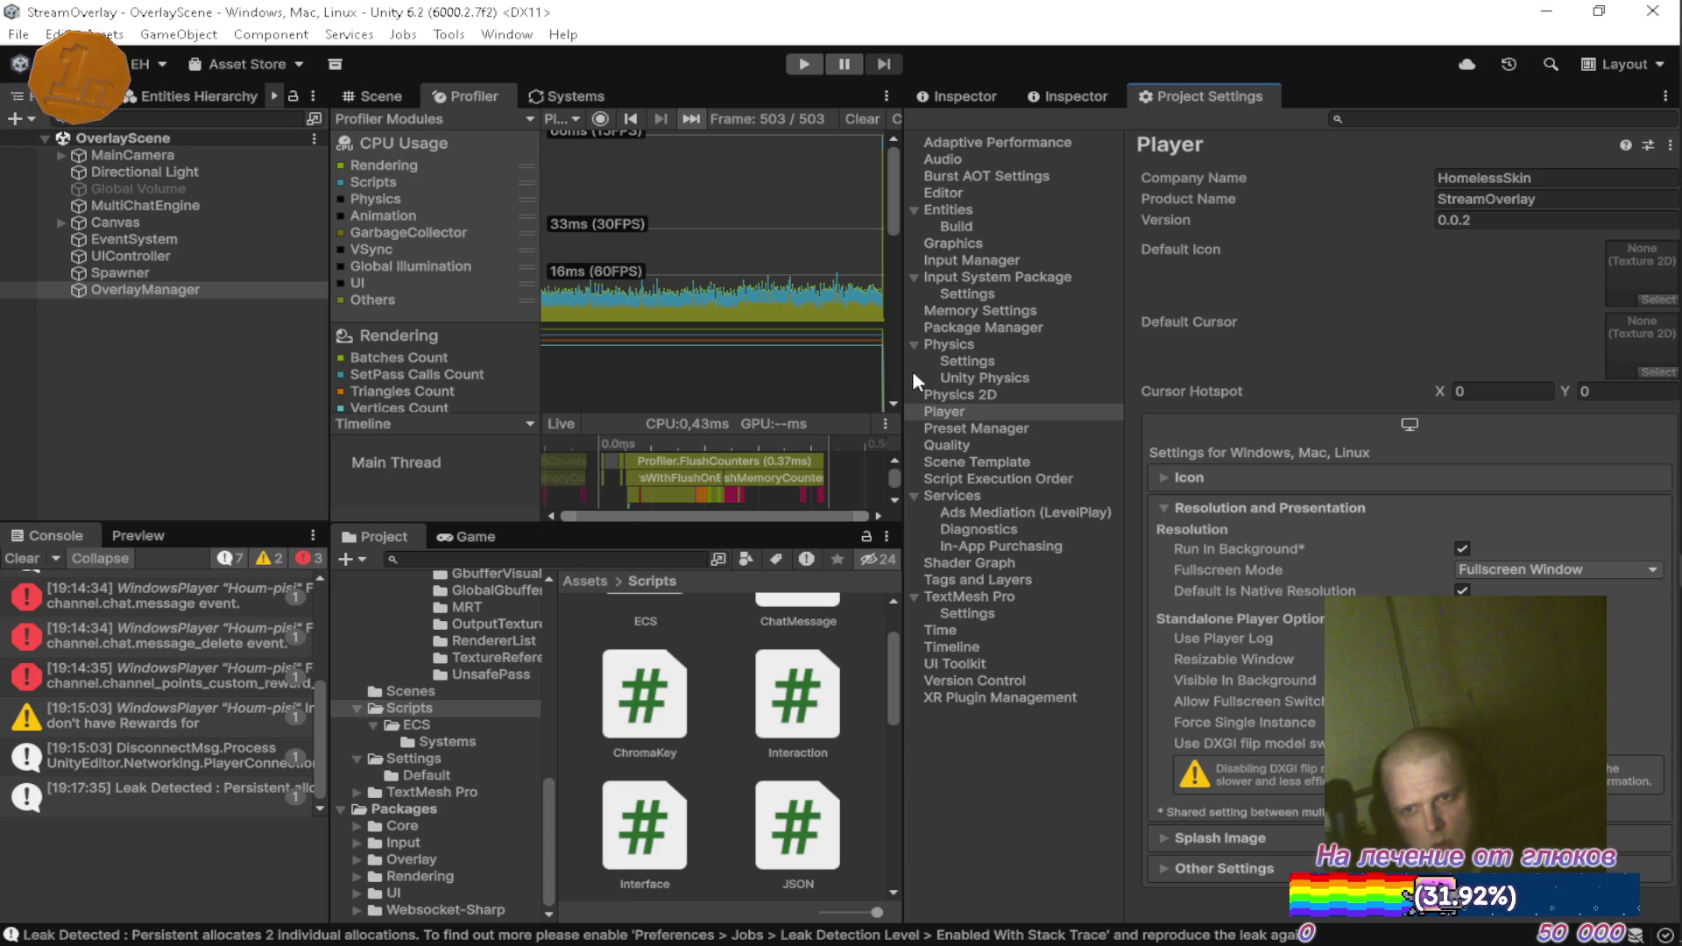
Widen the Profiler panel, then Build And Run the Windows player into the DevBuild folder
drag(990, 361, 1192, 361)
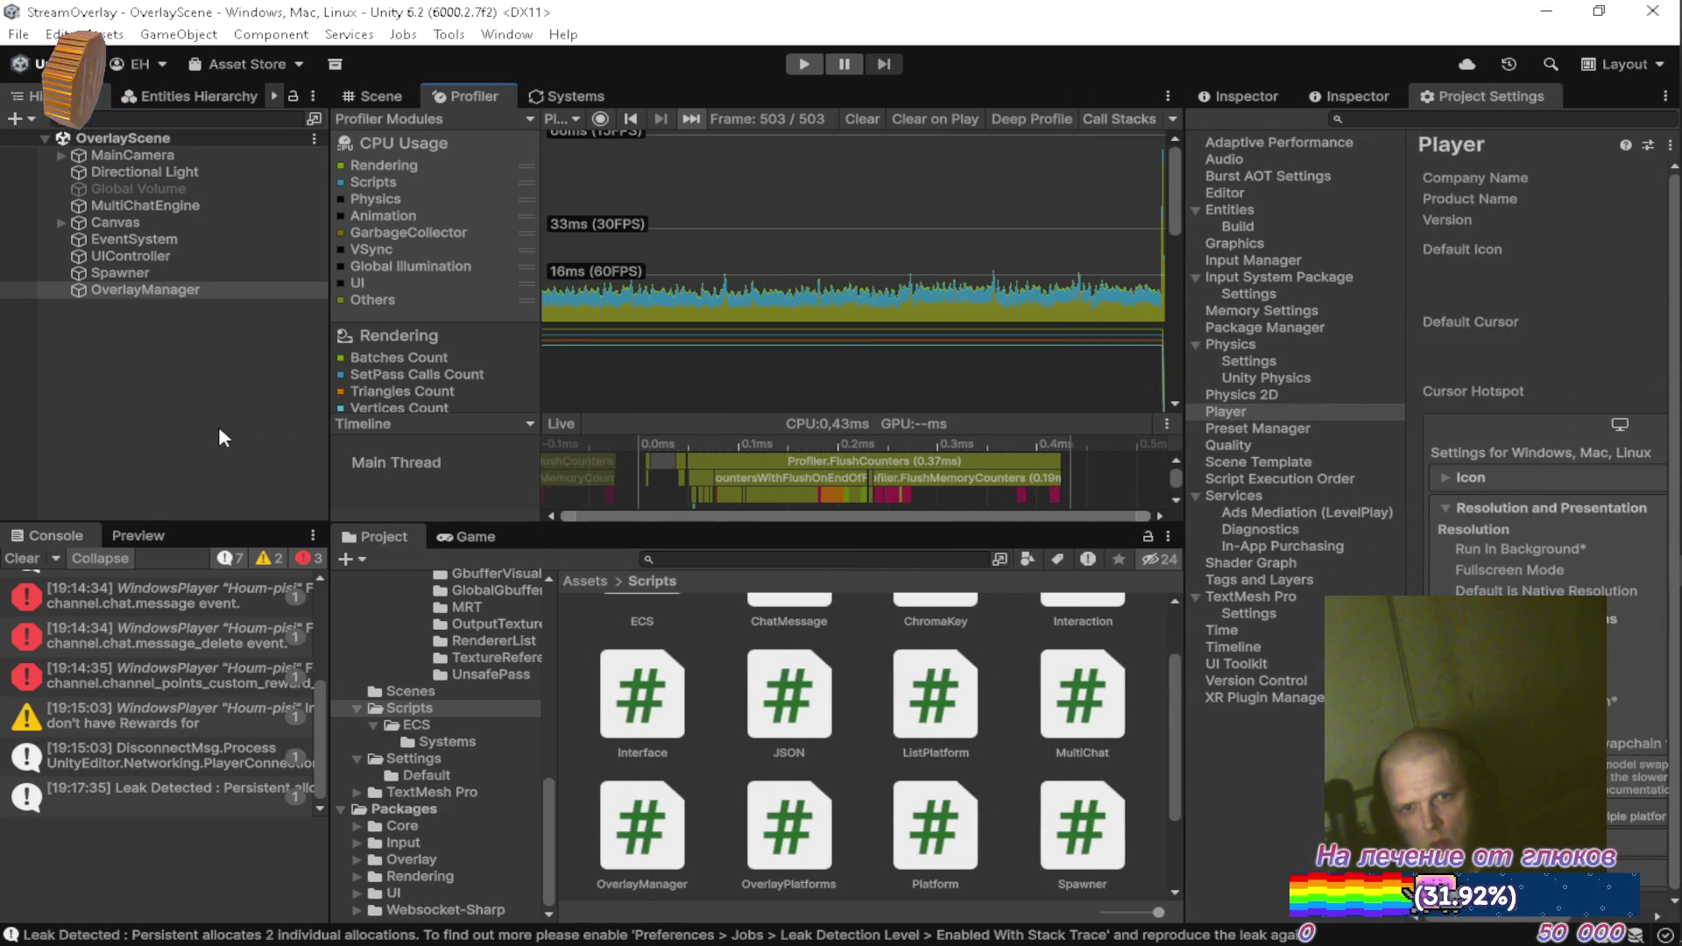
key(alt+Tab)
key(alt+Tab)
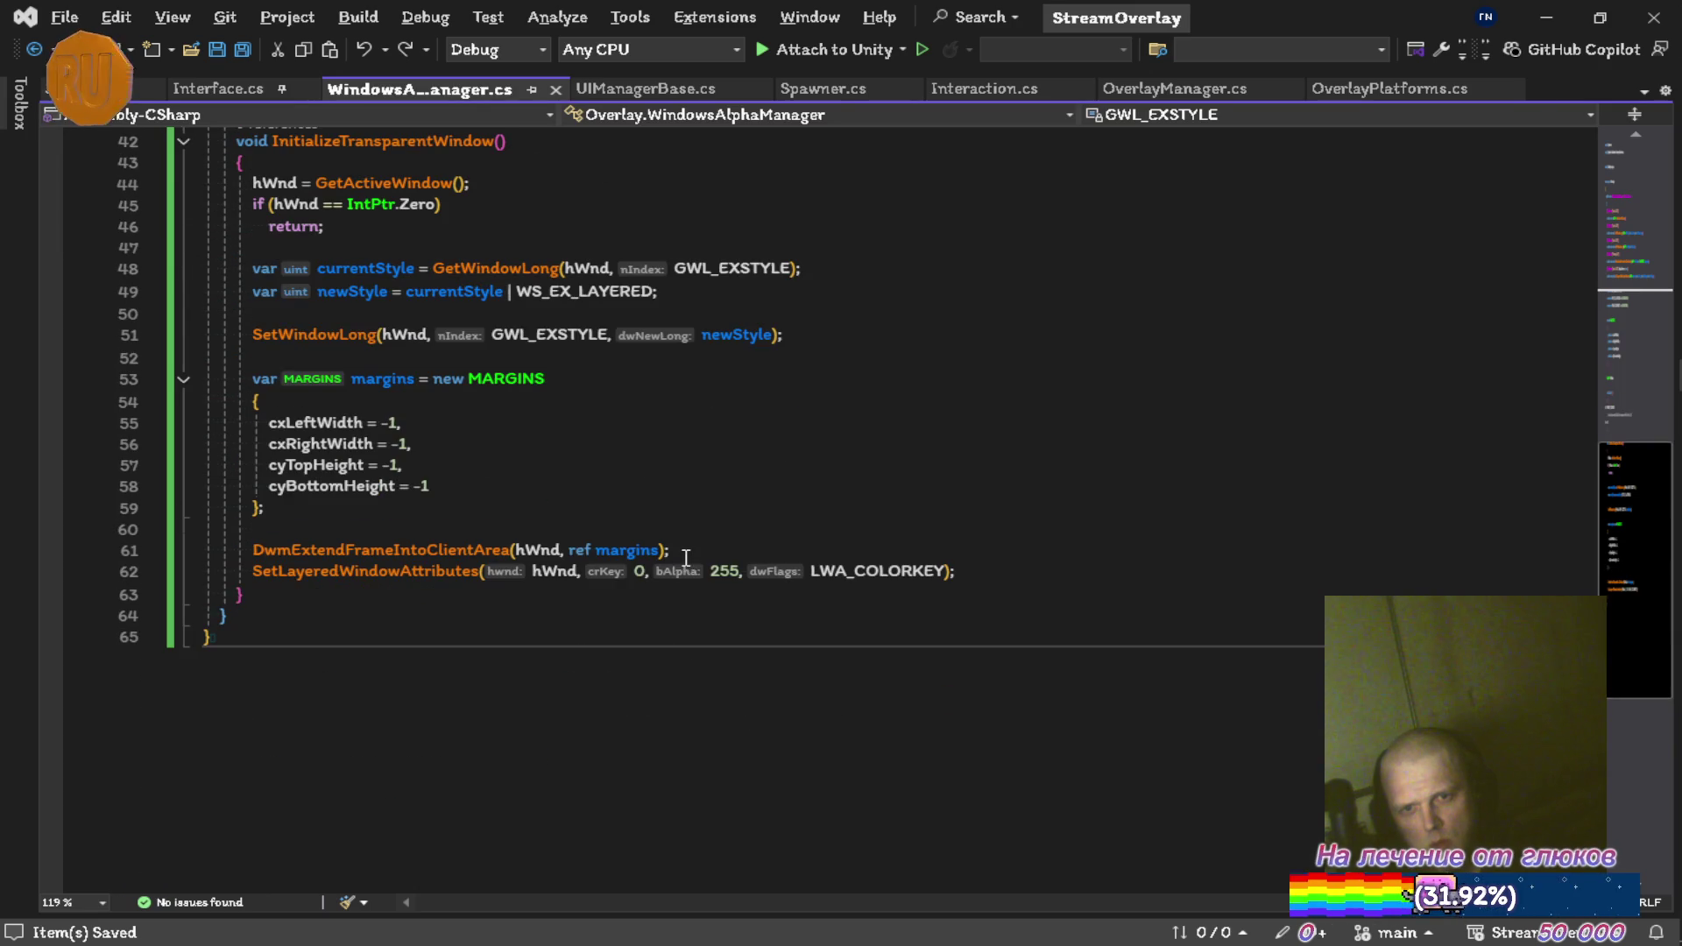
scroll(681, 555, up, 14)
key(alt+Tab)
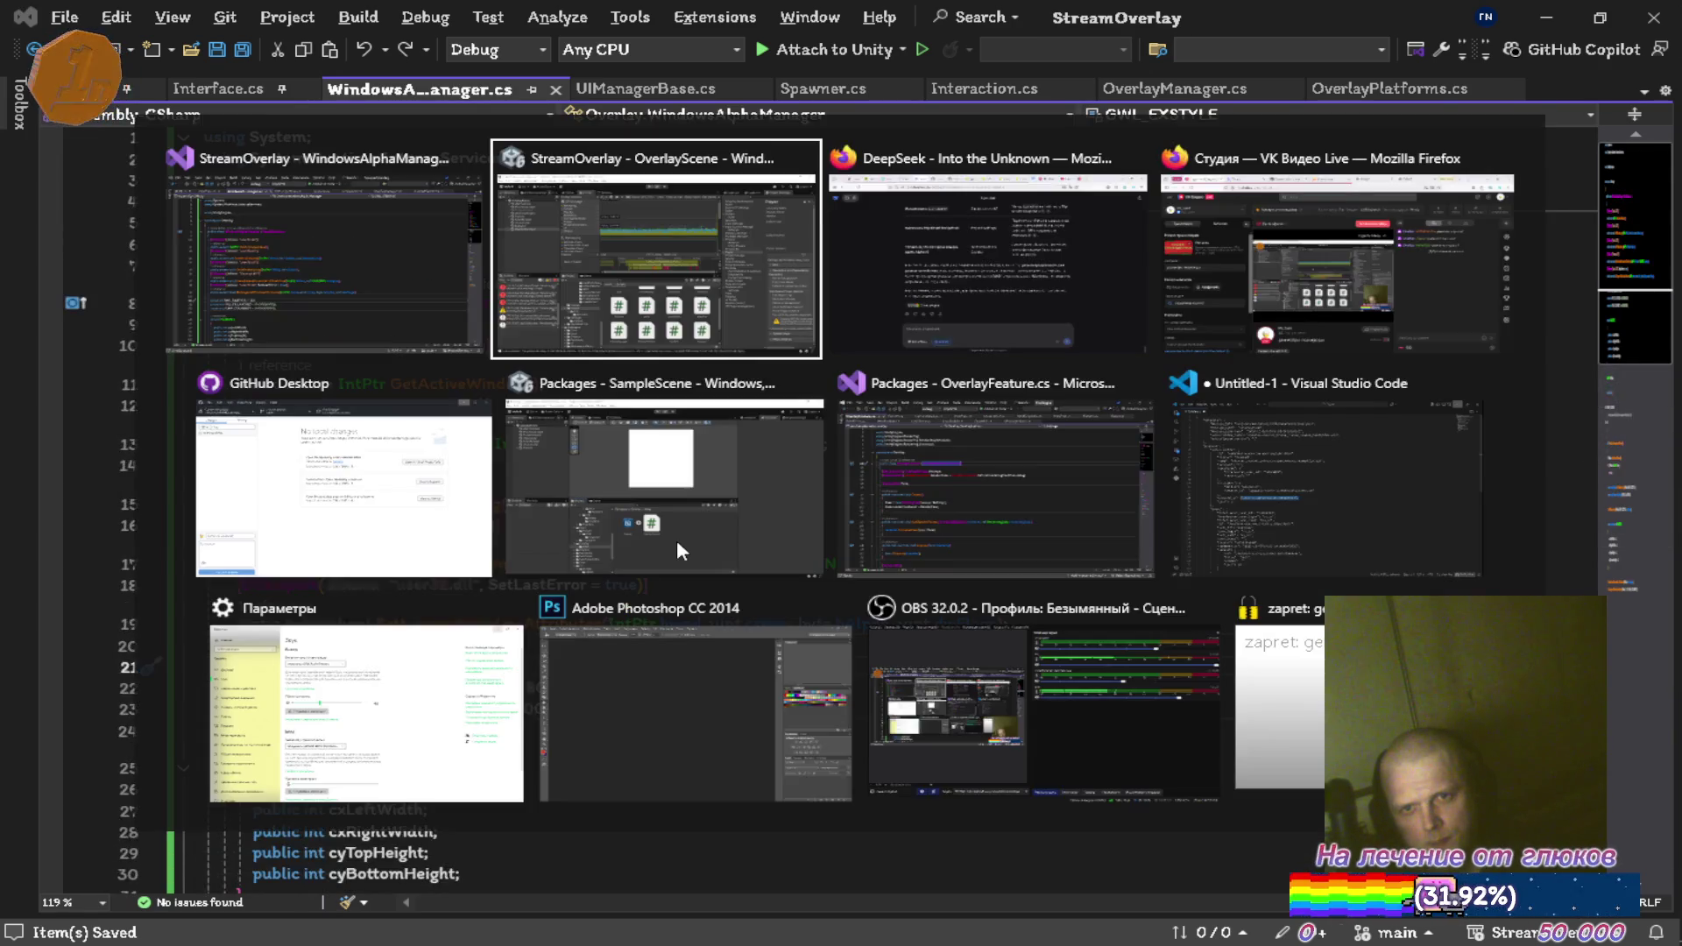
key(ctrl+b)
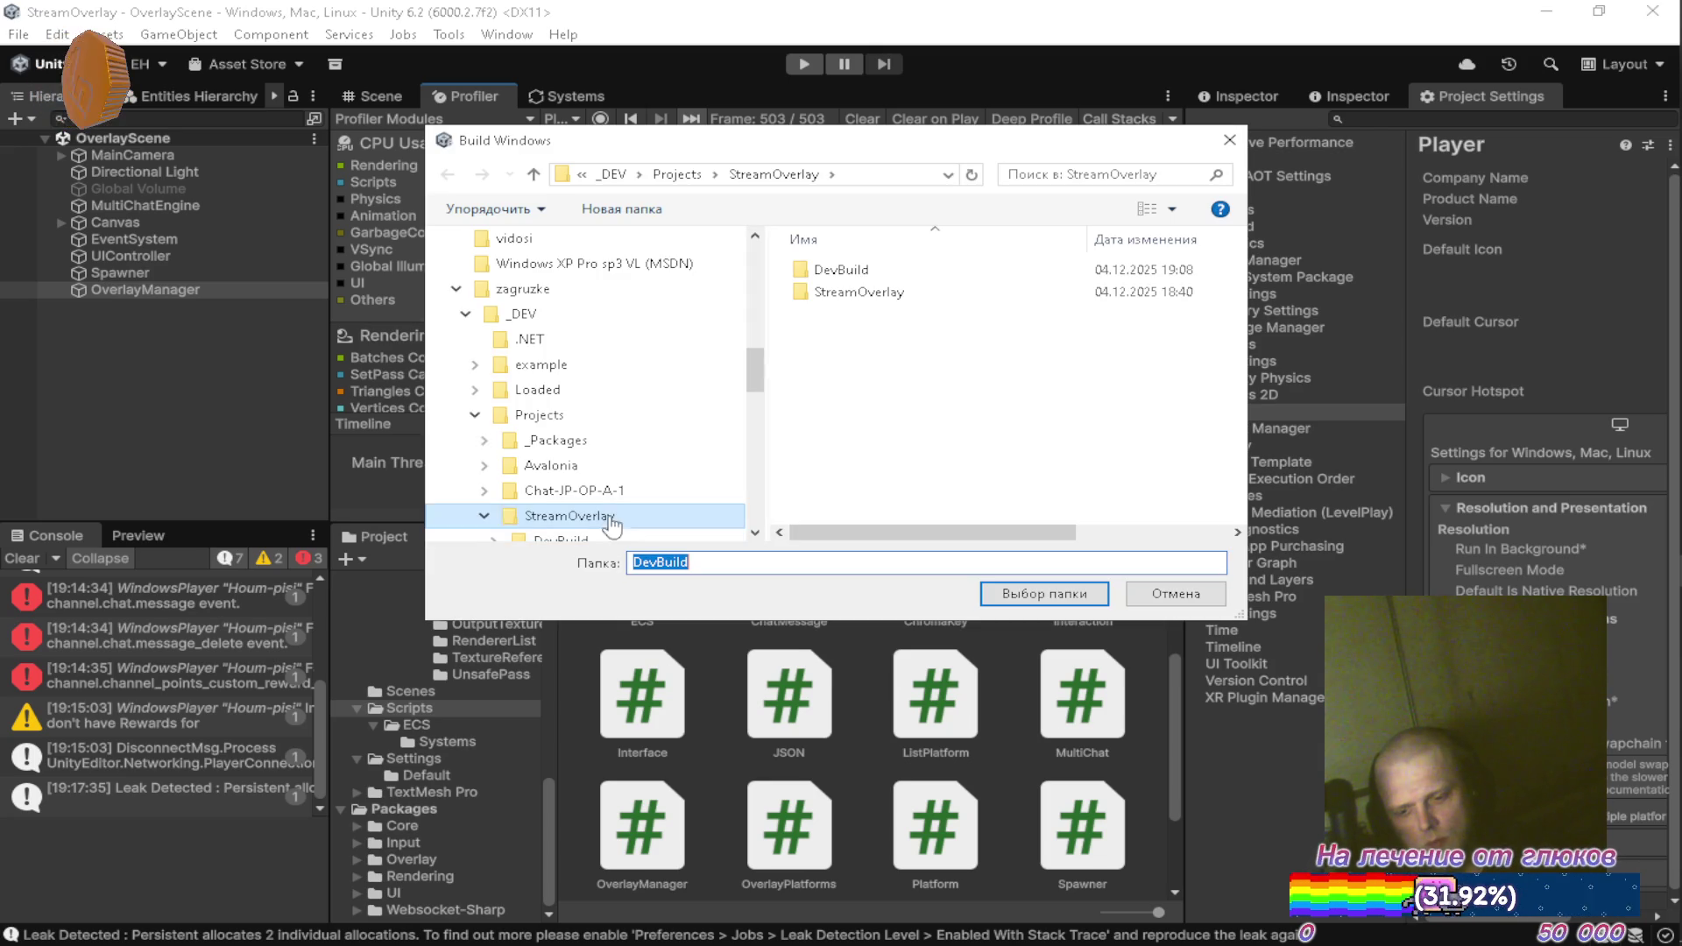
click(1013, 598)
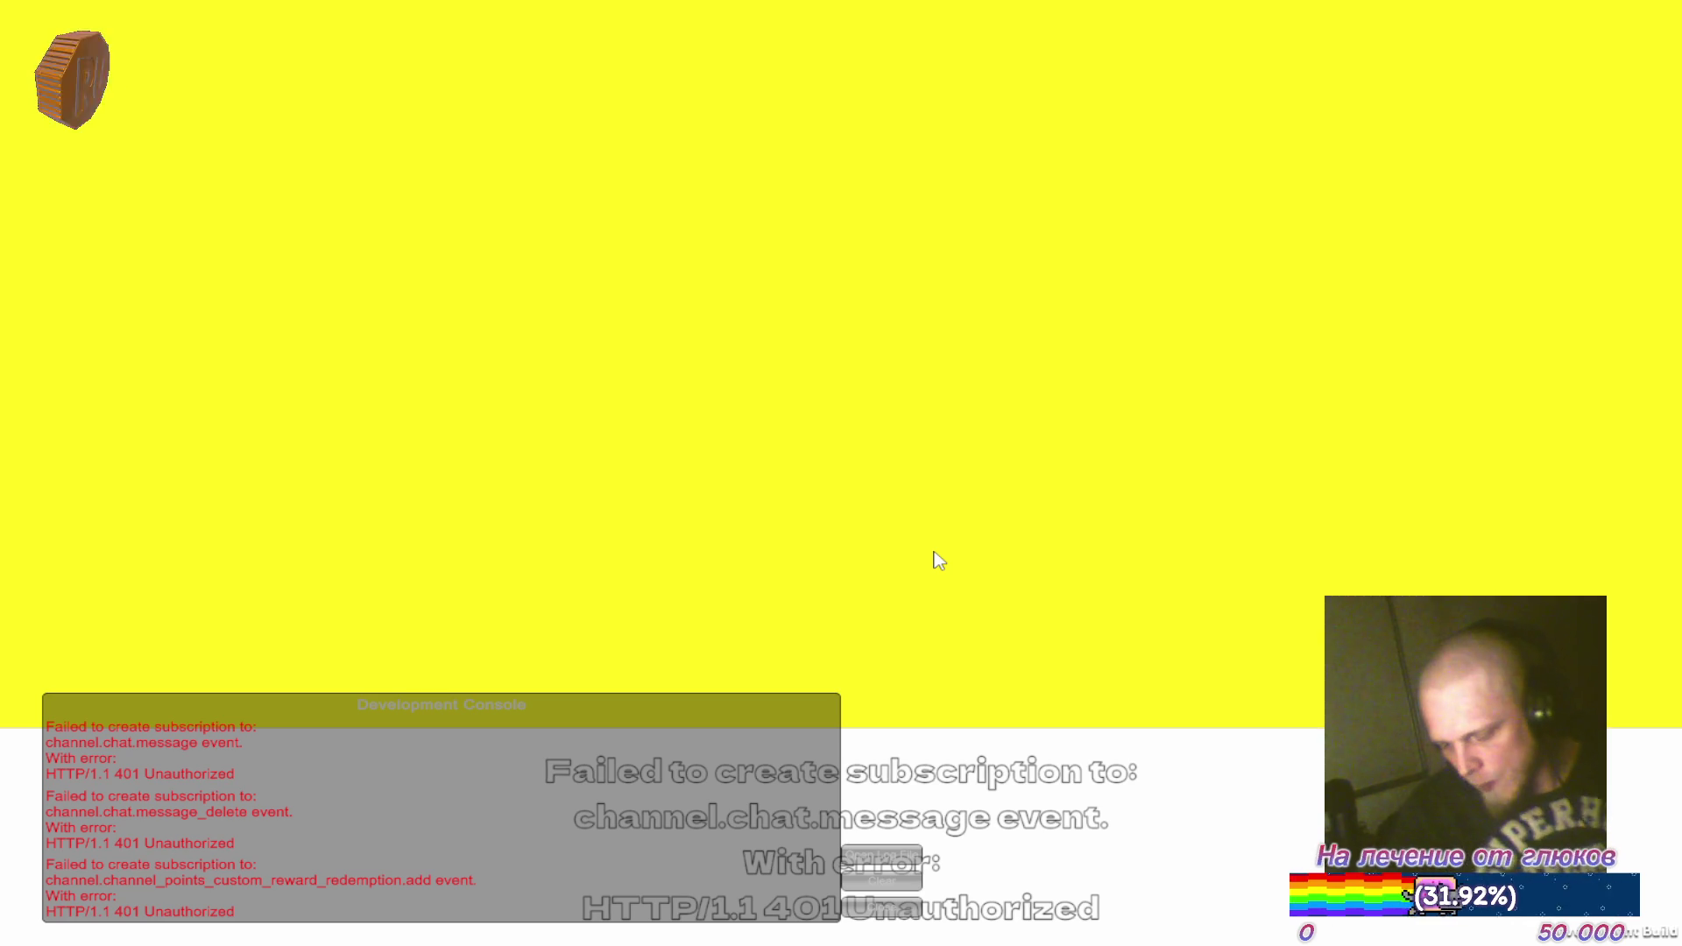
Exit the overlay player and show MainCamera's Camera settings down to its Environment section
key(Escape)
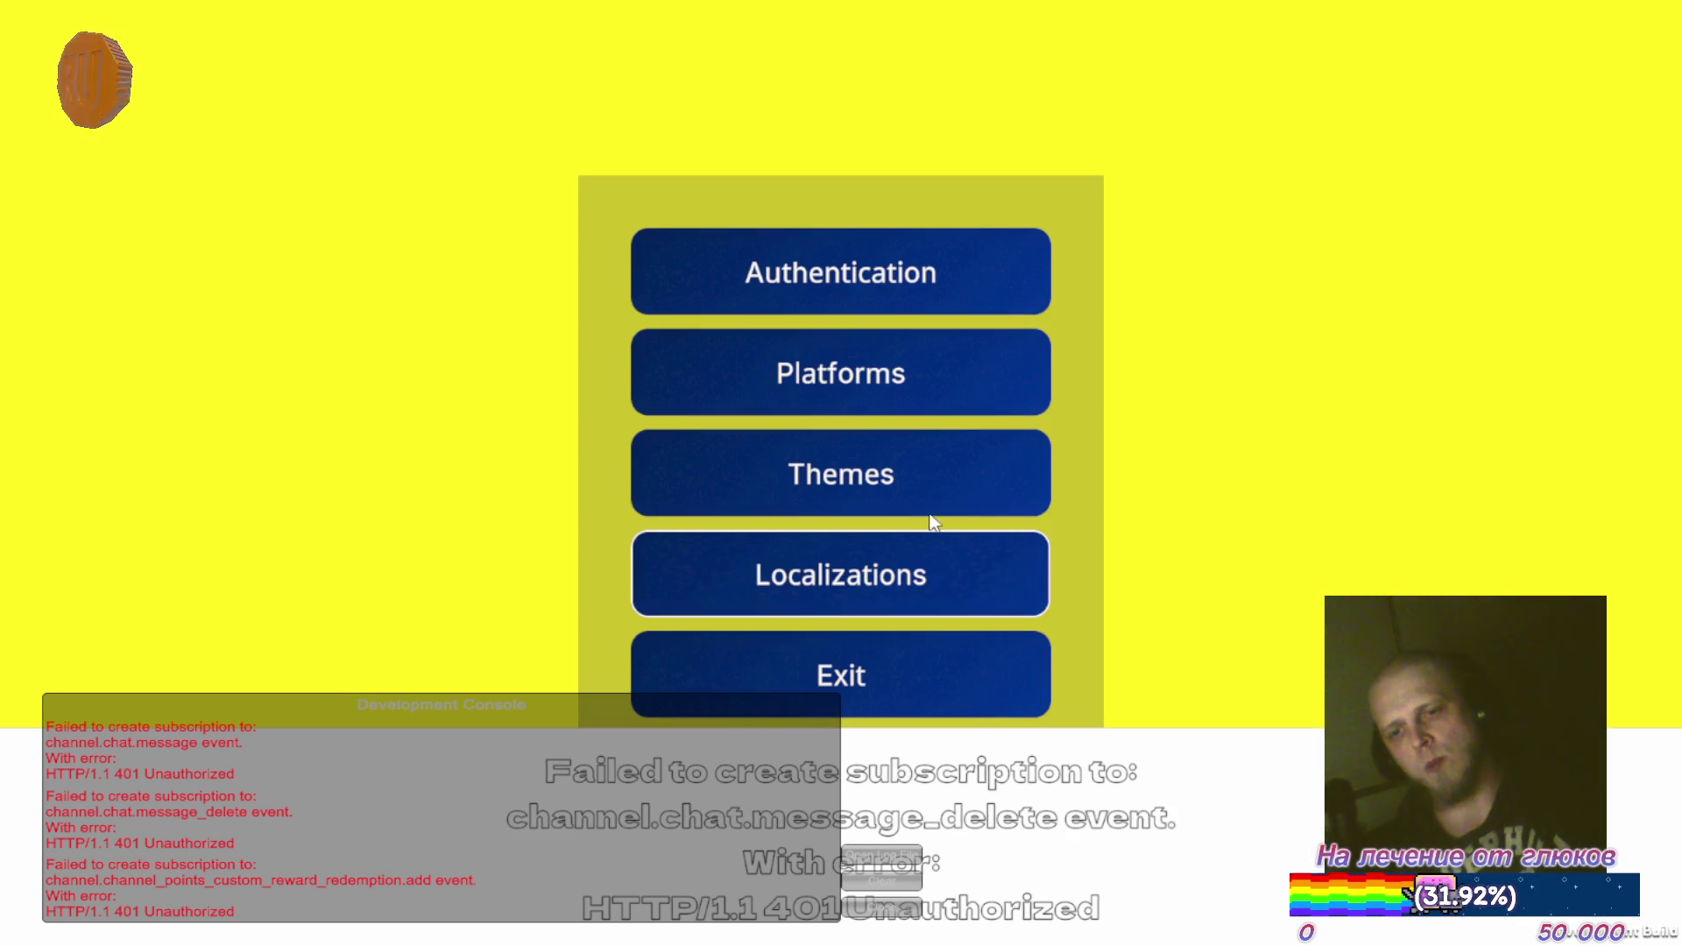
click(906, 672)
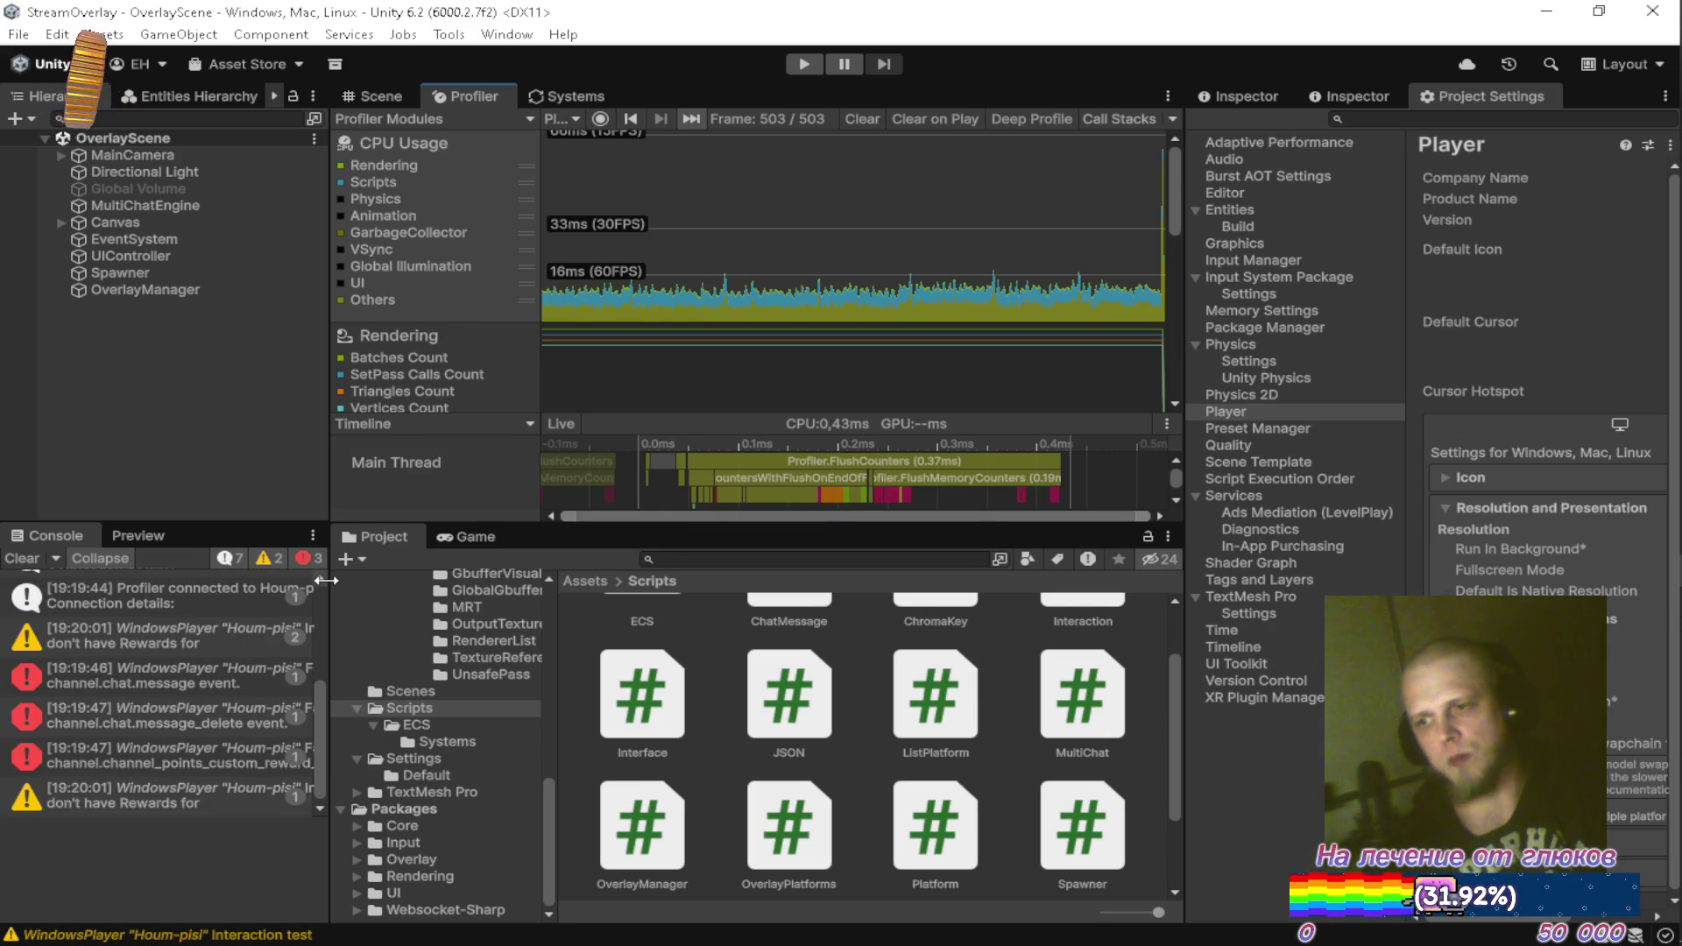
click(191, 156)
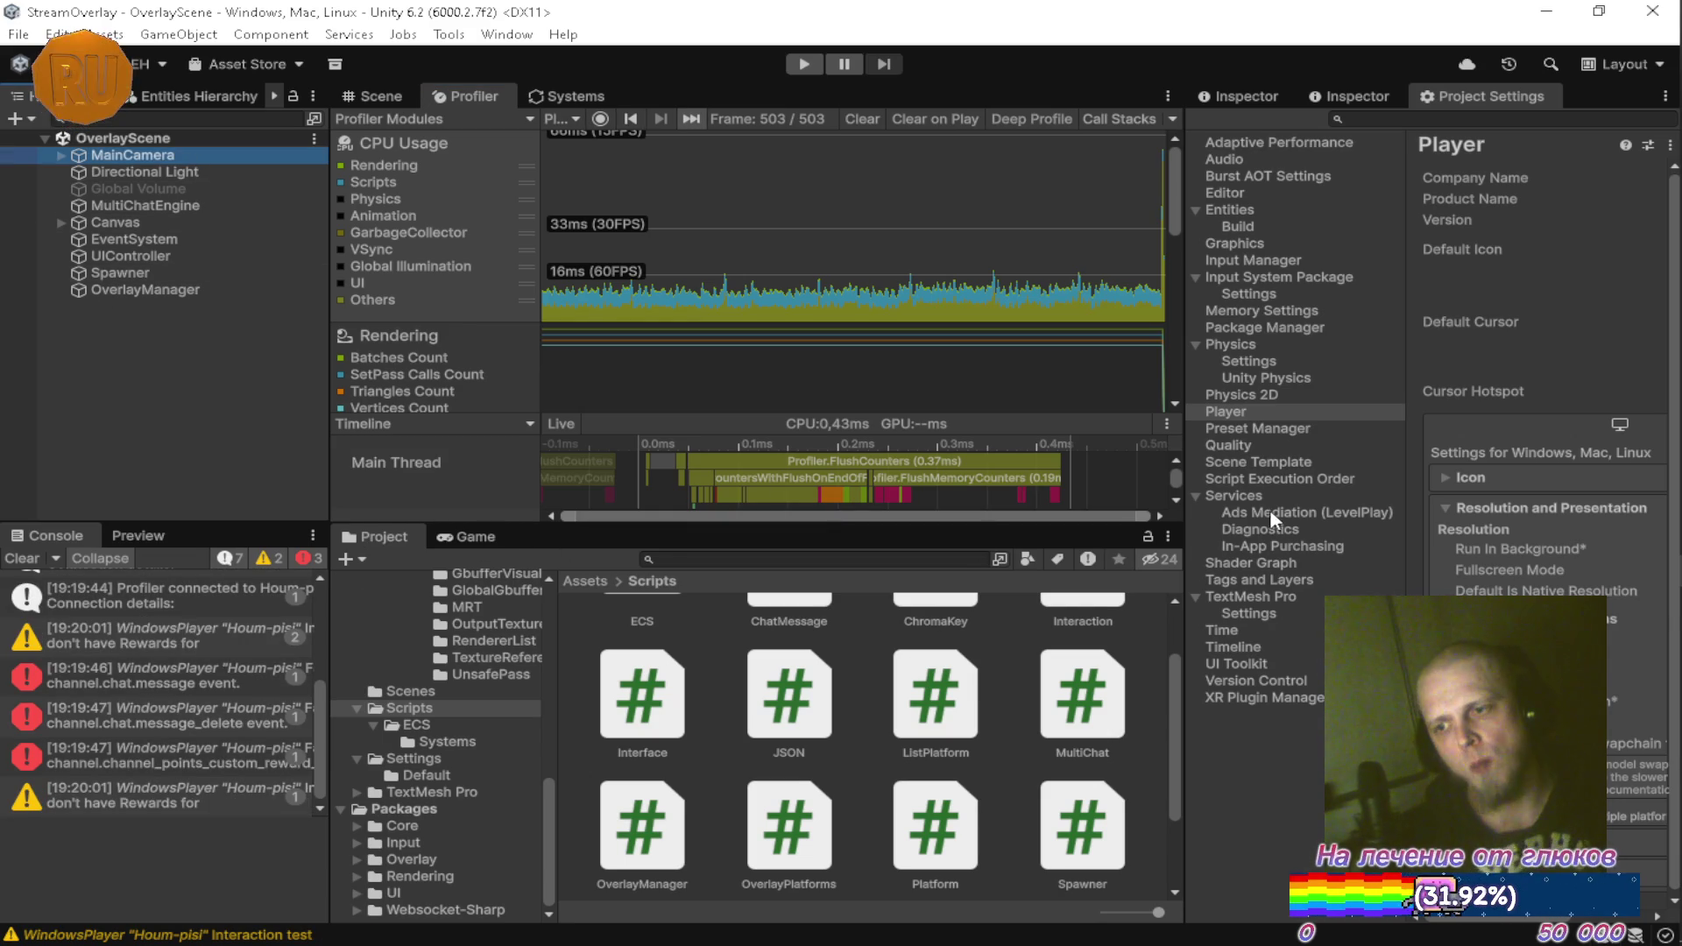
click(1249, 94)
key(F13)
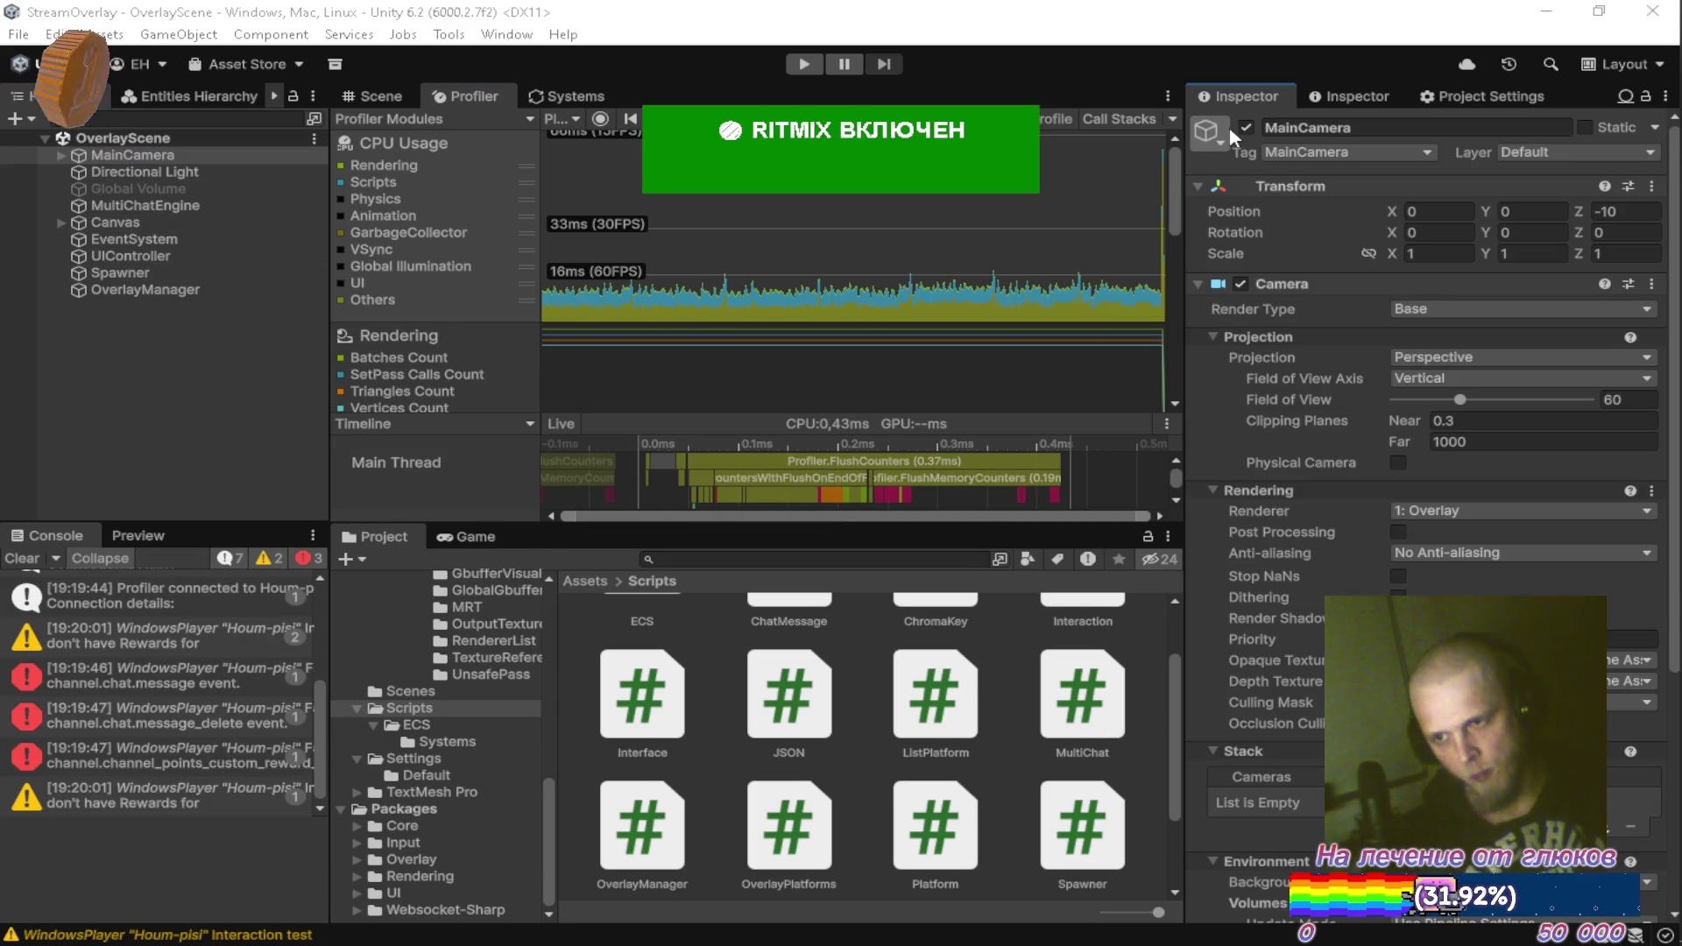
scroll(1290, 492, down, 5)
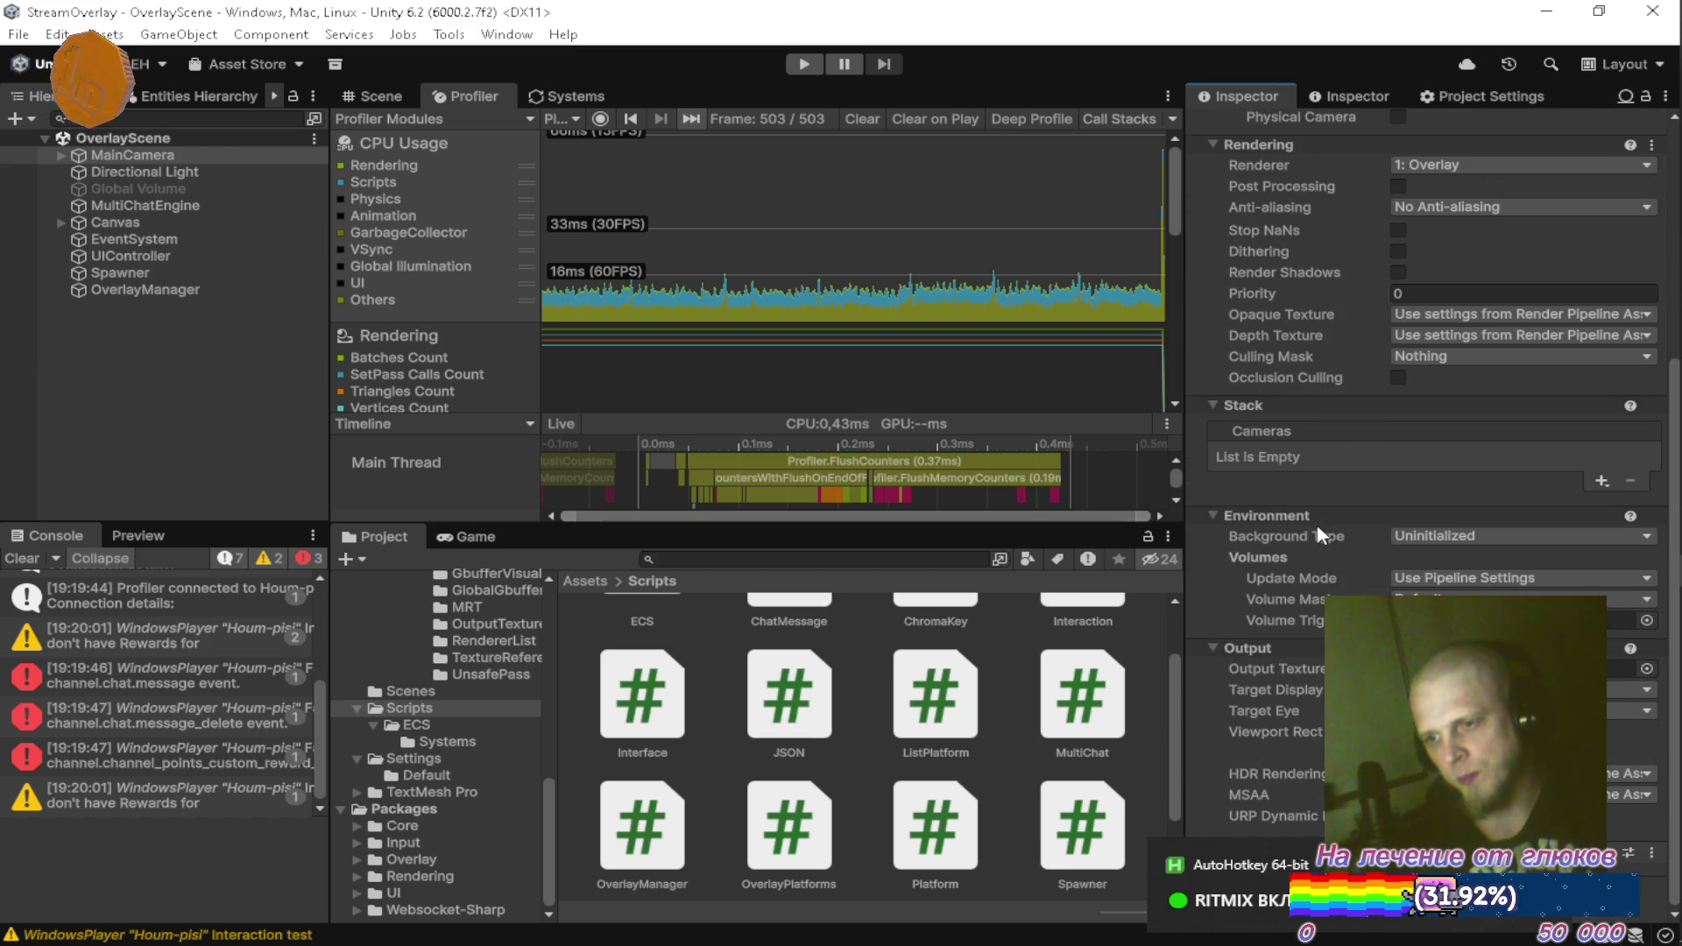
Set MainCamera's Background Type to Solid Color and save the scene
click(1433, 537)
click(1433, 581)
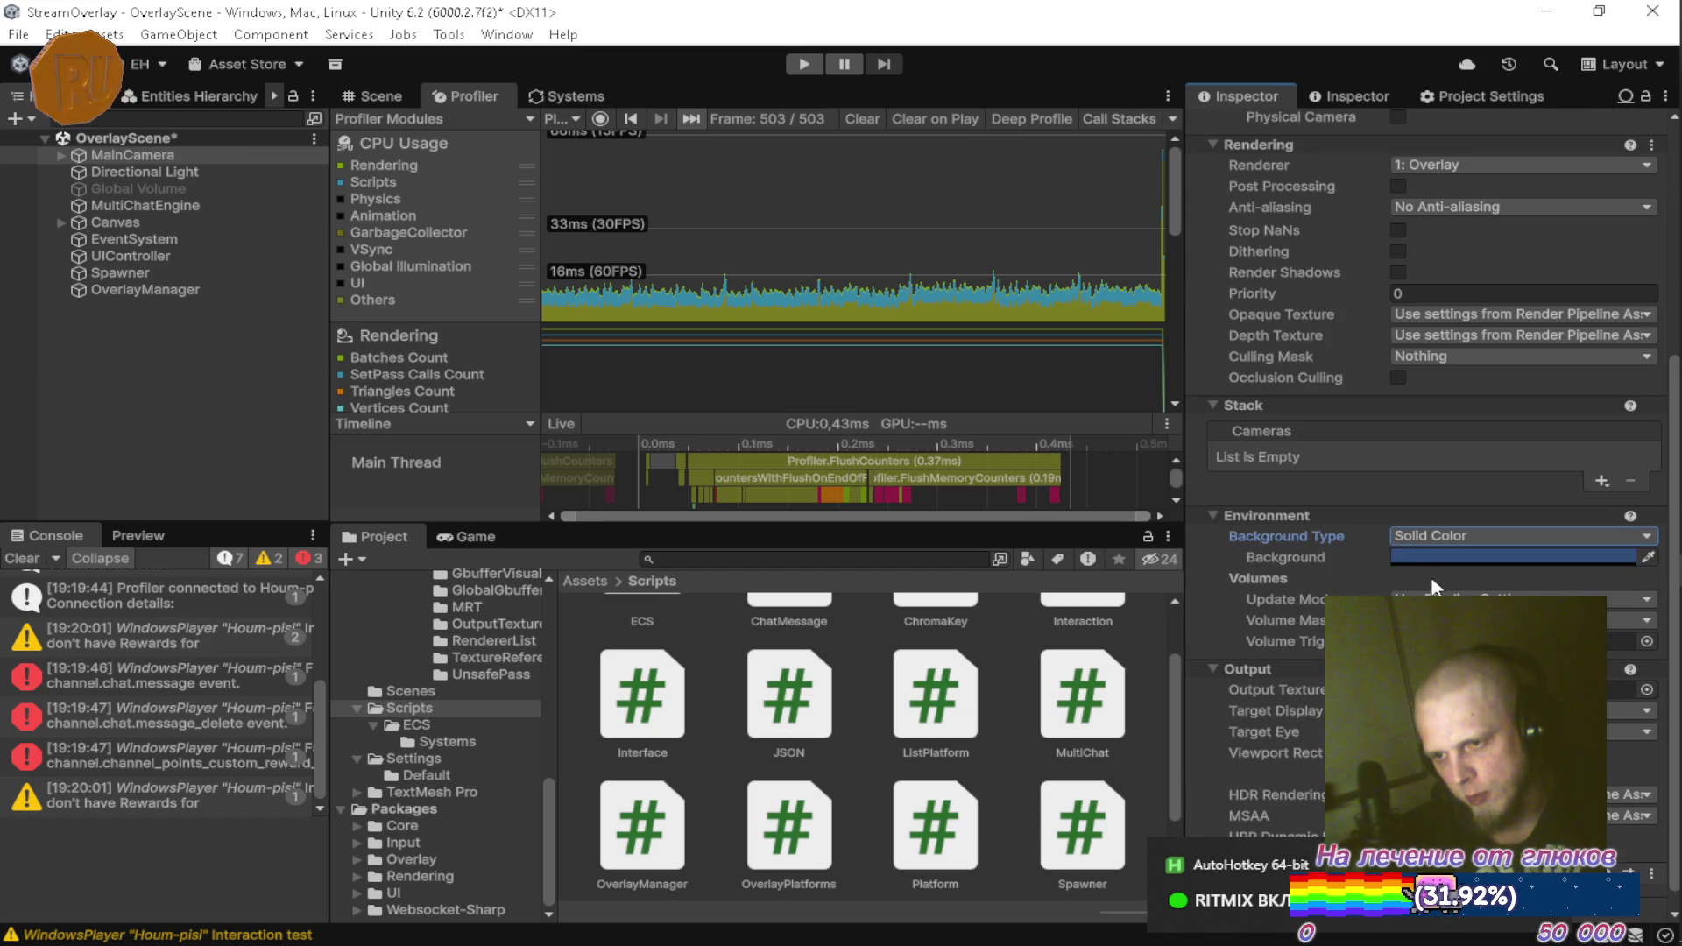
click(1431, 556)
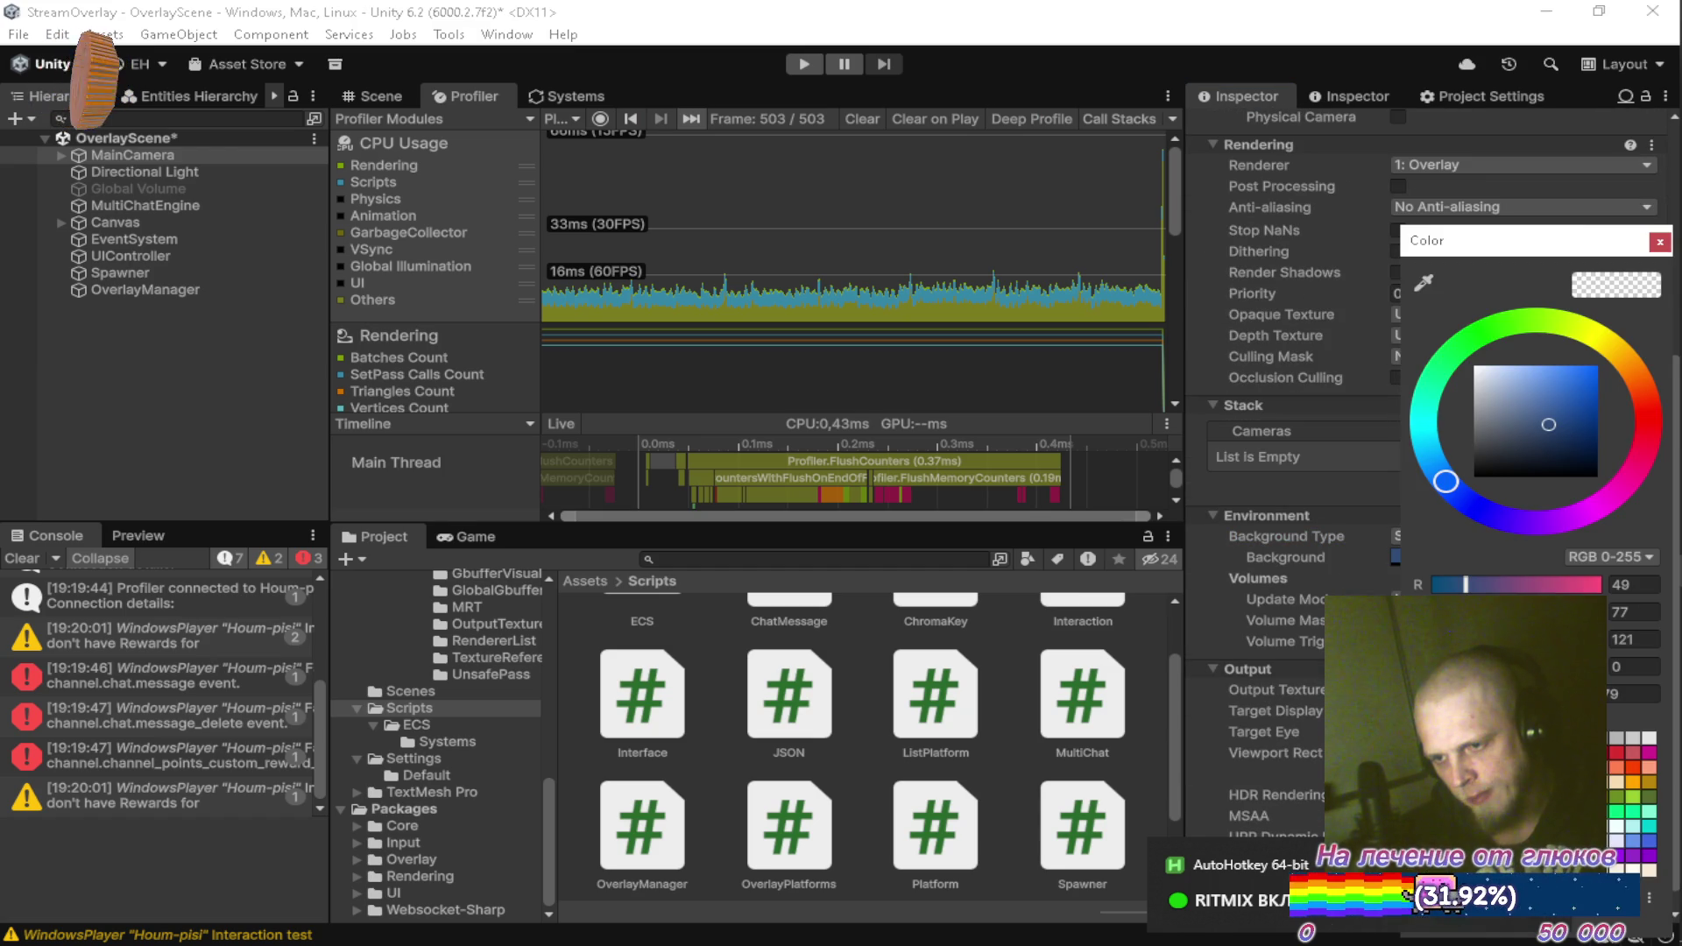
click(1660, 242)
key(ctrl+s)
click(241, 426)
Rebuild into DevBuild, exit the dark-blue overlay player, and recheck MainCamera's settings
key(ctrl+b)
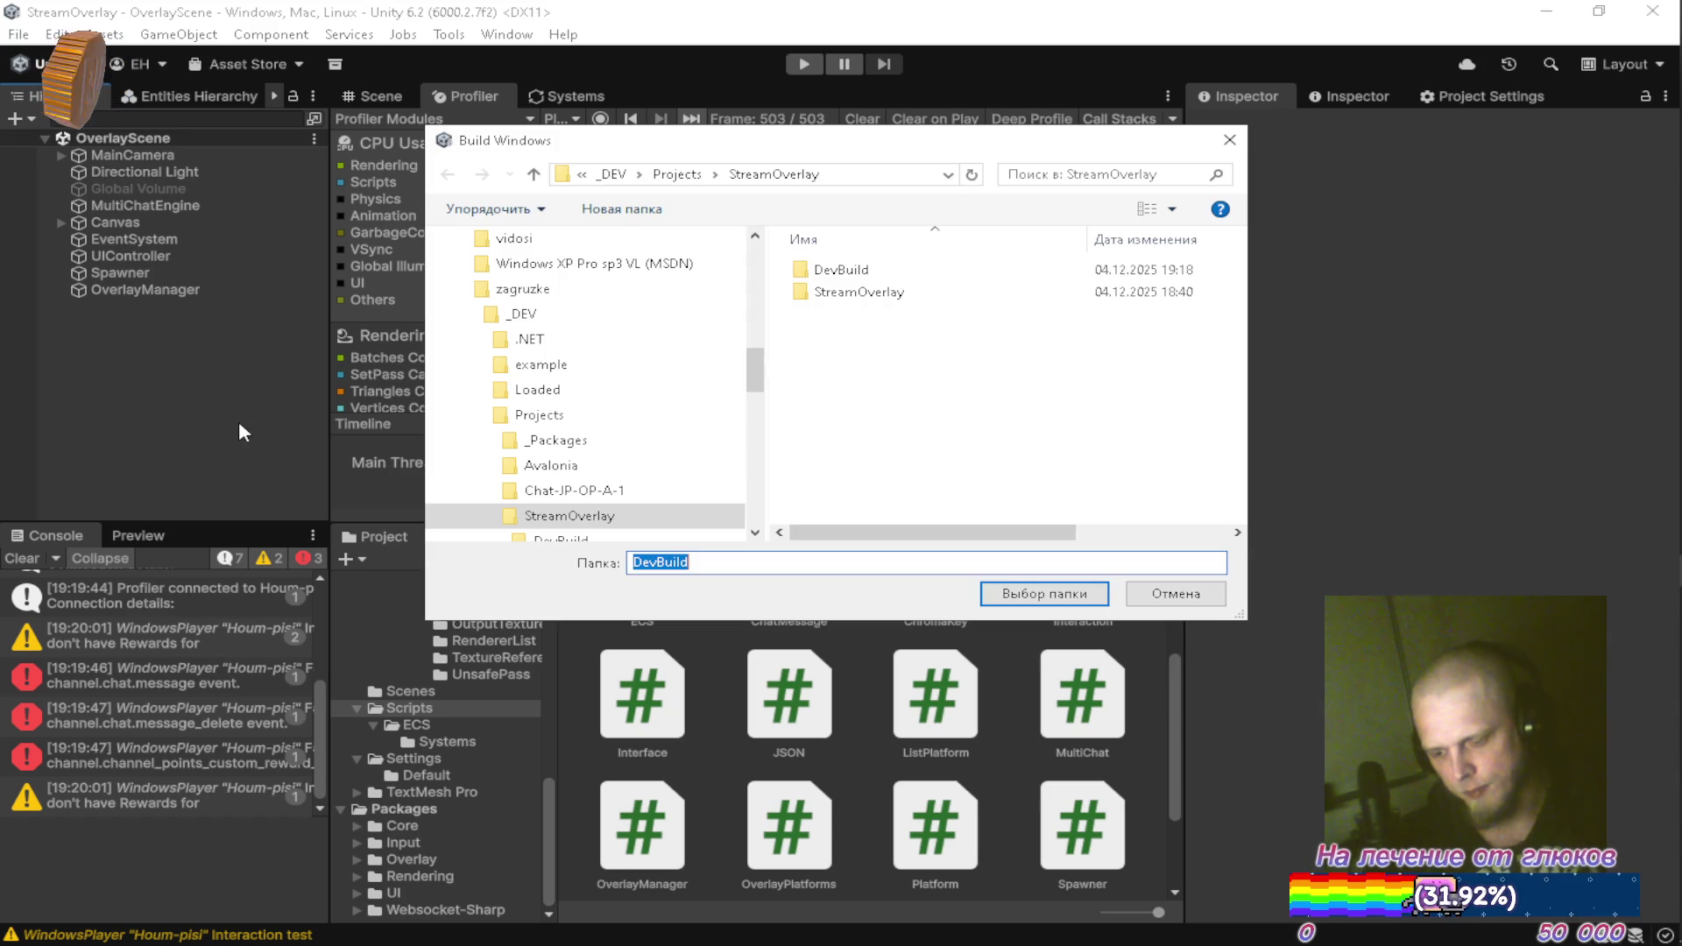
click(999, 597)
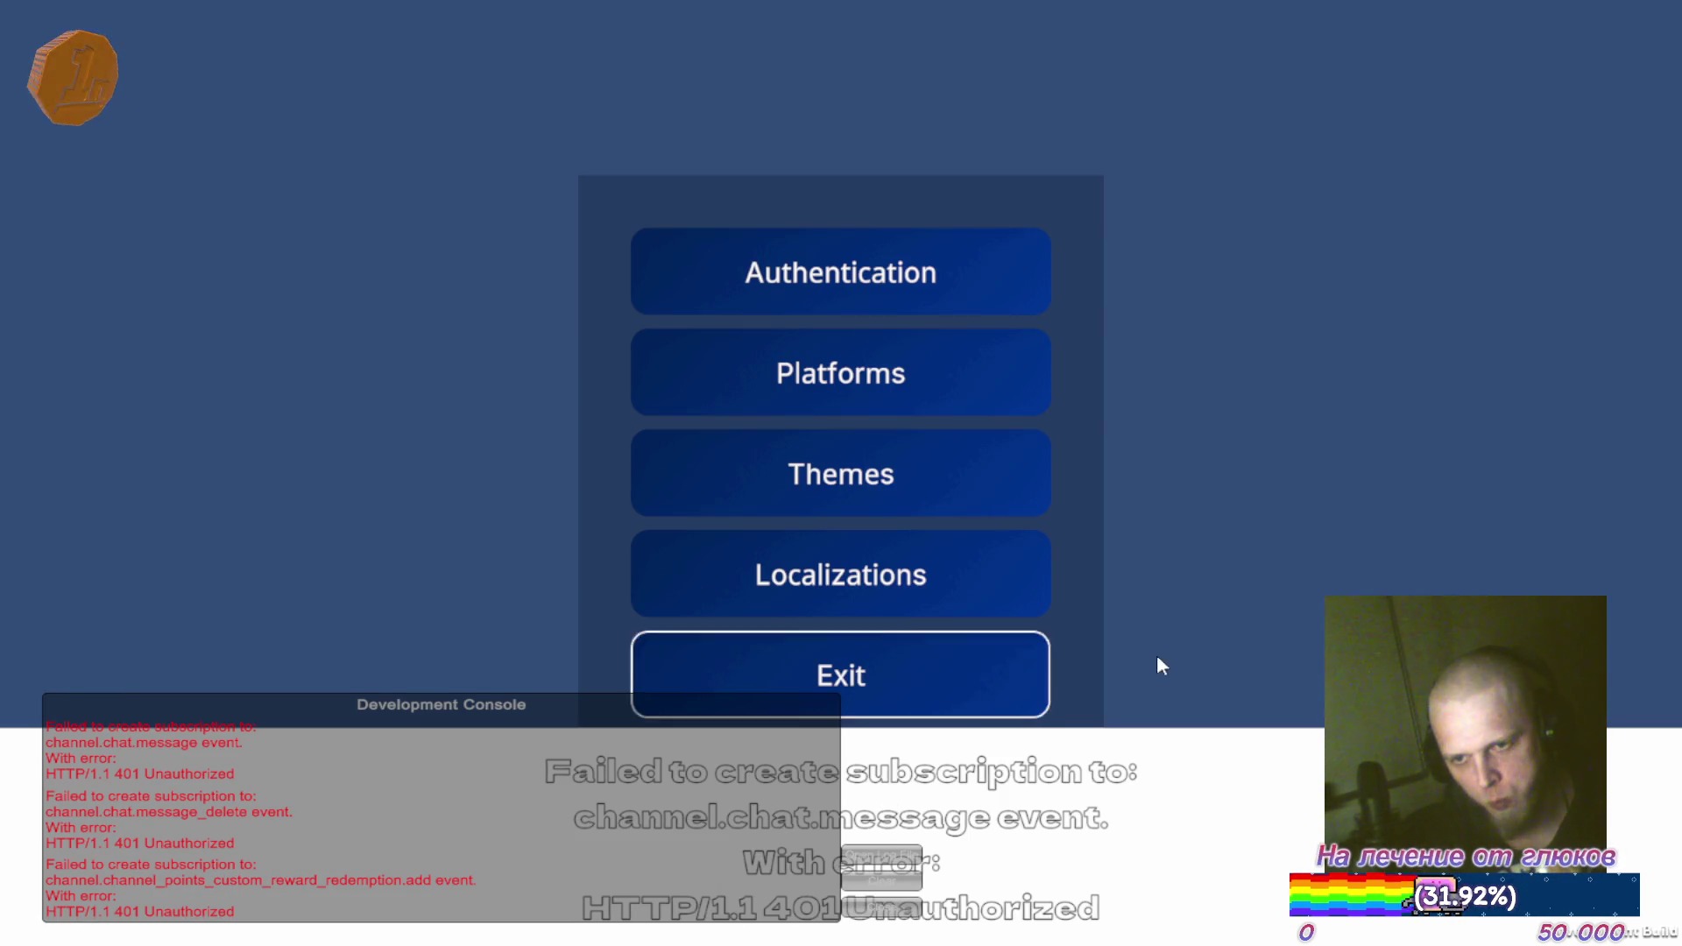
click(797, 687)
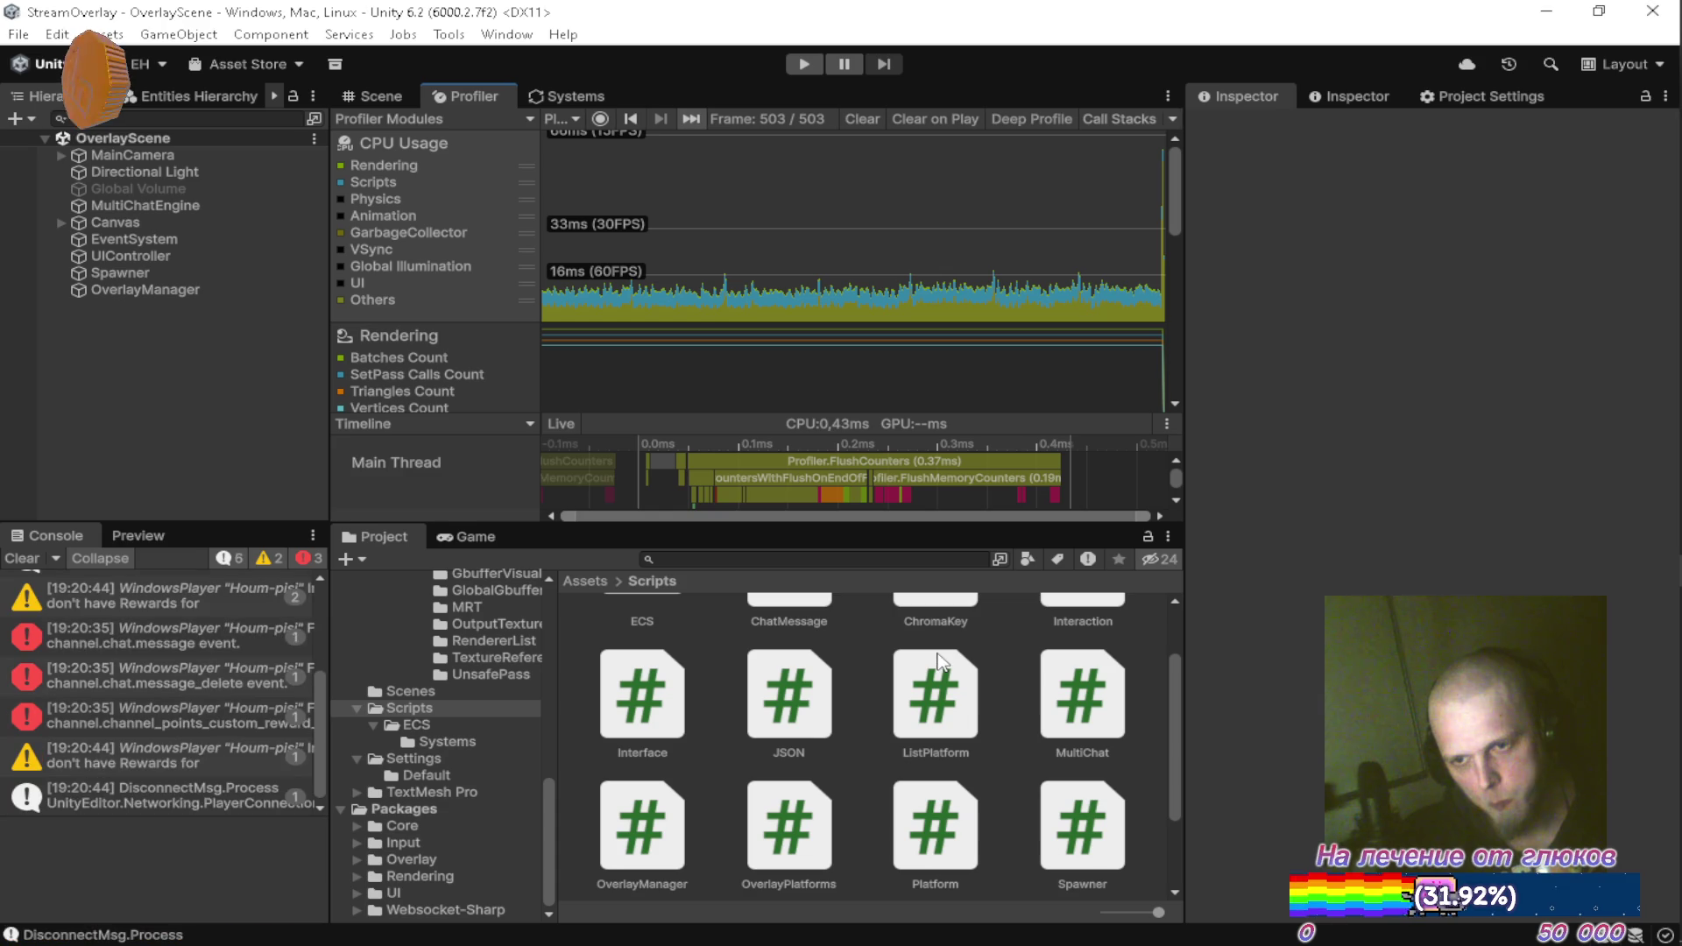
click(170, 156)
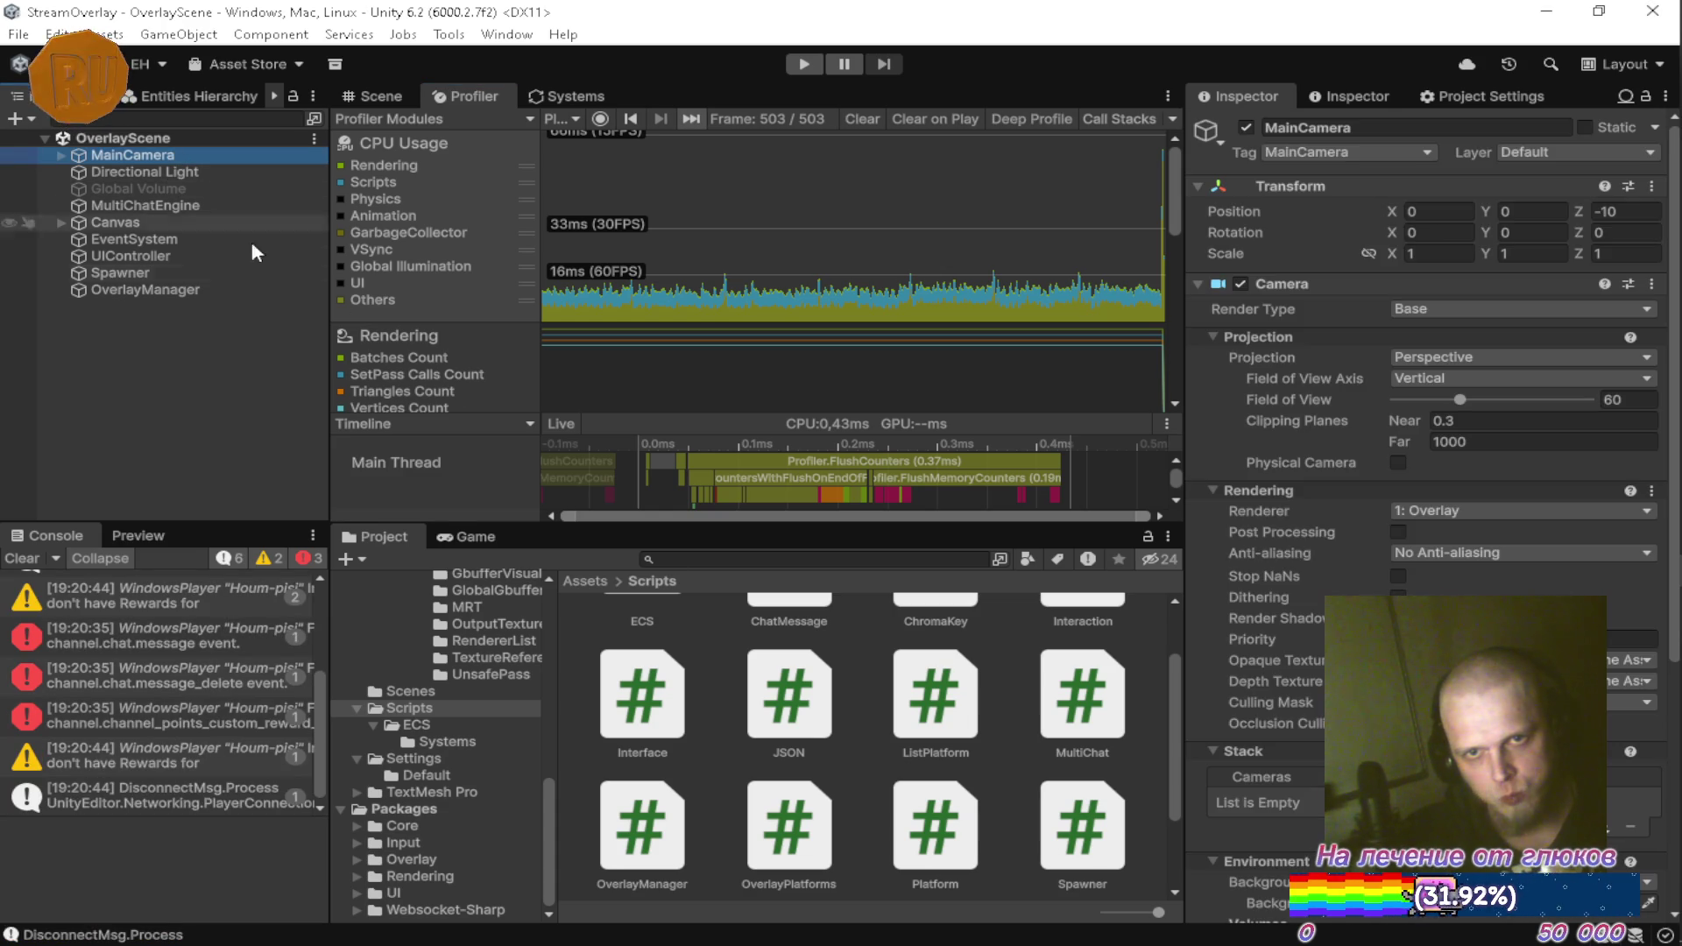
scroll(1429, 438, down, 5)
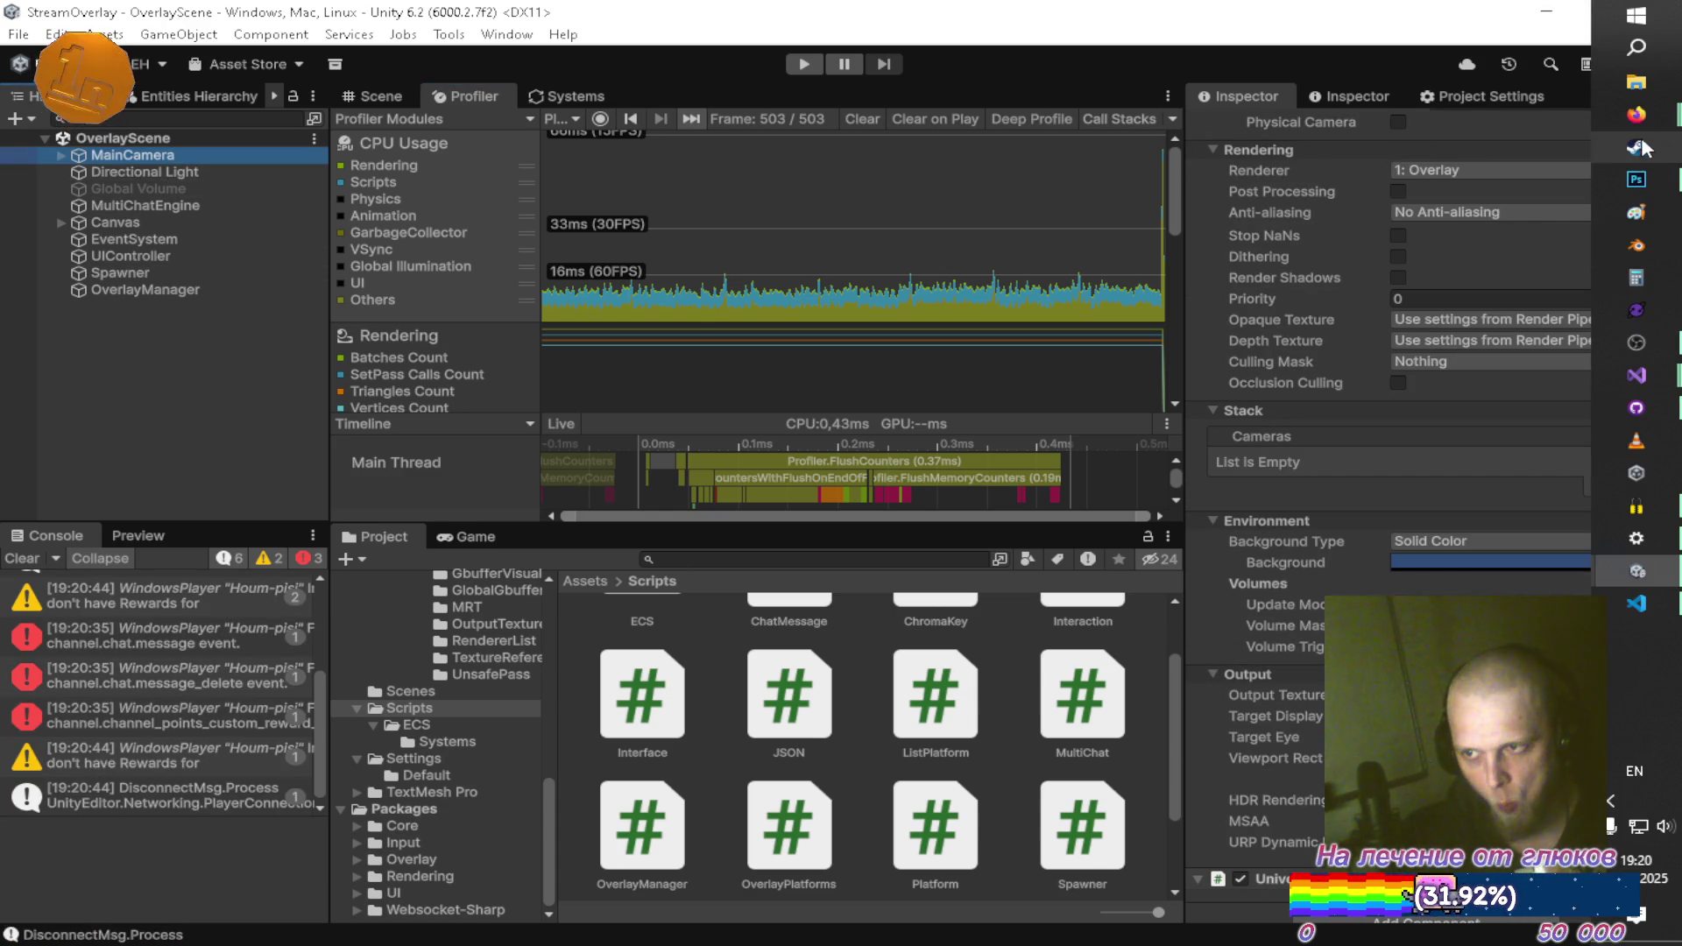
mouse_move(1634, 115)
click(1339, 98)
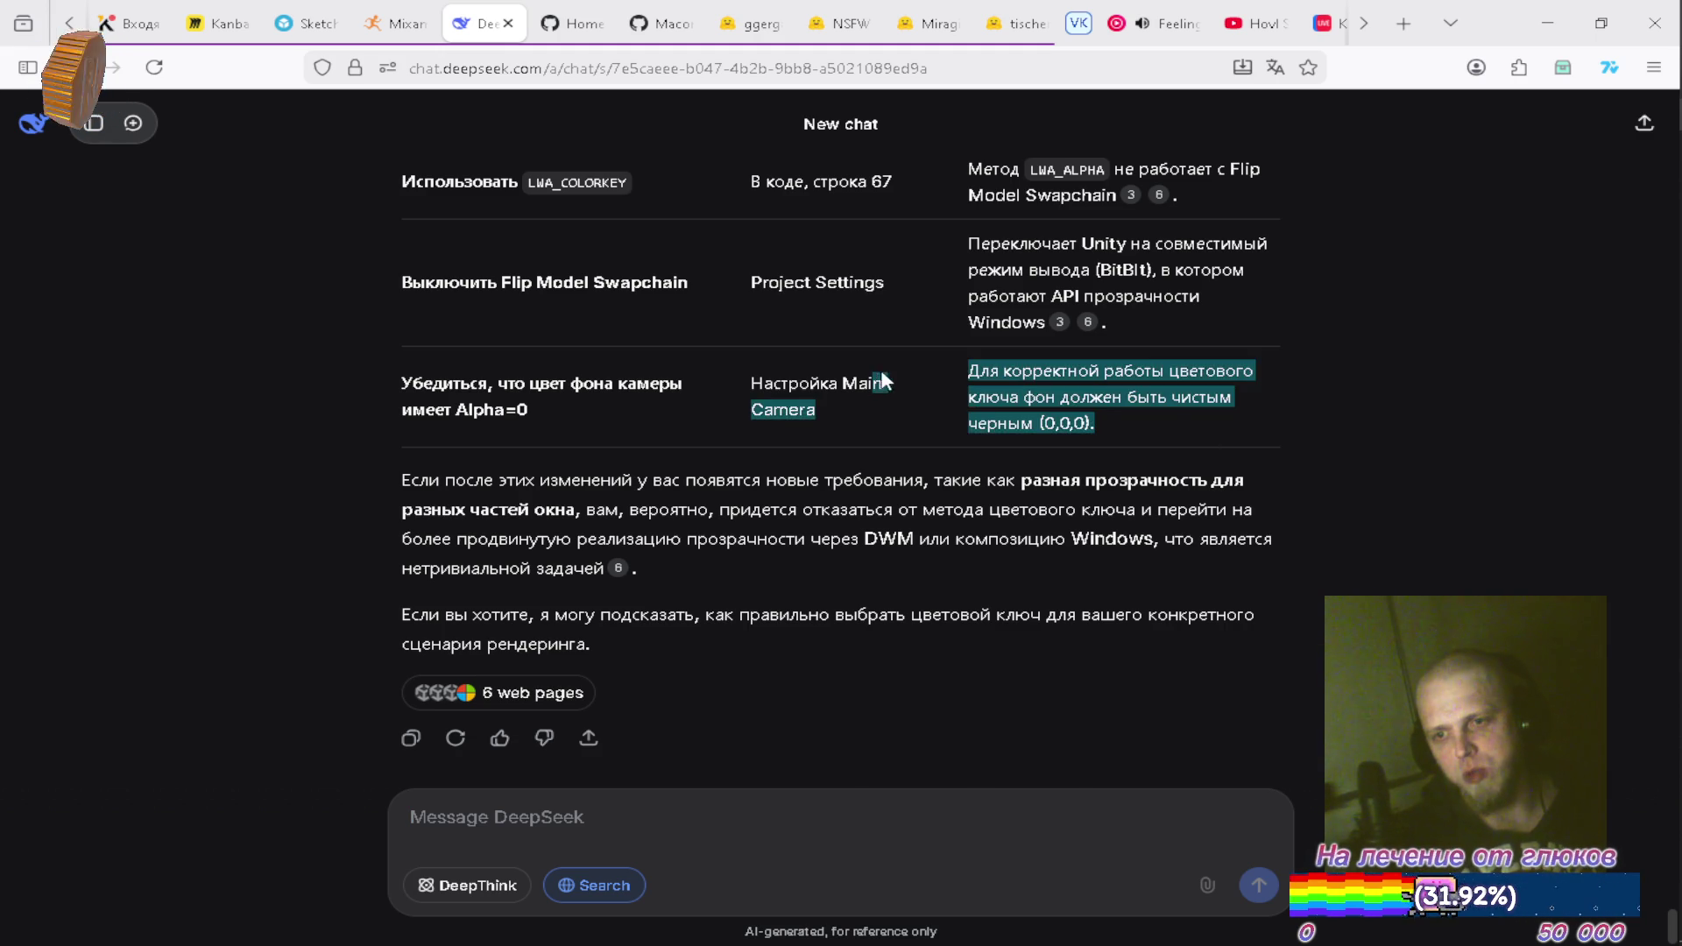
scroll(900, 497, up, 6)
scroll(763, 508, down, 6)
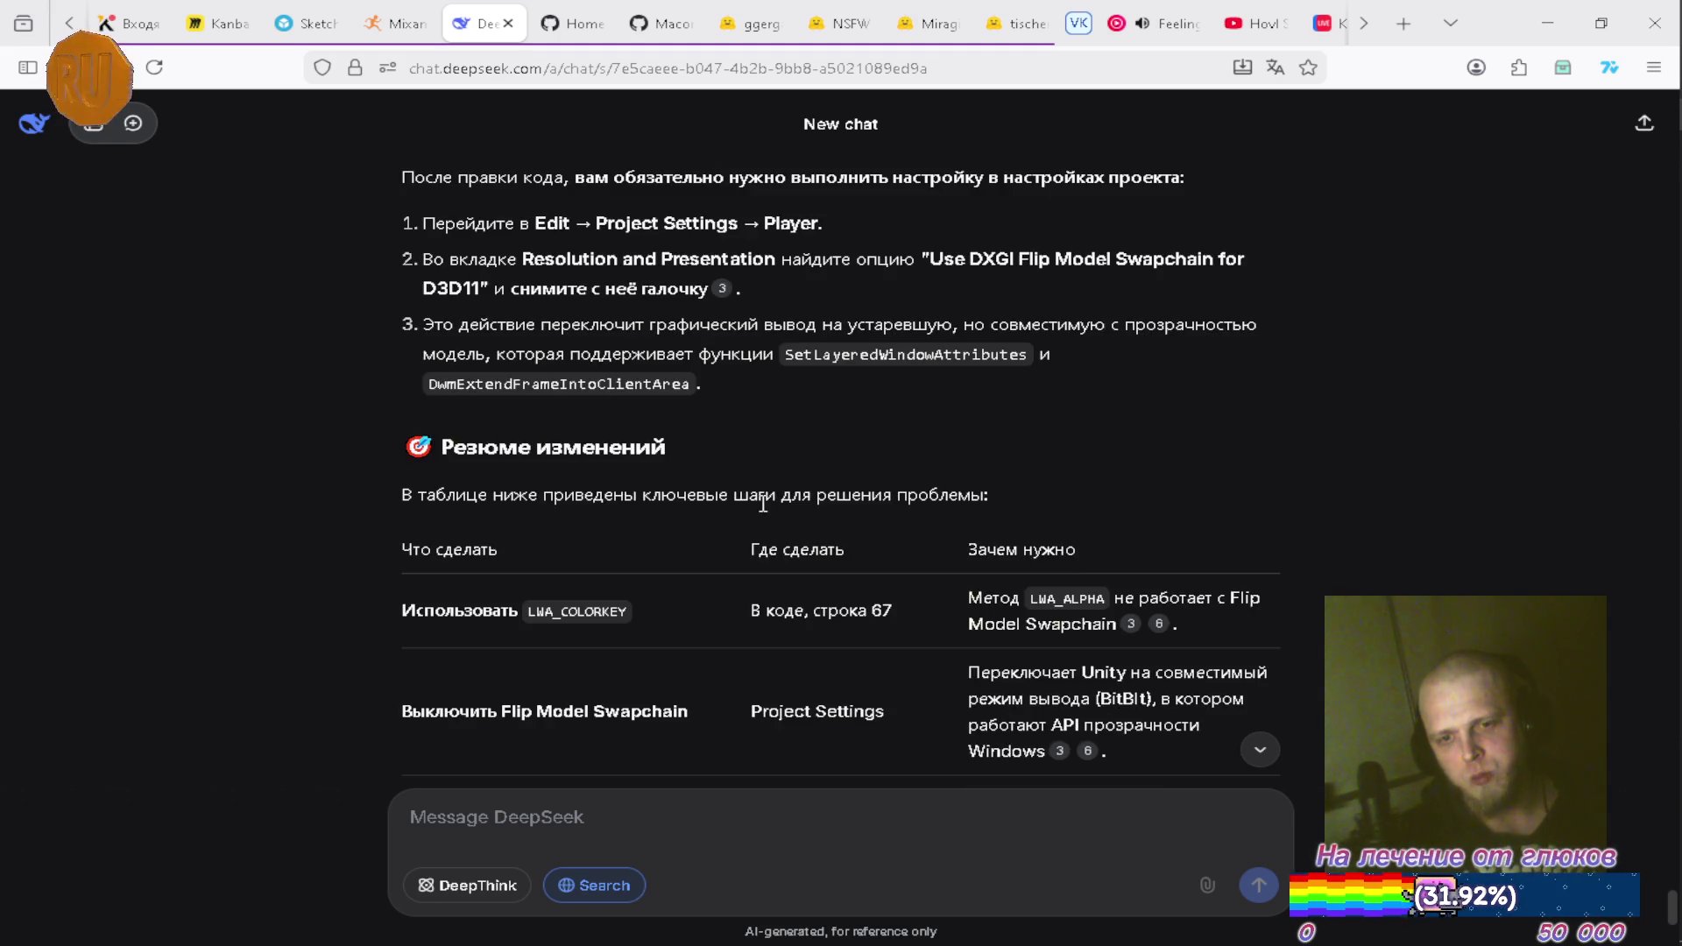
Ask DeepSeek in Russian which colour key to use, since the frame already has alpha transparency
click(648, 827)
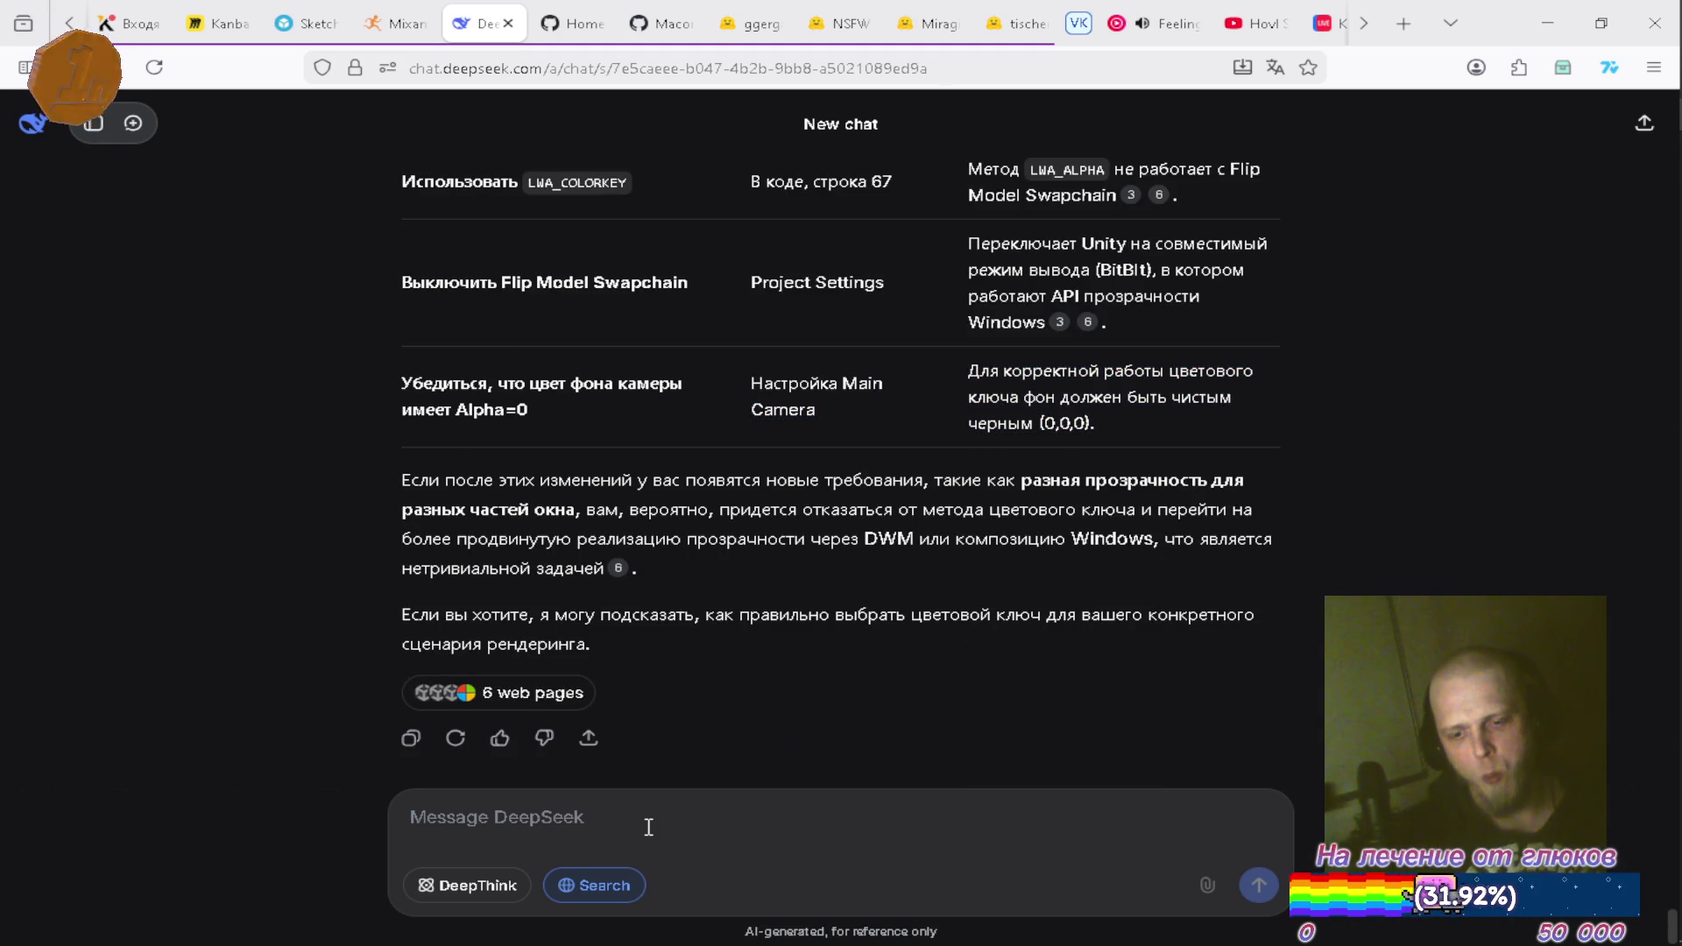
text(yt)
key(BackSpace)
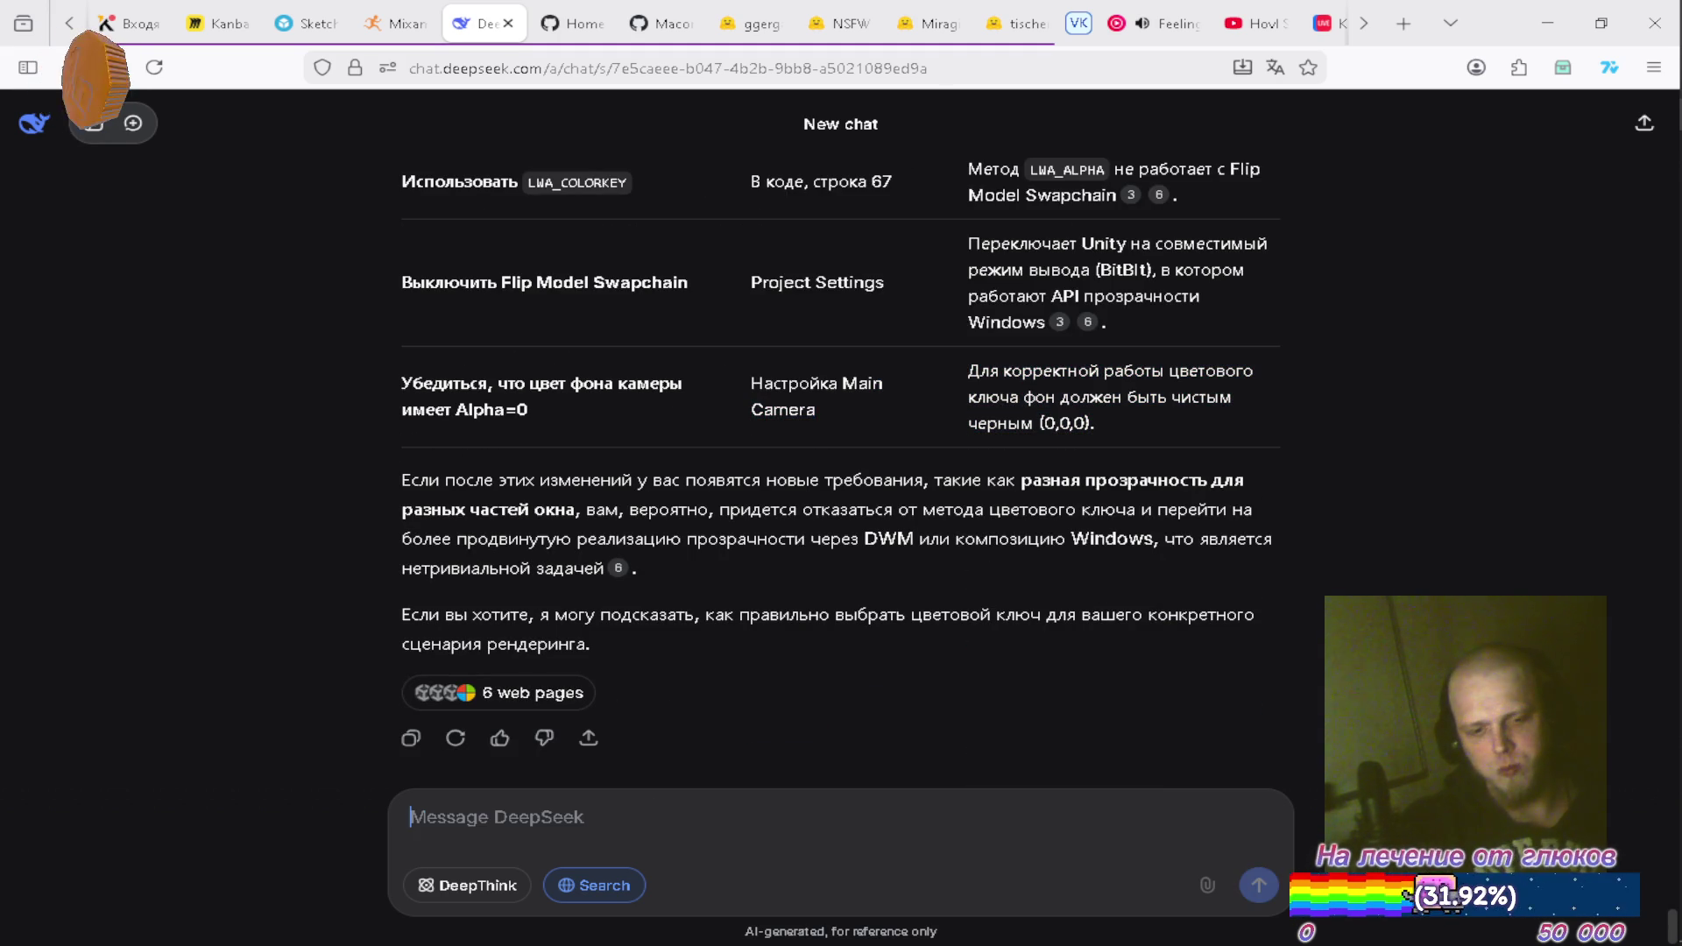
text(у м)
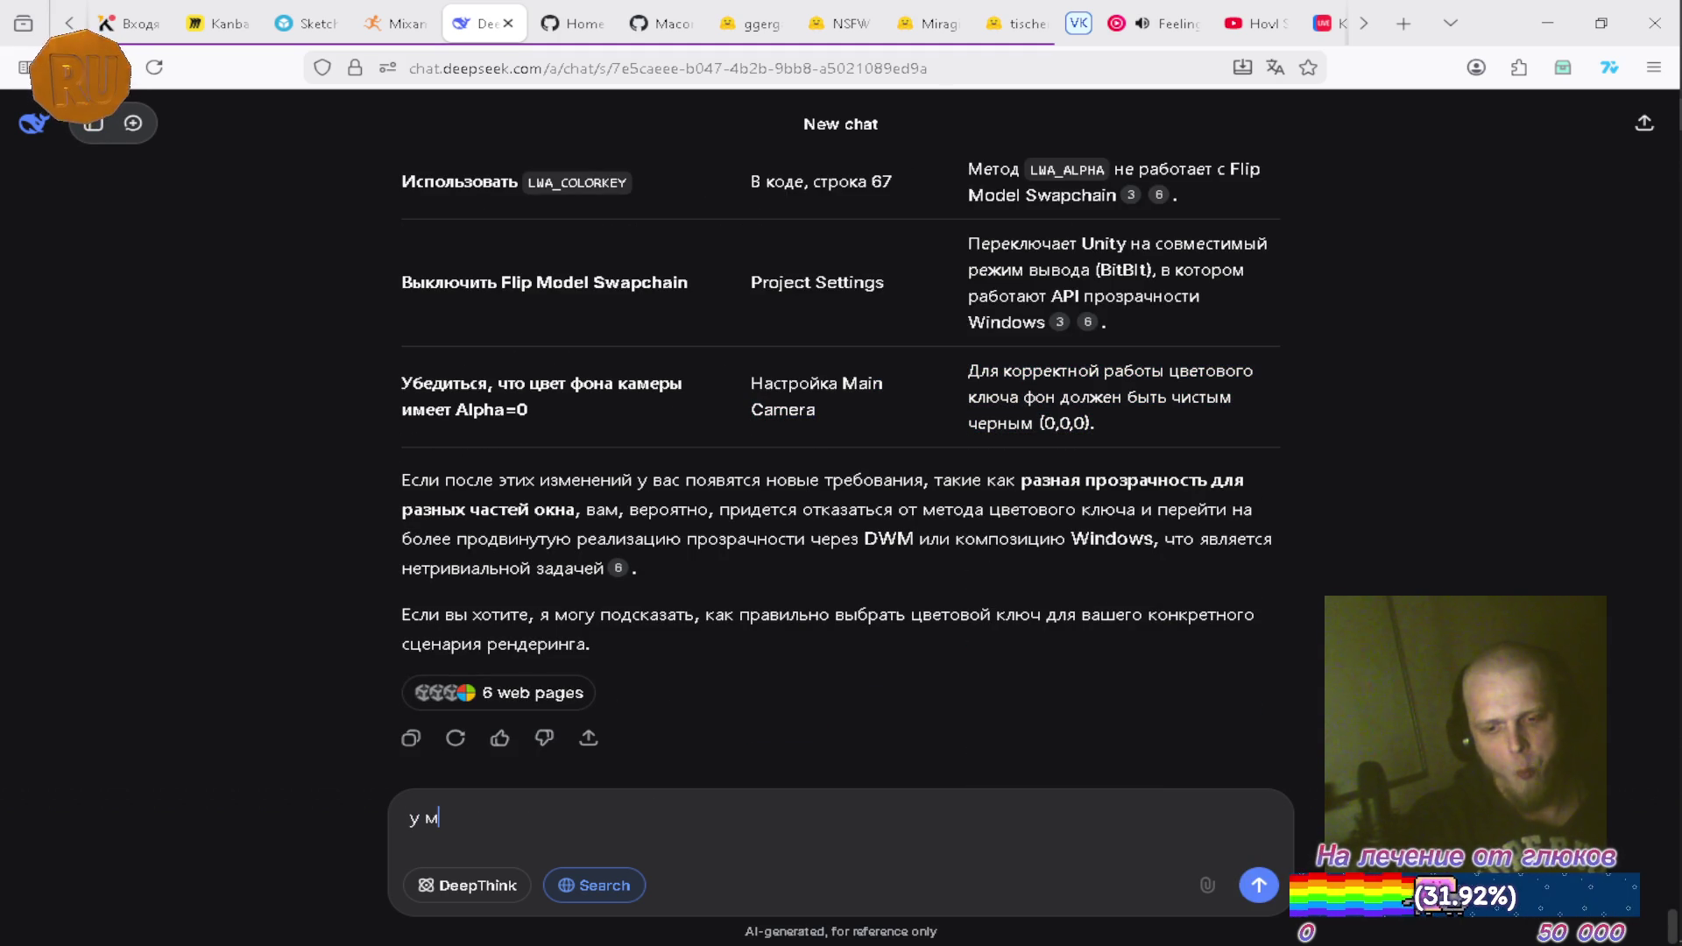
text(еня в ка)
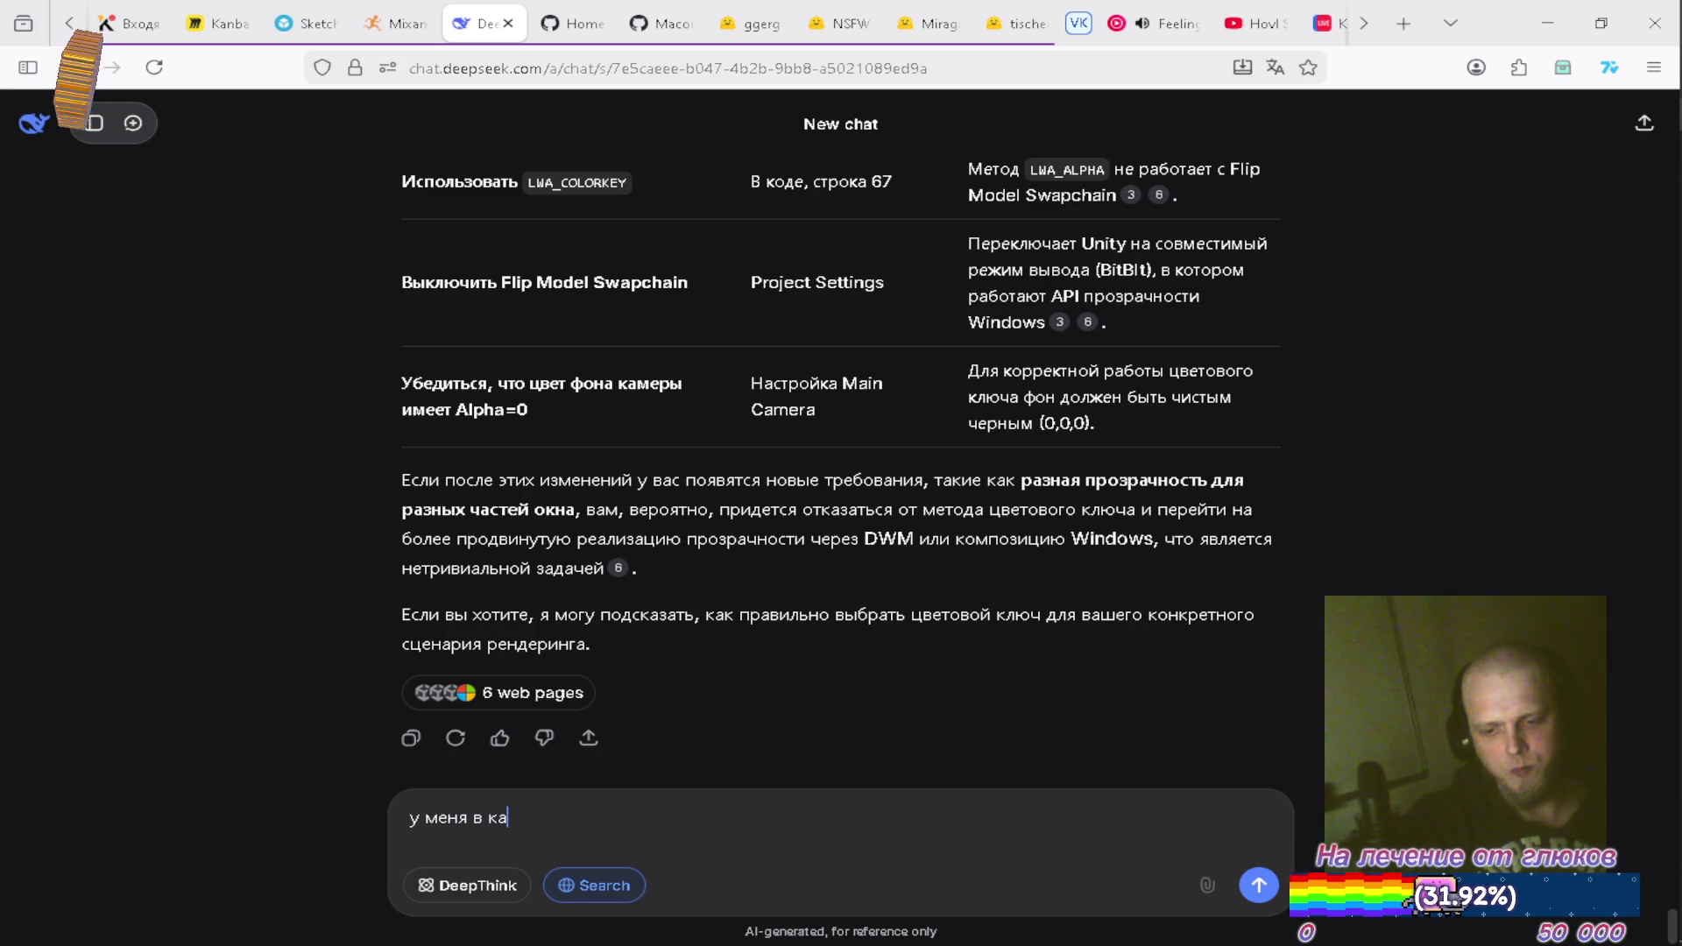
text(дре уж)
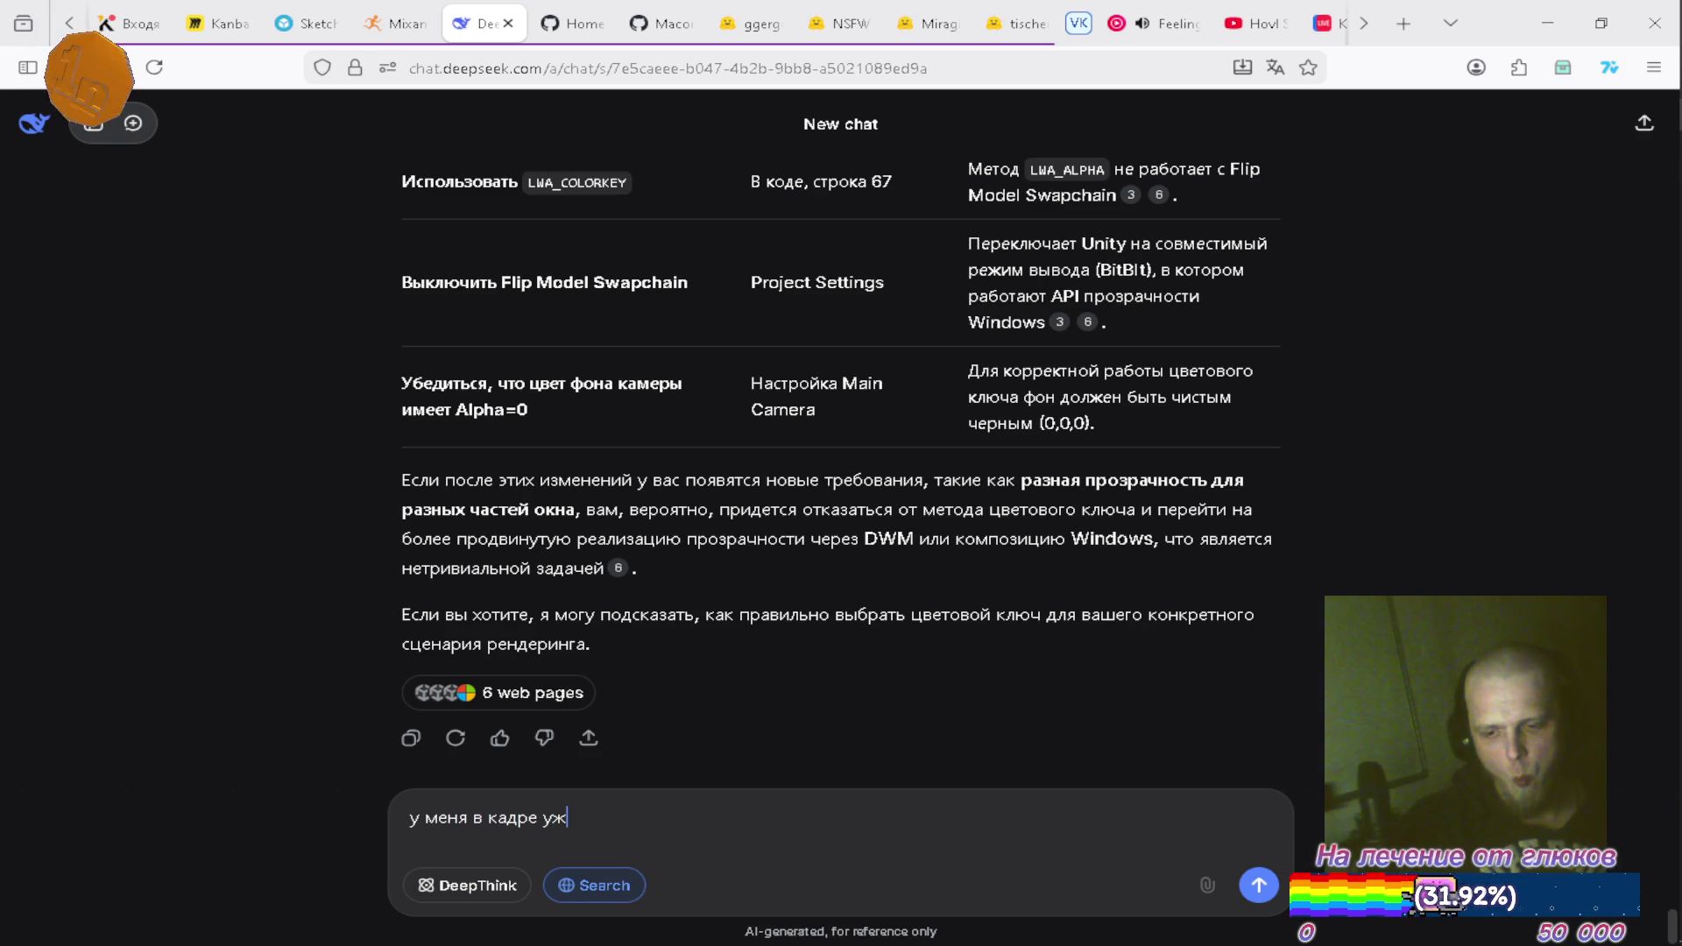
text(е настроенн)
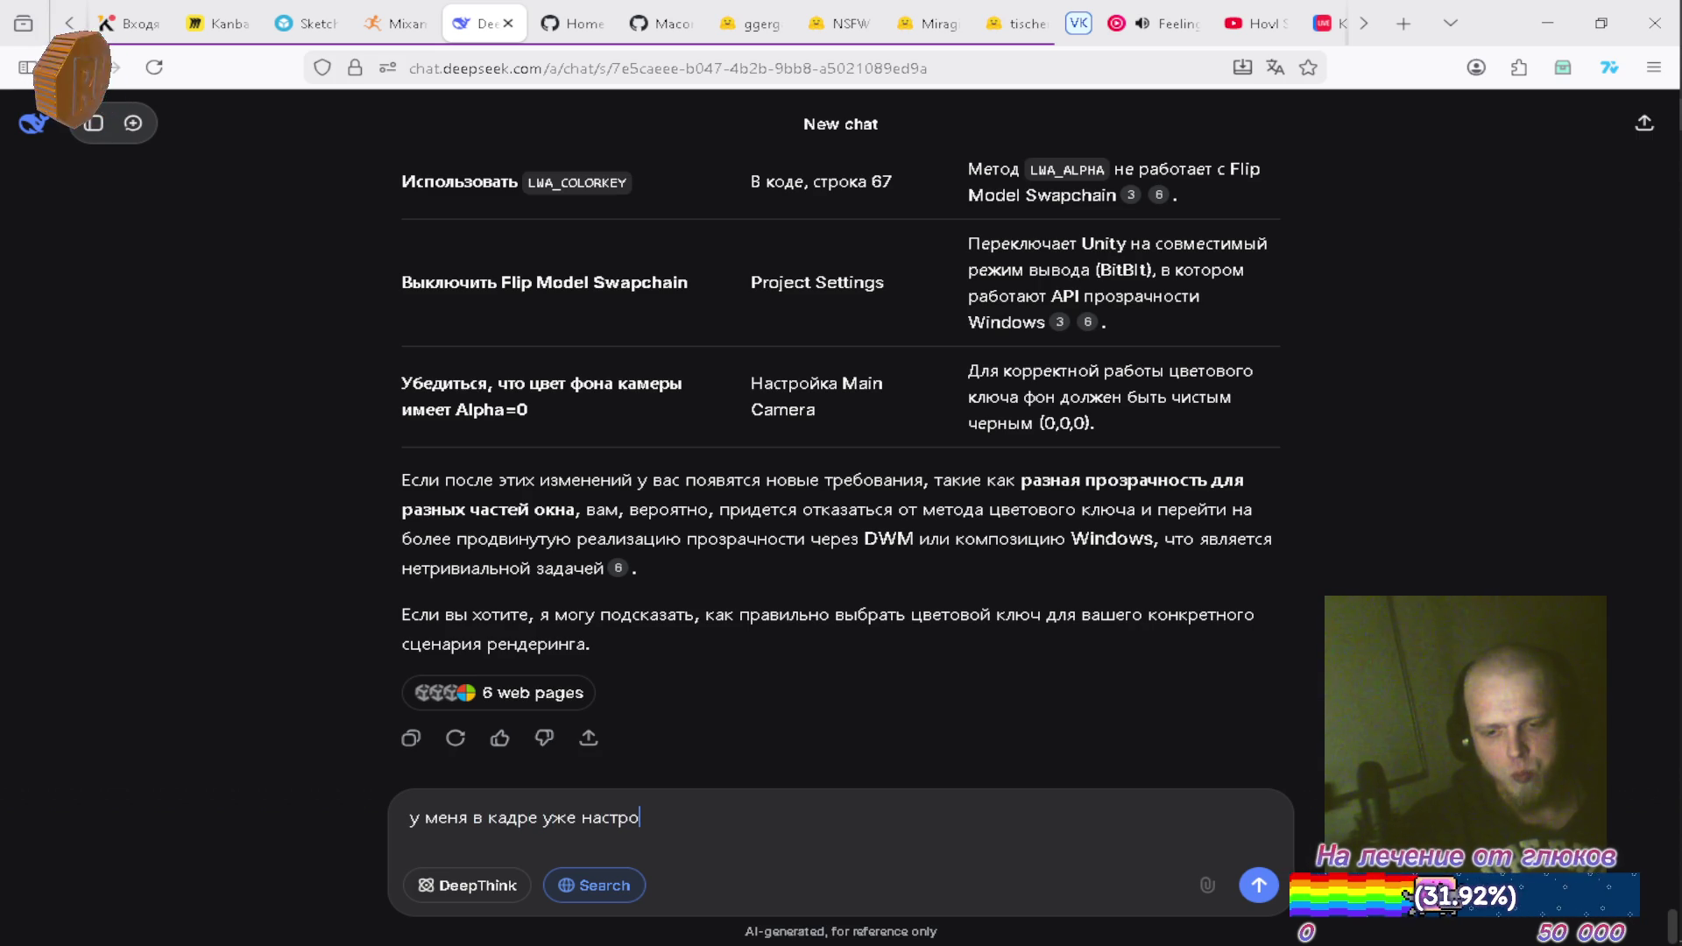
key(BackSpace)
text(а а)
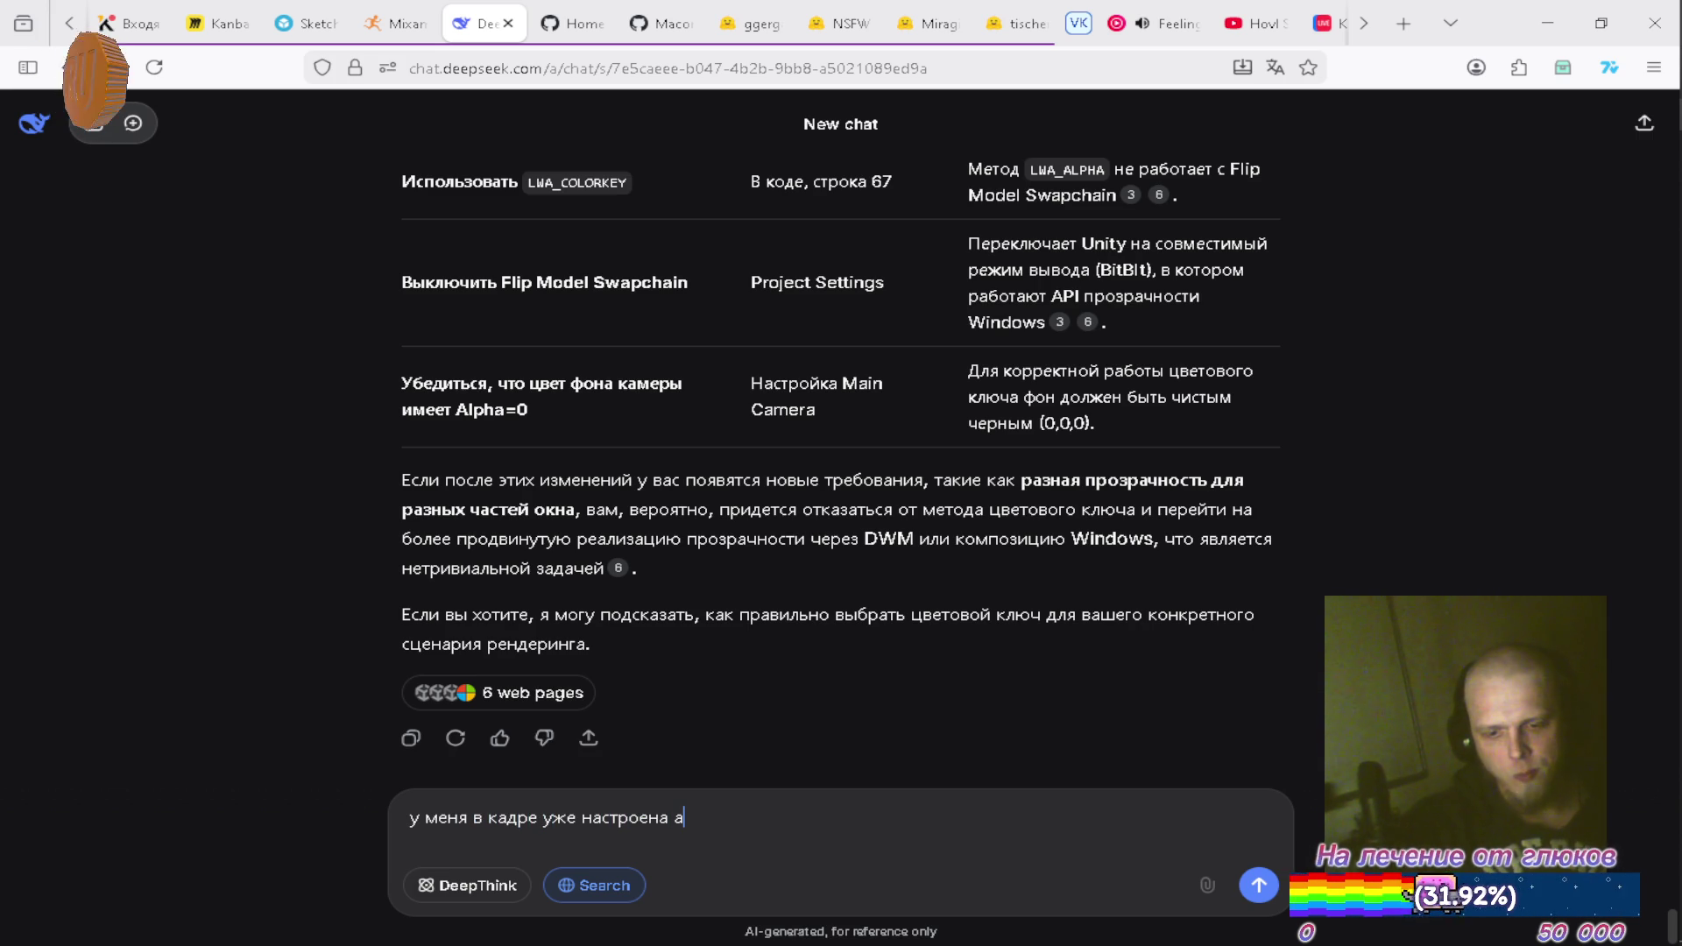
text(льфа )
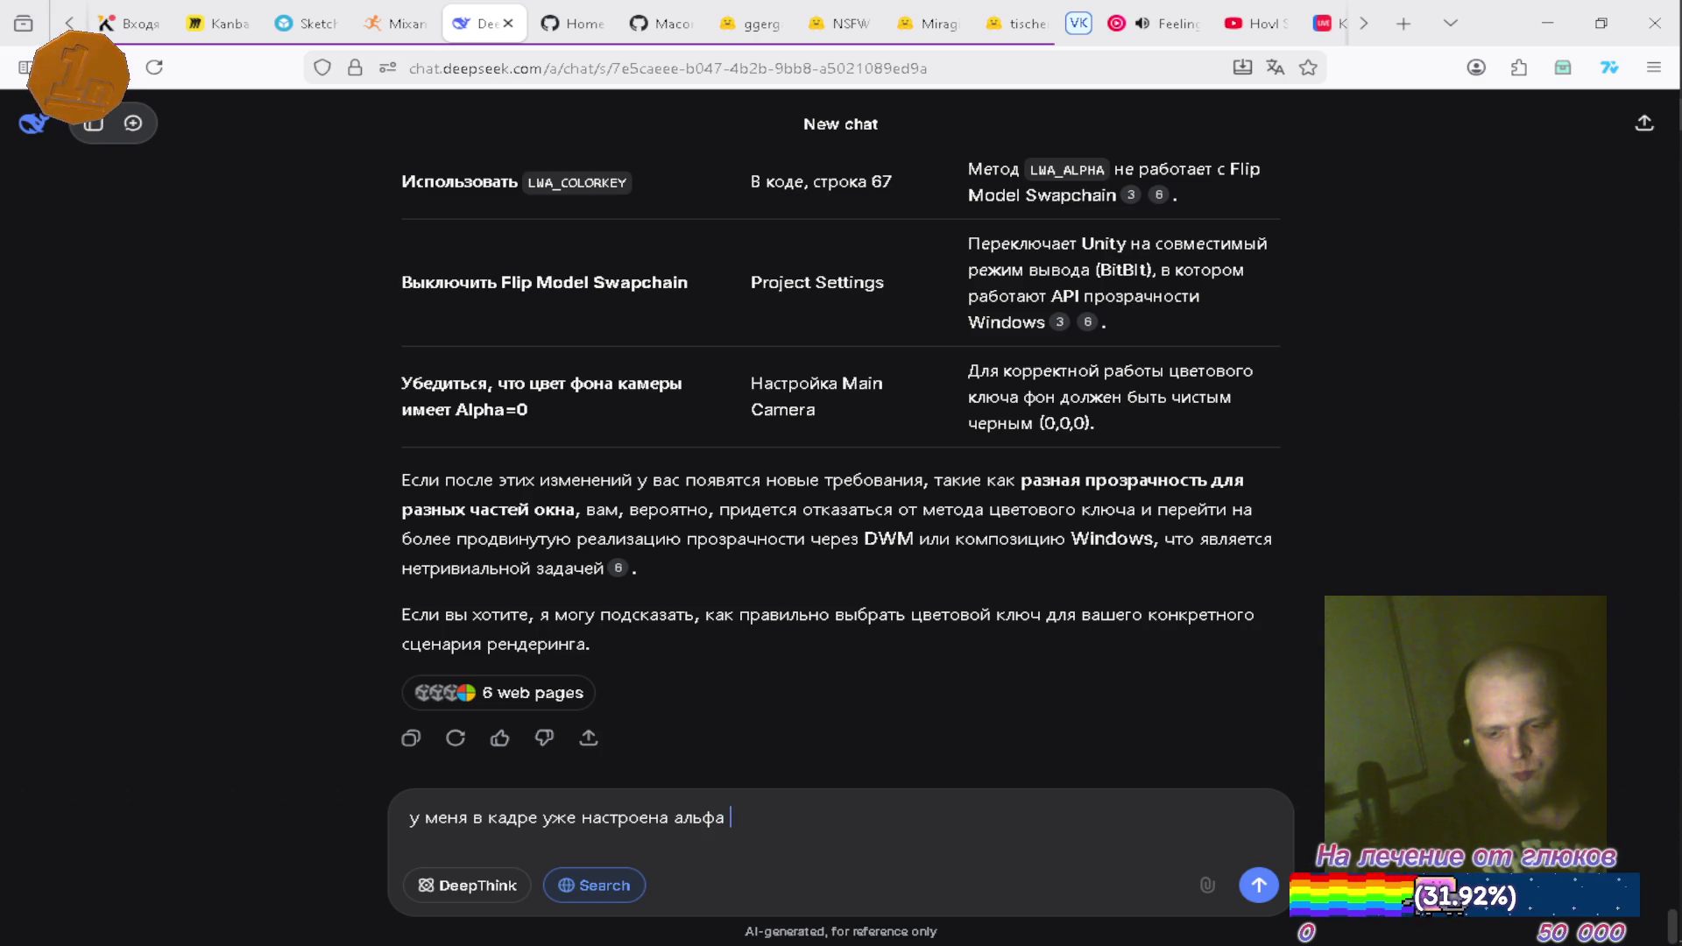
text(дл)
text(я )
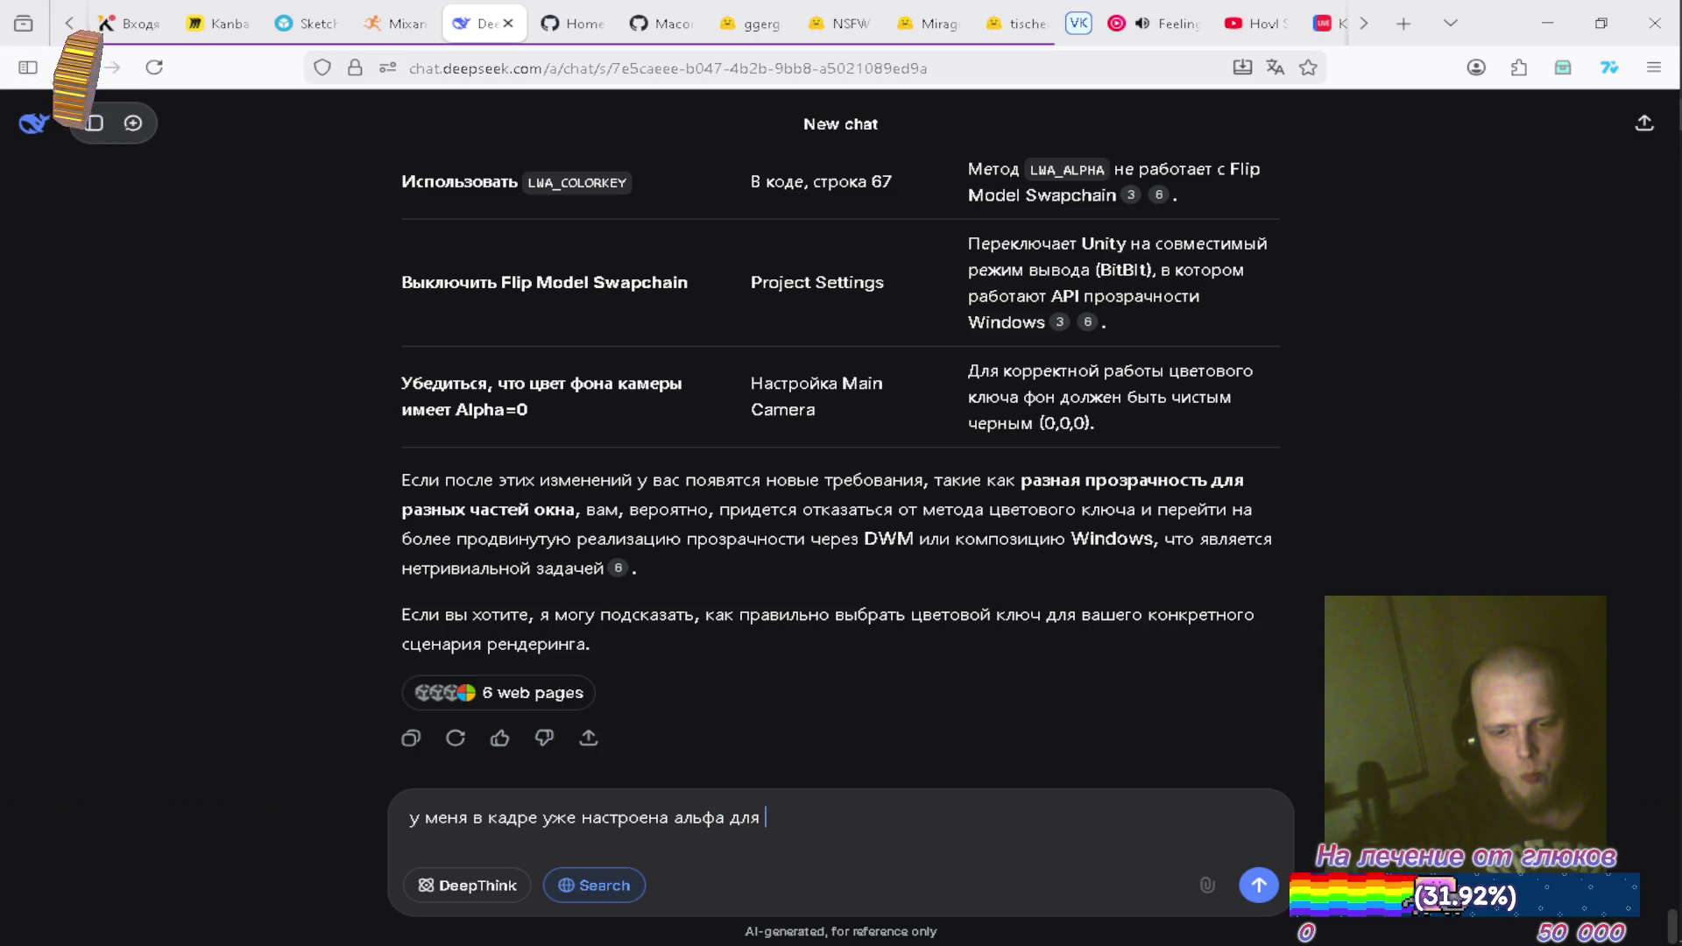
text(цчаст)
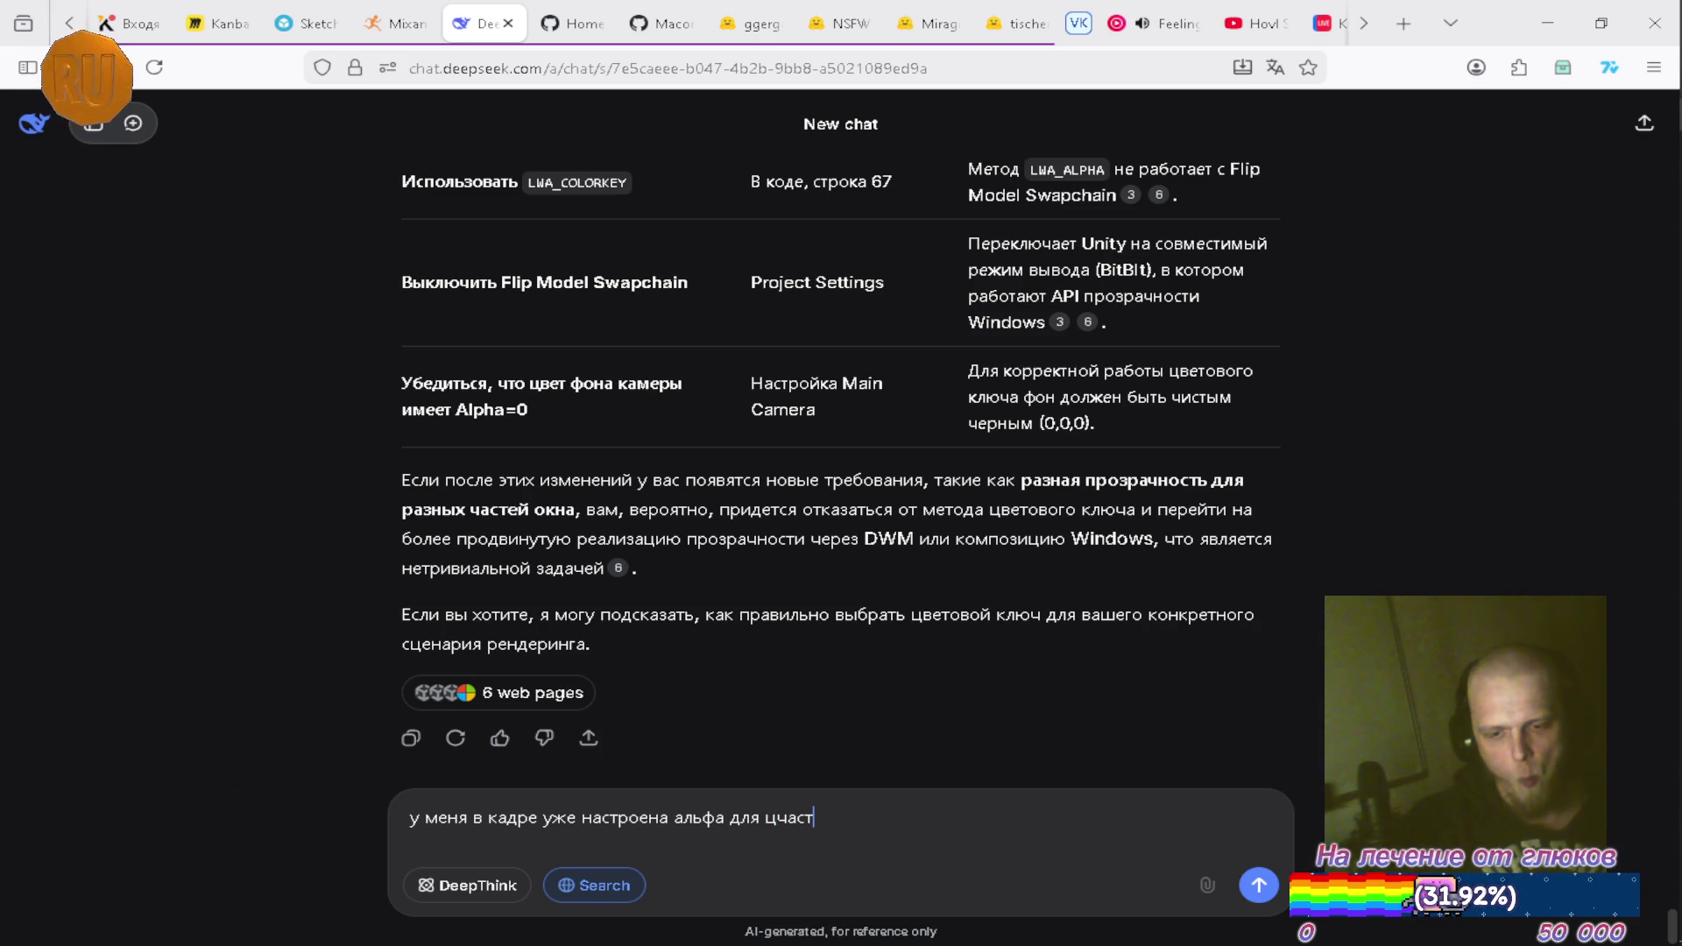
text(ков про)
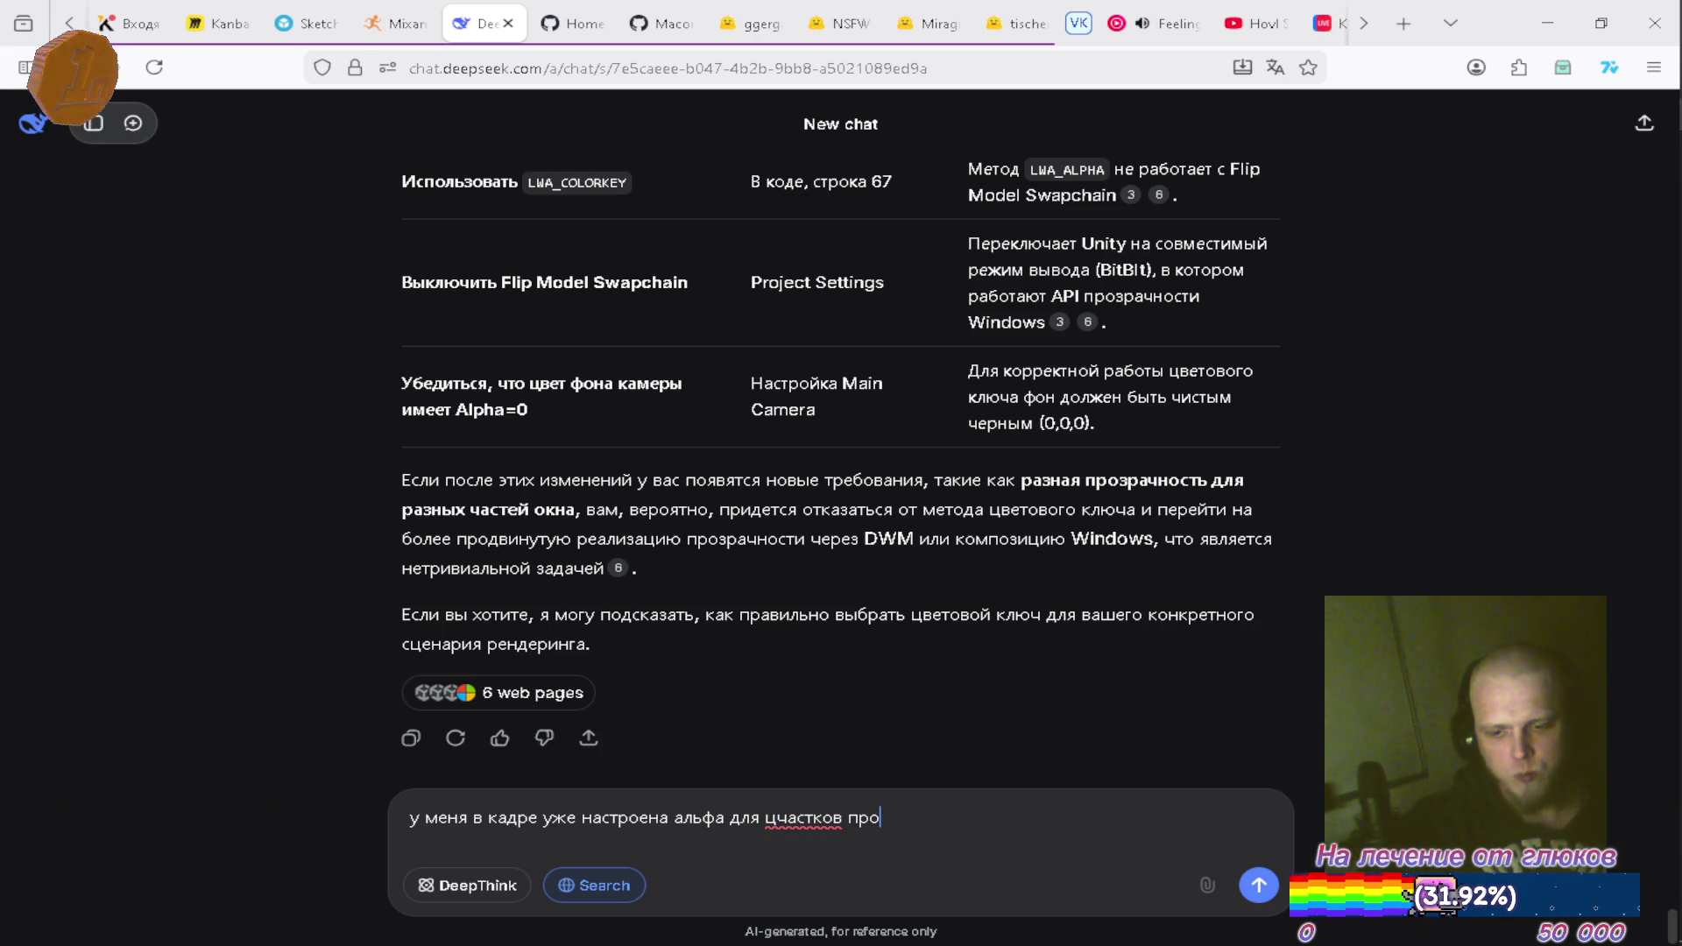
text(зрачности)
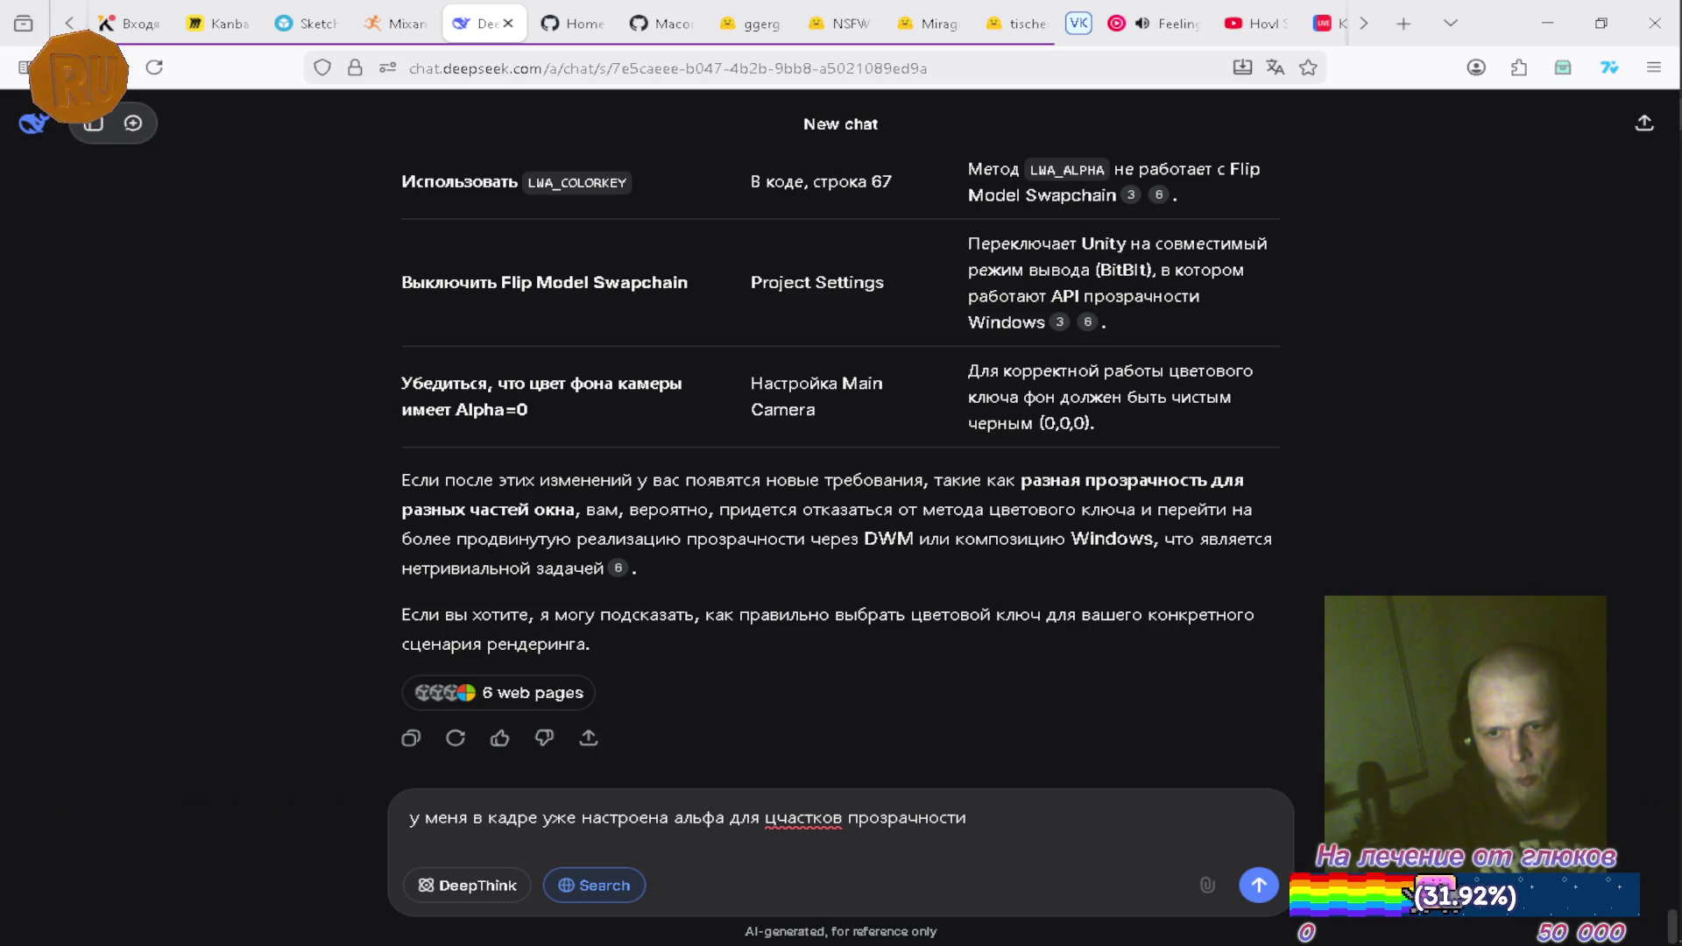
key(BackSpace)
text(у)
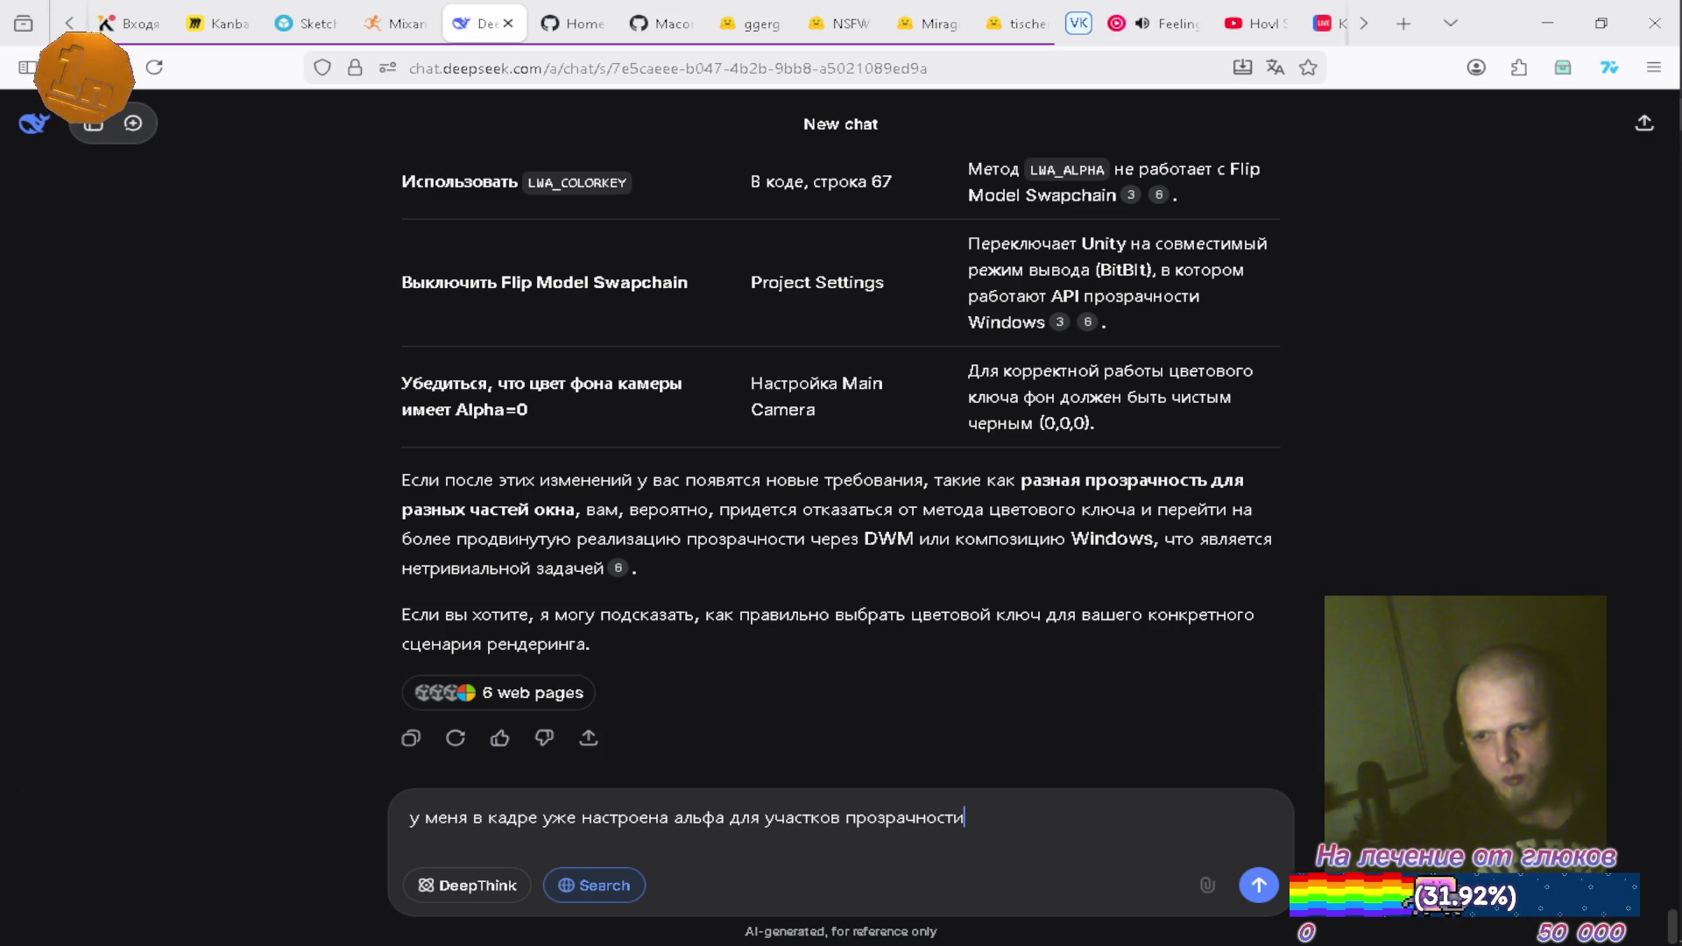
text(какой ц)
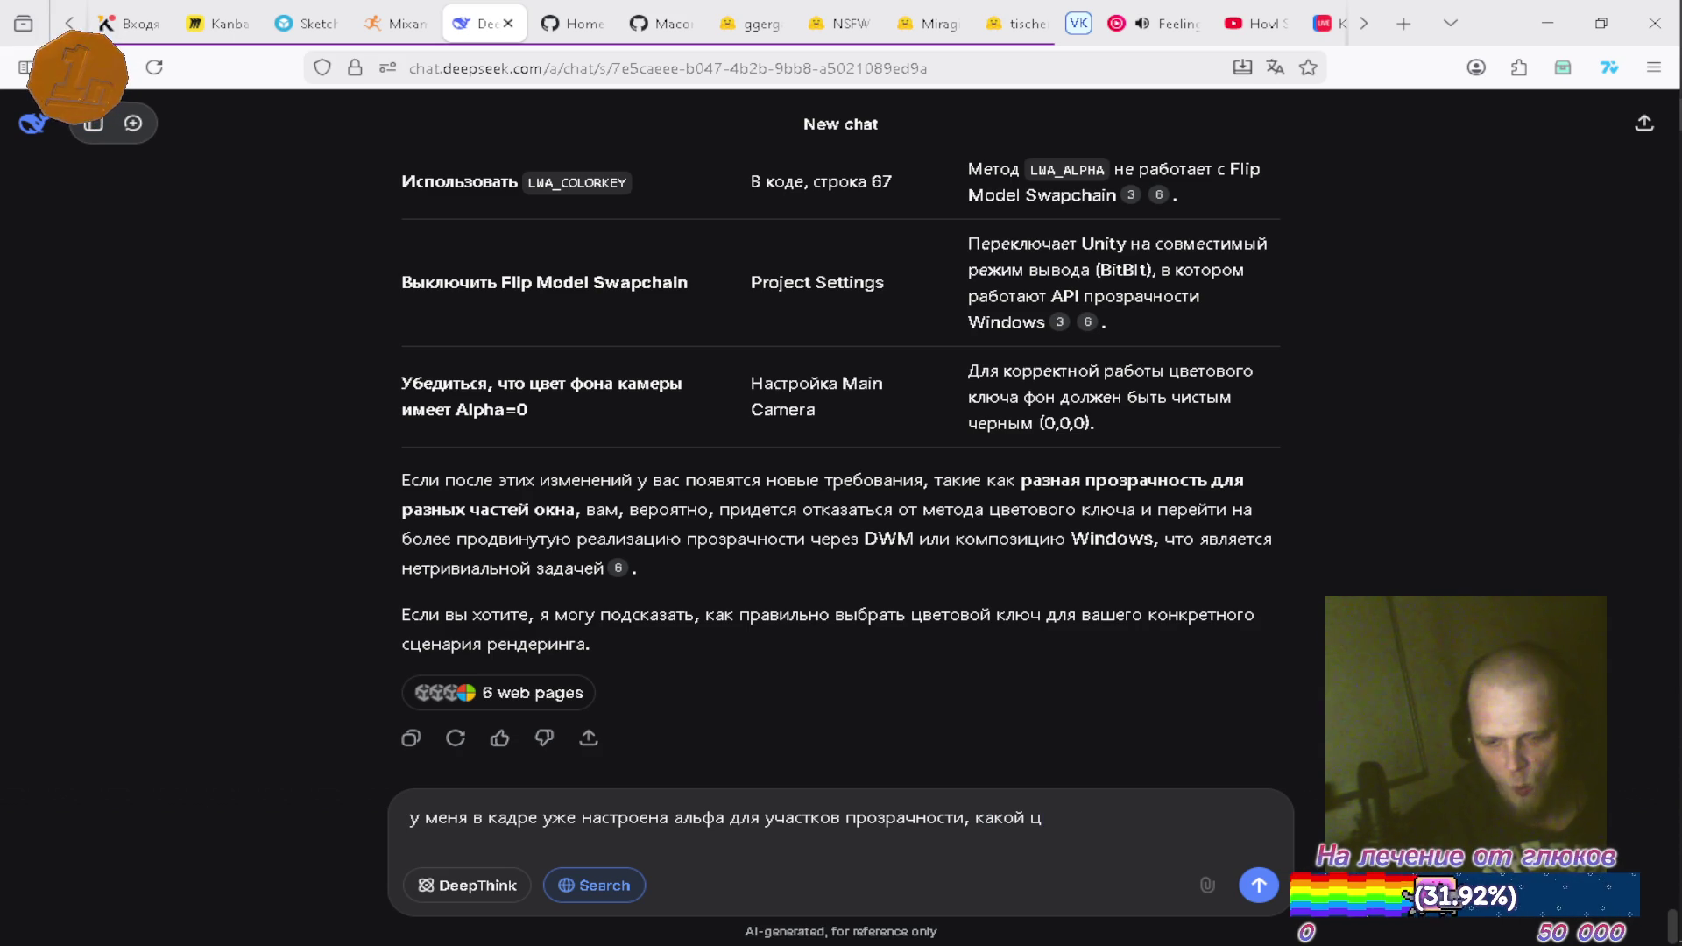
text(ветовой ключ а)
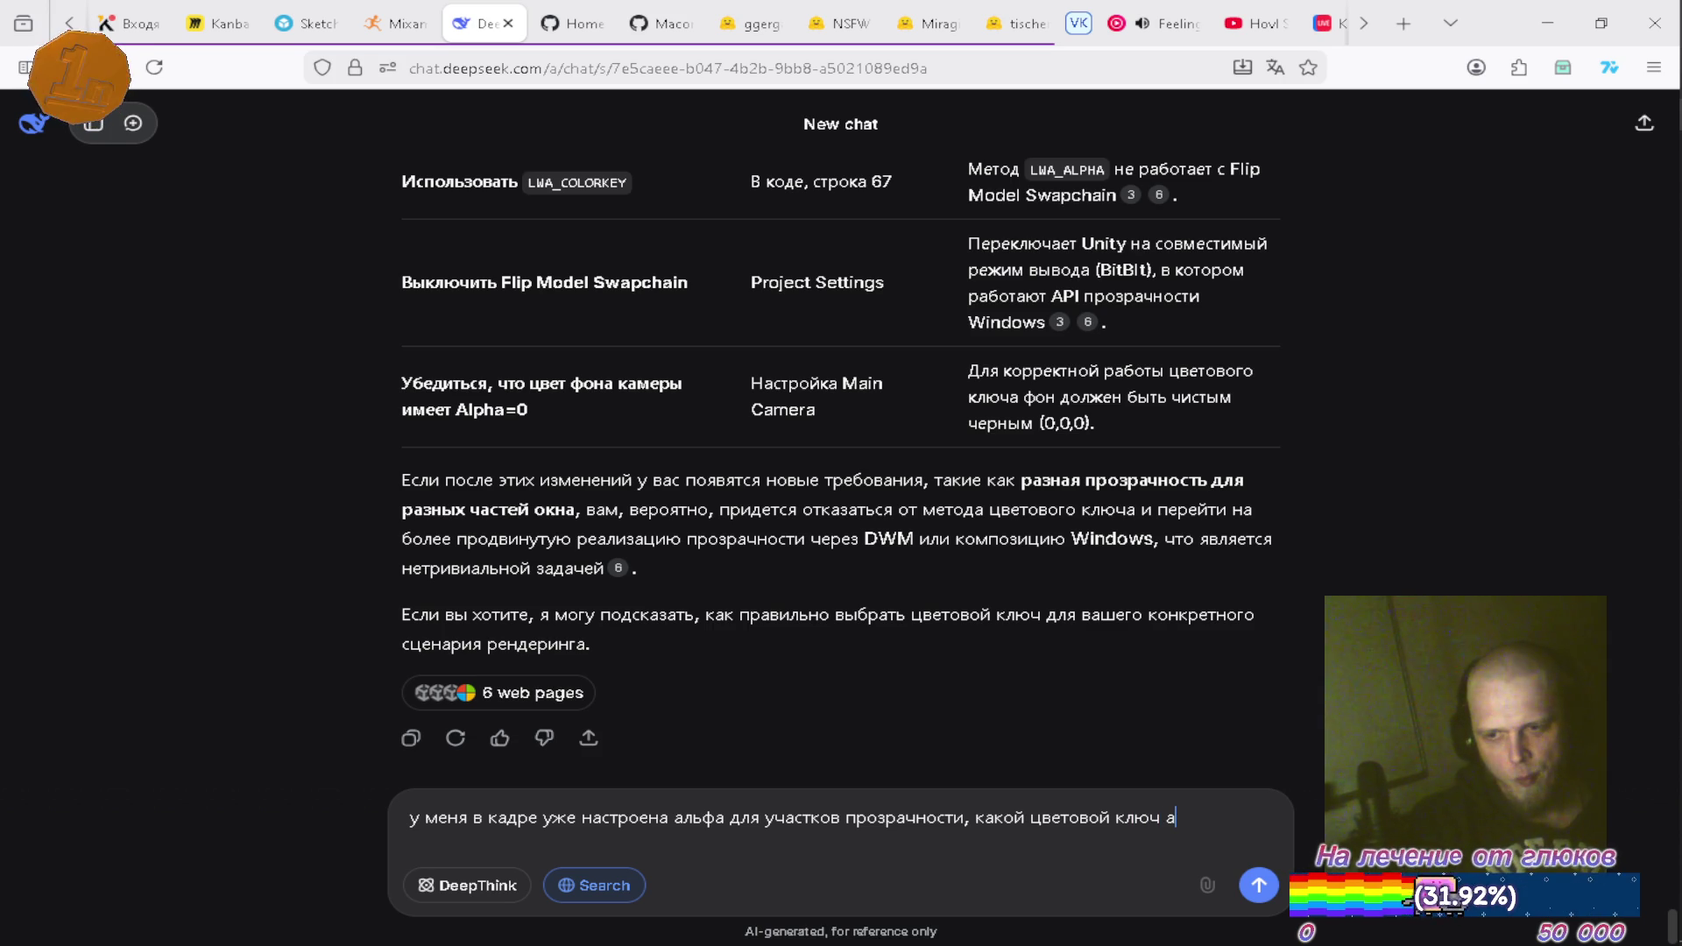
key(Return)
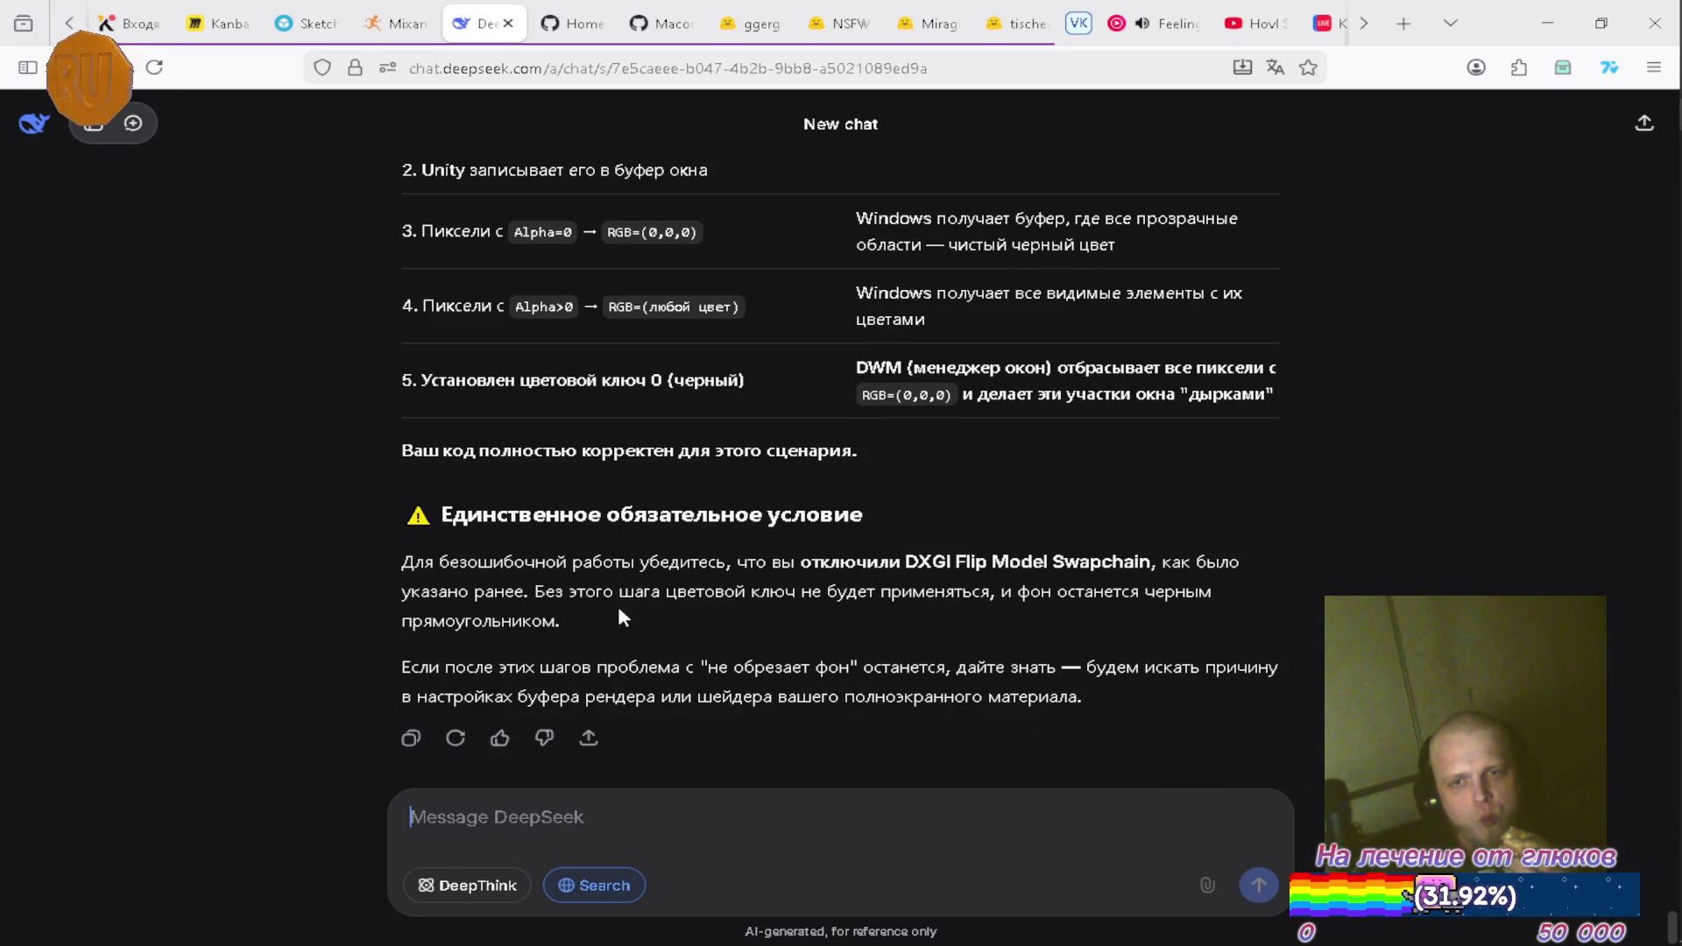
Scroll through DeepSeek's reply explaining that Alpha=0 pixels render black, so colour key 0 works
scroll(653, 612, up, 7)
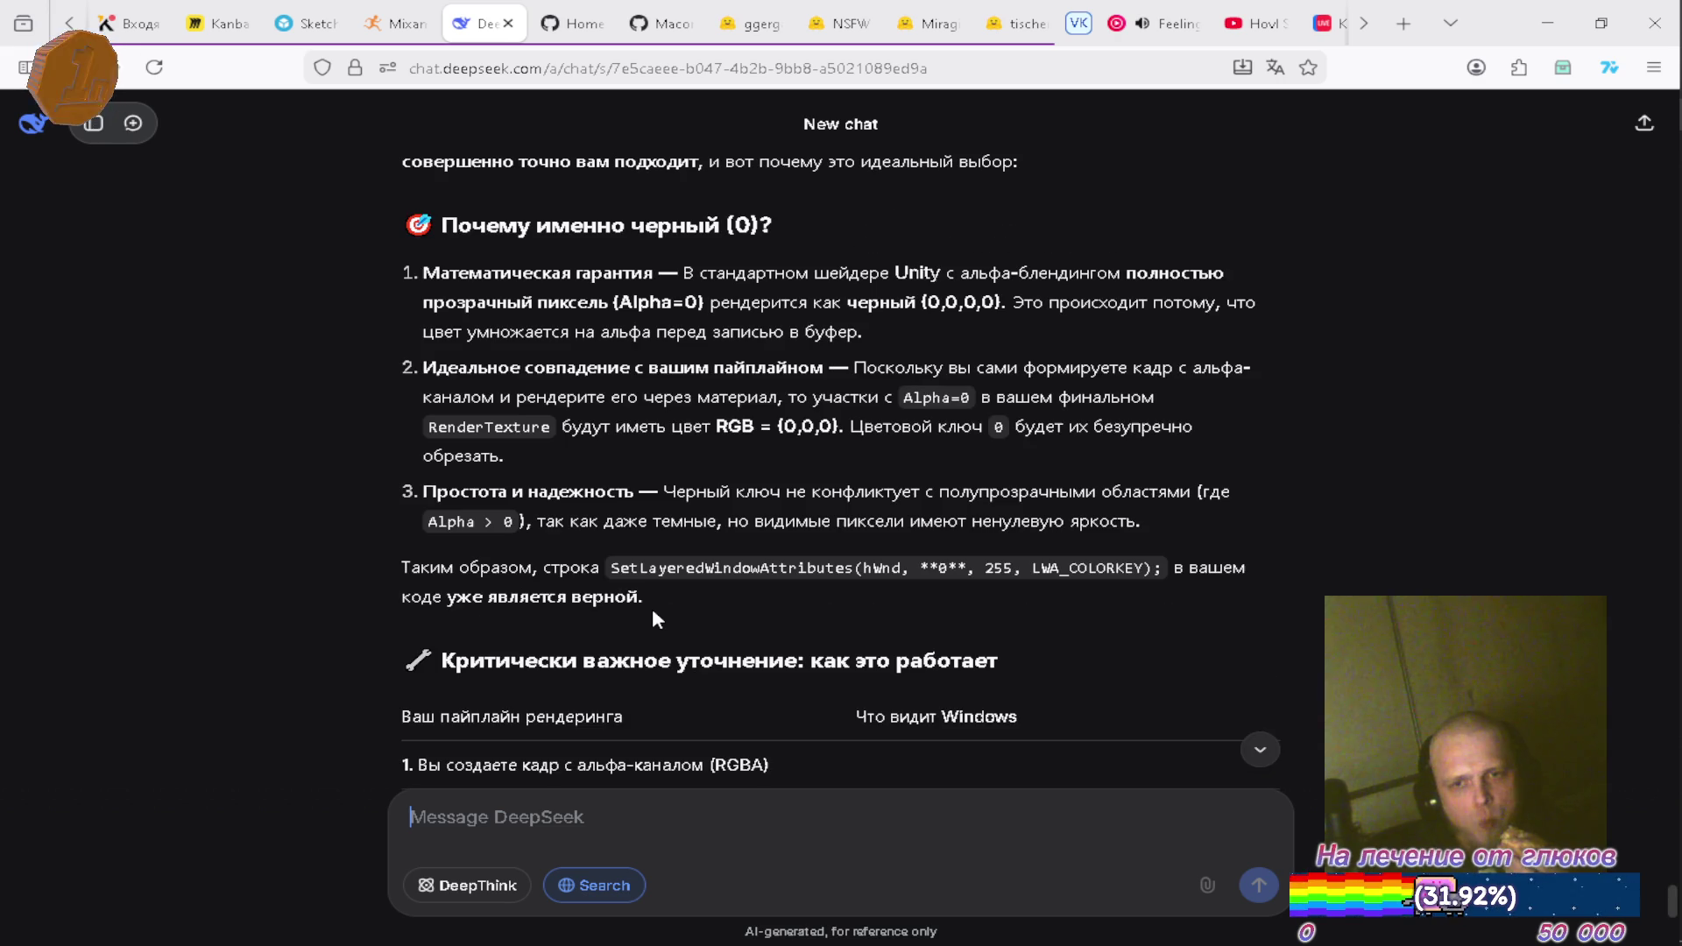
scroll(655, 606, up, 5)
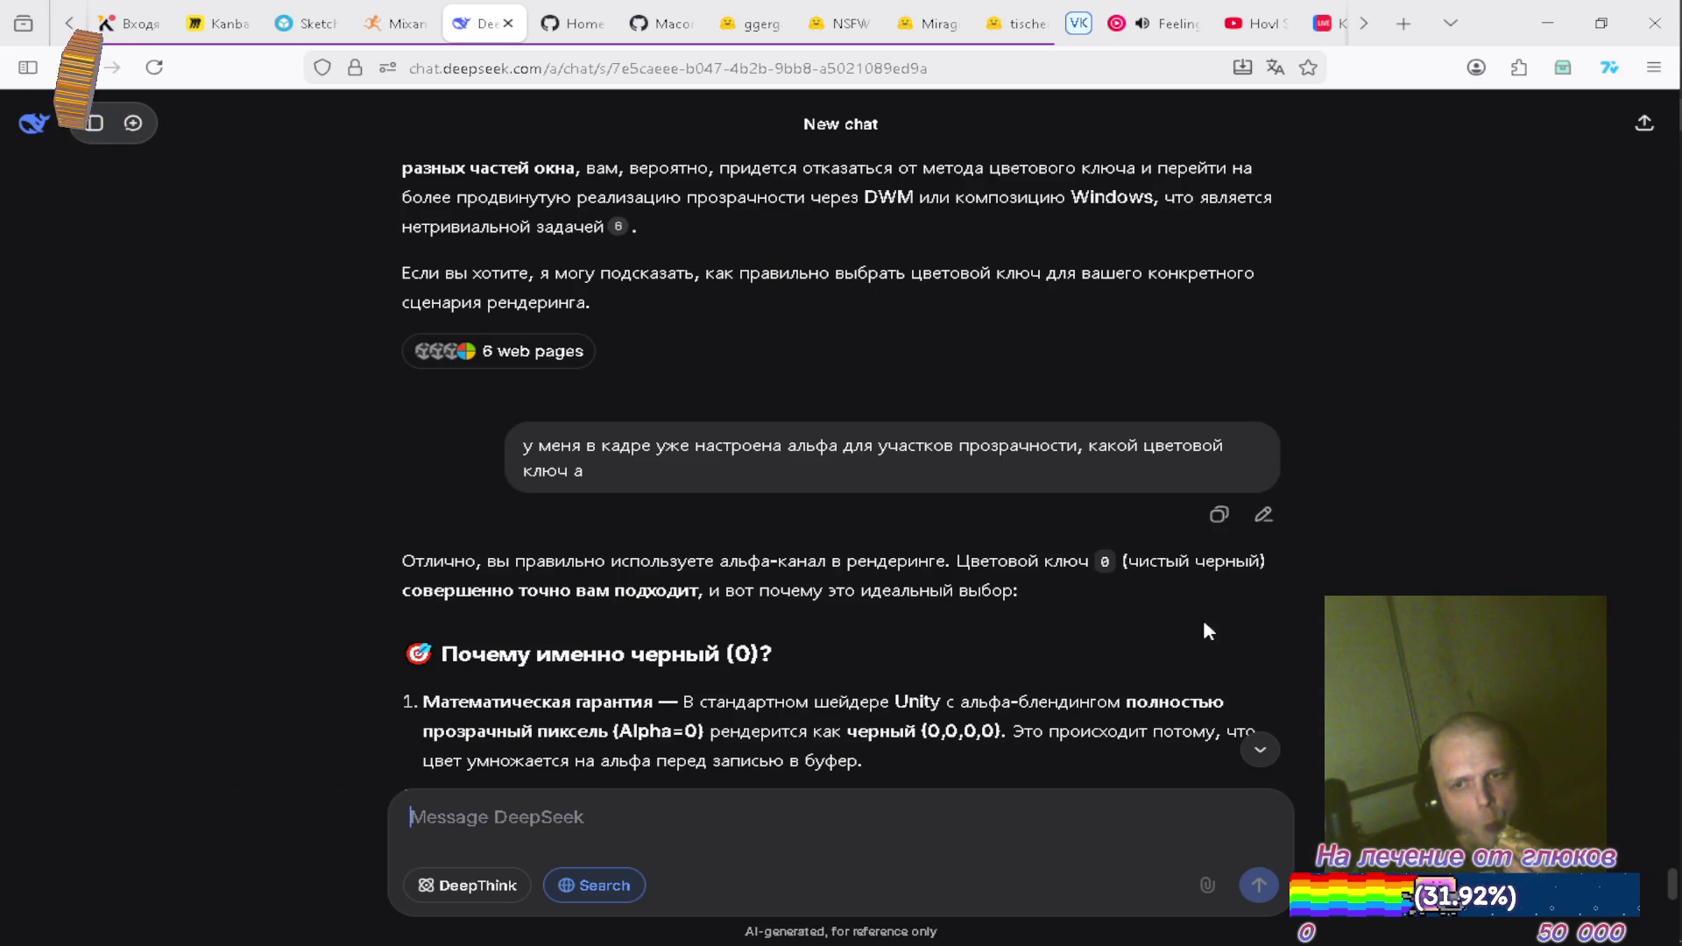
scroll(1209, 627, down, 2)
Set Main Camera's background to pure black (0,0,0), save OverlayScene, and build into DevBuild
mouse_move(1661, 576)
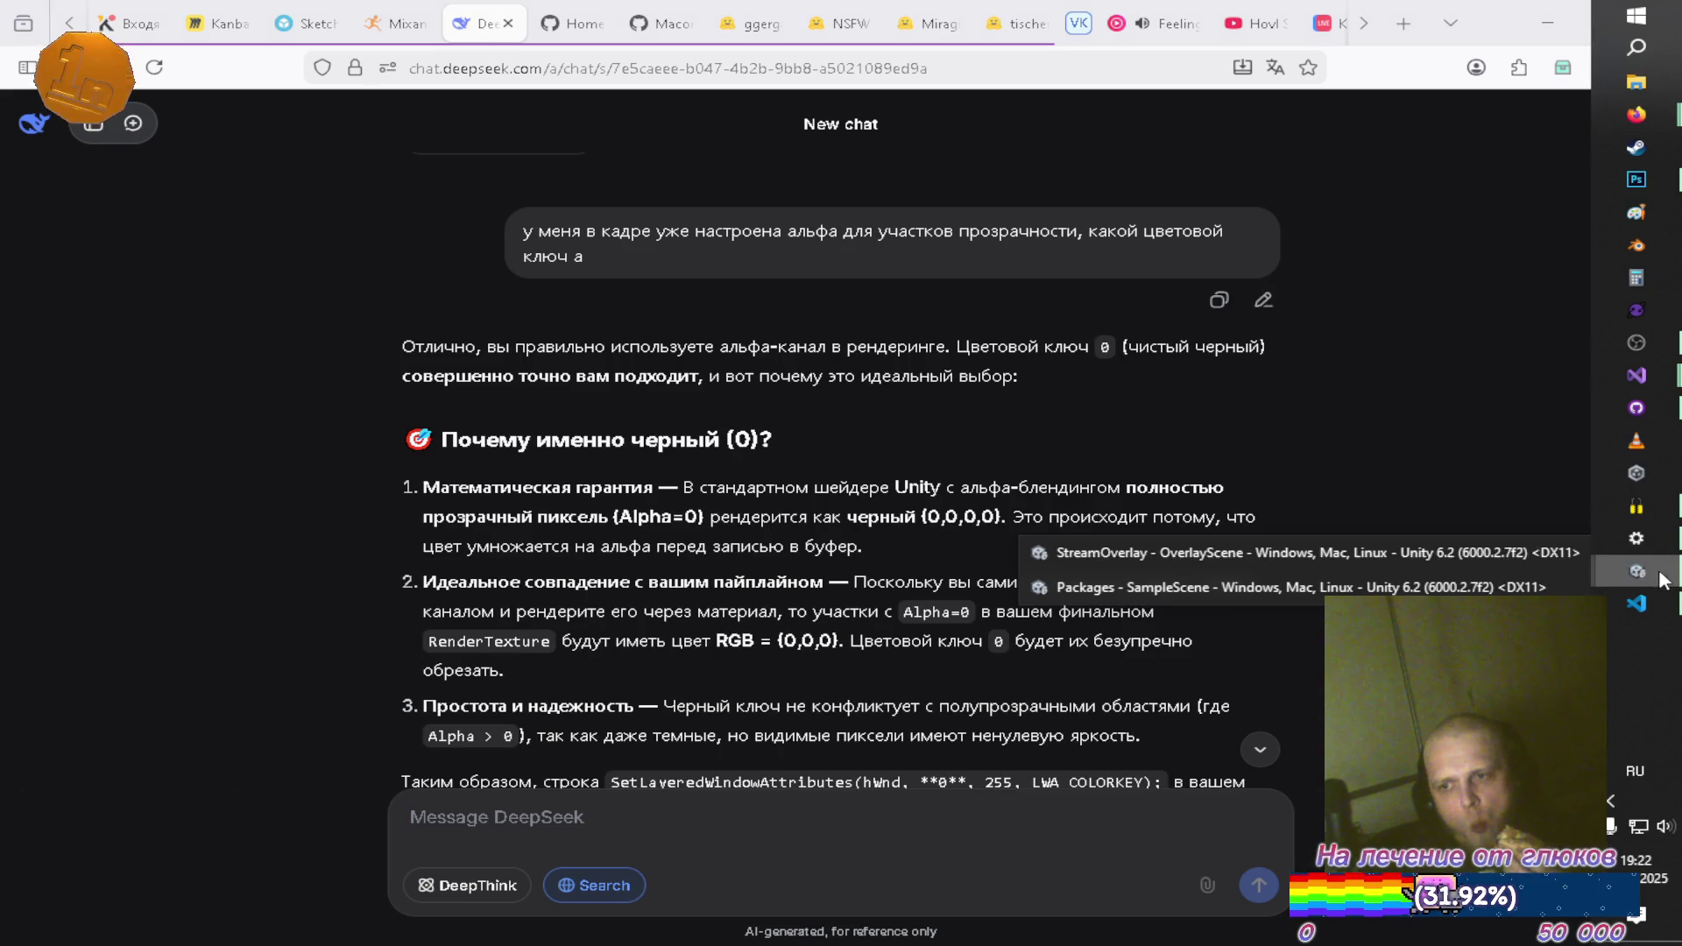
click(1202, 552)
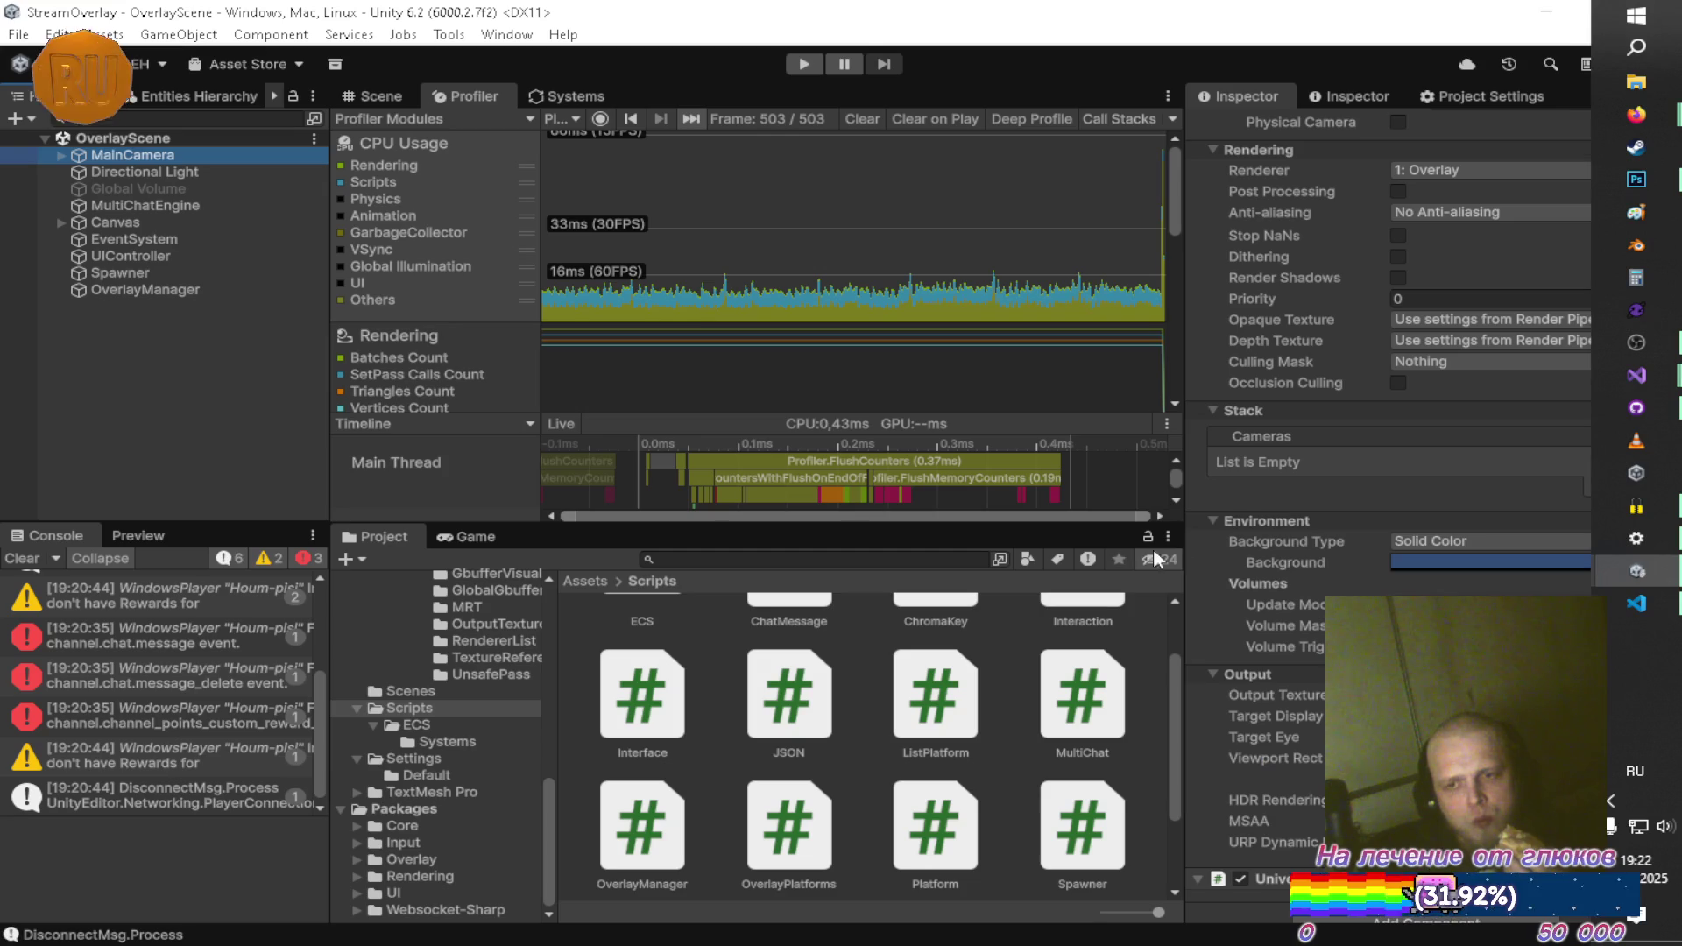
click(1431, 561)
drag(1490, 465, 1434, 518)
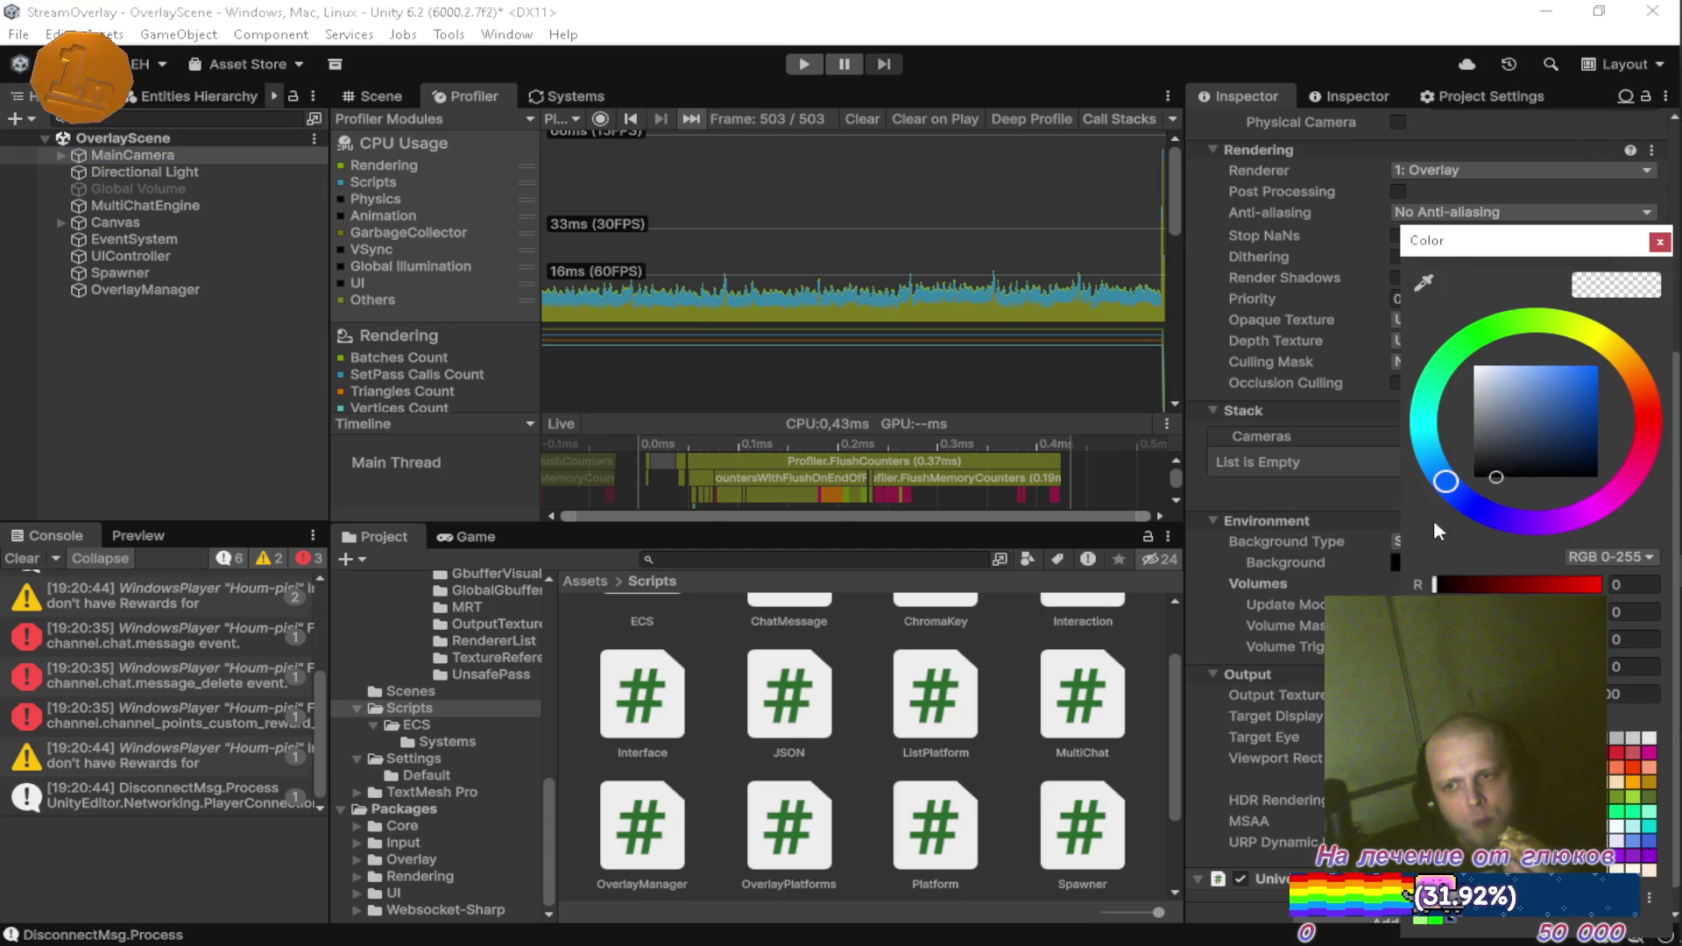
click(1659, 244)
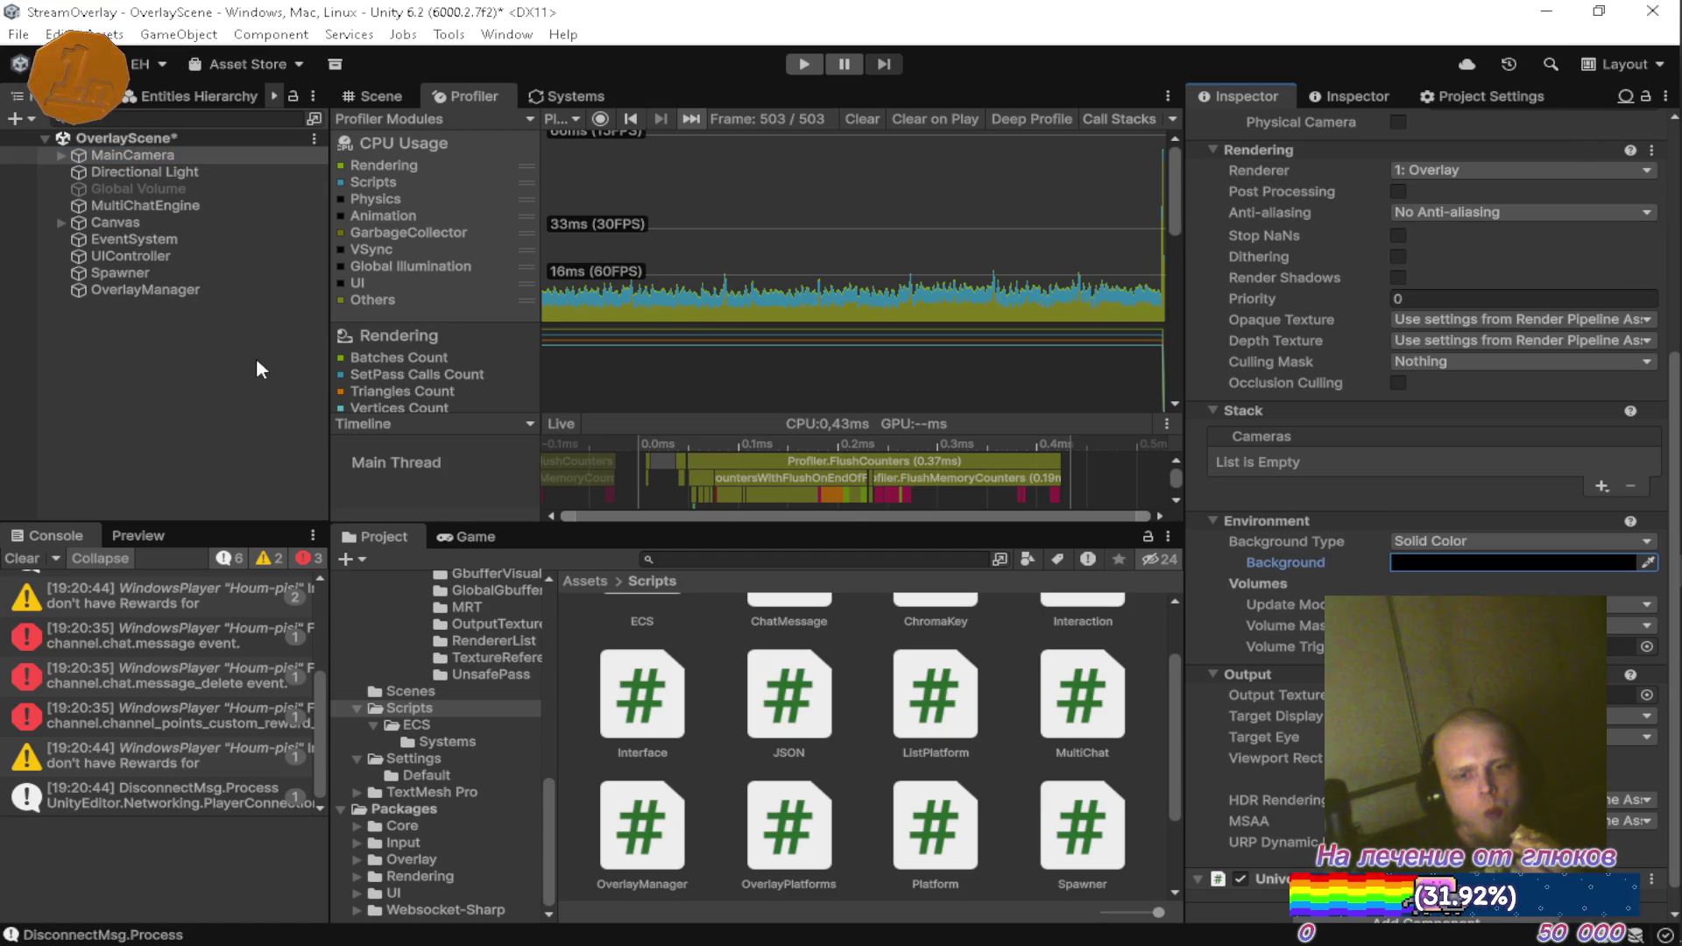
key(ctrl+s)
key(ctrl+b)
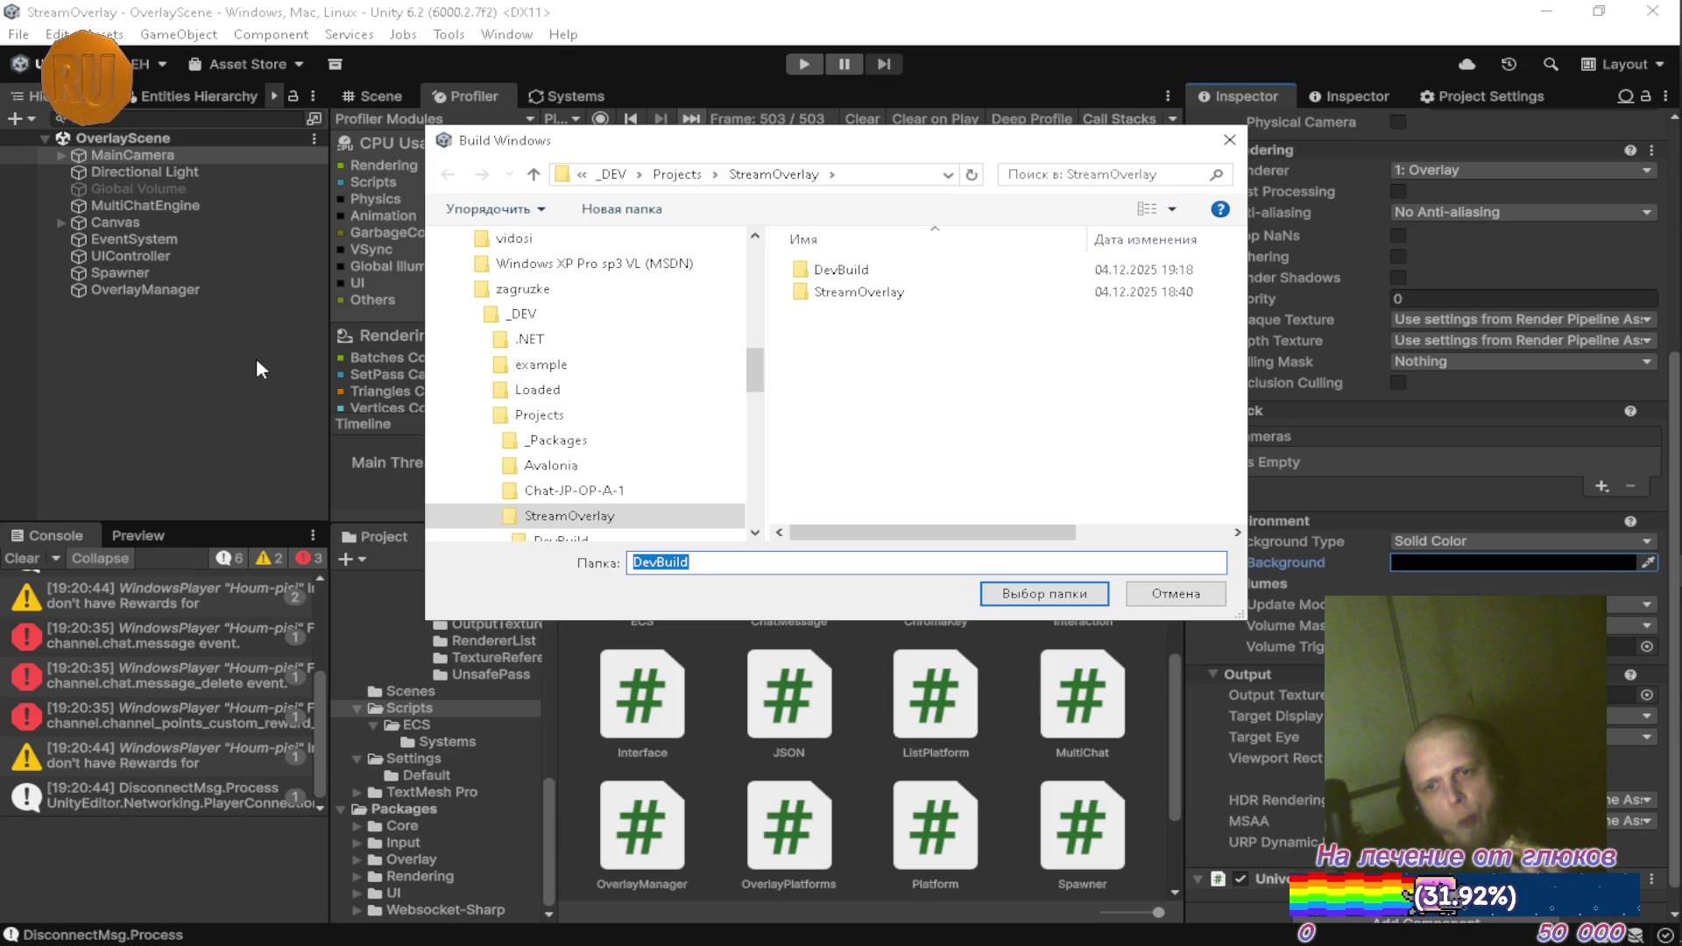
click(1042, 595)
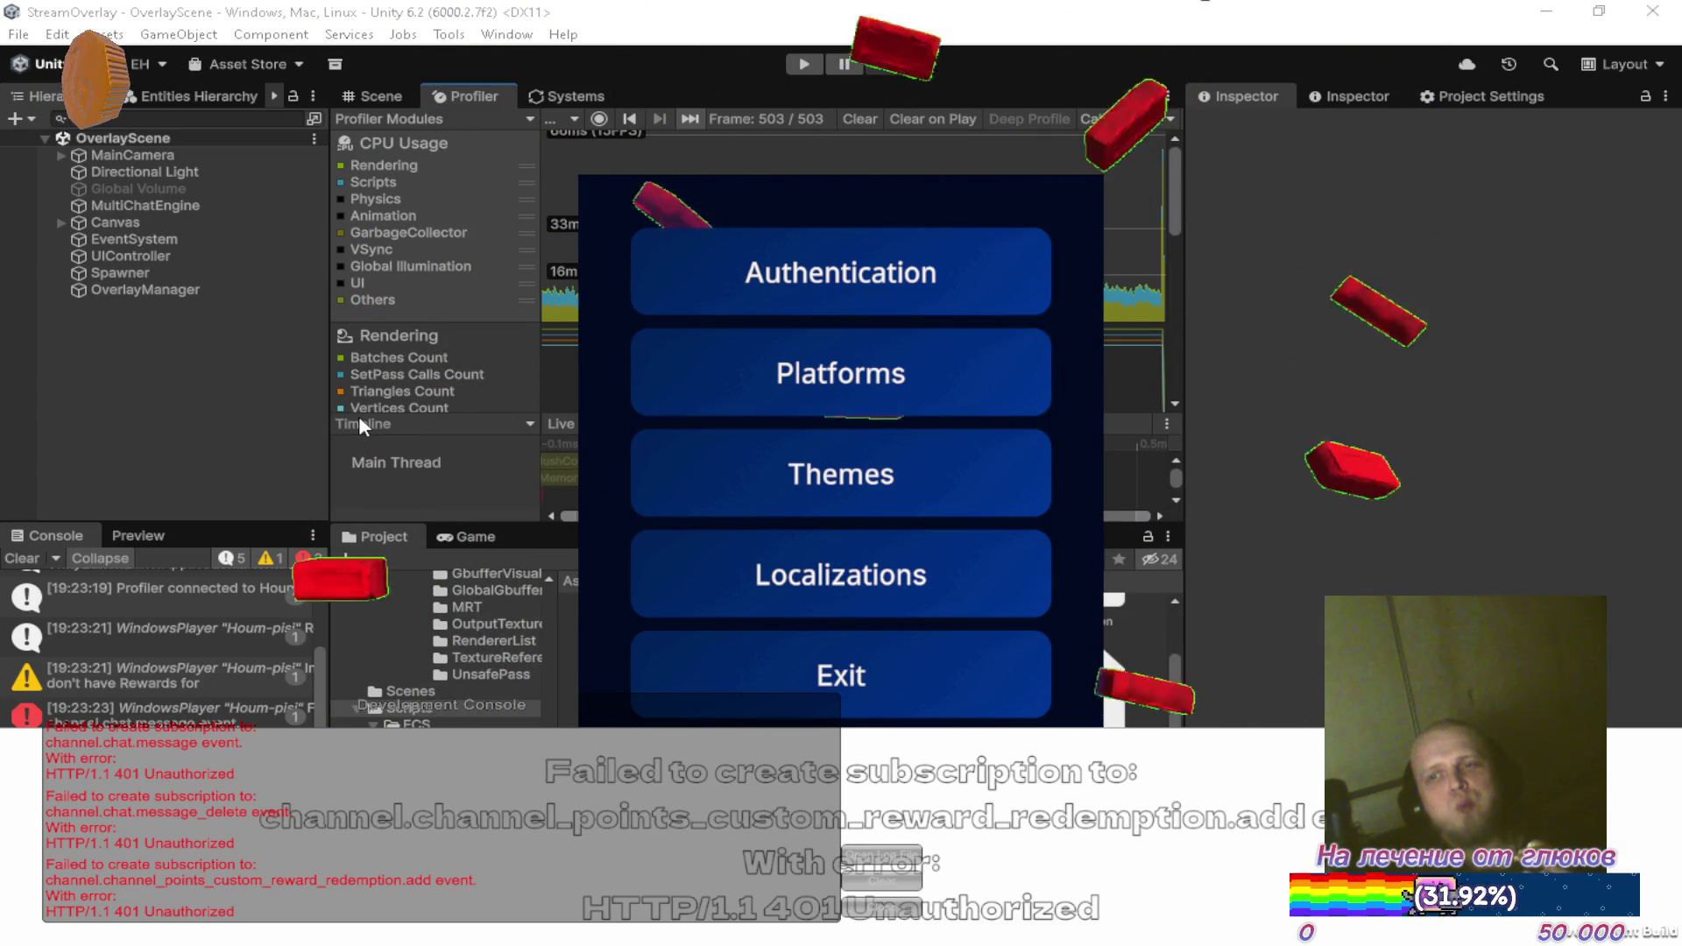
Select Platforms in the running overlay player's menu, then close the Windows Start menu
click(674, 394)
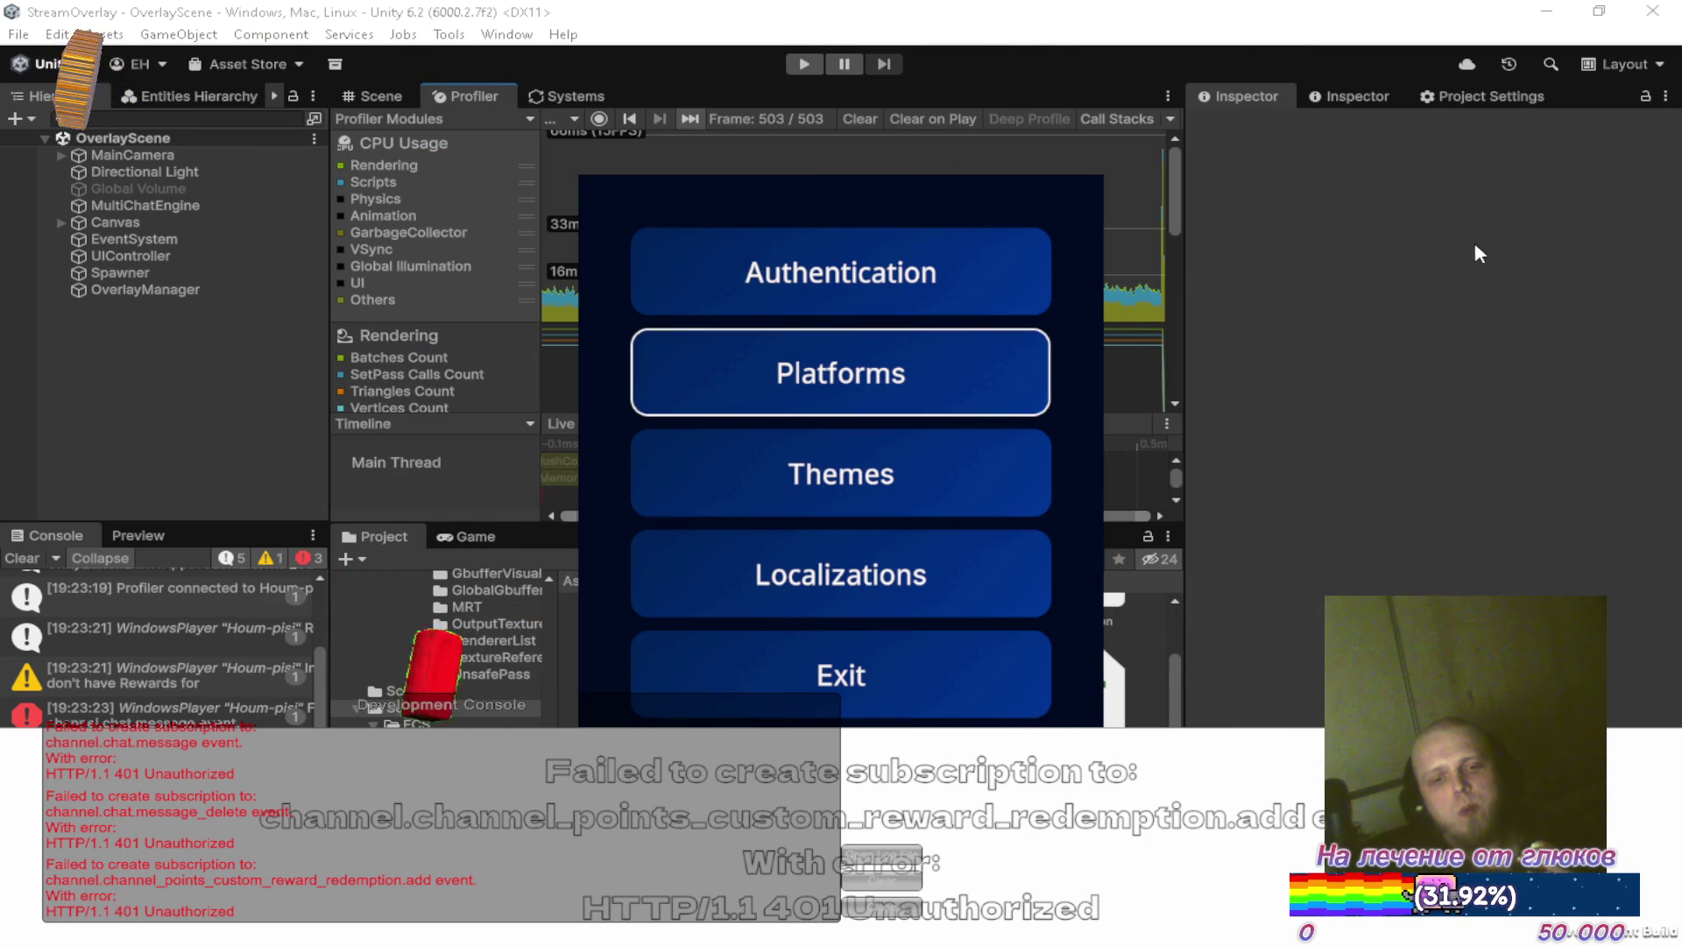
key(super)
key(Escape)
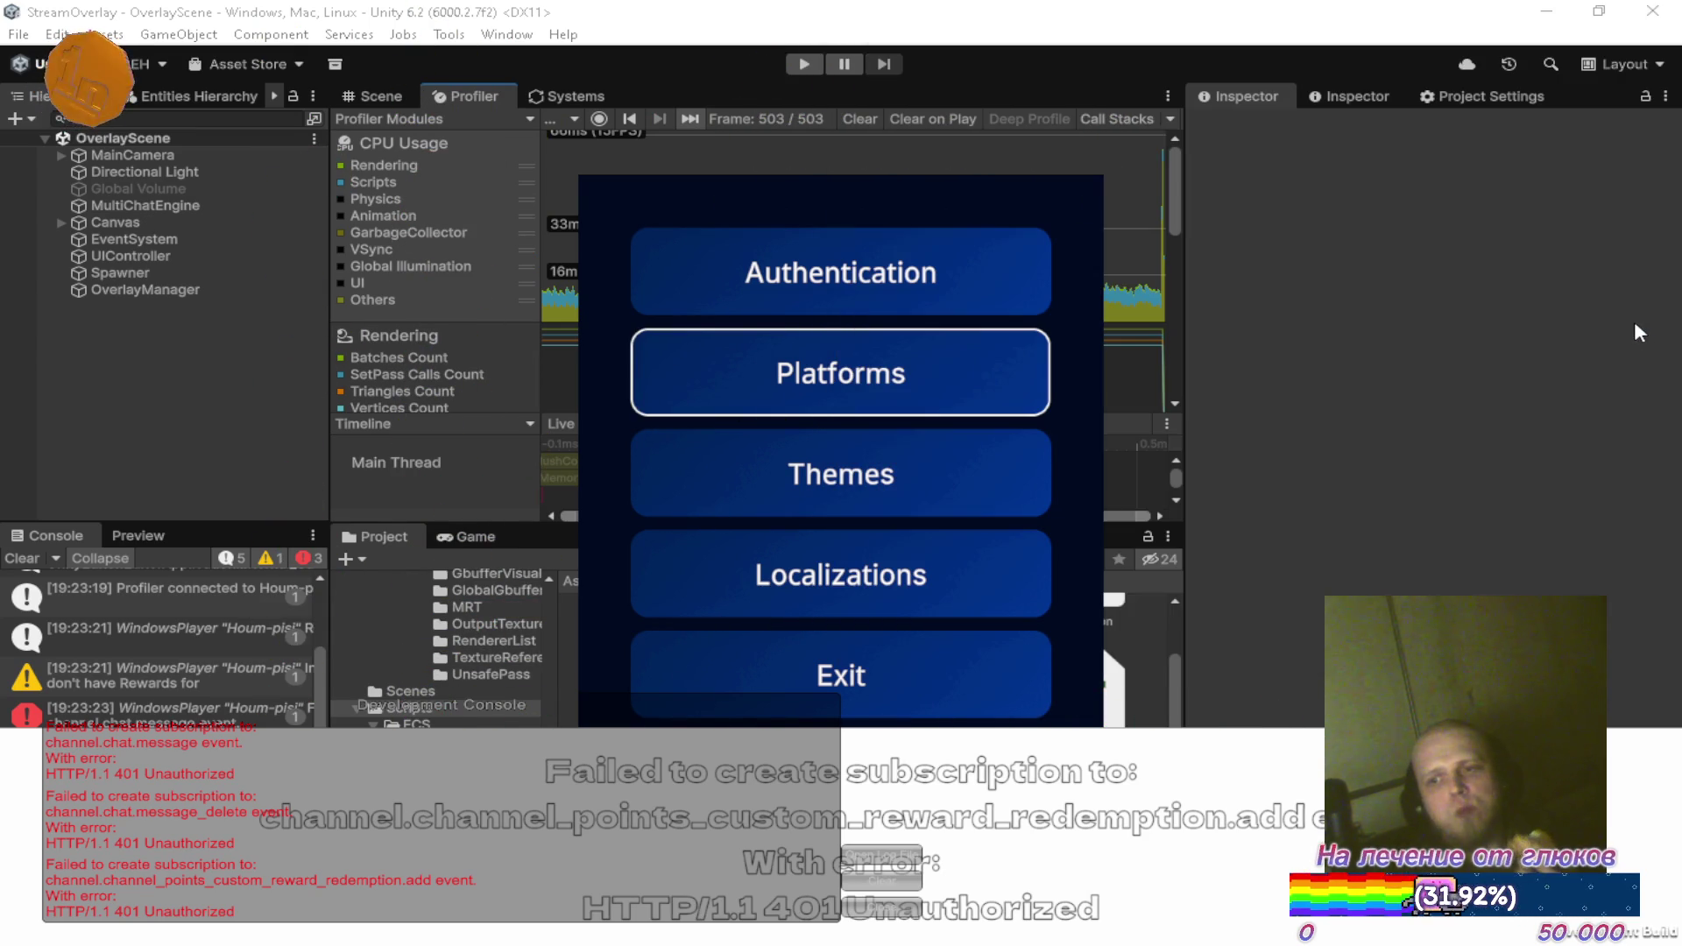